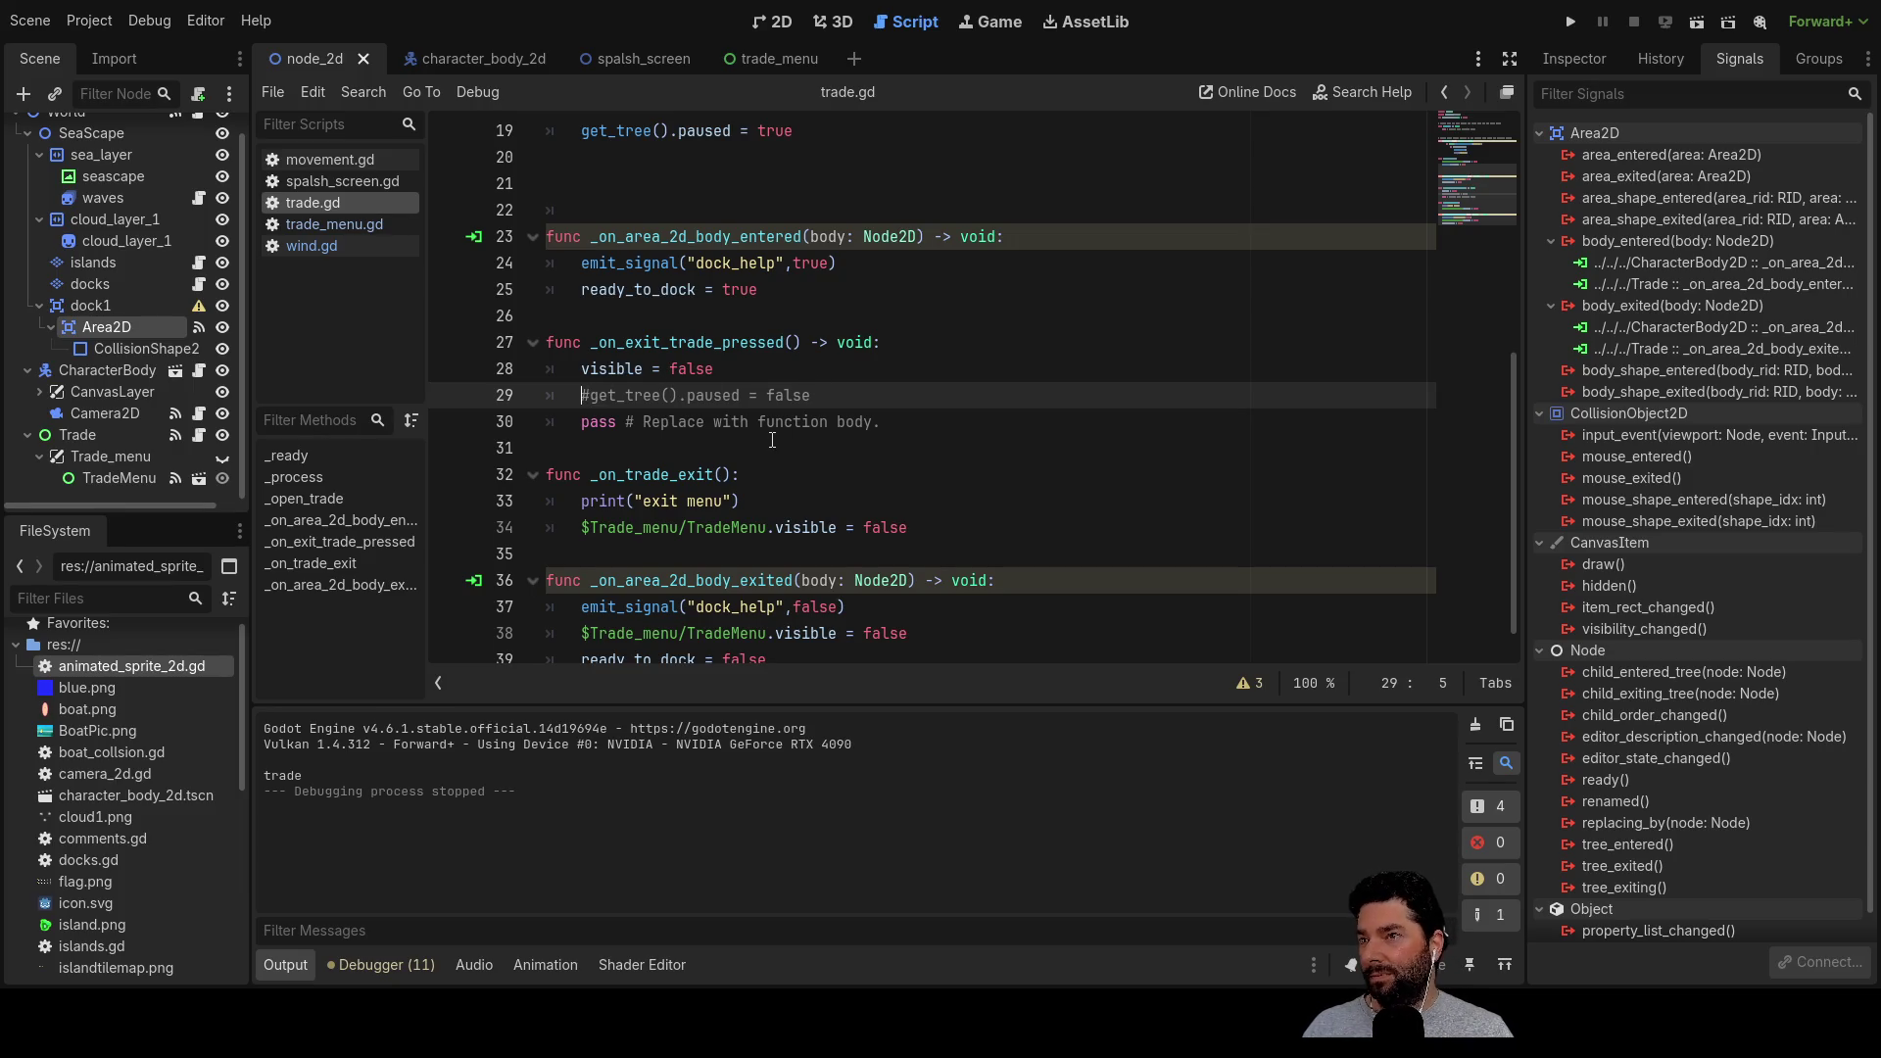
Uncomment the unpause line on line 29 of trade.gd
key(Delete)
key(Down)
key(Up)
key(Up)
key(Up)
key(Up)
key(Down)
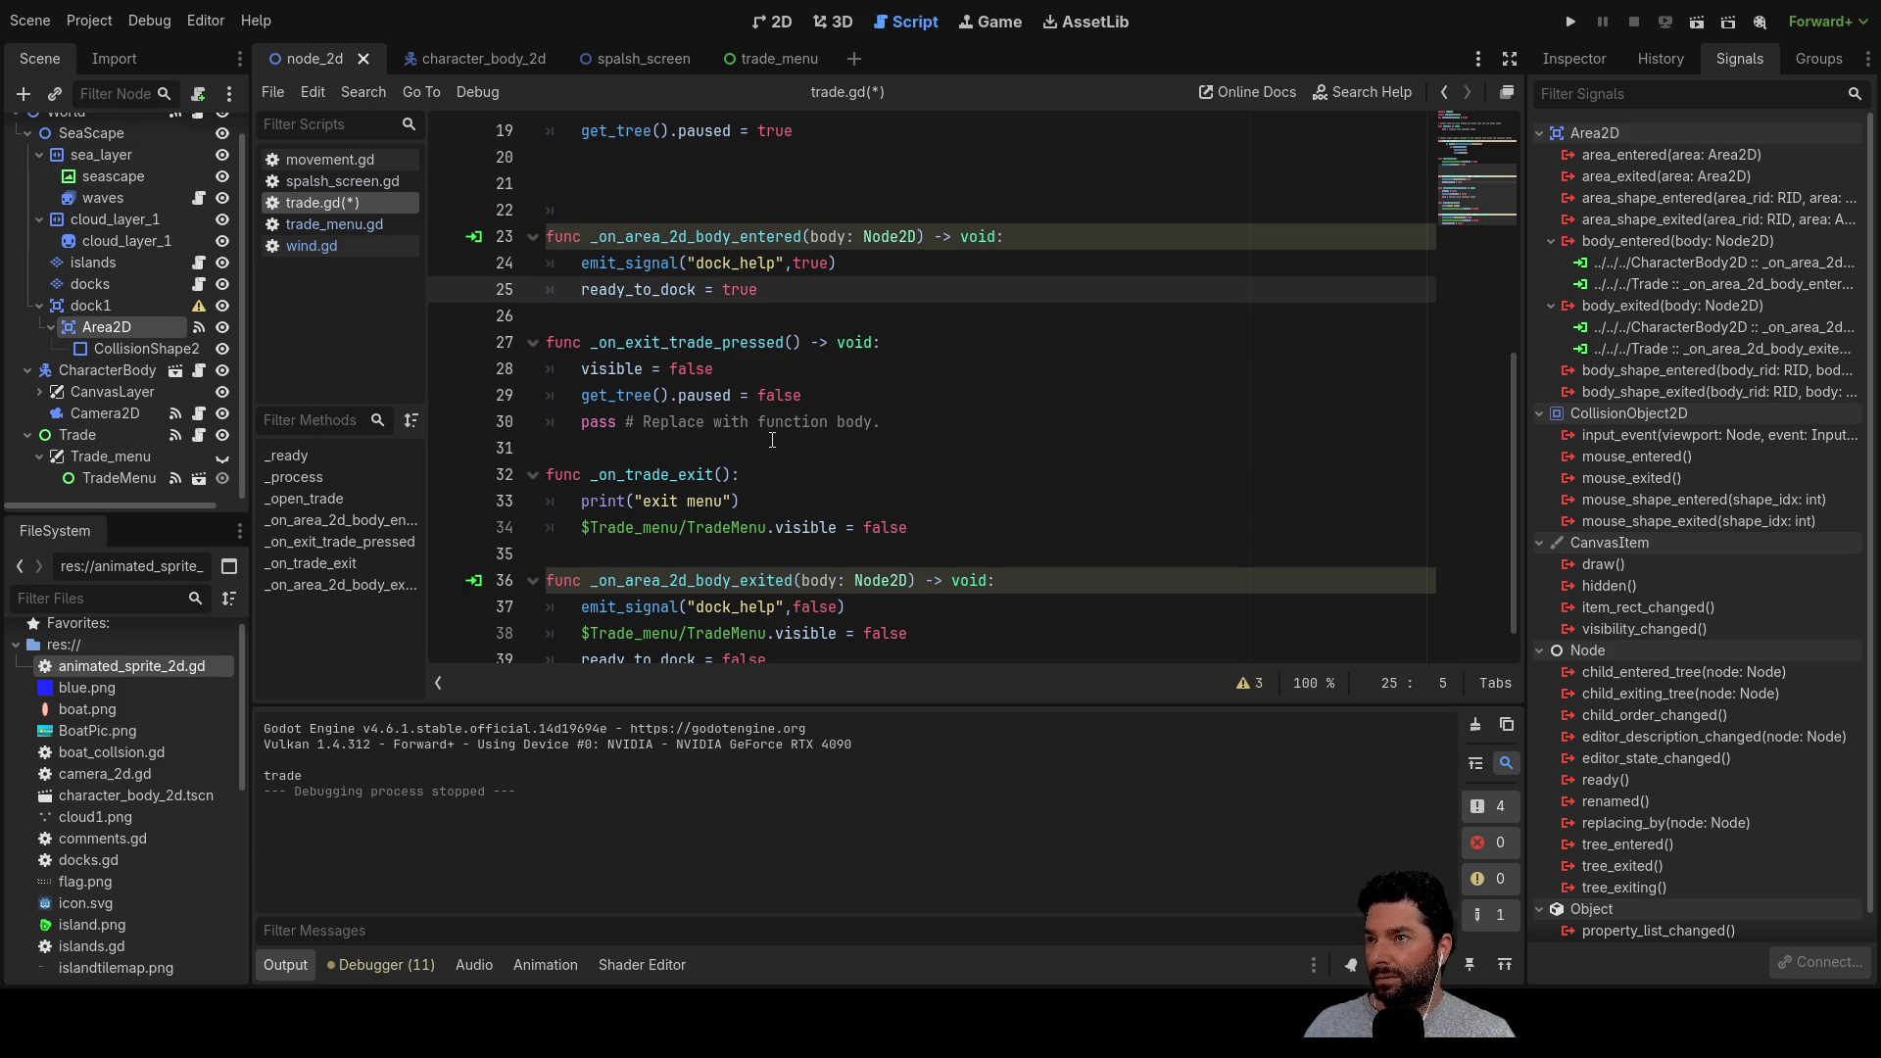
scroll(657, 391, up, 2)
Comment out get_tree().paused = true on line 19 and make Trade_menu visible
click(582, 291)
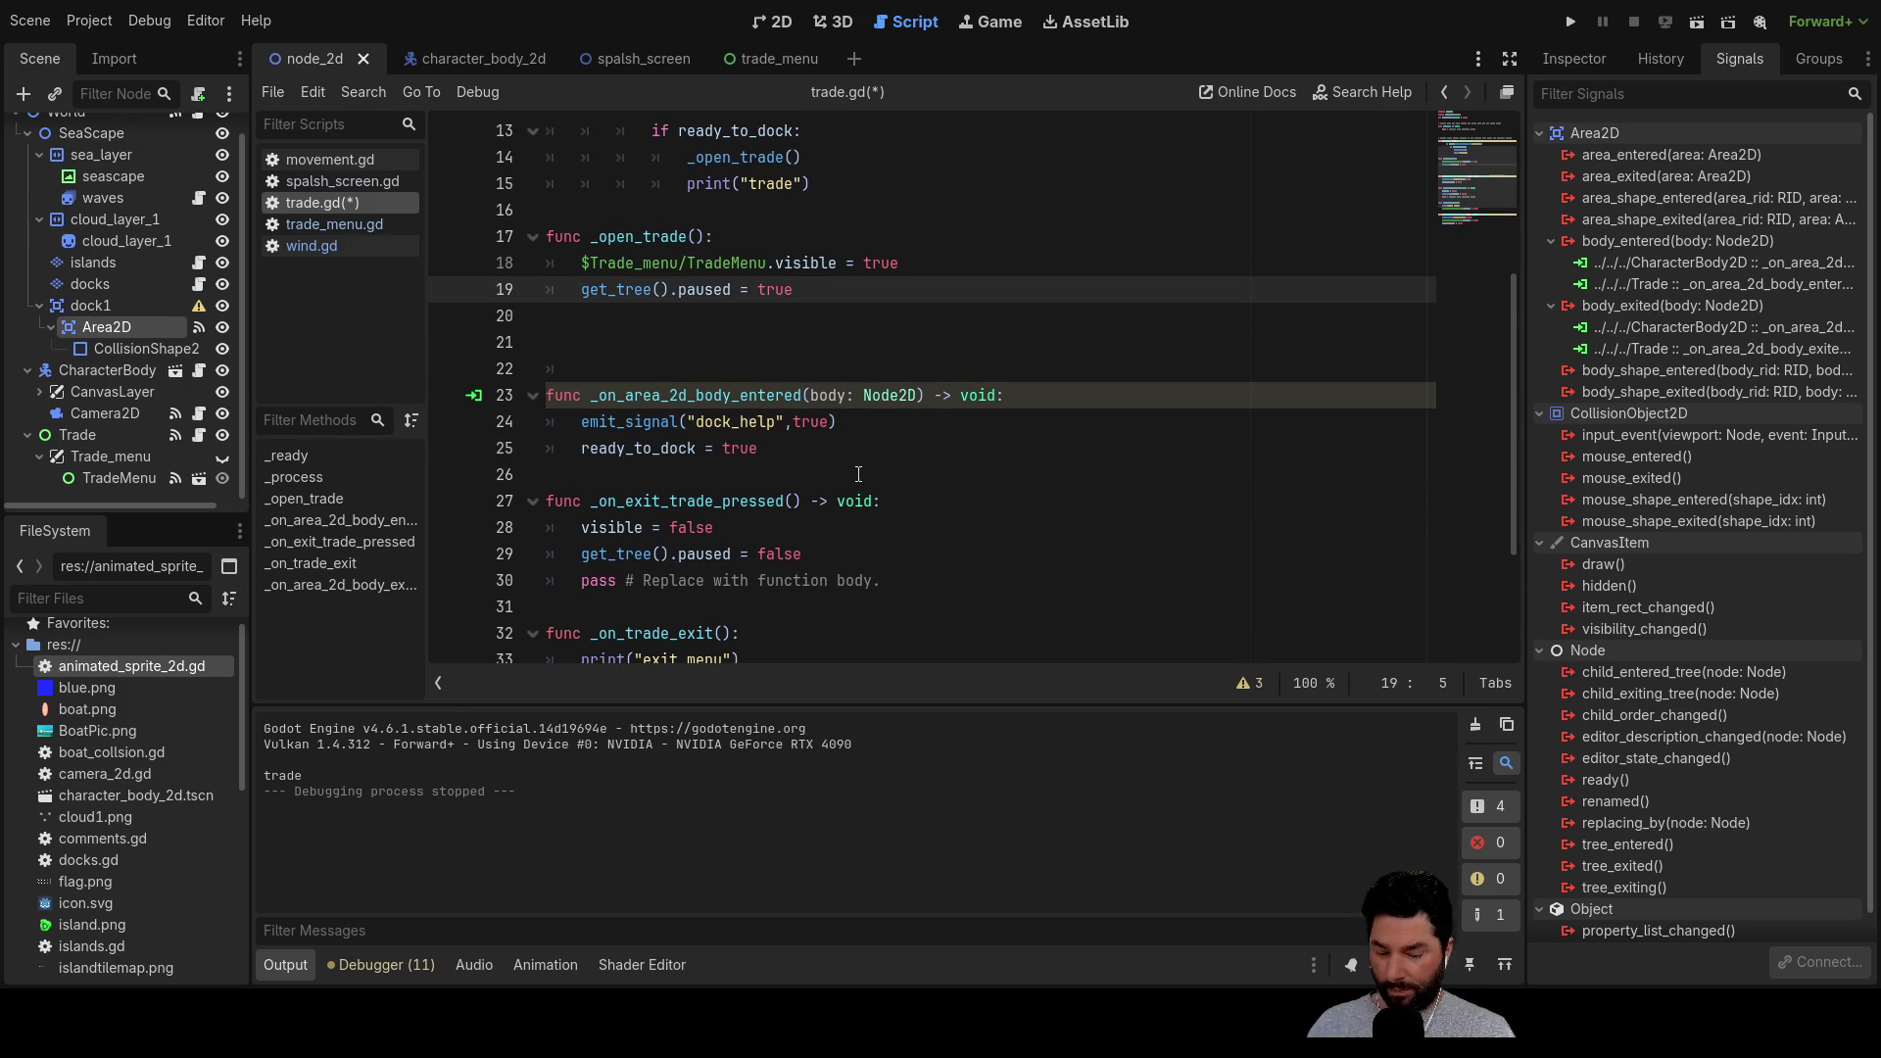
text(#)
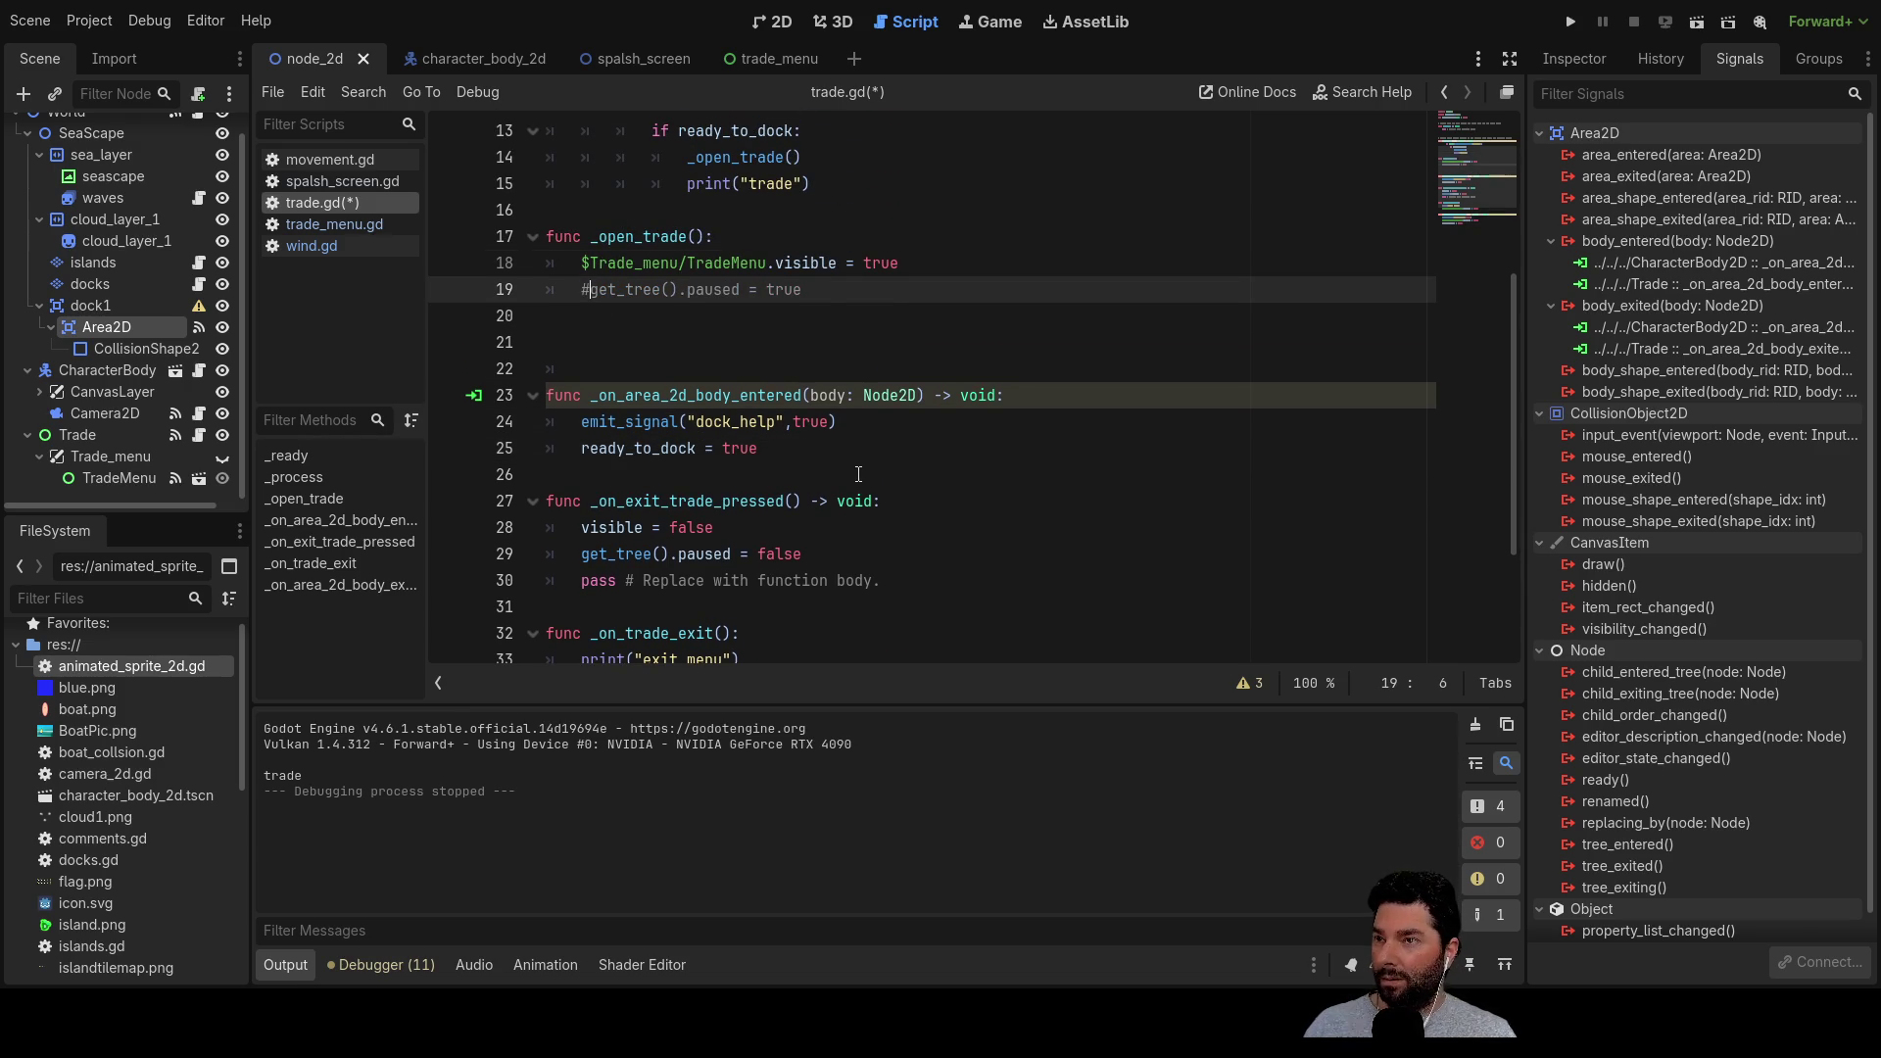
key(Up)
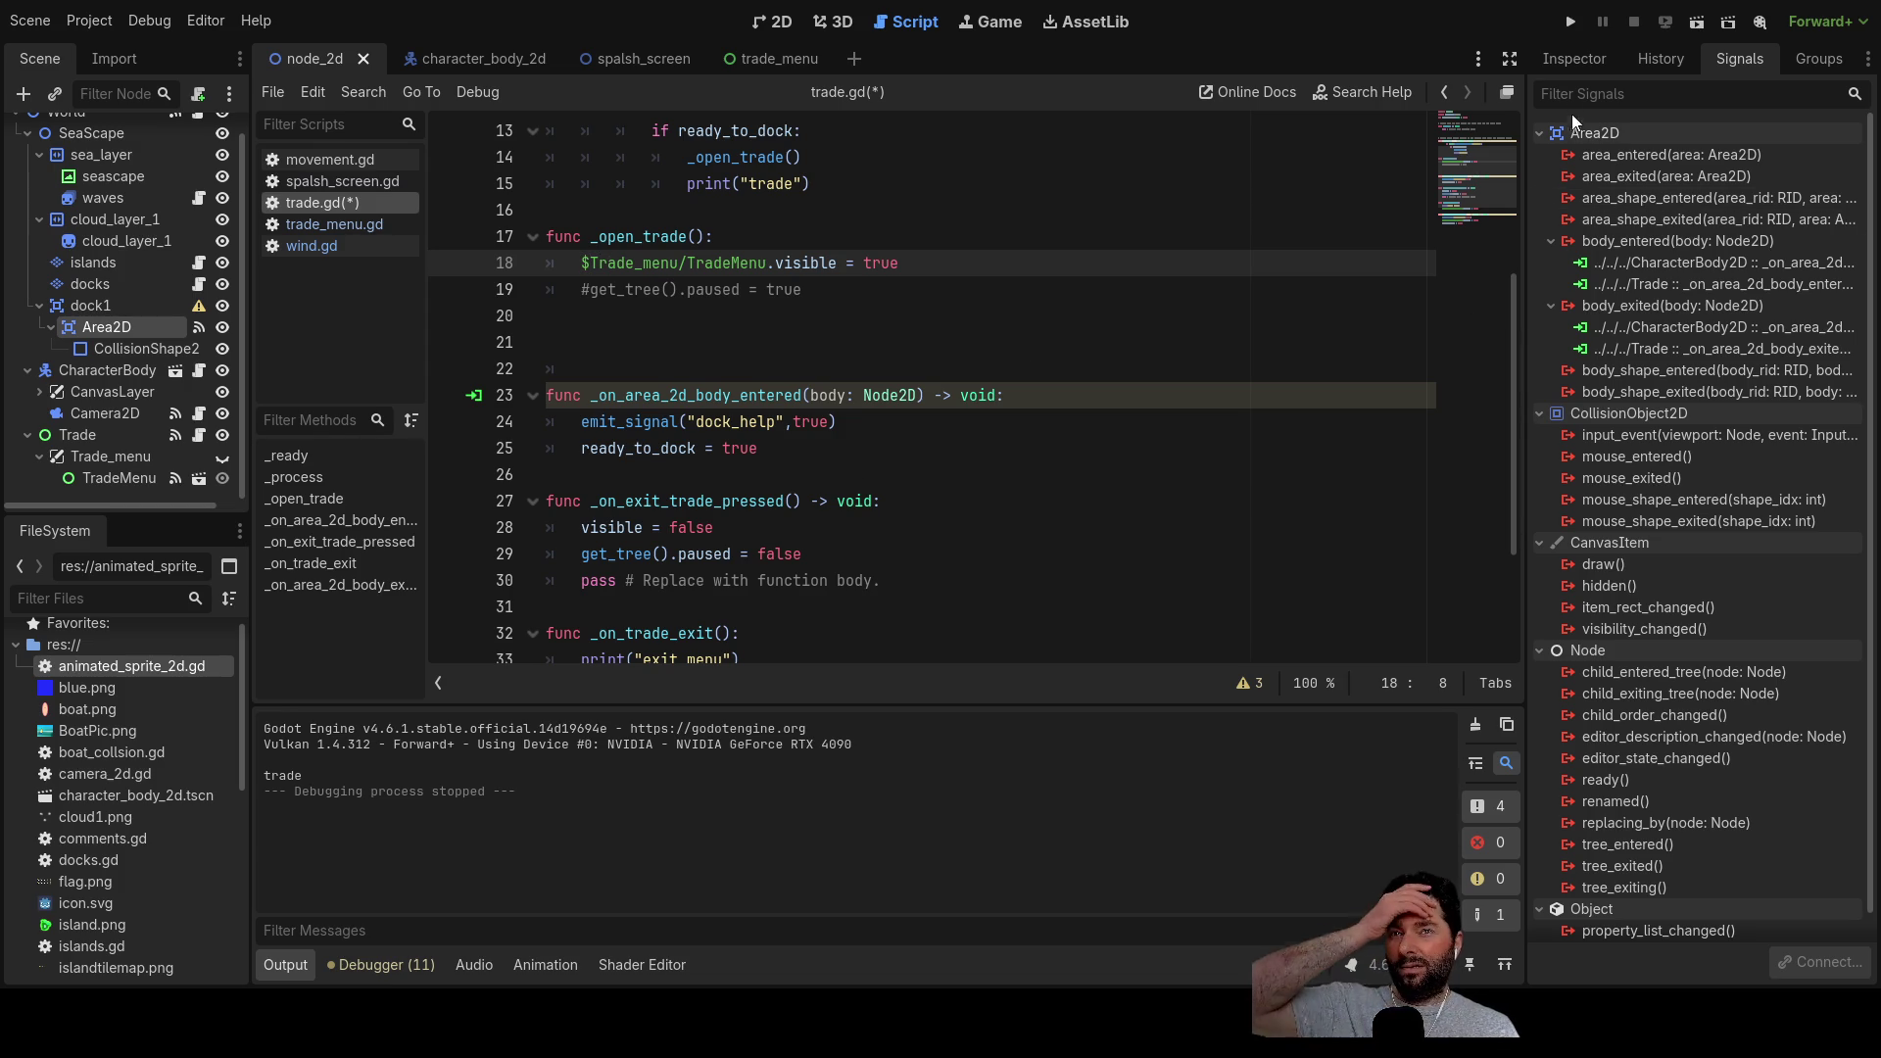
click(222, 456)
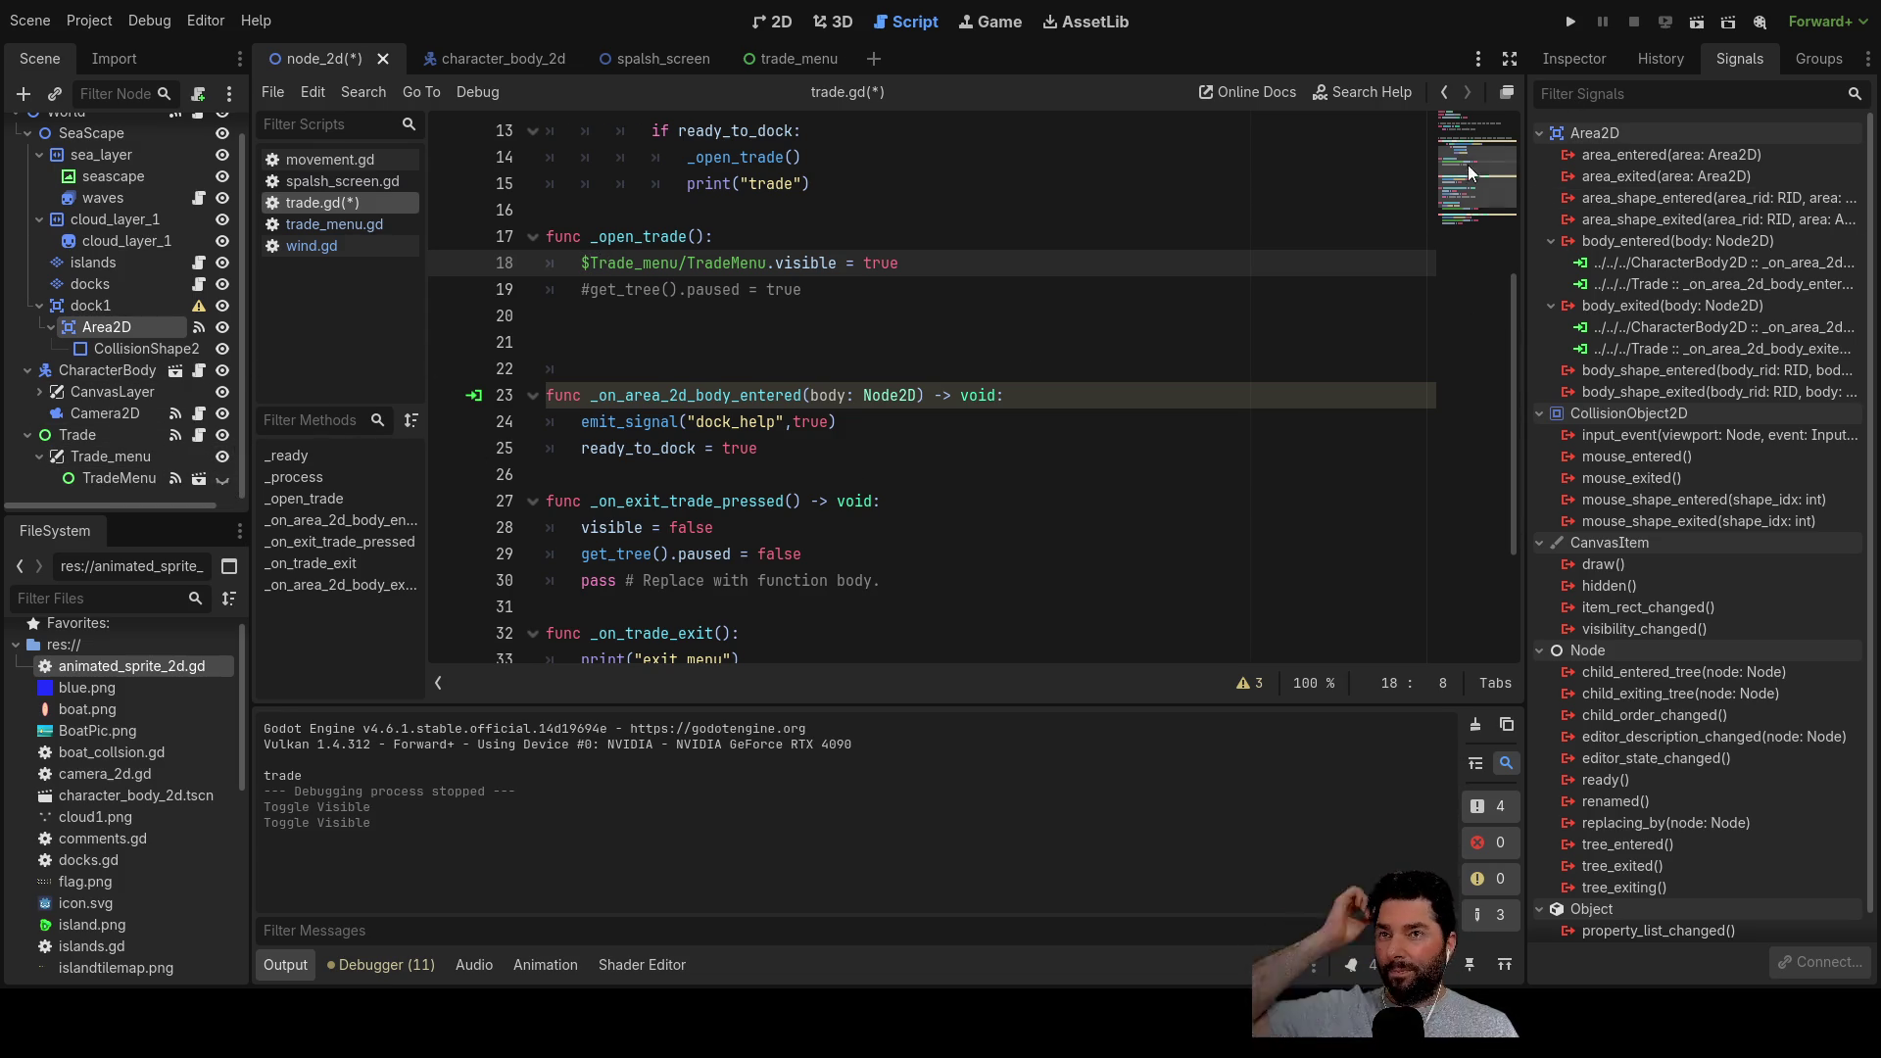
click(1577, 20)
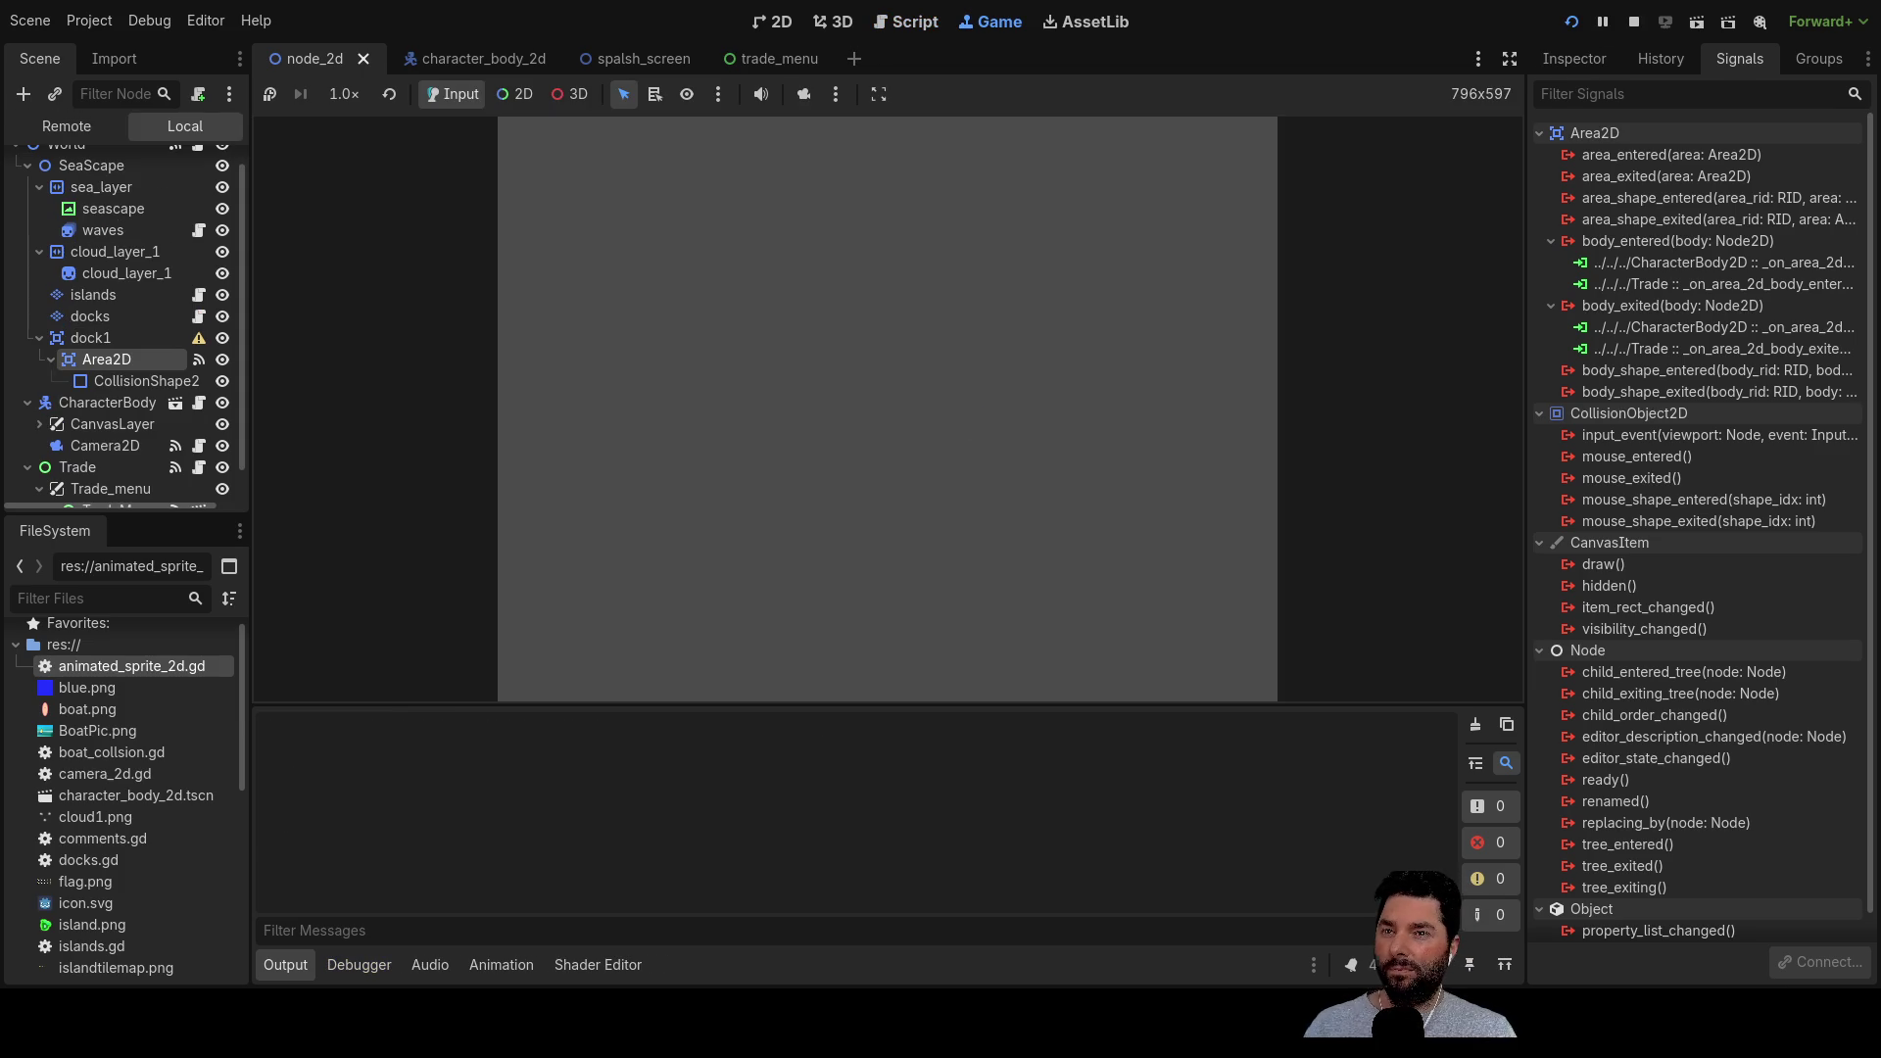
click(686, 155)
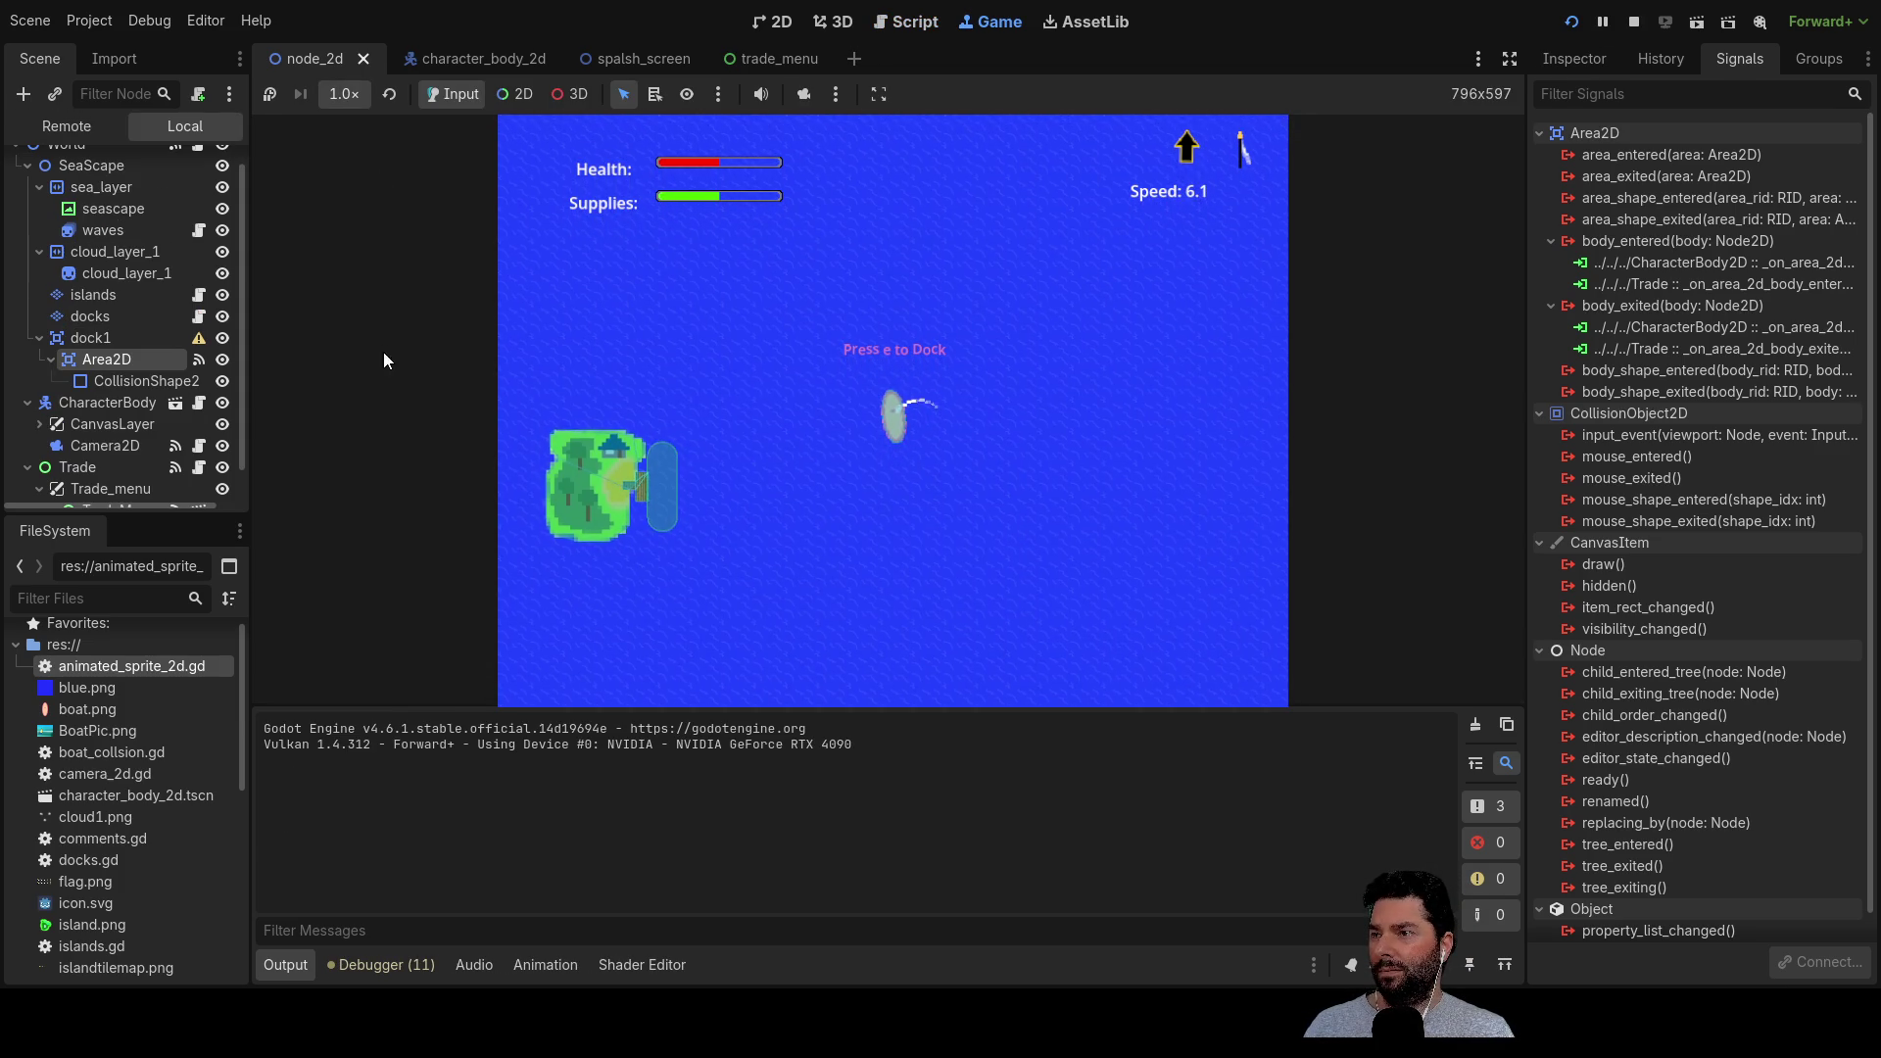
click(343, 93)
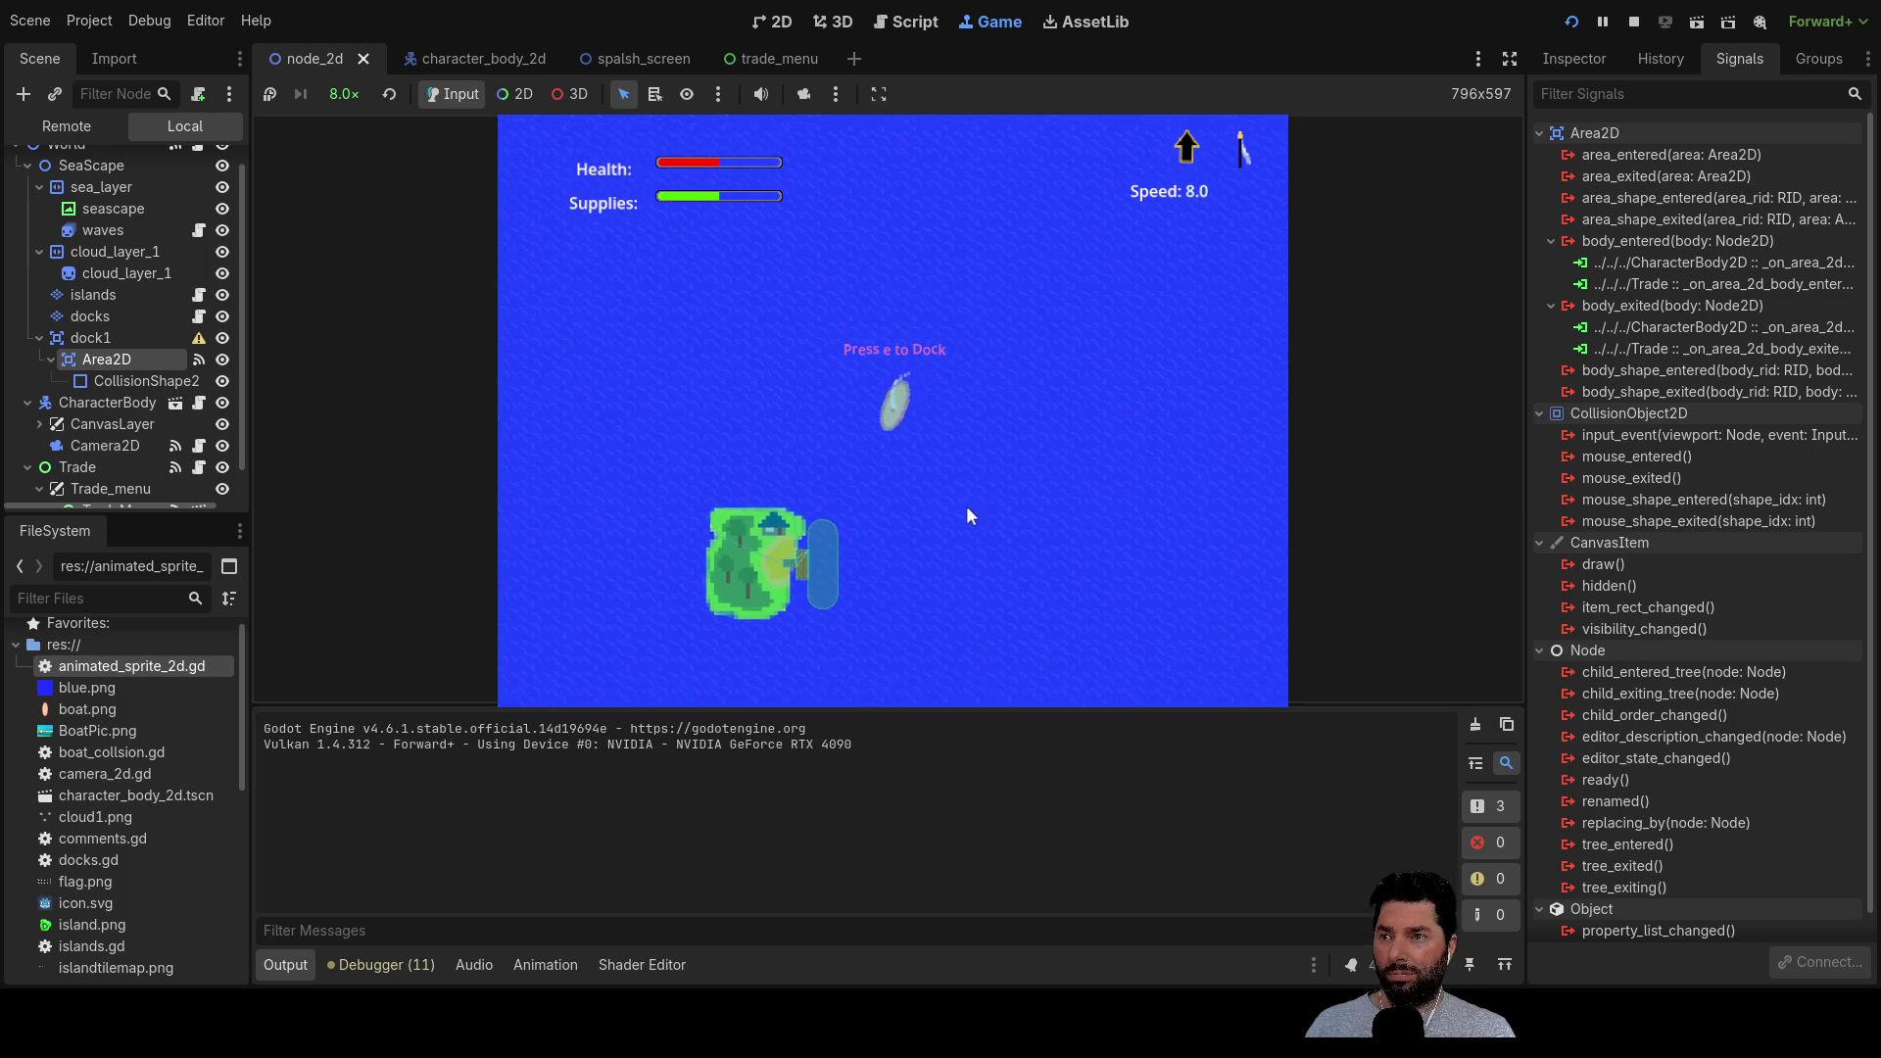
key(e)
key(w)
key(s)
key(w)
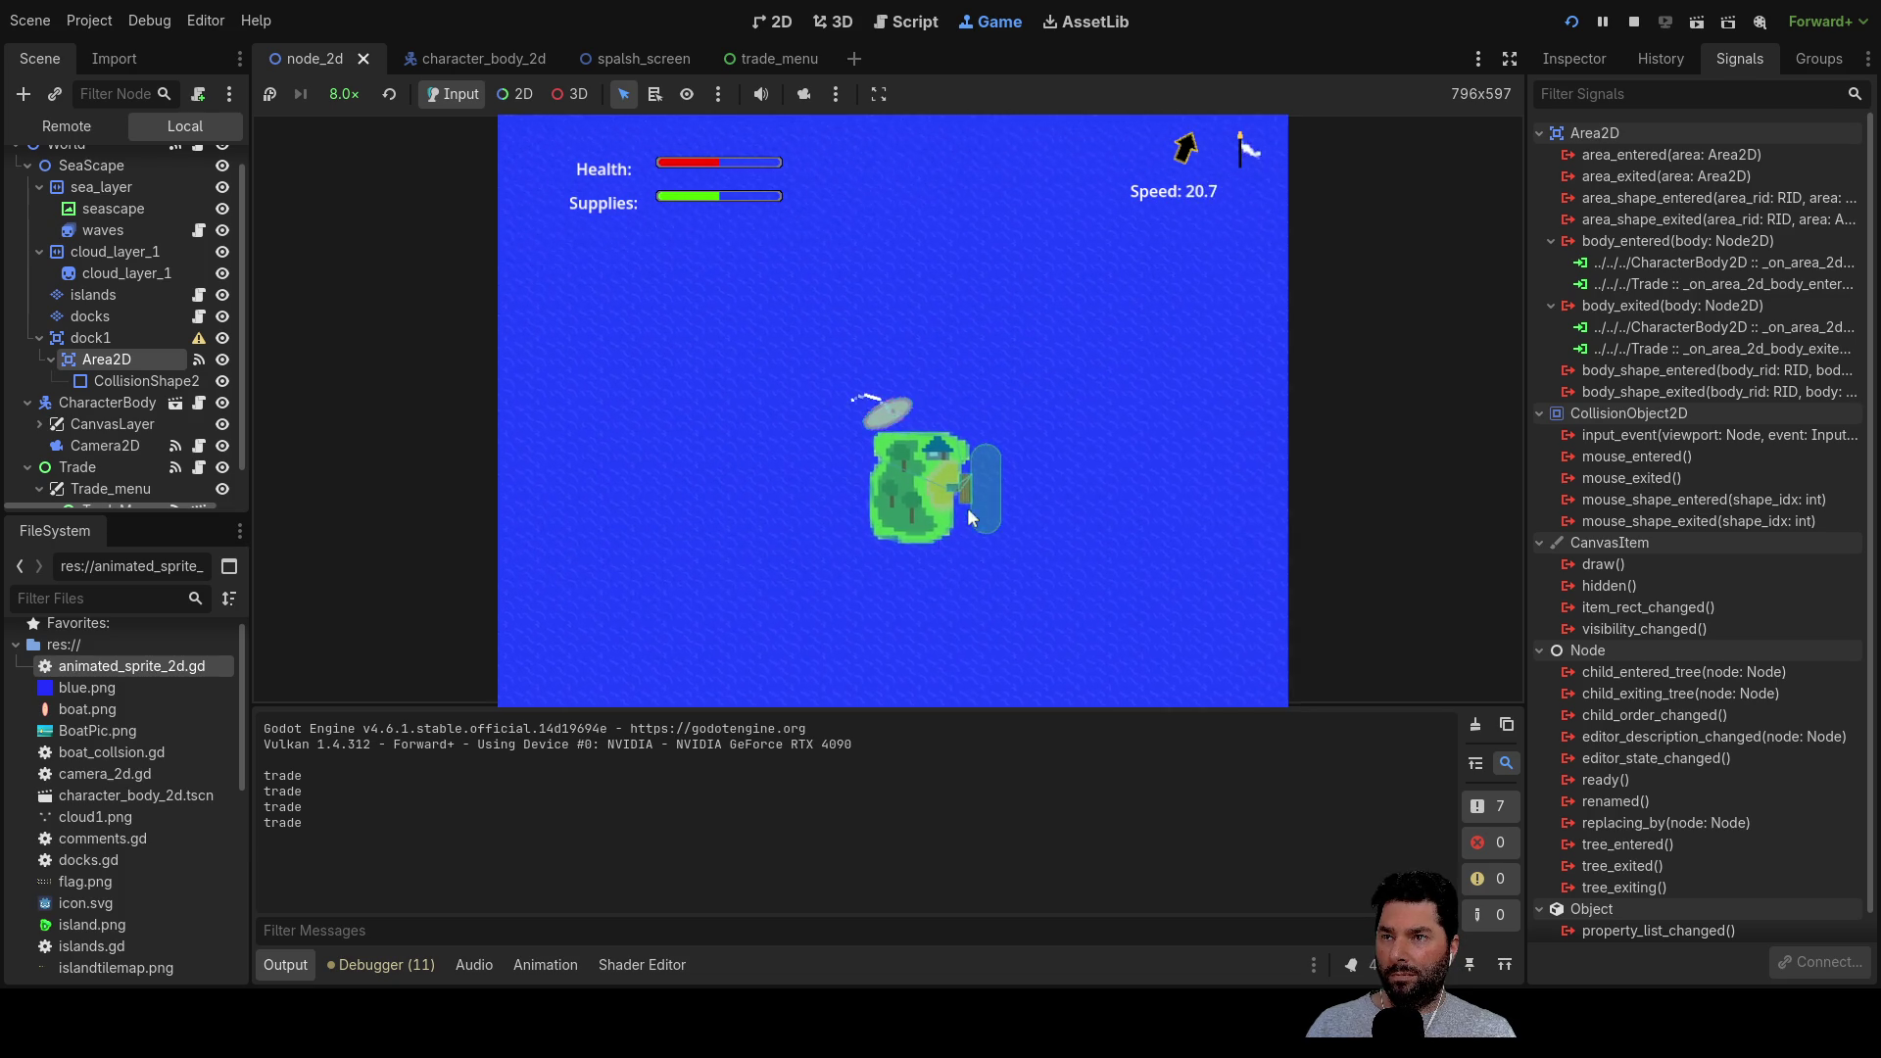
key(s)
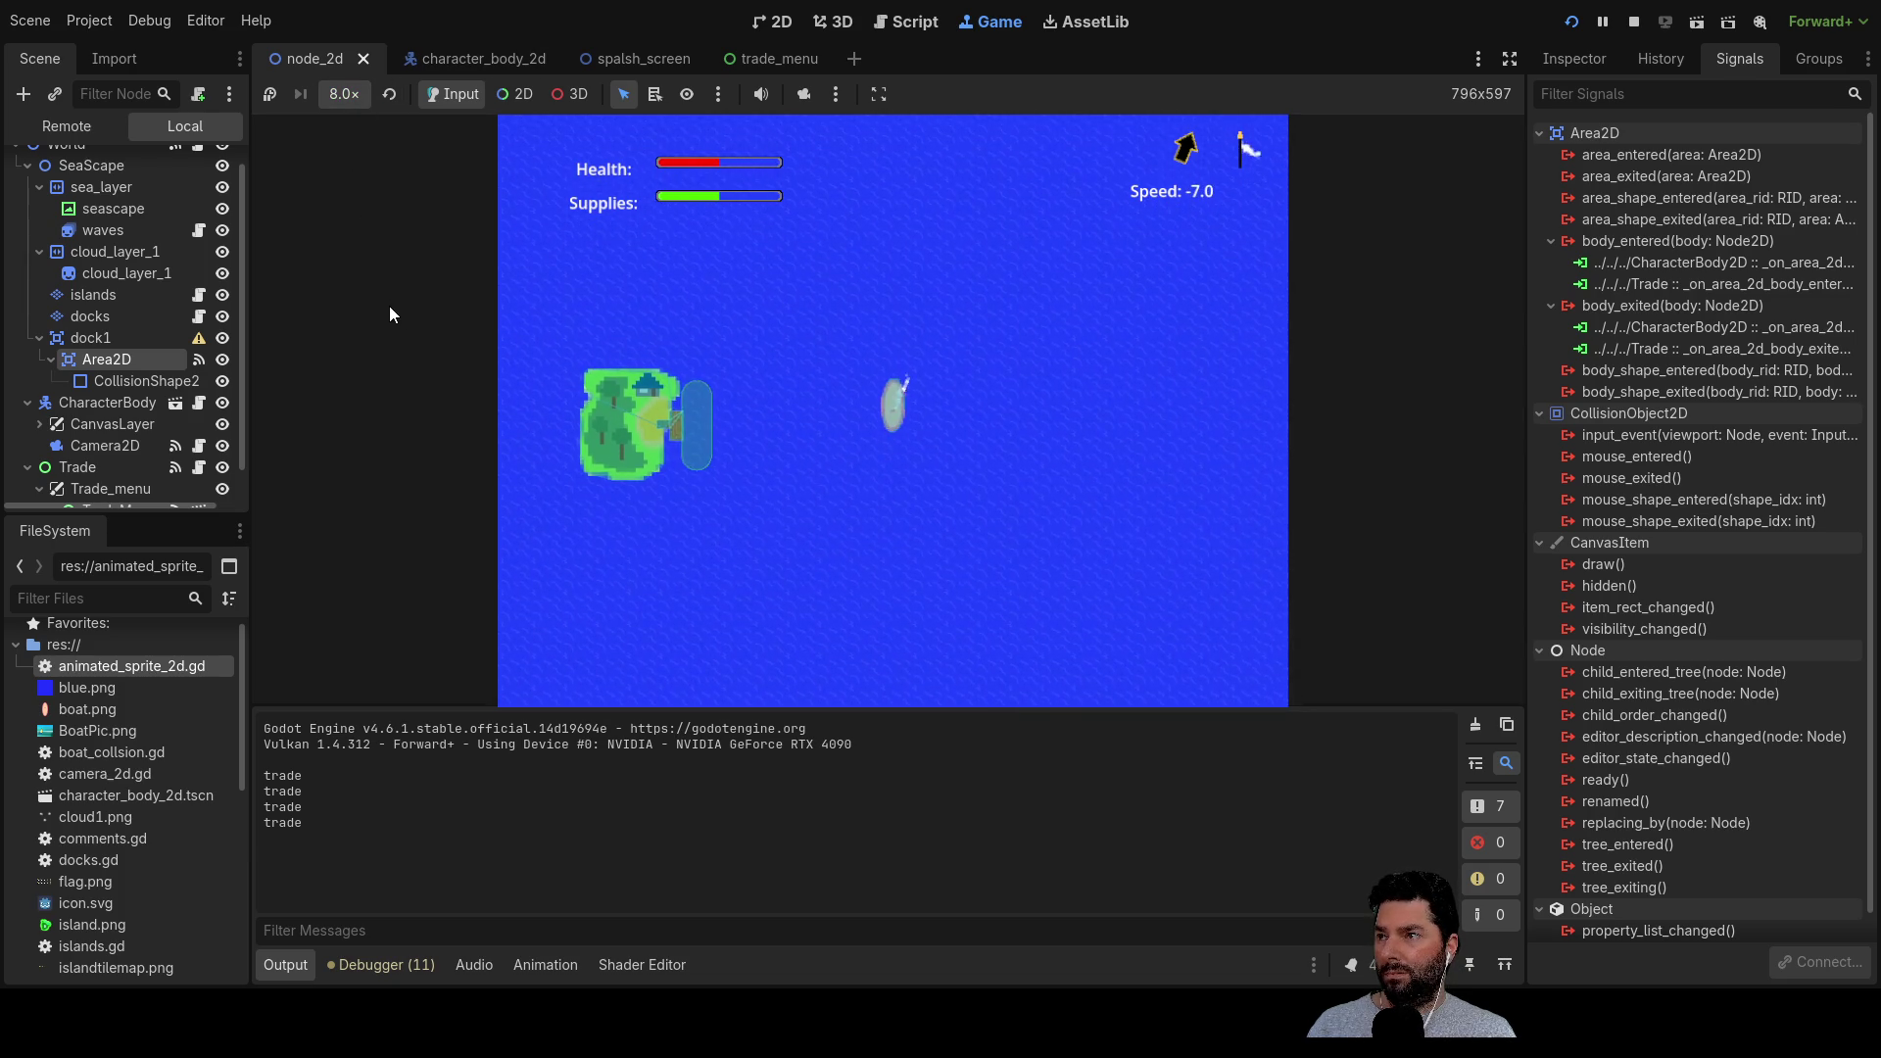
key(w)
key(w)
key(s)
key(a)
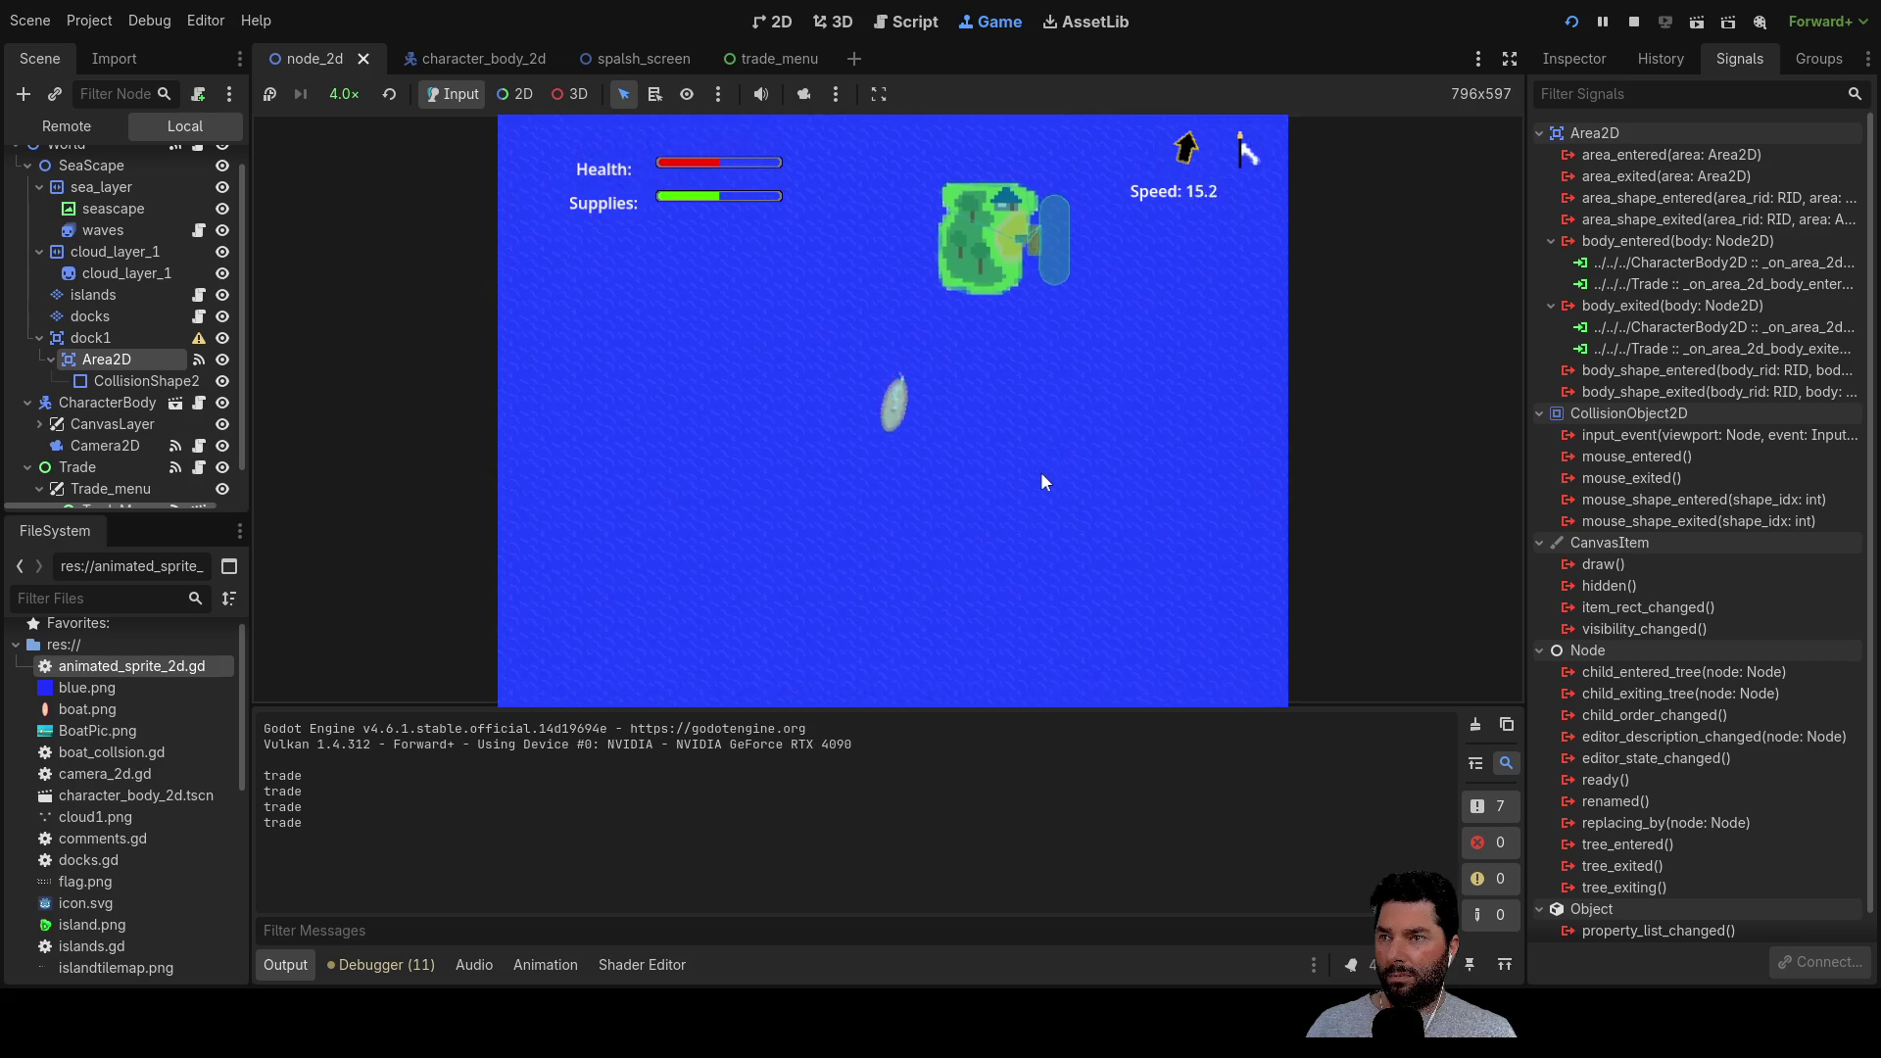
key(d)
key(a)
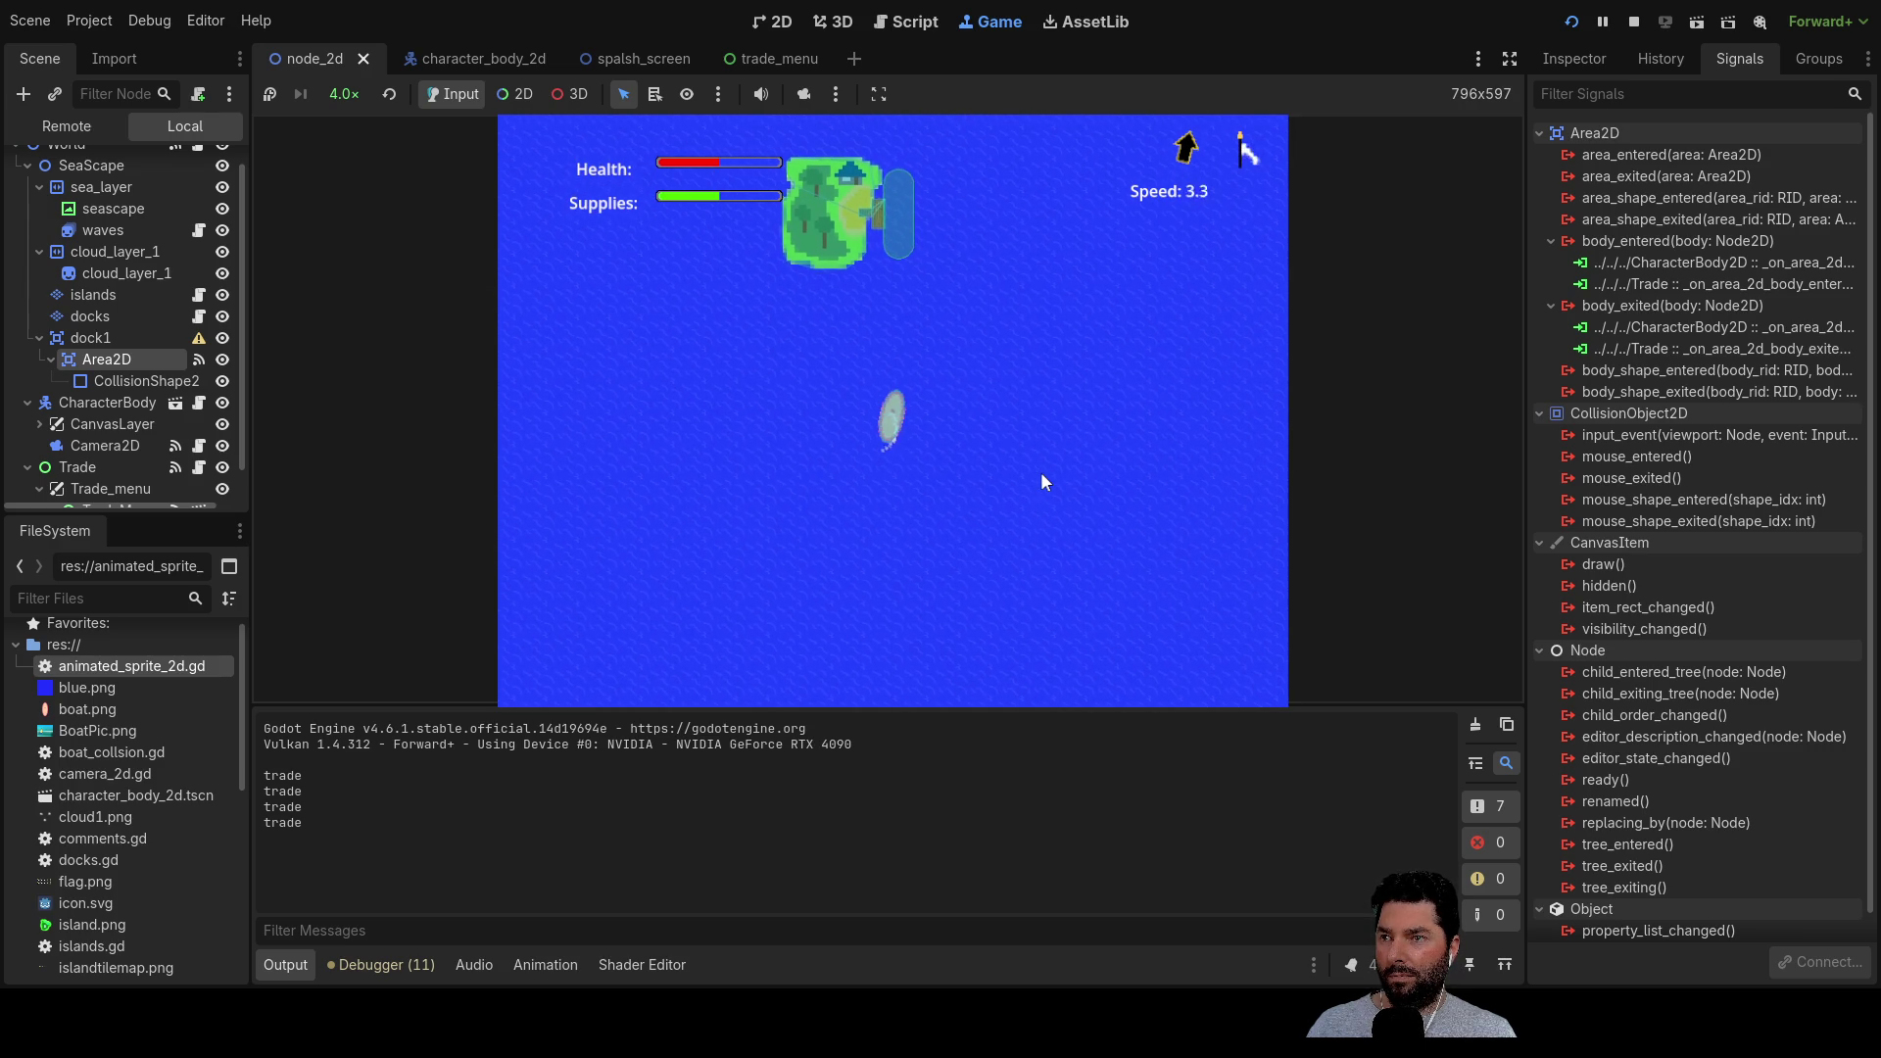
key(w)
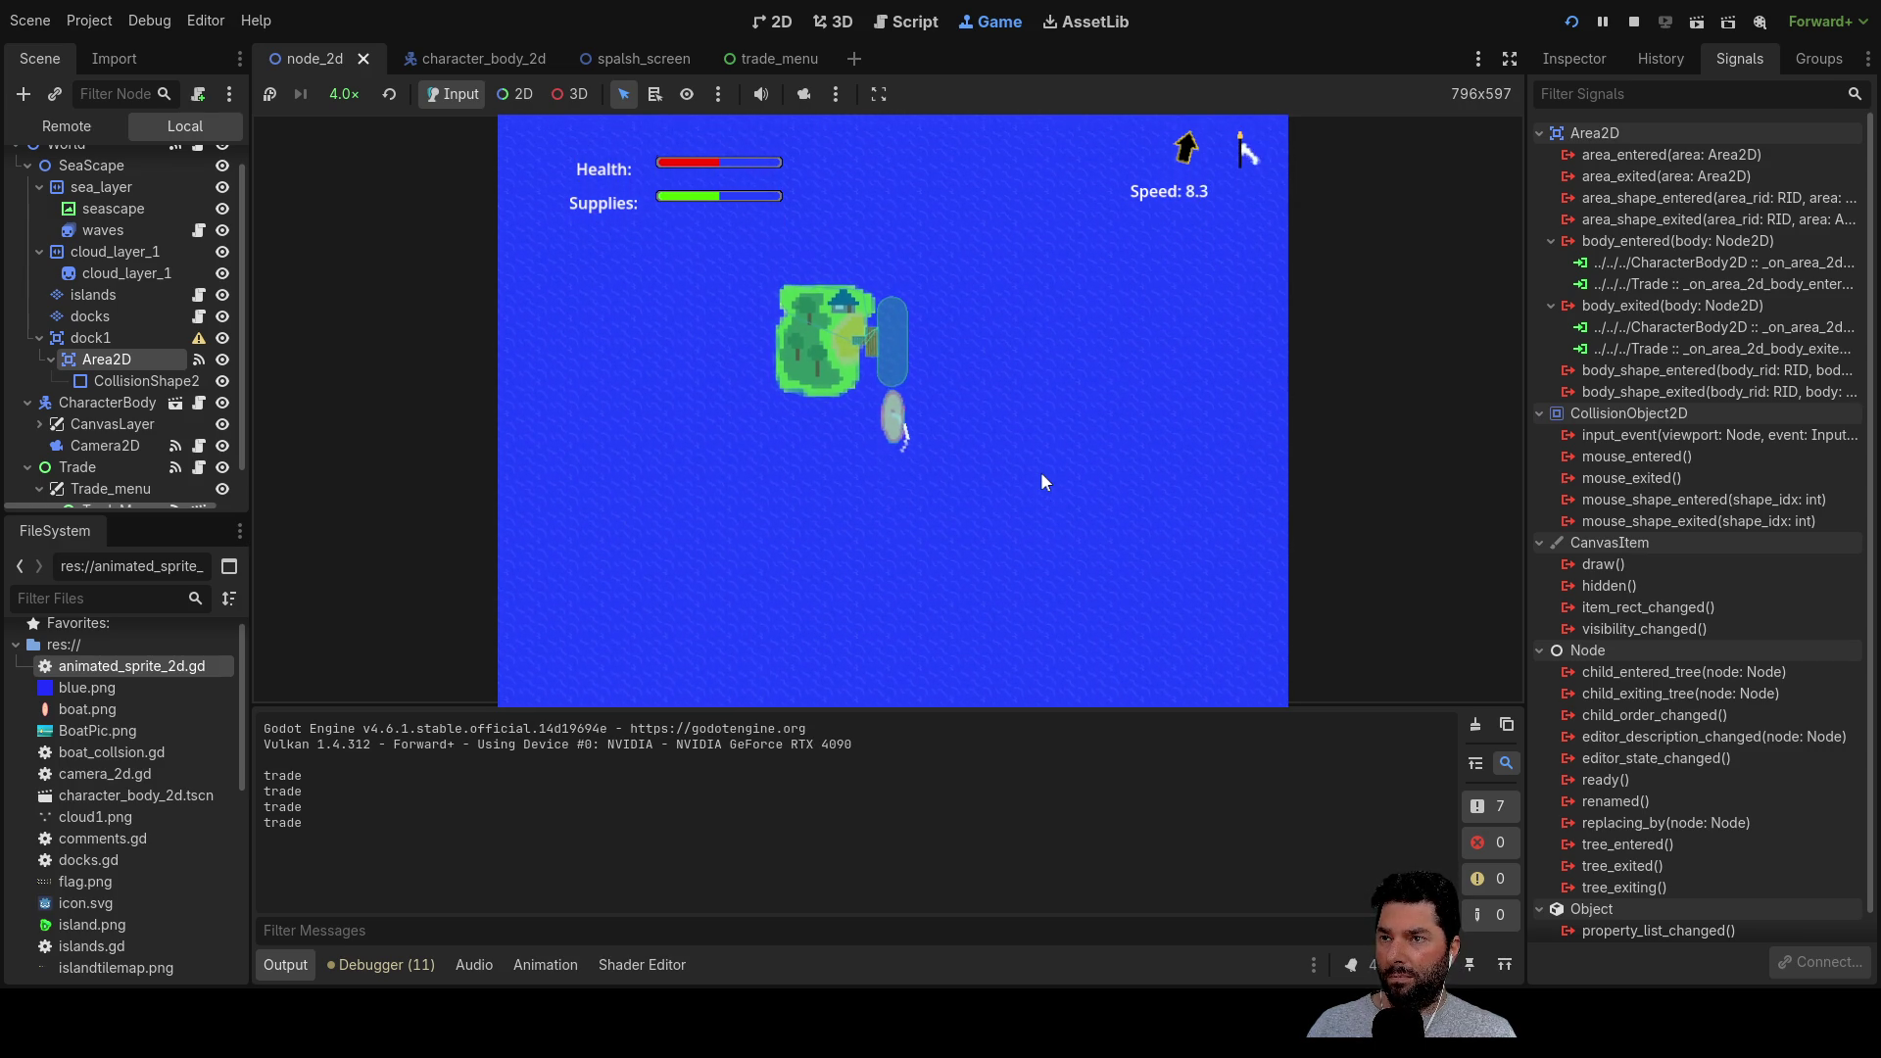
scroll(997, 452, up, 5)
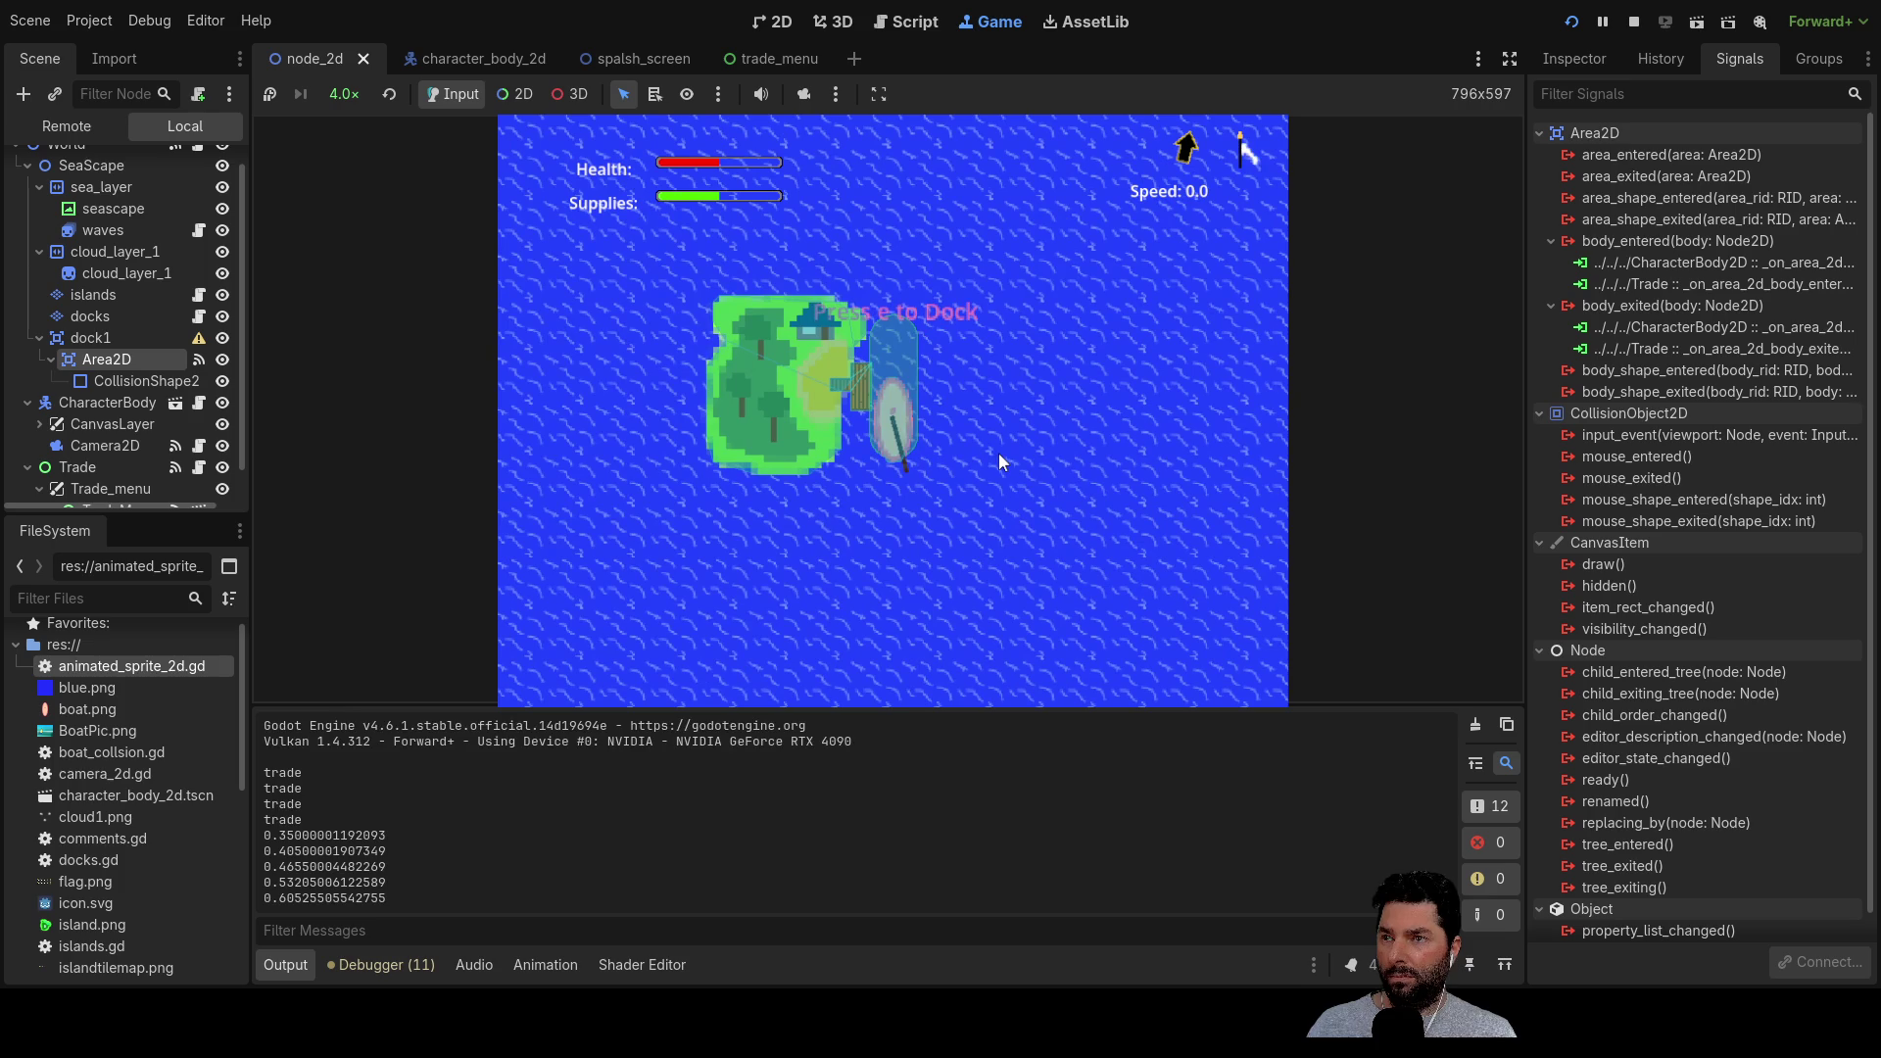
key(e)
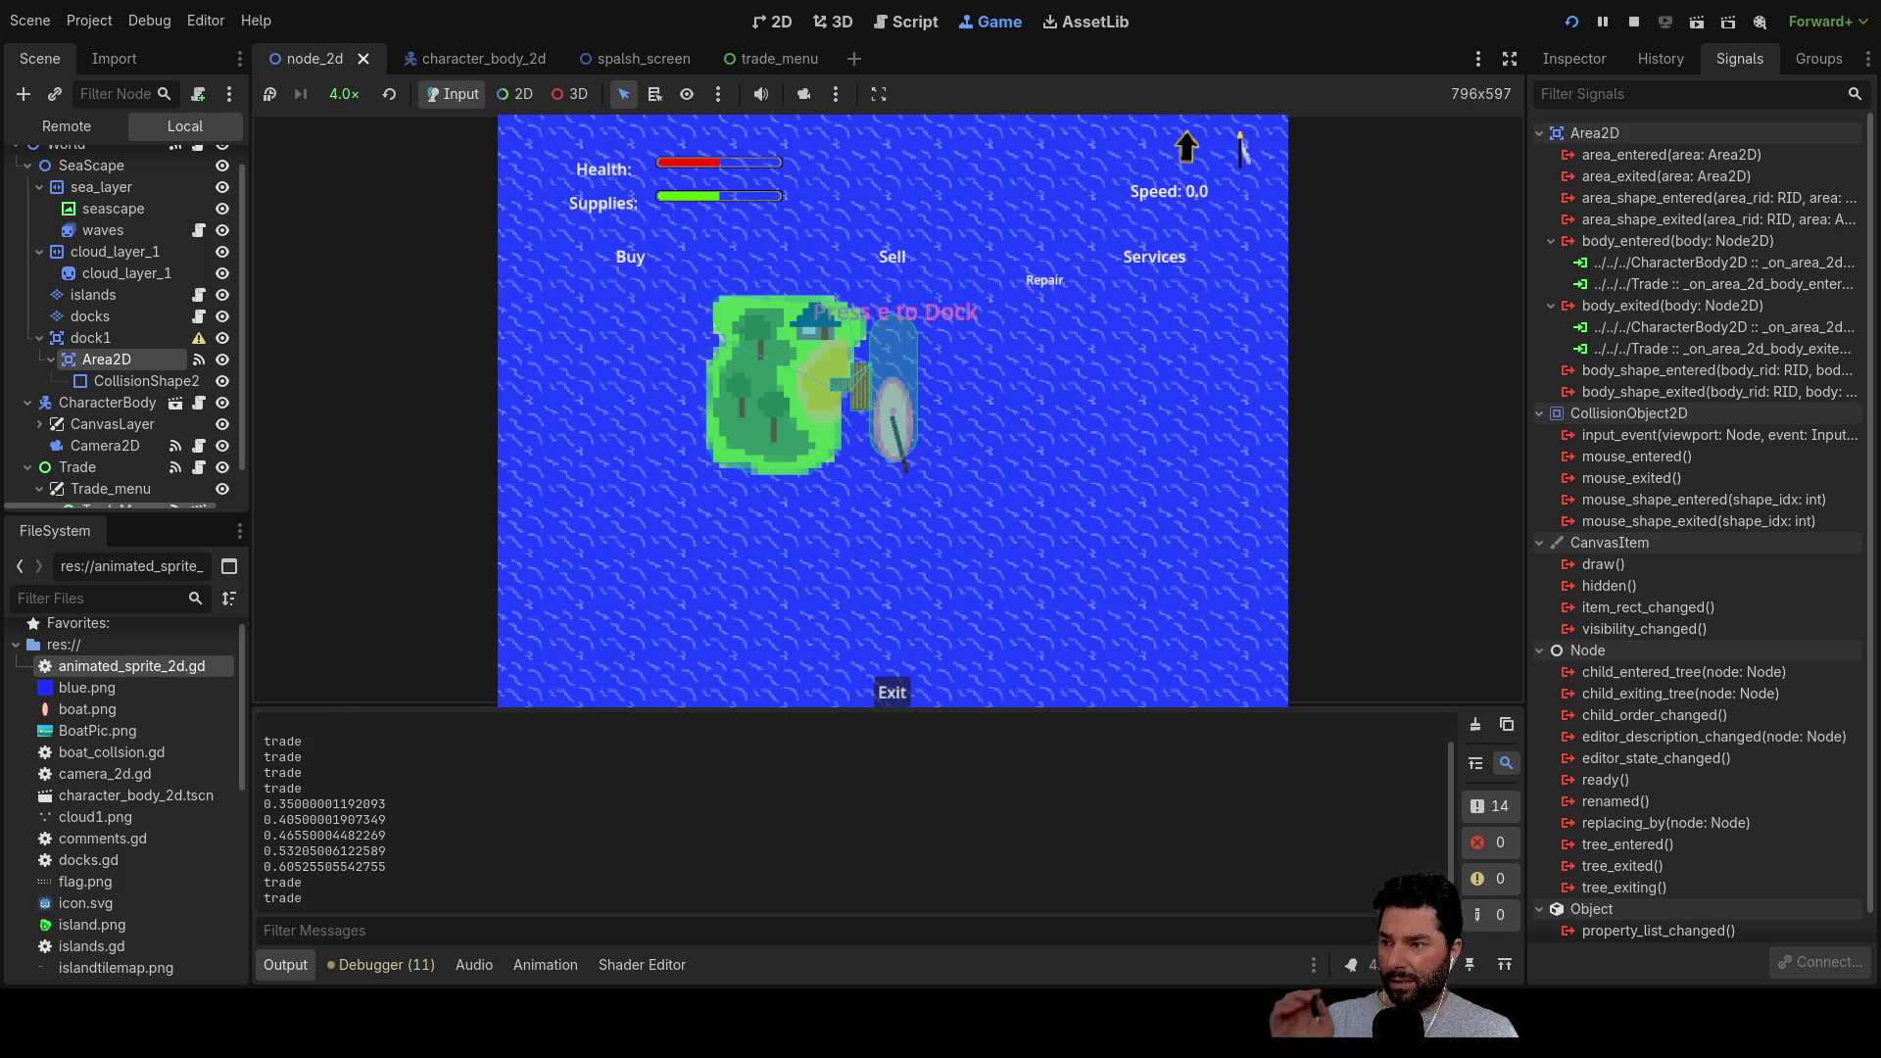
click(892, 693)
click(891, 697)
click(889, 697)
click(888, 696)
click(885, 696)
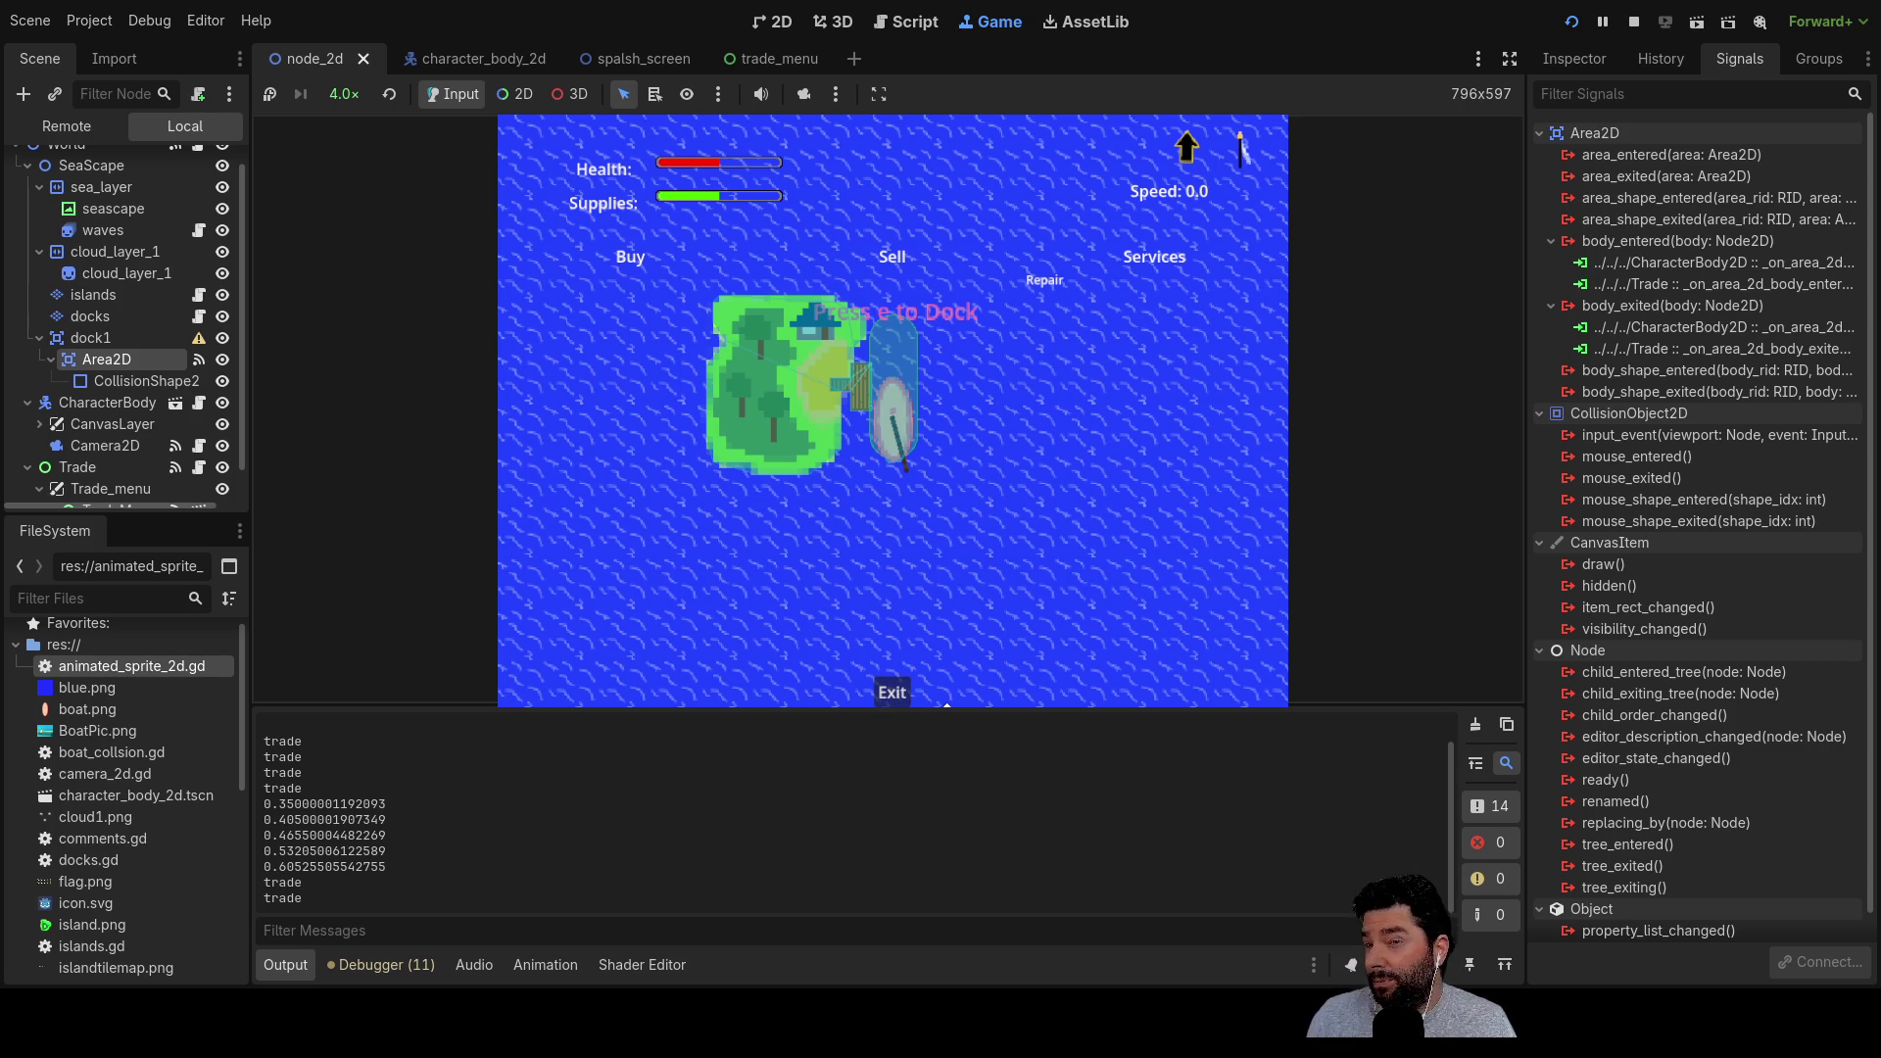
click(890, 694)
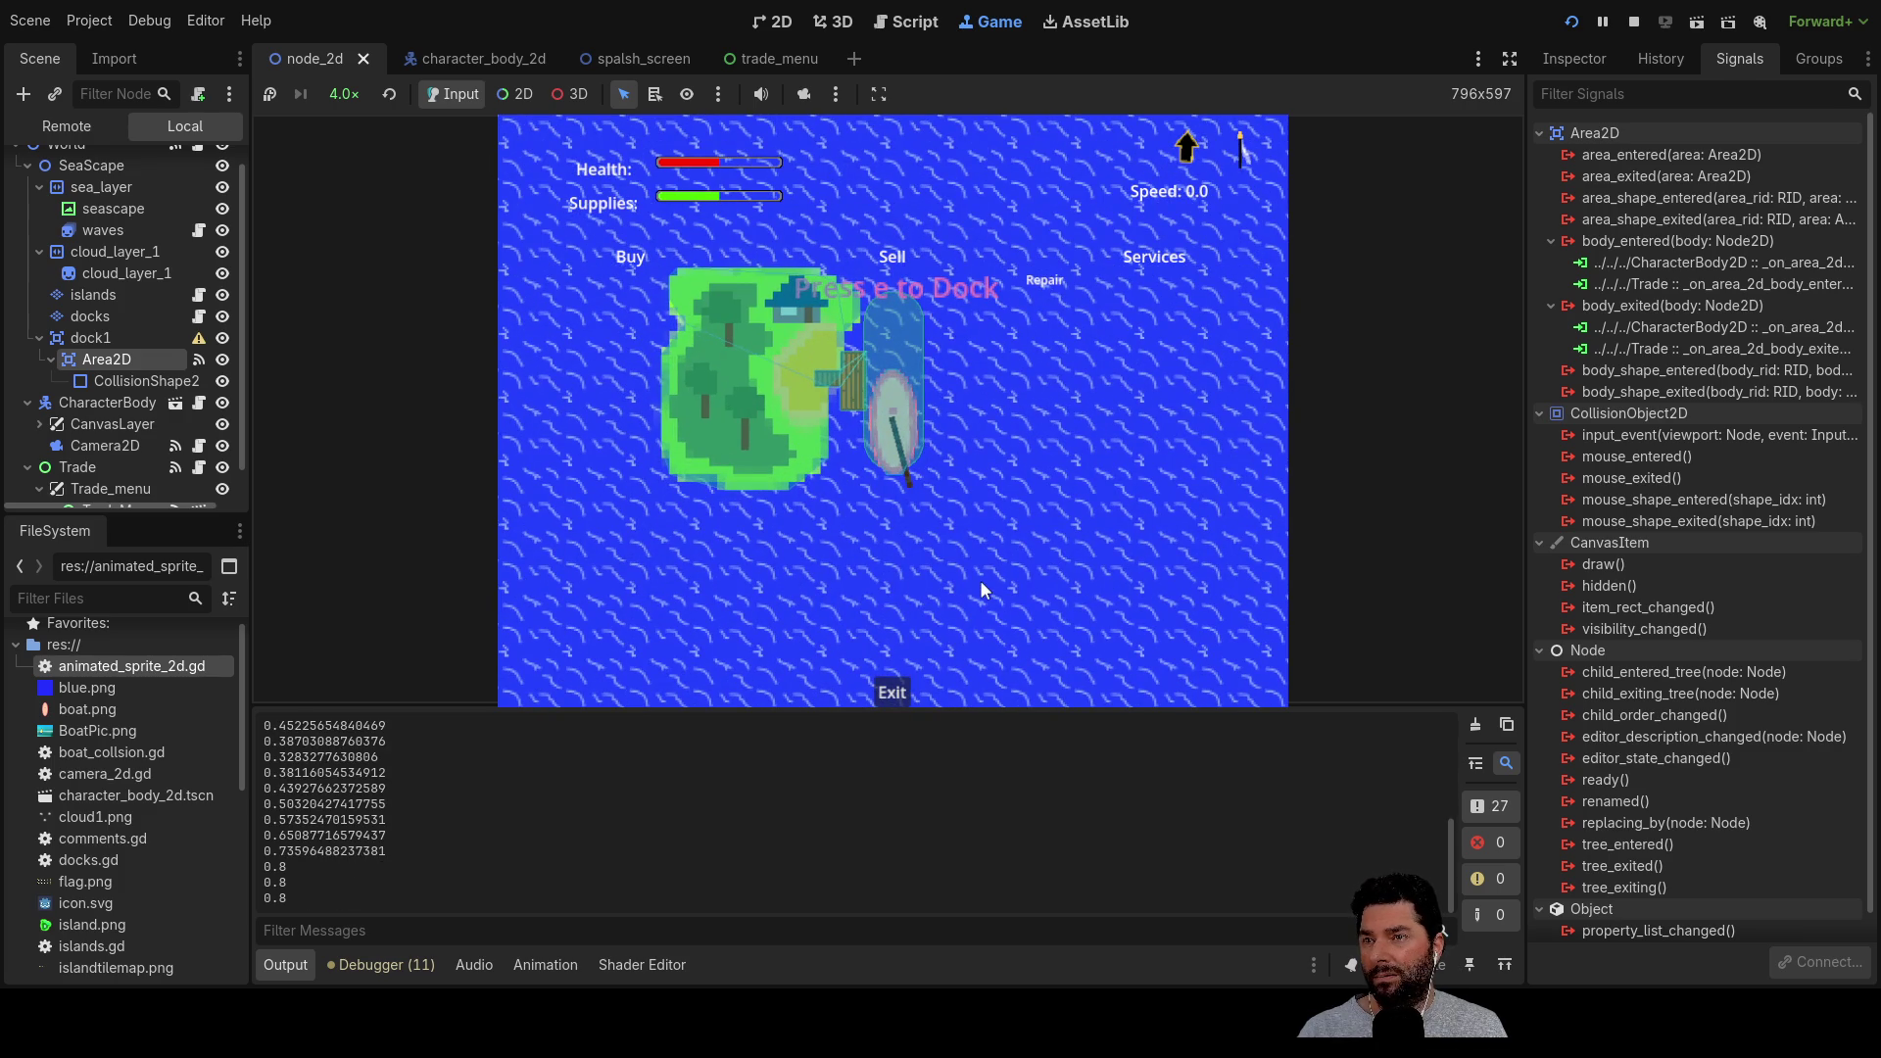
click(894, 694)
click(894, 693)
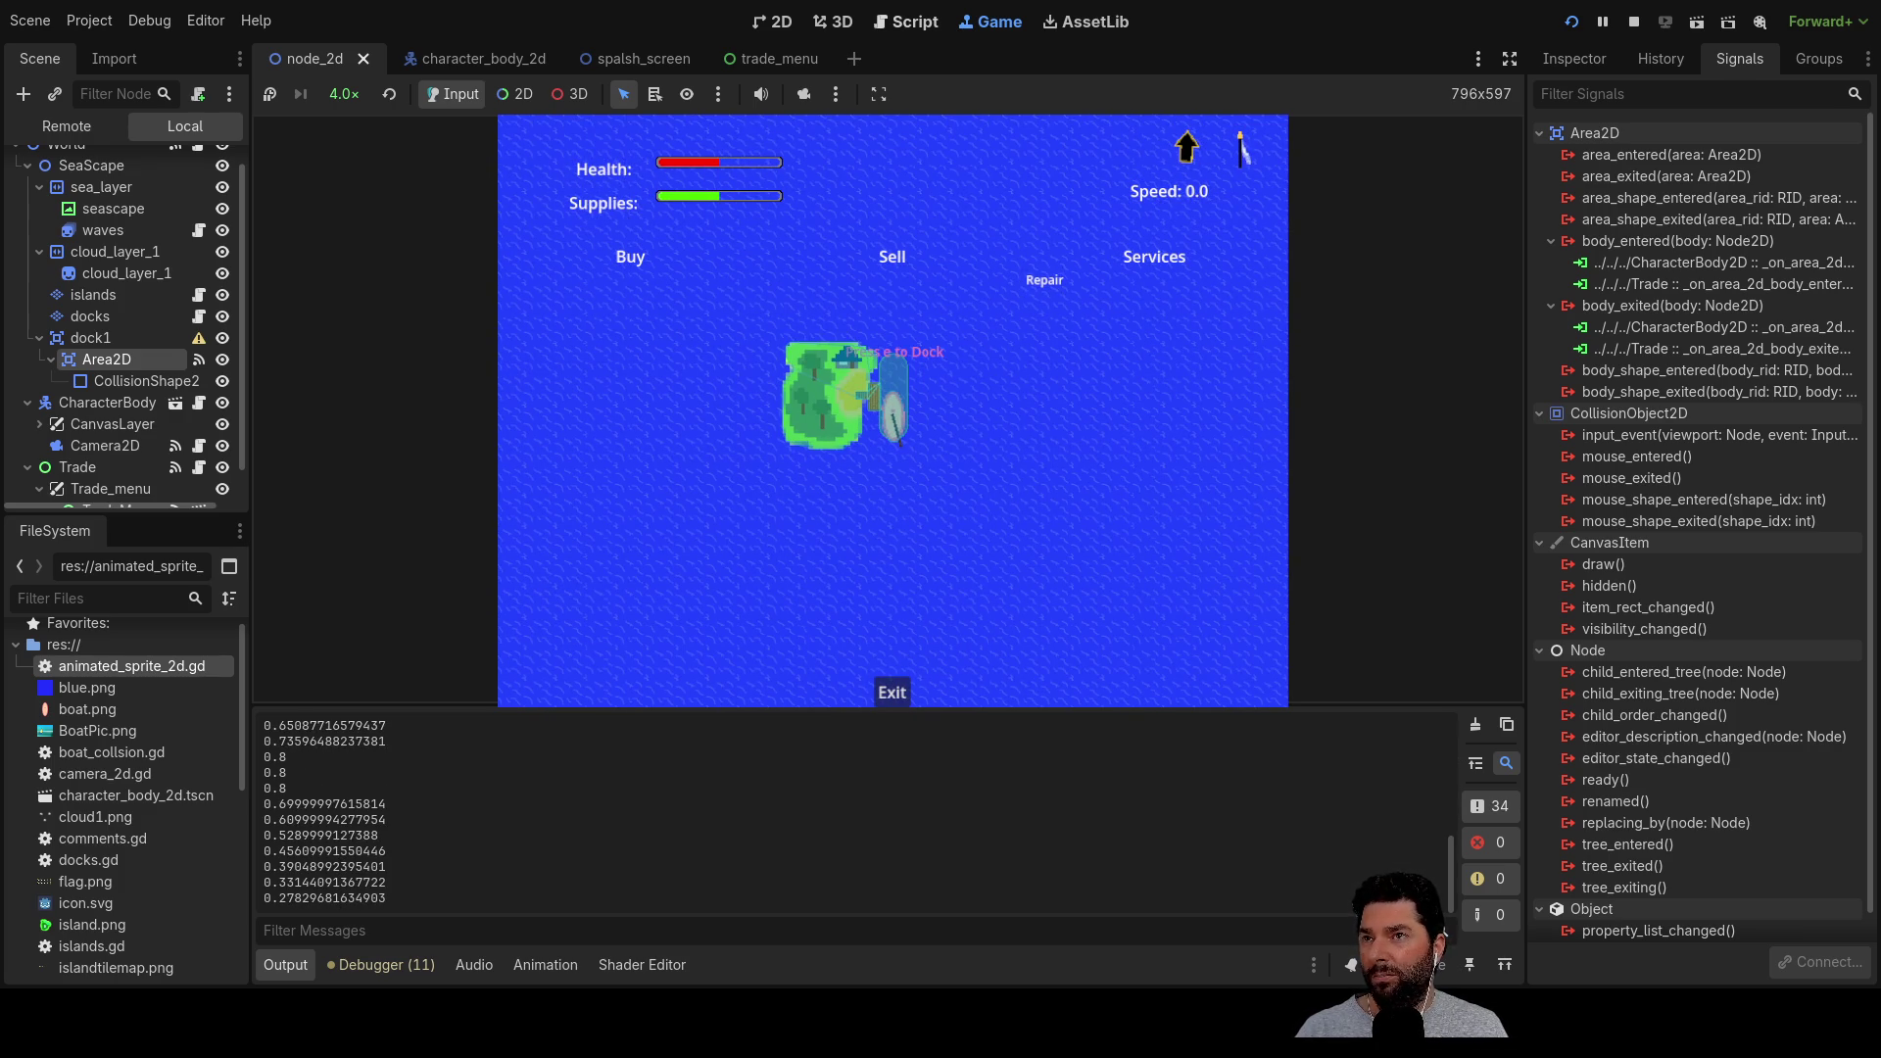
click(1633, 20)
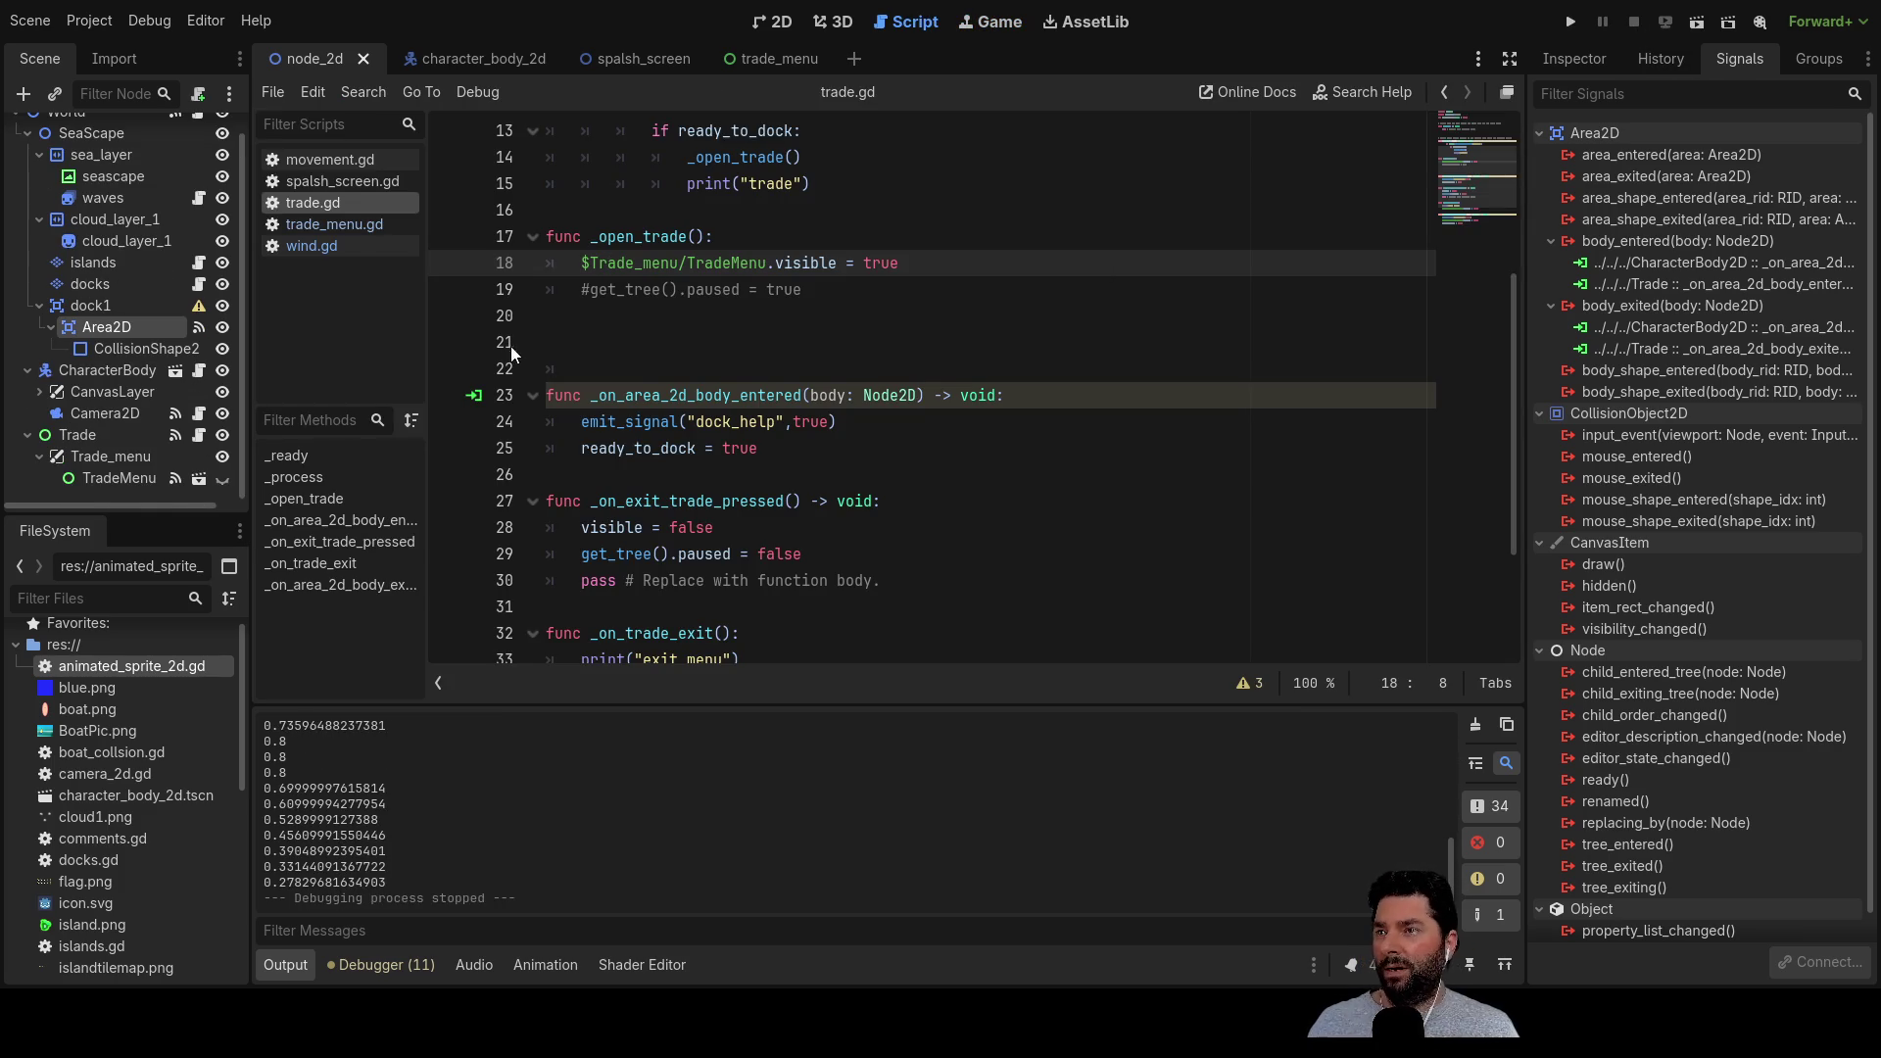
Uncomment get_tree().paused = true on line 19 of trade.gd
click(585, 291)
key(Delete)
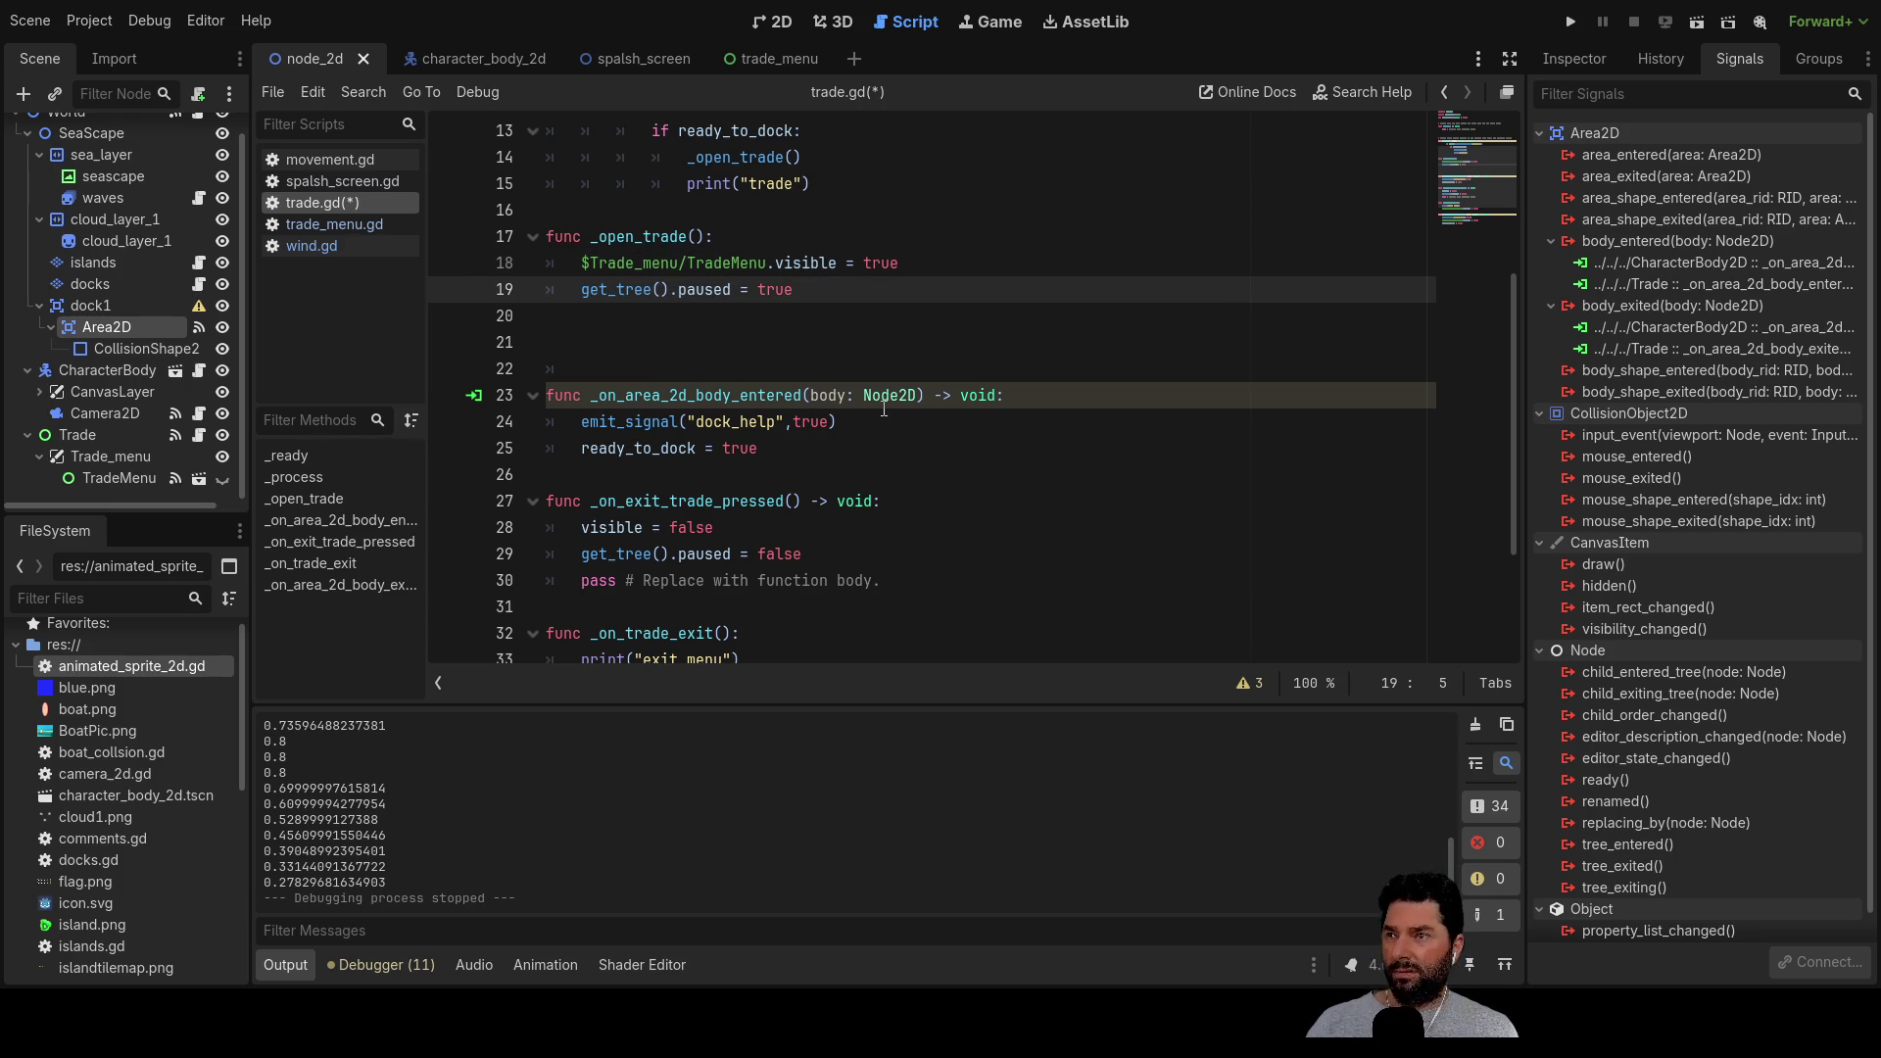
scroll(774, 331, down, 3)
scroll(773, 331, up, 4)
Open the trade_menu scene and show the TradeMenu node in the Inspector
click(1591, 61)
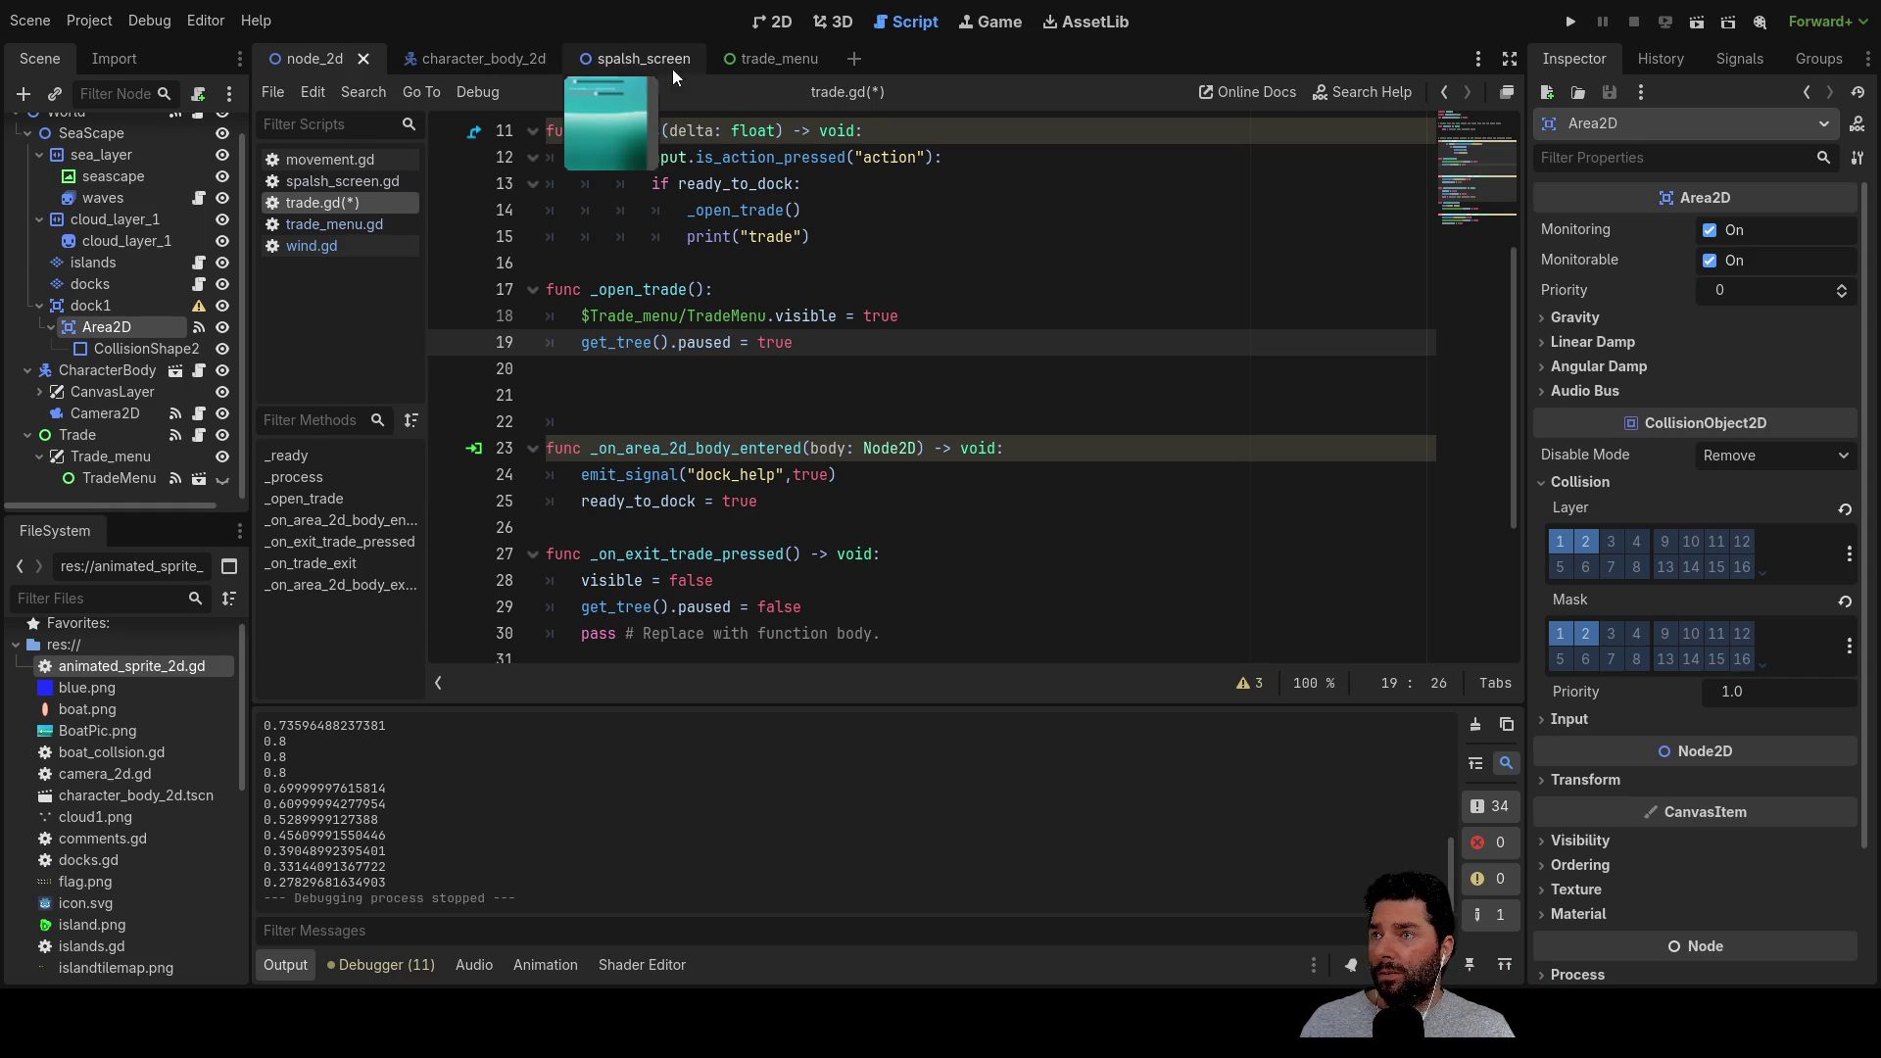
click(766, 61)
click(116, 135)
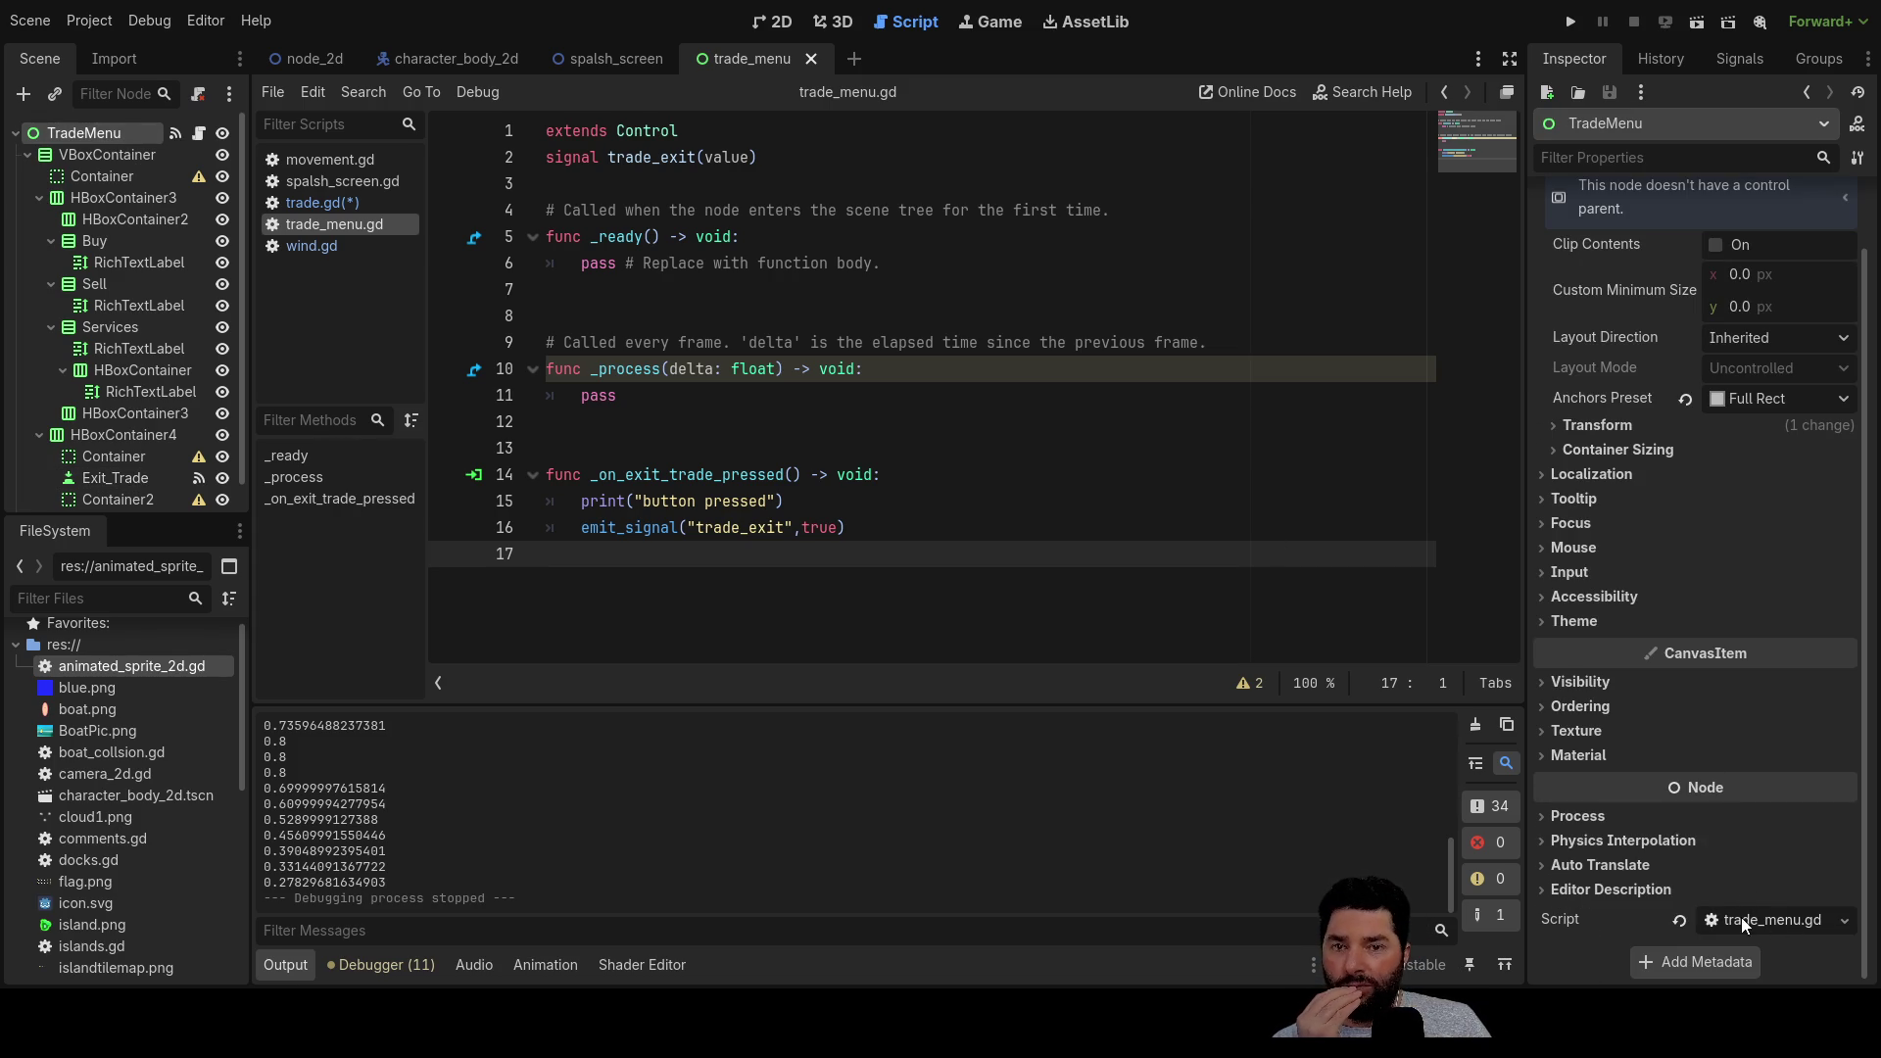
Back in node_2d, select the Trade node and open trade.gd, scrolled to the top
mouse_move(580, 61)
click(315, 59)
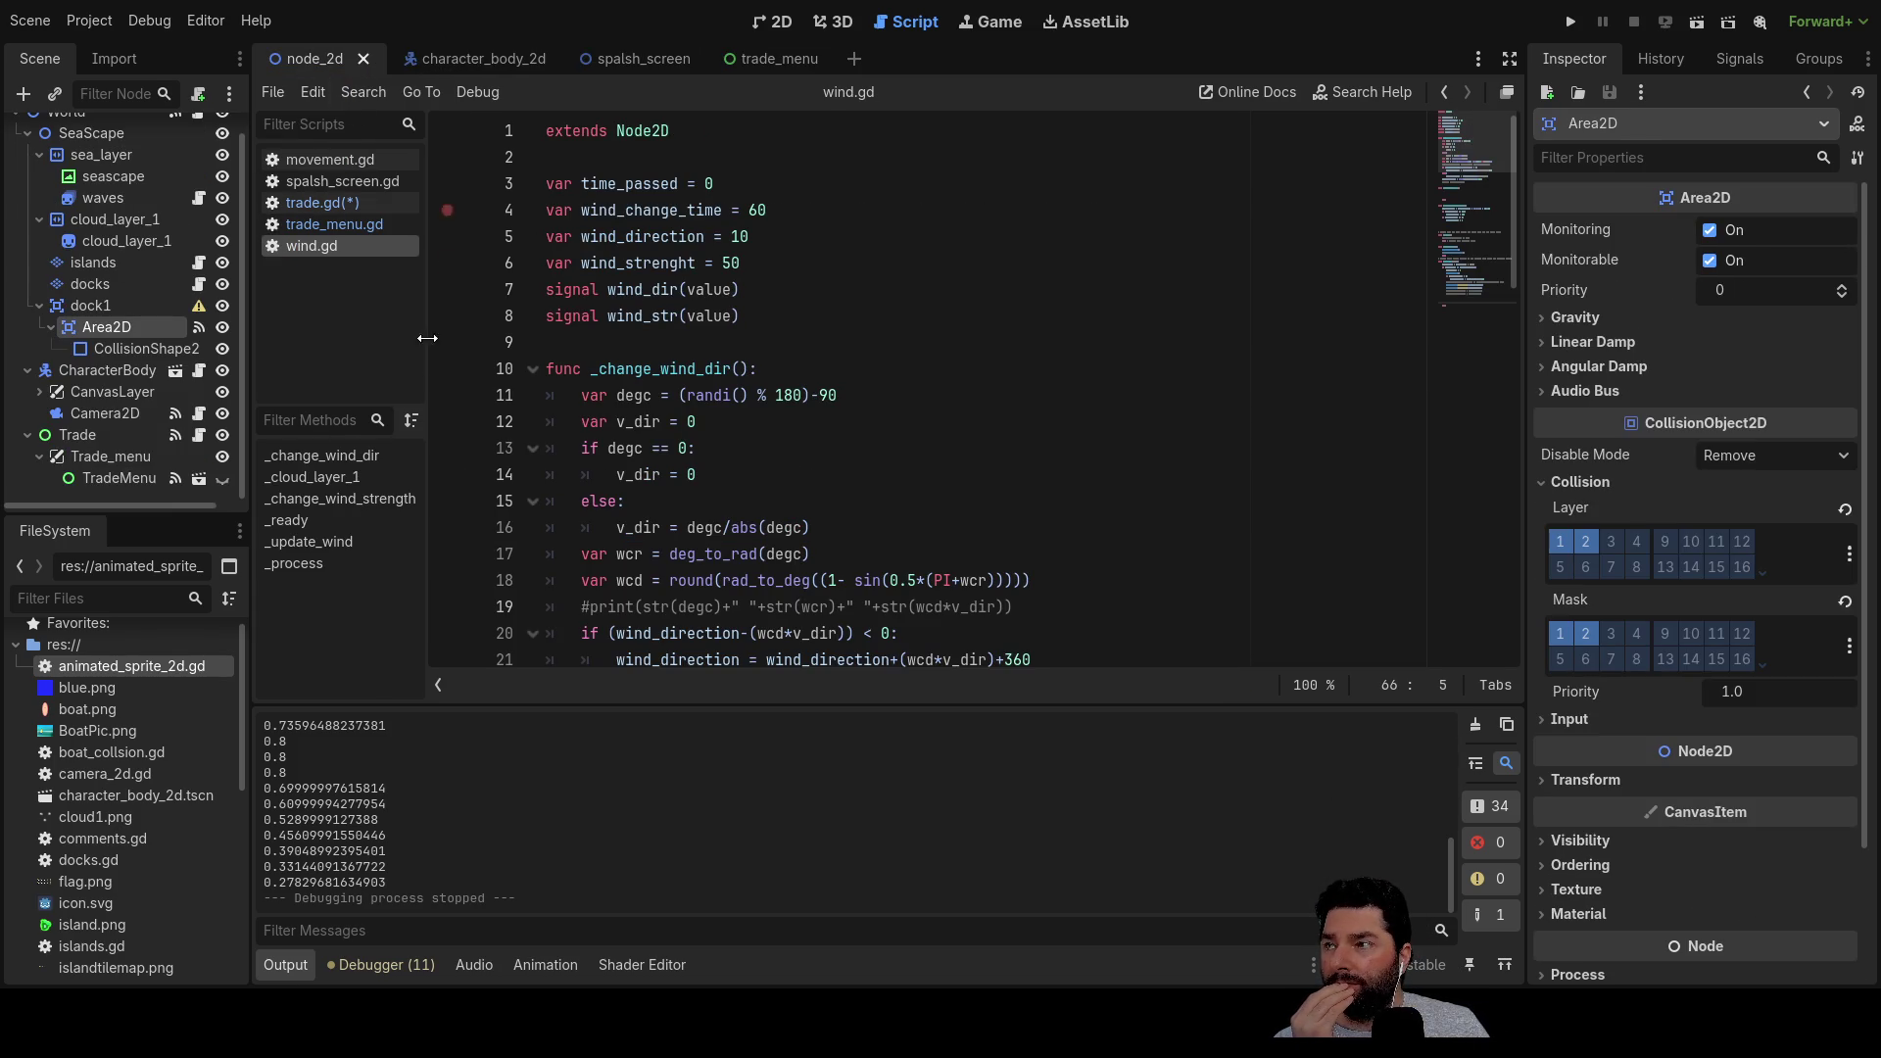
click(108, 439)
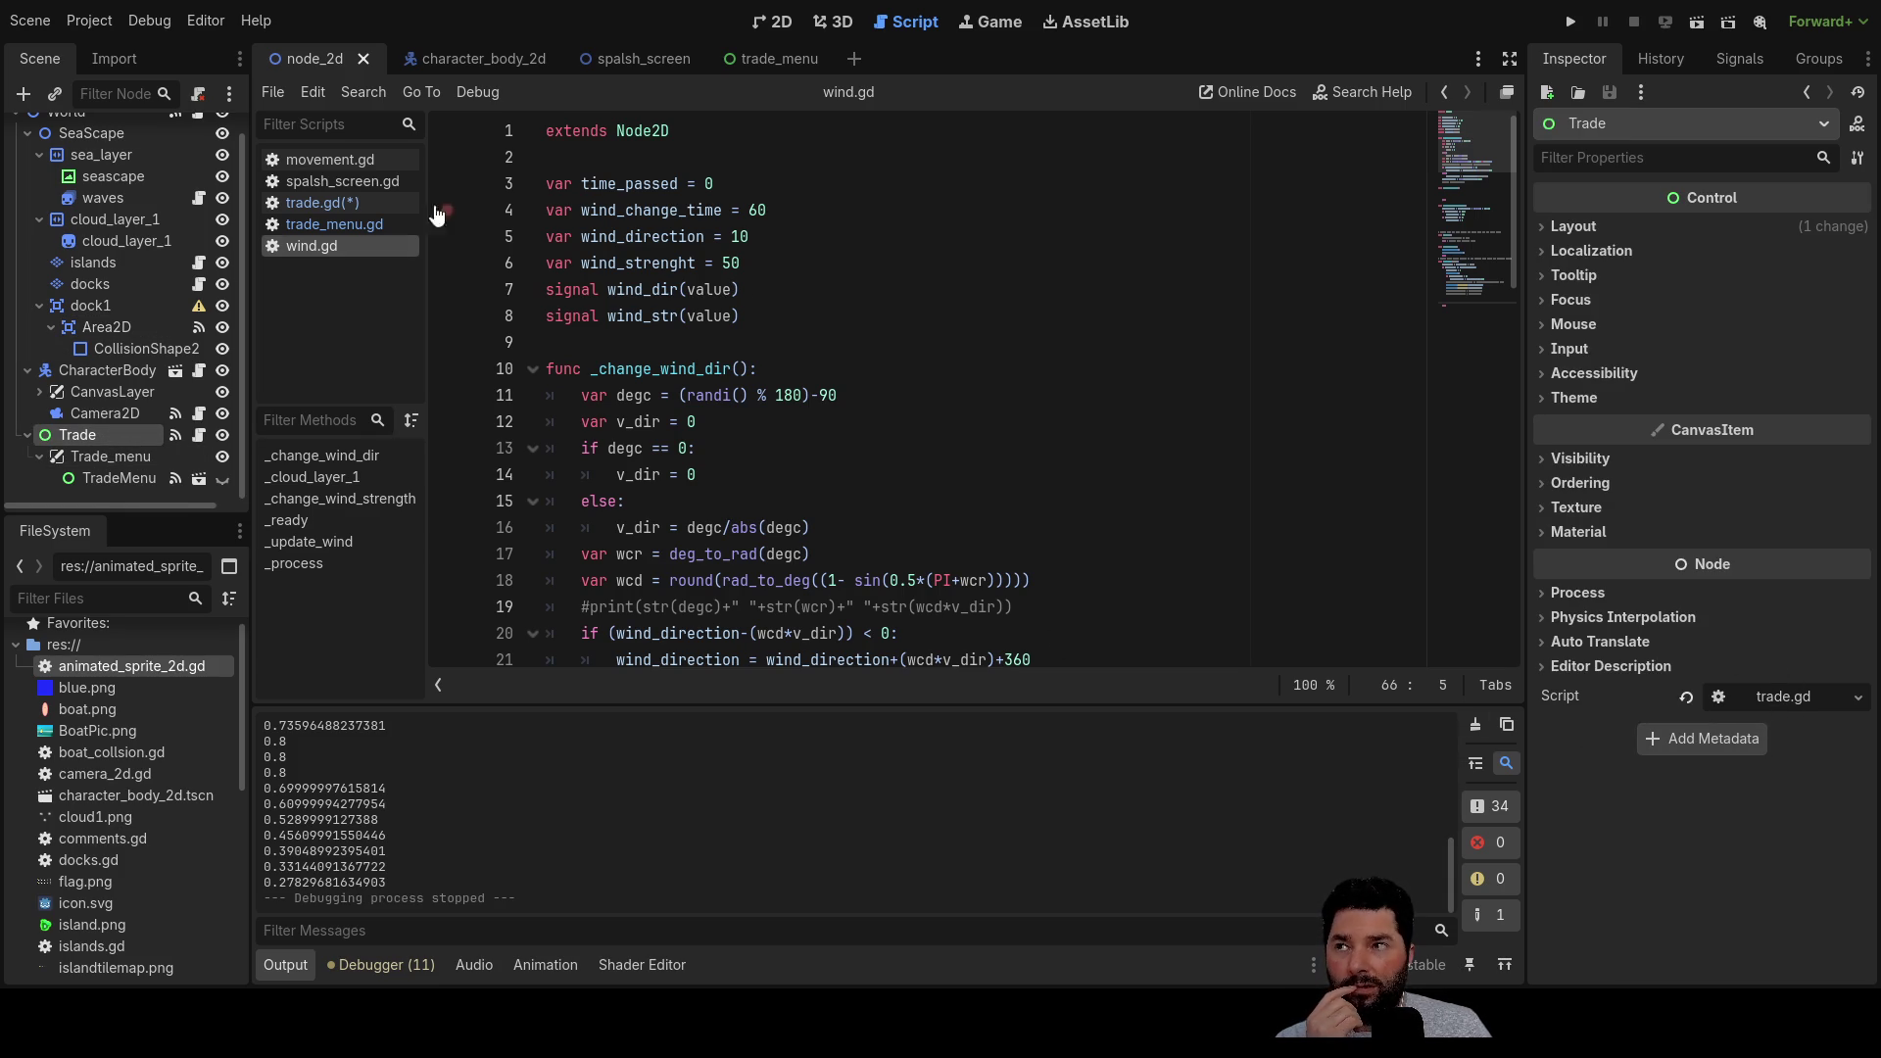
click(339, 202)
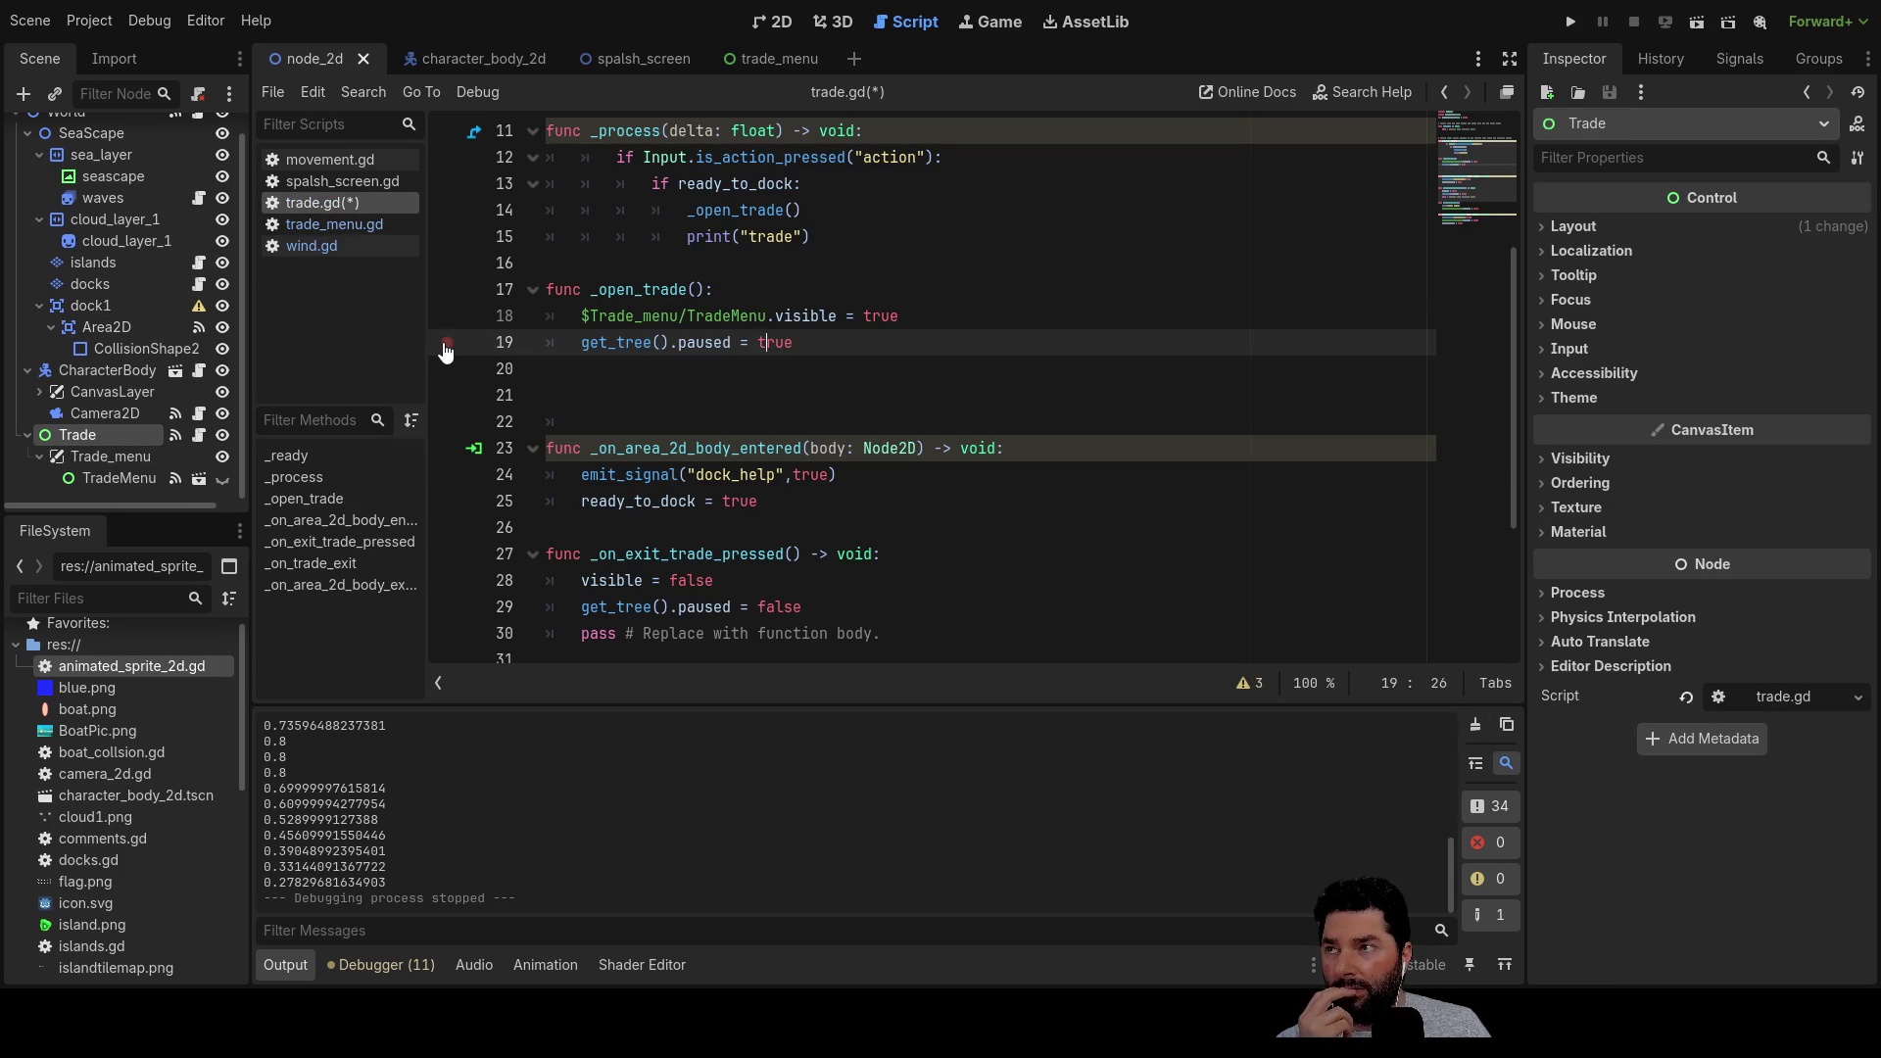
scroll(685, 392, up, 4)
scroll(887, 421, down, 6)
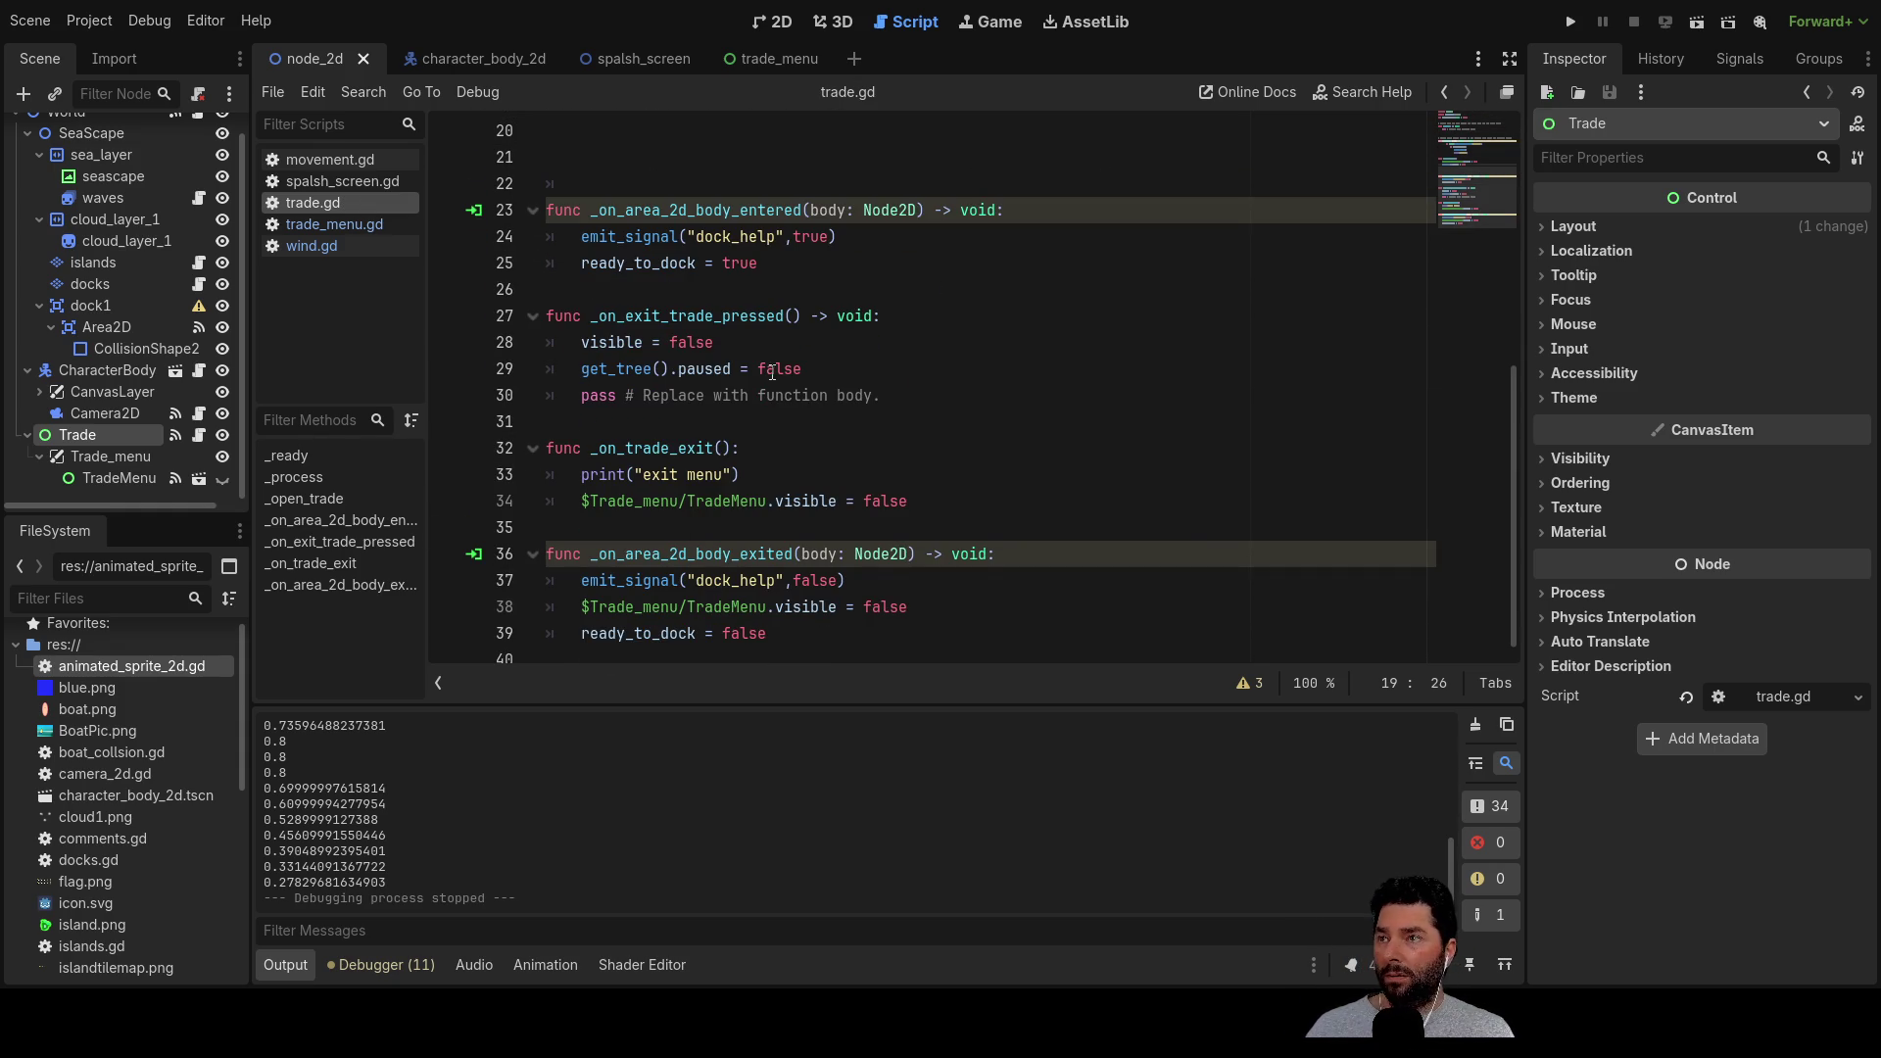
scroll(772, 373, up, 4)
scroll(658, 369, up, 3)
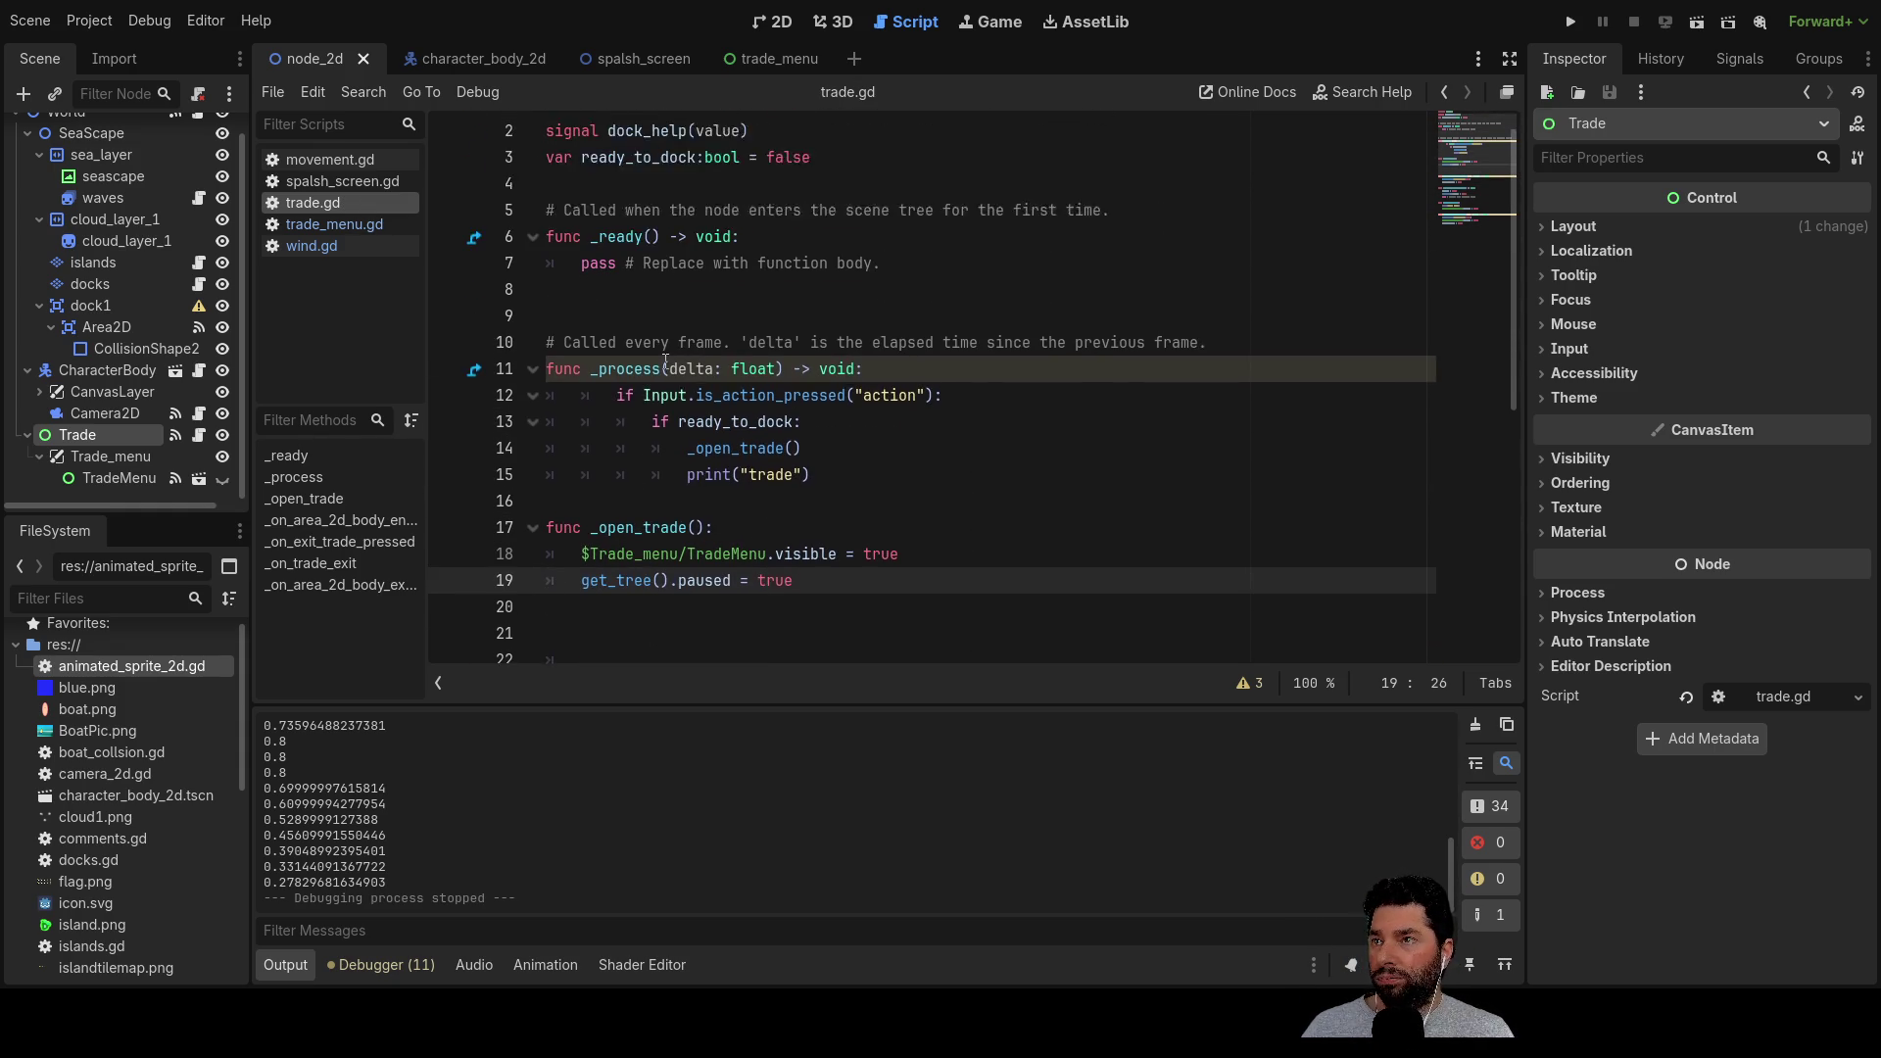
Add print("trade loaded") above pass in trade.gd's _ready and copy that line
click(594, 298)
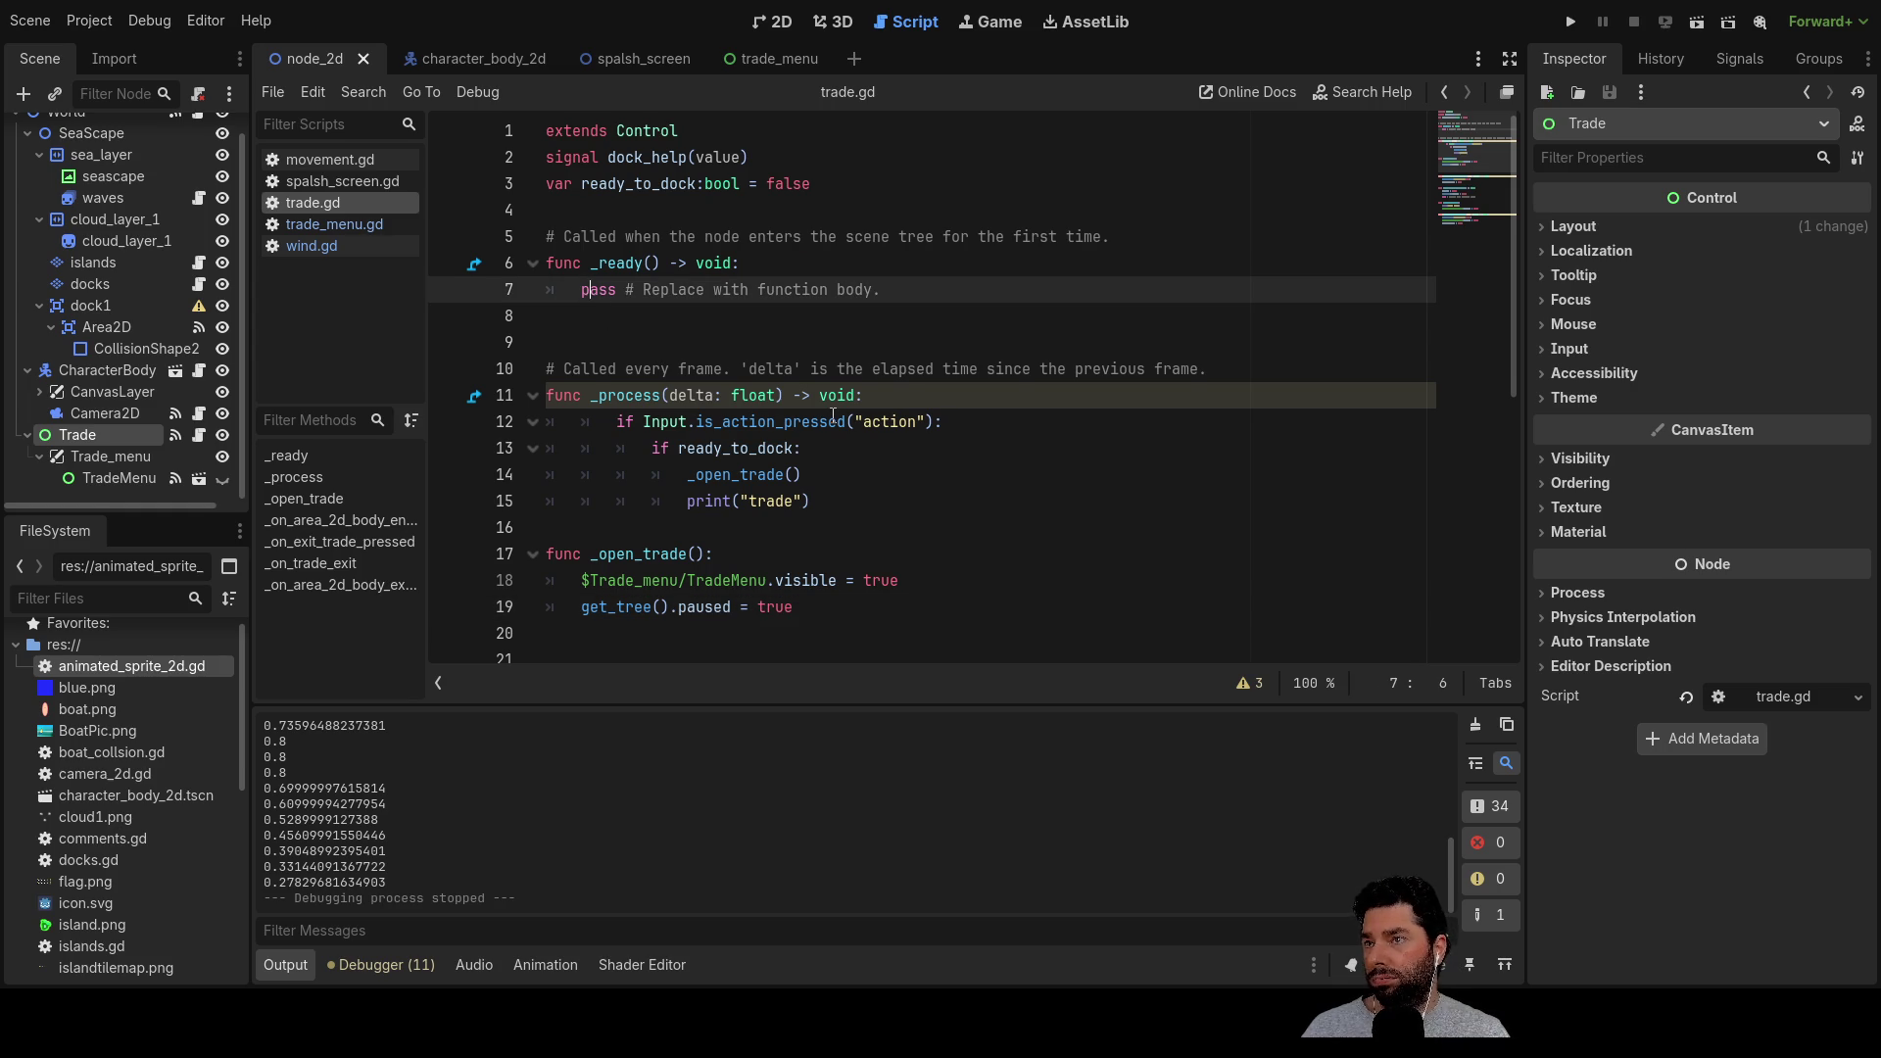
key(ctrl+shift+Return)
text(print)
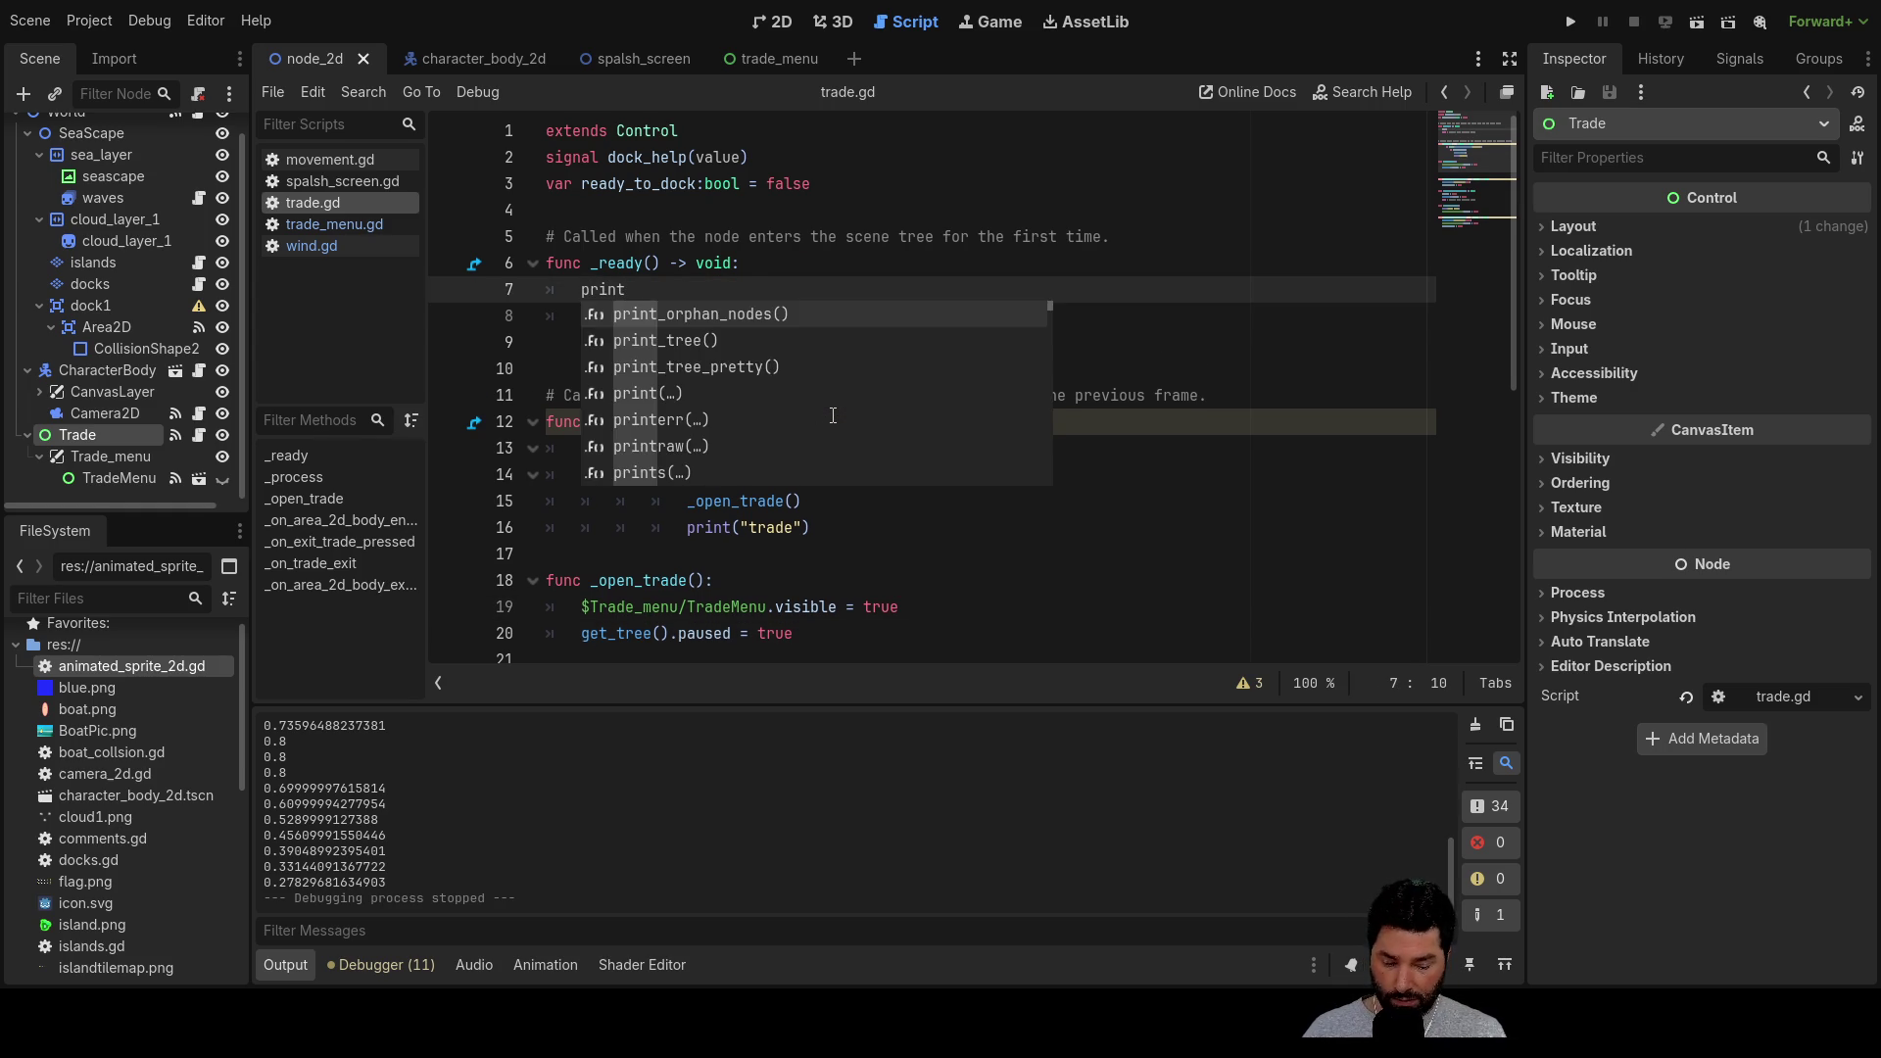
text(())
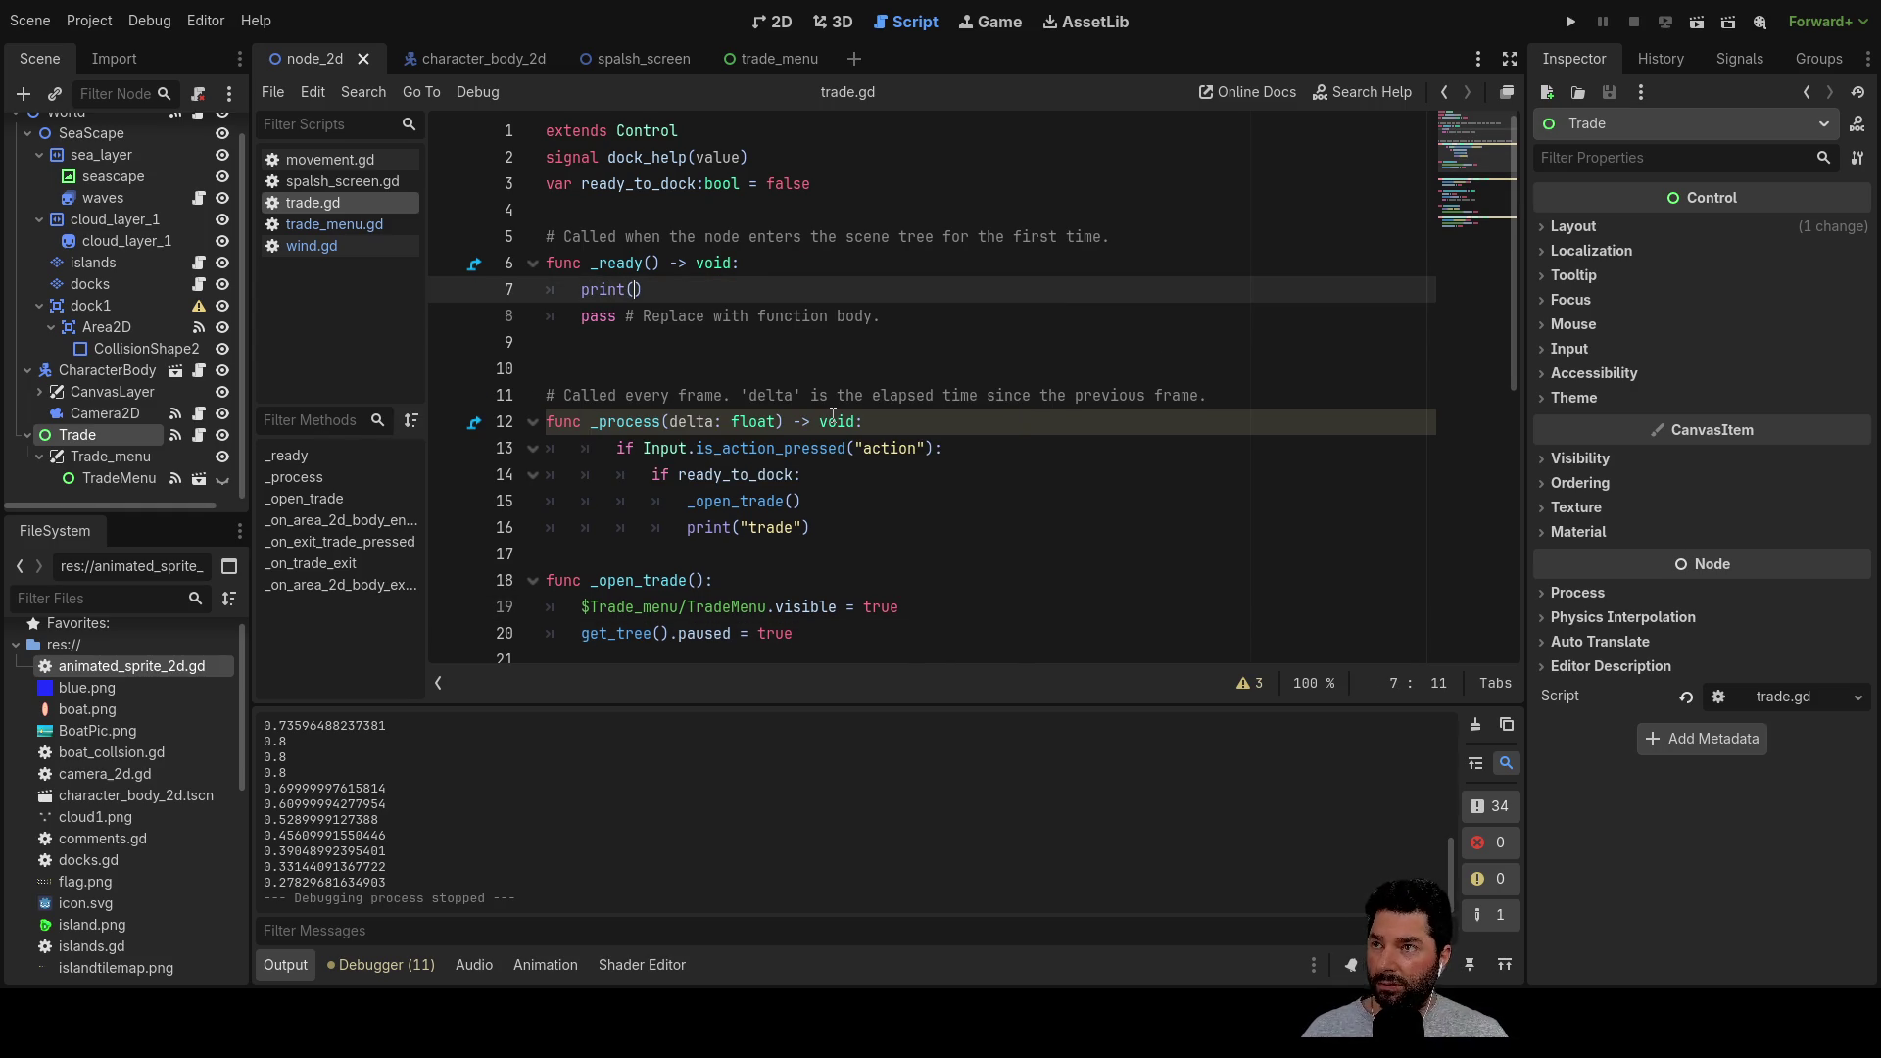
key(Left)
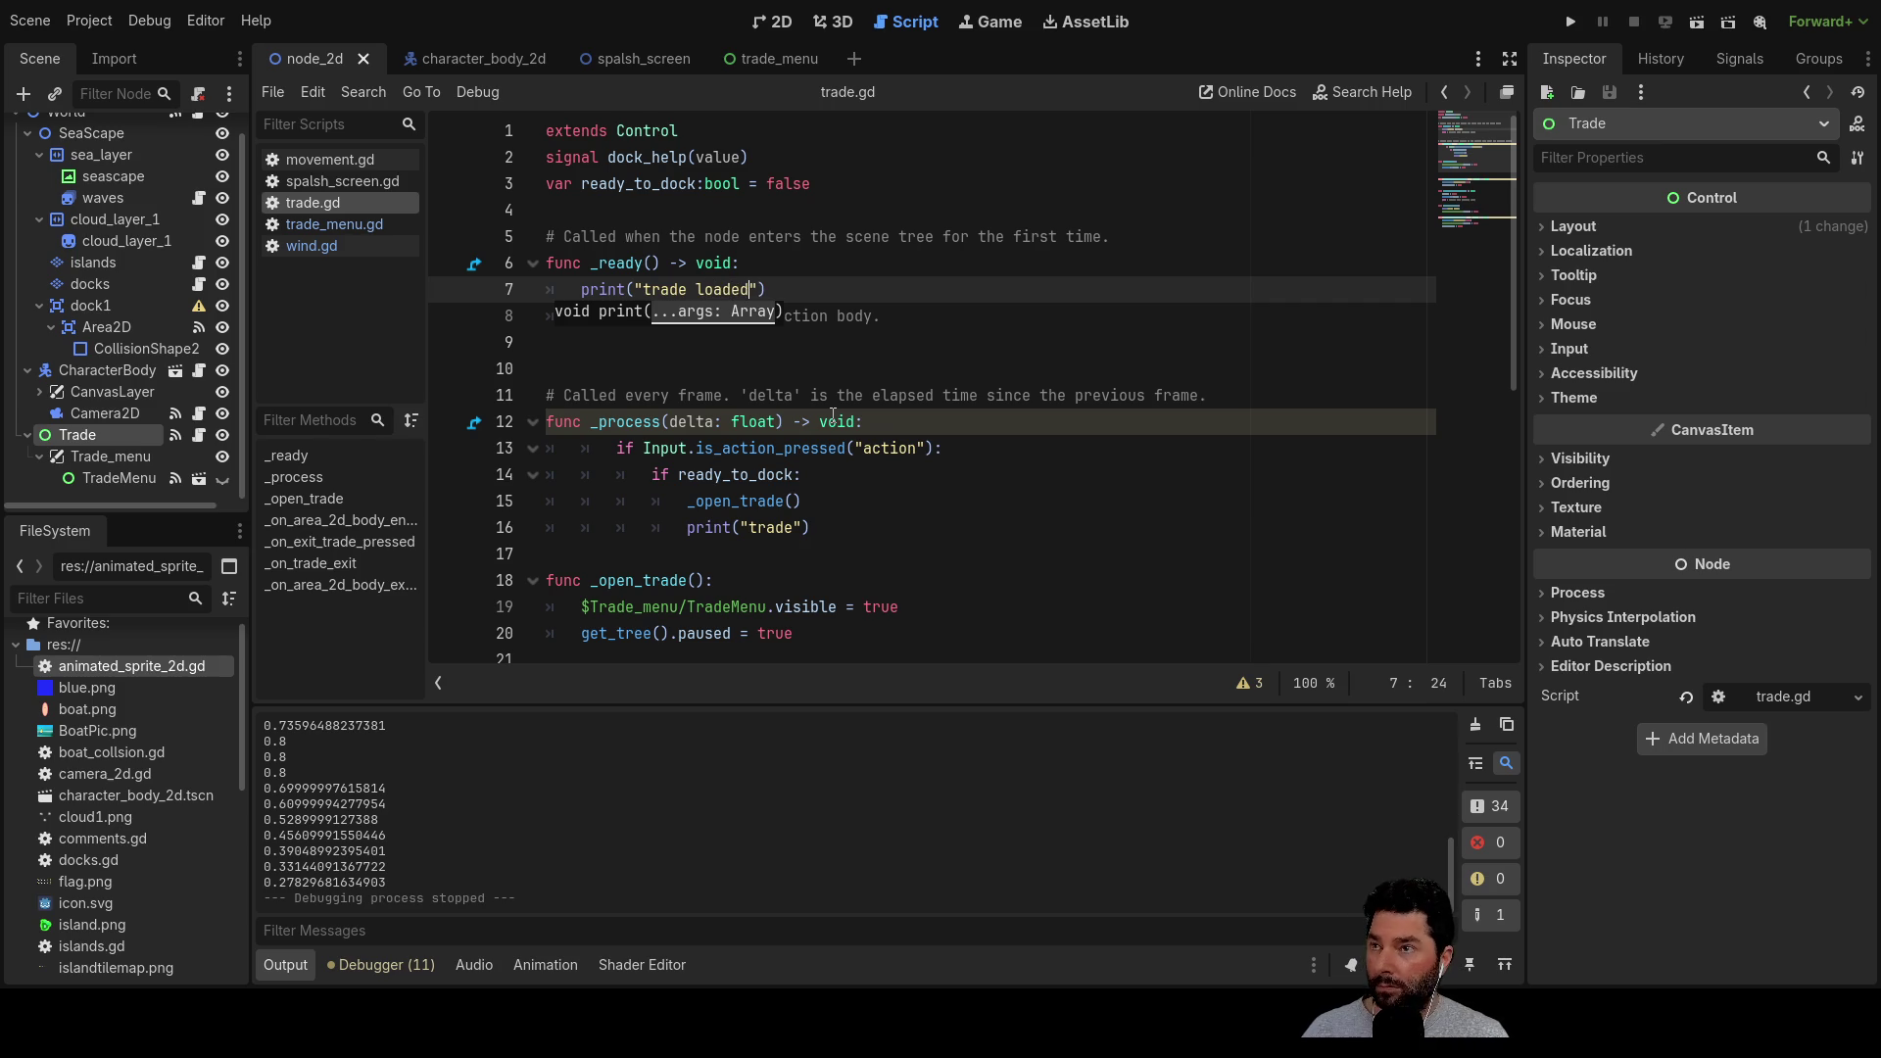
drag(763, 289, 584, 295)
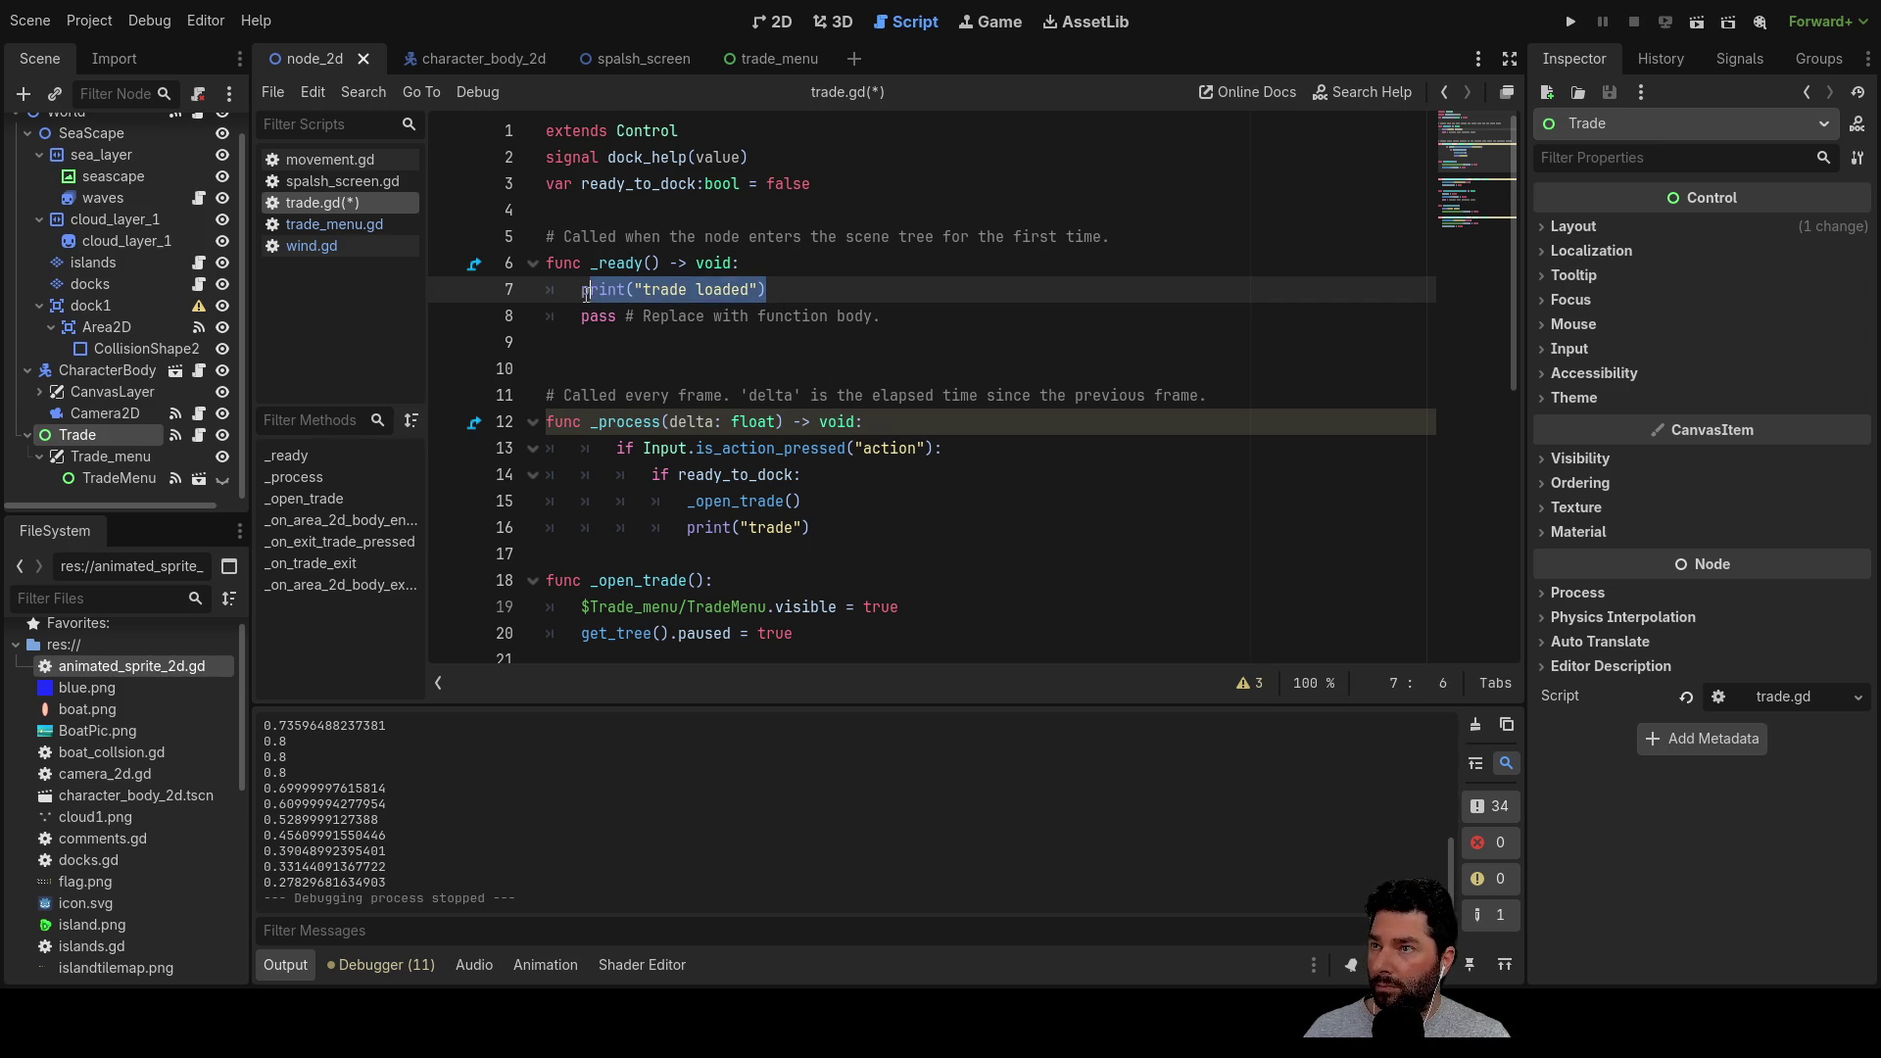
click(349, 223)
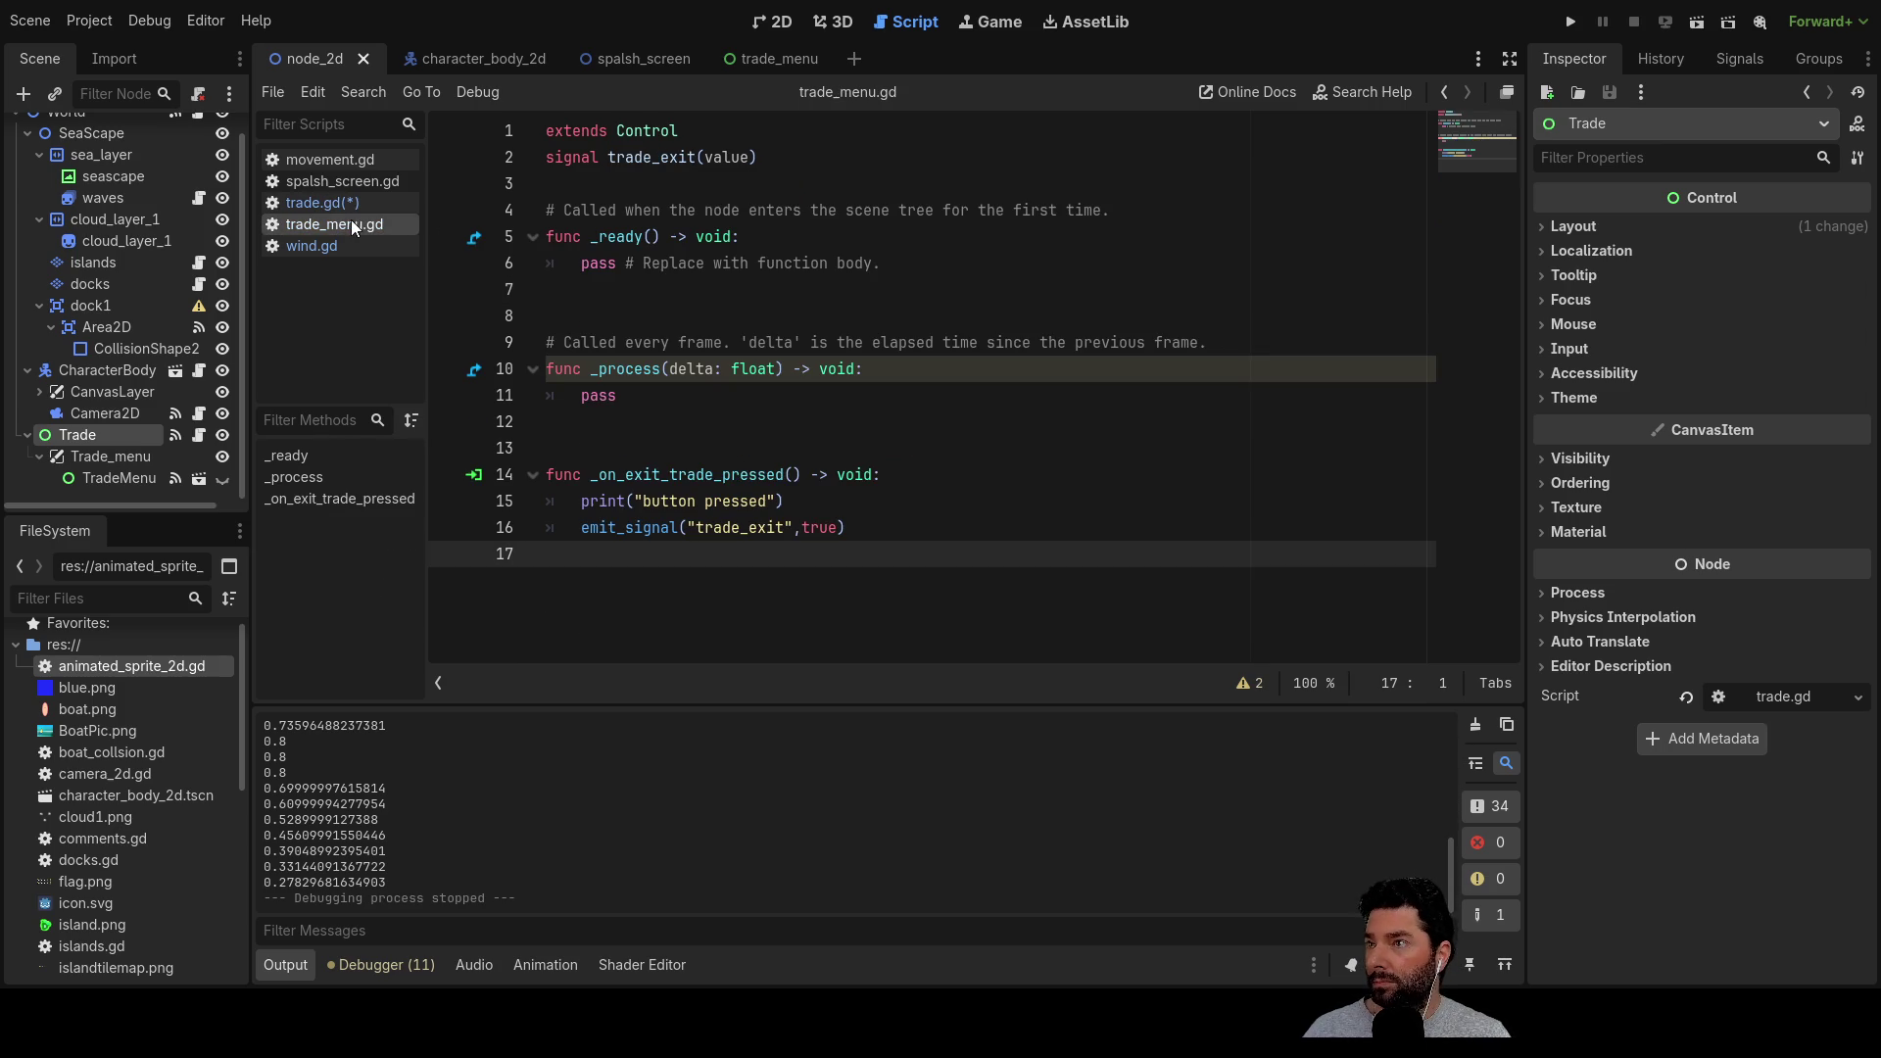
Paste the print into trade_menu.gd's _ready as "trade-menu loaded" and run the project
click(594, 283)
key(Up)
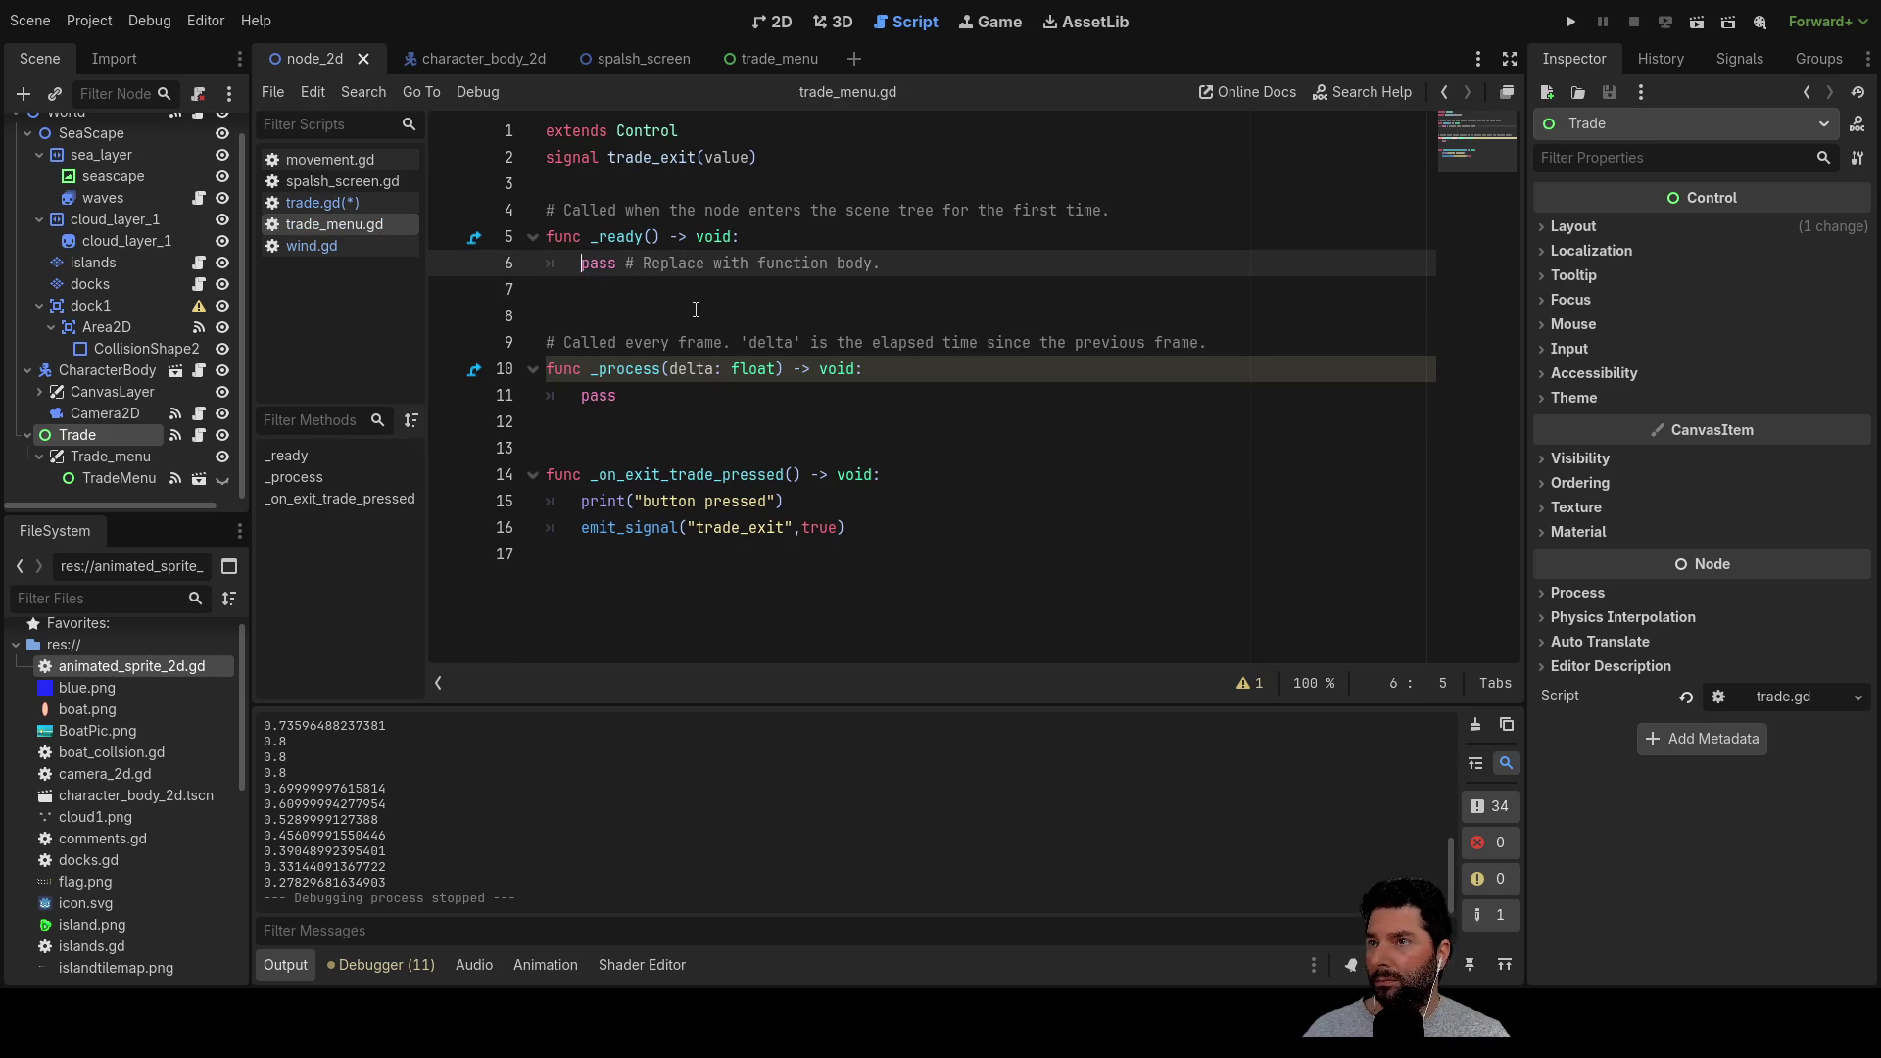
key(ctrl+shift+Return)
text(print("trade loaded"))
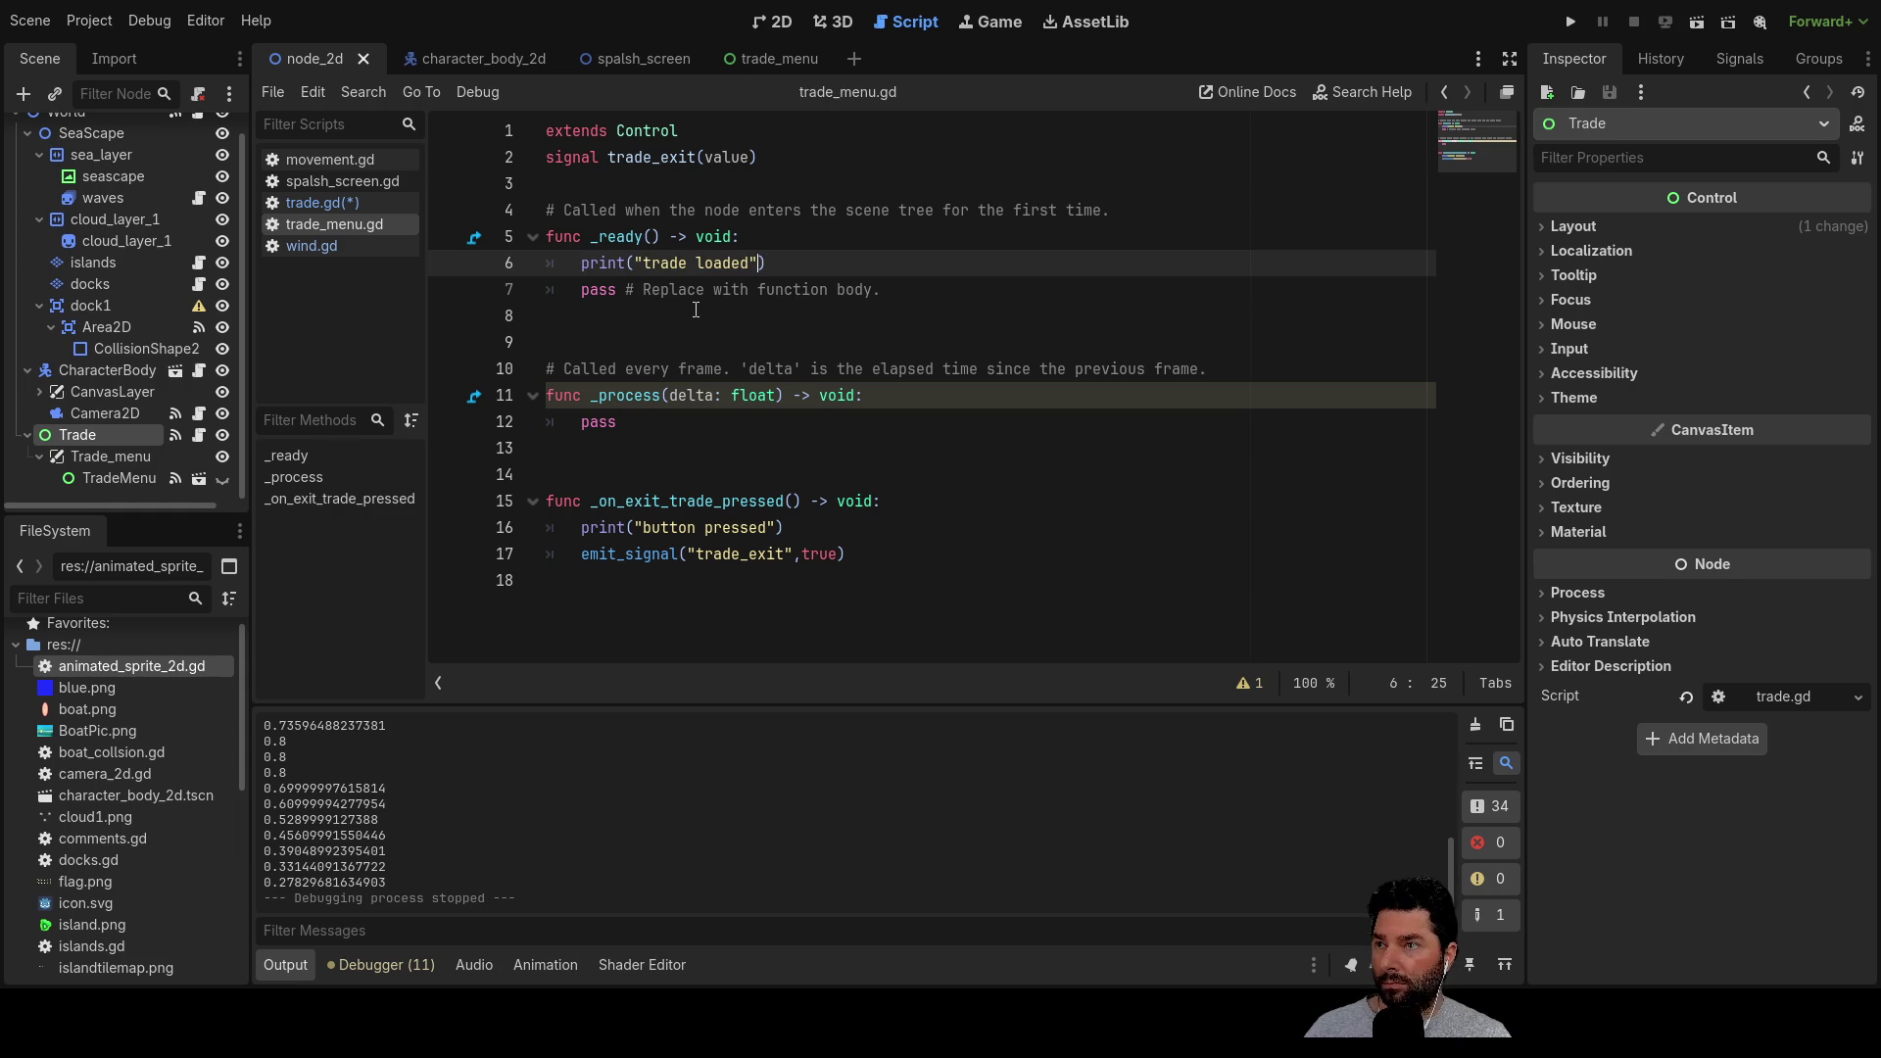
key(Left)
key(Left)
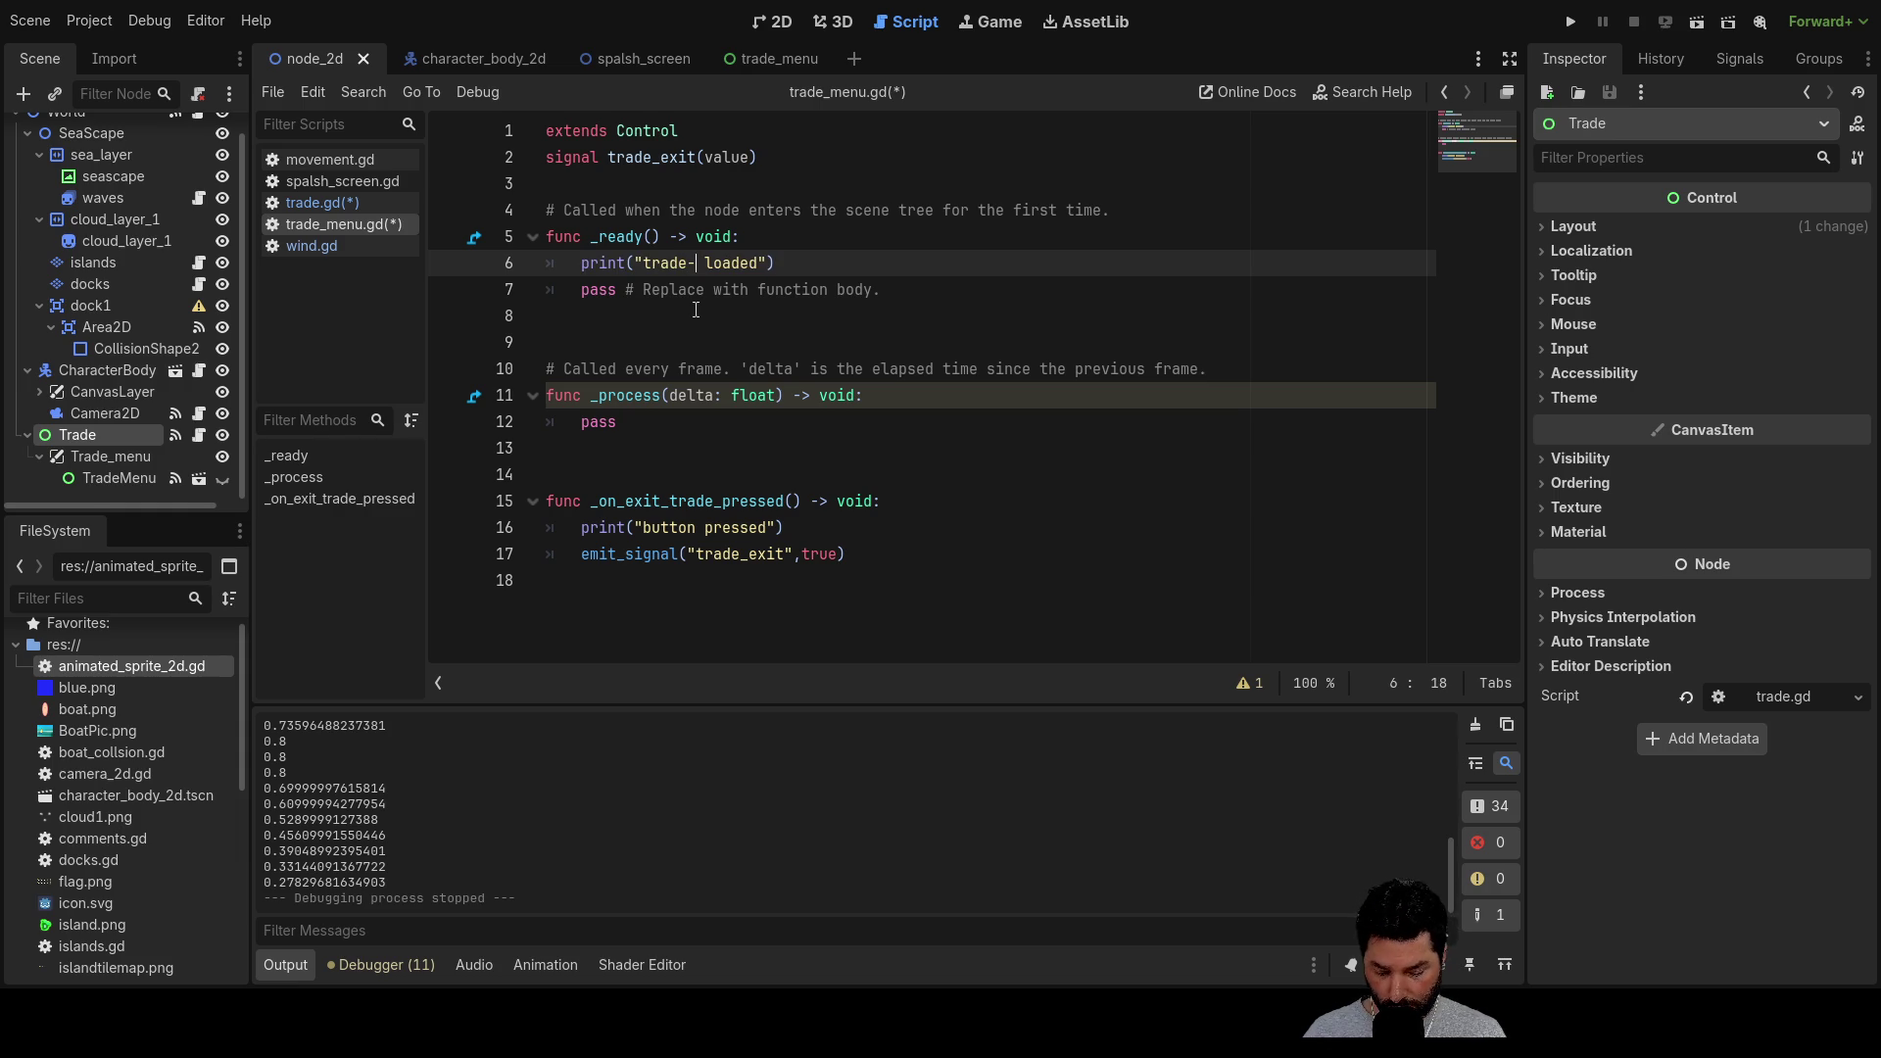
text(menu)
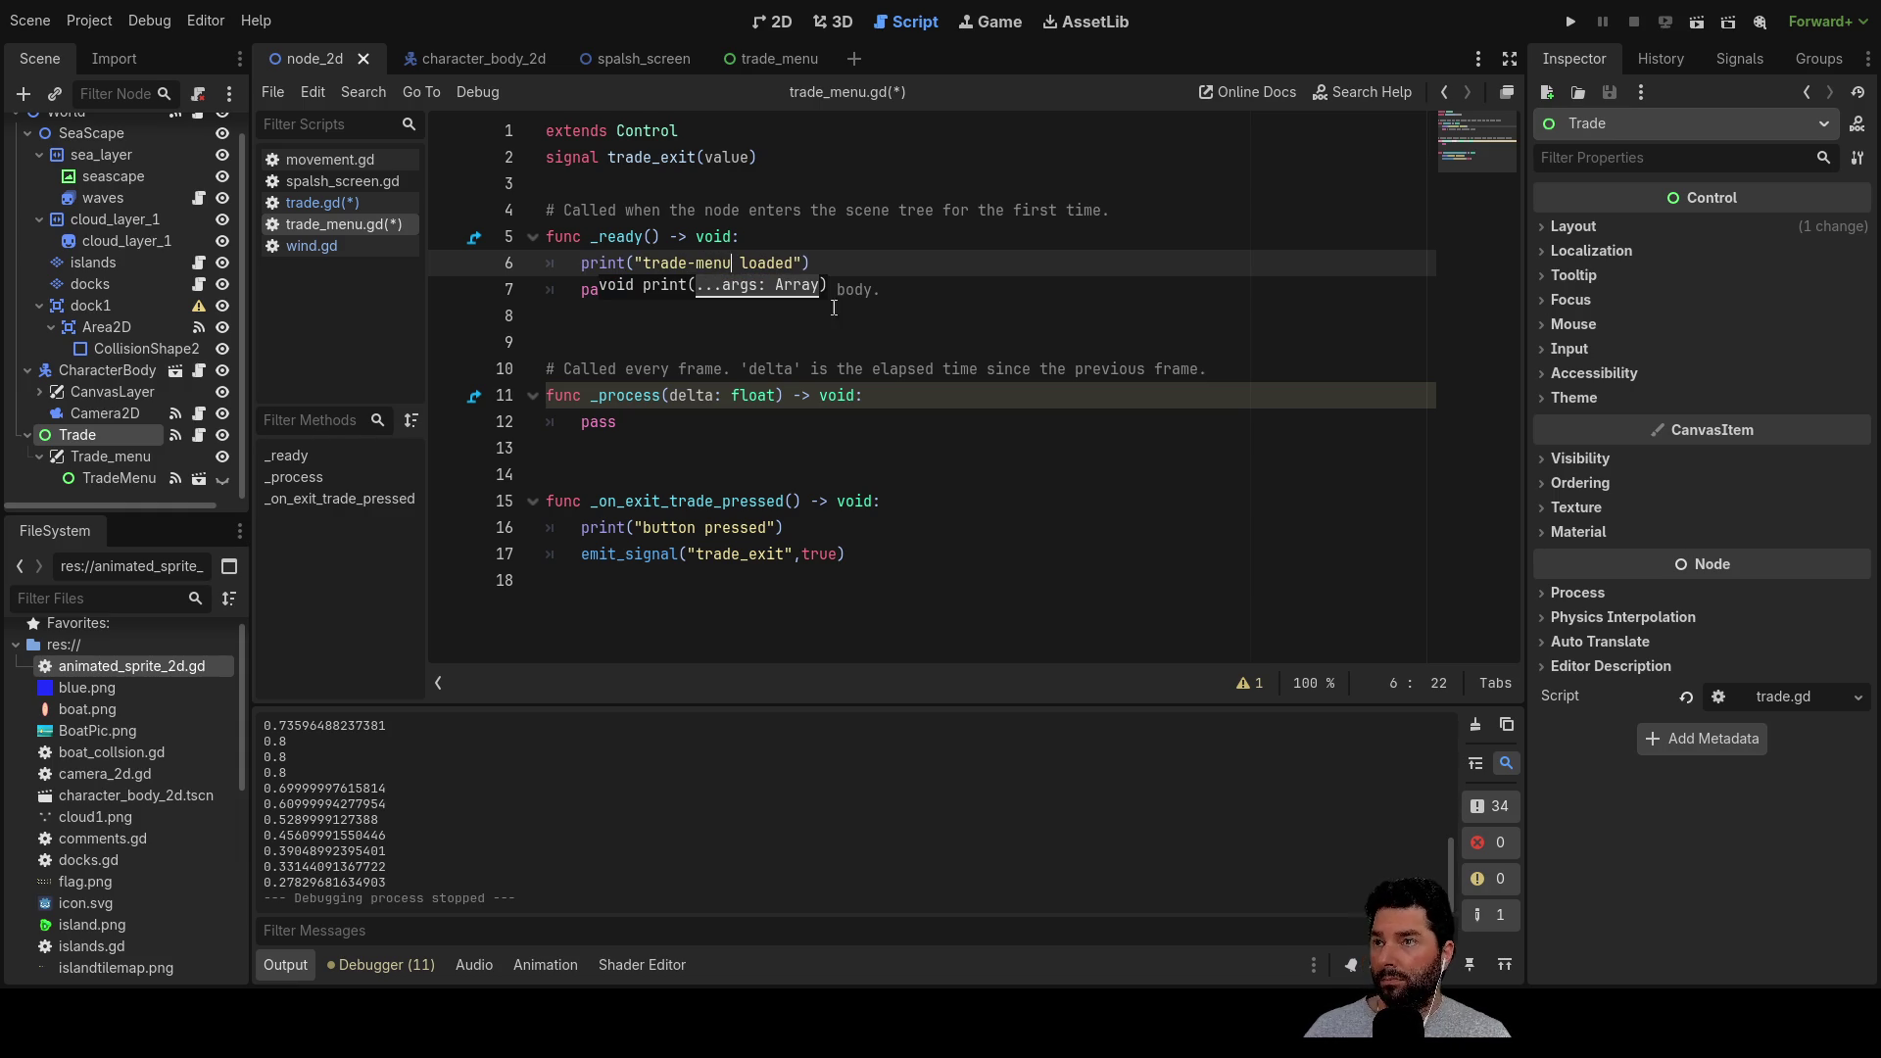
click(1570, 23)
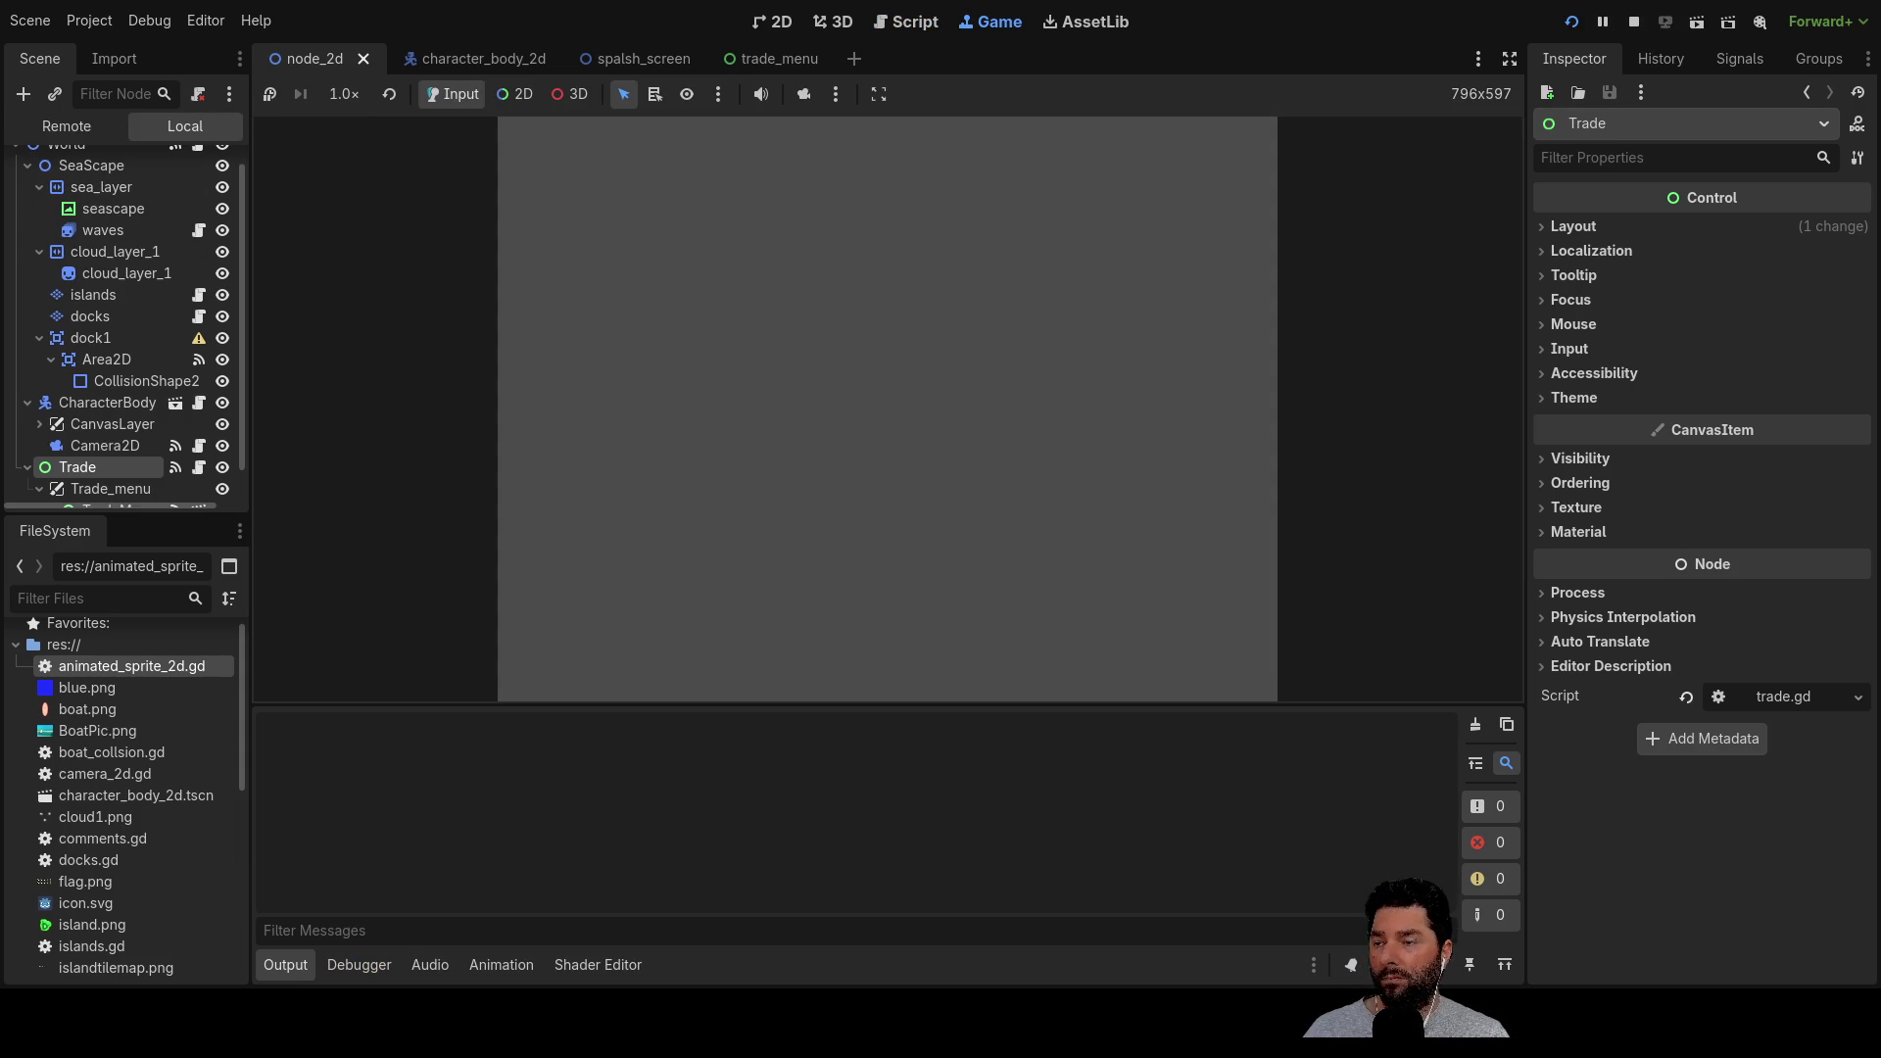
Start the game, sail the boat to the island dock and press E to trade
click(699, 156)
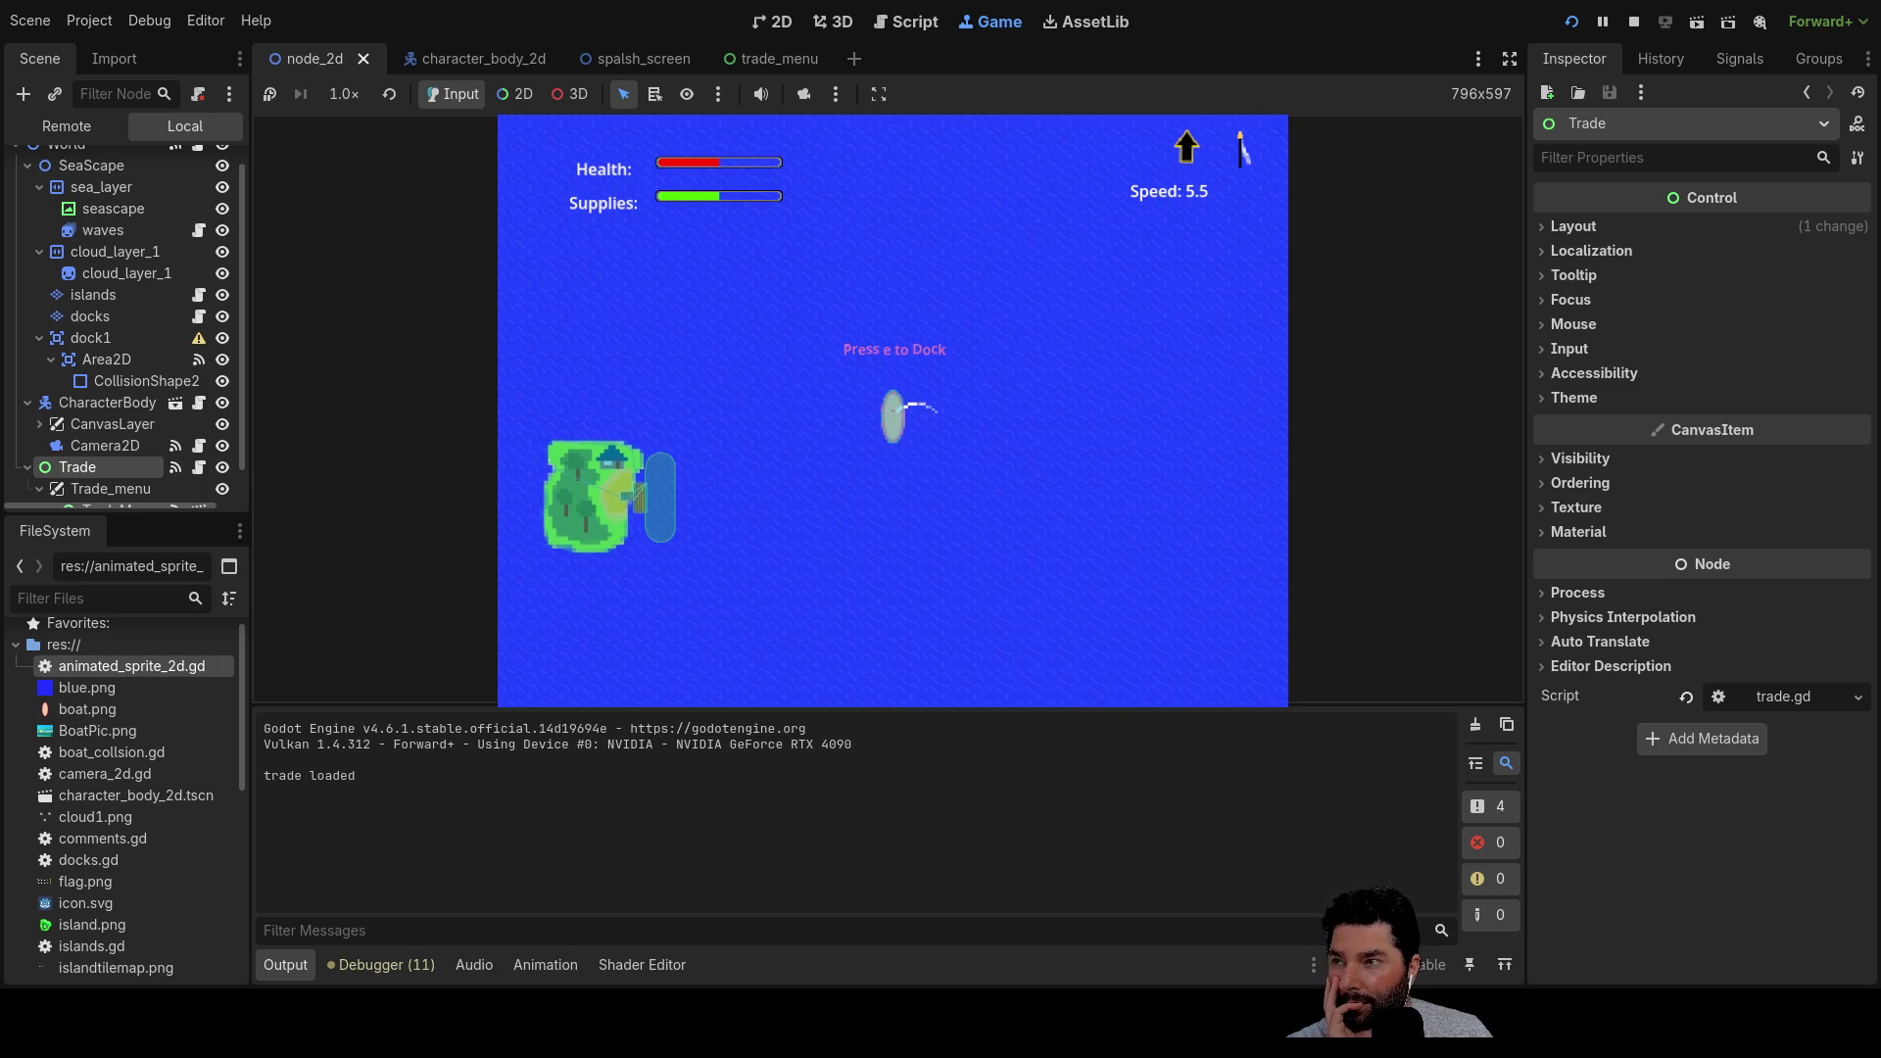
key(w)
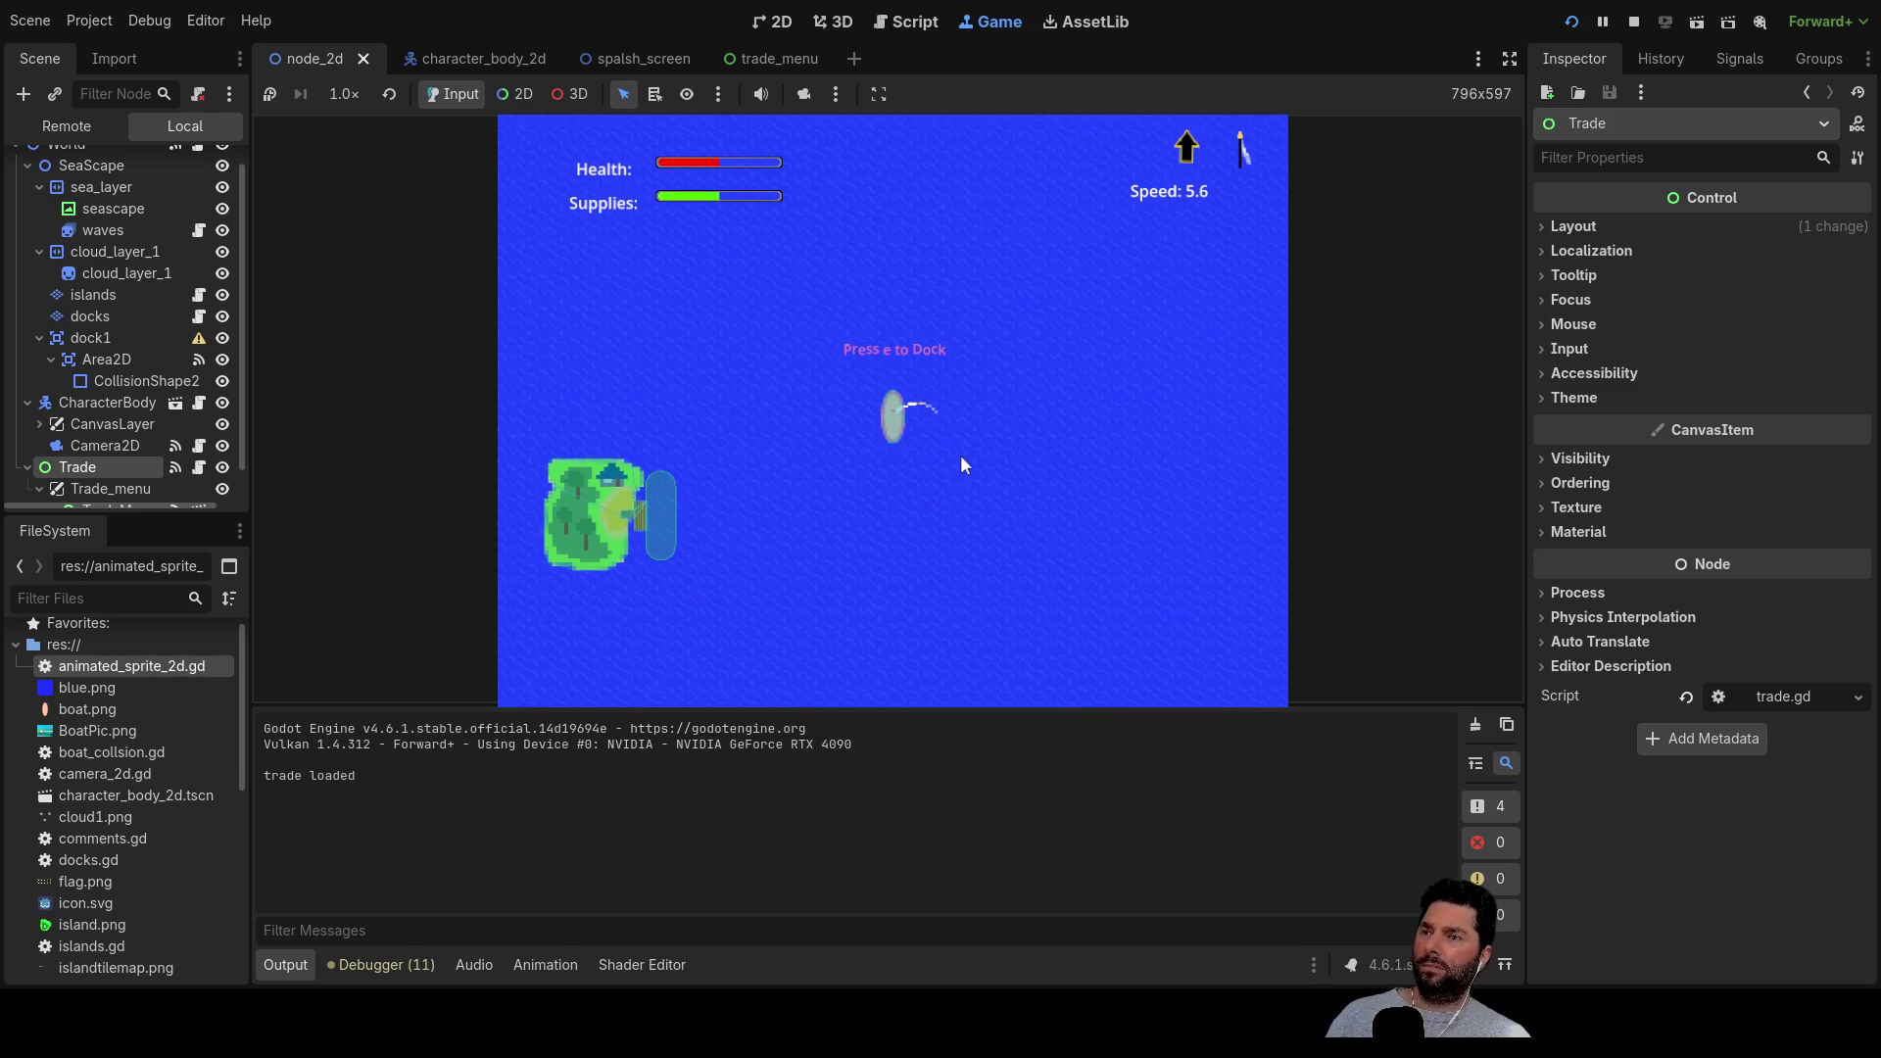
key(a)
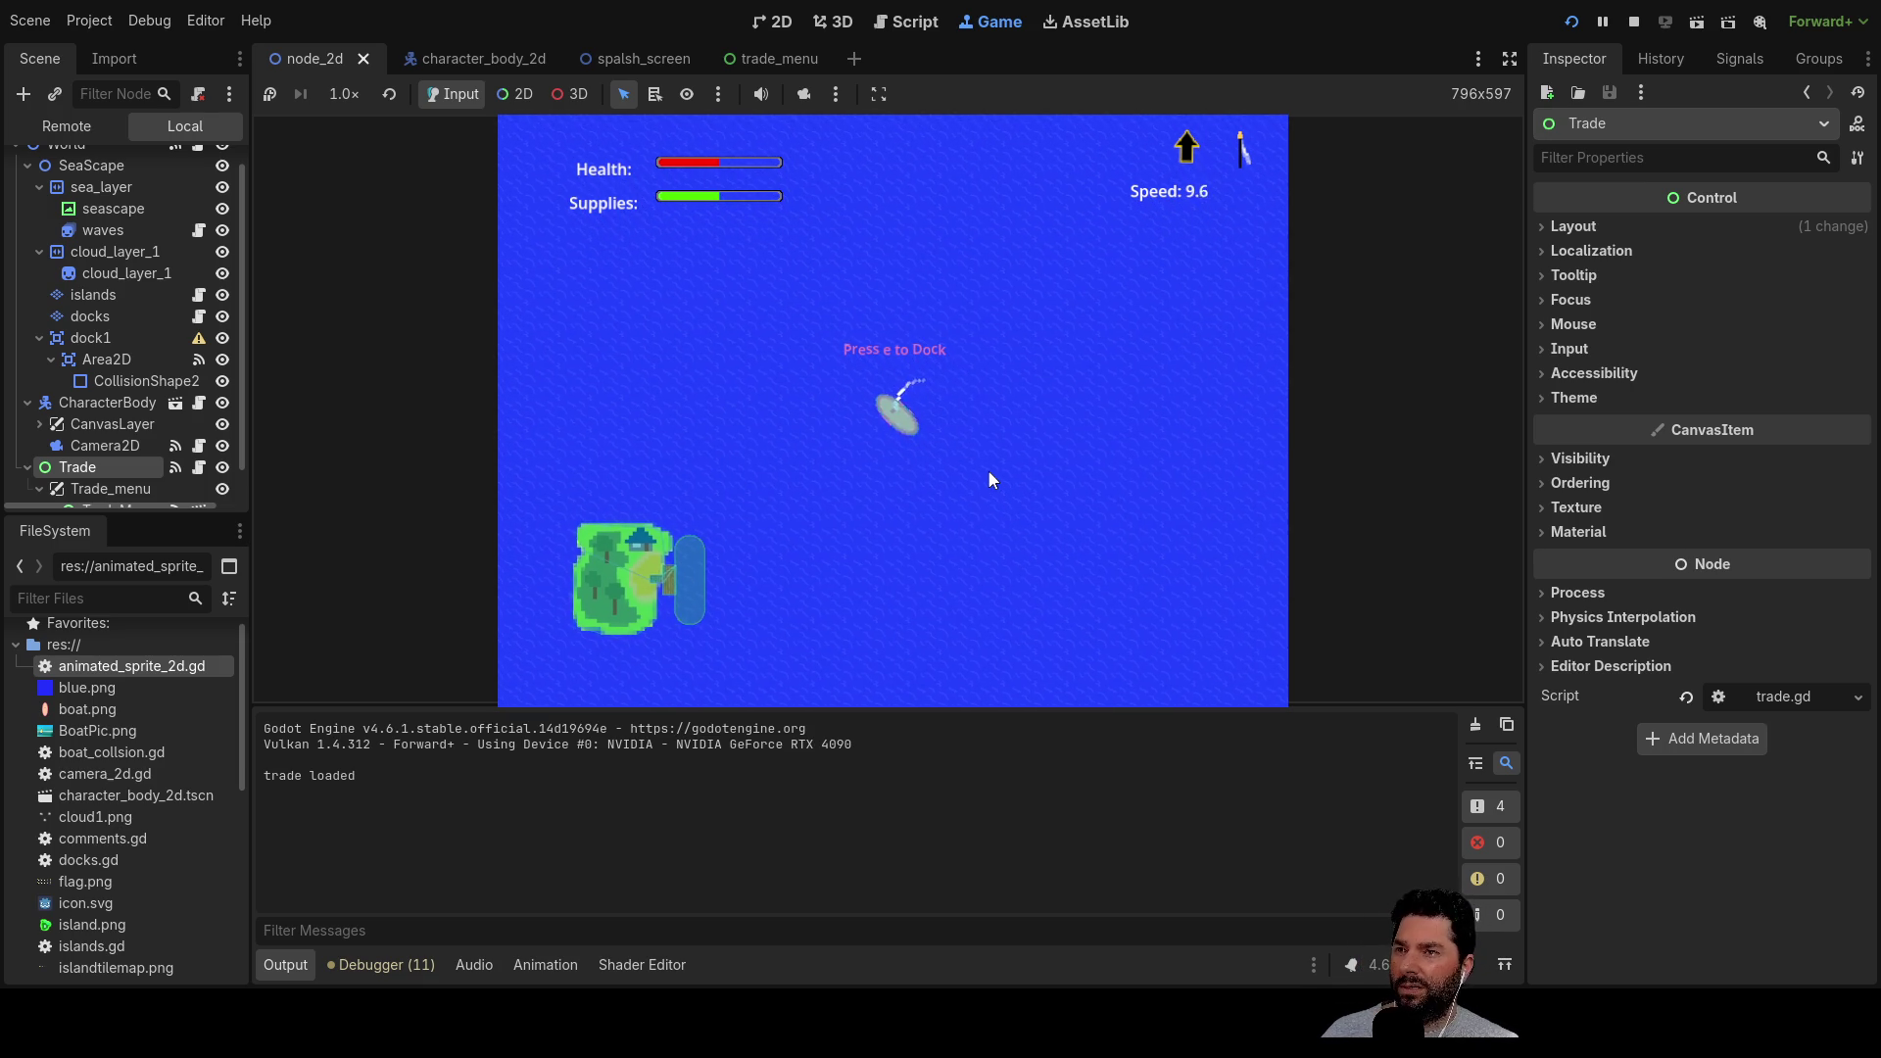
key(d)
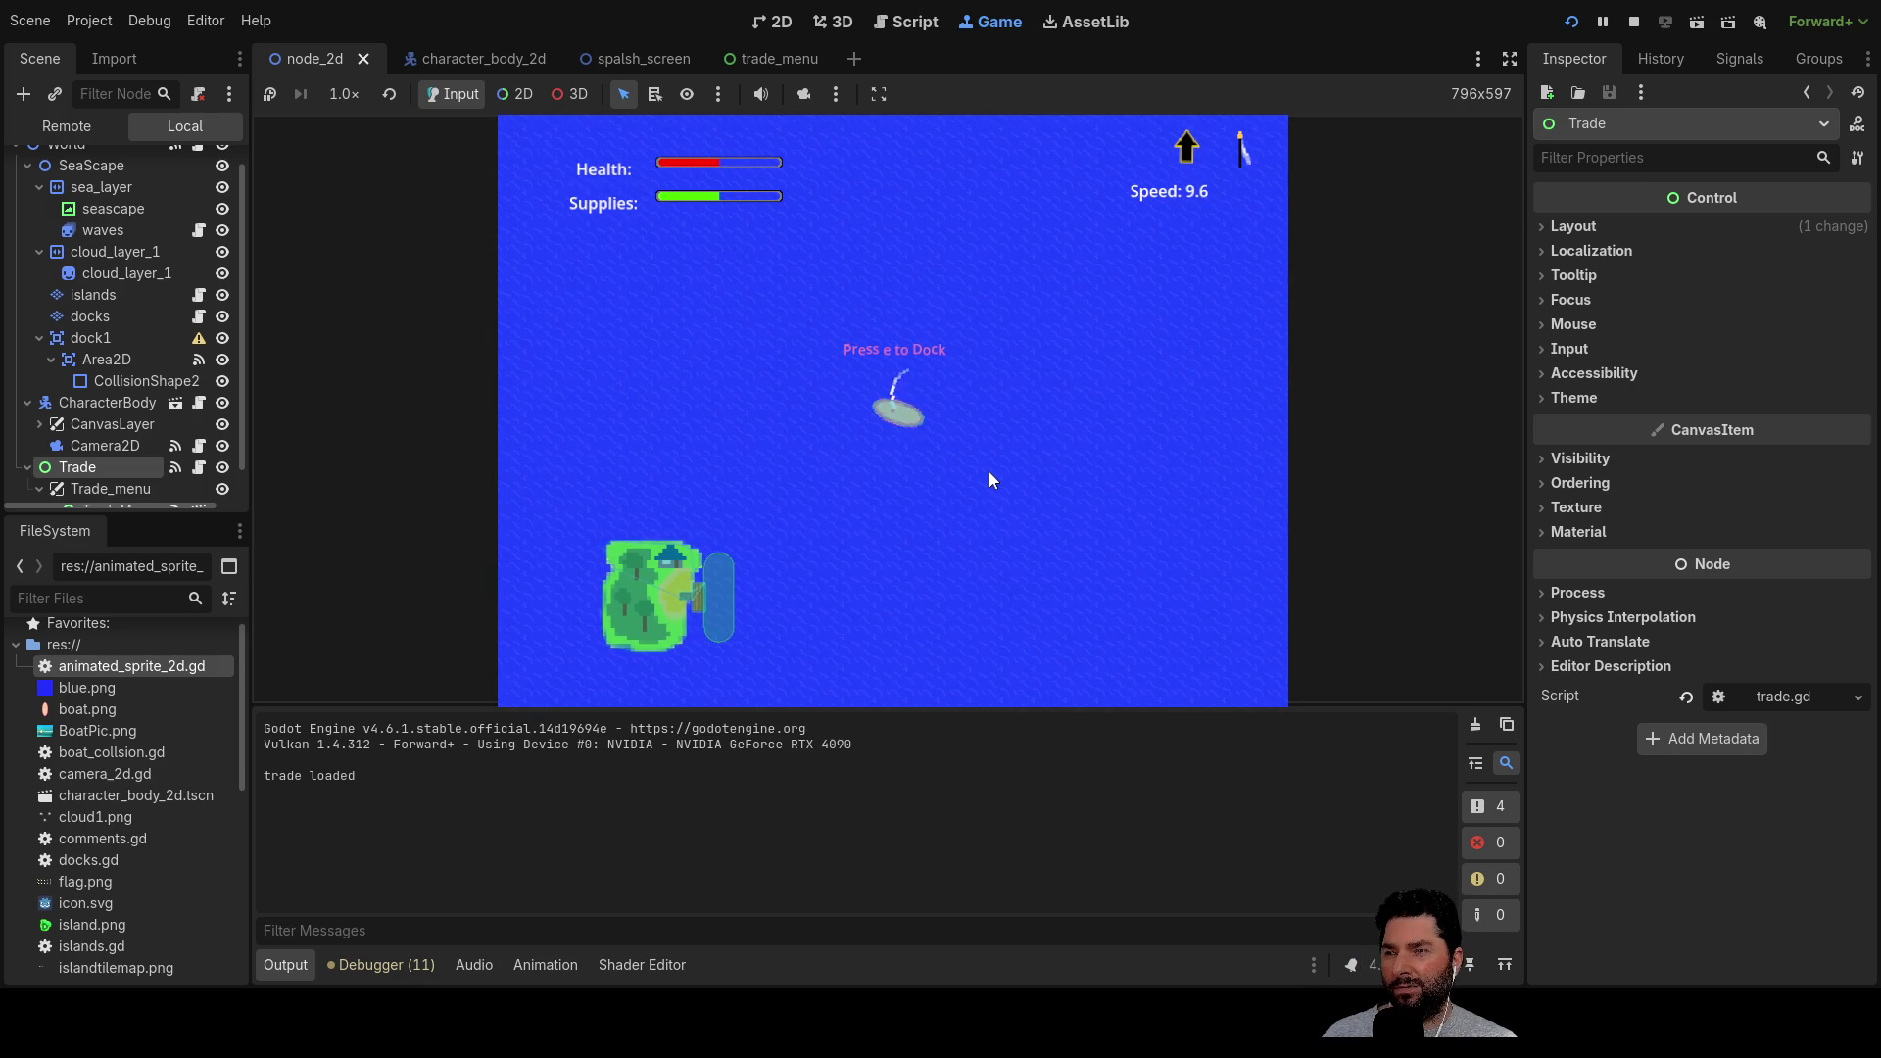
key(s)
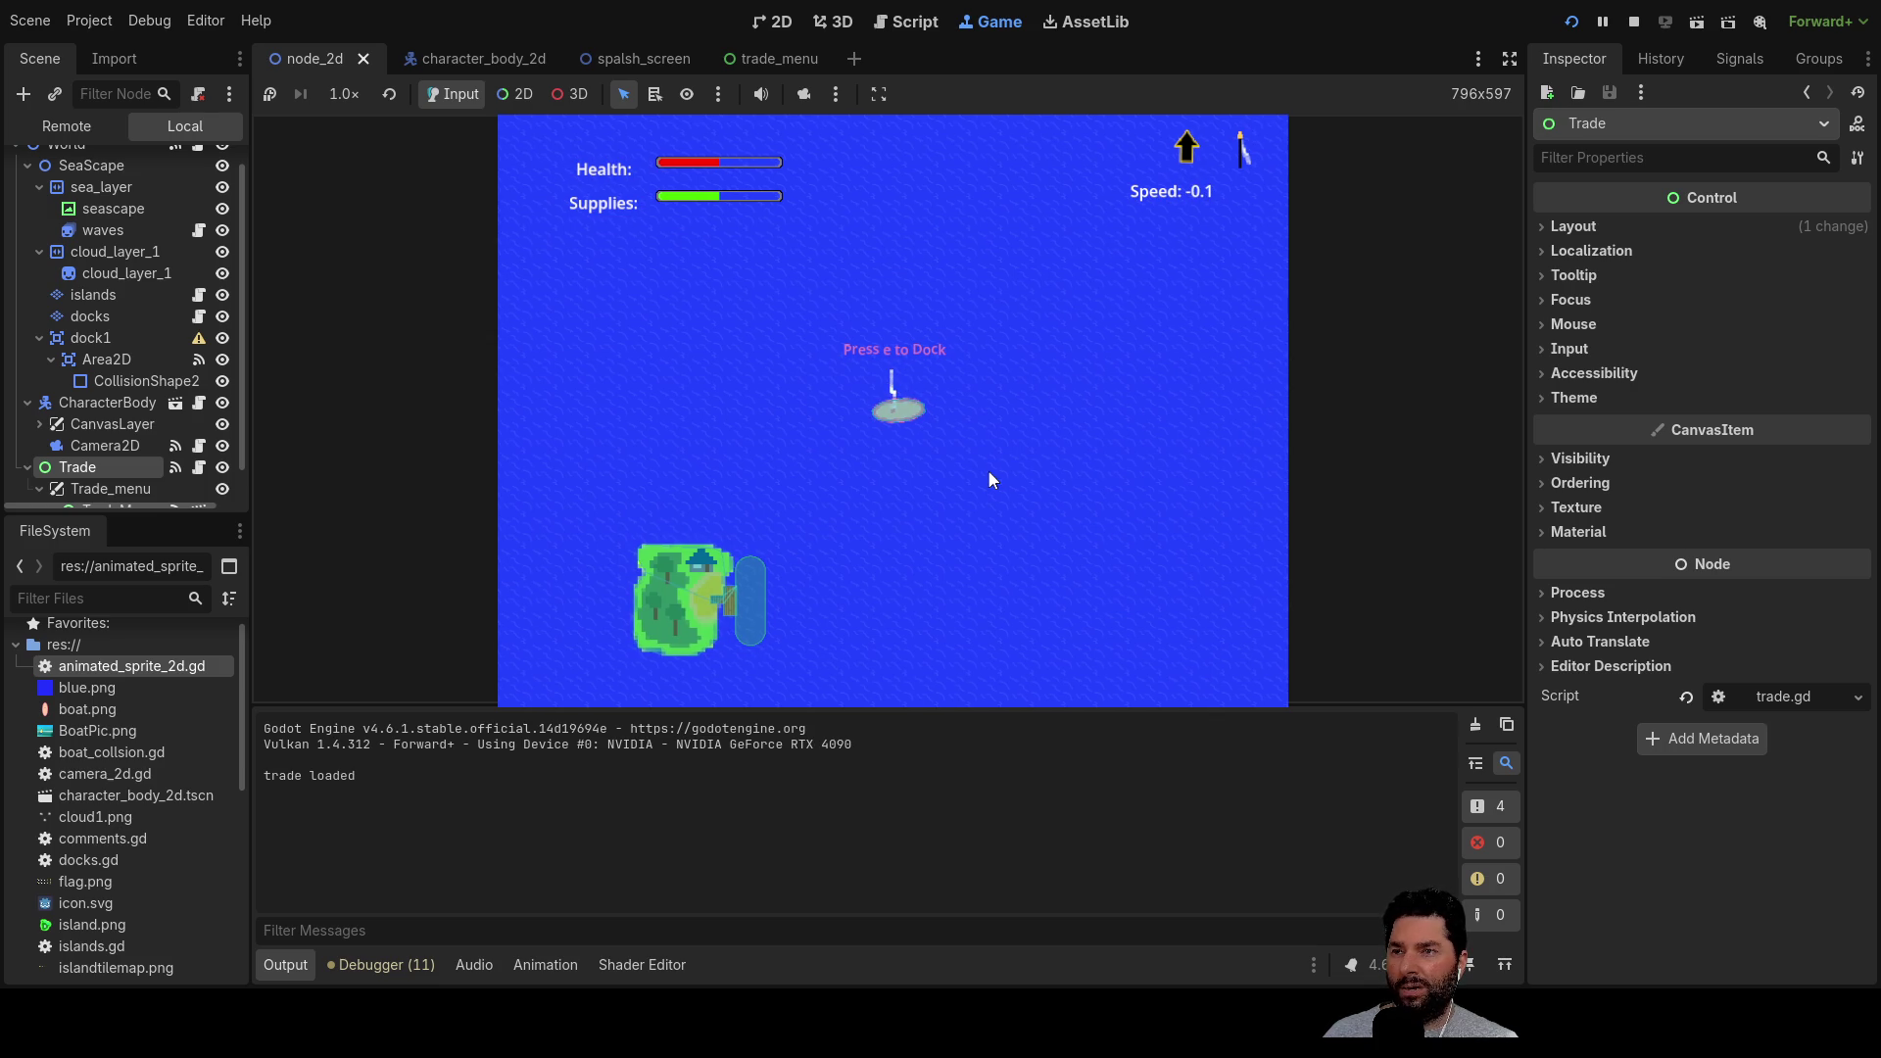
key(w)
key(s)
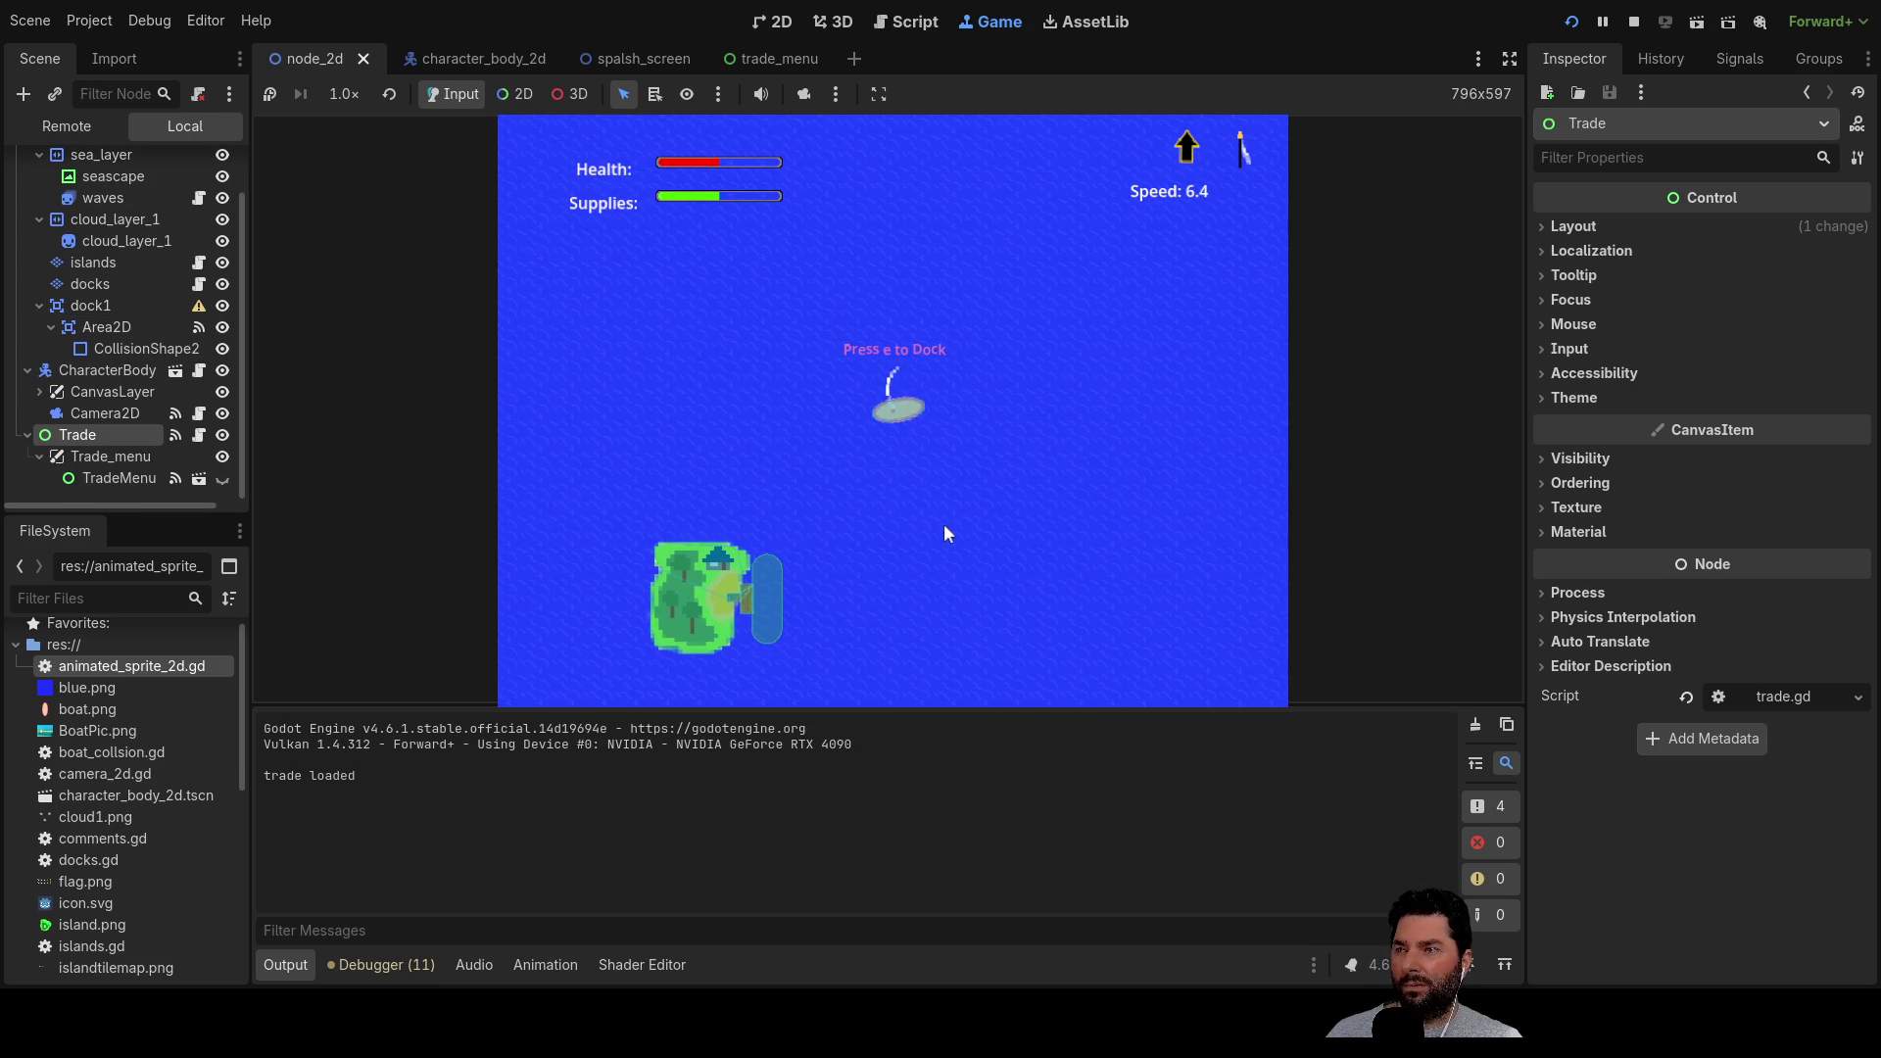
key(w)
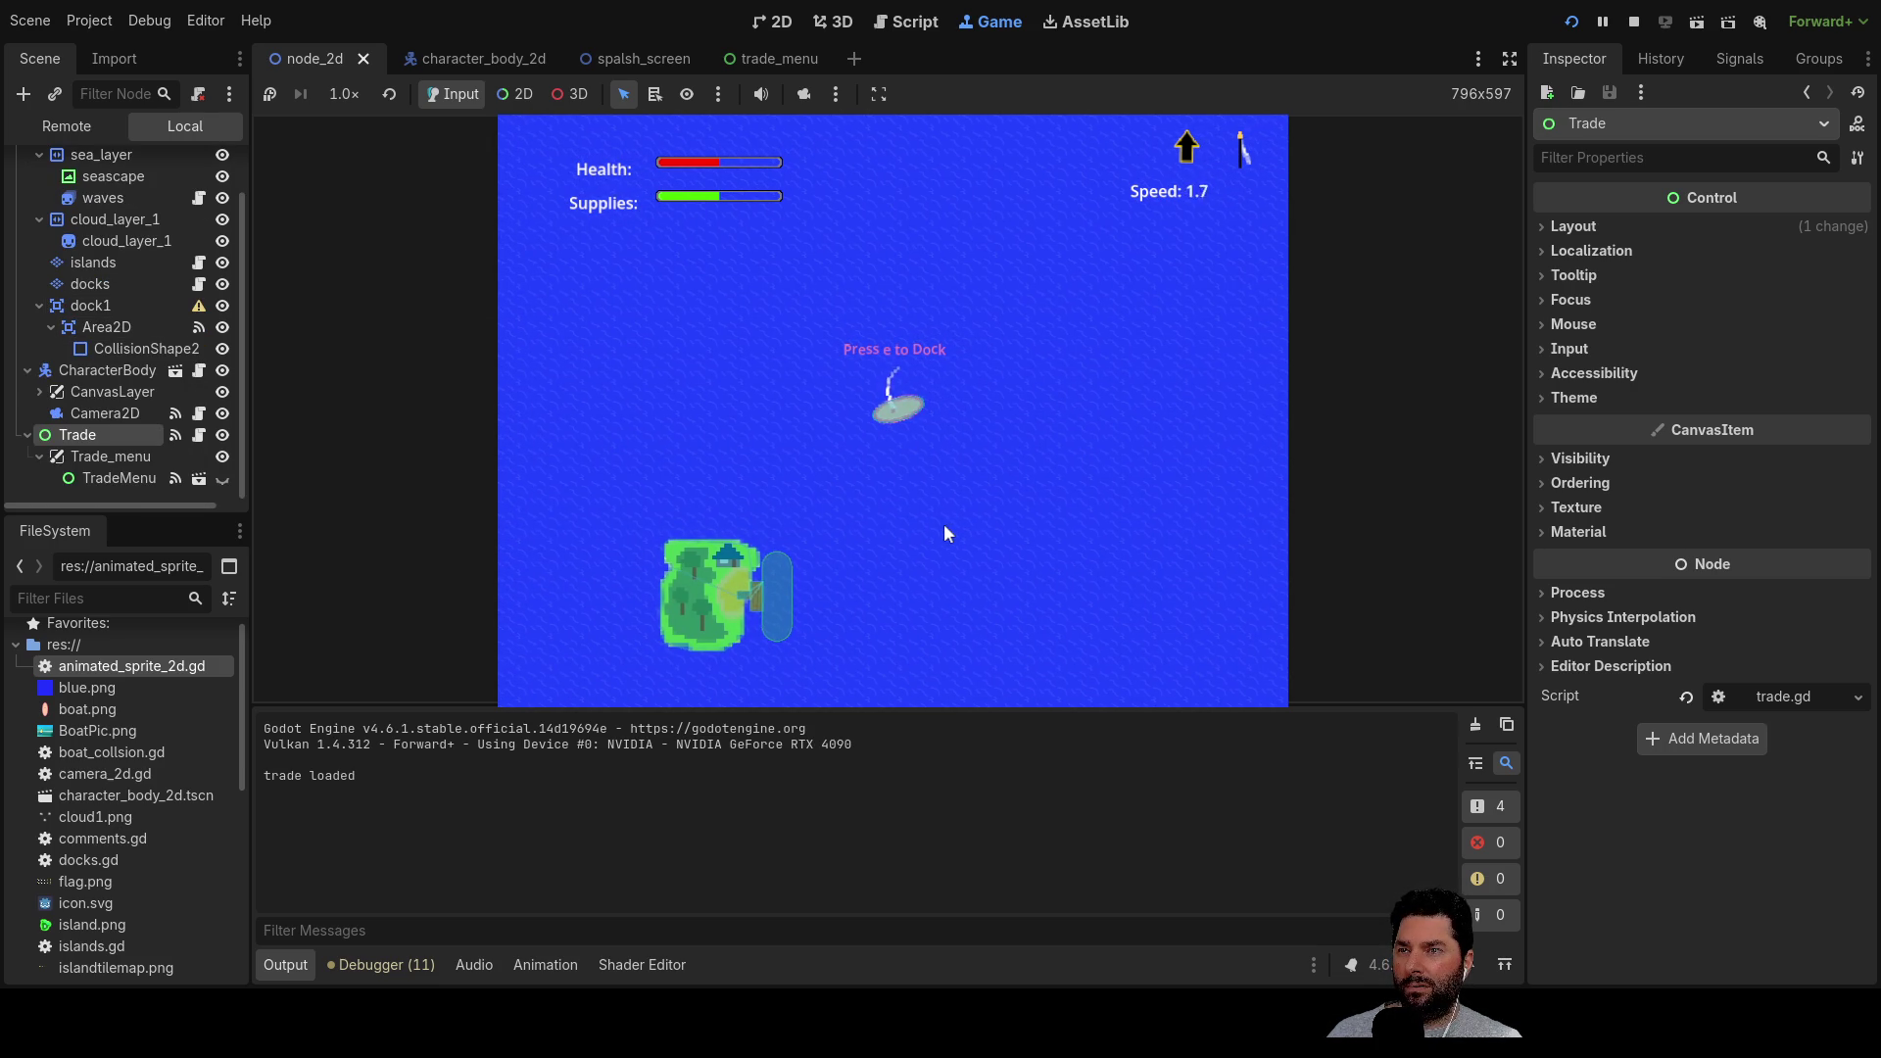
key(s)
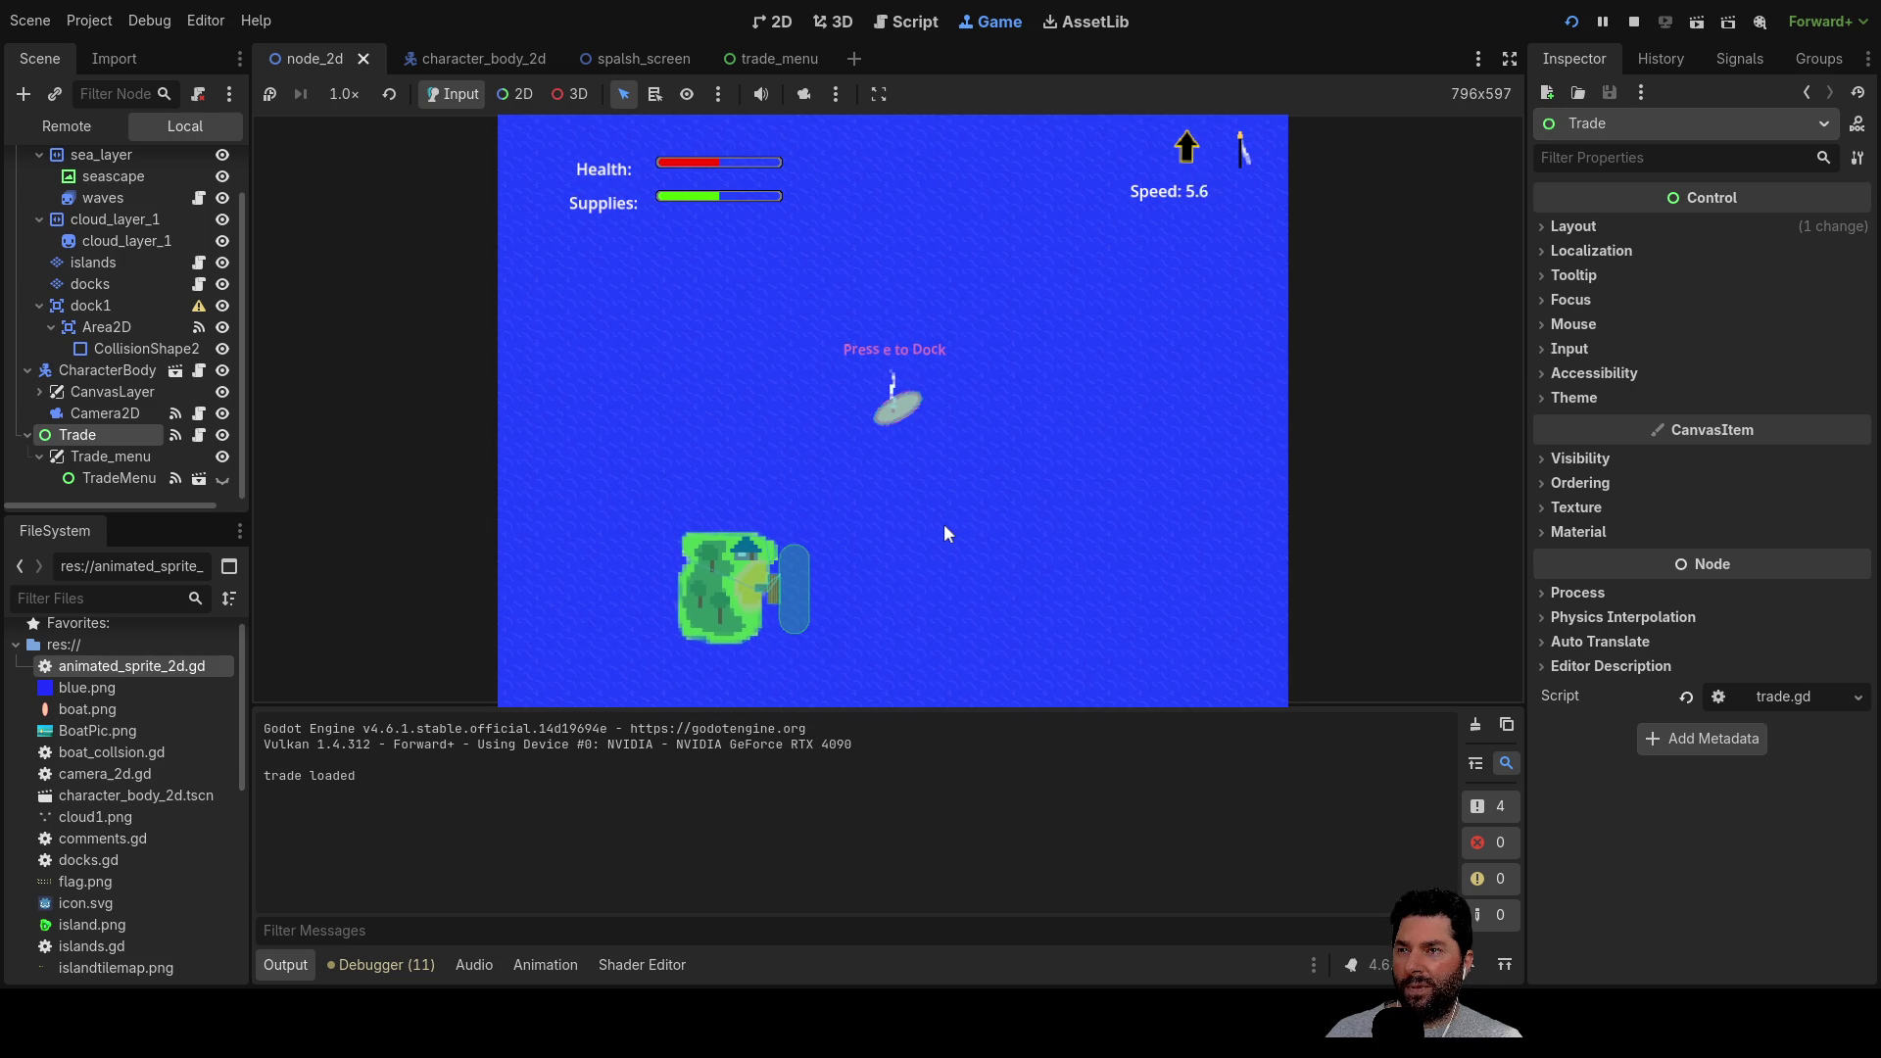
key(w)
key(w)
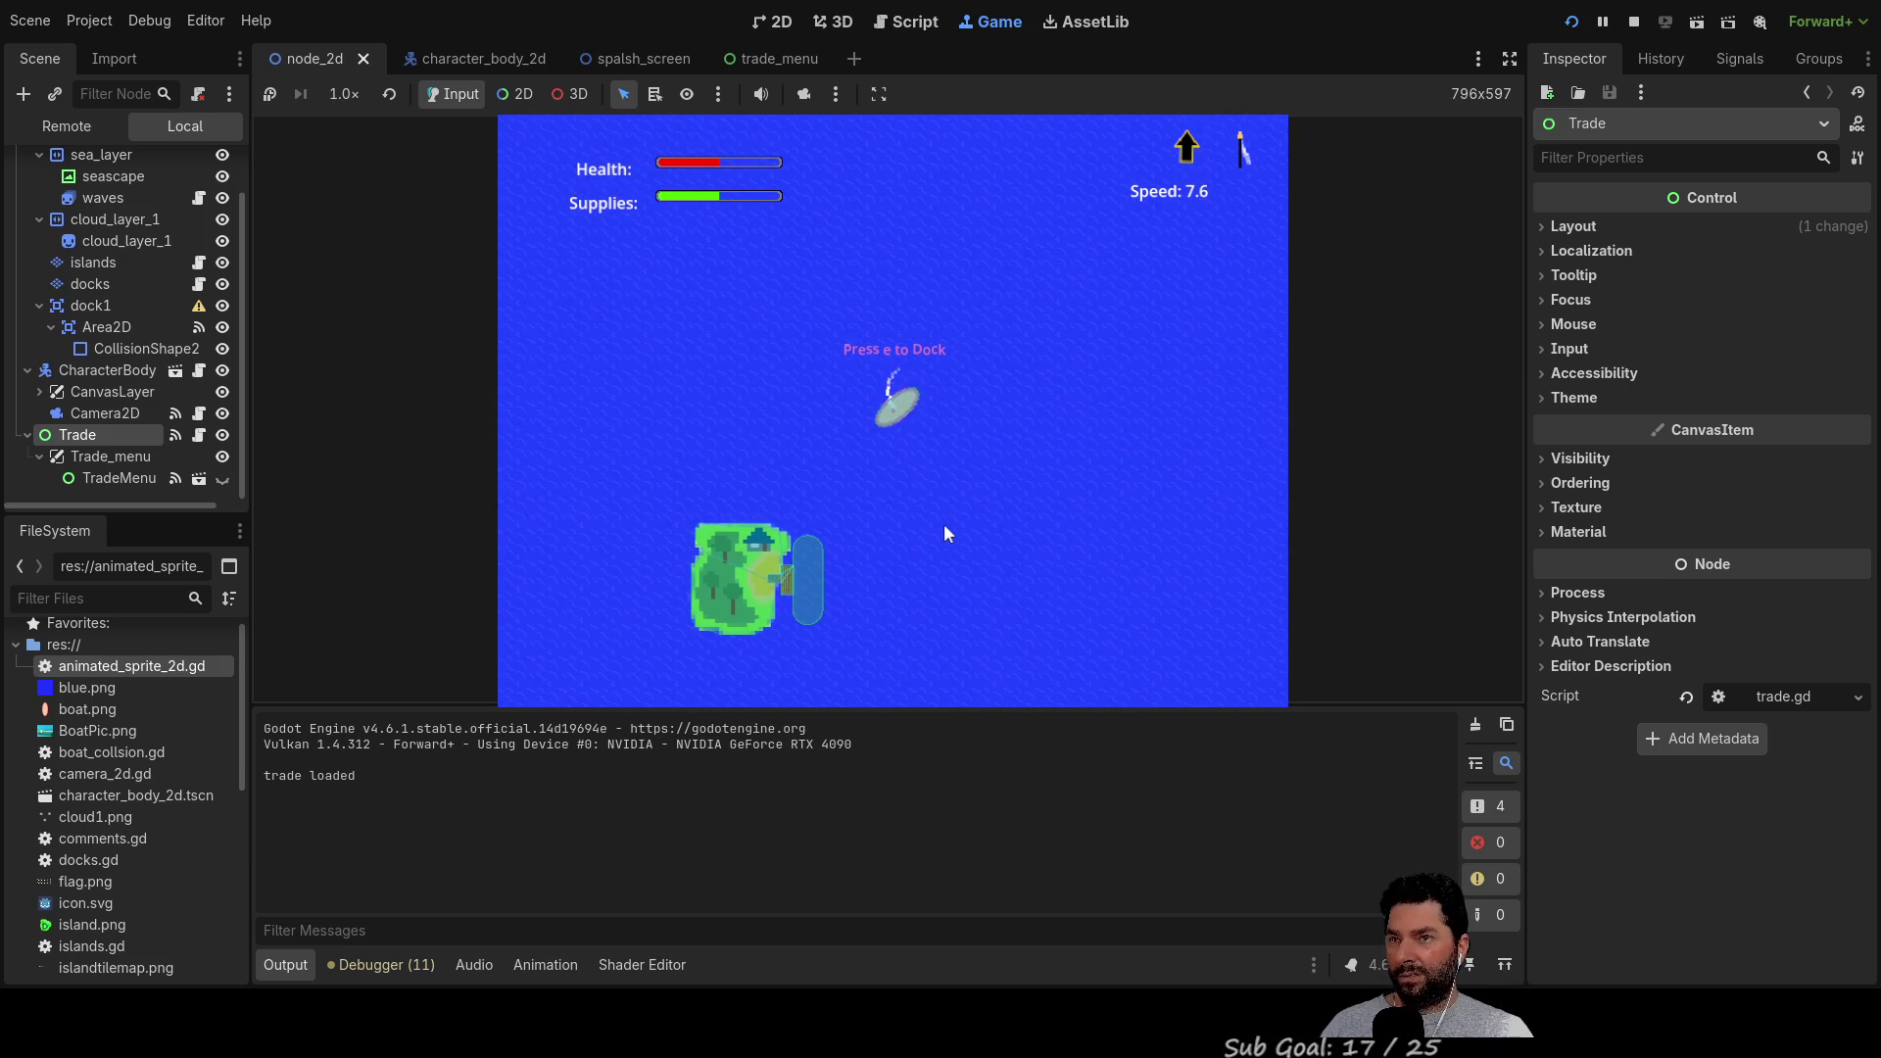
key(w)
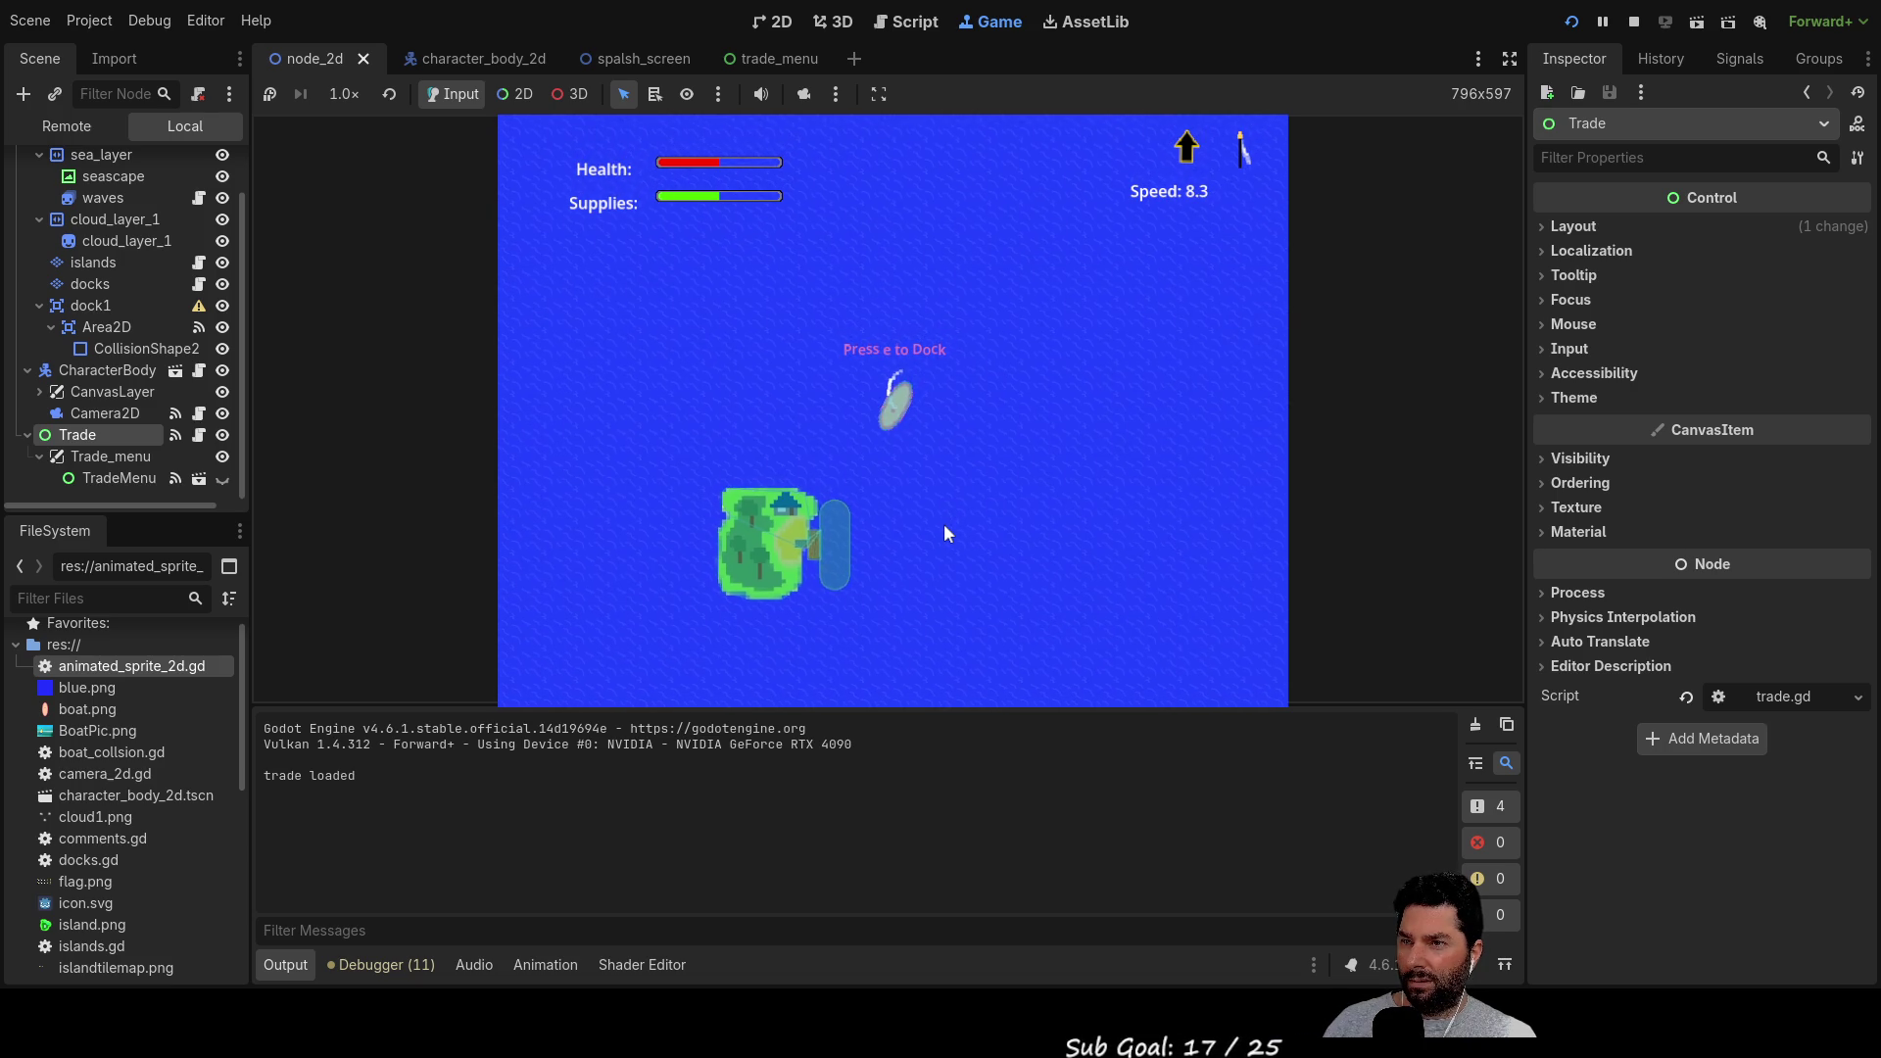
key(w)
key(w)
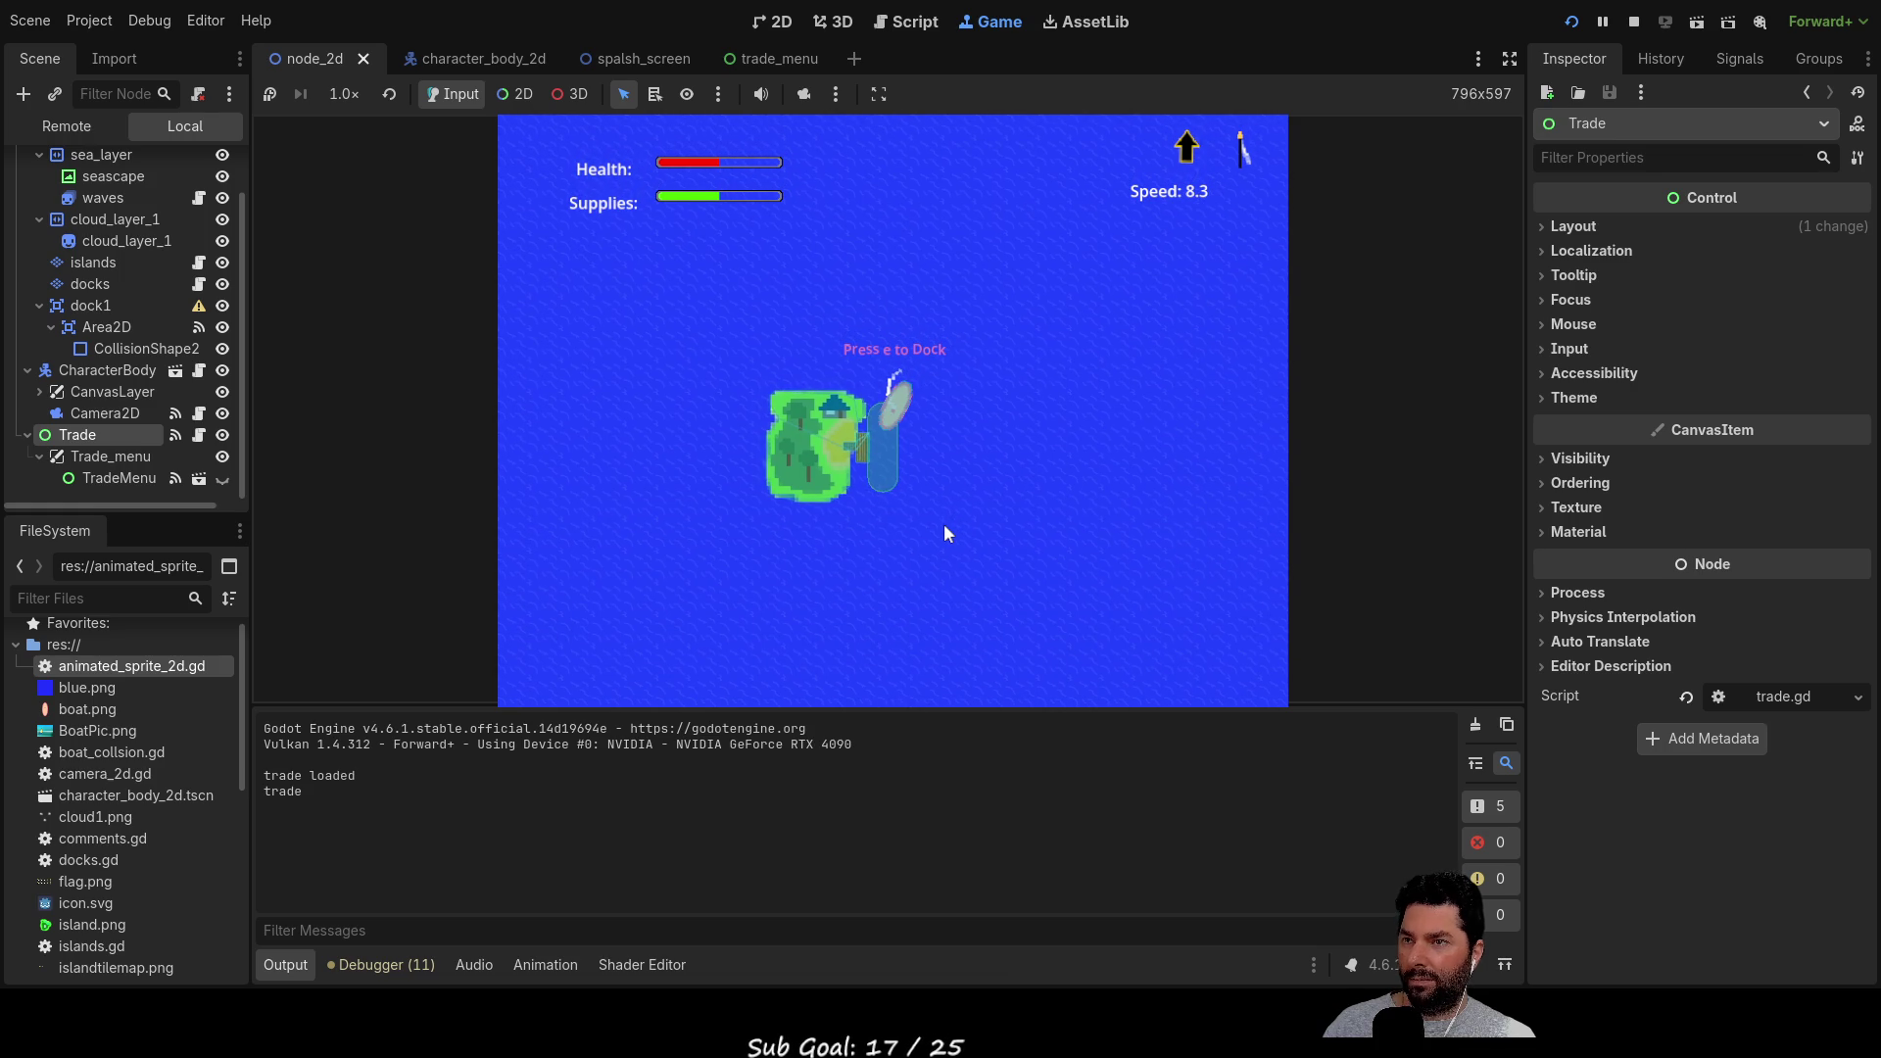
key(e)
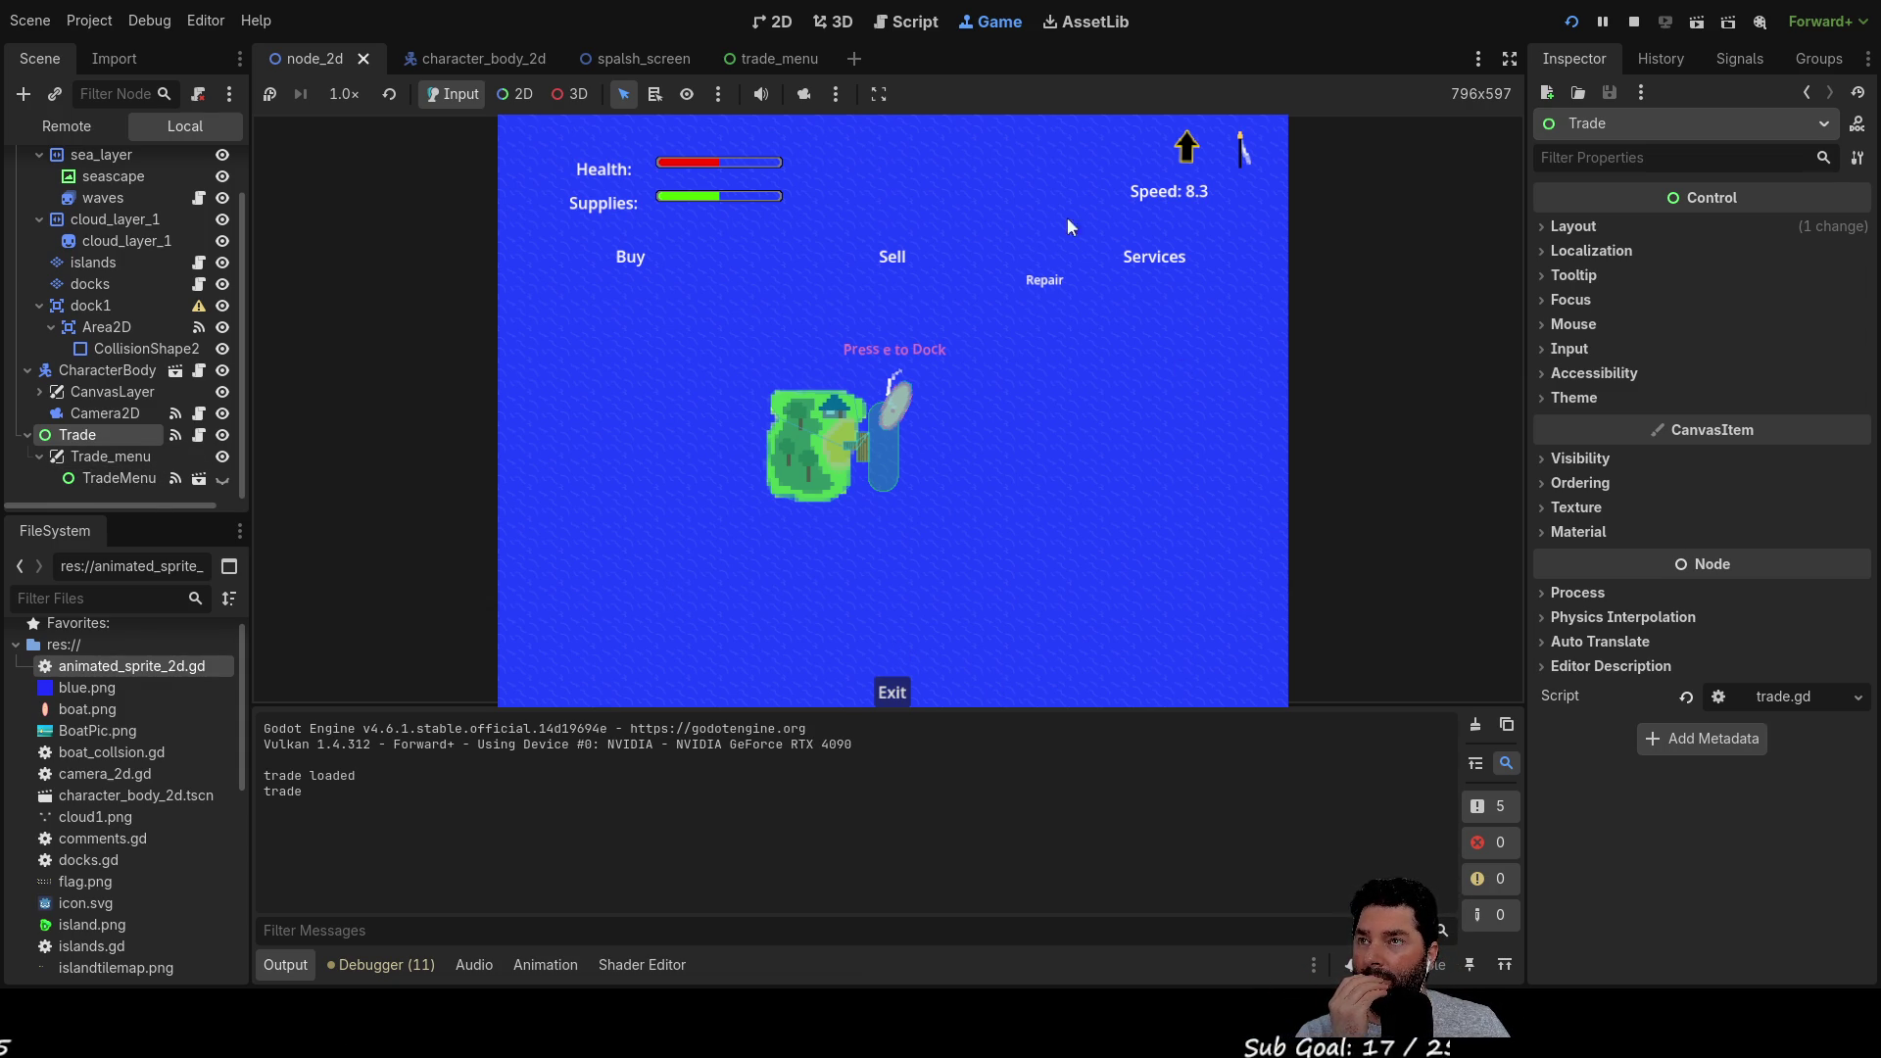
Stop the running game and return to the trade_menu scene's script
key(F8)
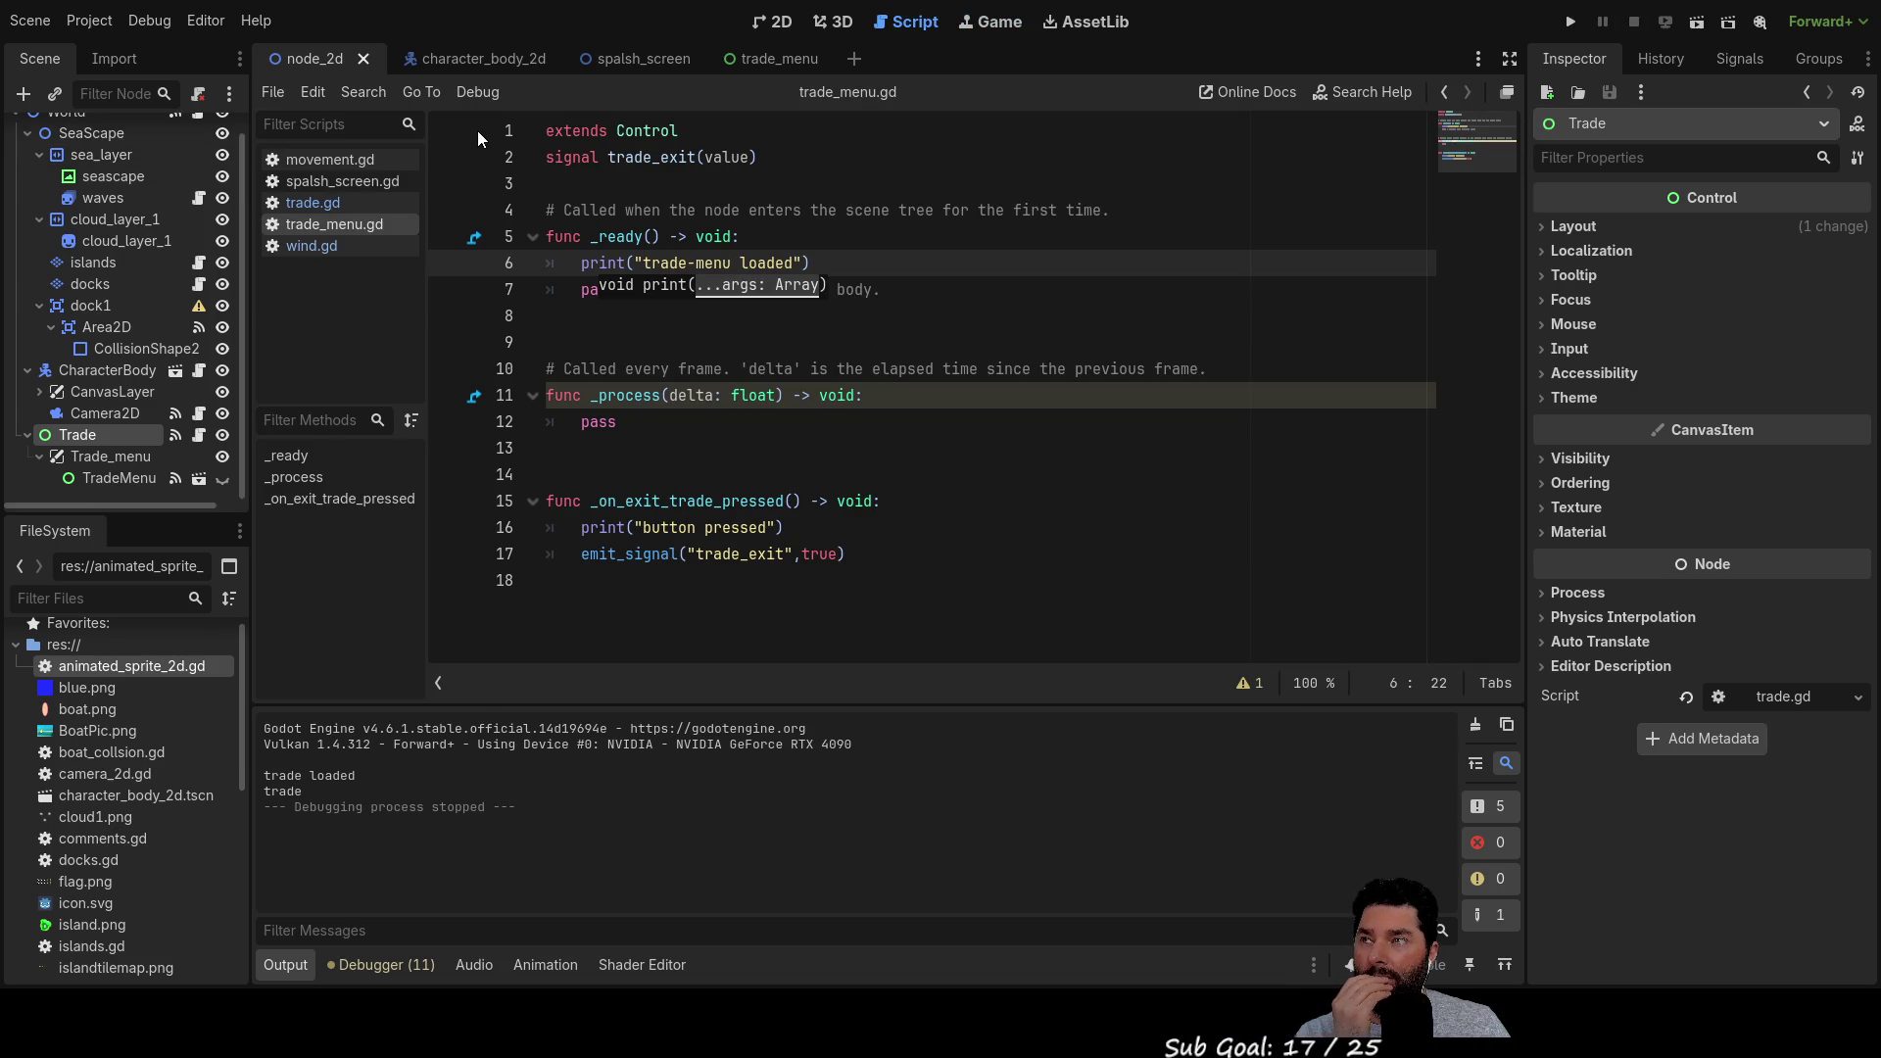
click(790, 56)
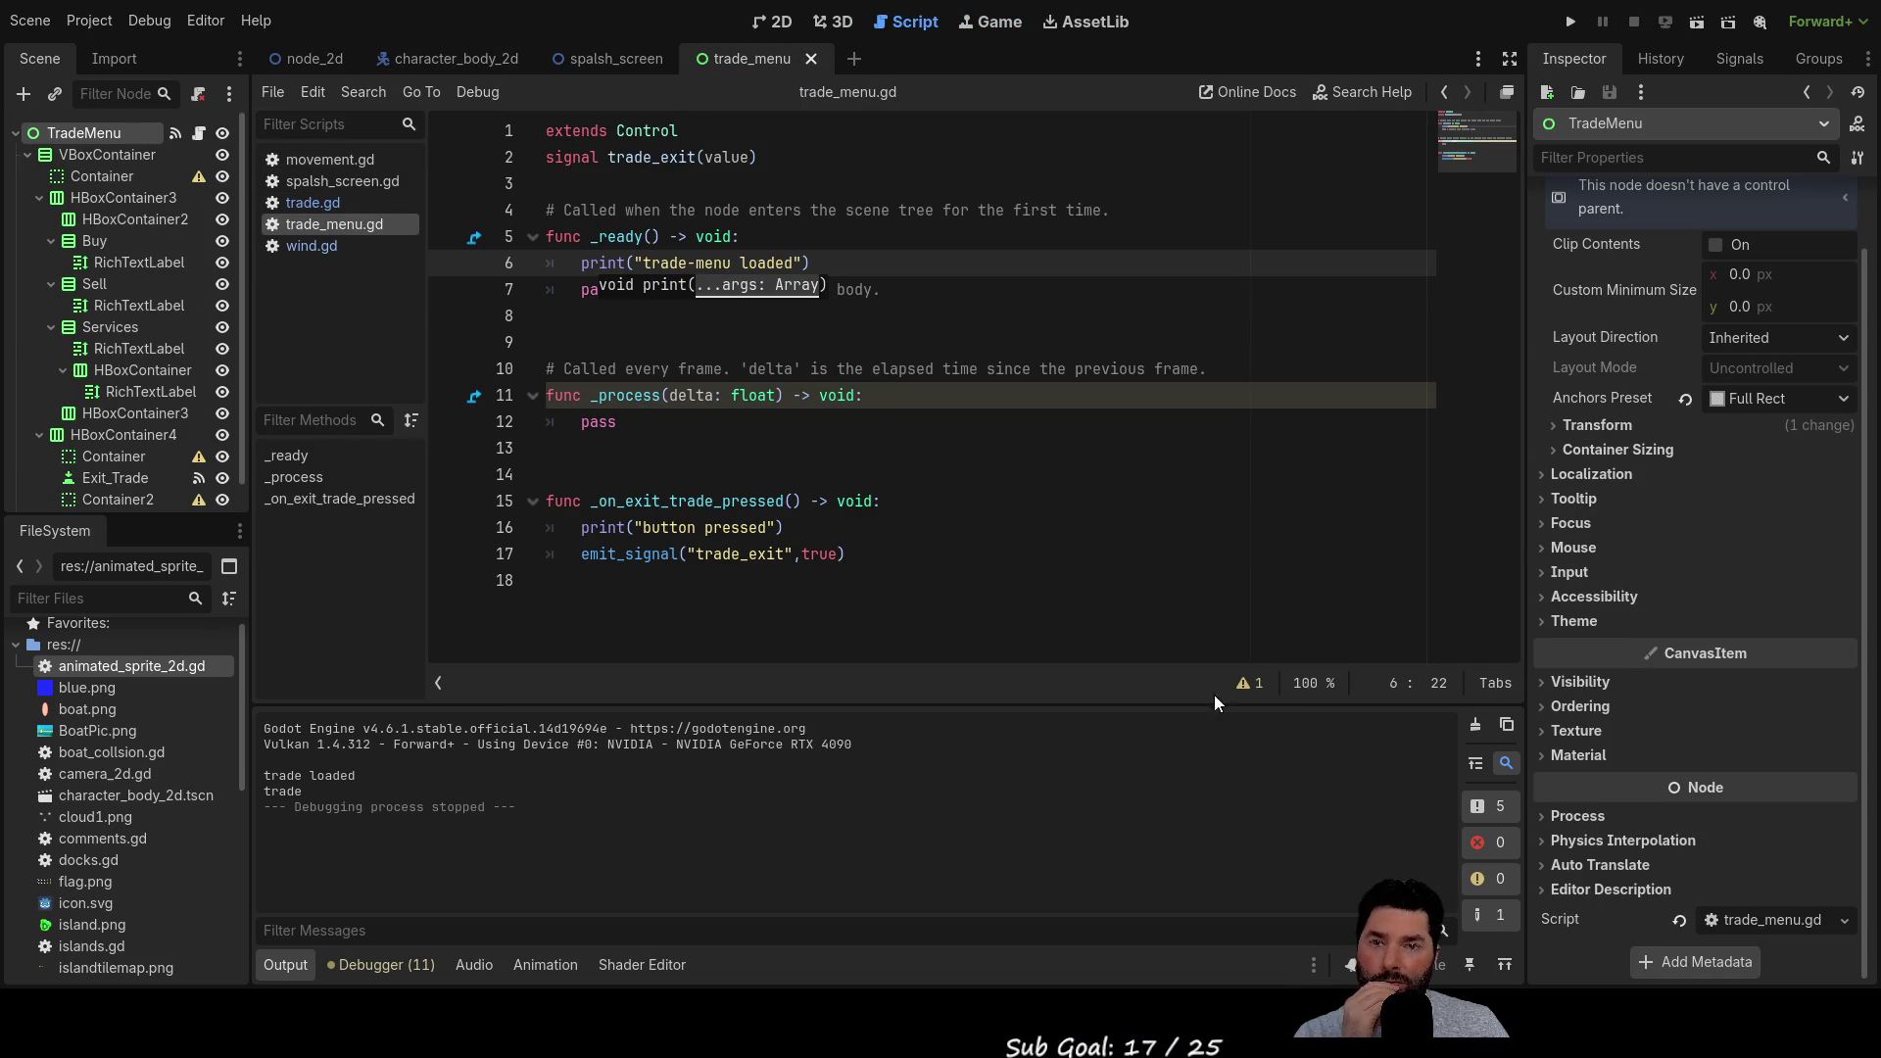
scroll(1738, 761, up, 3)
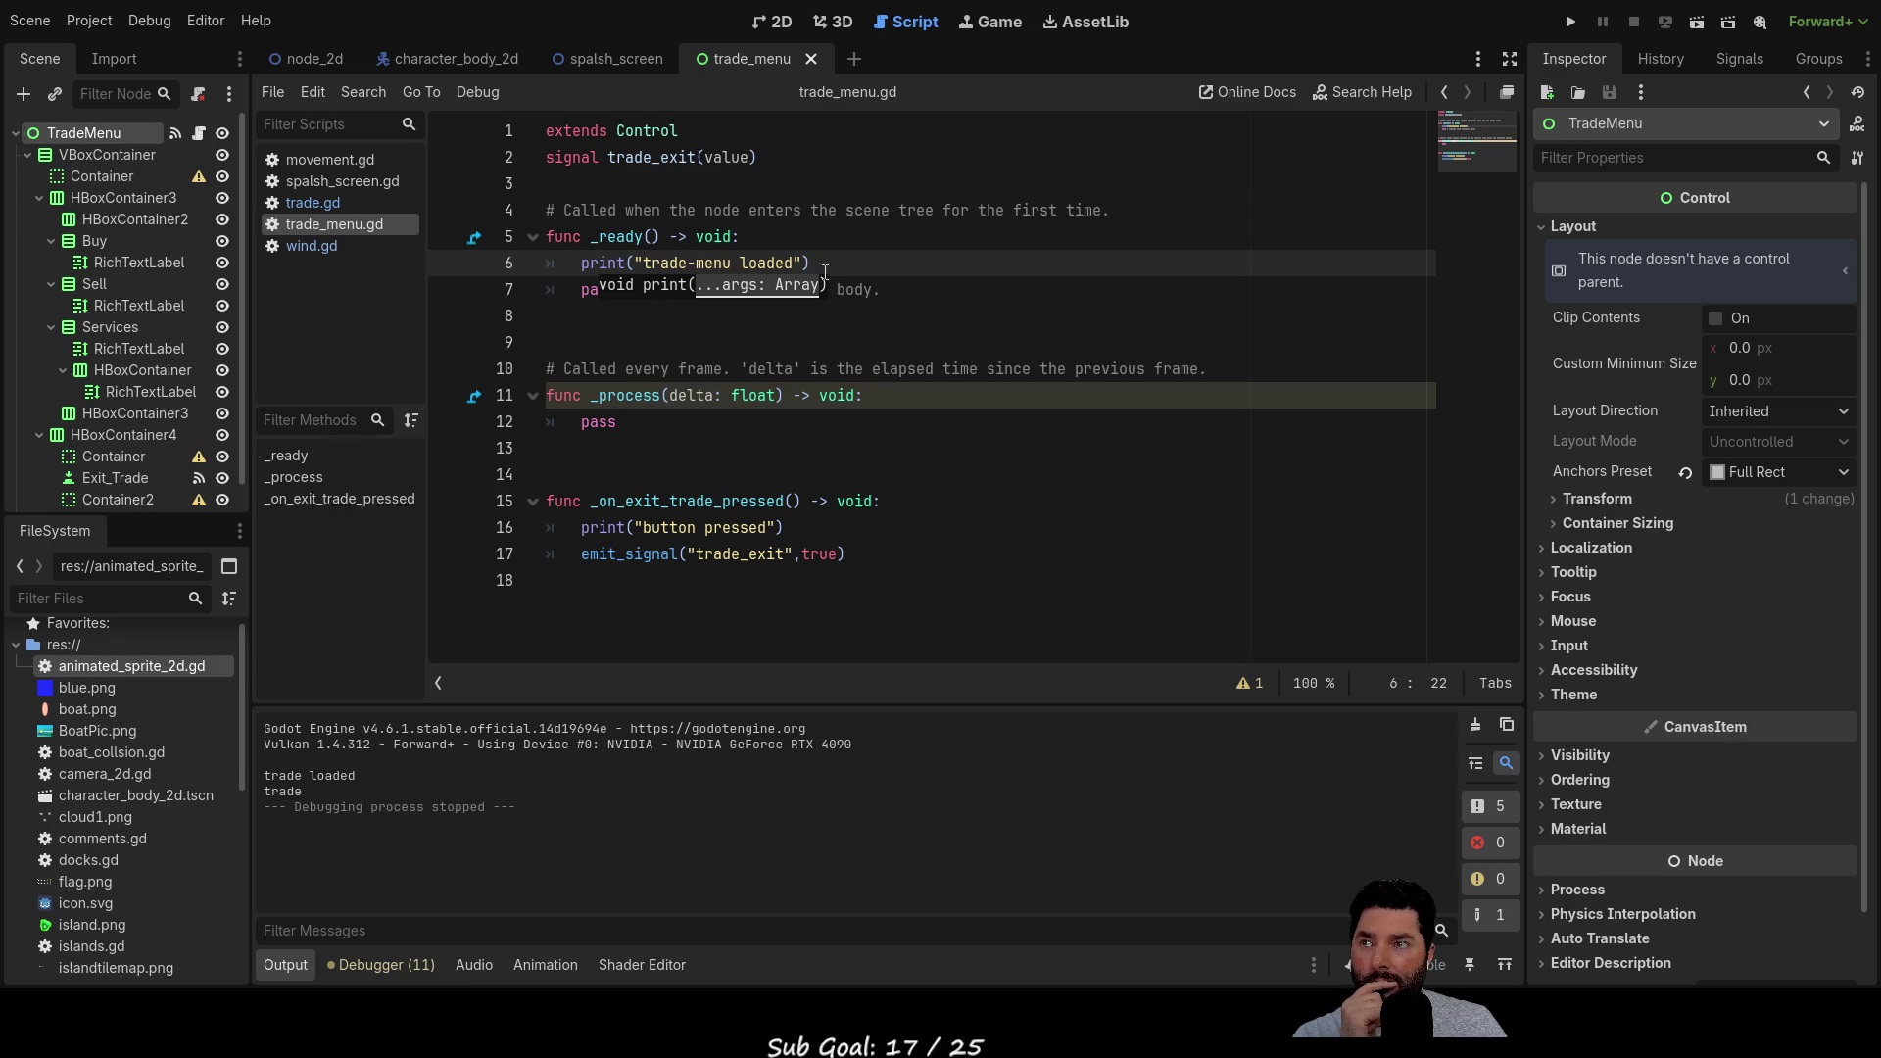
Remove the 'pass # Replace with function body.' line and the blank line from _ready
click(674, 327)
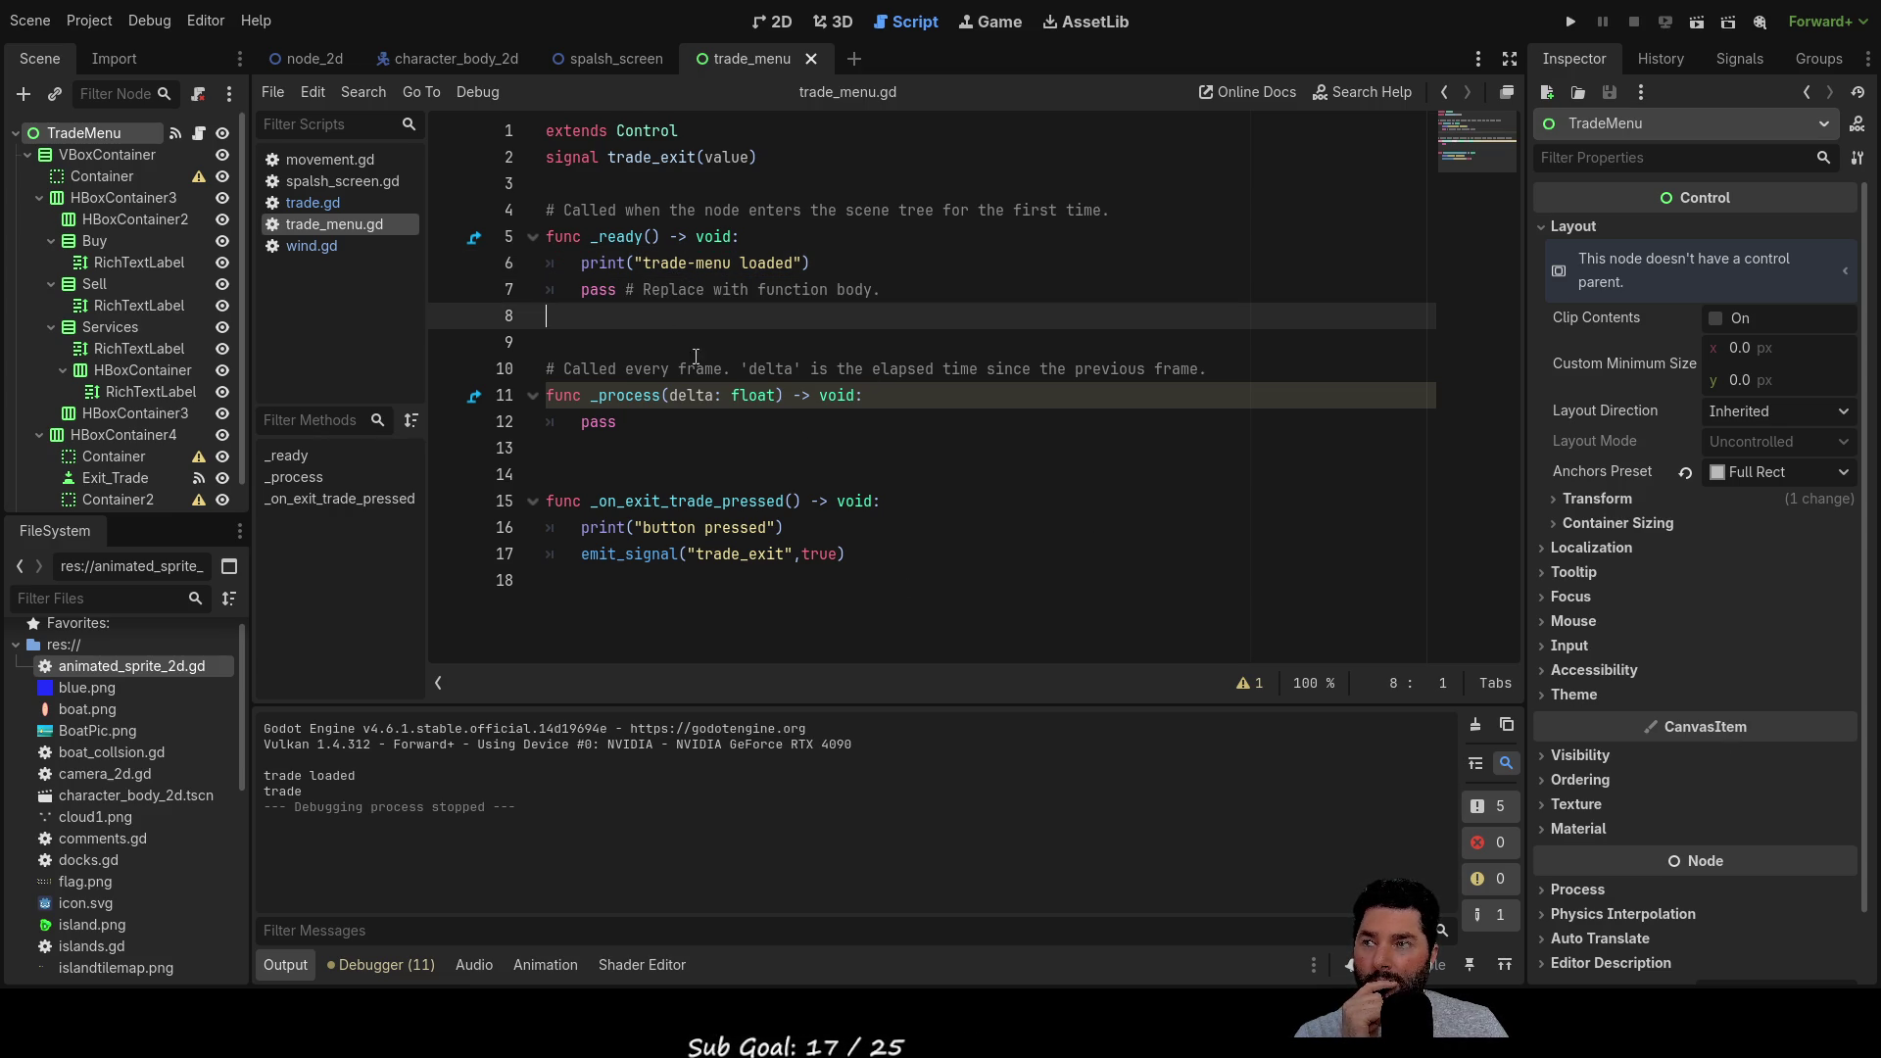
key(Up)
key(End)
key(shift+Home)
key(shift+Home)
key(BackSpace)
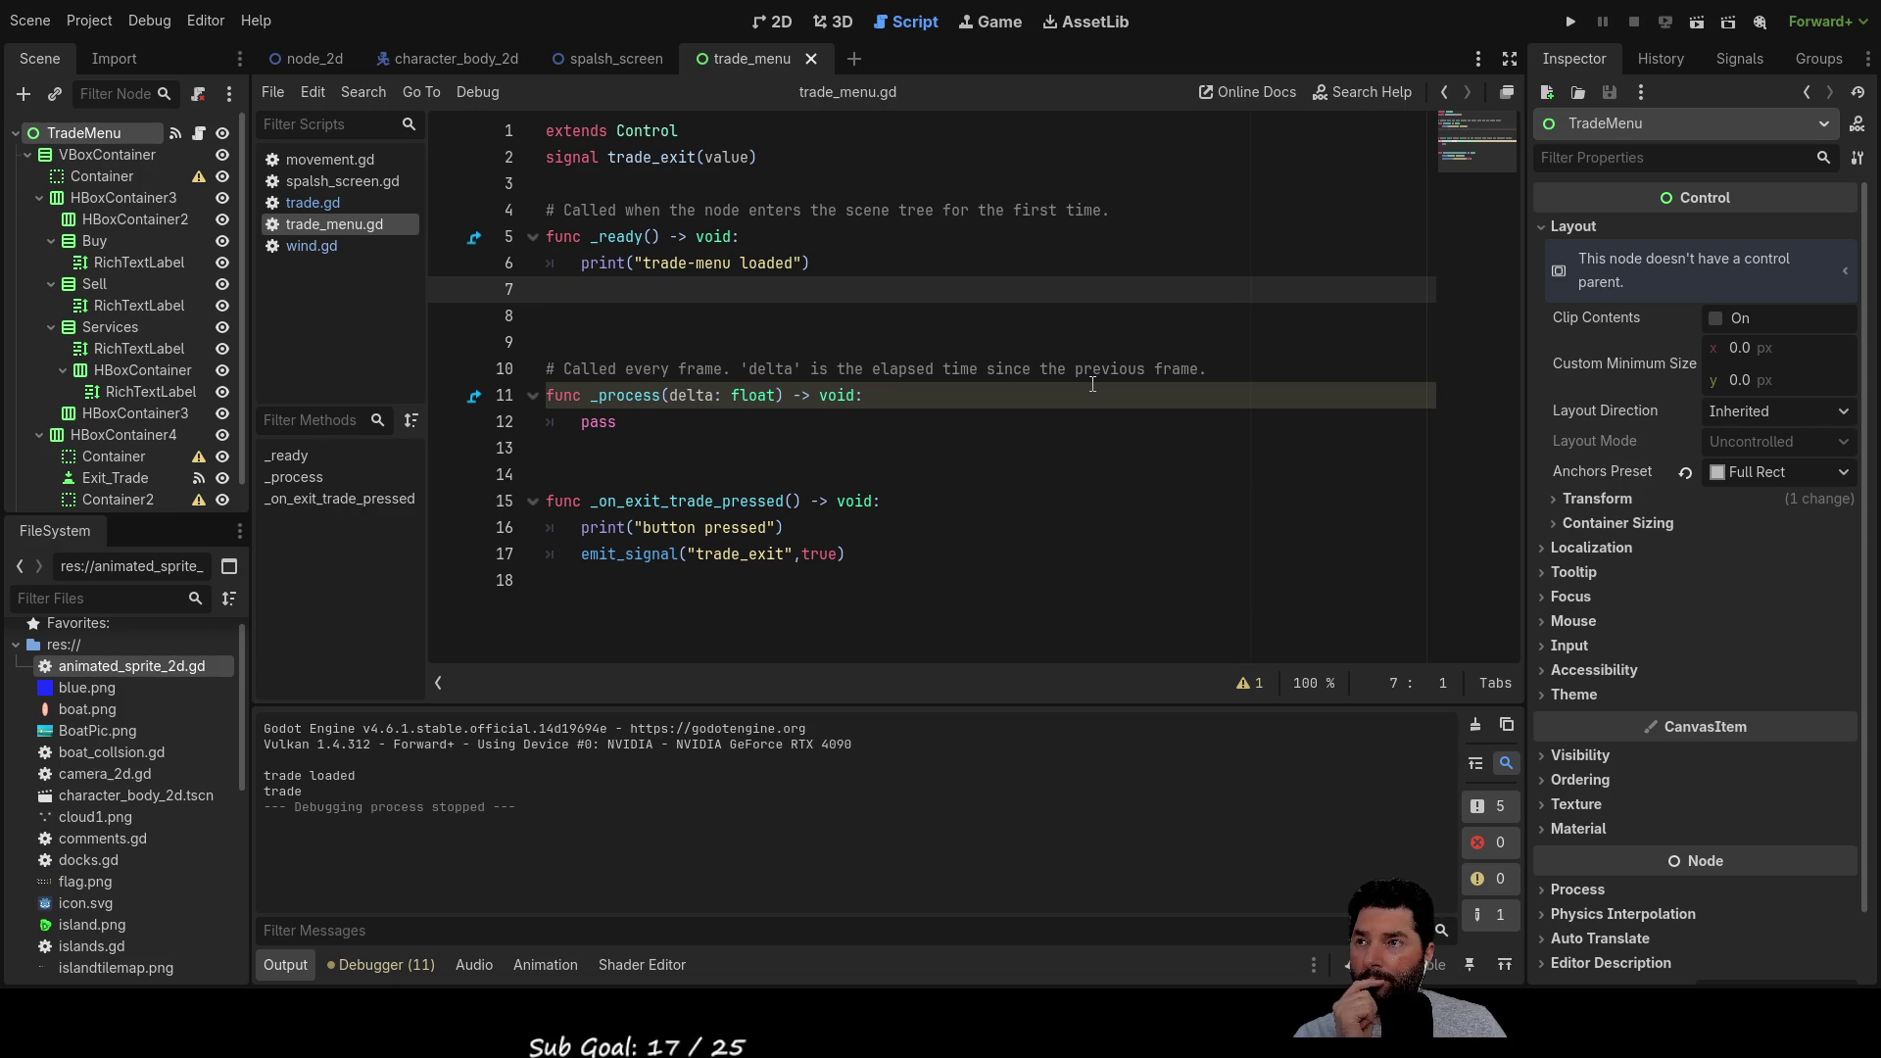
key(BackSpace)
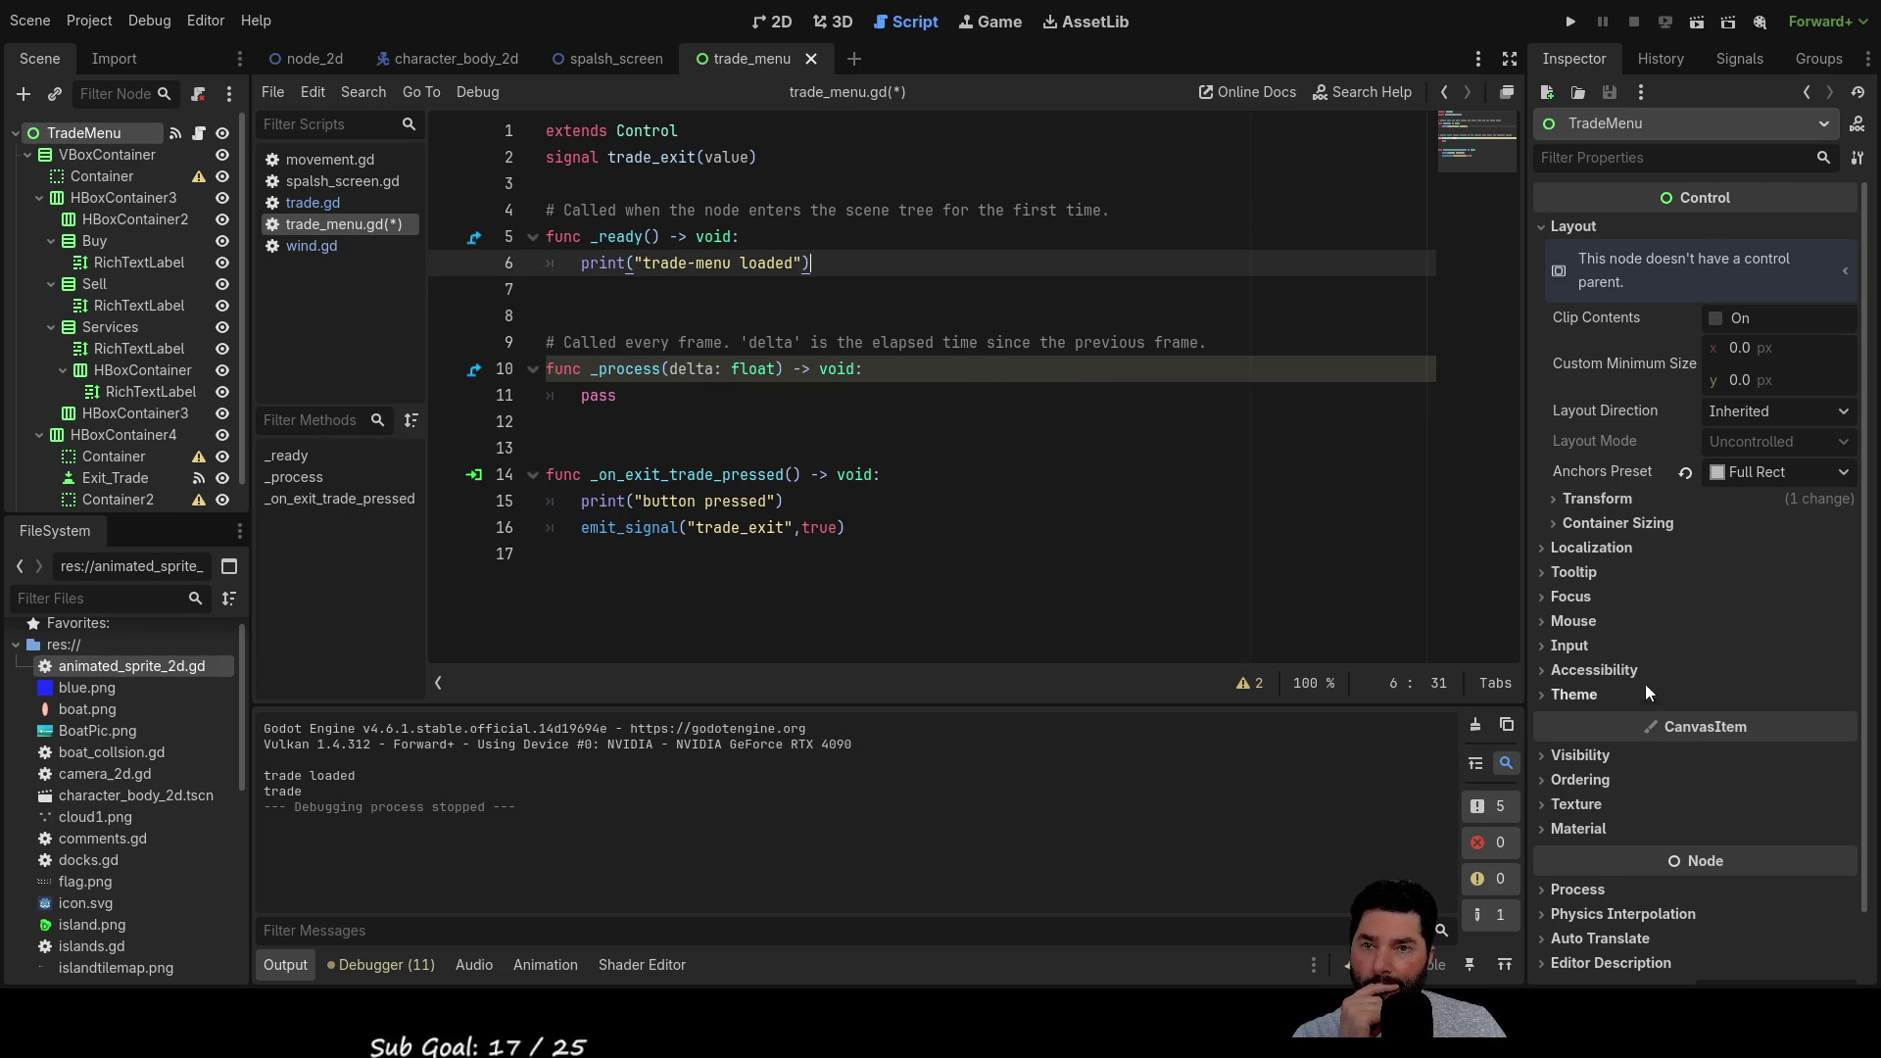
scroll(1718, 566, down, 2)
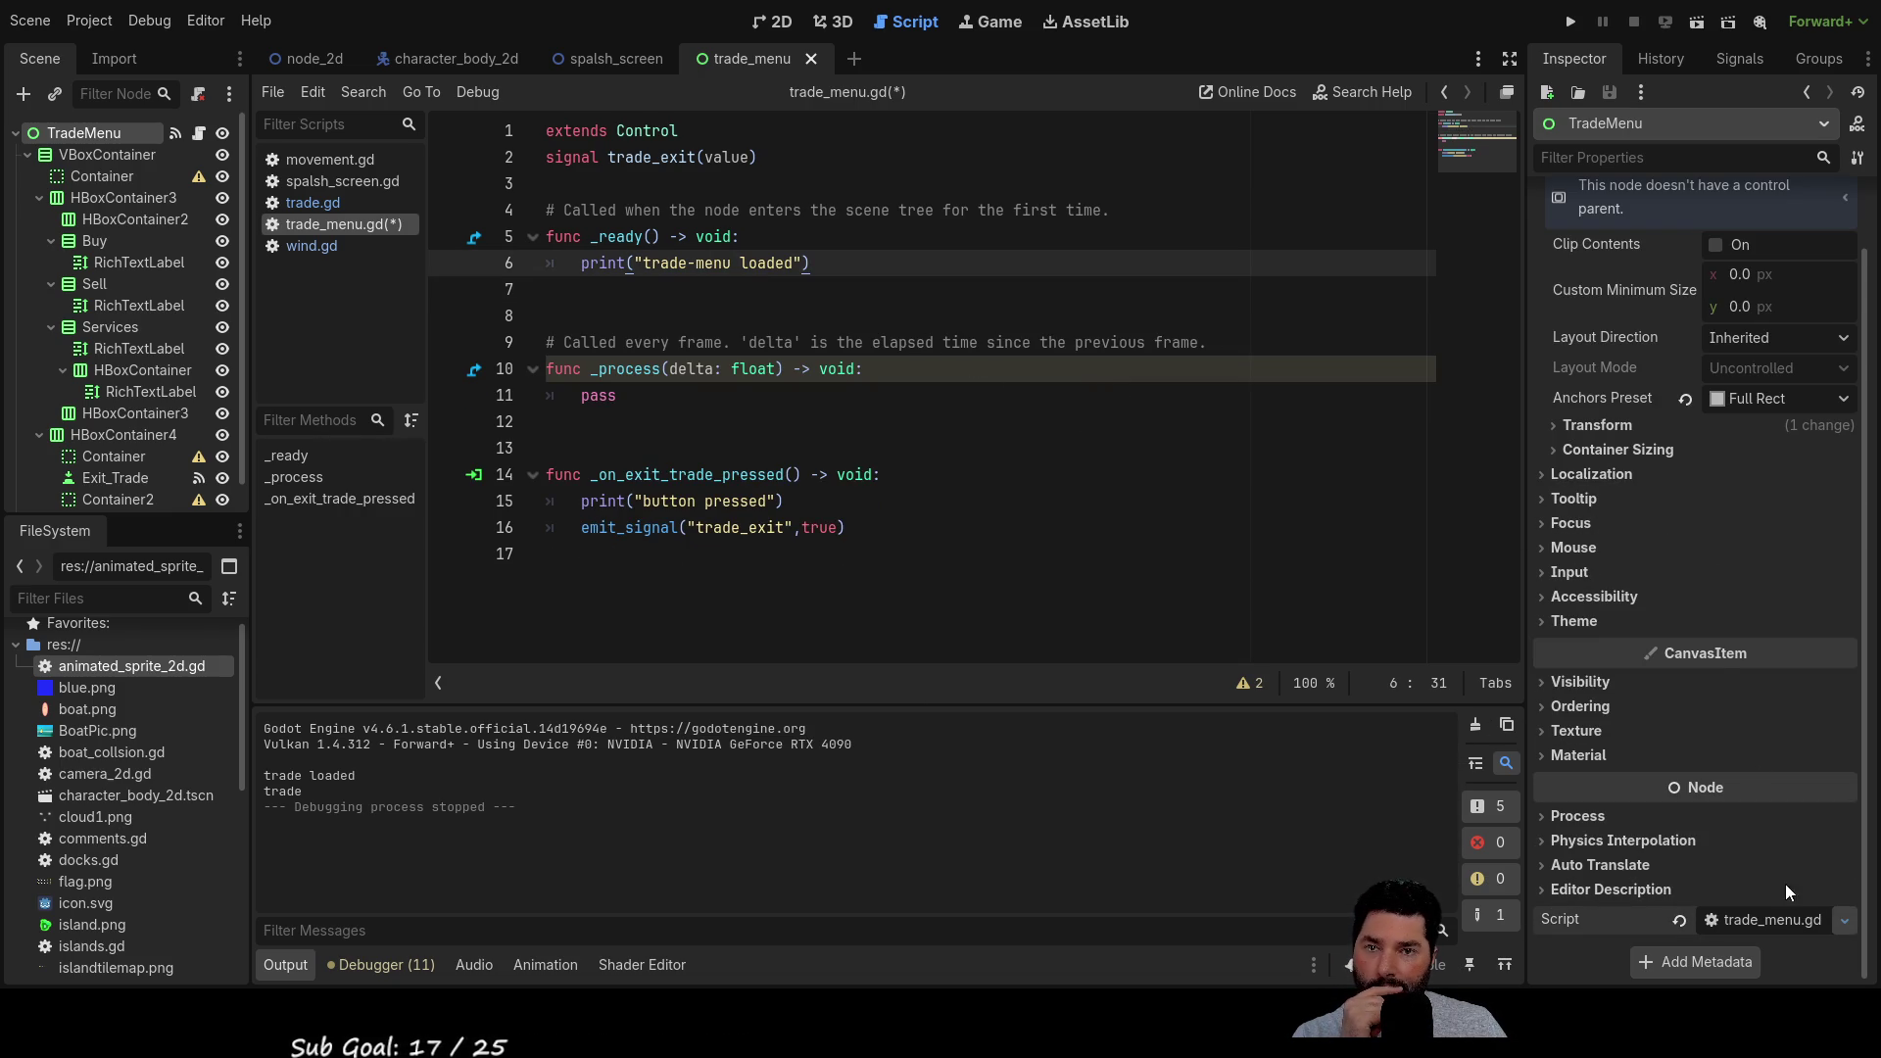
Clear and restore TradeMenu's Script property, then save trade_menu.gd
click(1679, 920)
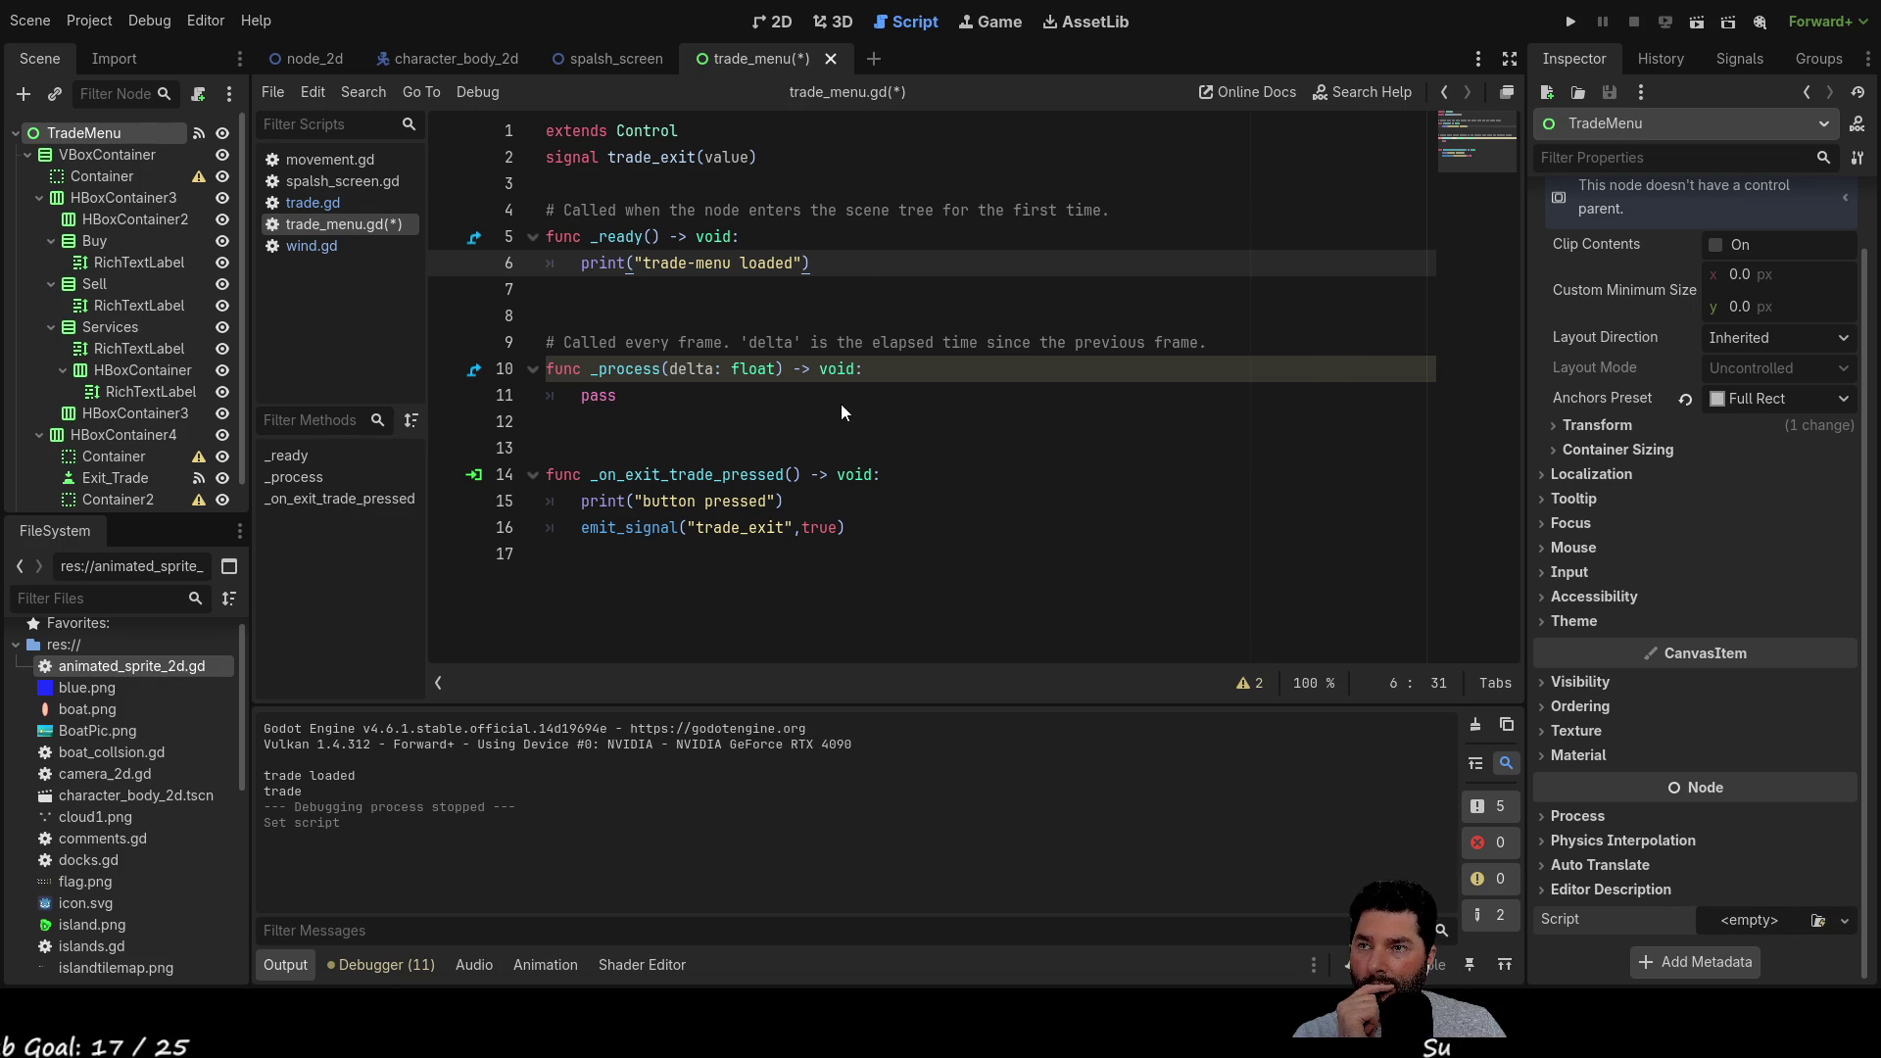
key(ctrl+z)
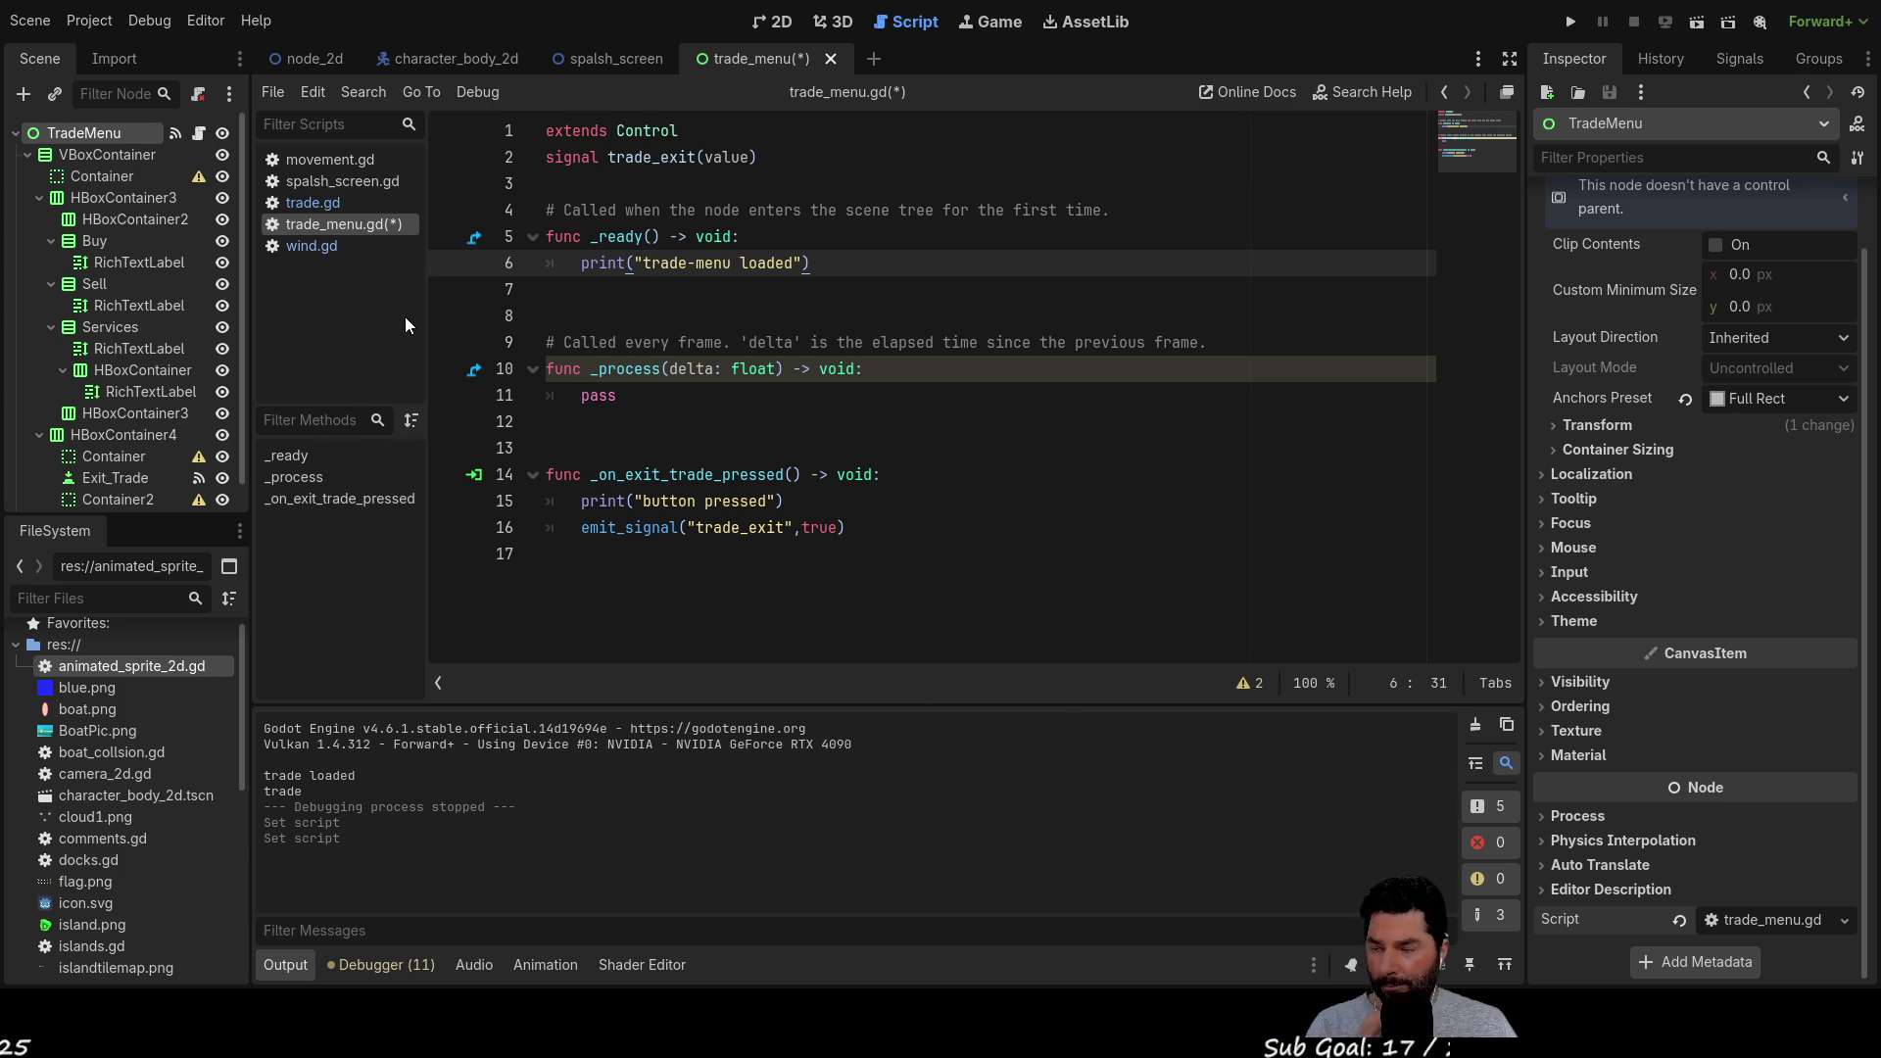
key(ctrl+s)
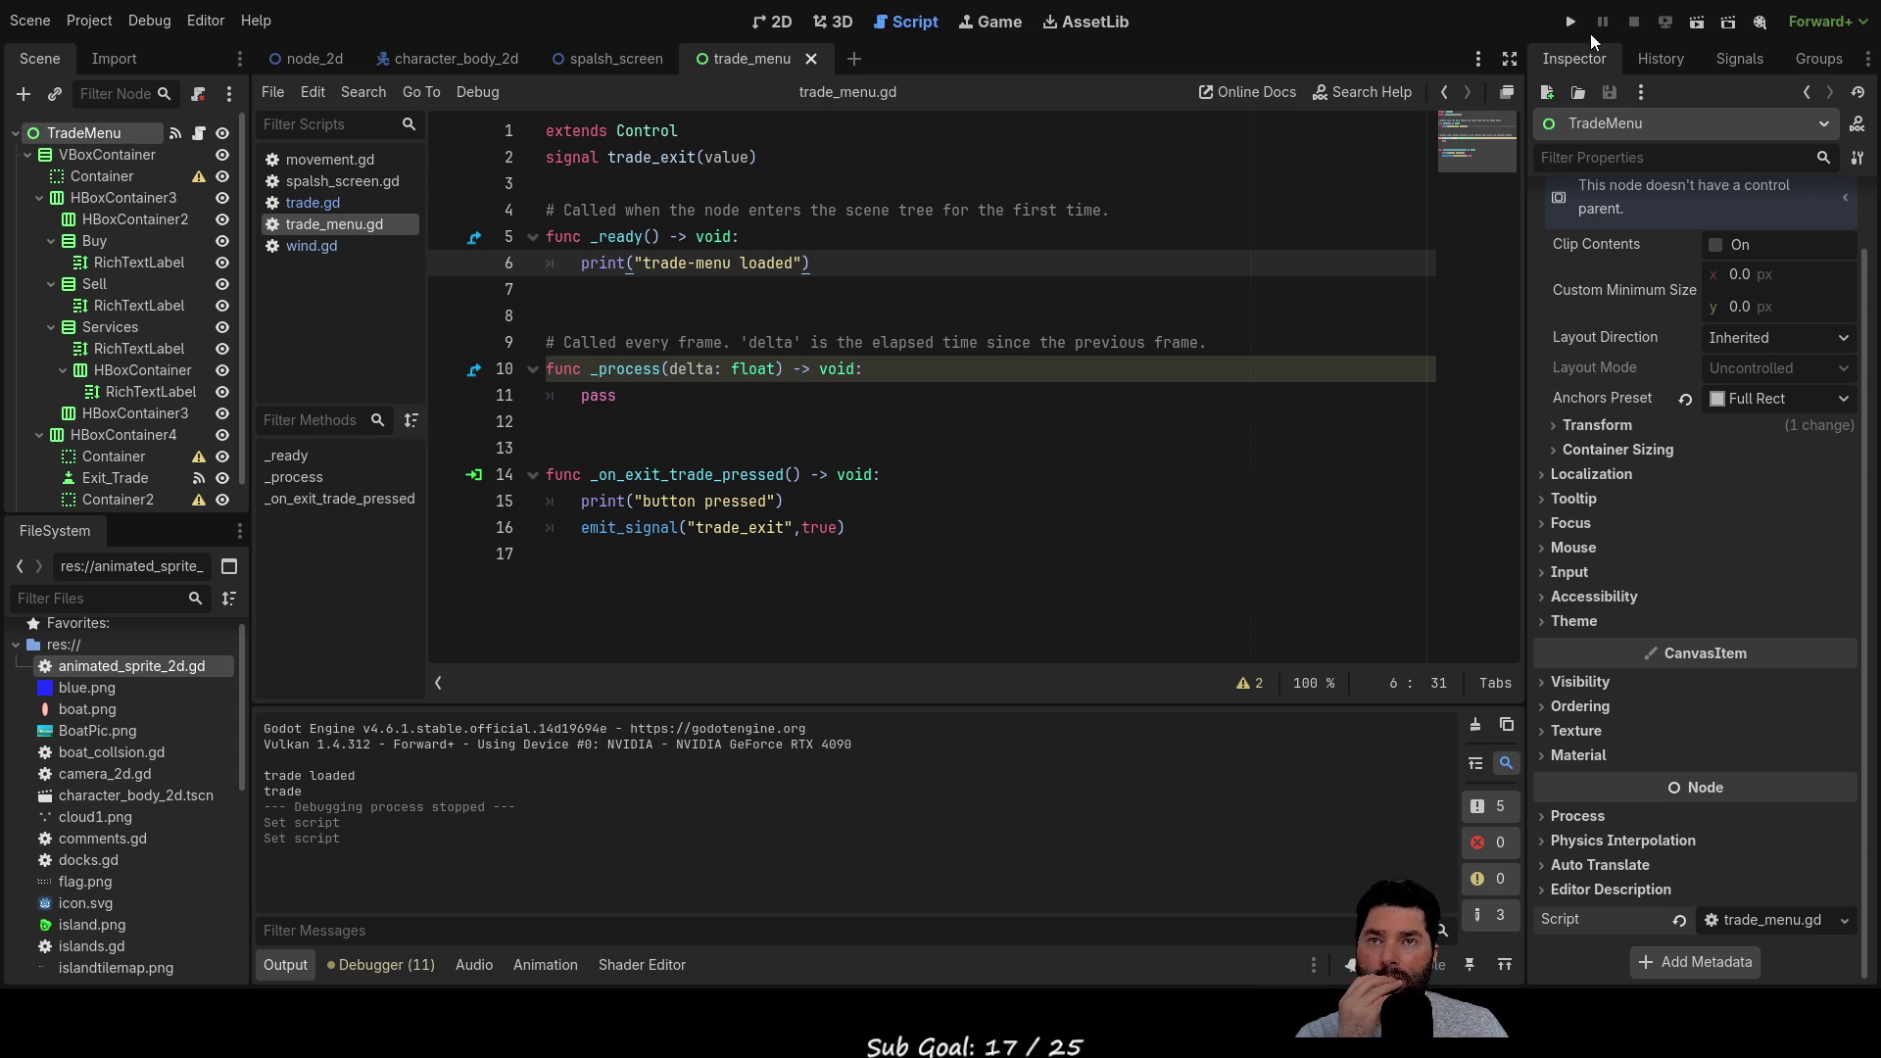
Run the project, start sailing from the title menu, and switch to the node_2d scene
click(1563, 27)
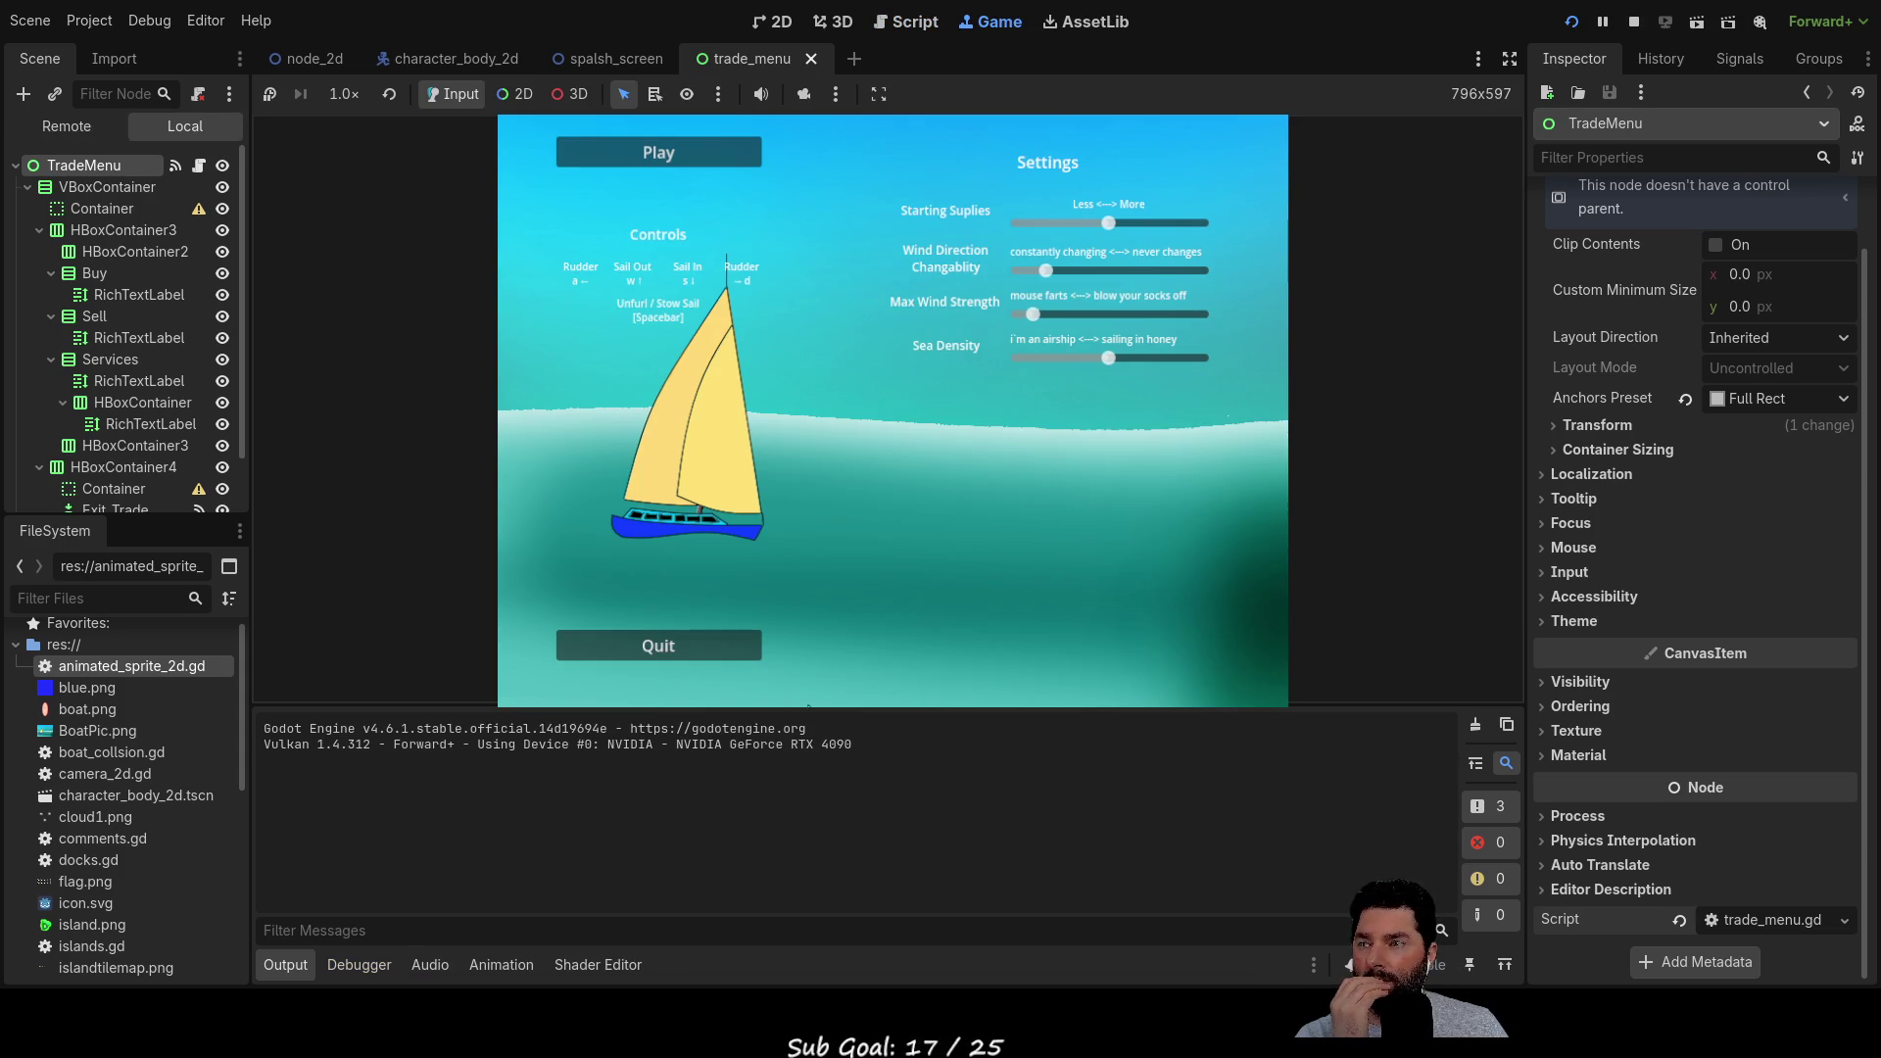
click(694, 170)
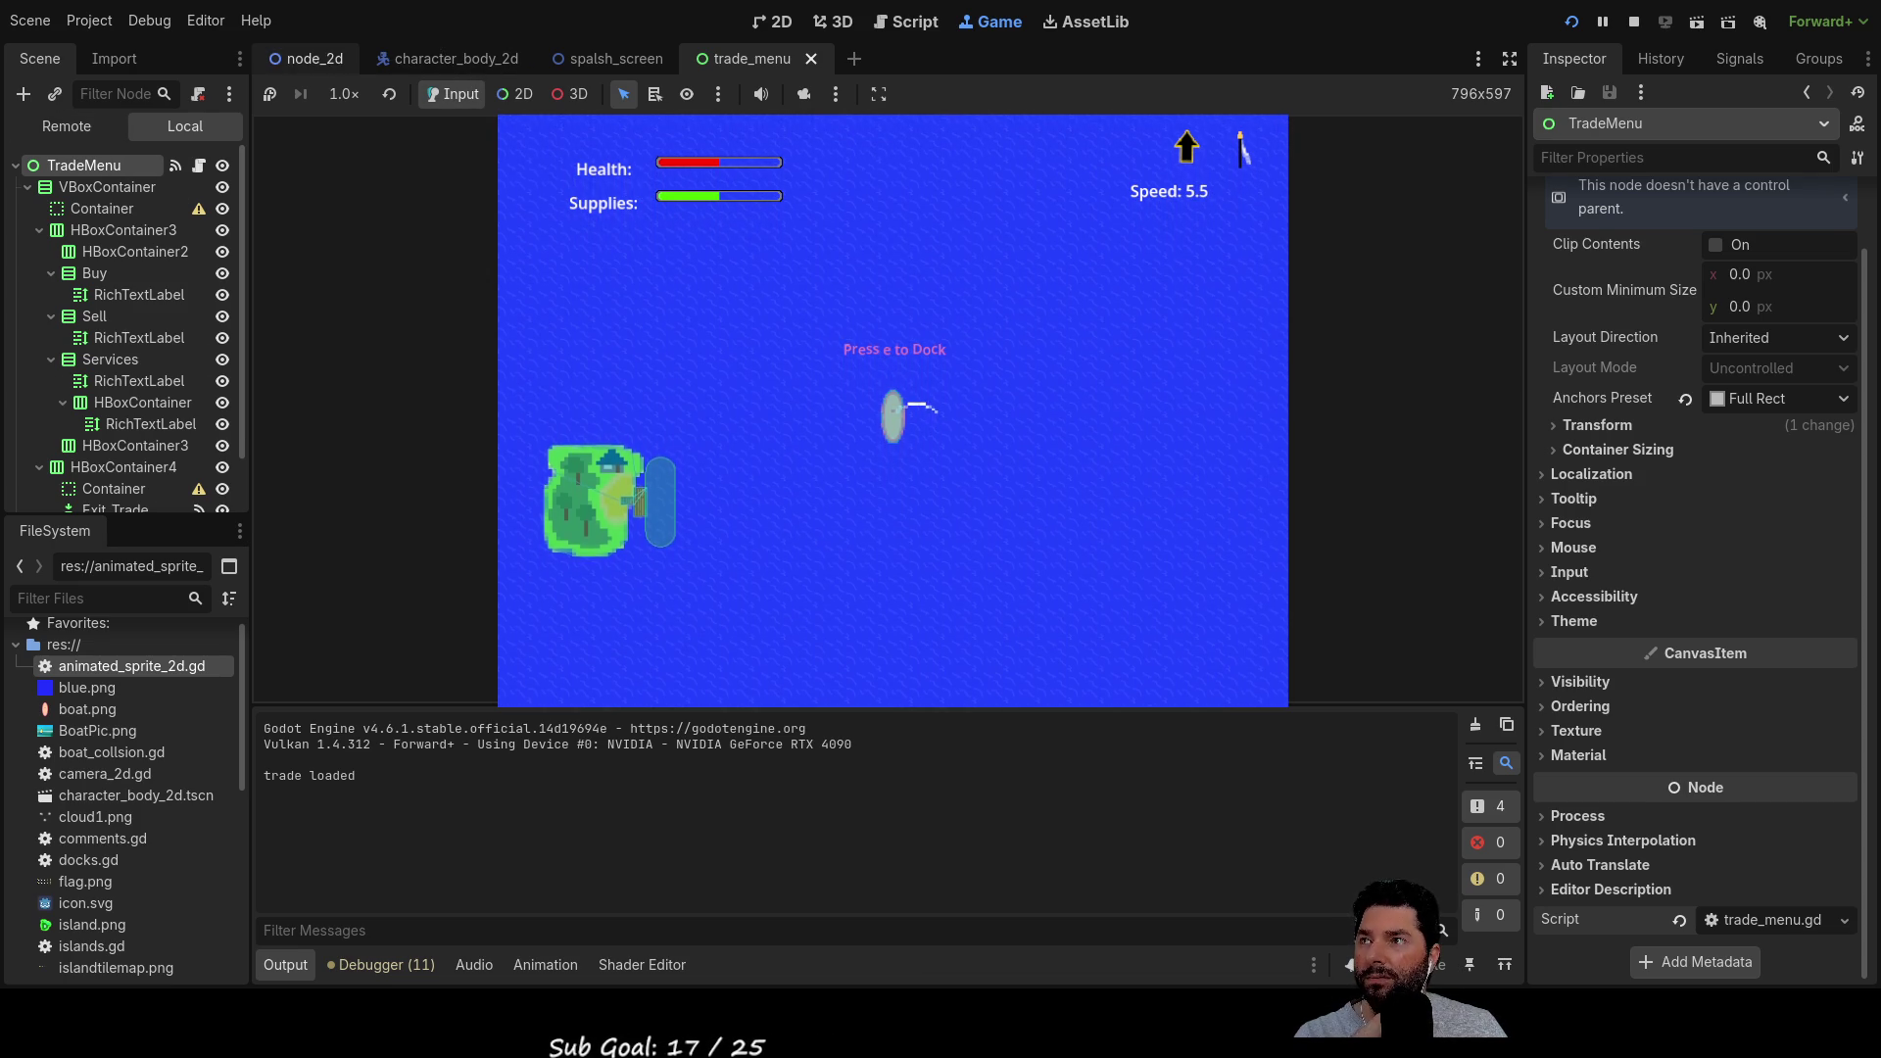
click(306, 59)
scroll(144, 368, down, 2)
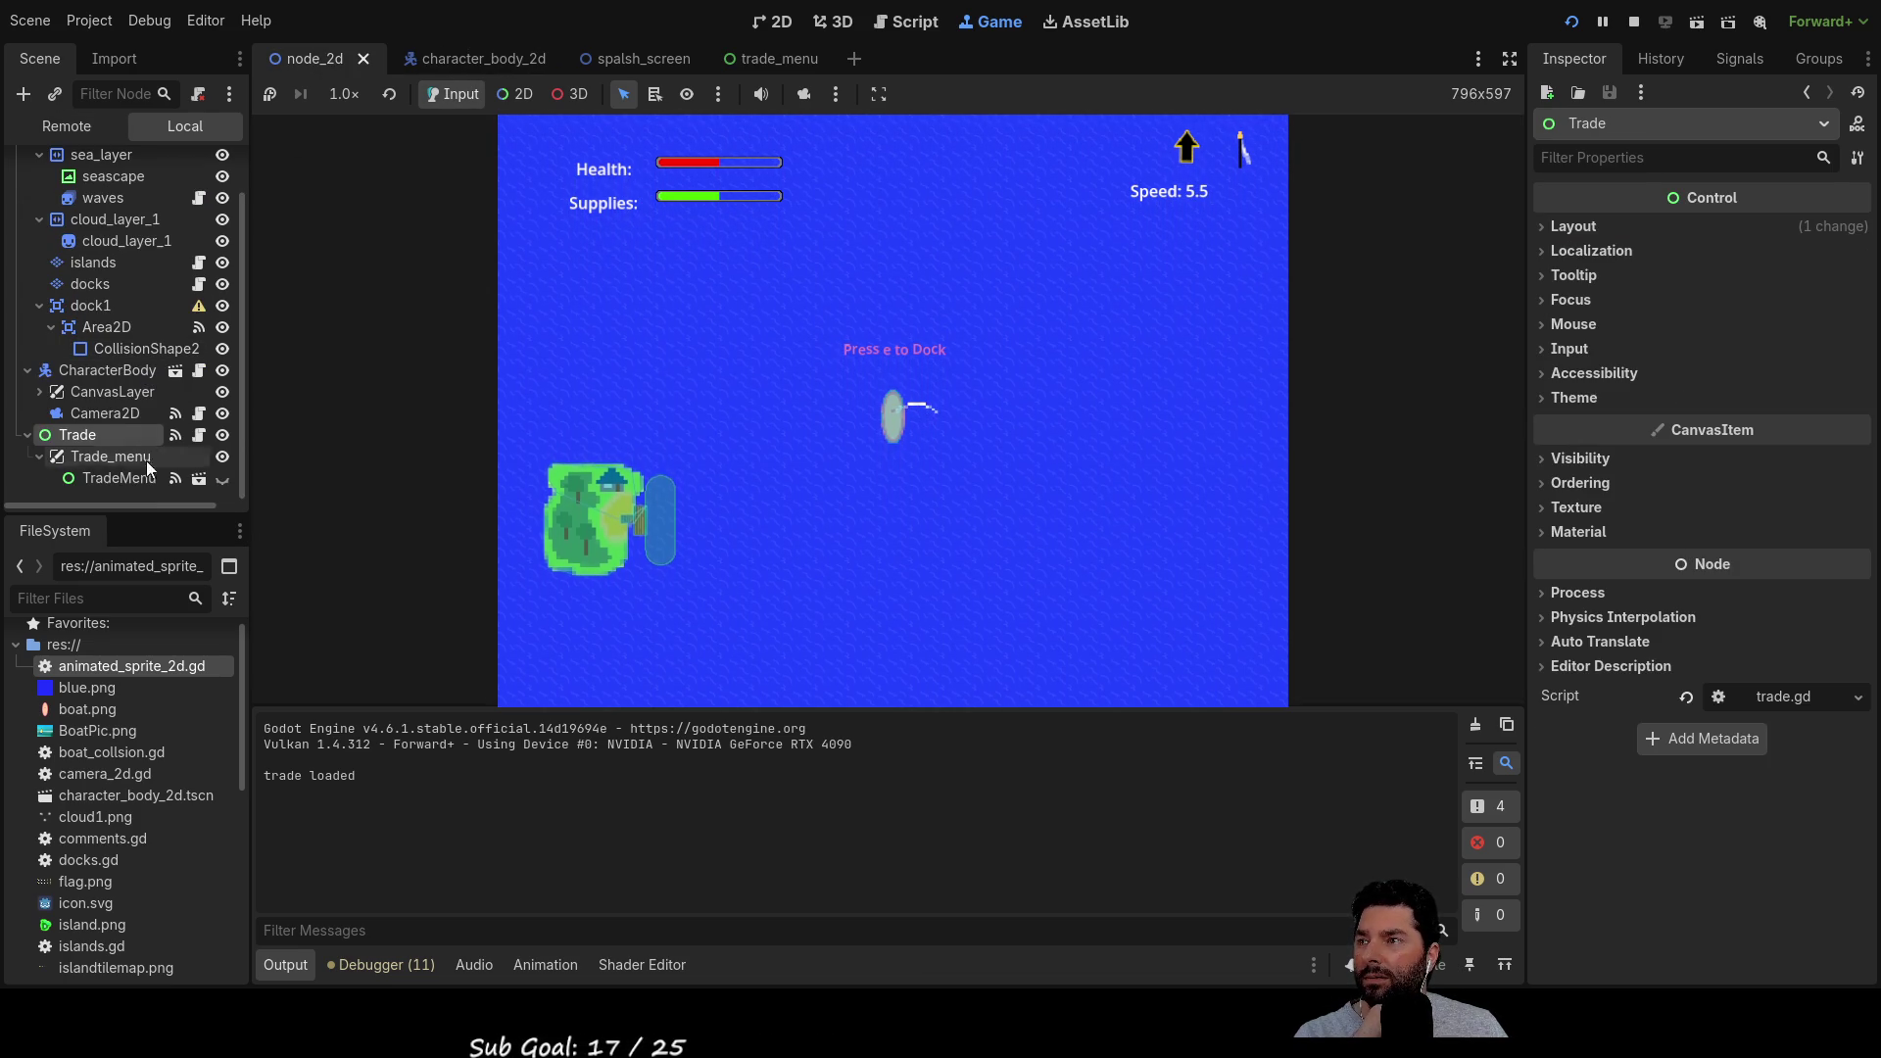
Toggle TradeMenu's visibility repeatedly in the running game, leaving it hidden
click(222, 479)
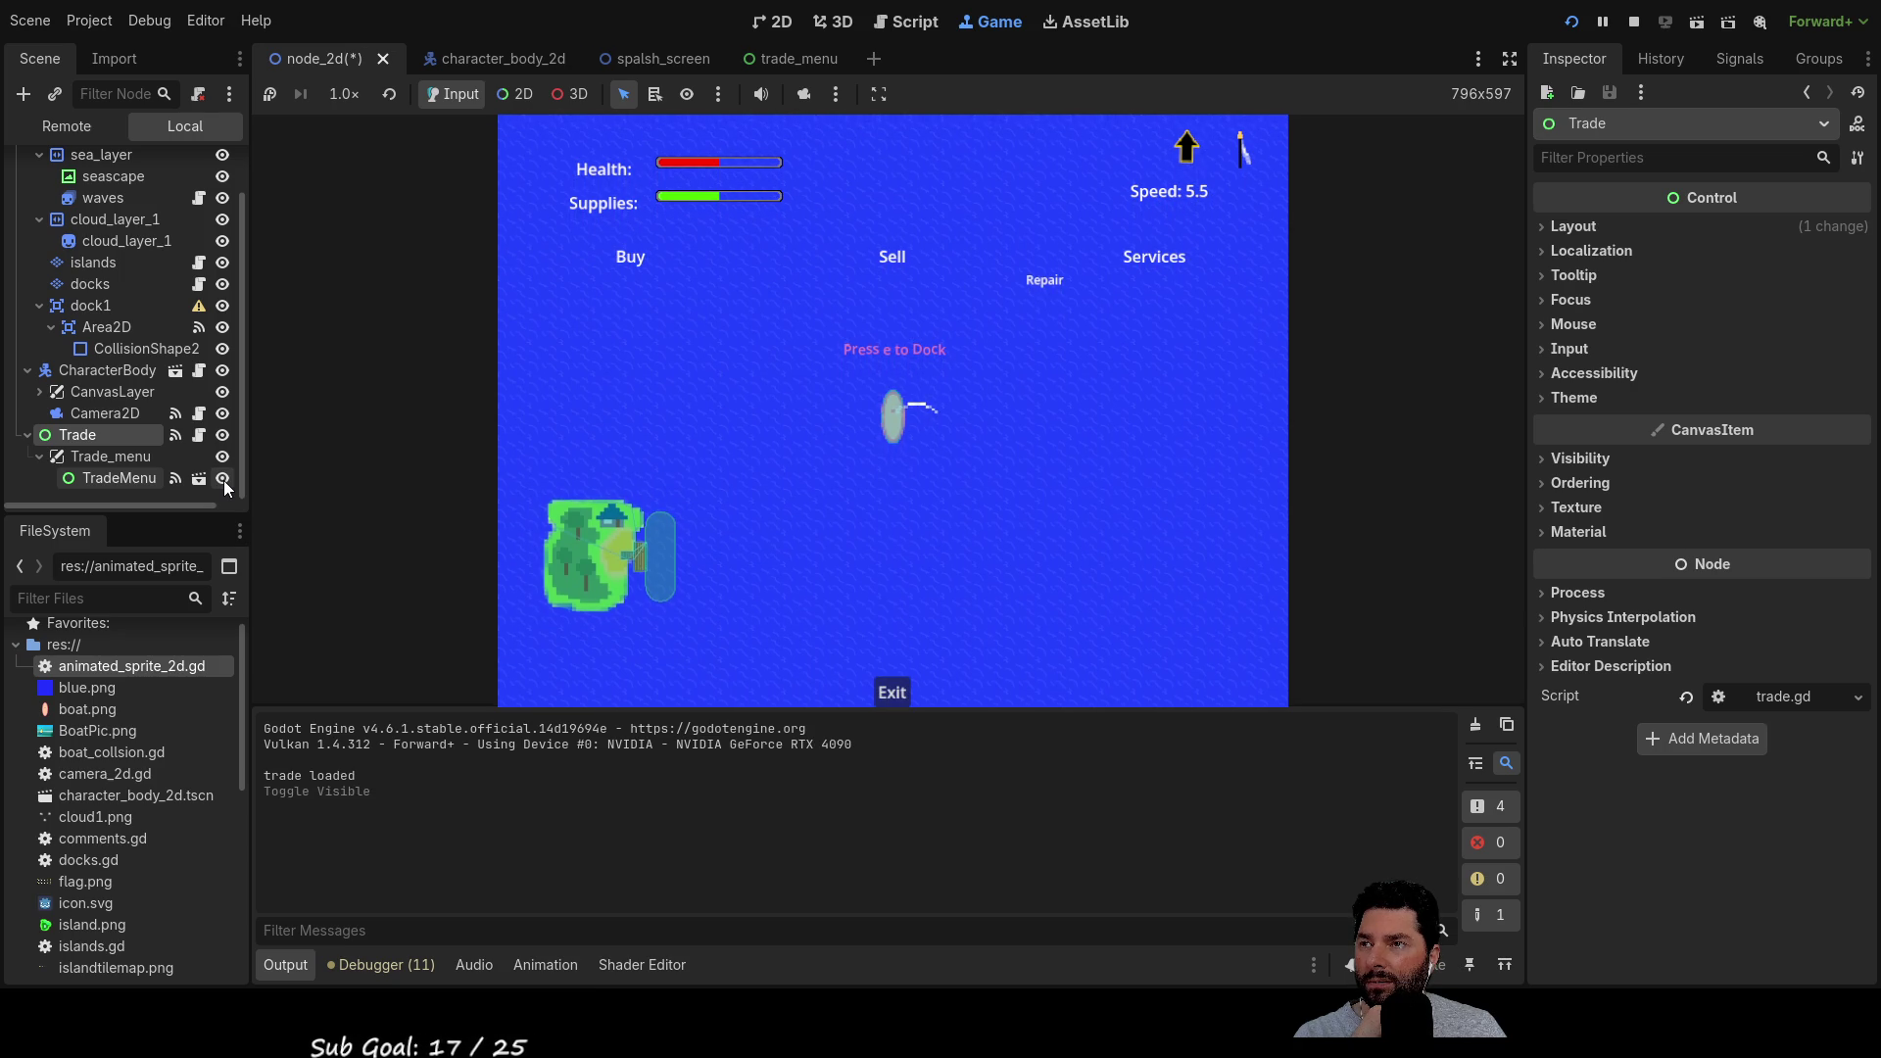
click(223, 479)
click(223, 480)
click(223, 480)
click(224, 480)
click(224, 480)
click(223, 480)
click(223, 480)
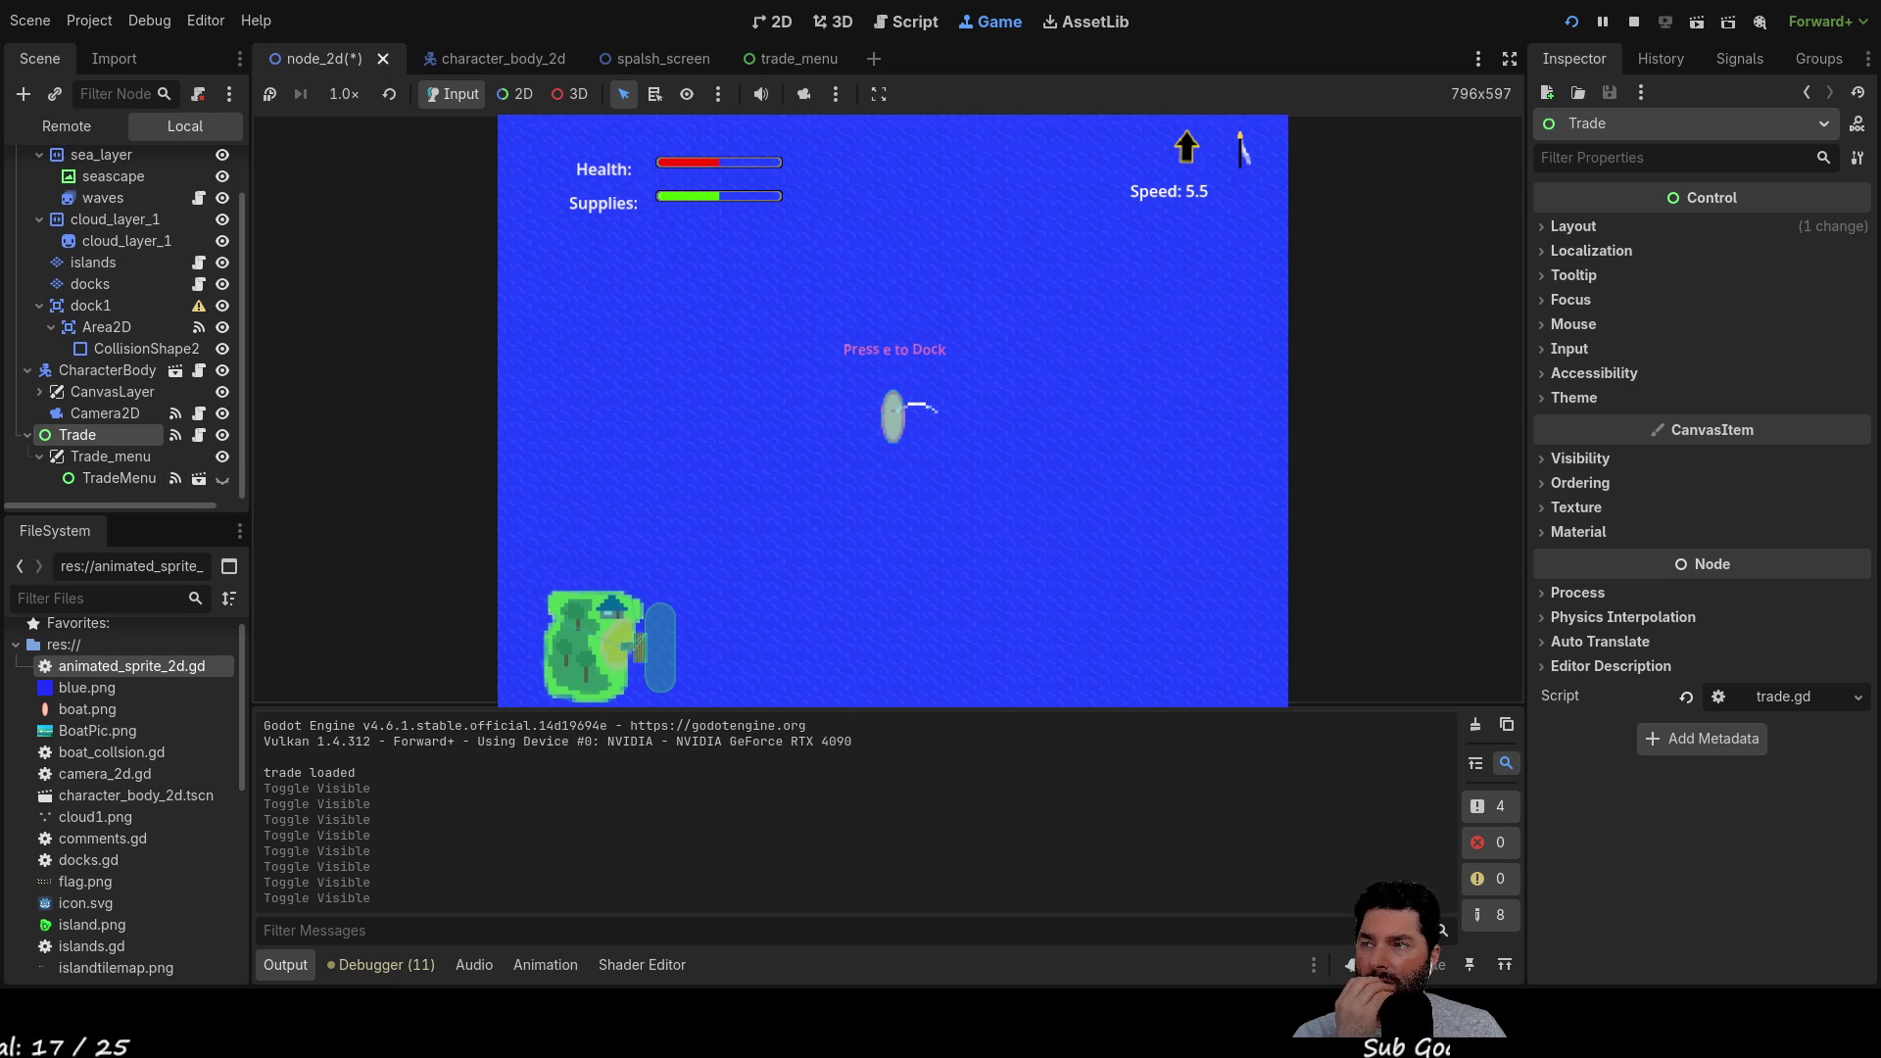
click(224, 480)
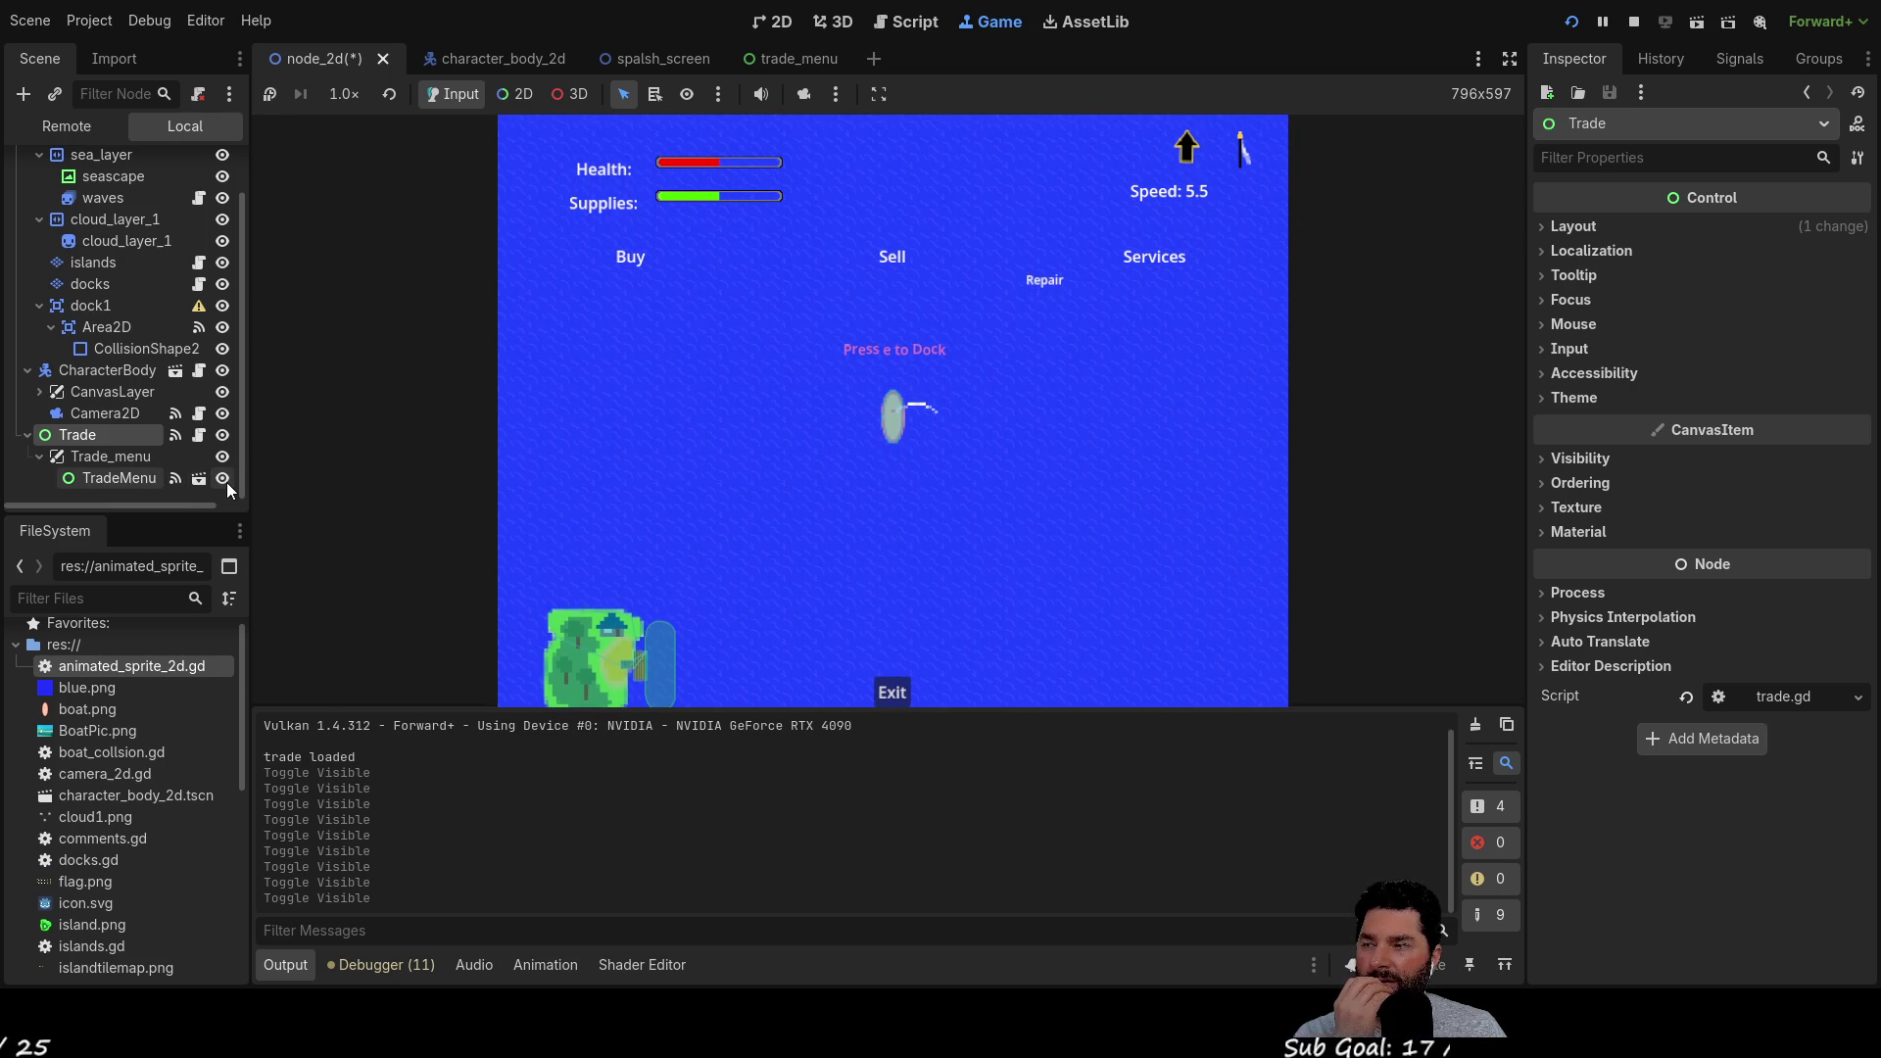
click(223, 480)
click(223, 480)
click(223, 480)
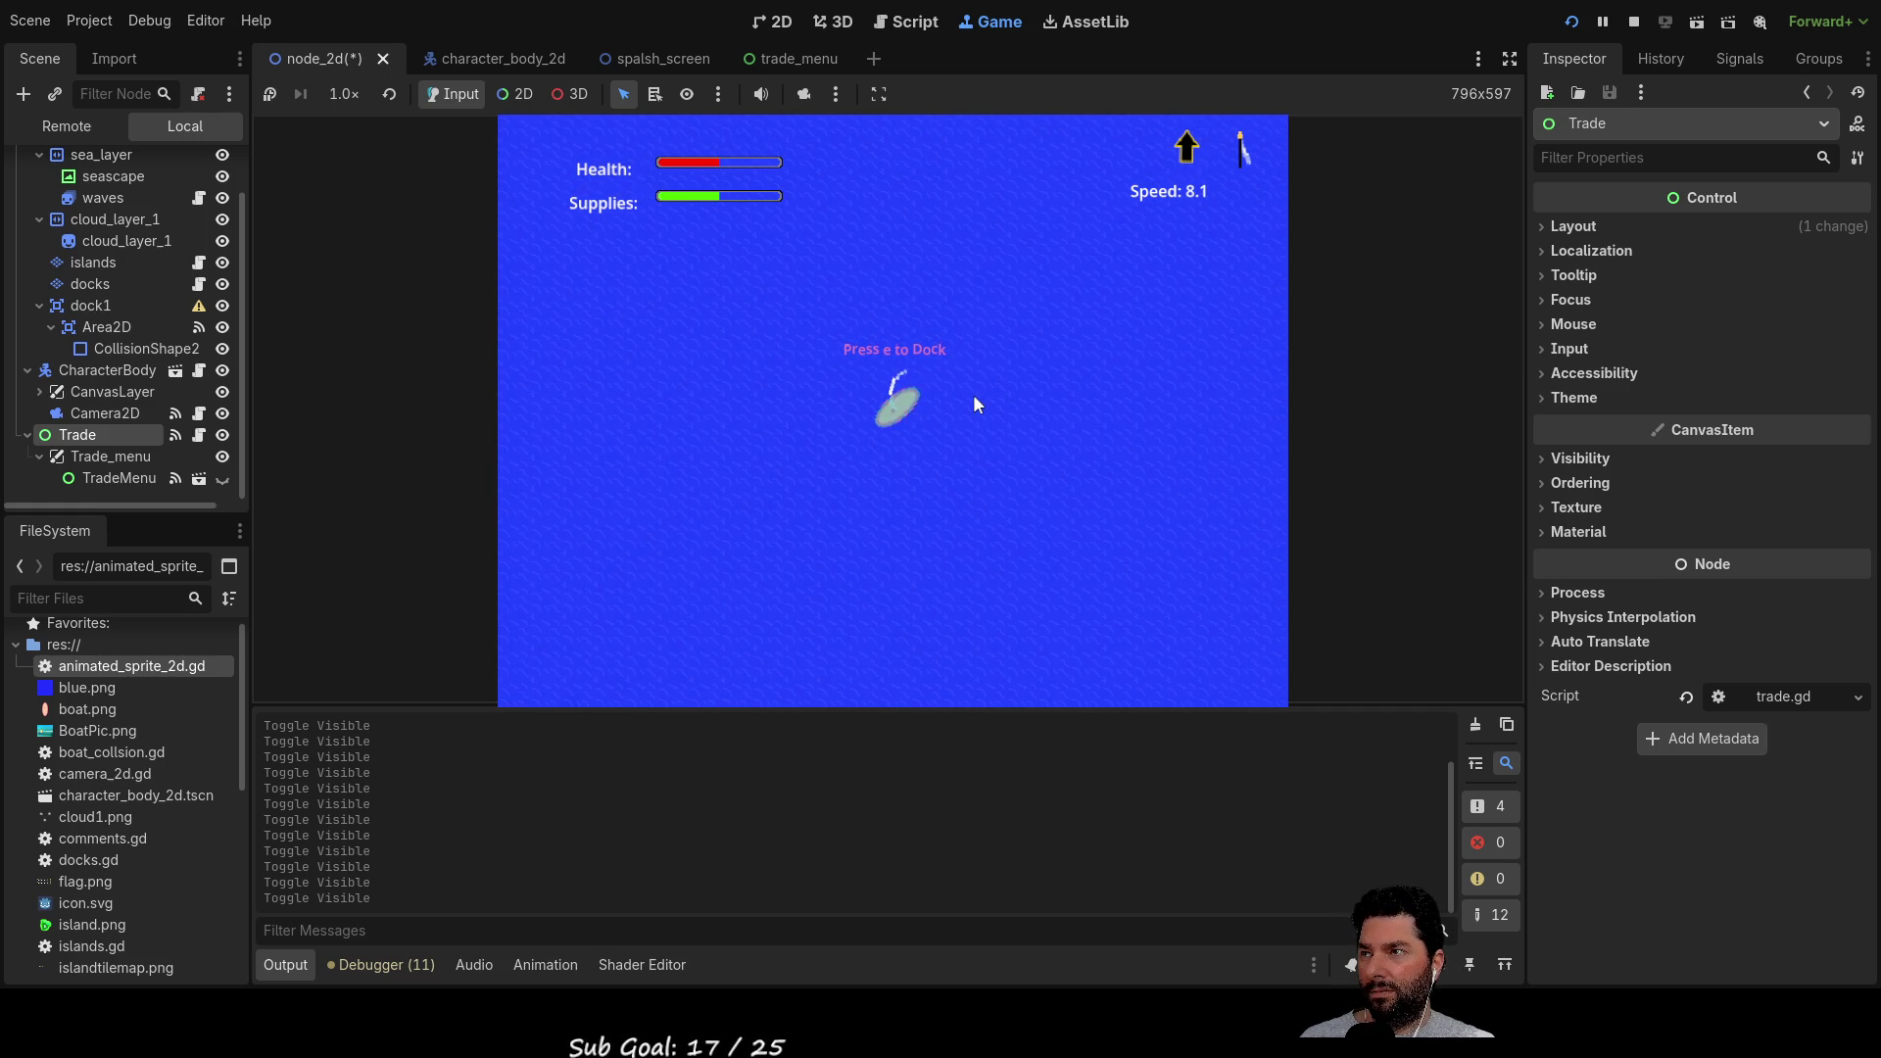
At 2.0x game speed, back the boat up to the dock and press E to trade
key(Down)
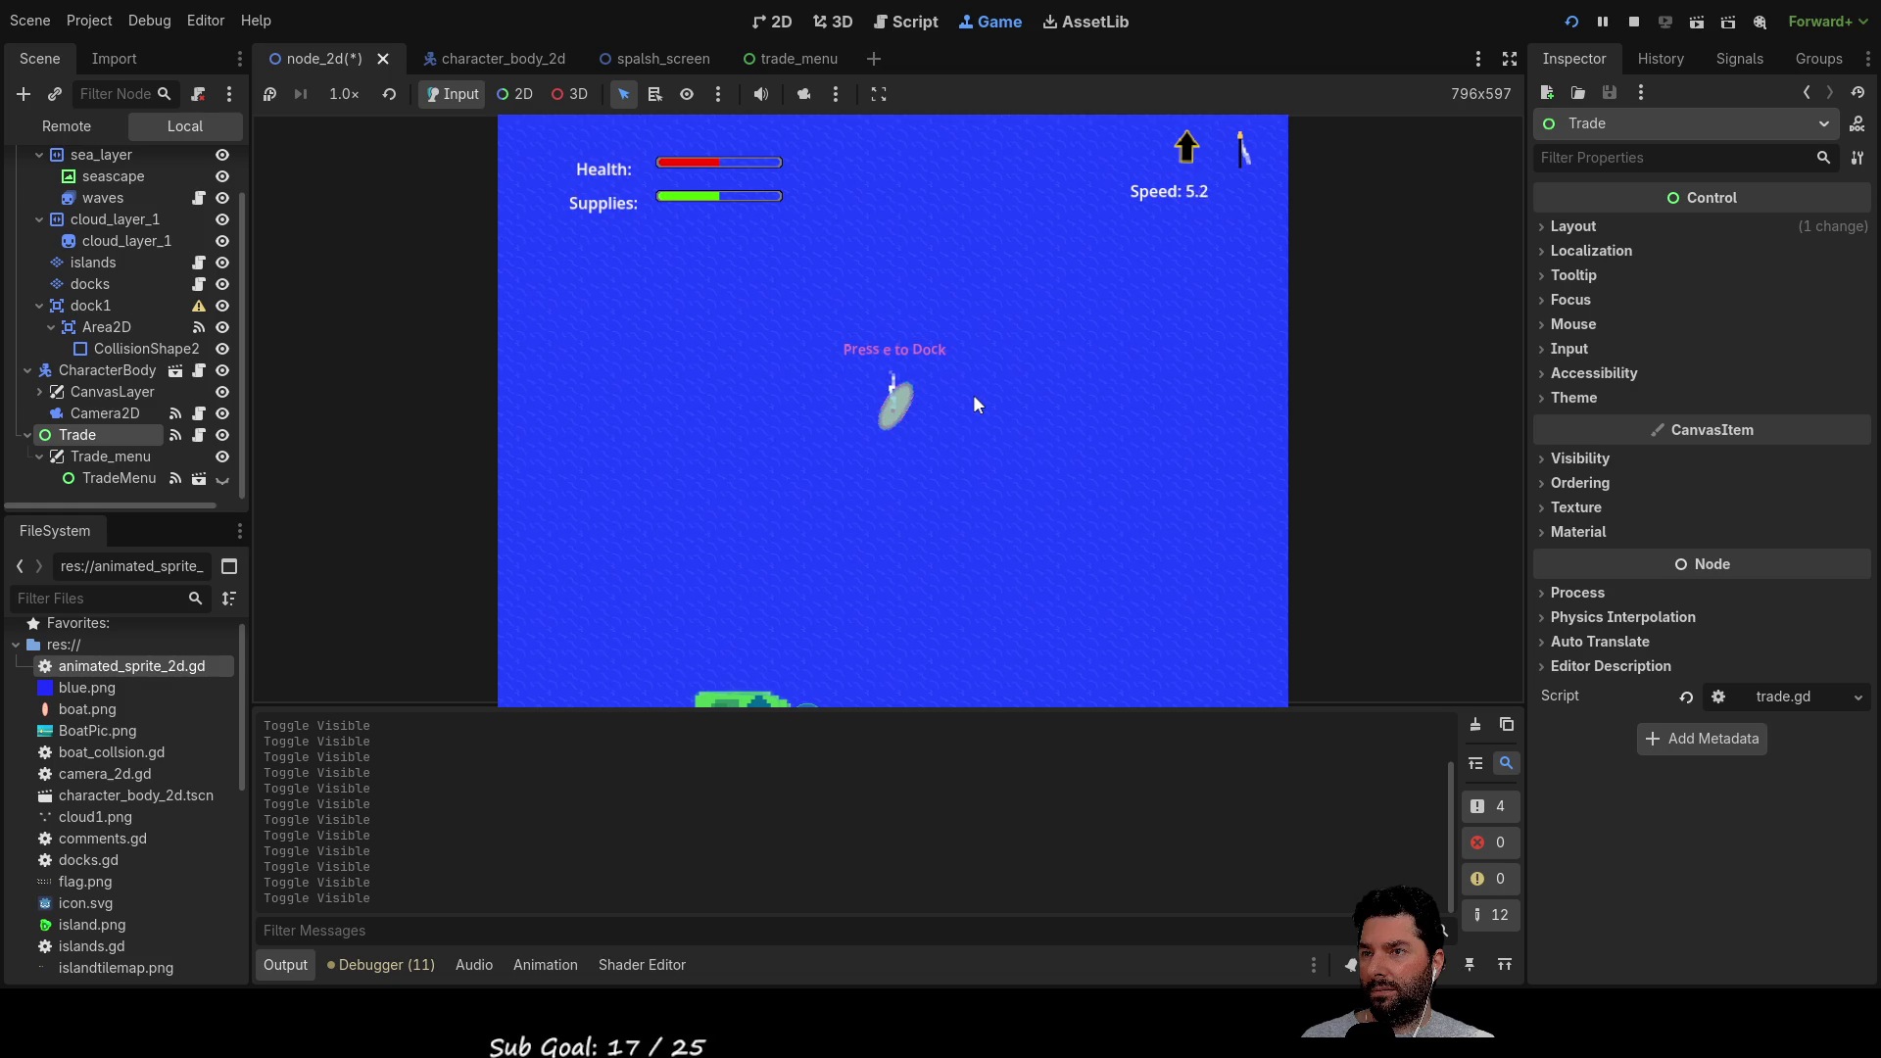
key(Up)
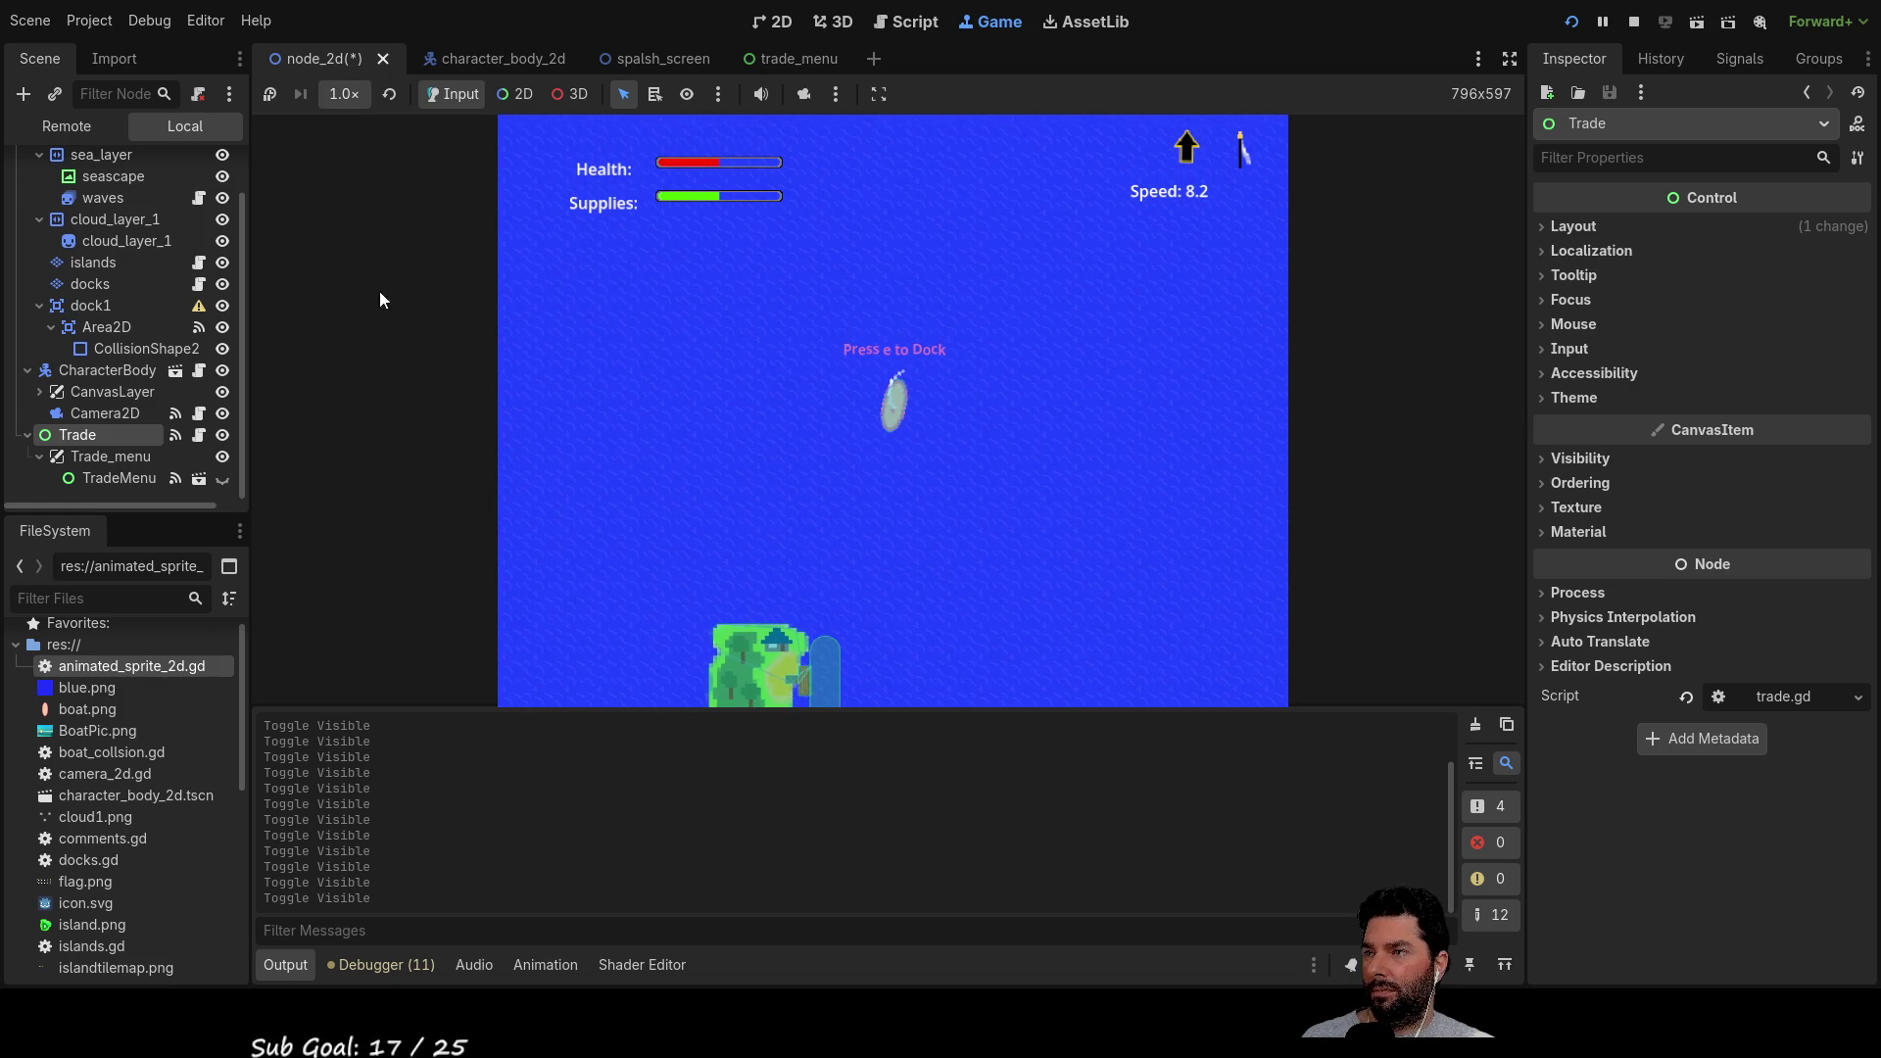
click(344, 94)
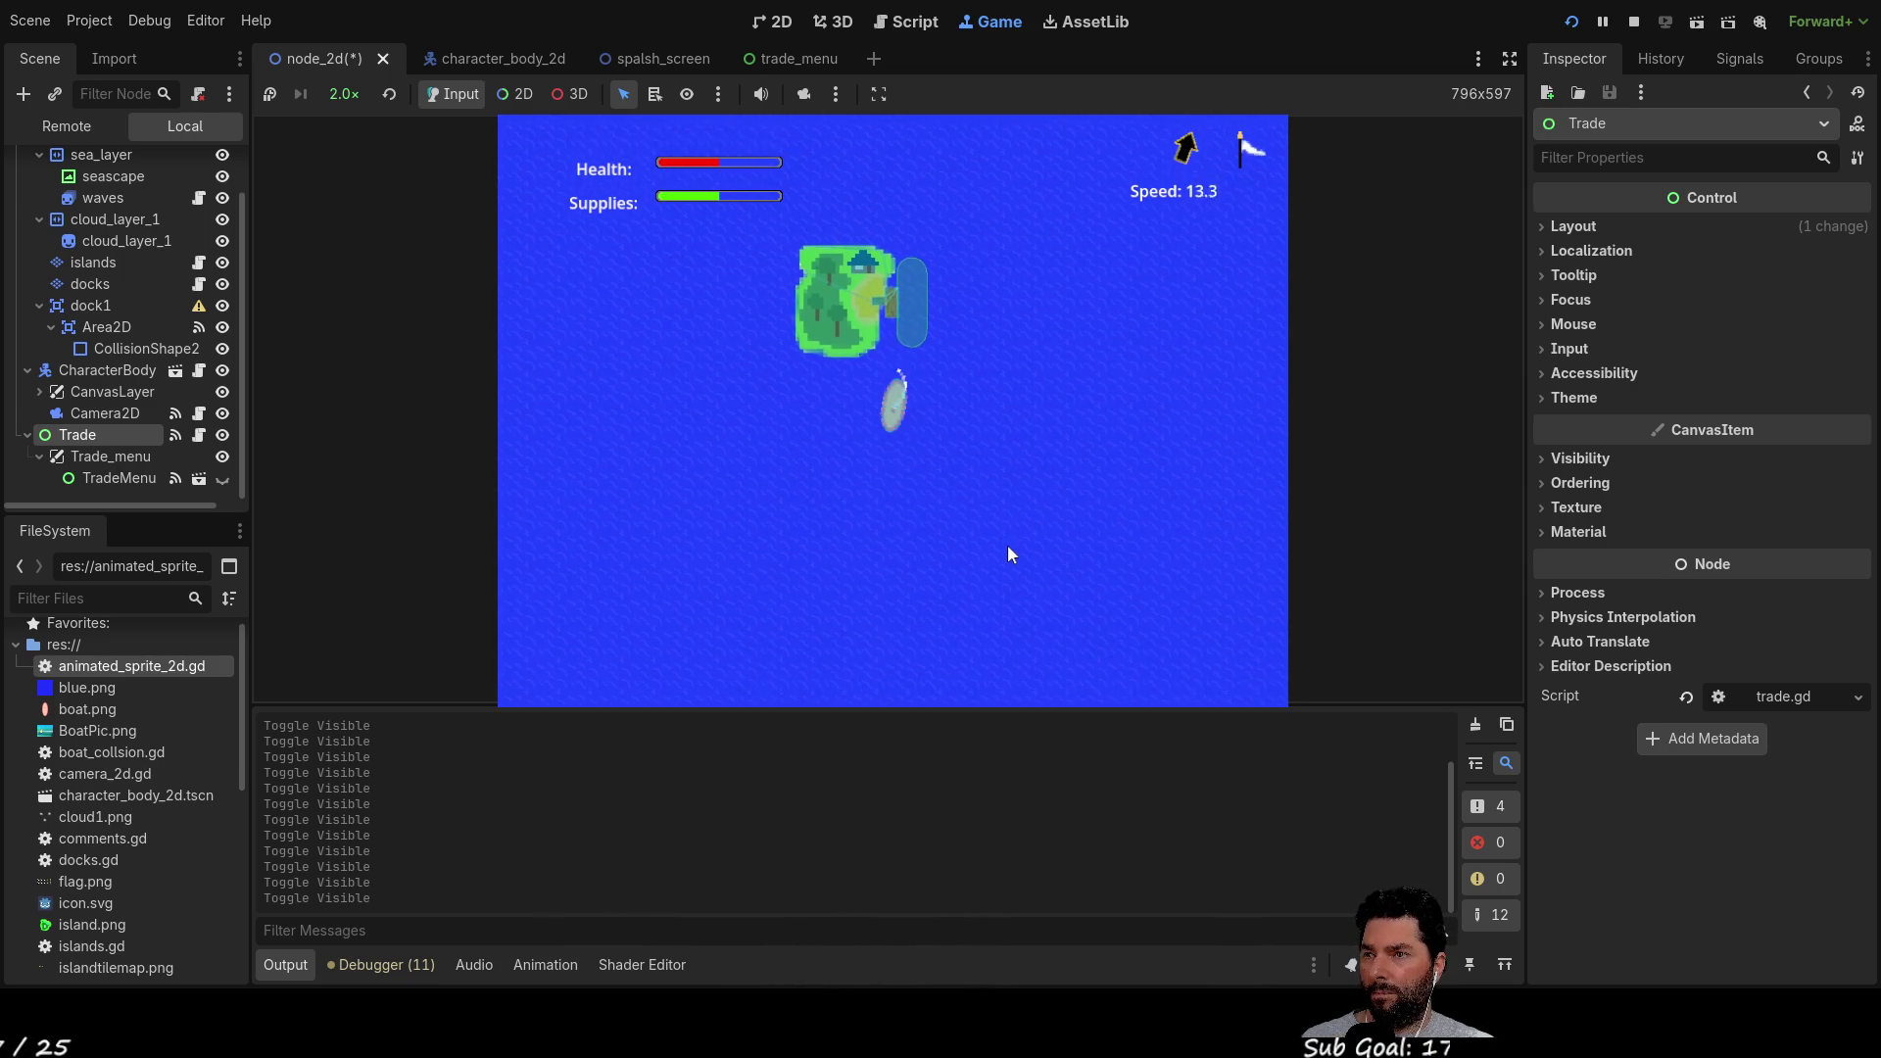
key(s)
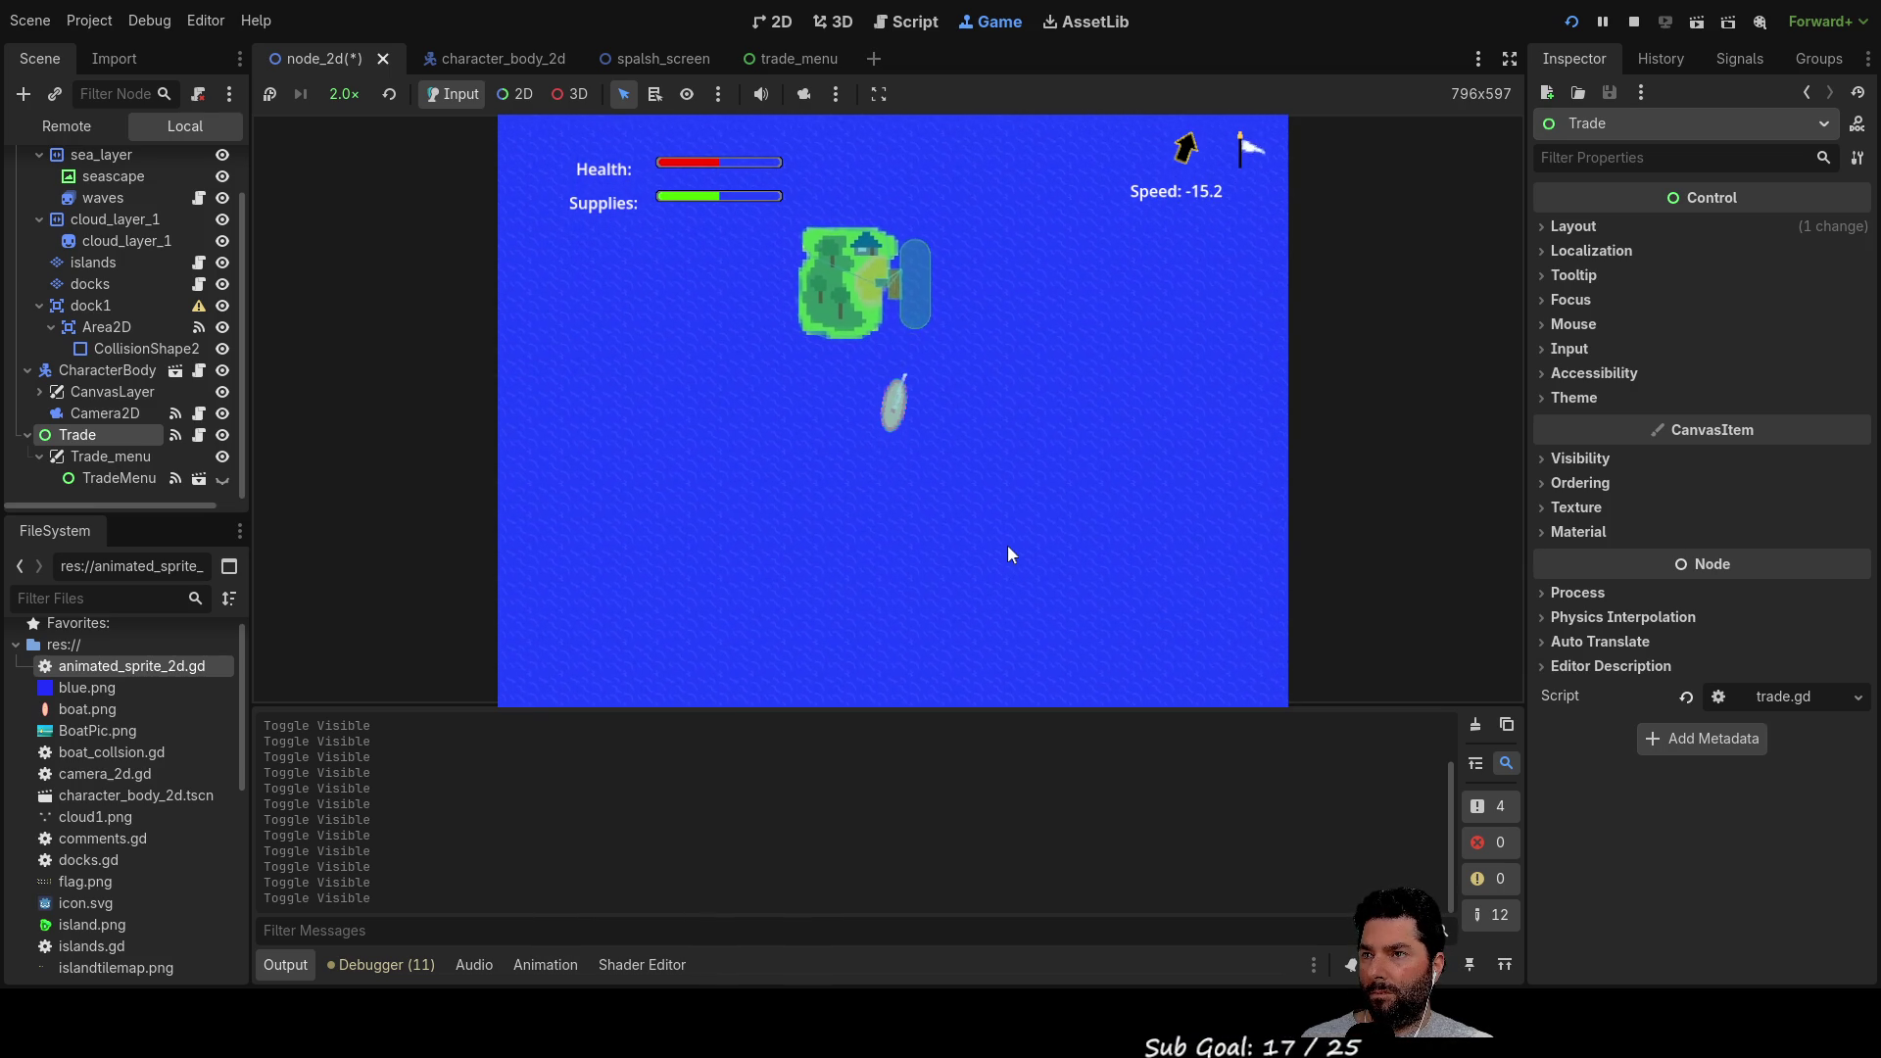
key(w)
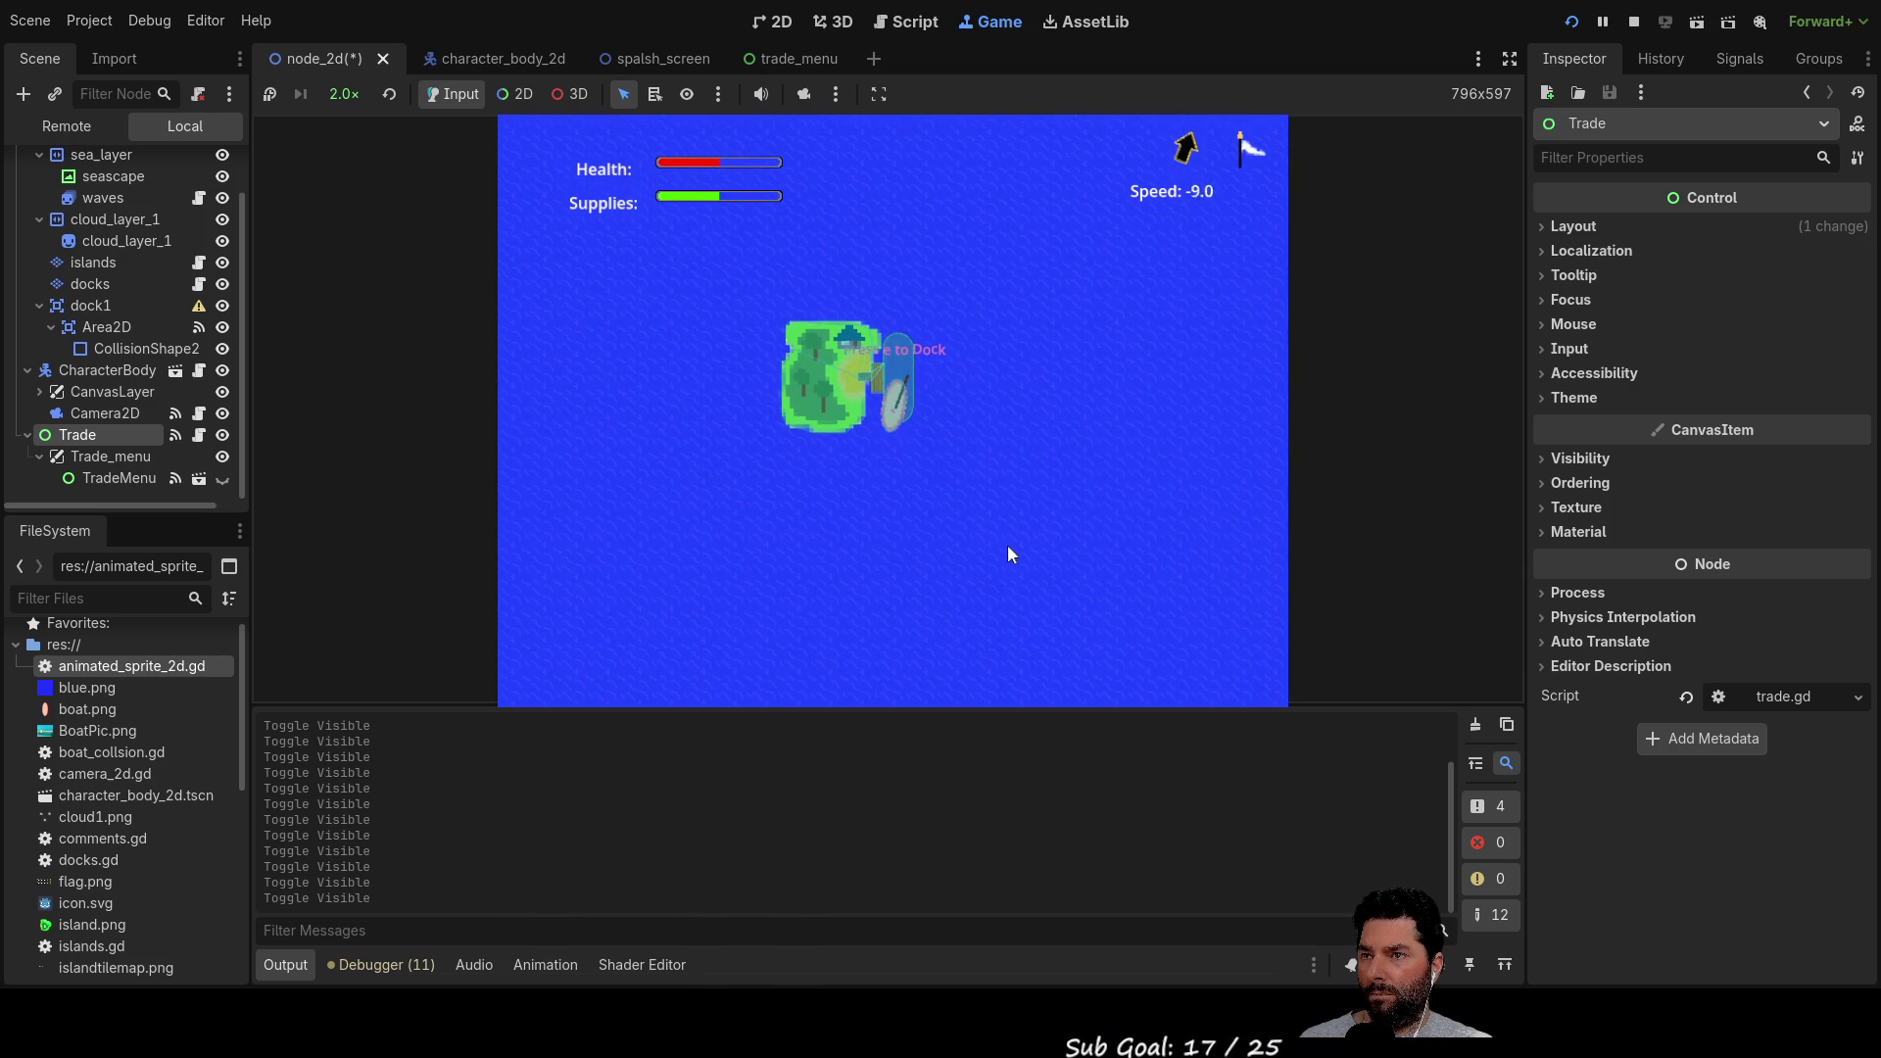
key(e)
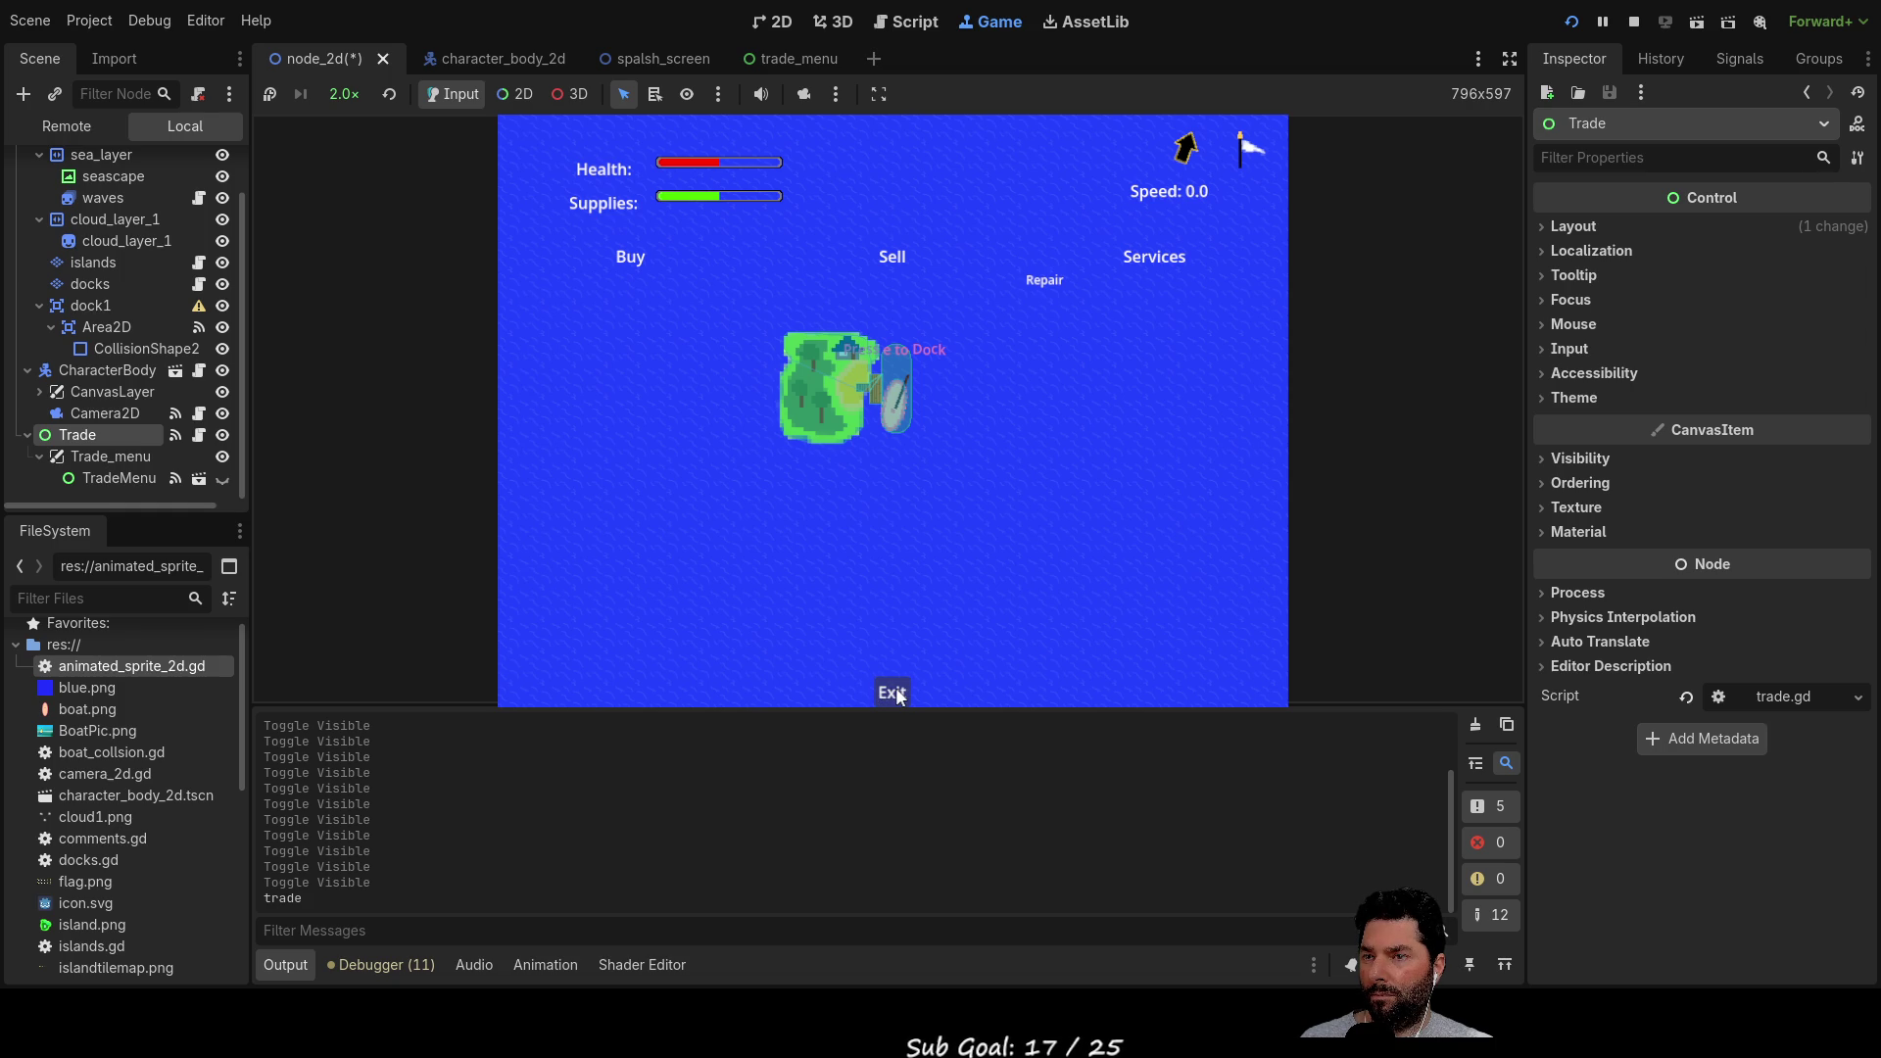
Toggle TradeMenu's visibility a few times, then stop the game and save node_2d
click(223, 458)
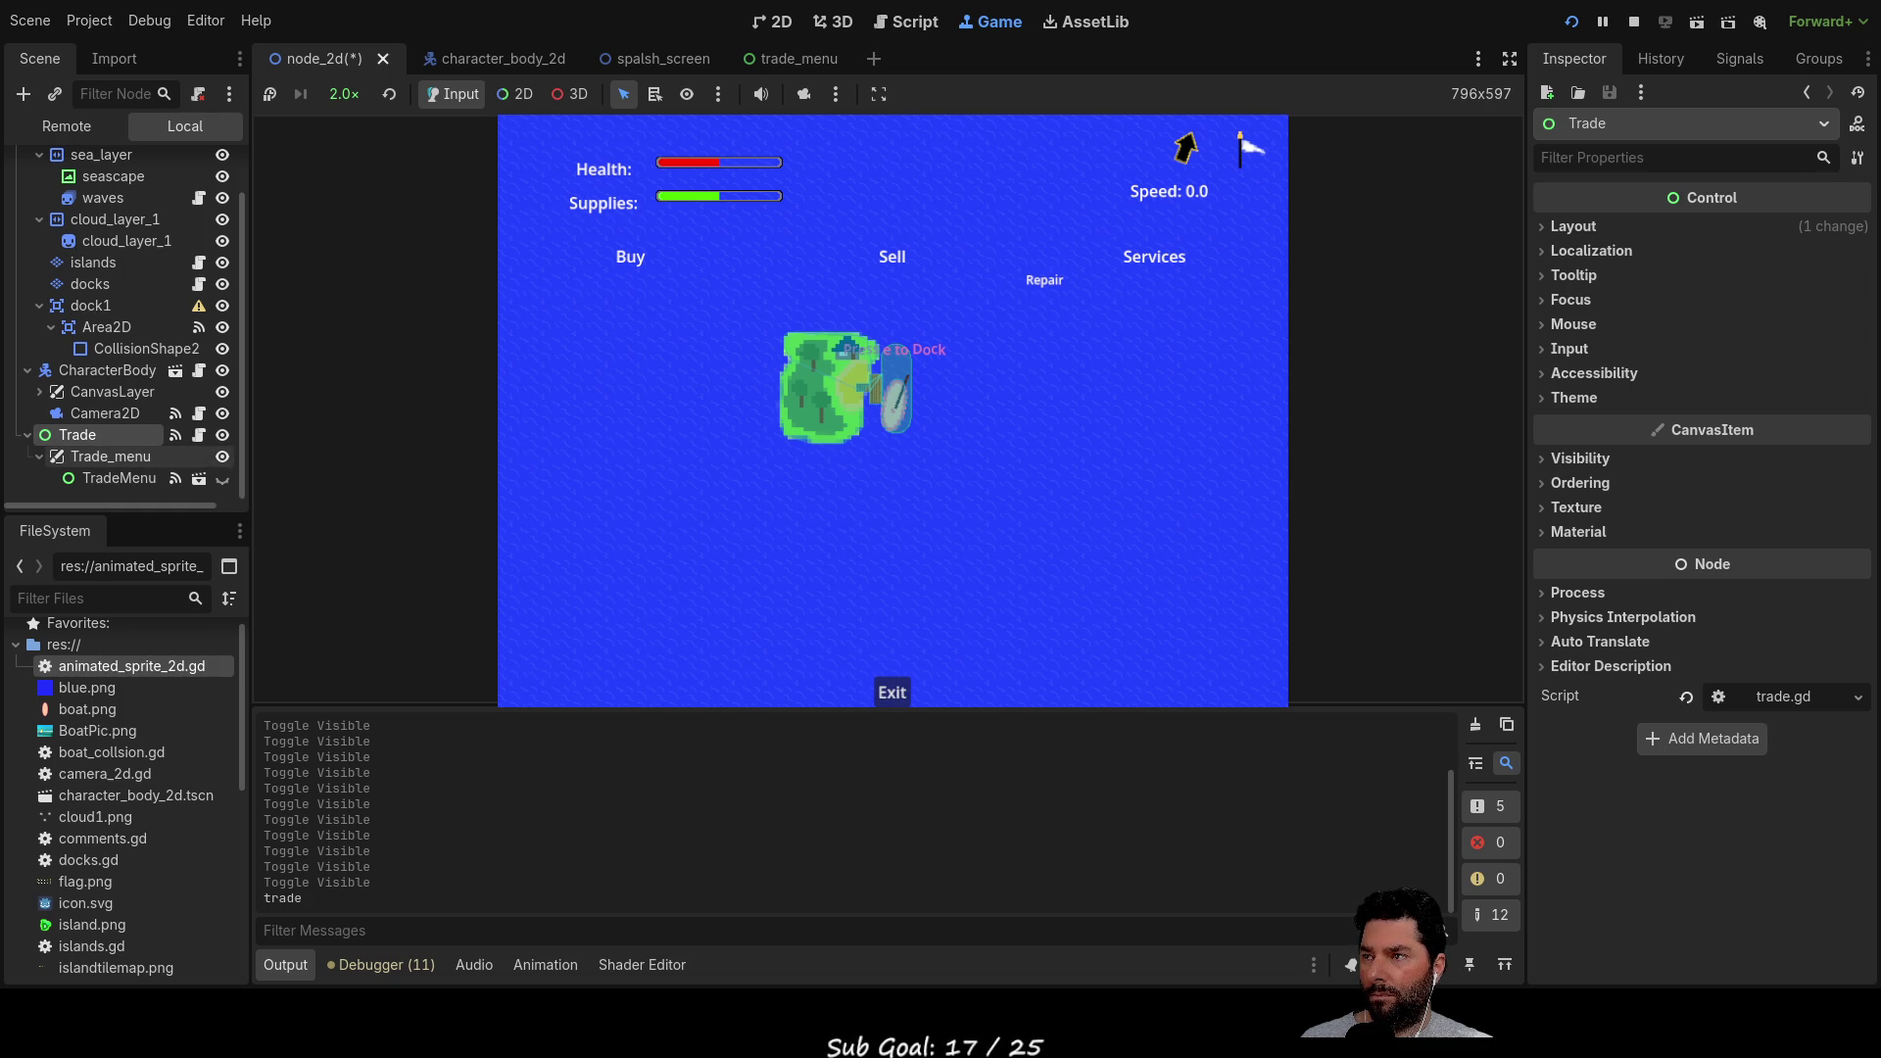
click(223, 460)
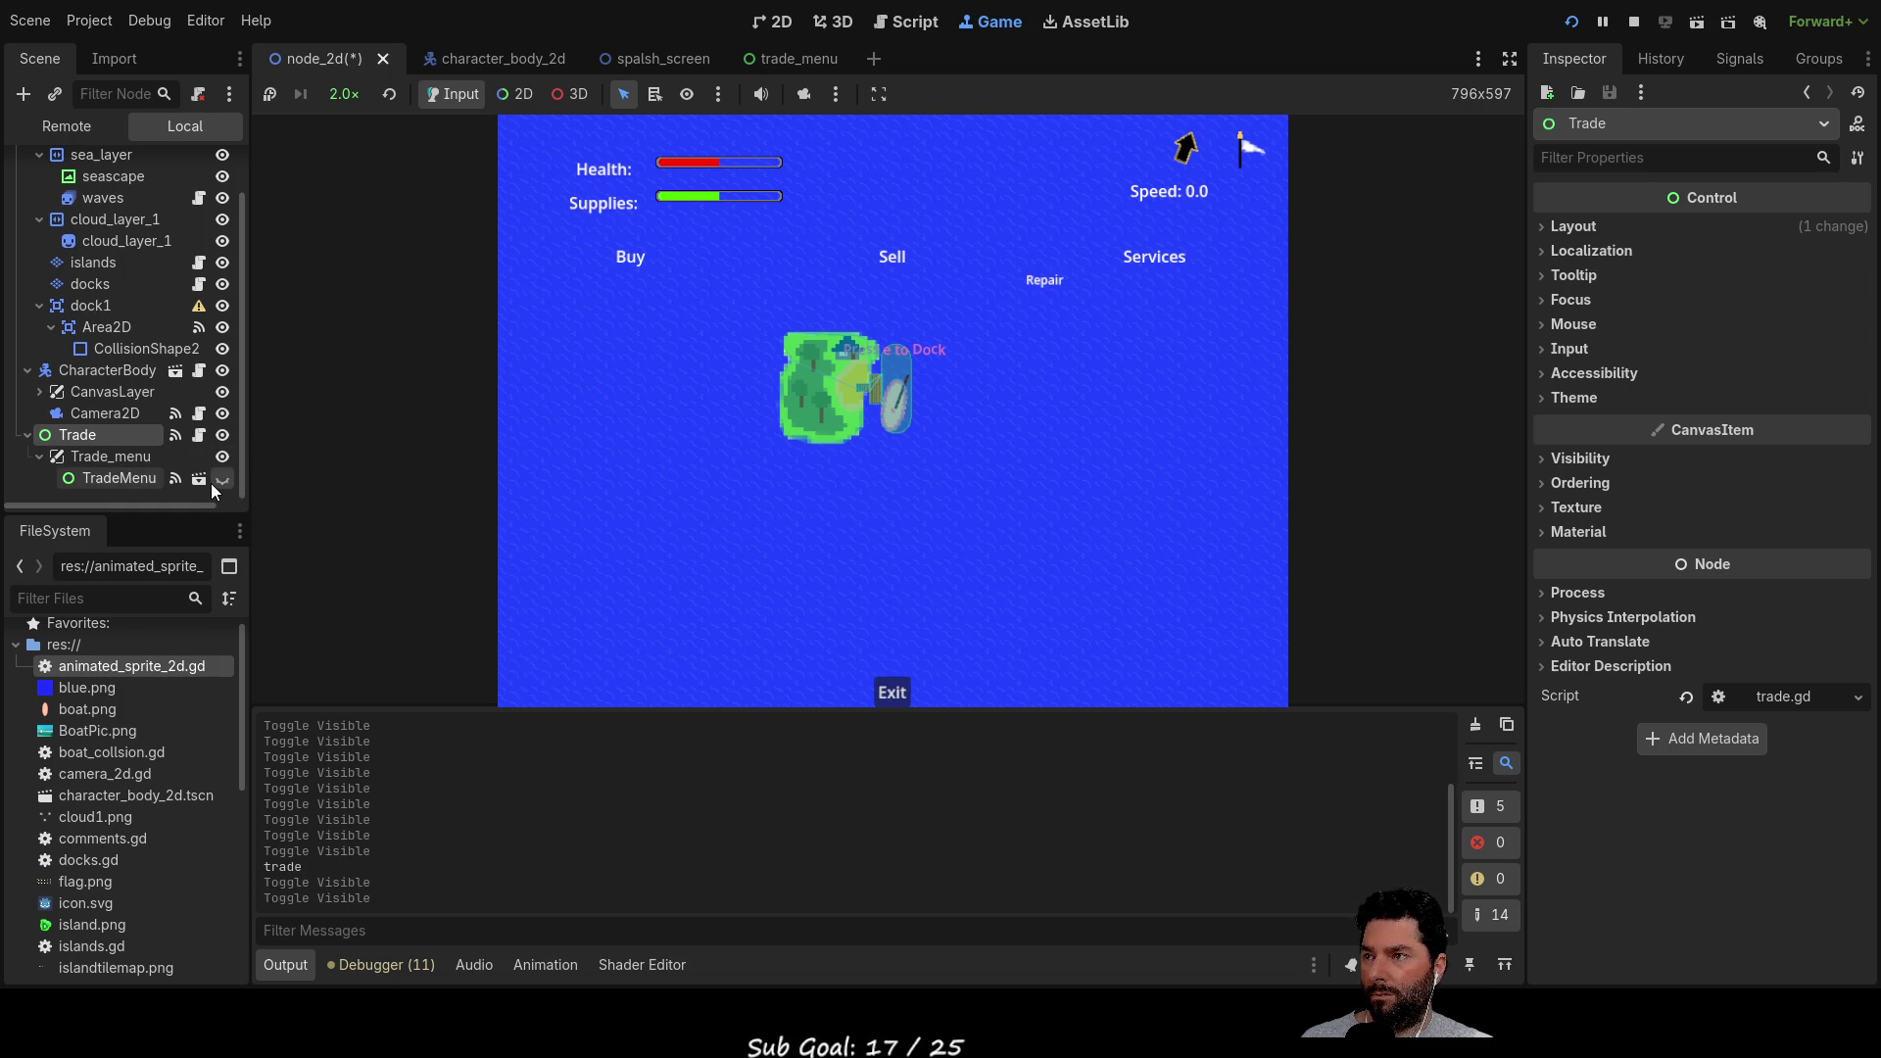
click(219, 483)
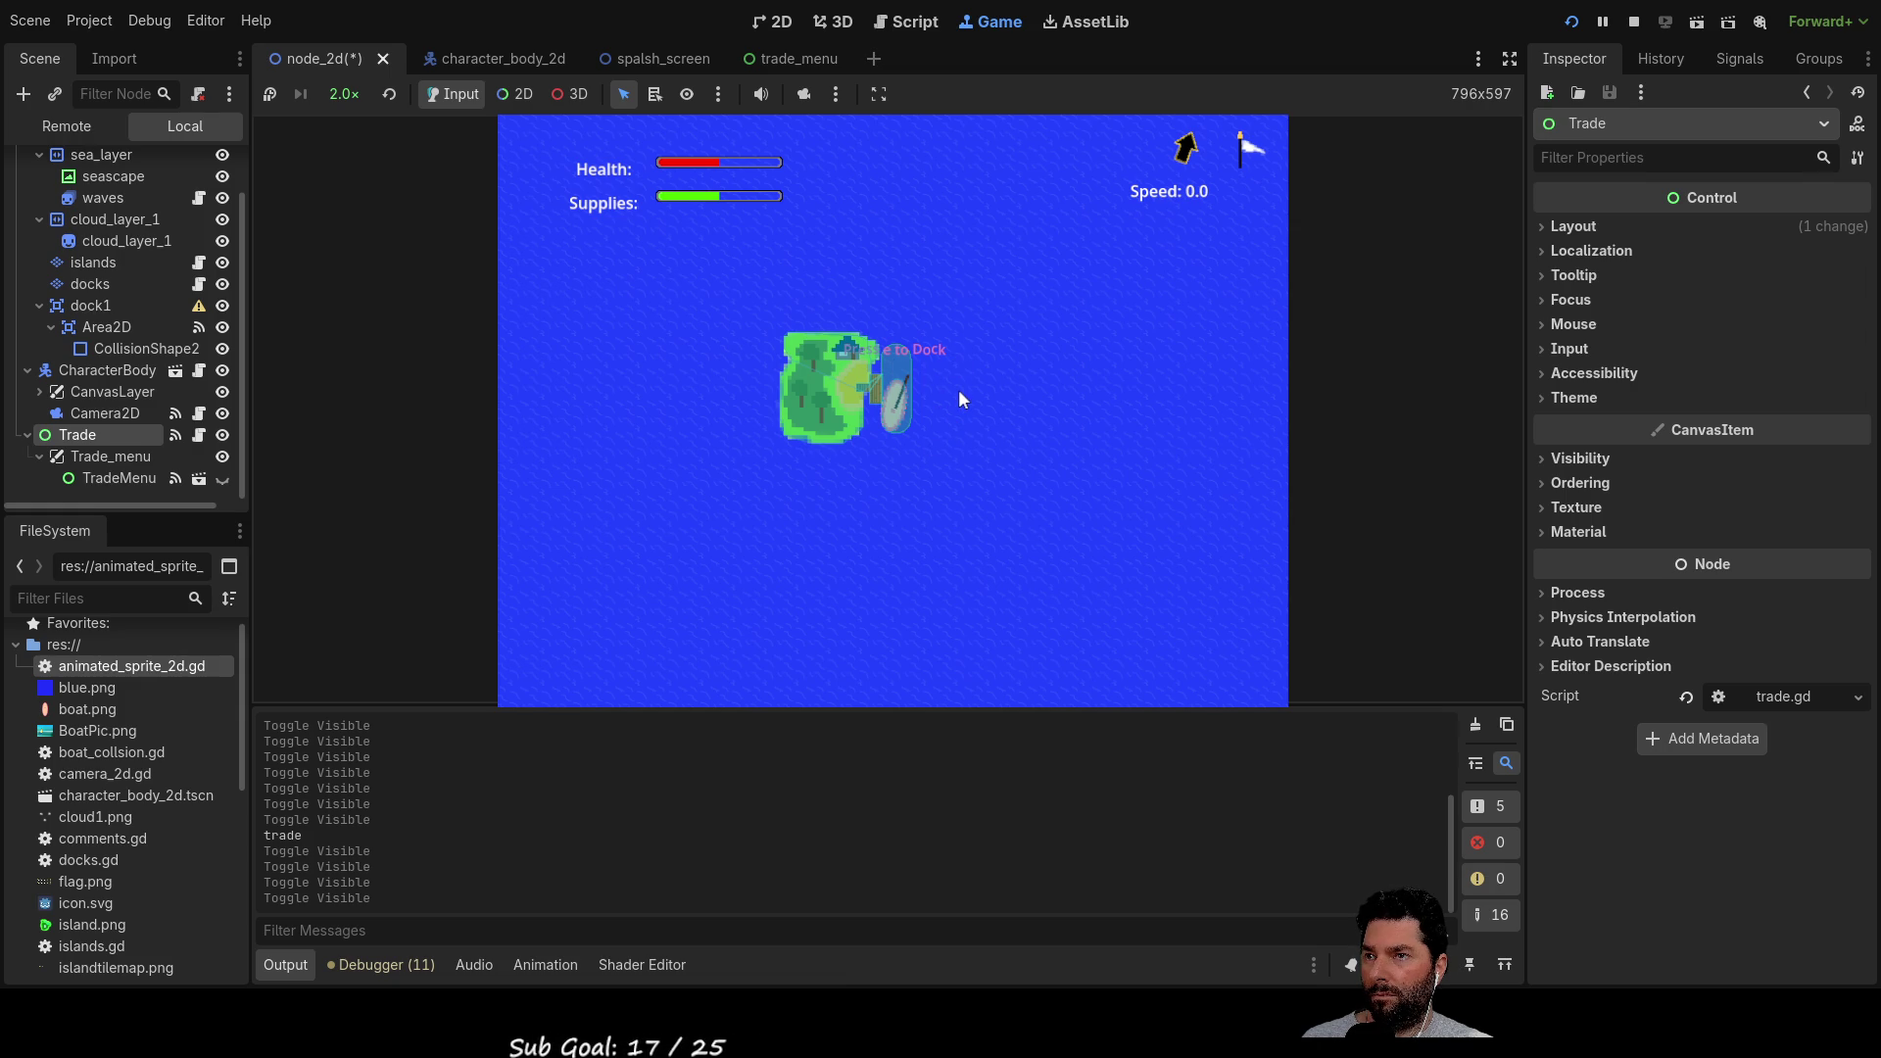
click(222, 478)
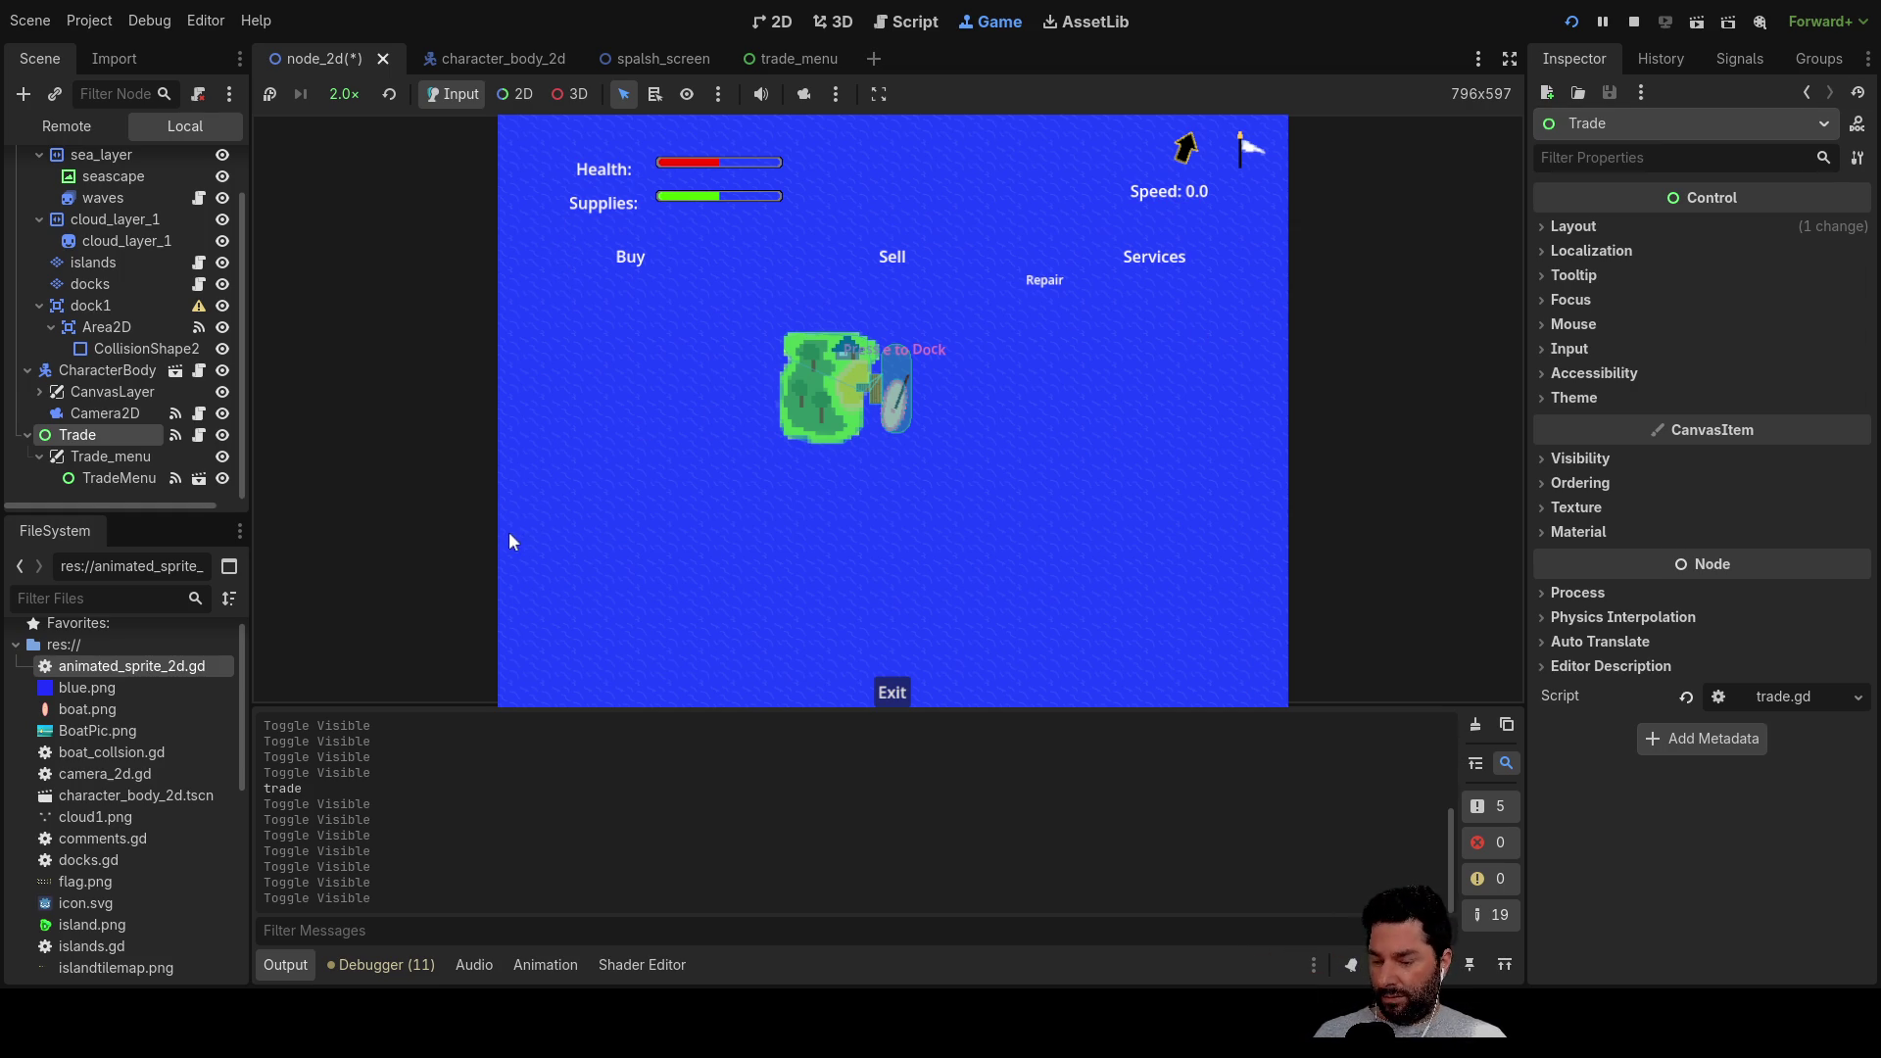
click(1633, 22)
key(ctrl+s)
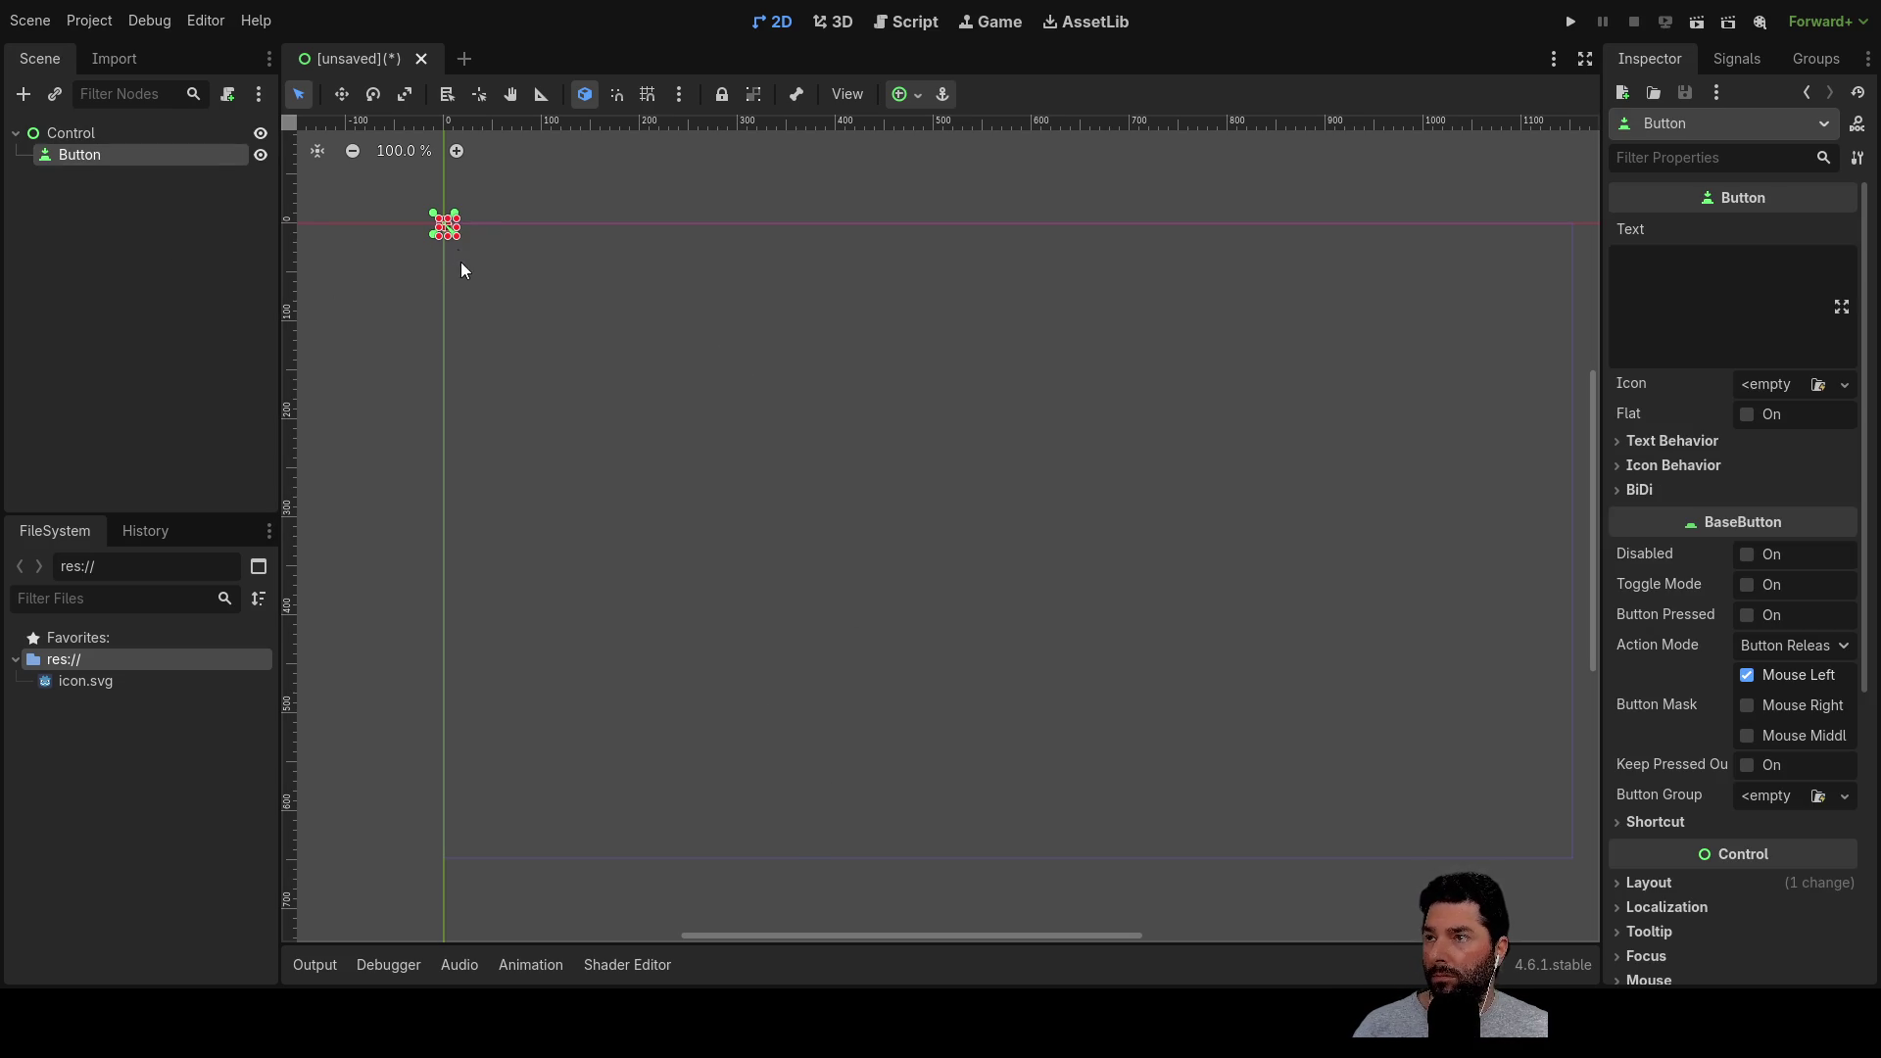
Change the button's label to 'a button' and move it toward the canvas middle
click(1665, 300)
text(a button)
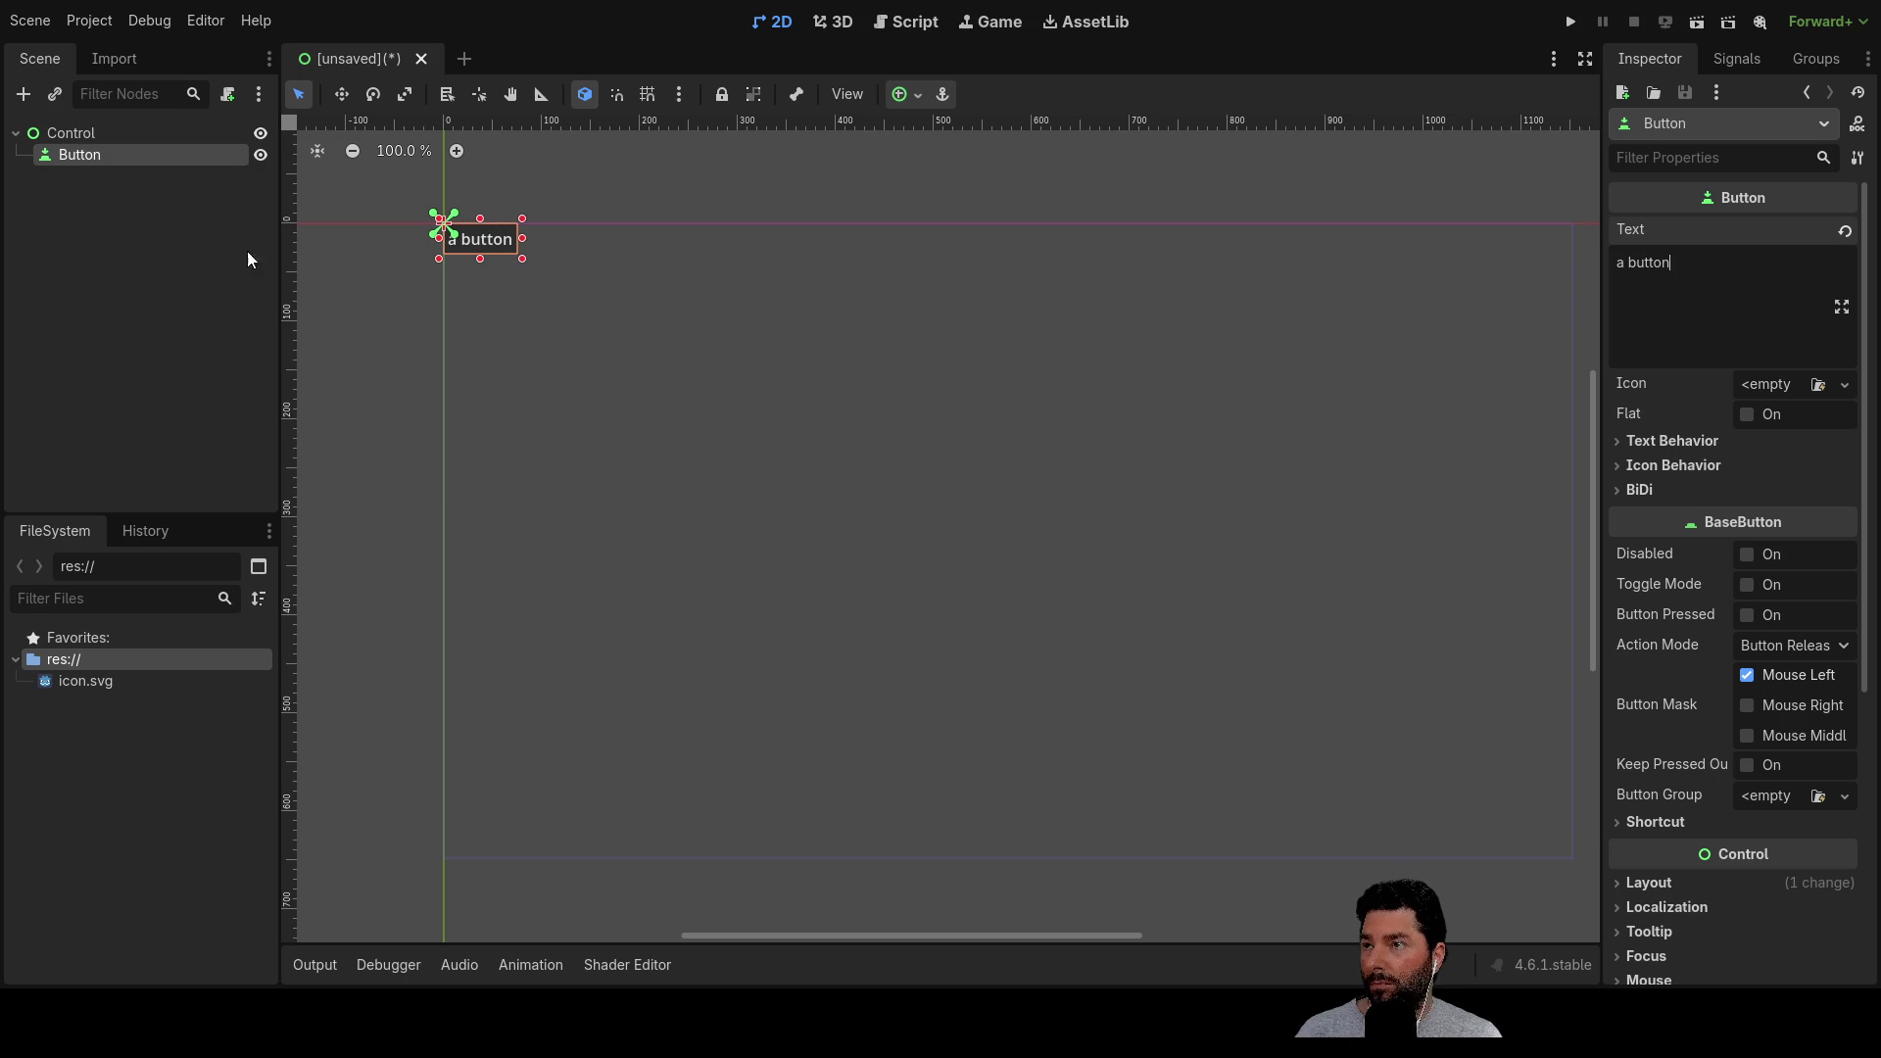
click(97, 134)
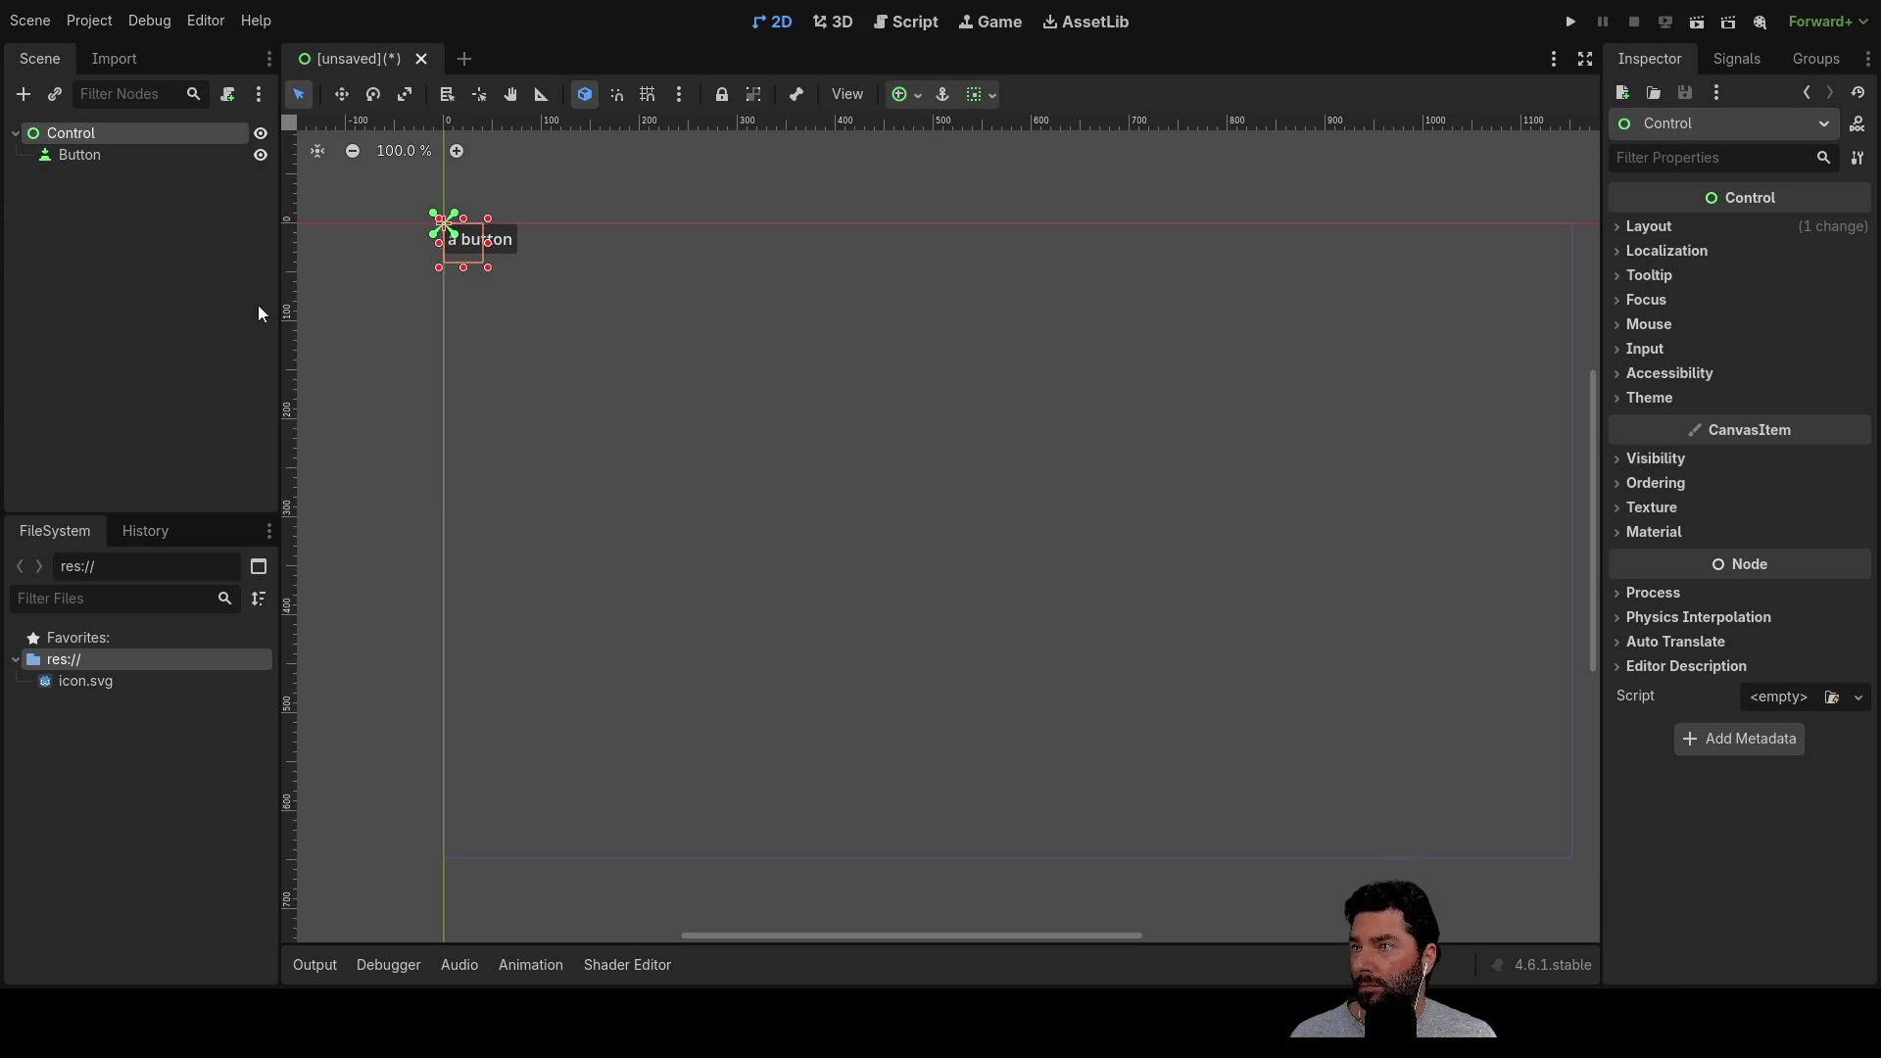
drag(478, 256, 669, 427)
Select the Control root and attach control.gd, opening it in the script editor
click(150, 284)
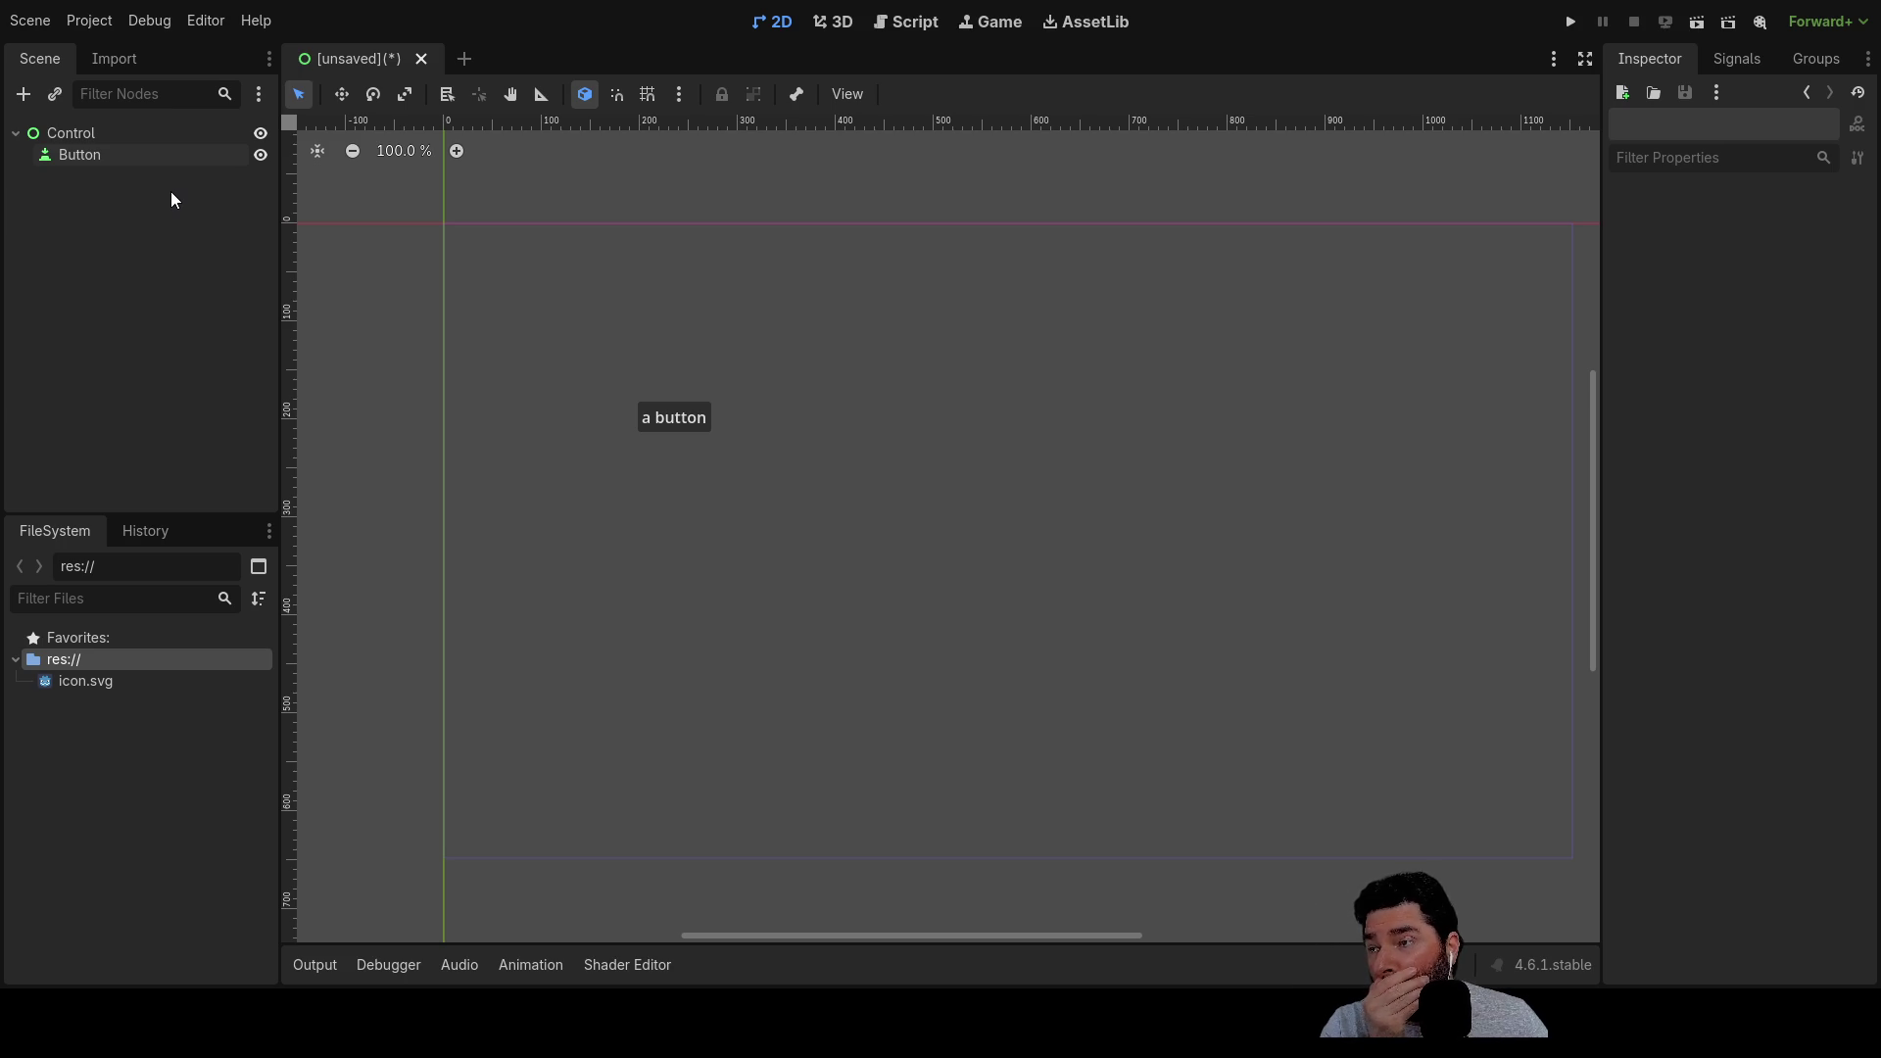
click(95, 138)
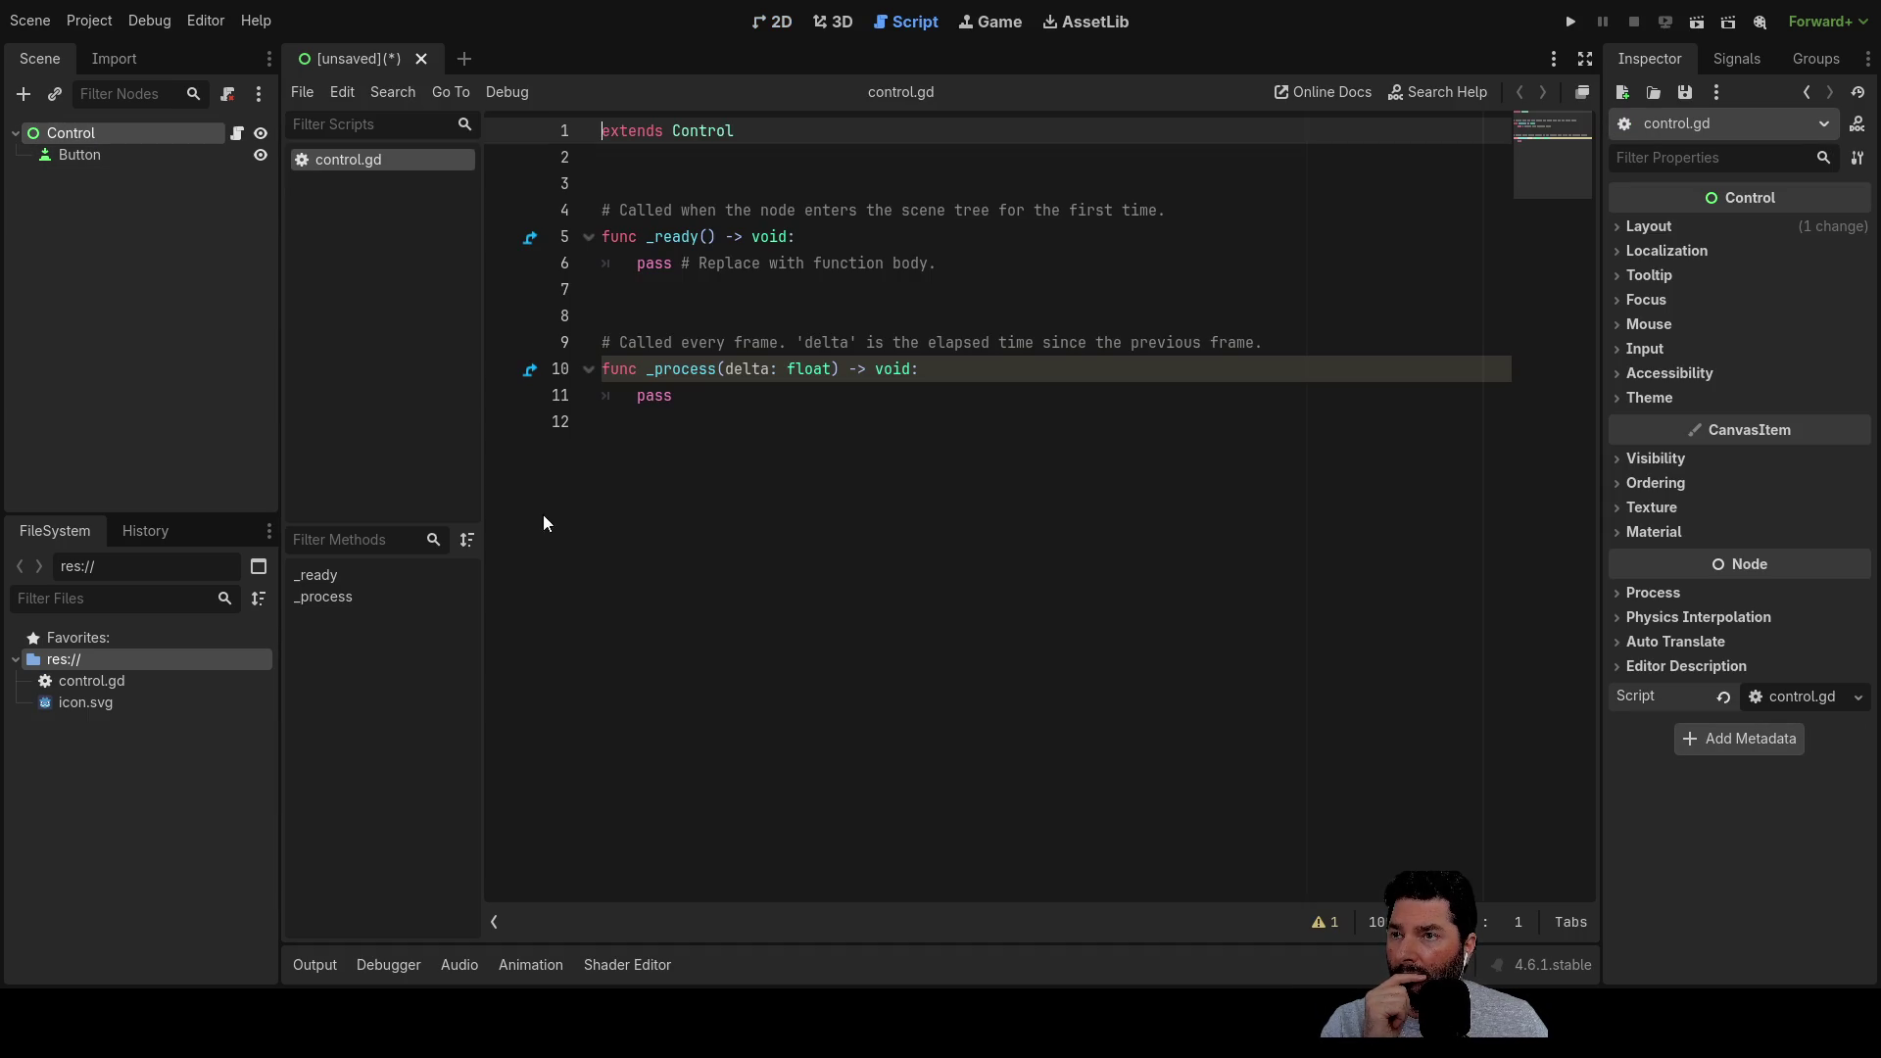
click(663, 296)
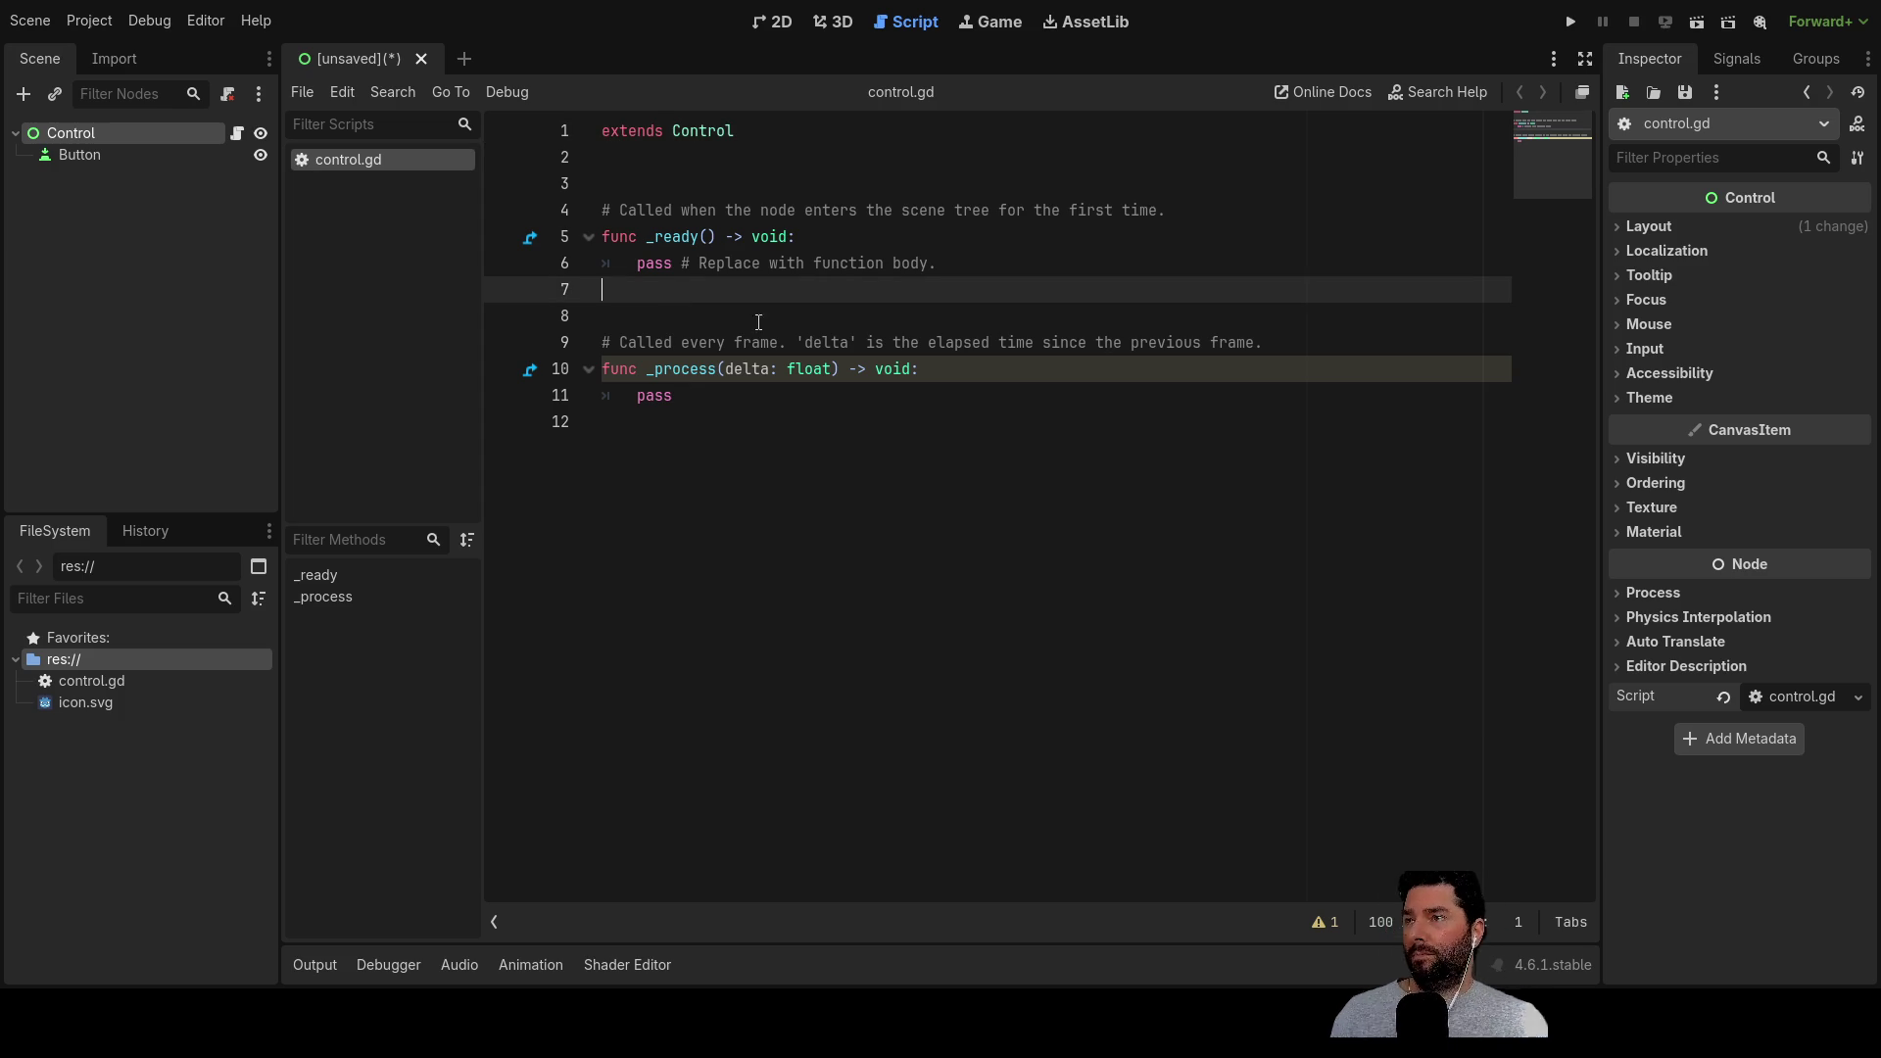
Connect the Button's pressed() signal to the Control node
click(96, 157)
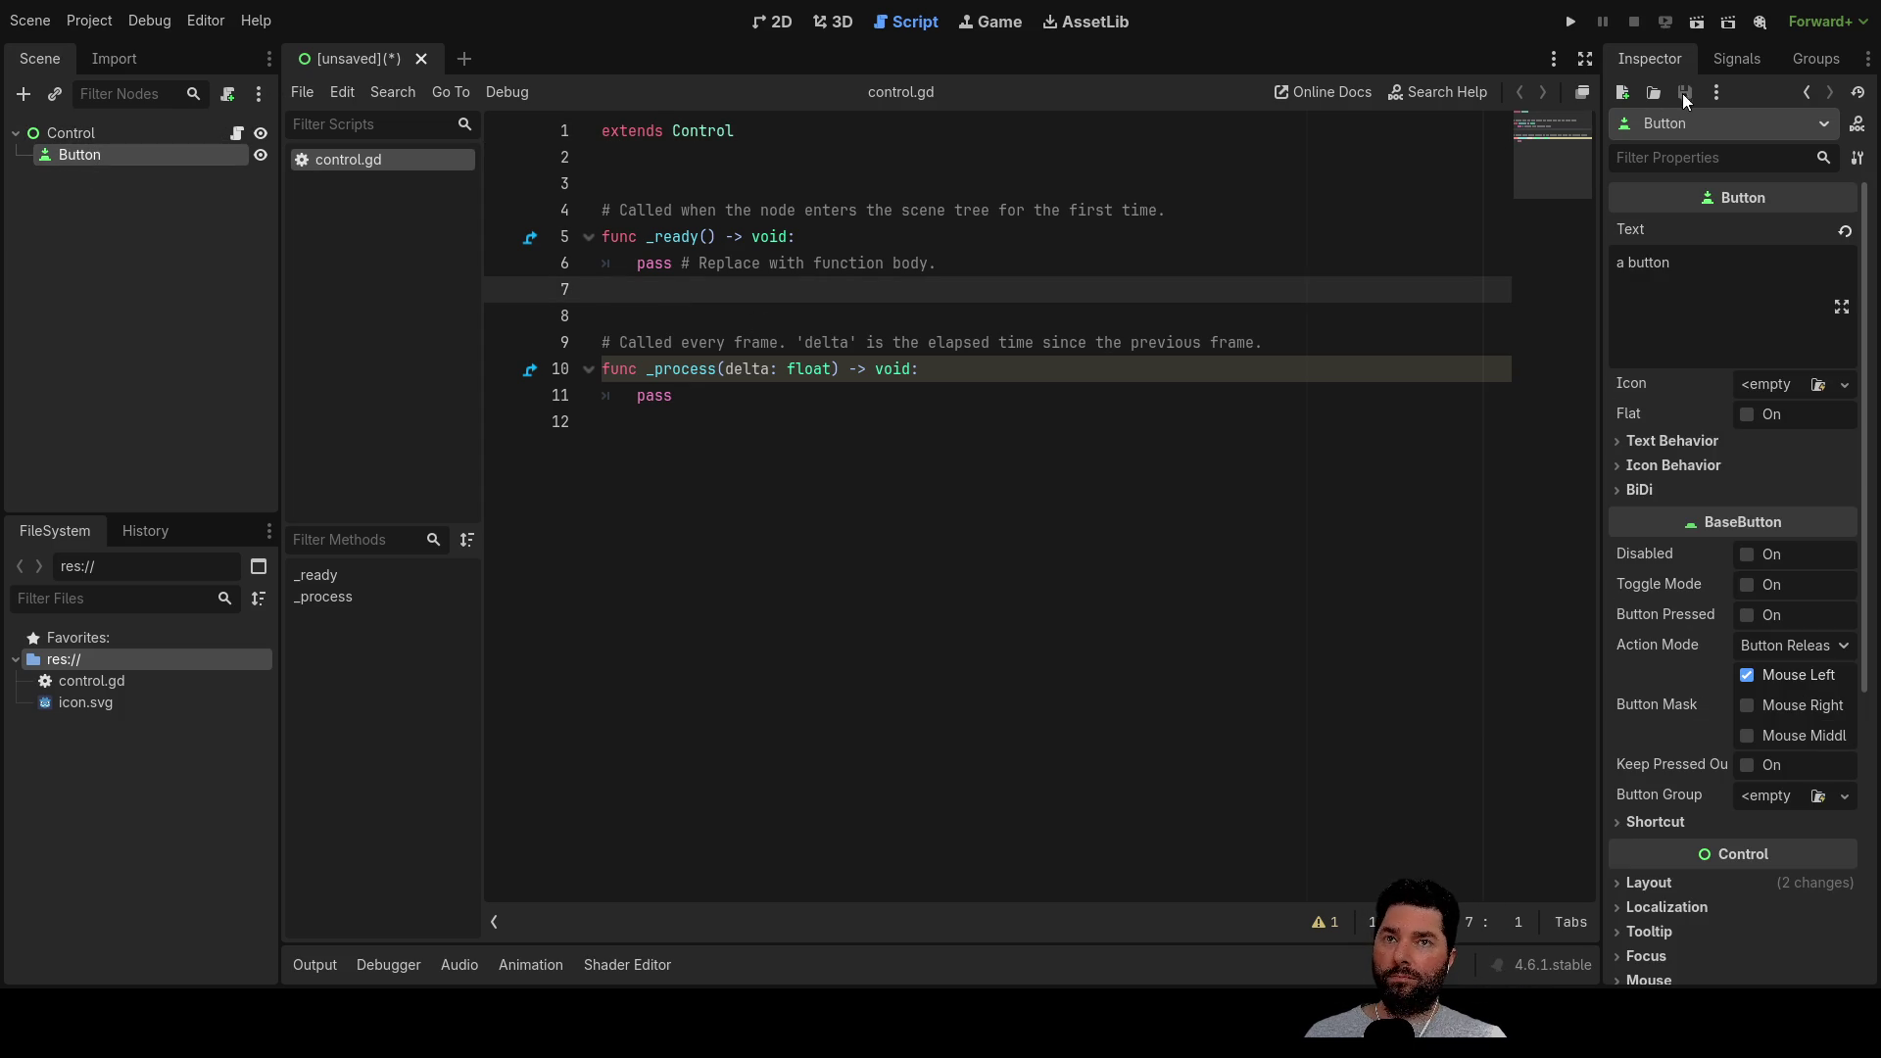
click(1738, 58)
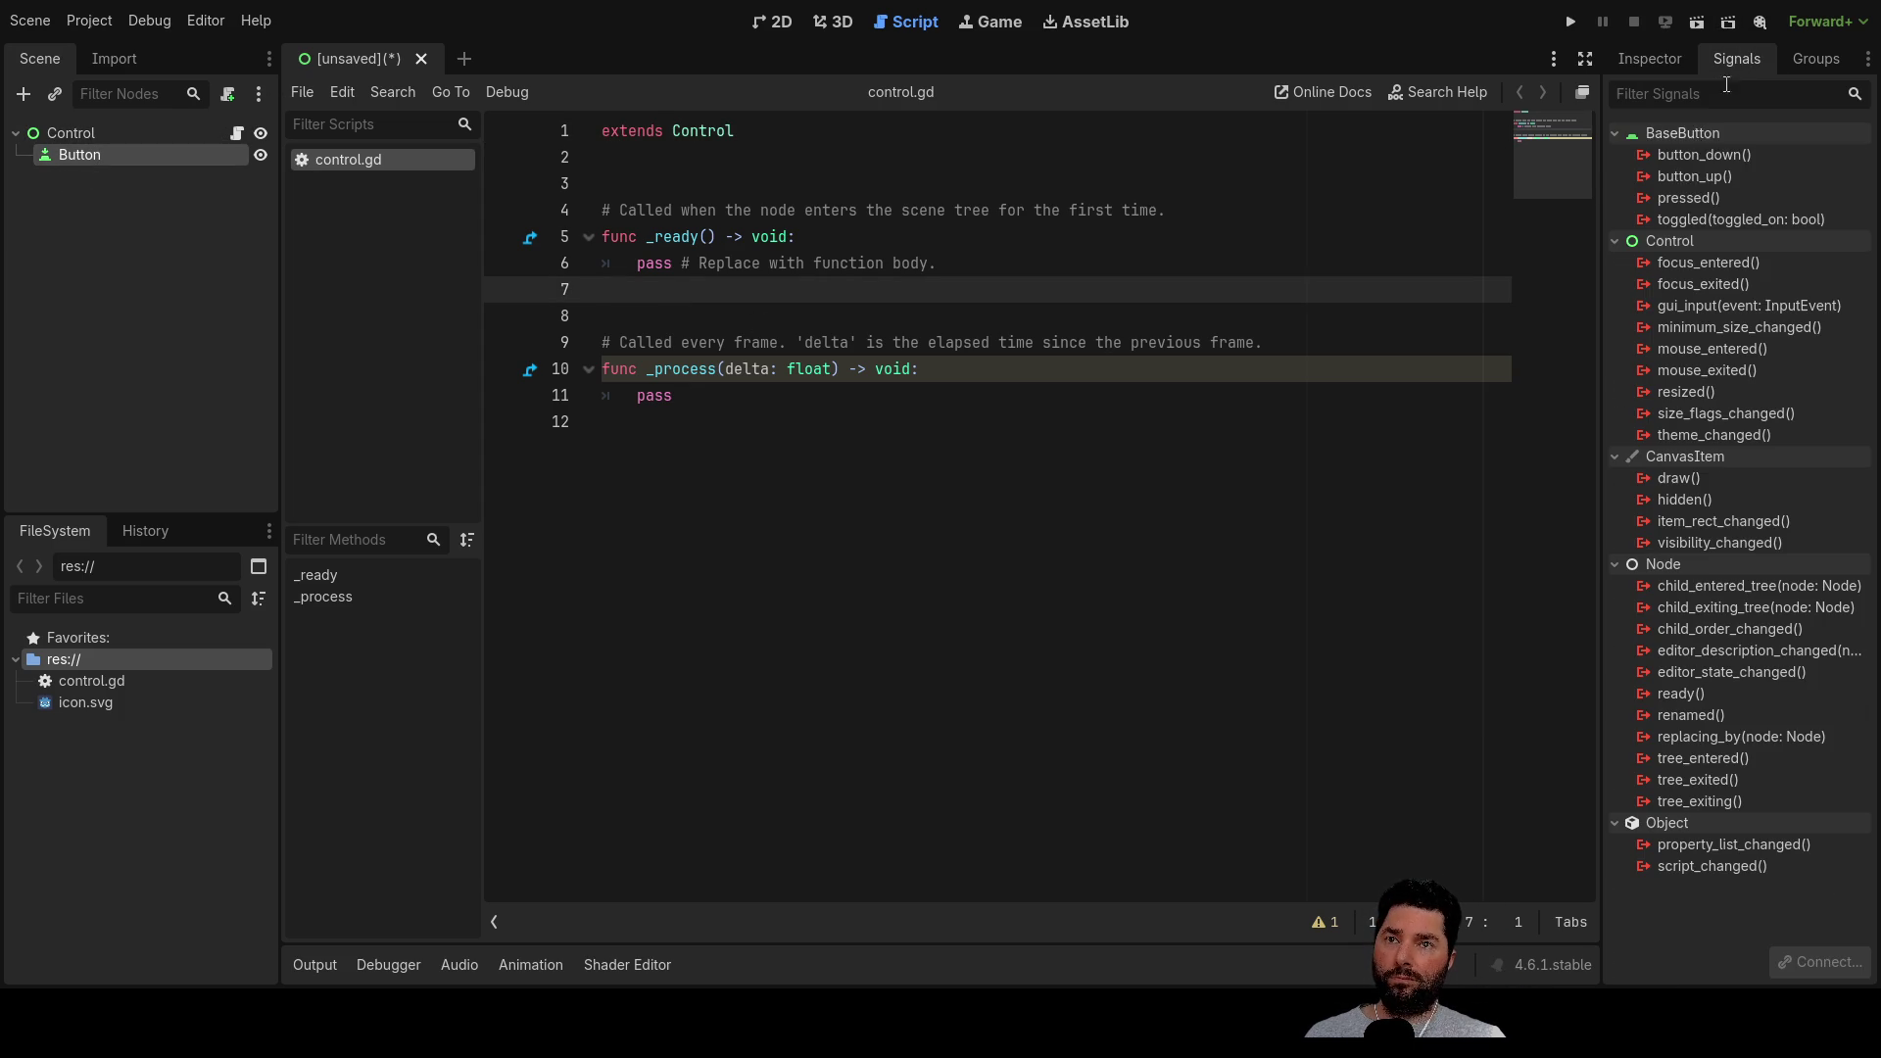
click(1702, 196)
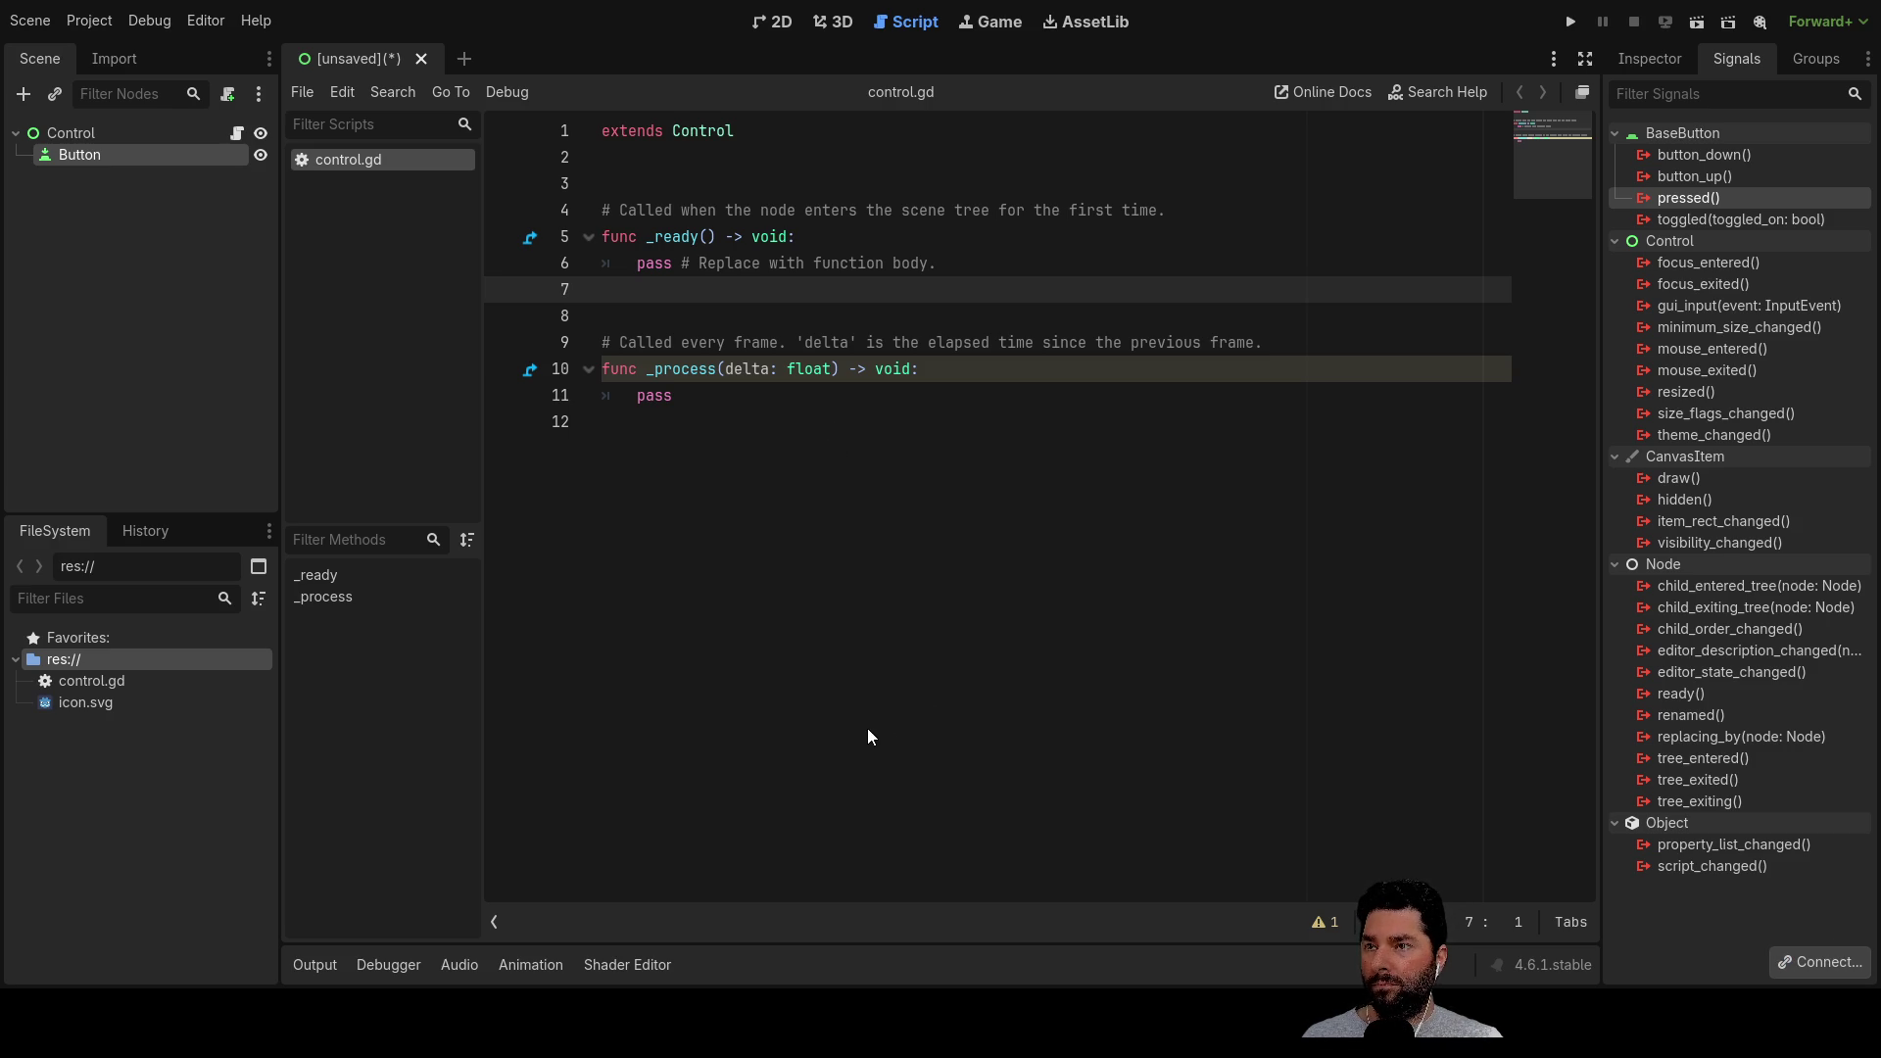
Add print("pressed") inside the new _on_button_pressed function
key(Return)
key(Up)
text(print)
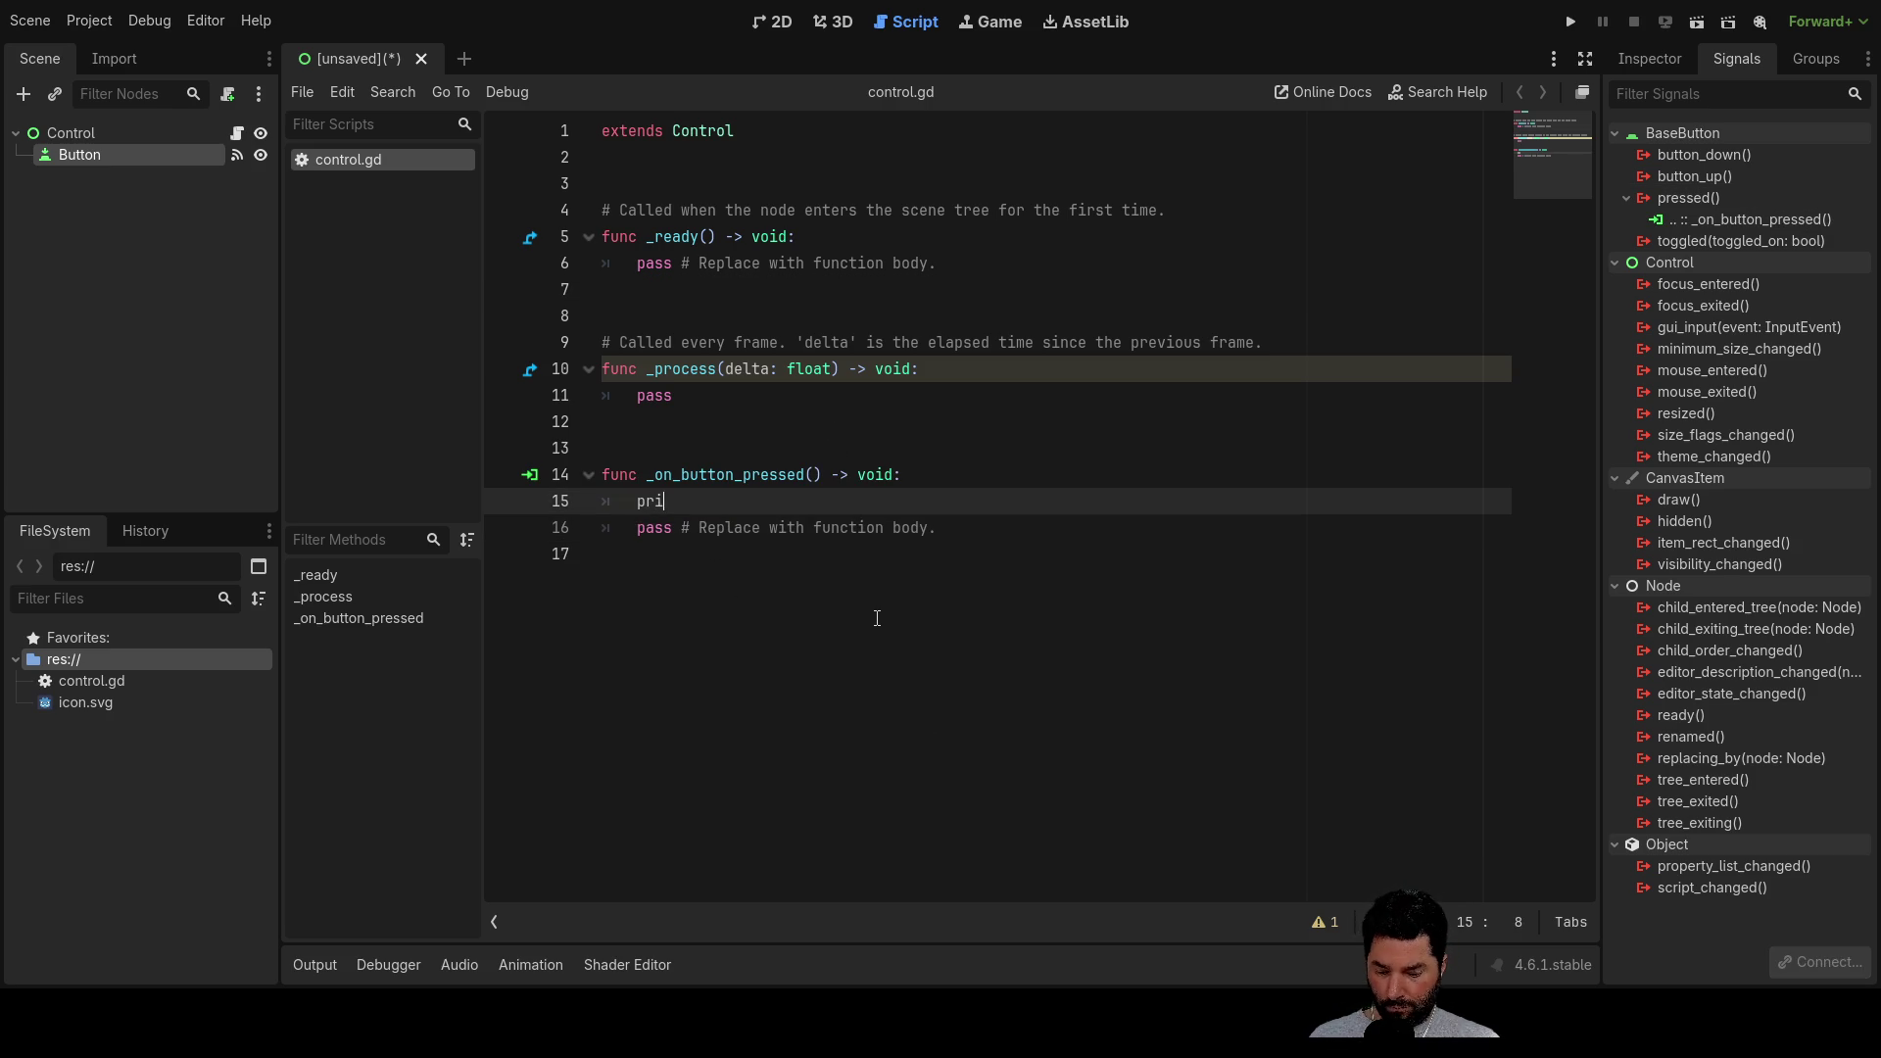
key(BackSpace)
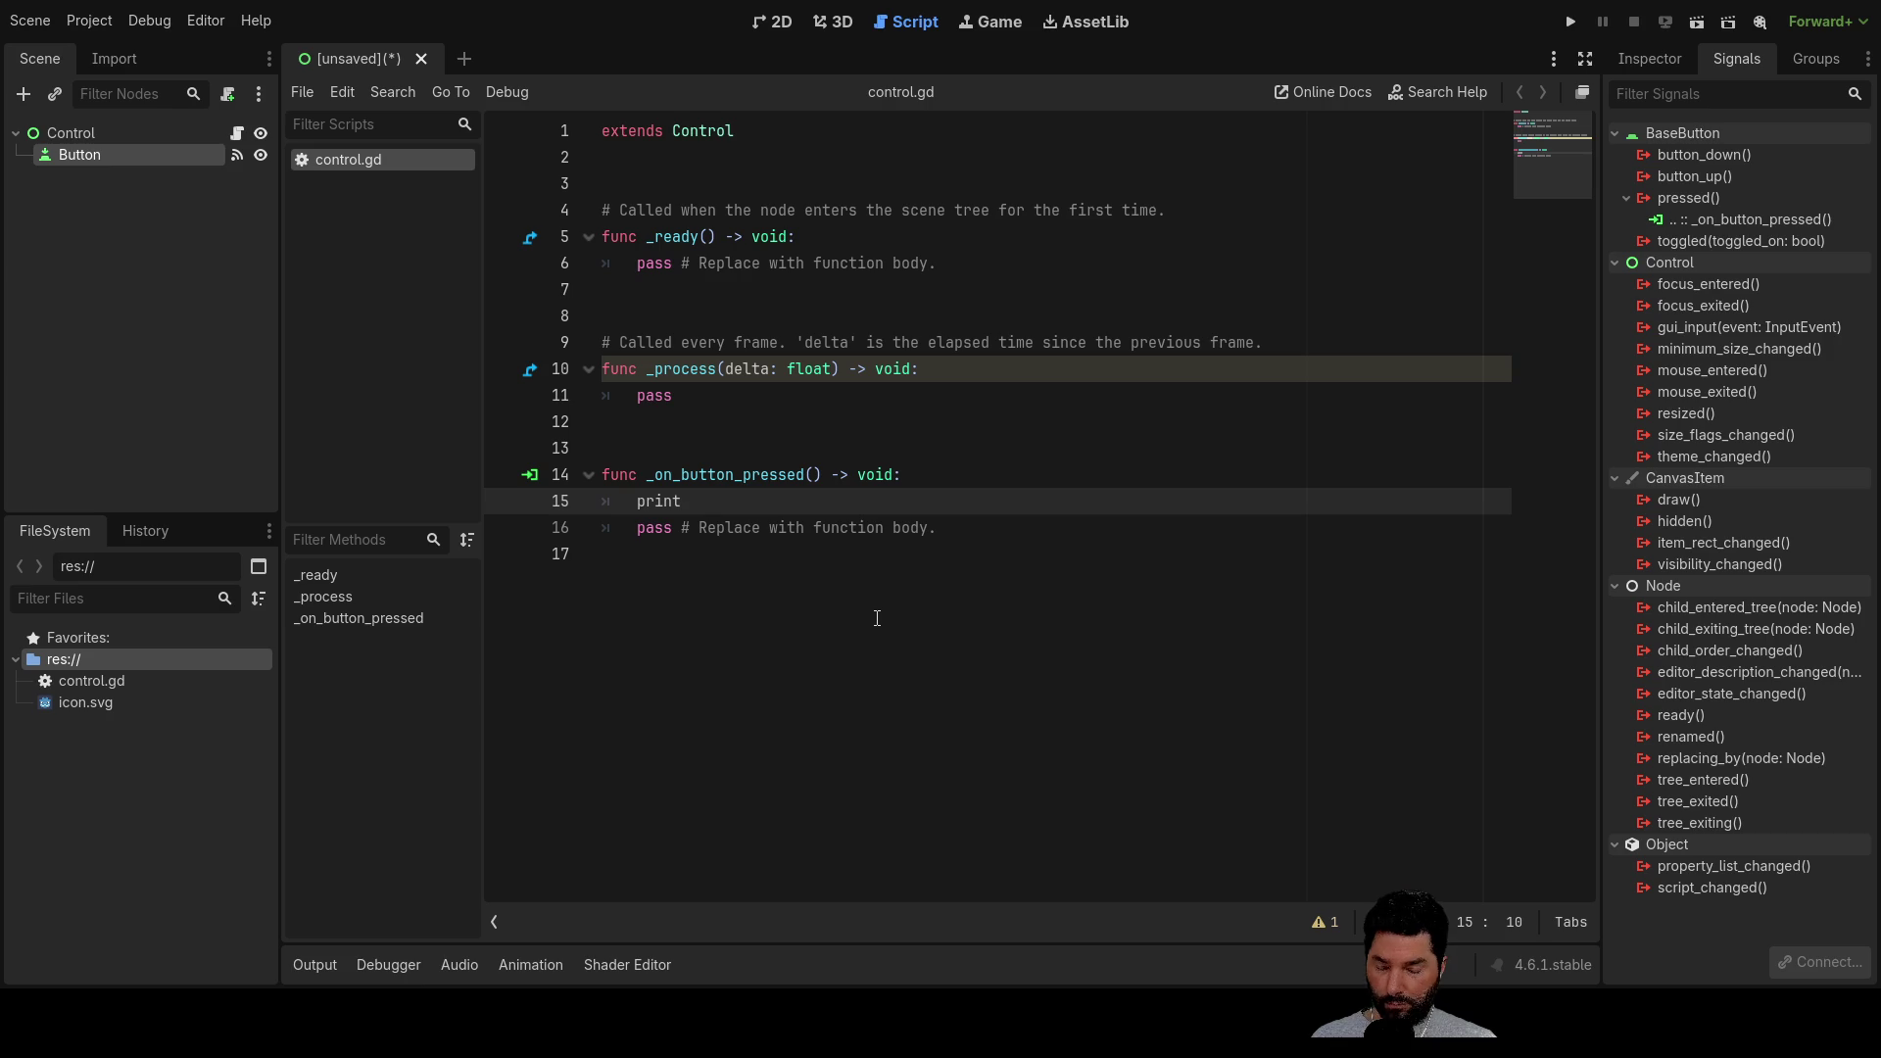
text(("")
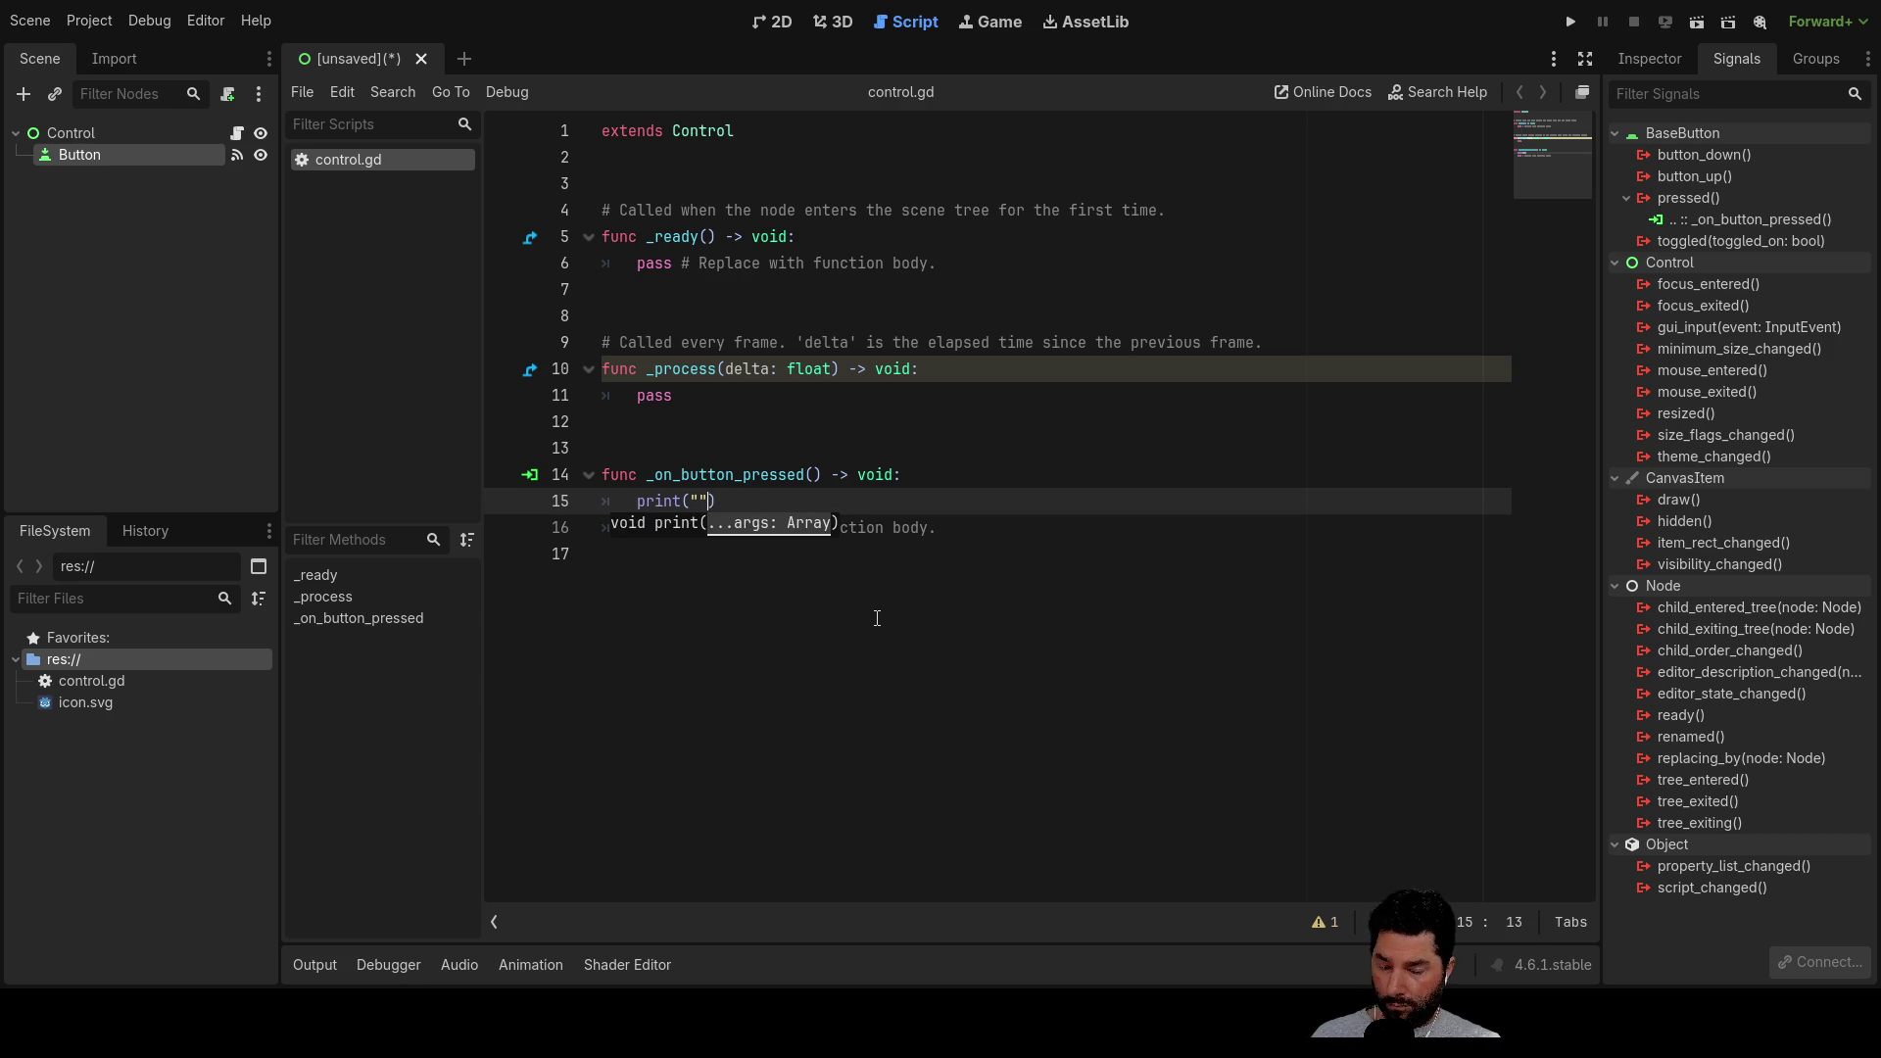
text(pressed)
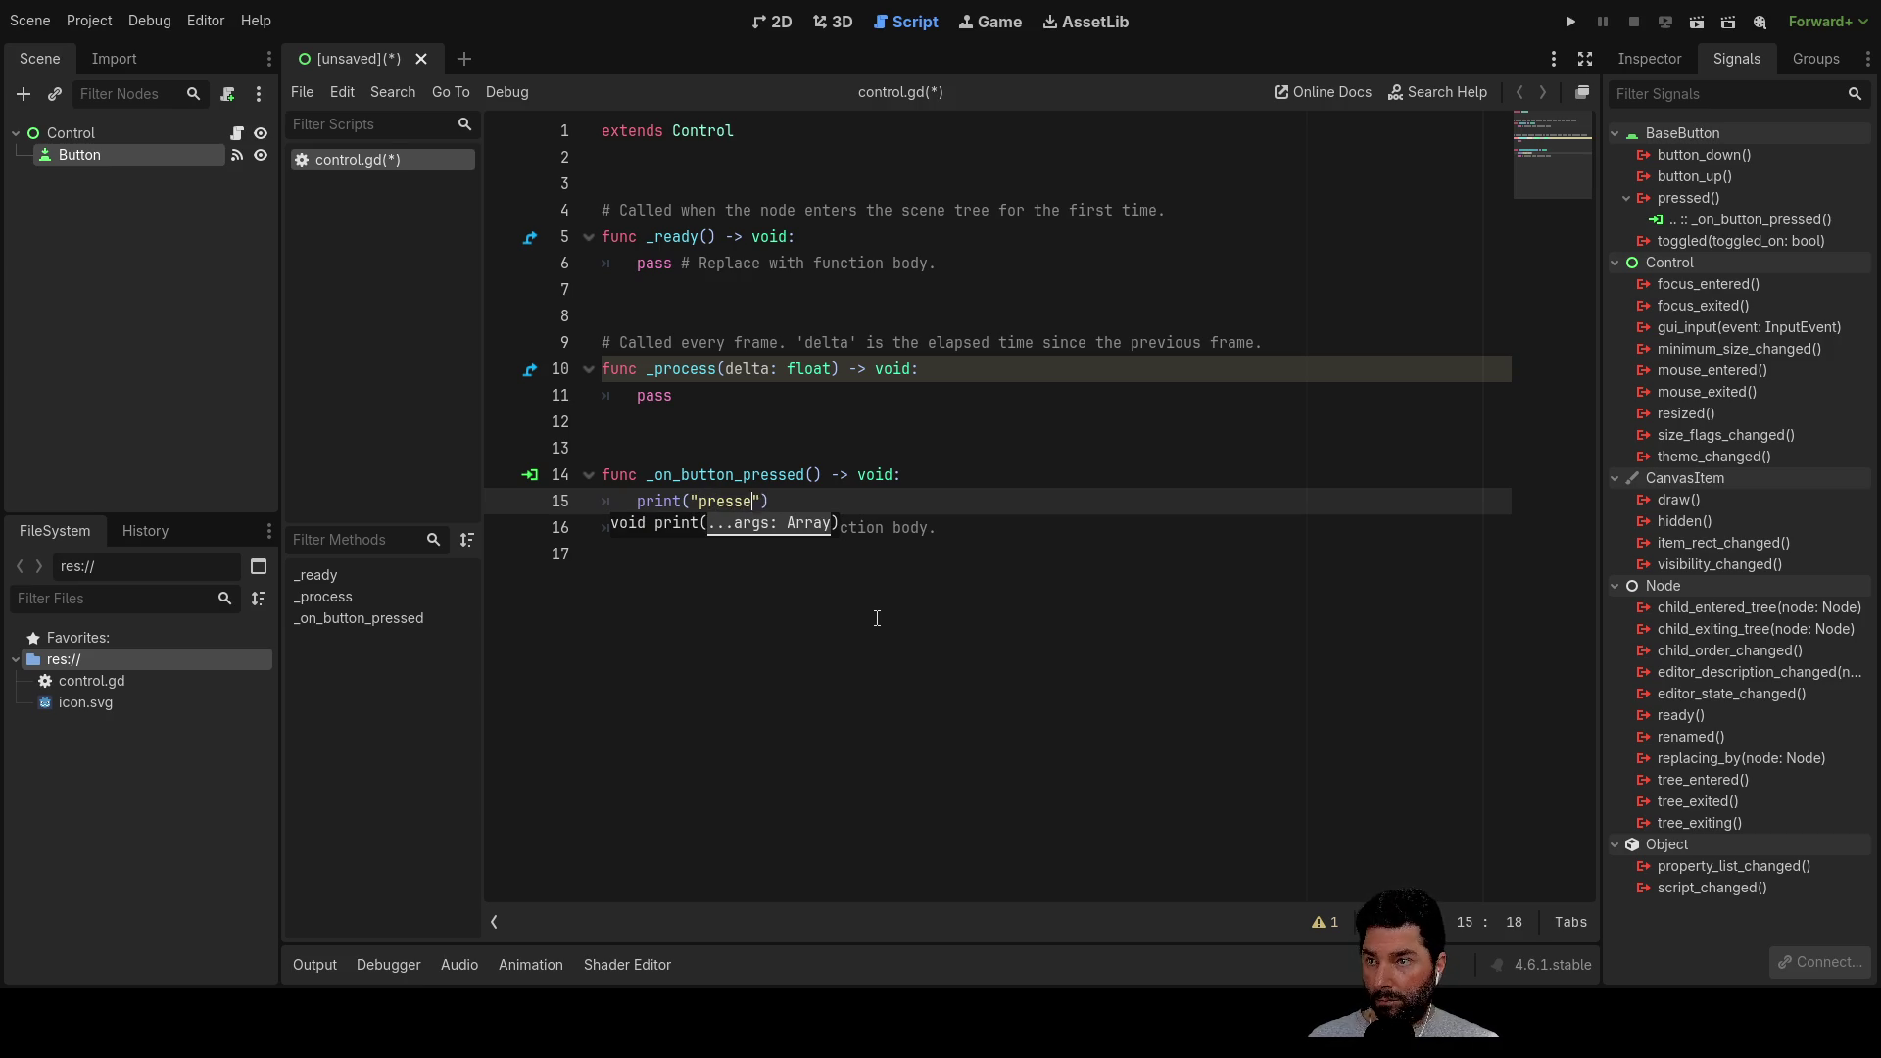
Open a new line at the start of the _process body
click(662, 421)
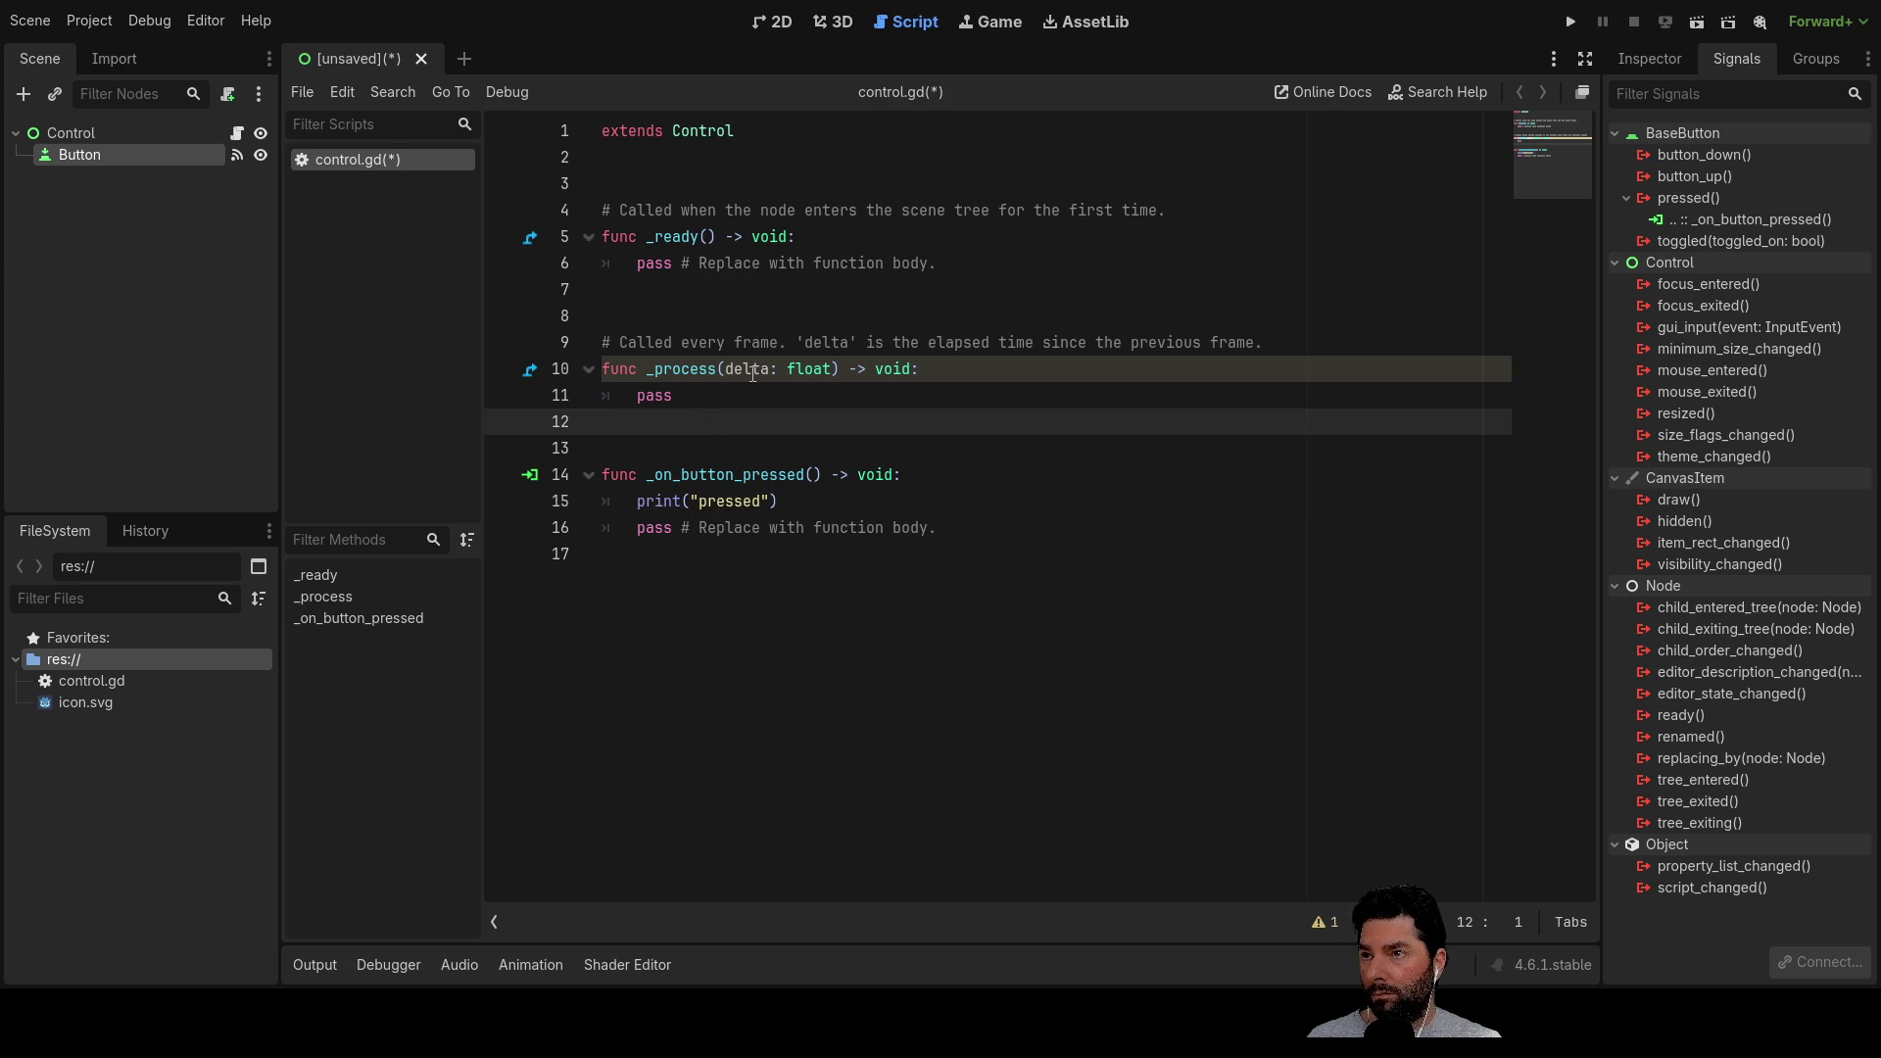
click(673, 386)
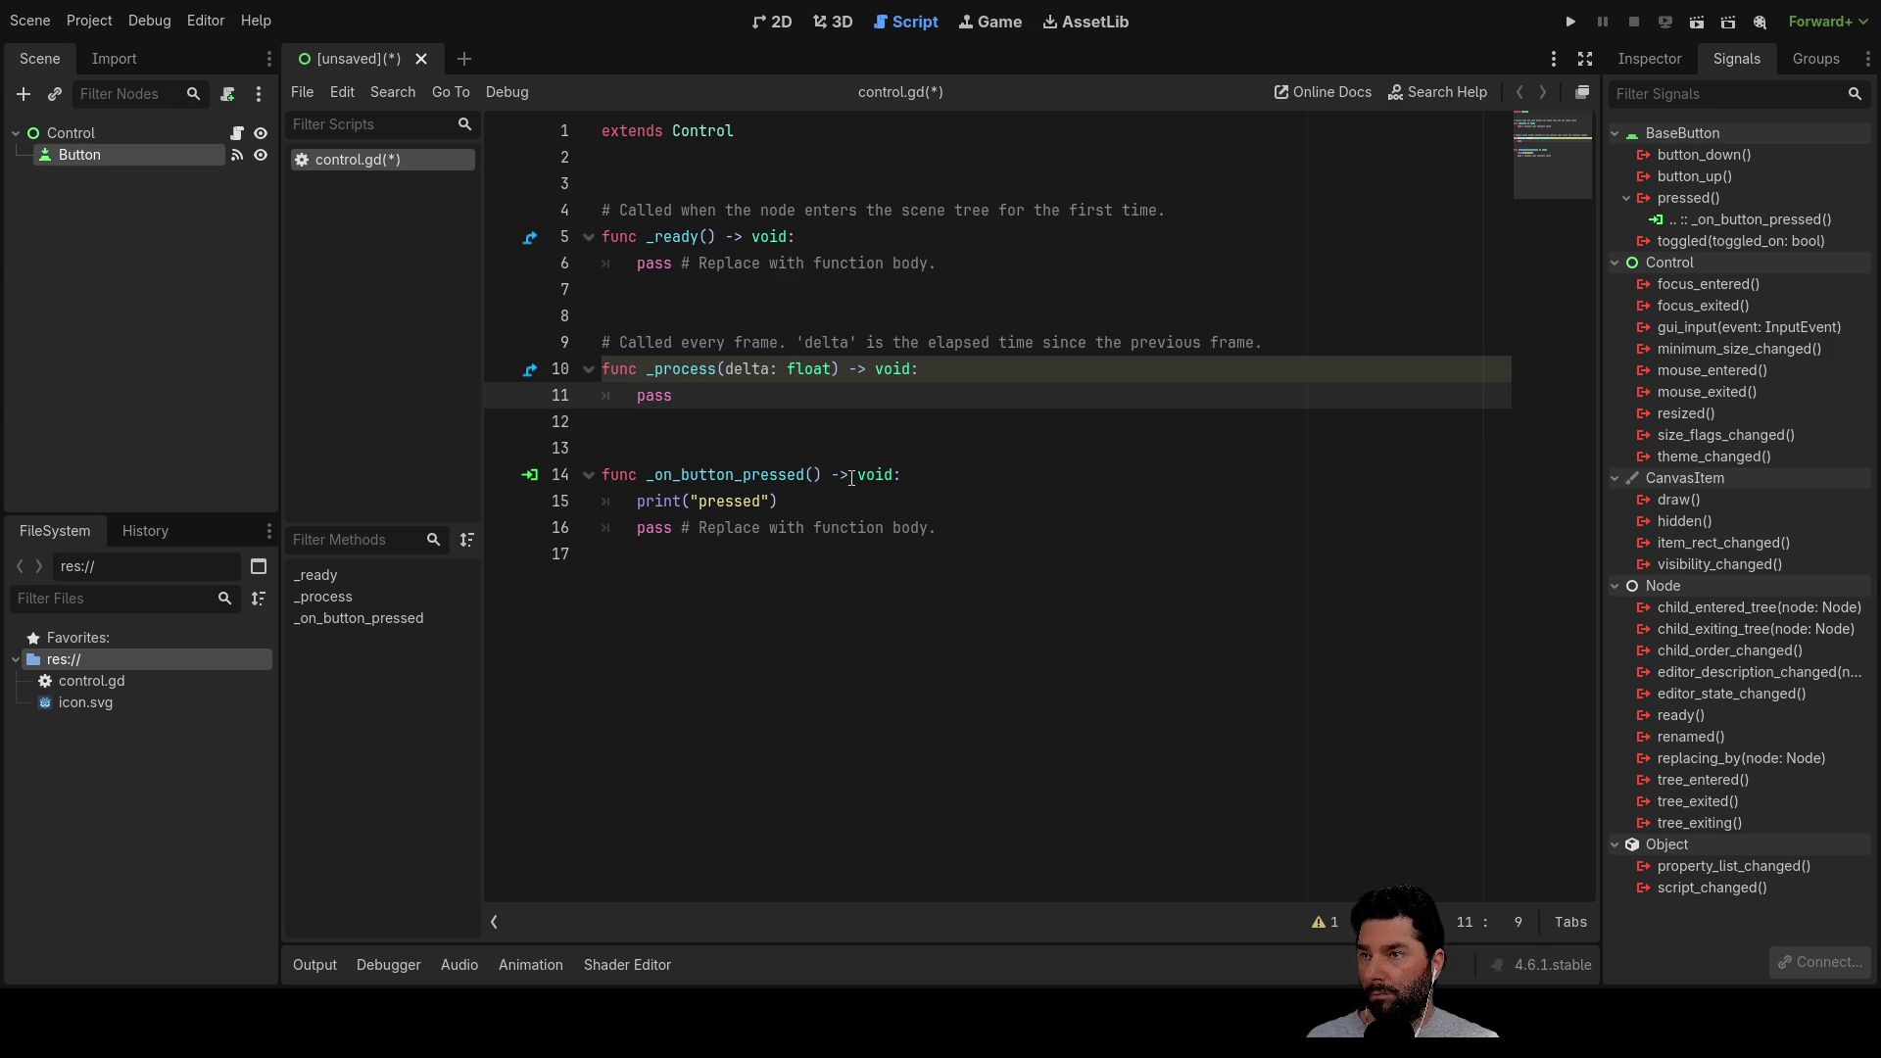
key(Return)
key(Up)
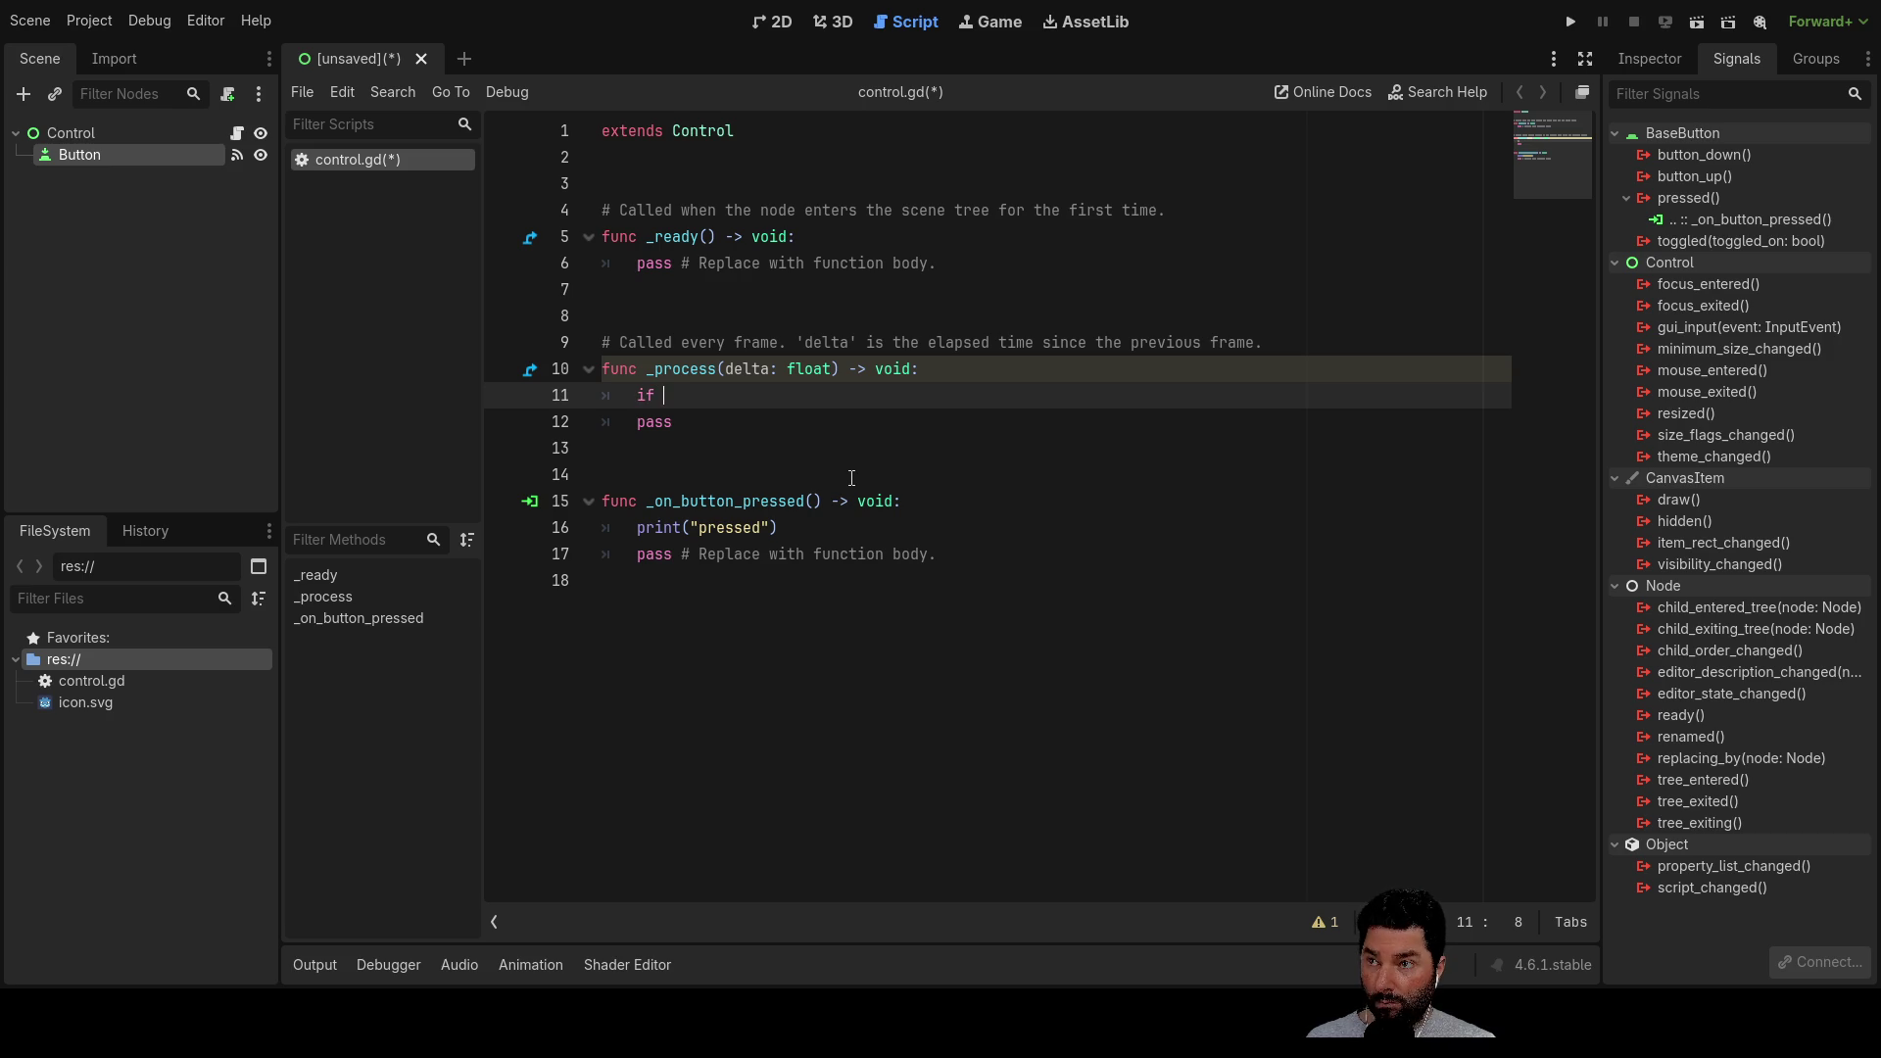
Write 'time = time+delta' in _process
text(d)
key(BackSpace)
key(BackSpace)
key(BackSpace)
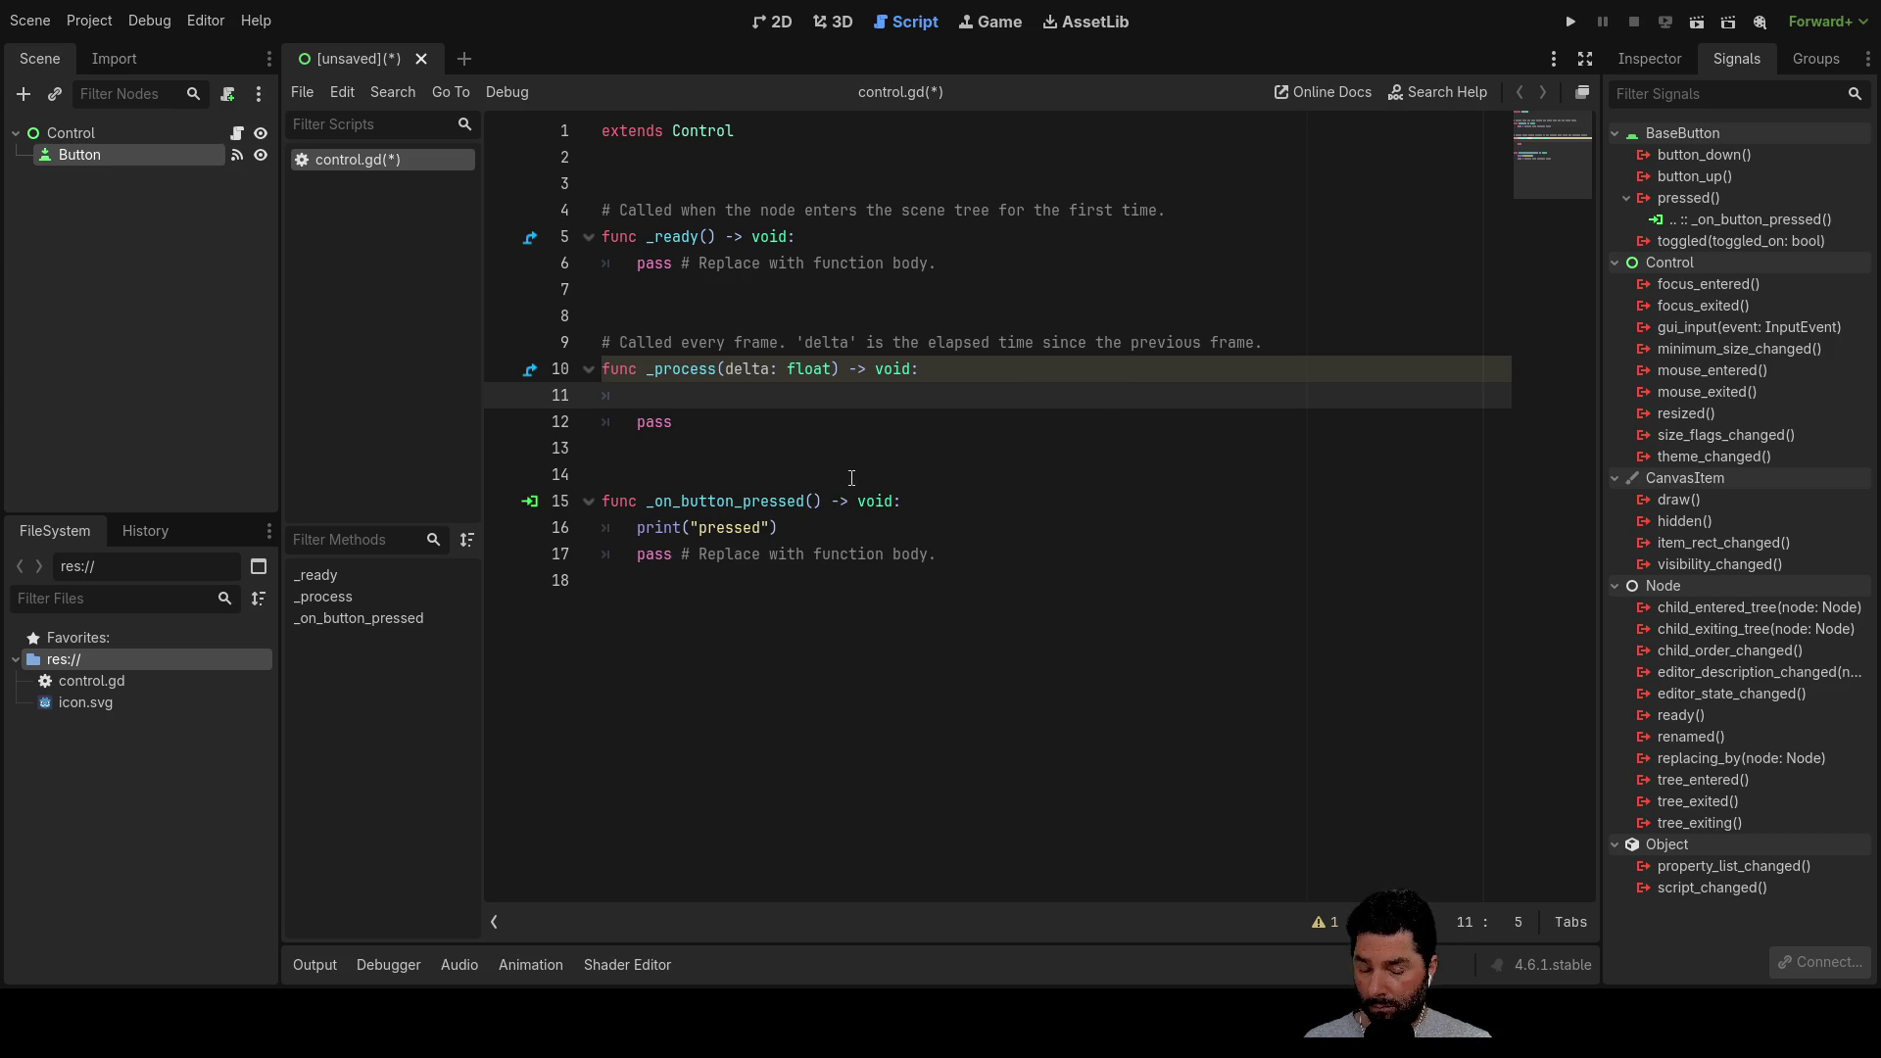
text(time)
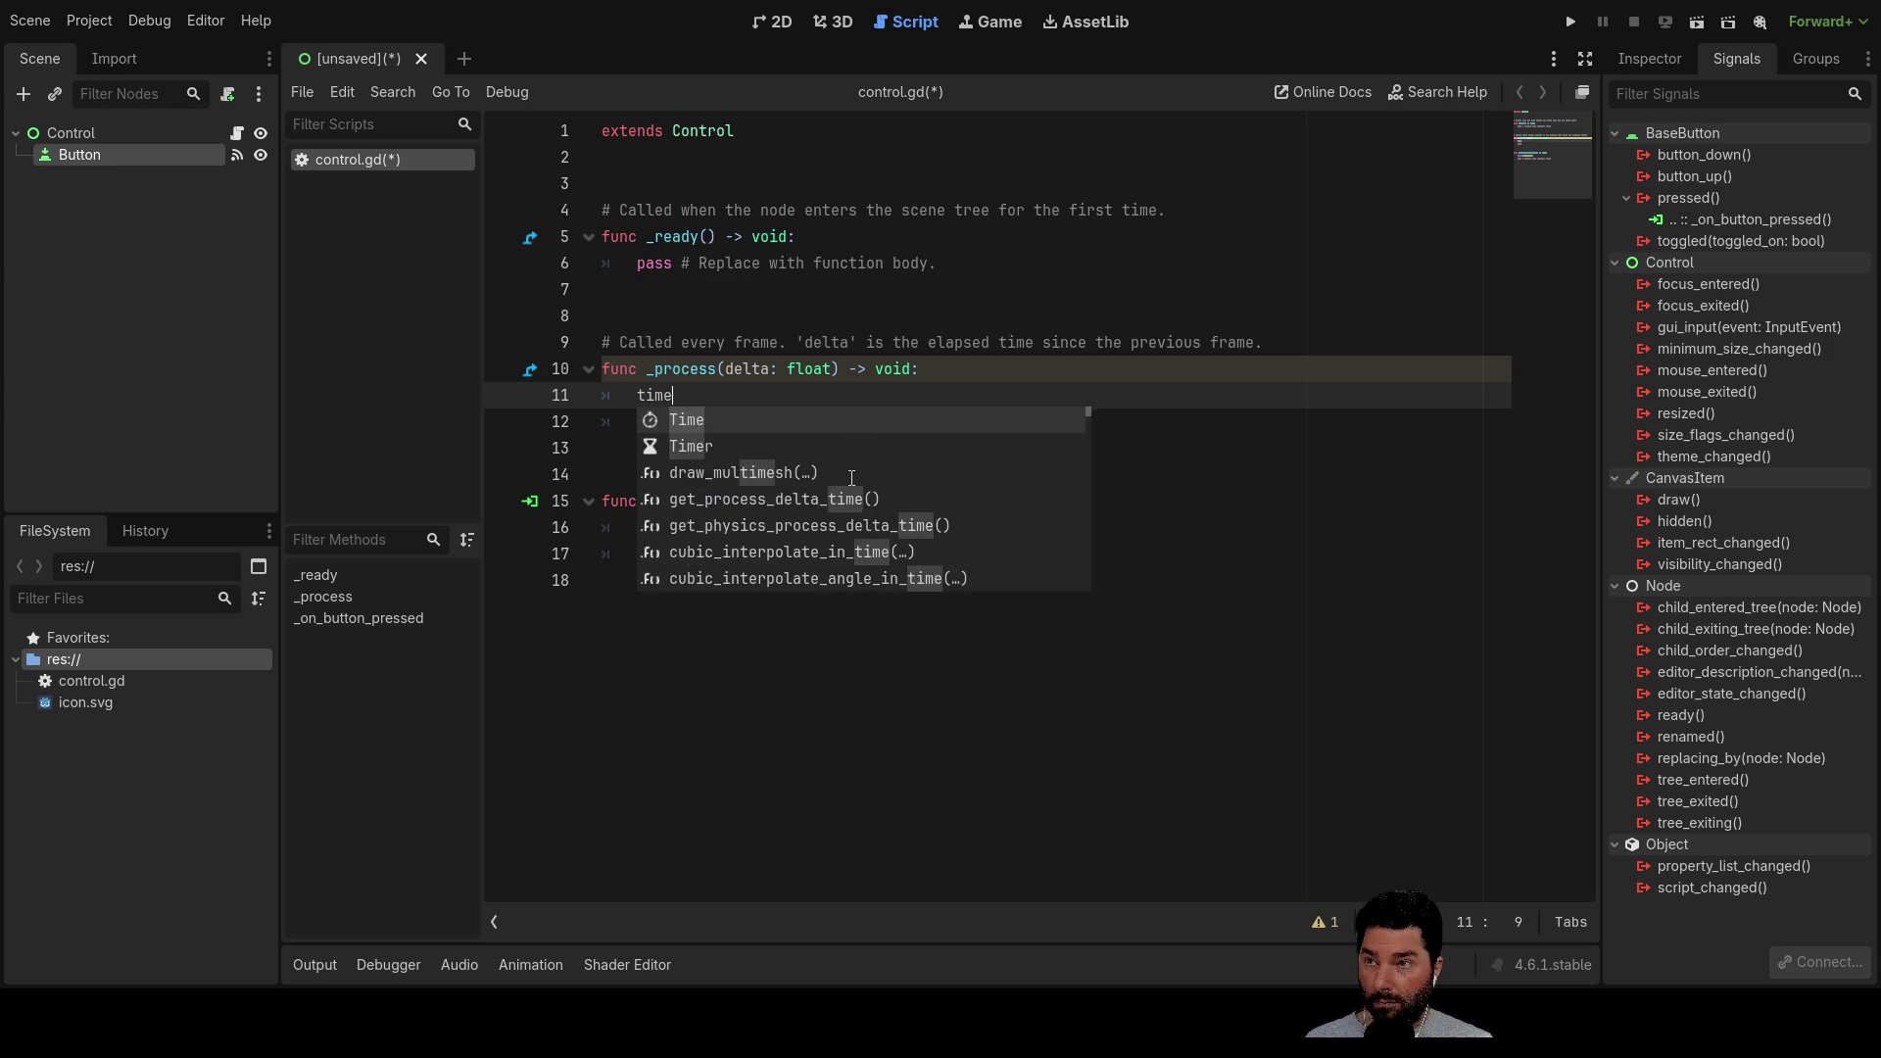
text( = time)
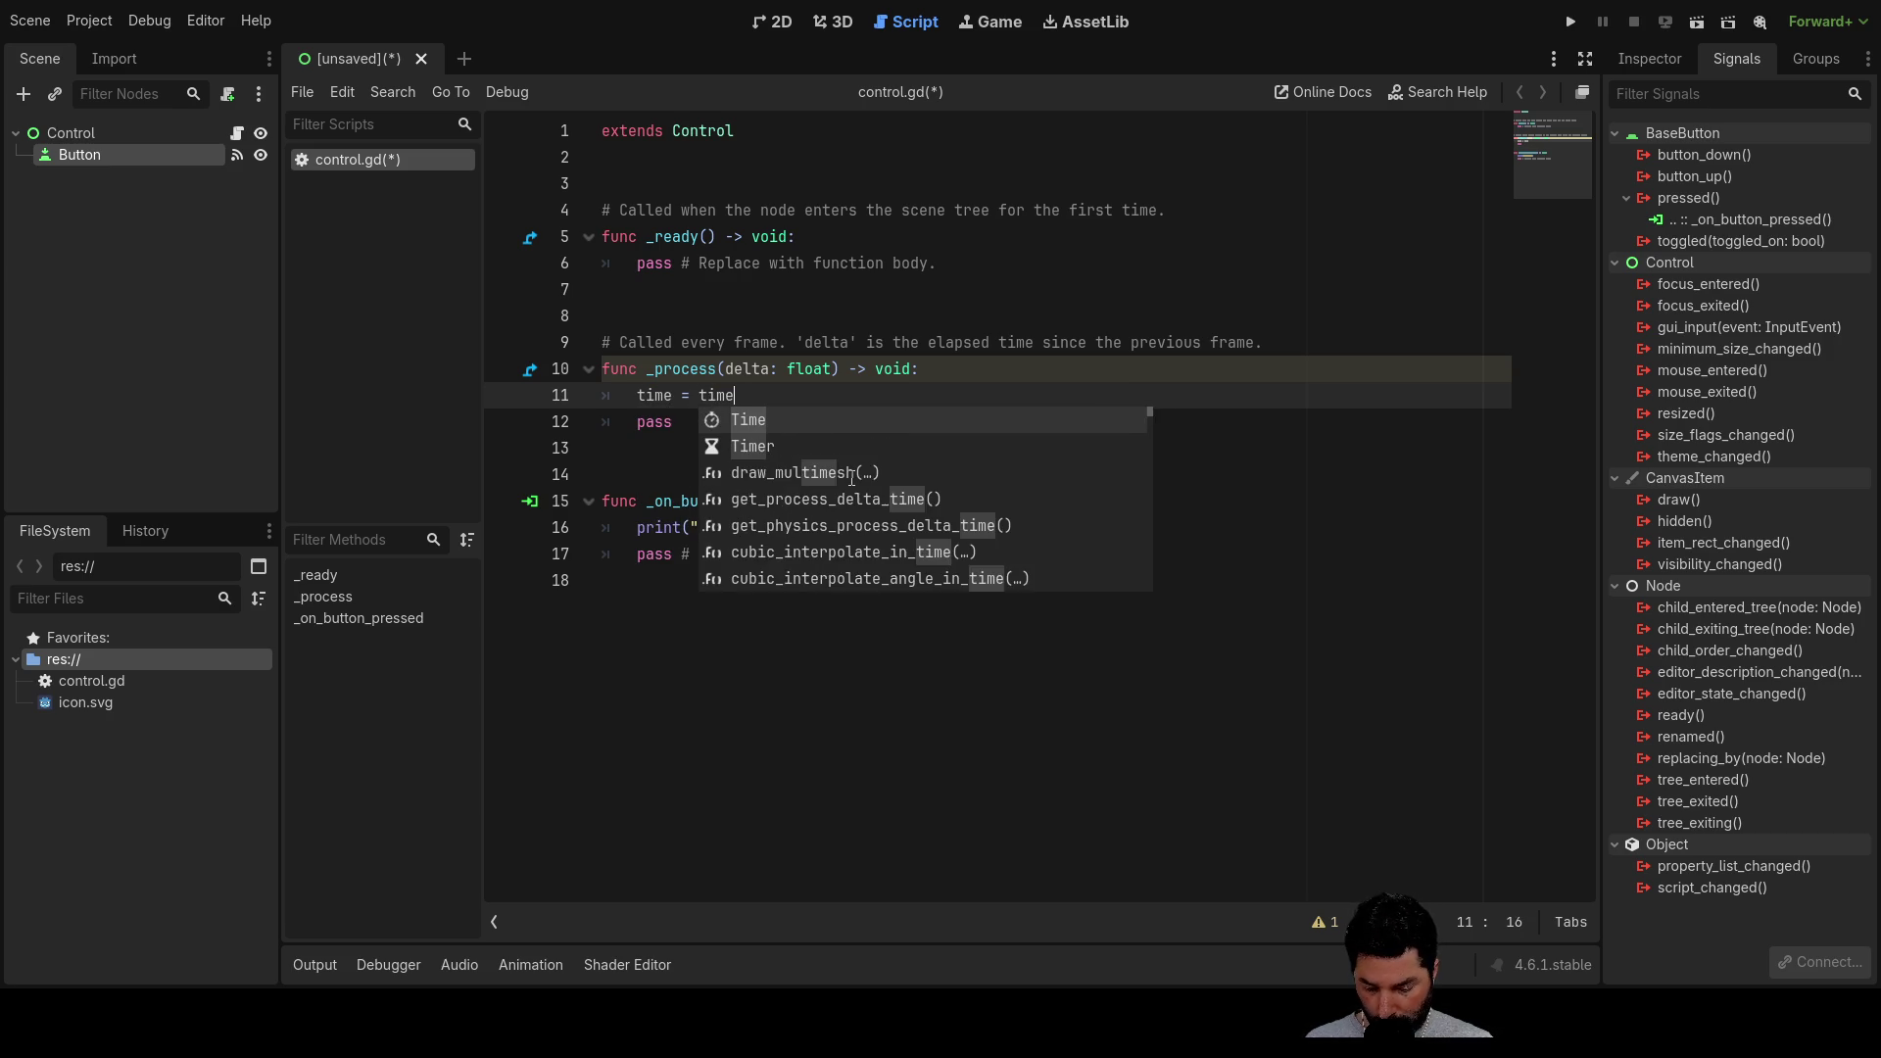
text(+delta)
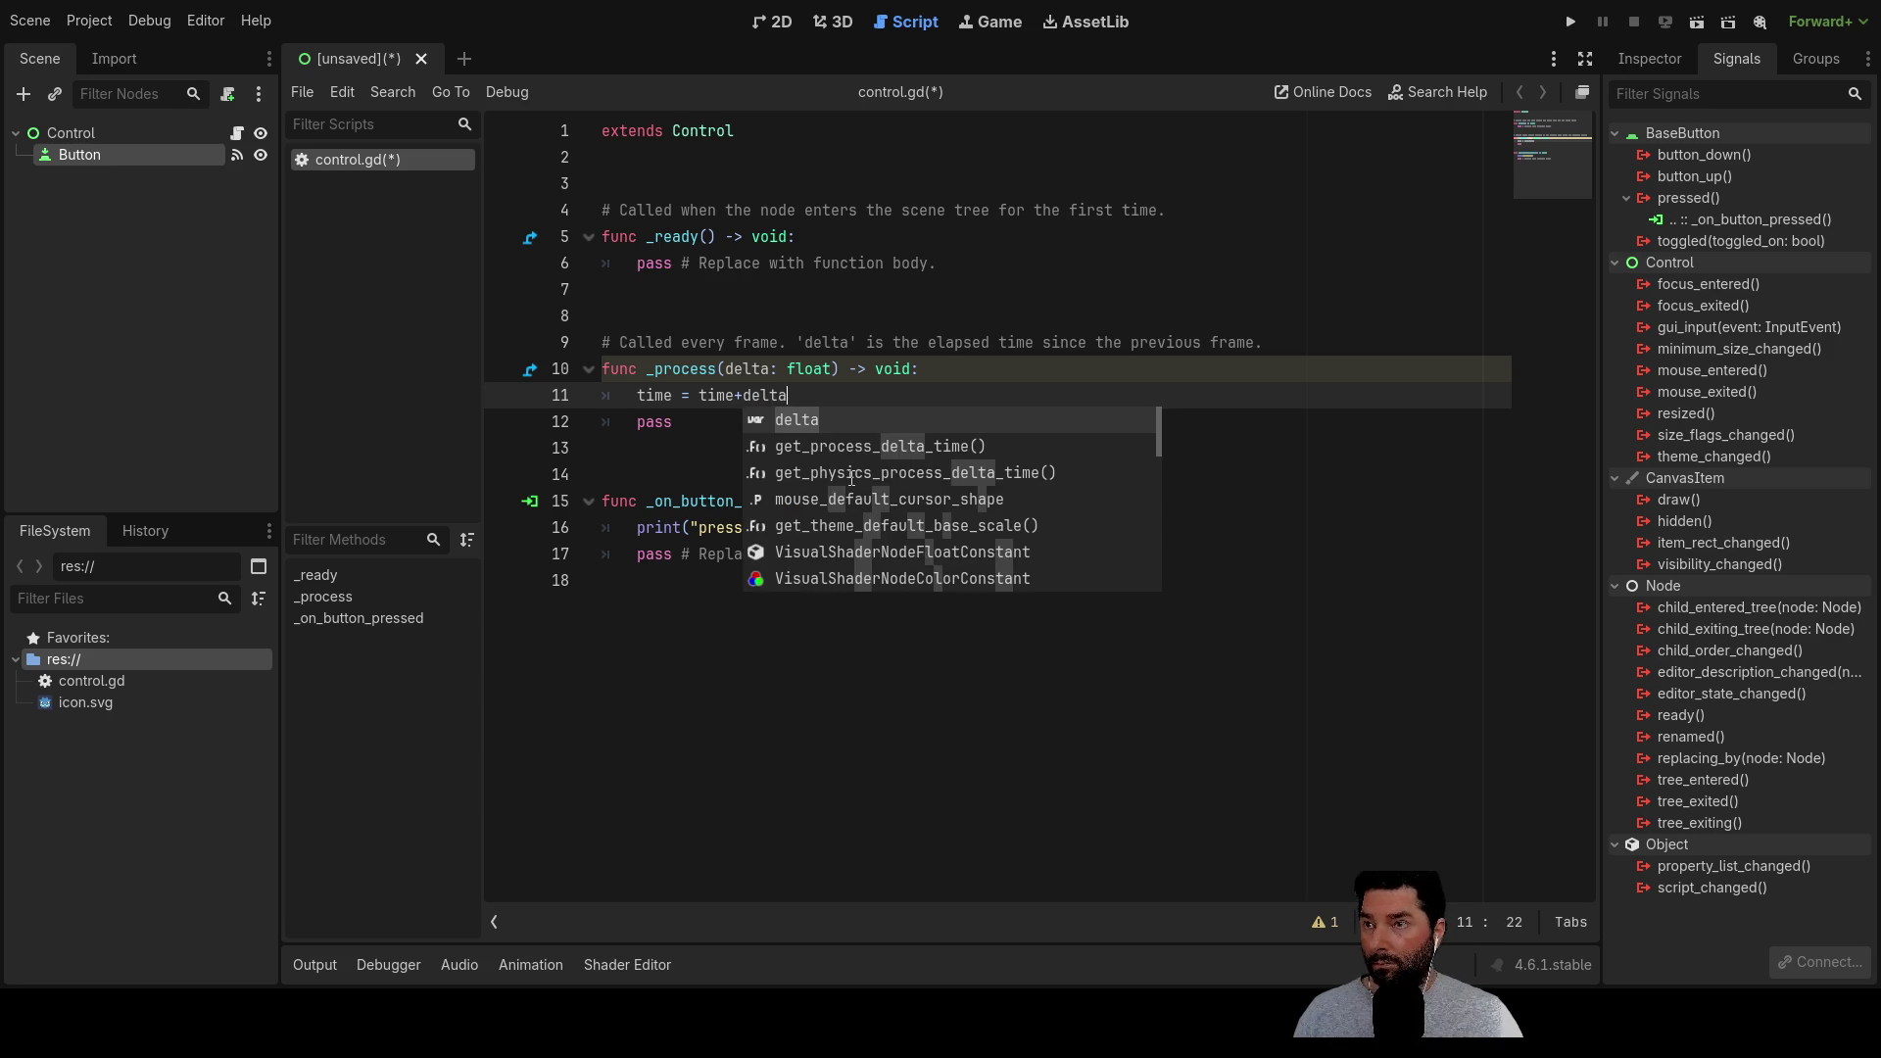
Declare 'var time:float = 0' on line 2 and begin the if time >= 10 check
click(627, 152)
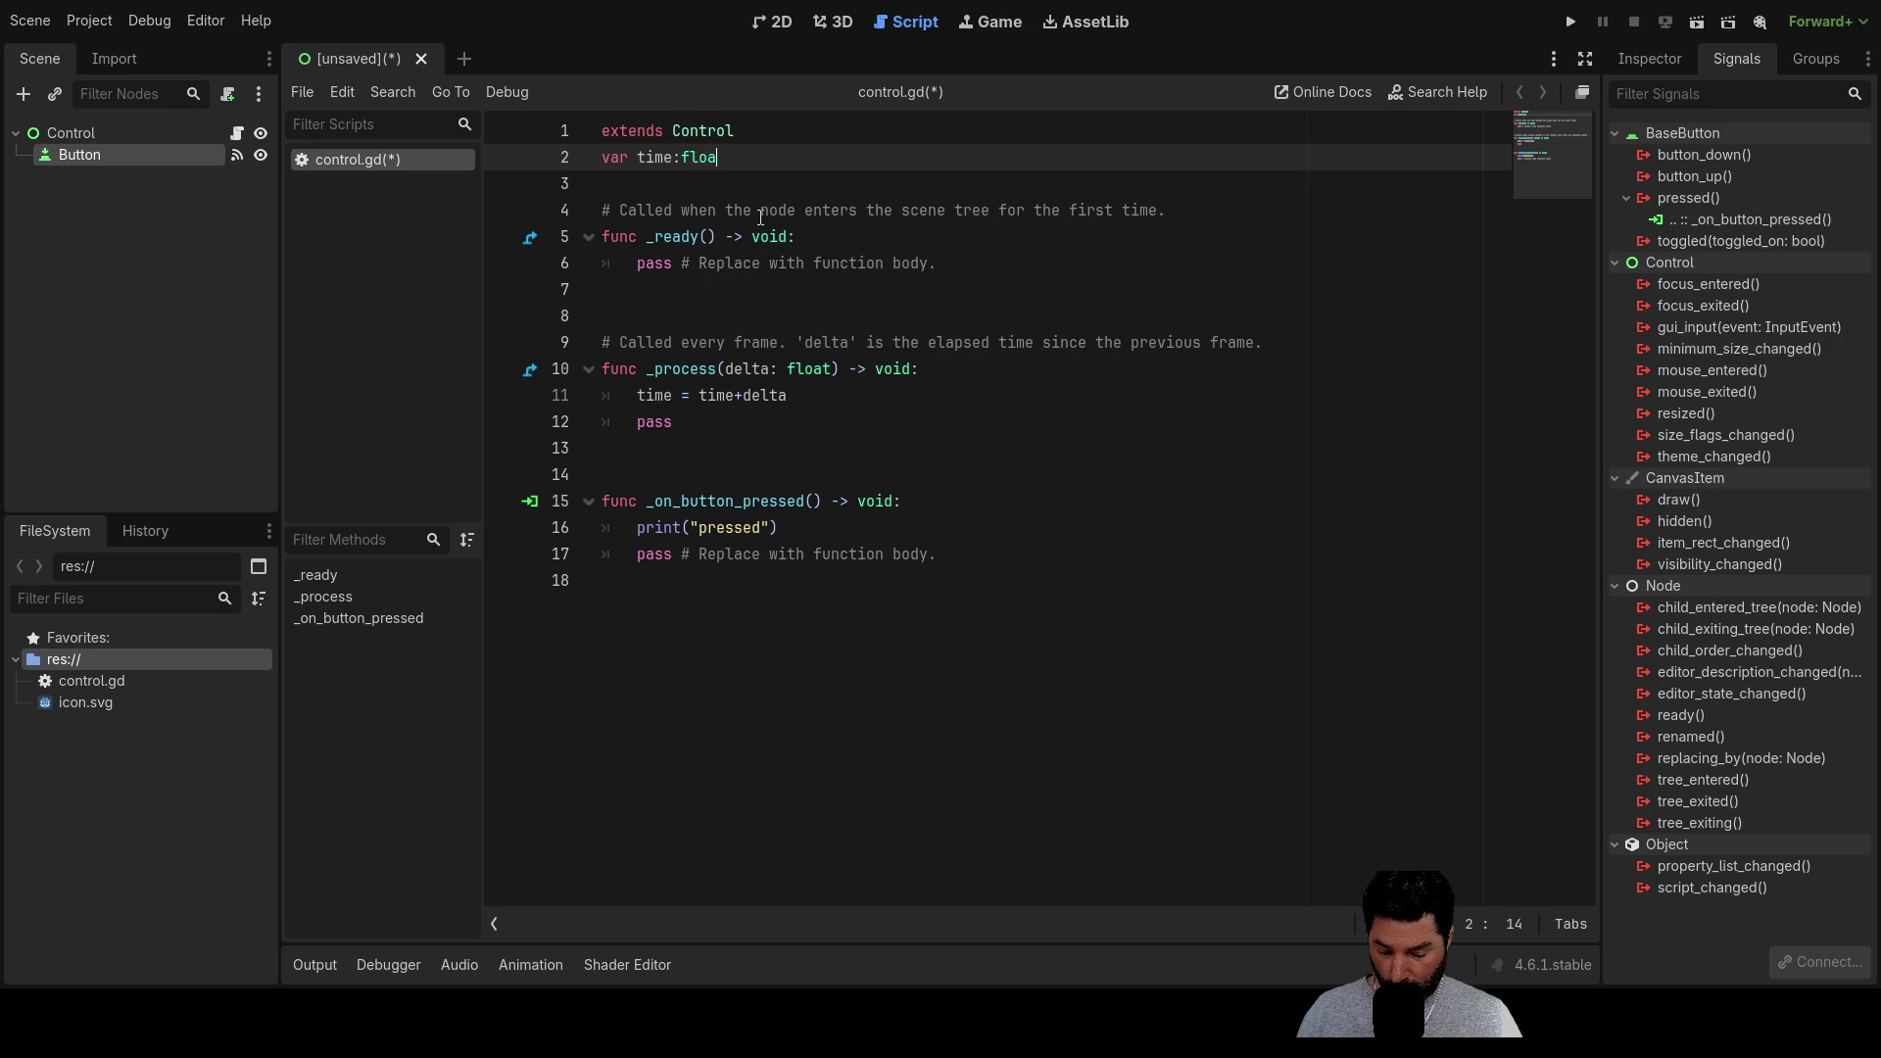
text(t = 0)
key(Return)
key(Down)
key(Down)
key(Down)
key(End)
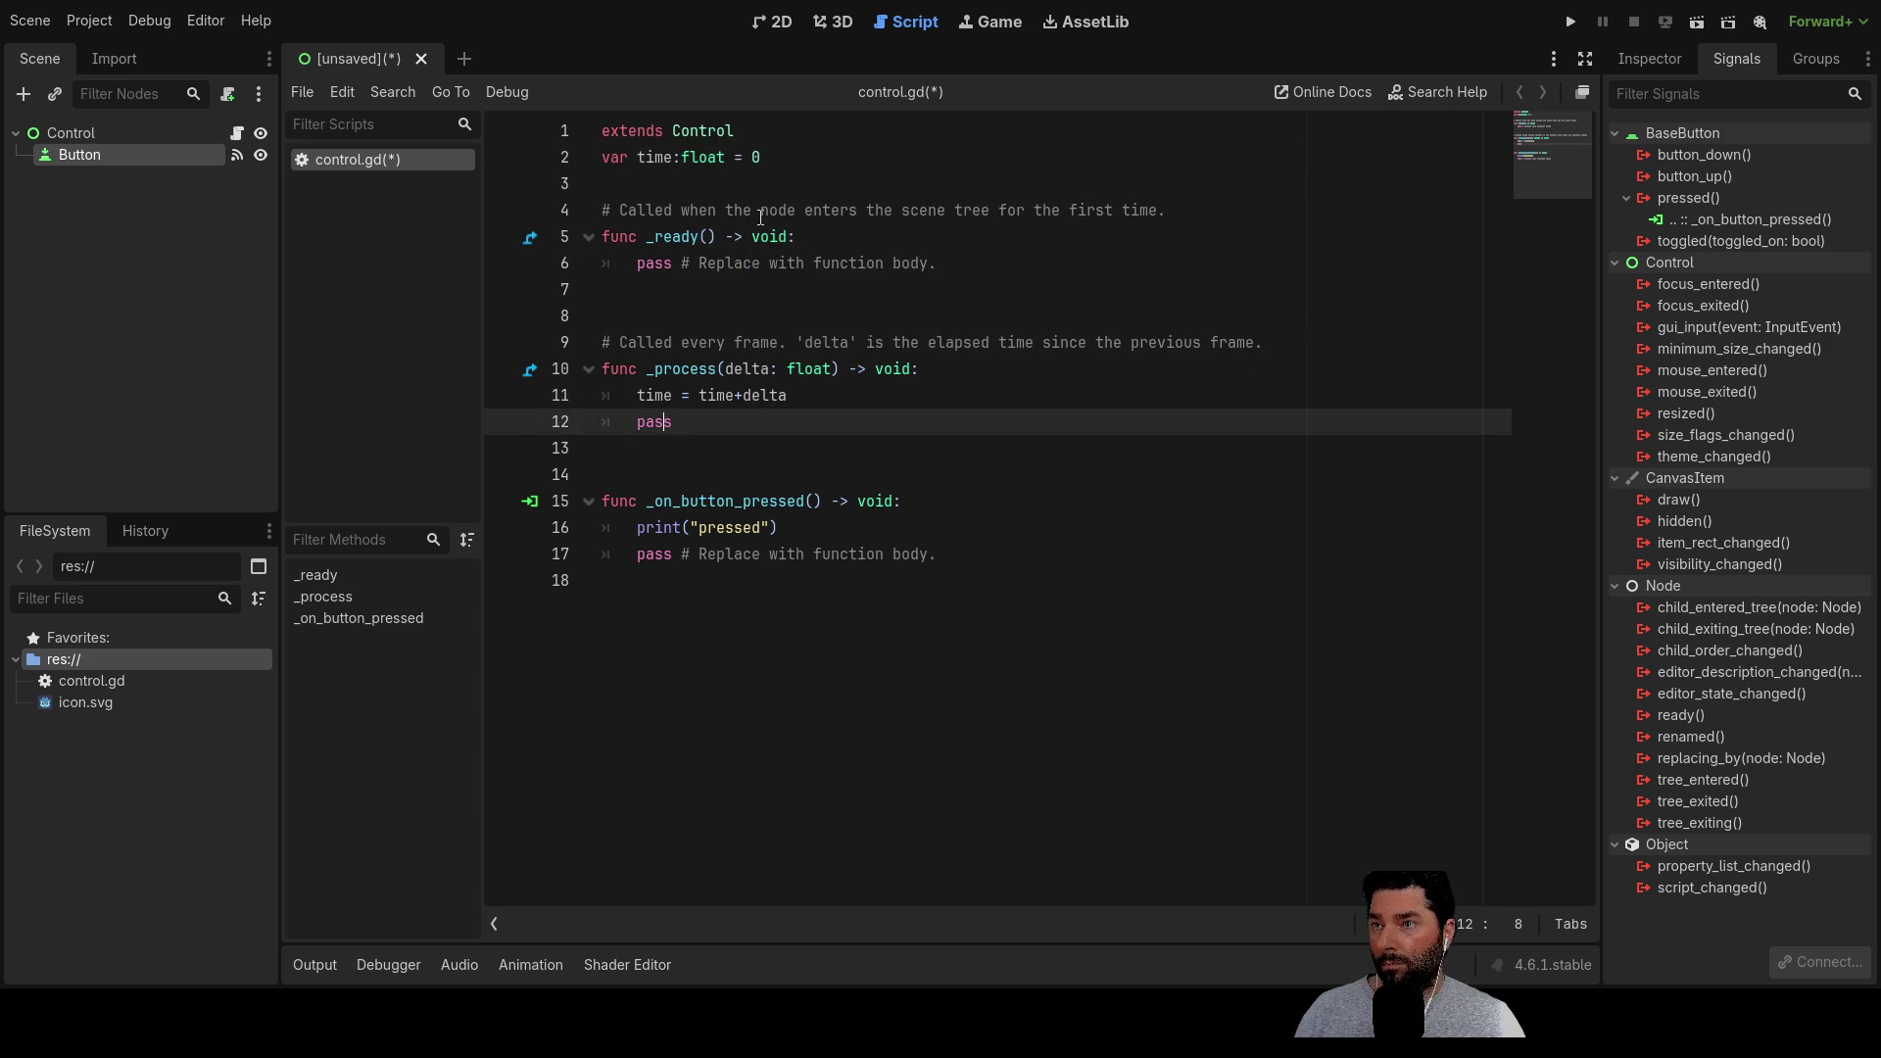
key(ctrl+shift+Return)
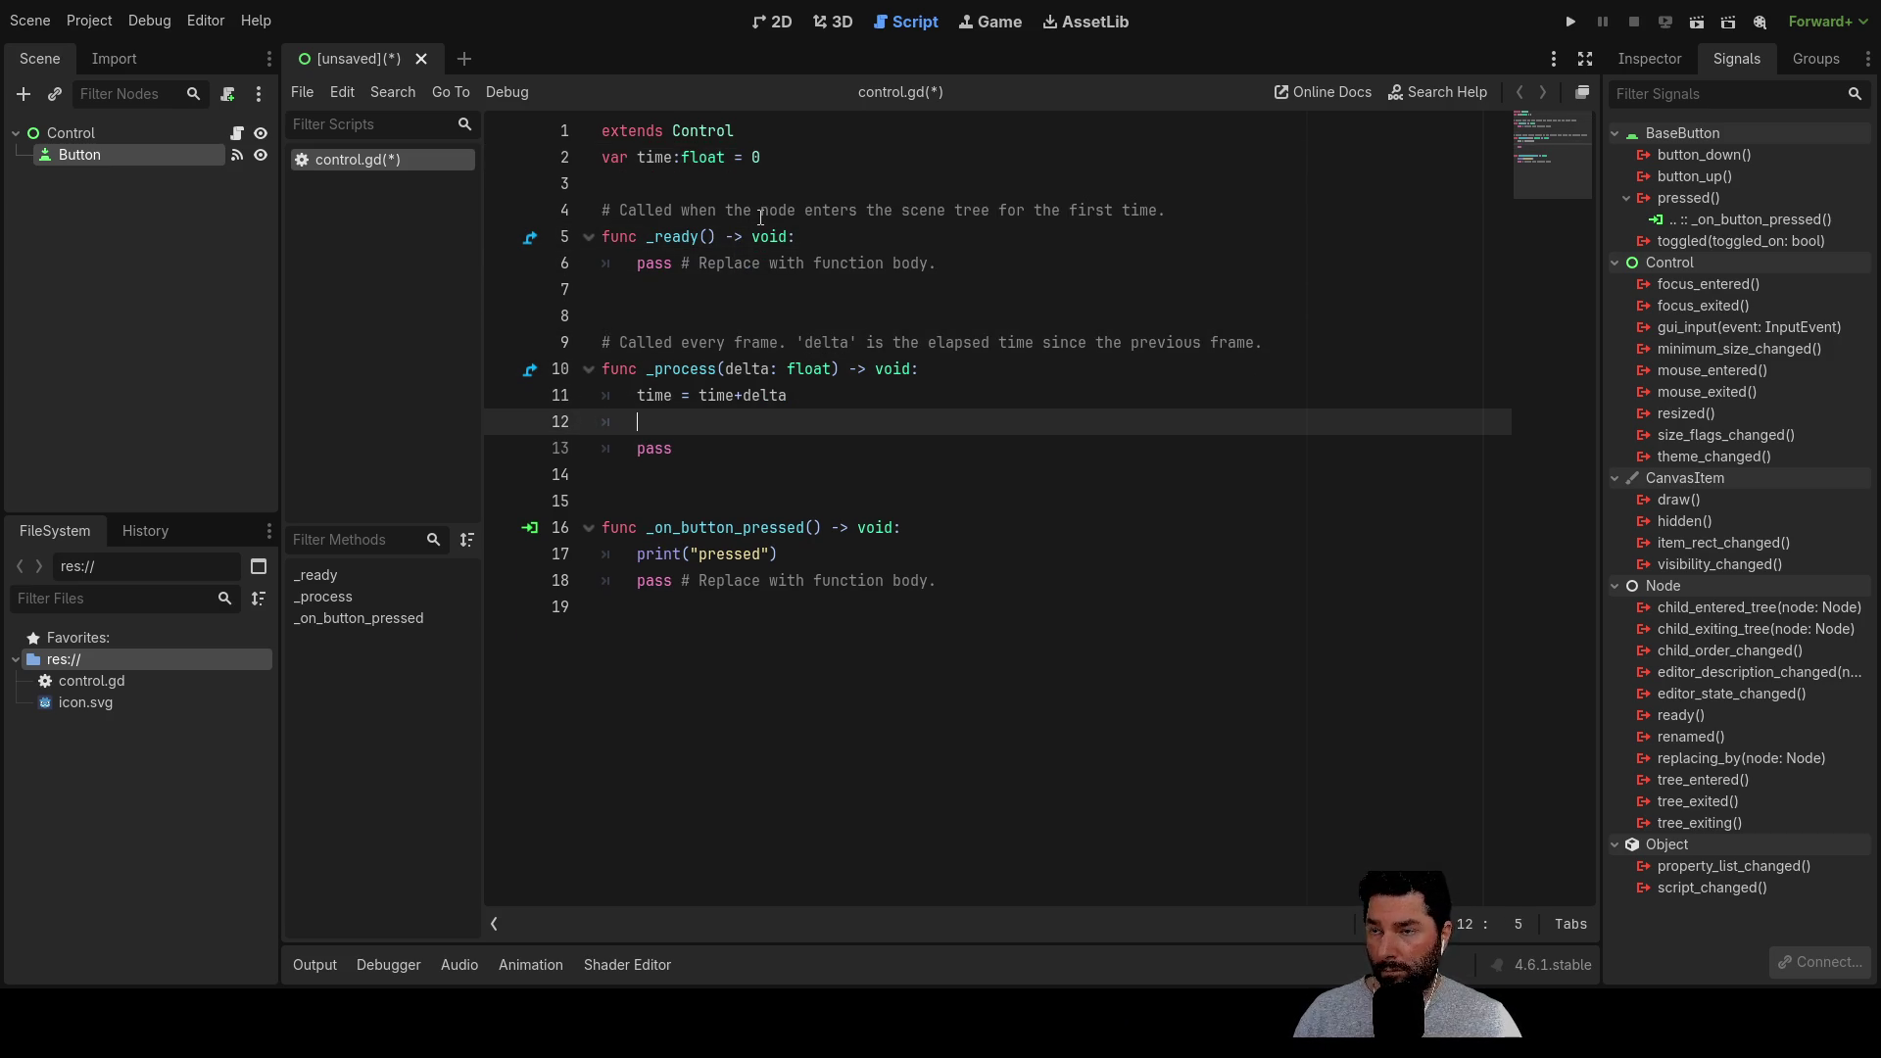
text(iftime >= 10)
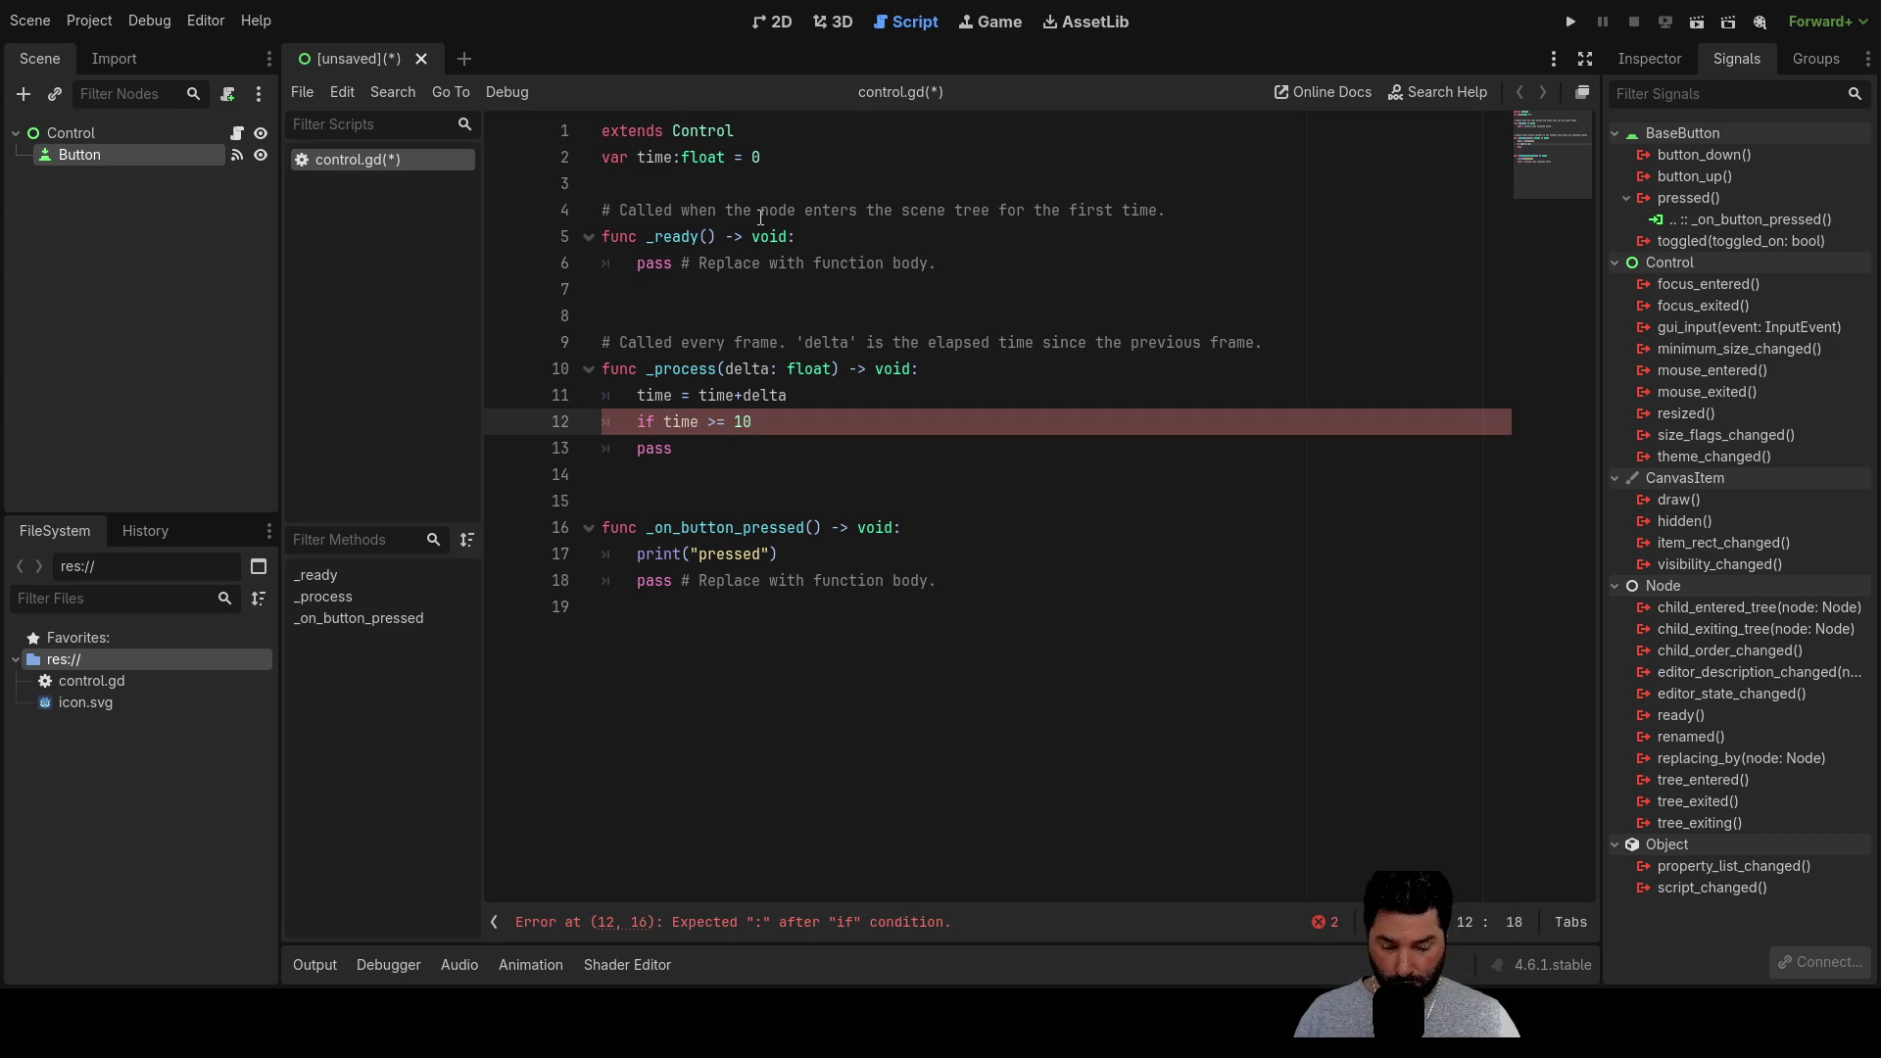
text(:)
Start the if block body with print("pausing game")
key(Return)
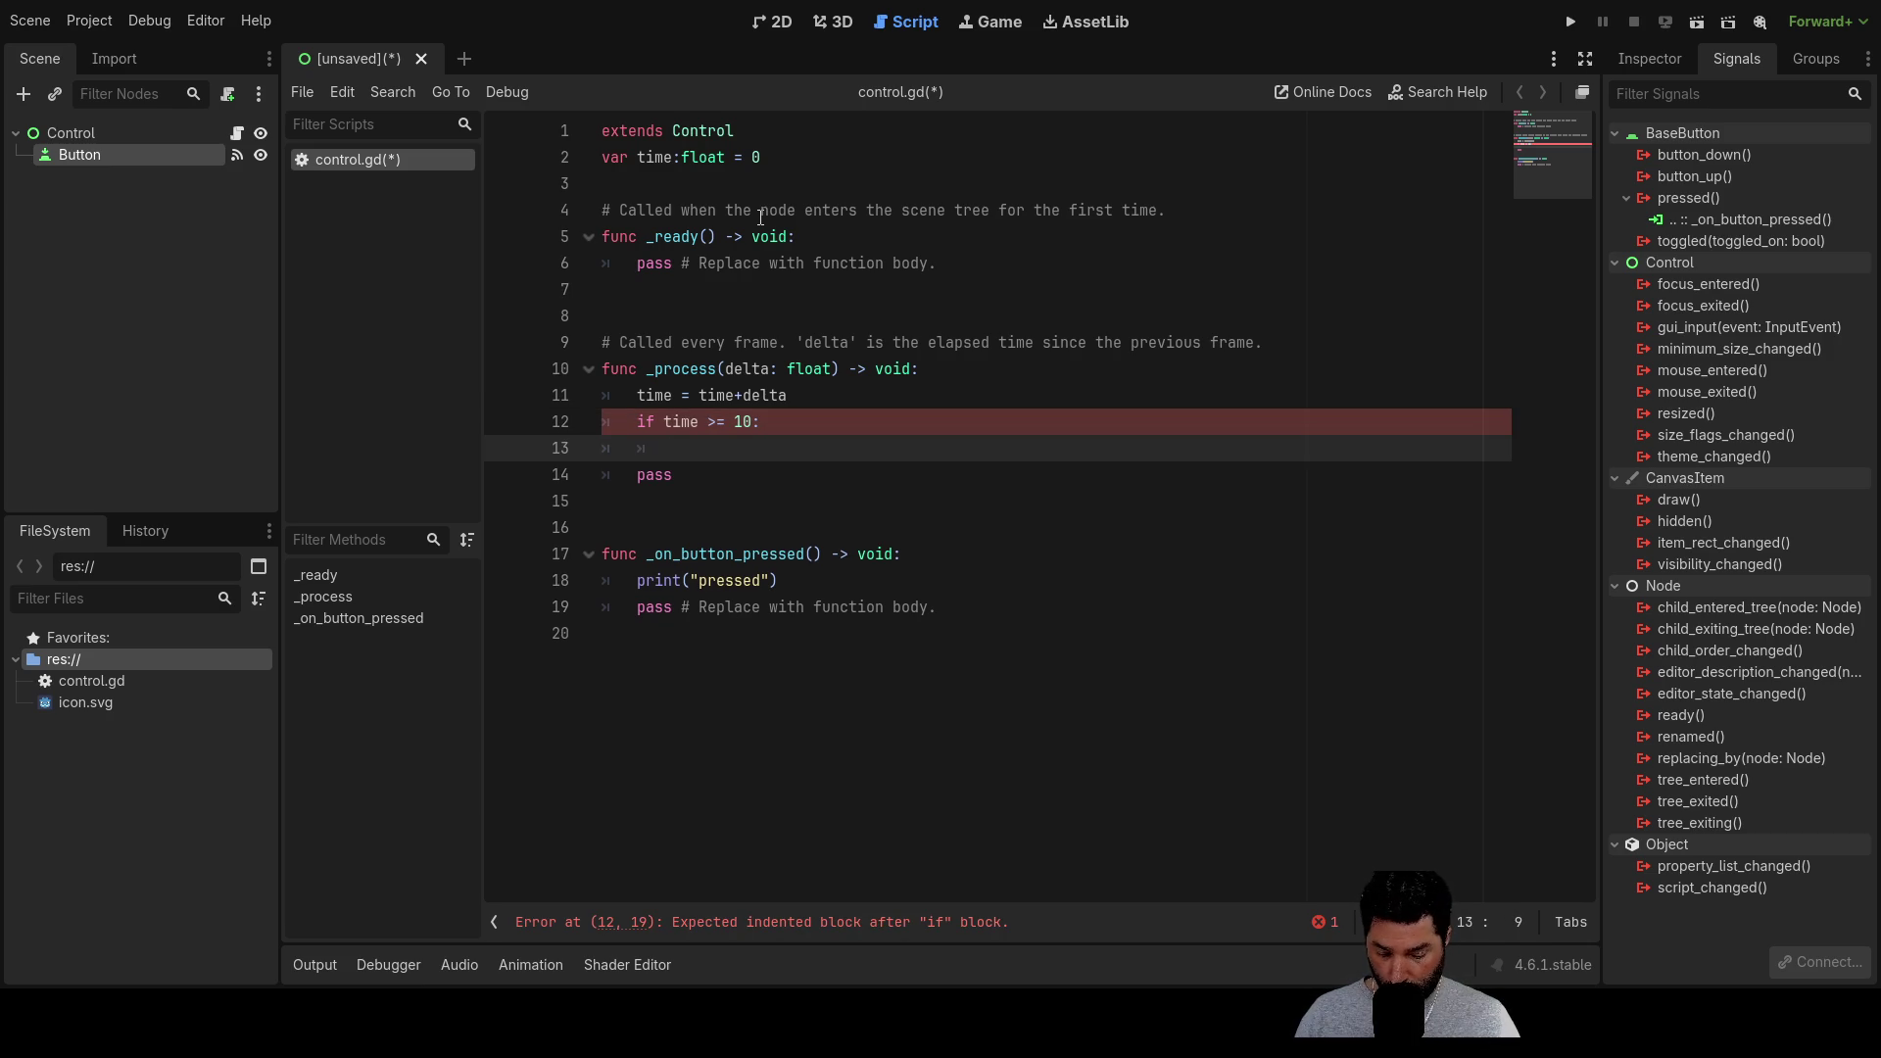
text(print)
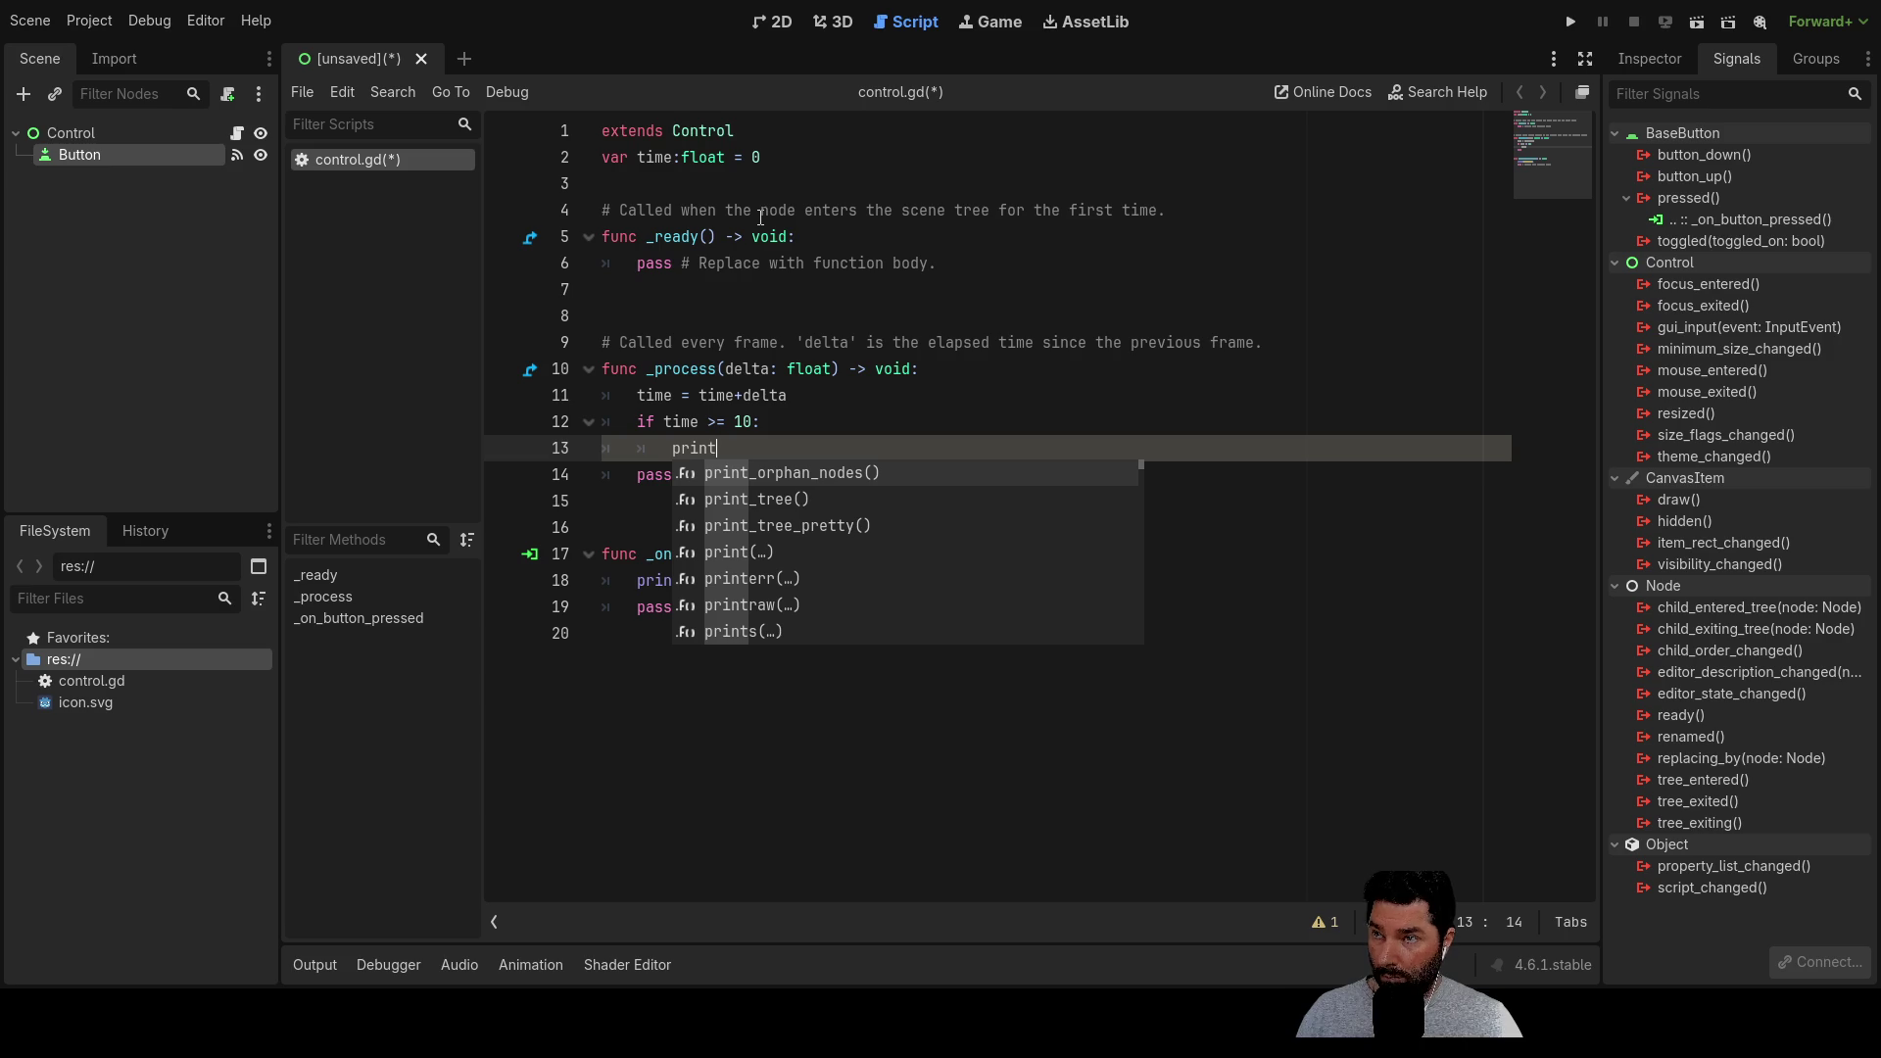
text(())
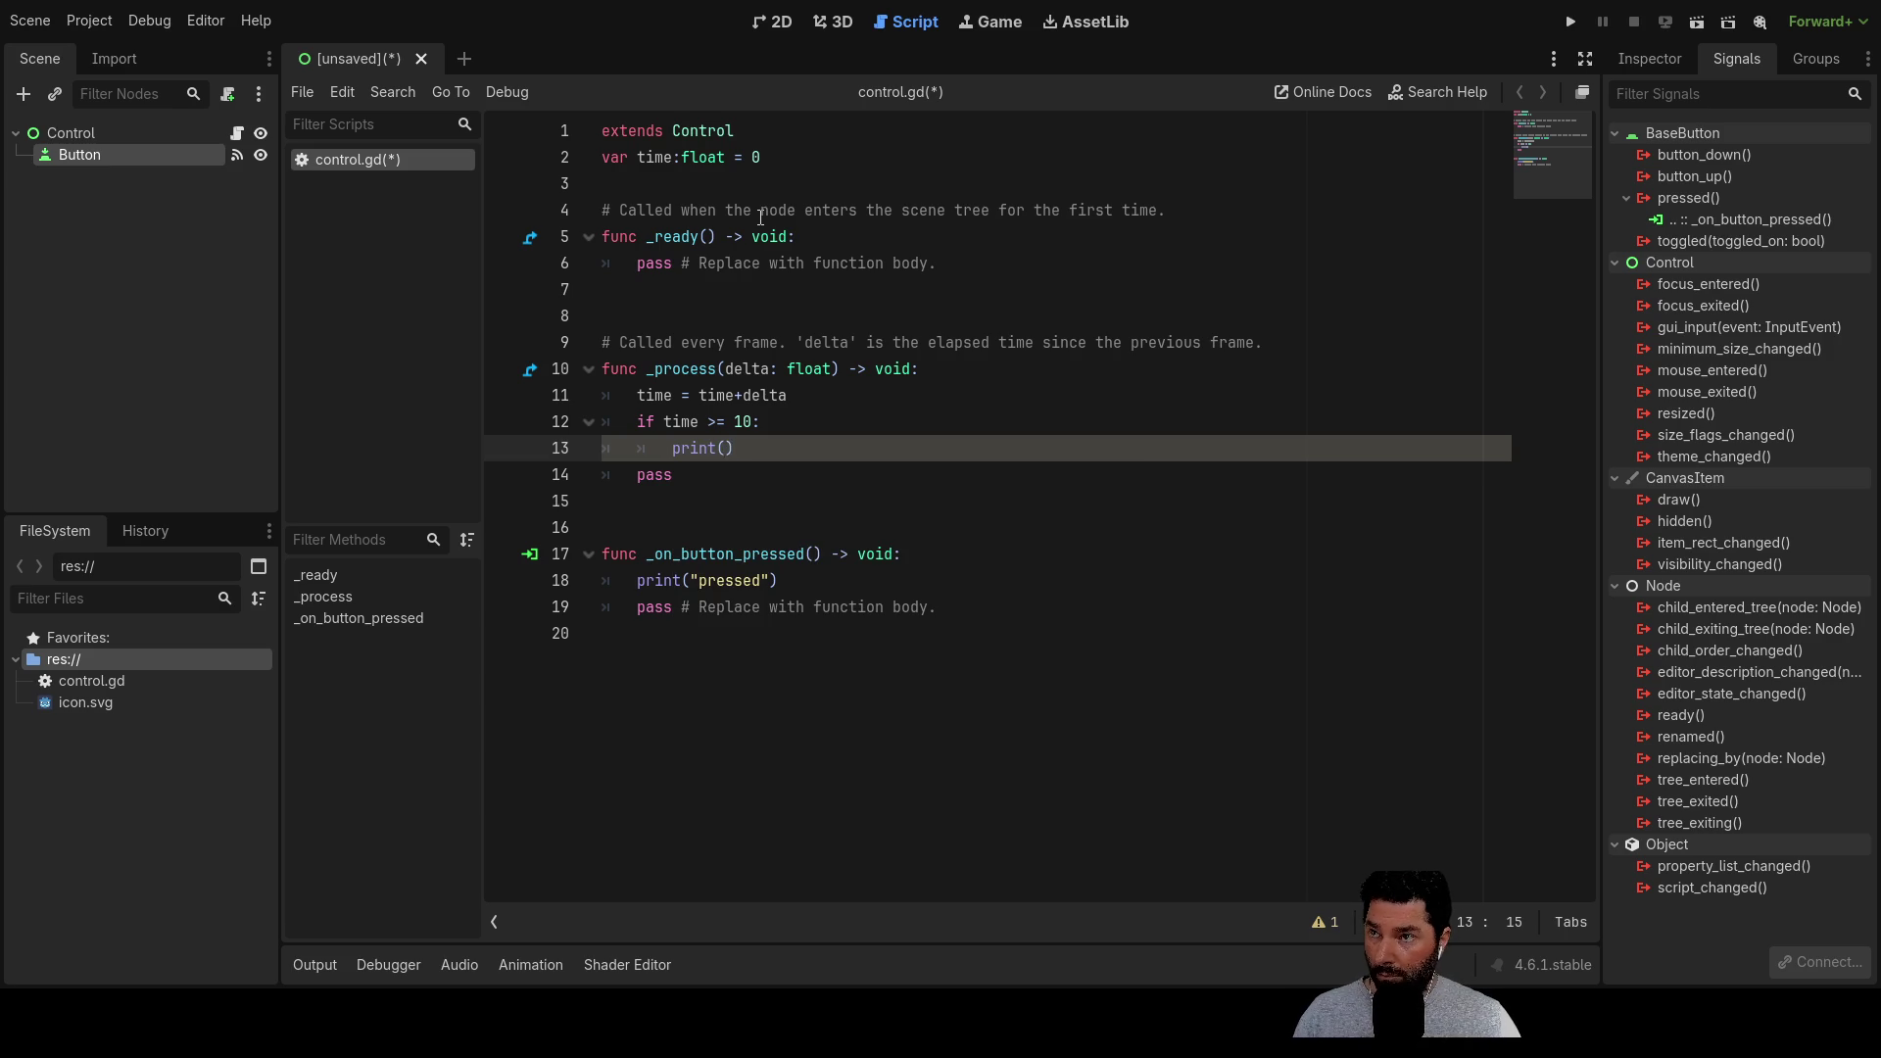
text(")
text(sing game)
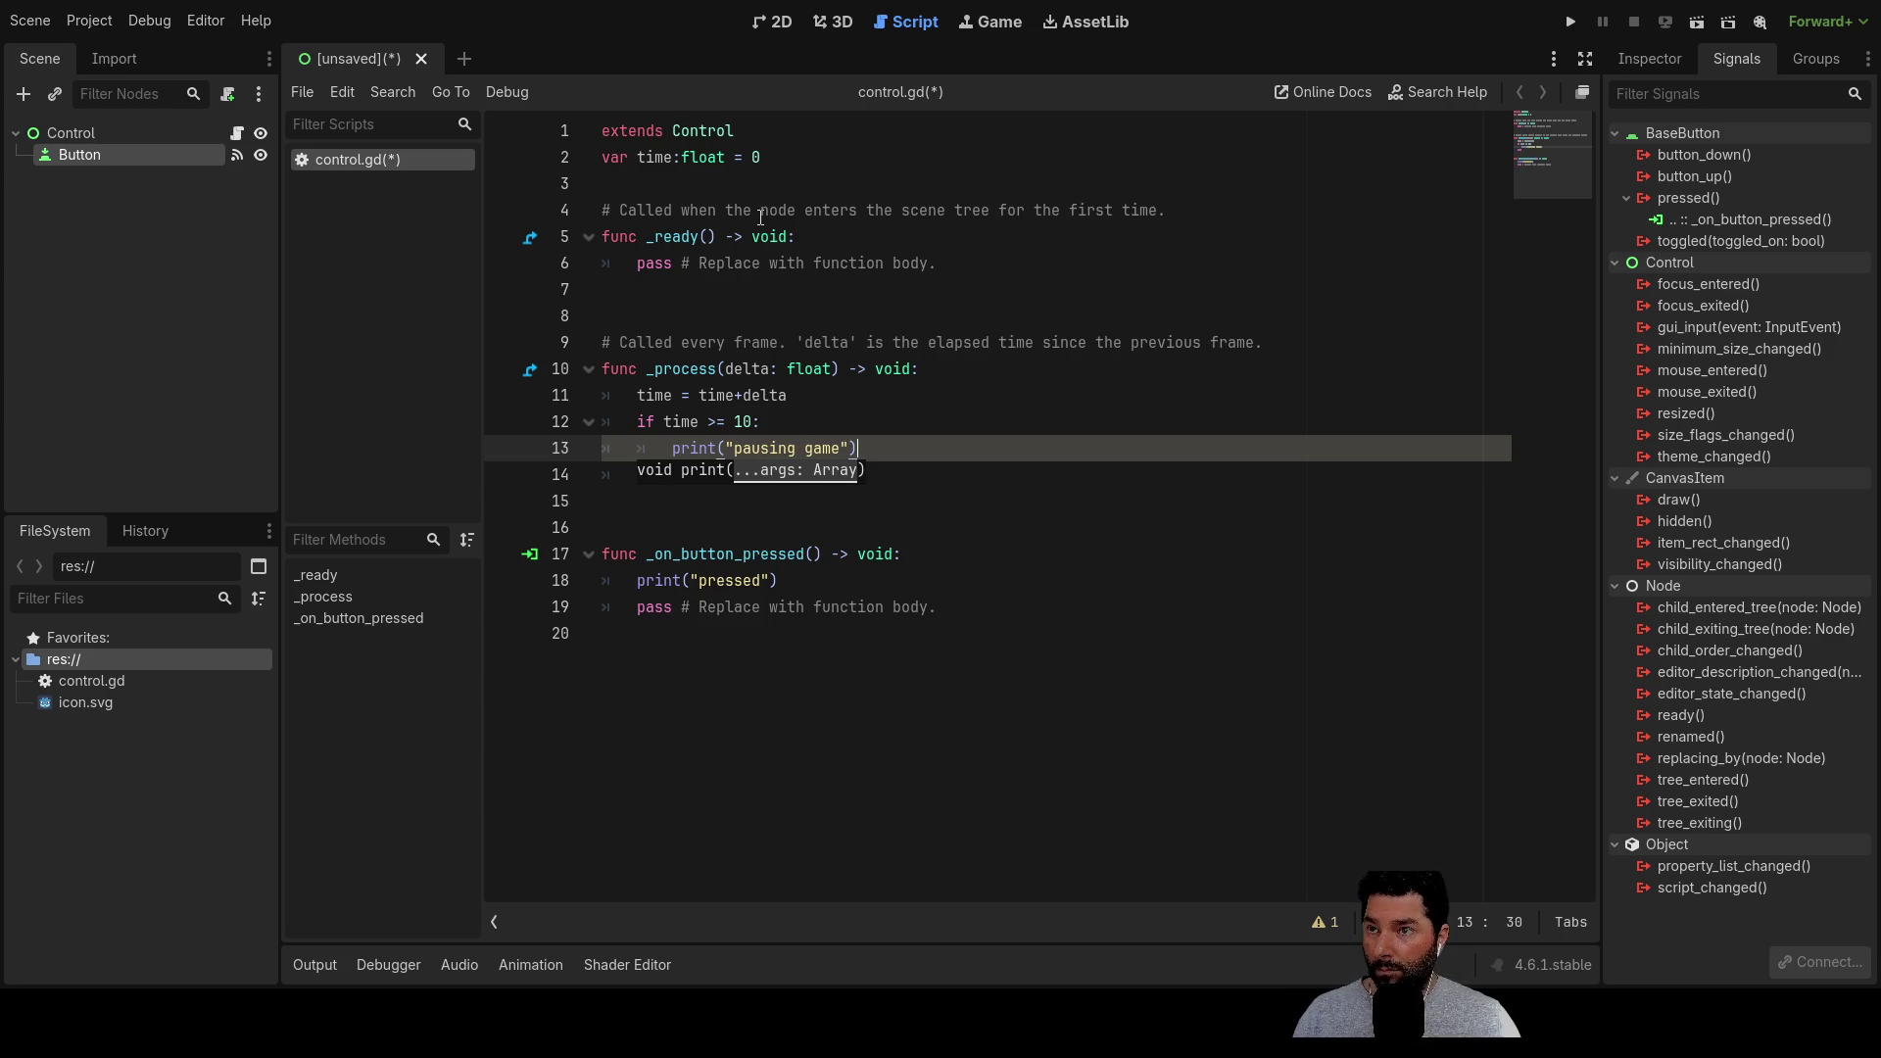
key(Return)
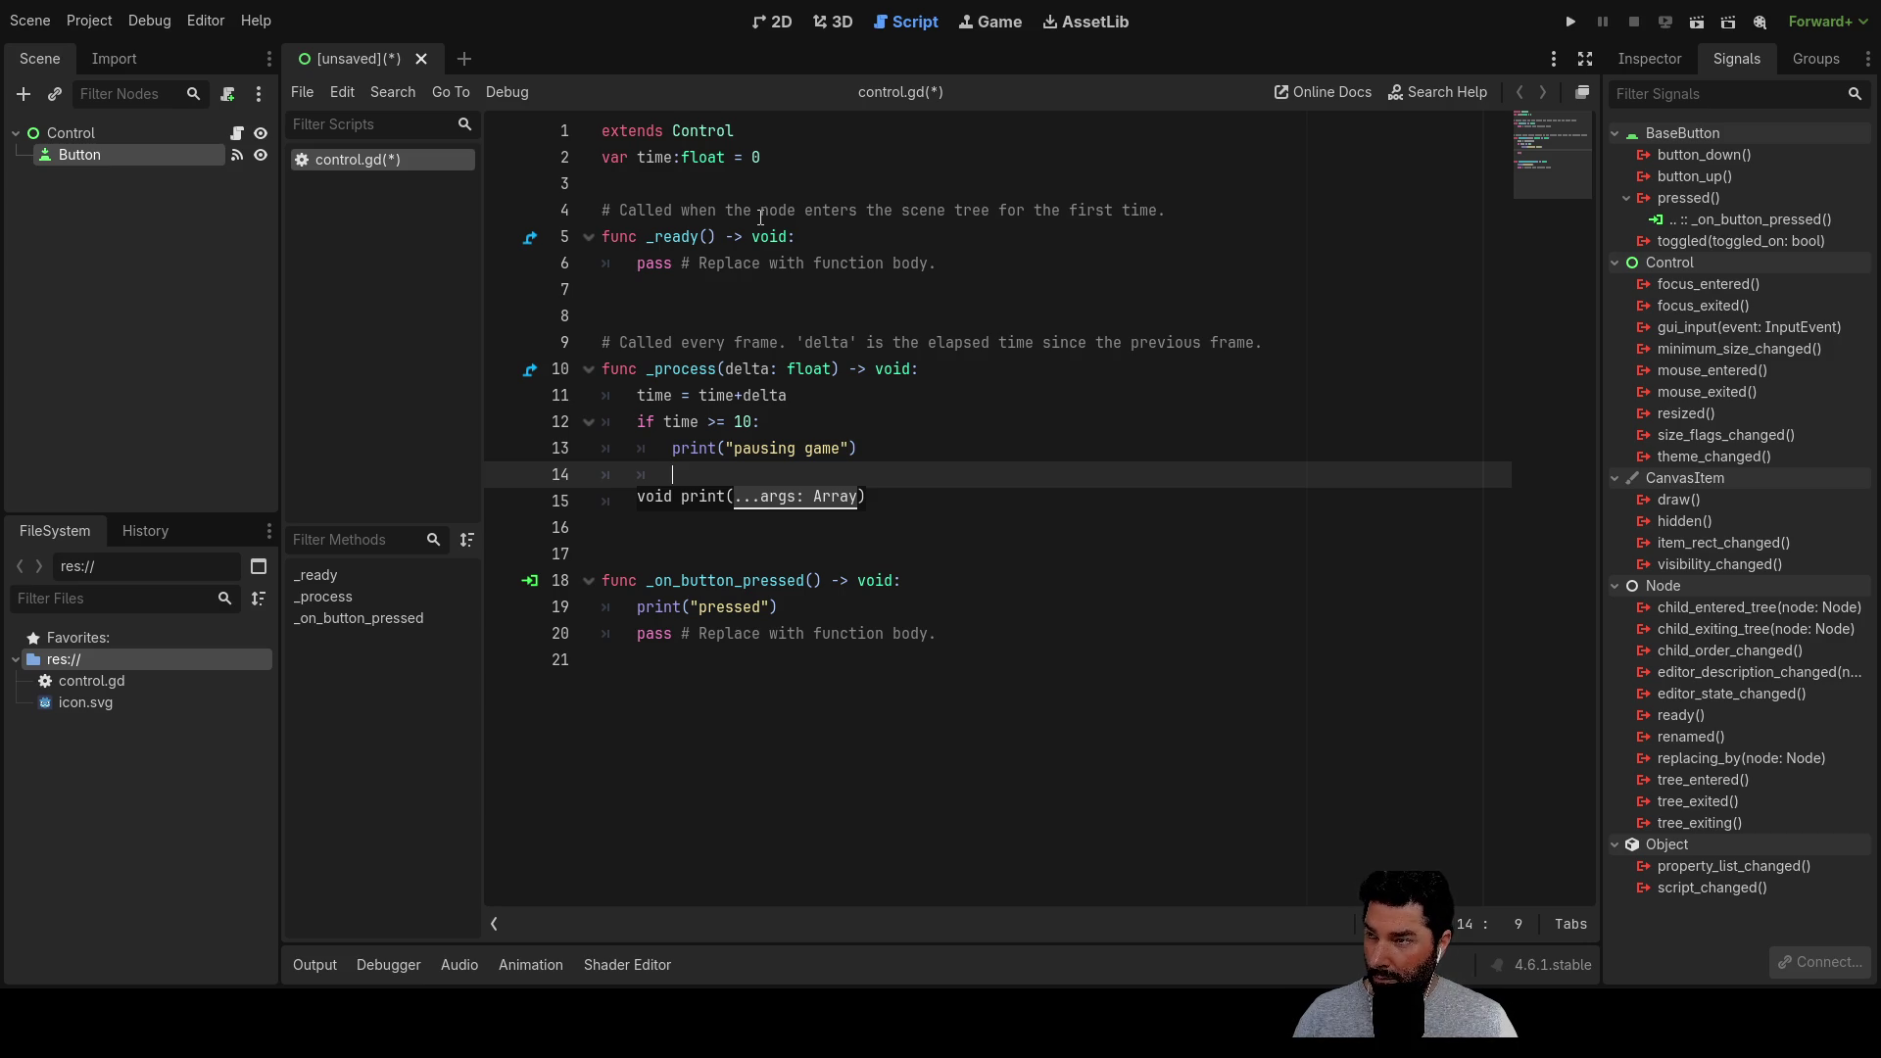
text(get)
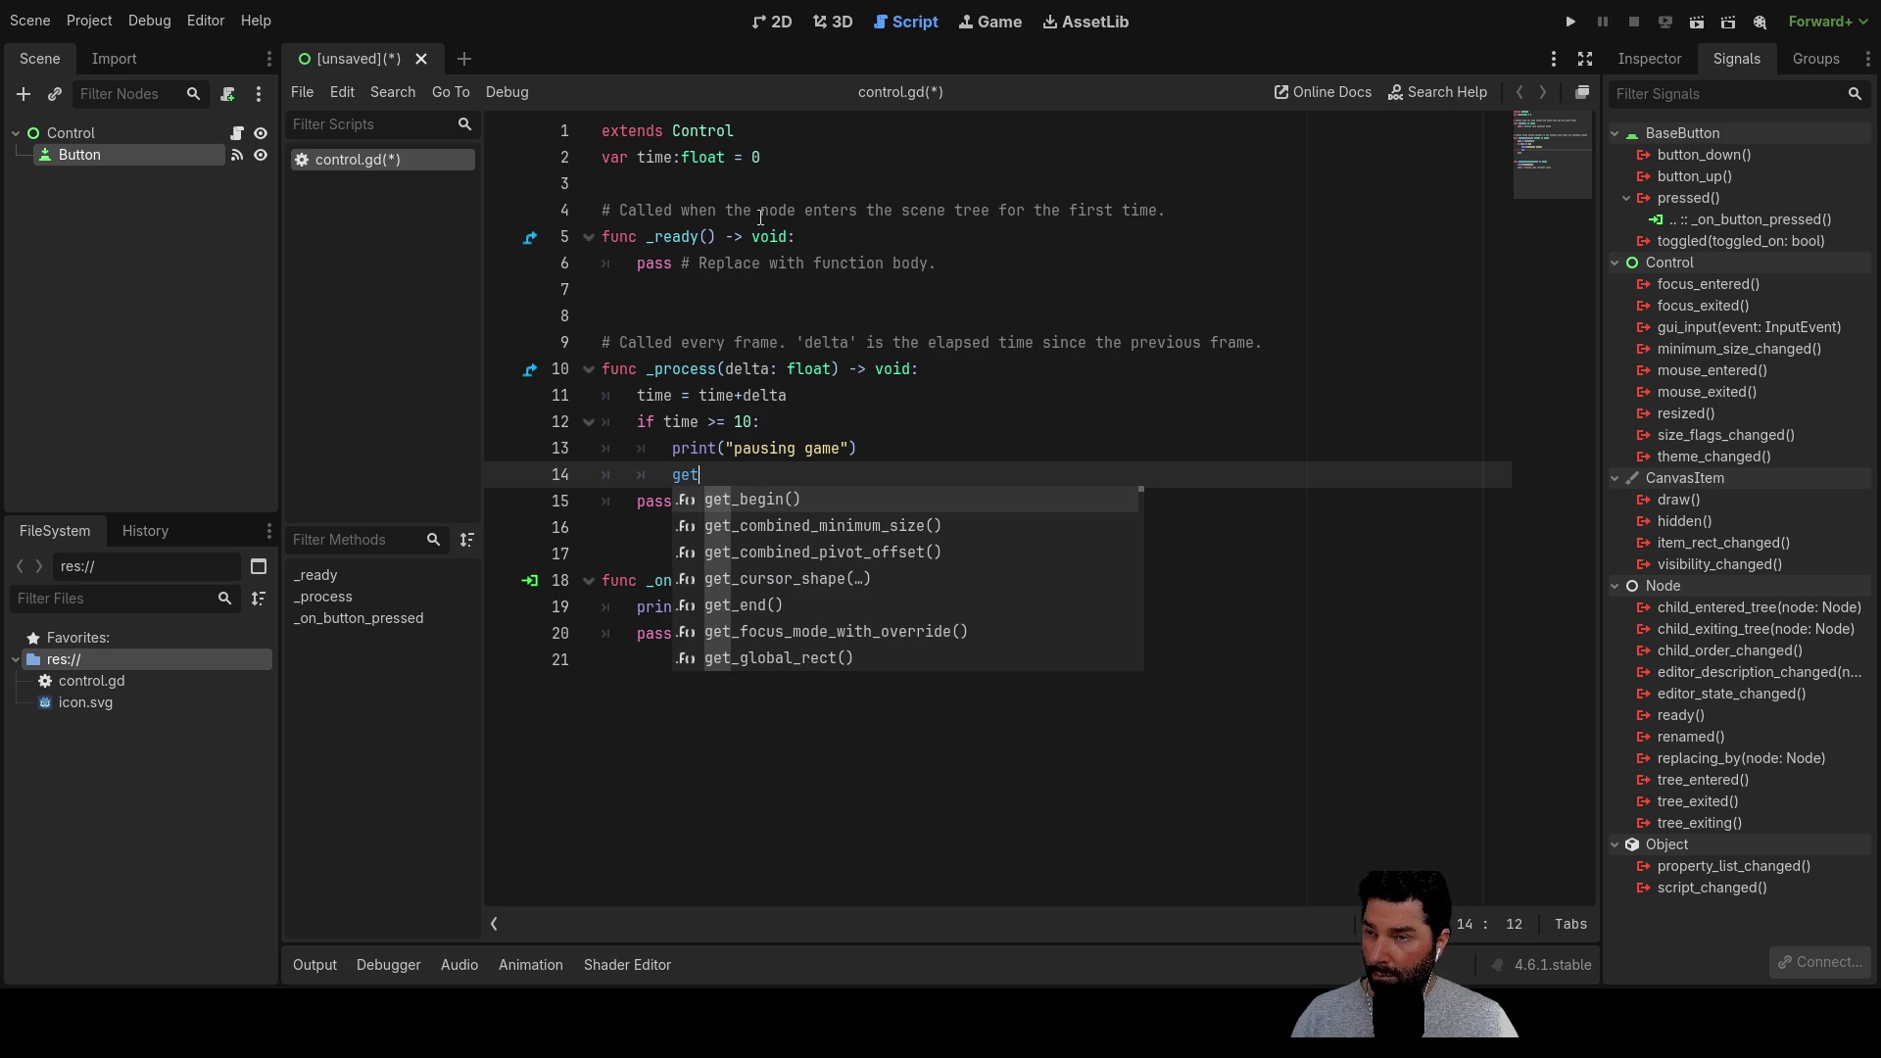
Add get_tree().paused = true inside the time >= 10 block
text(_tree)
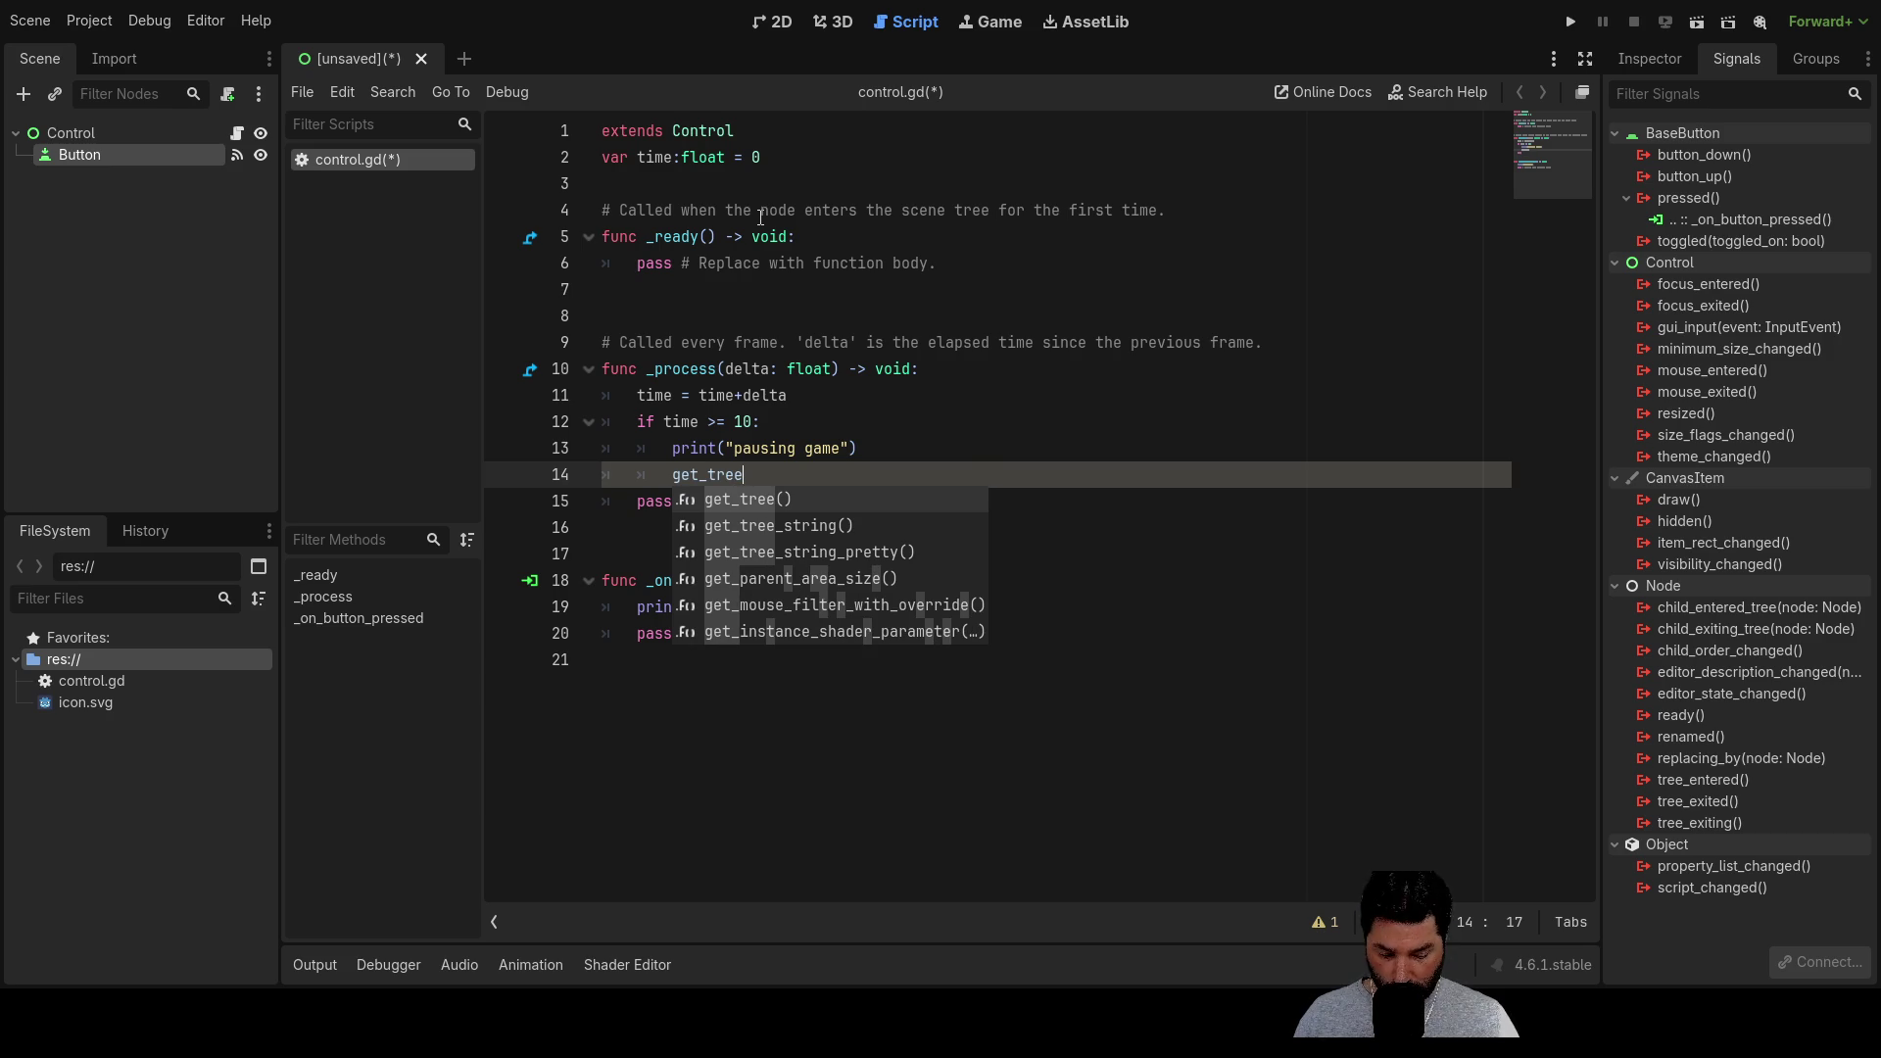
key(Return)
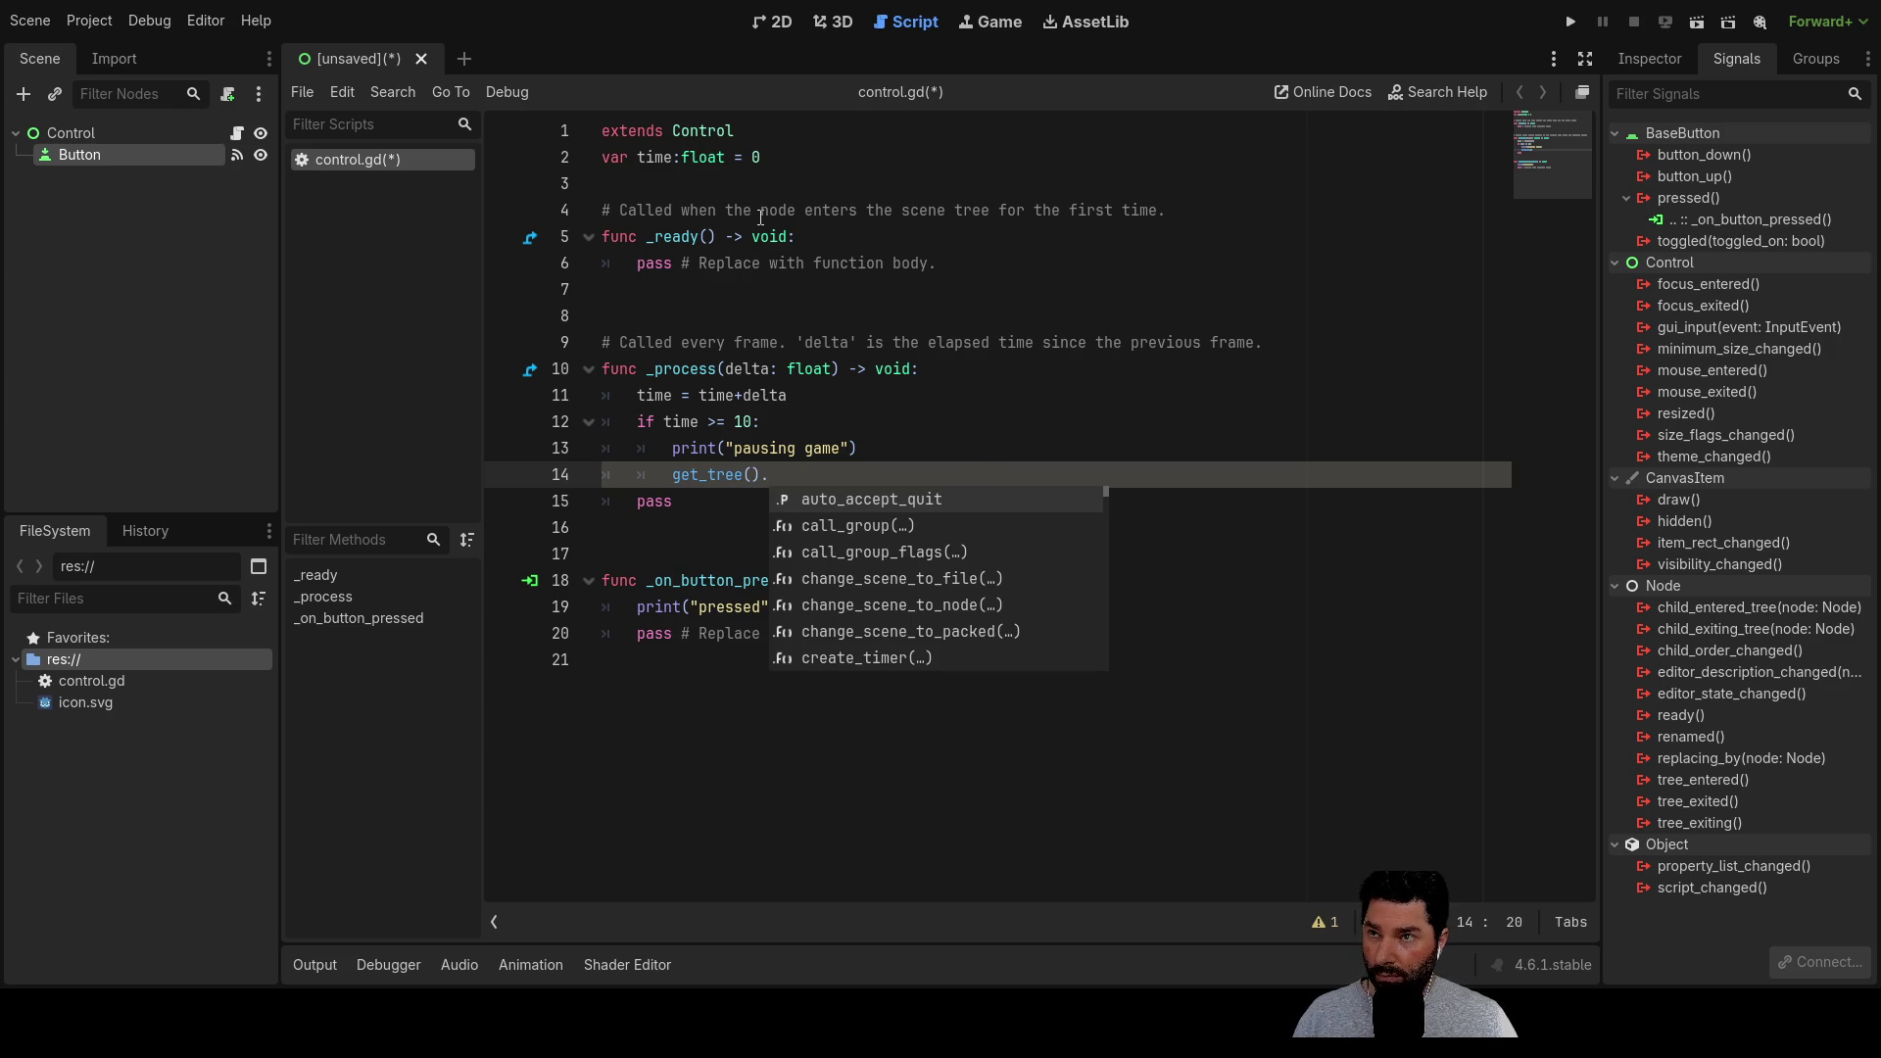
text(pa)
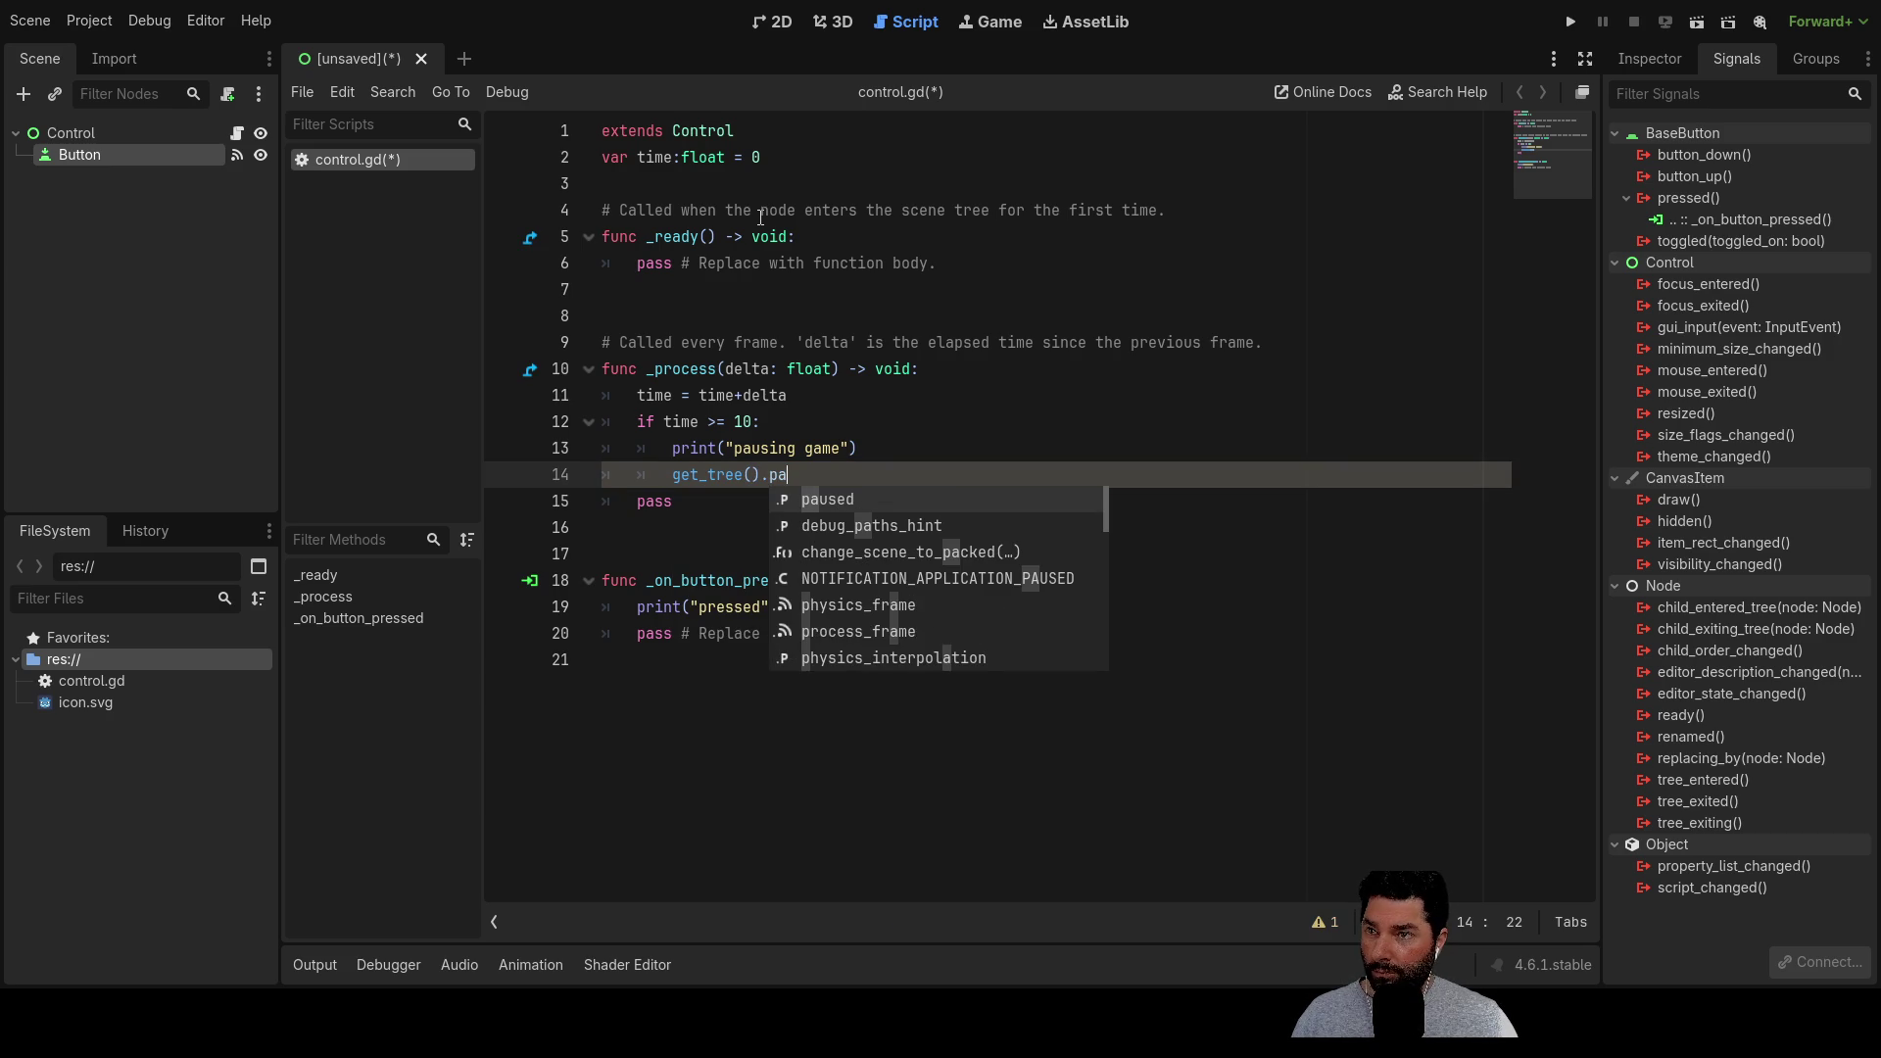
key(Down)
key(Up)
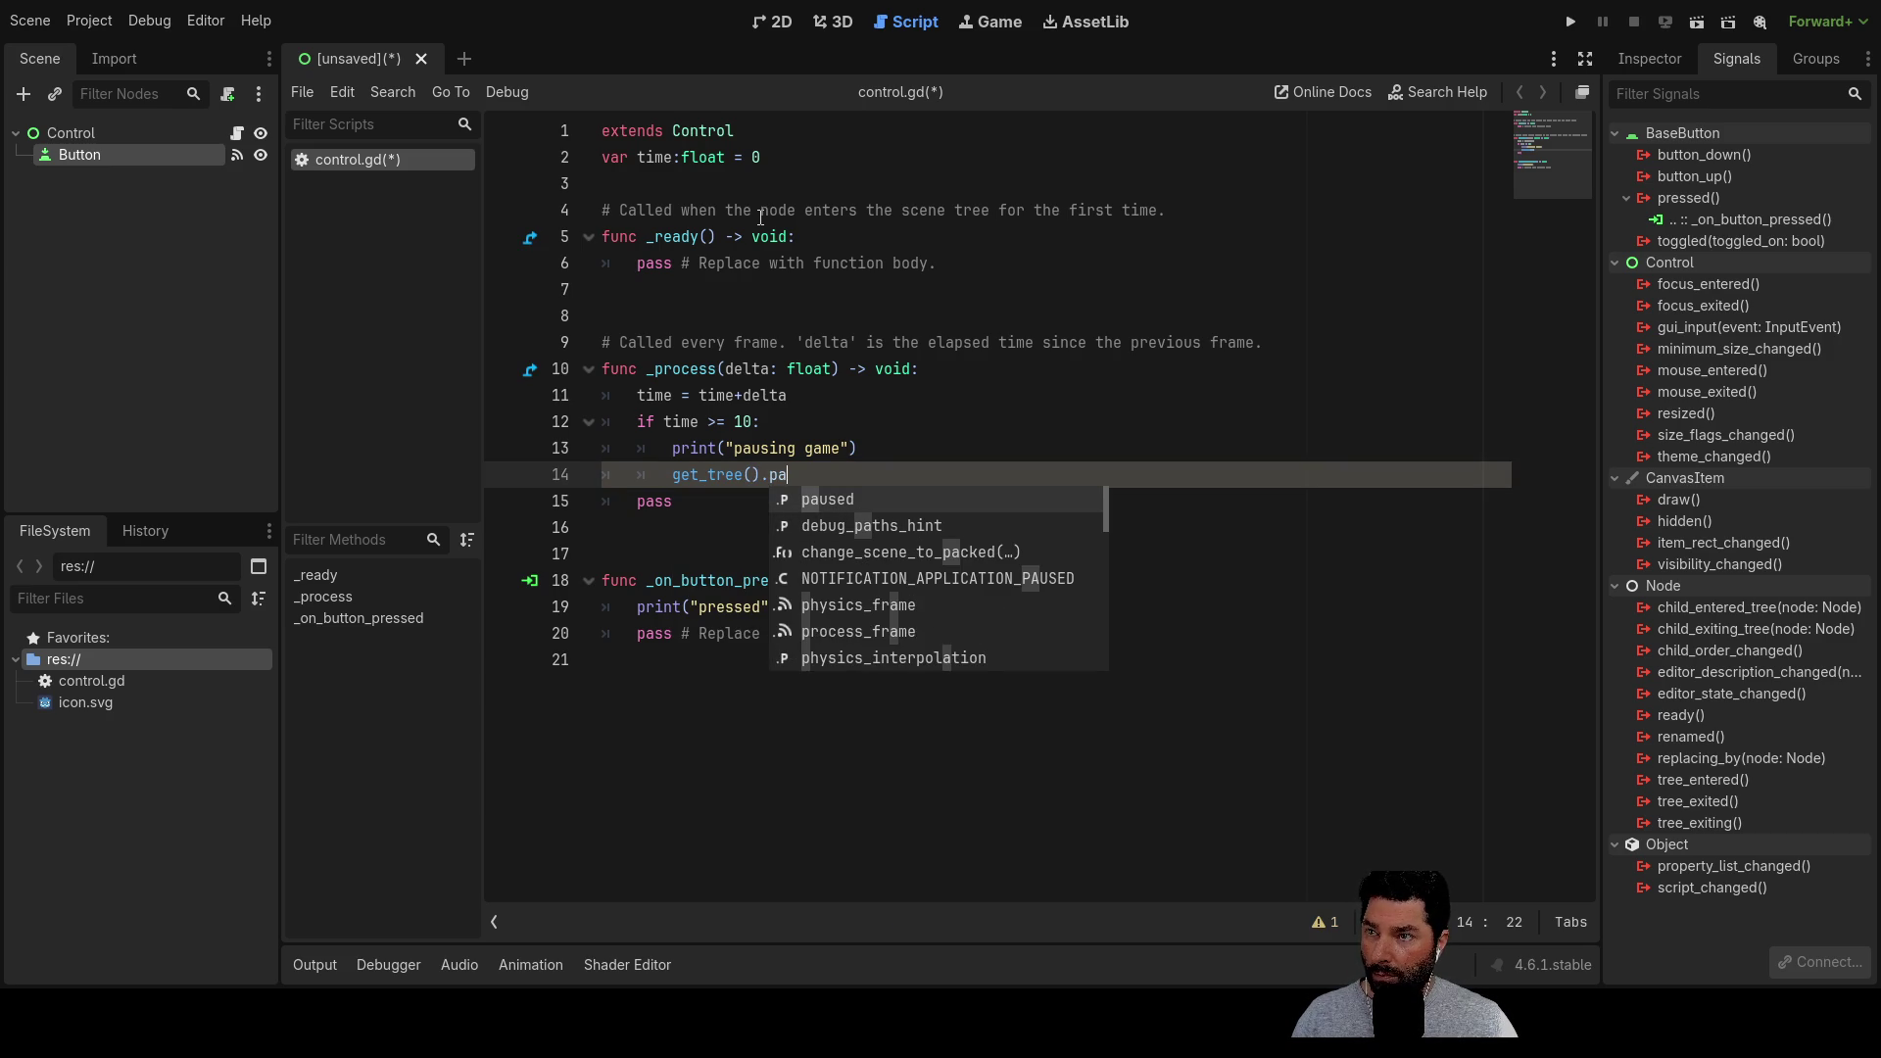
key(Return)
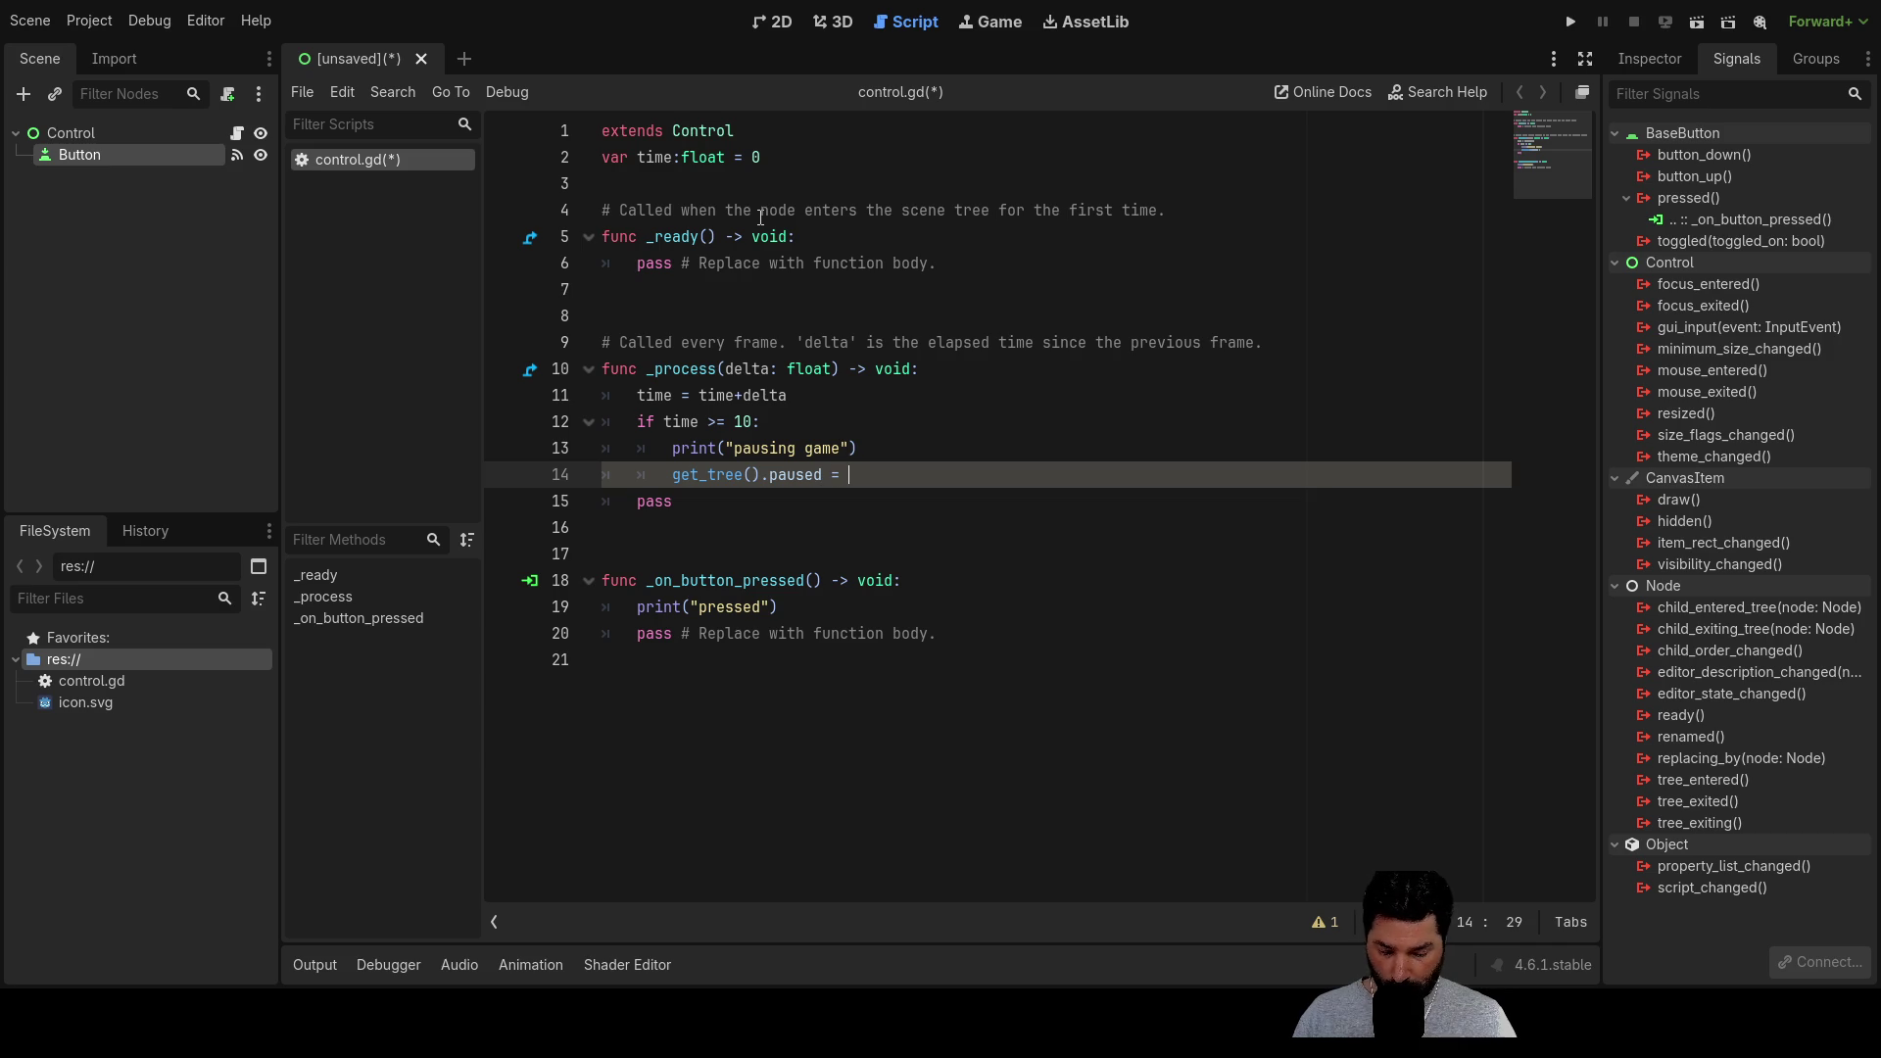
text(tr)
key(Return)
key(Down)
key(Down)
key(Down)
key(Down)
key(Down)
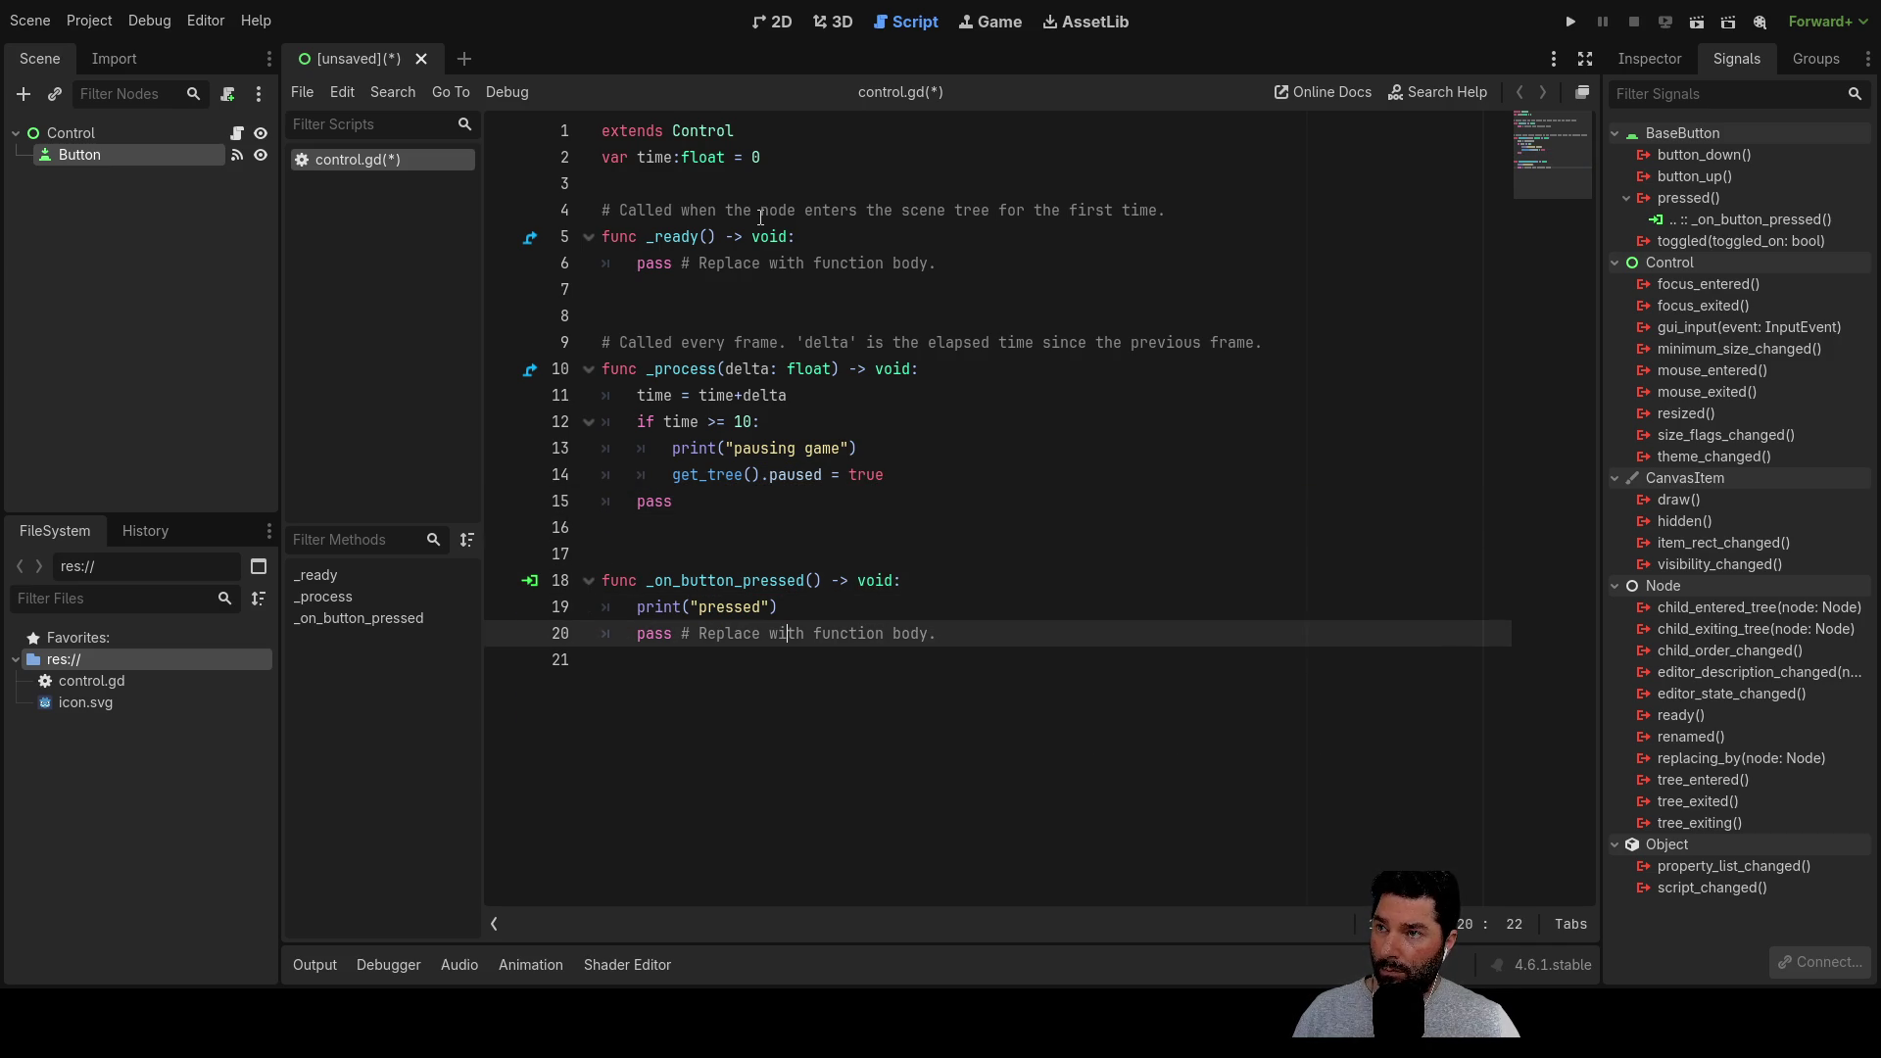
key(Up)
key(Up)
key(Up)
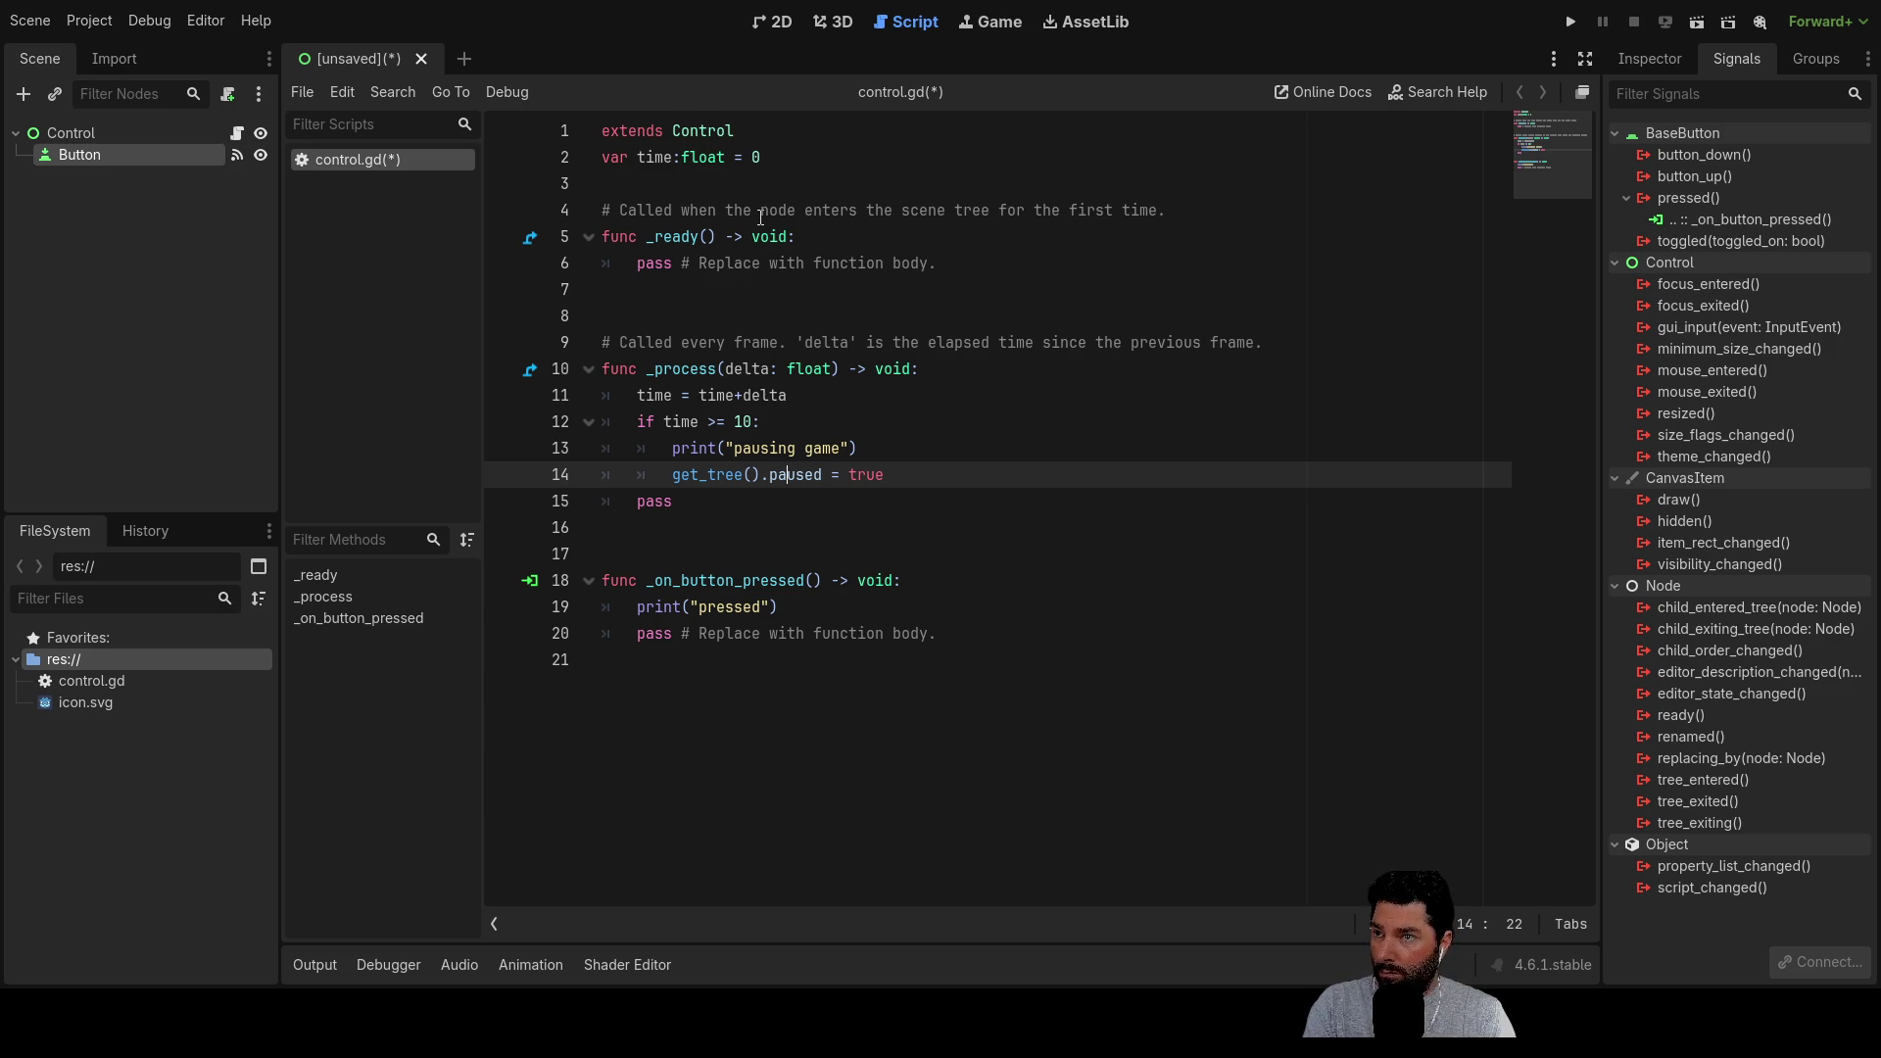
Insert a blank line above pass and copy the word print
key(Left)
key(Left)
key(Left)
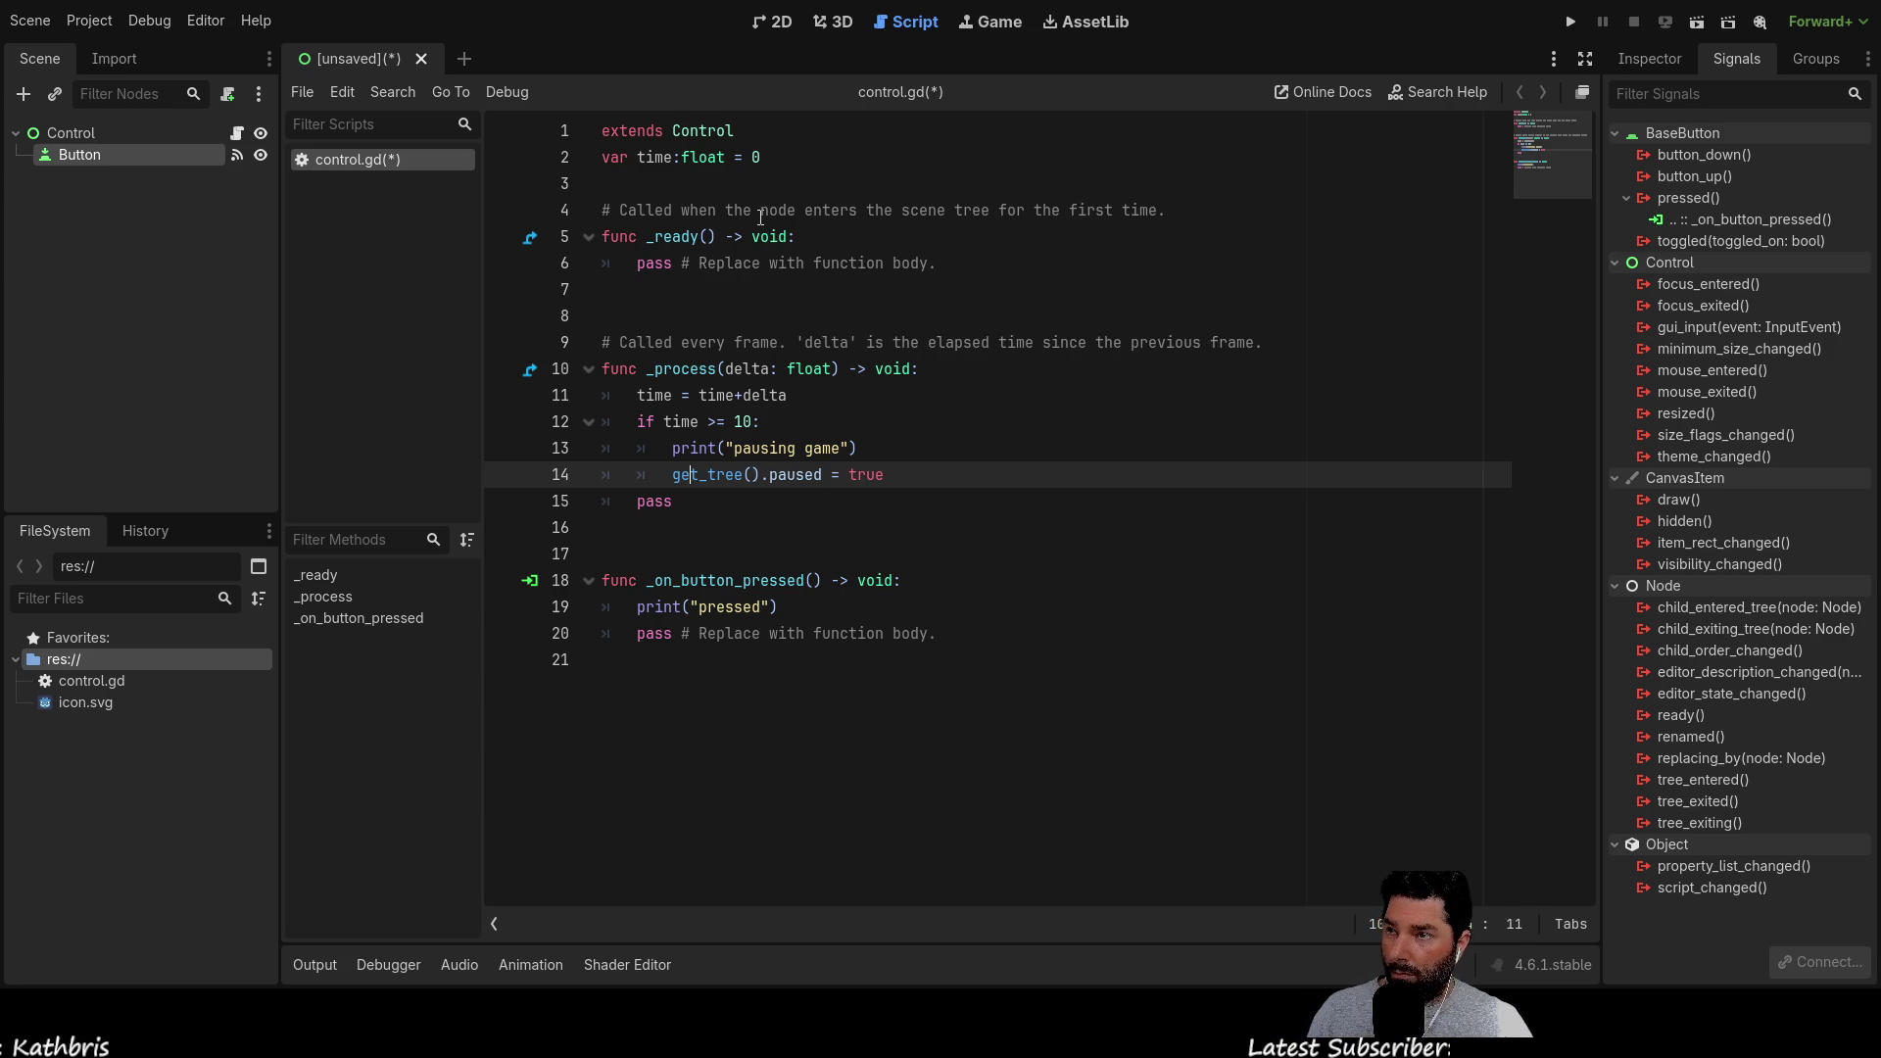
key(Down)
key(Home)
key(Return)
key(Up)
key(Up)
key(Up)
key(Up)
key(Up)
key(Down)
key(Down)
key(Down)
key(Up)
key(Right)
key(Right)
key(Left)
key(shift+Right)
key(shift+Right)
key(shift+Right)
key(ctrl+c)
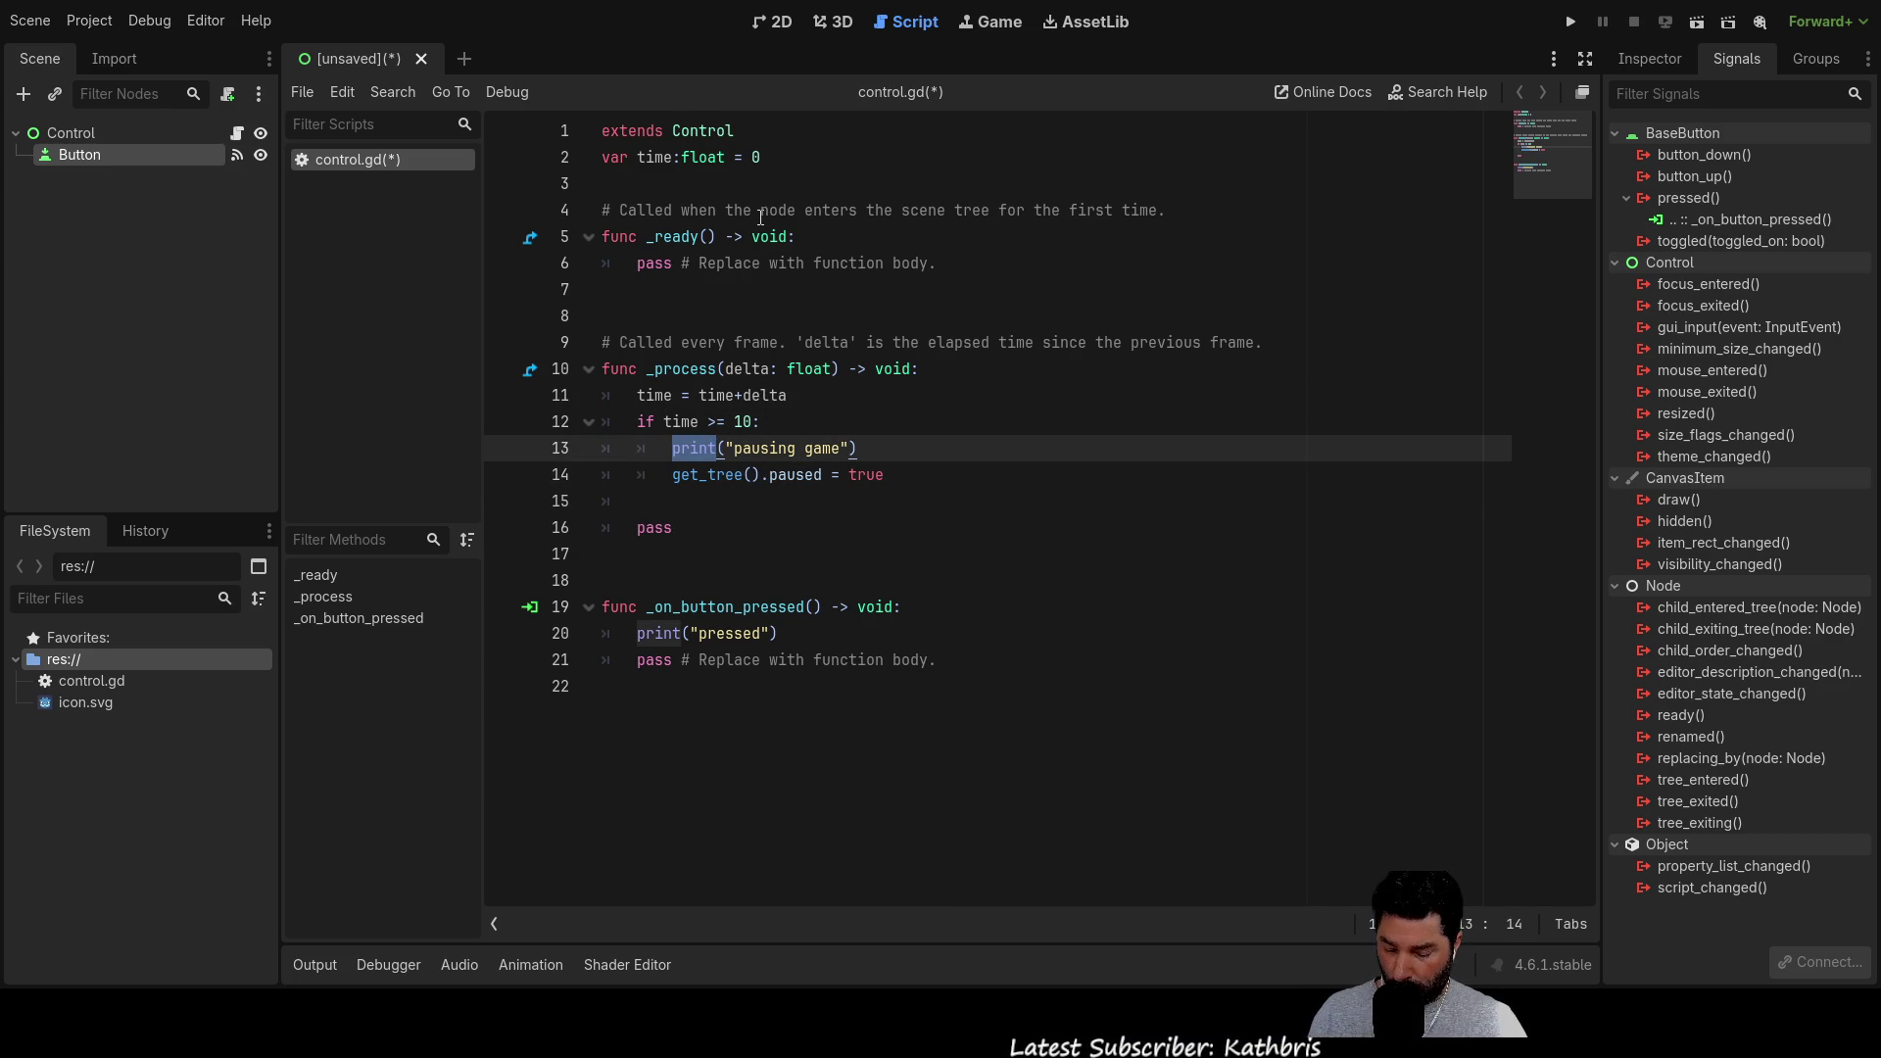
Write print(str(time)) on the new line to log the elapsed time
key(Down)
key(Down)
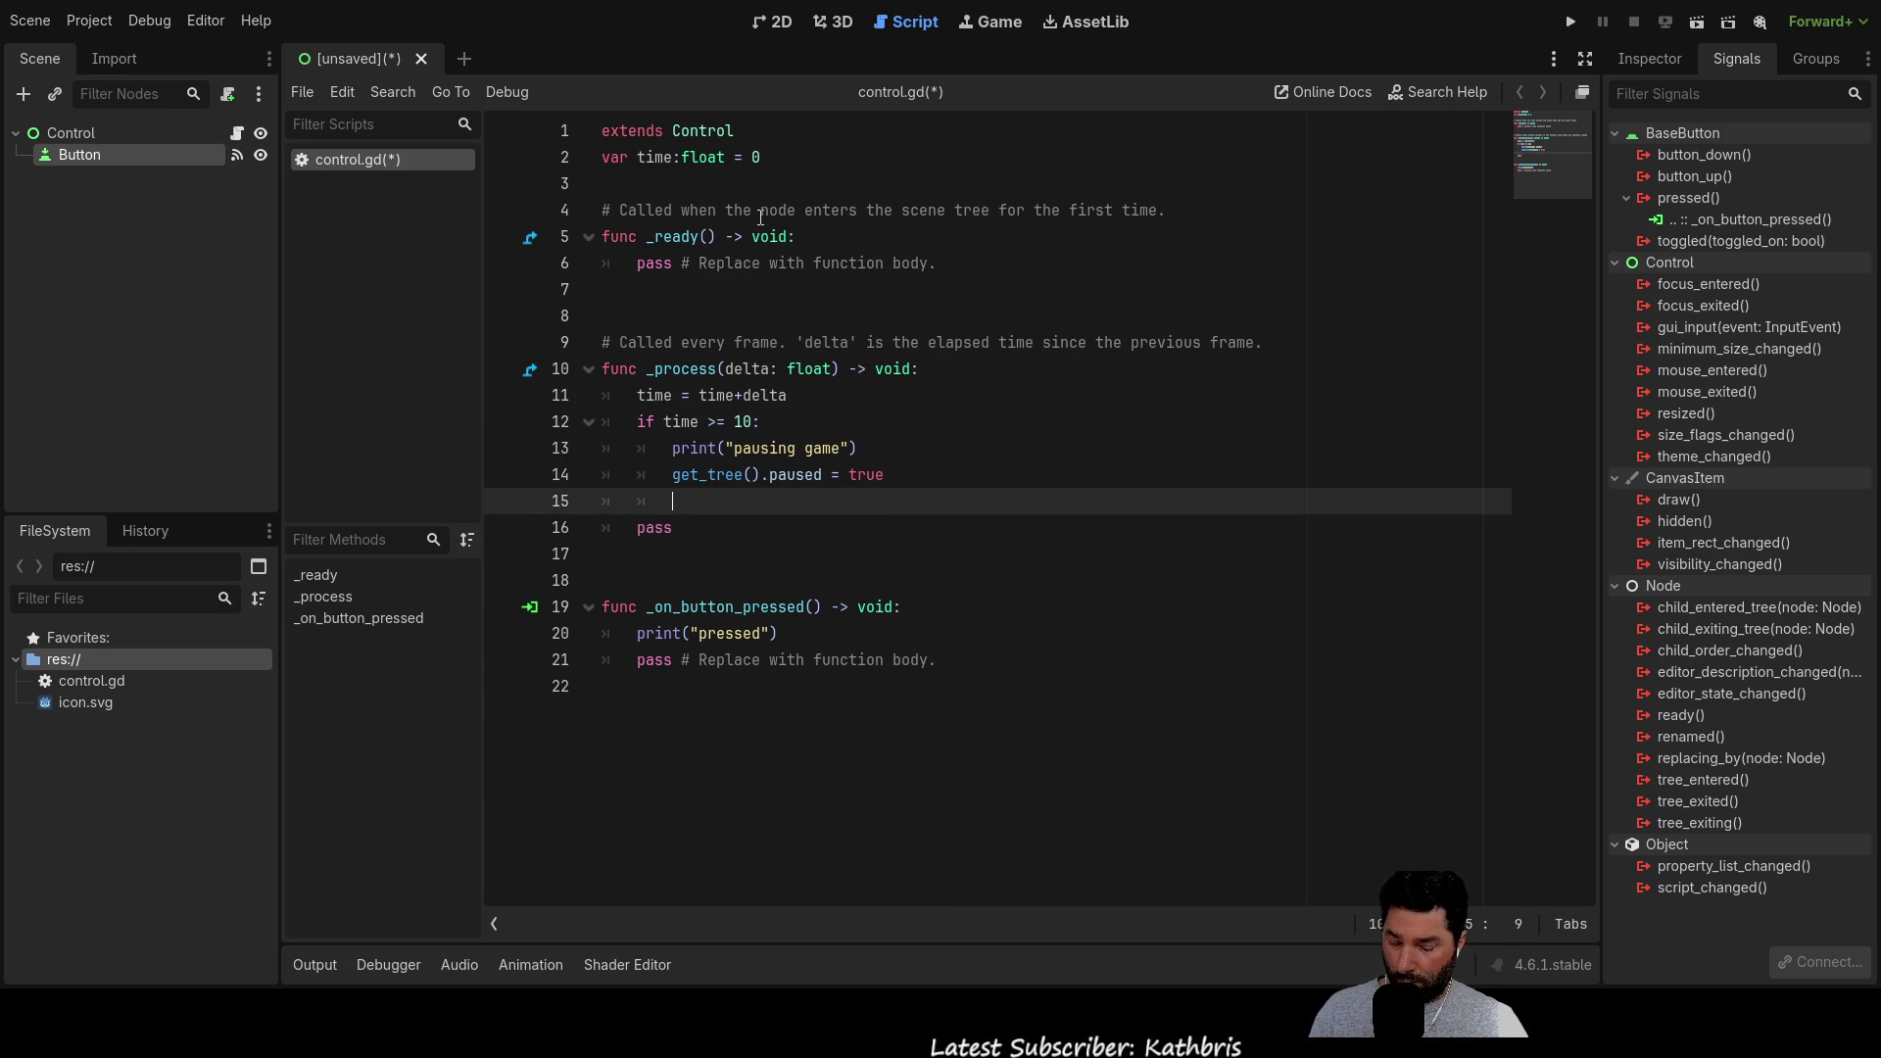
key(ctrl+v)
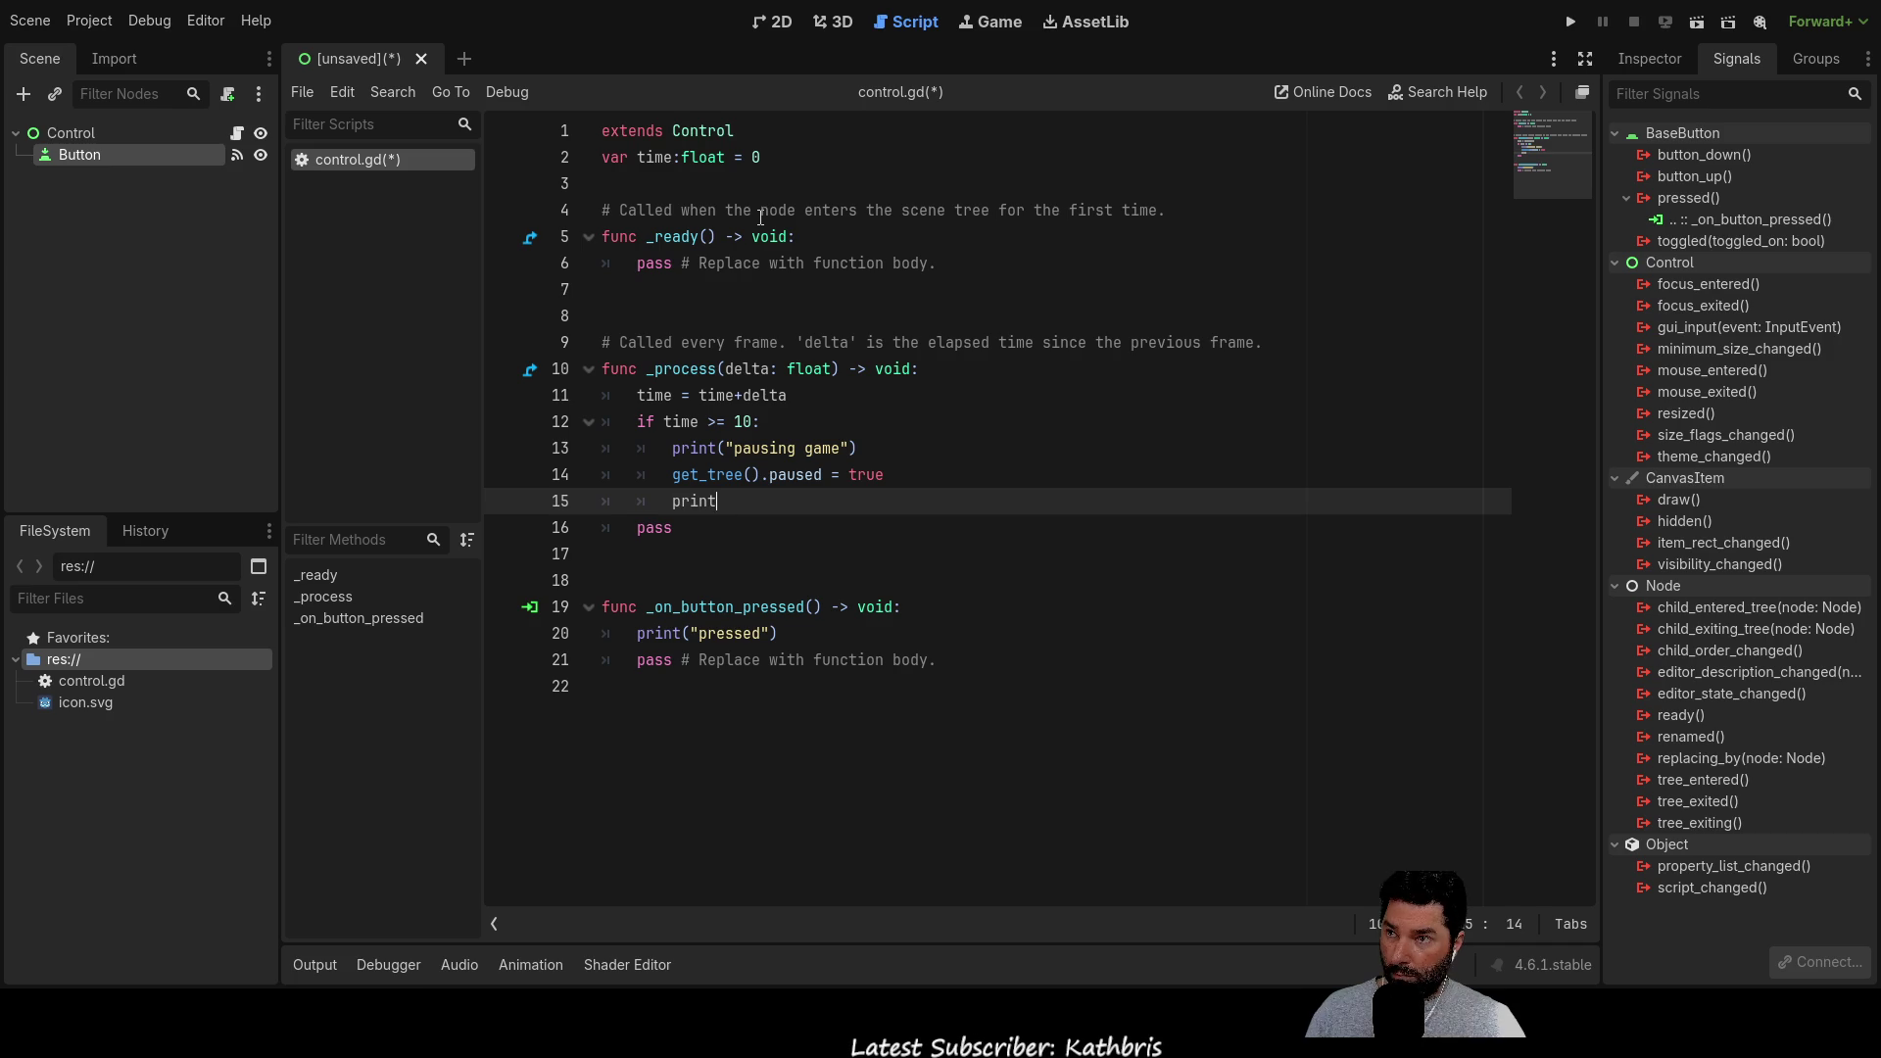
text((str)
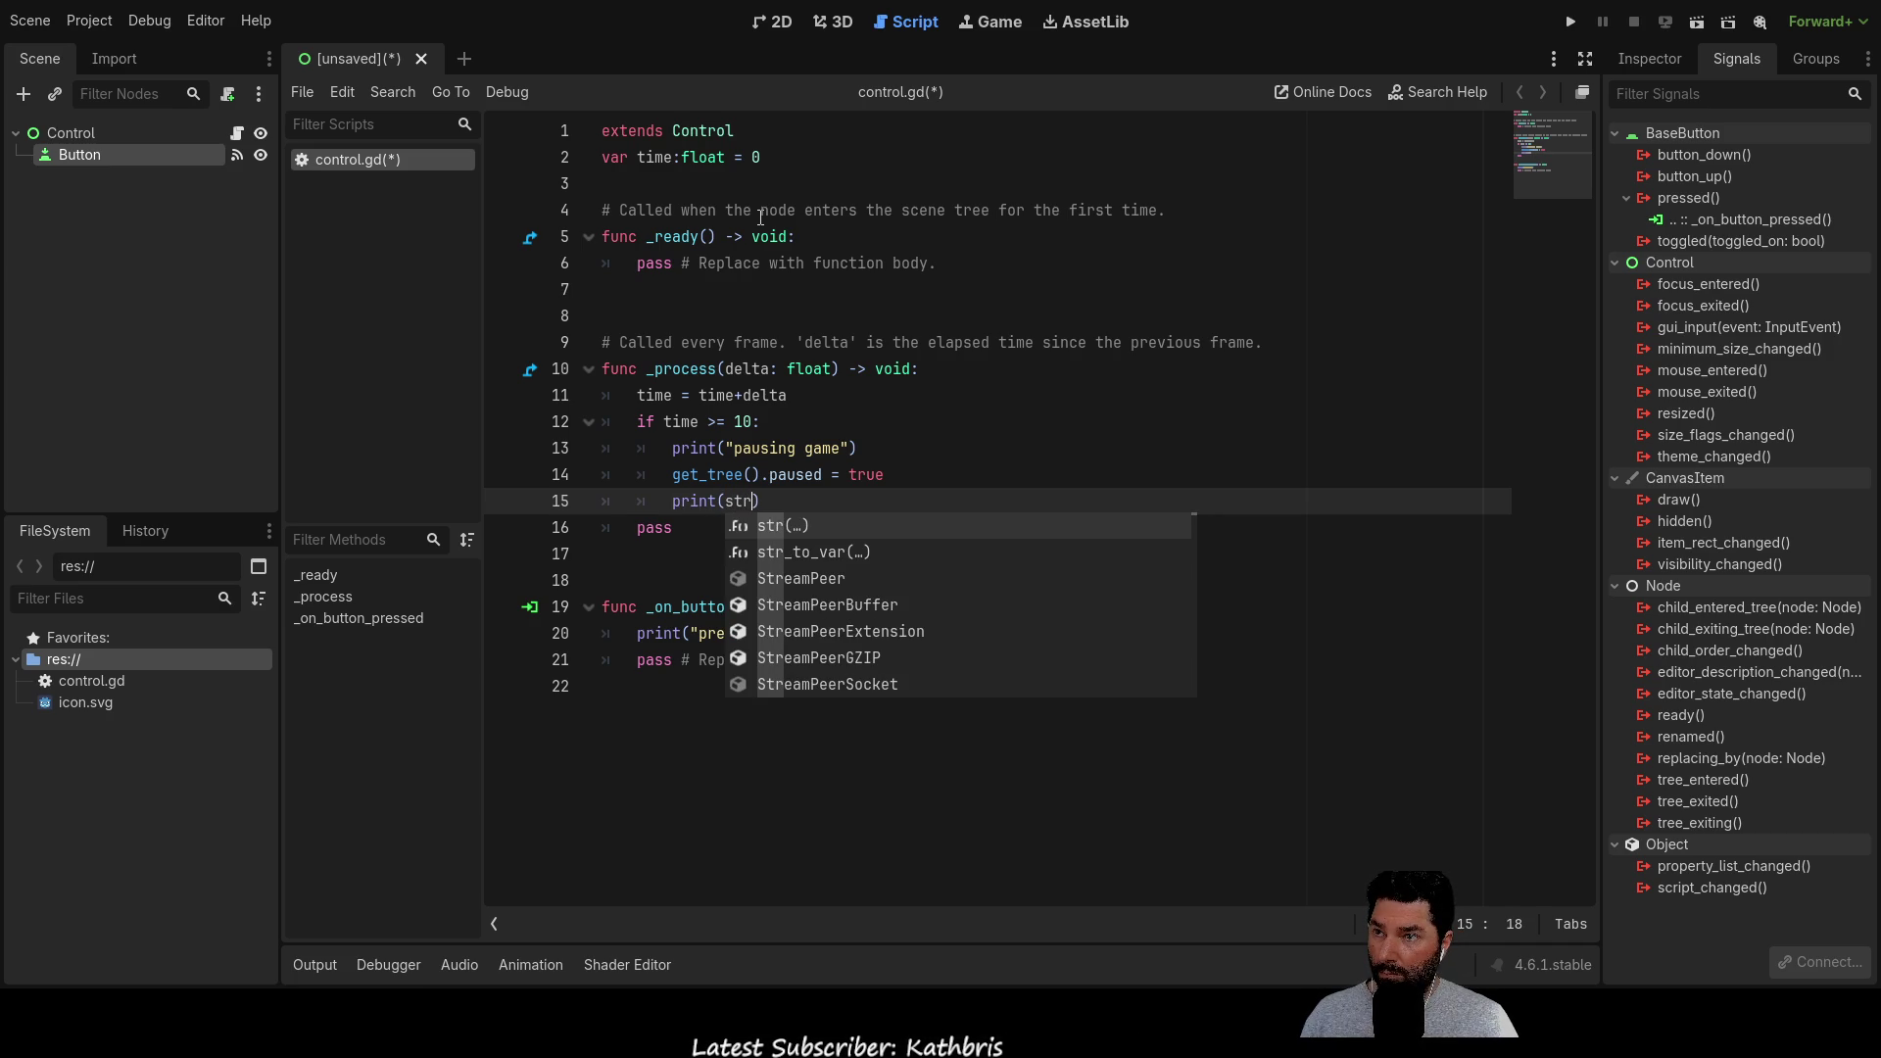
key(Return)
text(time)
key(End)
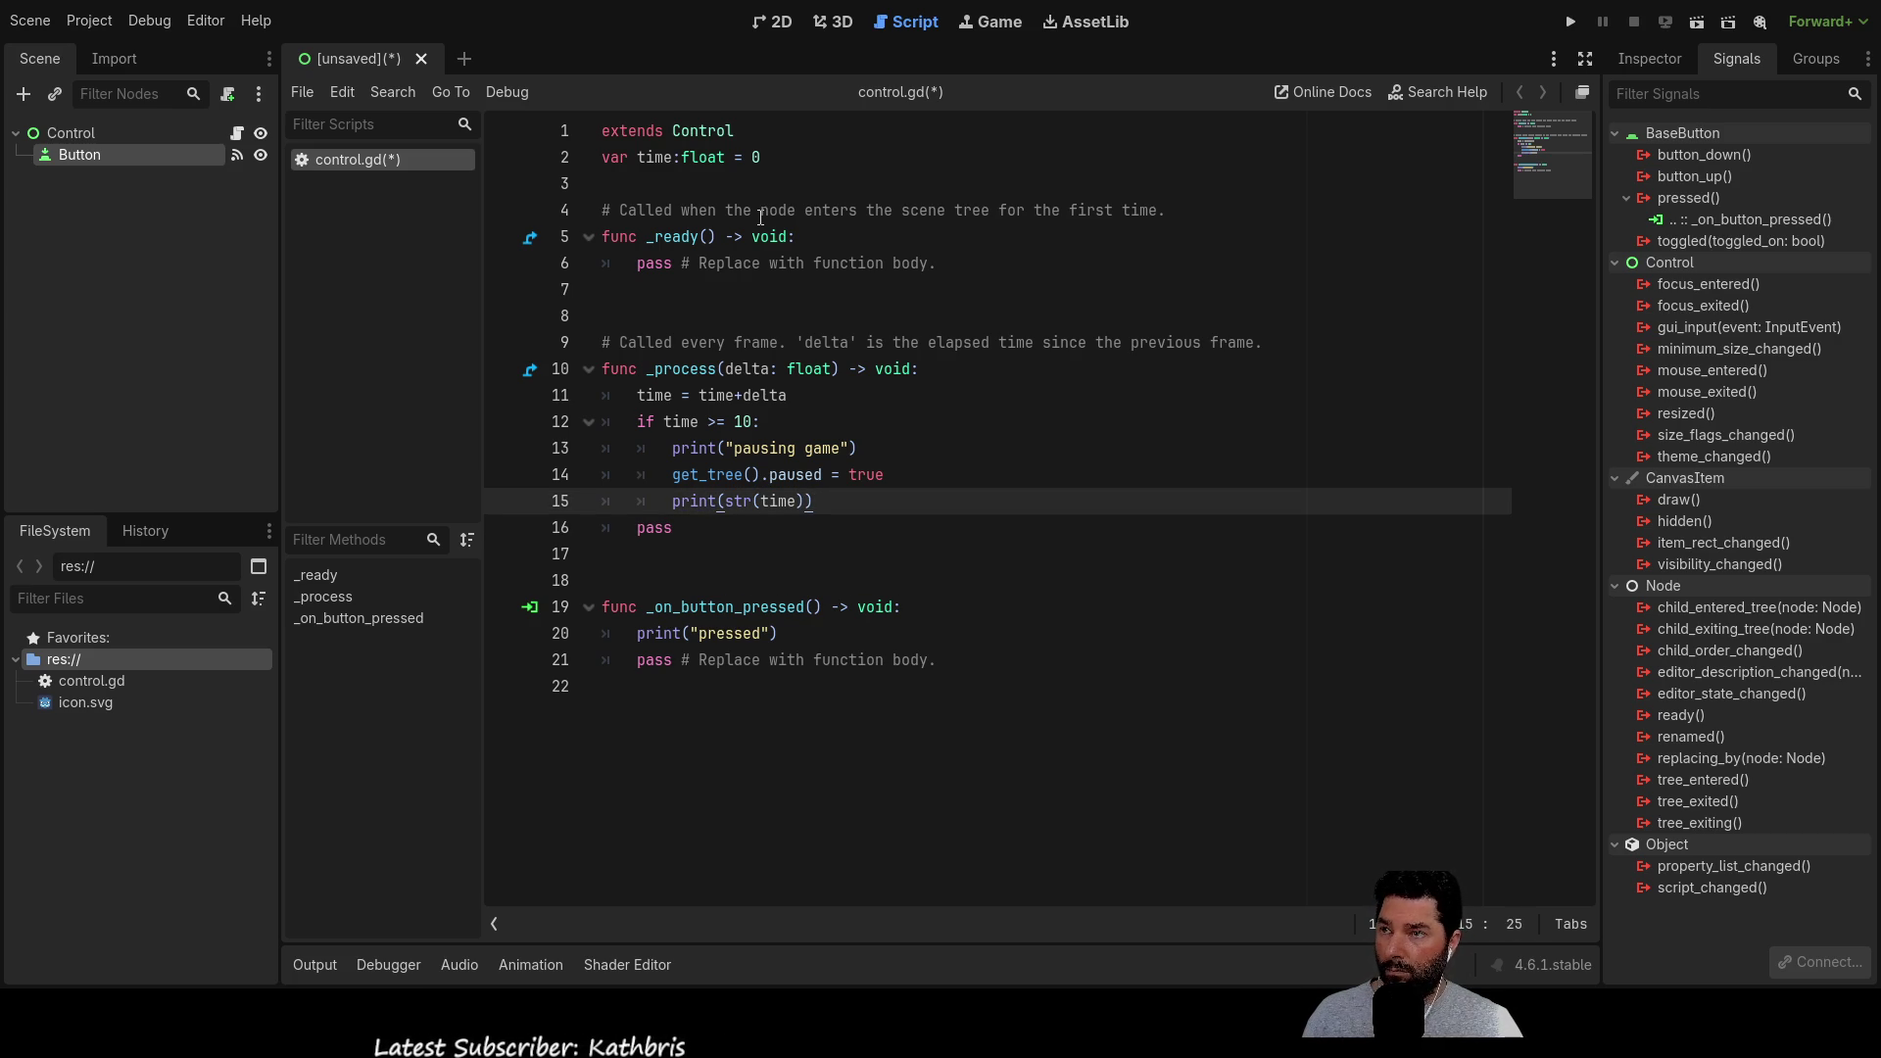
click(94, 130)
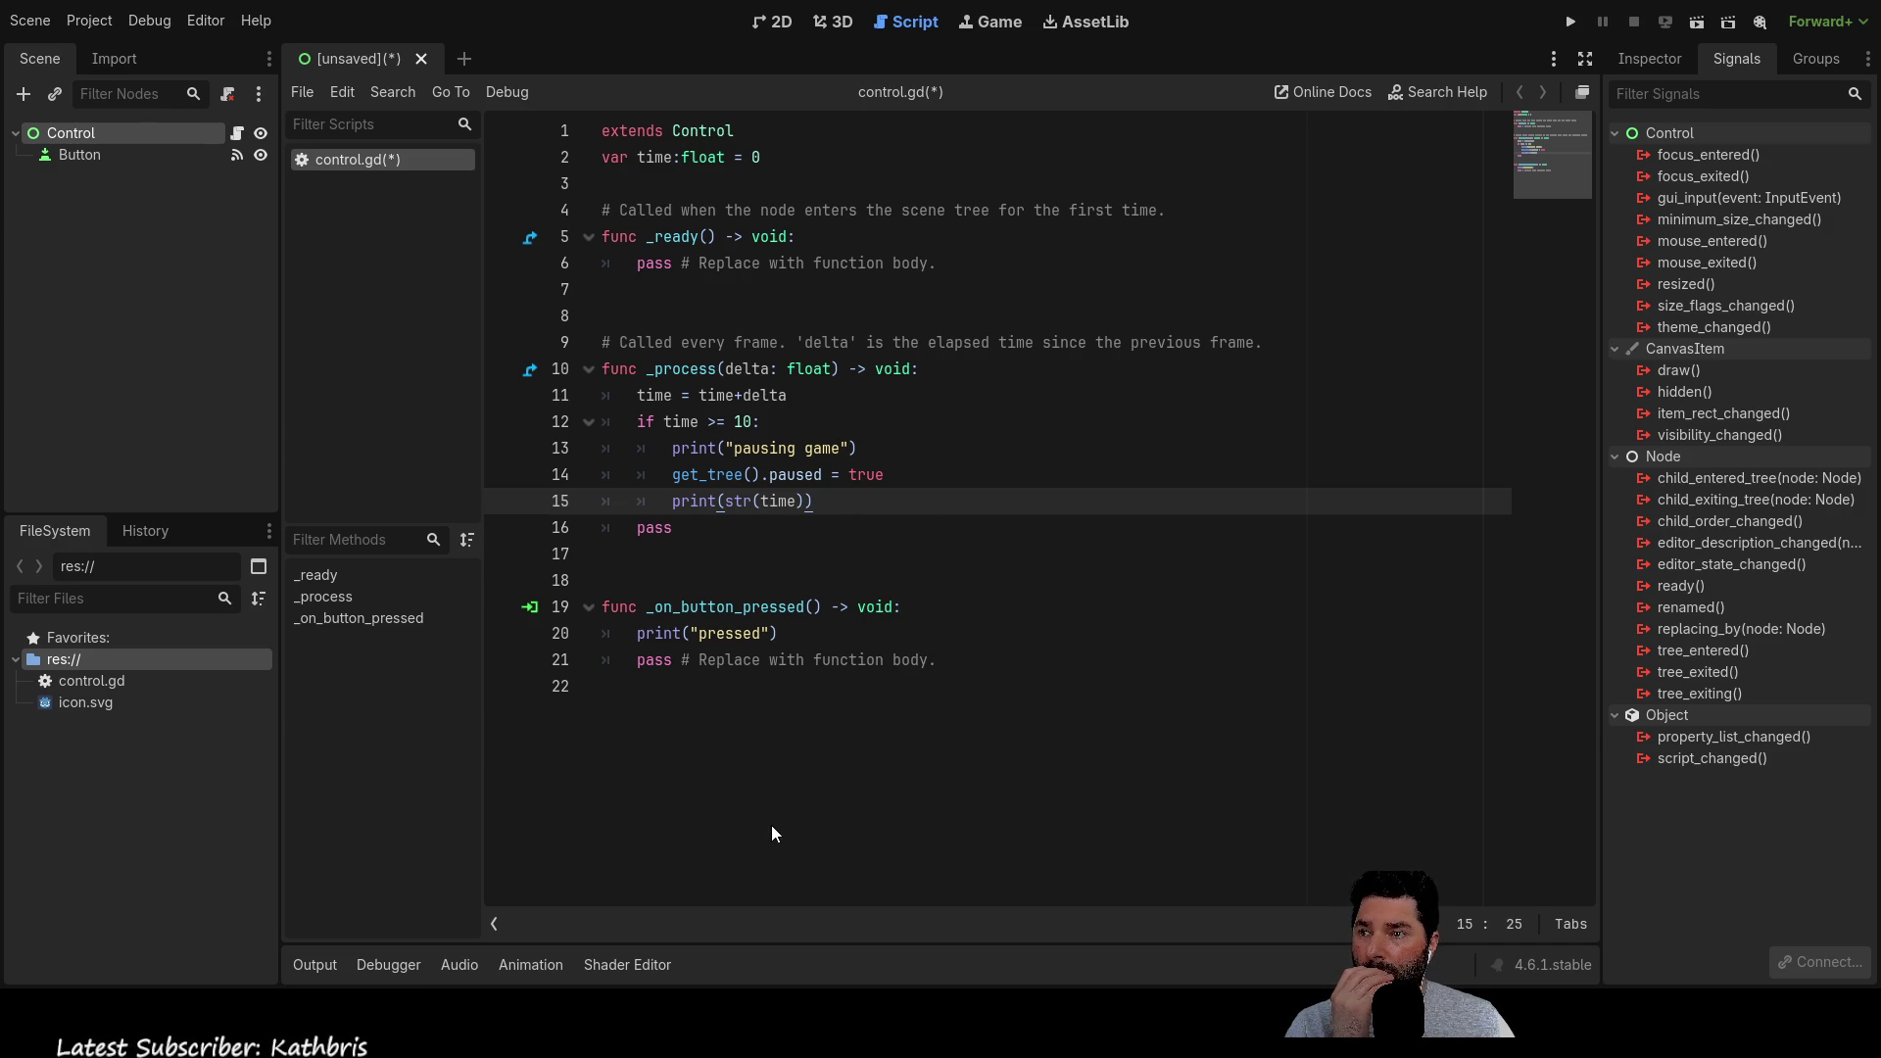
Run the project, stop and rerun it, checking Output for pressed, pausing game and 10.0045720000001
key(F5)
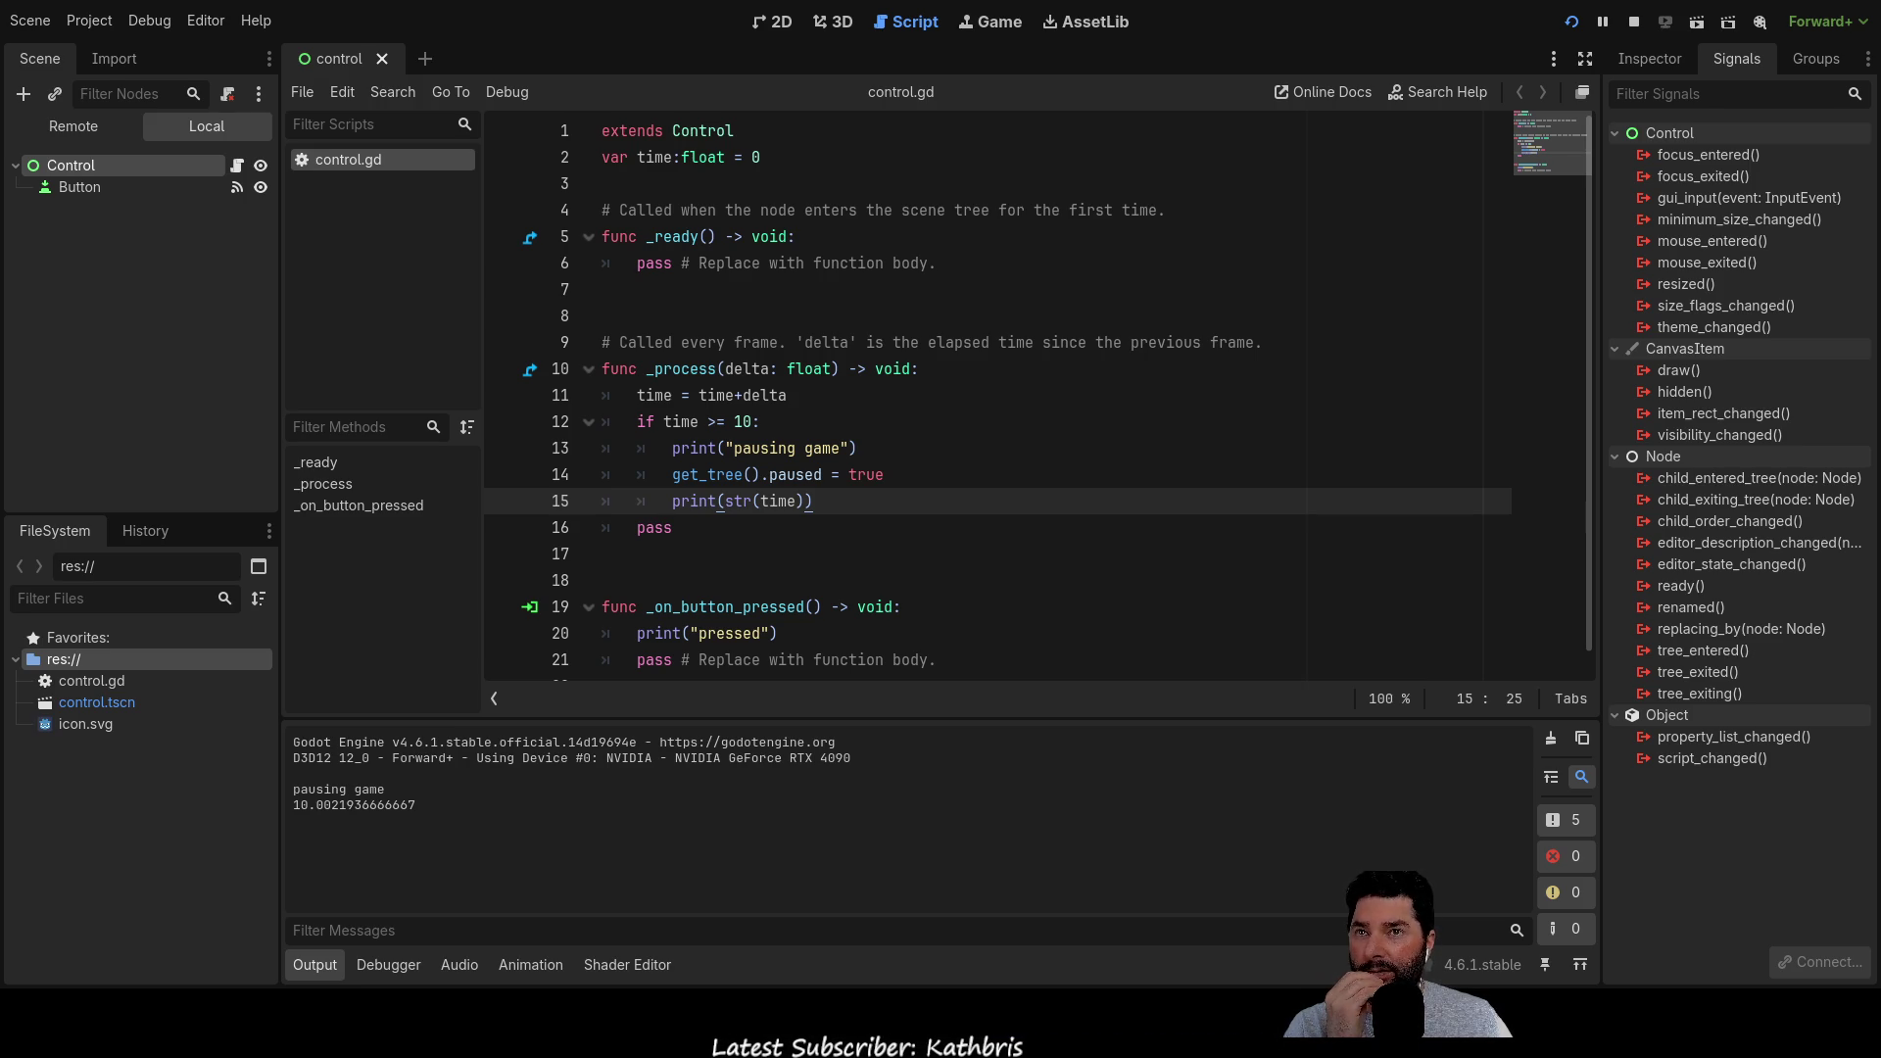
click(1633, 21)
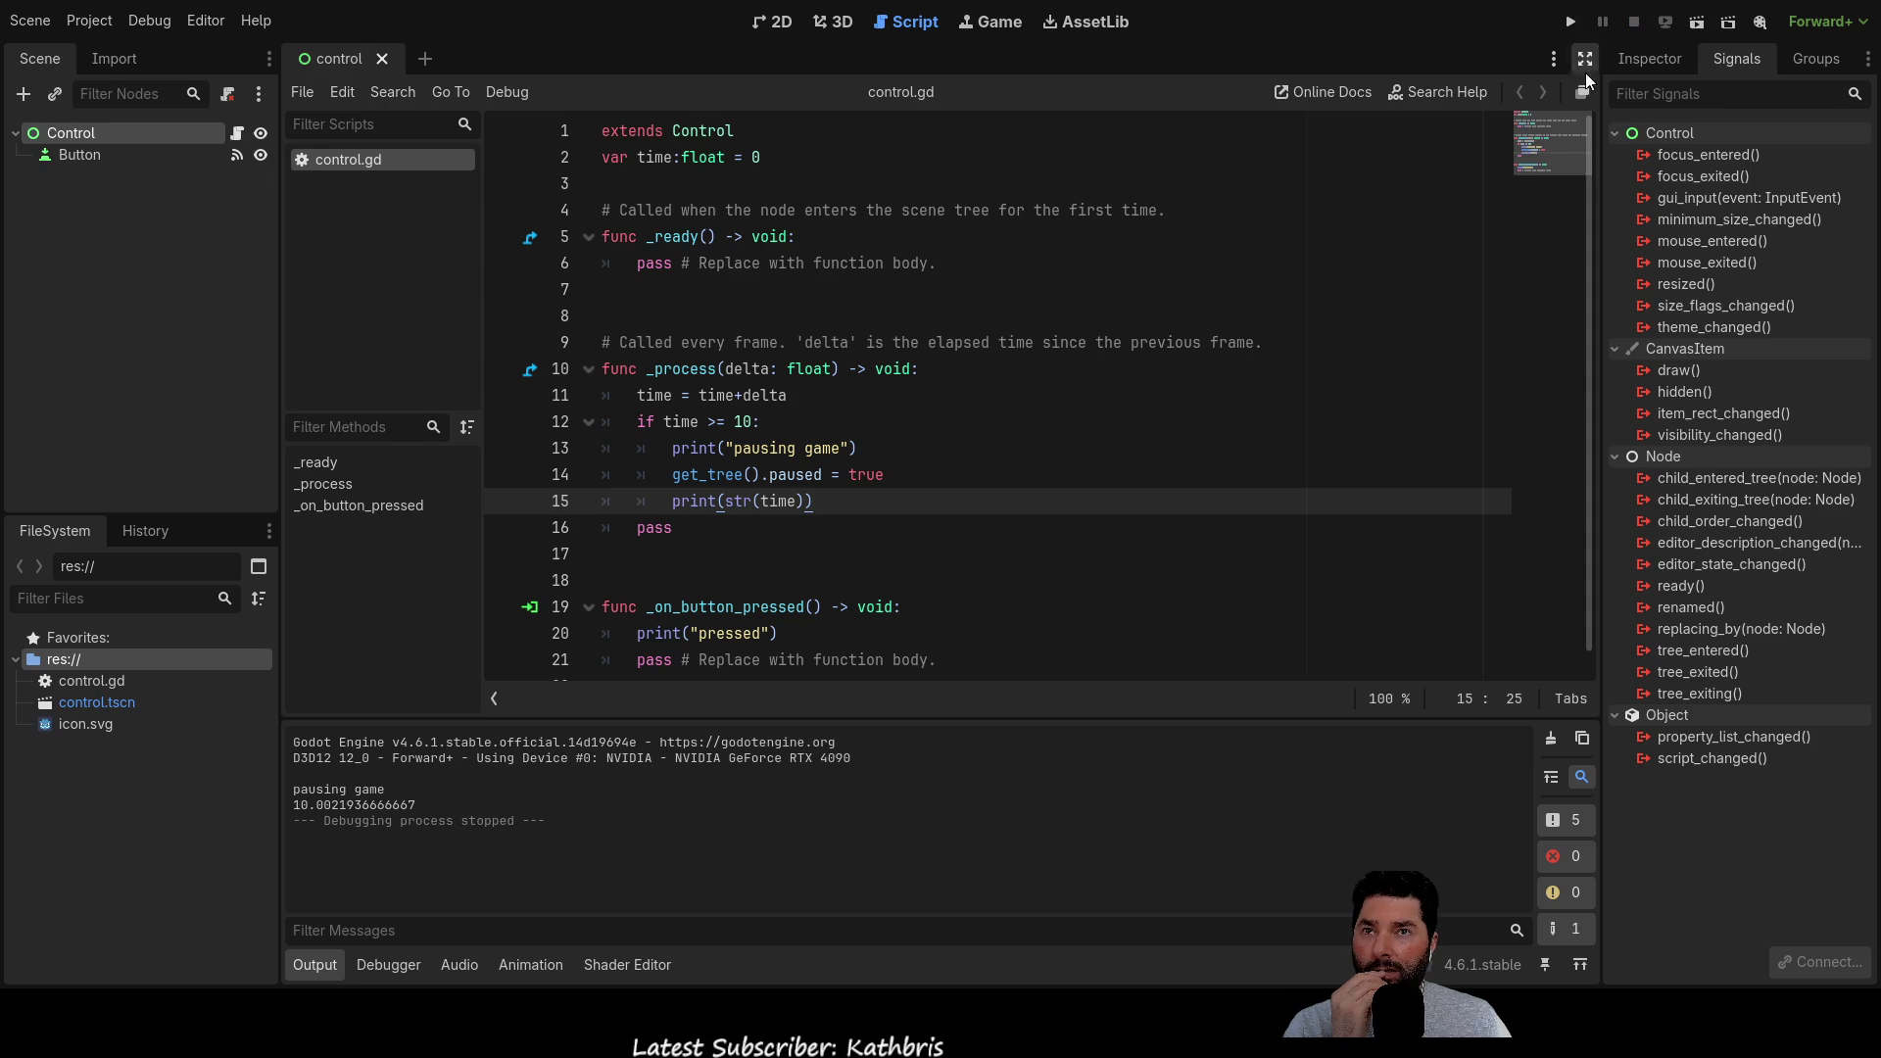
click(1568, 23)
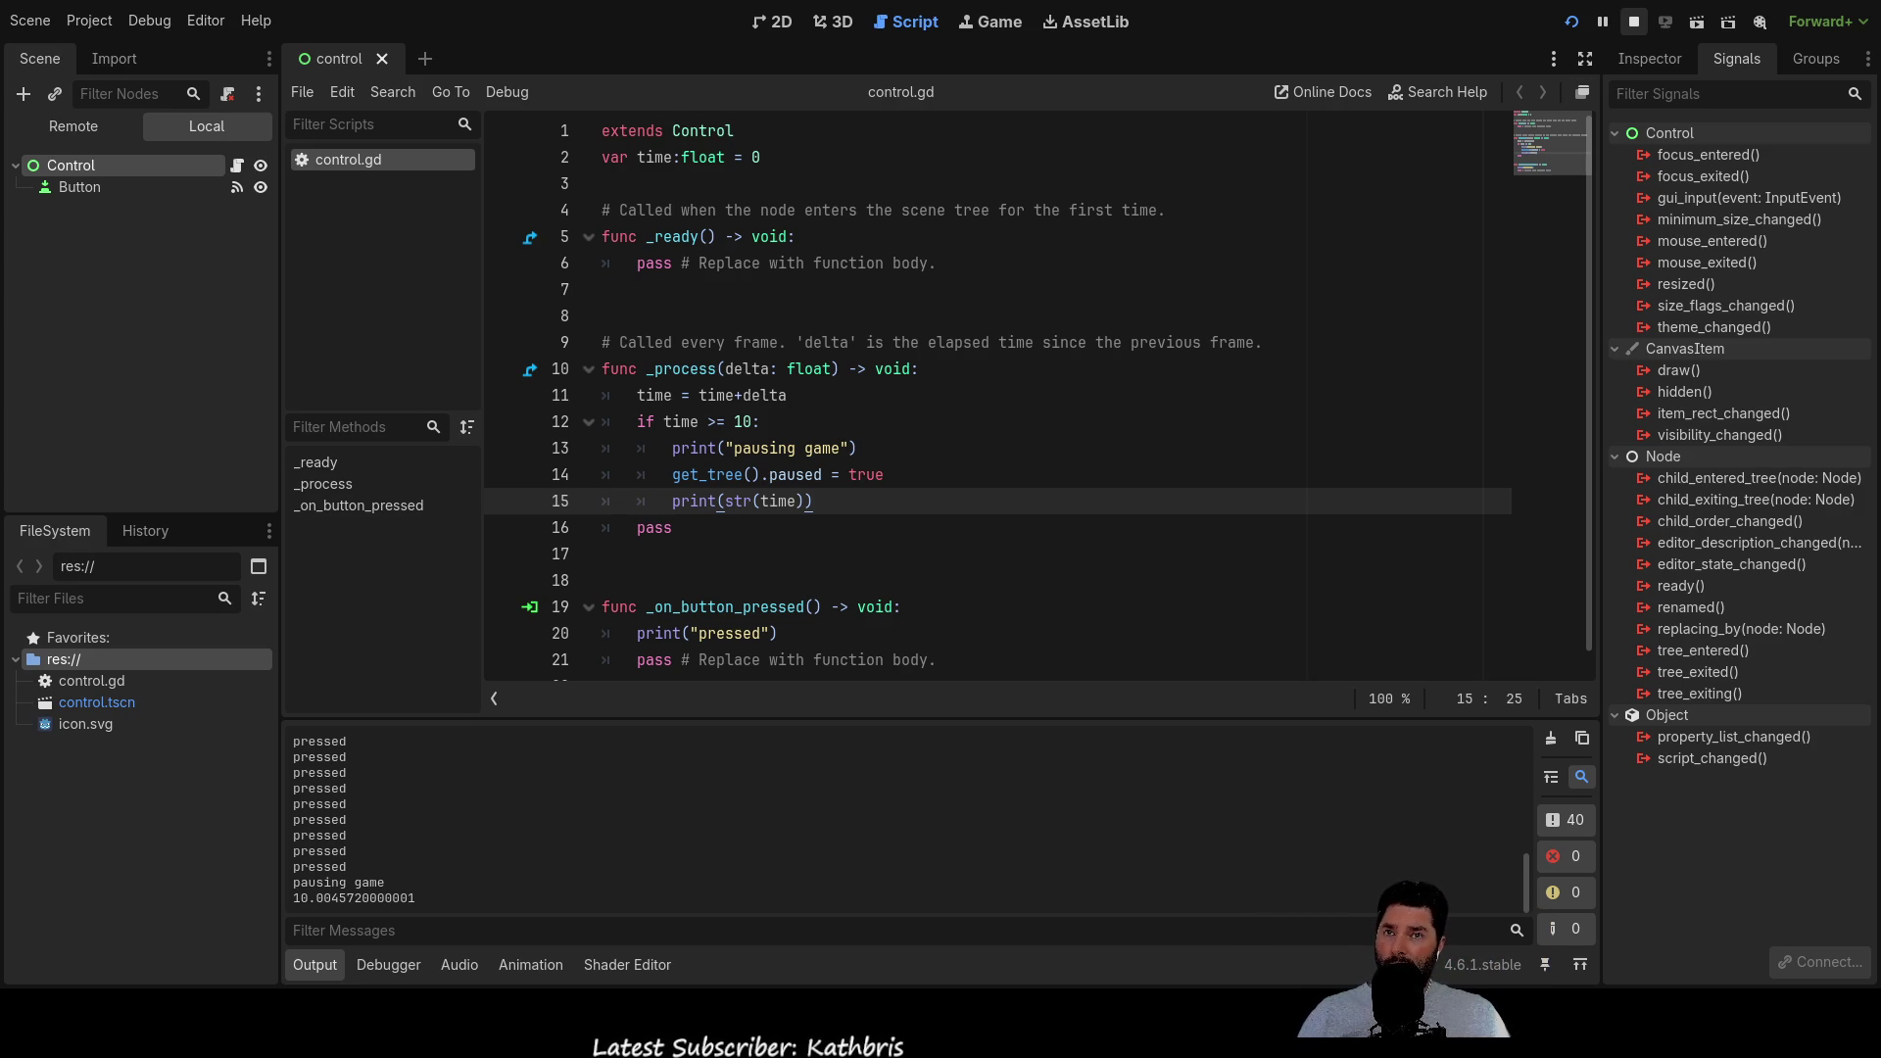
Stop the game and open an empty line above print("pressed") in the button handler
click(1633, 21)
scroll(780, 580, down, 1)
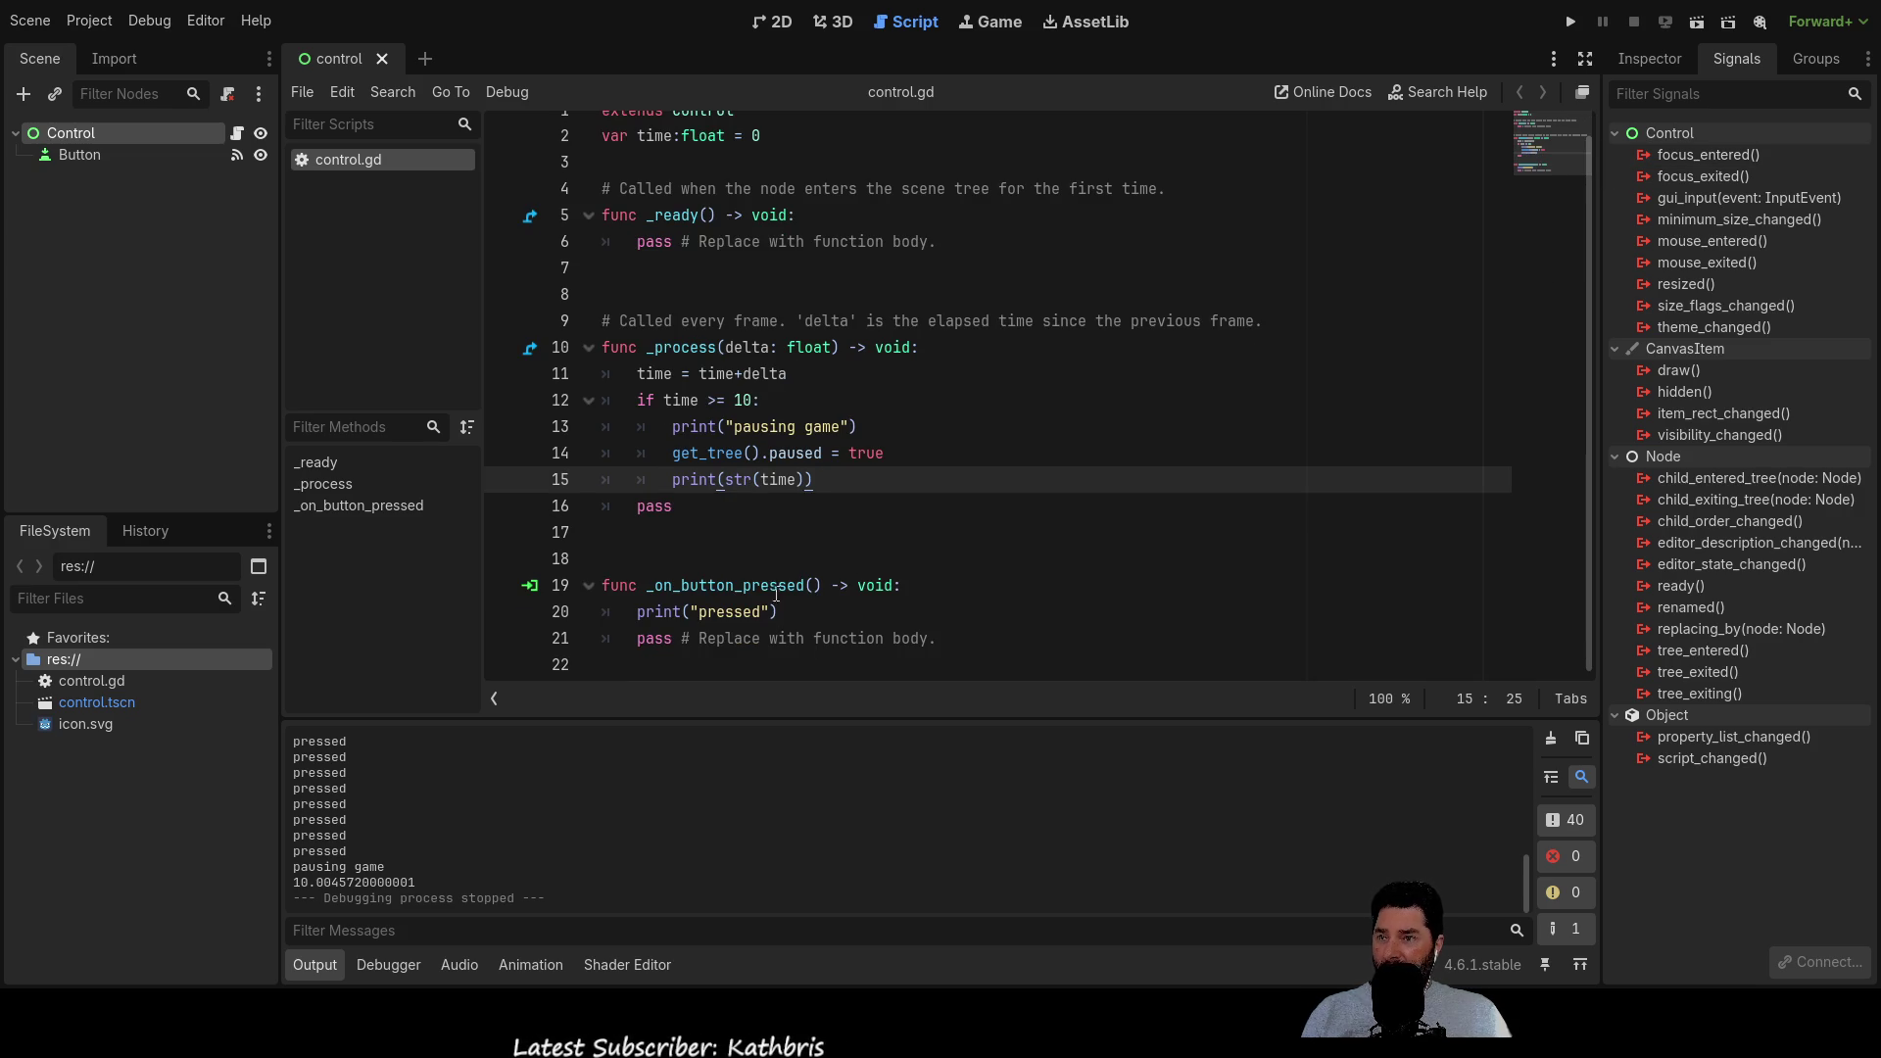
drag(638, 611, 761, 611)
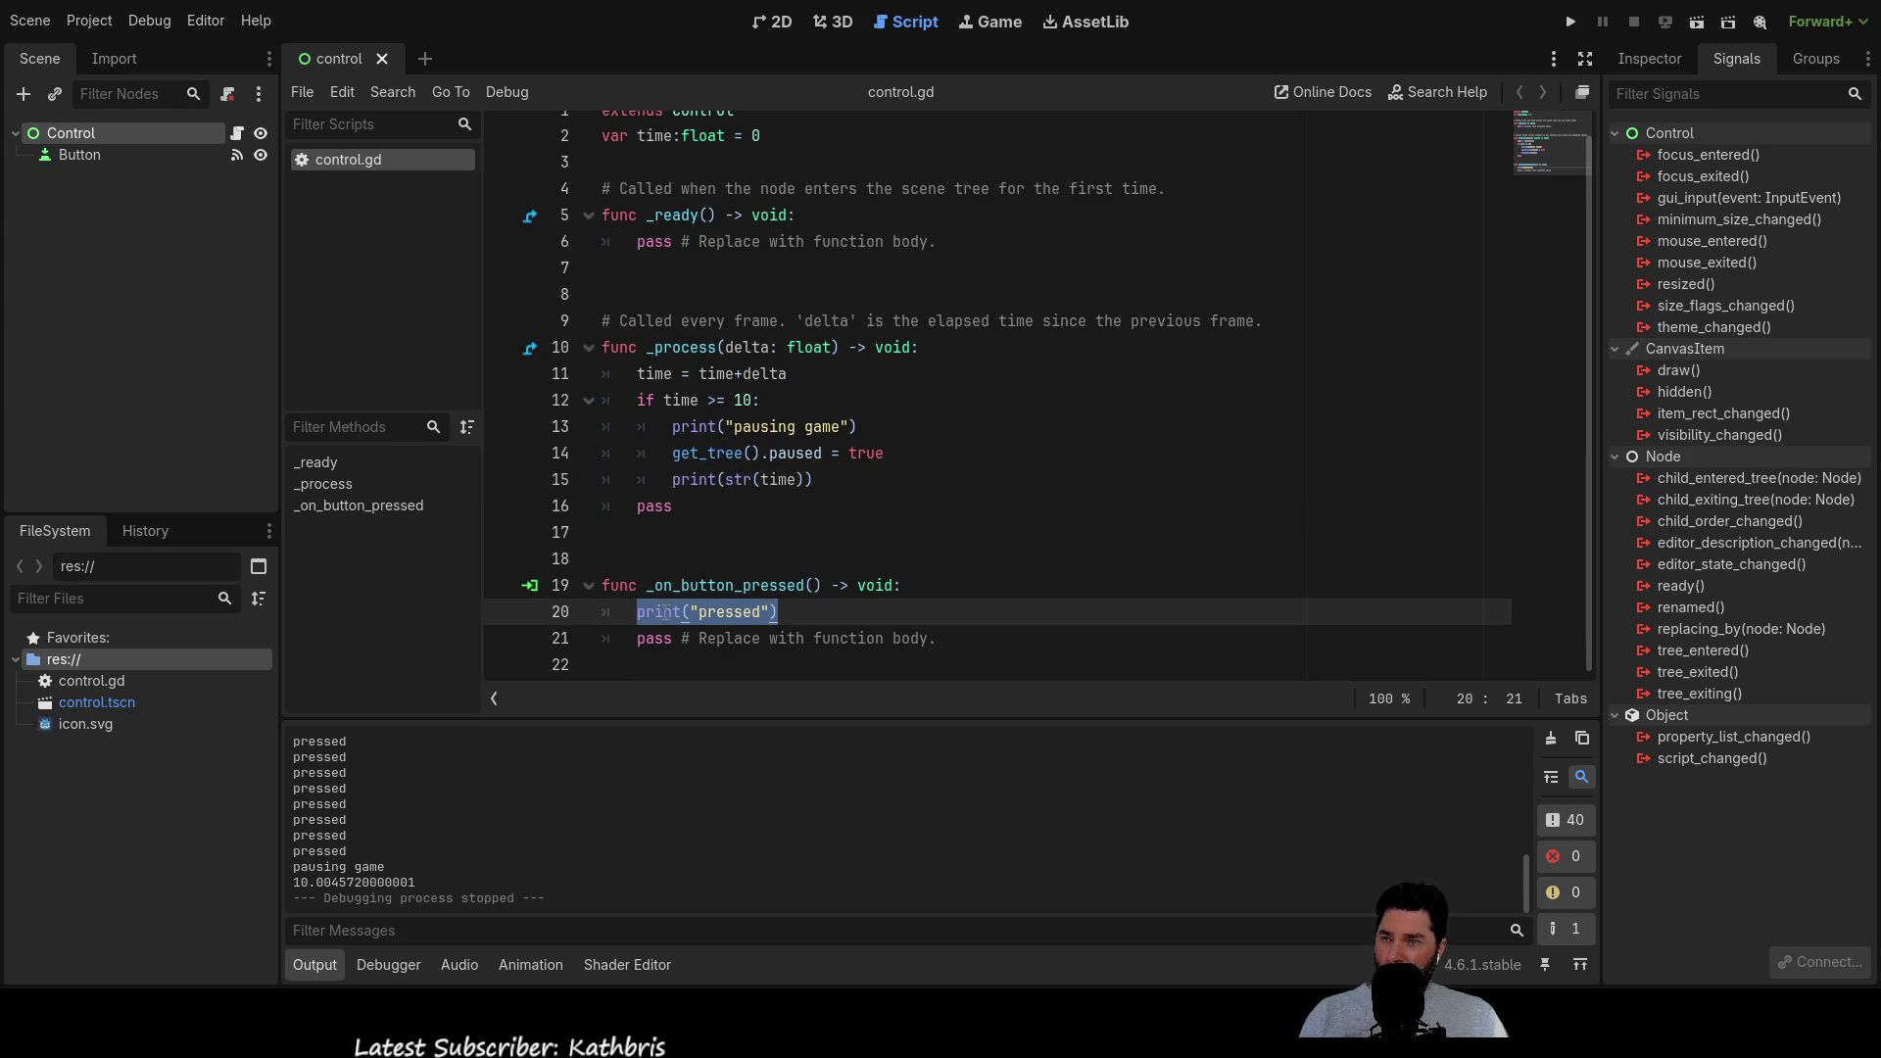
key(Left)
key(Return)
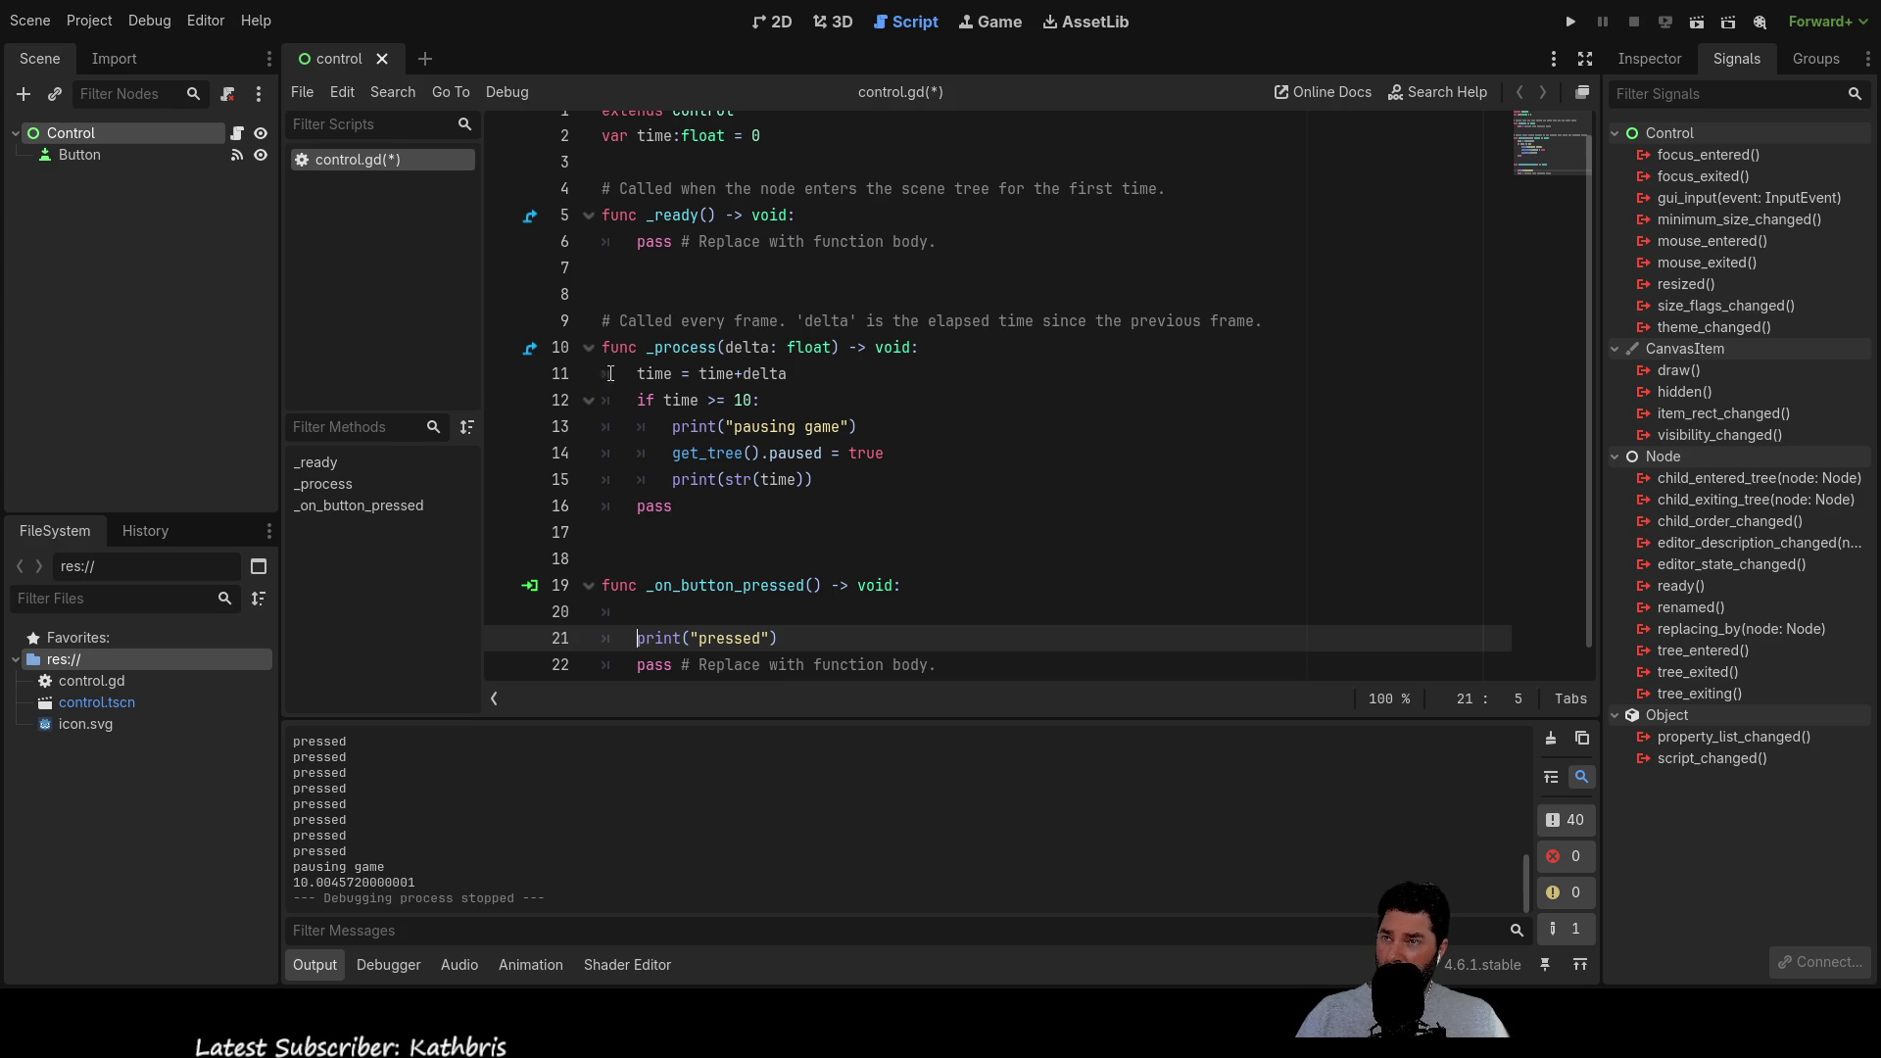
Copy the pause statement into the button handler as get_tree().paused = false
drag(672, 452, 892, 447)
key(ctrl+c)
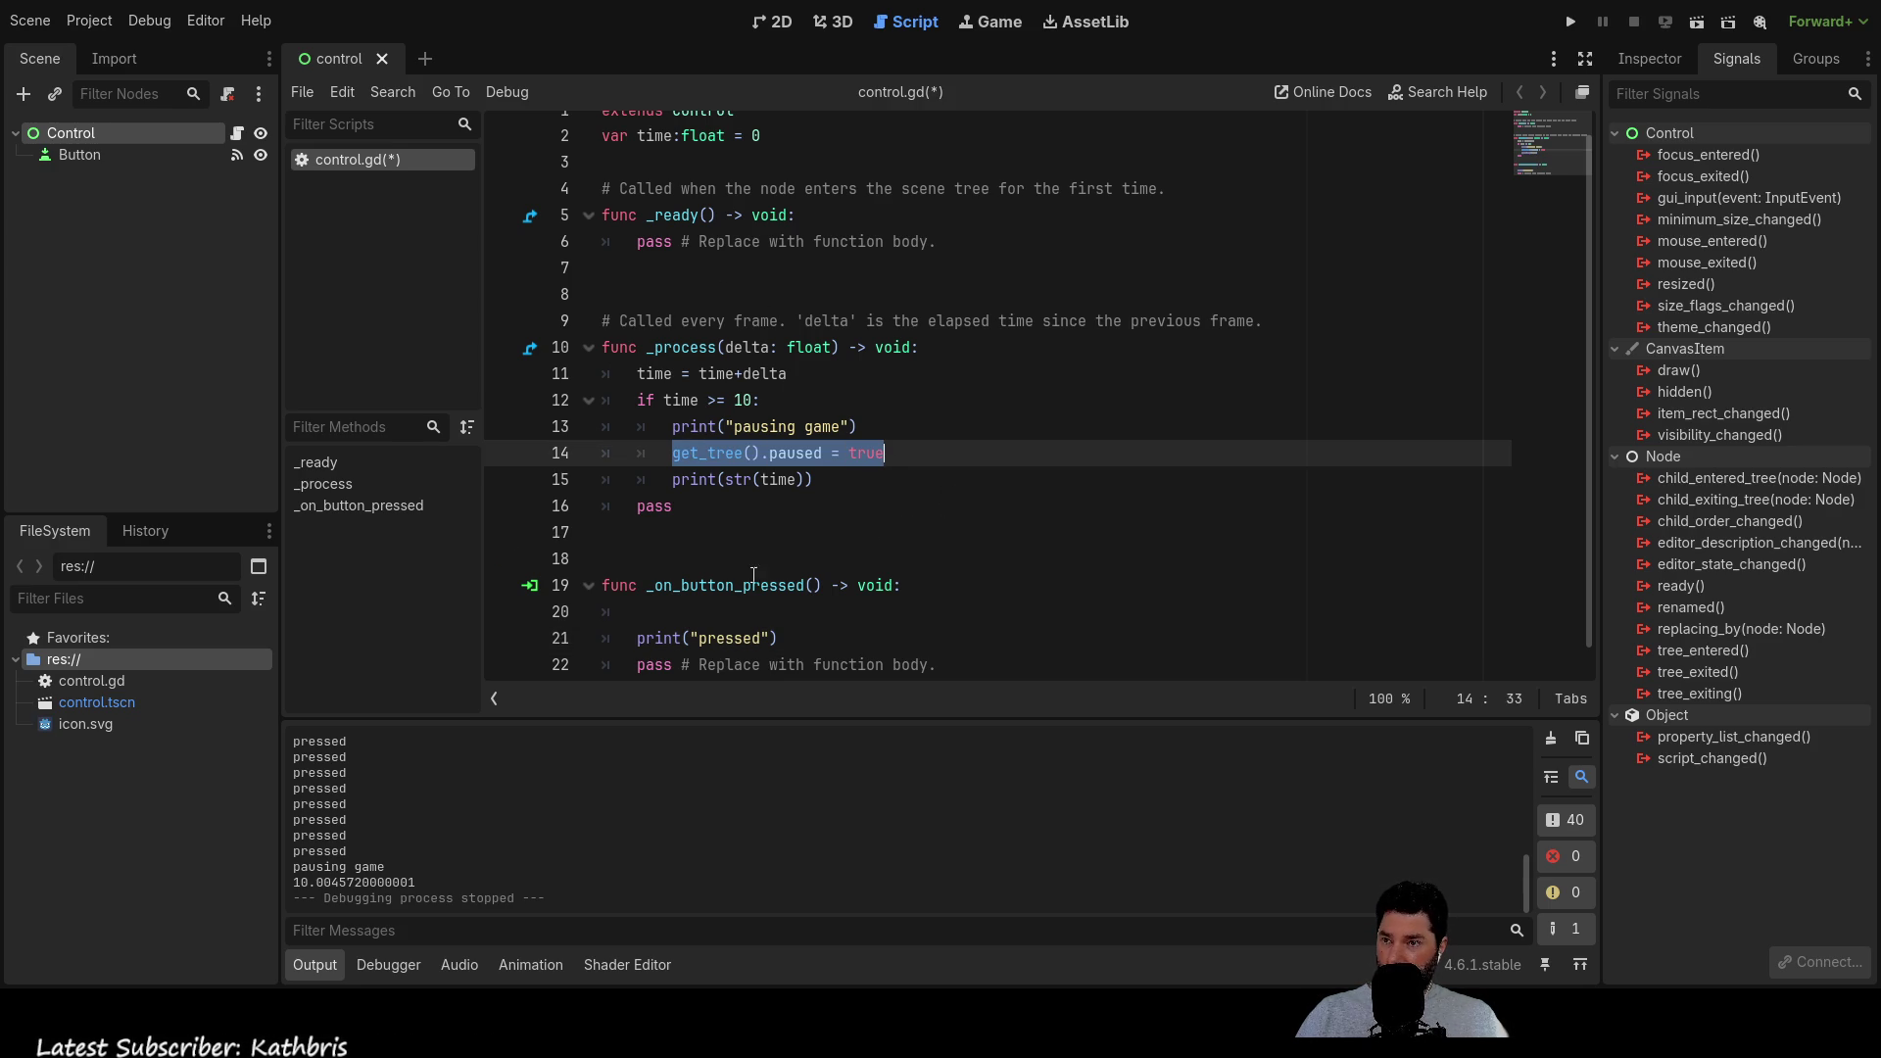
click(811, 612)
key(ctrl+v)
key(BackSpace)
key(BackSpace)
key(BackSpace)
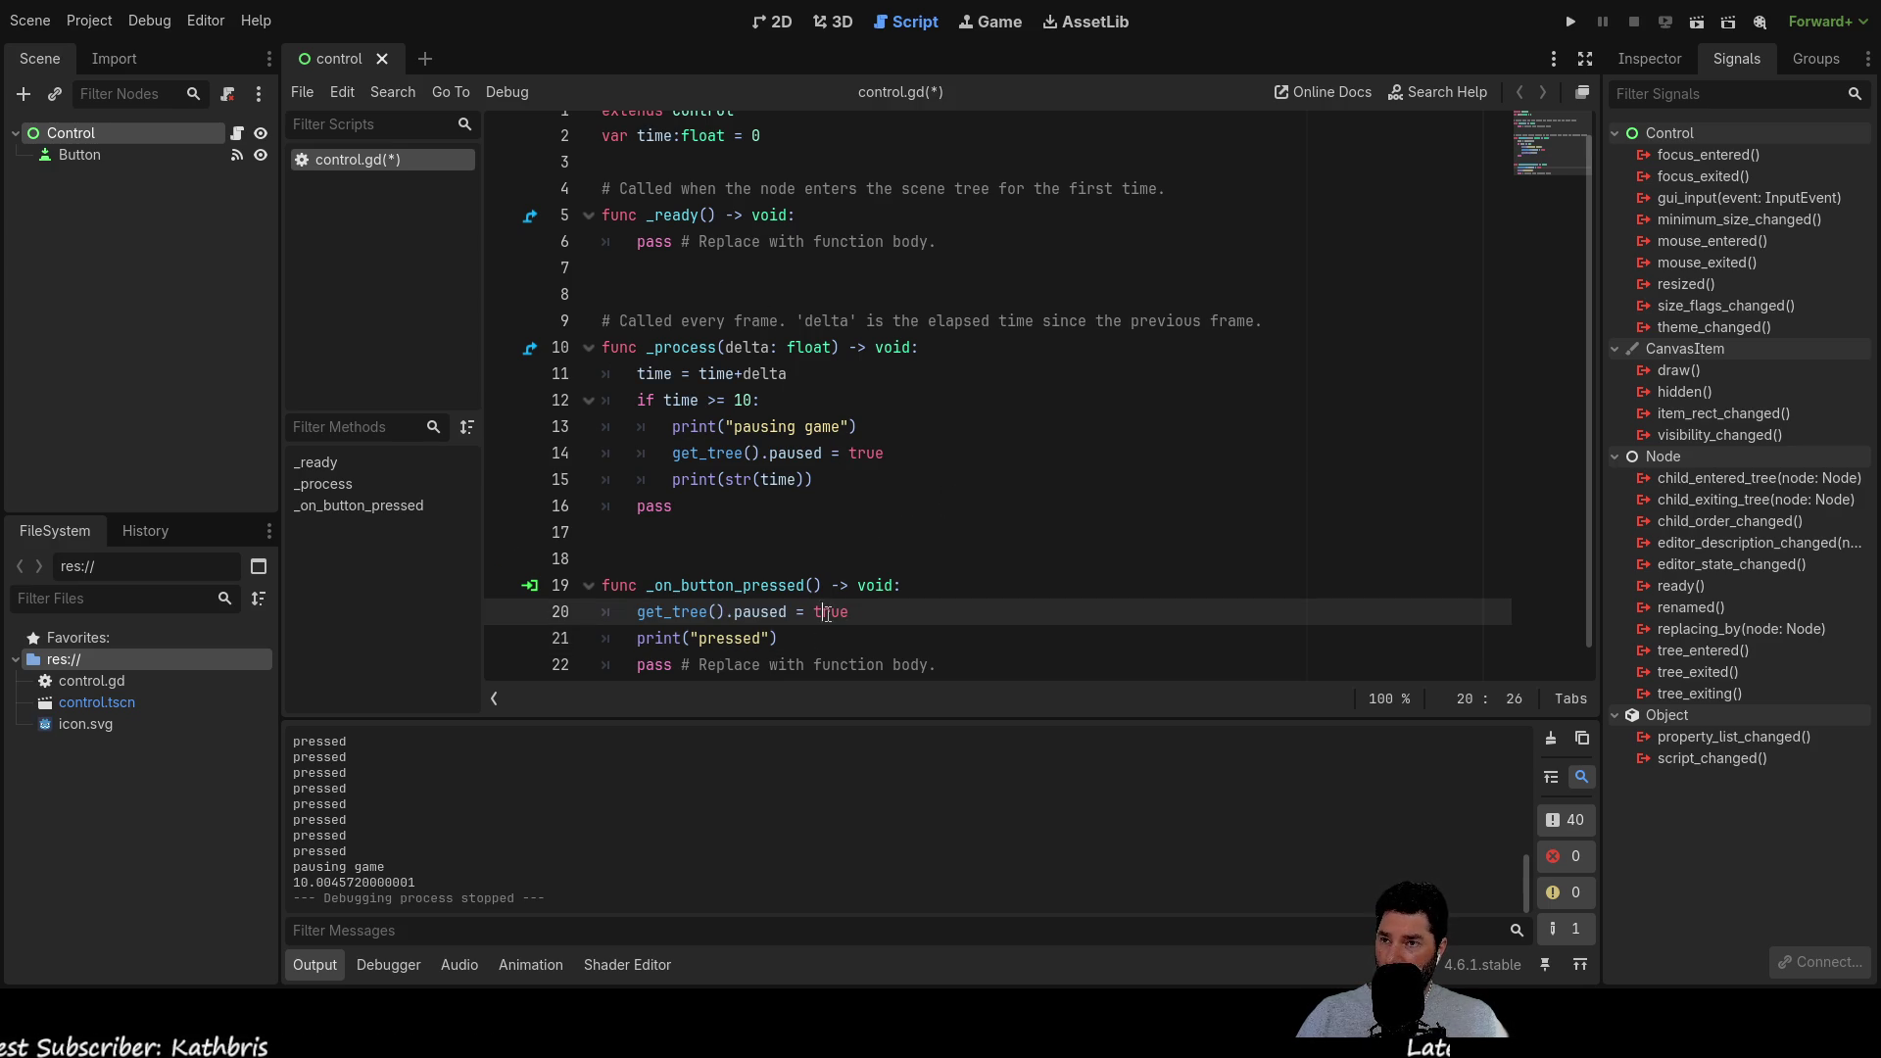
text(false)
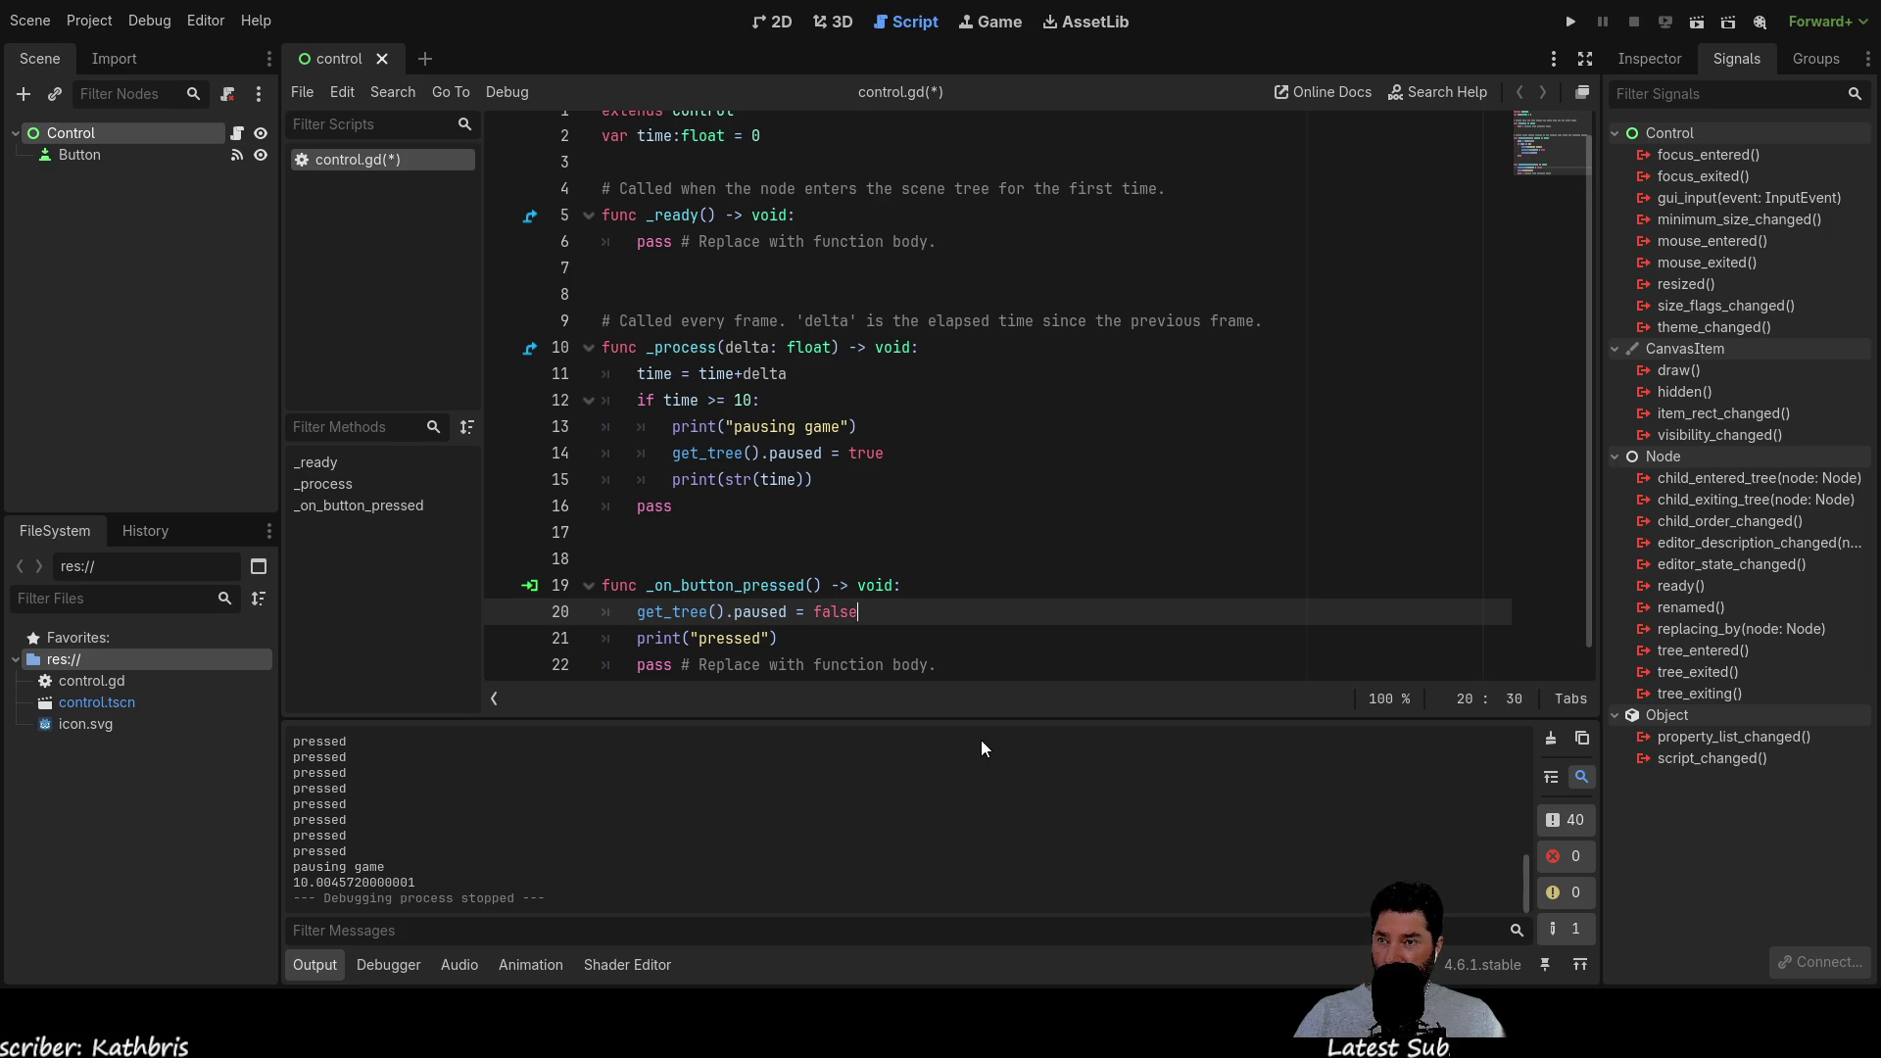
key(Down)
key(Up)
key(Up)
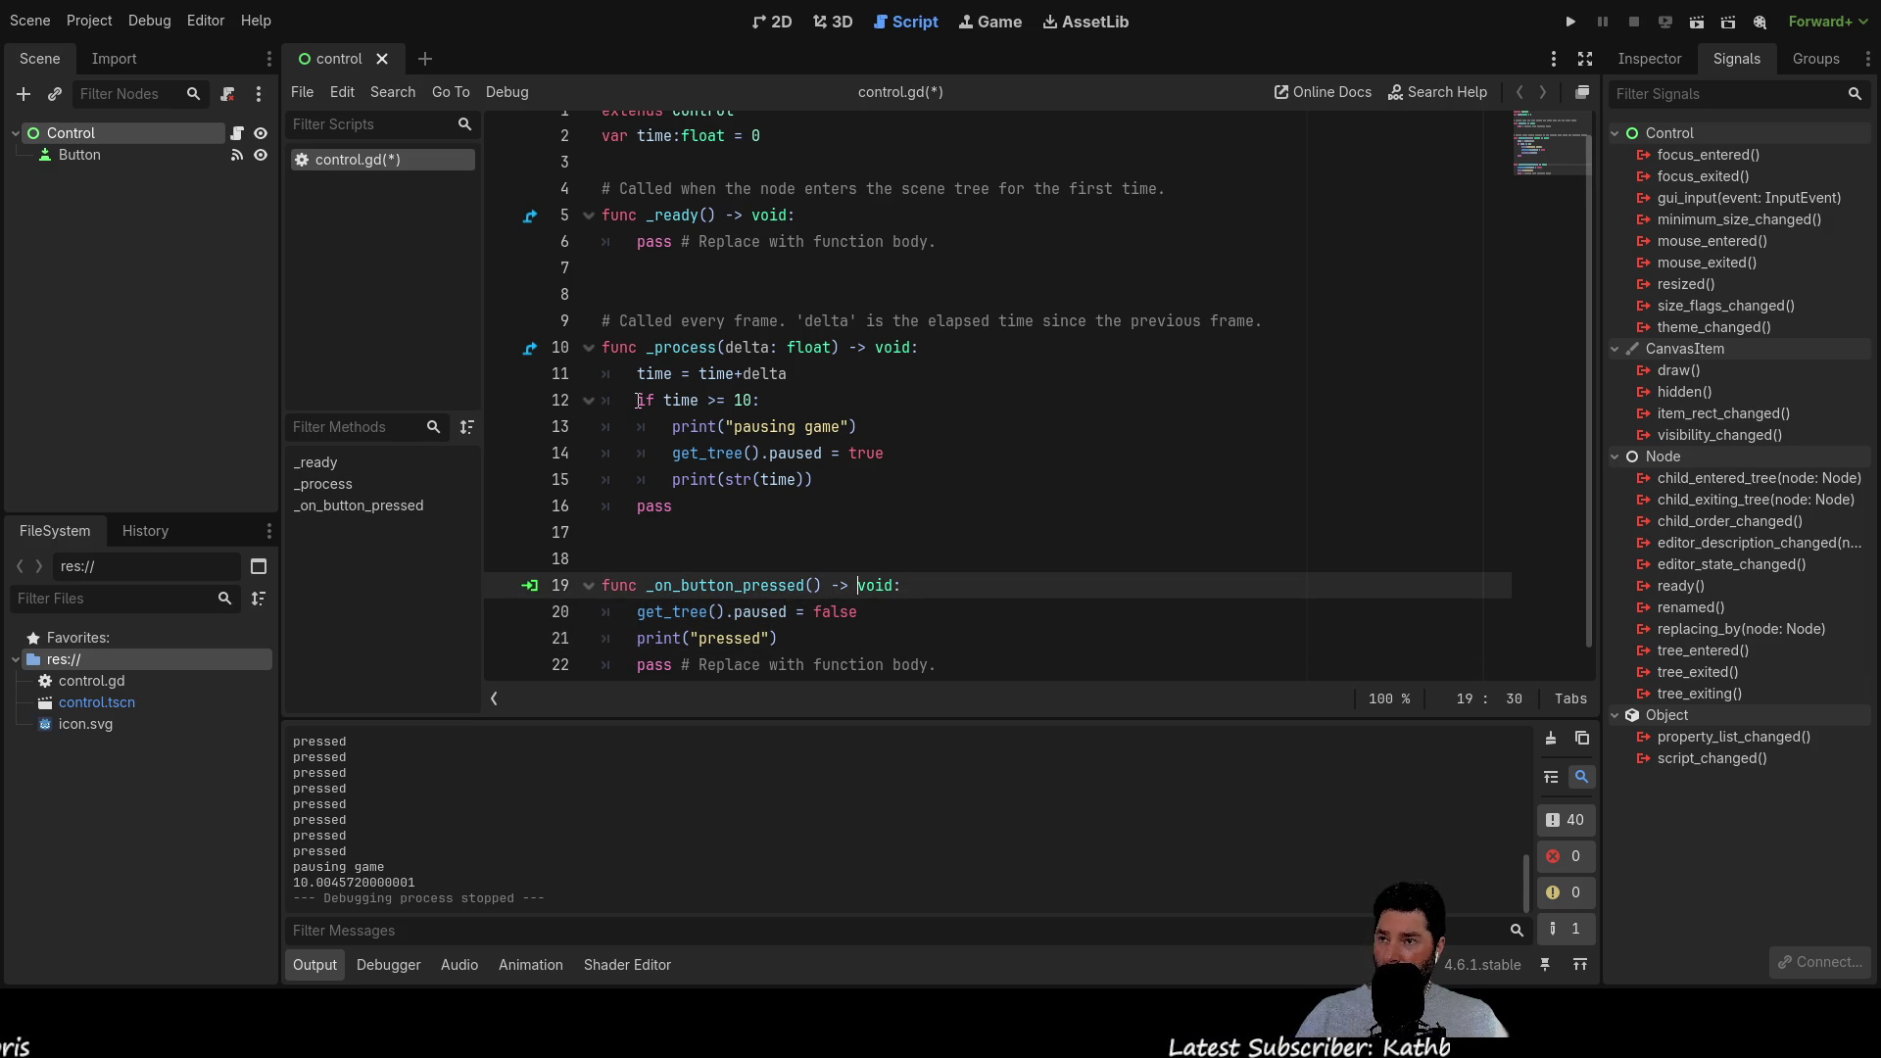
Replace pass in _process with an 'if time >= 20:' condition
drag(639, 402, 737, 400)
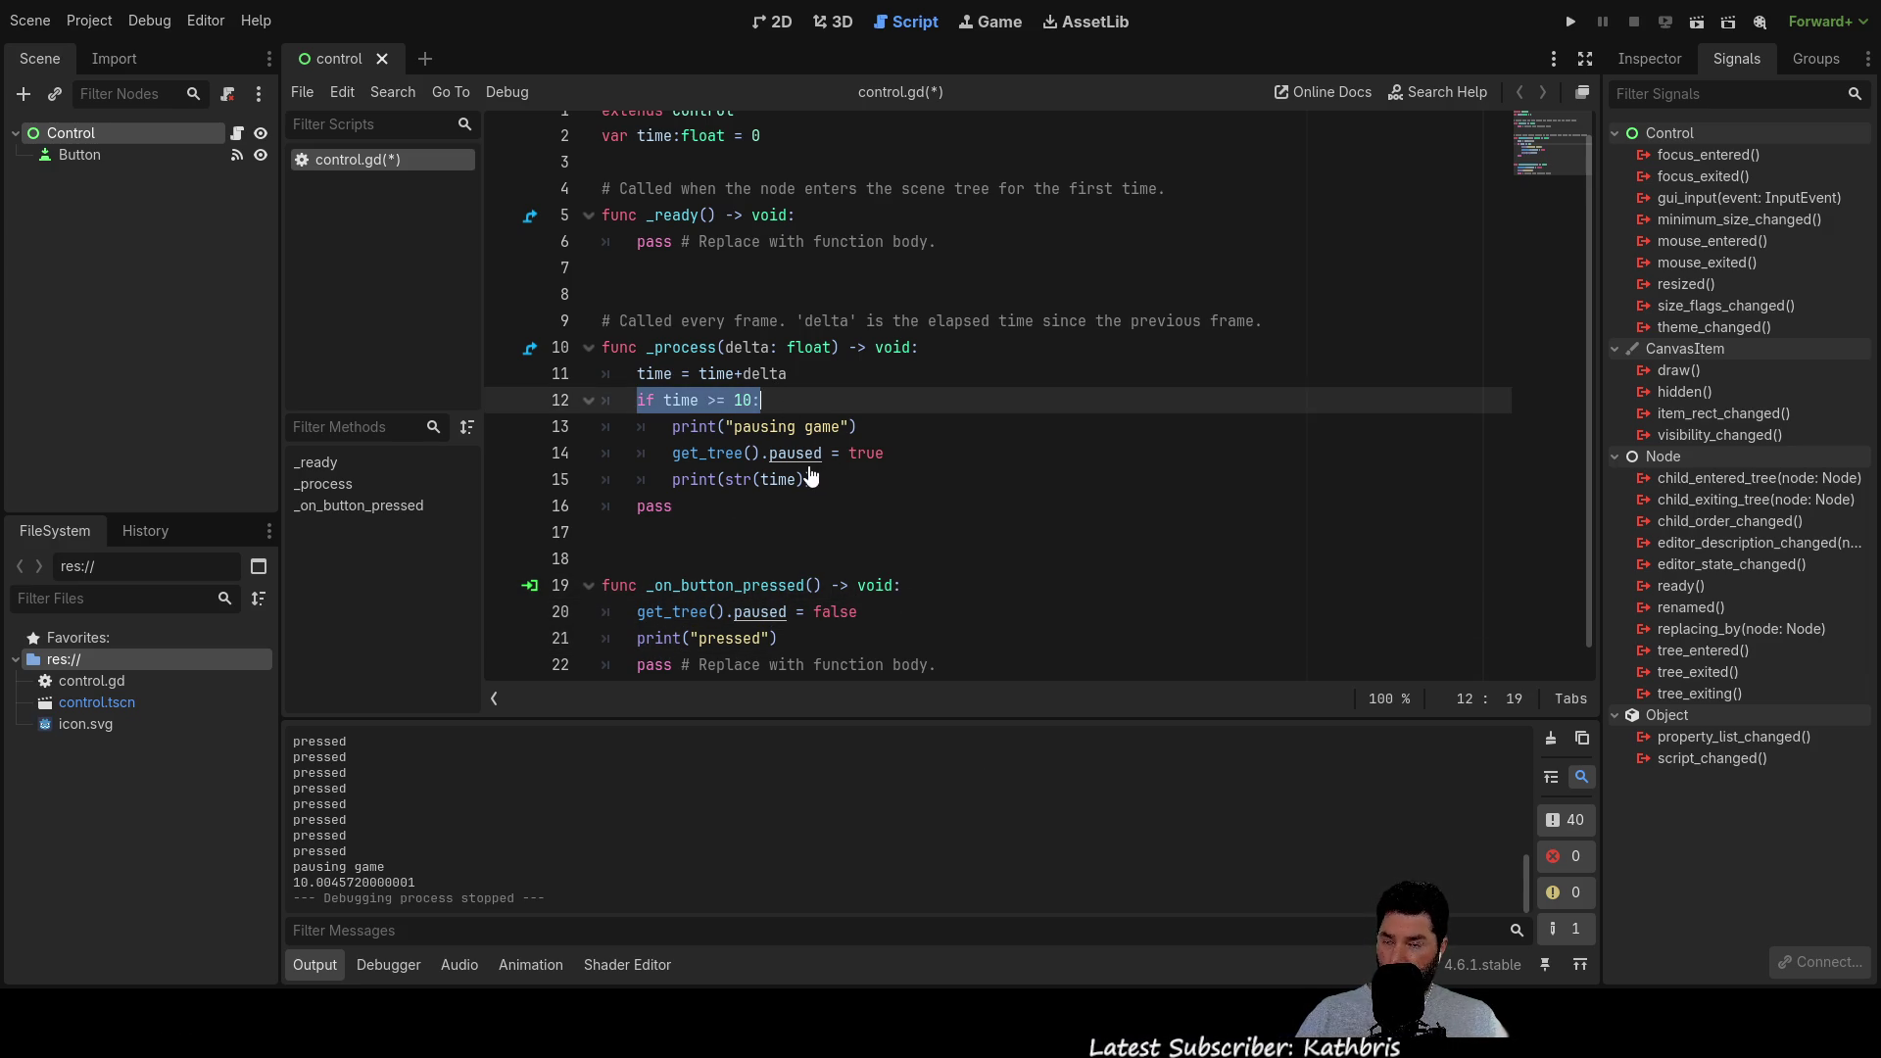
click(688, 508)
key(BackSpace)
key(BackSpace)
key(BackSpace)
text(if time >= 10:)
key(Left)
key(BackSpace)
key(BackSpace)
text(20)
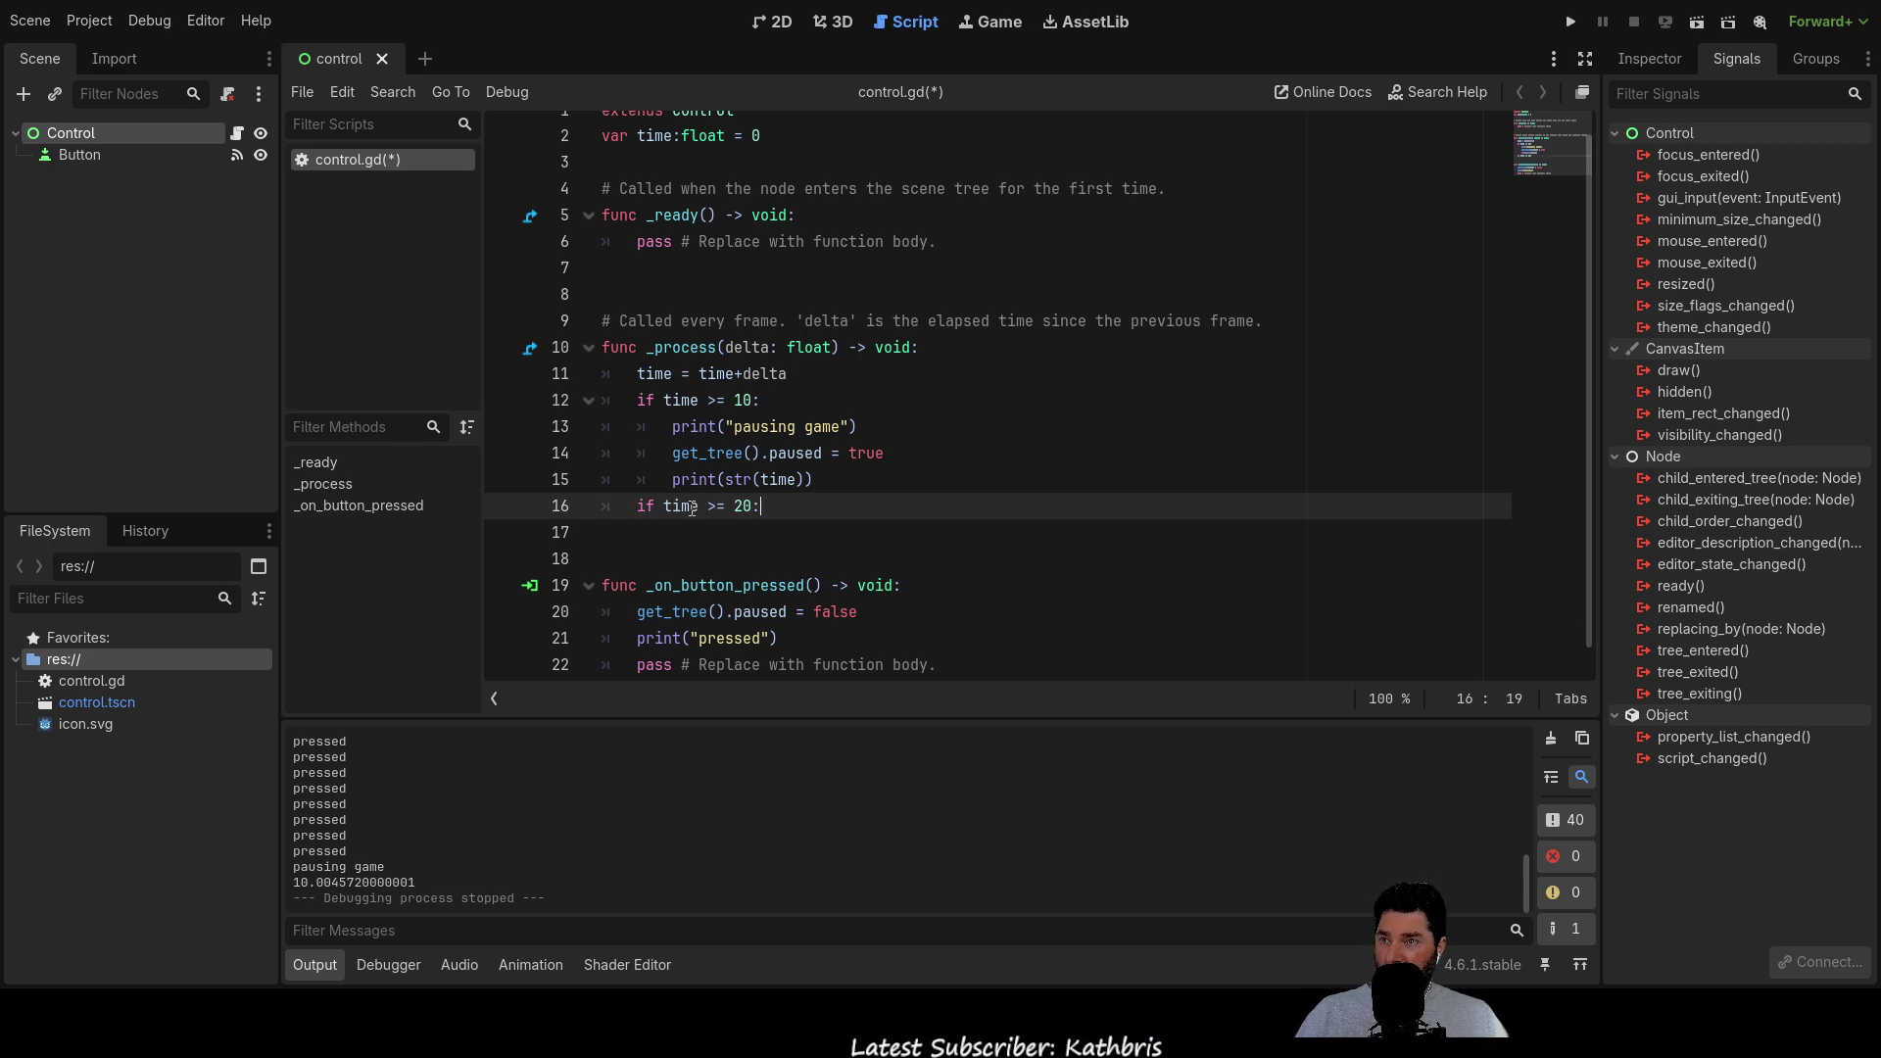
key(End)
key(Return)
key(Tab)
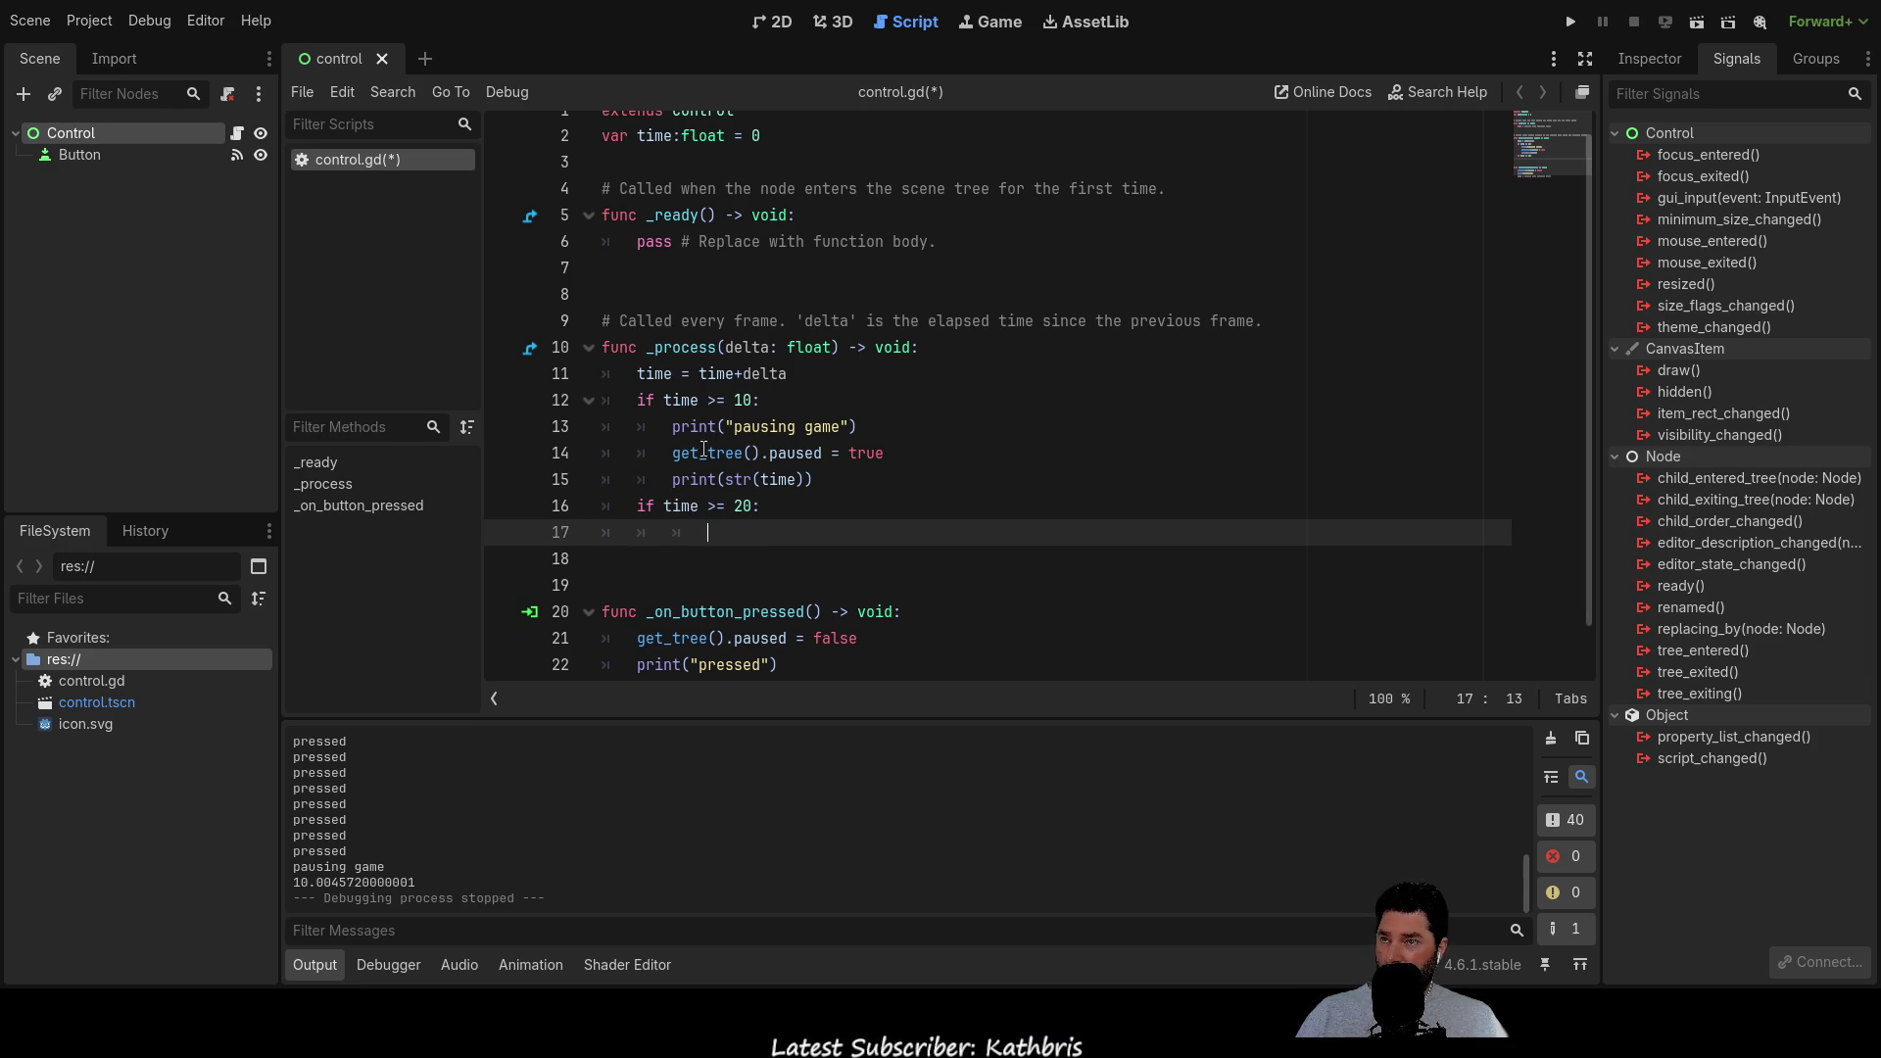
Paste print(str(time)) under the 20-second check and fix its indentation
scroll(718, 471, up, 1)
drag(672, 500, 814, 501)
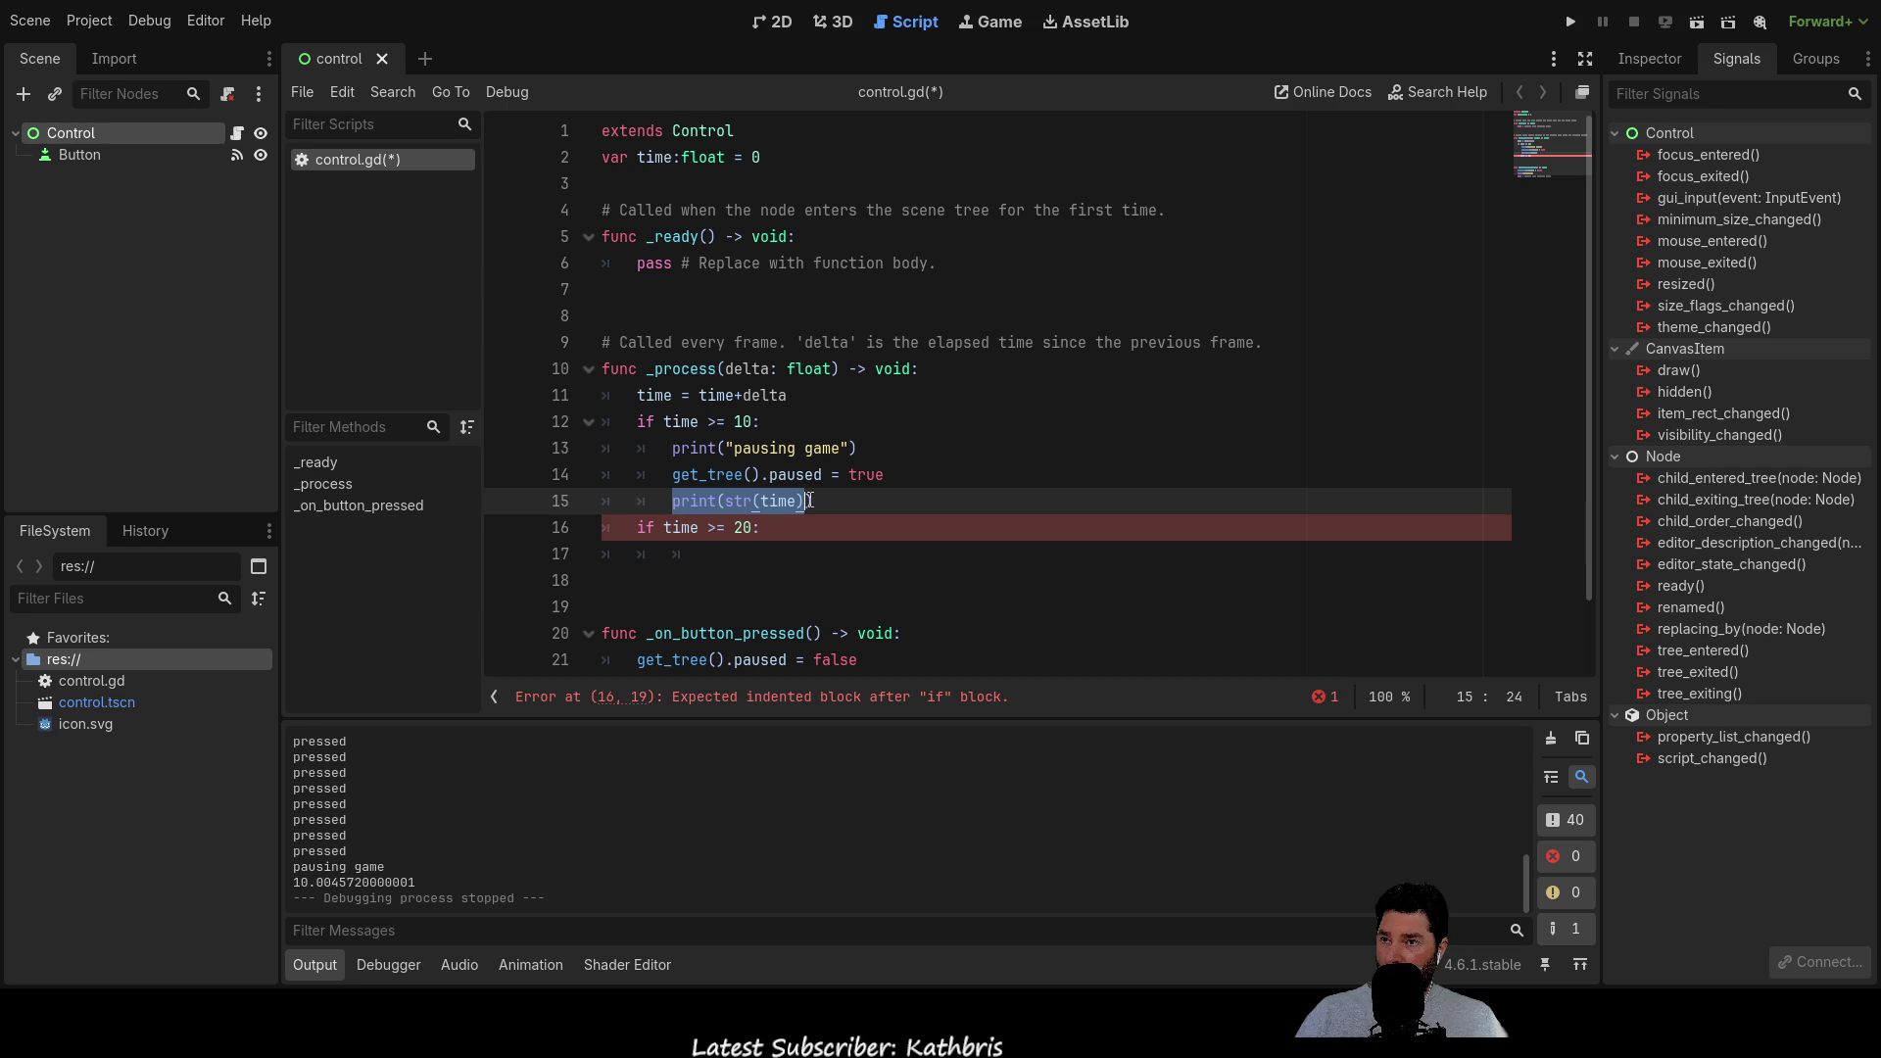
click(695, 555)
text(print(str(time)))
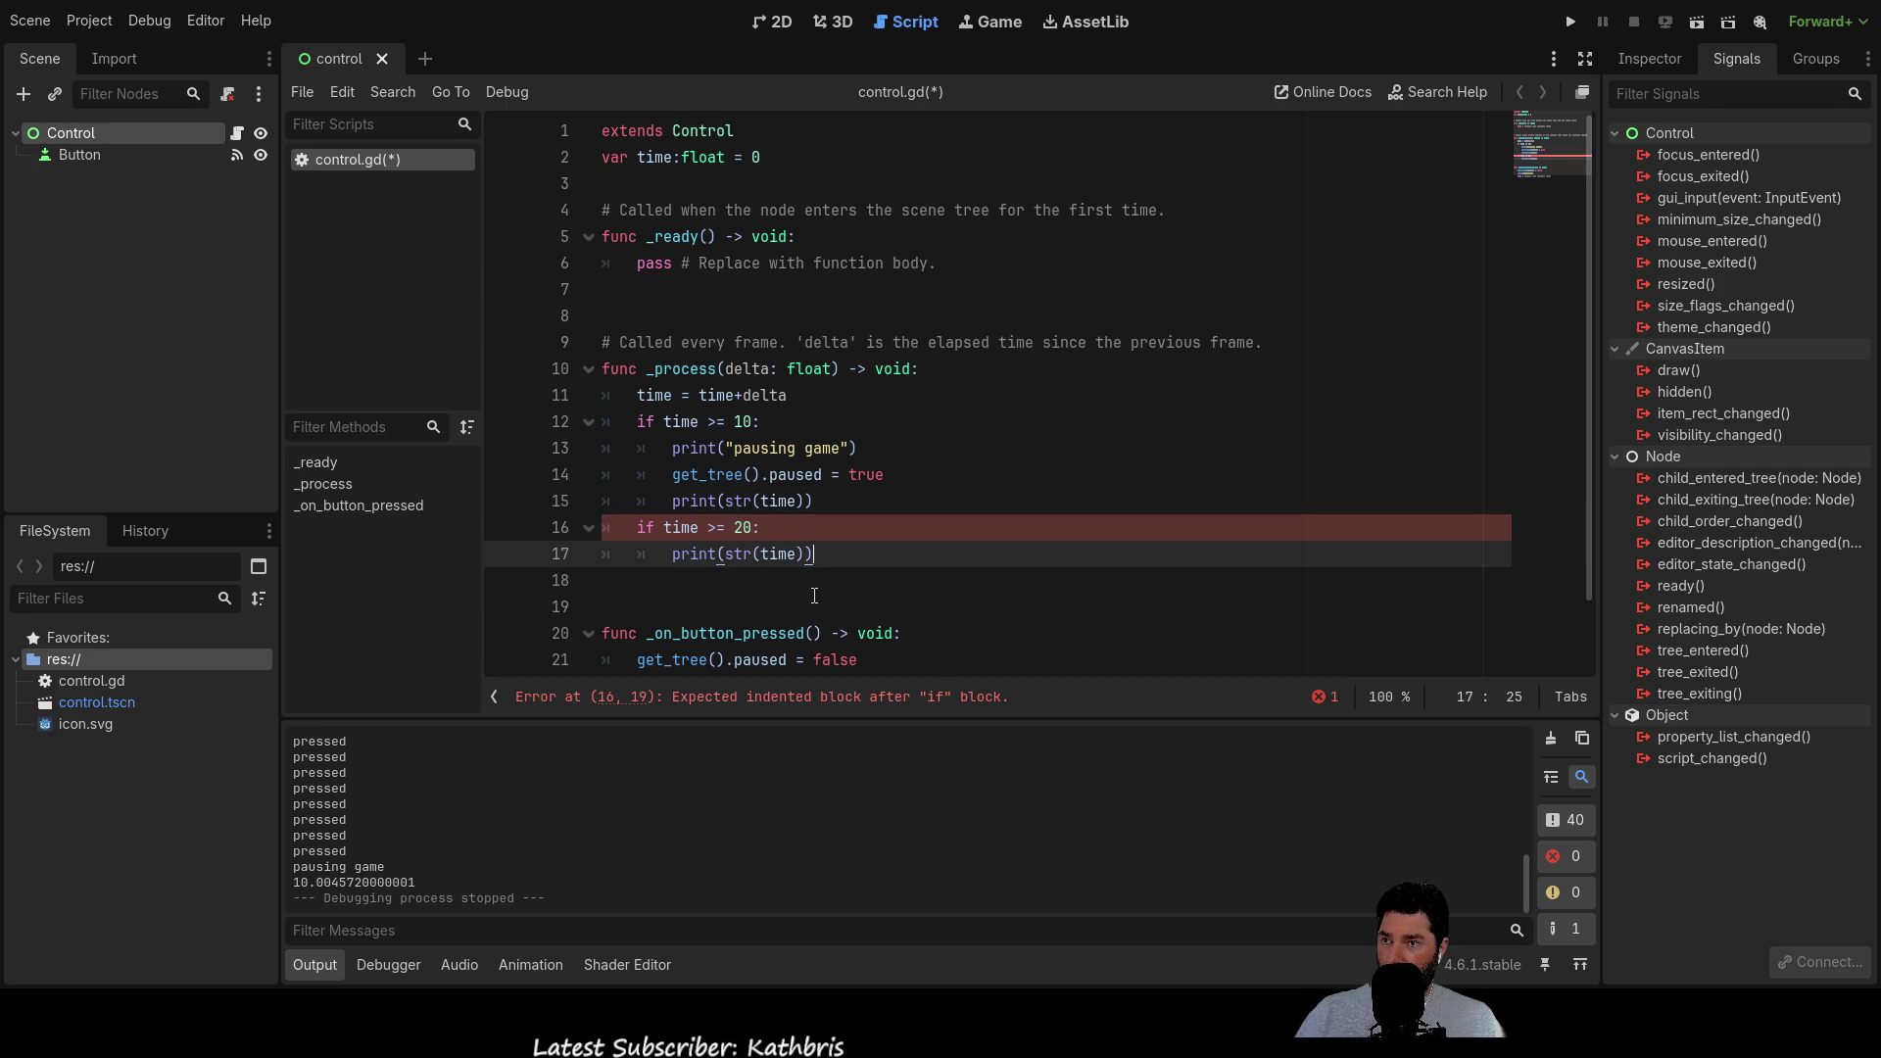
key(shift+Tab)
key(Up)
key(Left)
key(Left)
key(Left)
key(Down)
key(Down)
key(Up)
key(Up)
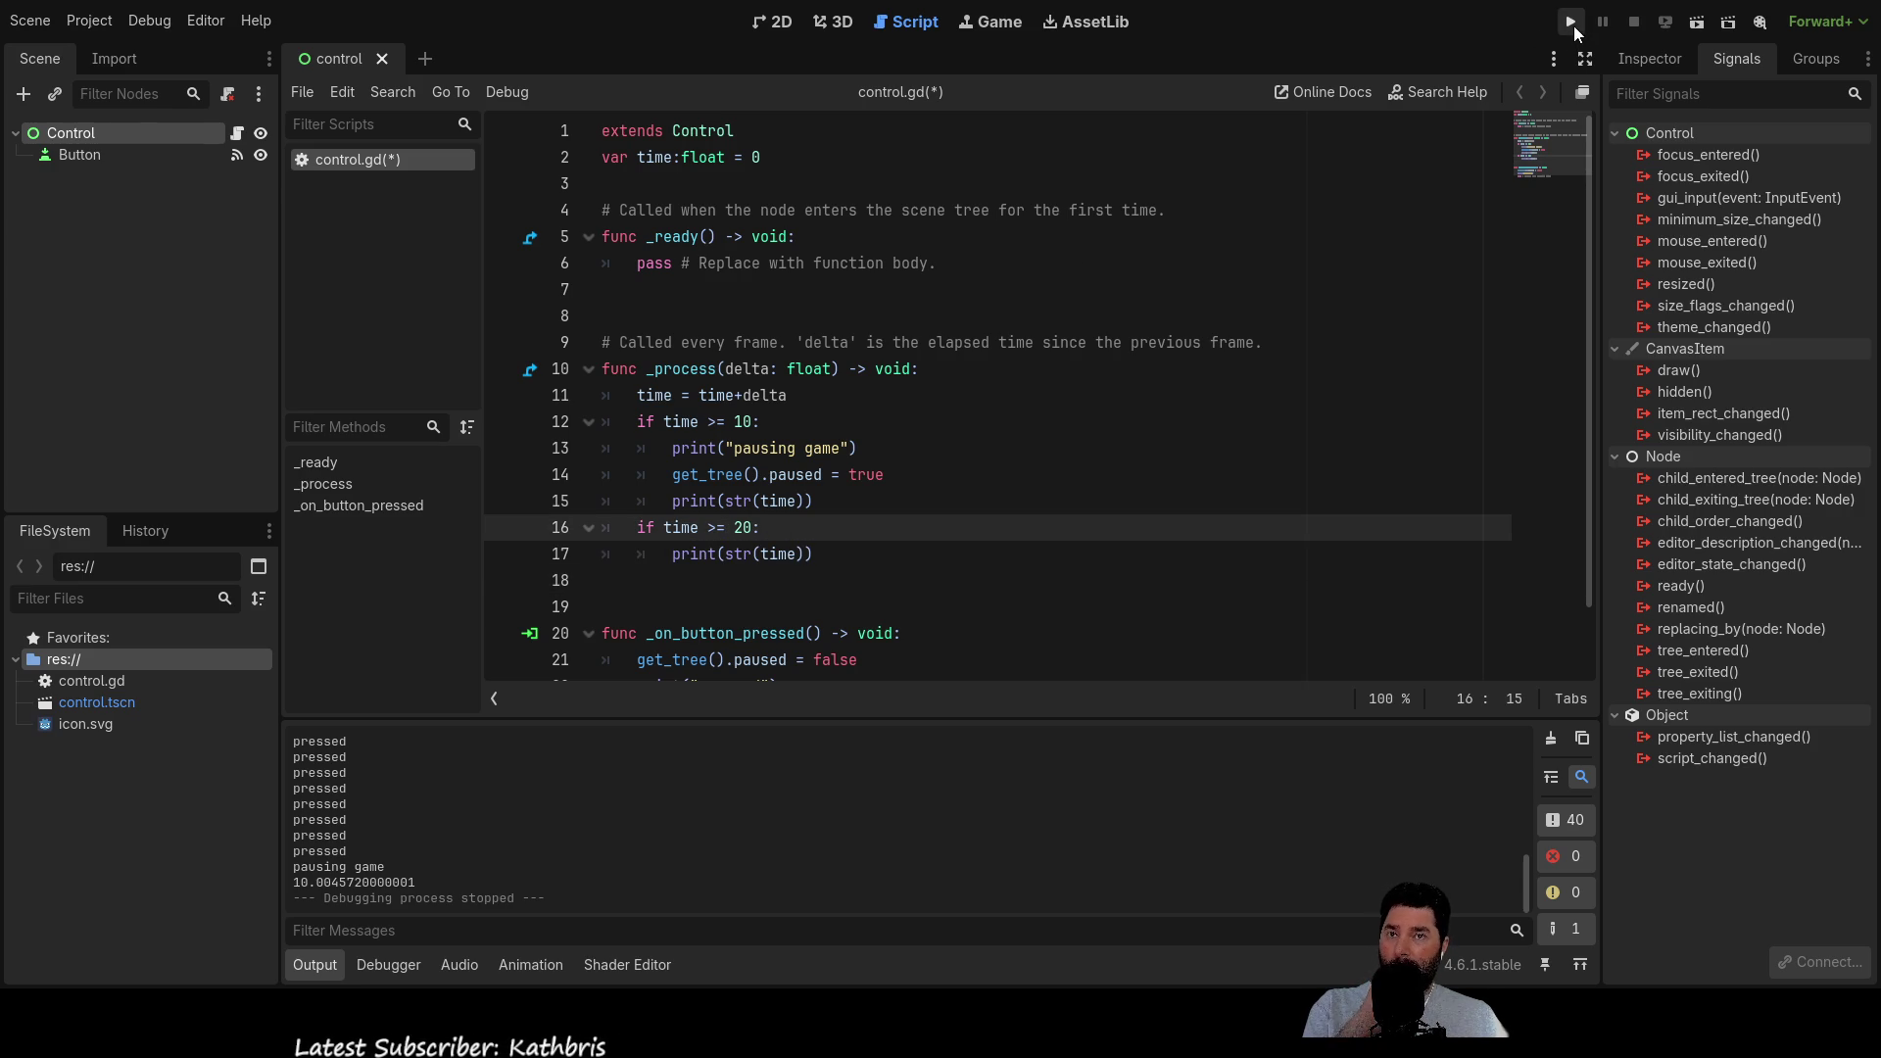
Run the project to test the 10-second pause timer
click(1571, 24)
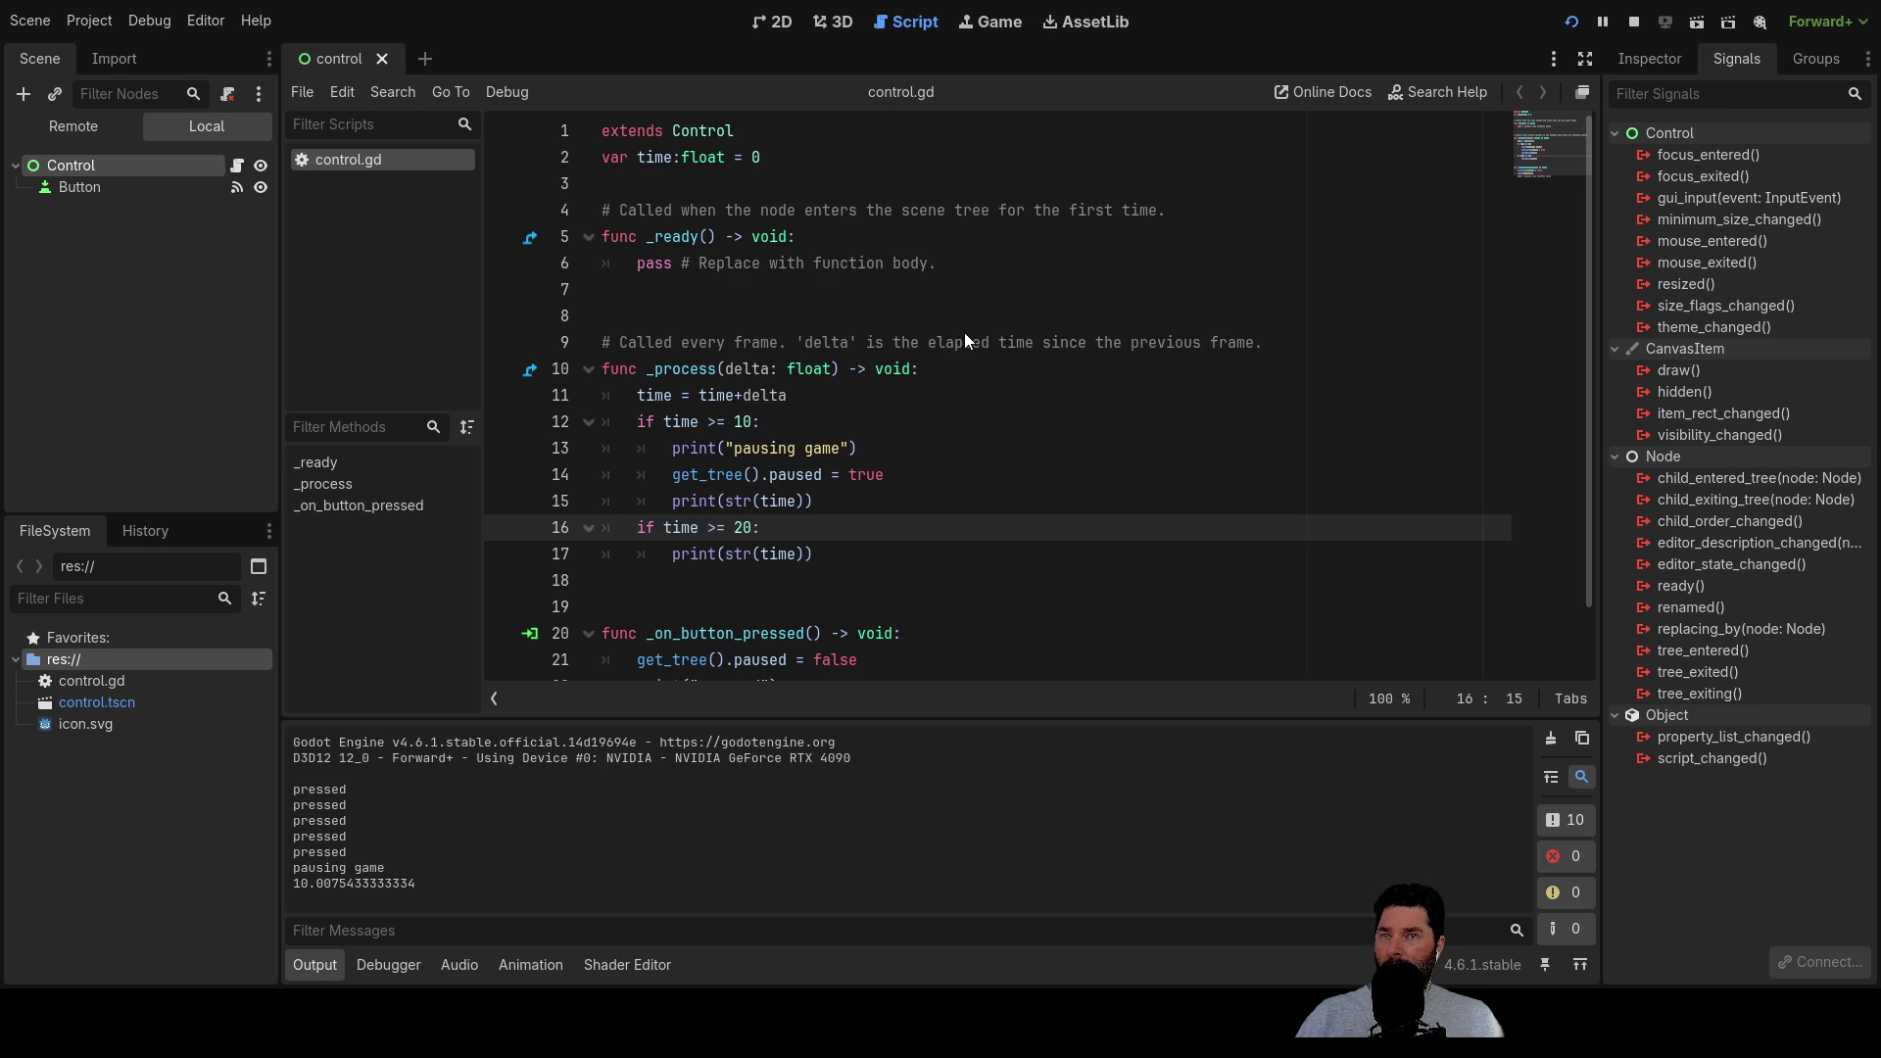
Restart the running game, then stop it to return to the code
click(1625, 30)
click(1567, 26)
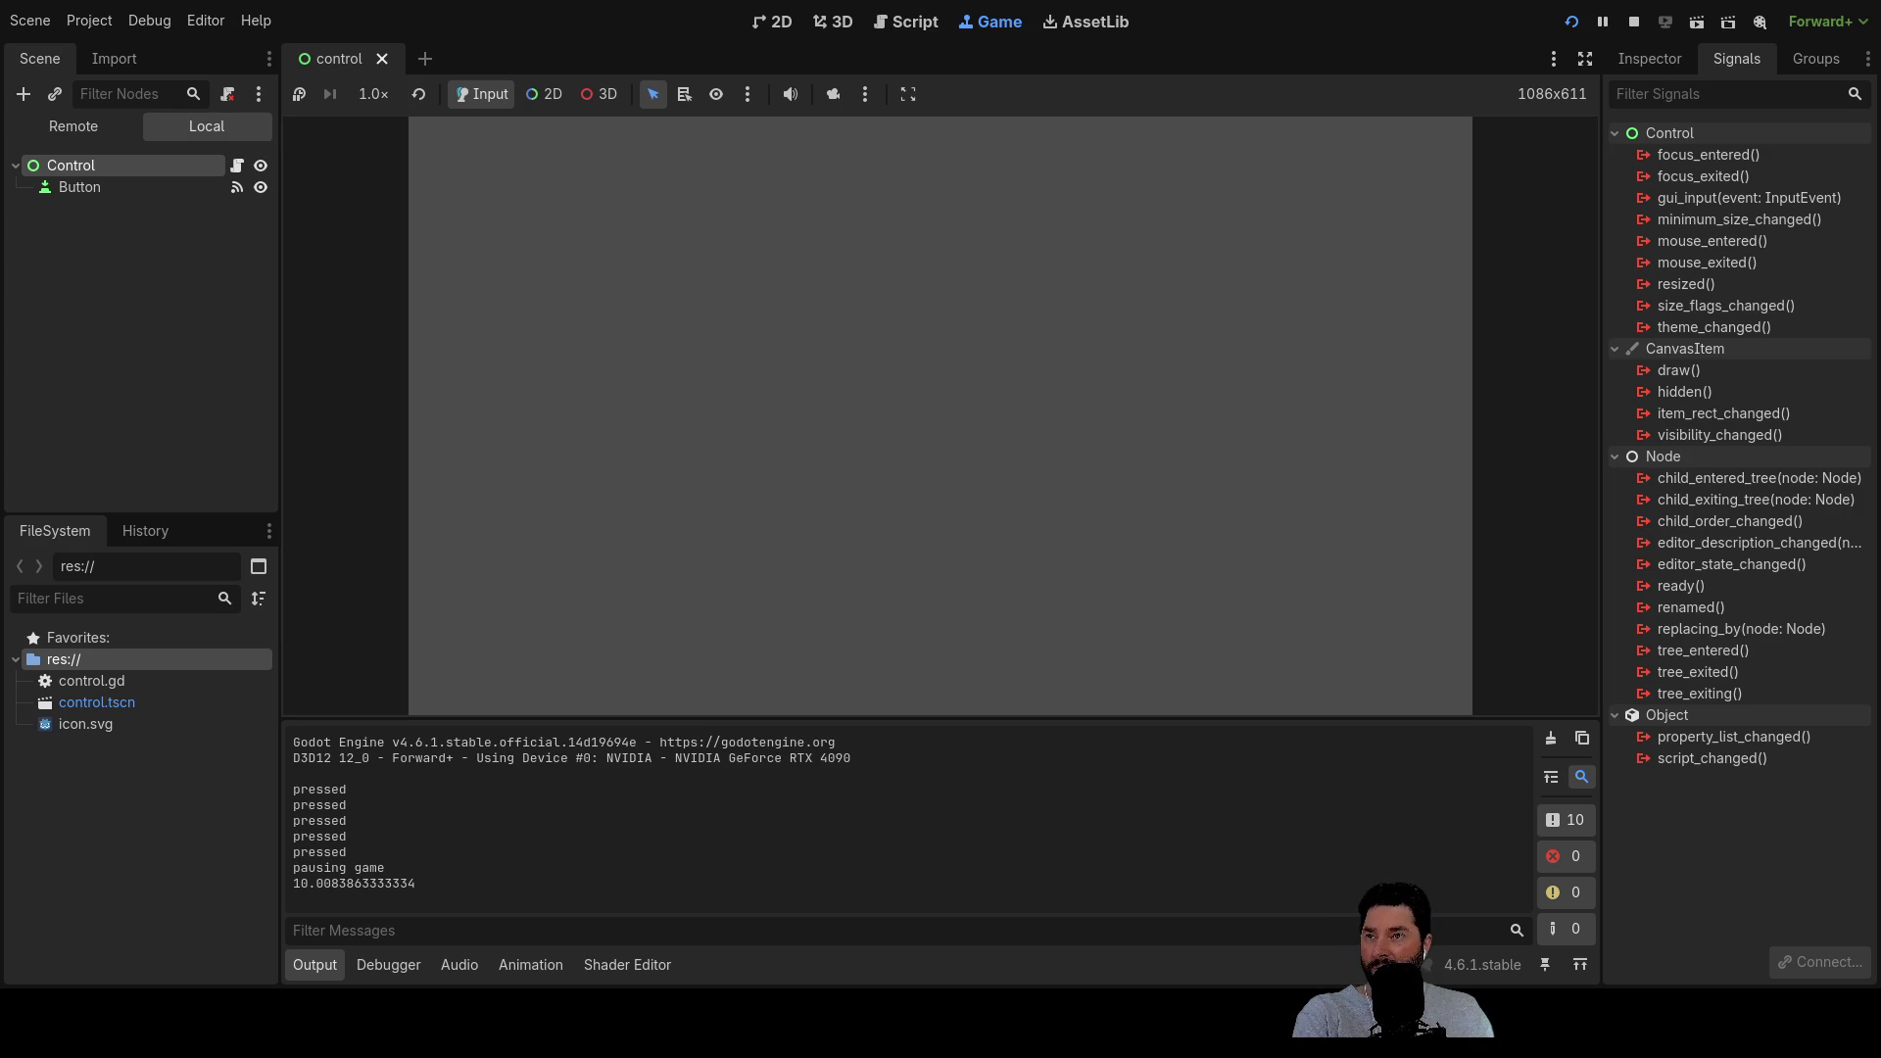
click(1633, 20)
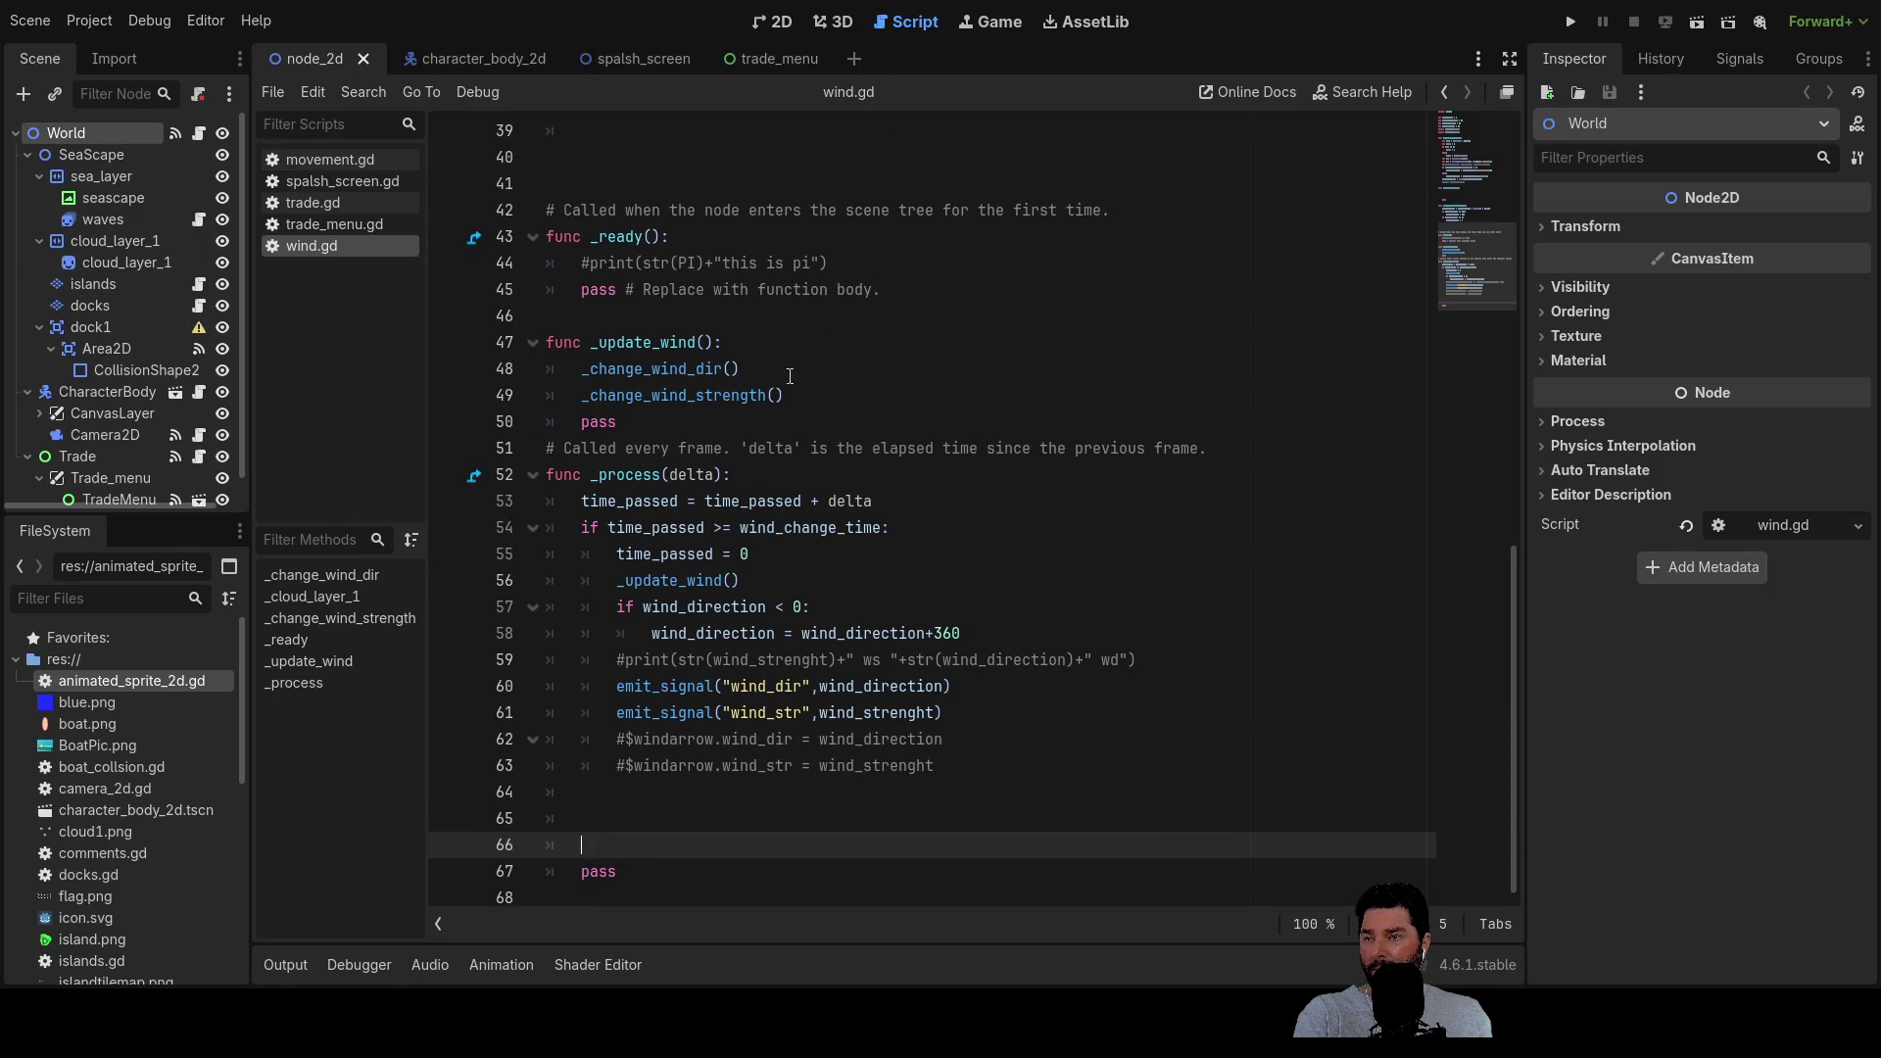
Comment out the get_tree().paused lines in trade.gd's _open_trade and exit handler
click(327, 225)
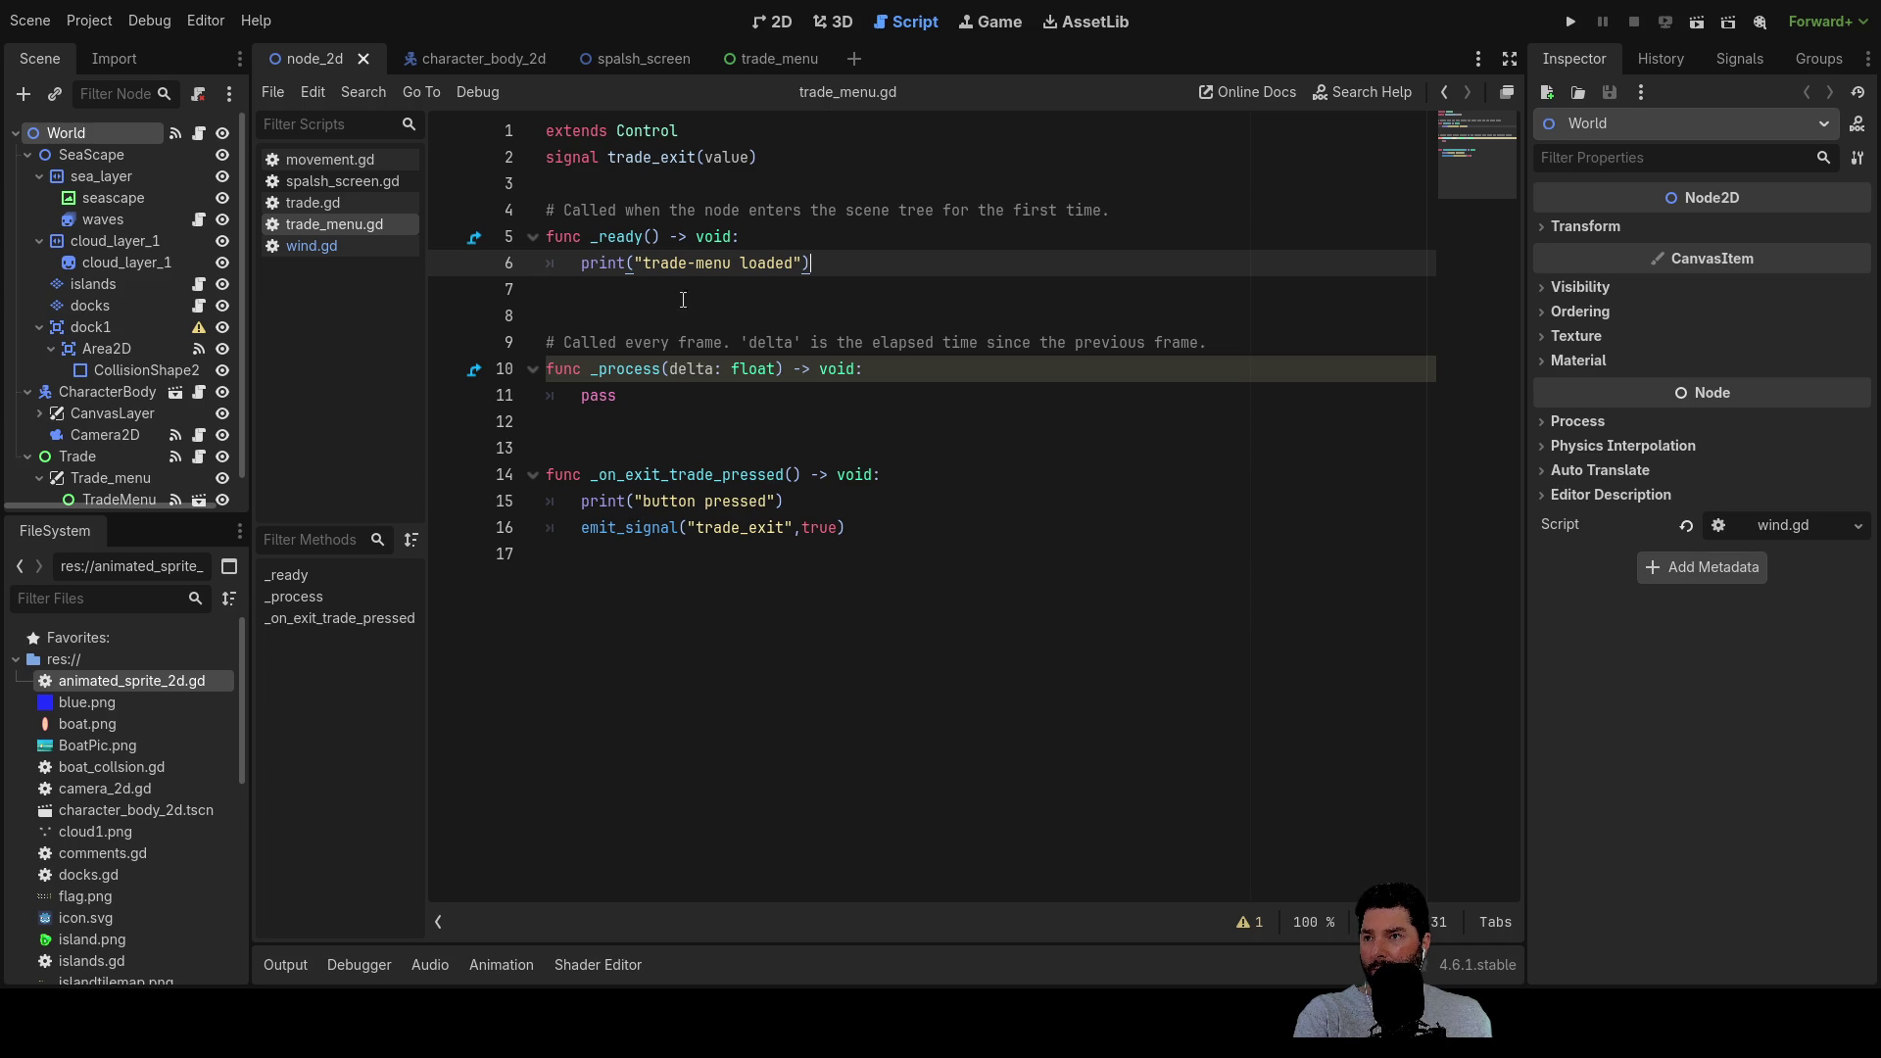
click(320, 202)
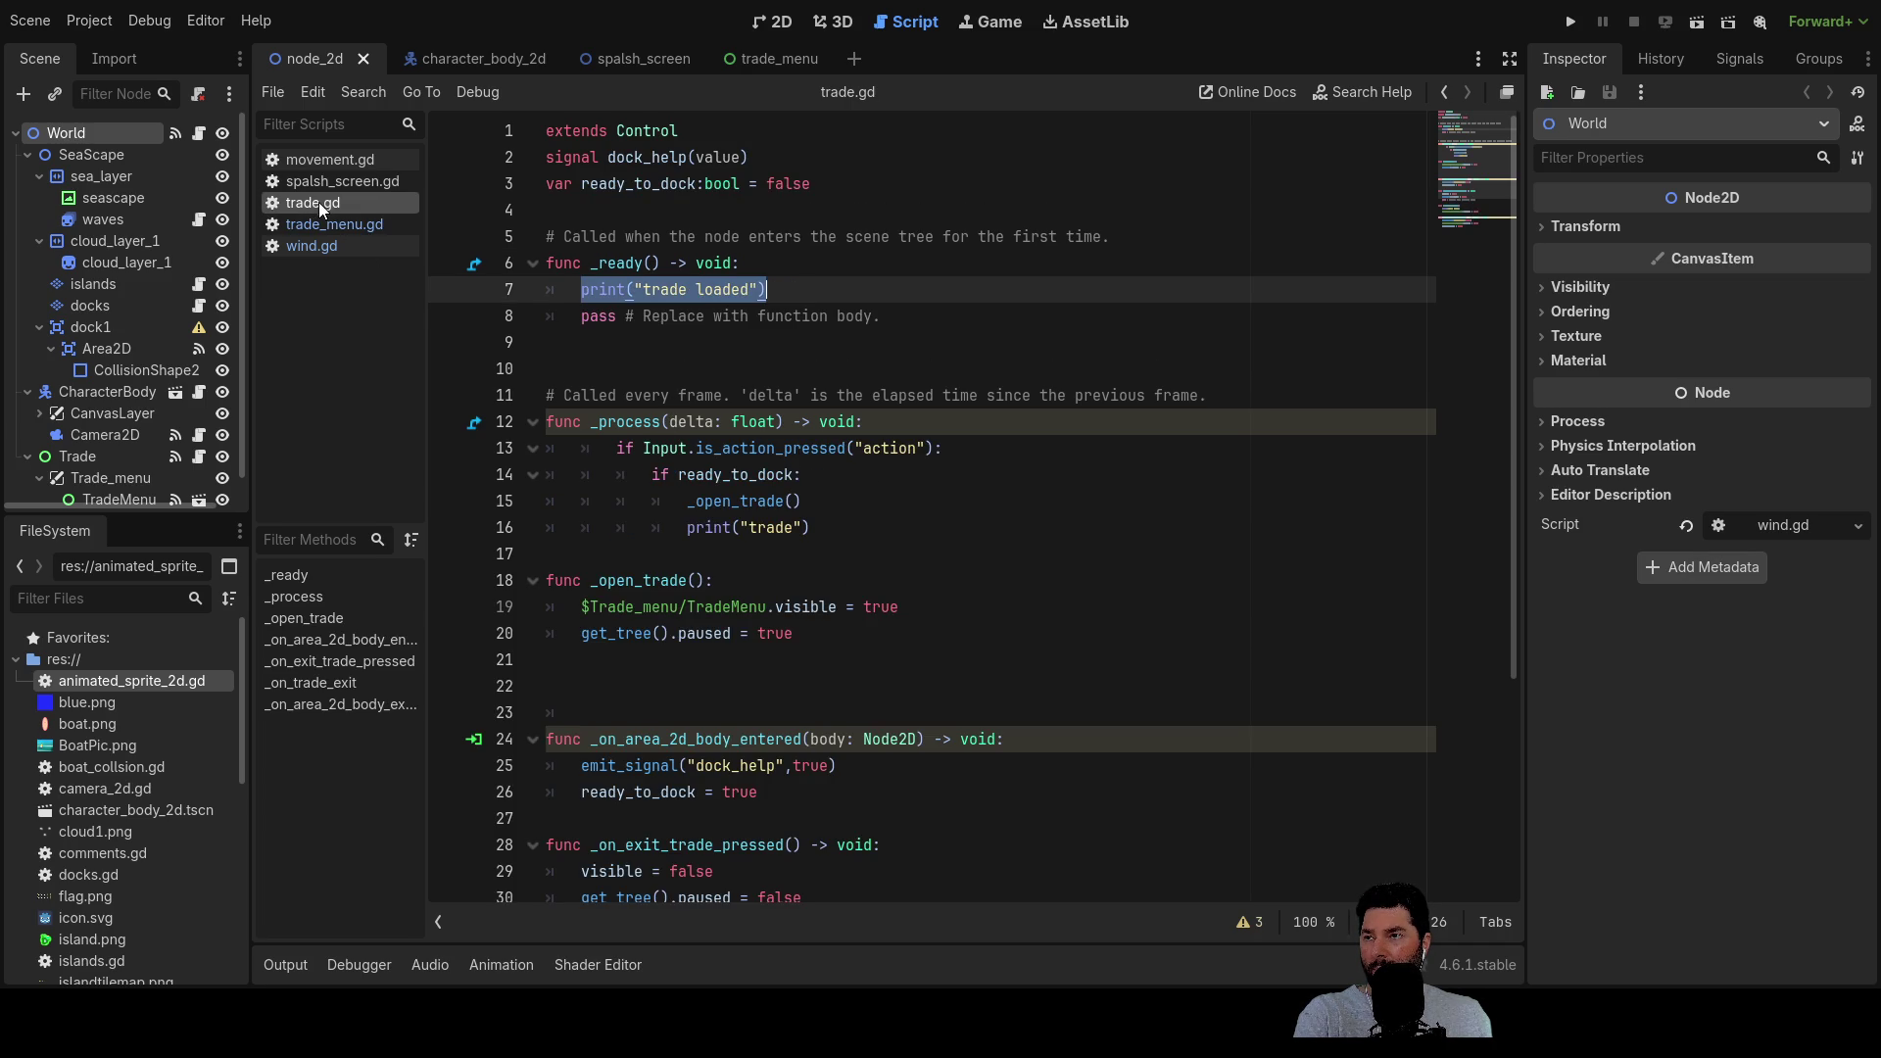
scroll(678, 467, down, 2)
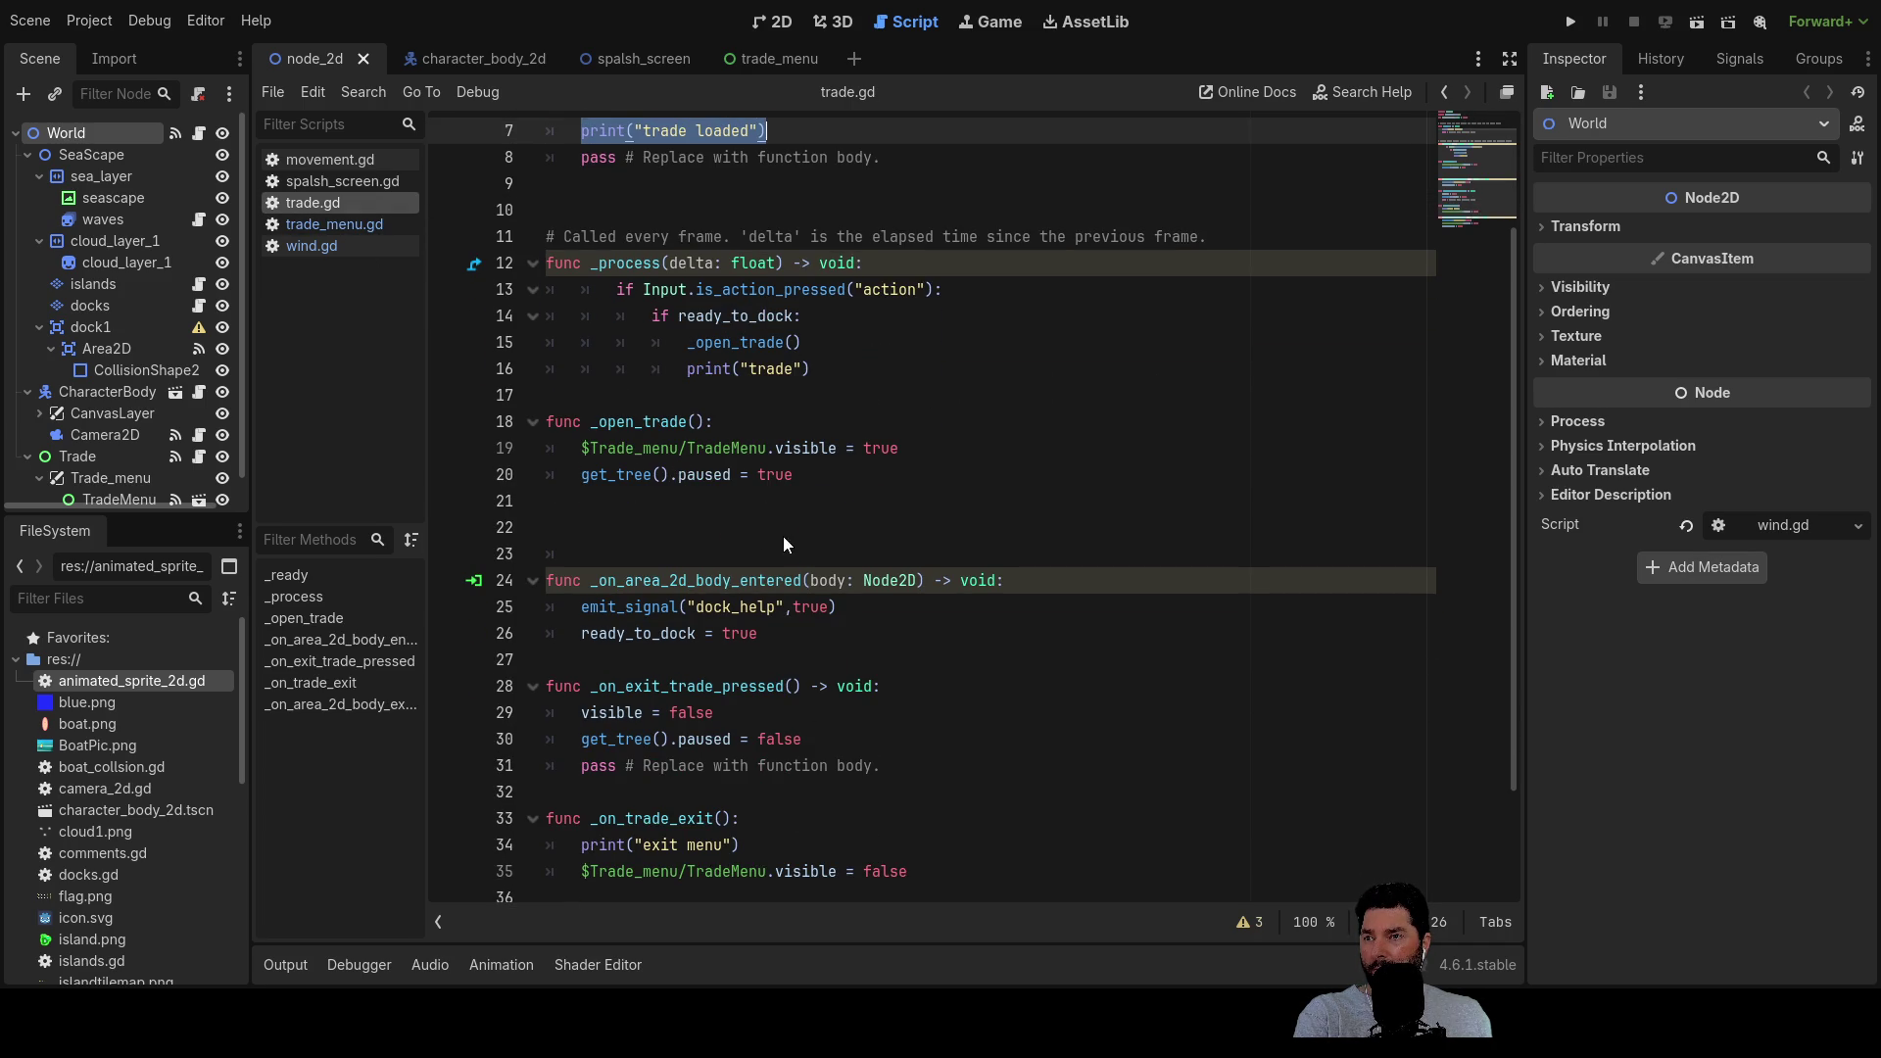
click(583, 474)
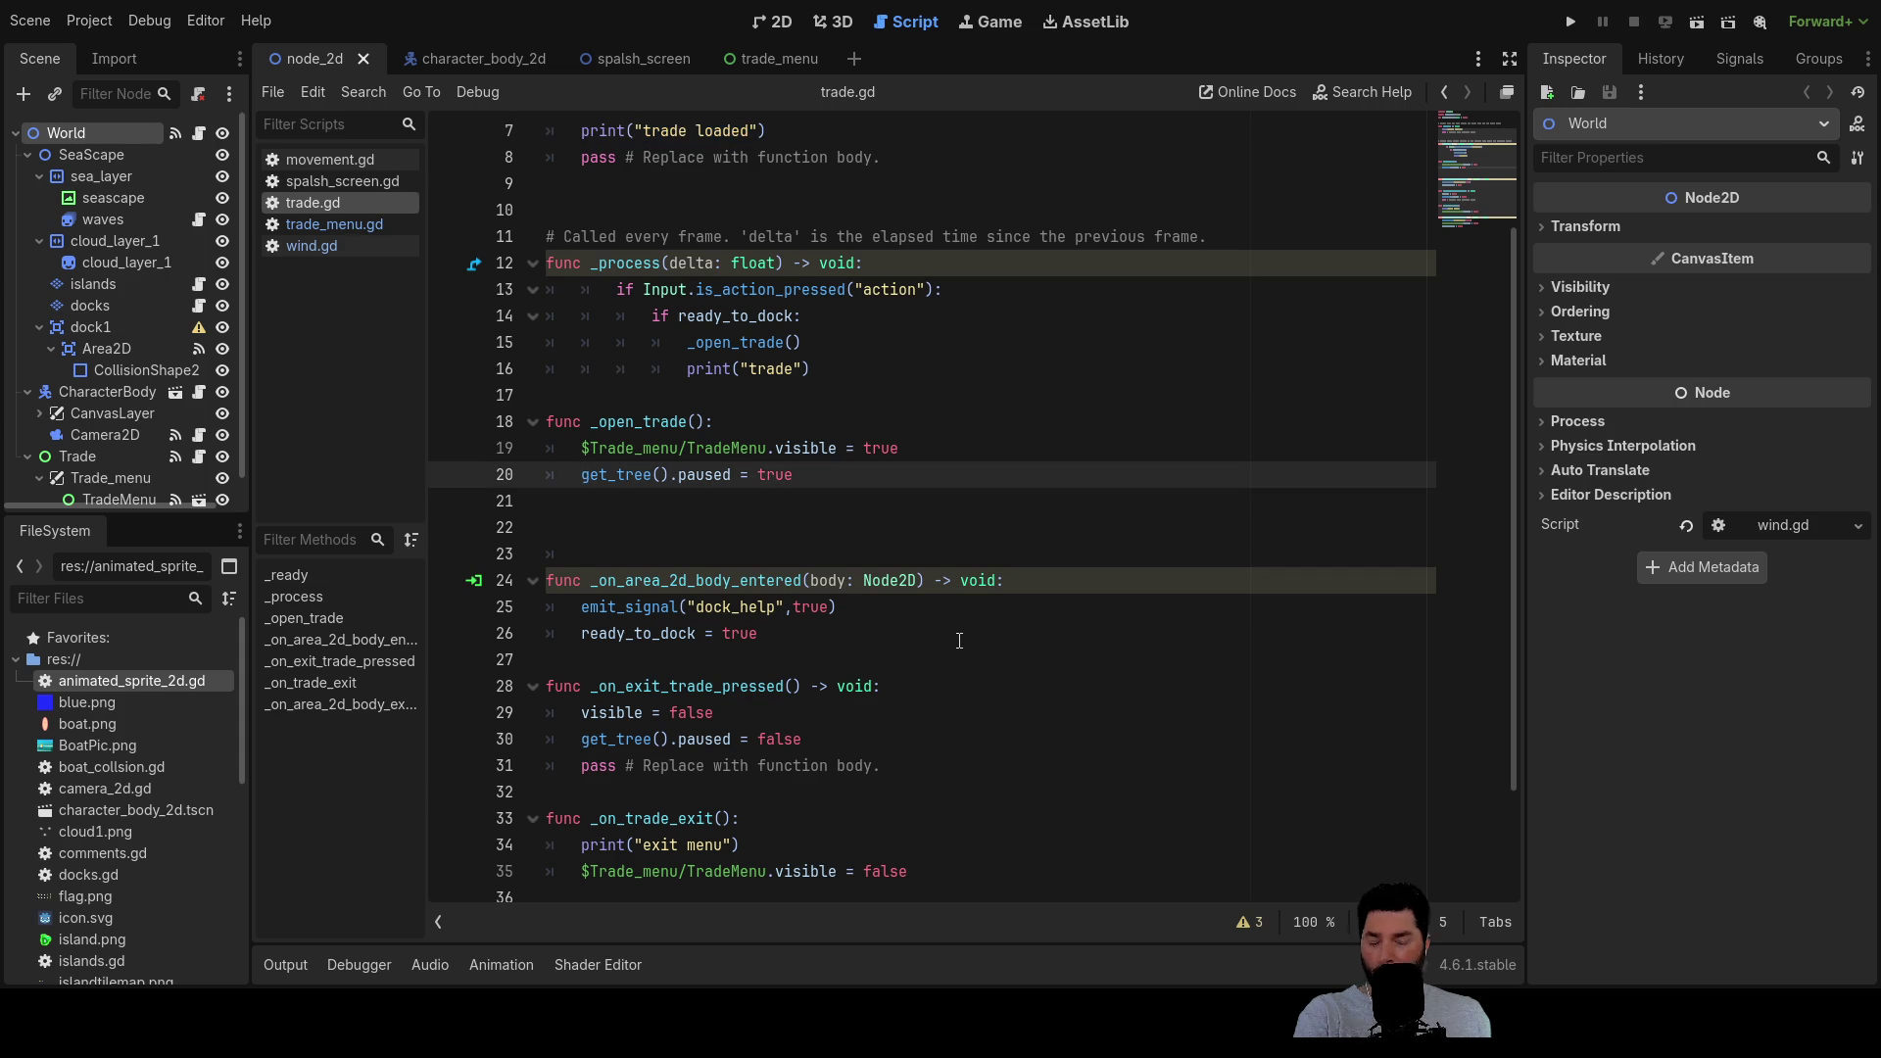
text(#)
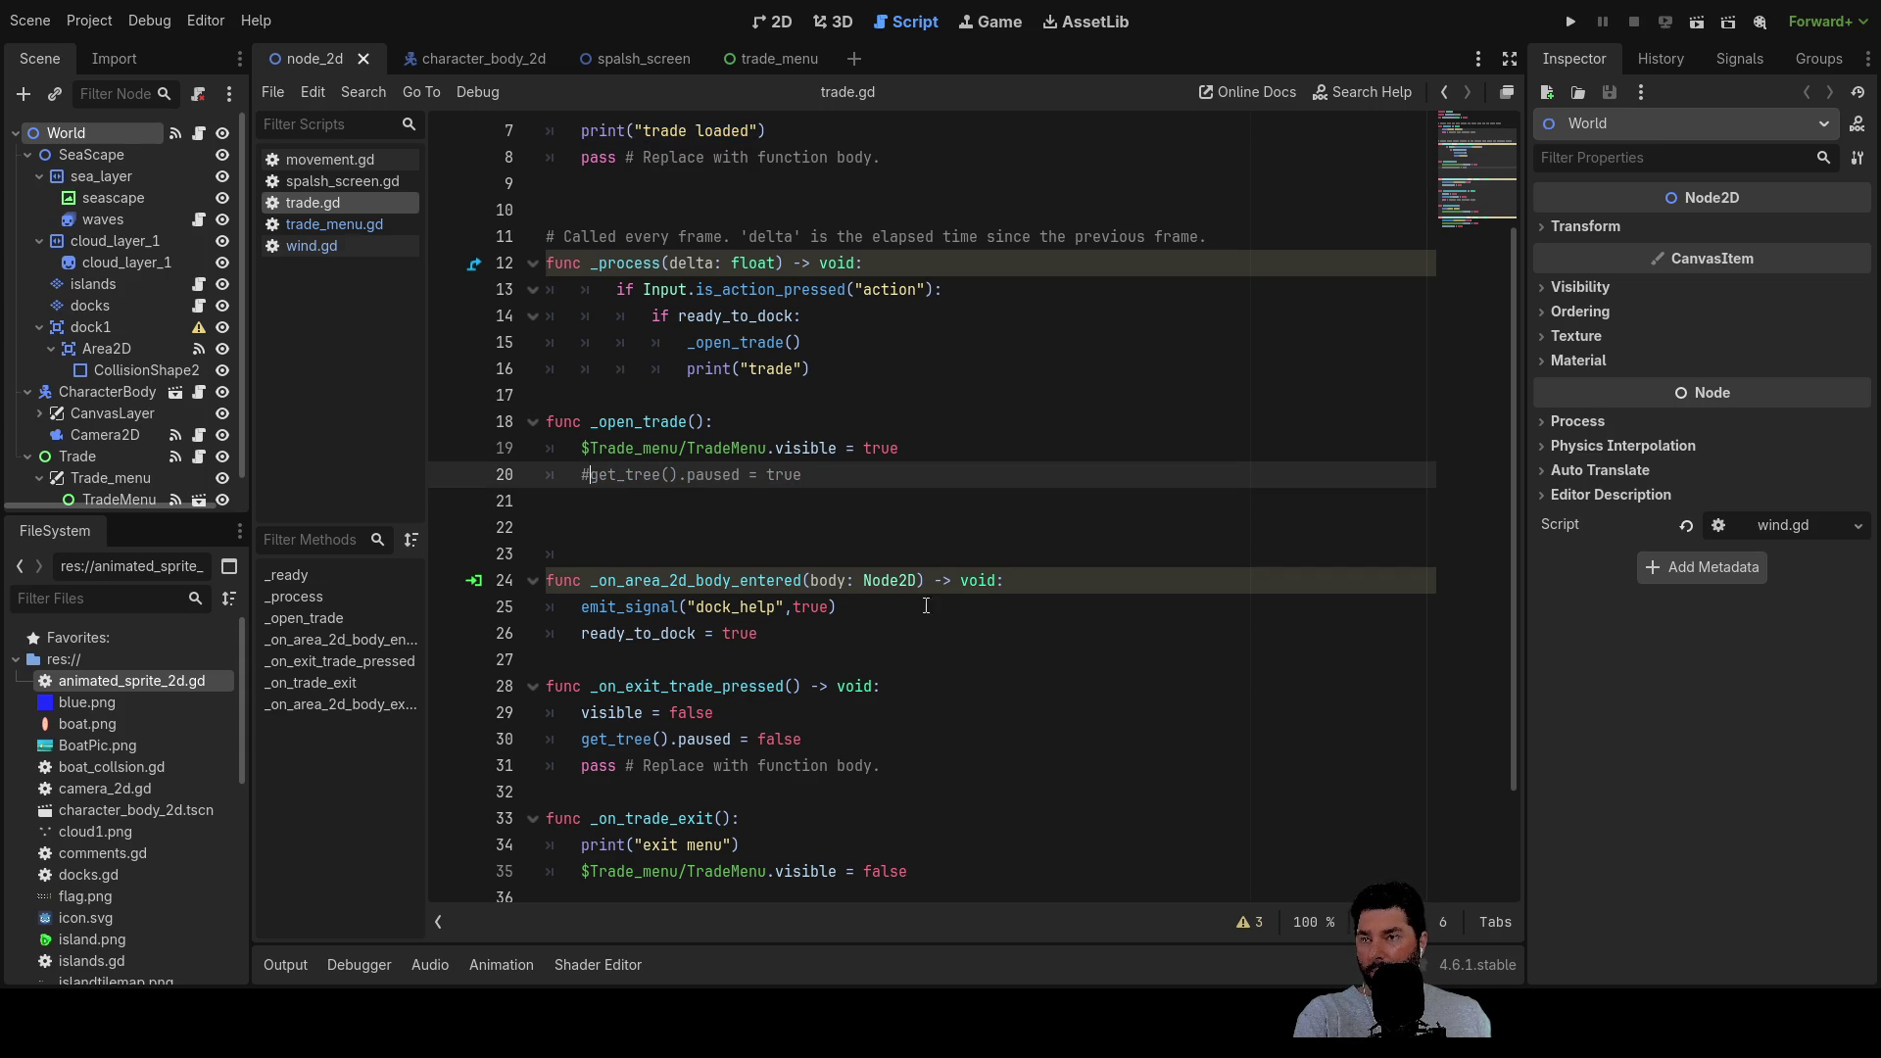
scroll(679, 577, down, 2)
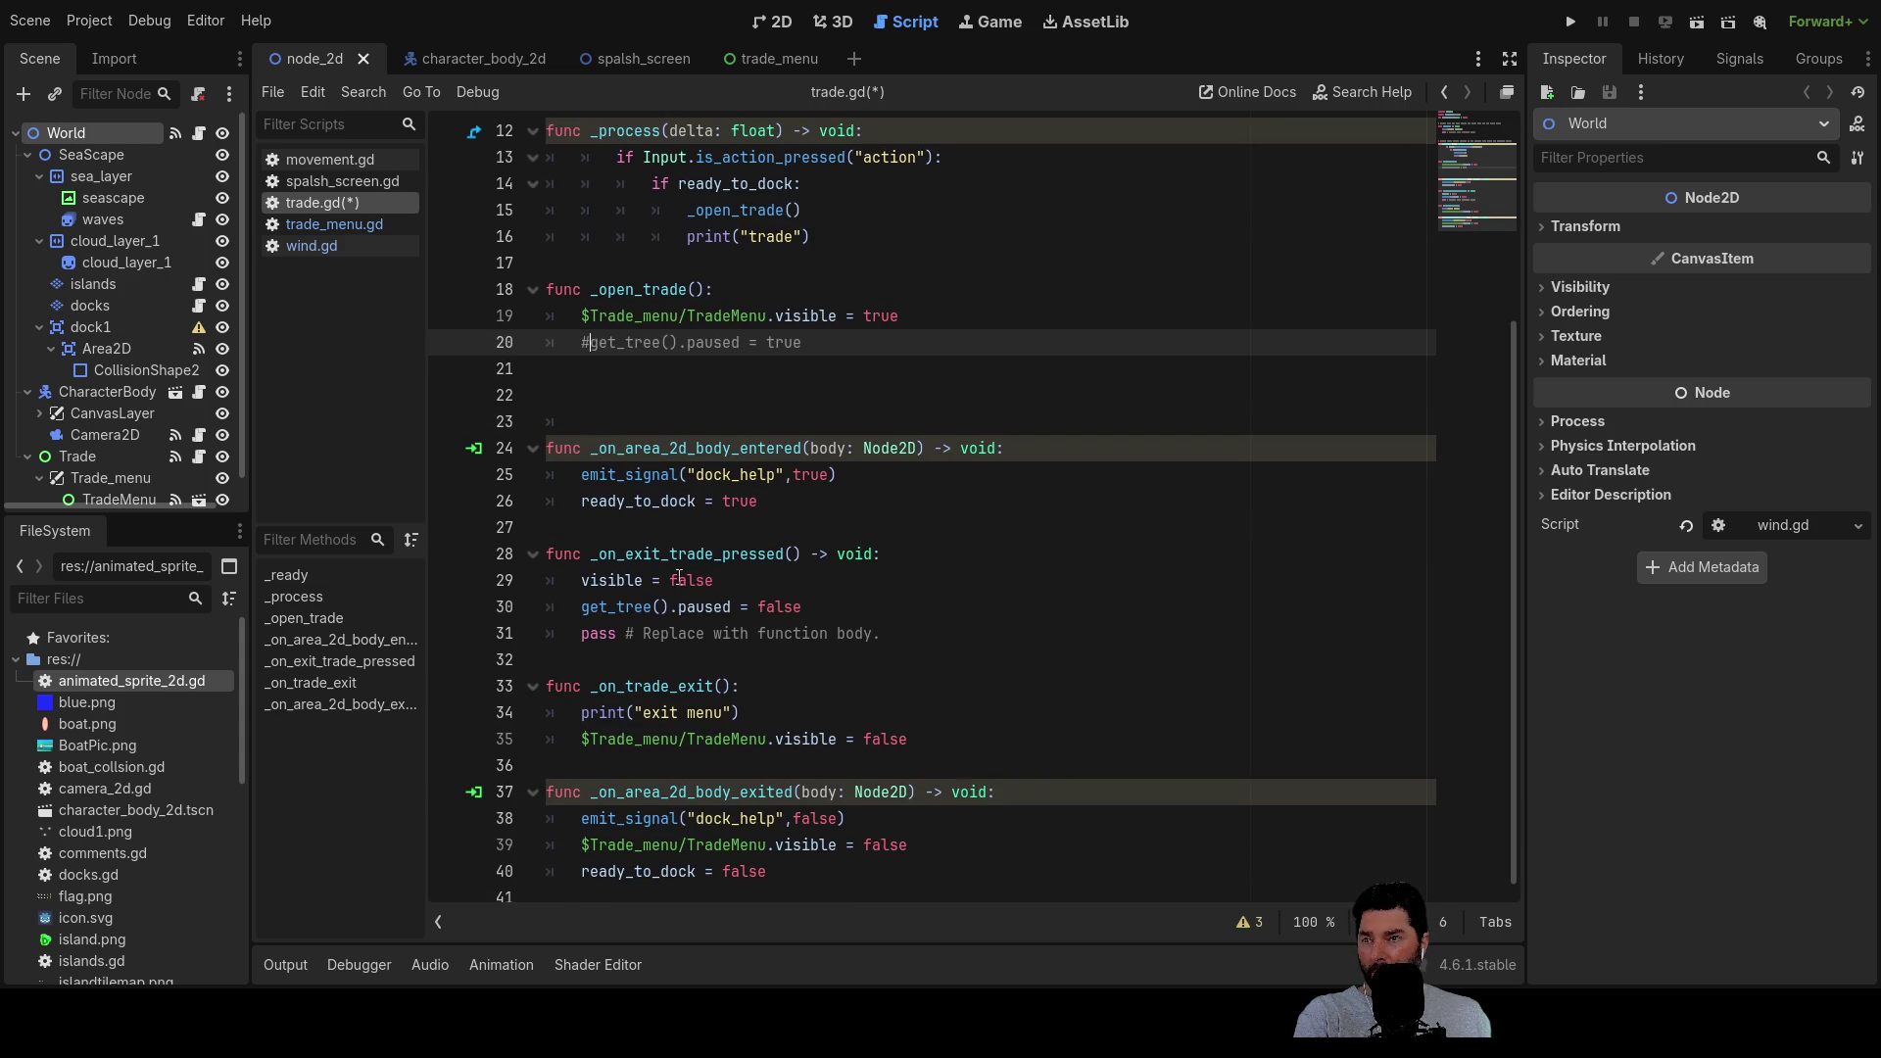
click(582, 607)
text(#)
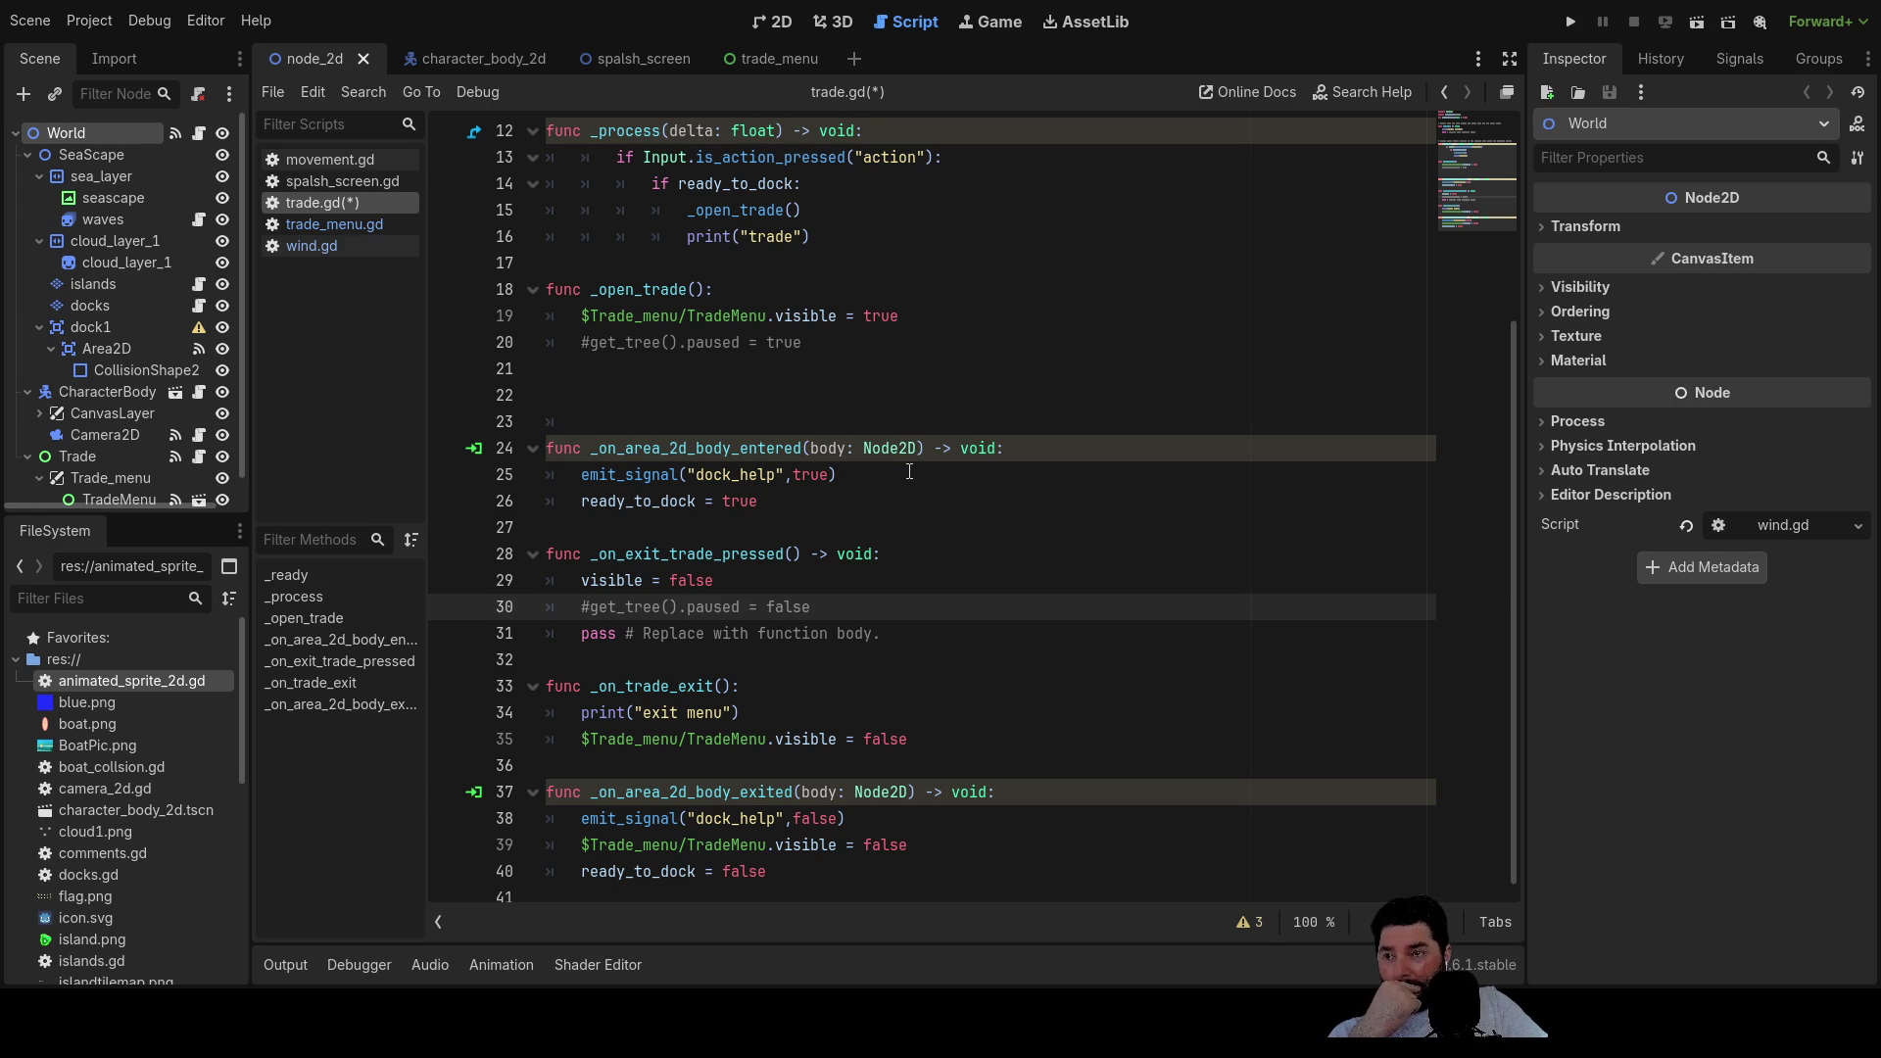
scroll(127, 411, down, 1)
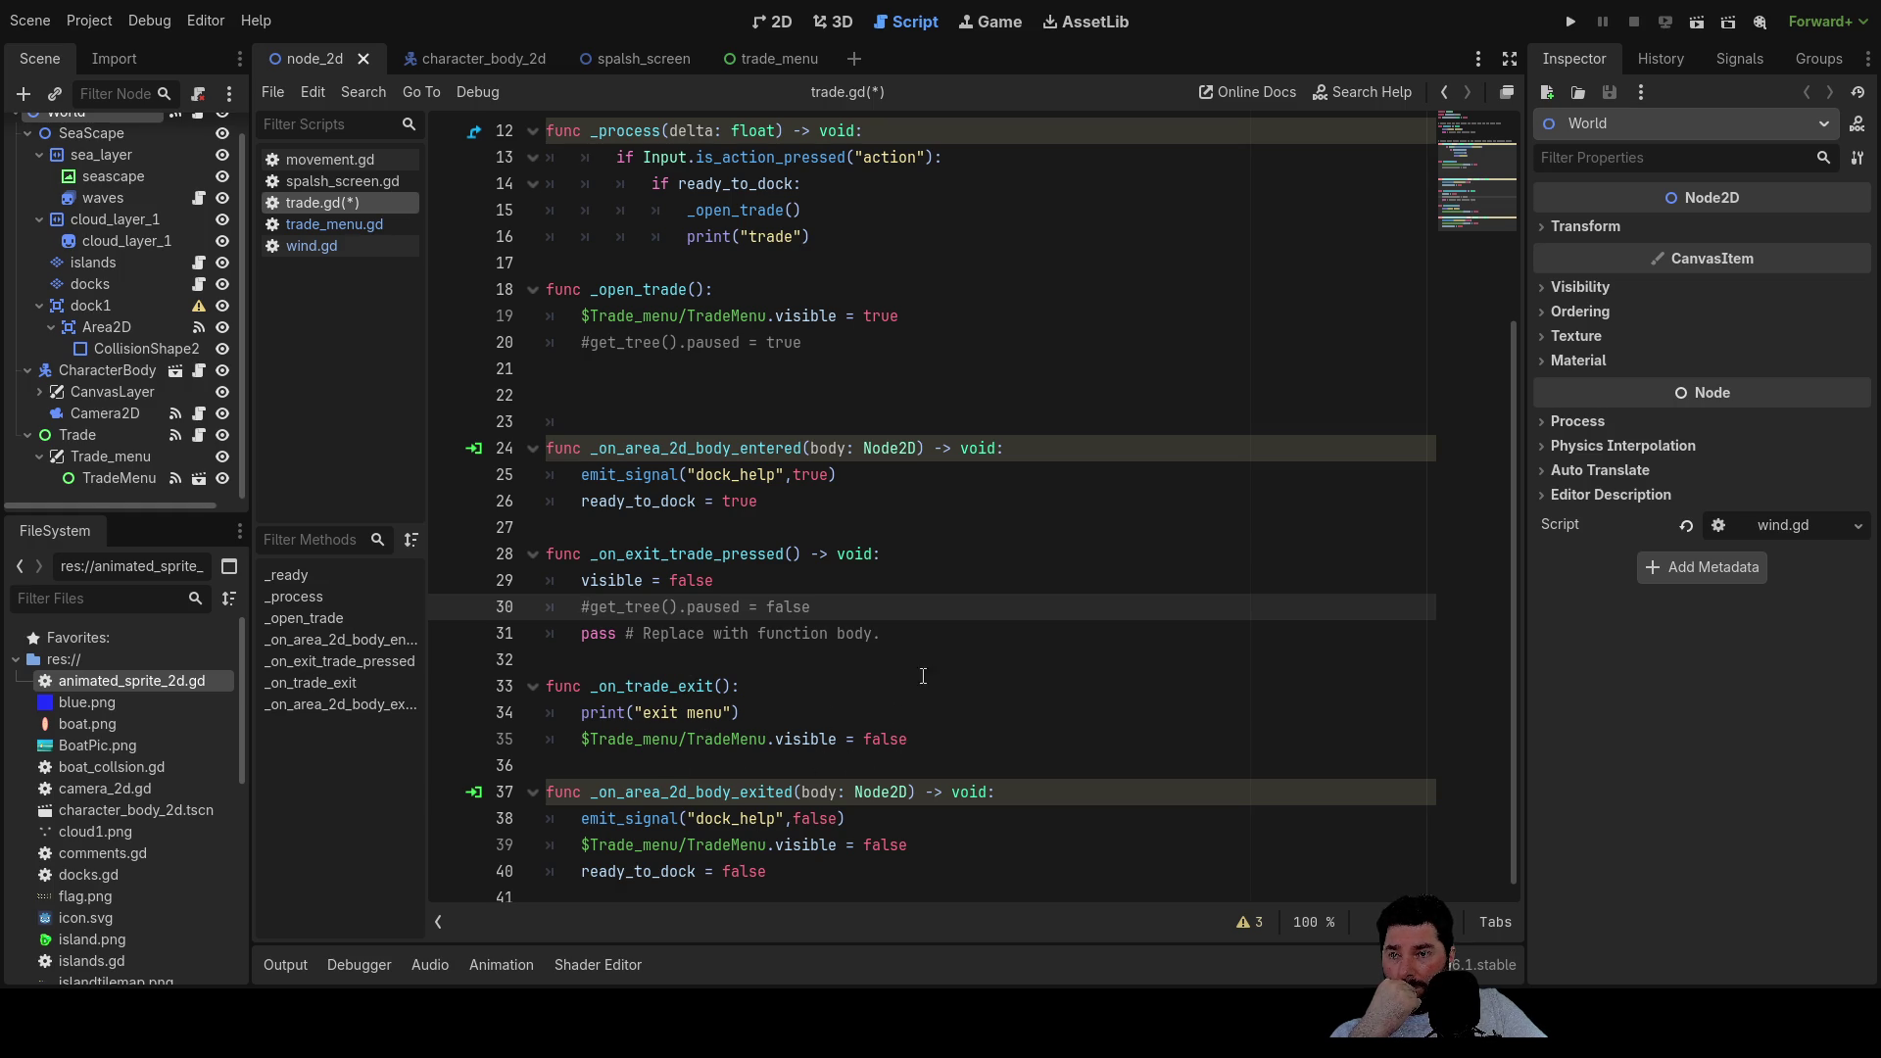
Test-run the sailing game from the main menu, then stop it and open trade_menu.gd
key(F5)
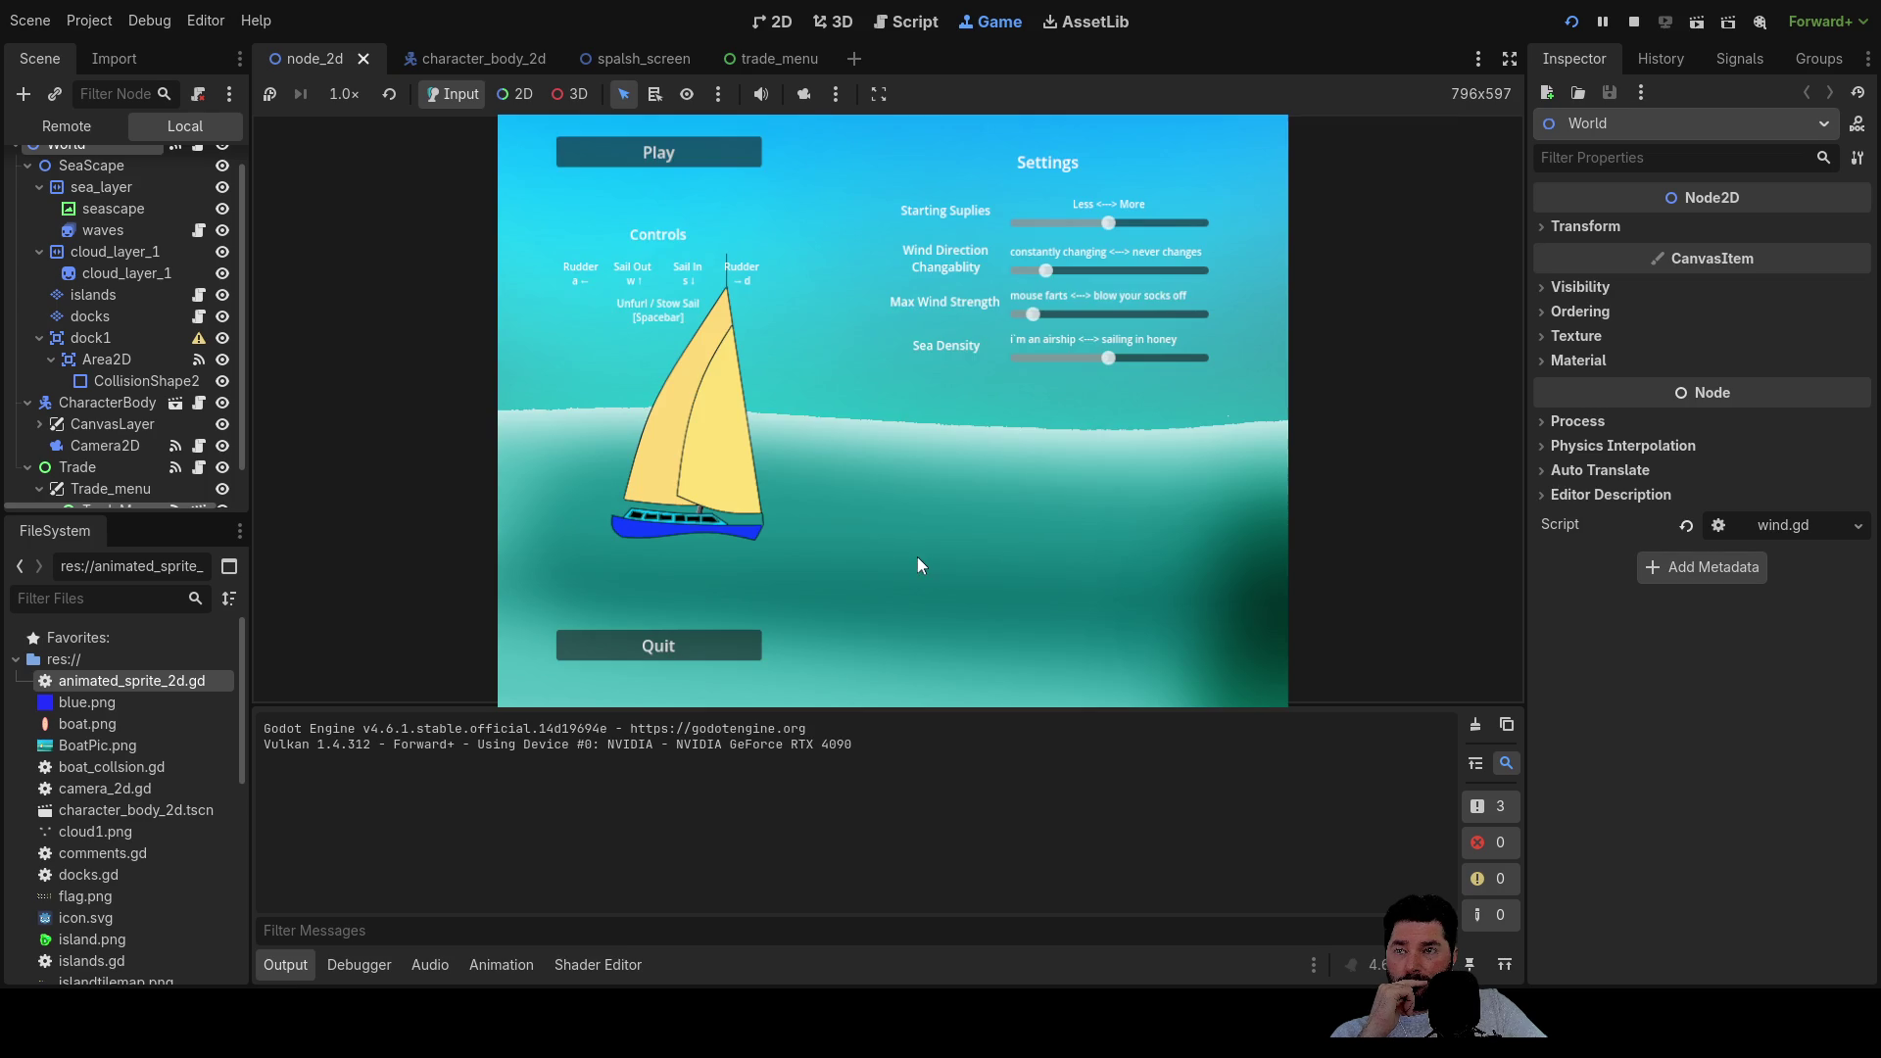
click(714, 145)
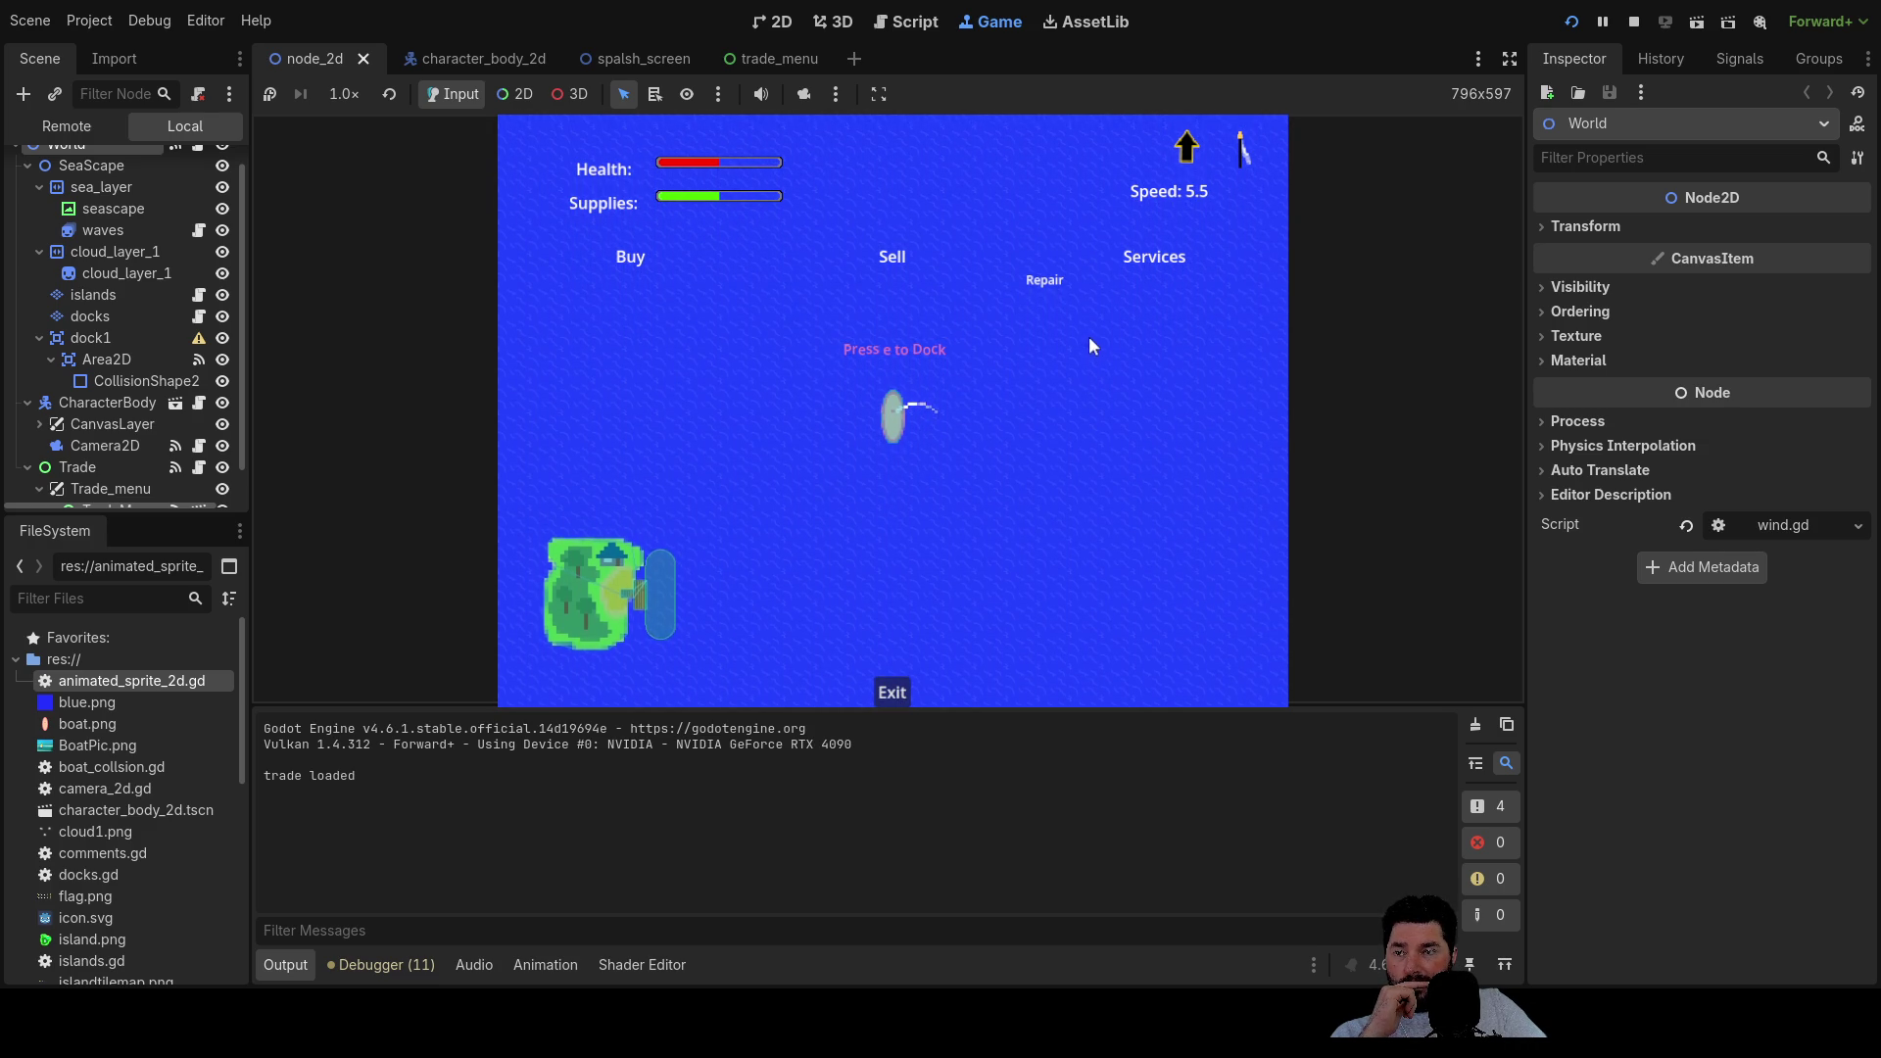
key(F8)
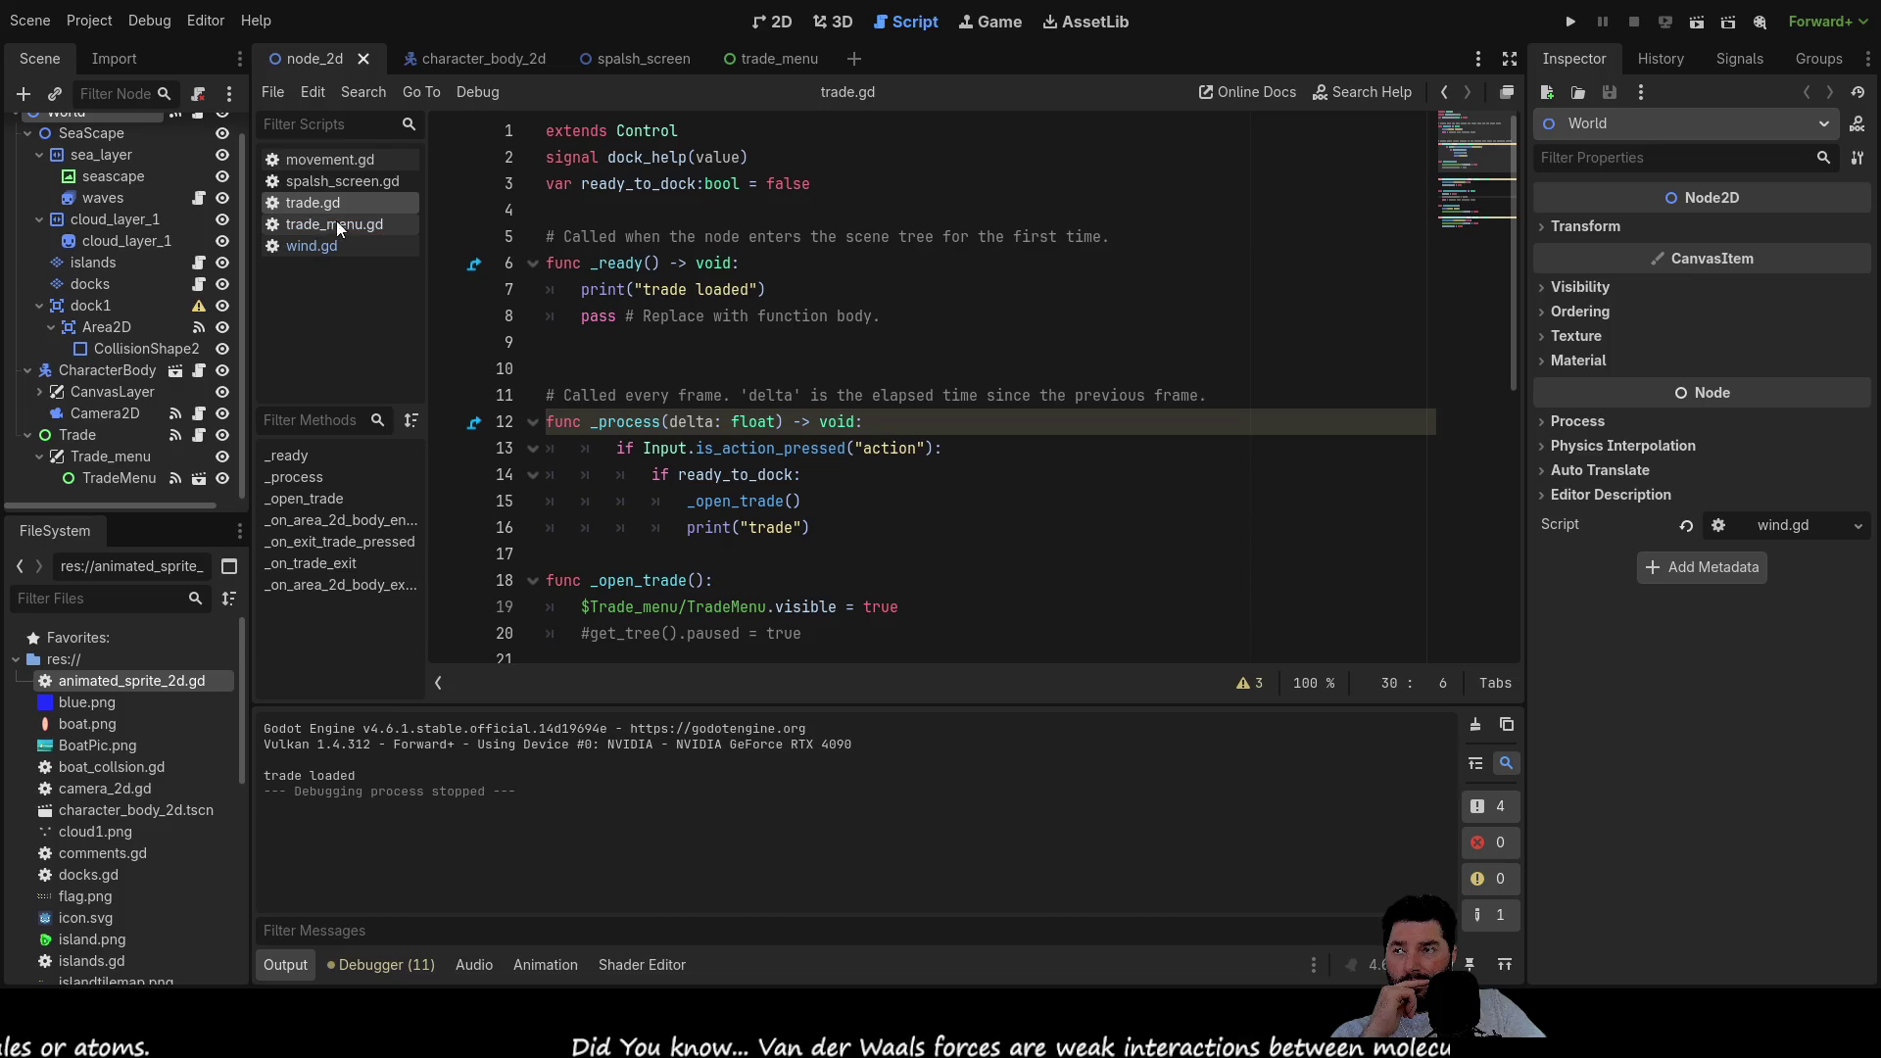
click(355, 224)
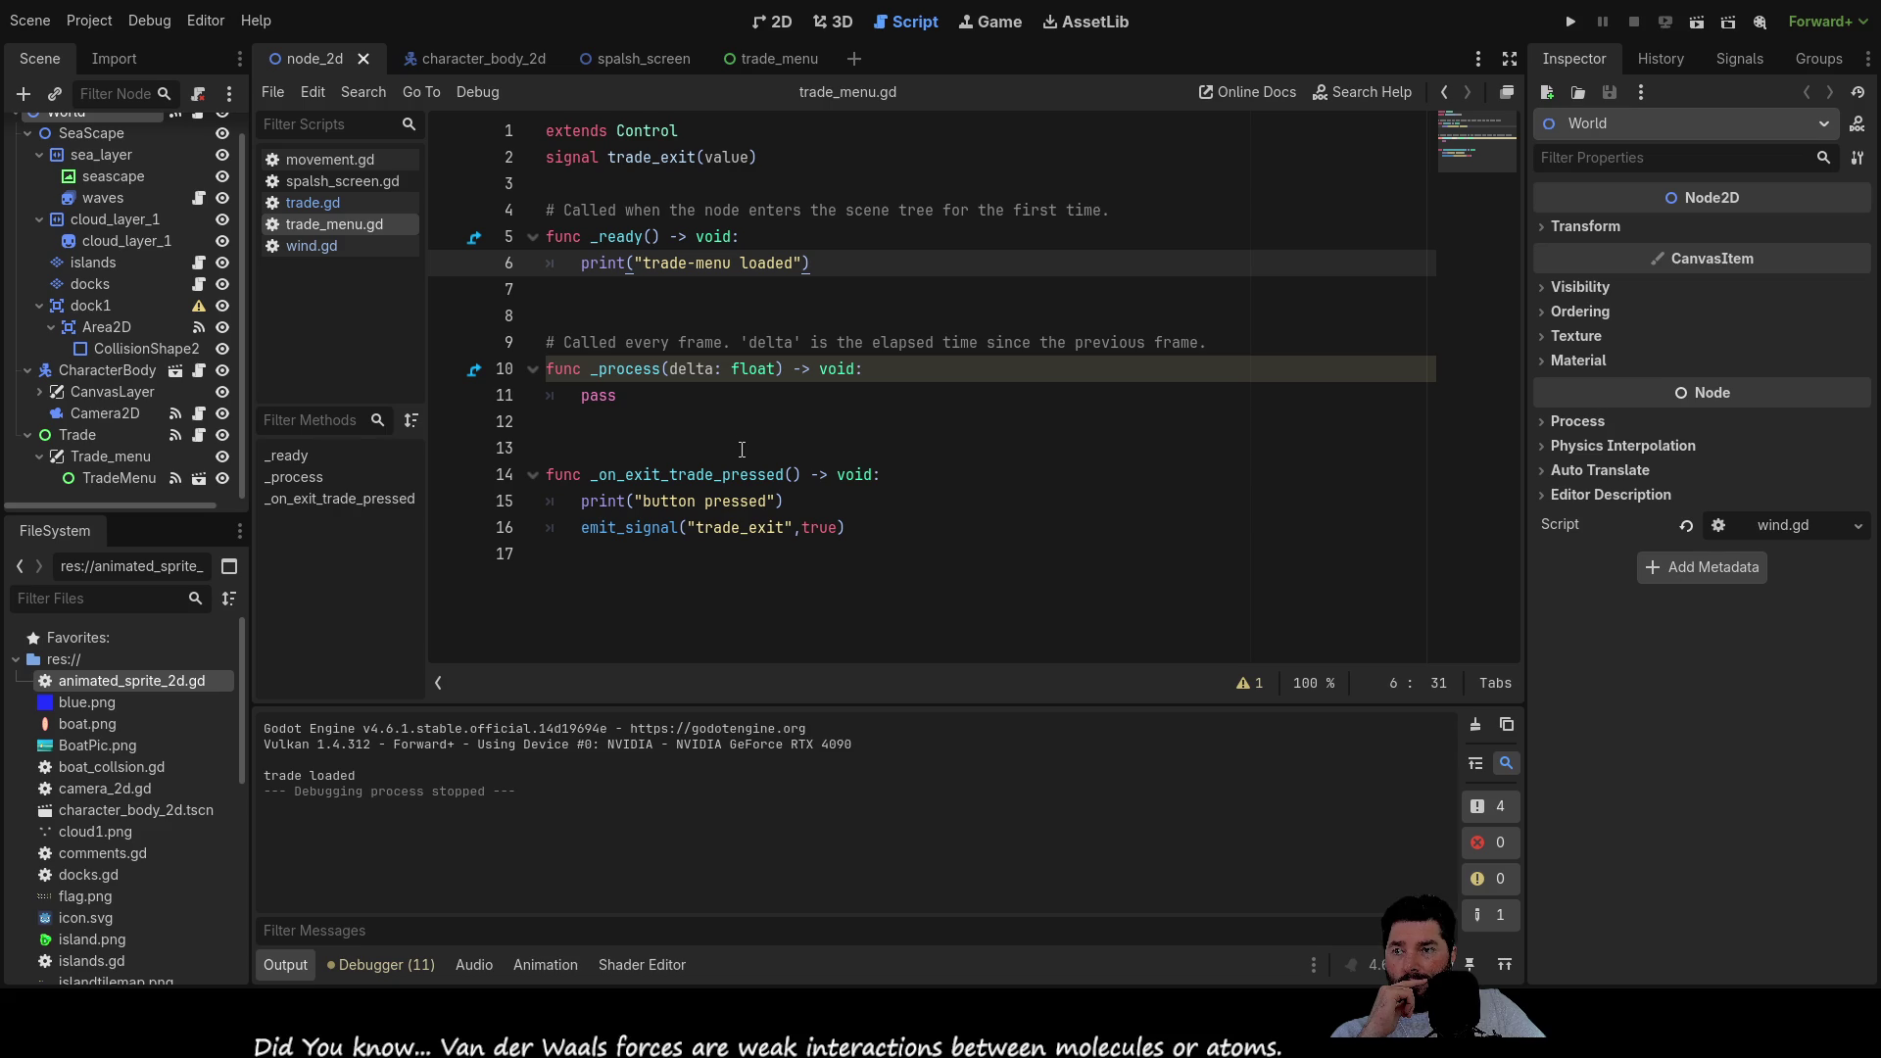
click(848, 531)
click(770, 258)
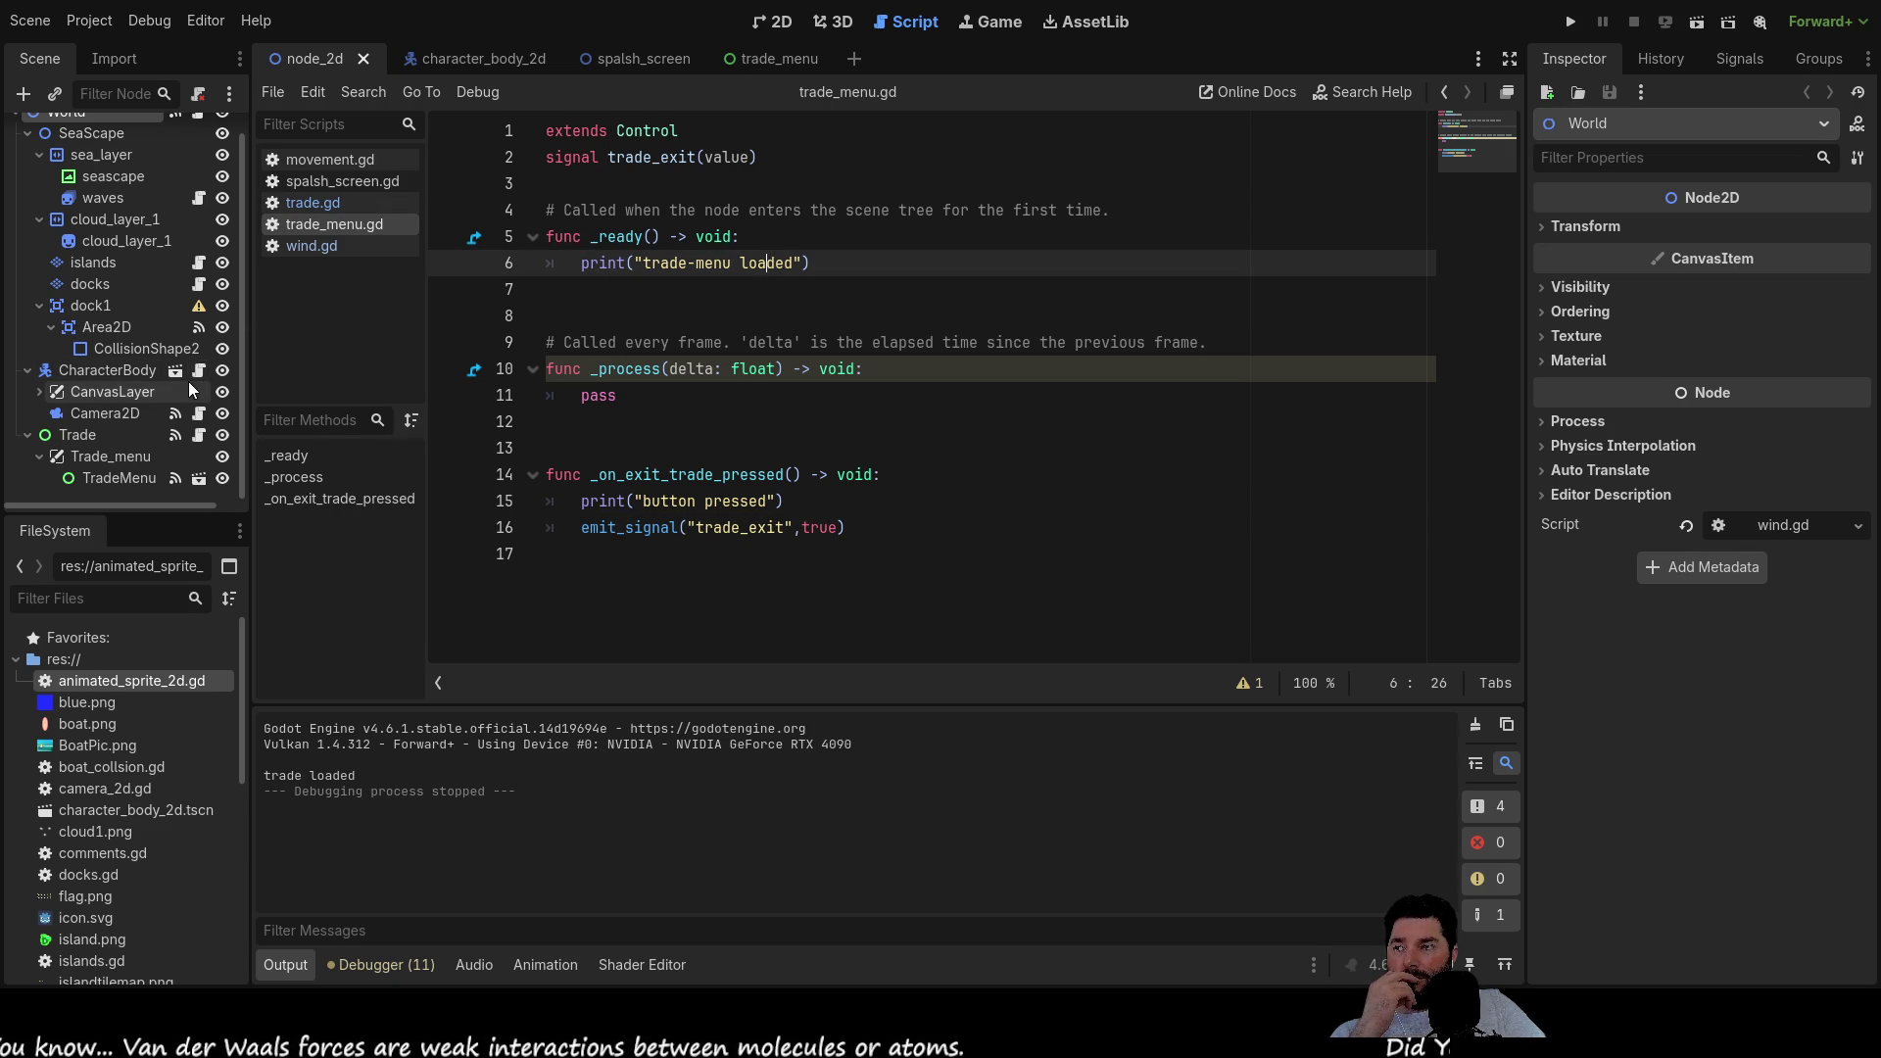
click(137, 457)
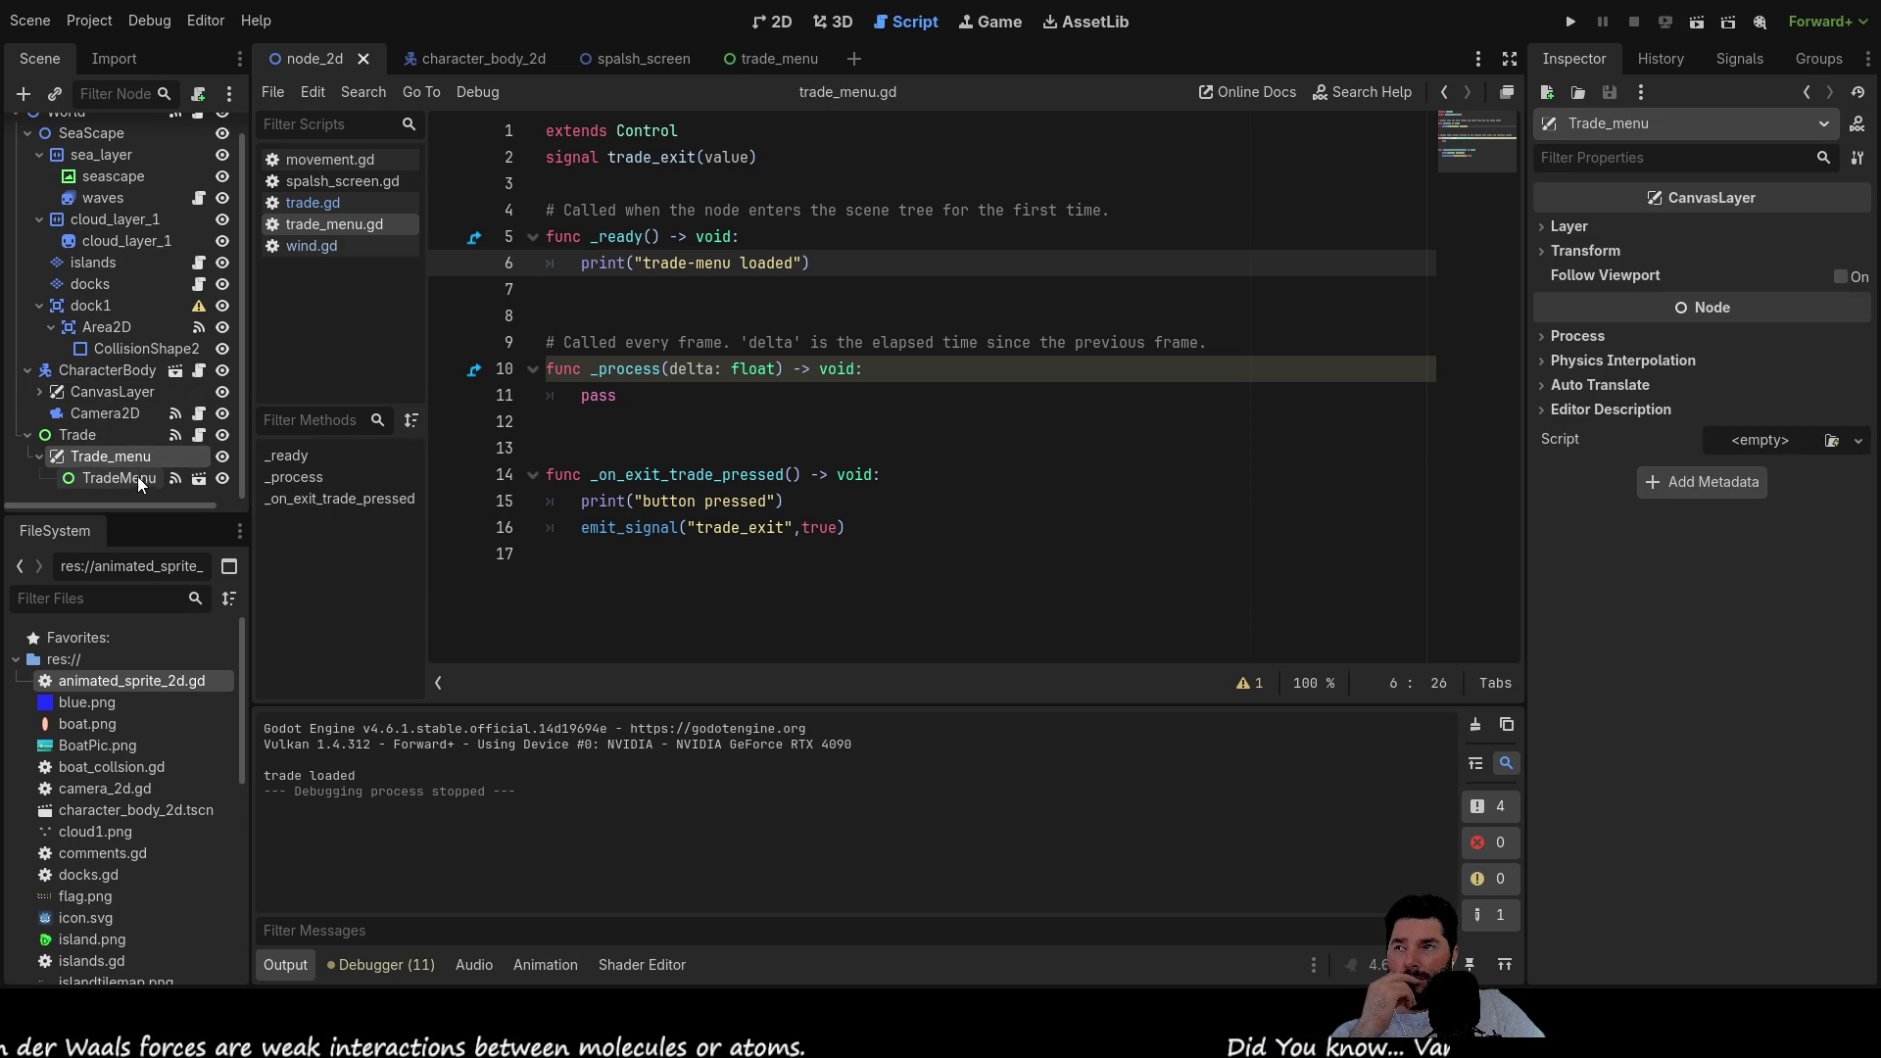
Attach trade_menu.gd as the TradeMenu node's script, then save and run the project
click(137, 480)
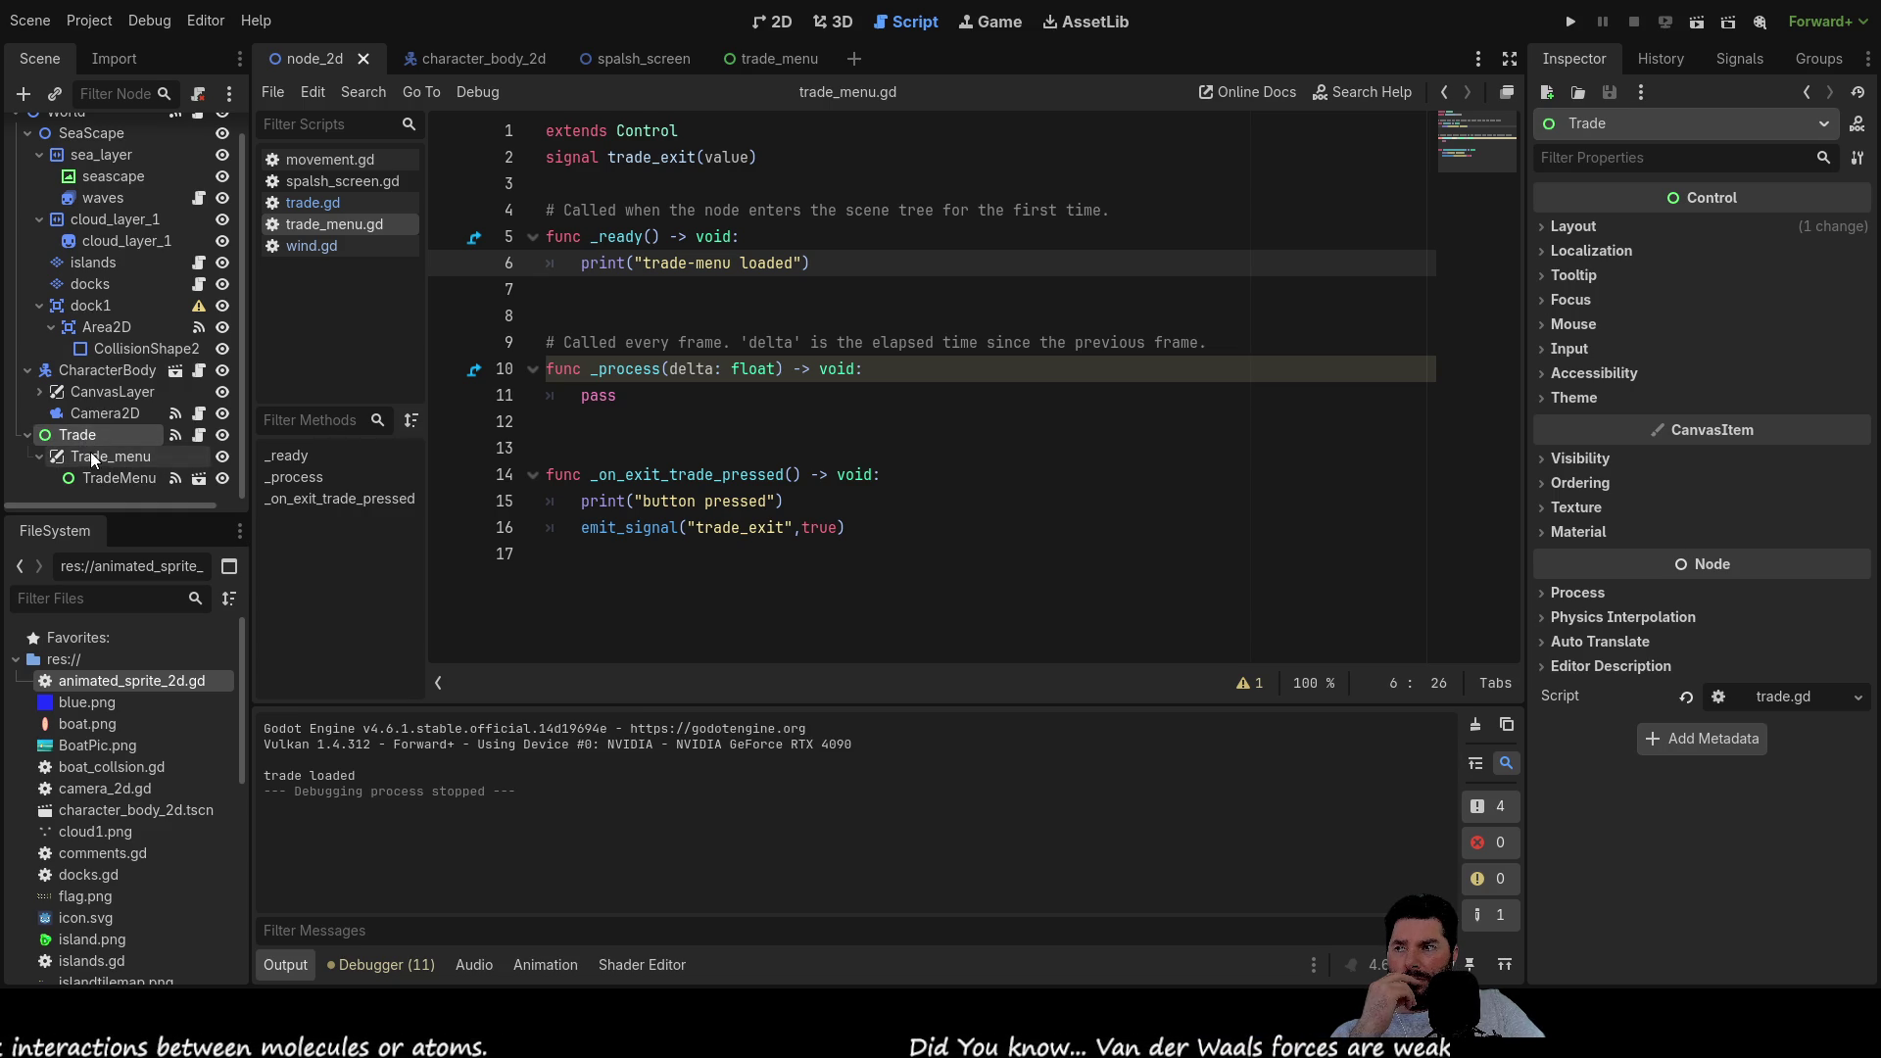
click(102, 456)
click(114, 479)
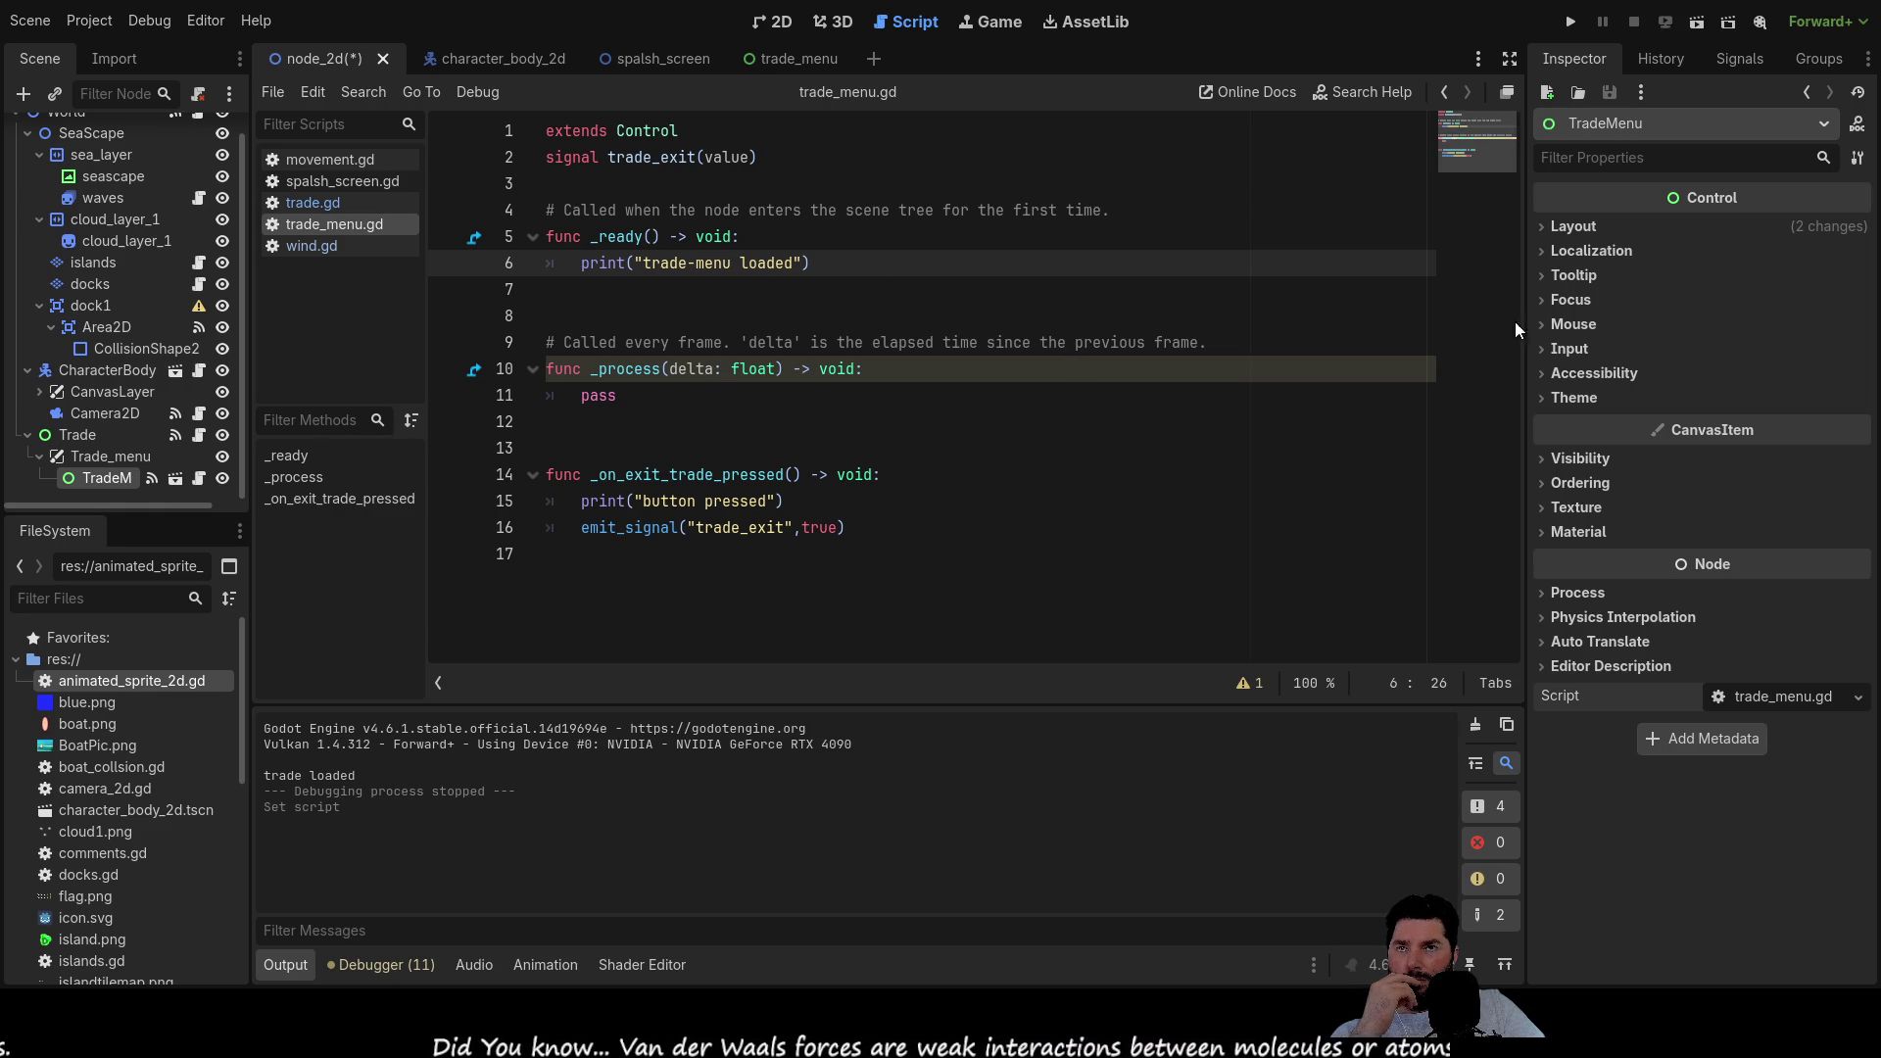
click(1570, 21)
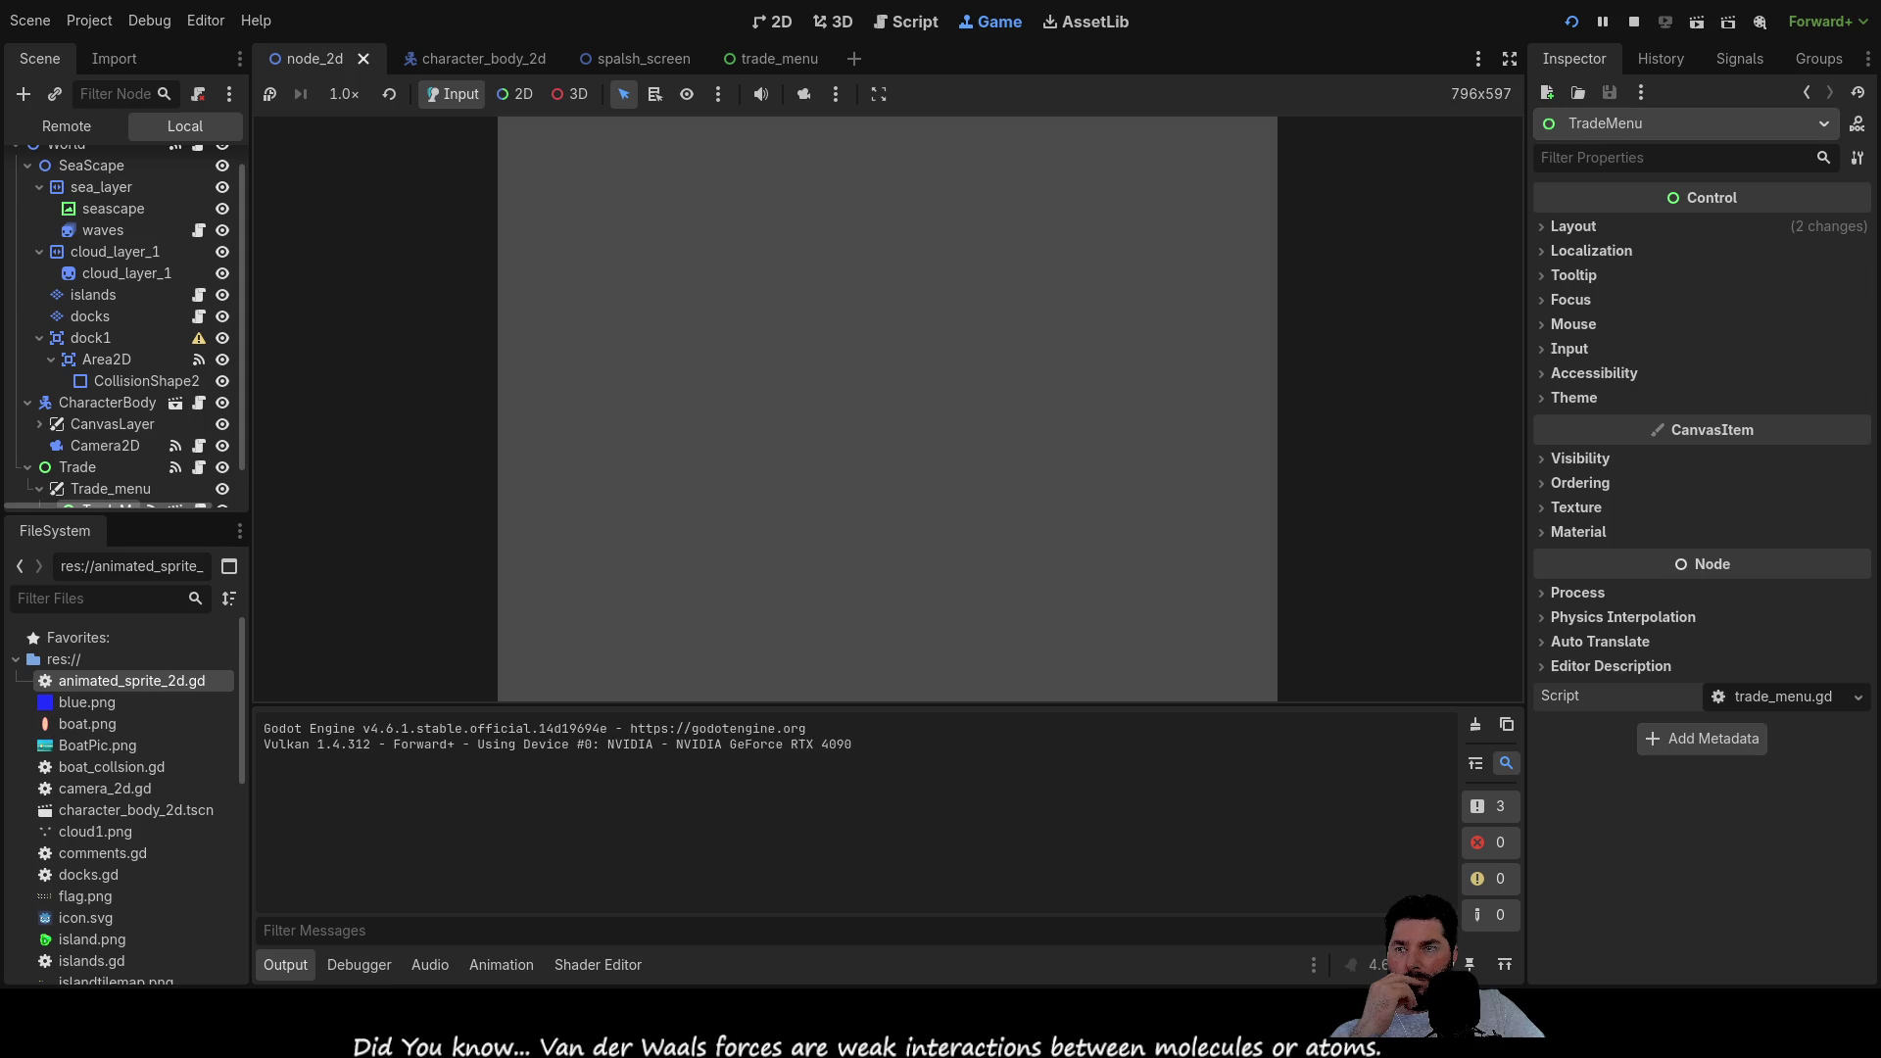
Start a game and click the trade menu's Exit button repeatedly, logging 'button pressed', then stop
click(733, 147)
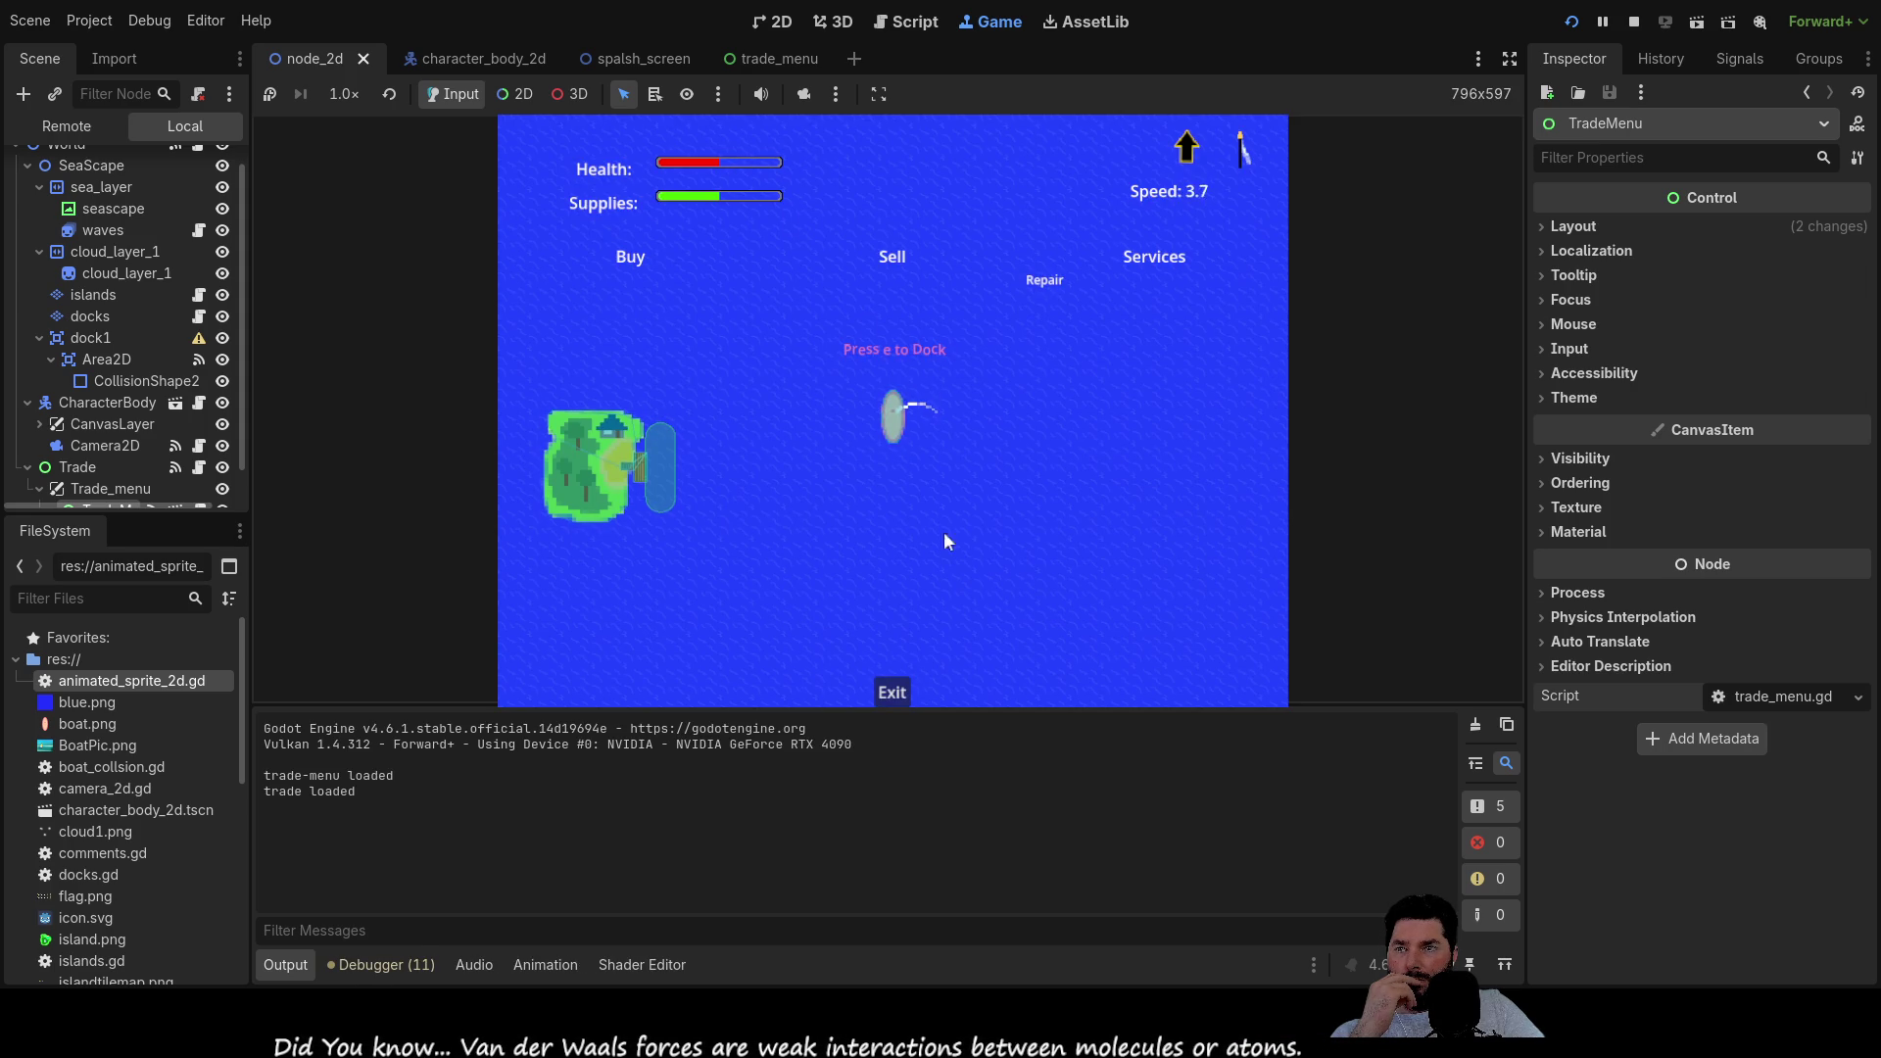
click(893, 693)
click(895, 693)
click(893, 693)
click(893, 692)
click(894, 693)
click(893, 693)
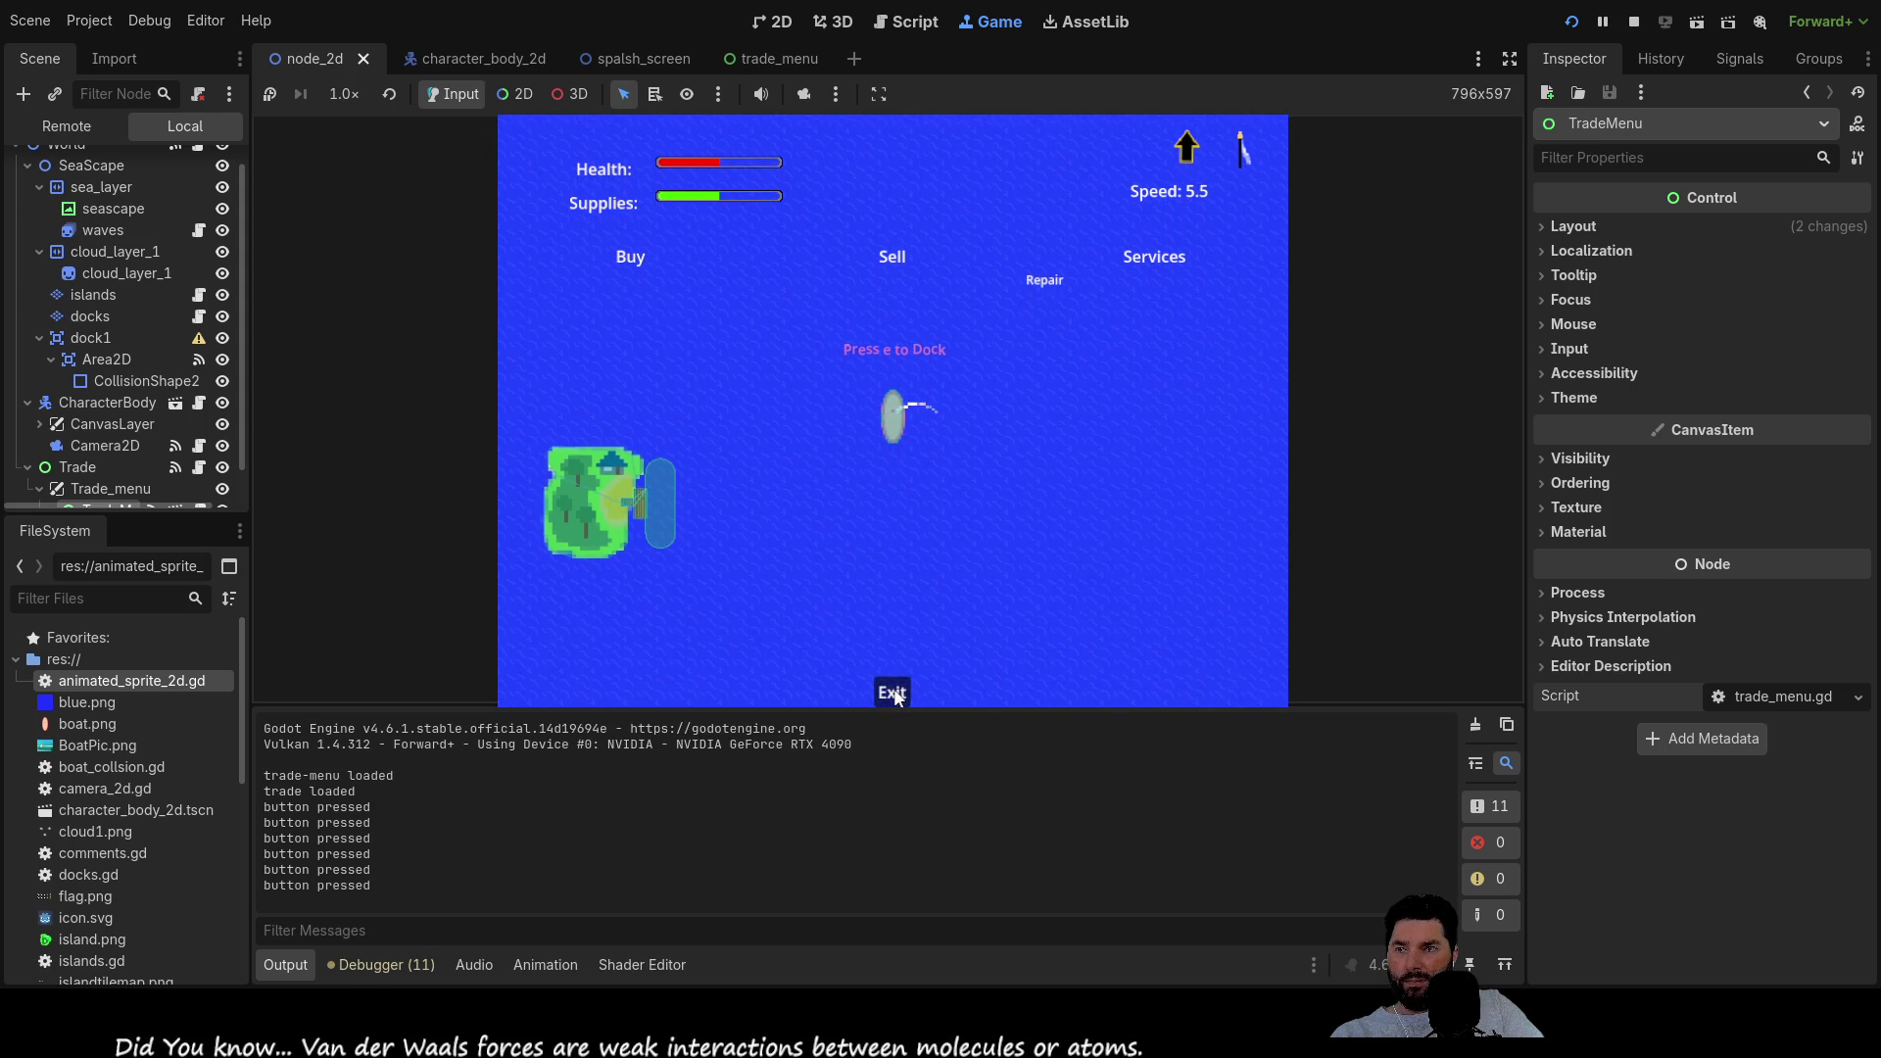
triple_click(893, 693)
triple_click(894, 692)
triple_click(893, 692)
double_click(893, 692)
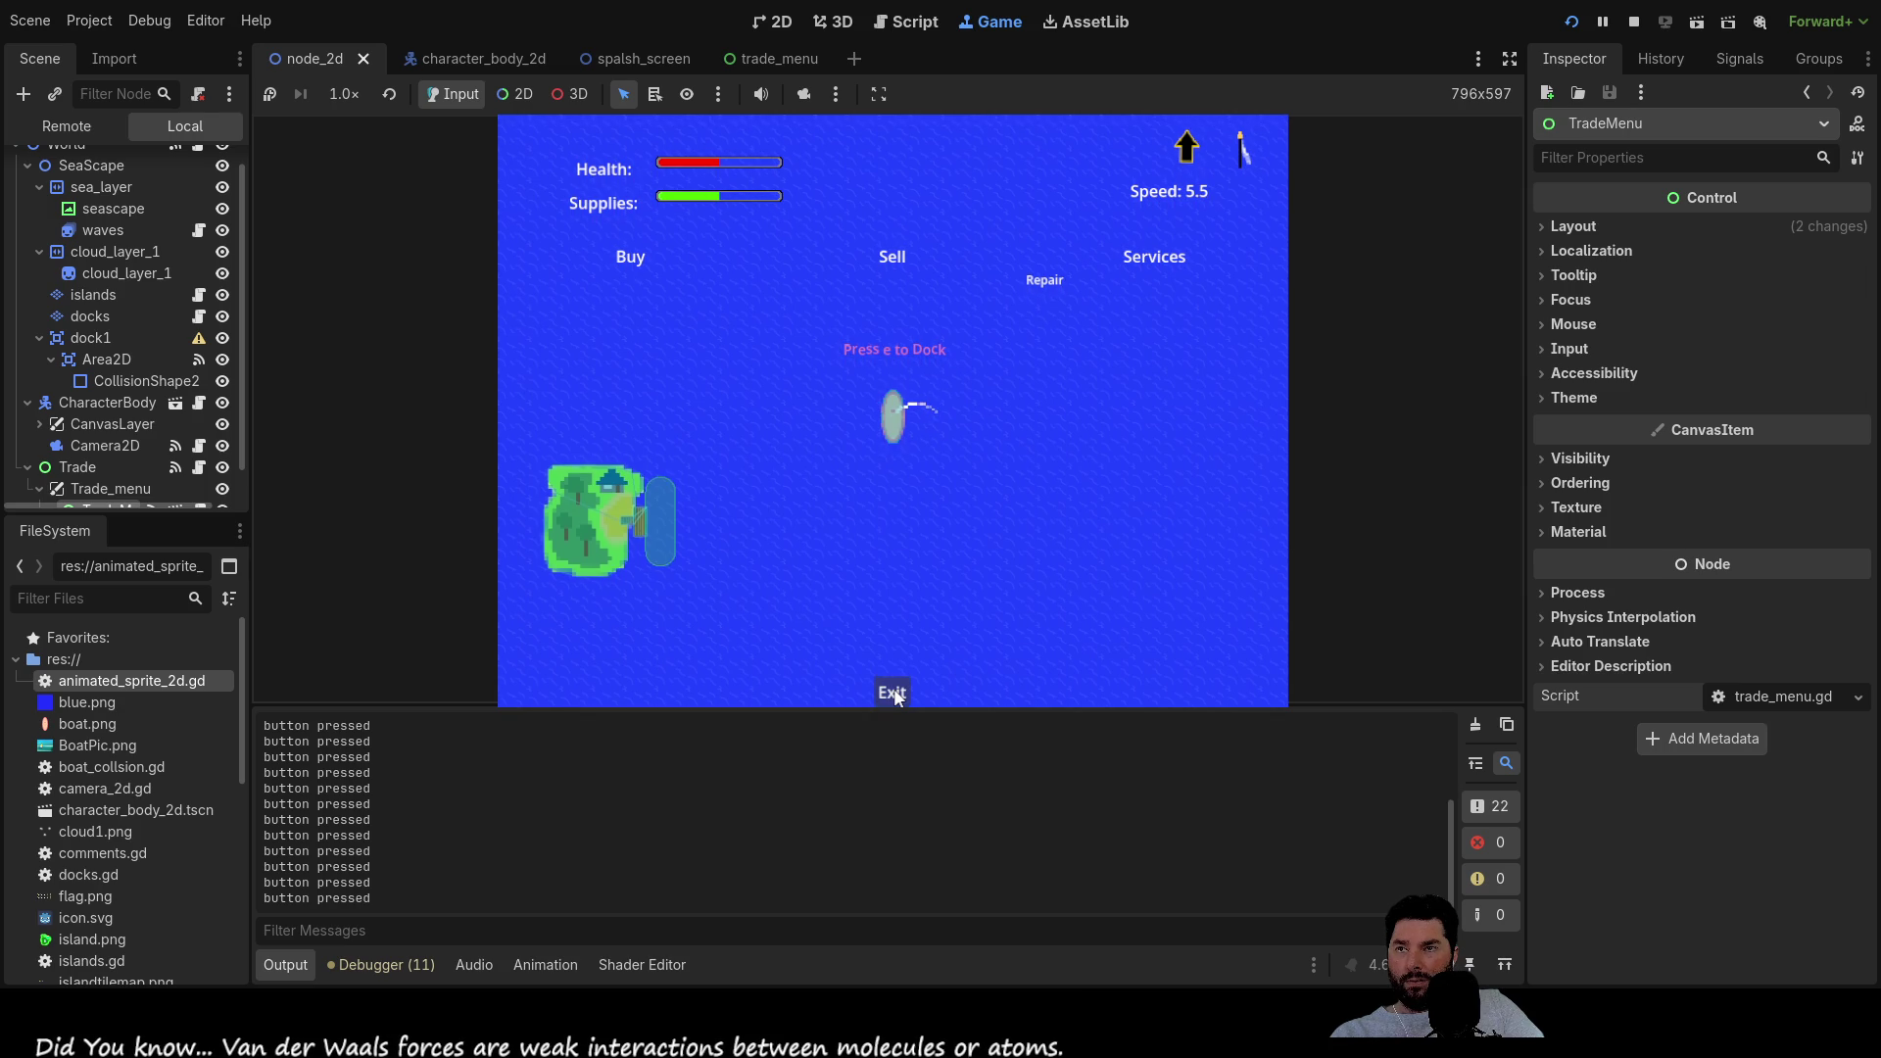
double_click(894, 692)
click(893, 692)
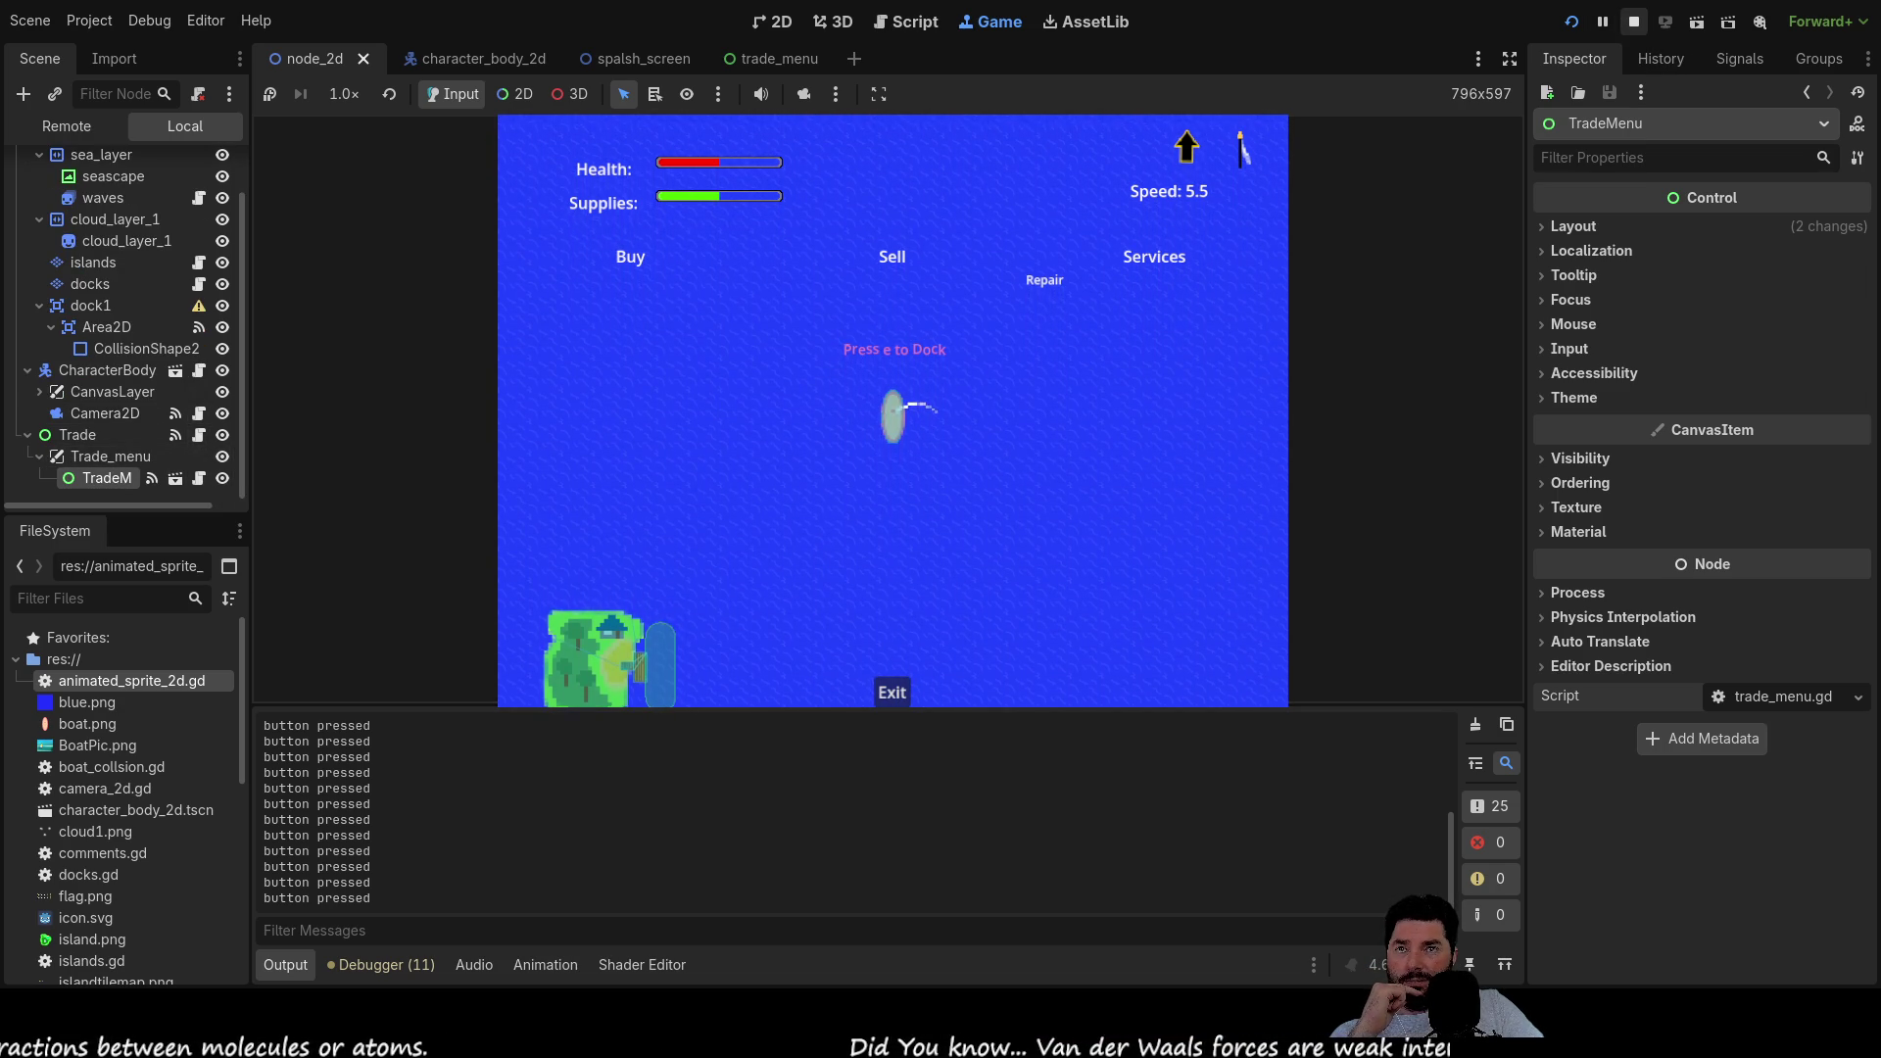
click(1633, 22)
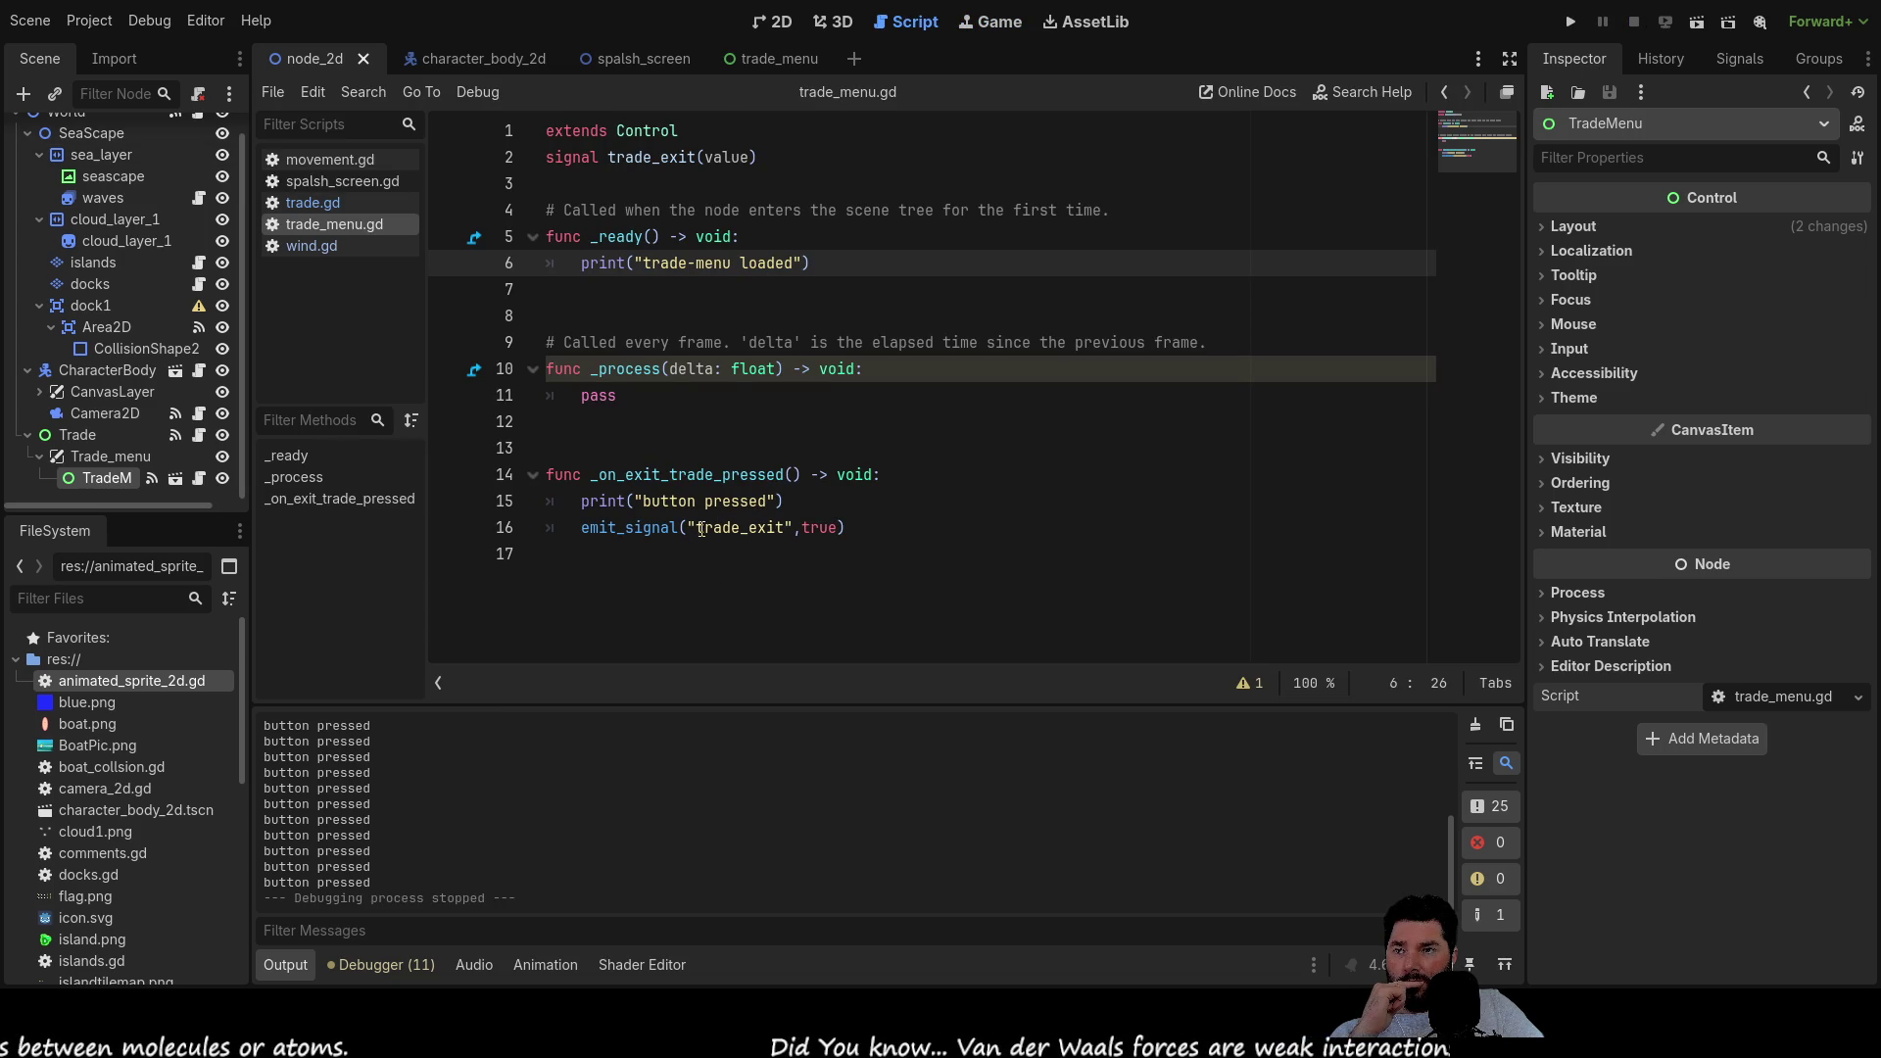
Inspect the emit_signal("trade_exit", true) call on line 16, then open trade.gd
drag(845, 527, 585, 539)
double_click(660, 533)
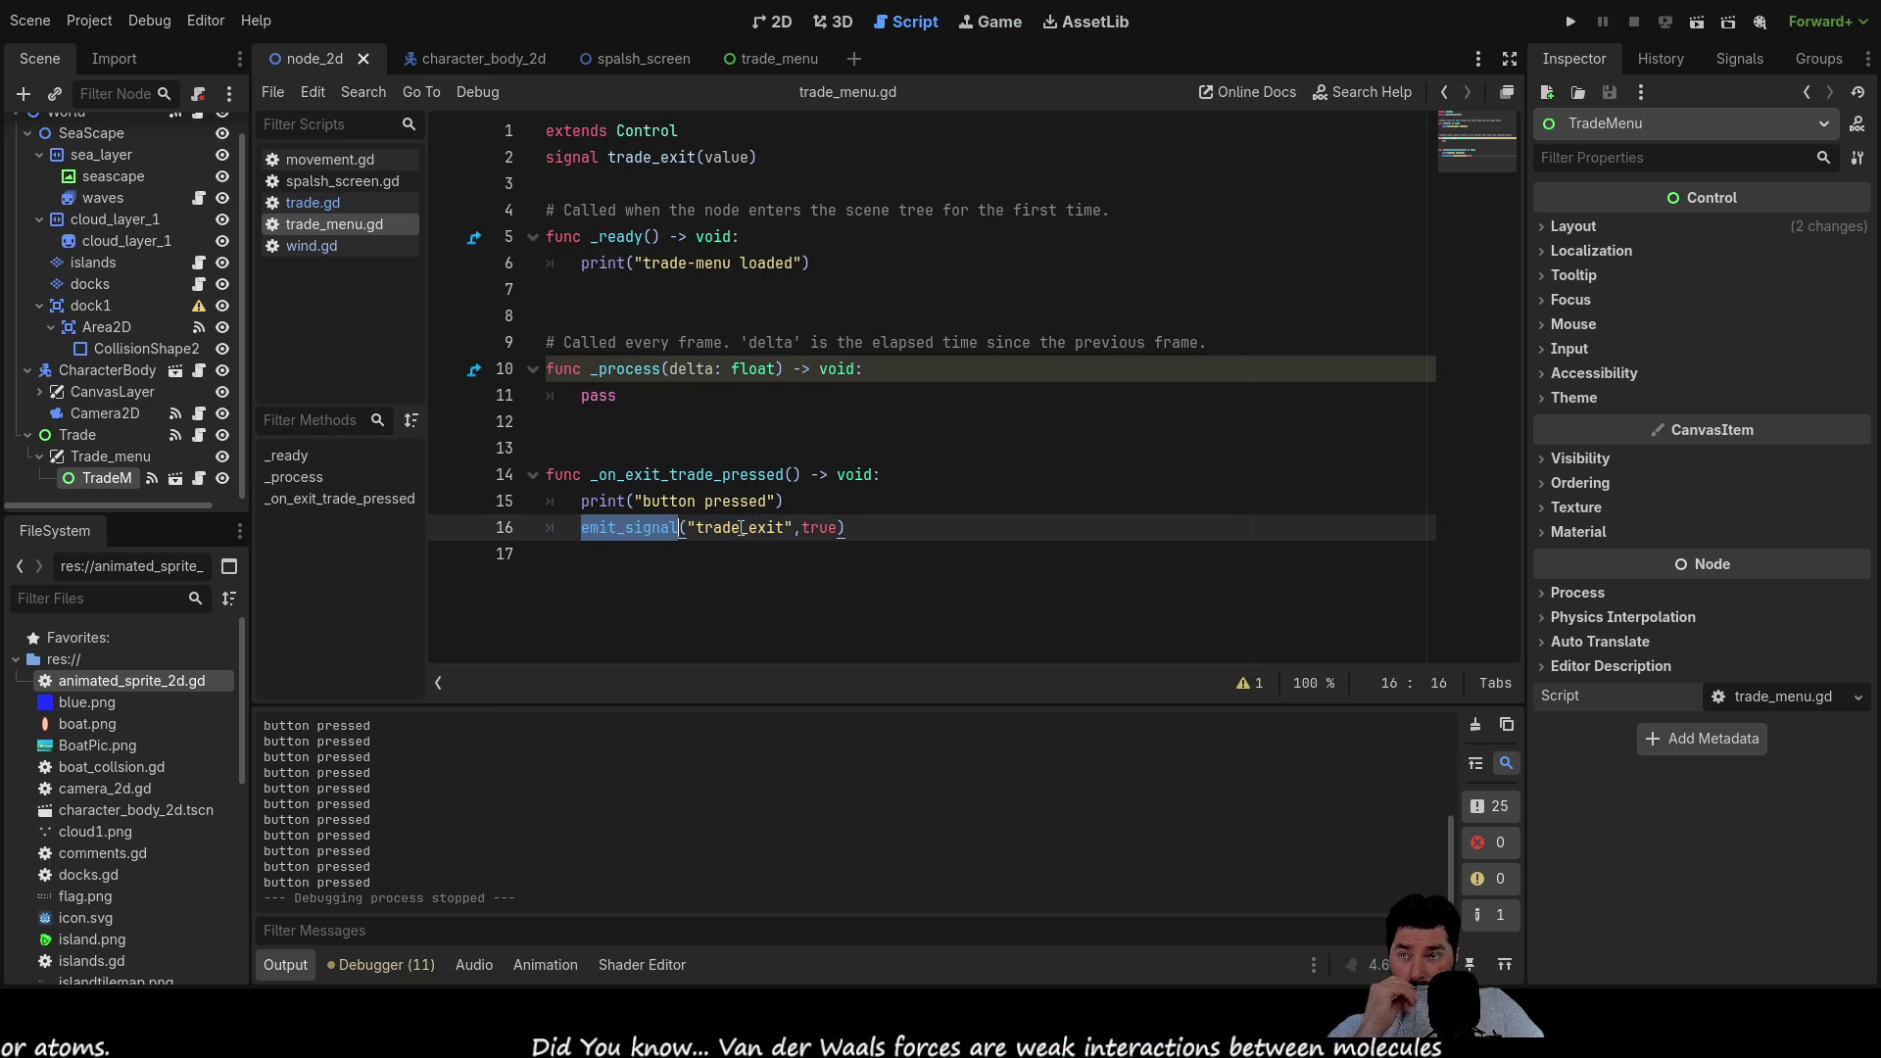
click(741, 527)
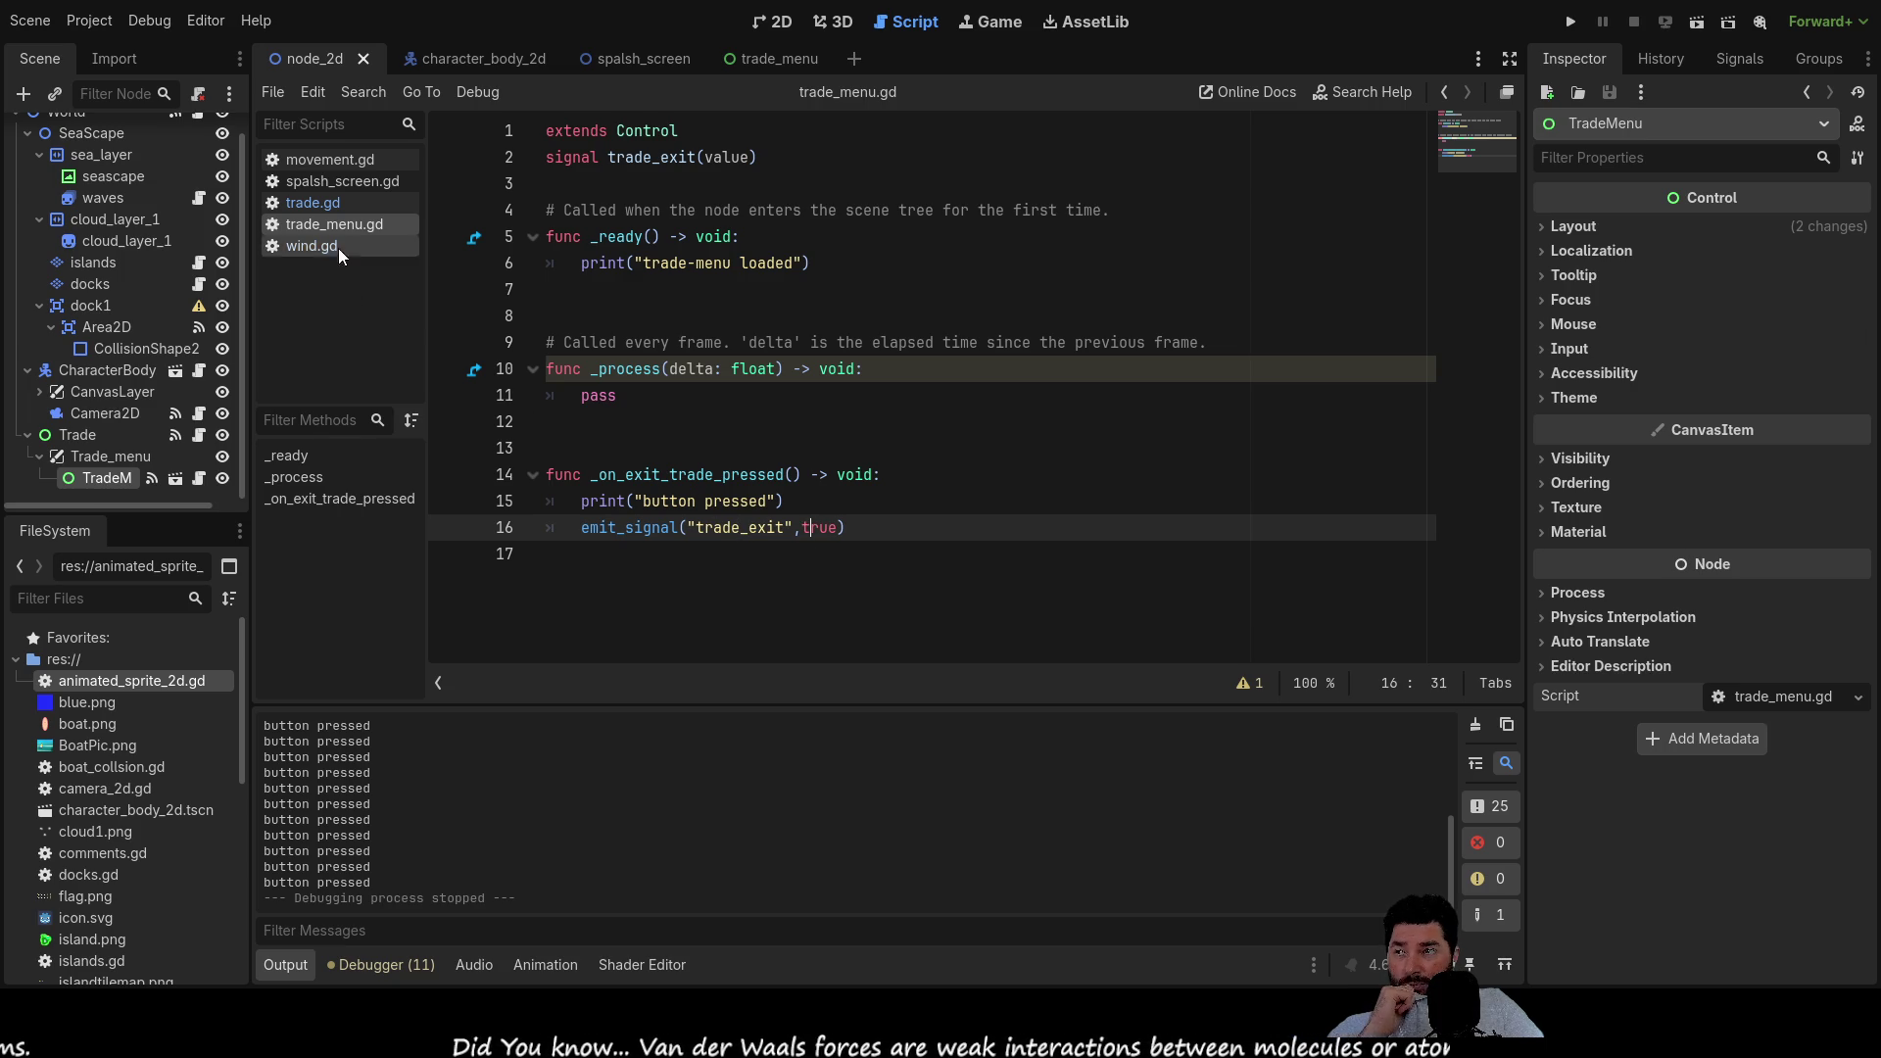
click(312, 202)
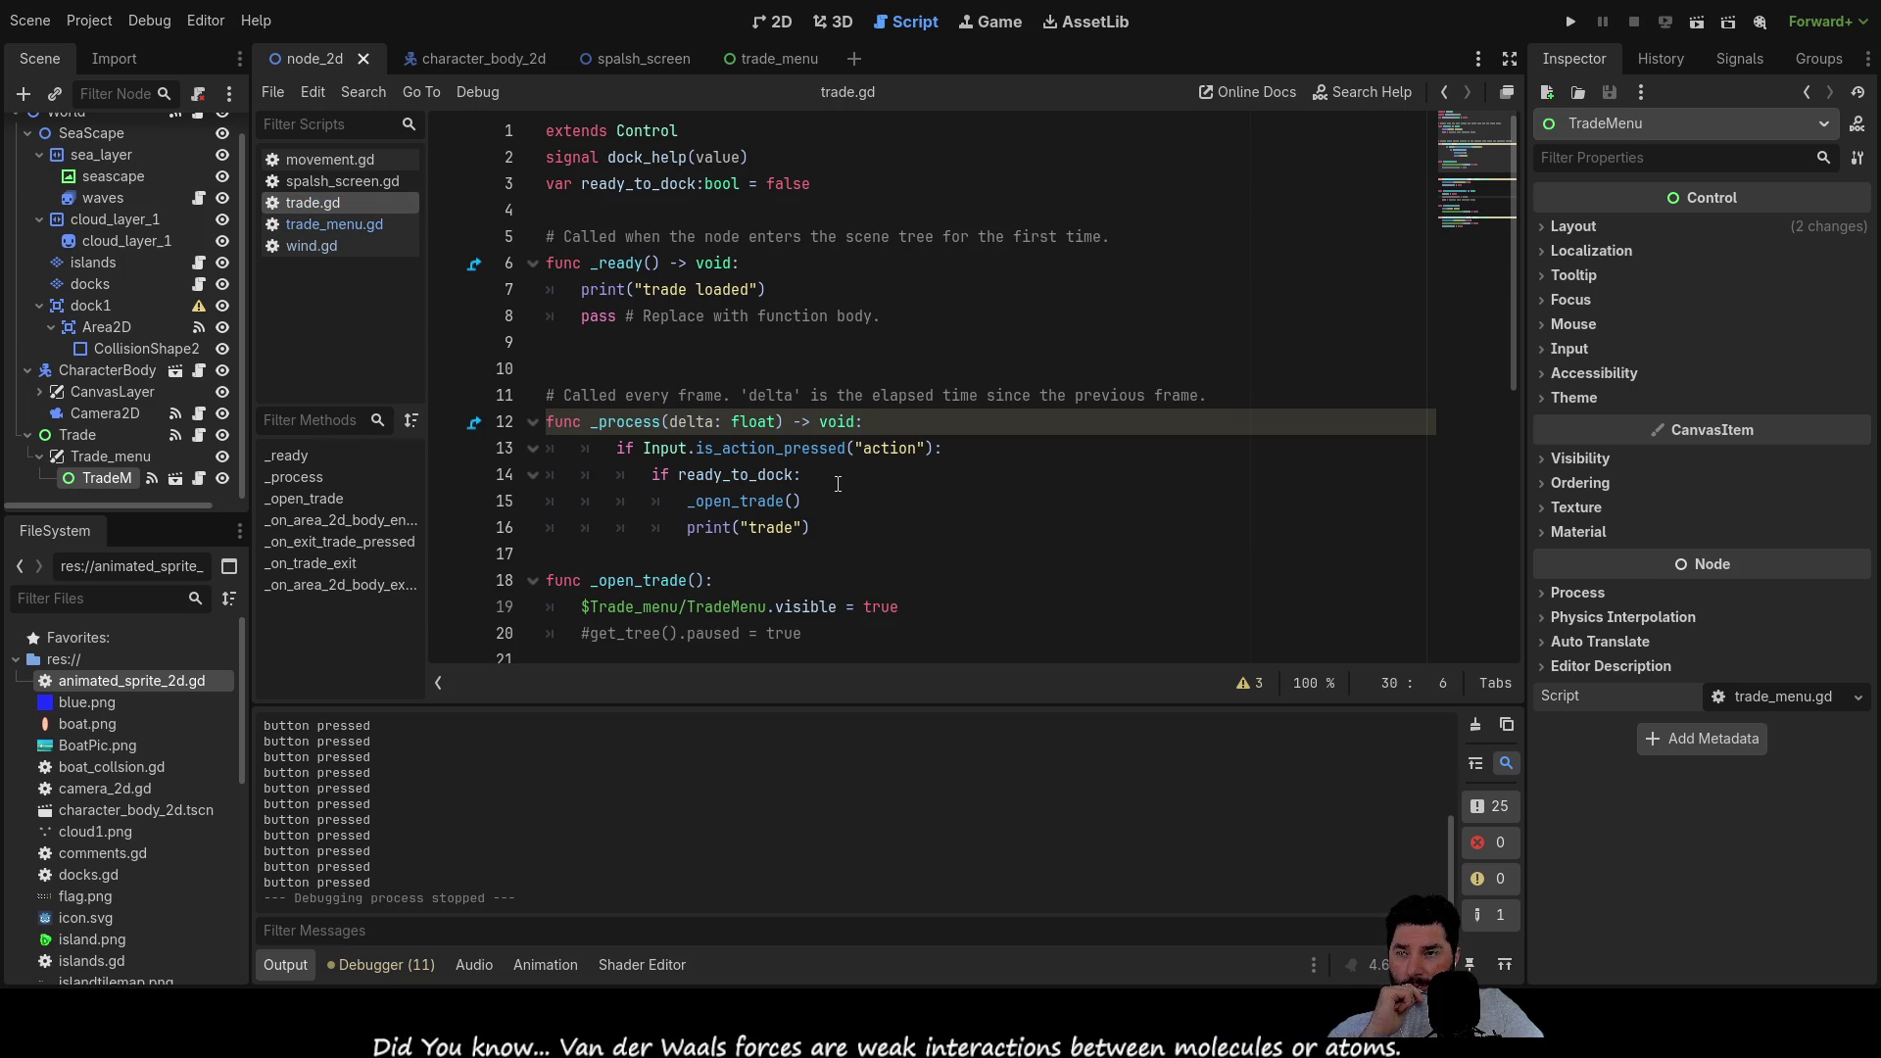
scroll(832, 480, down, 5)
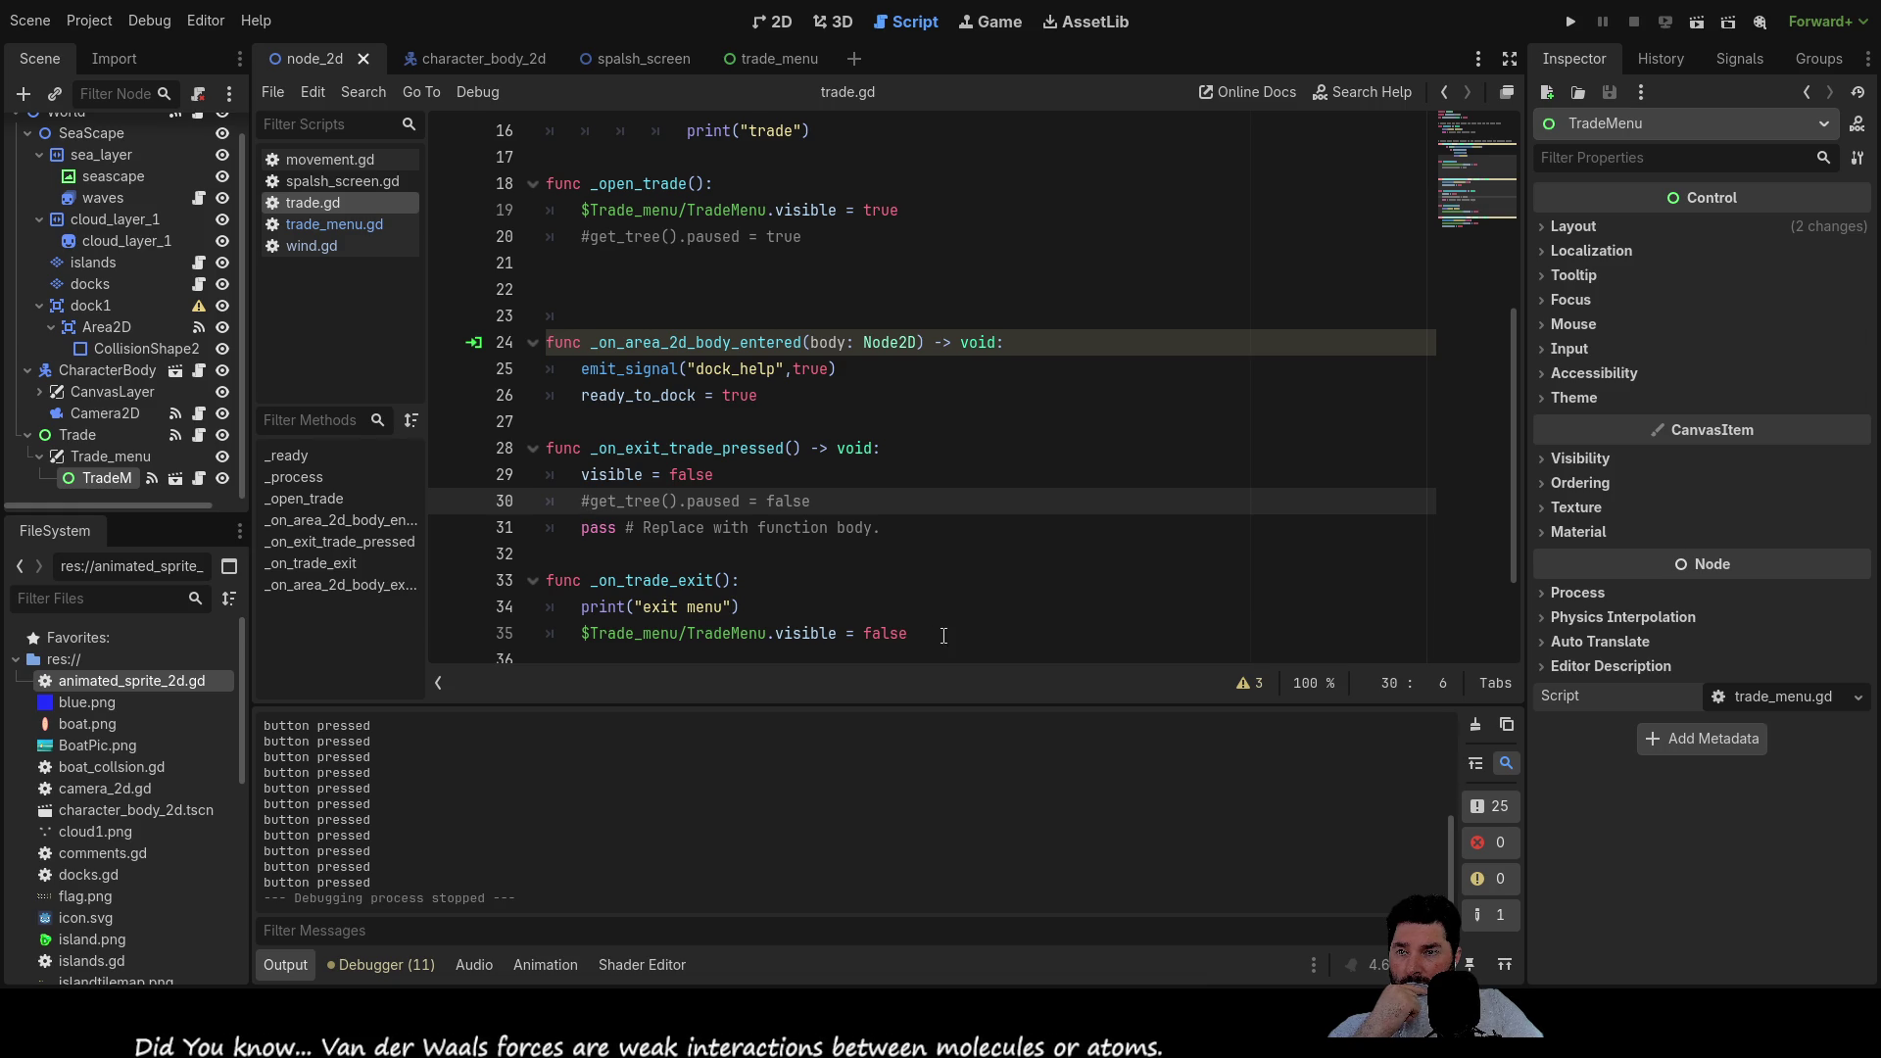
click(680, 606)
click(680, 580)
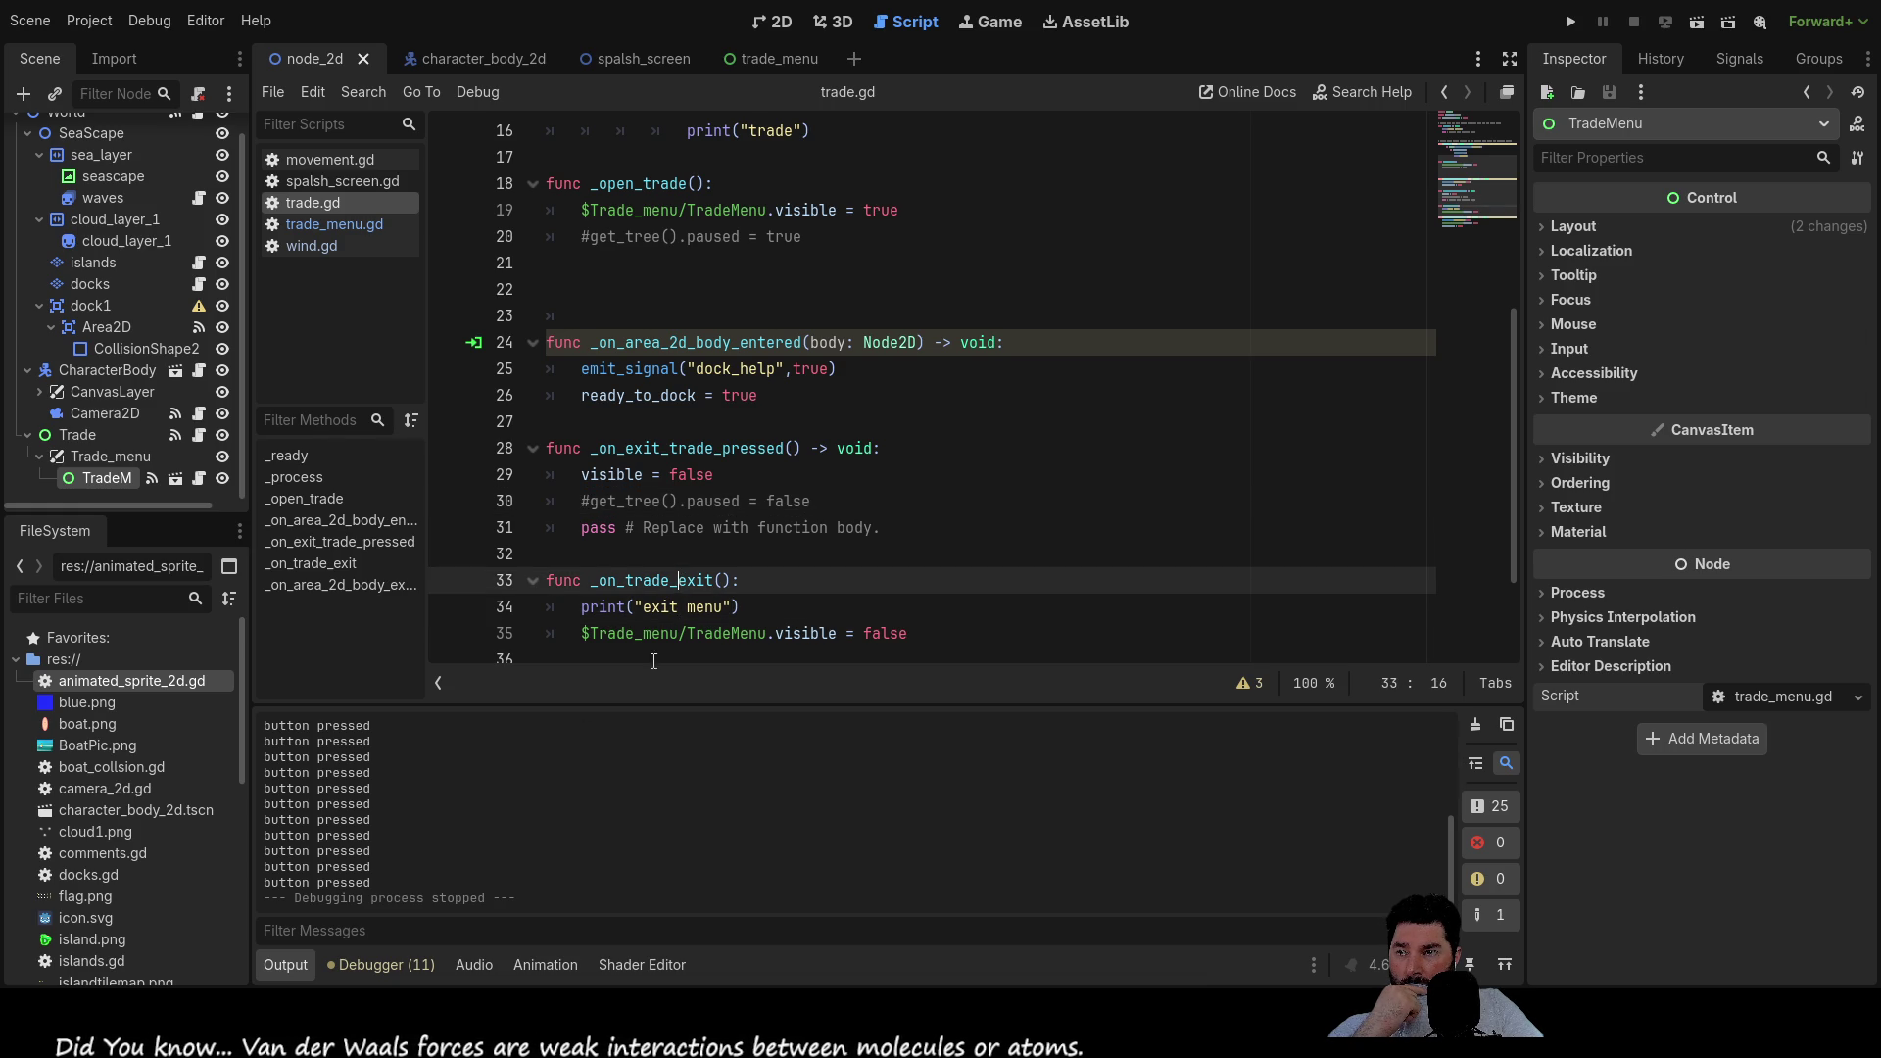
double_click(661, 578)
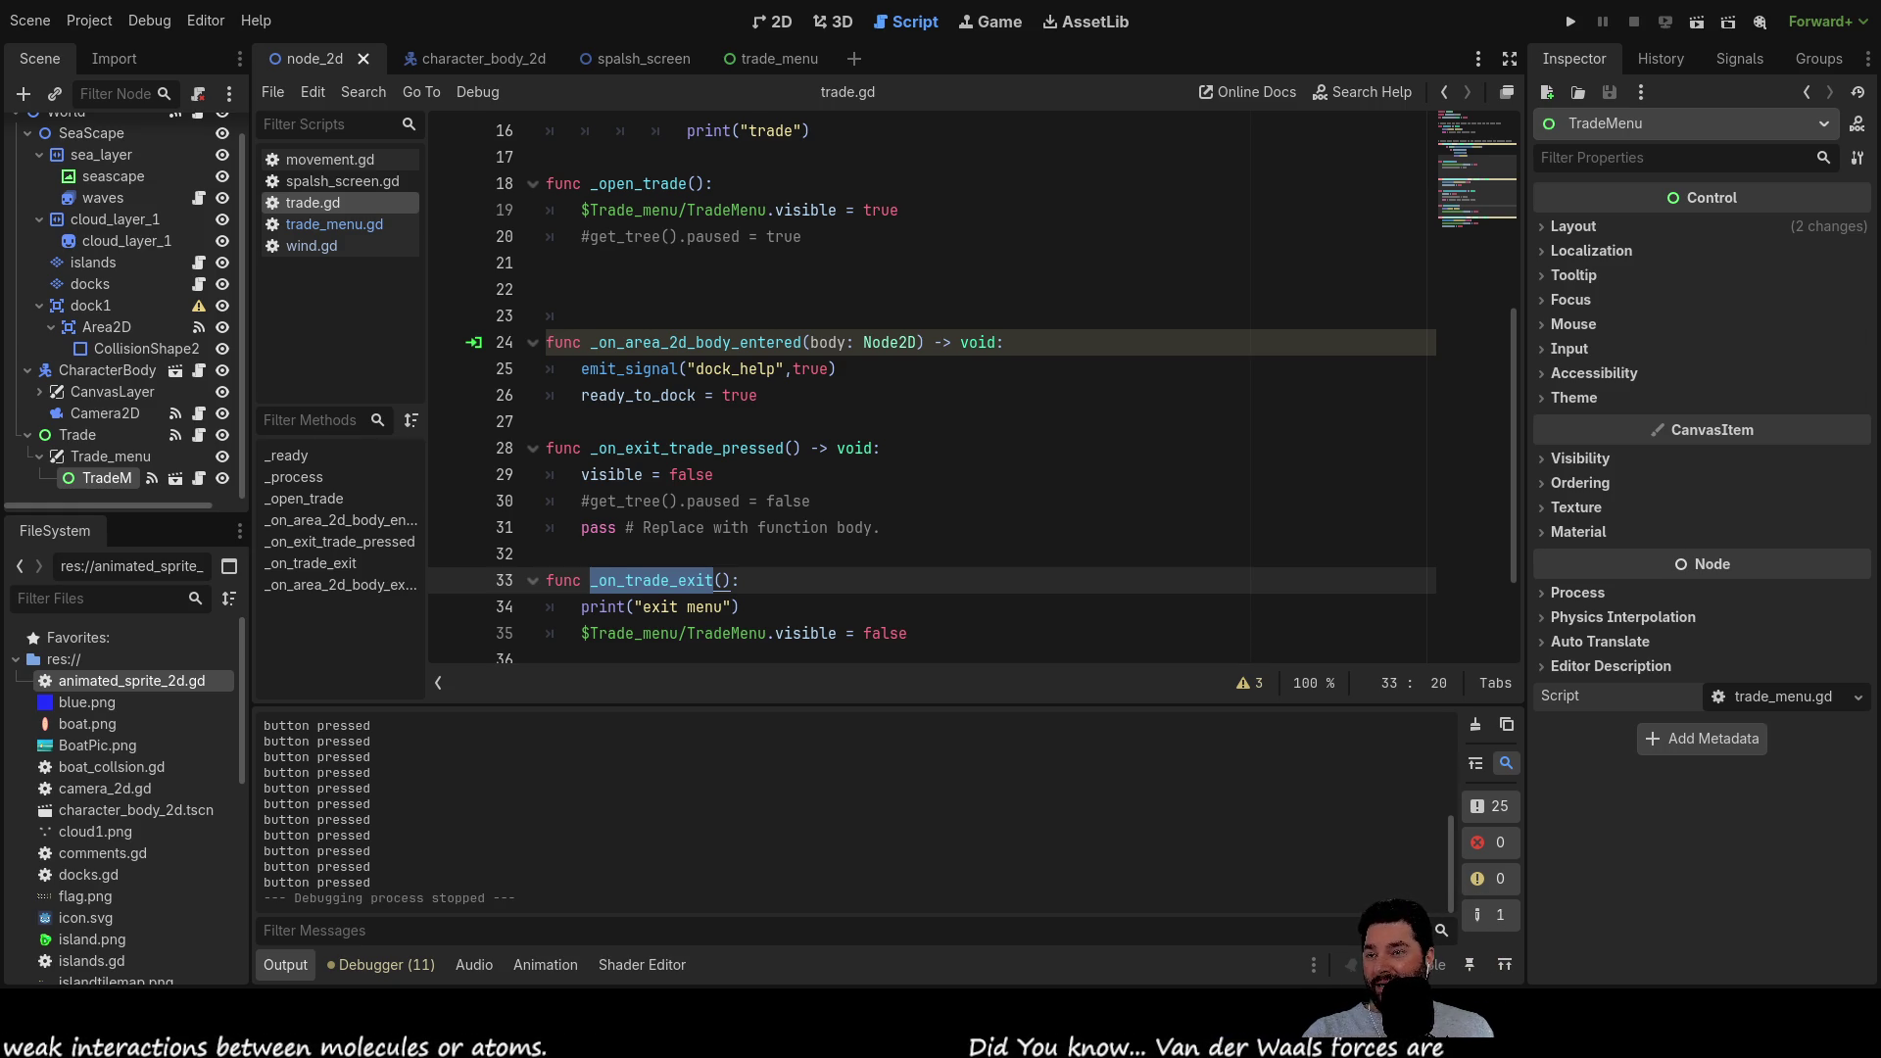
scroll(820, 543, down, 2)
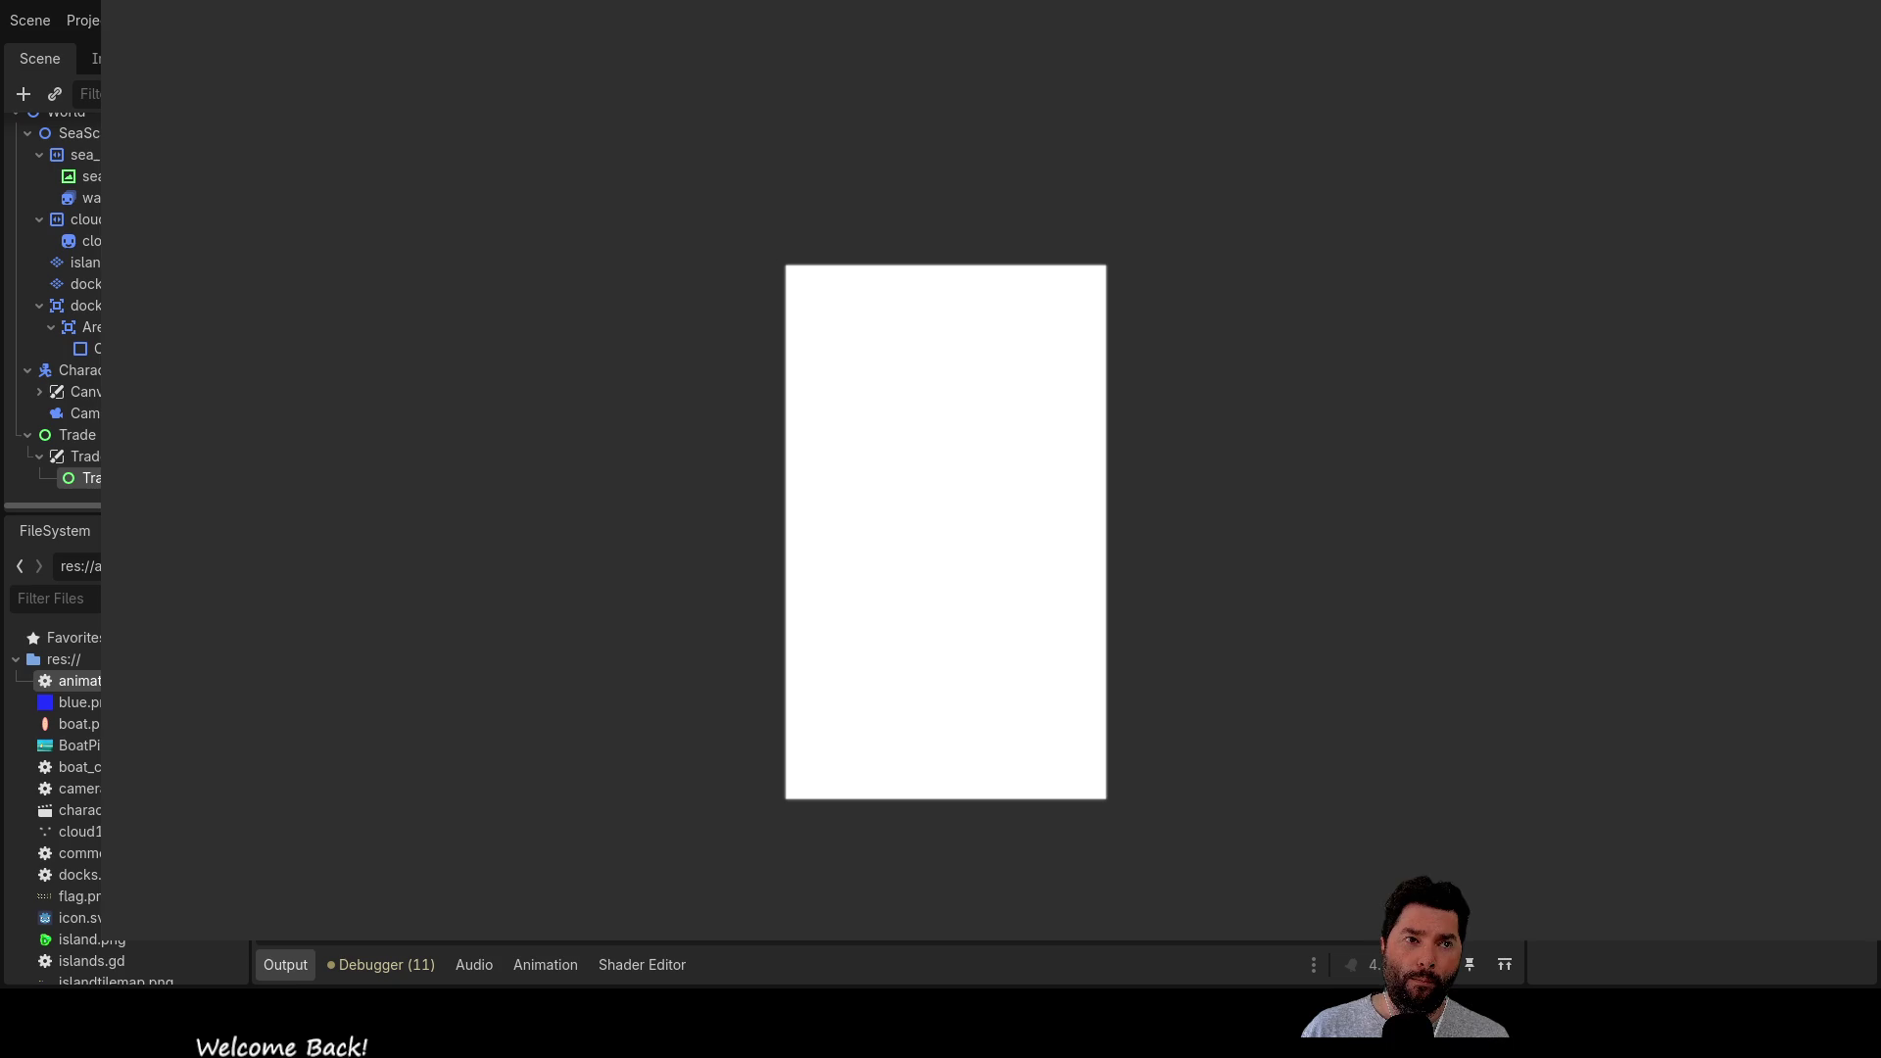
Fill the tall white canvas solid blue with the paint bucket
mouse_move(1160, 305)
mouse_down()
mouse_move(1196, 138)
mouse_move(1121, 156)
mouse_up()
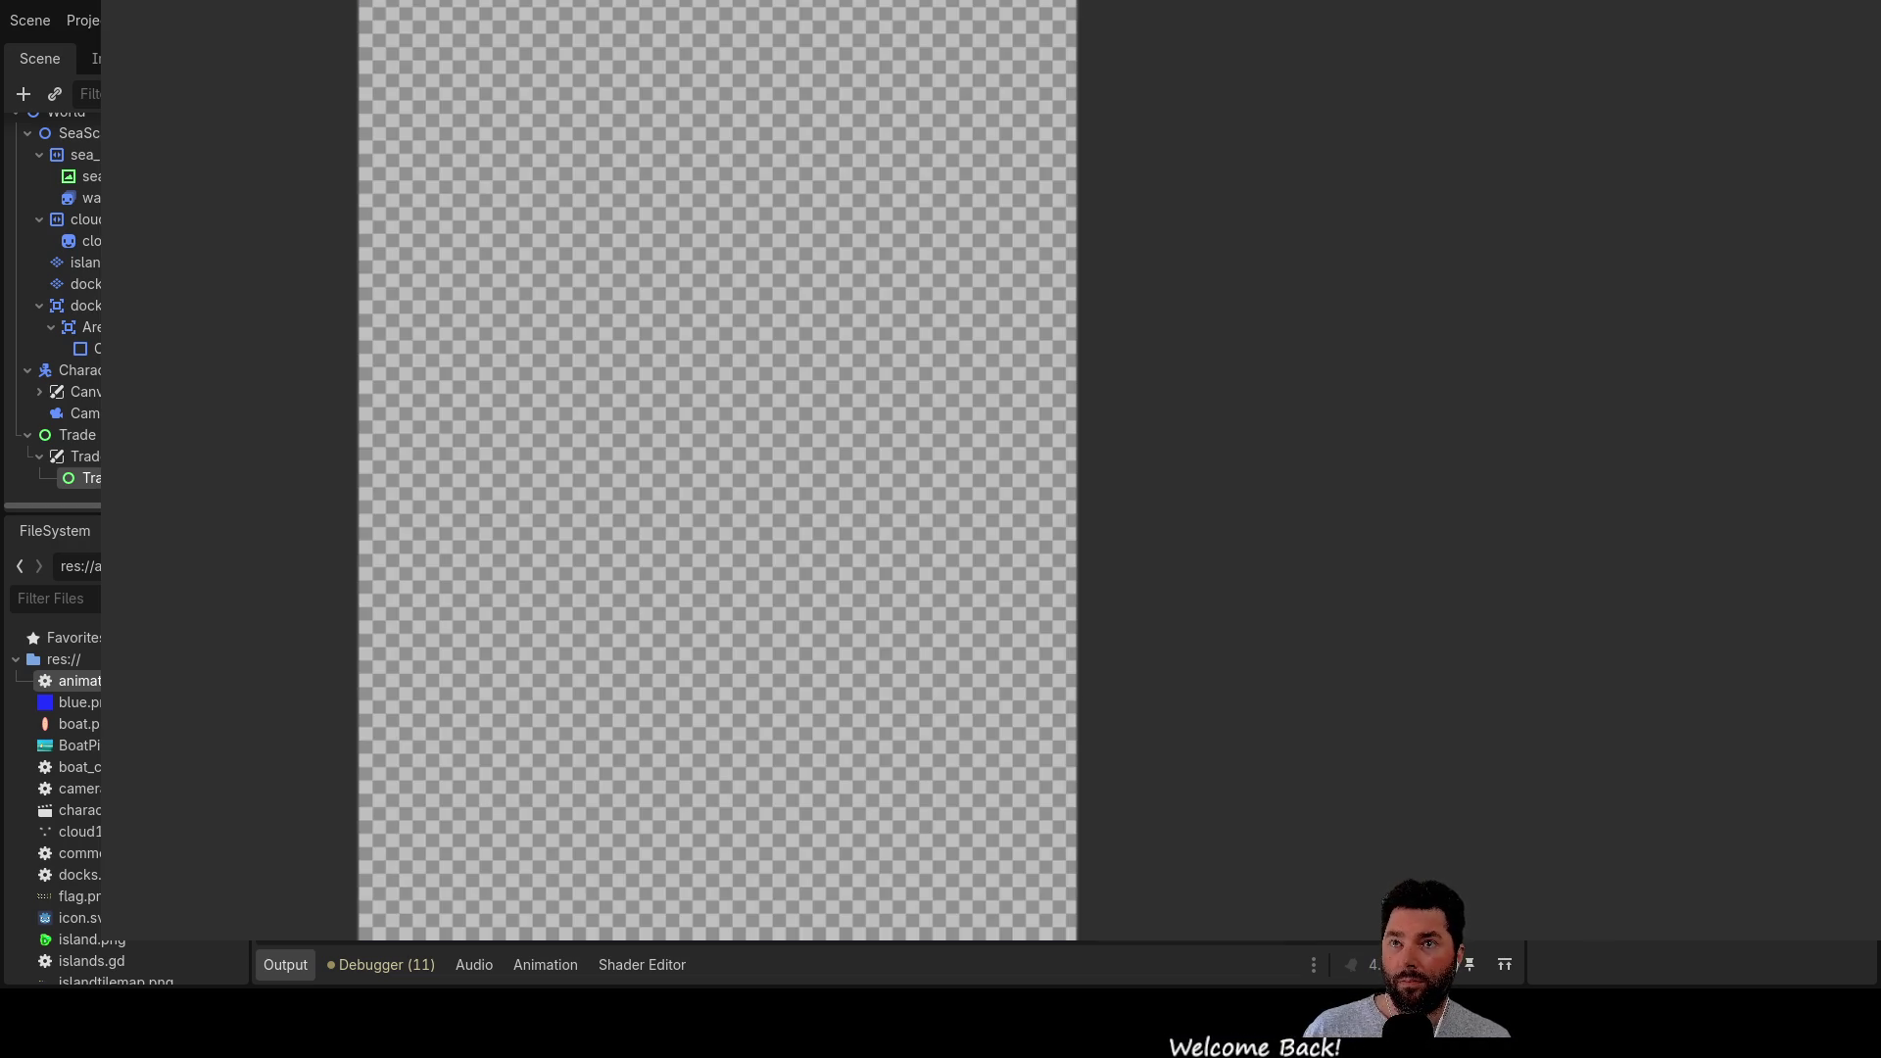
click(688, 487)
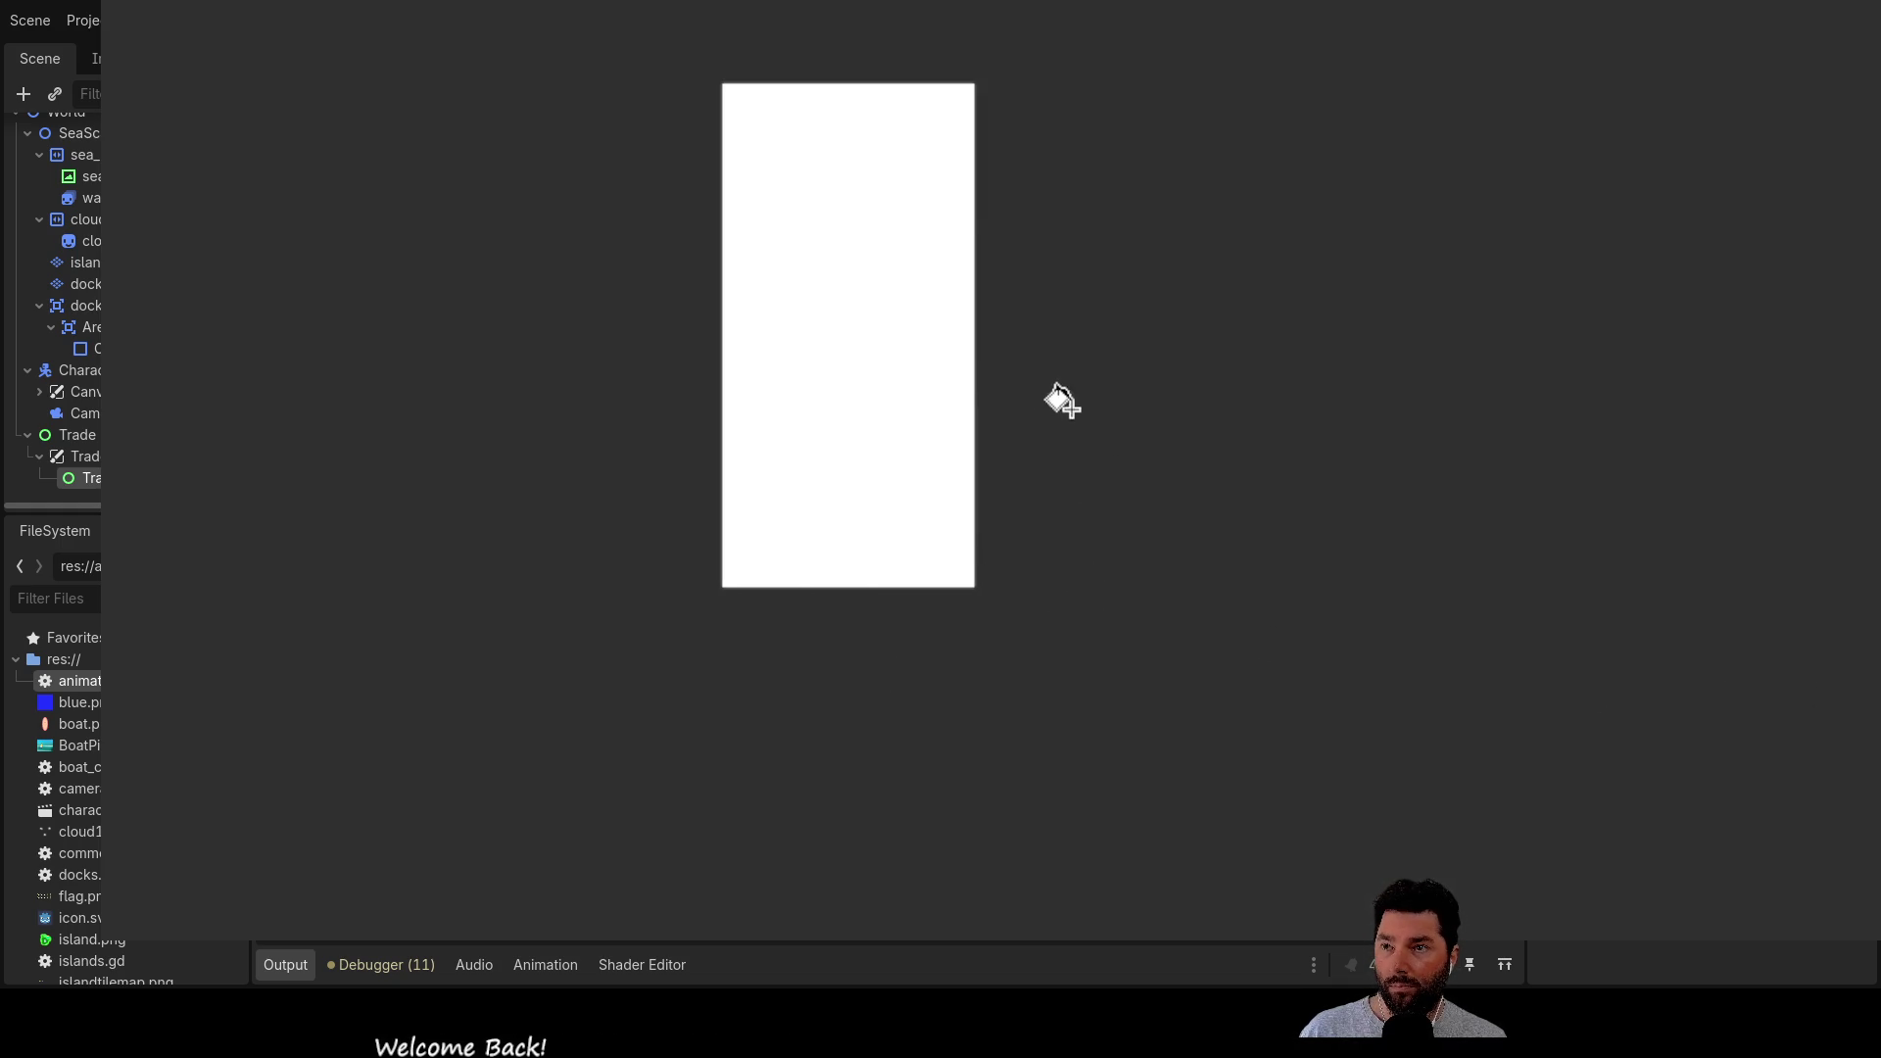
click(813, 367)
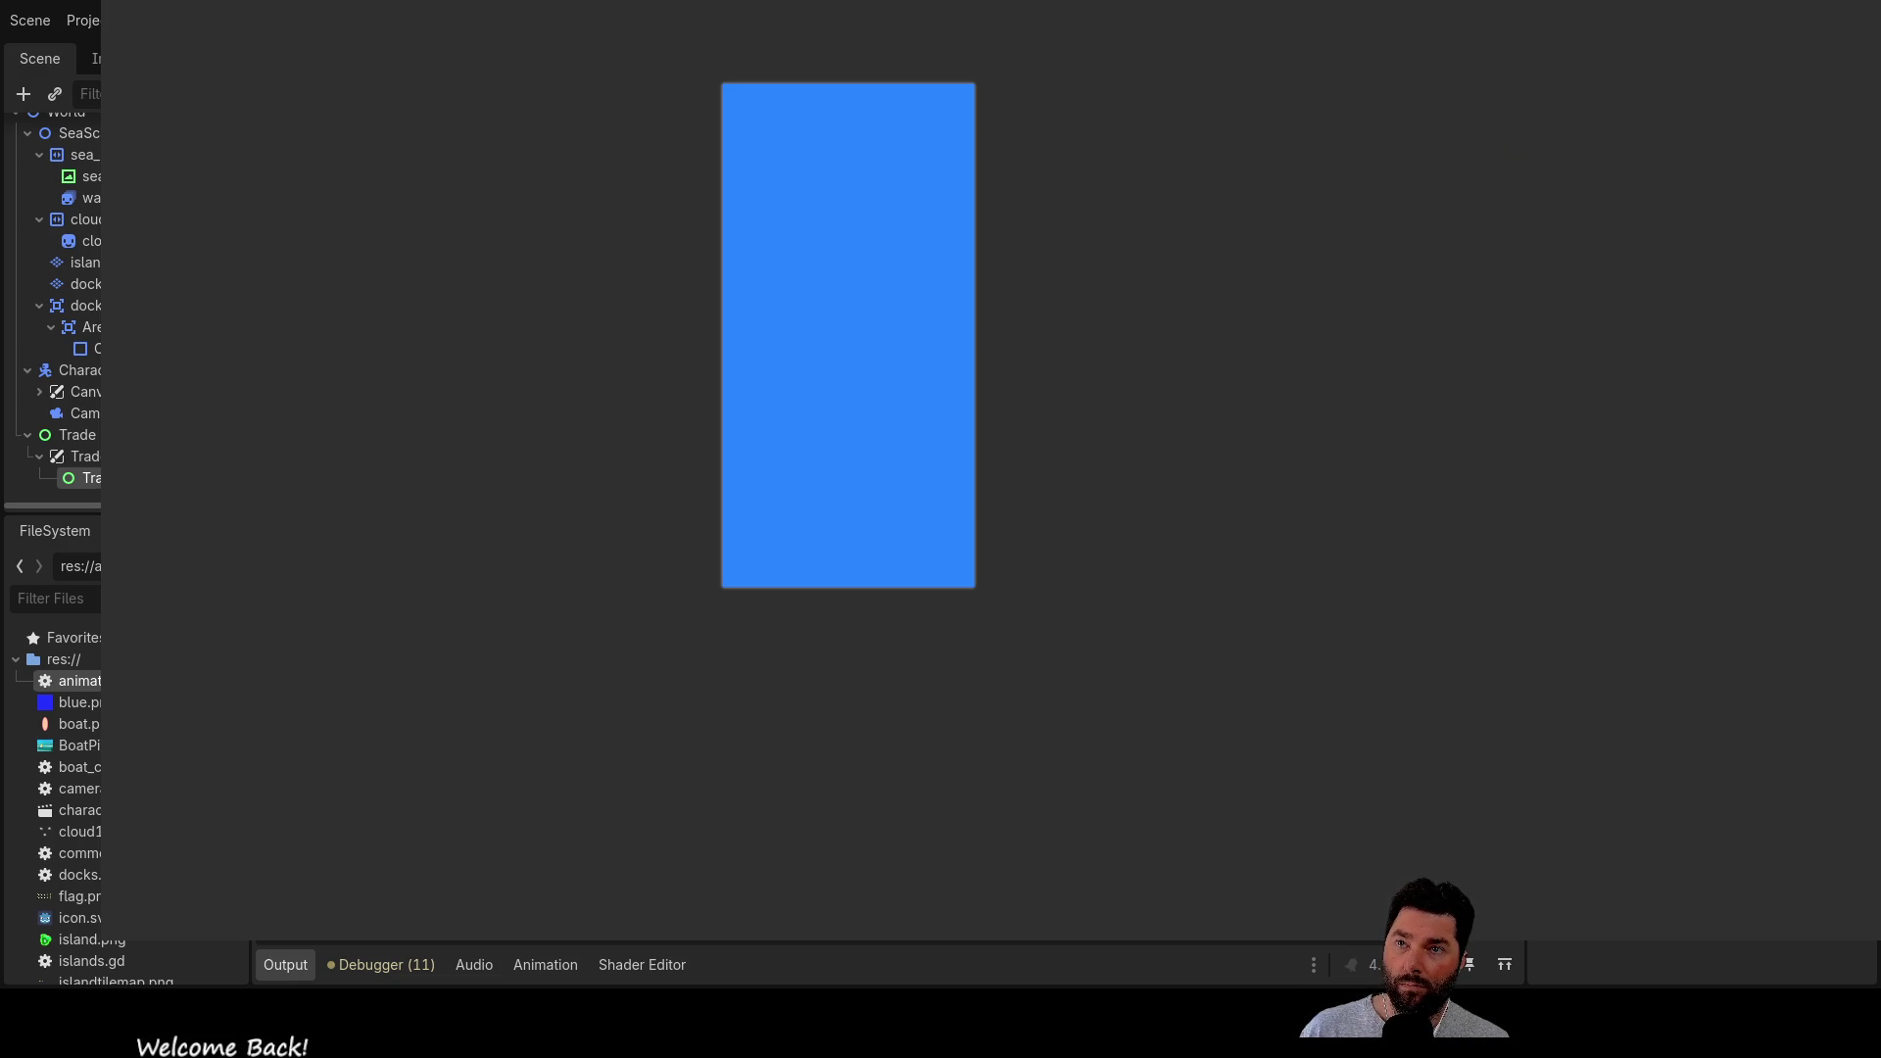
Draw two thin brown vertical posts hanging down from the canvas's top edge
scroll(978, 277, up, 3)
scroll(920, 55, right, 3)
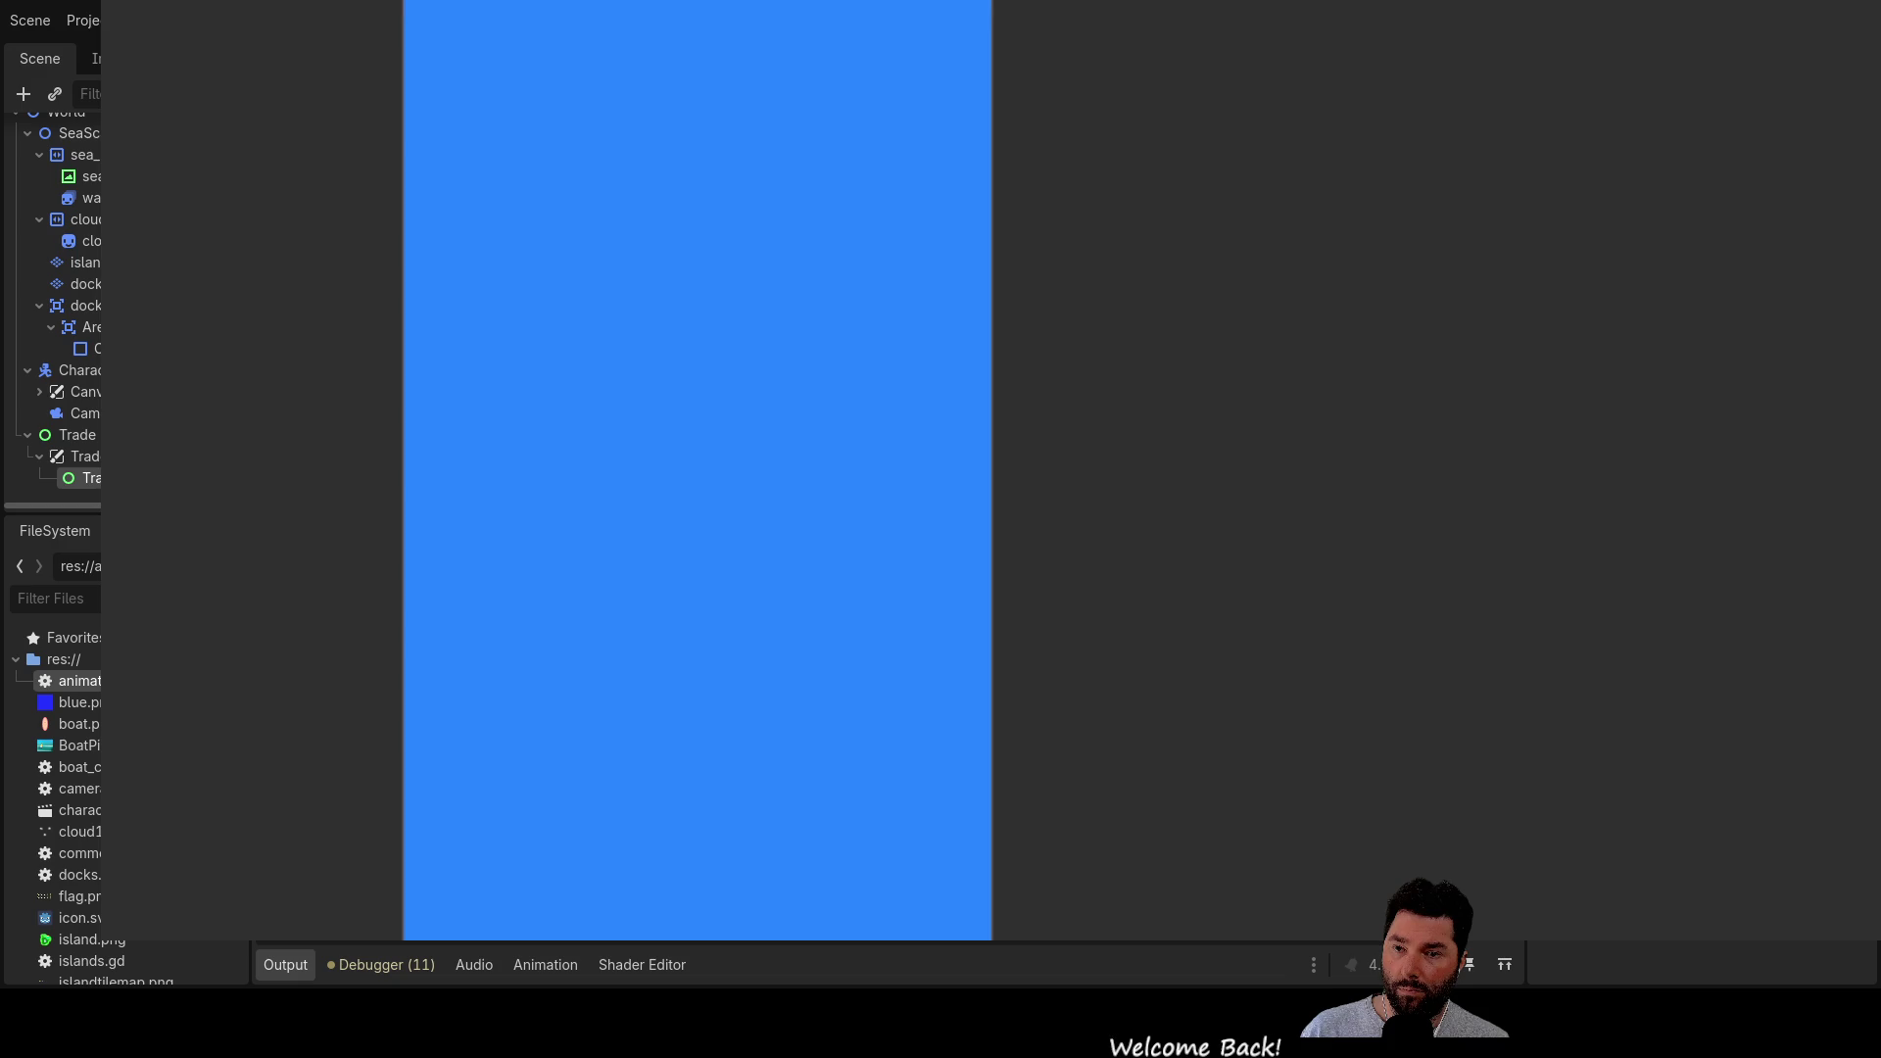
mouse_move(742, 84)
mouse_down()
mouse_move(726, 8)
mouse_move(726, 126)
mouse_move(747, 92)
mouse_up()
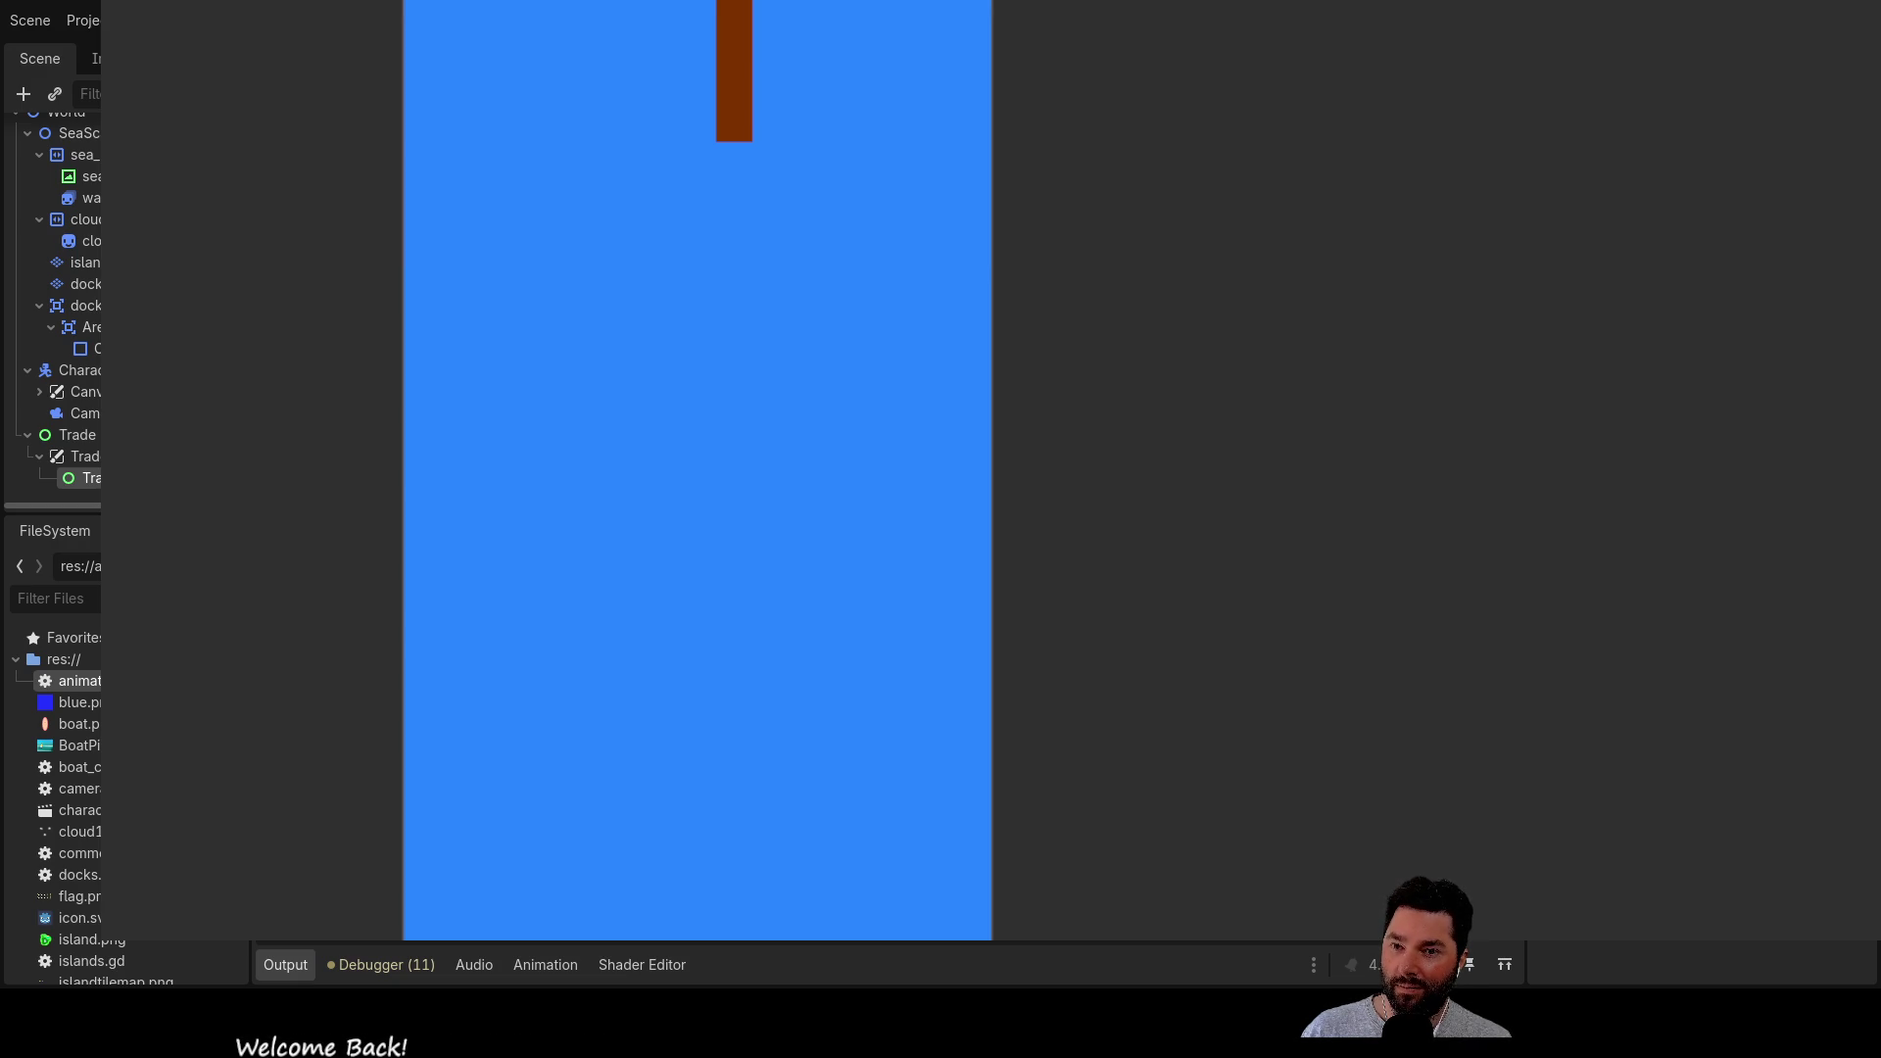
drag(688, 4, 683, 108)
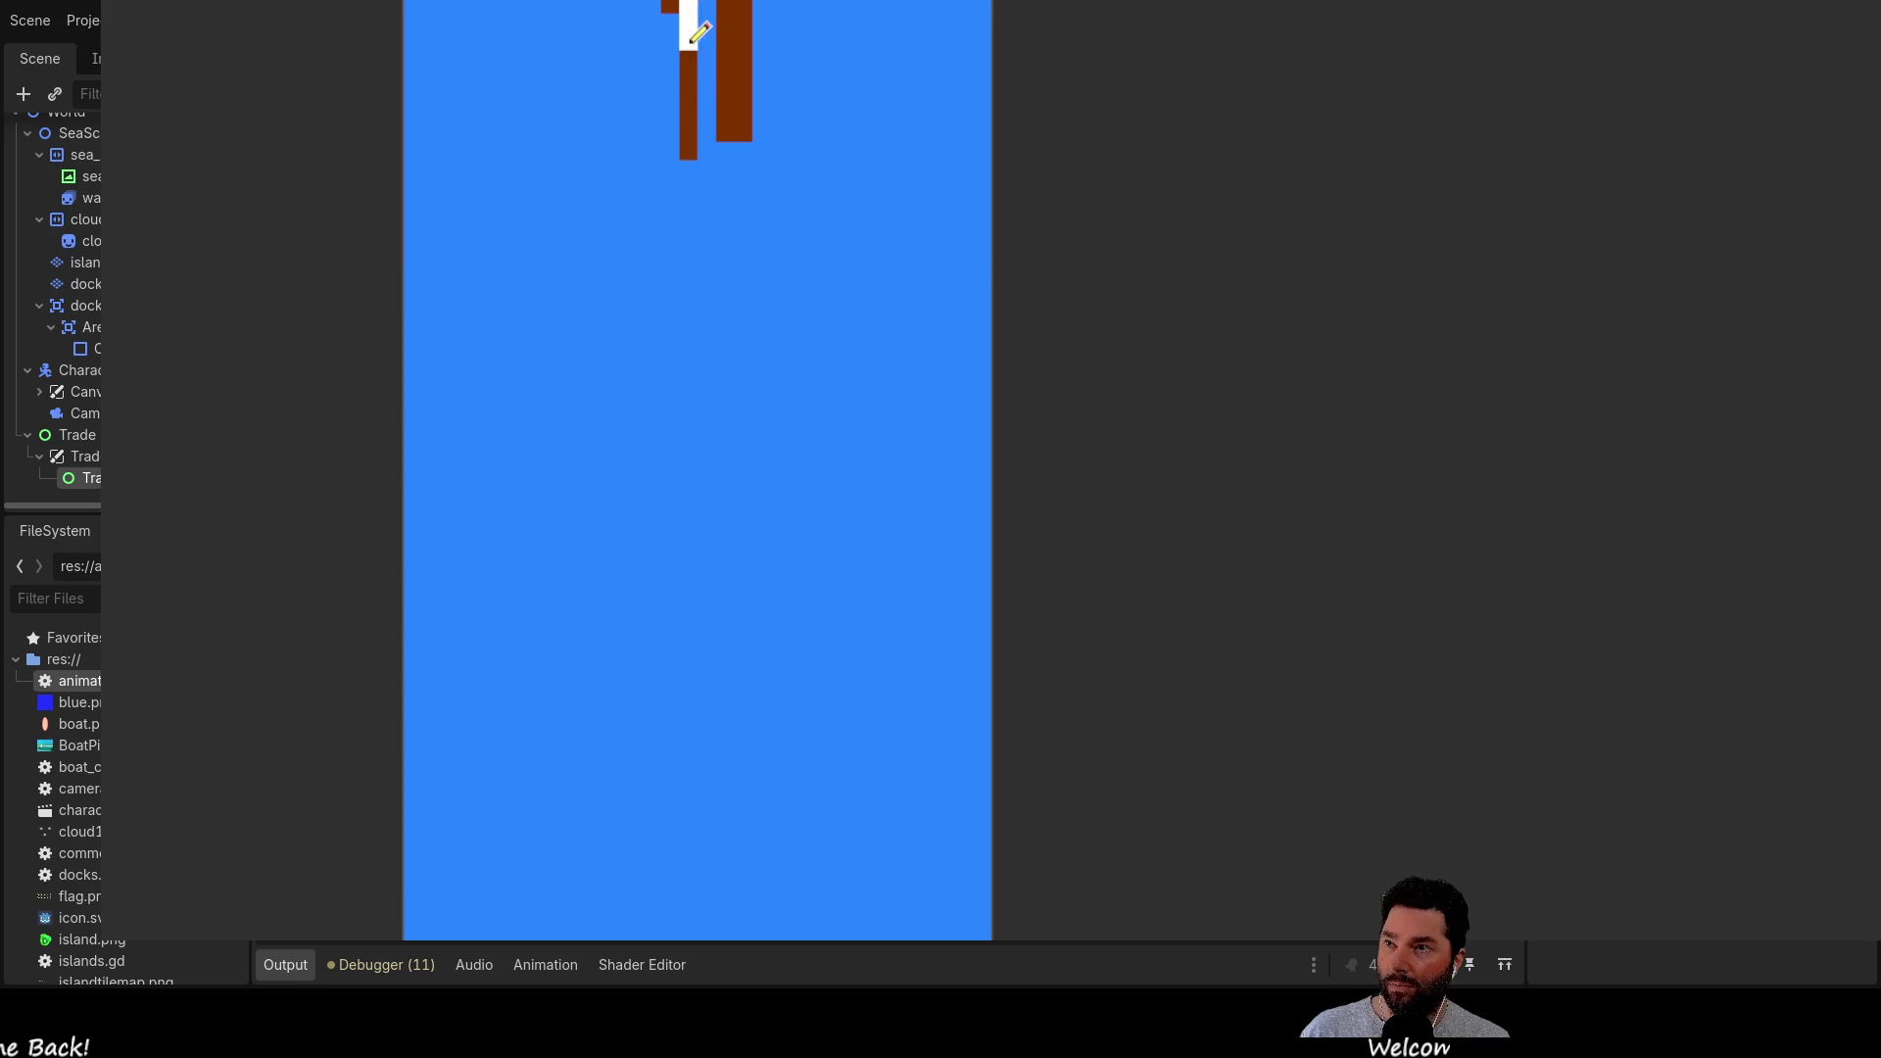
Draw a white outline down the post's side and under it
drag(700, 150, 871, 145)
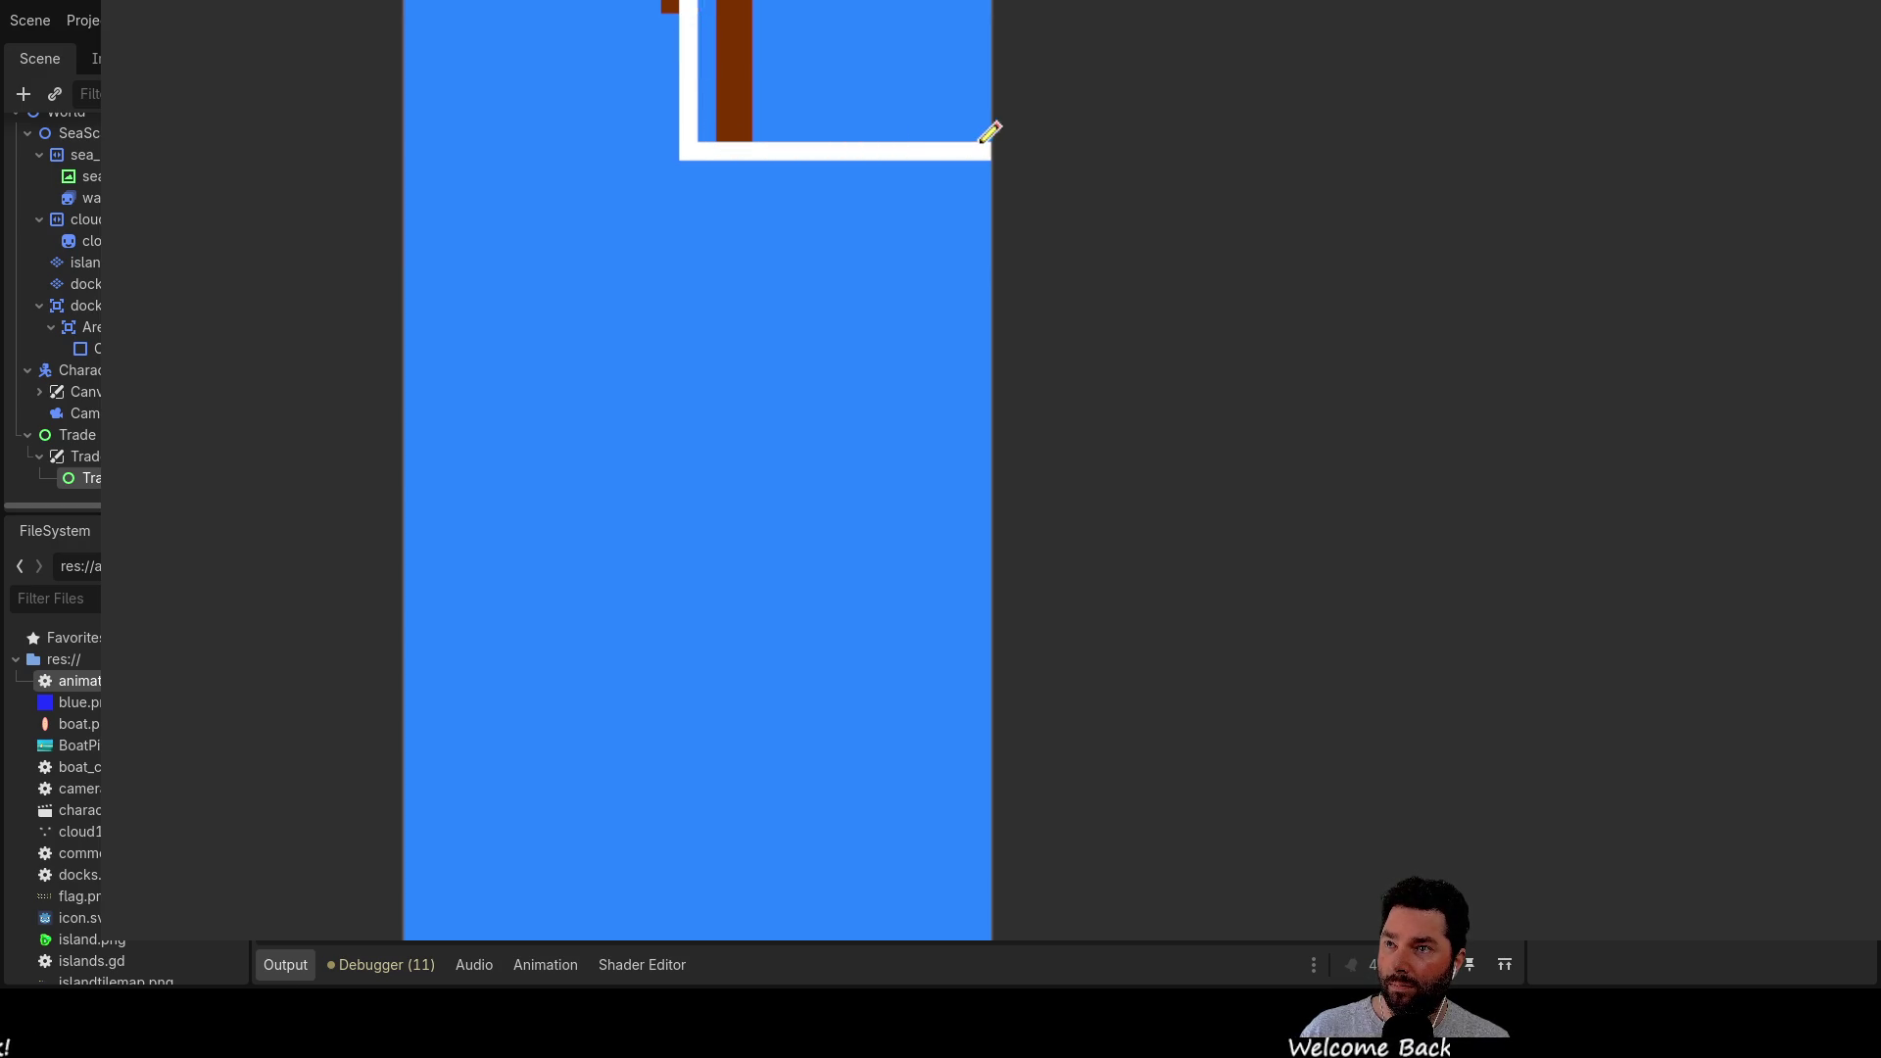
scroll(681, 144, up, 3)
drag(656, 146, 634, 314)
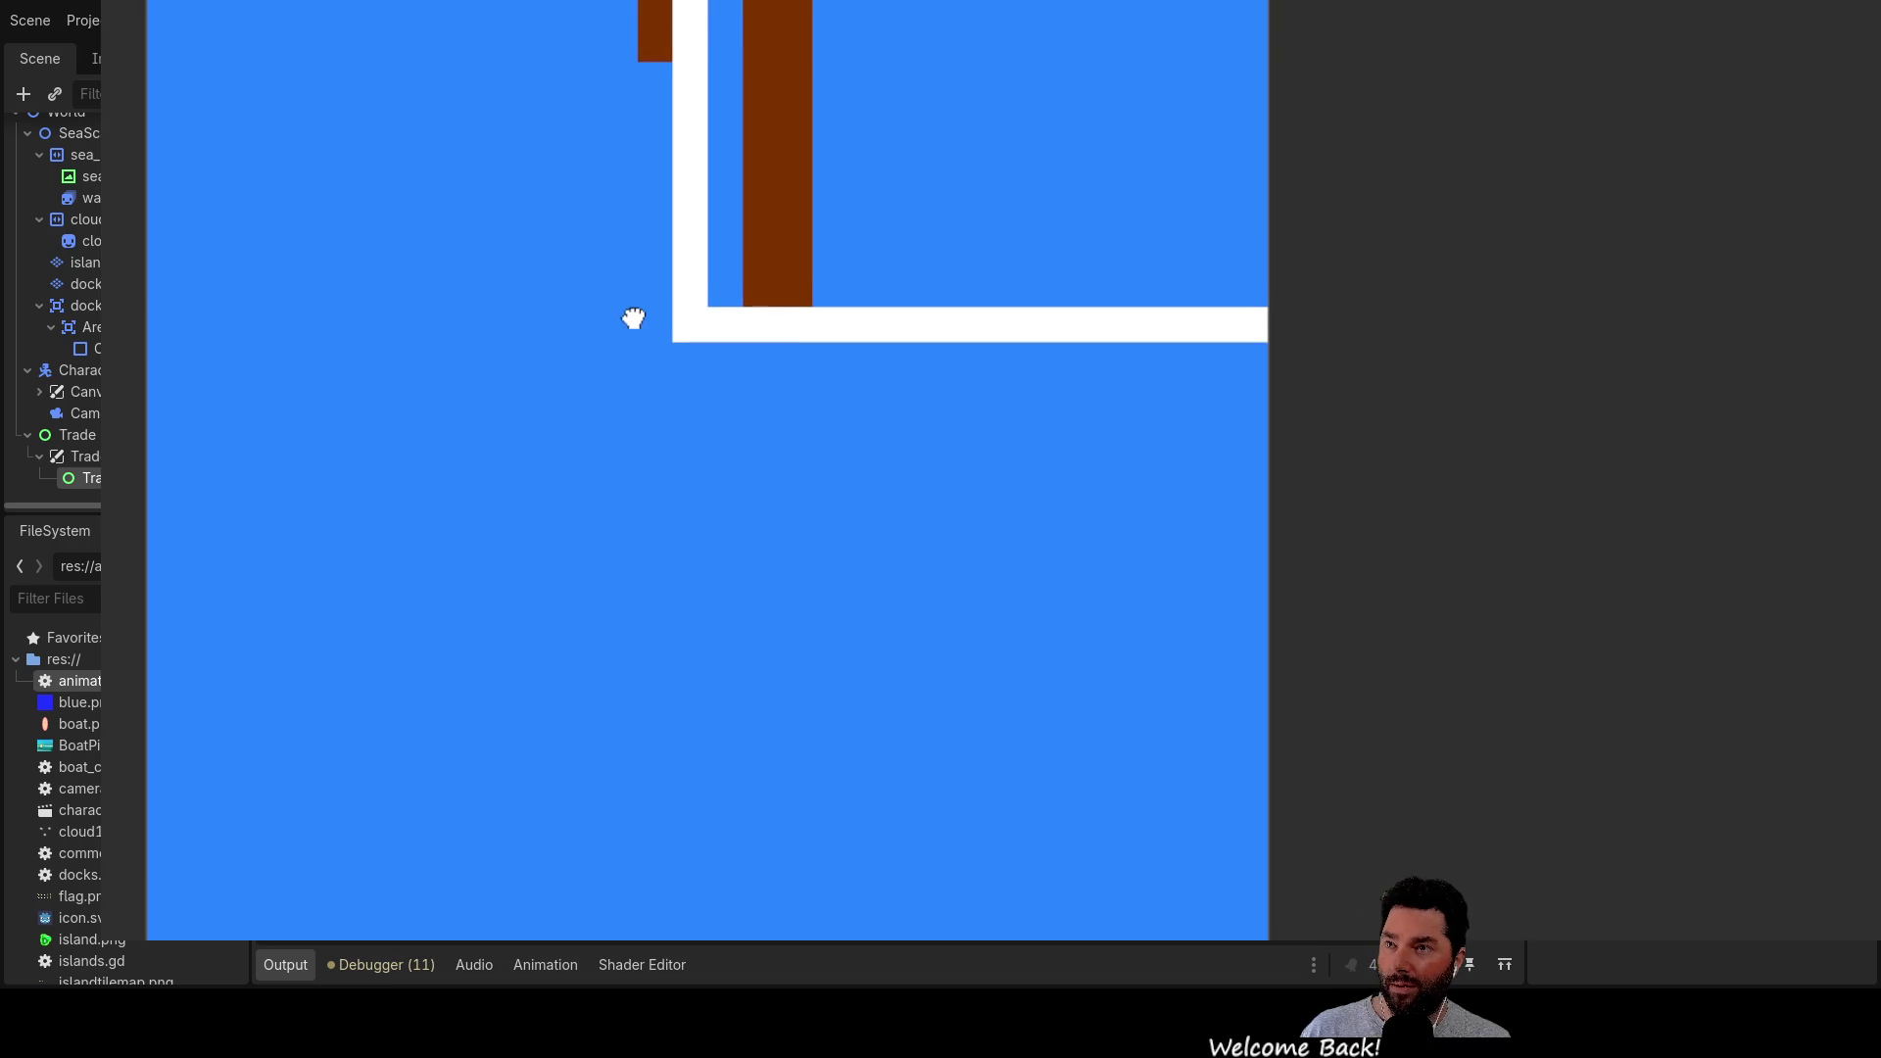
mouse_move(768, 306)
mouse_down()
mouse_move(769, 126)
mouse_move(696, 457)
mouse_move(836, 688)
mouse_move(852, 550)
mouse_move(768, 386)
mouse_move(830, 25)
mouse_move(814, 634)
mouse_move(767, 761)
mouse_up()
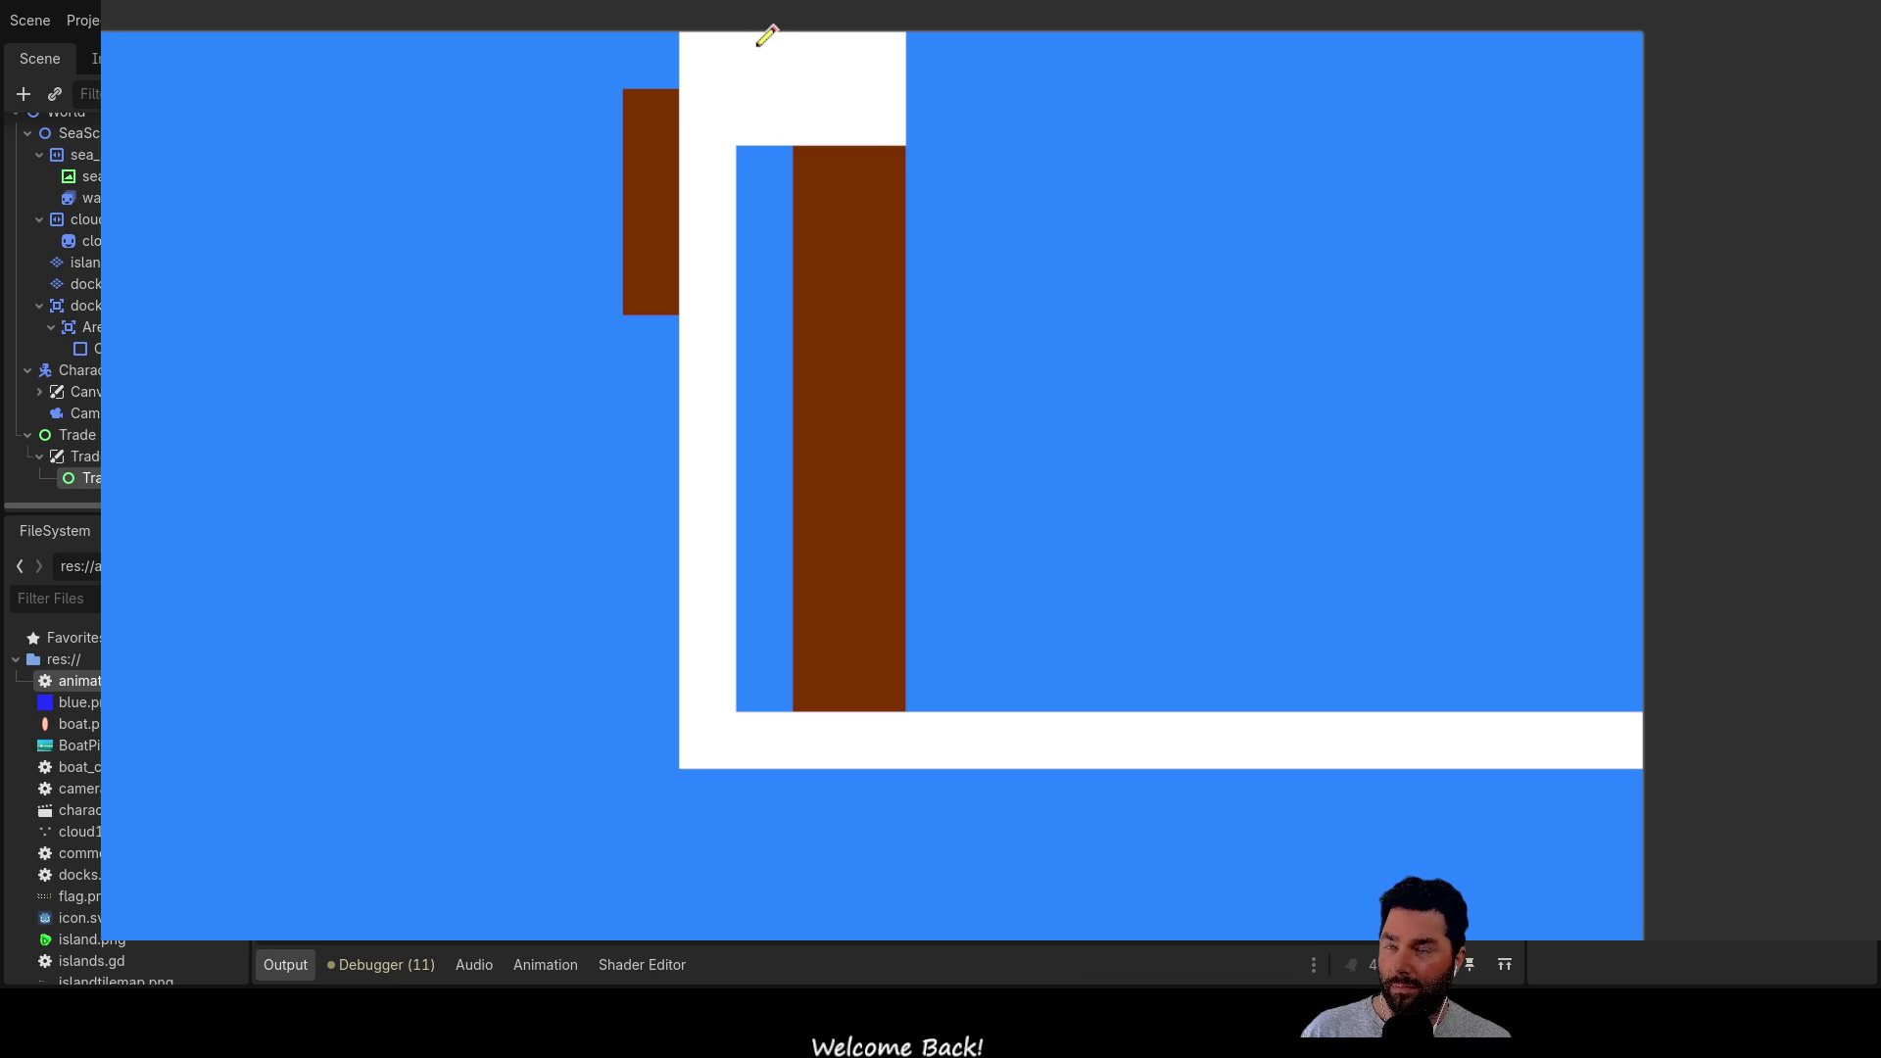
Paint a white strip along the top edge with a two-tile brown block in it
drag(1618, 49, 883, 47)
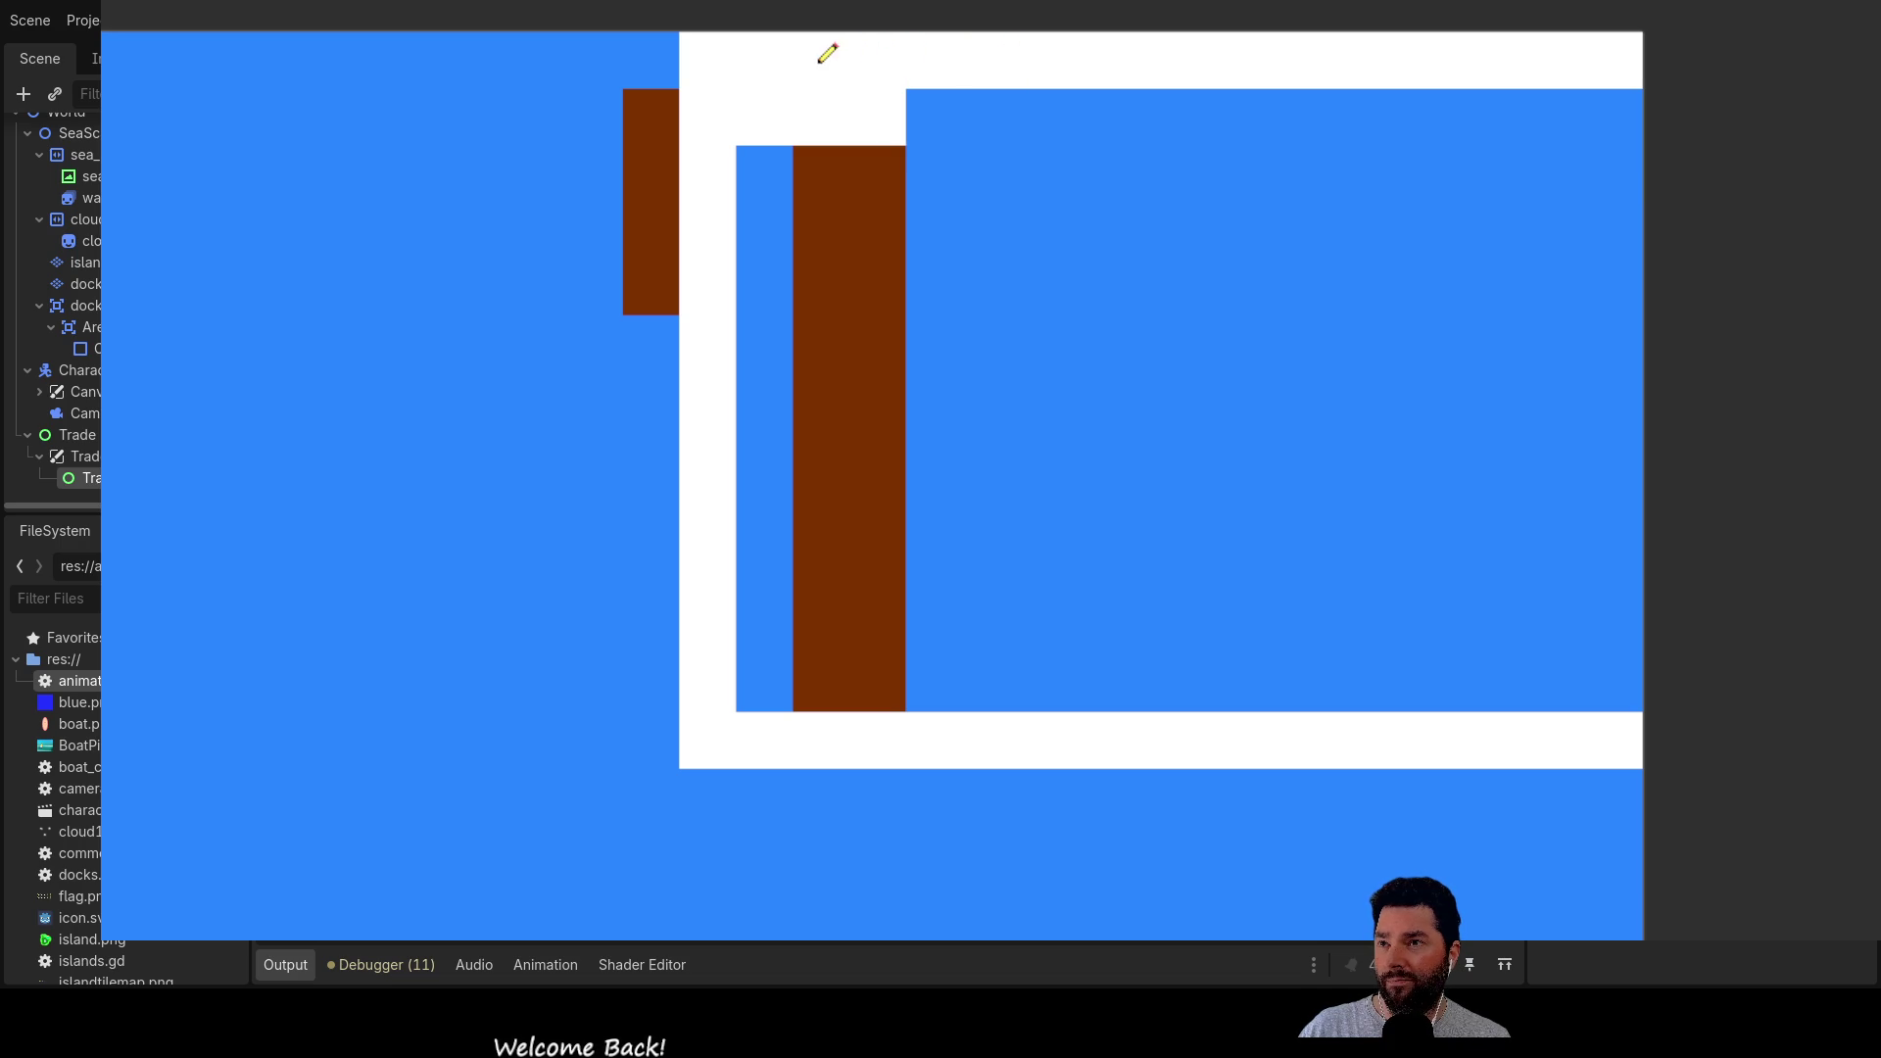
click(764, 54)
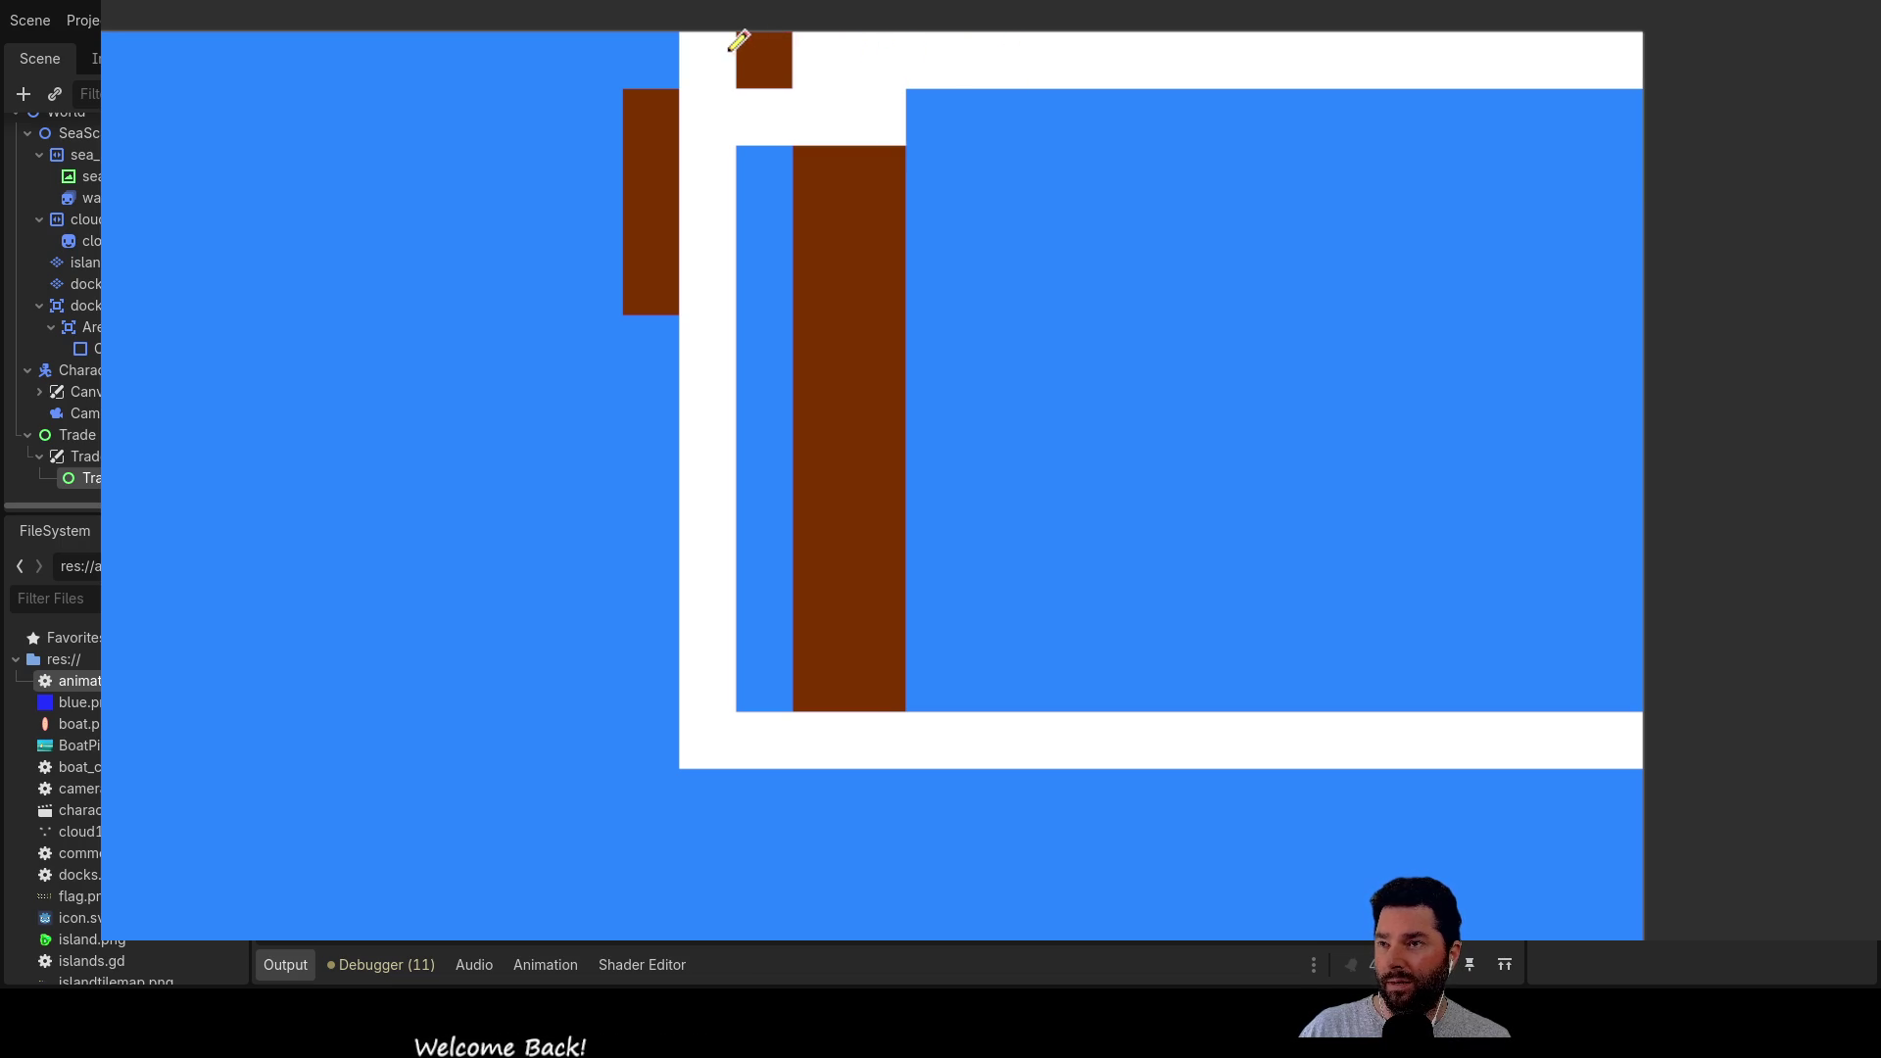
click(627, 50)
drag(583, 55, 107, 66)
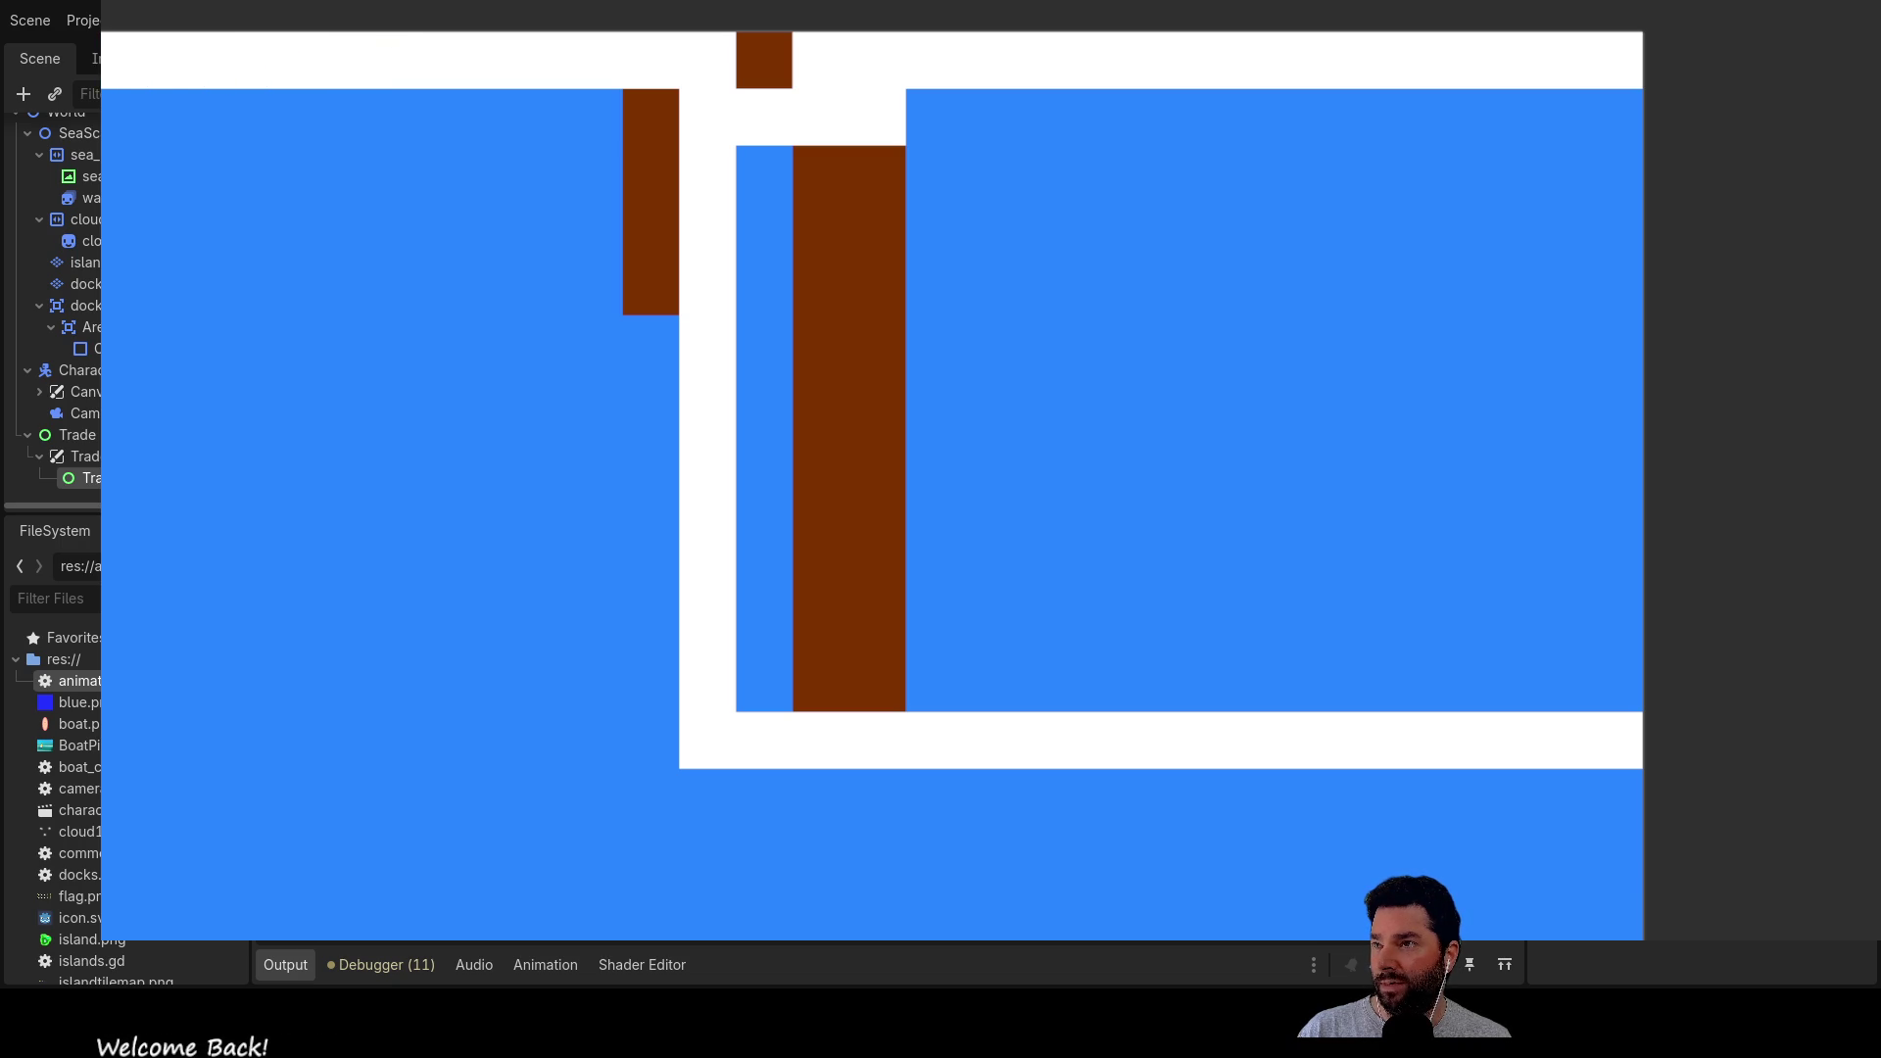
click(710, 60)
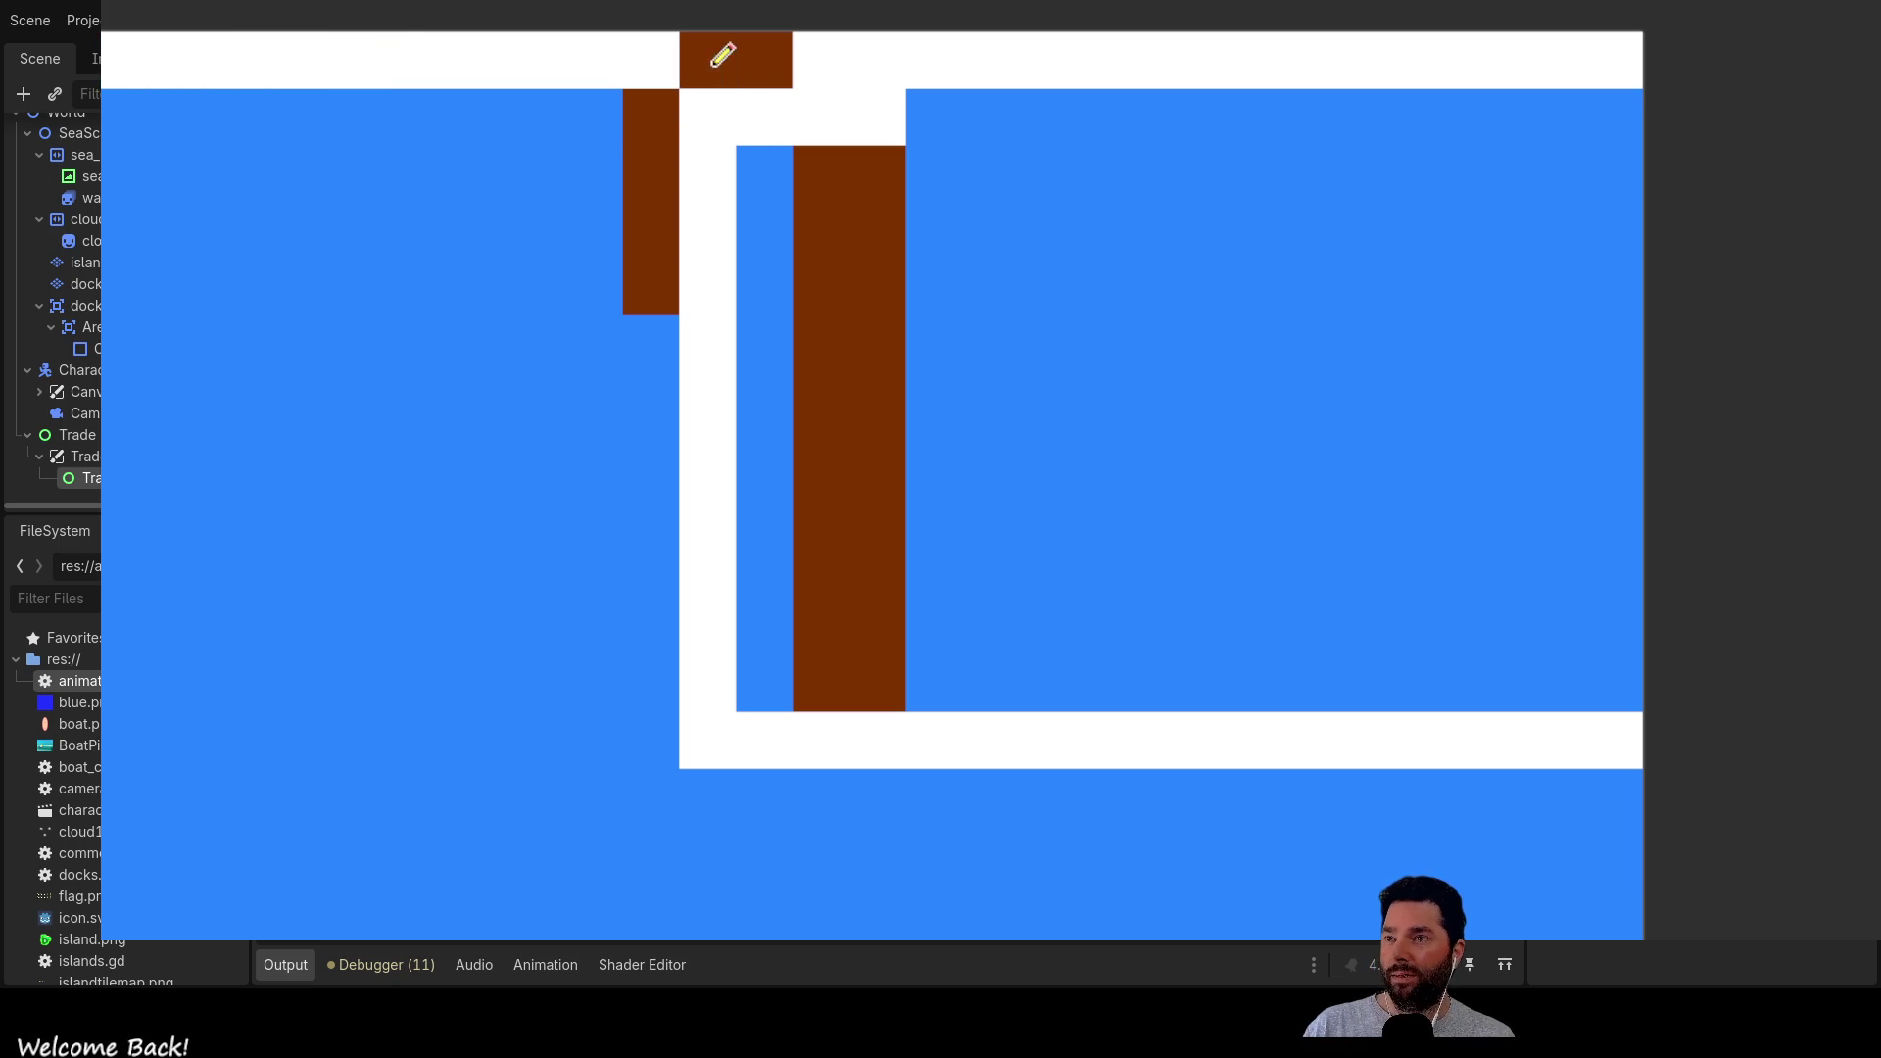
Paint white over the post's top and left column, then bucket-fill the outline and post blue
mouse_move(663, 92)
mouse_down()
mouse_move(663, 277)
mouse_move(923, 131)
mouse_move(908, 227)
mouse_up()
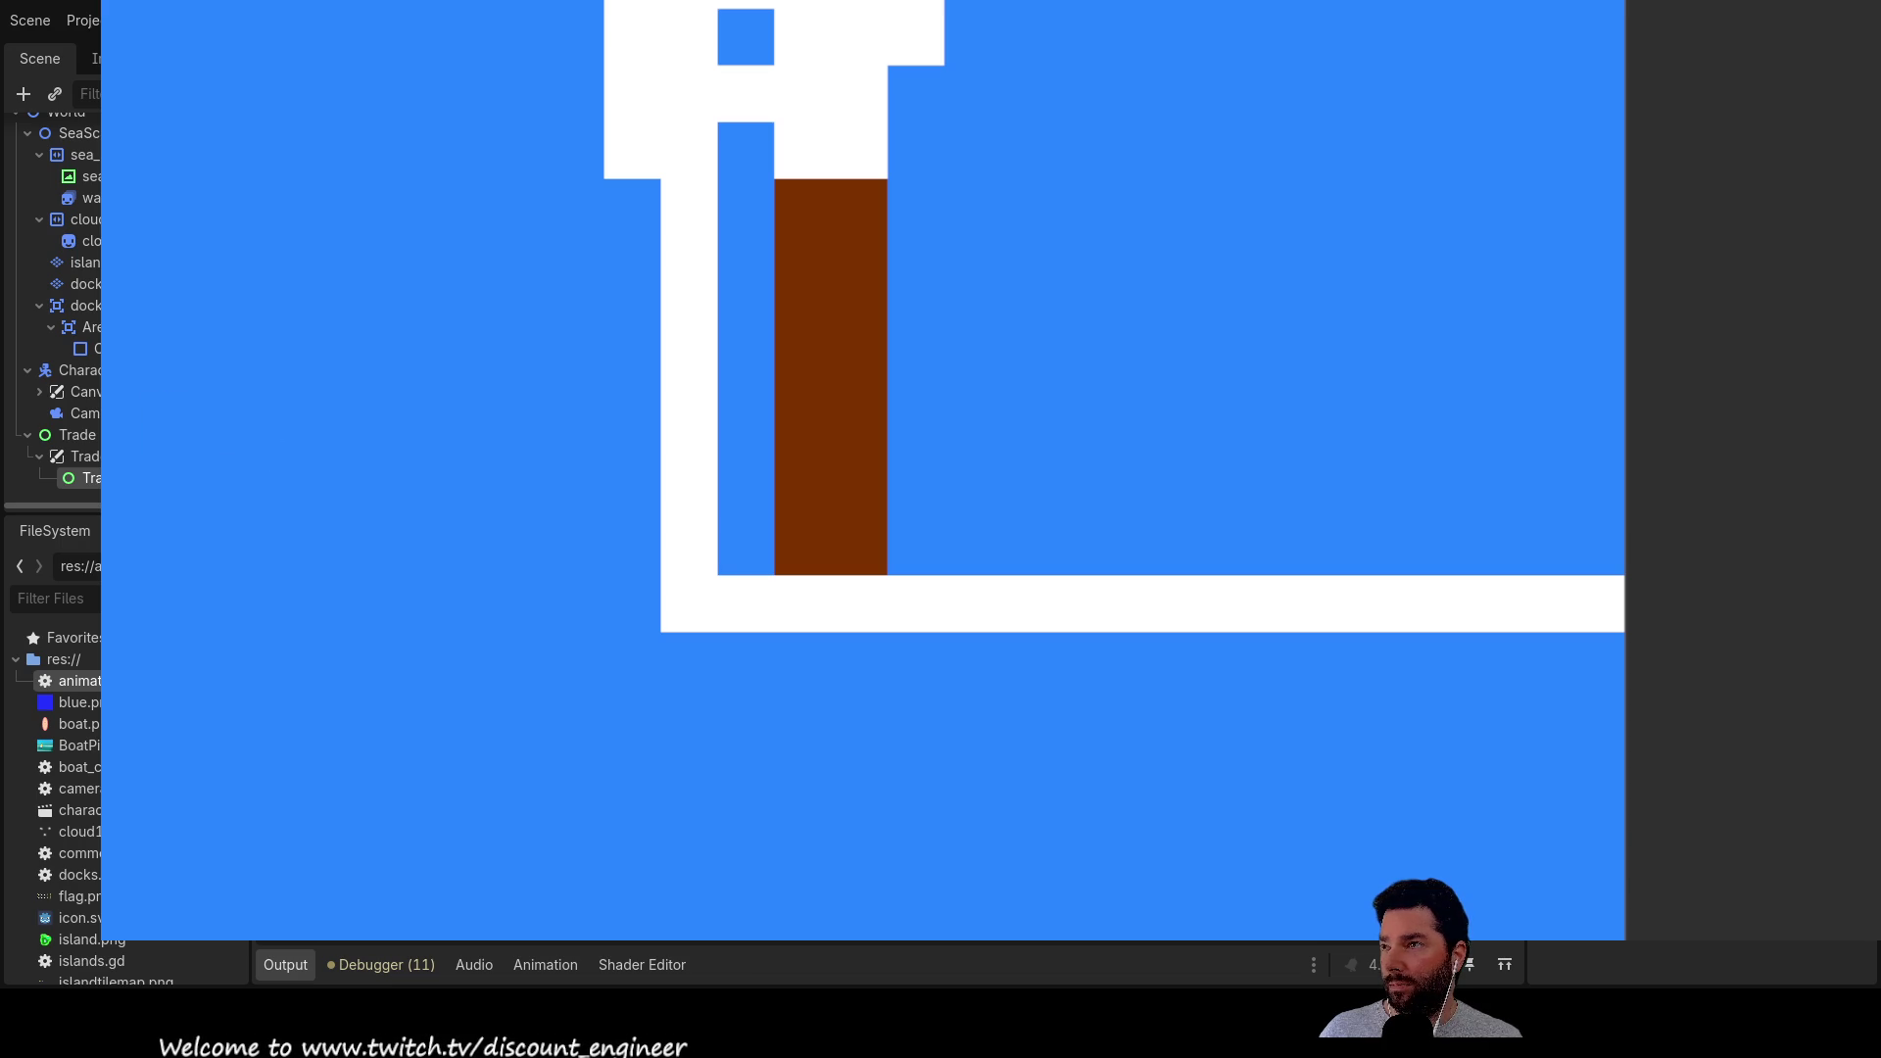
click(698, 573)
click(856, 483)
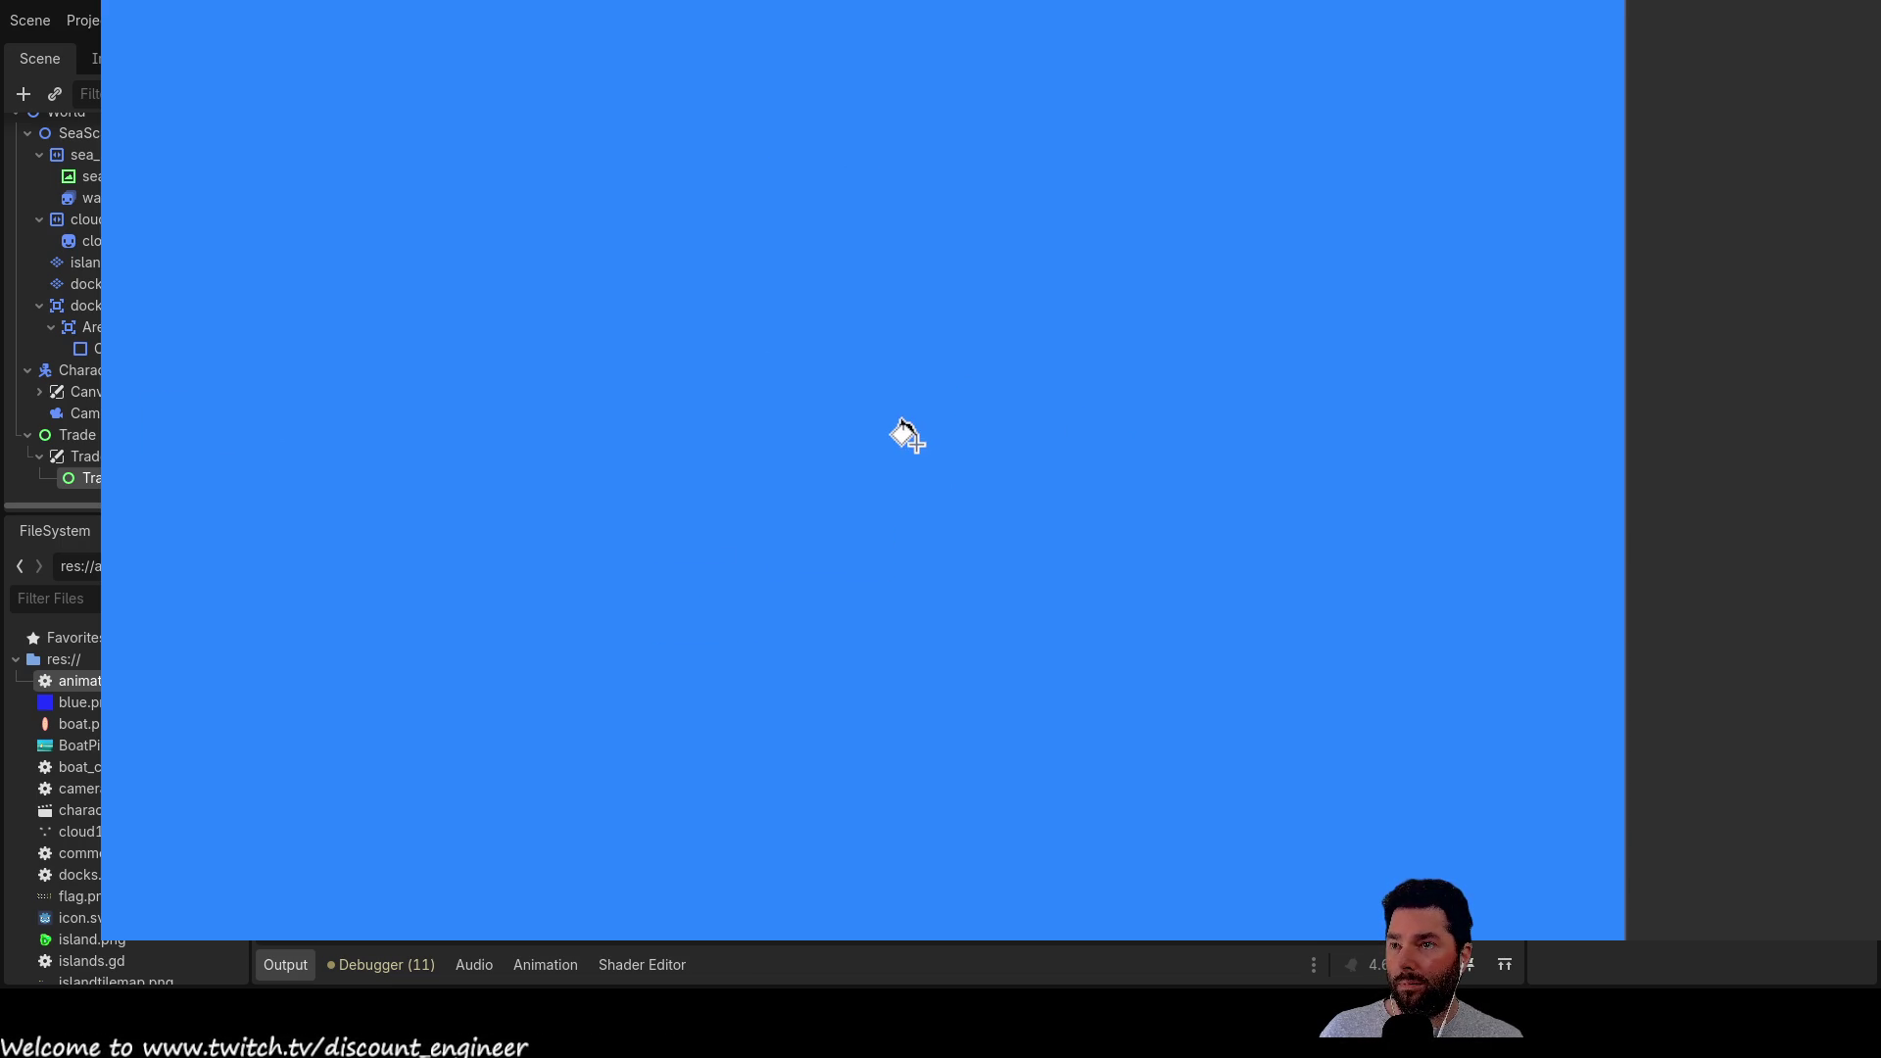
Zoom out to view the whole tall canvas, now plain blue
scroll(911, 455, down, 2)
scroll(907, 446, down, 3)
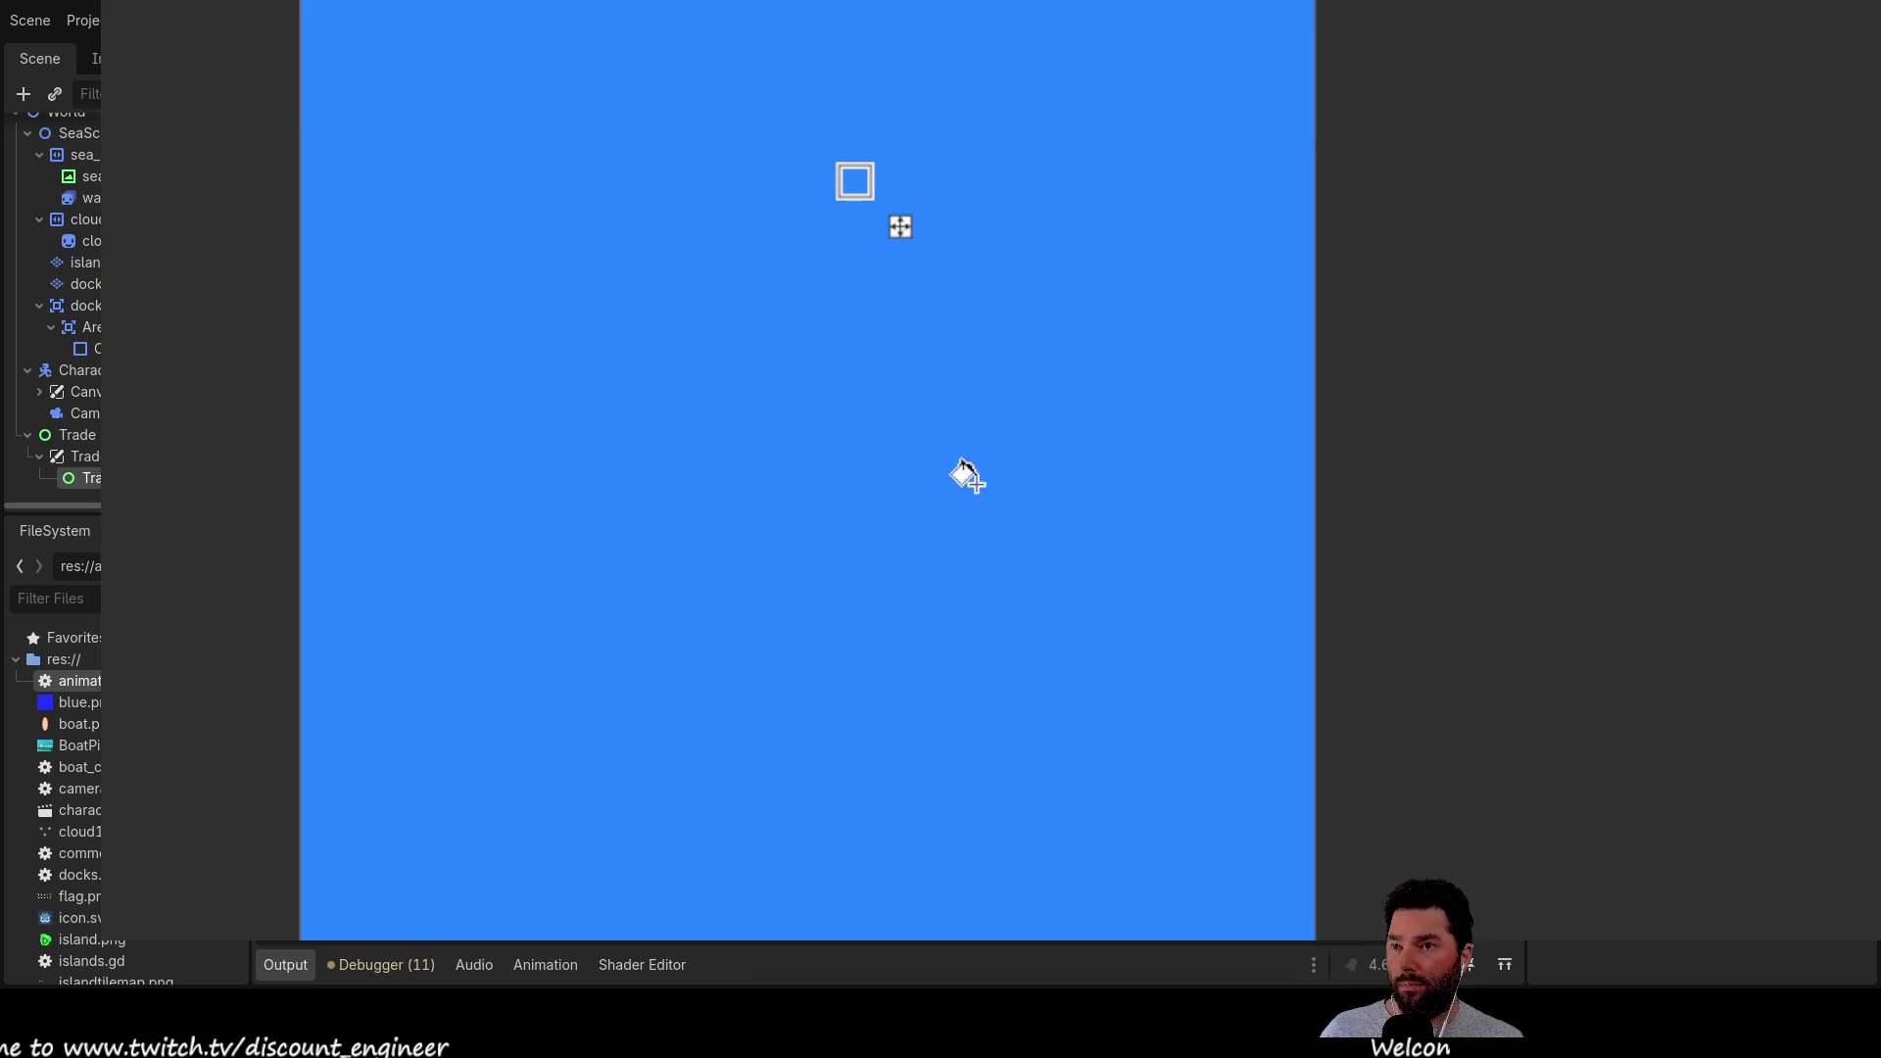
scroll(966, 479, down, 2)
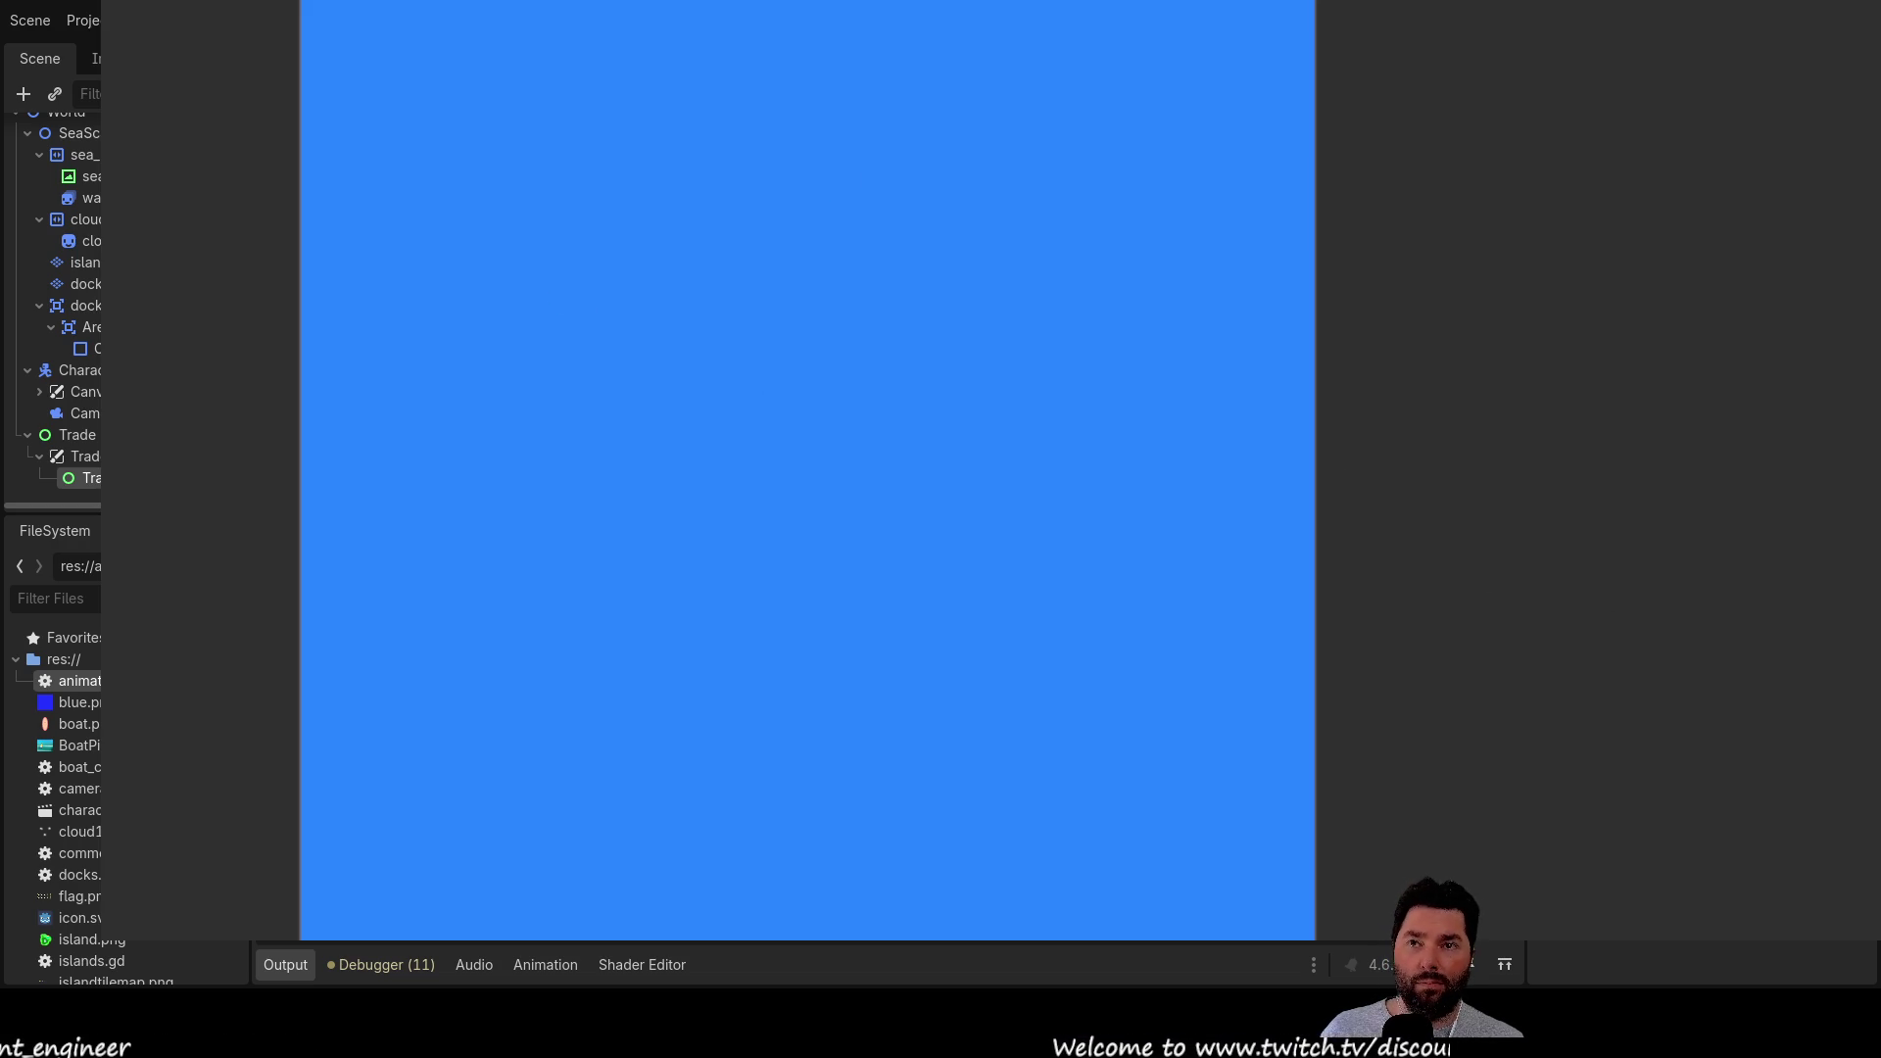
scroll(1364, 538, down, 2)
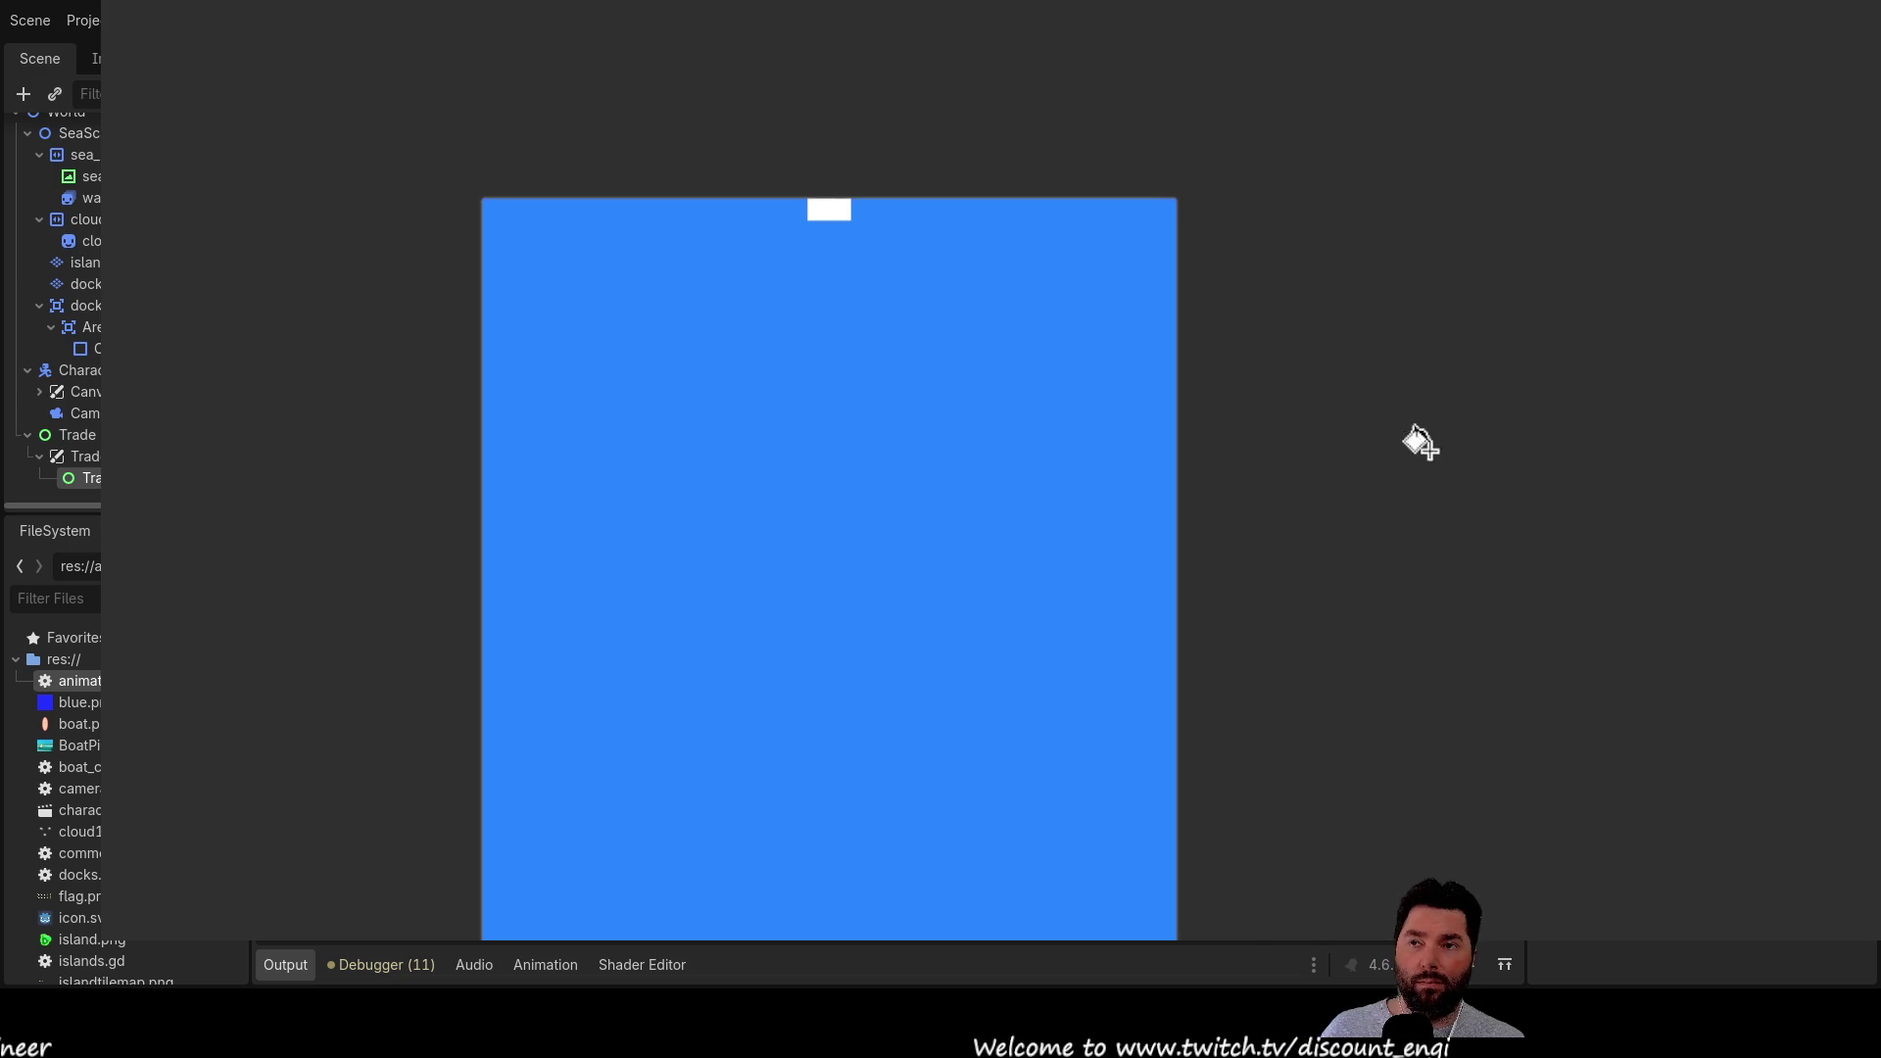
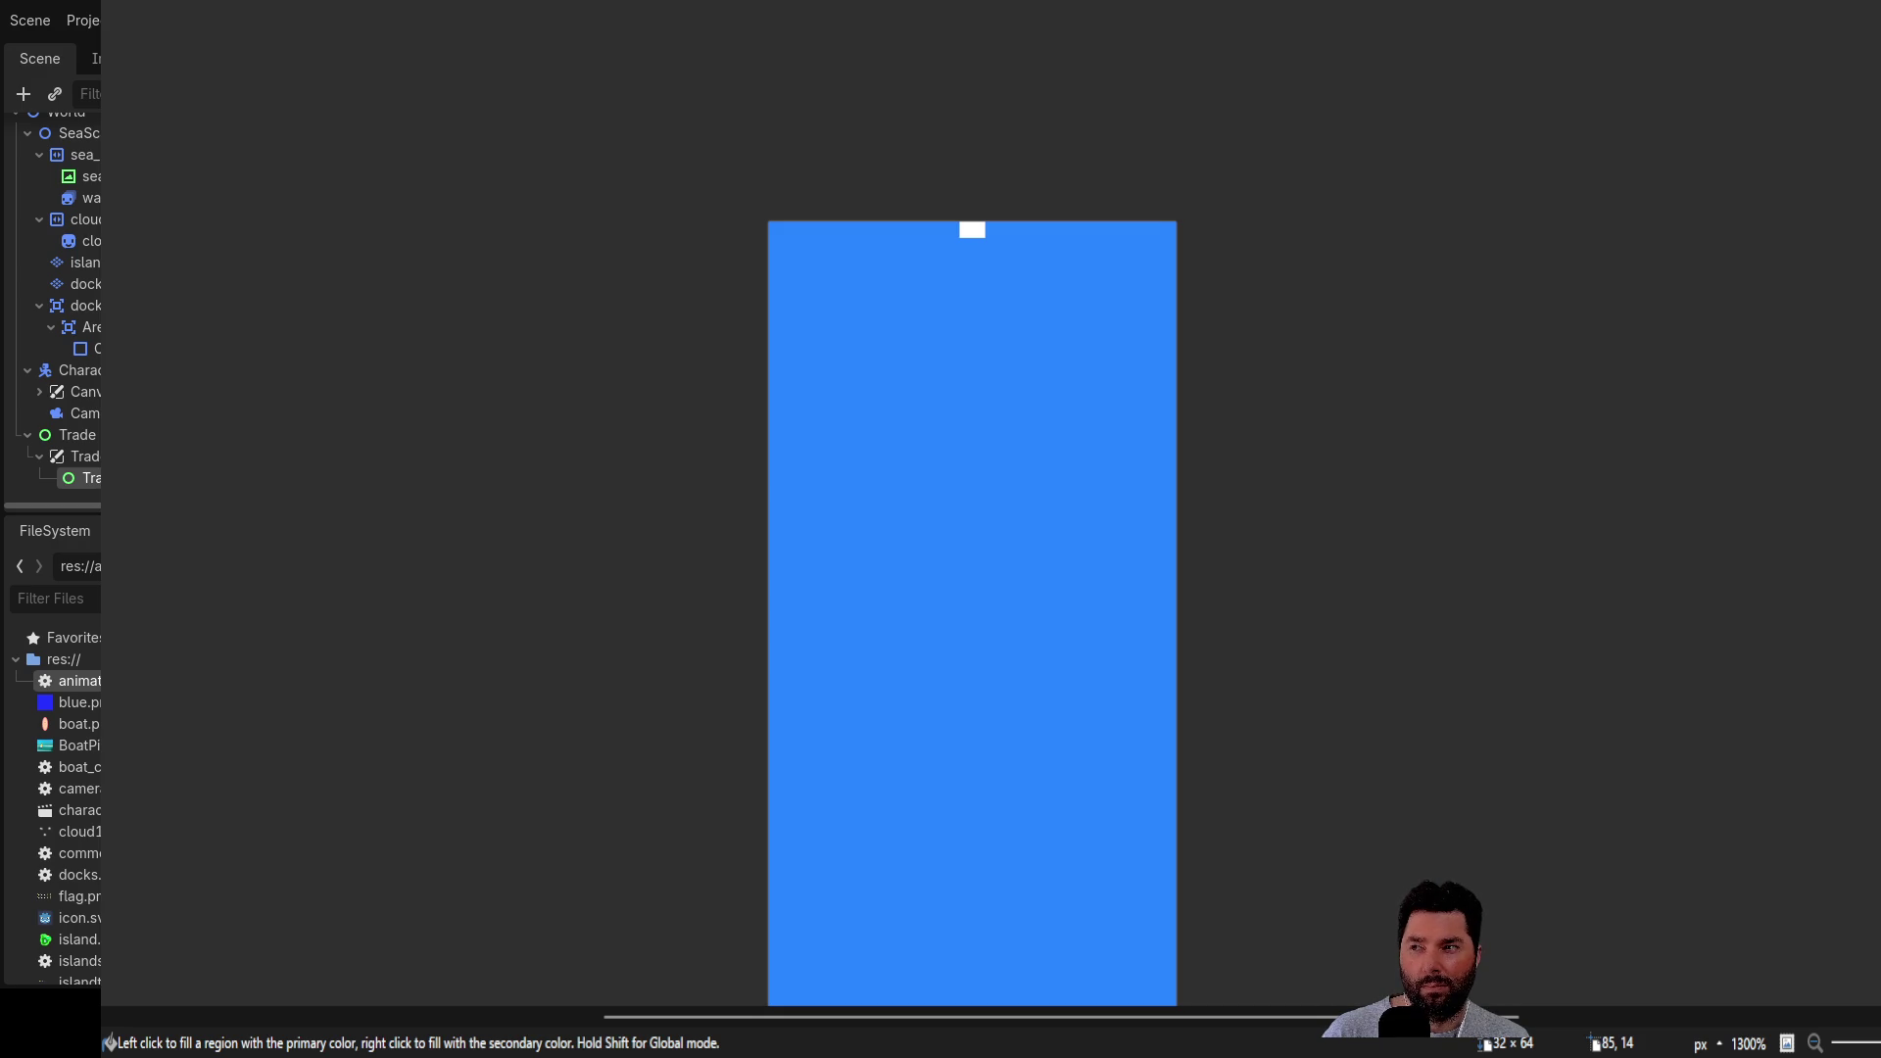
Switch from the Paint Bucket to the Pencil (P) for one-pixel drawing on the blue canvas
scroll(1175, 431, down, 2)
scroll(1175, 431, up, 5)
scroll(1290, 480, up, 2)
scroll(1290, 480, down, 2)
scroll(1290, 480, up, 2)
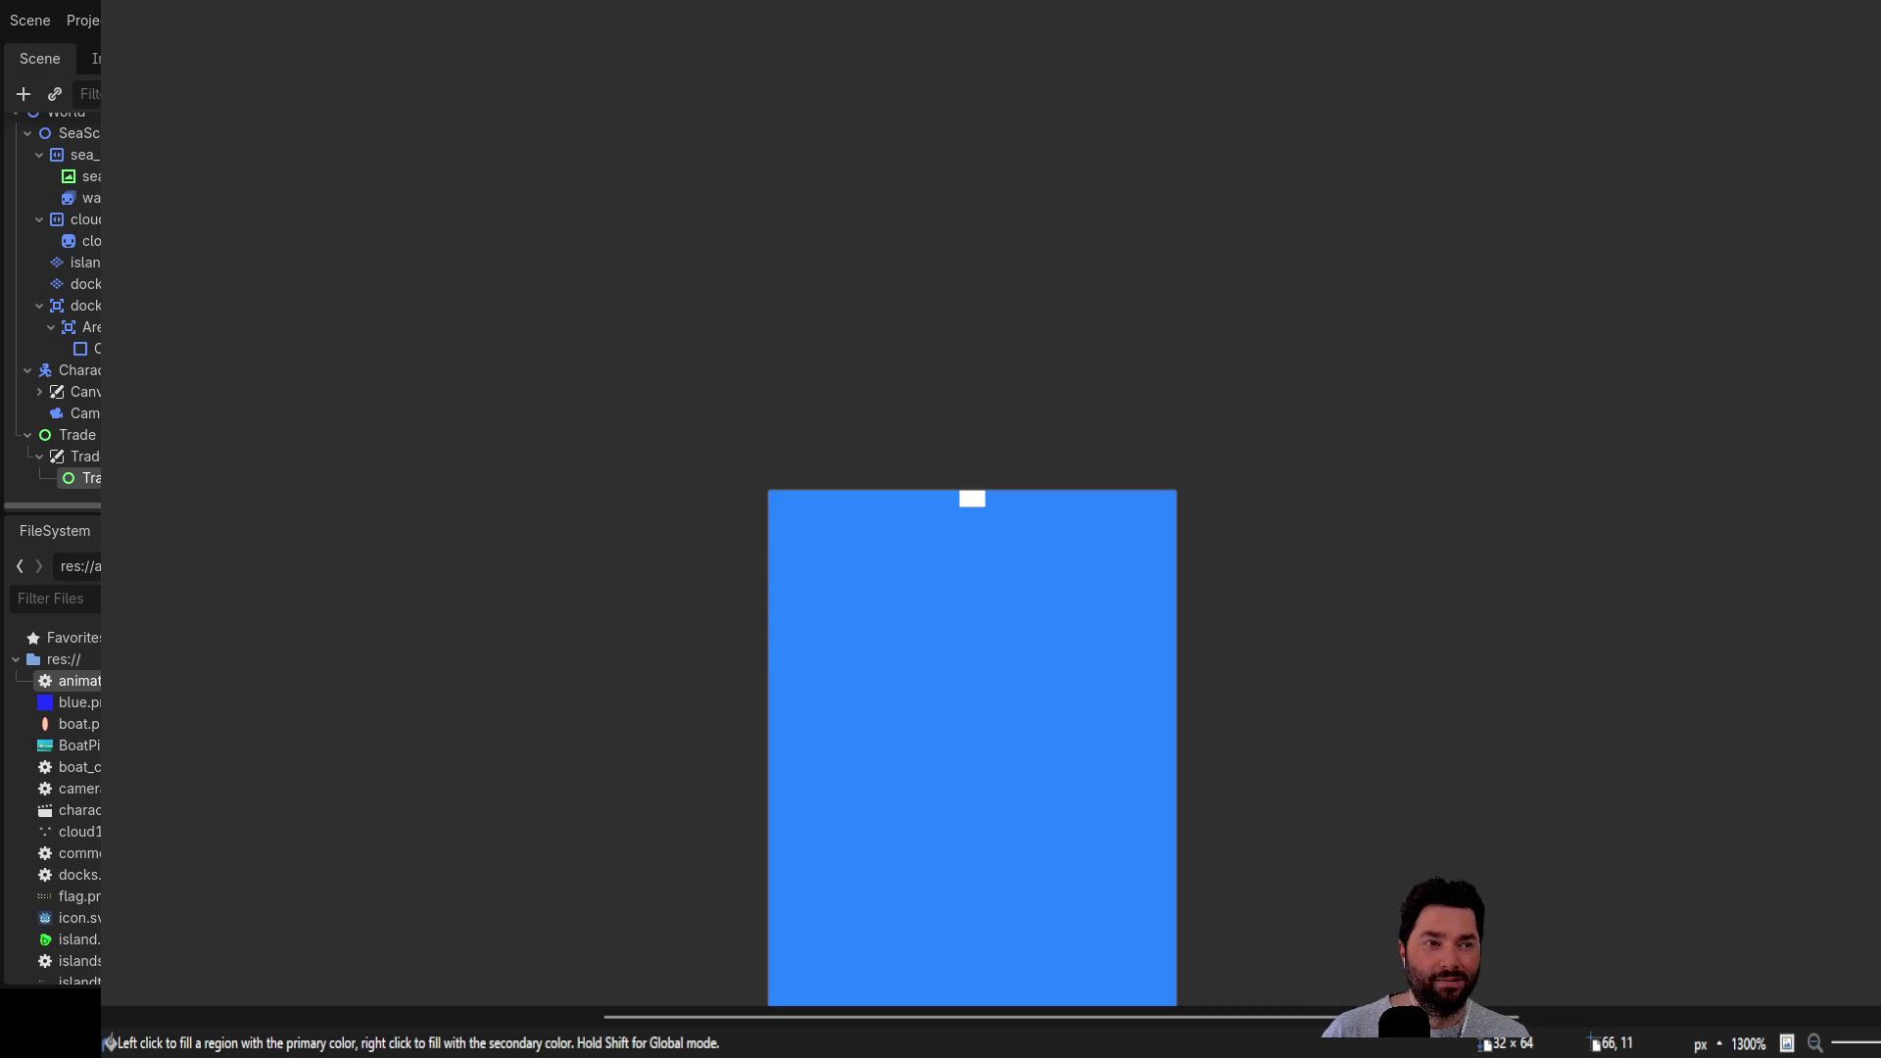
scroll(1608, 388, down, 3)
scroll(1609, 388, up, 3)
scroll(1569, 364, down, 3)
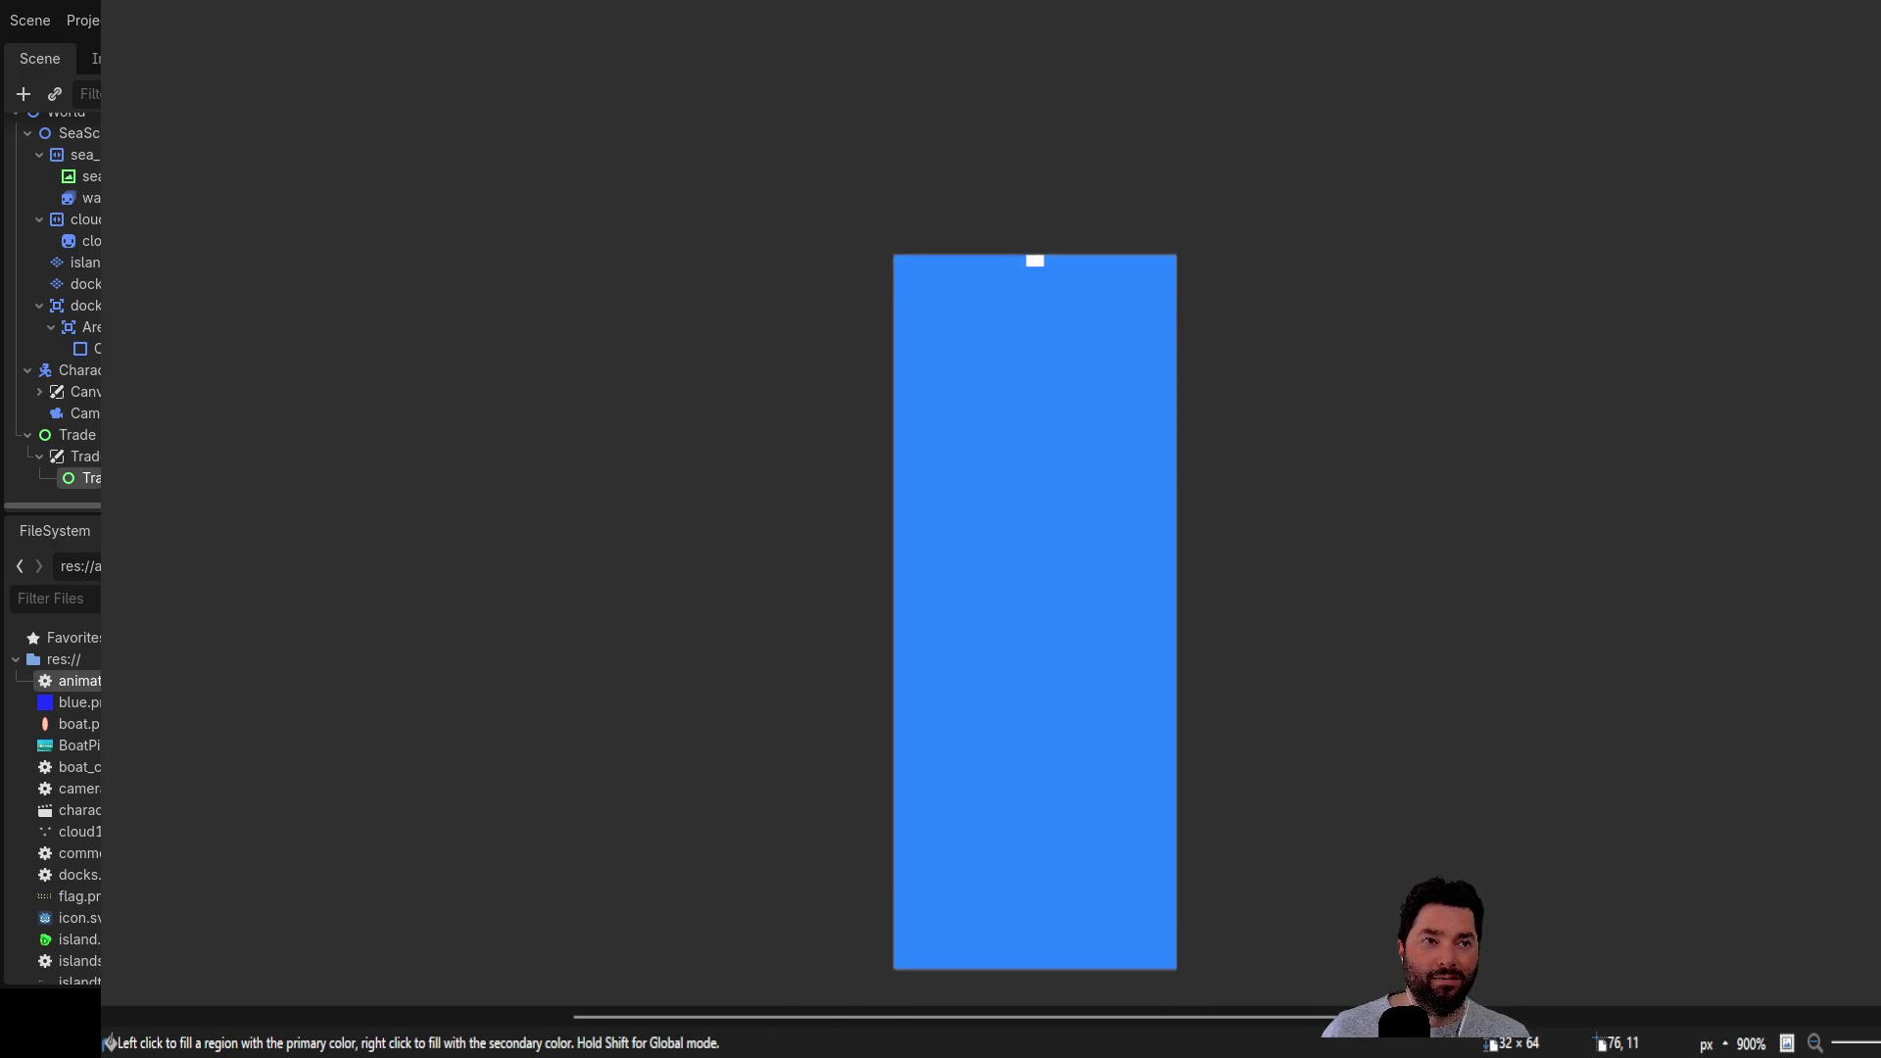
scroll(1569, 364, up, 5)
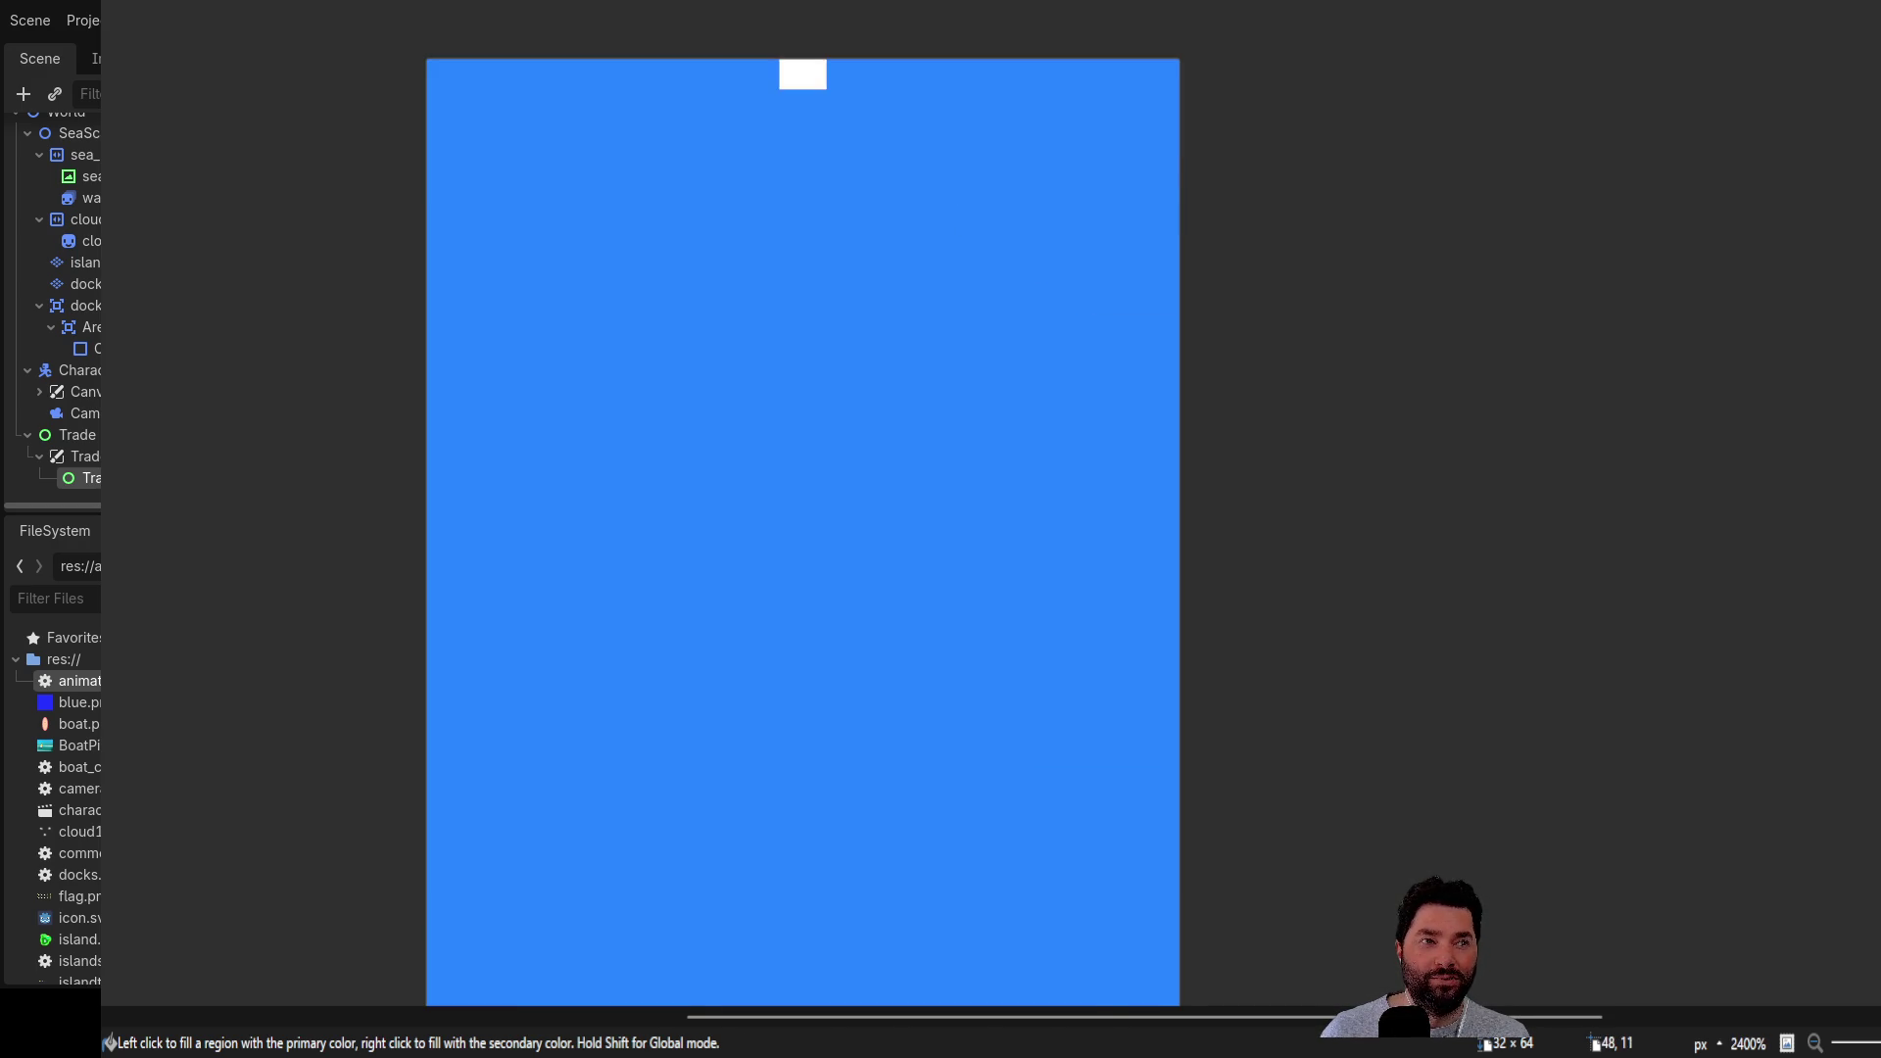
scroll(1573, 359, down, 4)
scroll(1573, 360, up, 2)
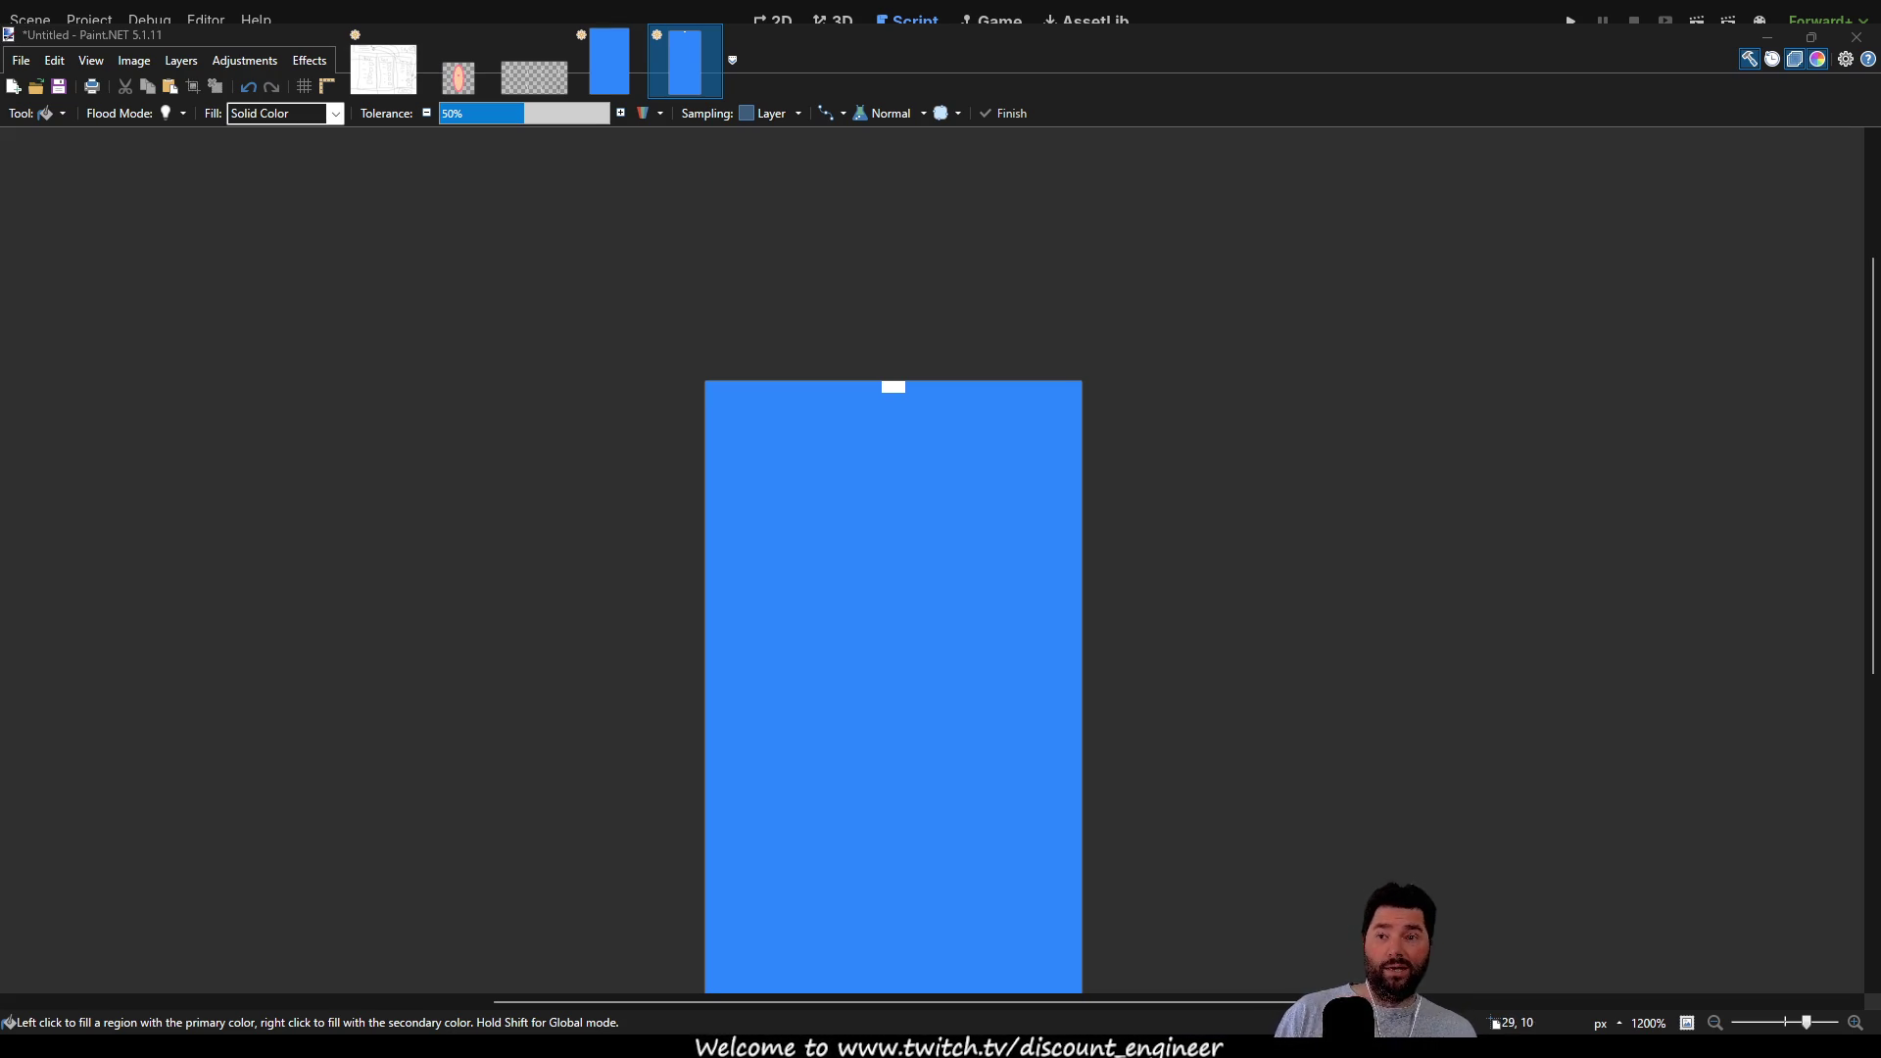
scroll(892, 587, down, 3)
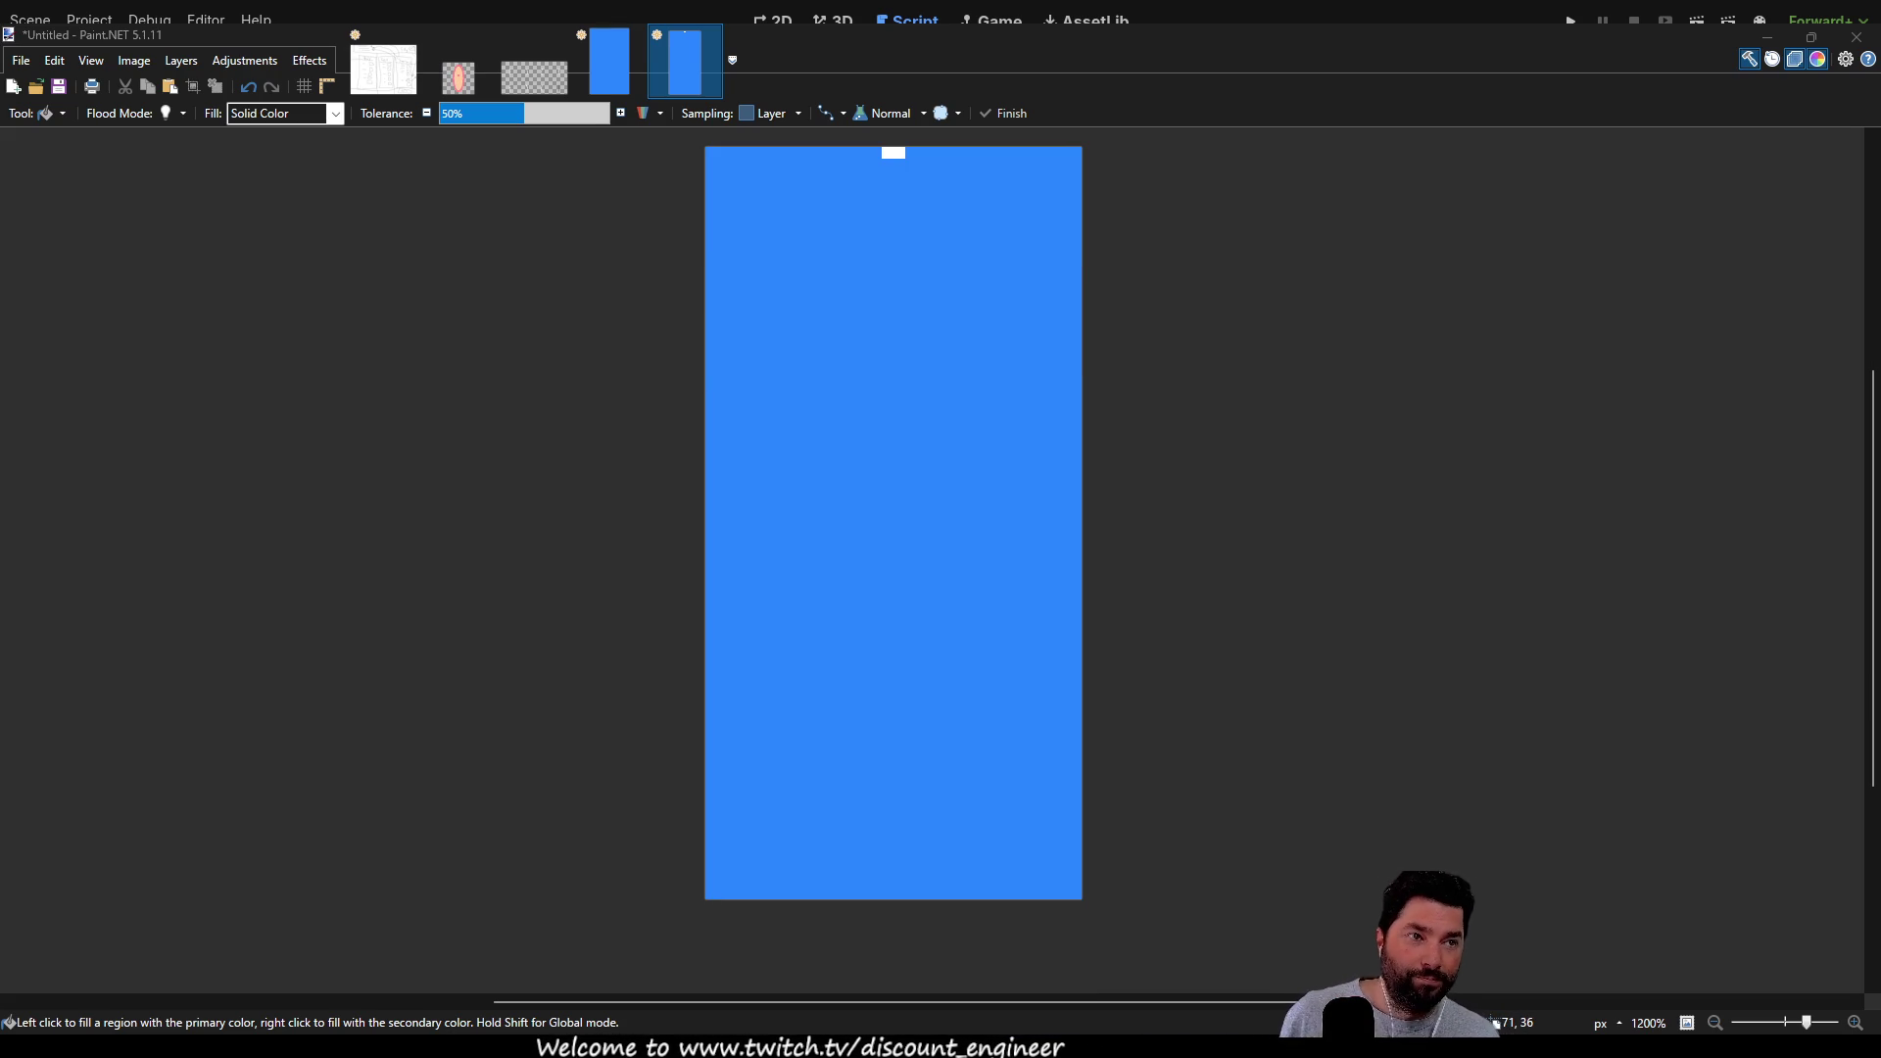
scroll(893, 587, up, 2)
scroll(892, 588, down, 1)
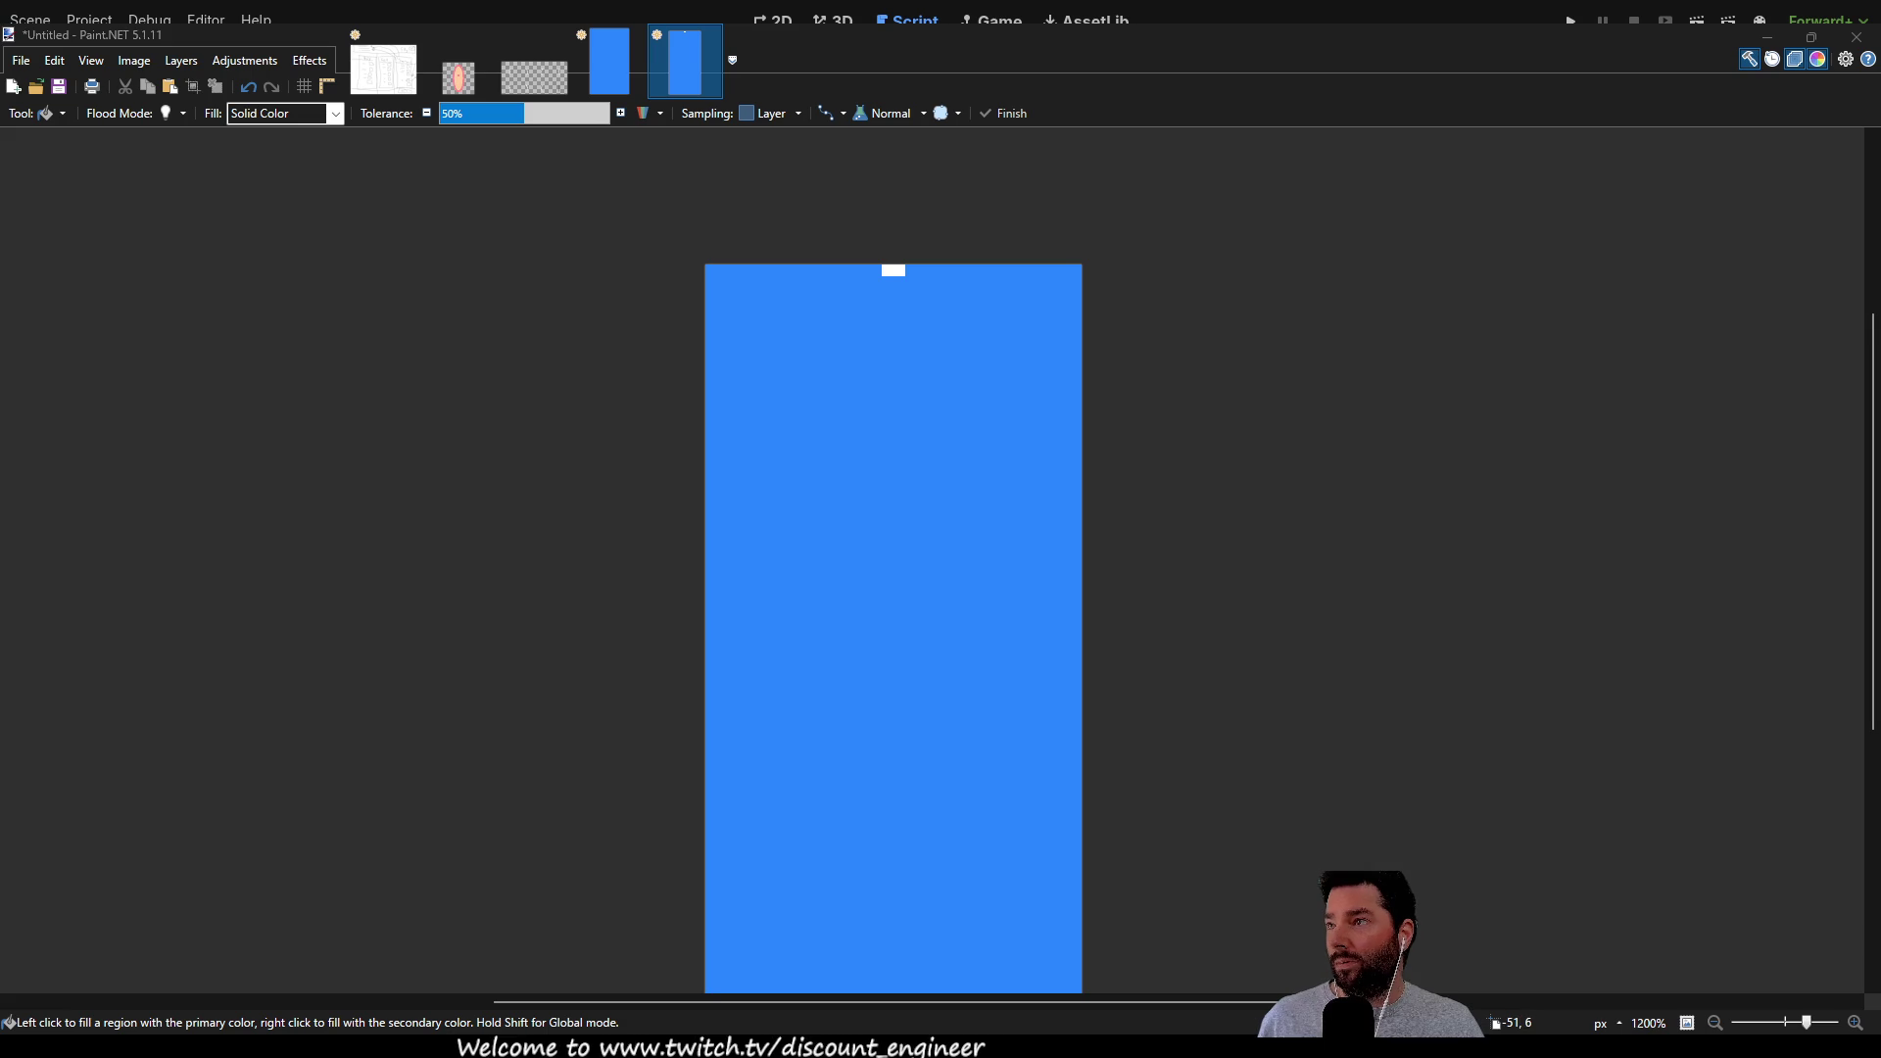
key(p)
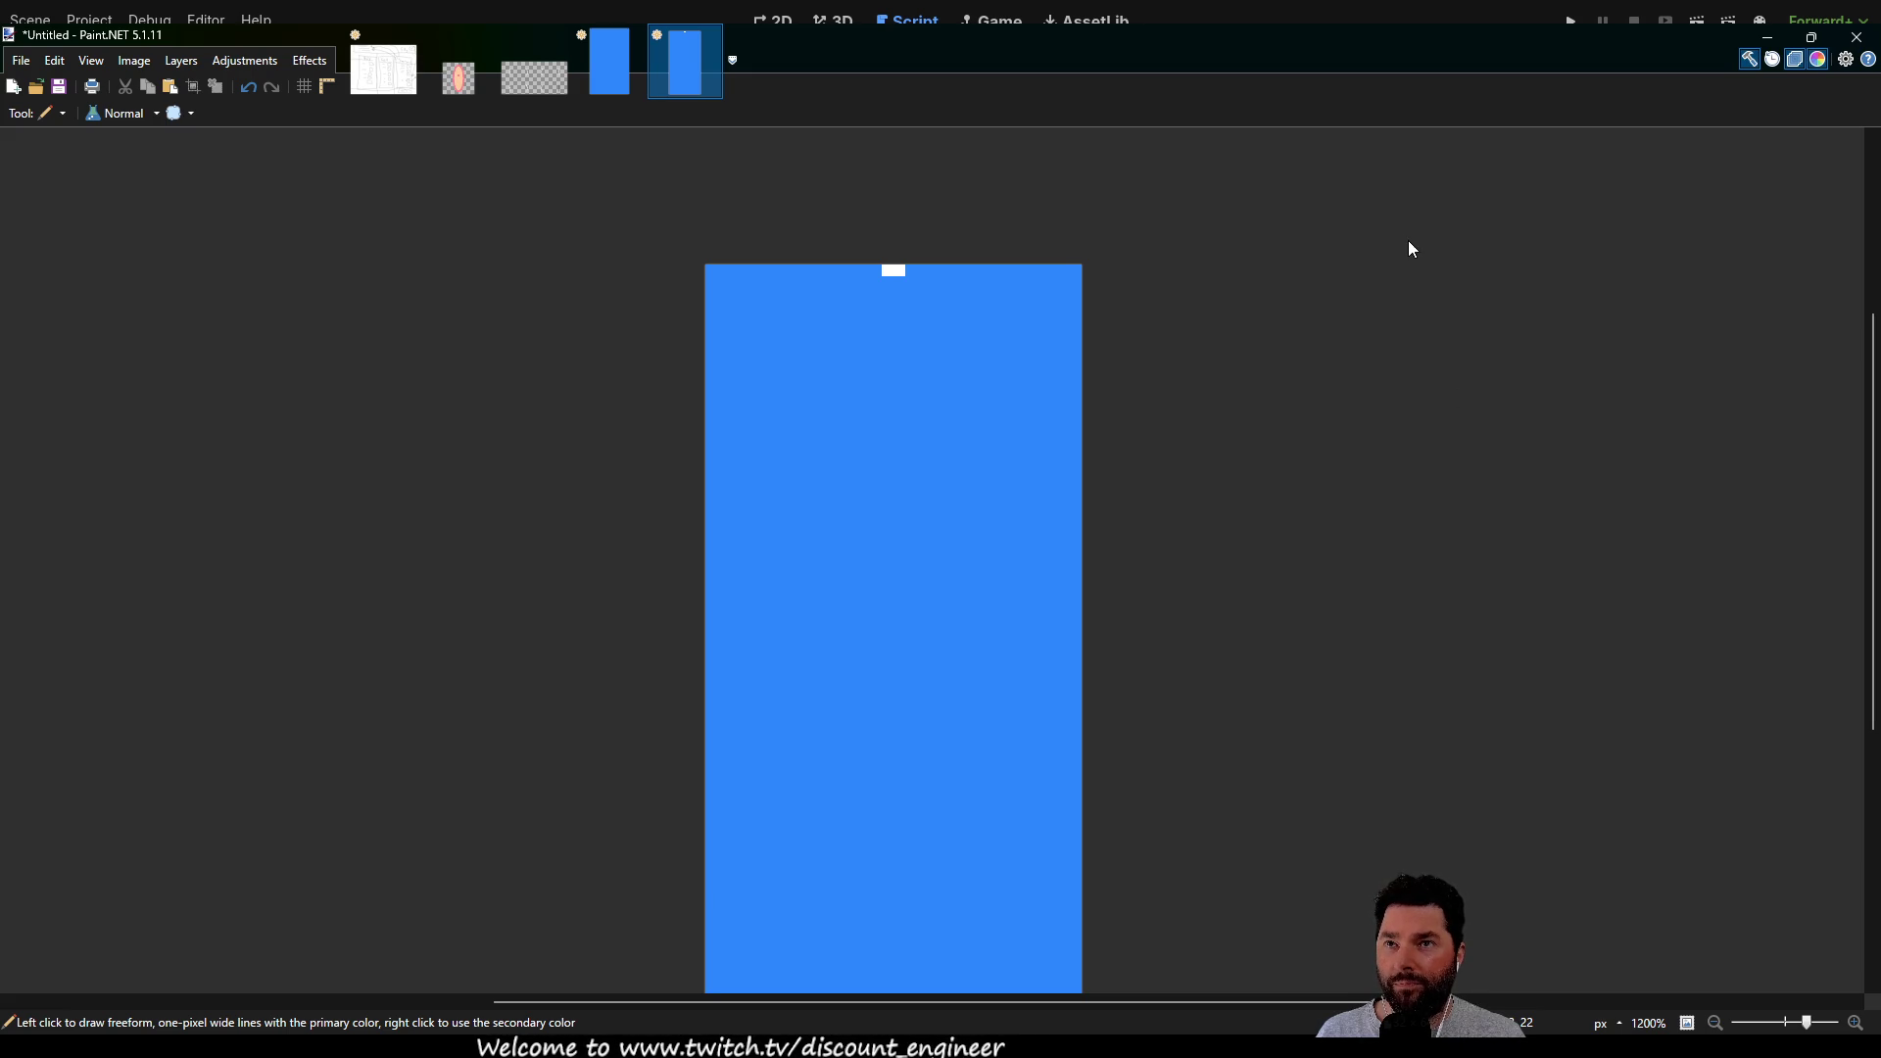
Pencil a small red arch near the centre of the blue image
scroll(842, 352, up, 2)
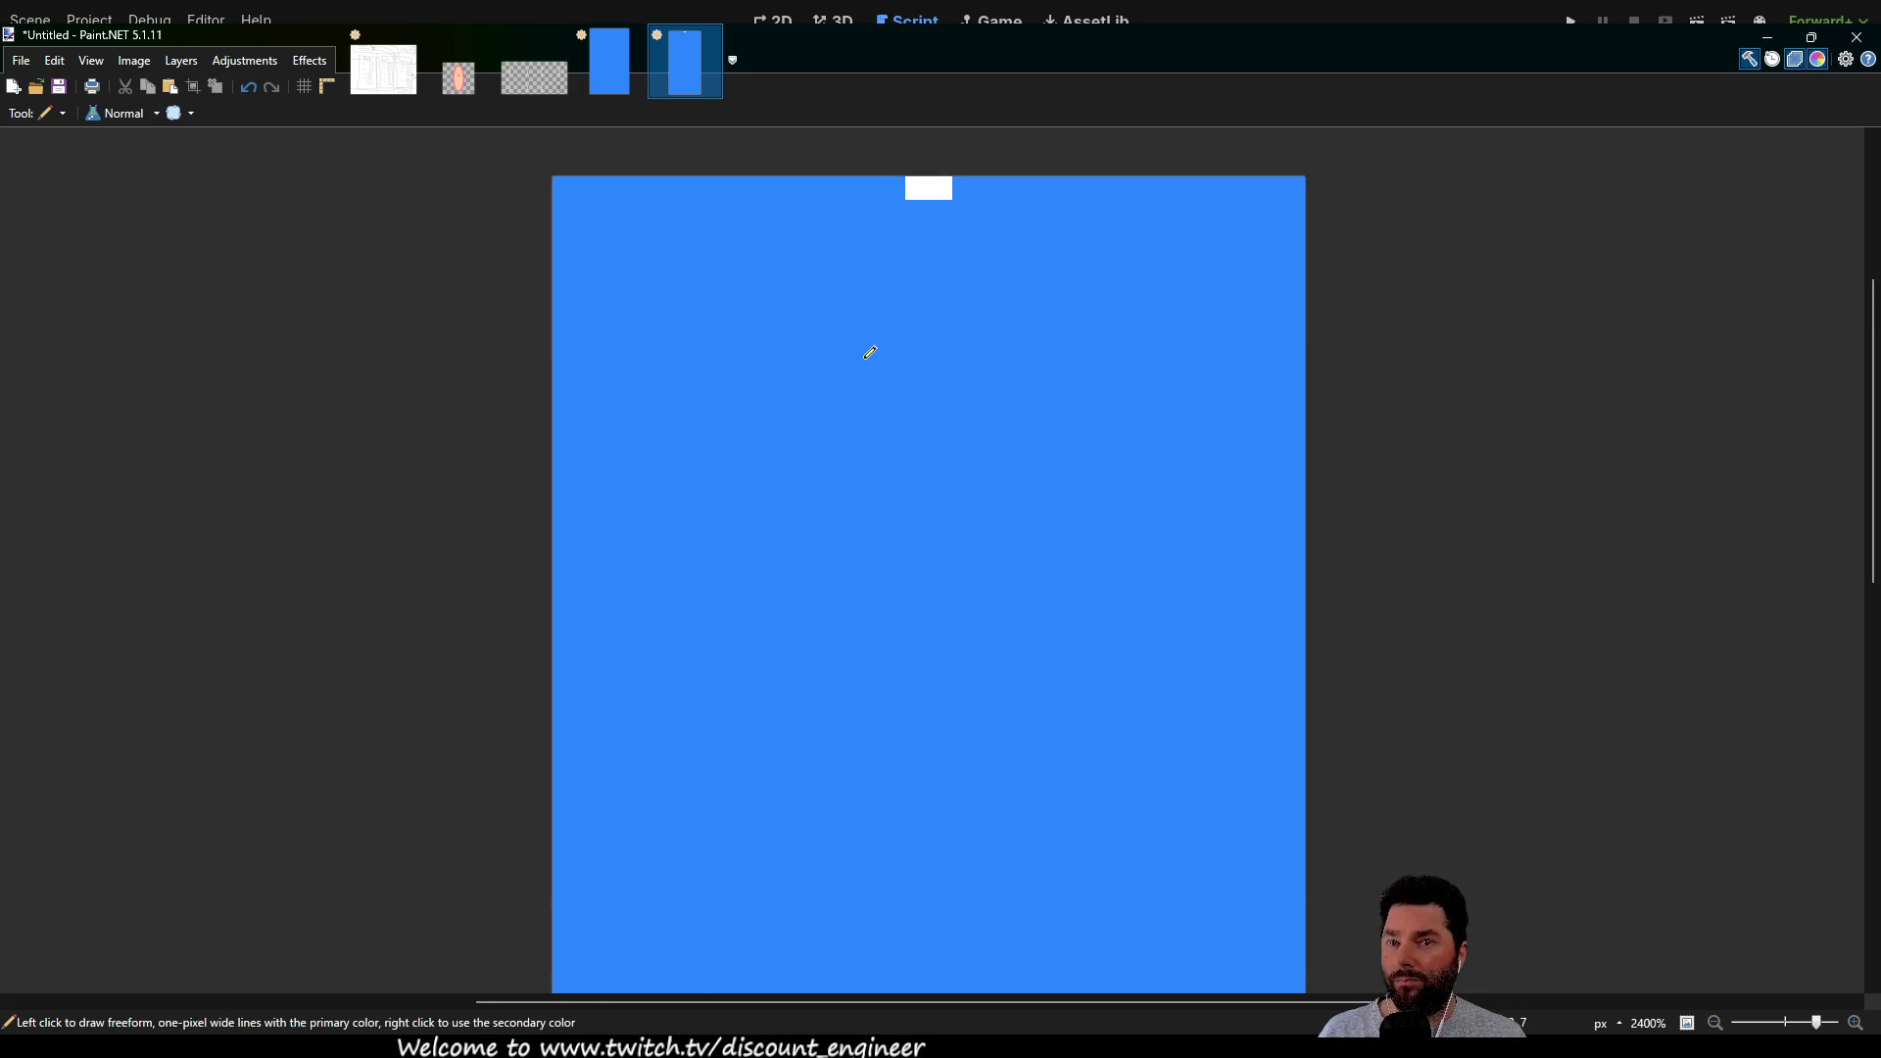
drag(874, 298, 805, 506)
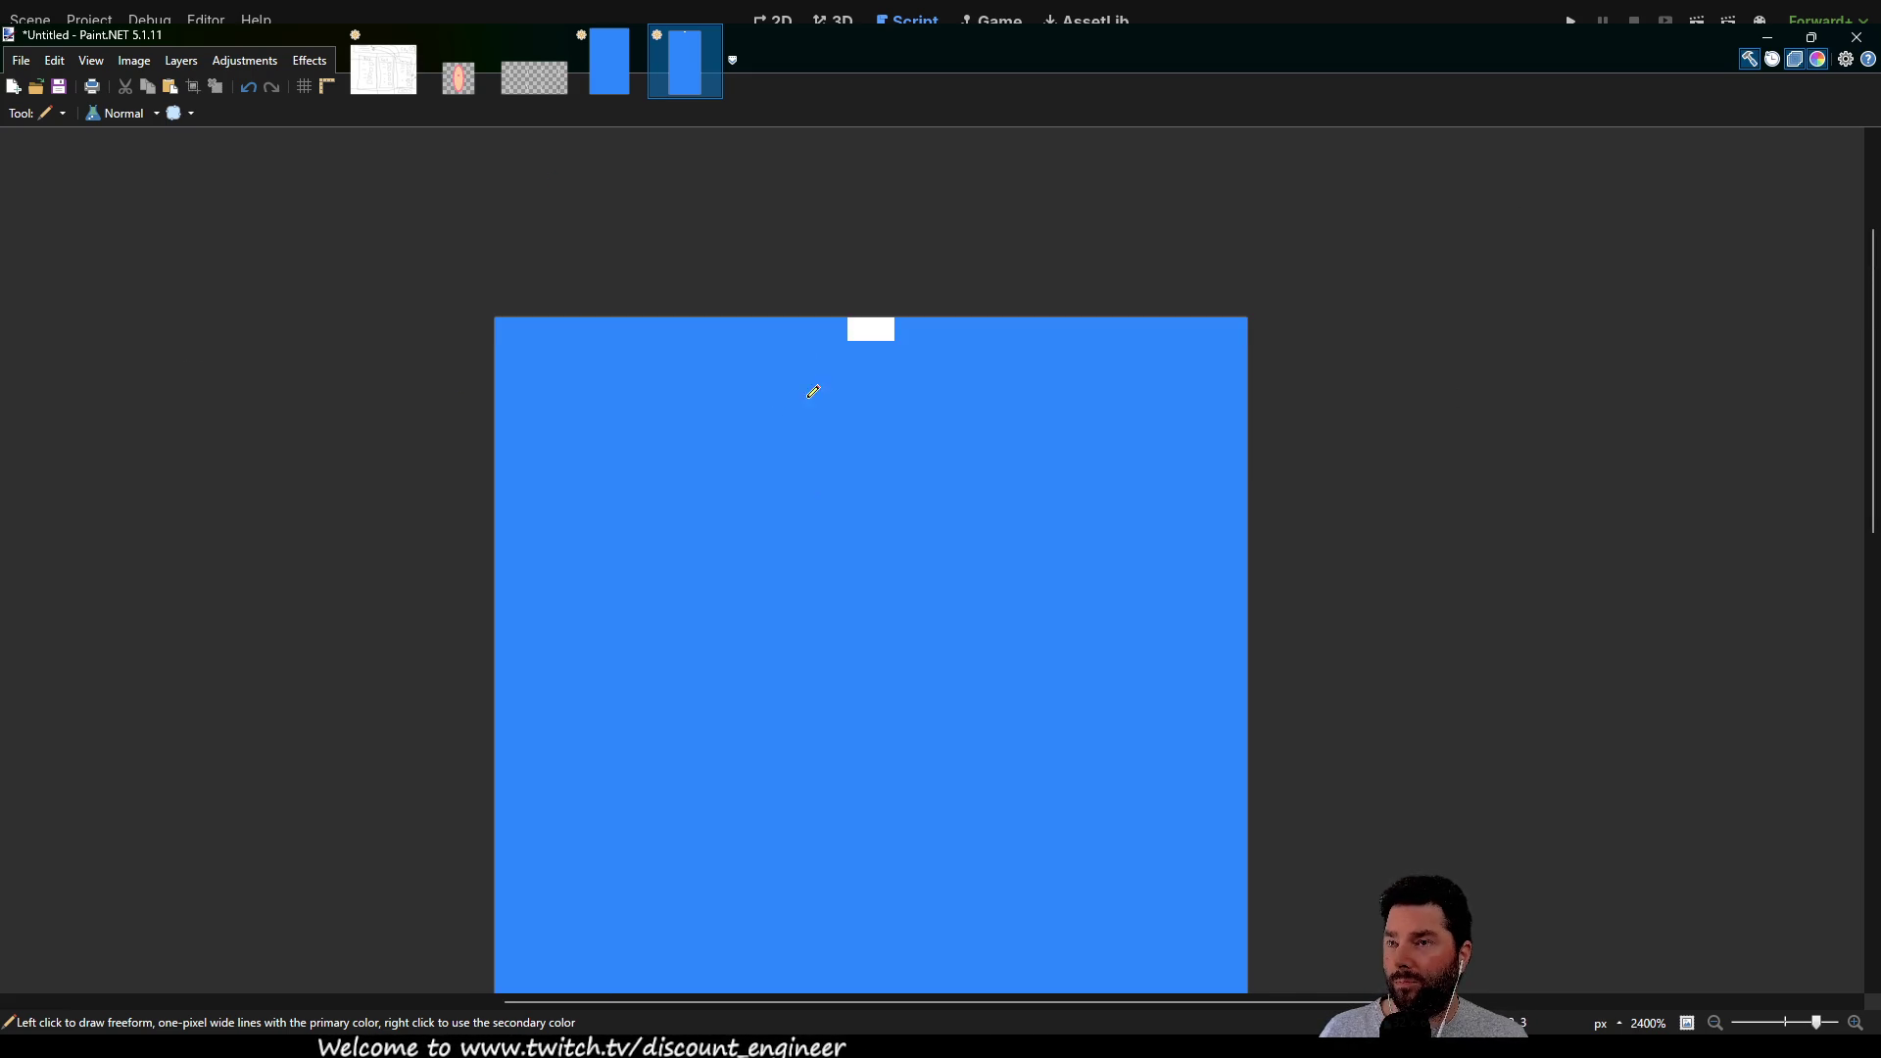
scroll(823, 545, down, 5)
scroll(823, 382, down, 3)
scroll(790, 491, up, 4)
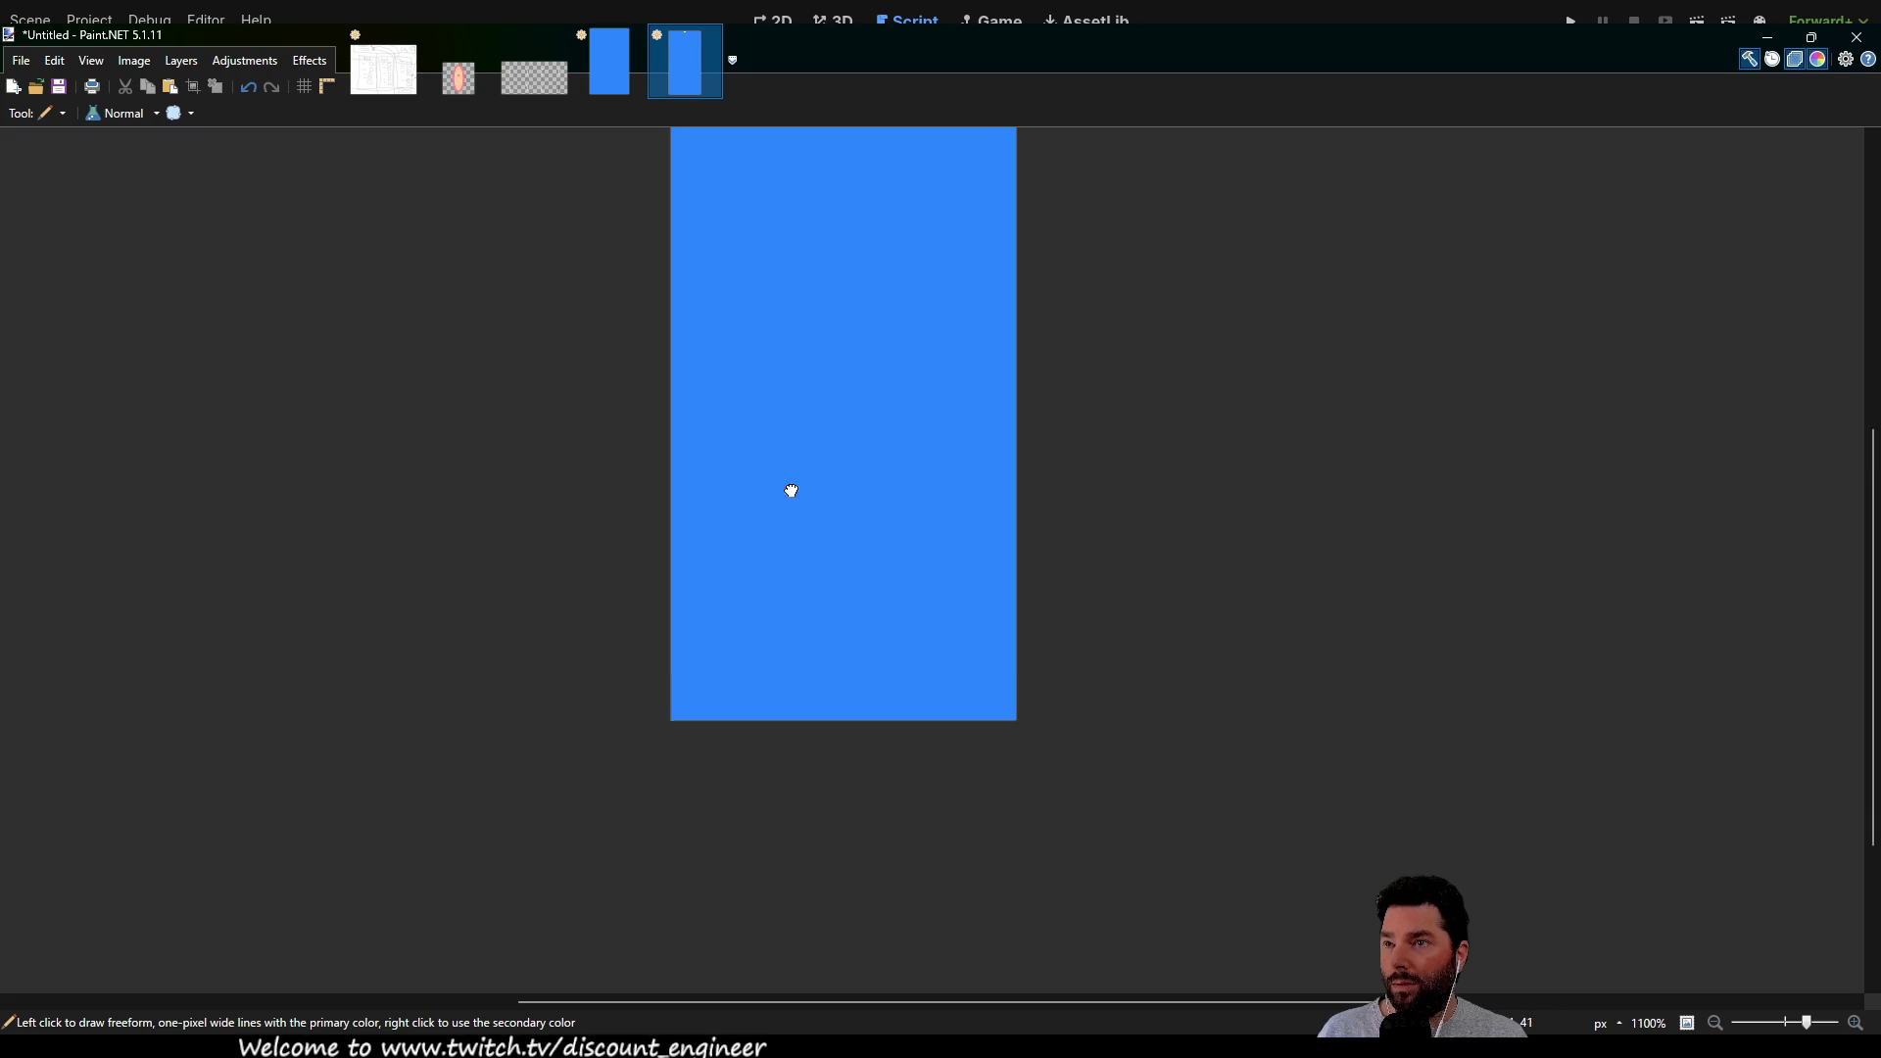
click(836, 426)
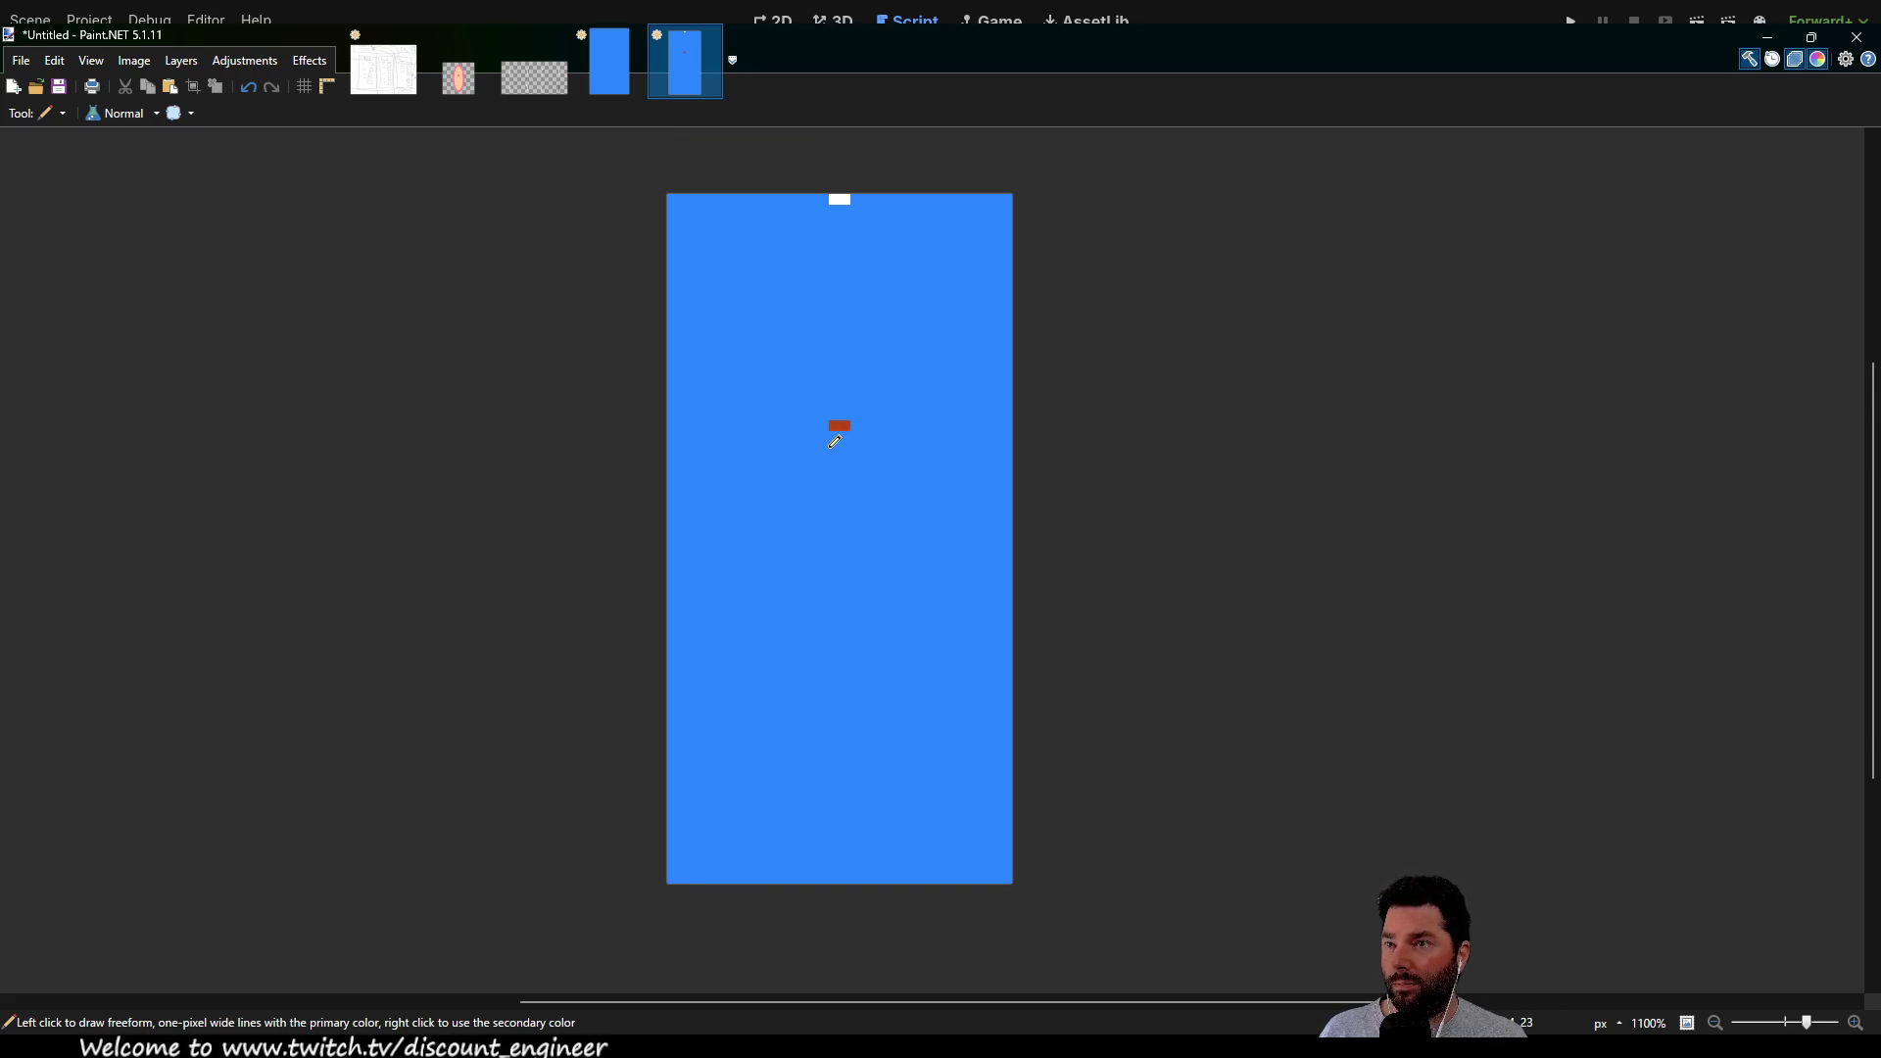
scroll(838, 427, up, 5)
click(836, 412)
click(835, 449)
drag(948, 412, 948, 433)
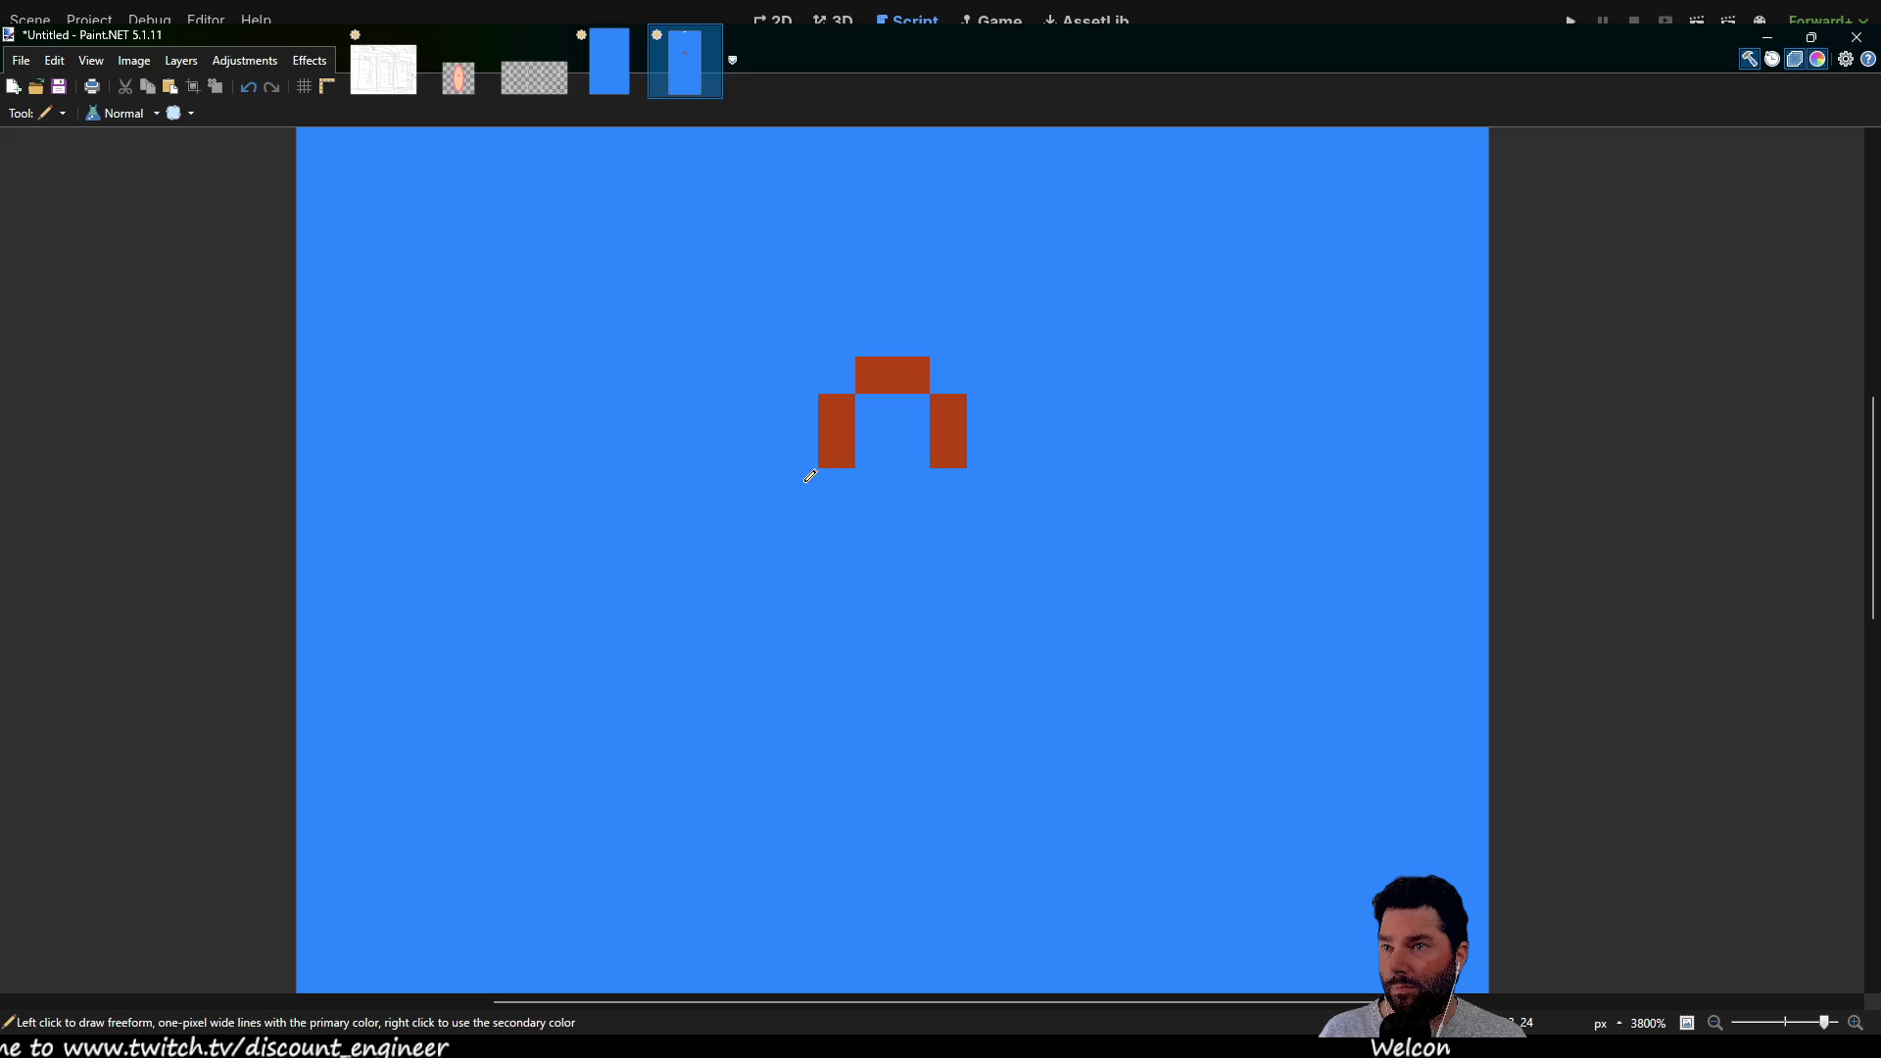
Draw a long vertical red stroke down from the arch's left side
drag(803, 478, 798, 524)
scroll(862, 419, down, 3)
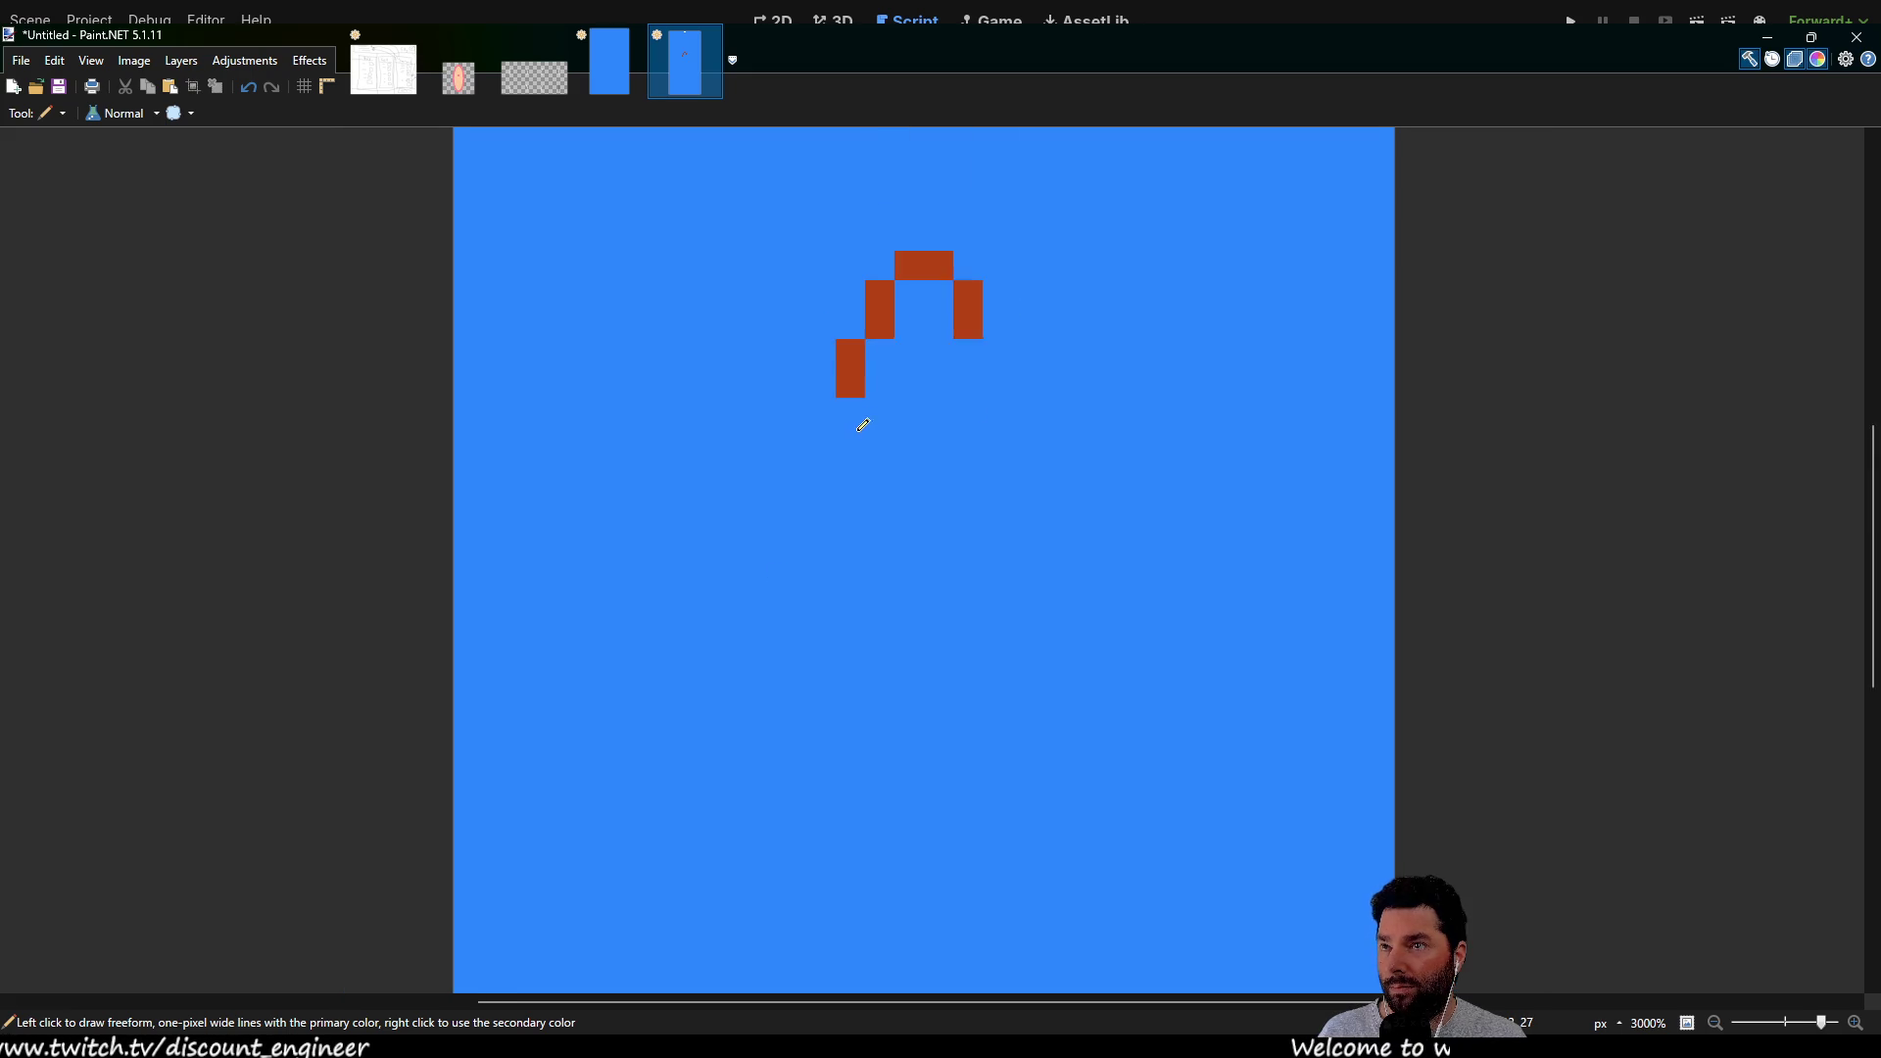
click(826, 415)
drag(798, 436, 795, 759)
Paint the pixel next to the white one at the bend dark blue
scroll(881, 646, down, 4)
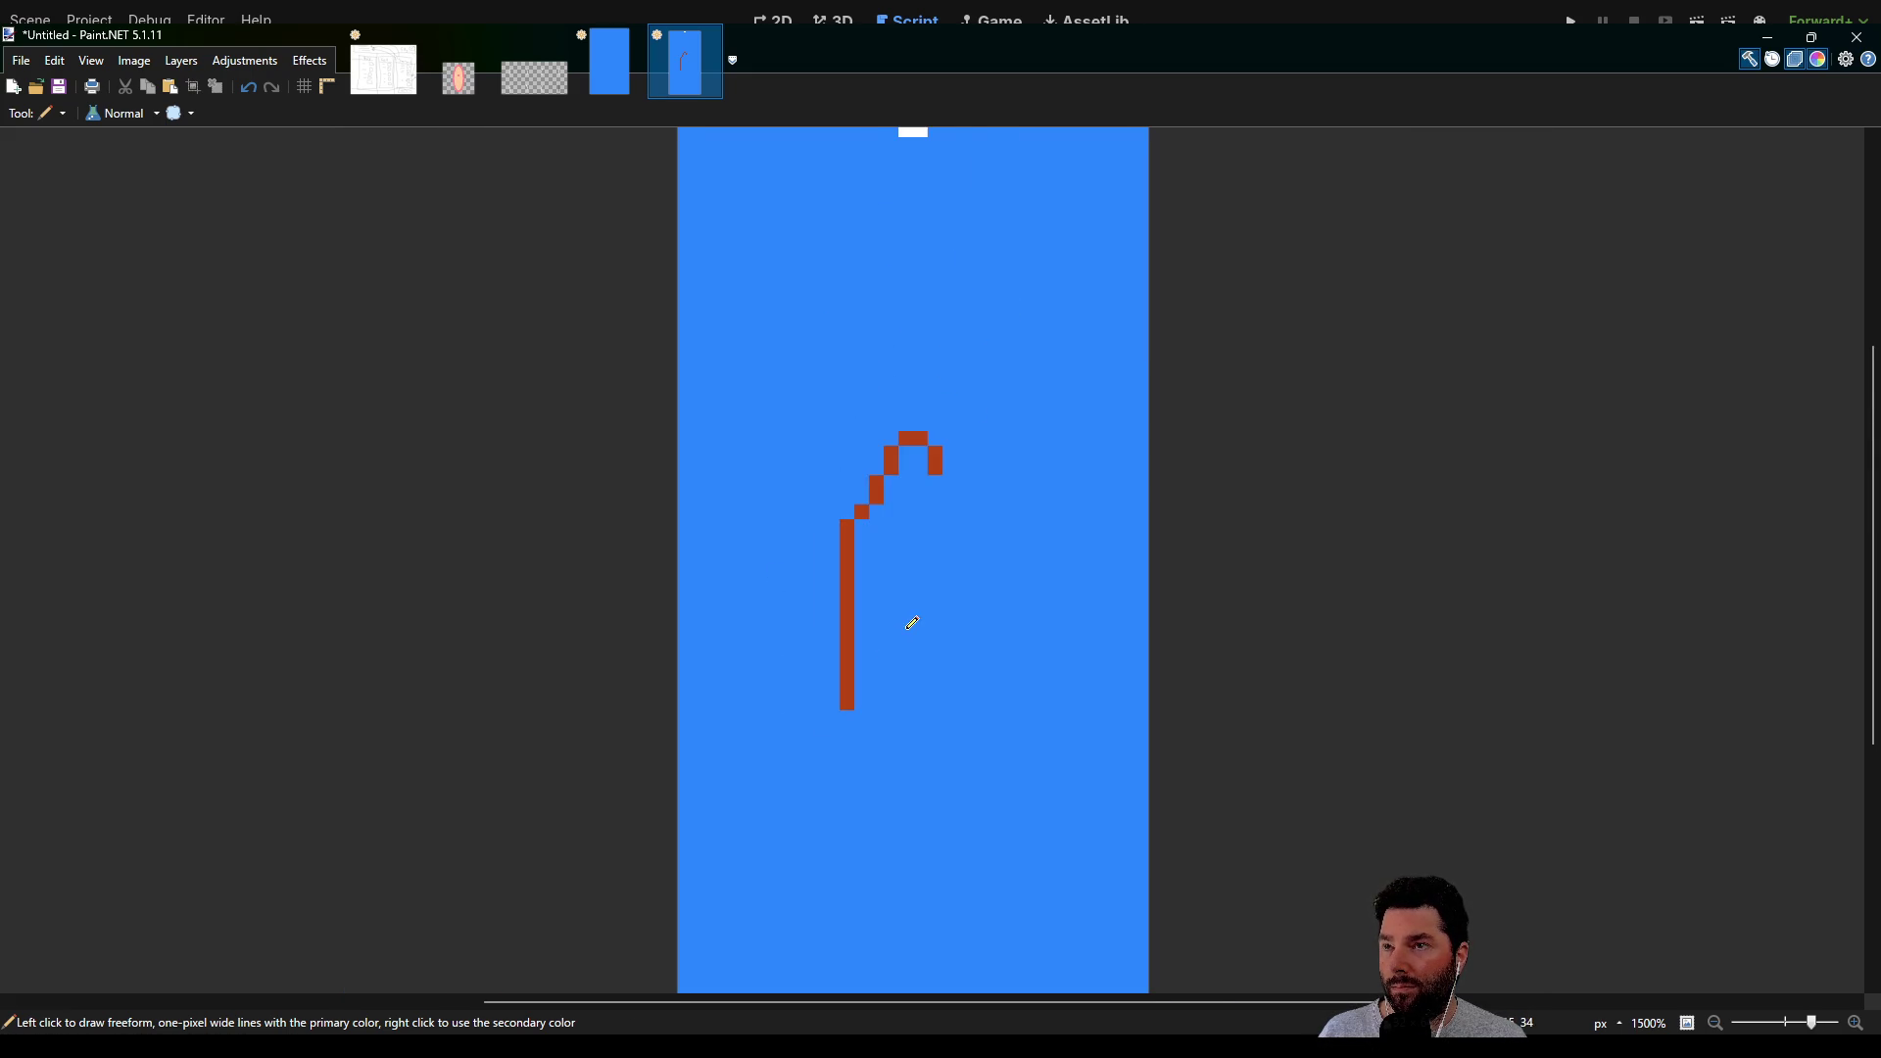
scroll(818, 573, up, 1)
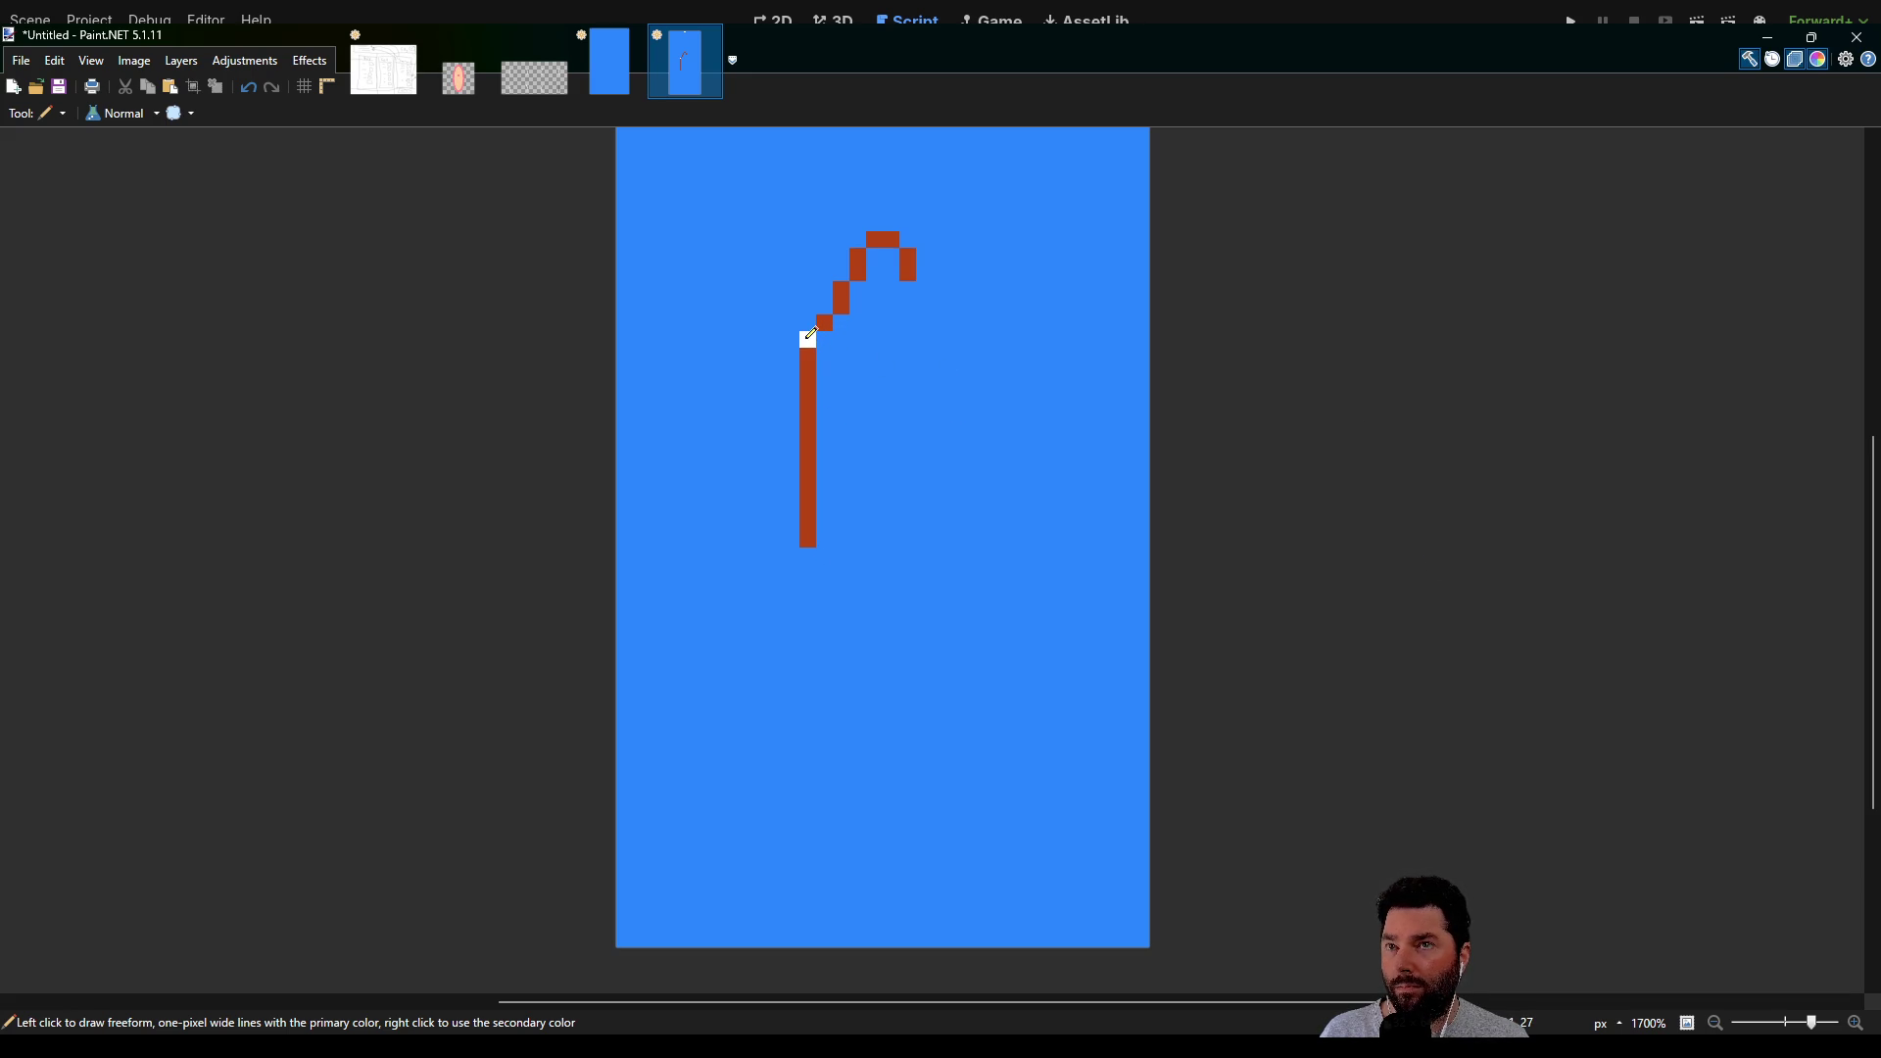
scroll(811, 334, up, 2)
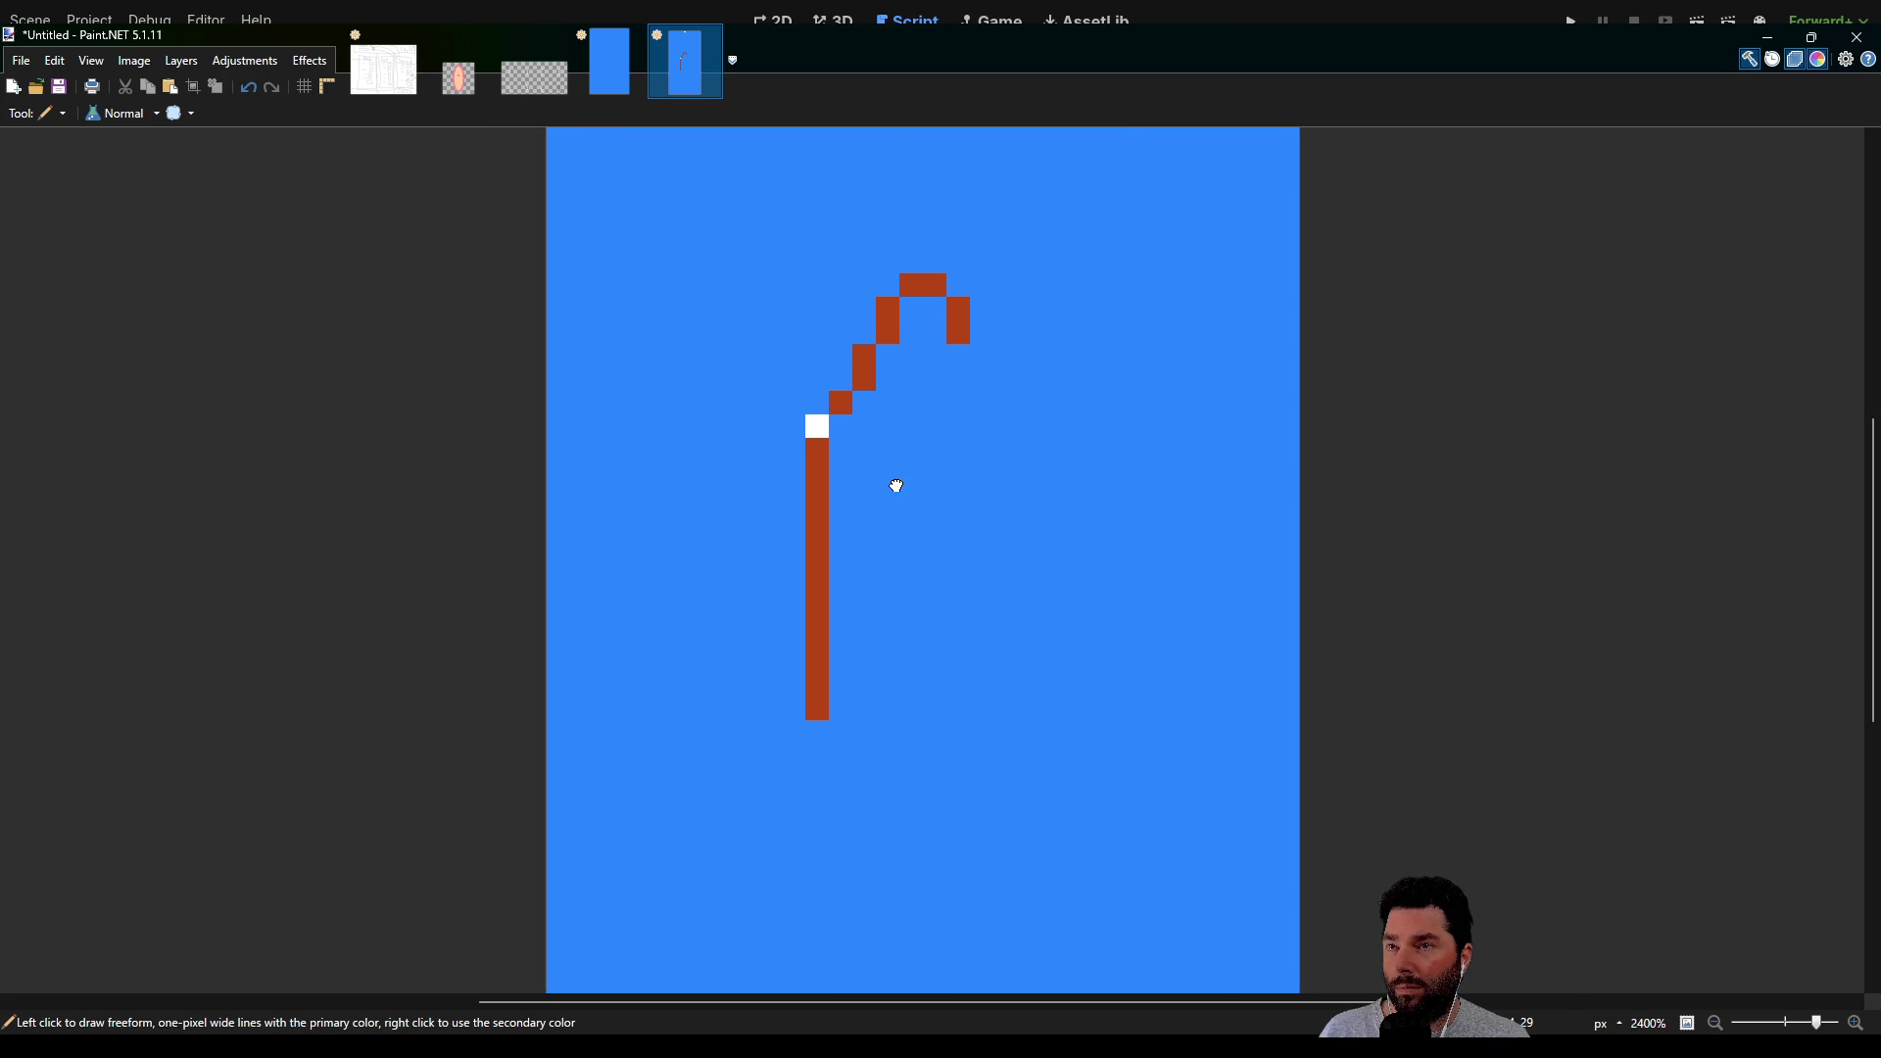
scroll(901, 436, up, 3)
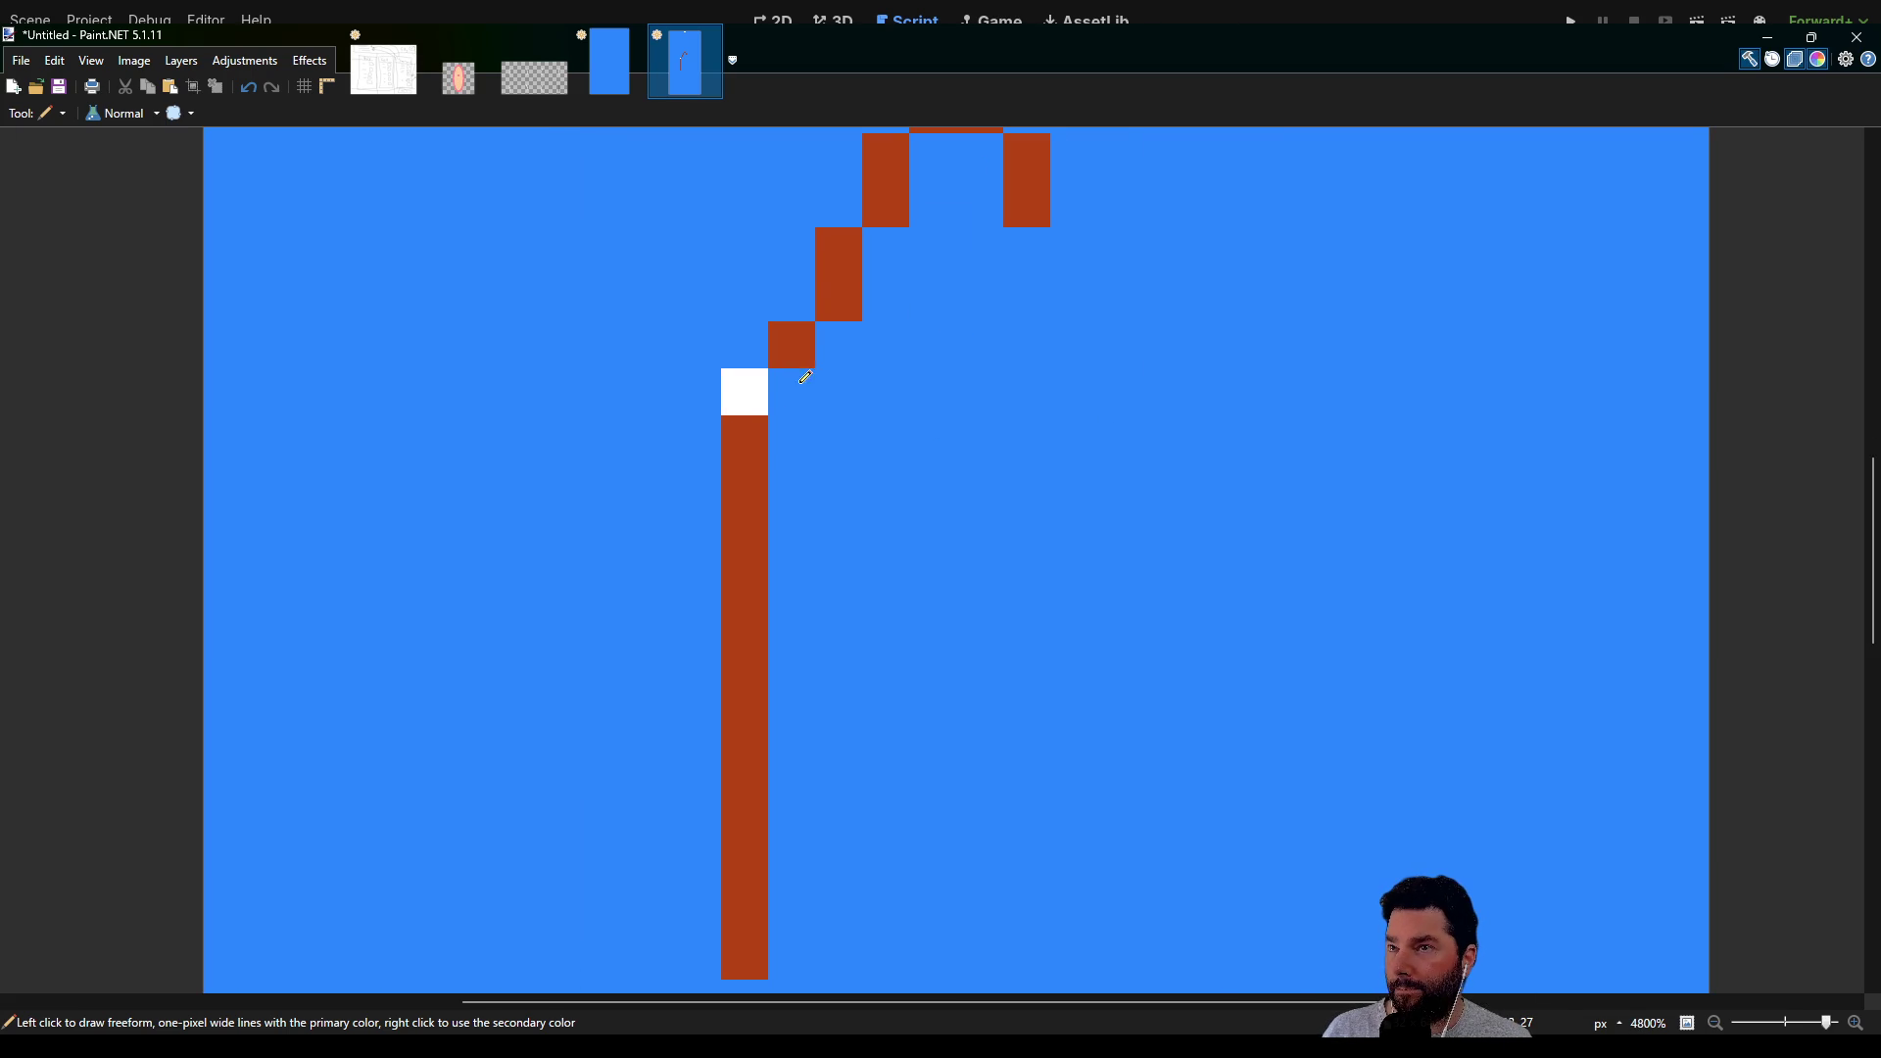
click(806, 421)
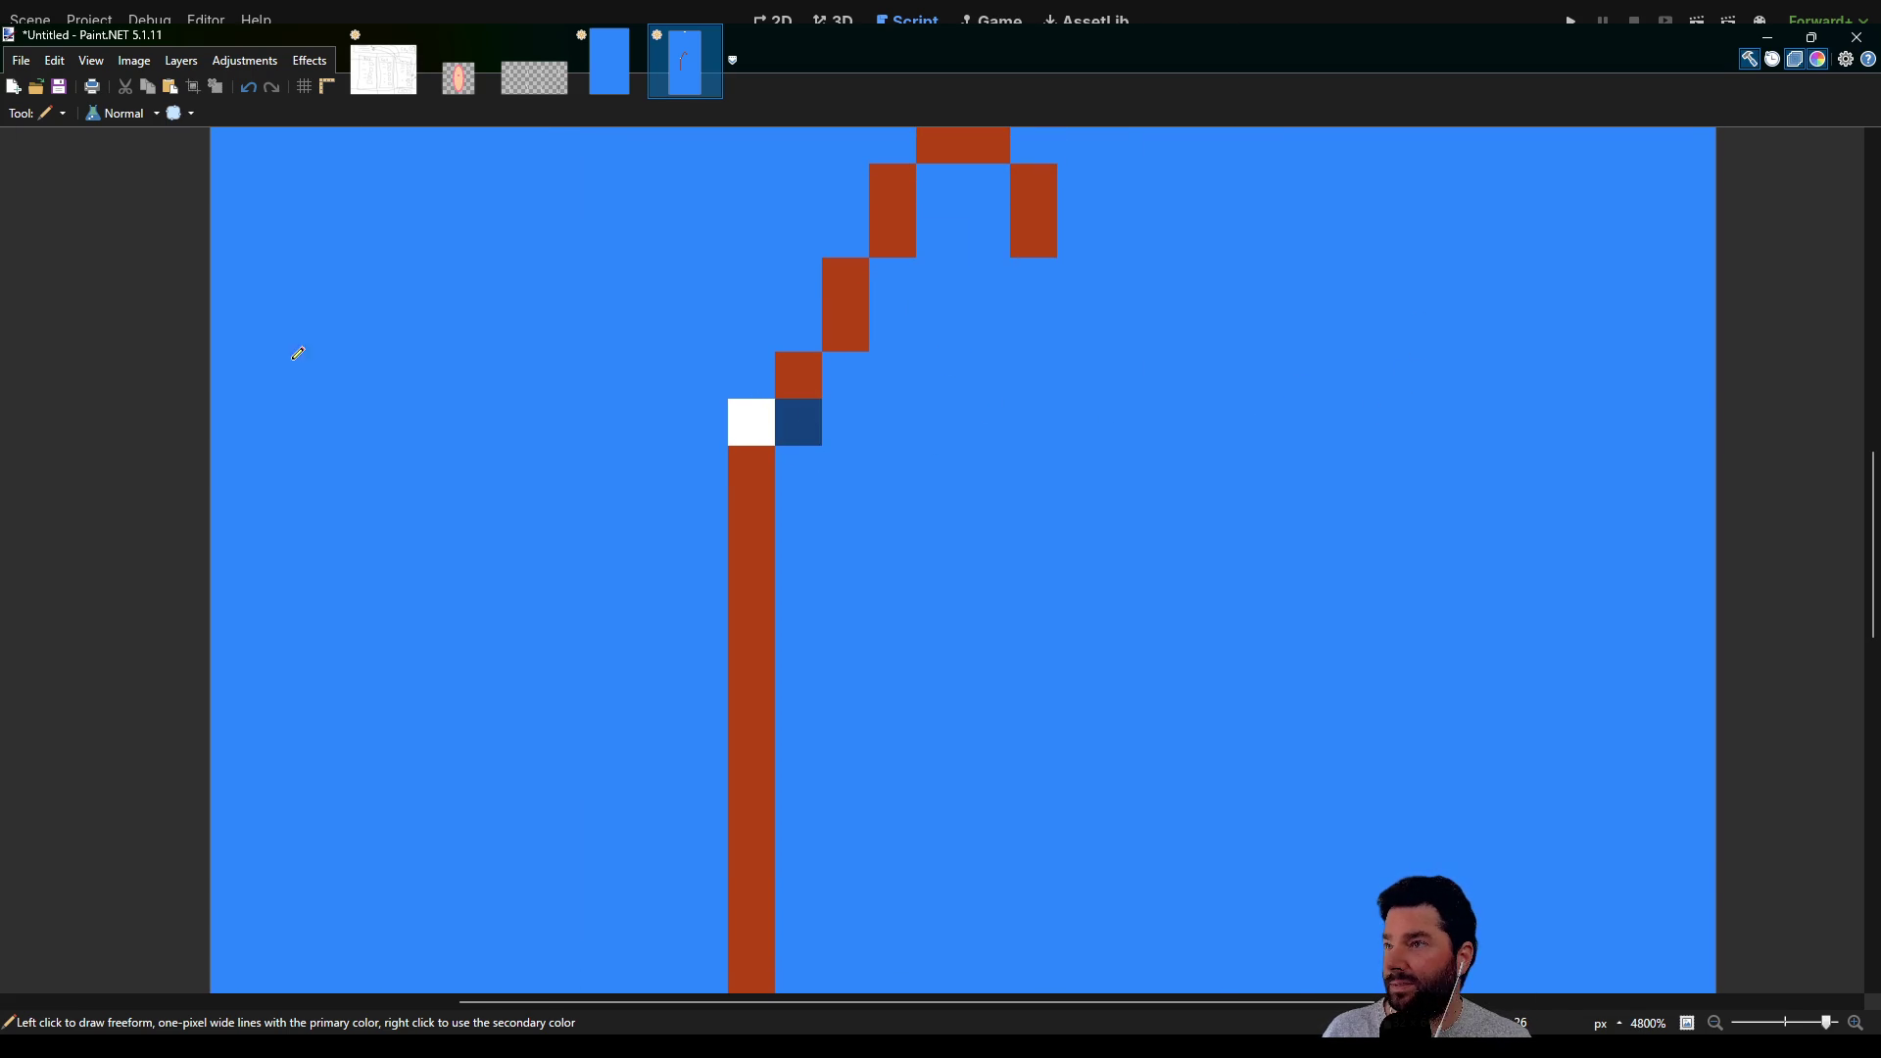
Sample the brown, repaint the white bend pixel, and fill the steps between column and curve
key(k)
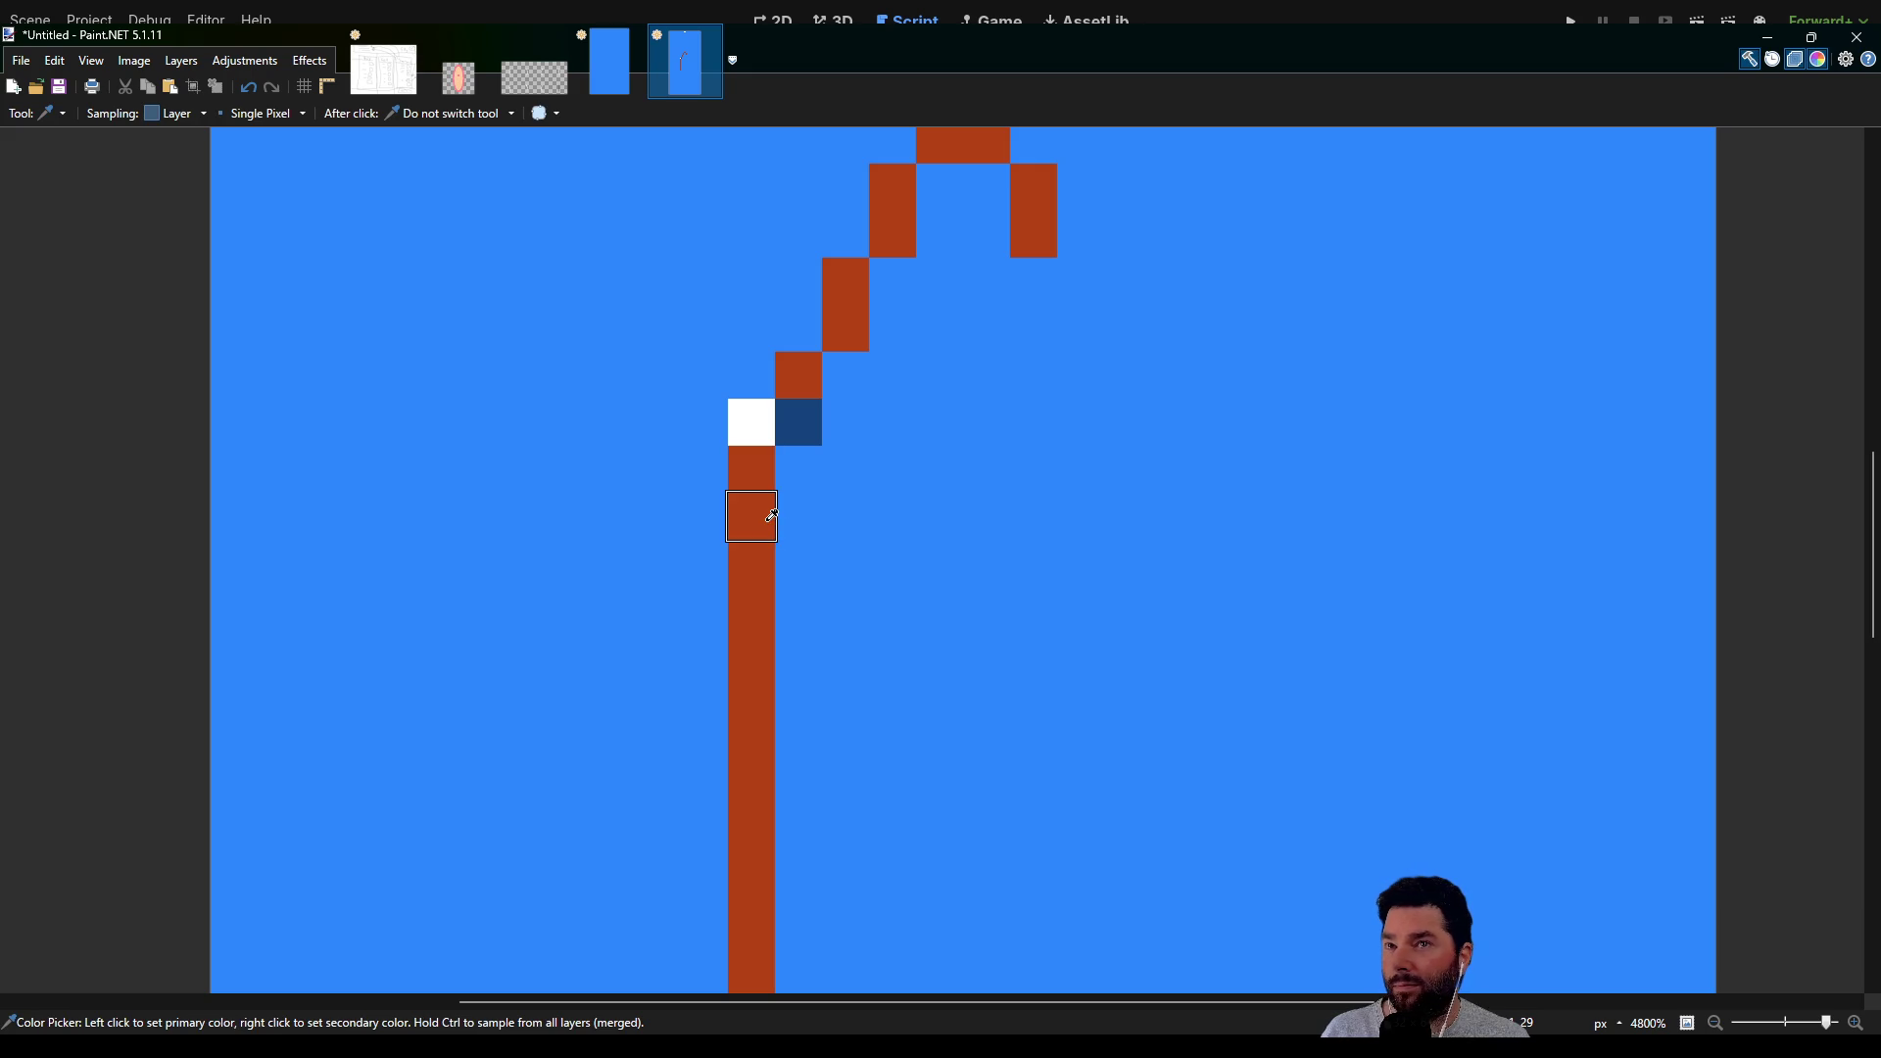
key(p)
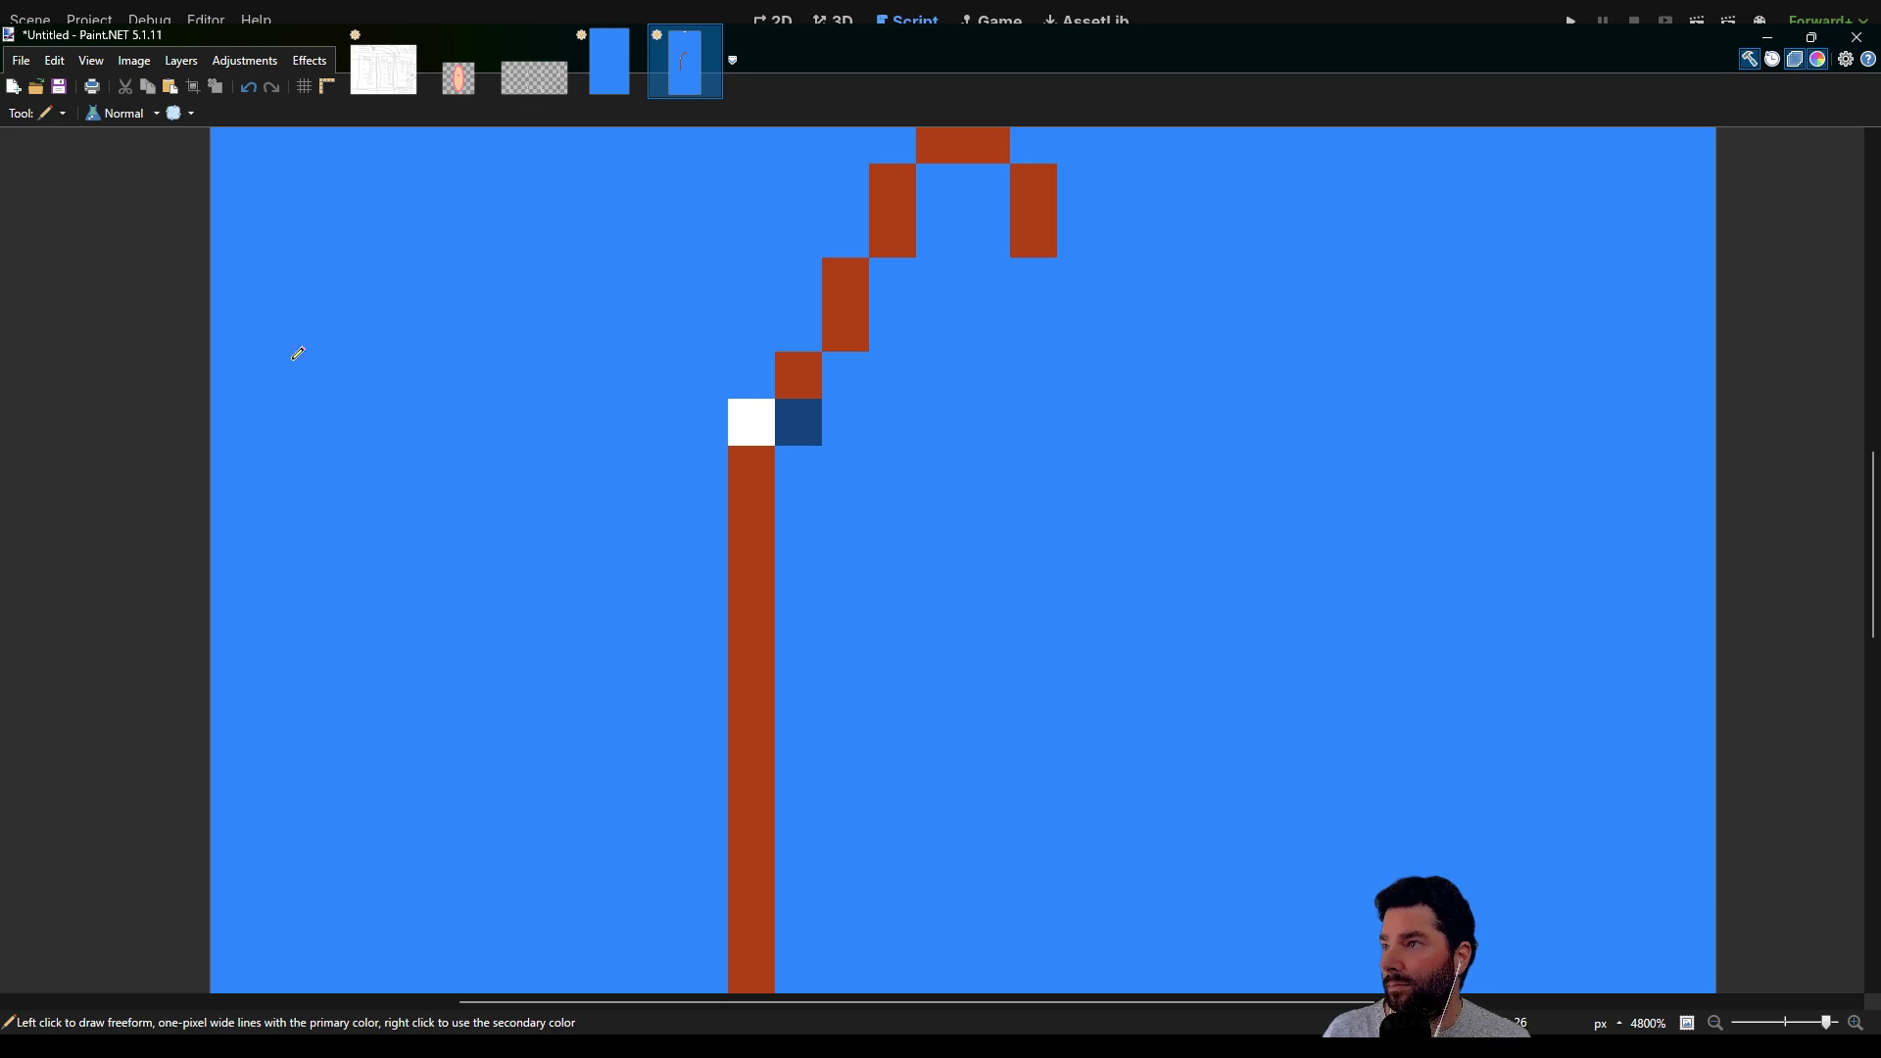
click(760, 418)
drag(854, 394, 795, 559)
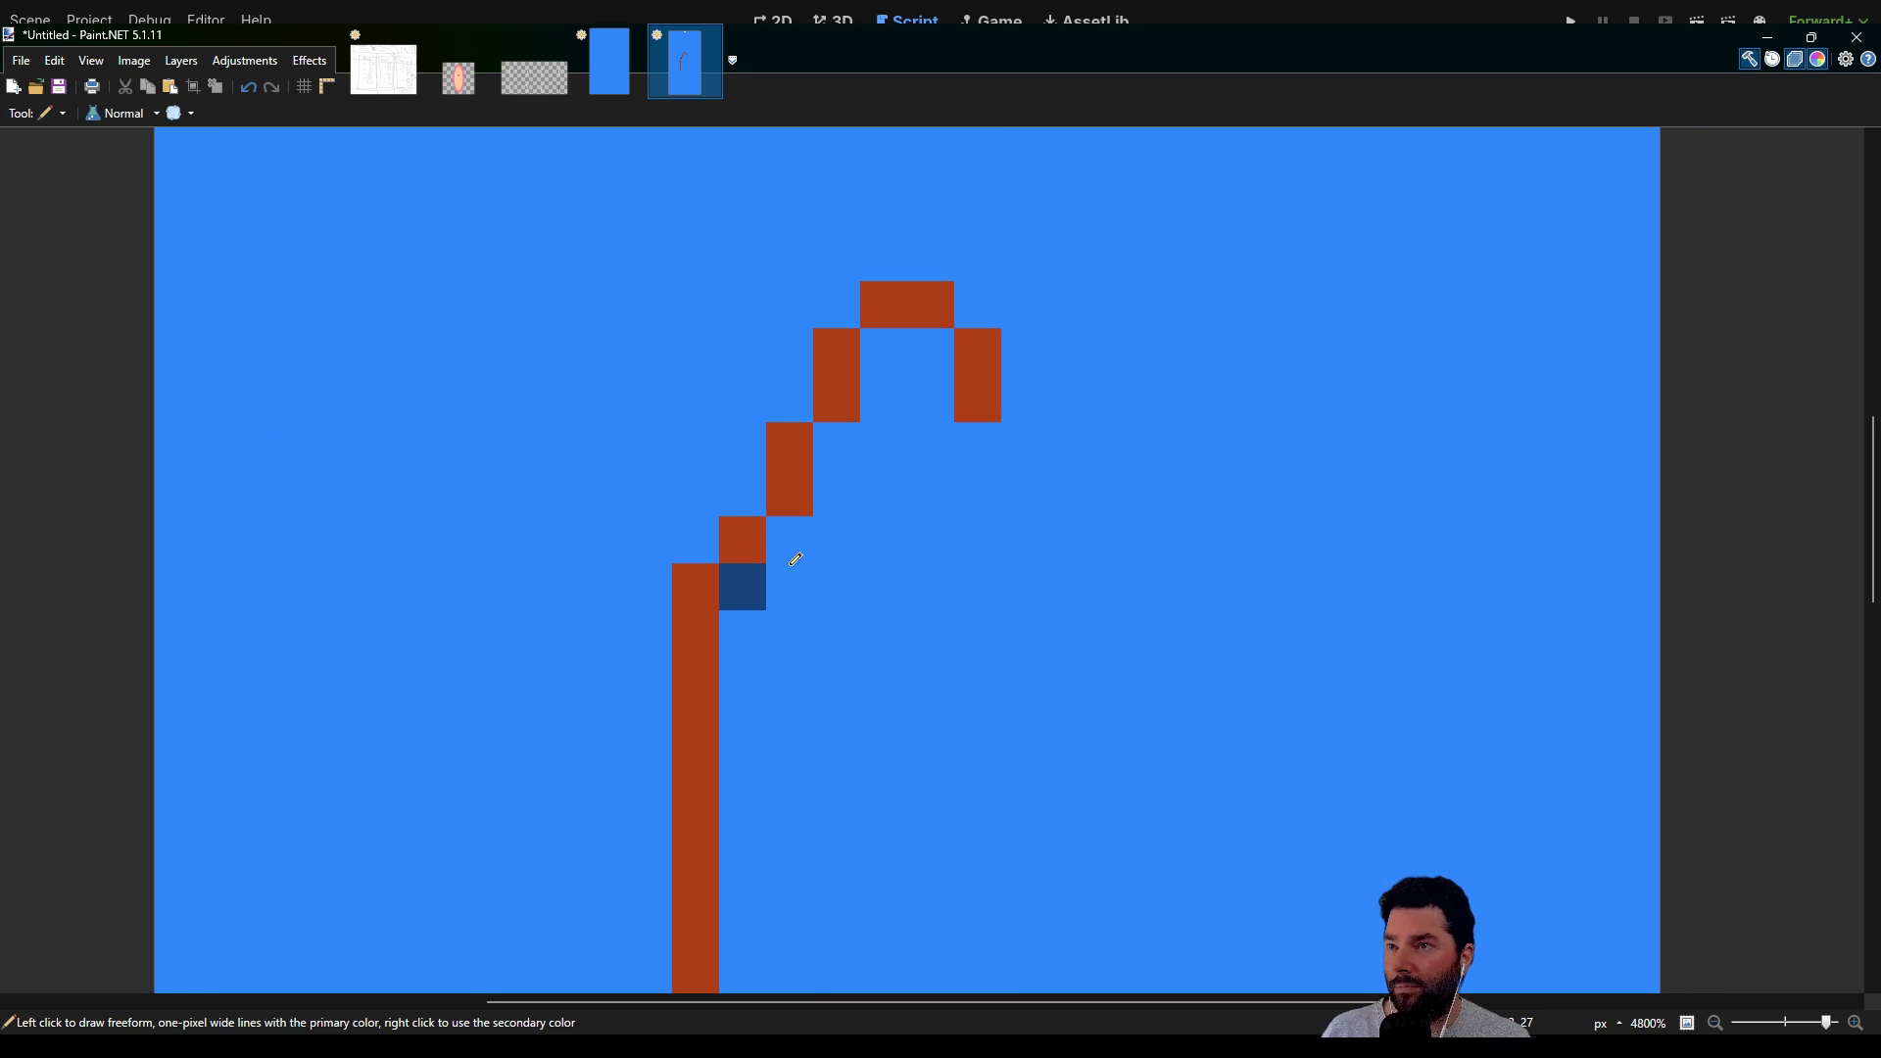
click(705, 538)
click(757, 486)
click(764, 428)
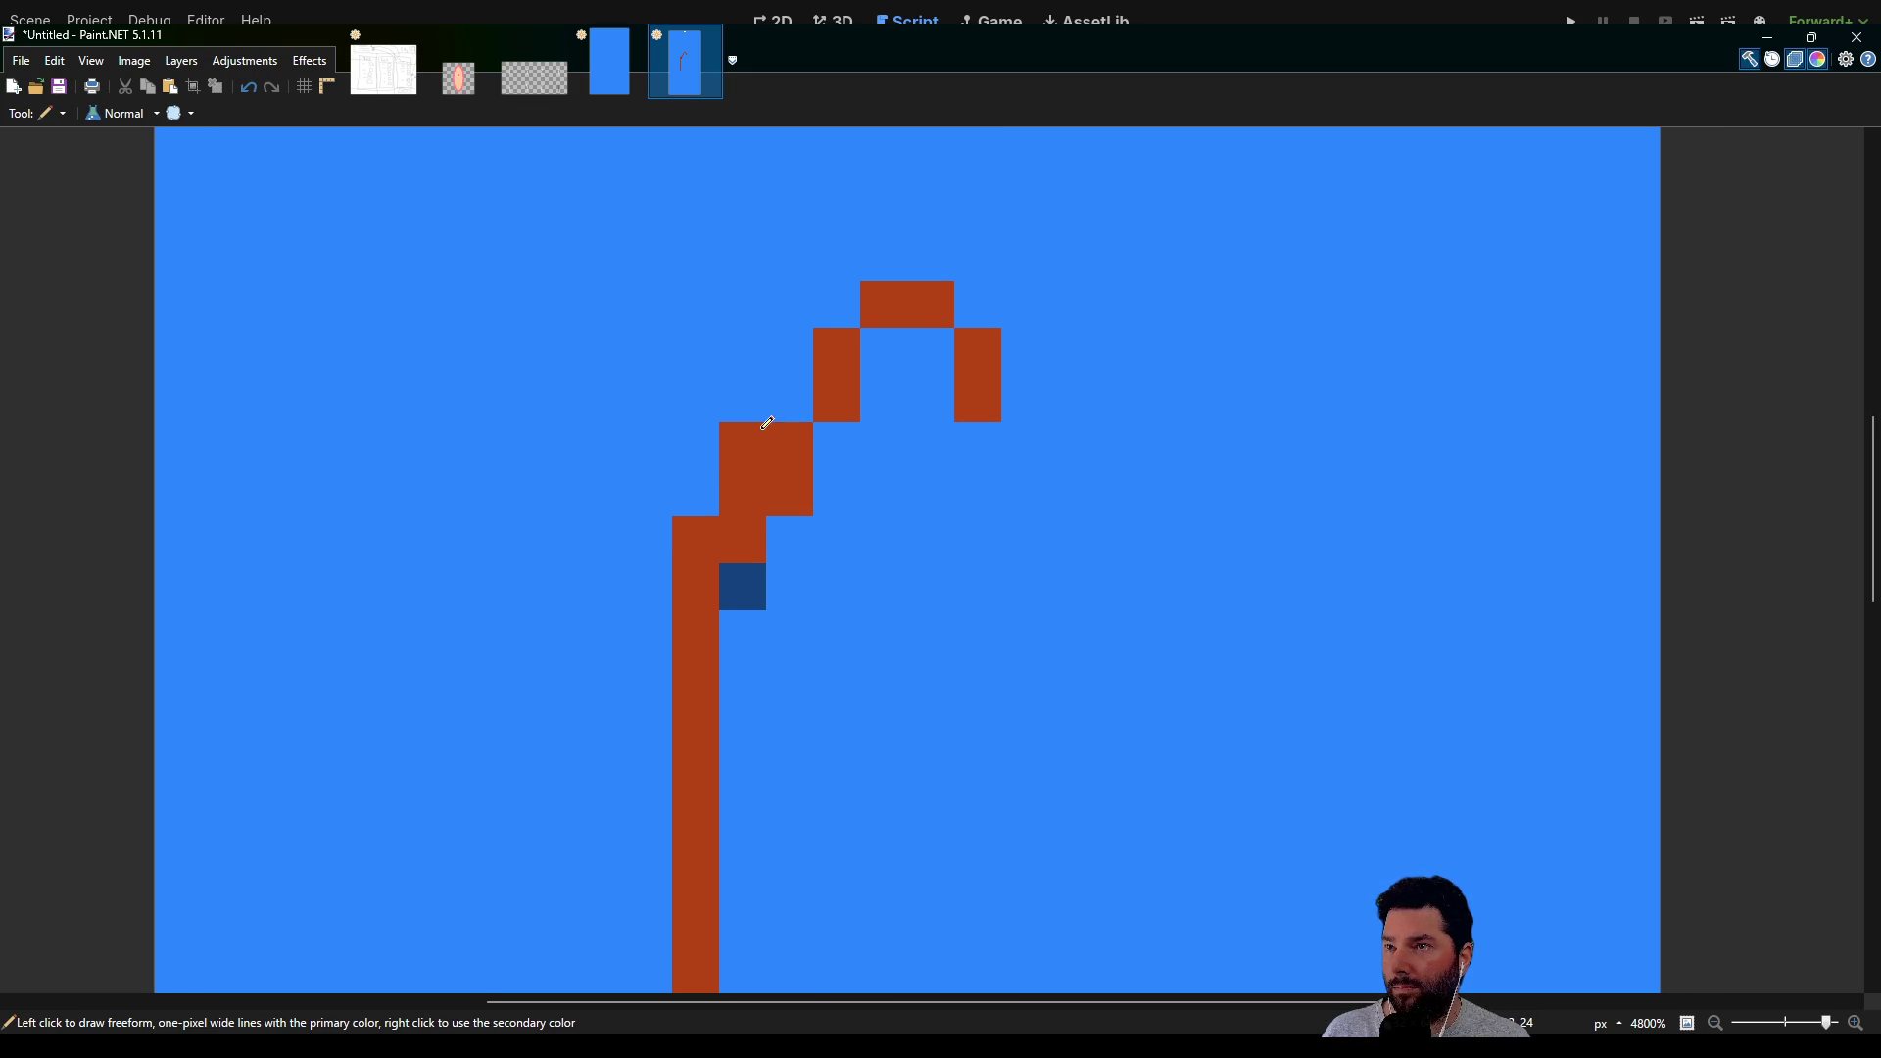
Thicken the brown curve up to the arch's top row
click(781, 397)
click(793, 370)
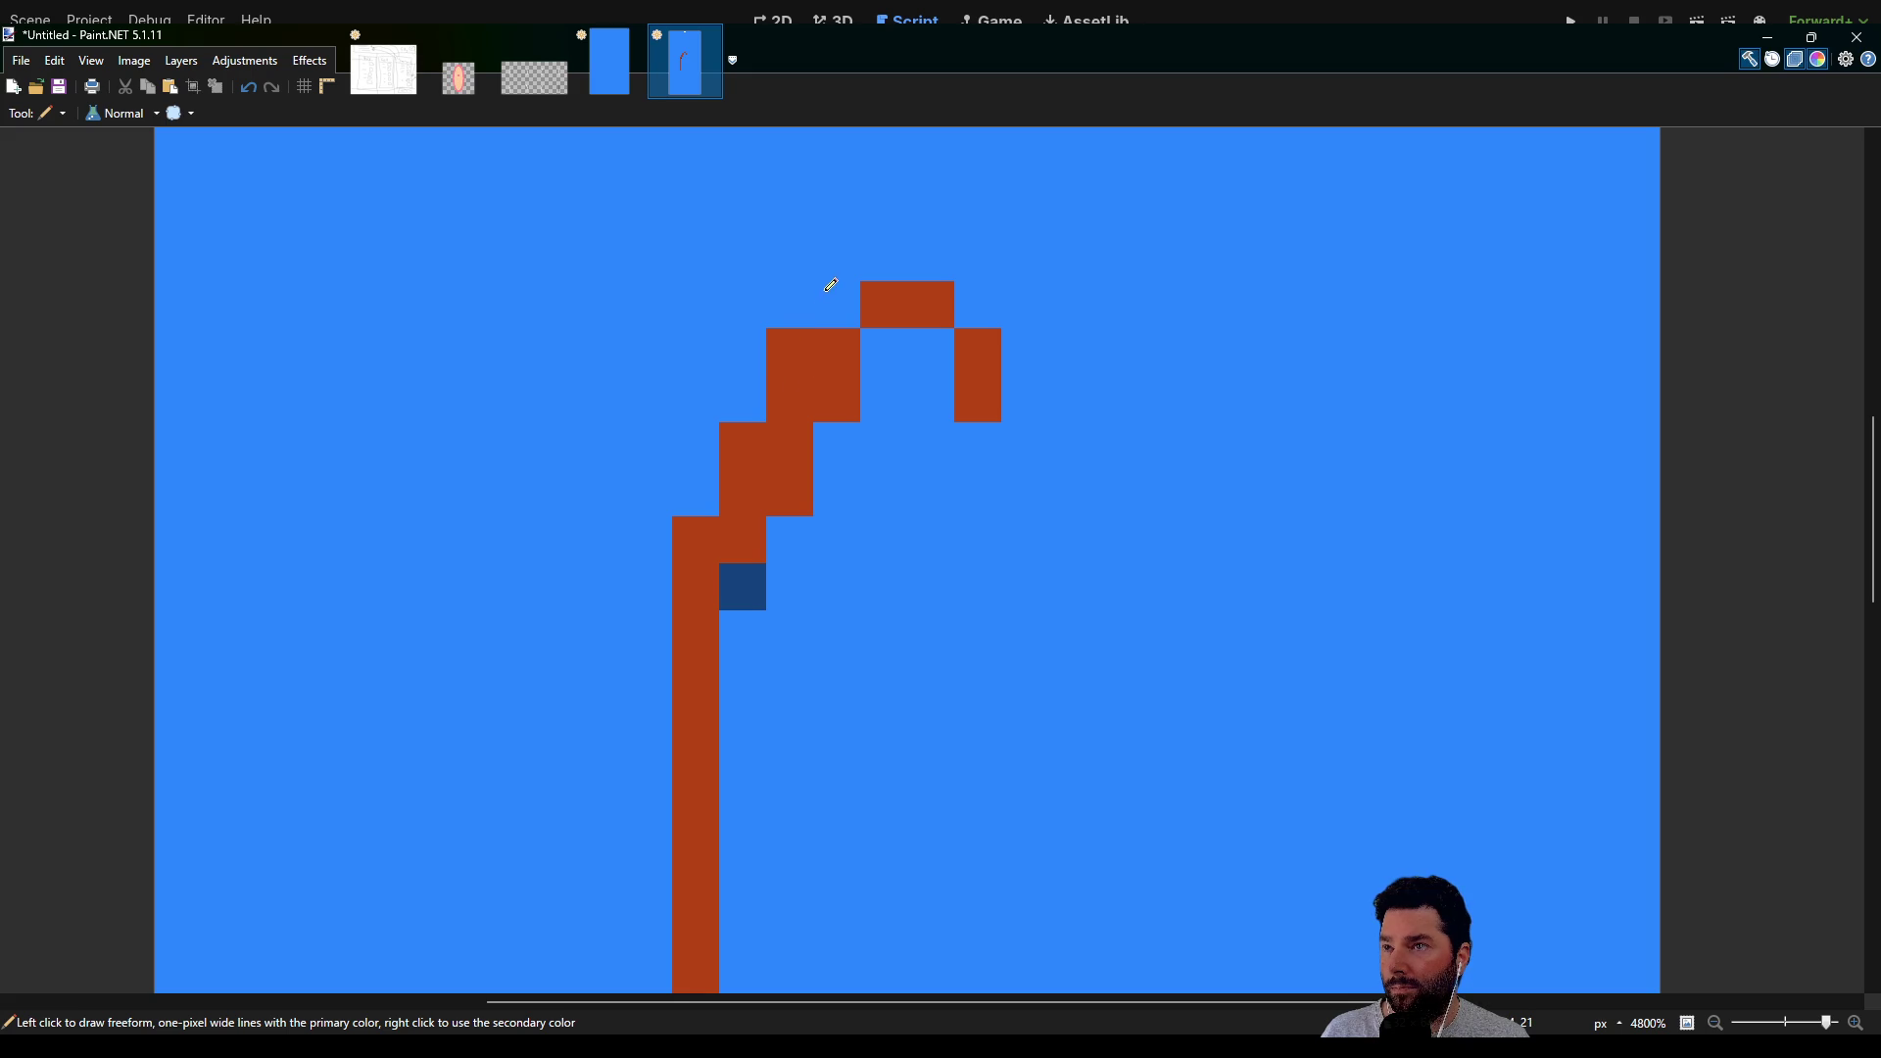
click(844, 296)
click(856, 257)
click(884, 248)
click(936, 247)
drag(912, 207, 936, 208)
Widen the arch's right side into a second brown leg descending downward
scroll(1031, 420, right, 3)
drag(809, 222, 804, 275)
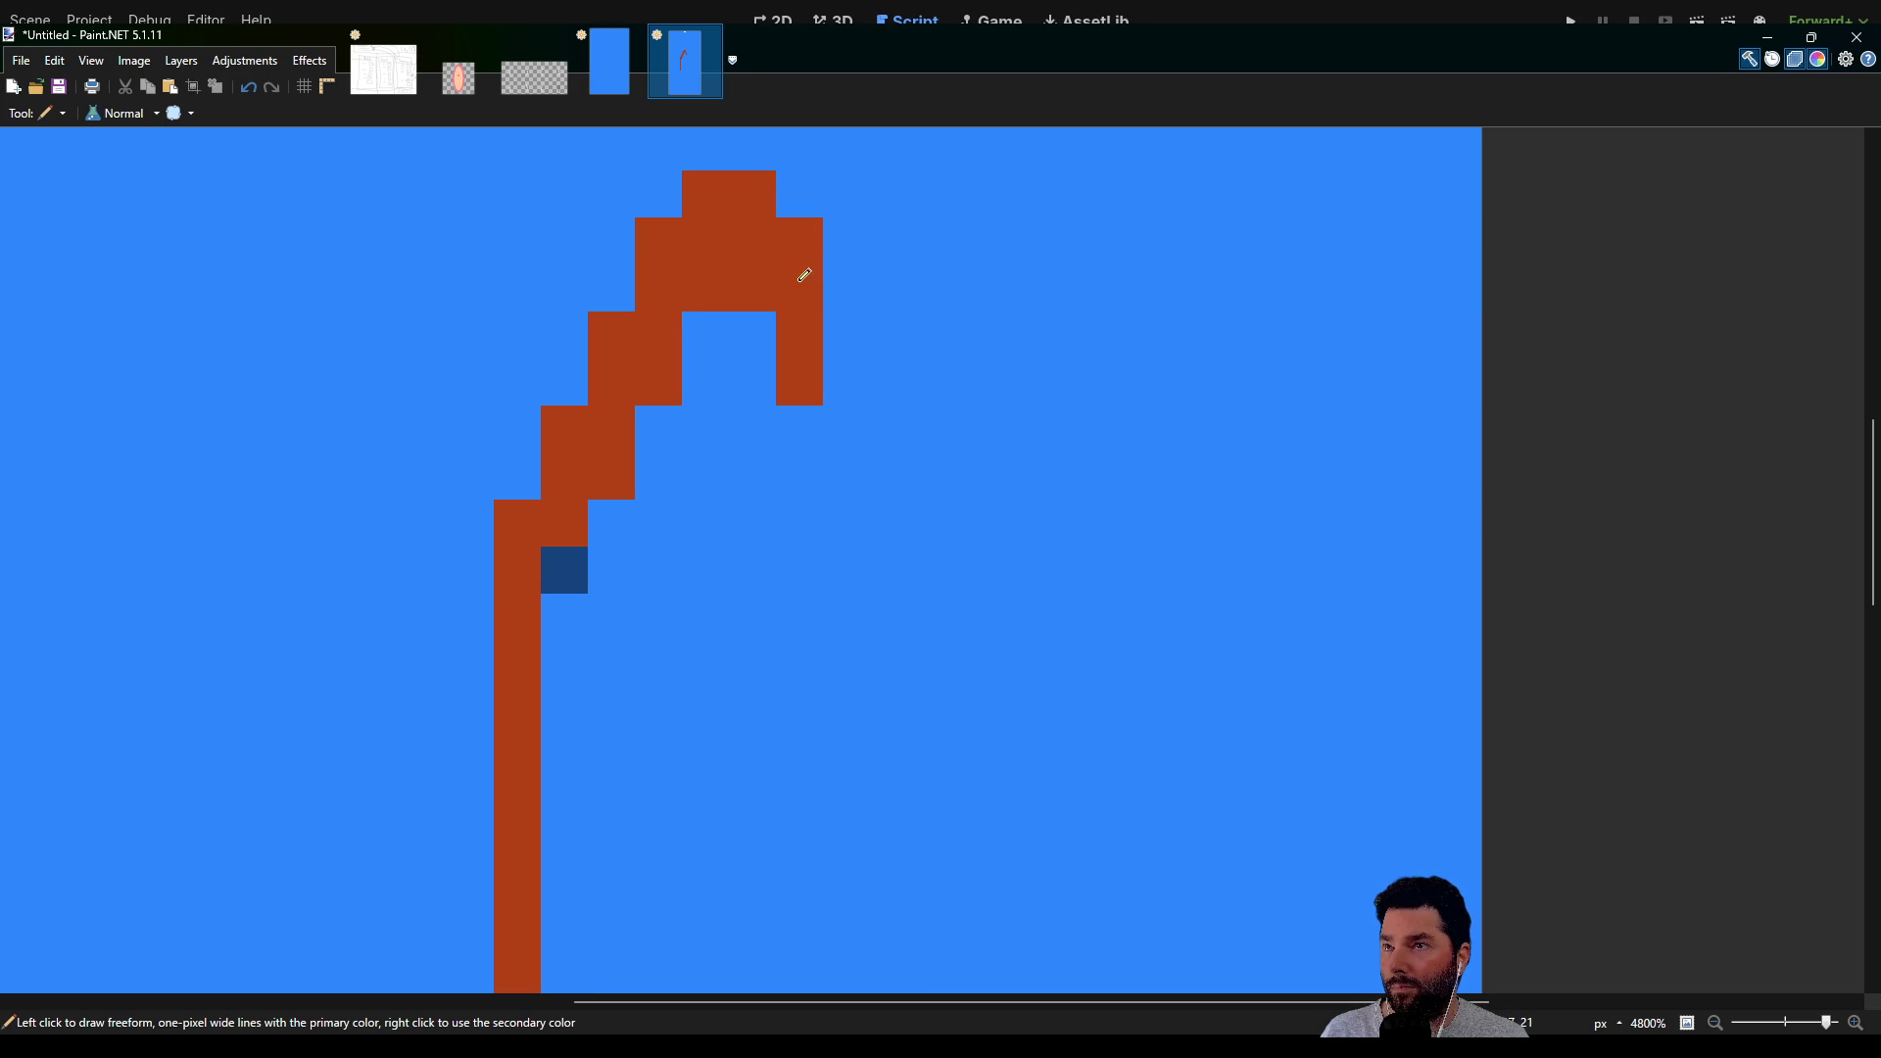
click(839, 374)
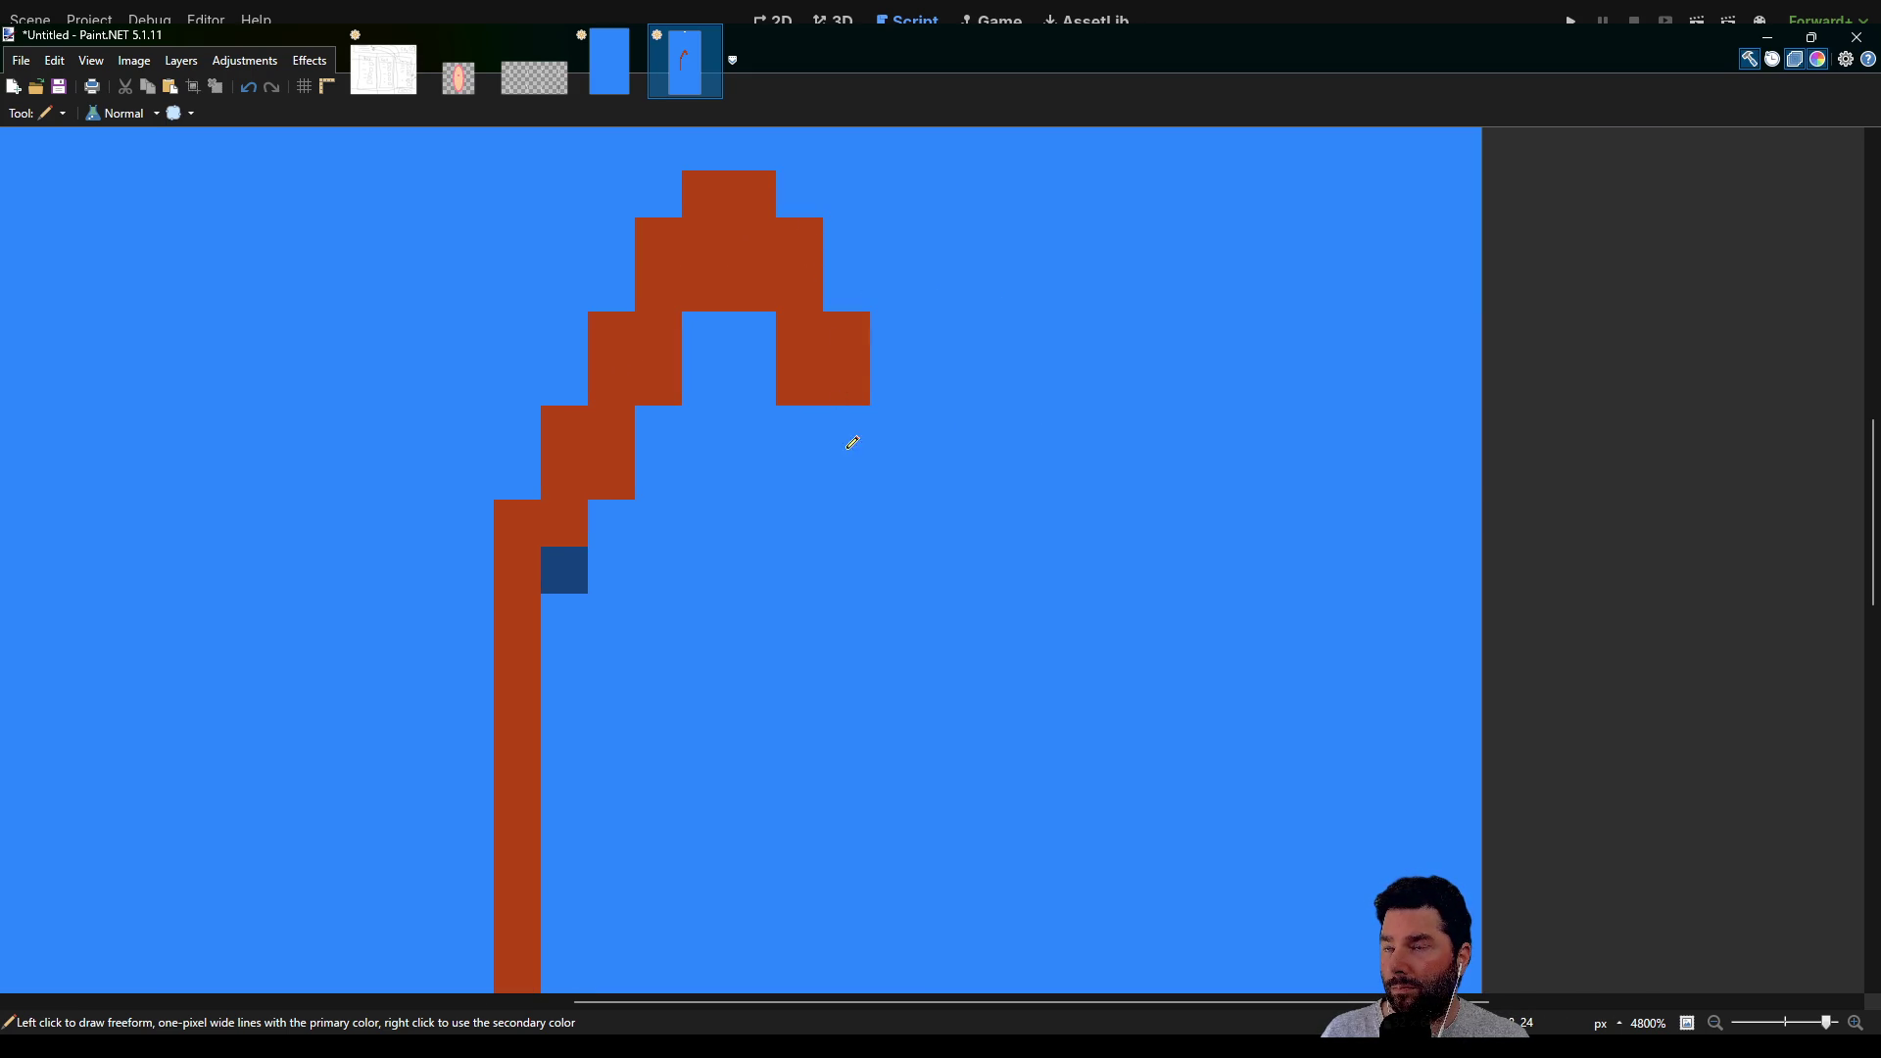
mouse_move(885, 418)
mouse_down()
mouse_move(891, 484)
mouse_move(938, 513)
mouse_move(957, 780)
mouse_up()
scroll(877, 722, down, 5)
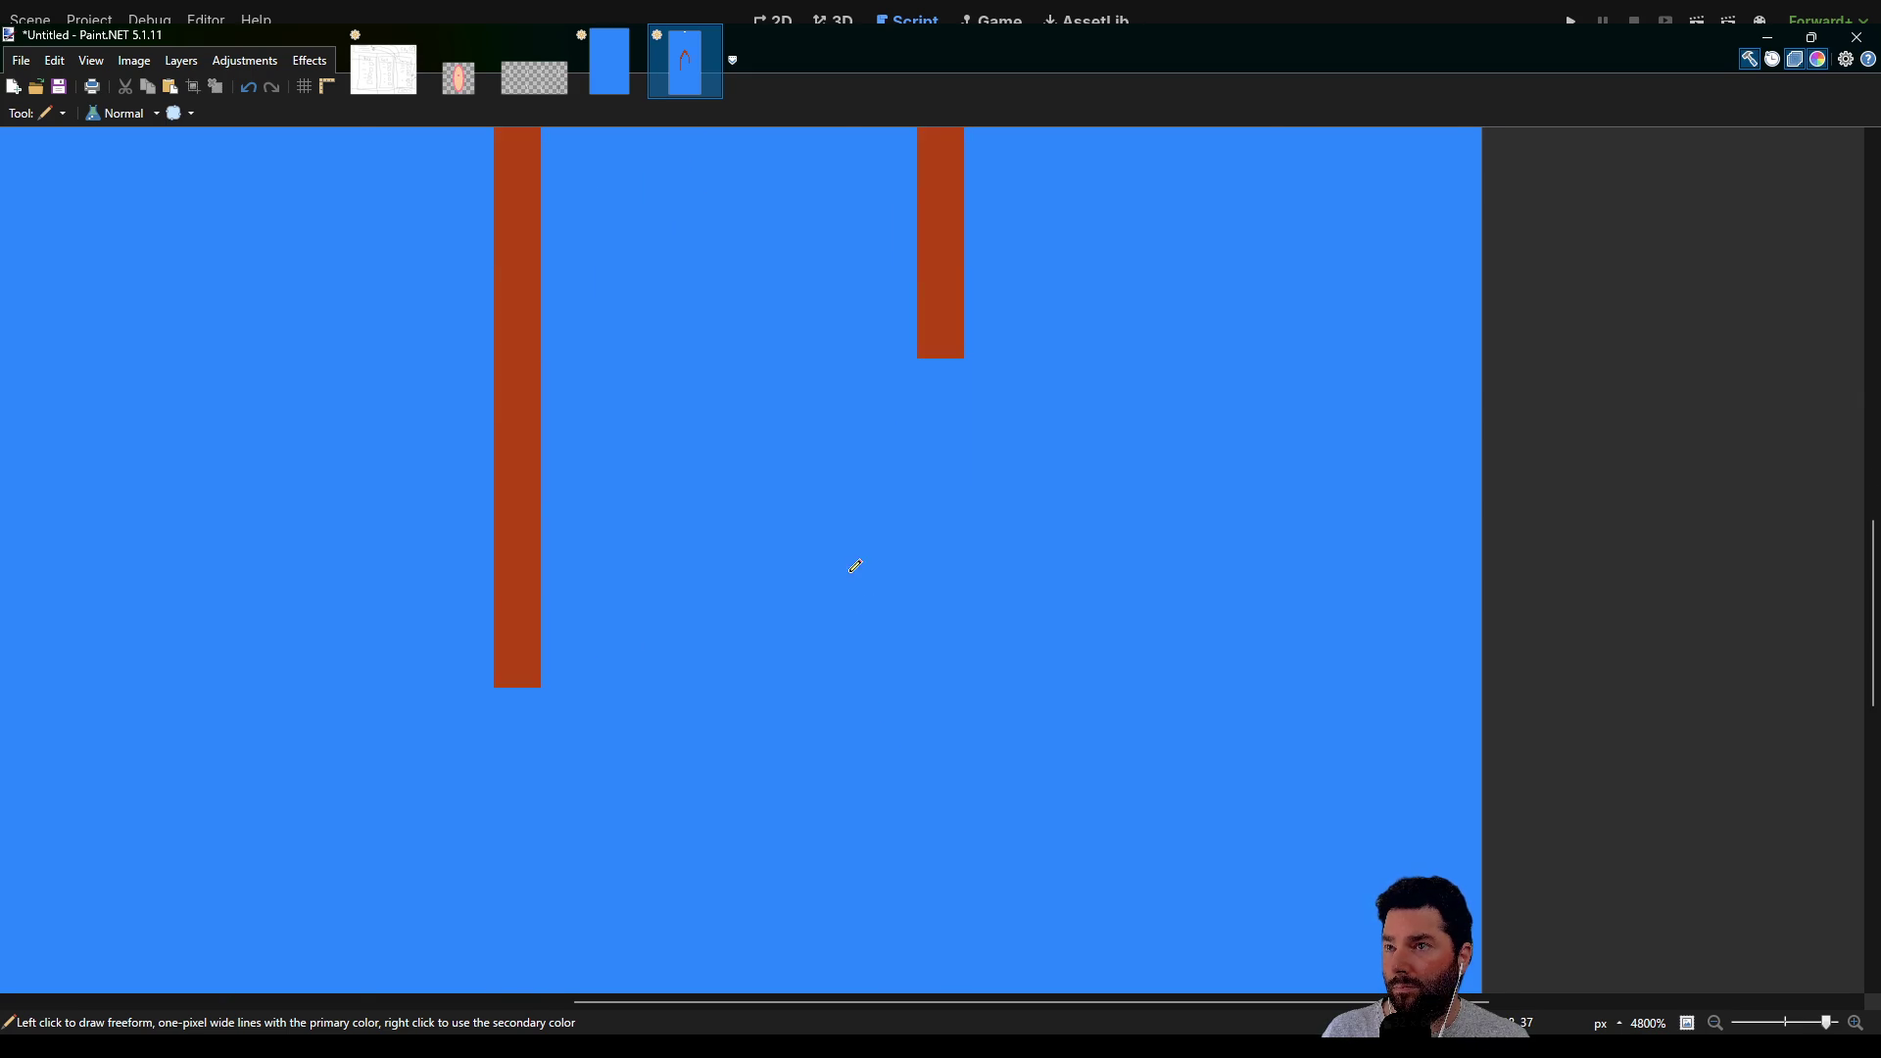
scroll(855, 566, down, 3)
scroll(861, 491, down, 1)
scroll(890, 361, down, 3)
scroll(891, 583, up, 3)
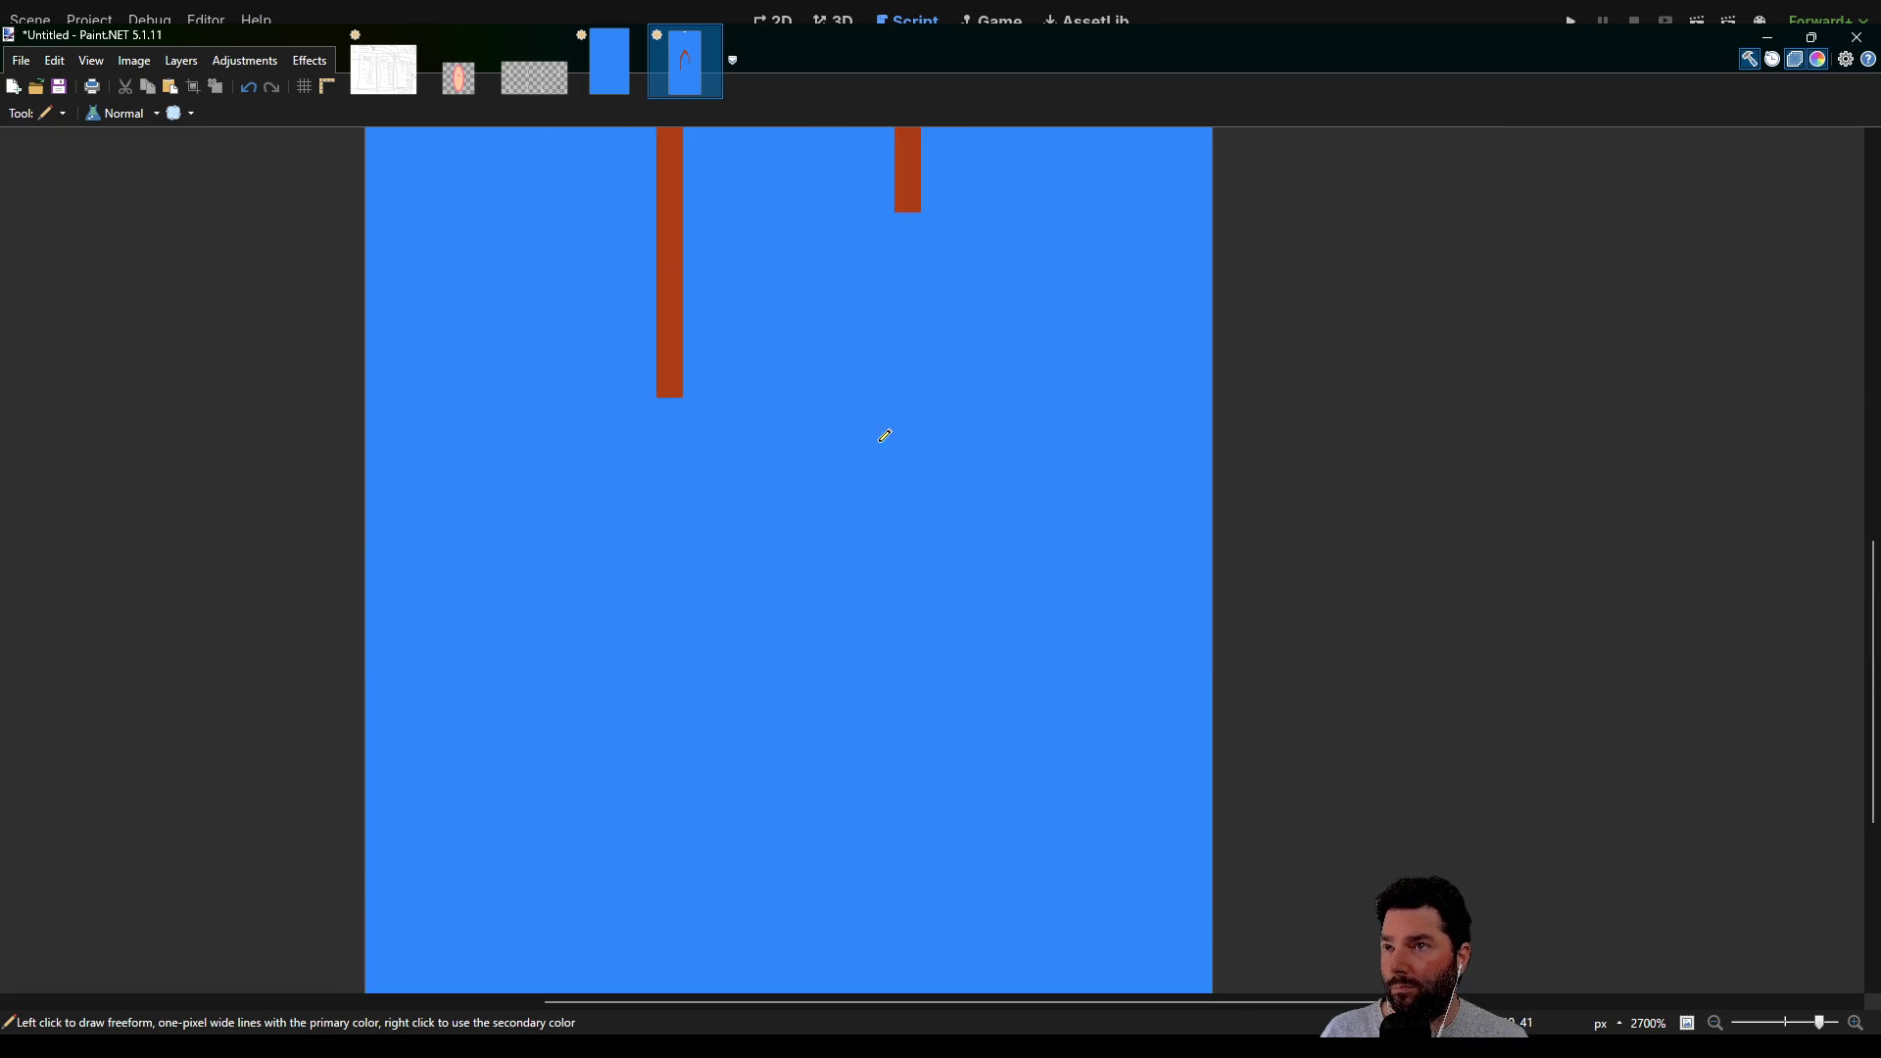
scroll(885, 435, down, 3)
scroll(895, 437, up, 2)
scroll(836, 711, down, 2)
scroll(907, 444, up, 1)
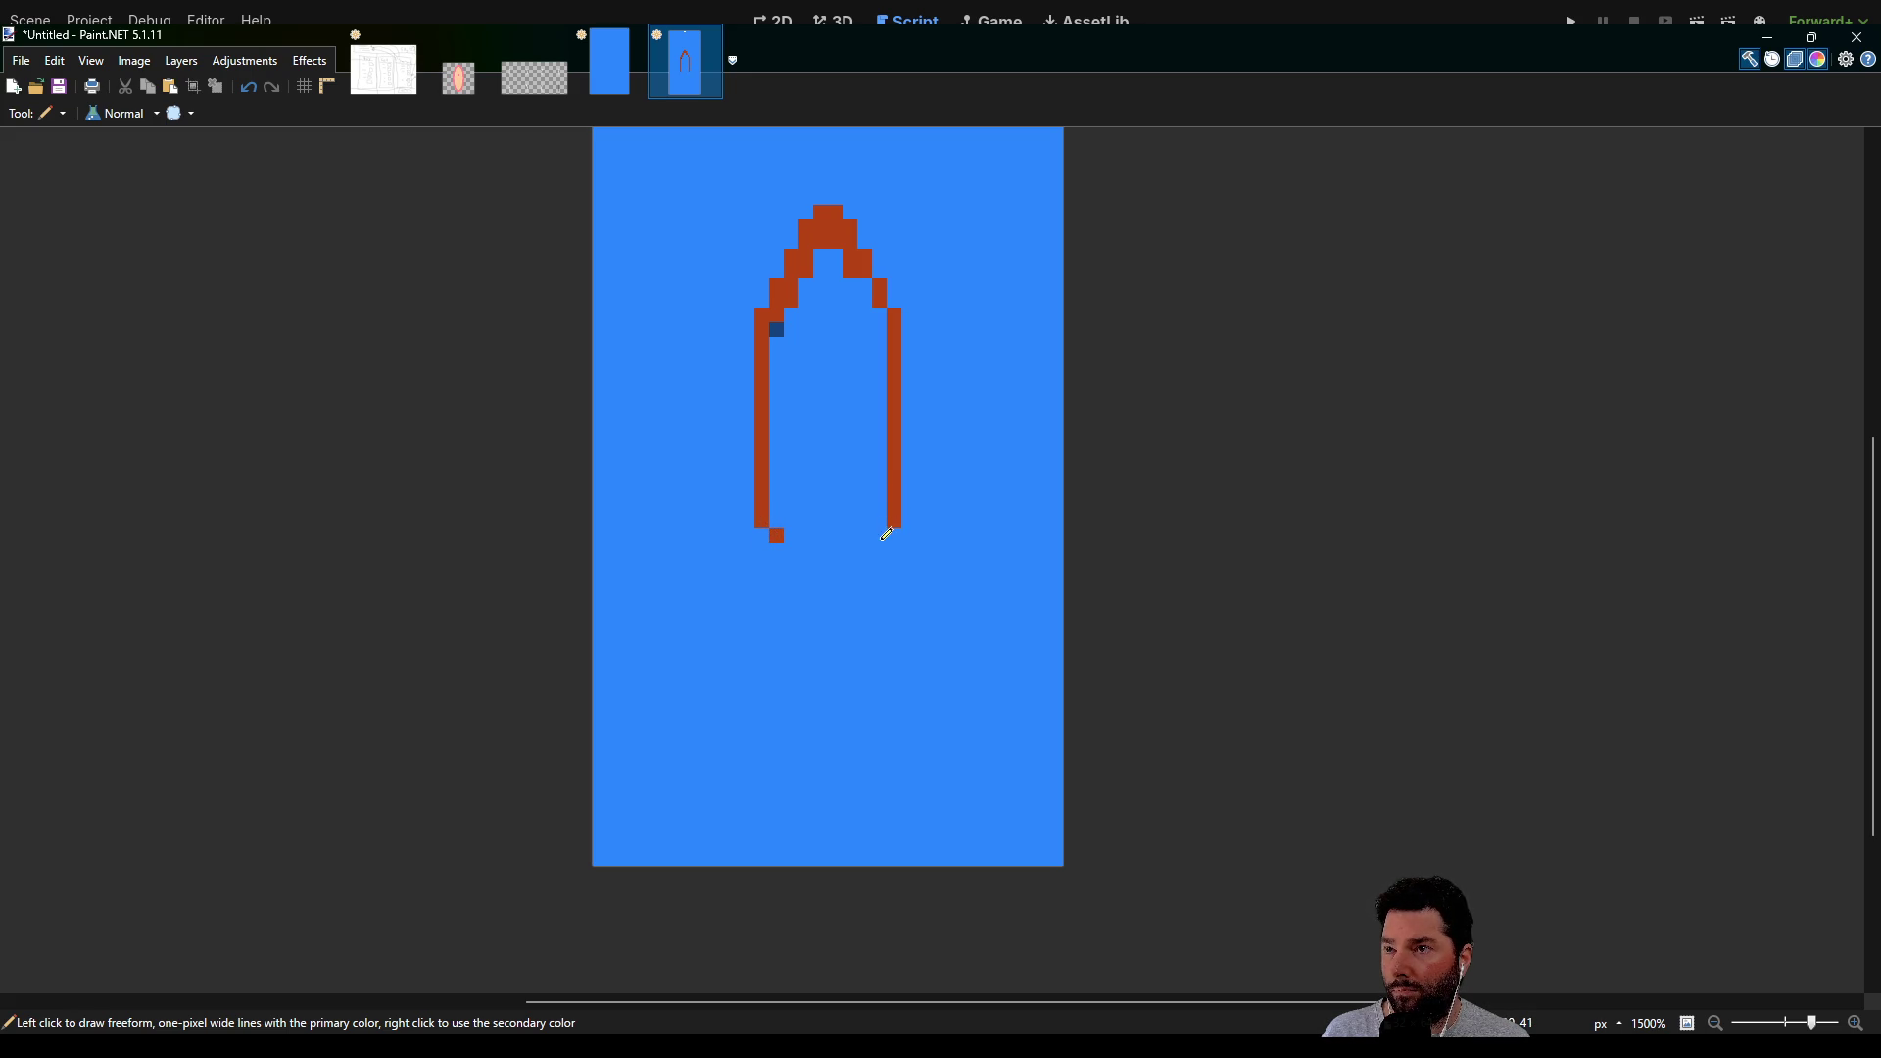
scroll(832, 550, up, 3)
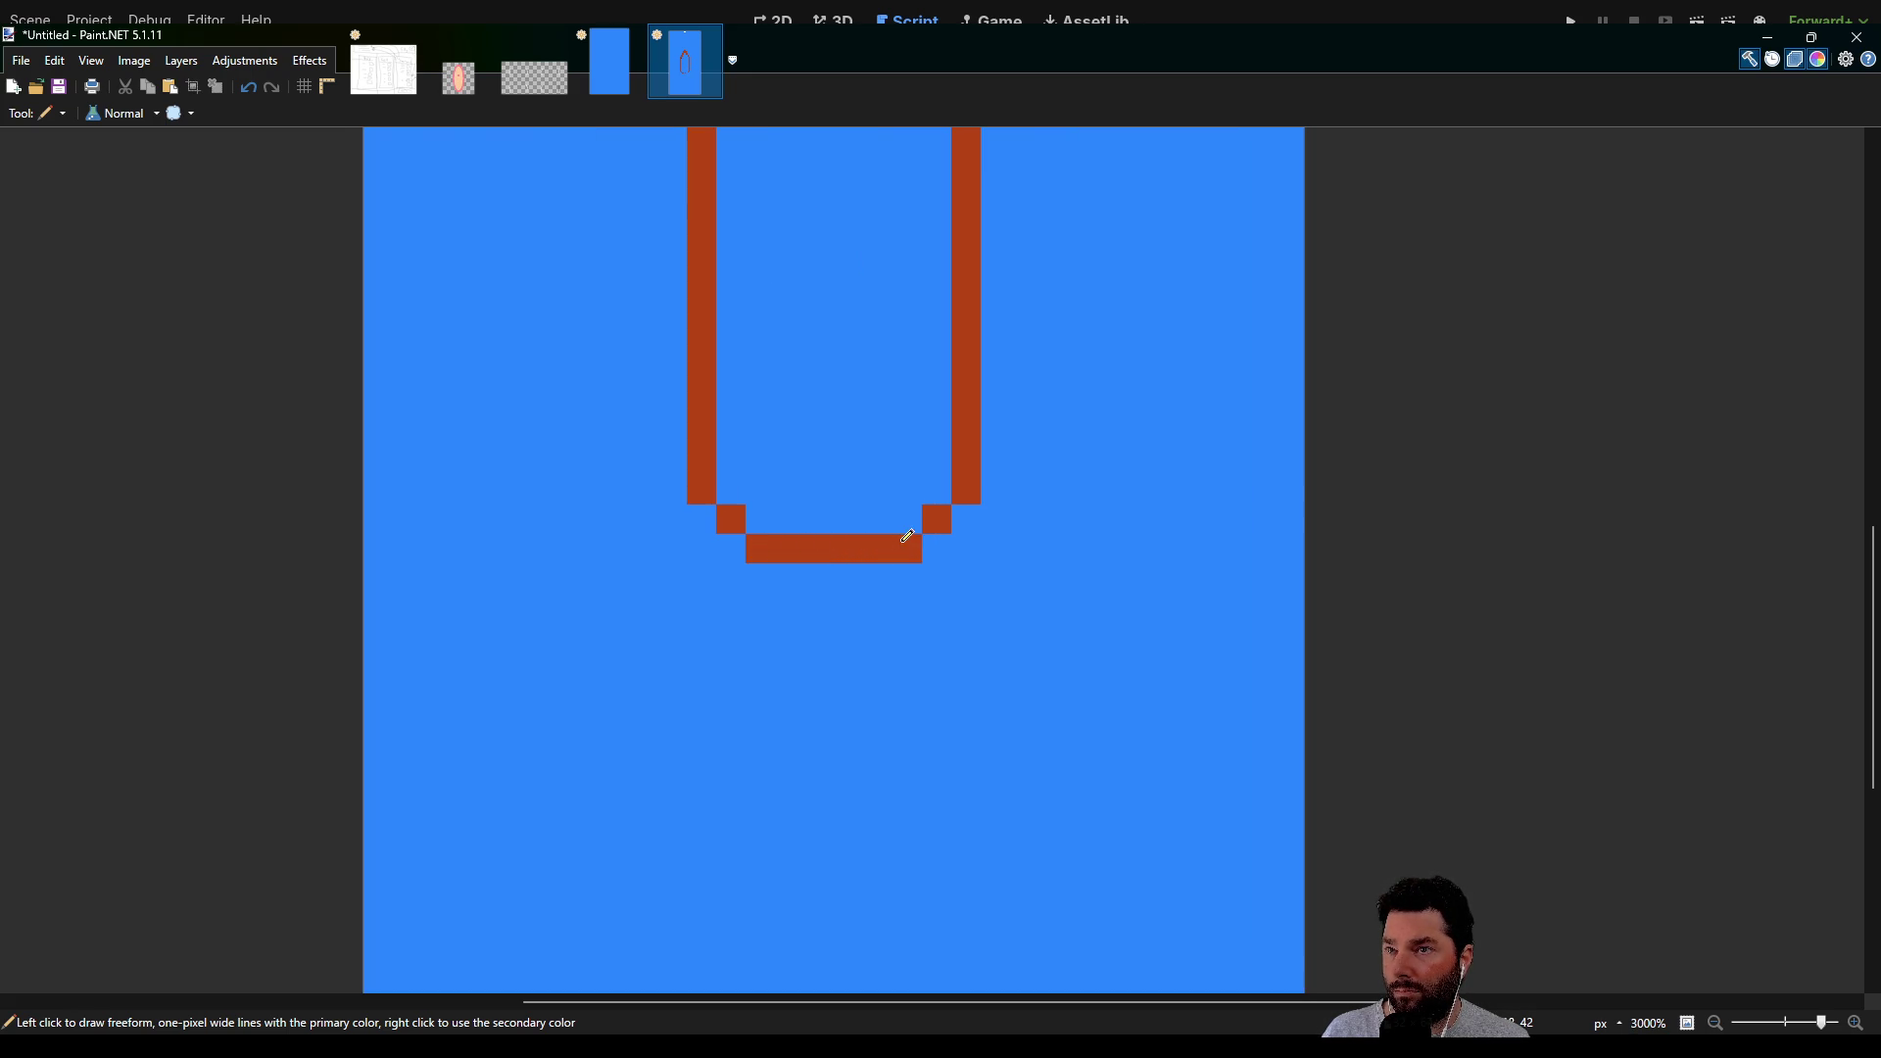
scroll(900, 417, down, 4)
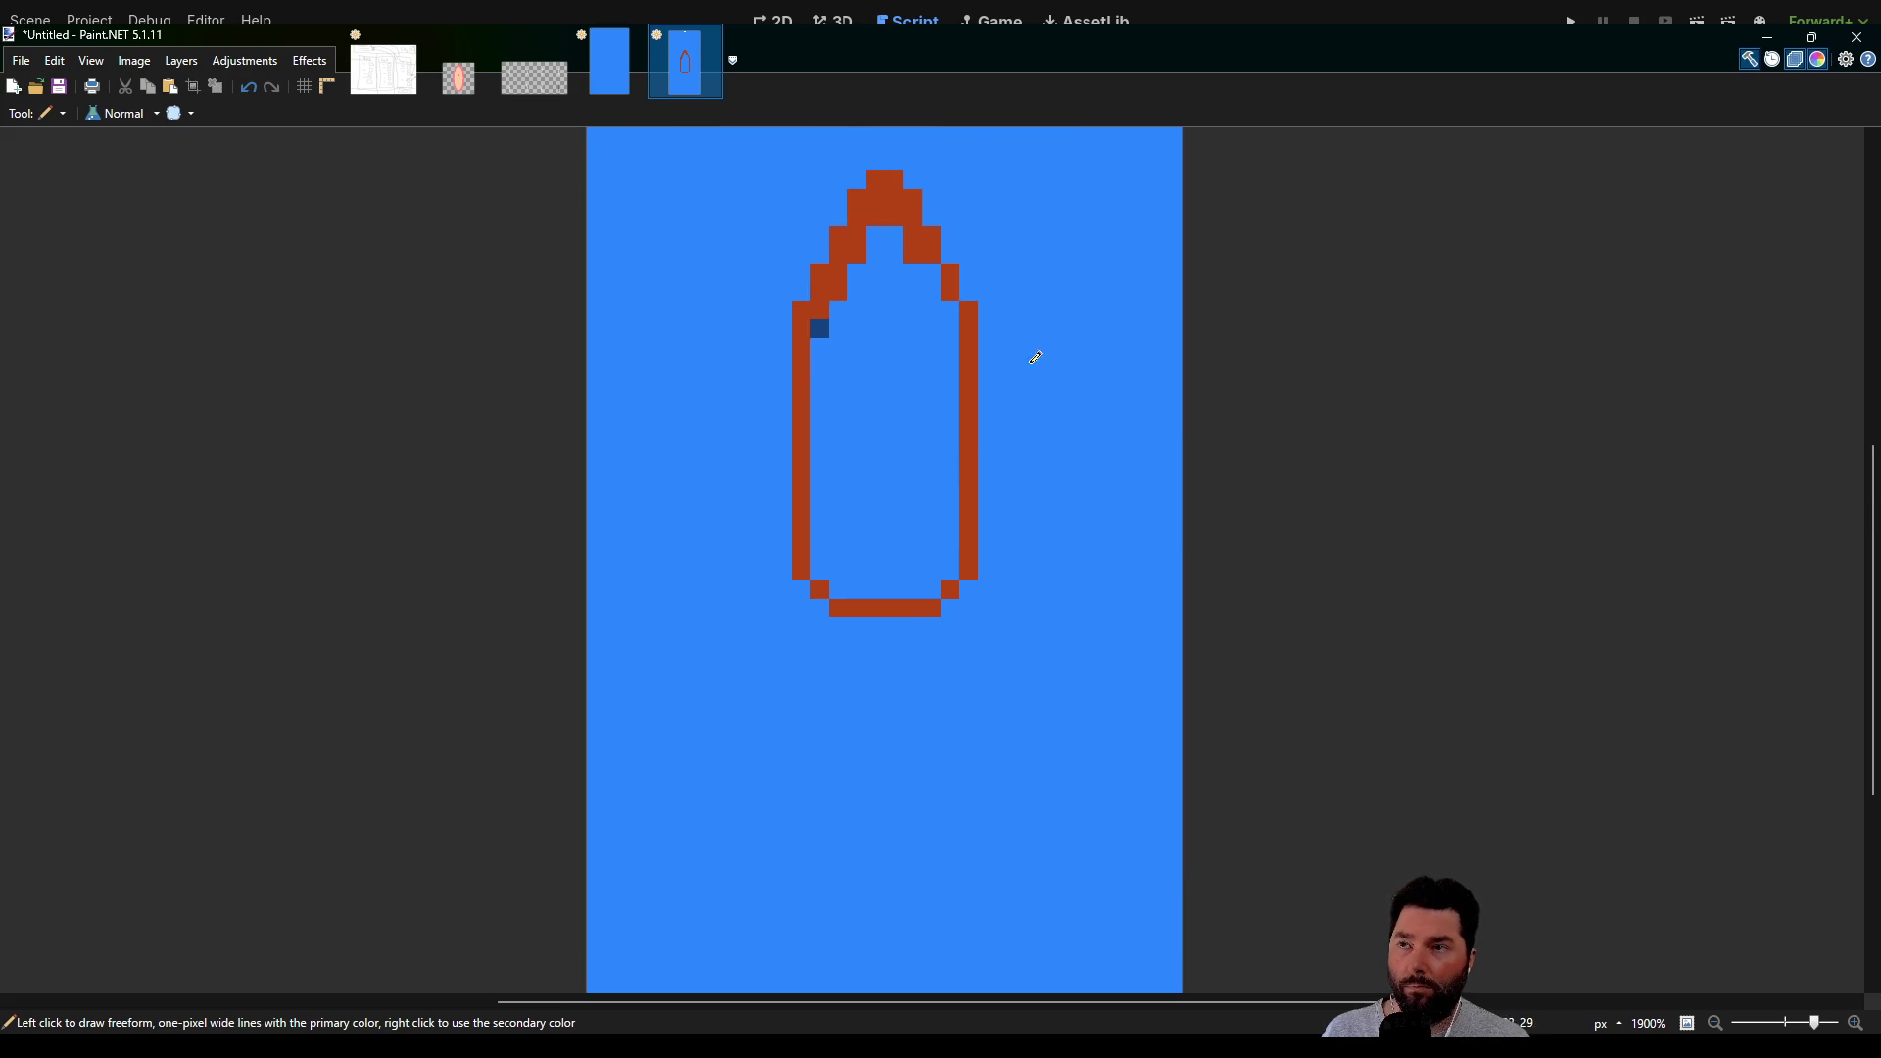
scroll(840, 312, up, 3)
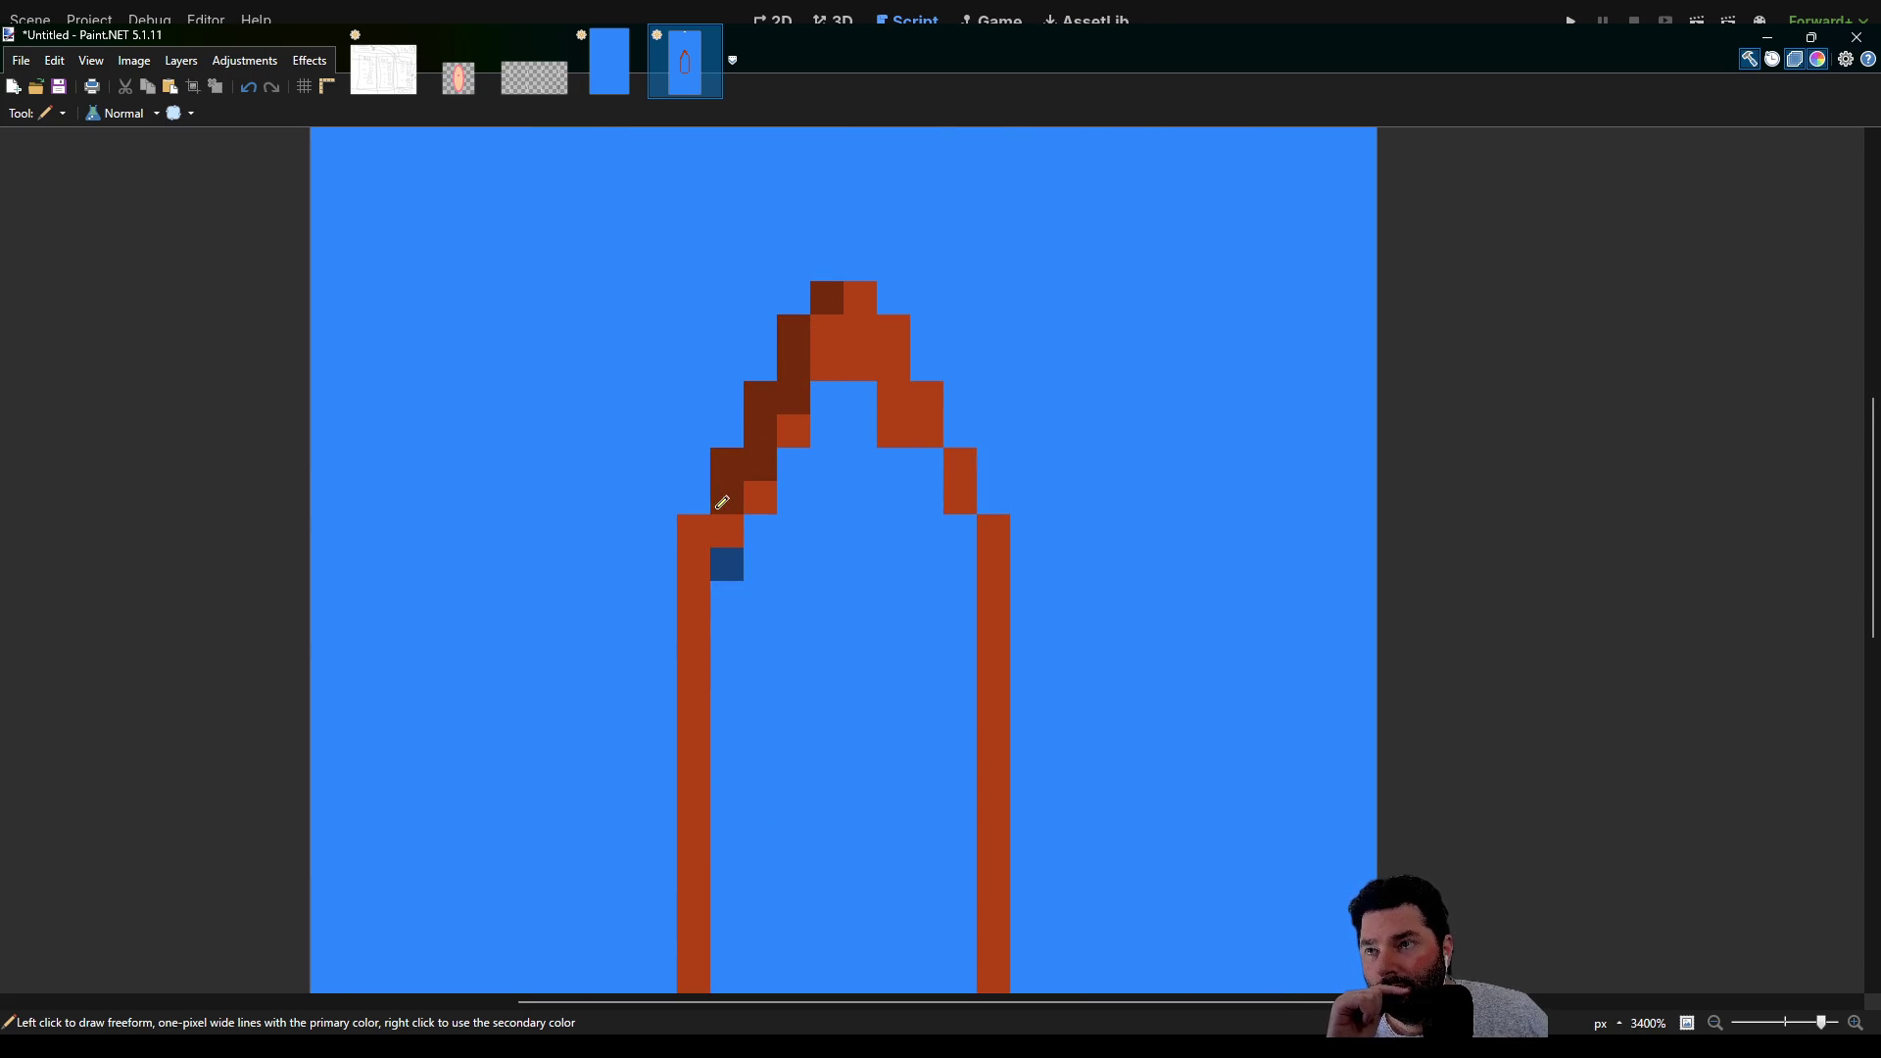
Trace the hull's left edge and bottom row in dark brown
drag(705, 536, 697, 764)
scroll(733, 404, down, 3)
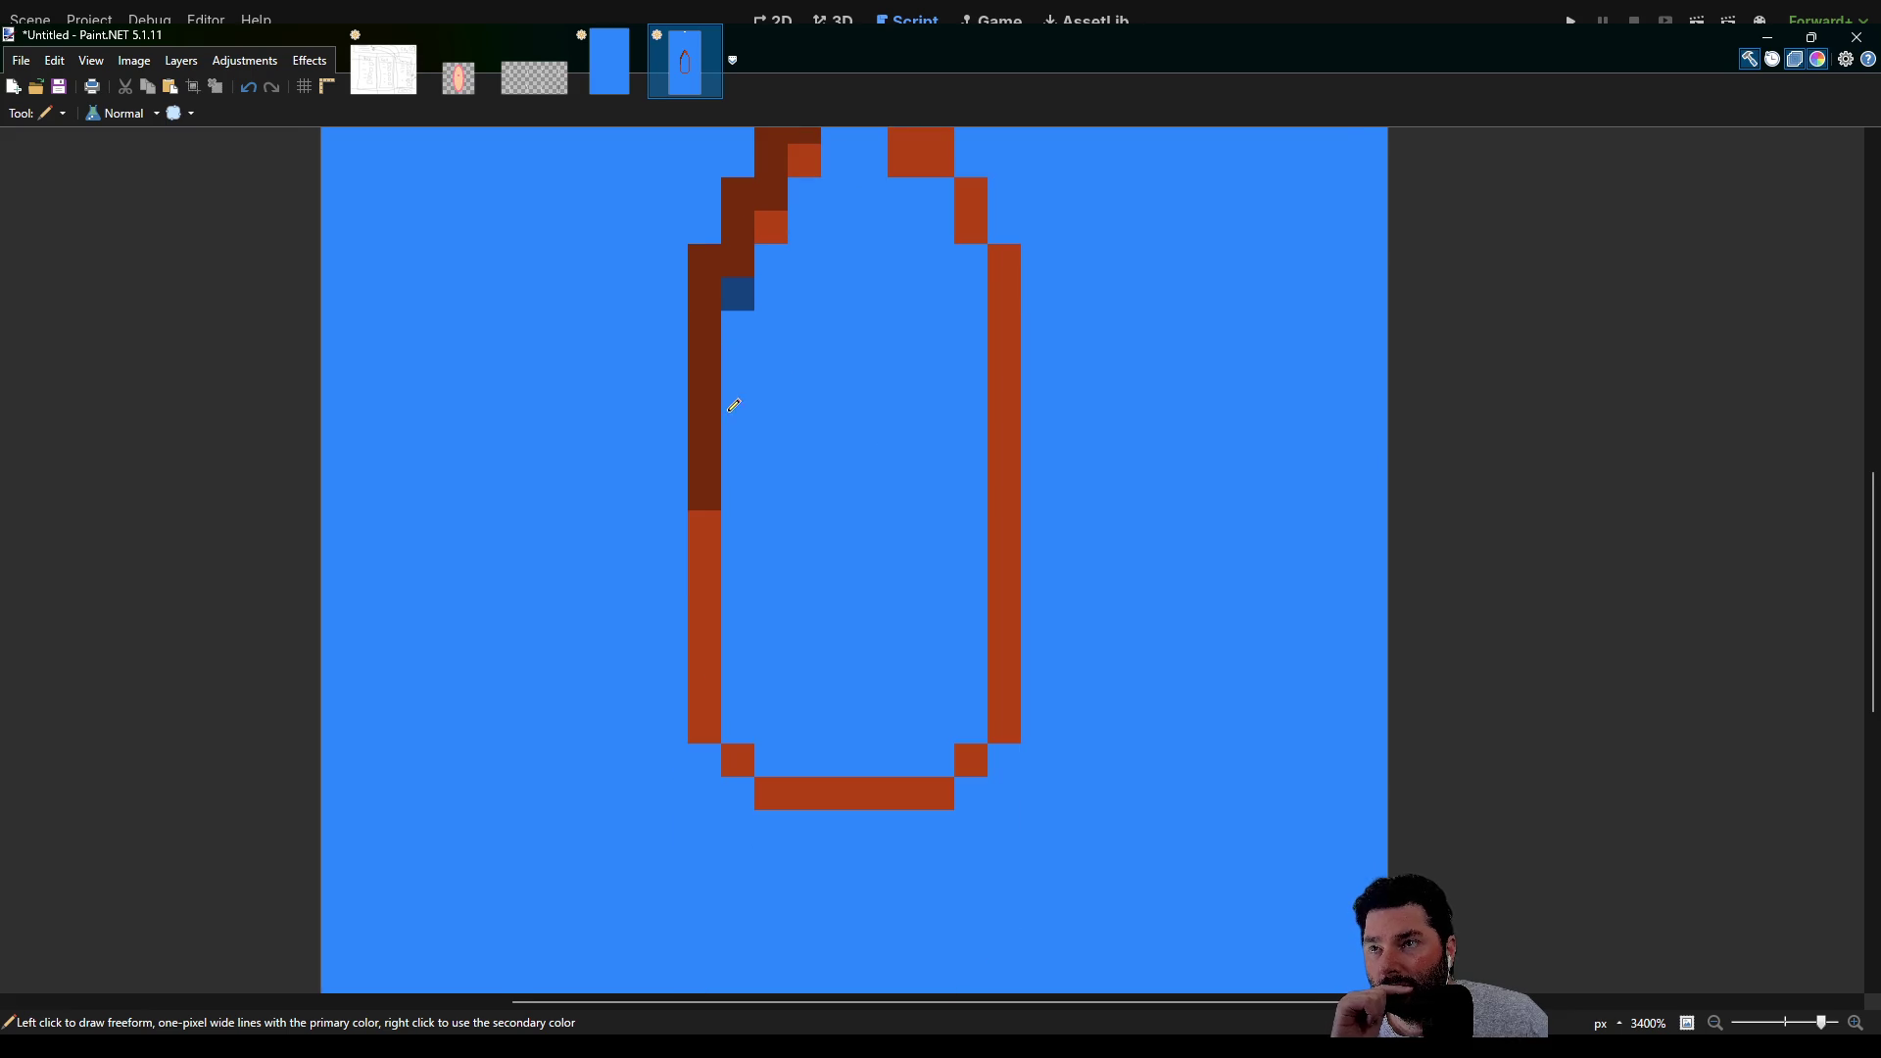
drag(701, 515, 716, 704)
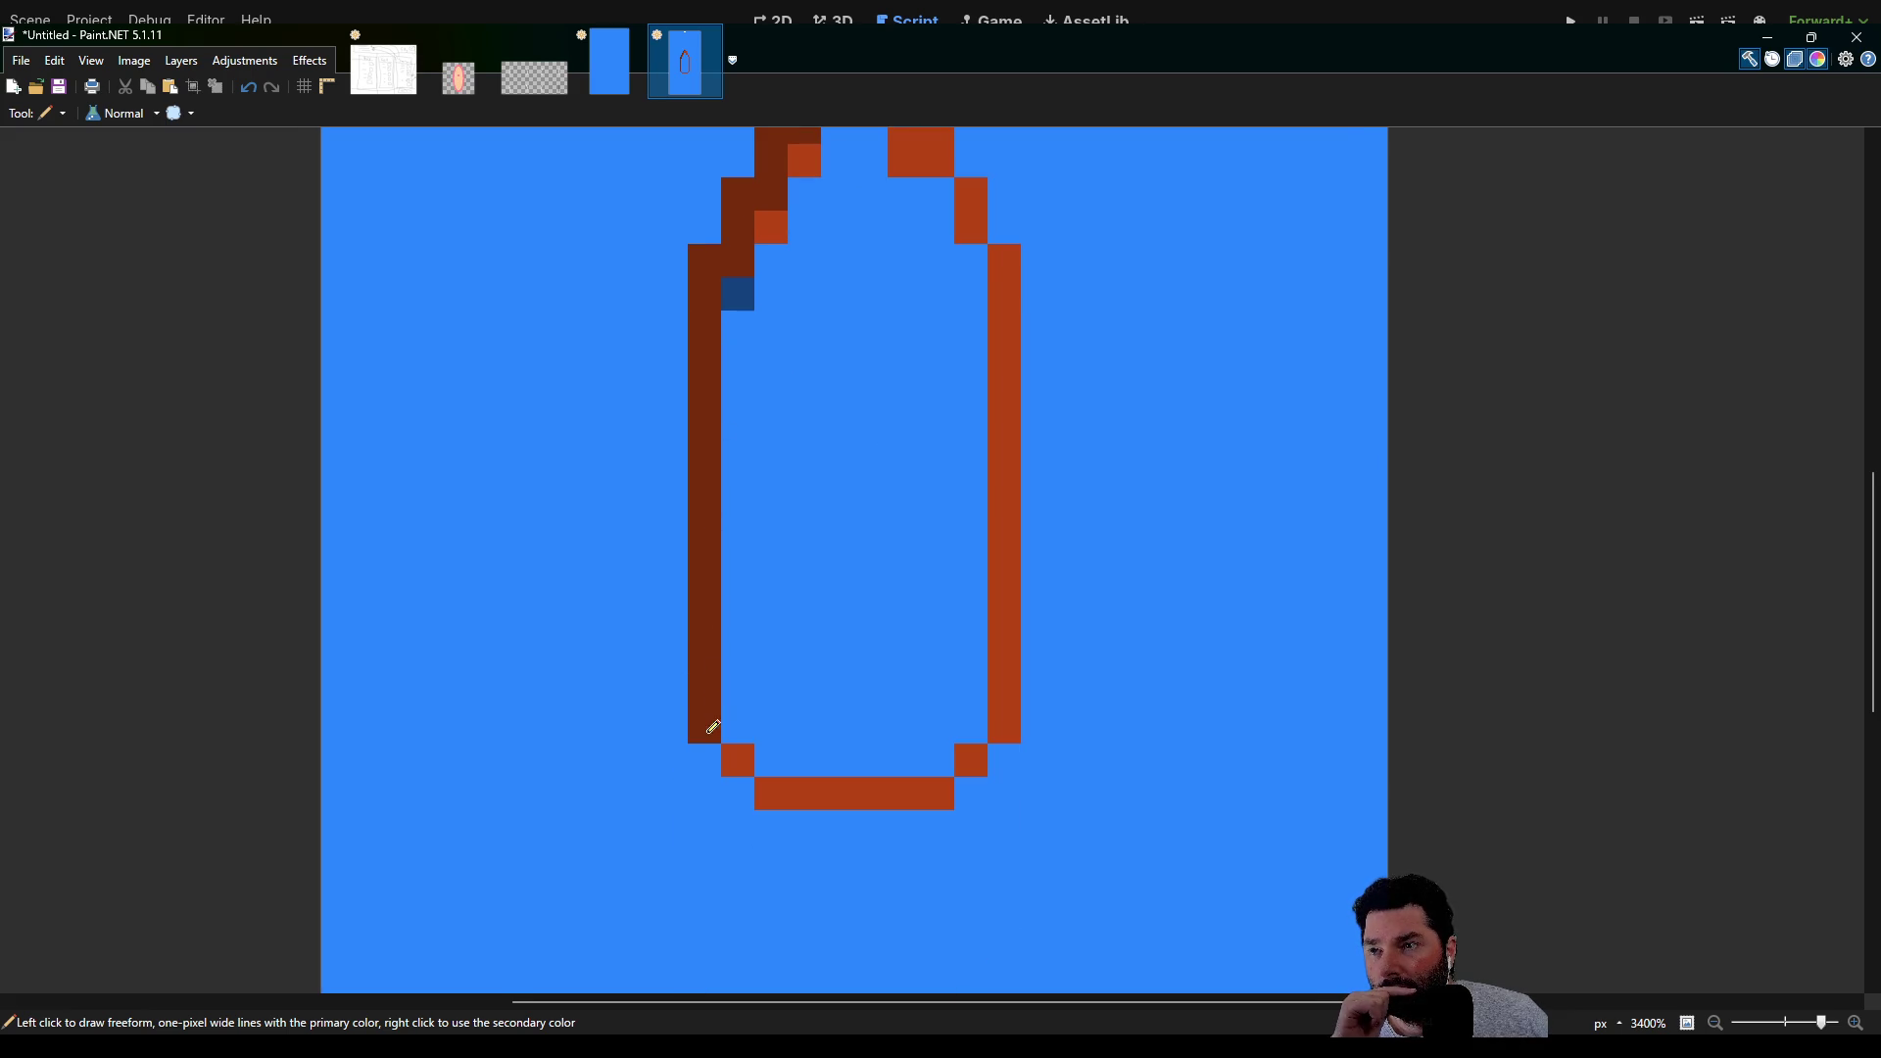
drag(784, 788, 929, 783)
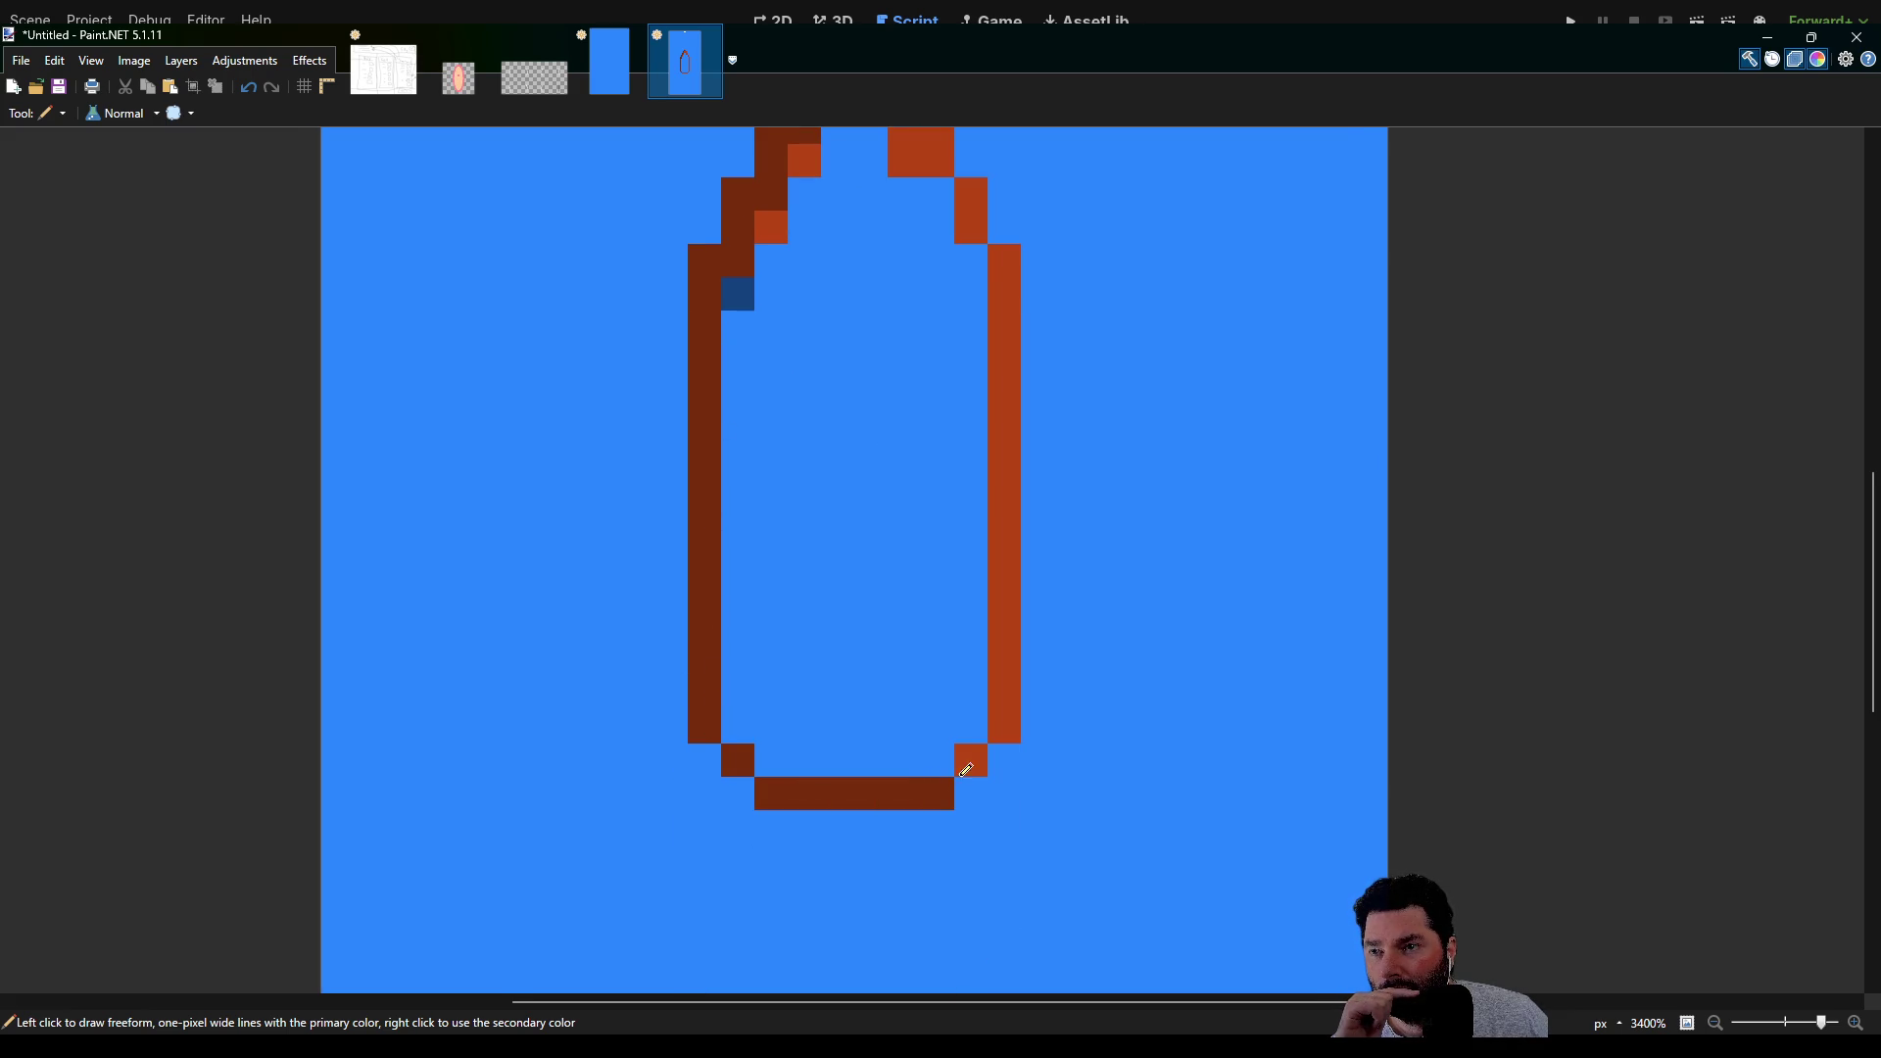
Redraw the hull's right edge in dark brown after undoing a messy stroke
drag(1019, 706, 1024, 407)
key(ctrl+z)
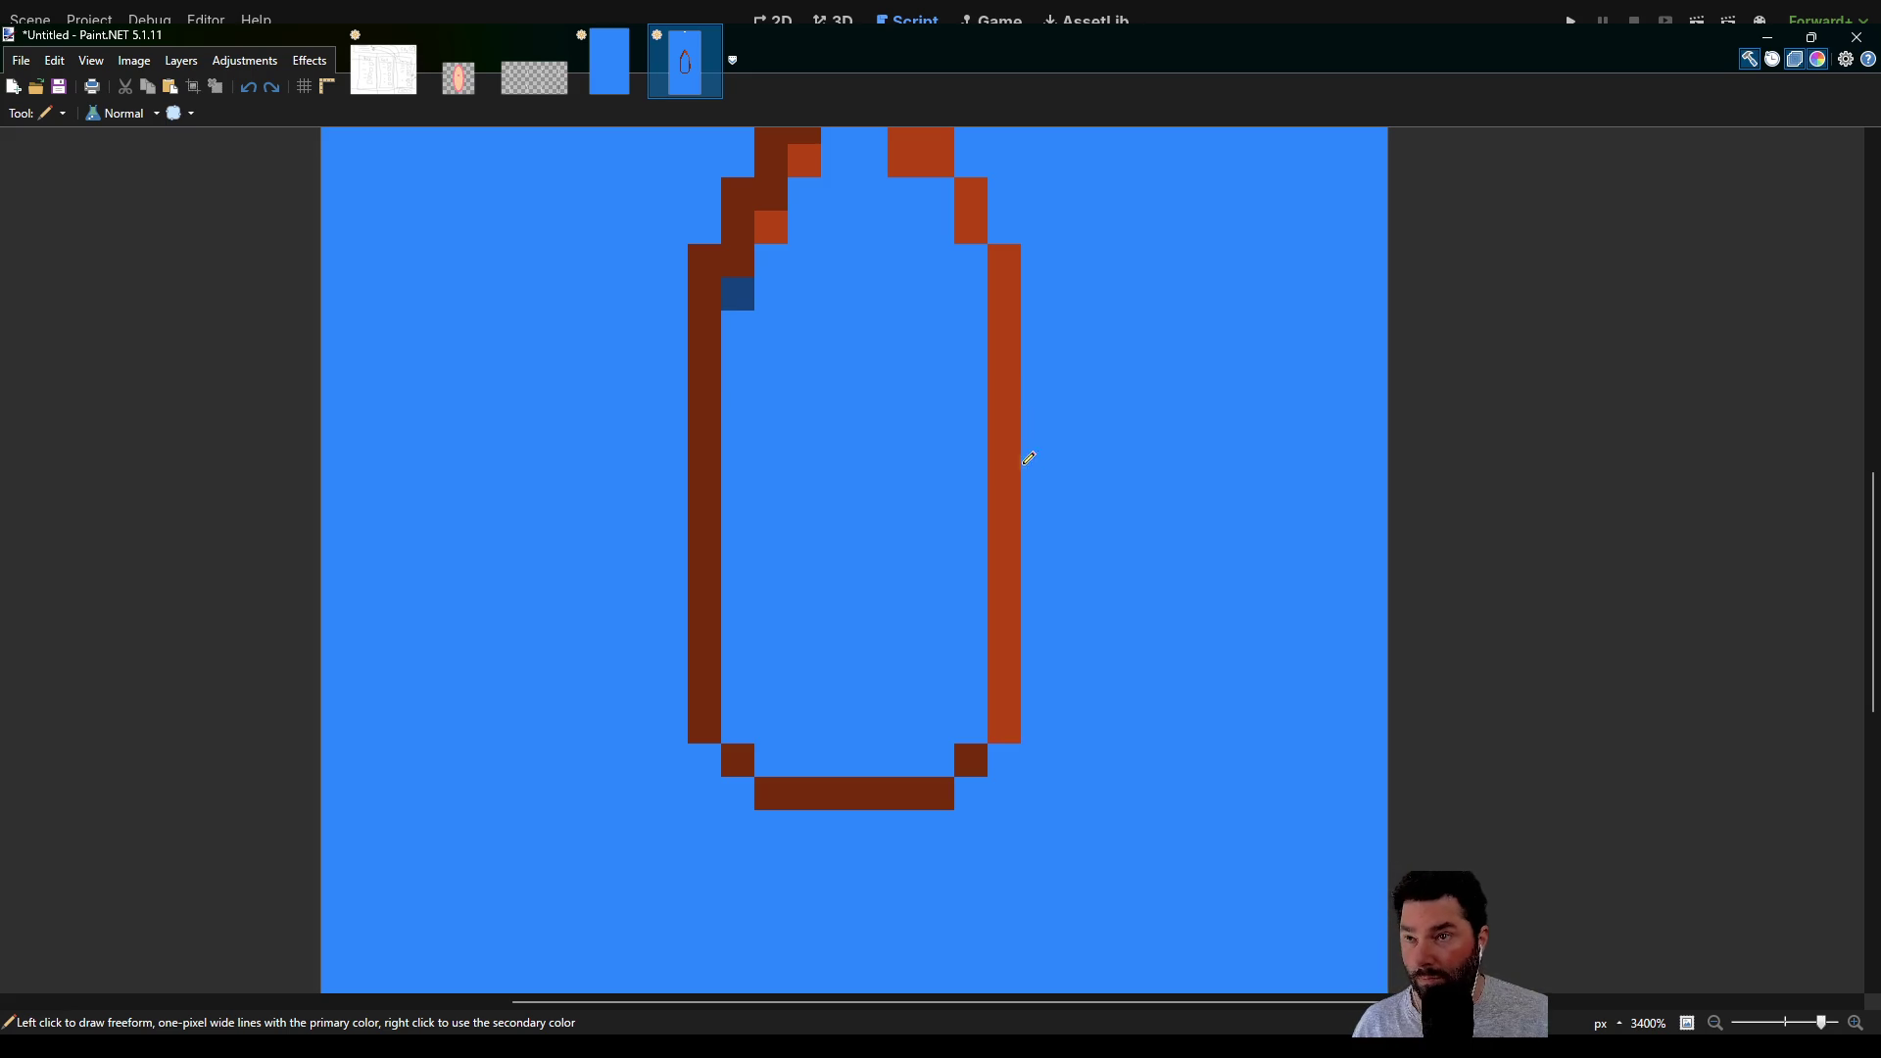
mouse_move(1009, 715)
mouse_down()
mouse_move(1008, 261)
mouse_move(1012, 492)
mouse_move(968, 404)
mouse_up()
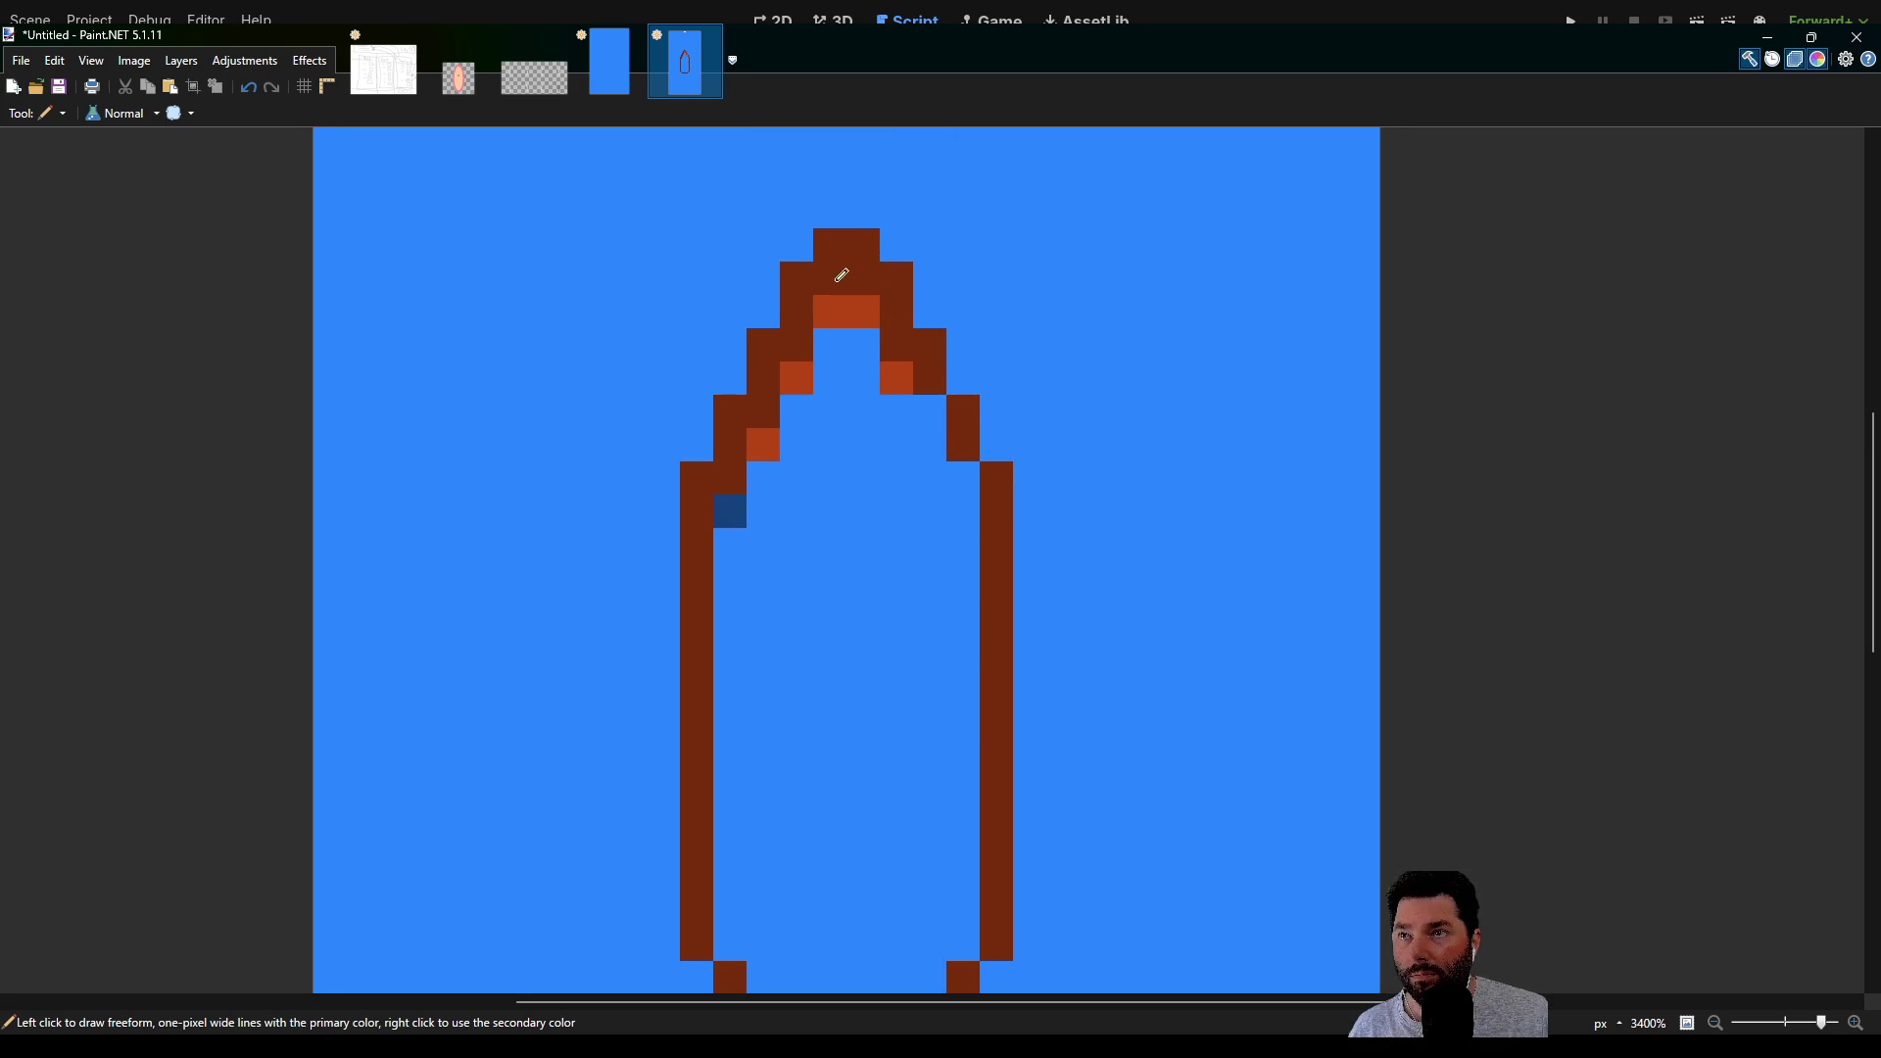
scroll(771, 511, down, 5)
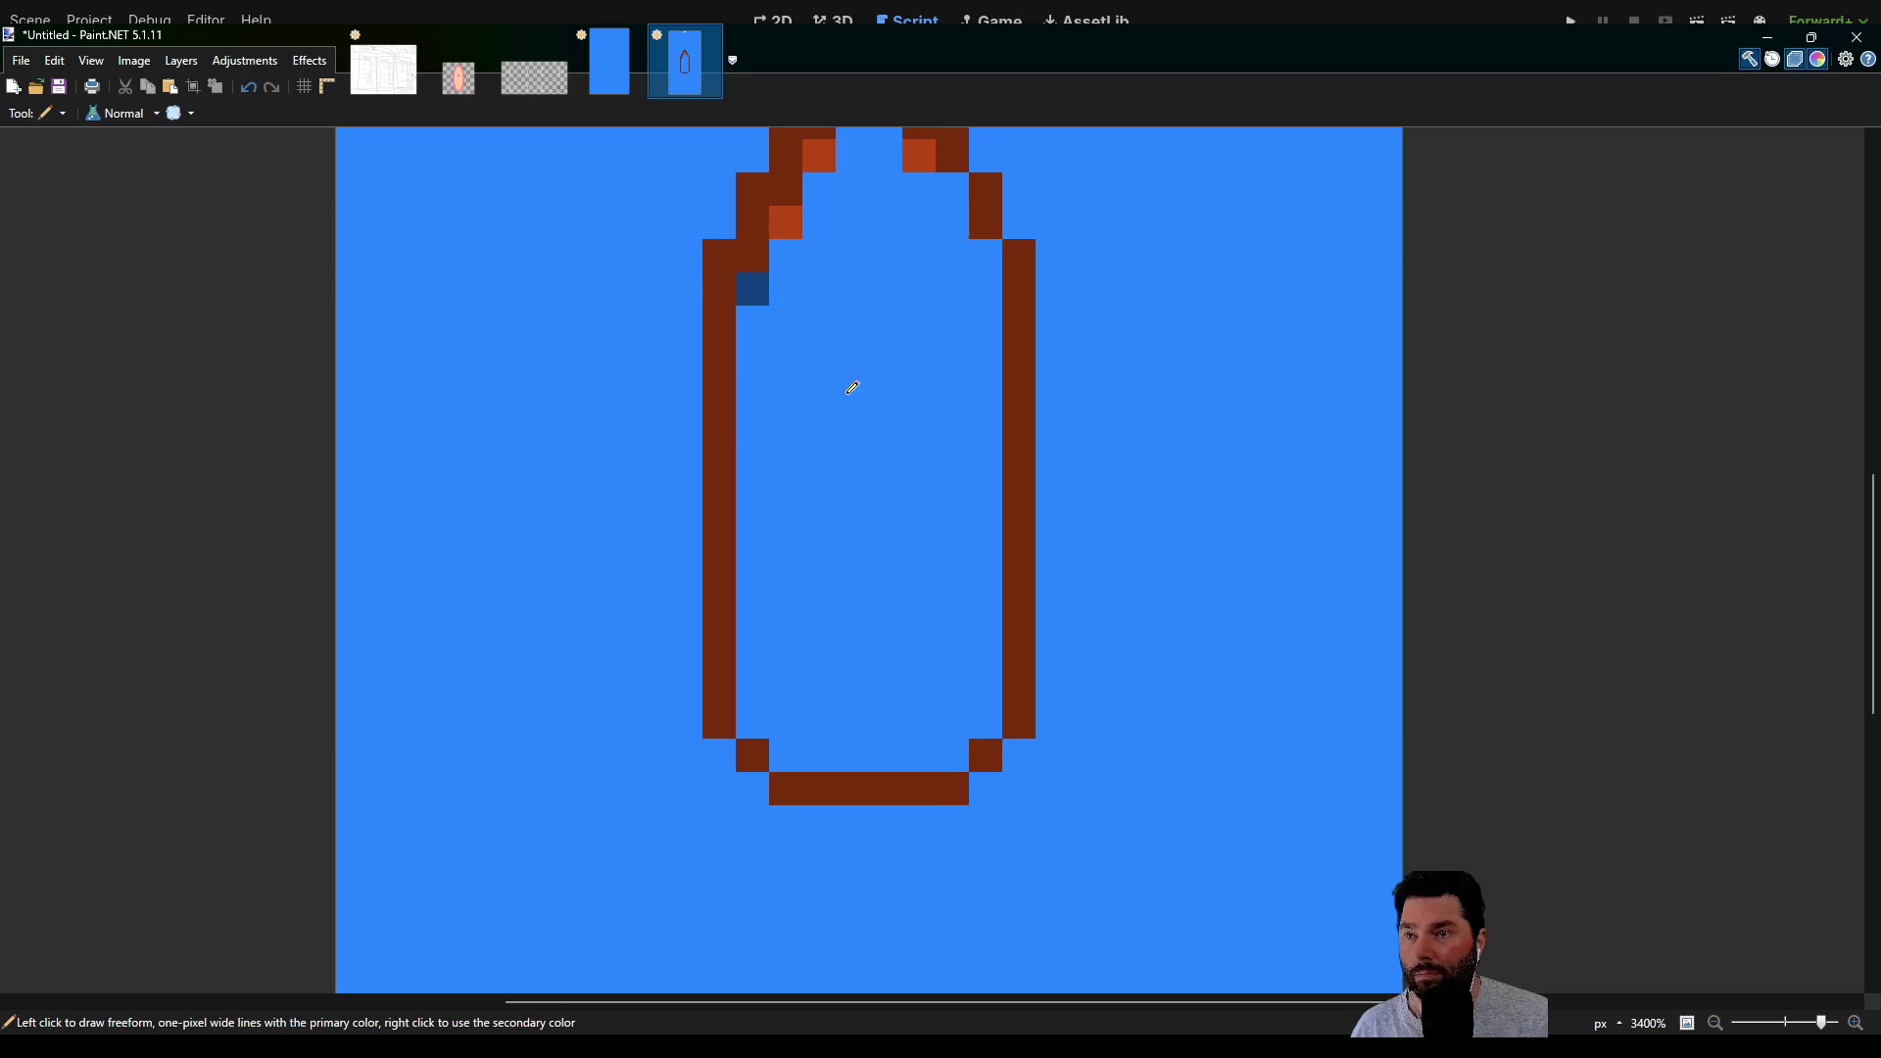
scroll(882, 349, up, 2)
scroll(840, 420, up, 1)
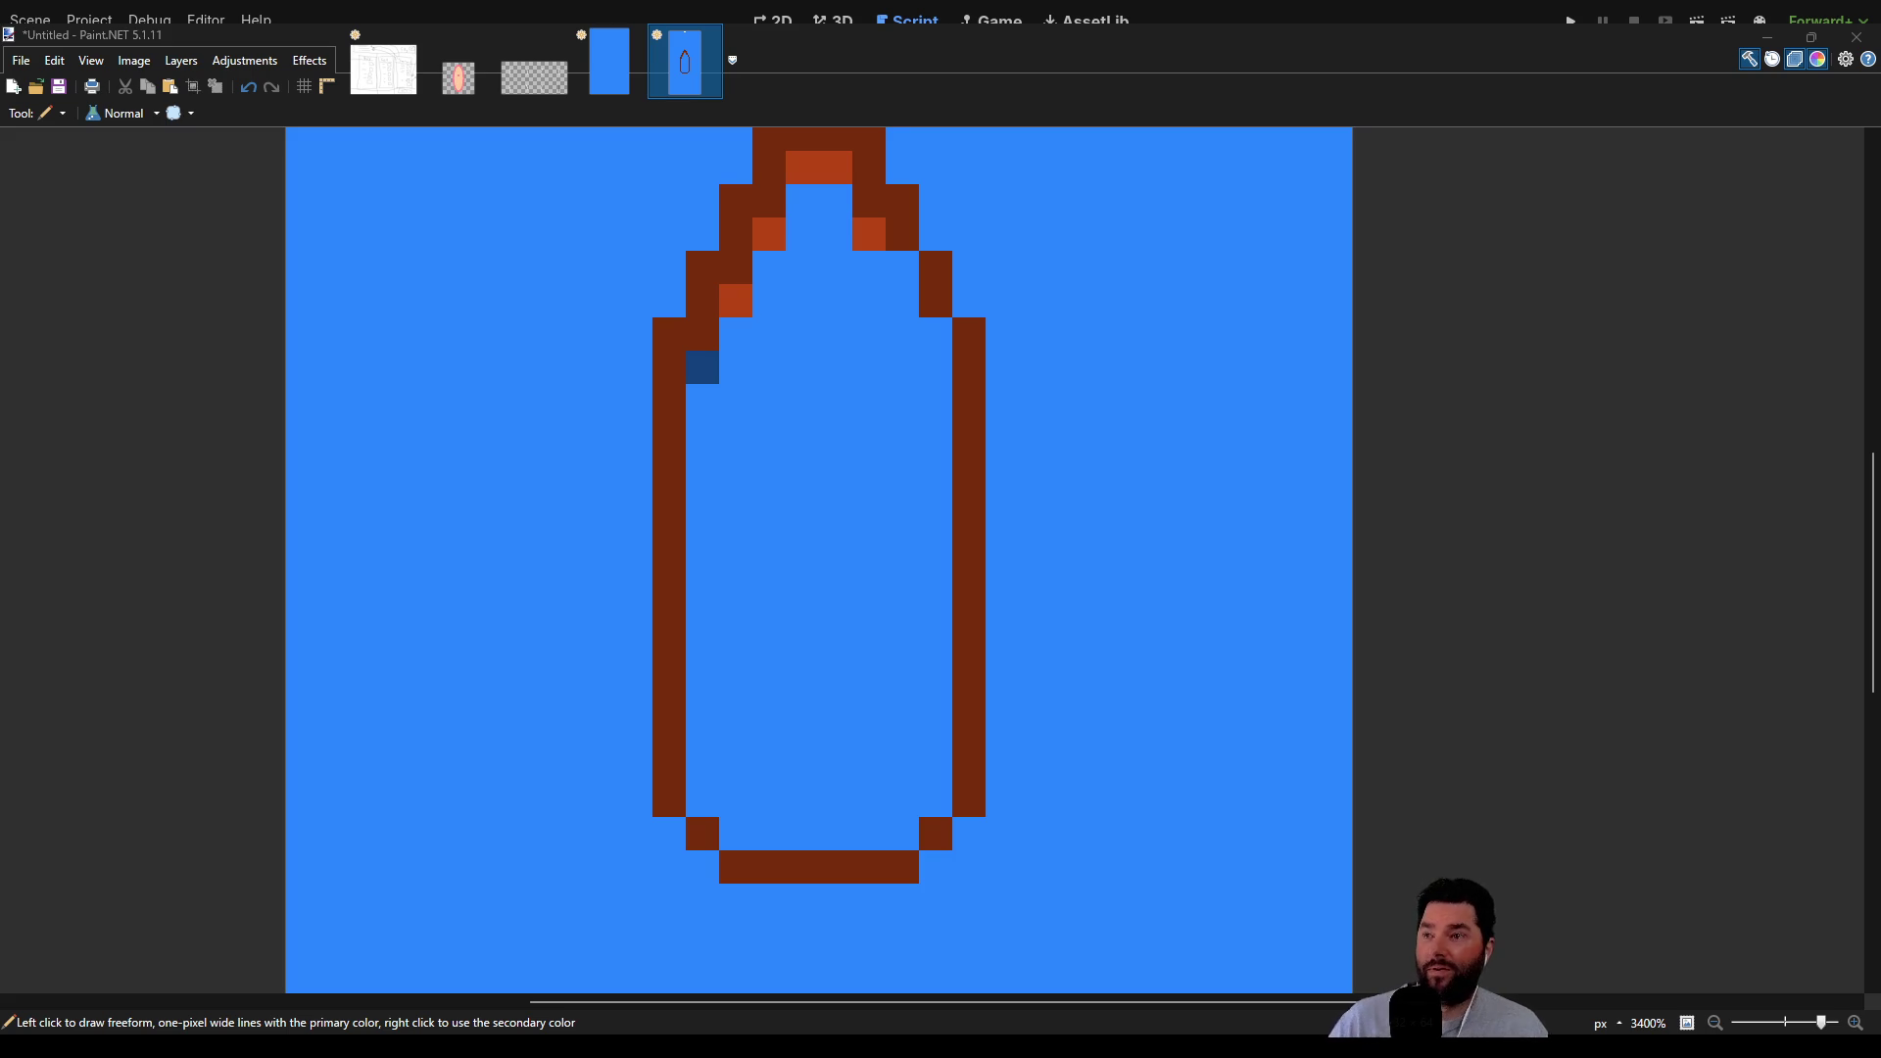
Pencil a 2x2 dark square inside the hull just below the bow
scroll(961, 428, up, 2)
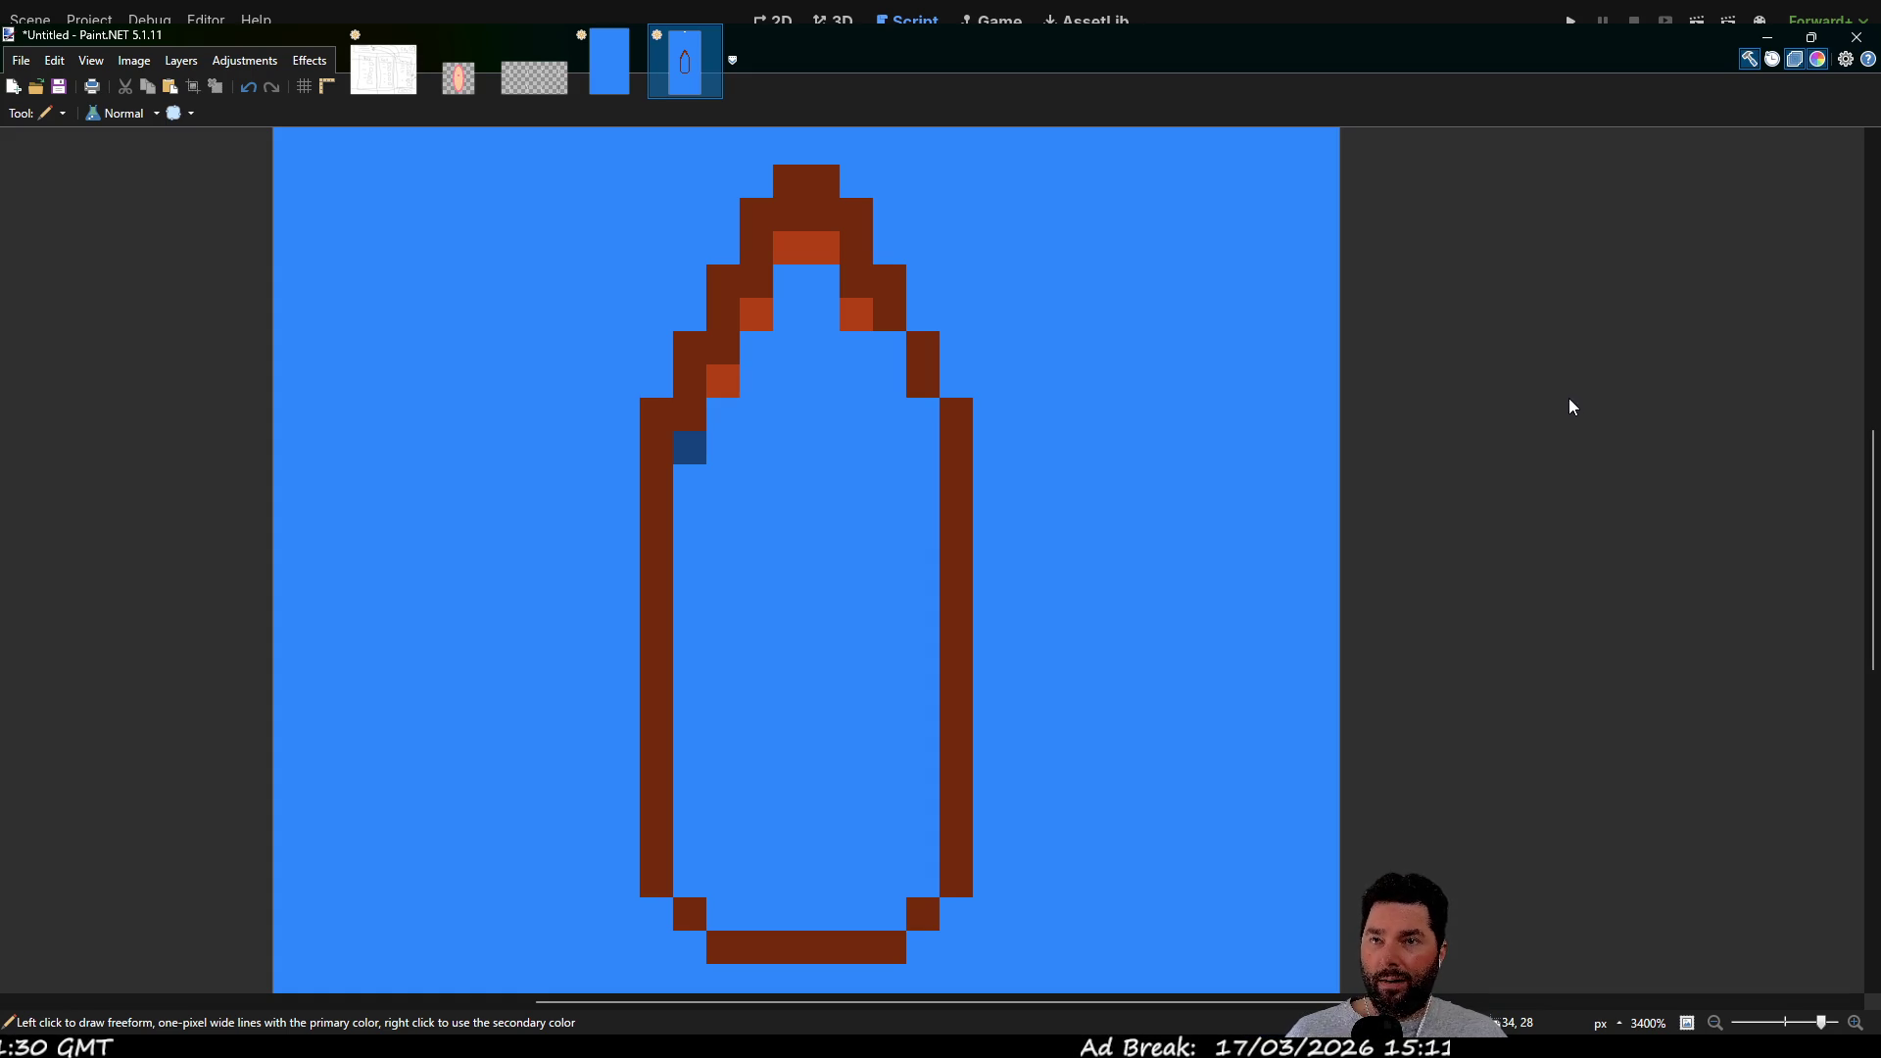
mouse_move(793, 473)
mouse_down()
mouse_move(826, 483)
mouse_move(789, 514)
mouse_move(869, 529)
mouse_move(869, 352)
mouse_move(866, 545)
mouse_up()
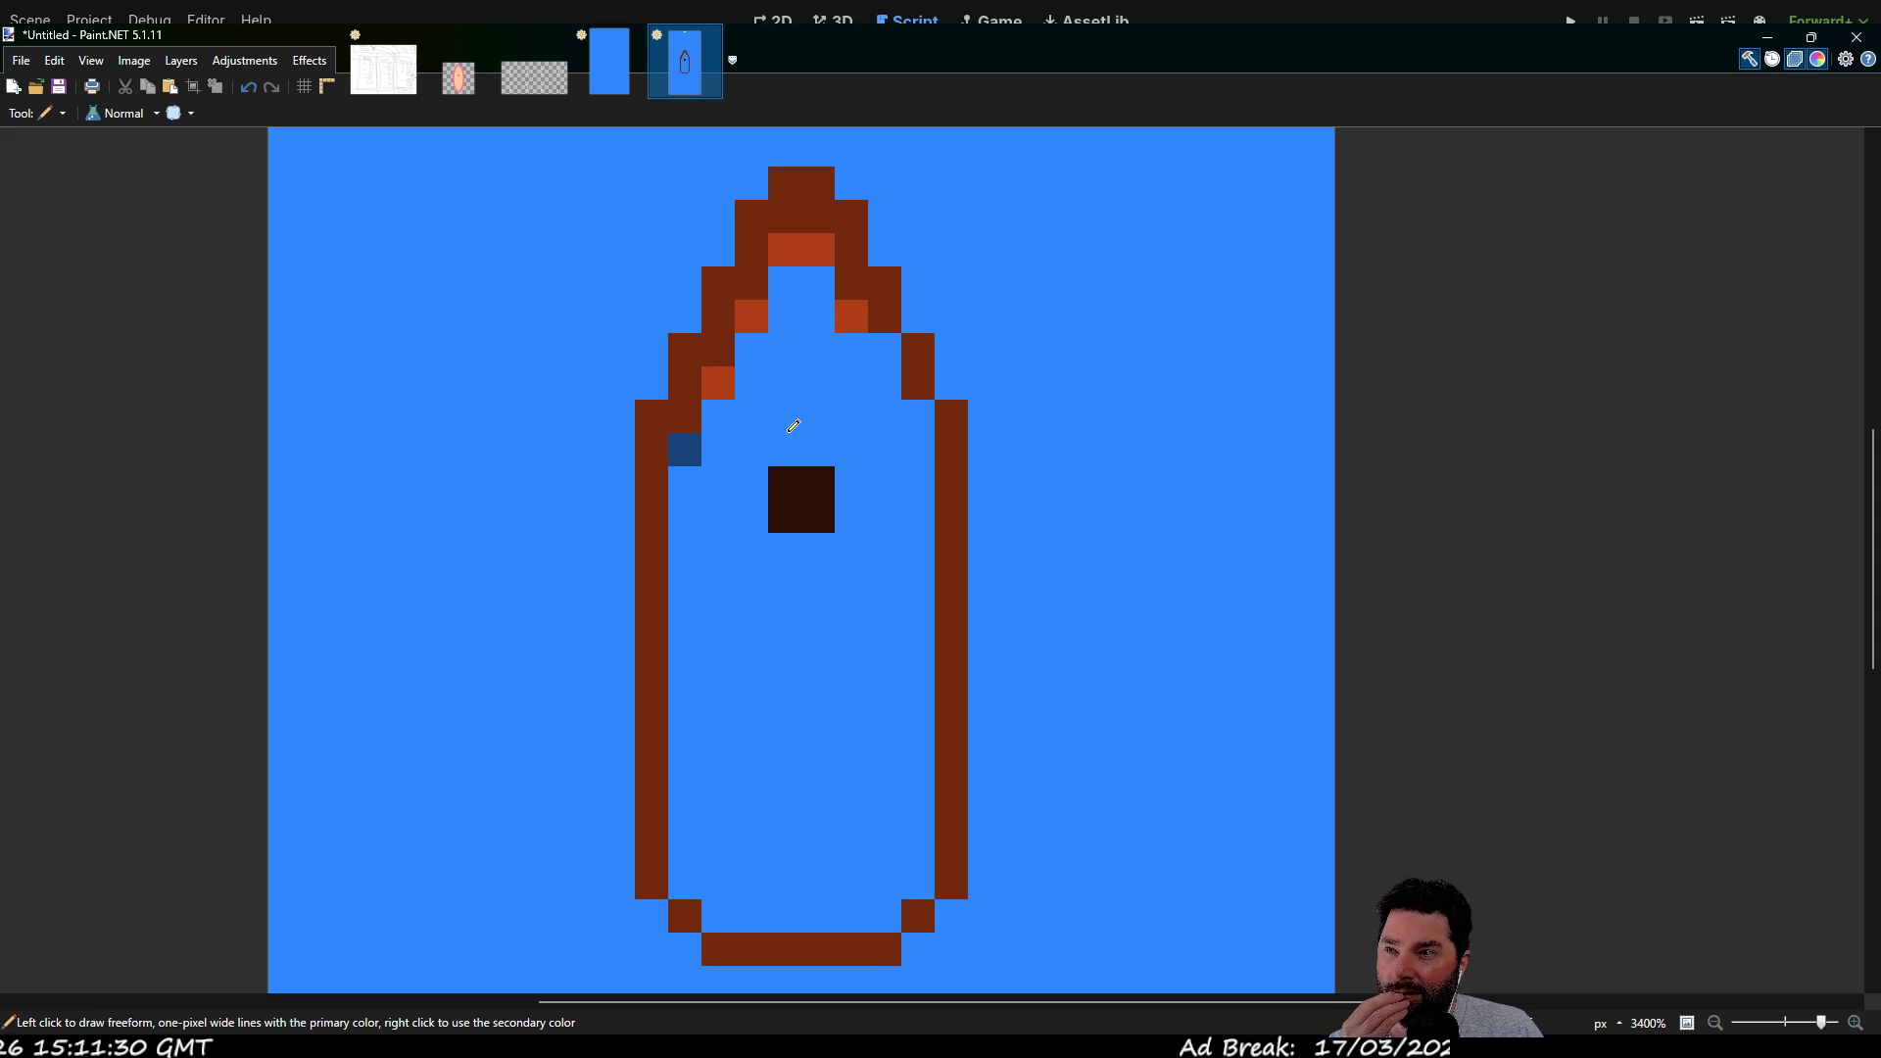
Extend the dark square into a larger block with a column rising through the bow
mouse_move(855, 563)
mouse_down()
mouse_move(778, 552)
mouse_move(765, 434)
mouse_move(811, 278)
mouse_move(817, 392)
mouse_up()
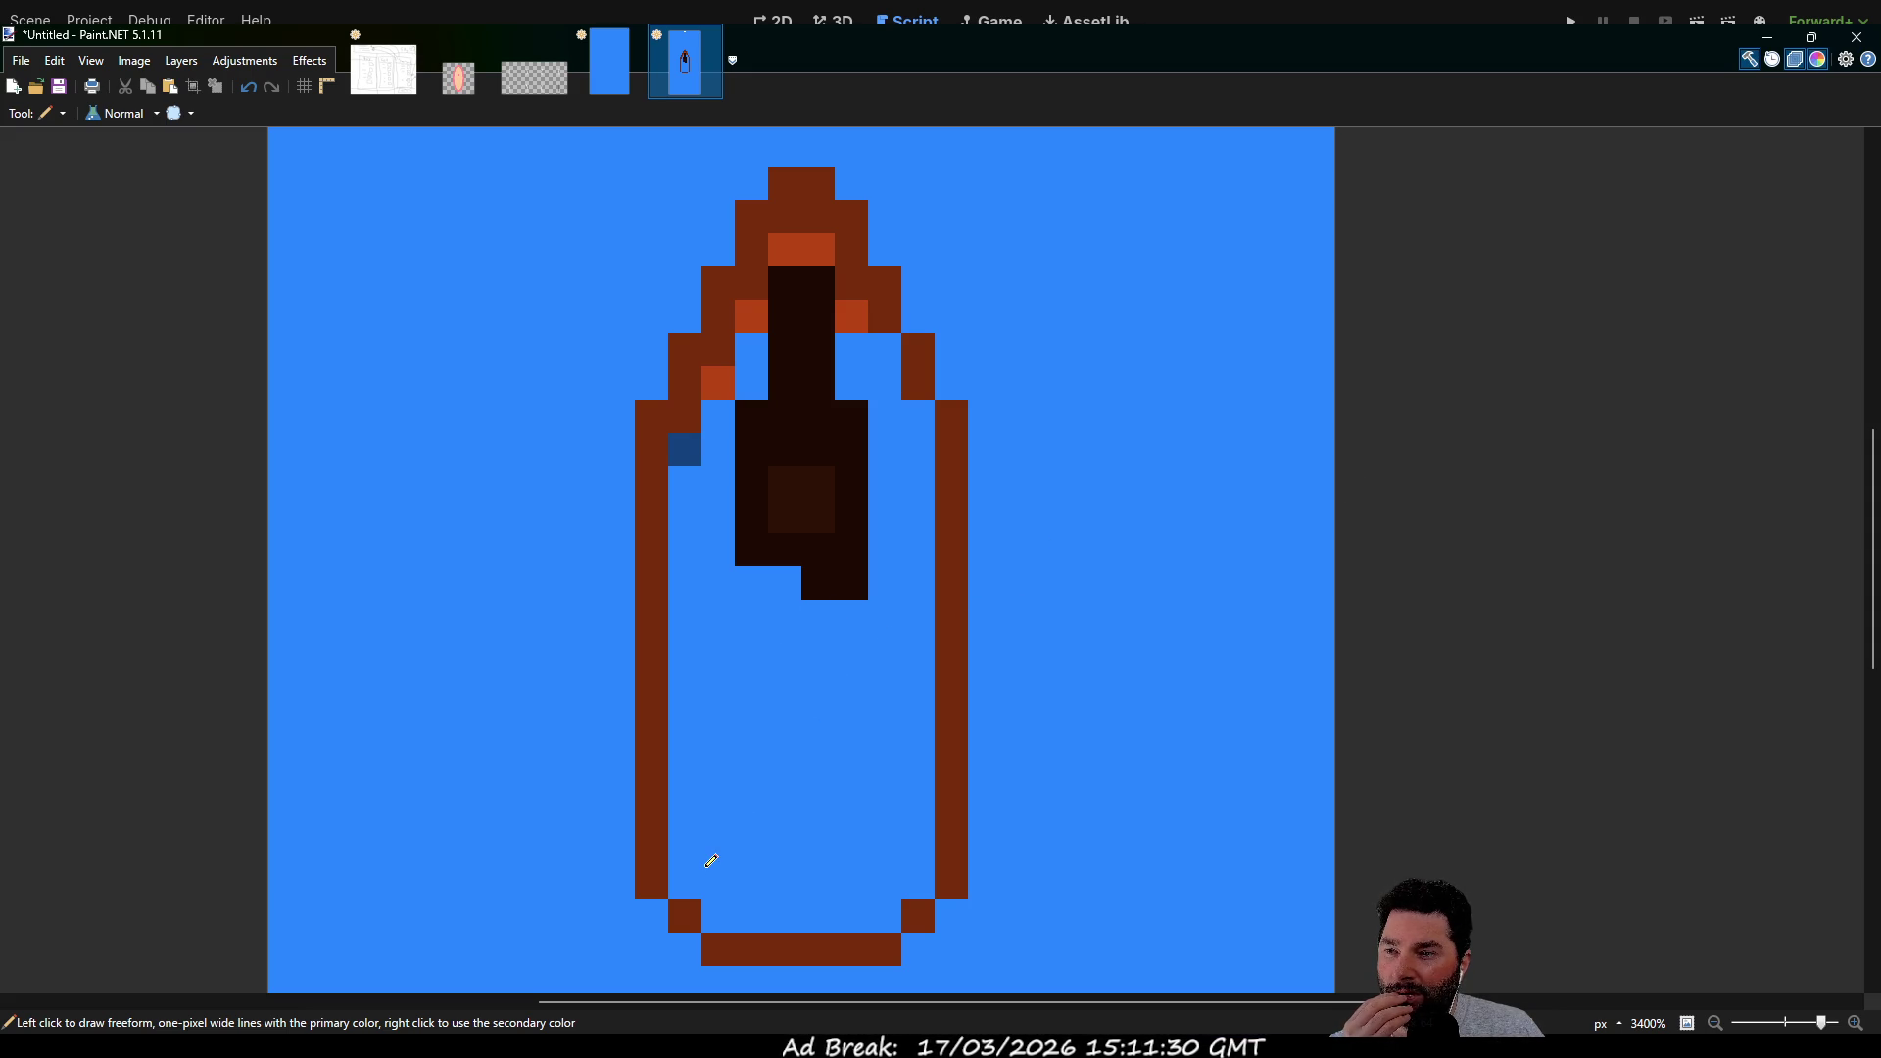
Replace a first stern bar with a solid two-pixel-tall dark rectangle near the hull bottom
drag(710, 850, 886, 860)
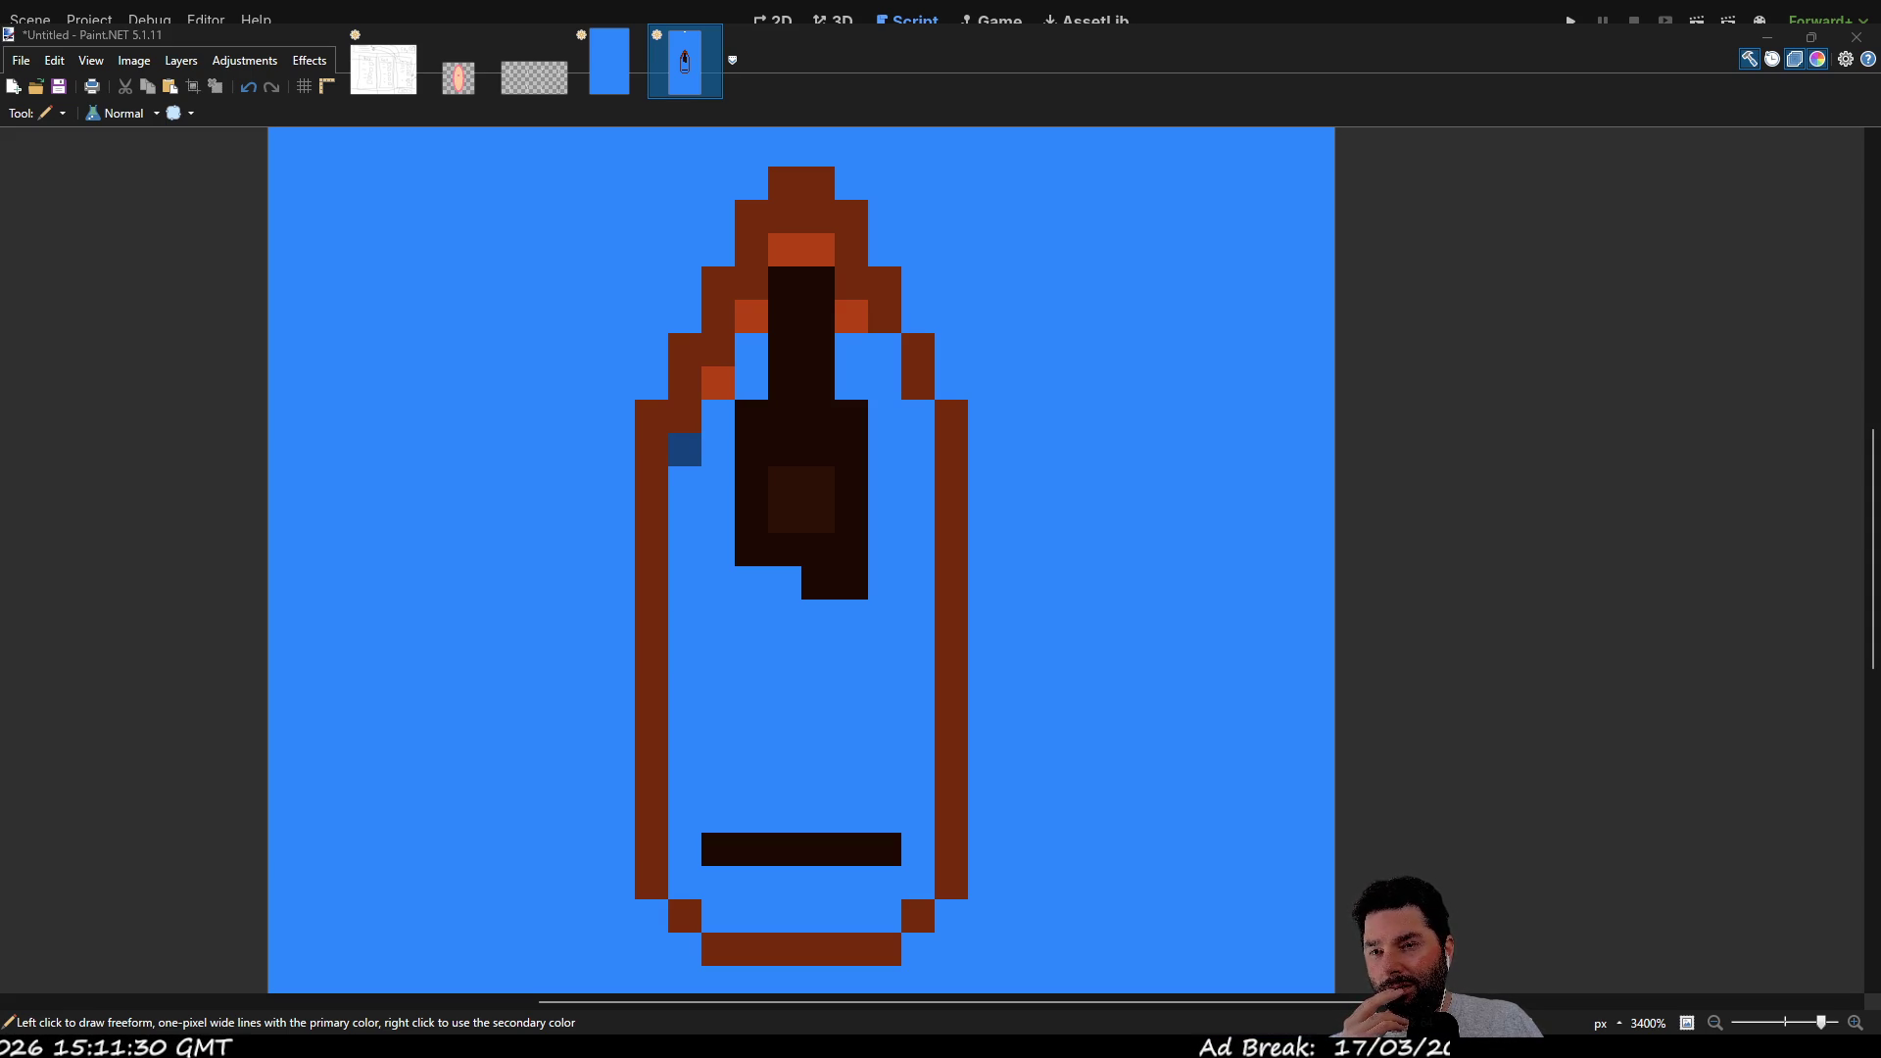
click(1061, 895)
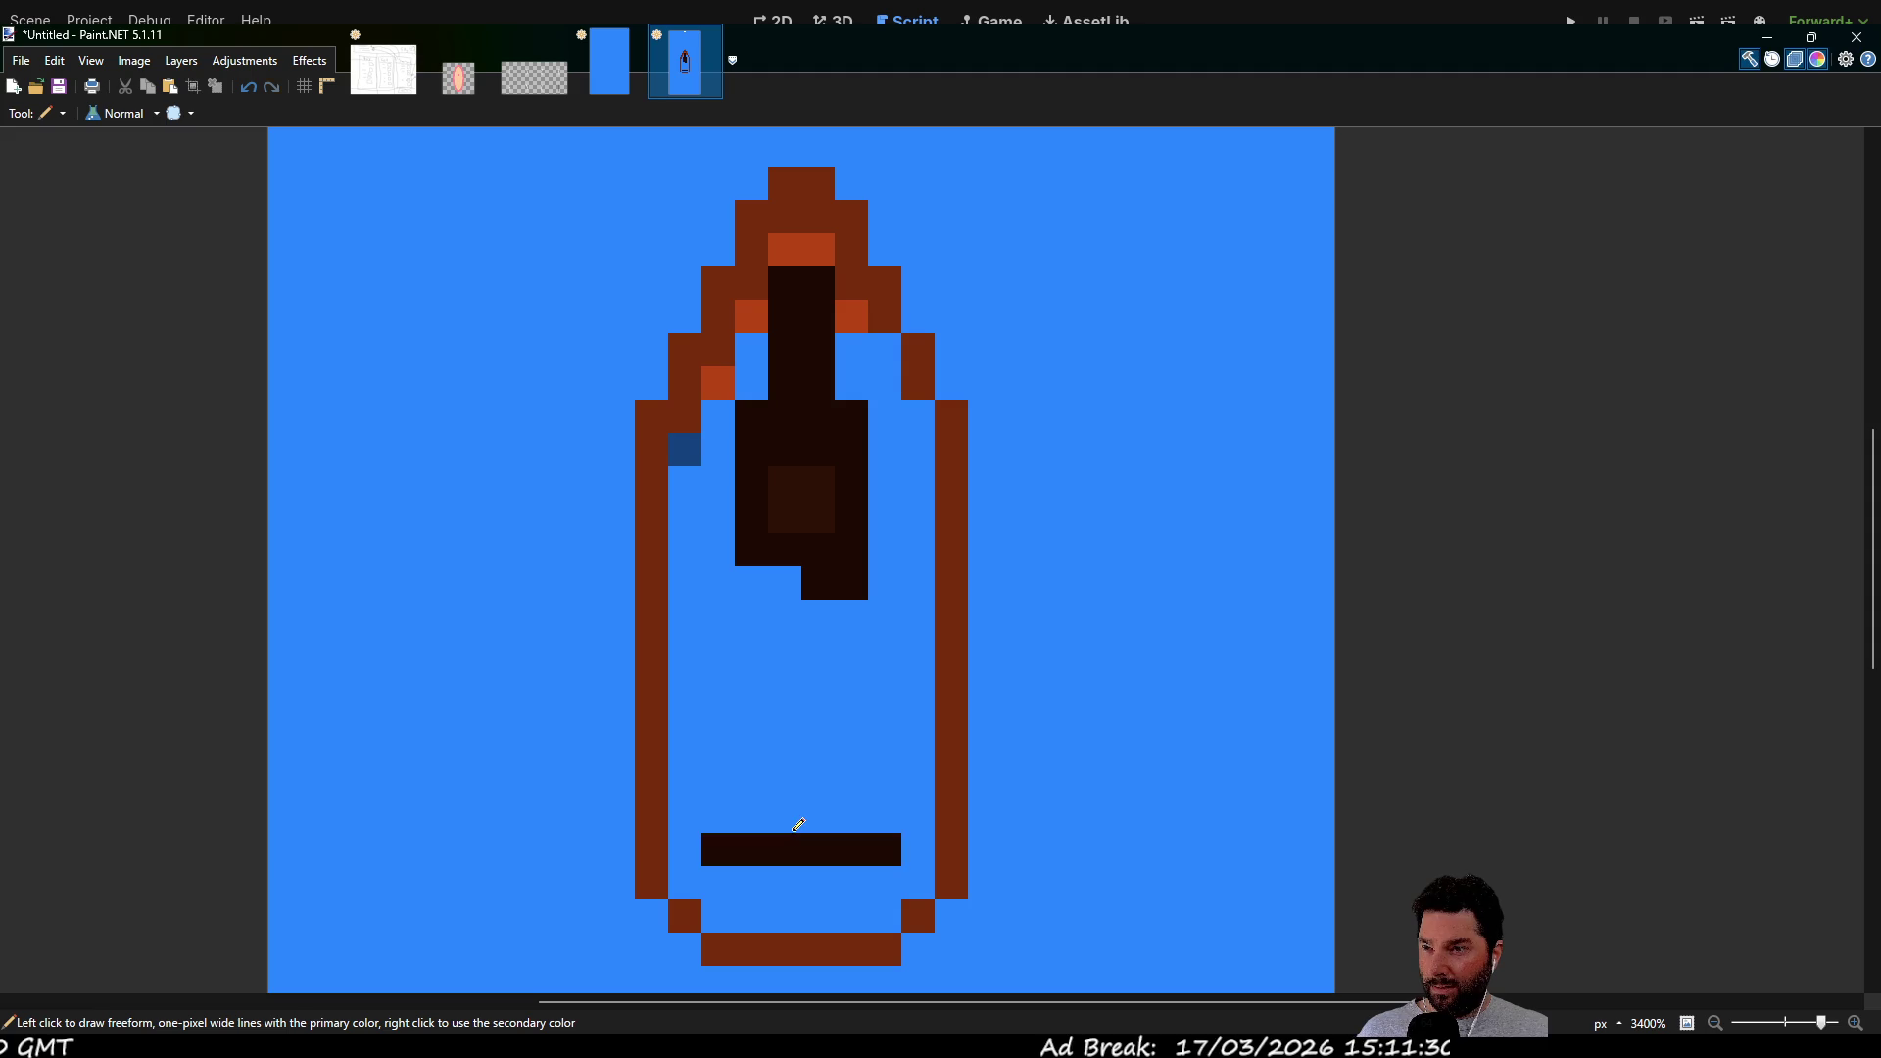
key(ctrl+z)
scroll(892, 808, down, 2)
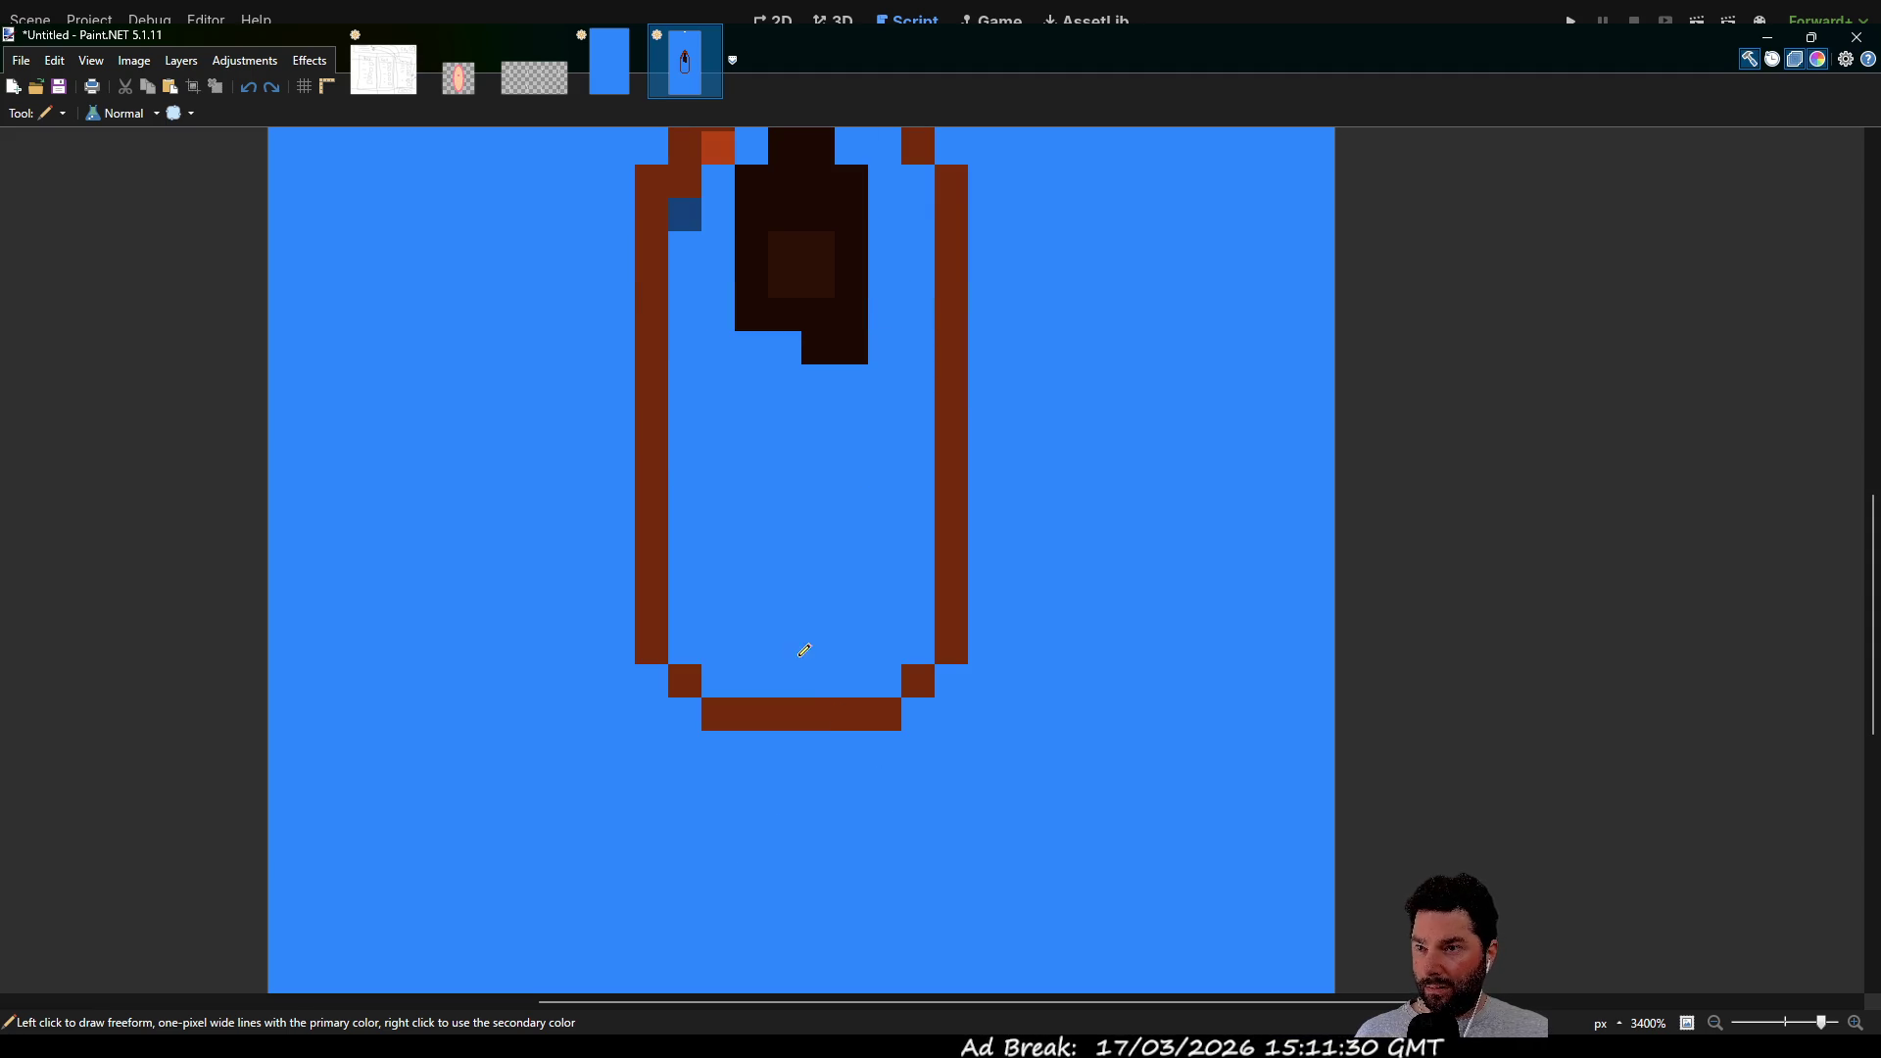
drag(739, 613, 852, 626)
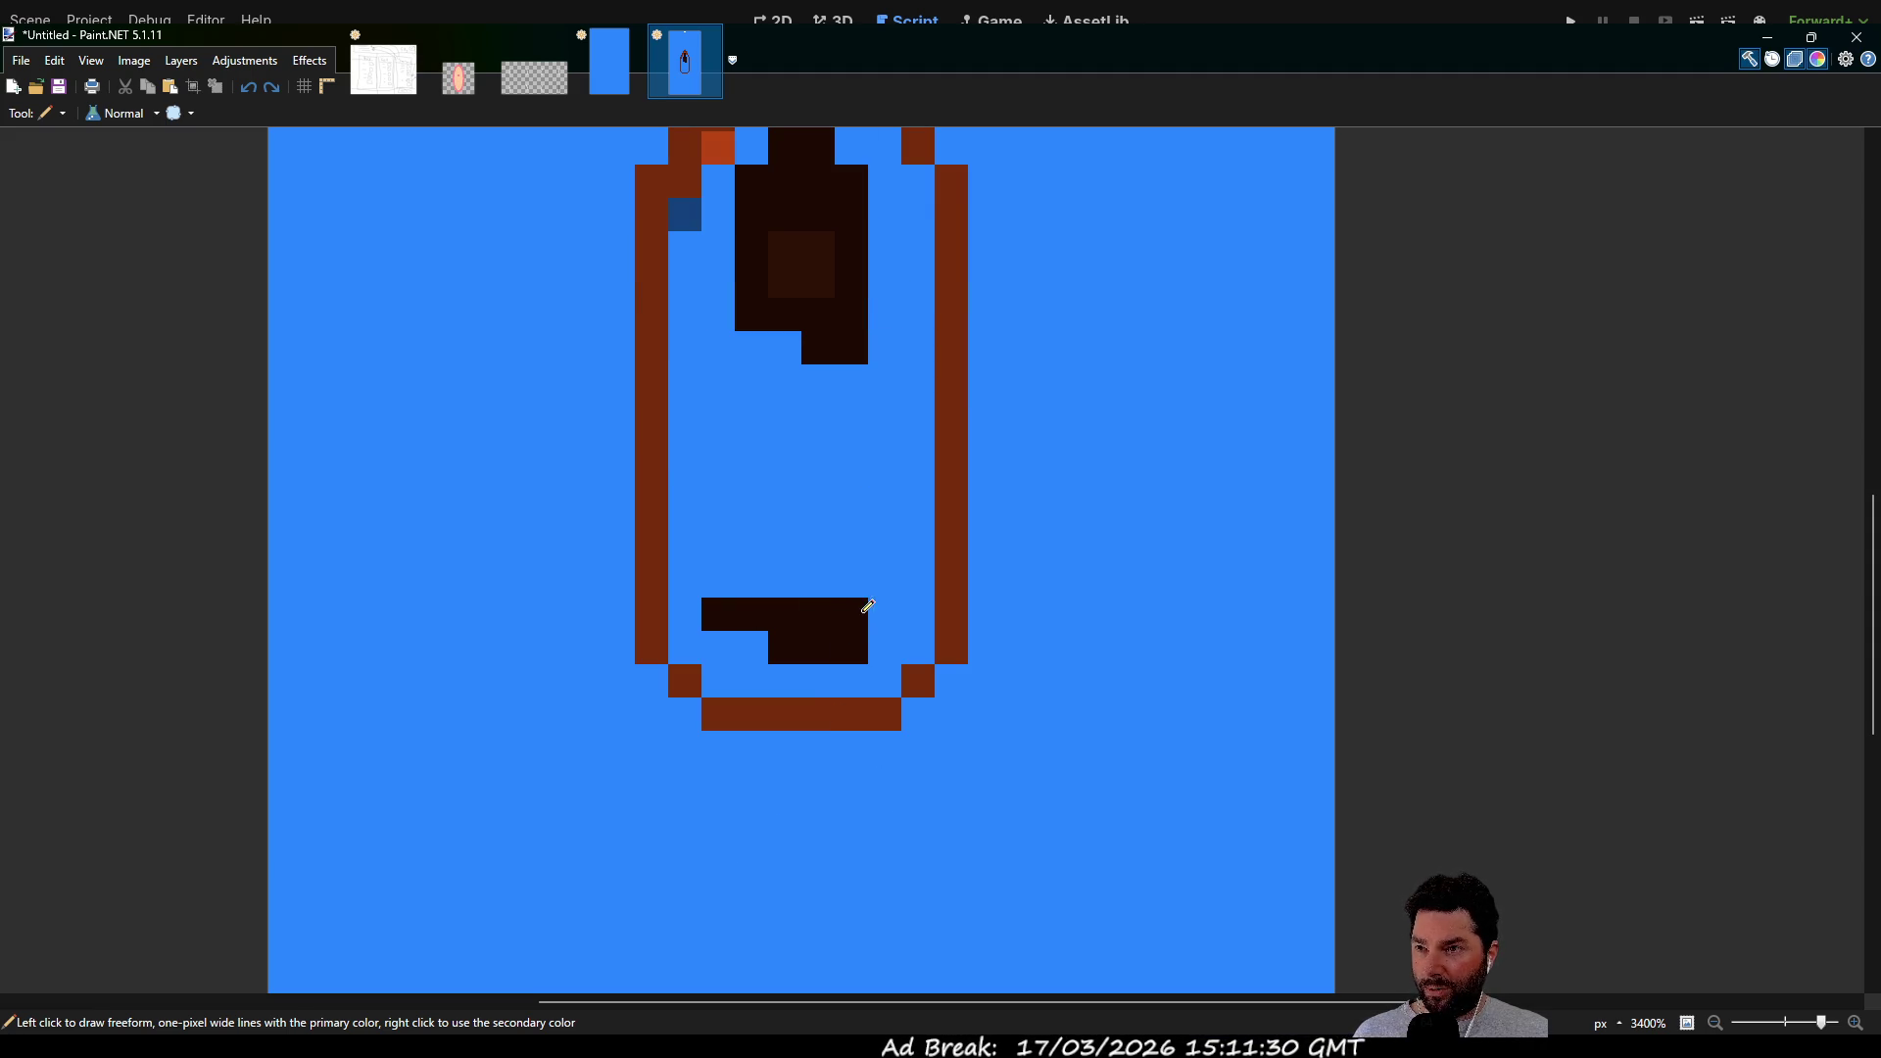
drag(722, 641, 756, 641)
click(884, 609)
click(884, 646)
scroll(880, 490, up, 3)
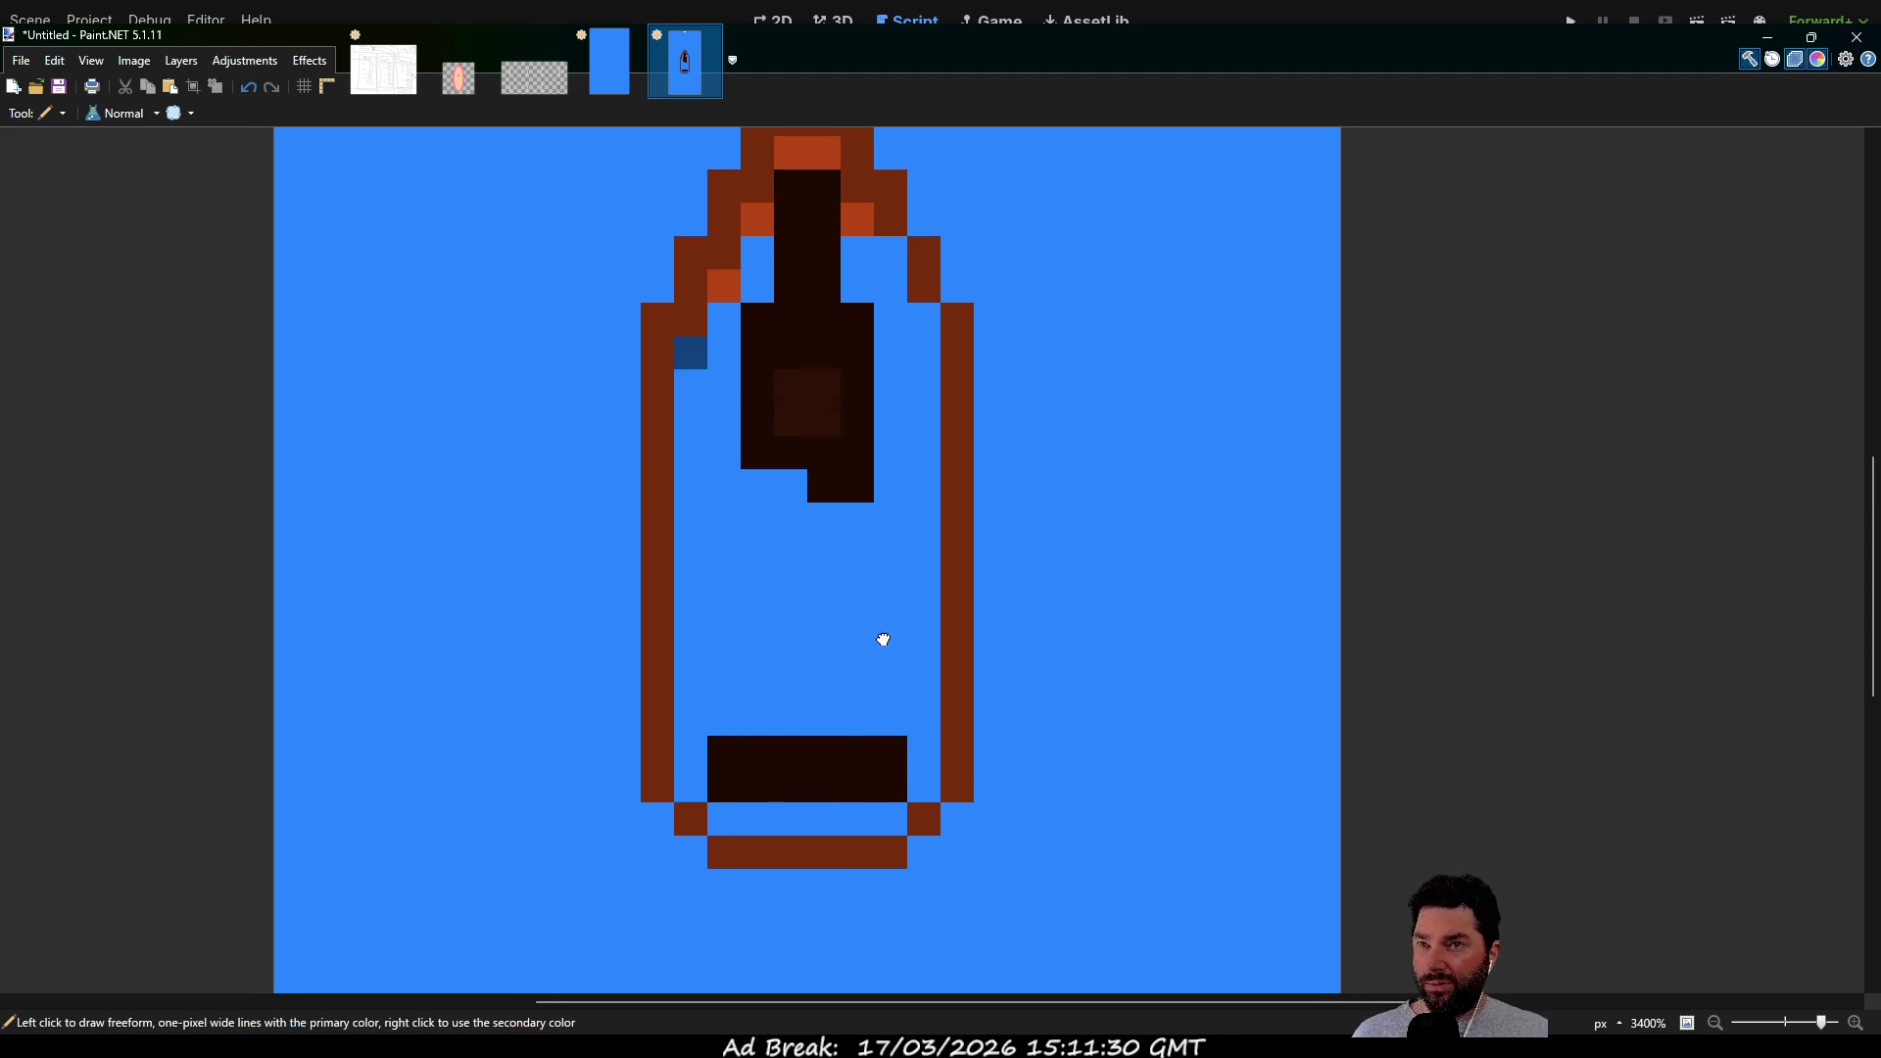
Sample the brown and thicken the hull's left wall with it
key(k)
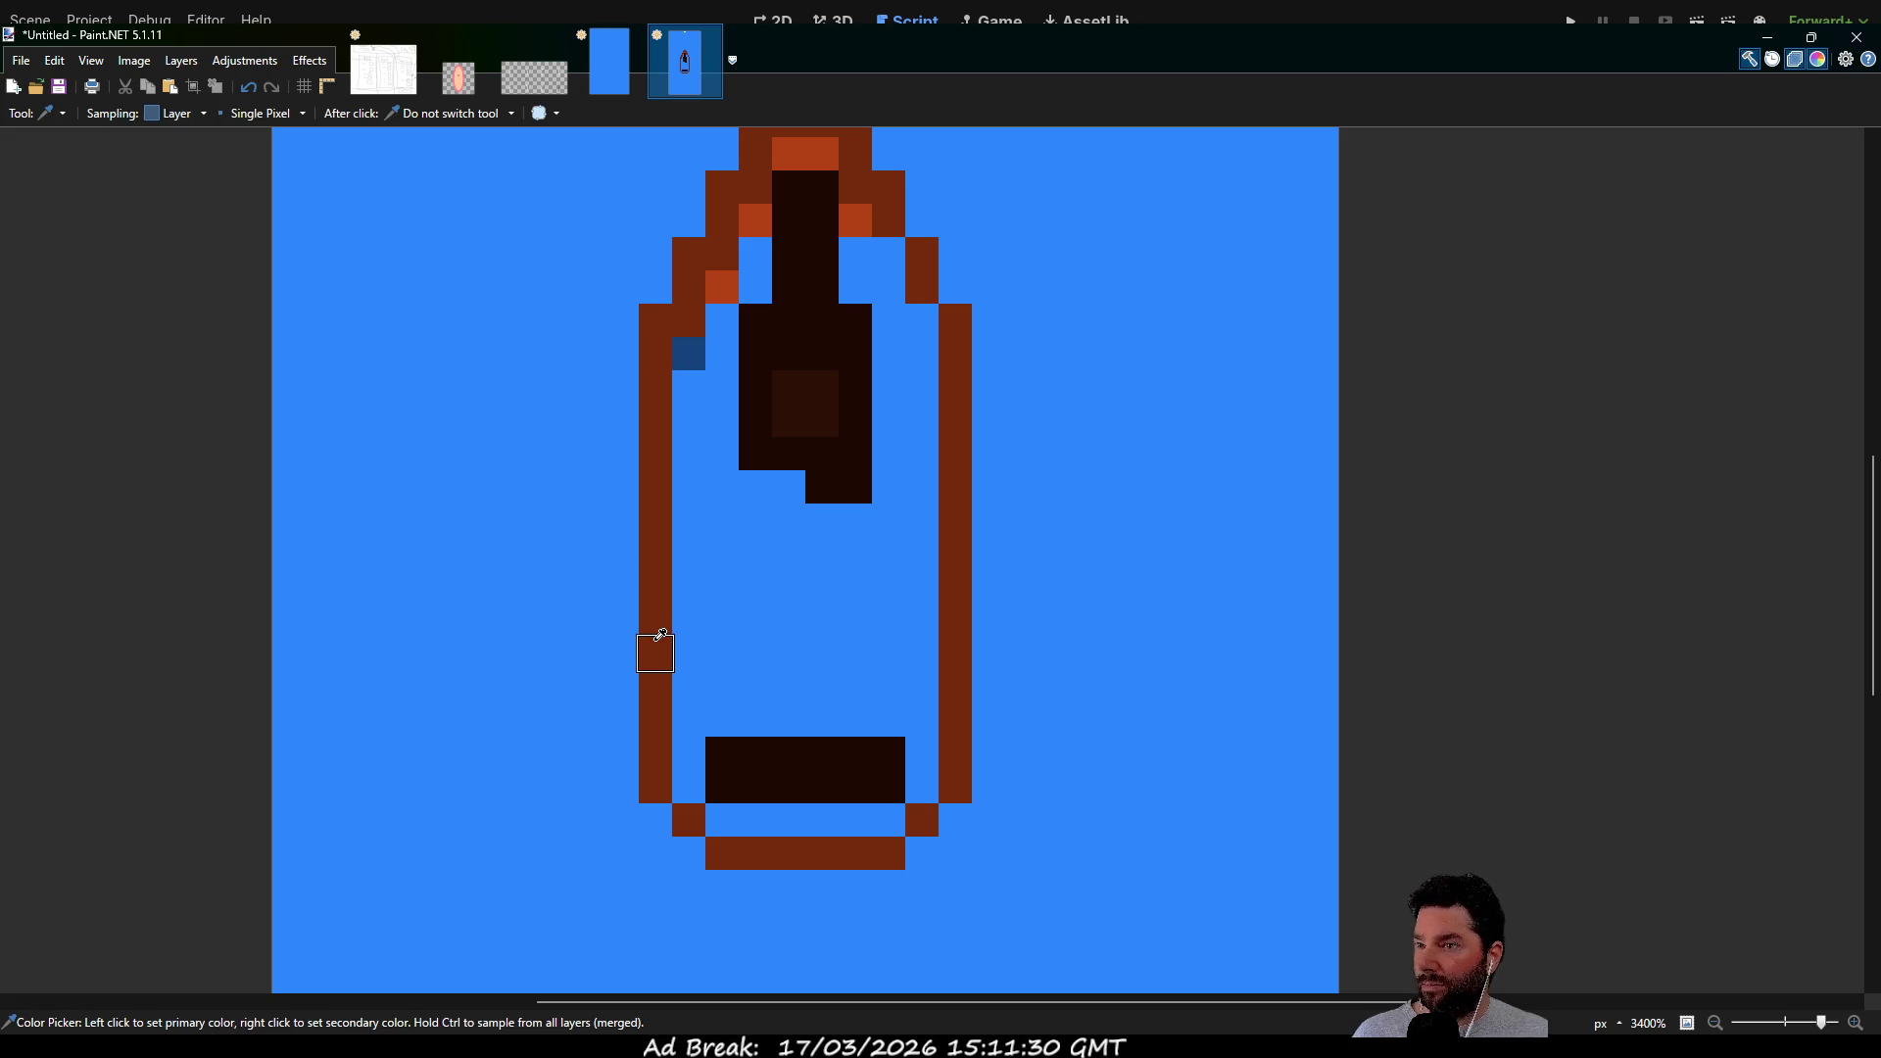
key(p)
mouse_move(688, 357)
mouse_down()
mouse_move(697, 773)
mouse_move(722, 811)
mouse_move(881, 809)
mouse_move(933, 787)
mouse_move(921, 313)
mouse_up()
scroll(910, 268, up, 3)
drag(823, 392, 799, 387)
Paint the orange shoulders, right wall and remaining blue interior solid brown
click(759, 457)
drag(759, 458, 722, 551)
click(862, 445)
mouse_move(862, 445)
mouse_down()
mouse_move(890, 584)
mouse_move(905, 941)
mouse_up()
scroll(906, 941, down, 3)
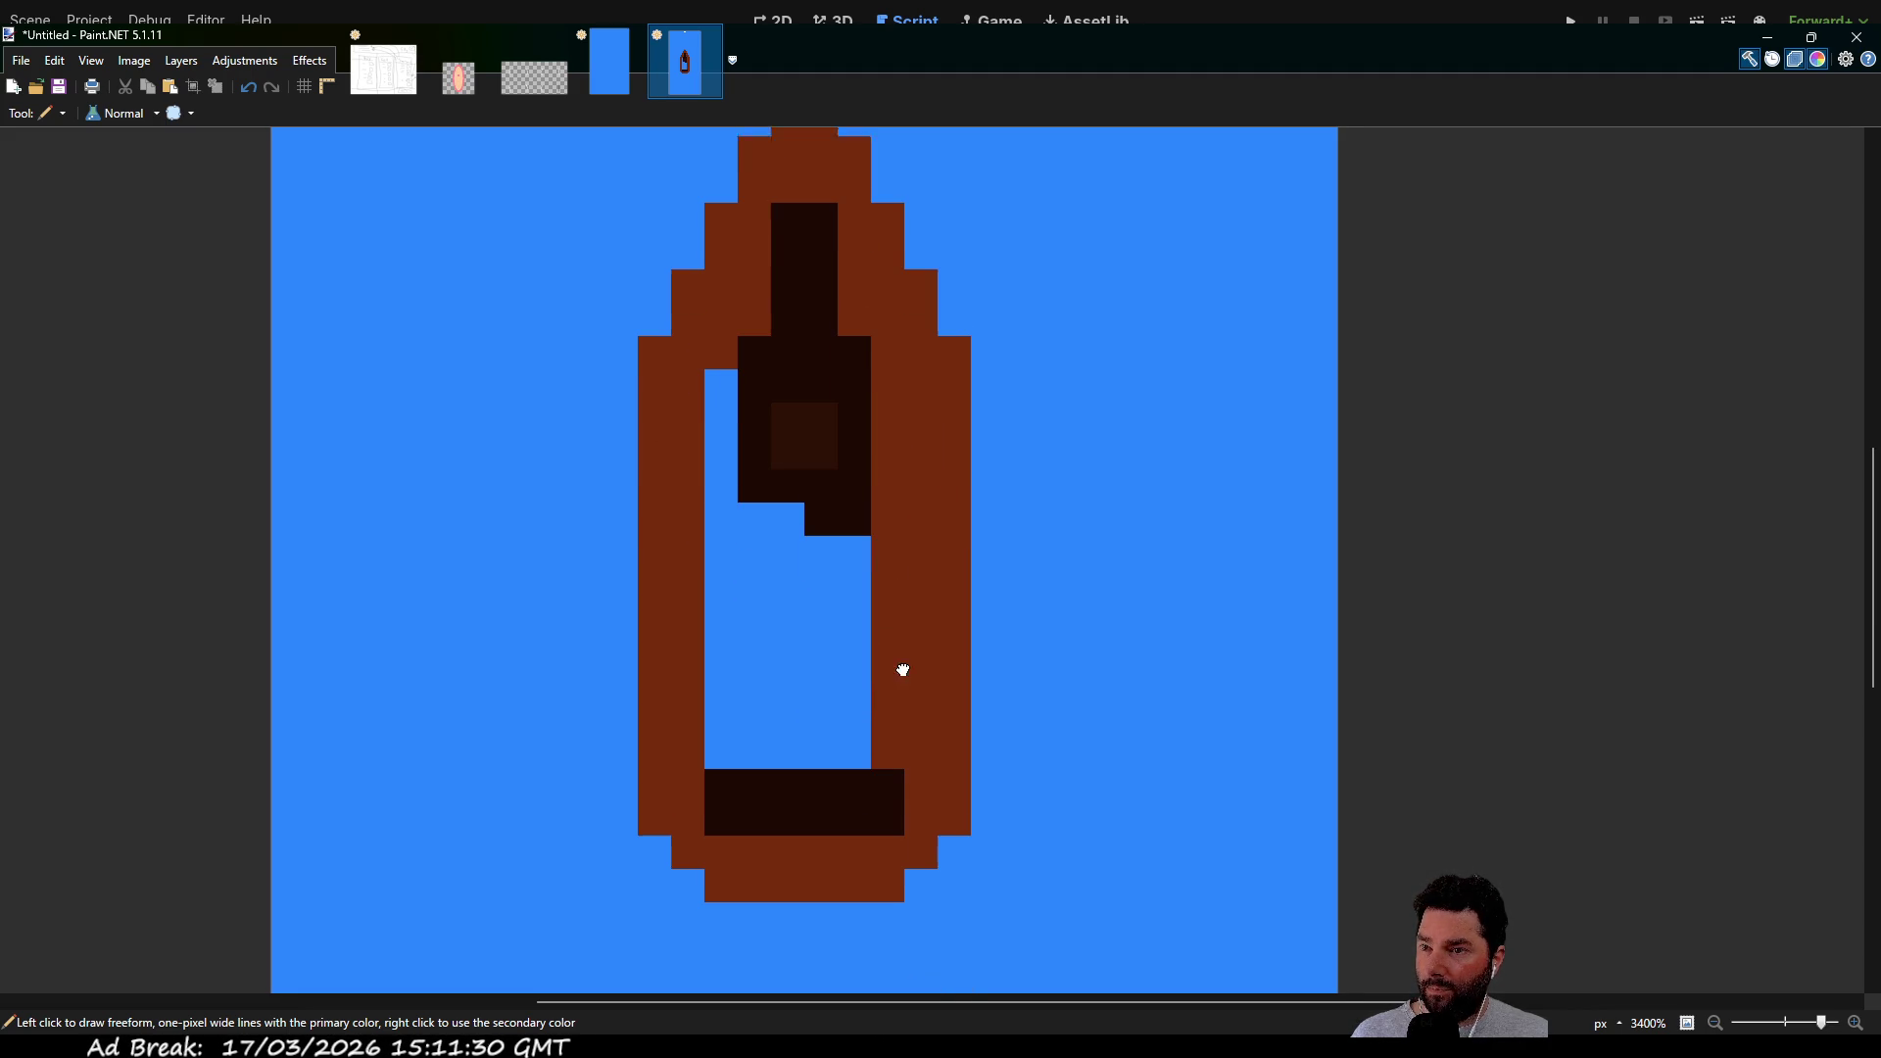
mouse_move(873, 743)
mouse_down()
mouse_move(718, 751)
mouse_move(722, 420)
mouse_move(714, 466)
mouse_move(760, 508)
mouse_move(773, 714)
mouse_move(881, 601)
mouse_move(798, 545)
mouse_move(826, 671)
mouse_move(819, 474)
mouse_move(785, 336)
mouse_move(762, 335)
mouse_move(750, 480)
mouse_move(724, 460)
mouse_move(744, 597)
mouse_move(788, 591)
mouse_up()
scroll(891, 588, up, 2)
click(787, 631)
scroll(843, 549, down, 3)
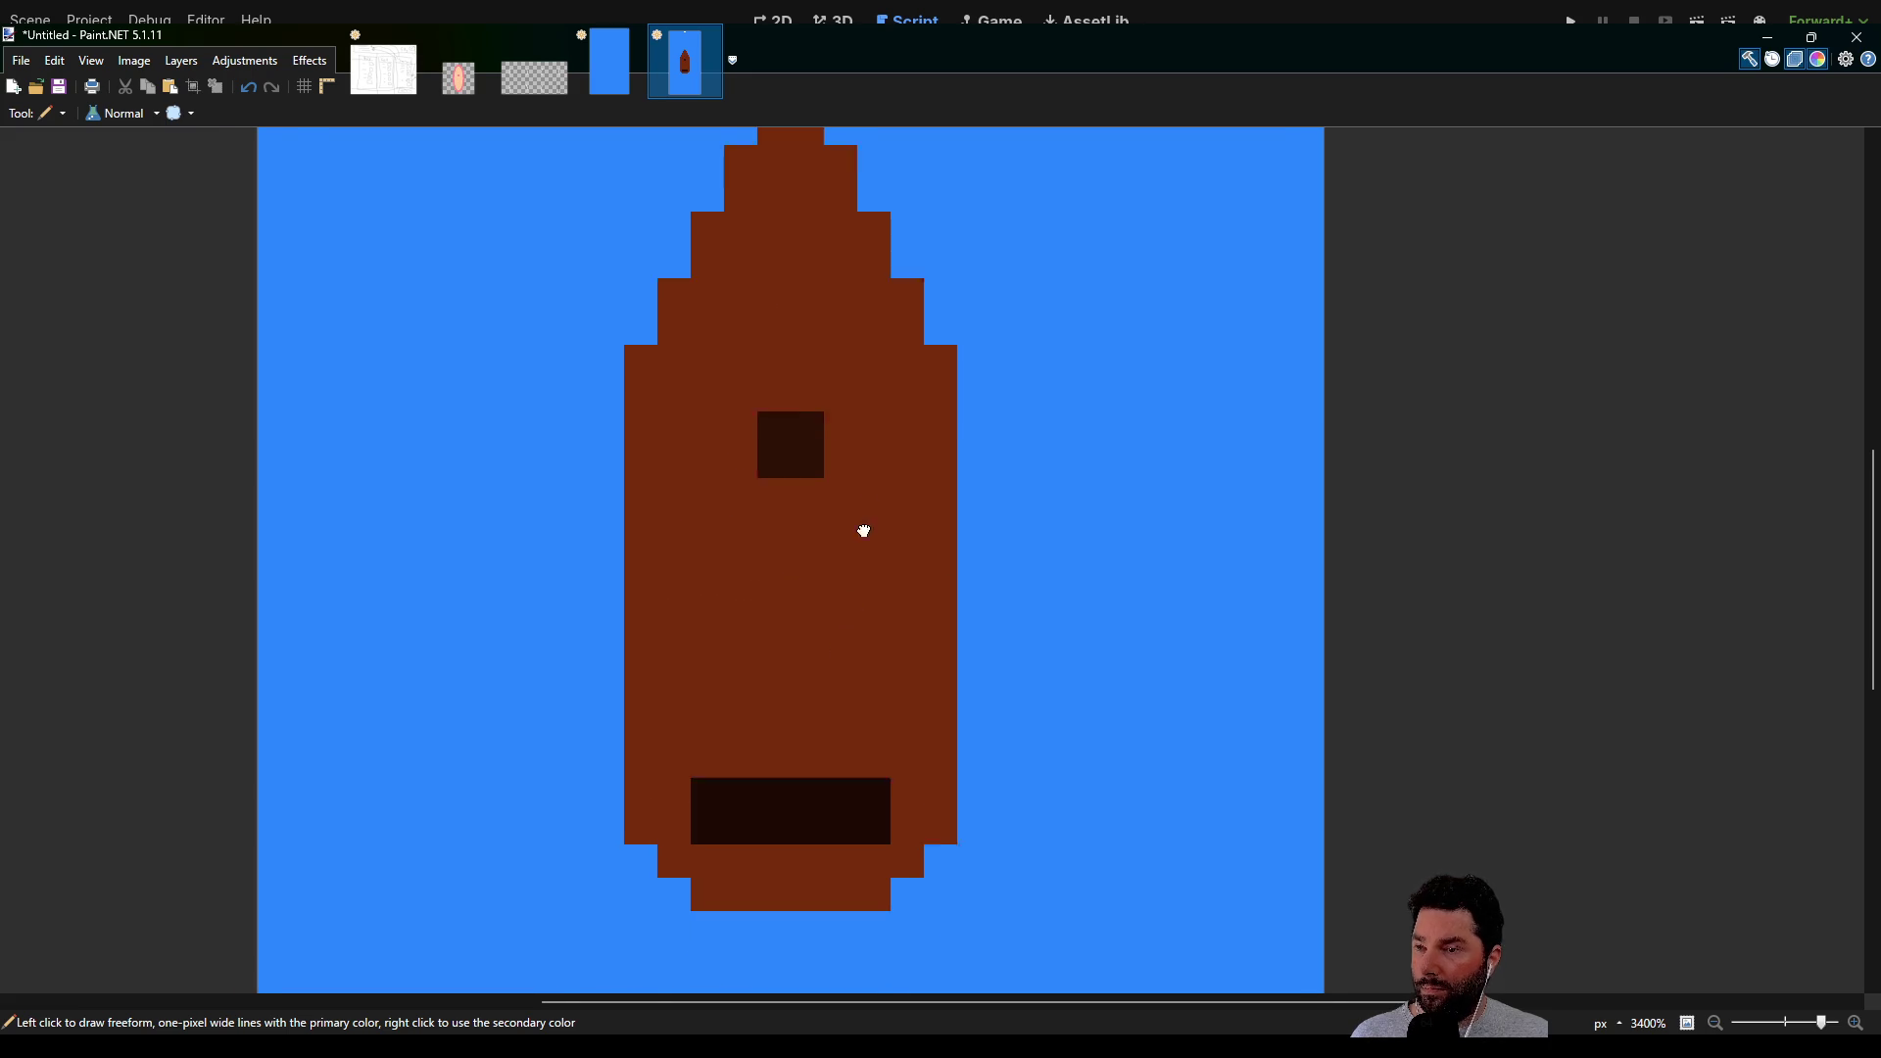
Repaint the small square inside the hull a darker colour
key(k)
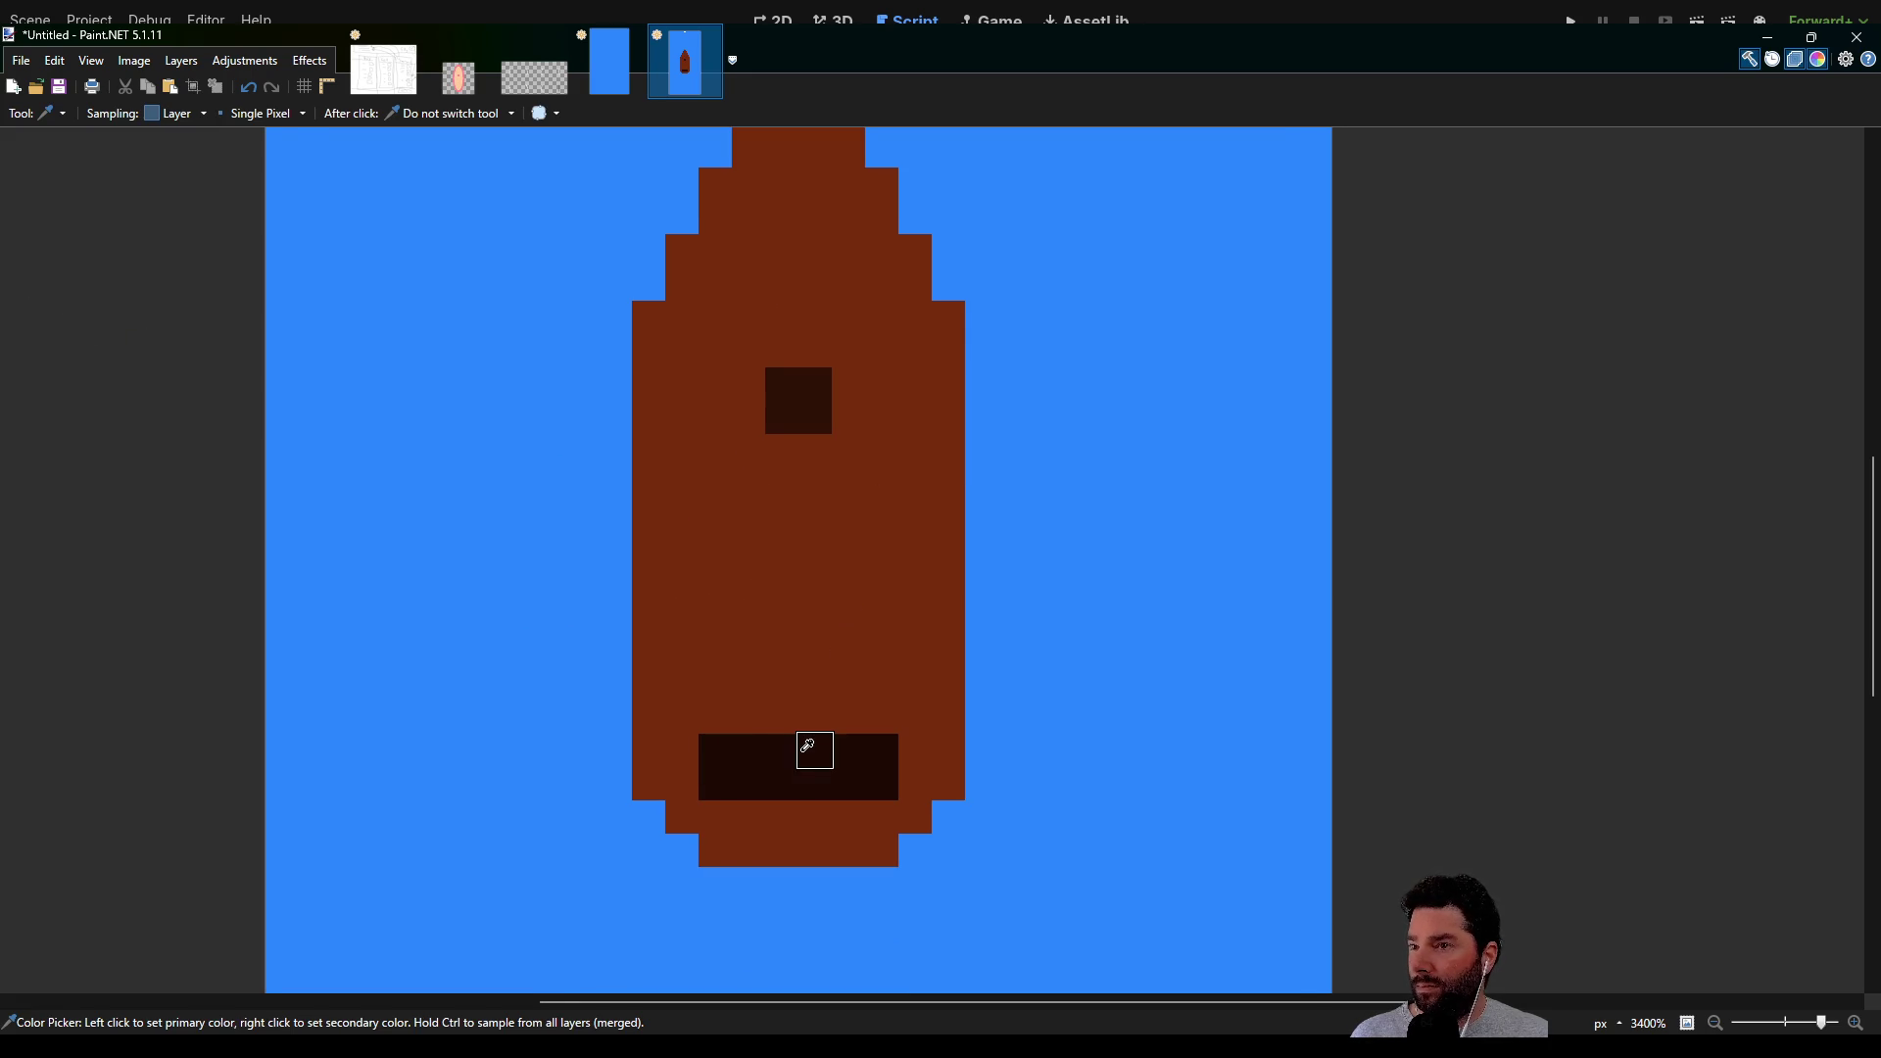
key(p)
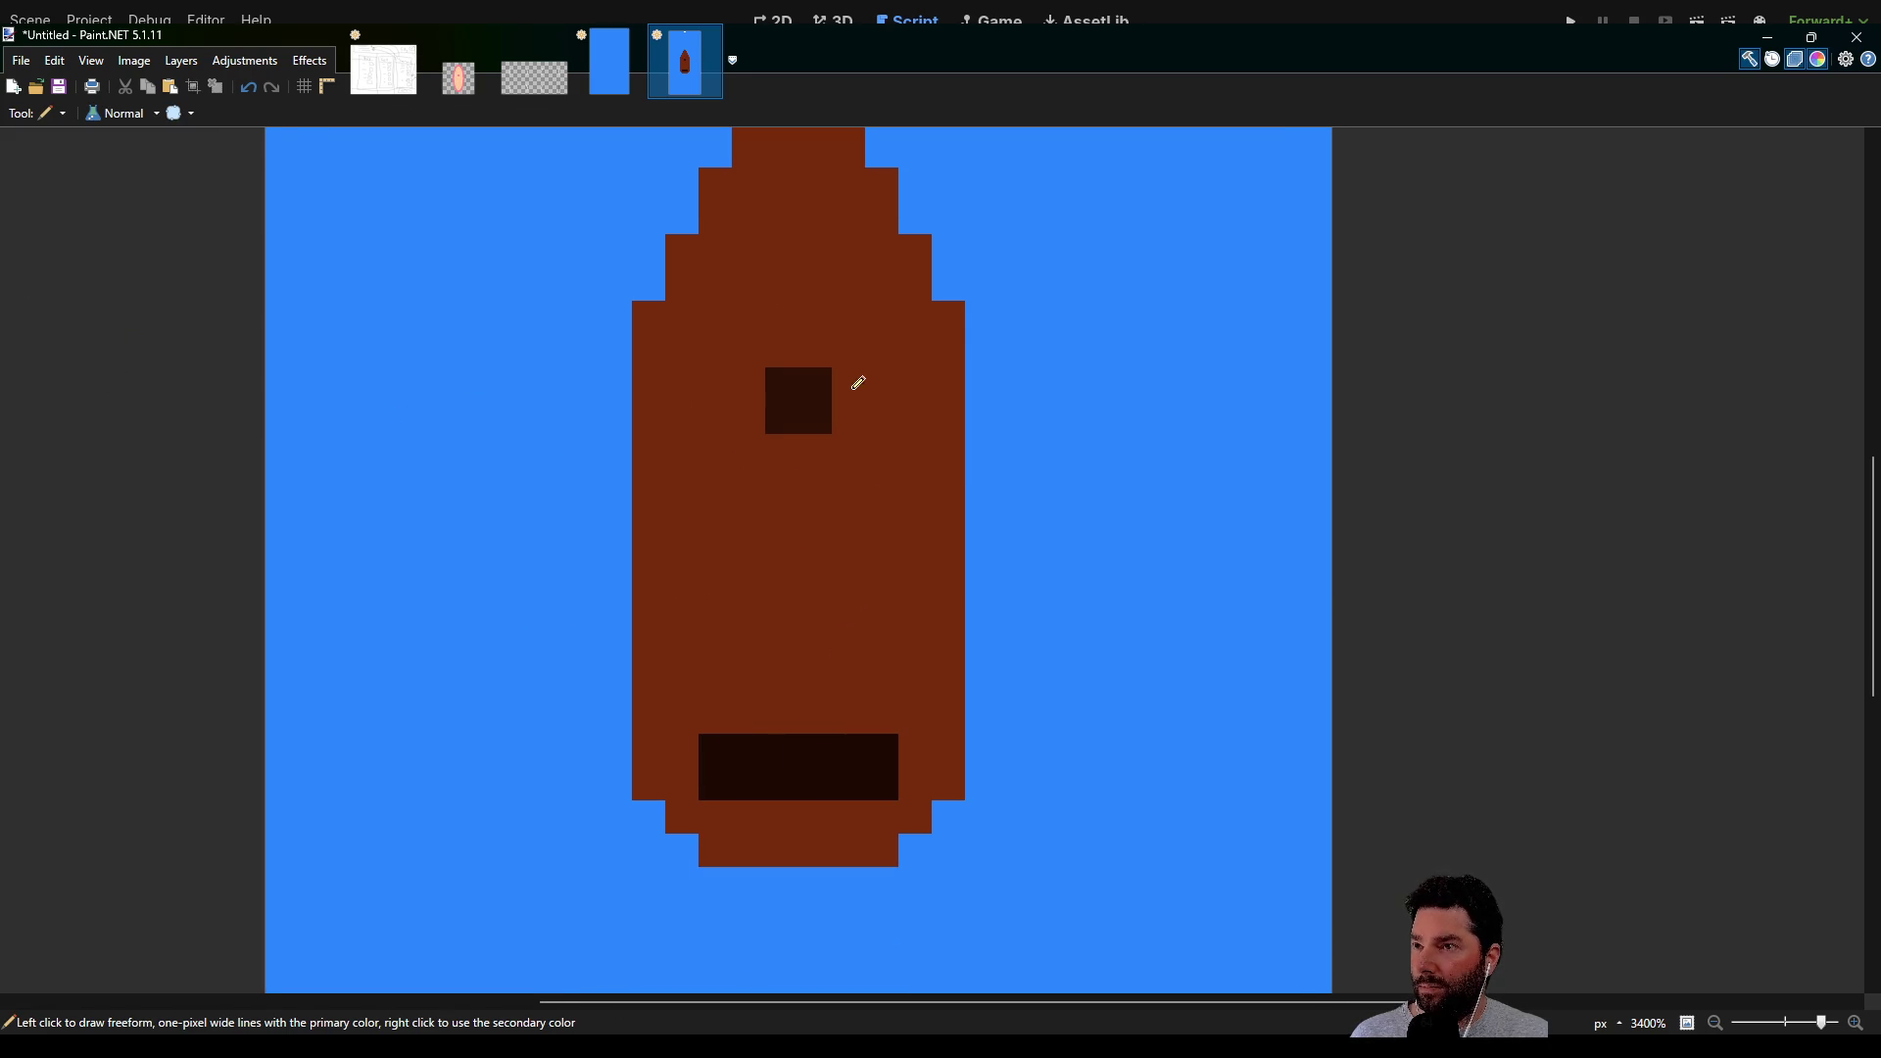
mouse_move(834, 372)
mouse_down()
mouse_move(790, 369)
mouse_move(802, 407)
mouse_move(829, 401)
mouse_up()
scroll(828, 547, up, 1)
scroll(829, 548, up, 1)
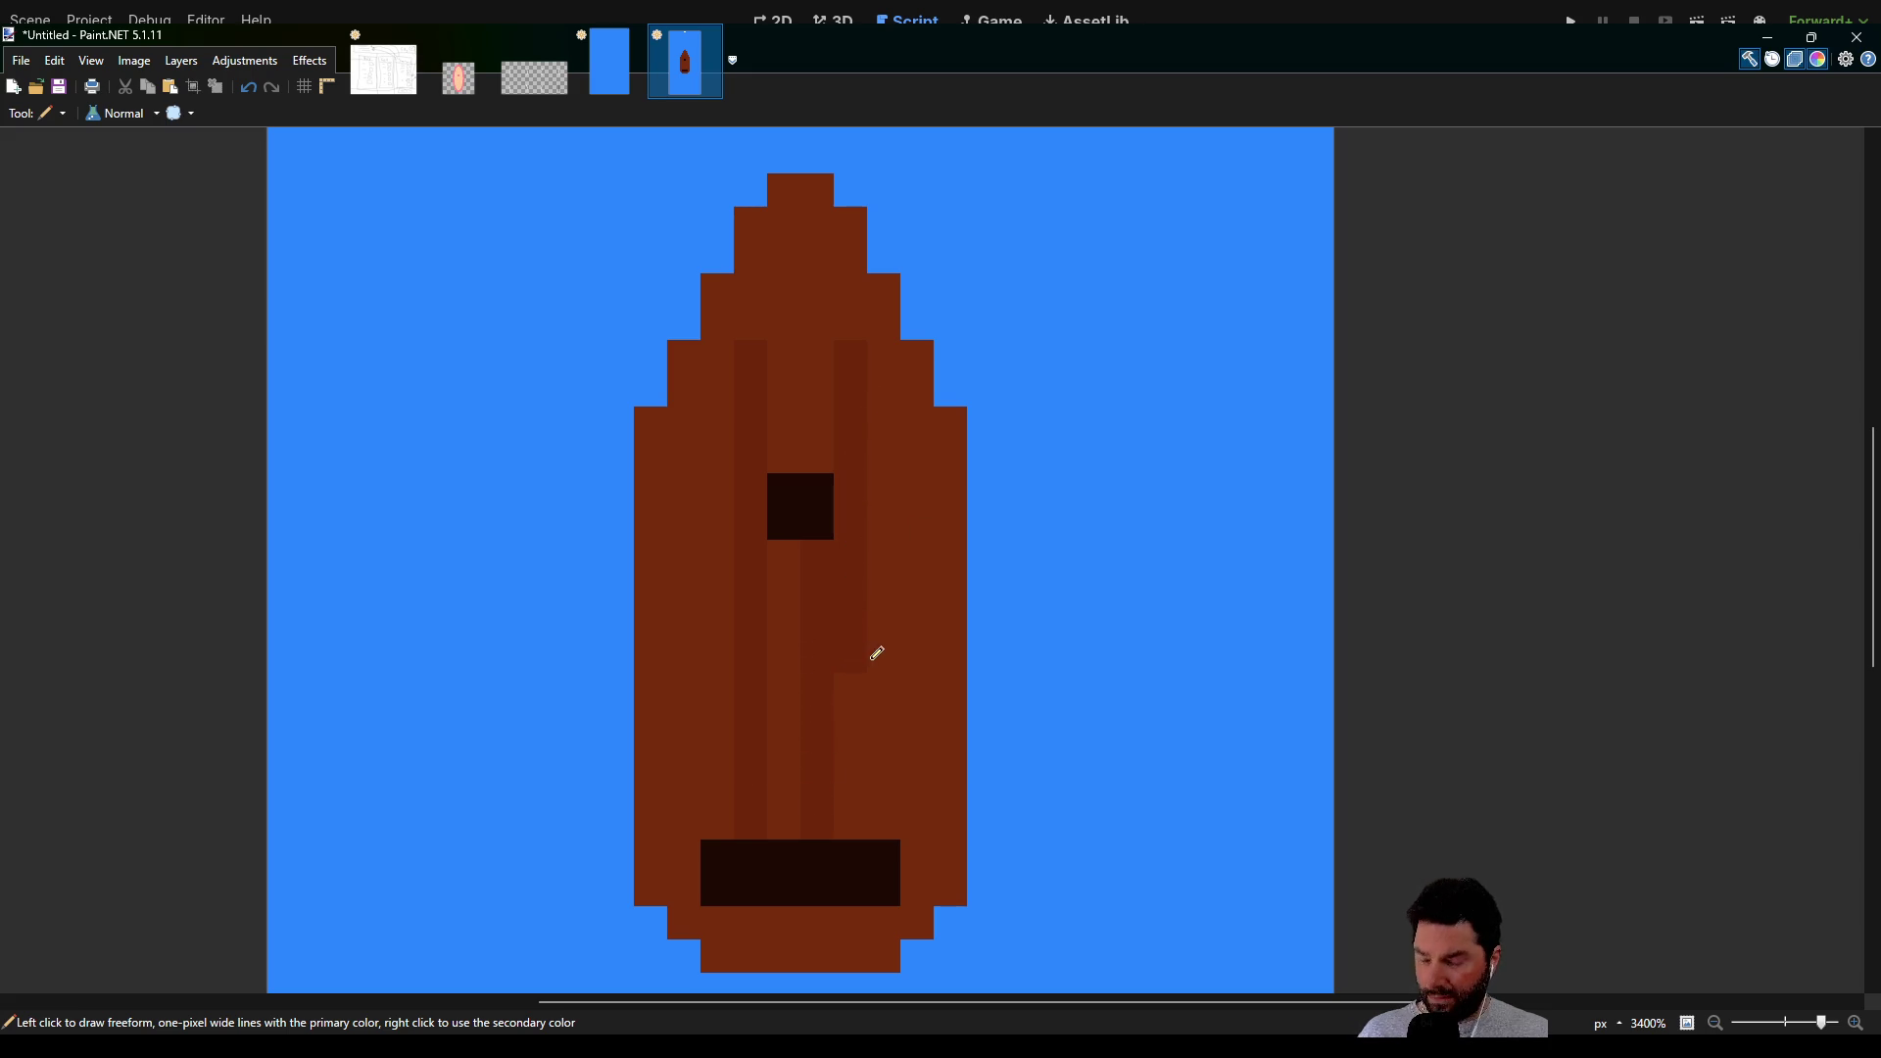
Pencil darker brown vertical plank lines along the hull
click(882, 370)
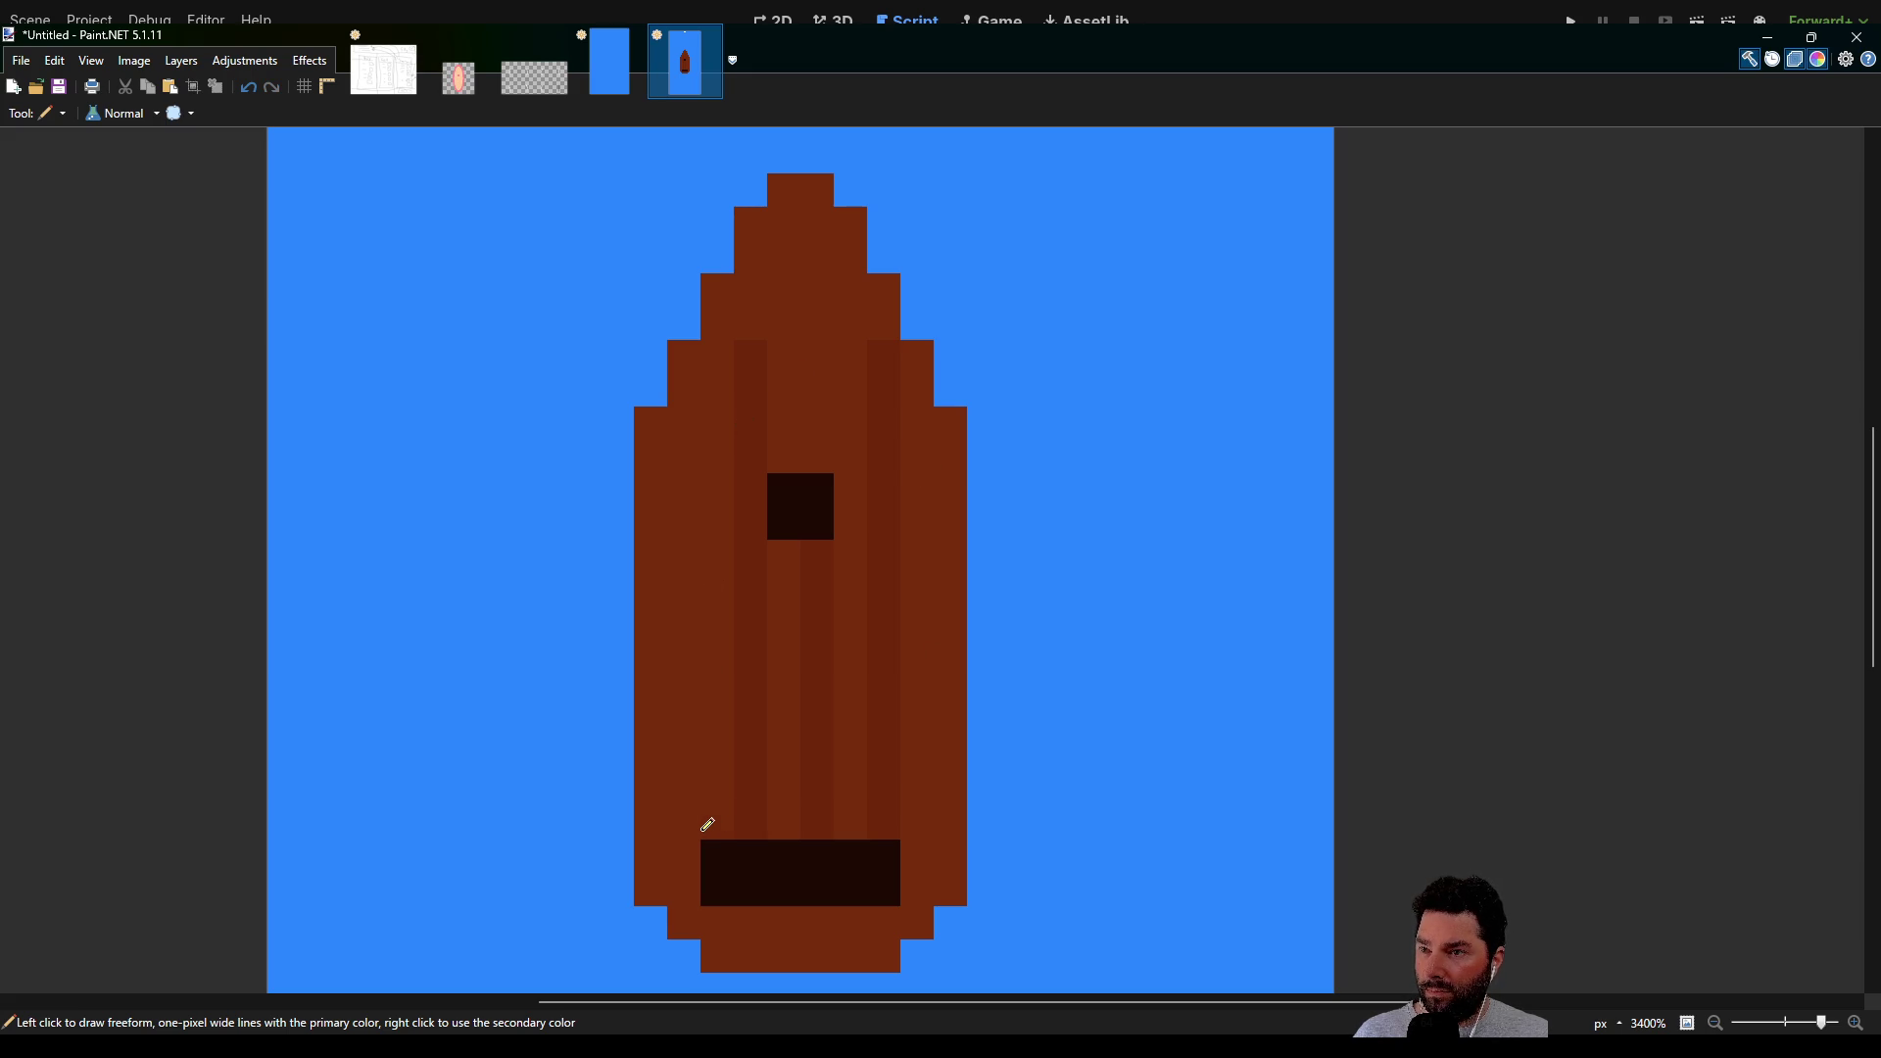
drag(700, 823, 697, 686)
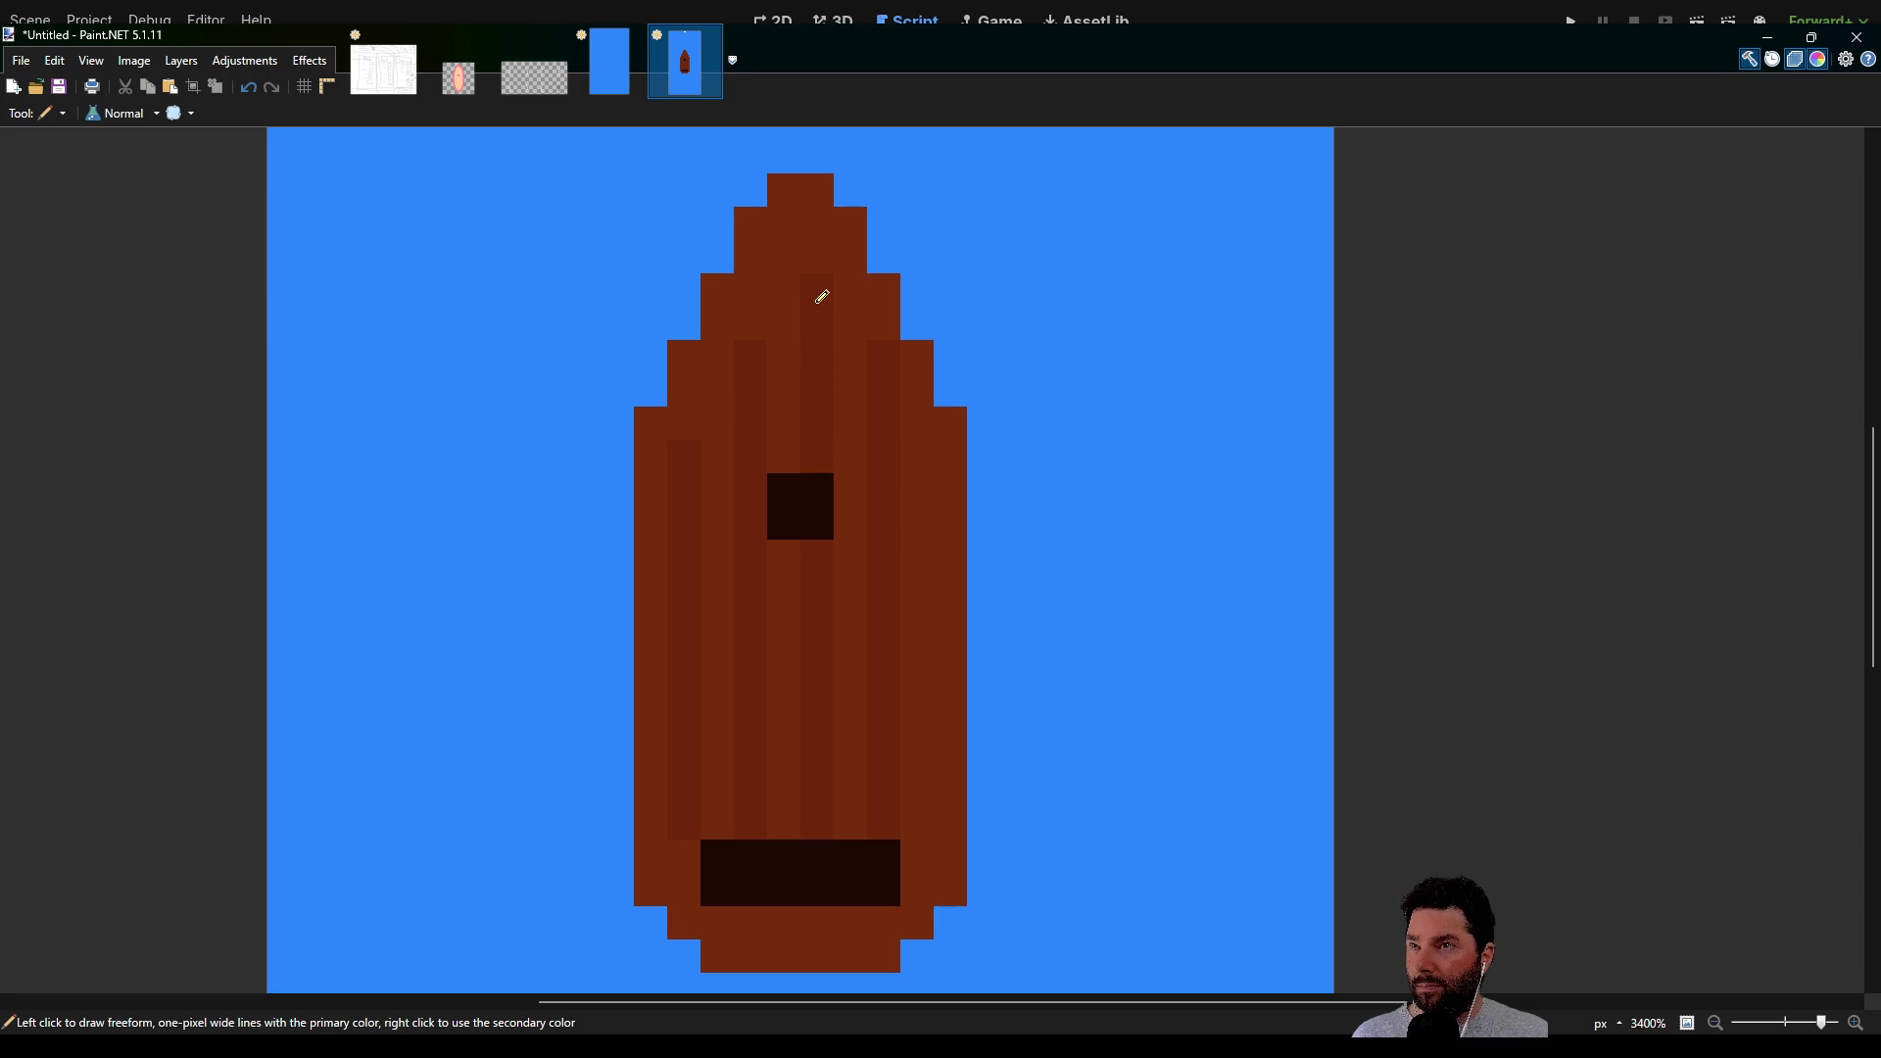
scroll(857, 624, down, 4)
scroll(834, 328, up, 3)
scroll(759, 621, right, 2)
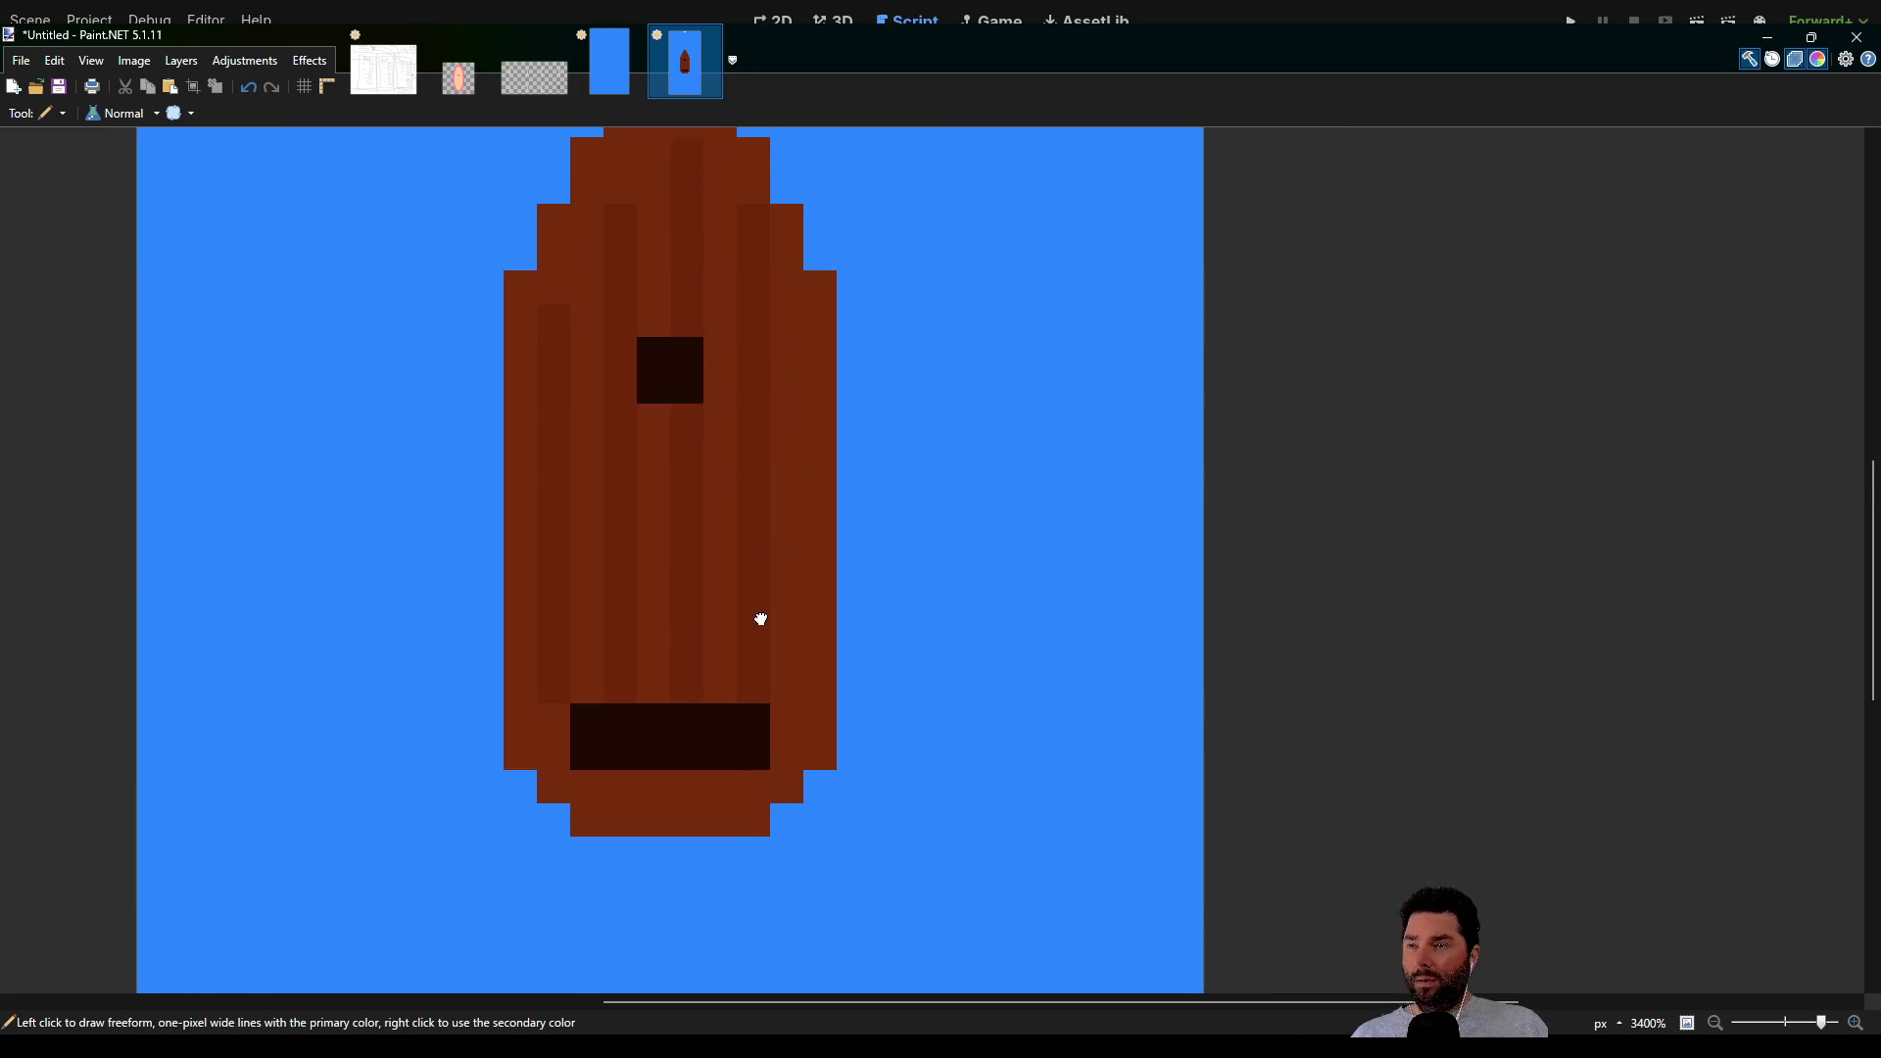
scroll(730, 364, up, 1)
scroll(719, 548, right, 1)
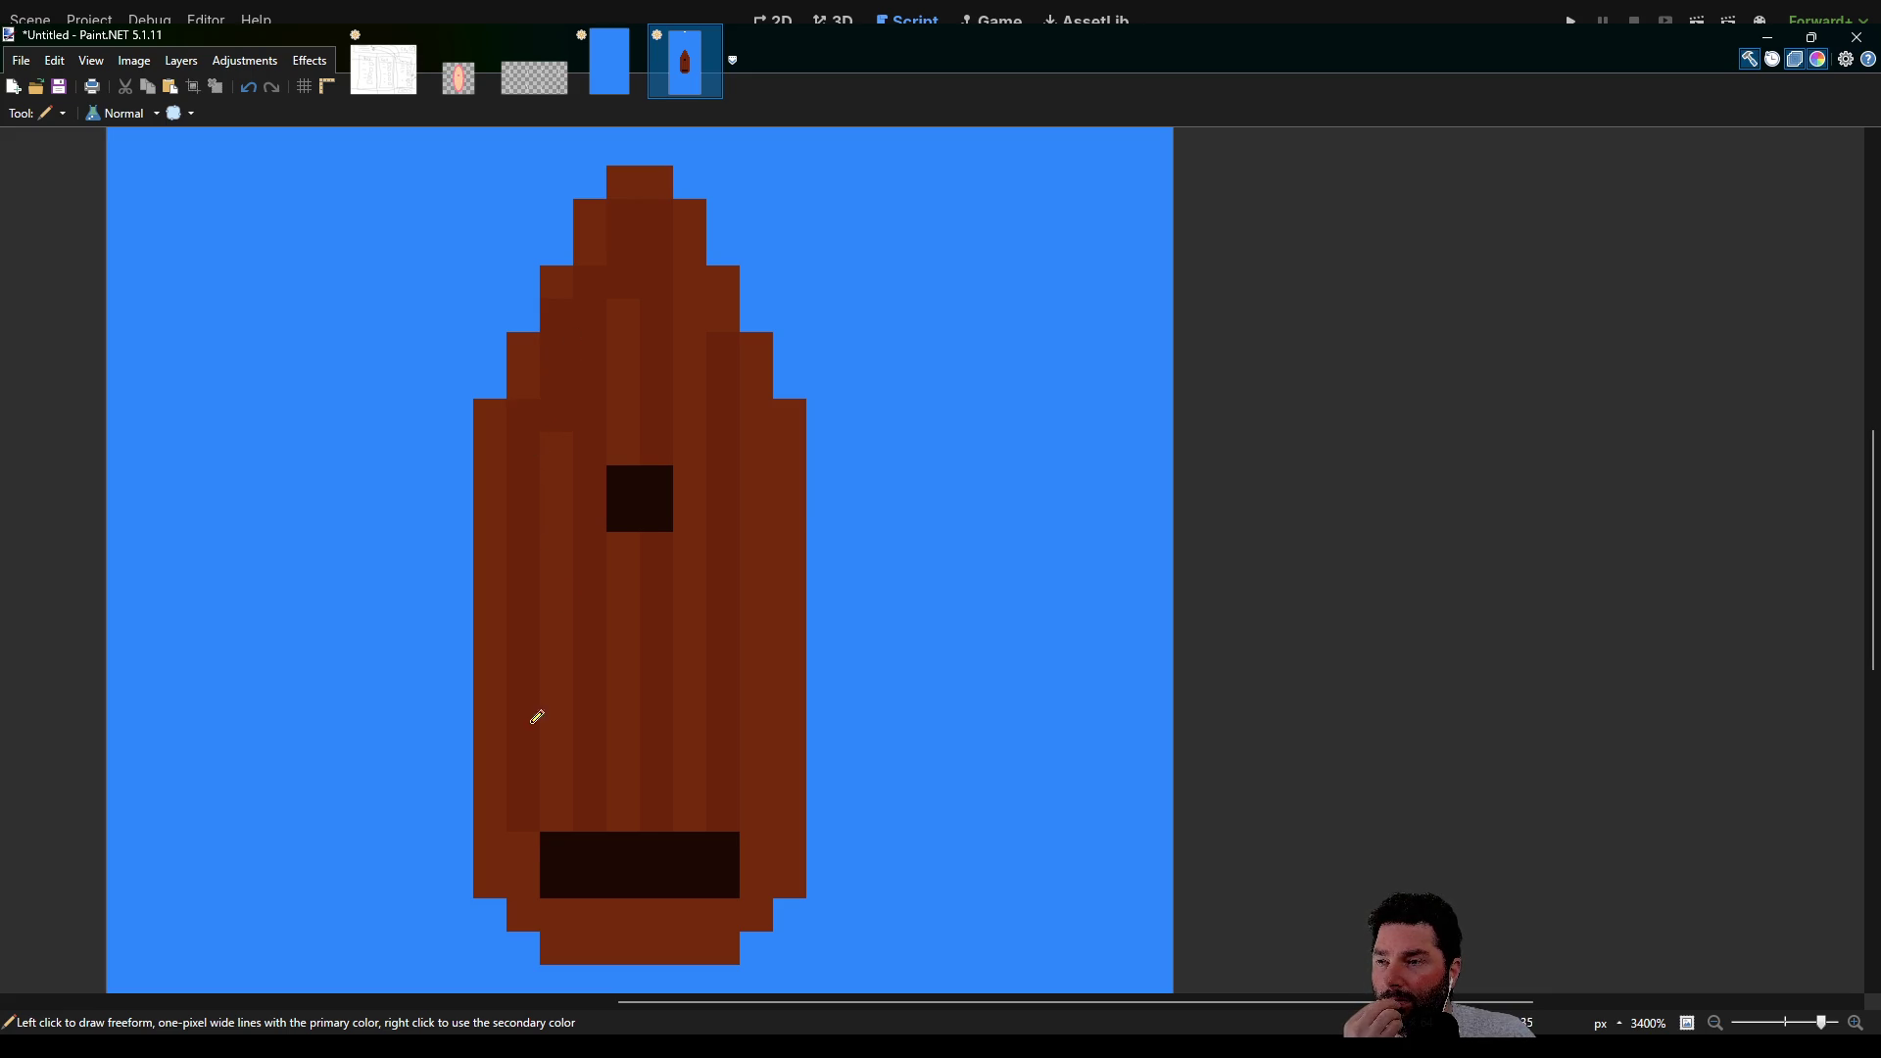
drag(575, 898, 707, 913)
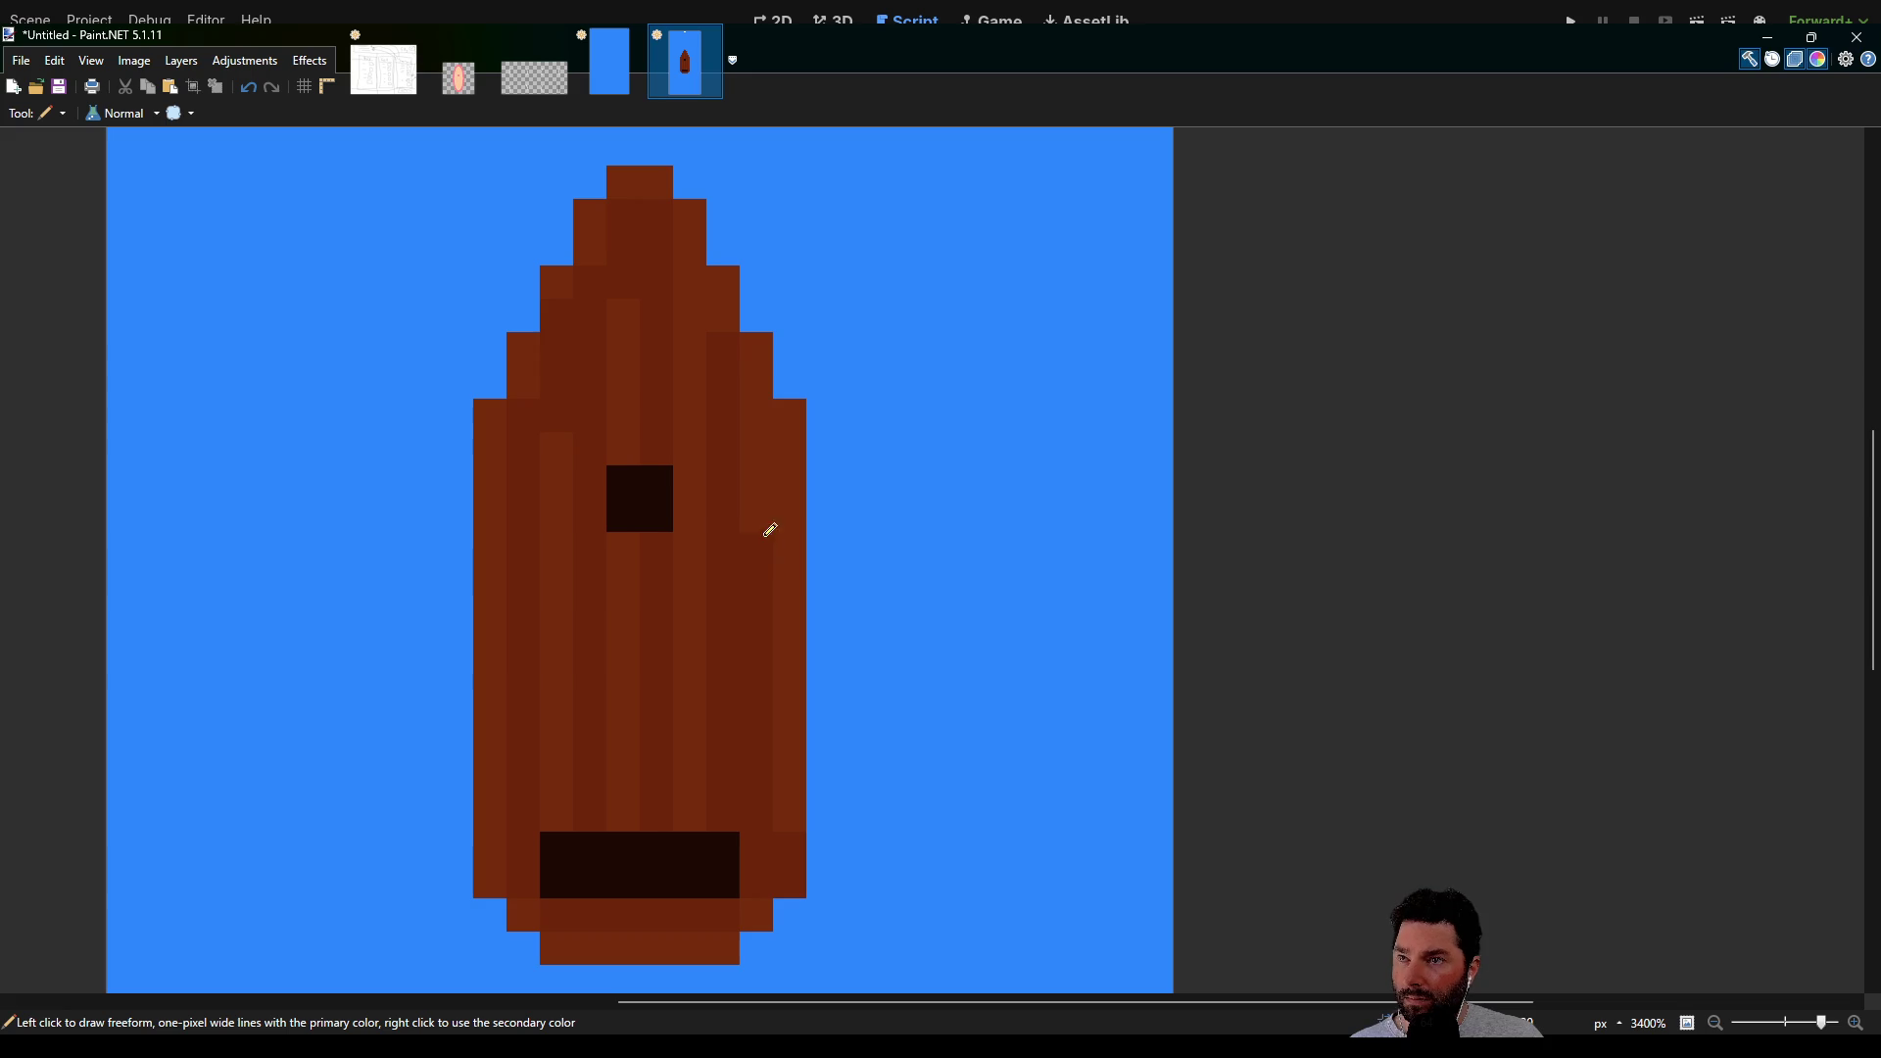
scroll(735, 550, down, 2)
scroll(726, 520, left, 2)
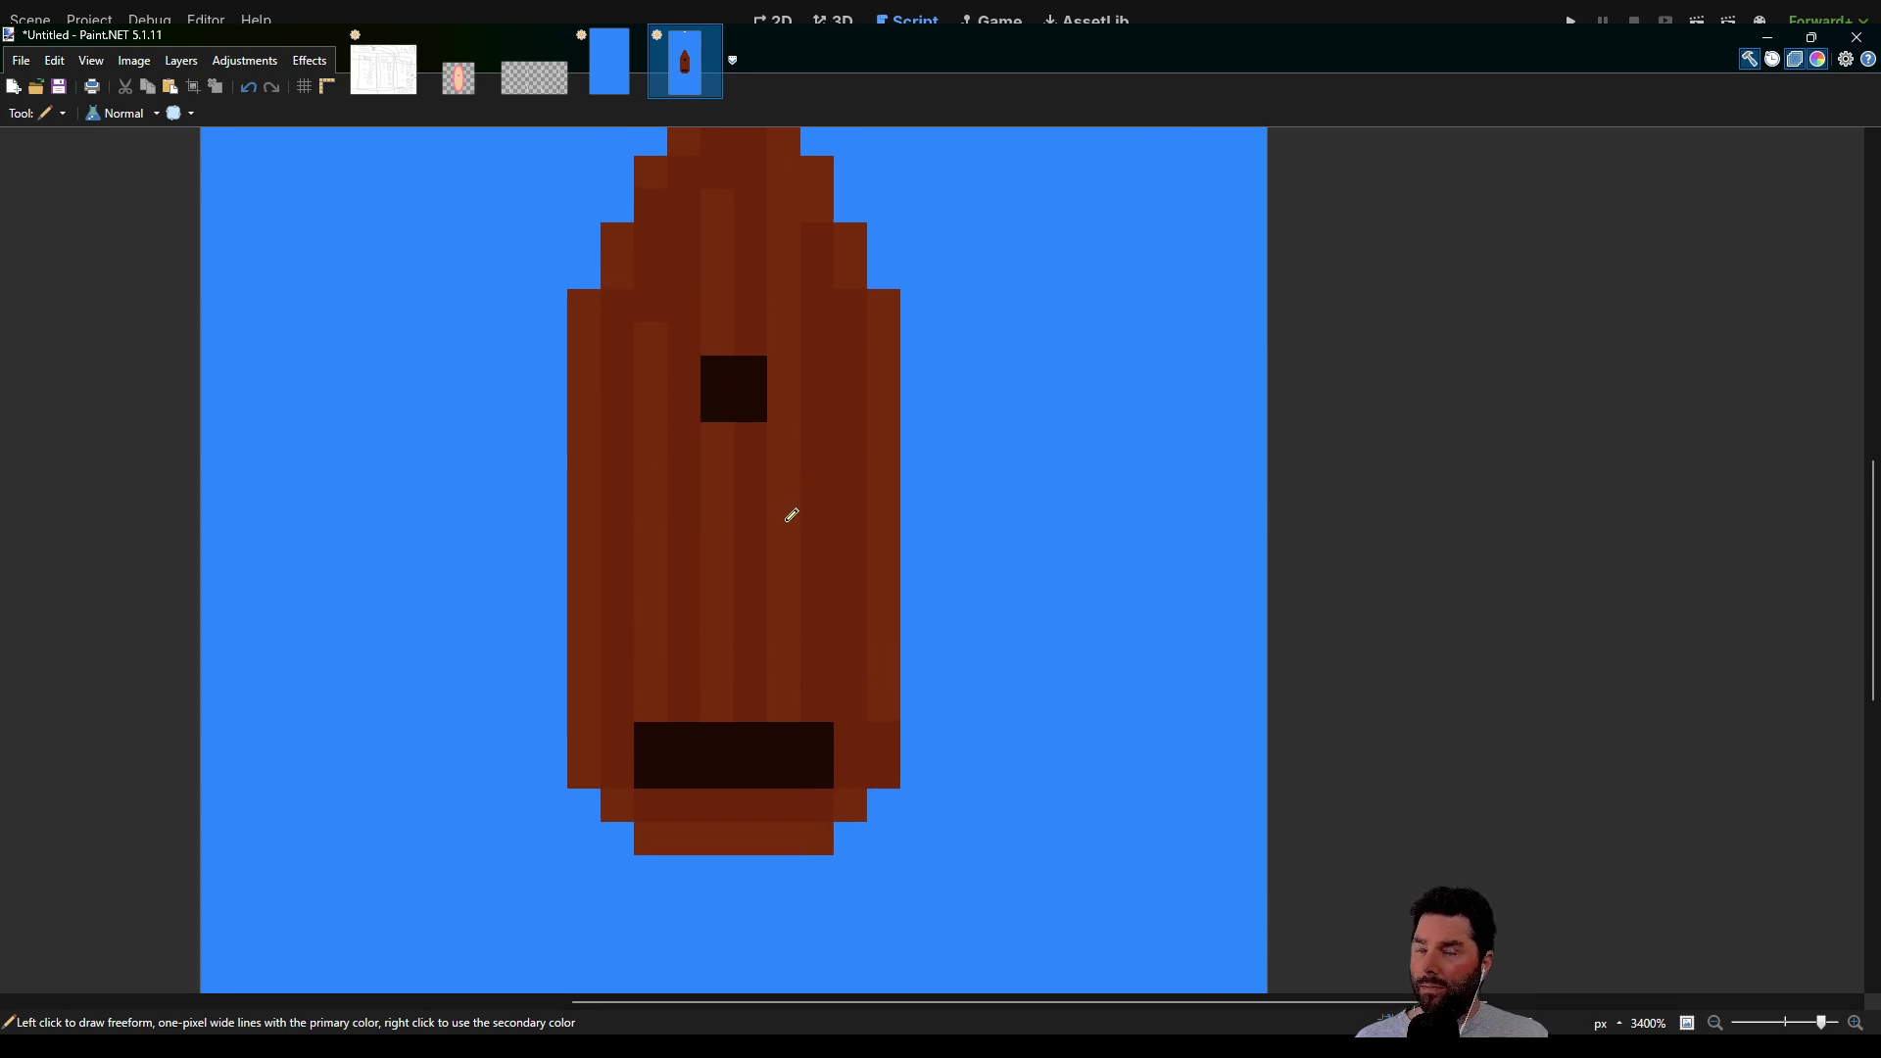
scroll(789, 508, up, 1)
scroll(778, 483, down, 1)
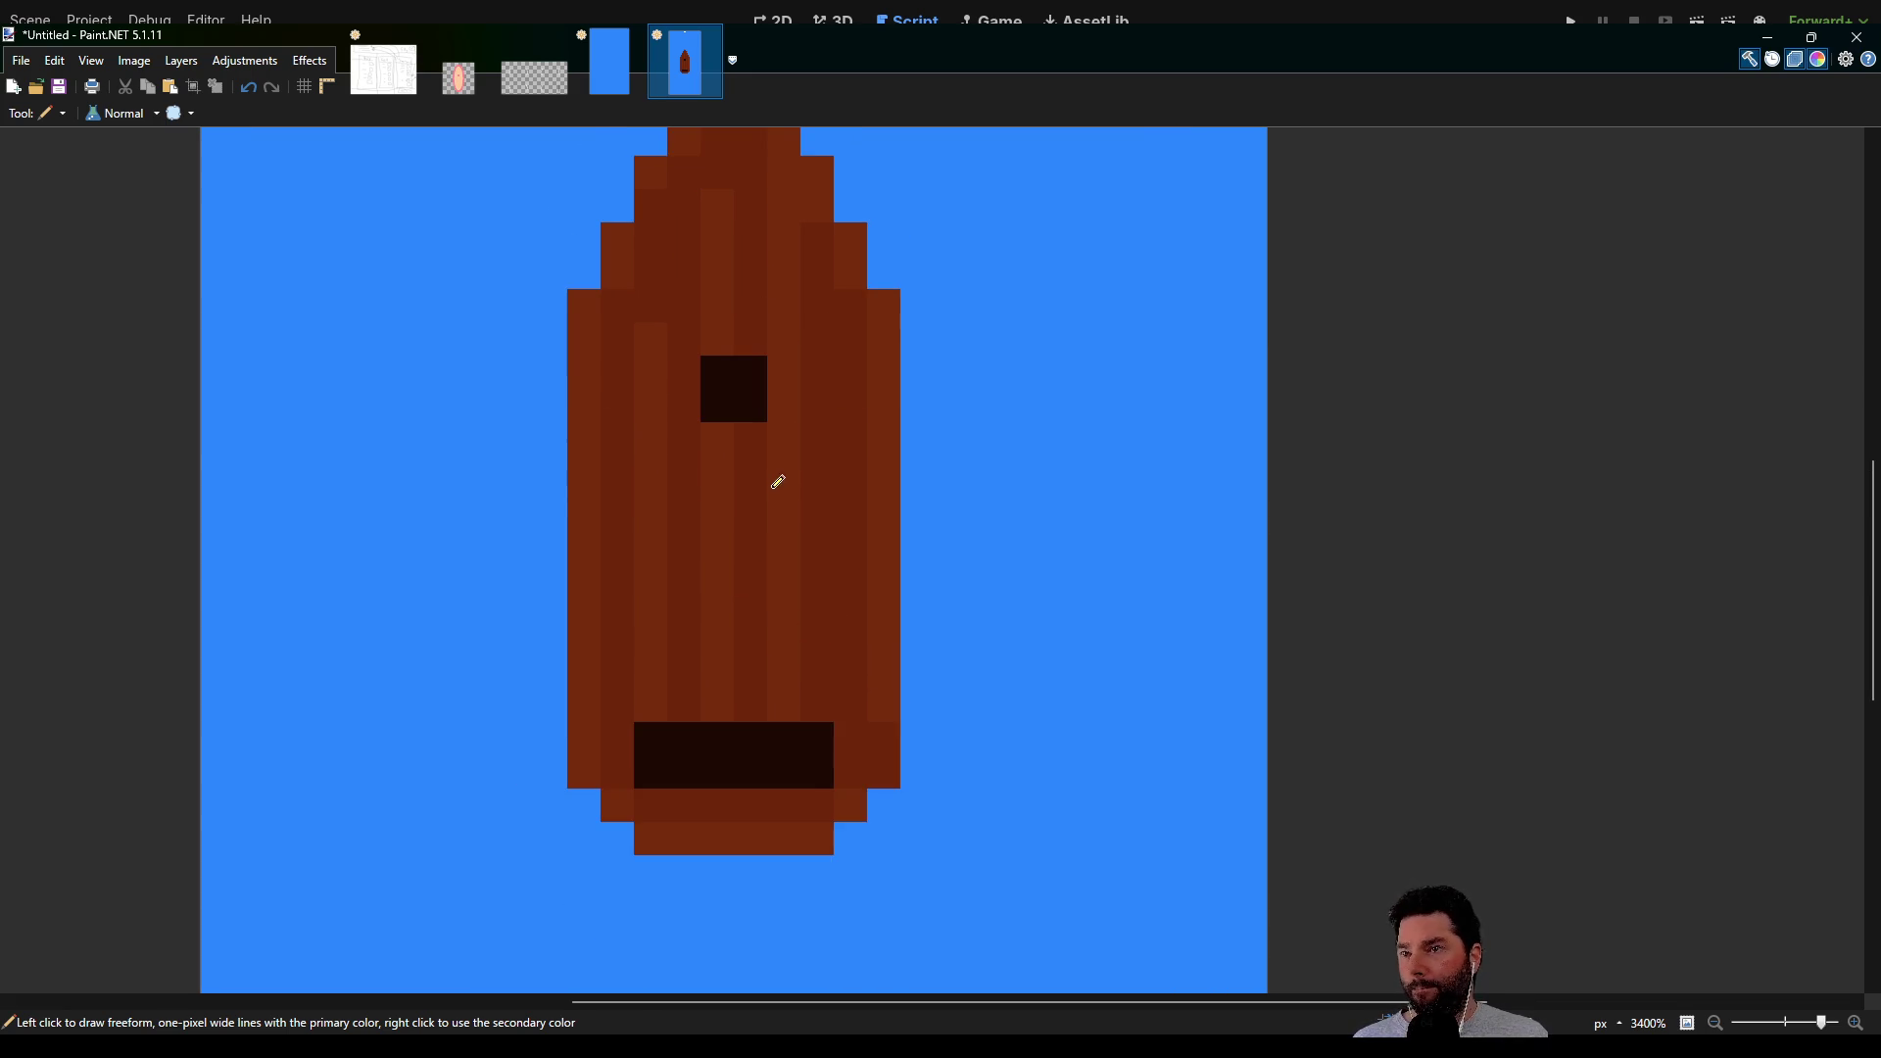
scroll(774, 471, up, 1)
scroll(774, 535, down, 1)
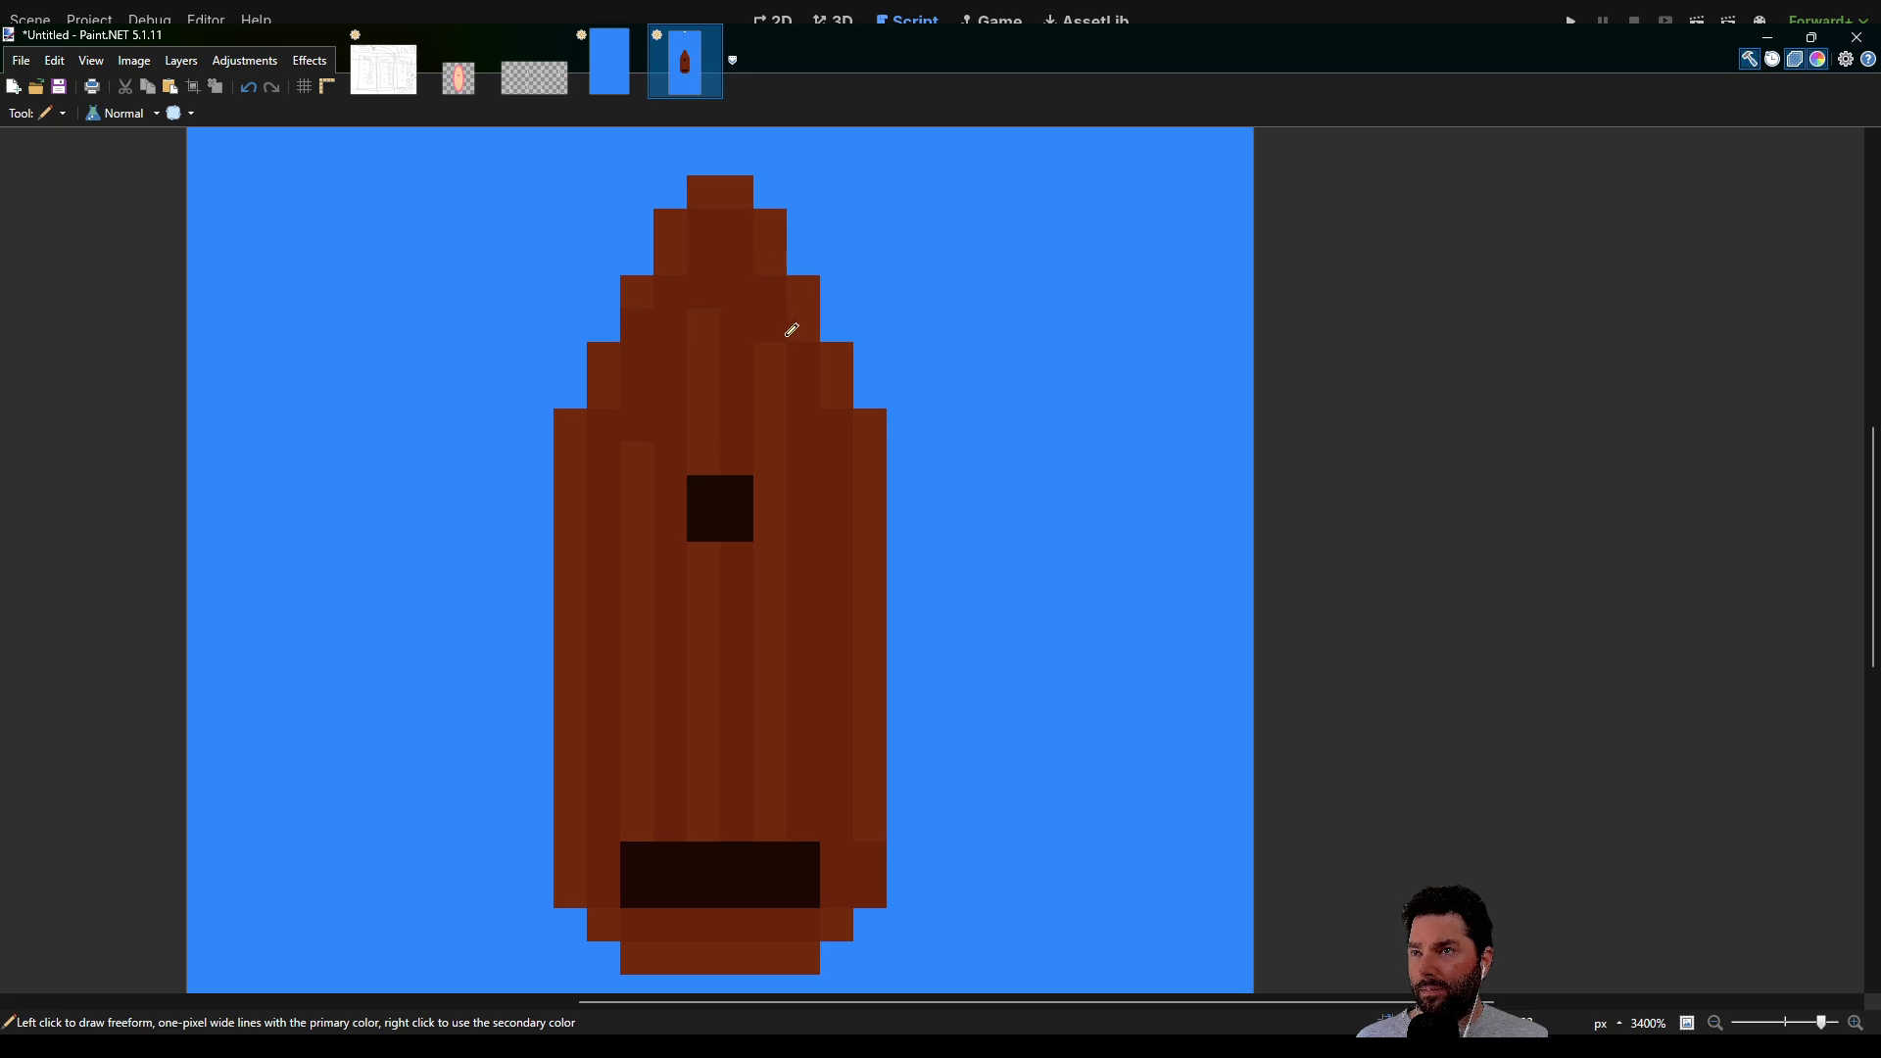
scroll(768, 367, up, 1)
scroll(739, 378, down, 3)
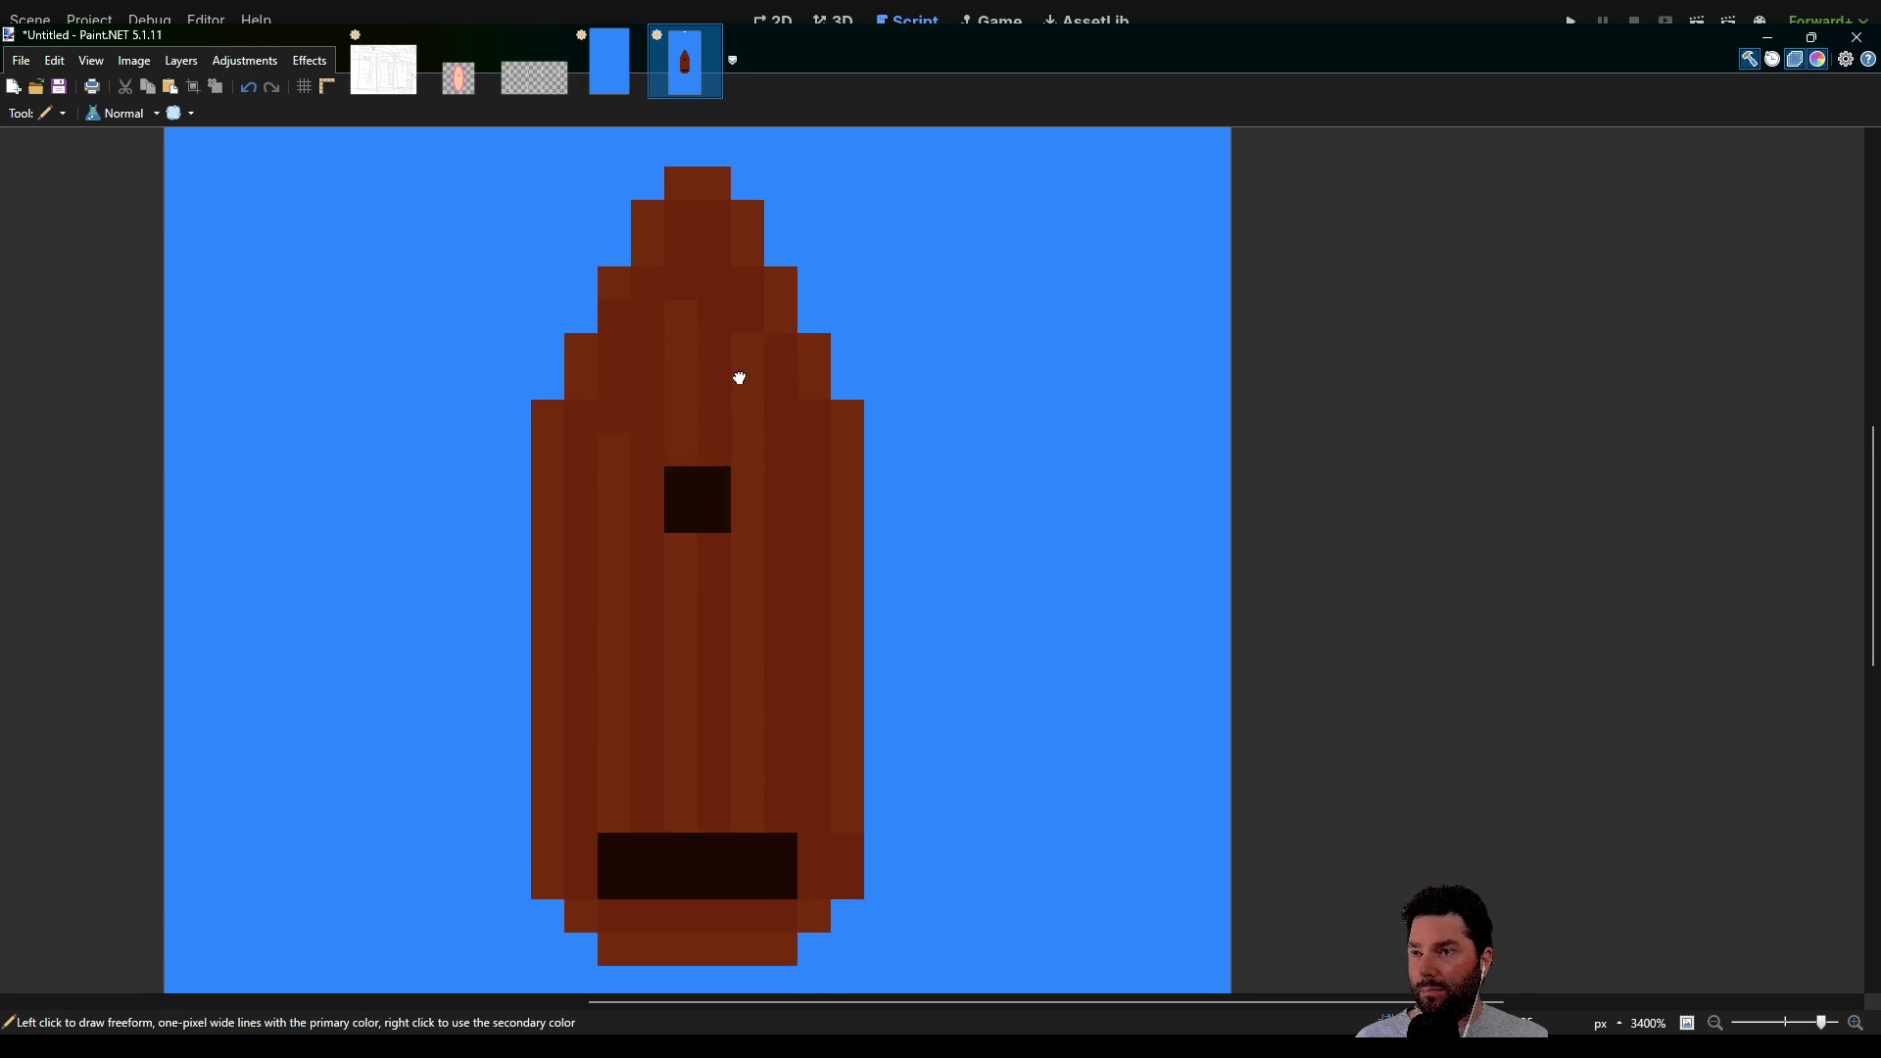
scroll(774, 509, down, 1)
scroll(798, 543, down, 2)
scroll(795, 529, up, 2)
scroll(798, 519, down, 2)
scroll(803, 513, down, 6)
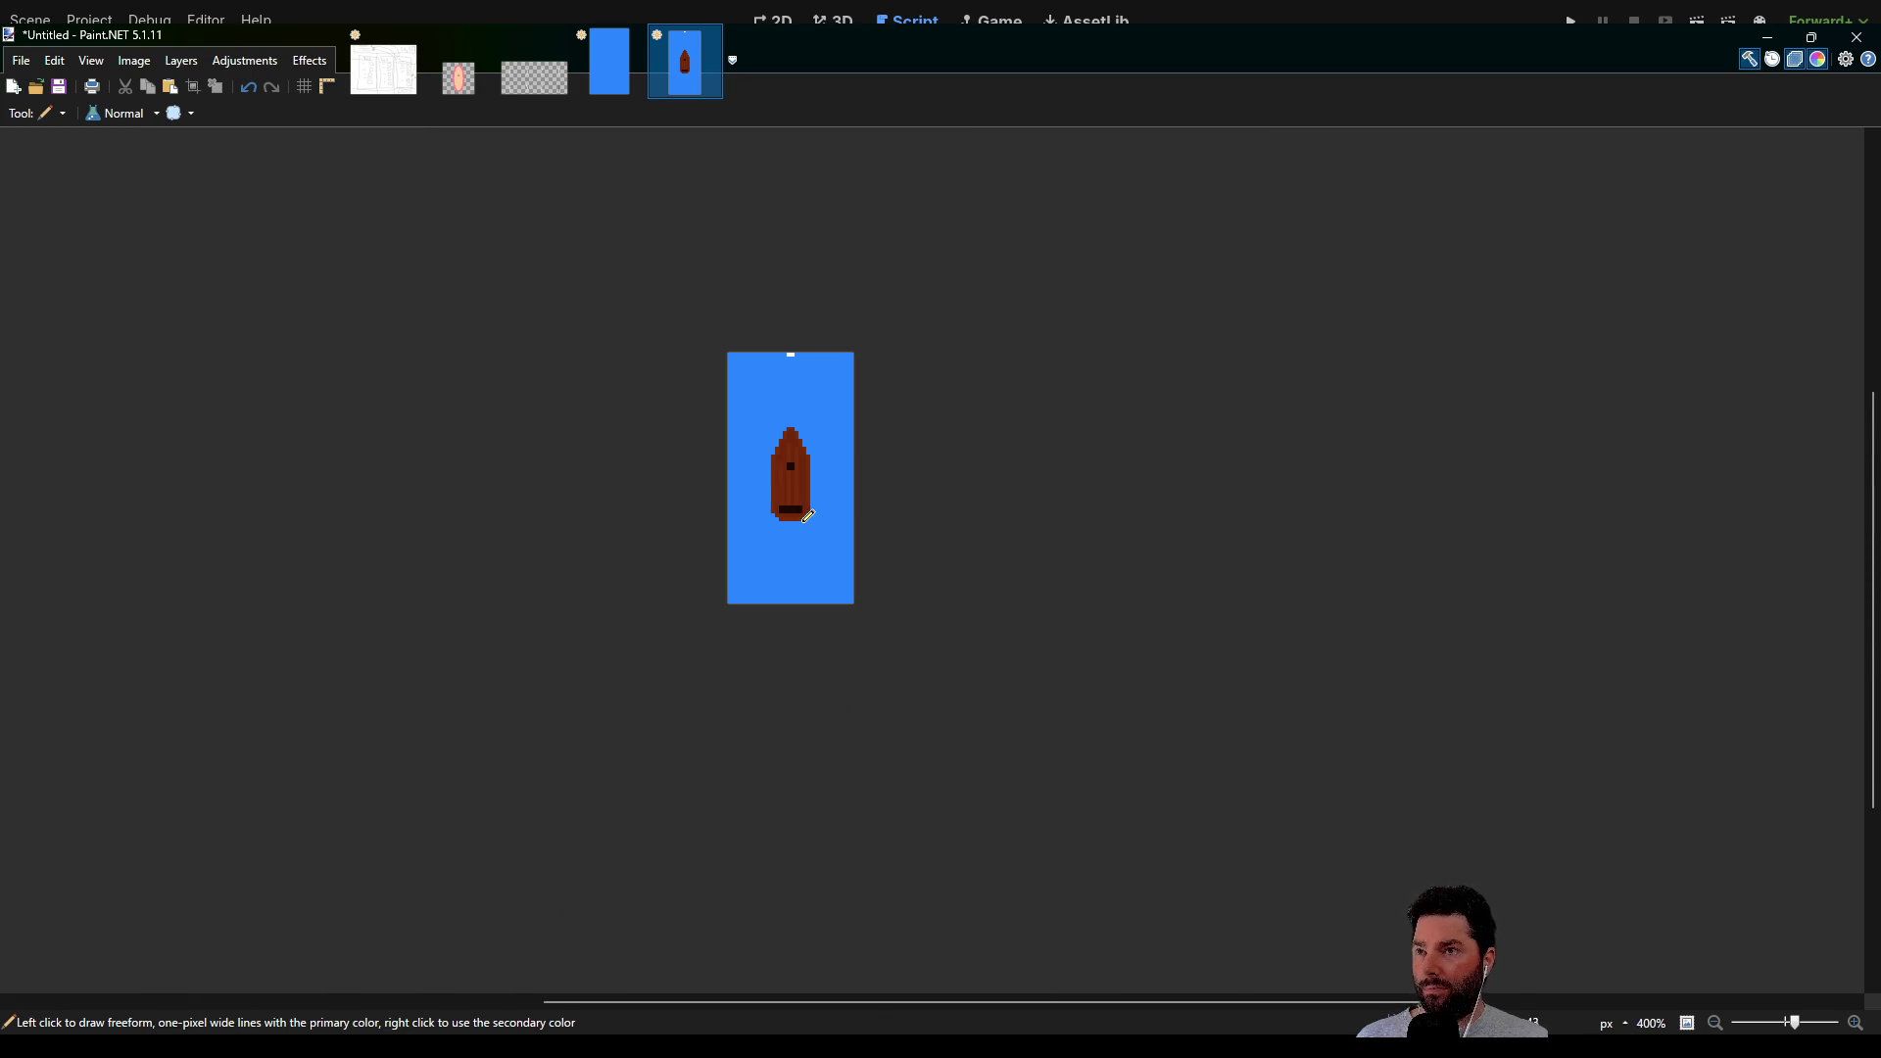
scroll(813, 512, up, 4)
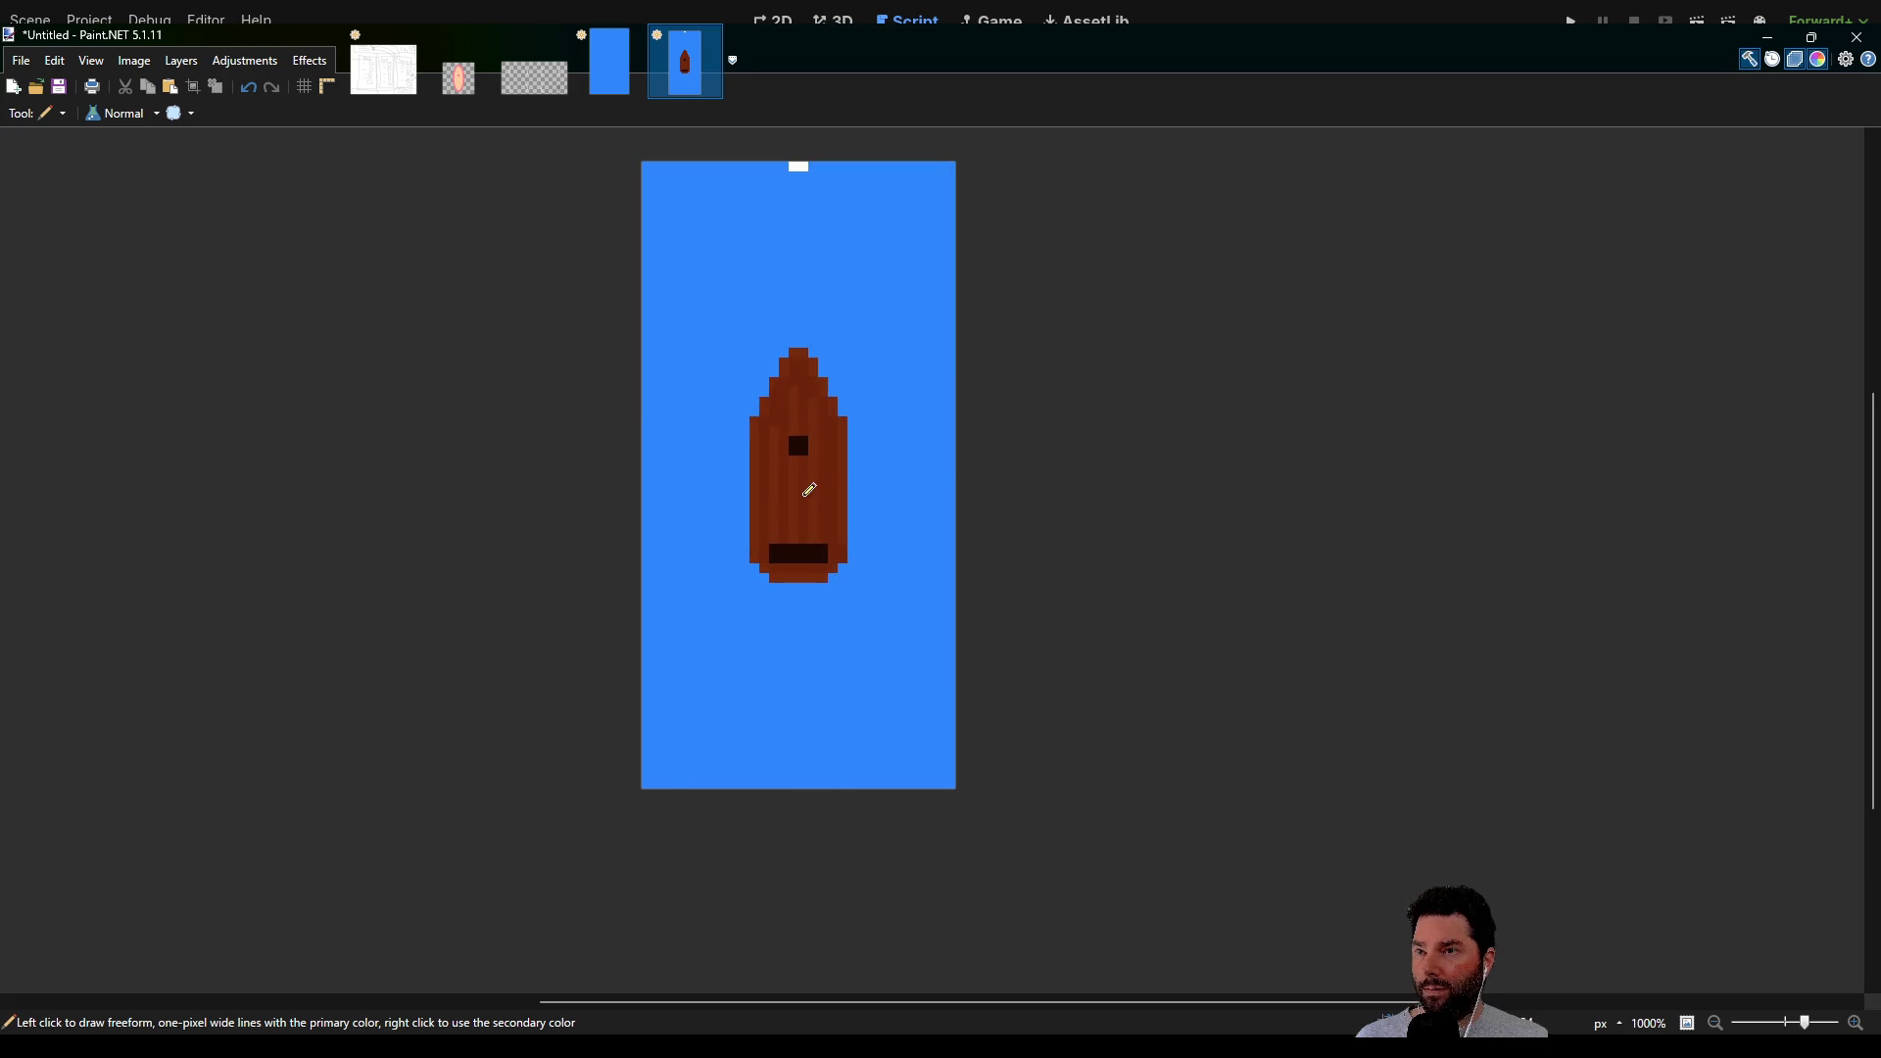
scroll(813, 500, down, 4)
scroll(813, 497, up, 1)
scroll(813, 497, up, 10)
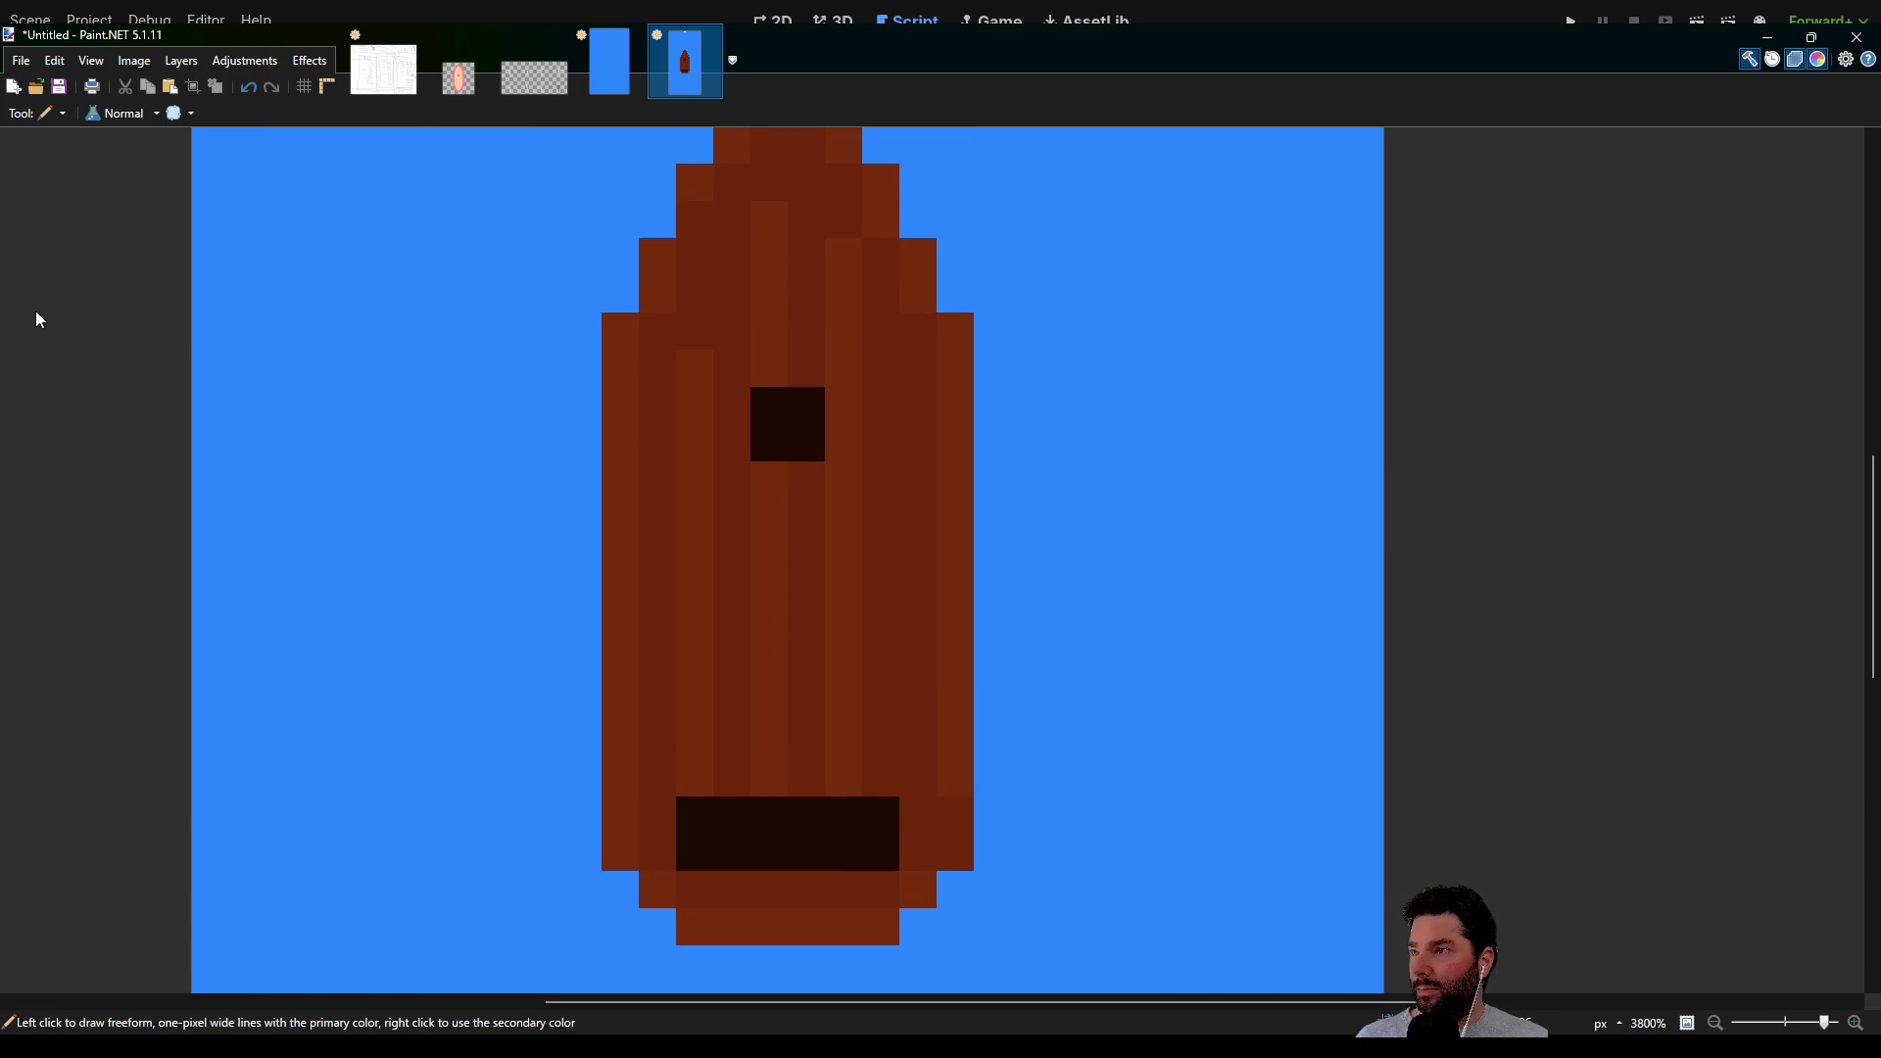
Move the dark square down one pixel, repainting its old top row and stray pixel brown
key(k)
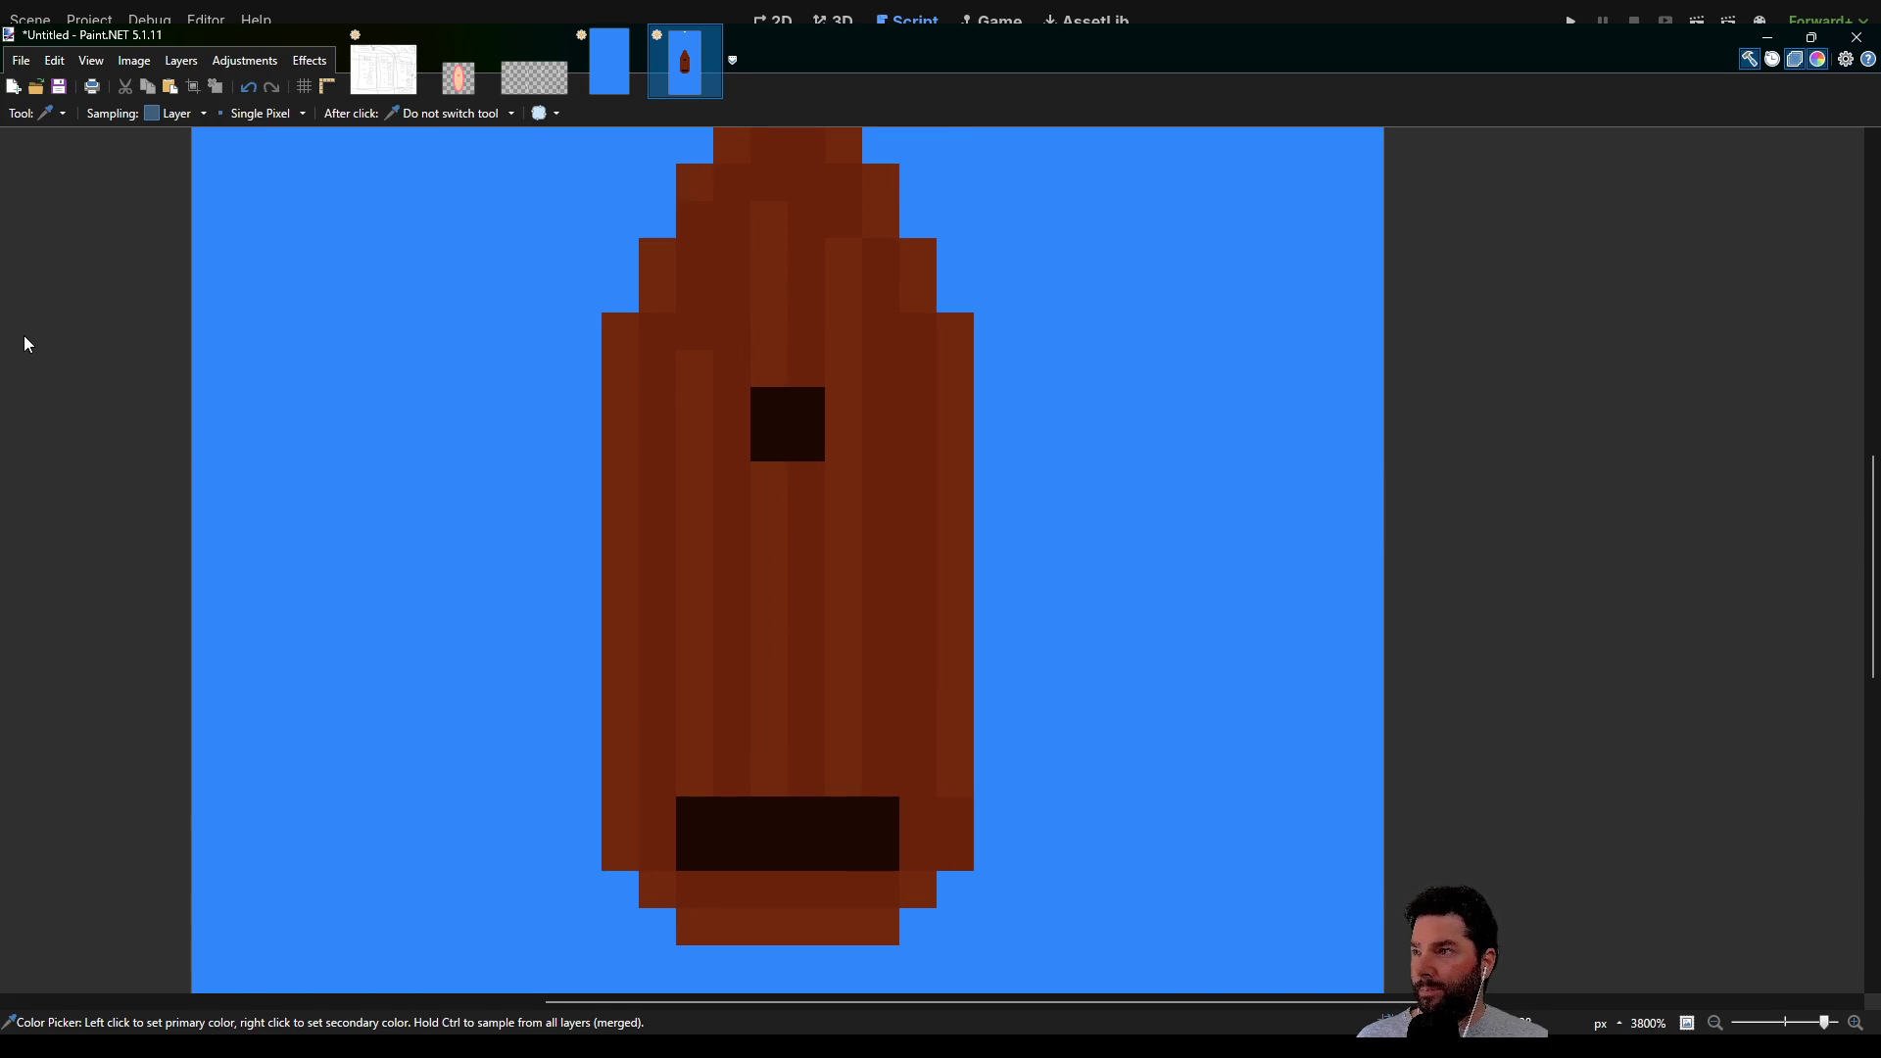
key(p)
drag(786, 485, 807, 473)
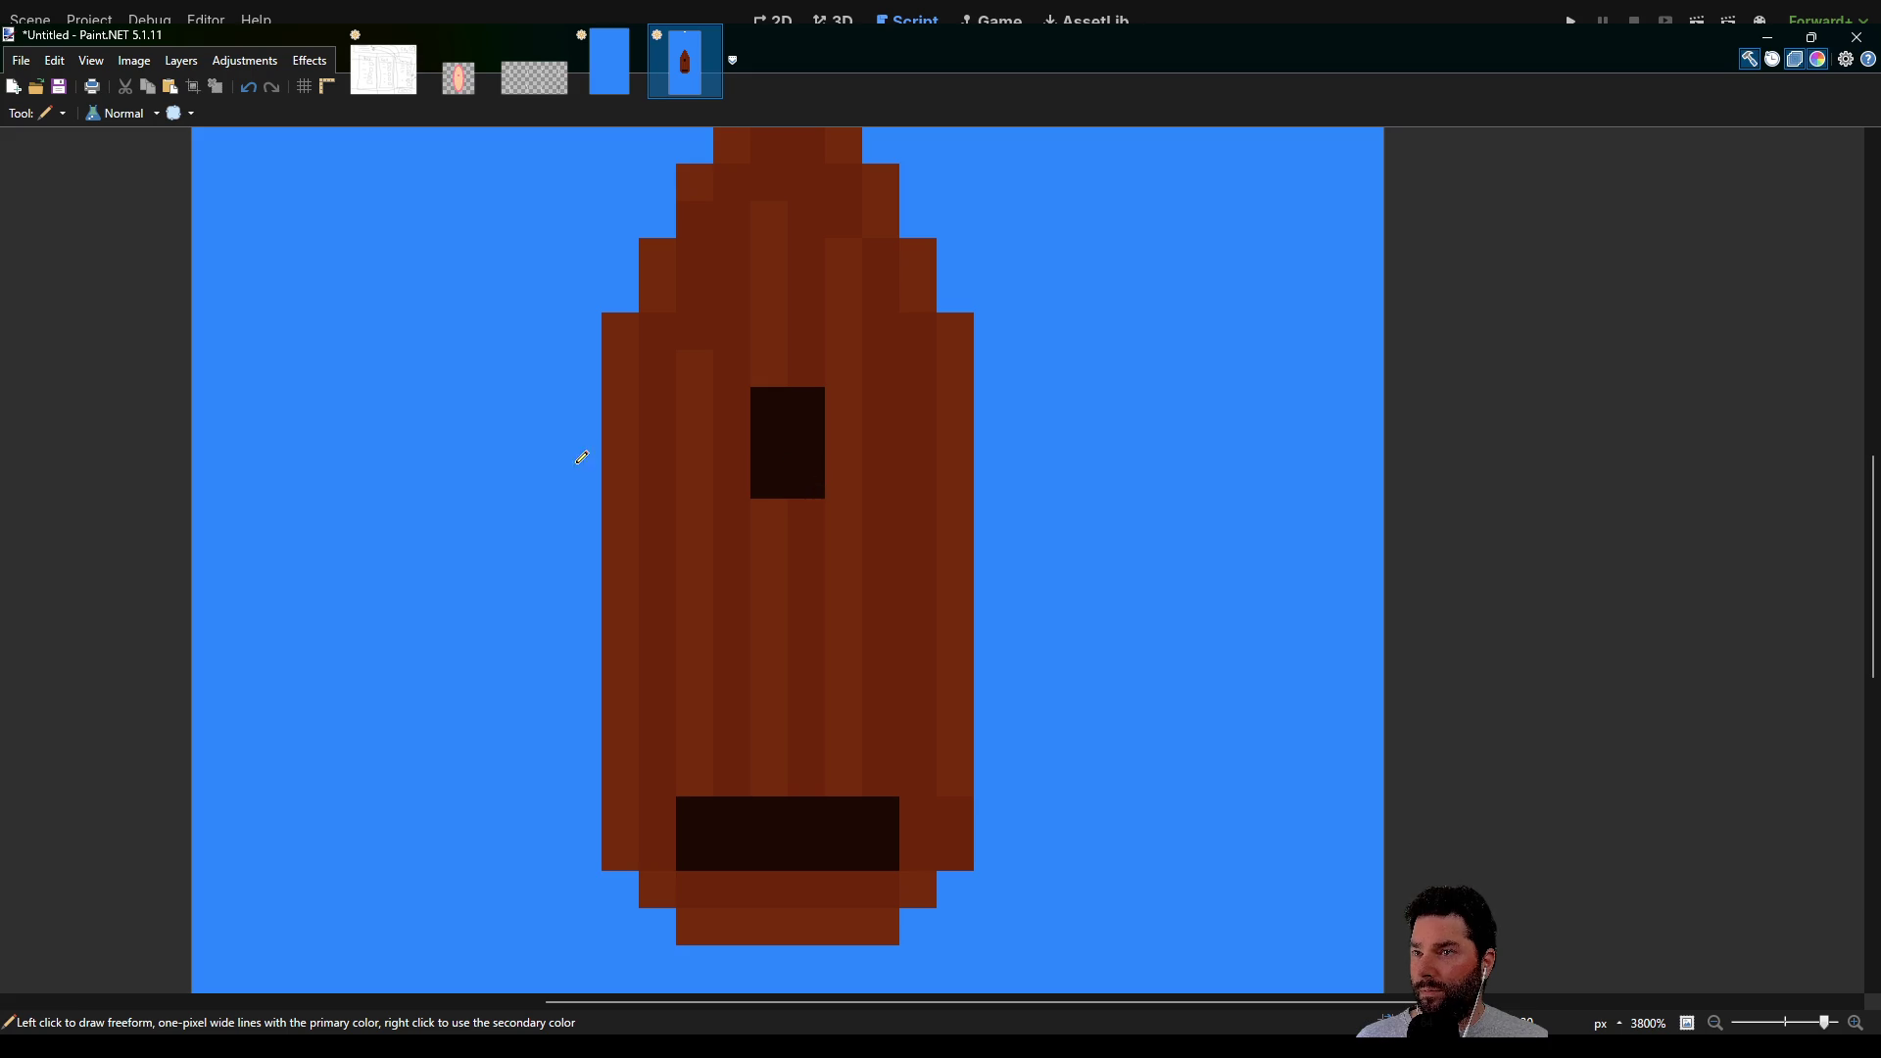
click(741, 359)
key(k)
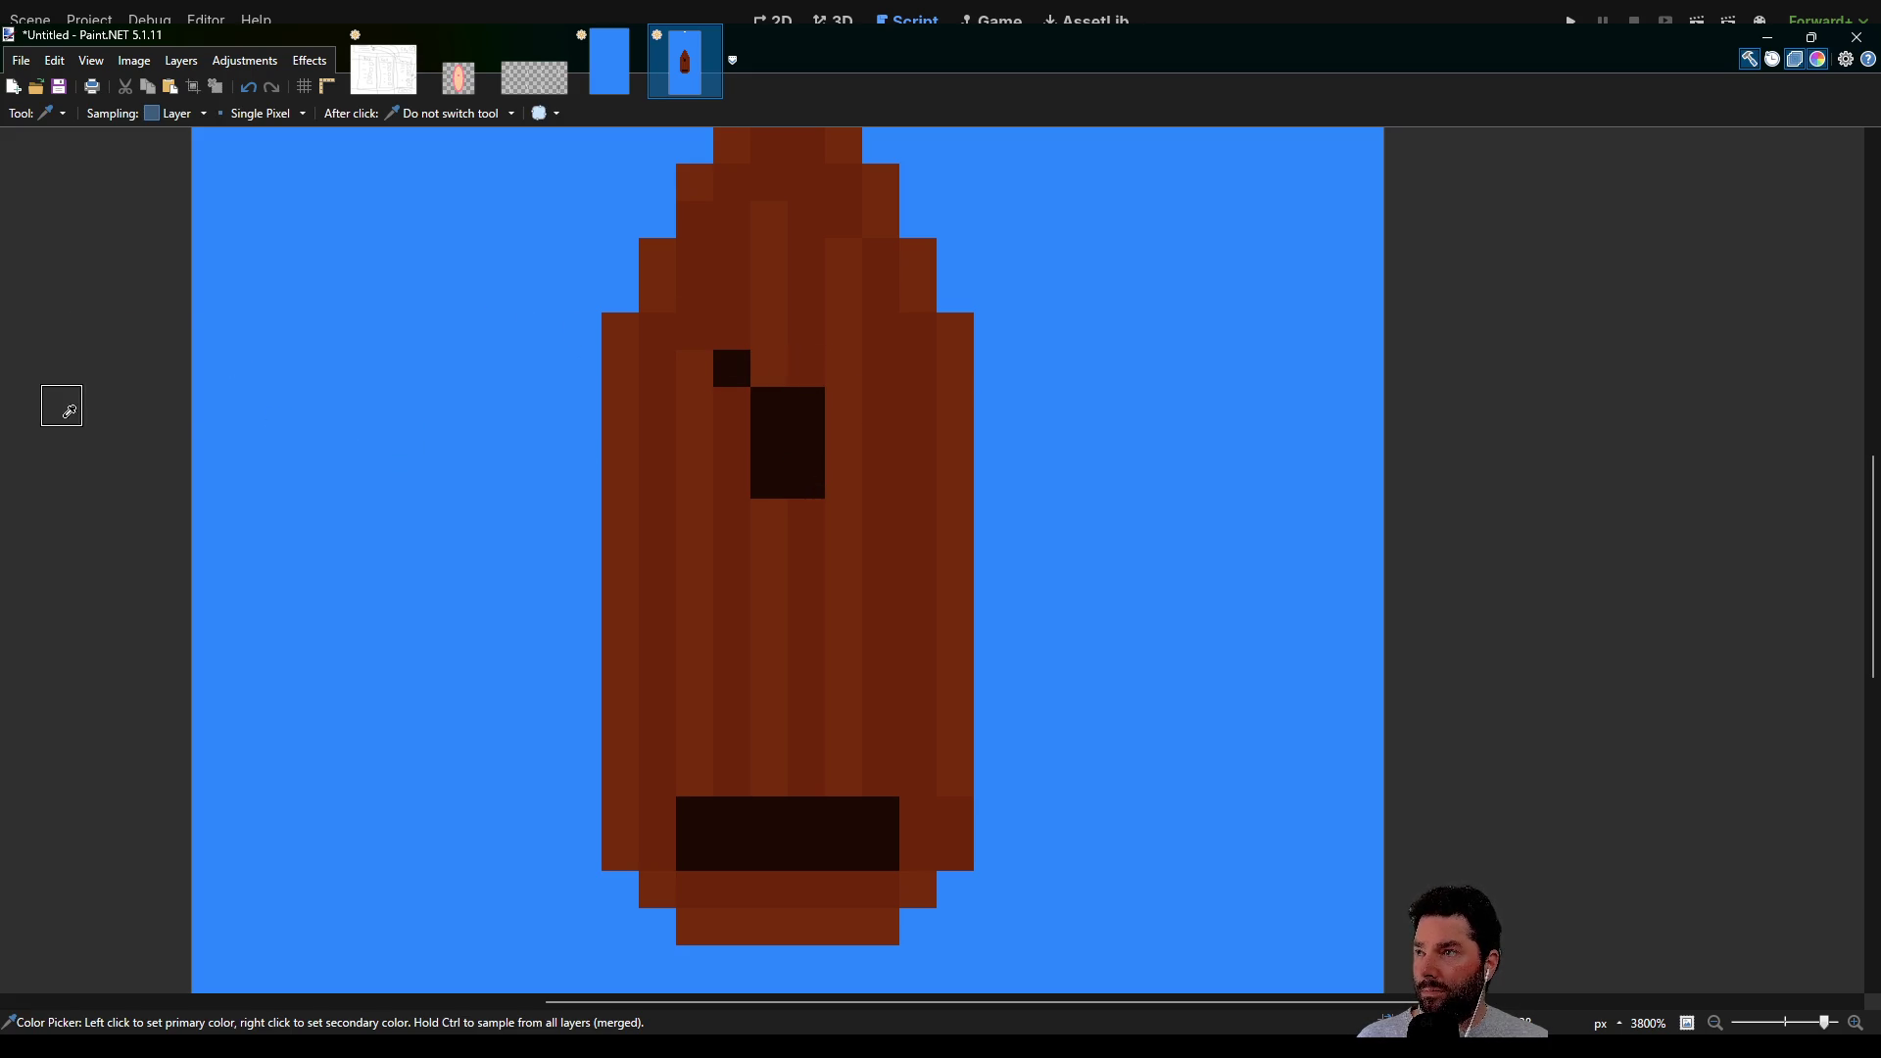
key(p)
click(811, 406)
click(773, 405)
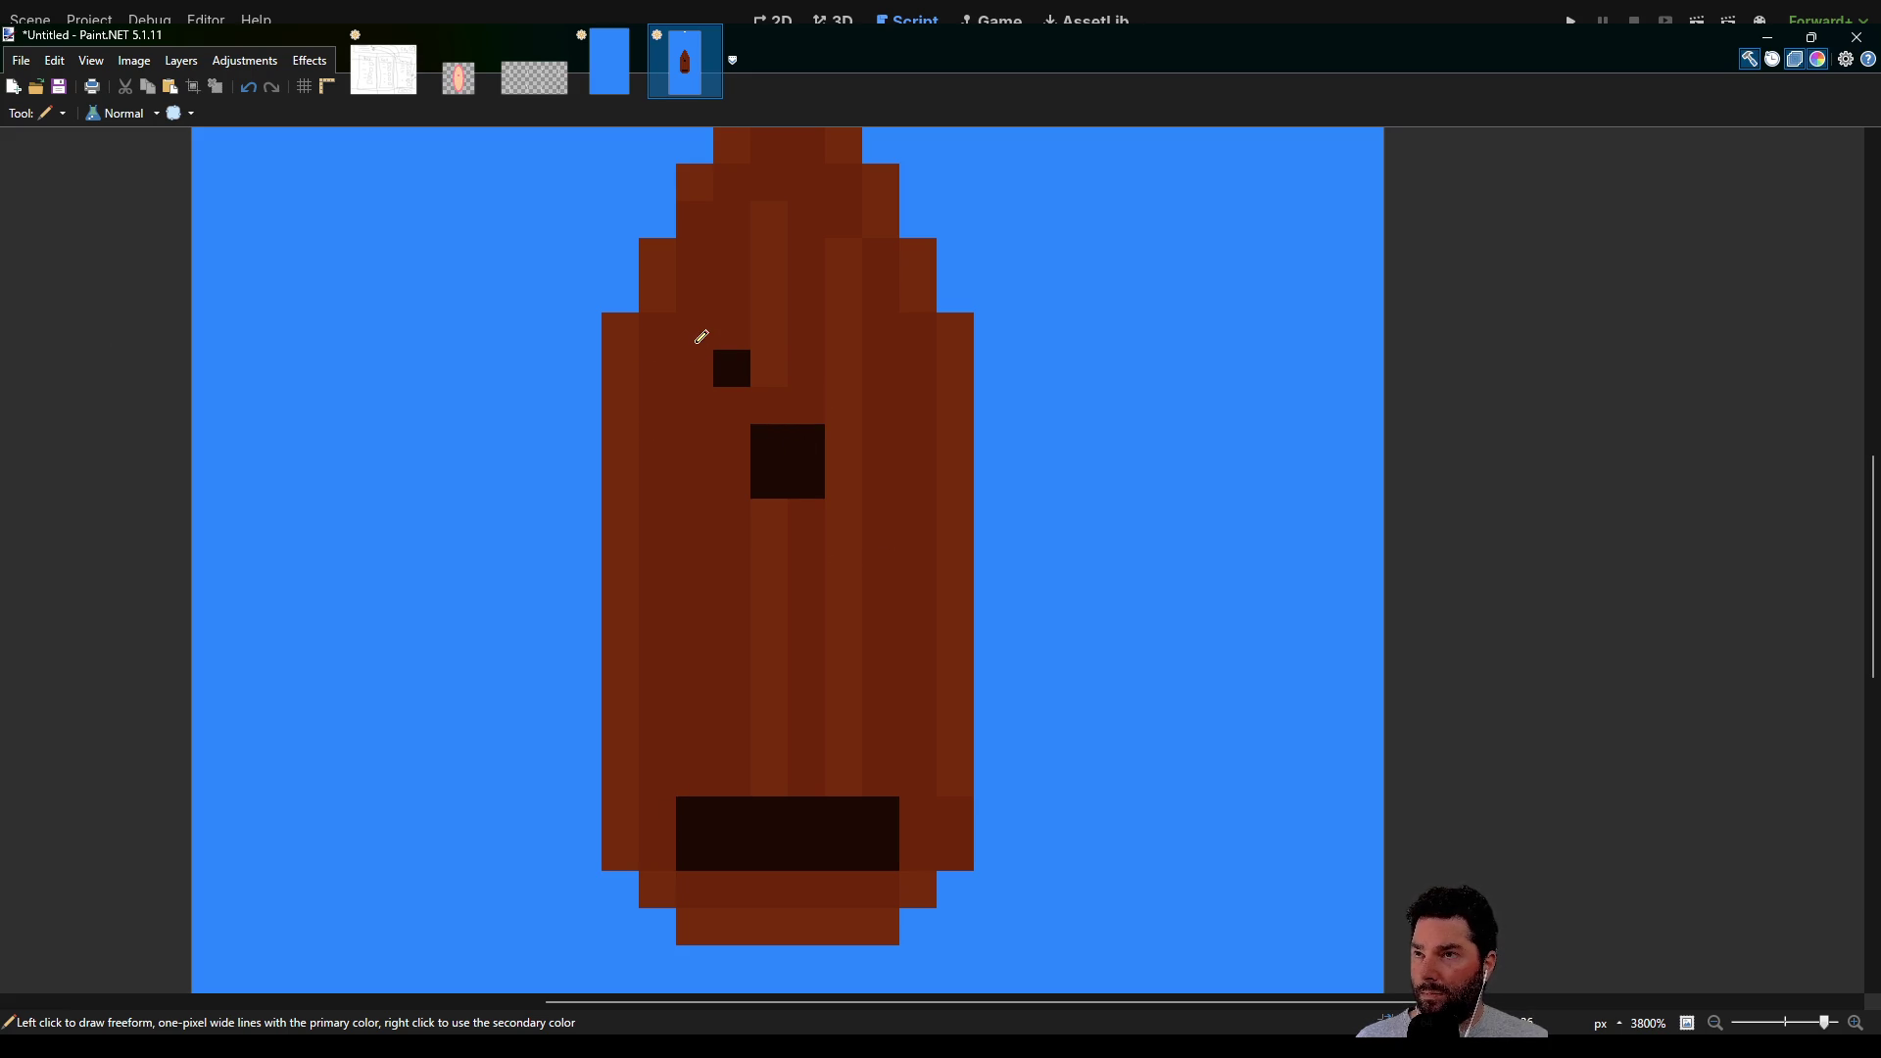
drag(774, 355, 750, 368)
Trim the stern bar's corner and bottom-row pixels back to brown
click(697, 804)
click(879, 807)
click(887, 852)
click(697, 852)
click(734, 854)
click(769, 852)
click(842, 850)
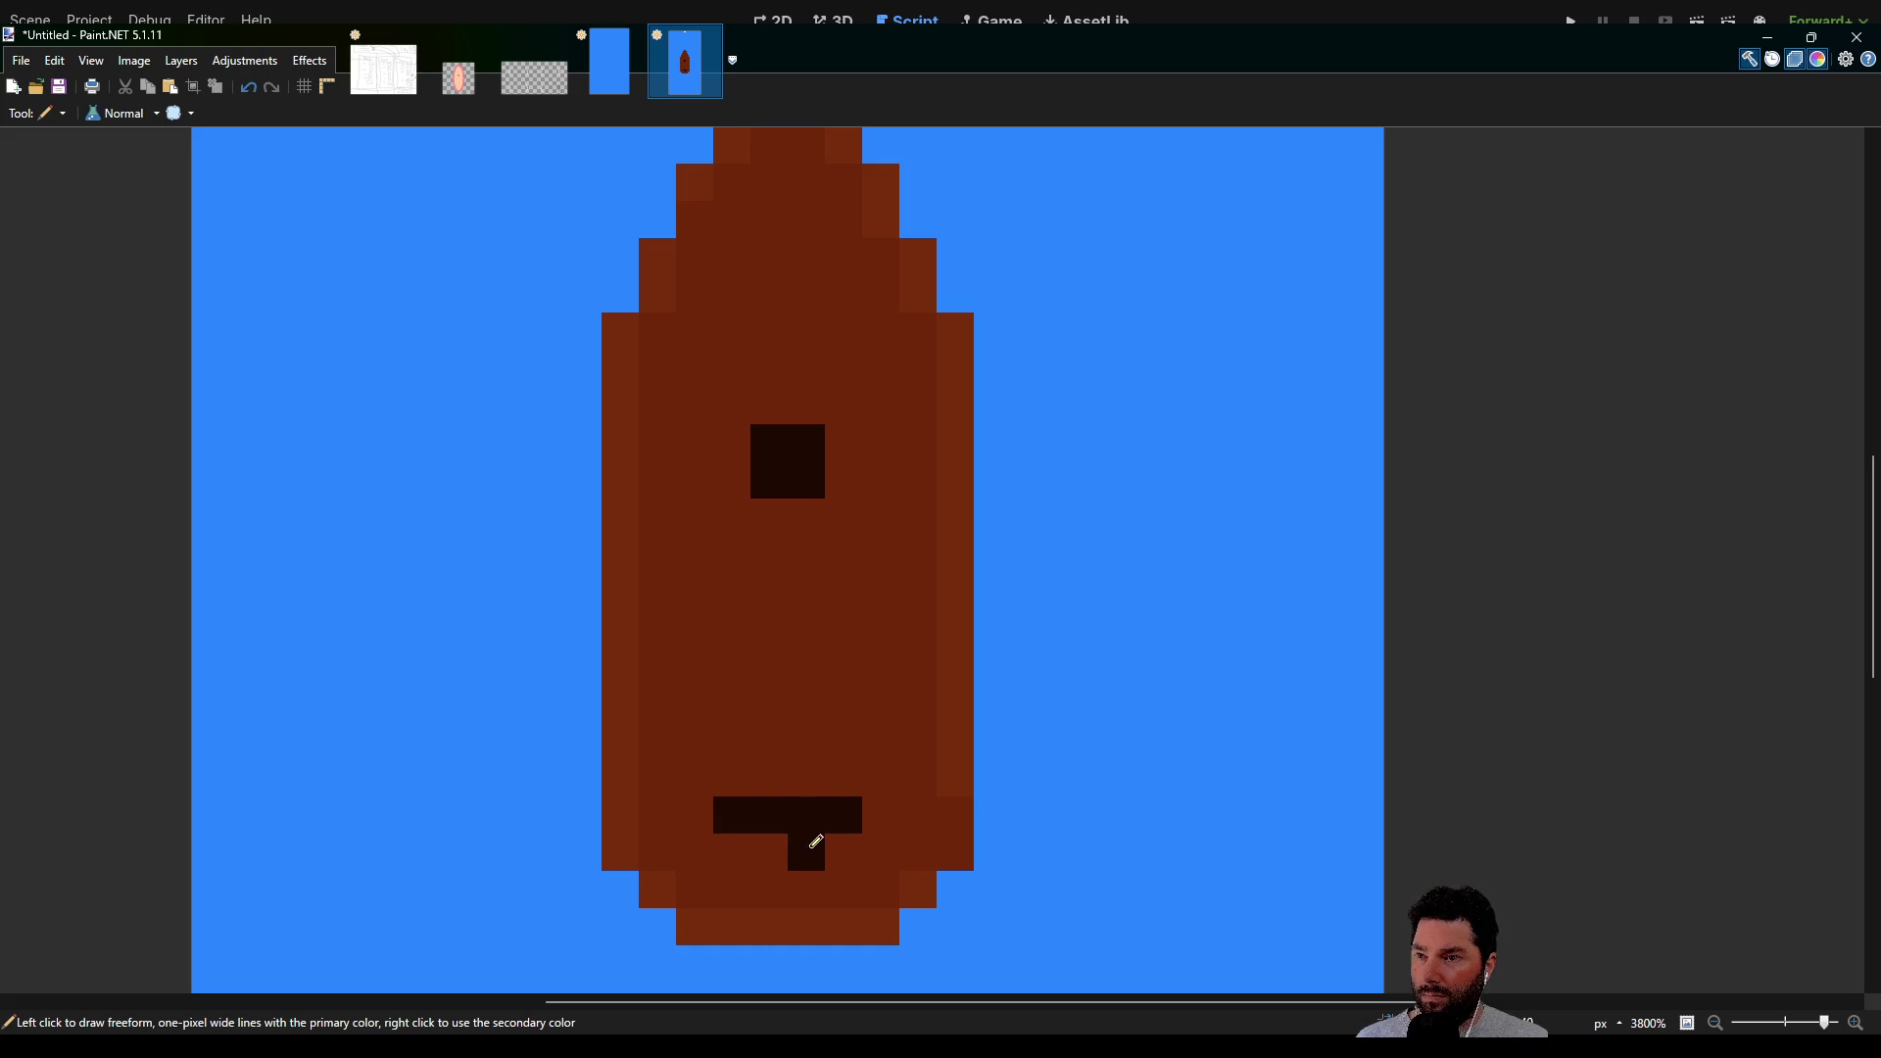
Sample the dark colour and widen the stem beneath the bar into a T
key(k)
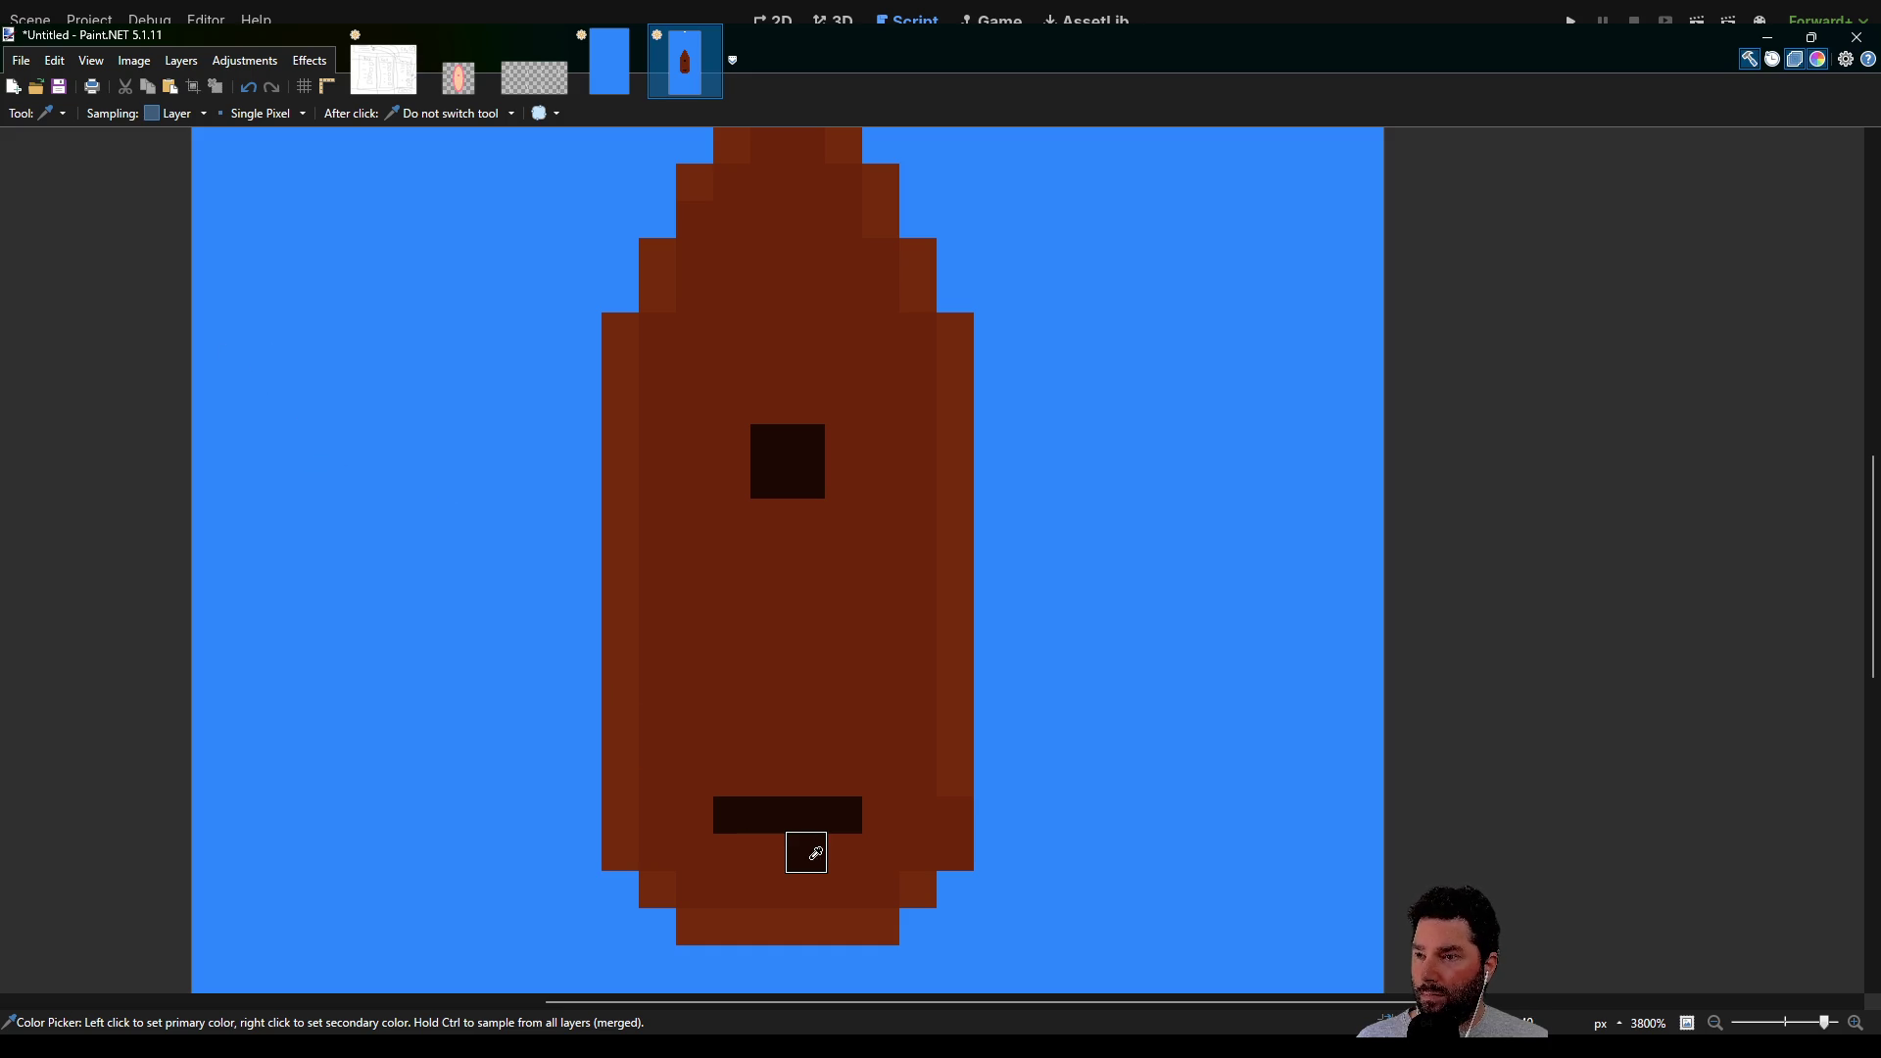
key(p)
click(787, 840)
scroll(839, 529, down, 3)
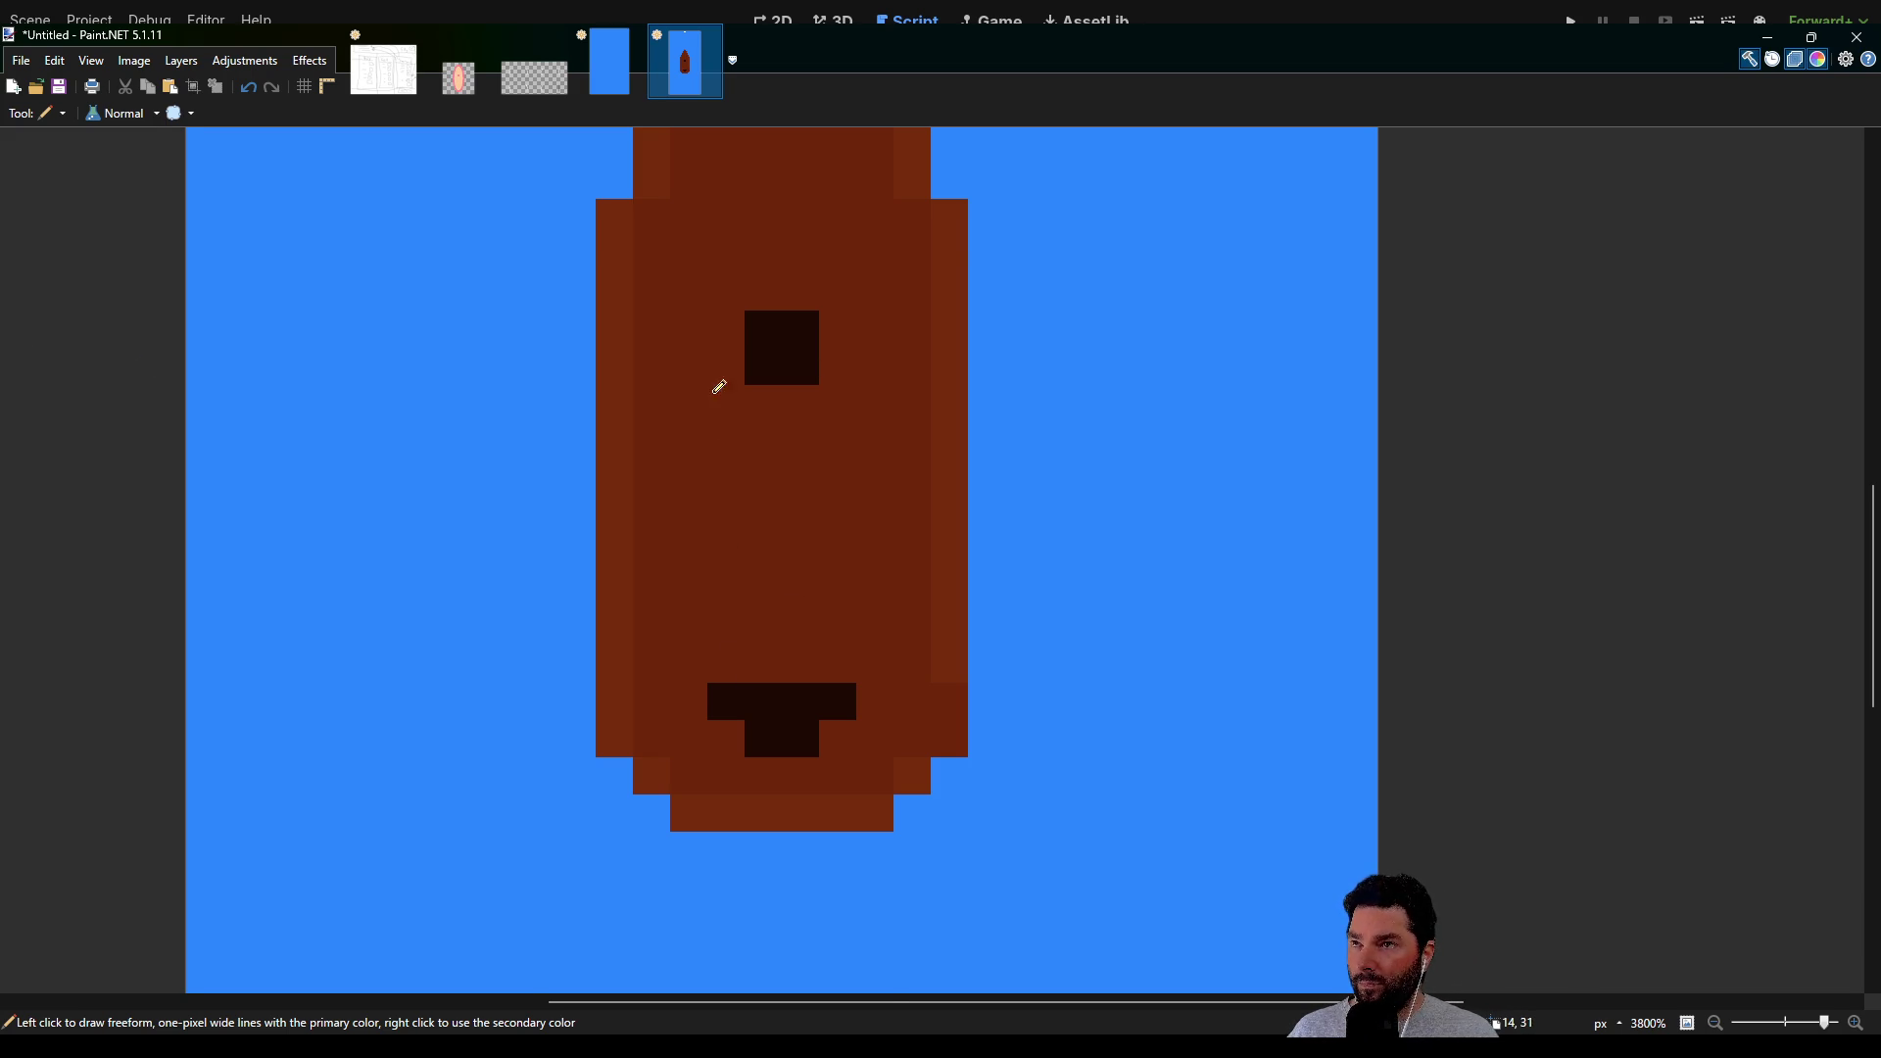
Paint lighter brown Pencil strokes down the centre column above and below the dark square
scroll(730, 386, up, 4)
mouse_move(759, 276)
mouse_down()
mouse_move(764, 460)
mouse_move(702, 571)
mouse_move(691, 833)
mouse_up()
drag(772, 577, 765, 795)
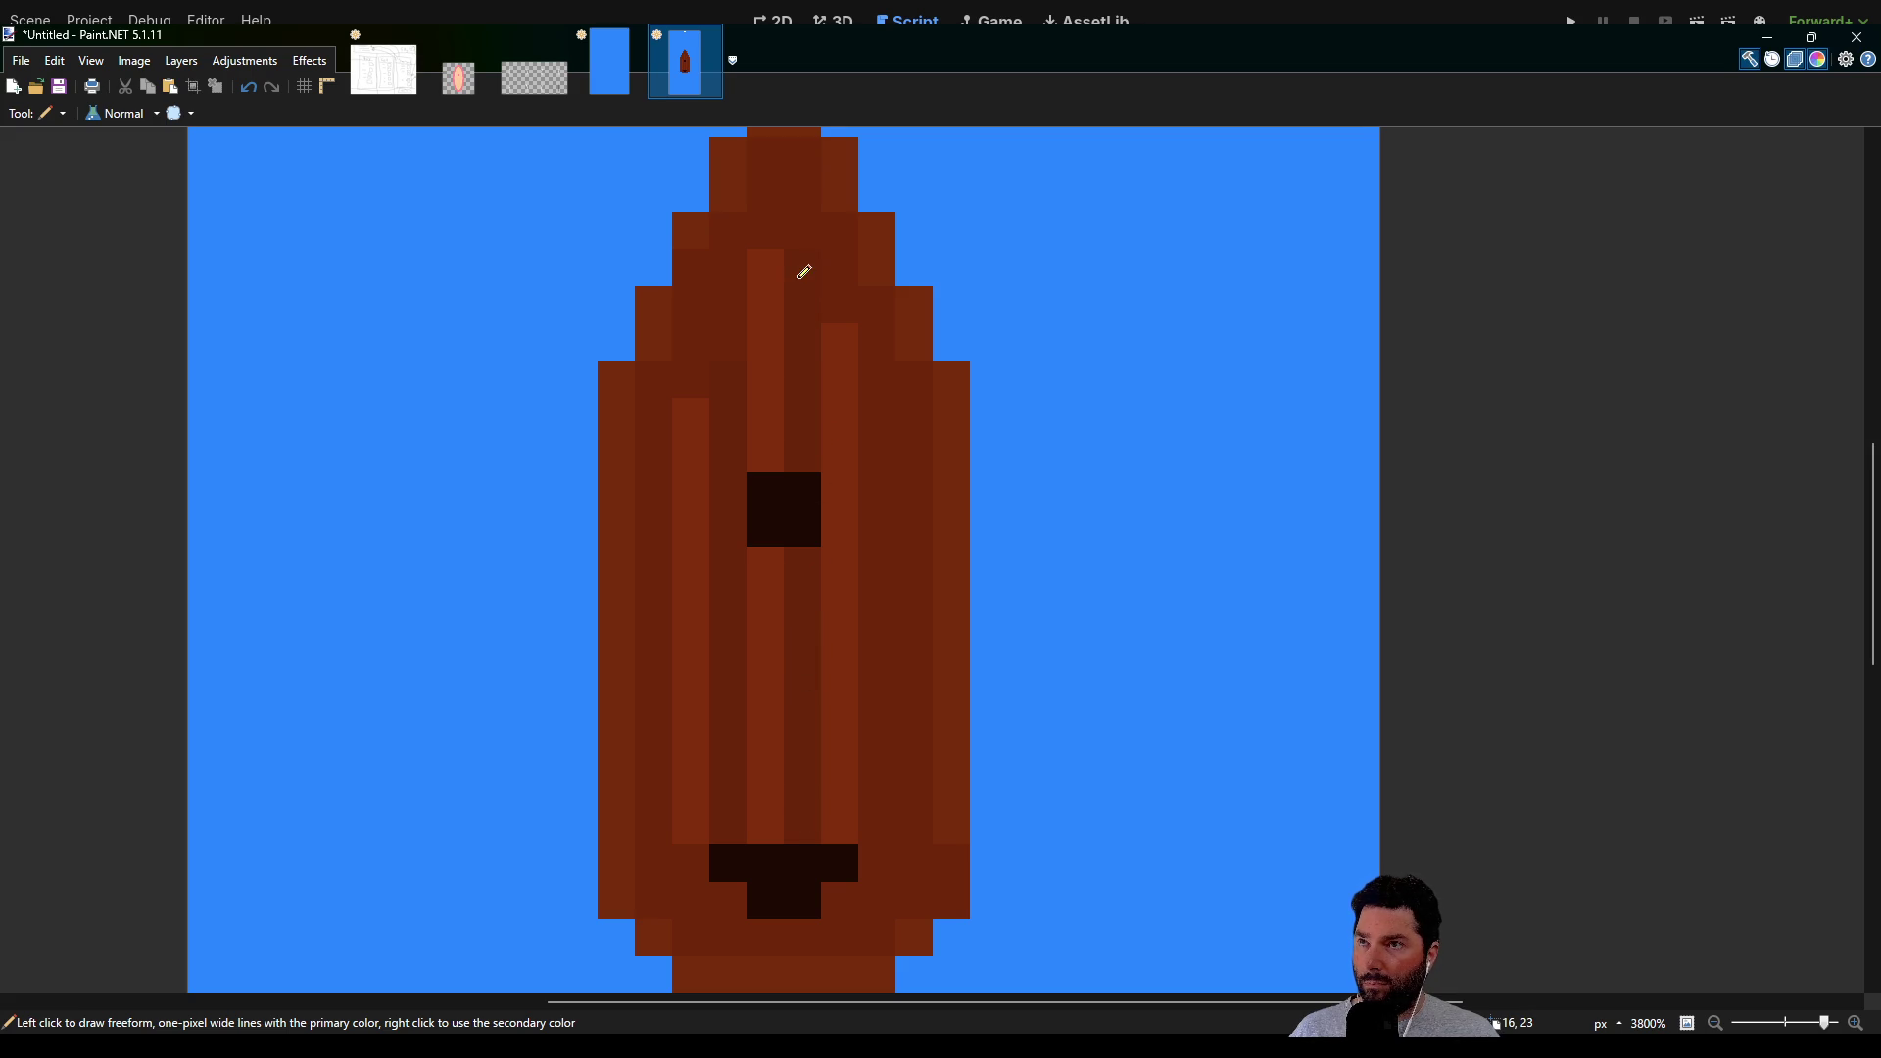
scroll(721, 465, up, 1)
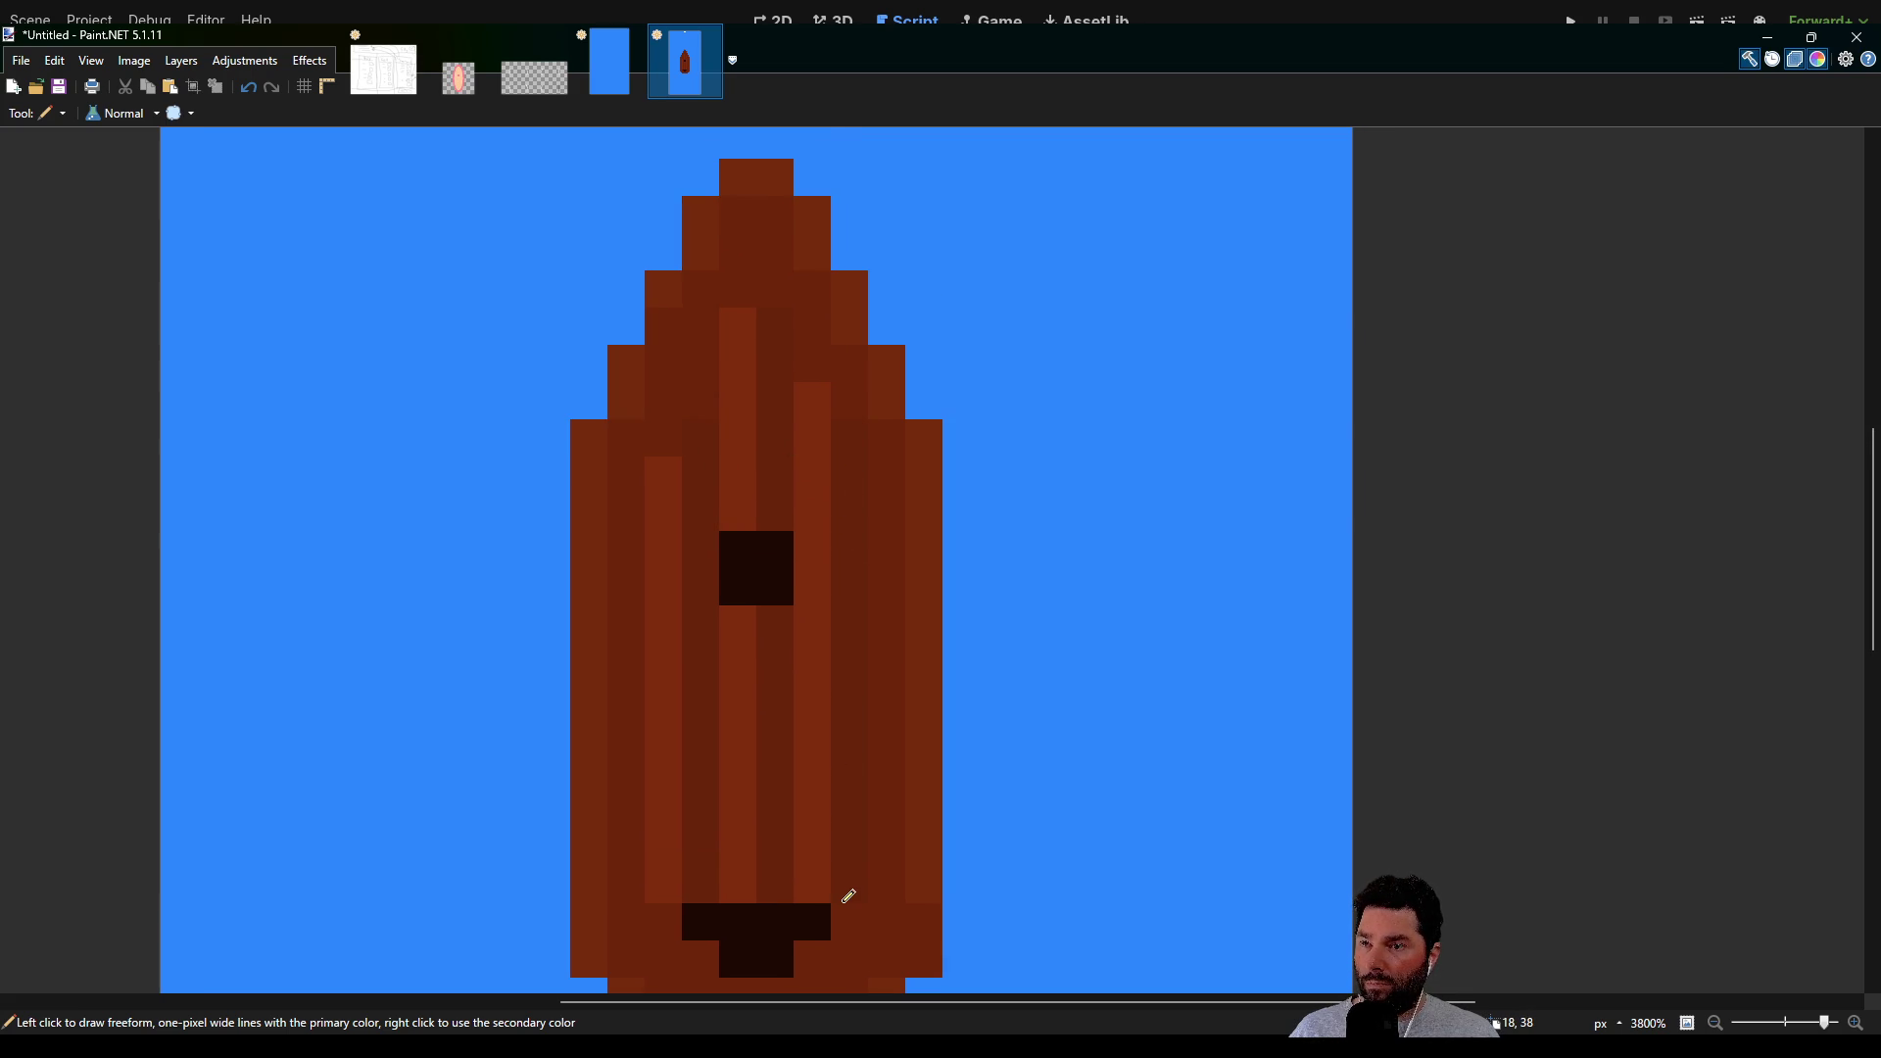
scroll(947, 655, down, 10)
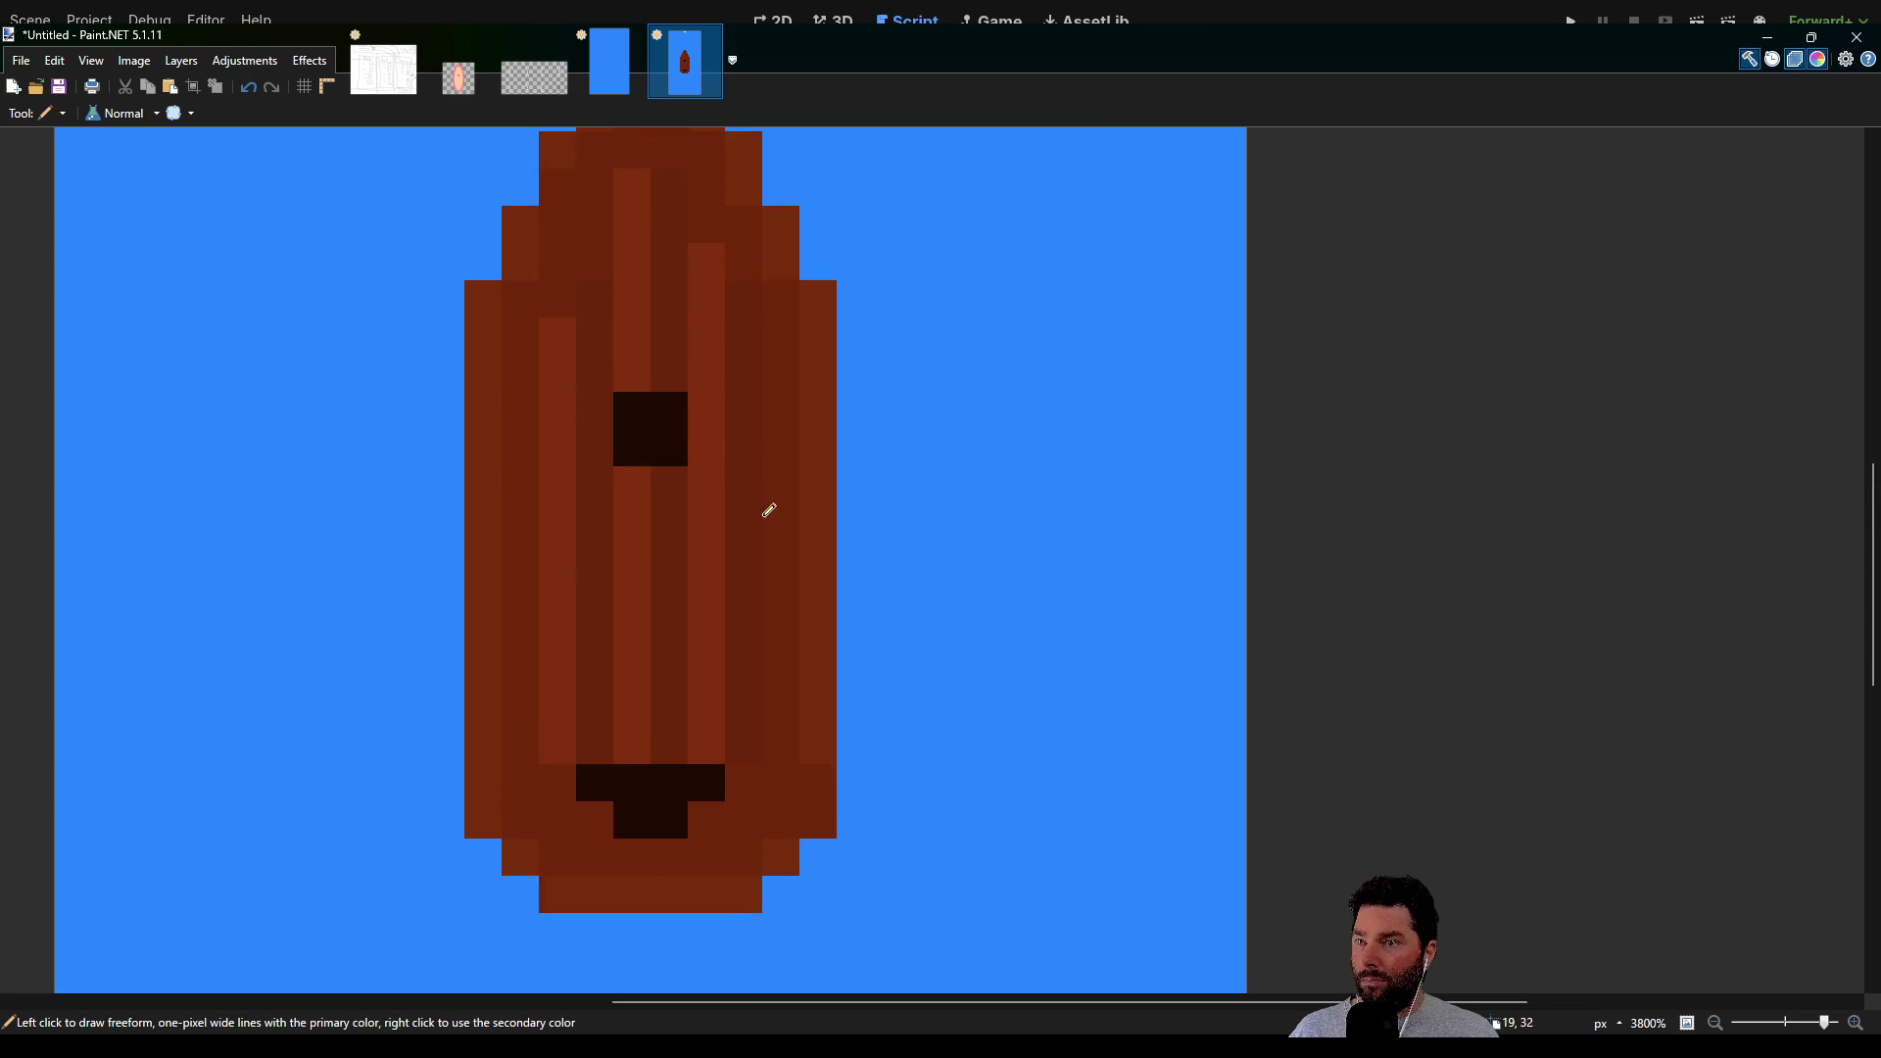
scroll(782, 599, down, 3)
scroll(770, 451, up, 5)
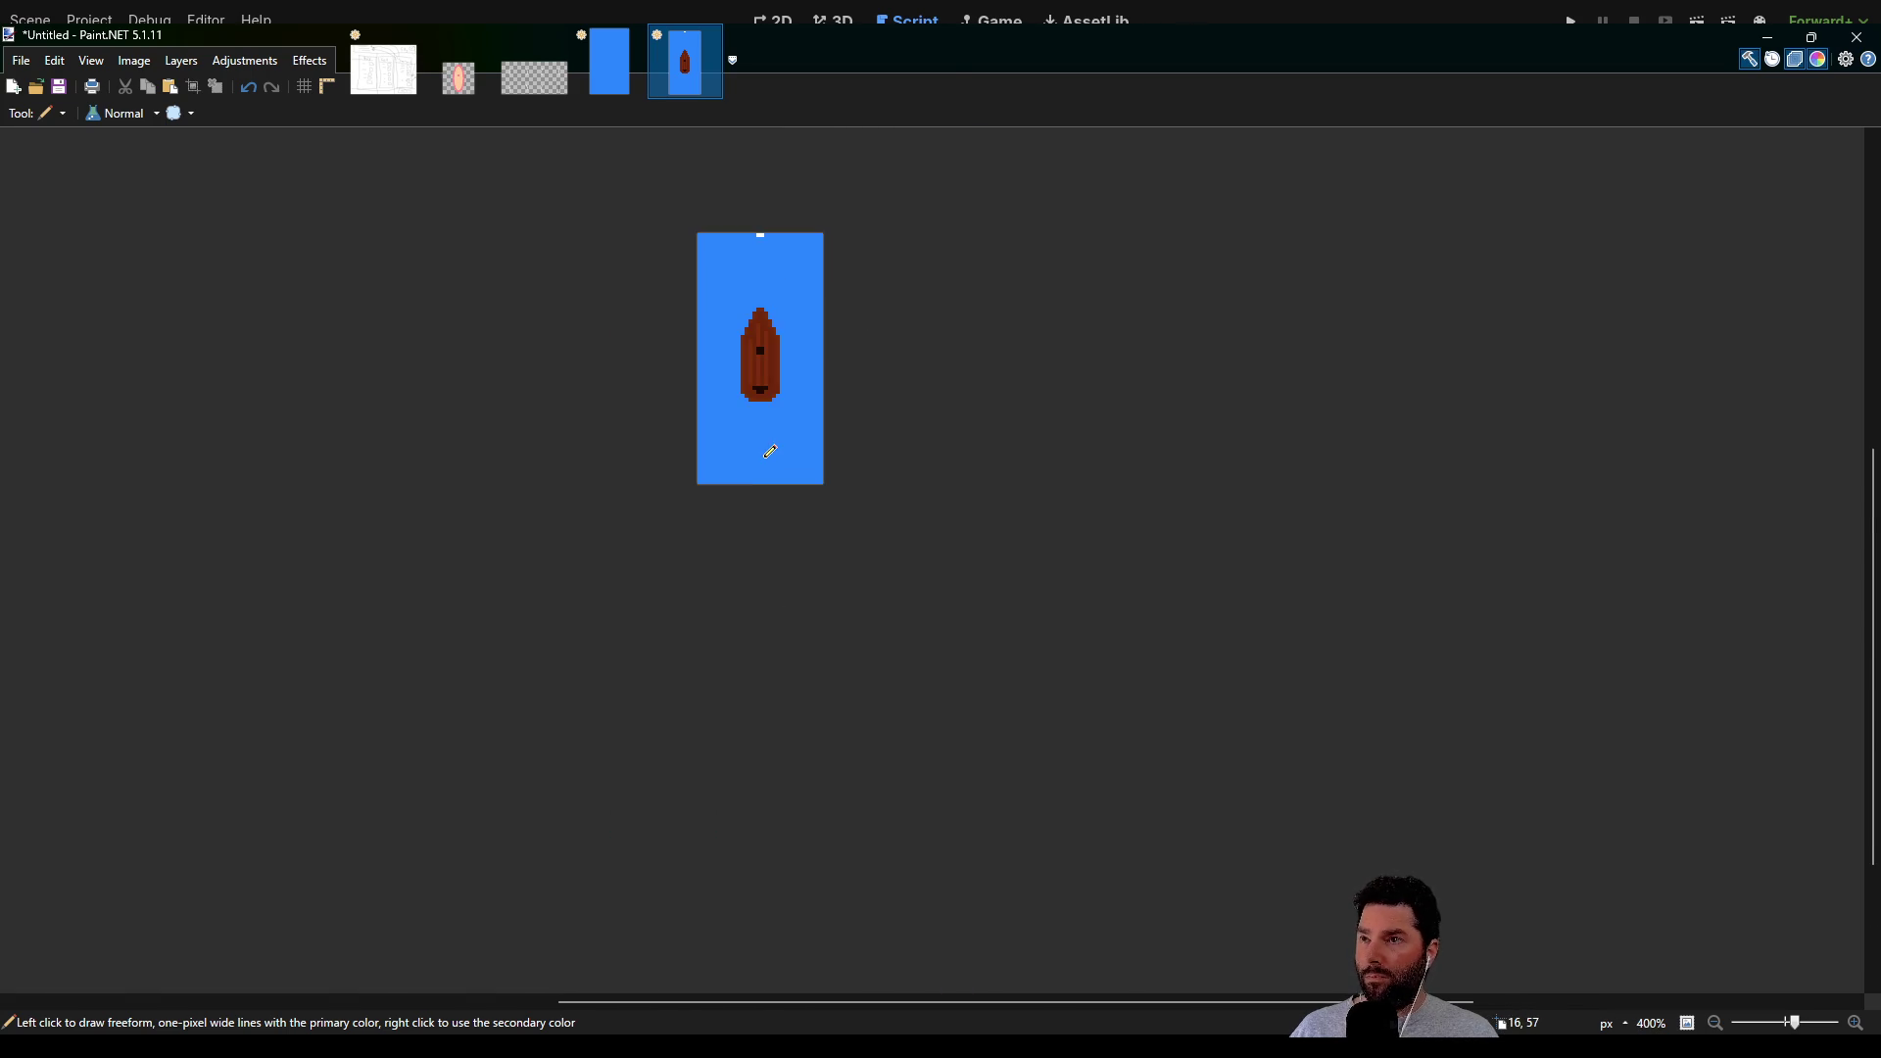
Undo and redo the last change, keeping the blue background in place
scroll(781, 461, up, 2)
scroll(780, 461, down, 2)
scroll(781, 462, up, 7)
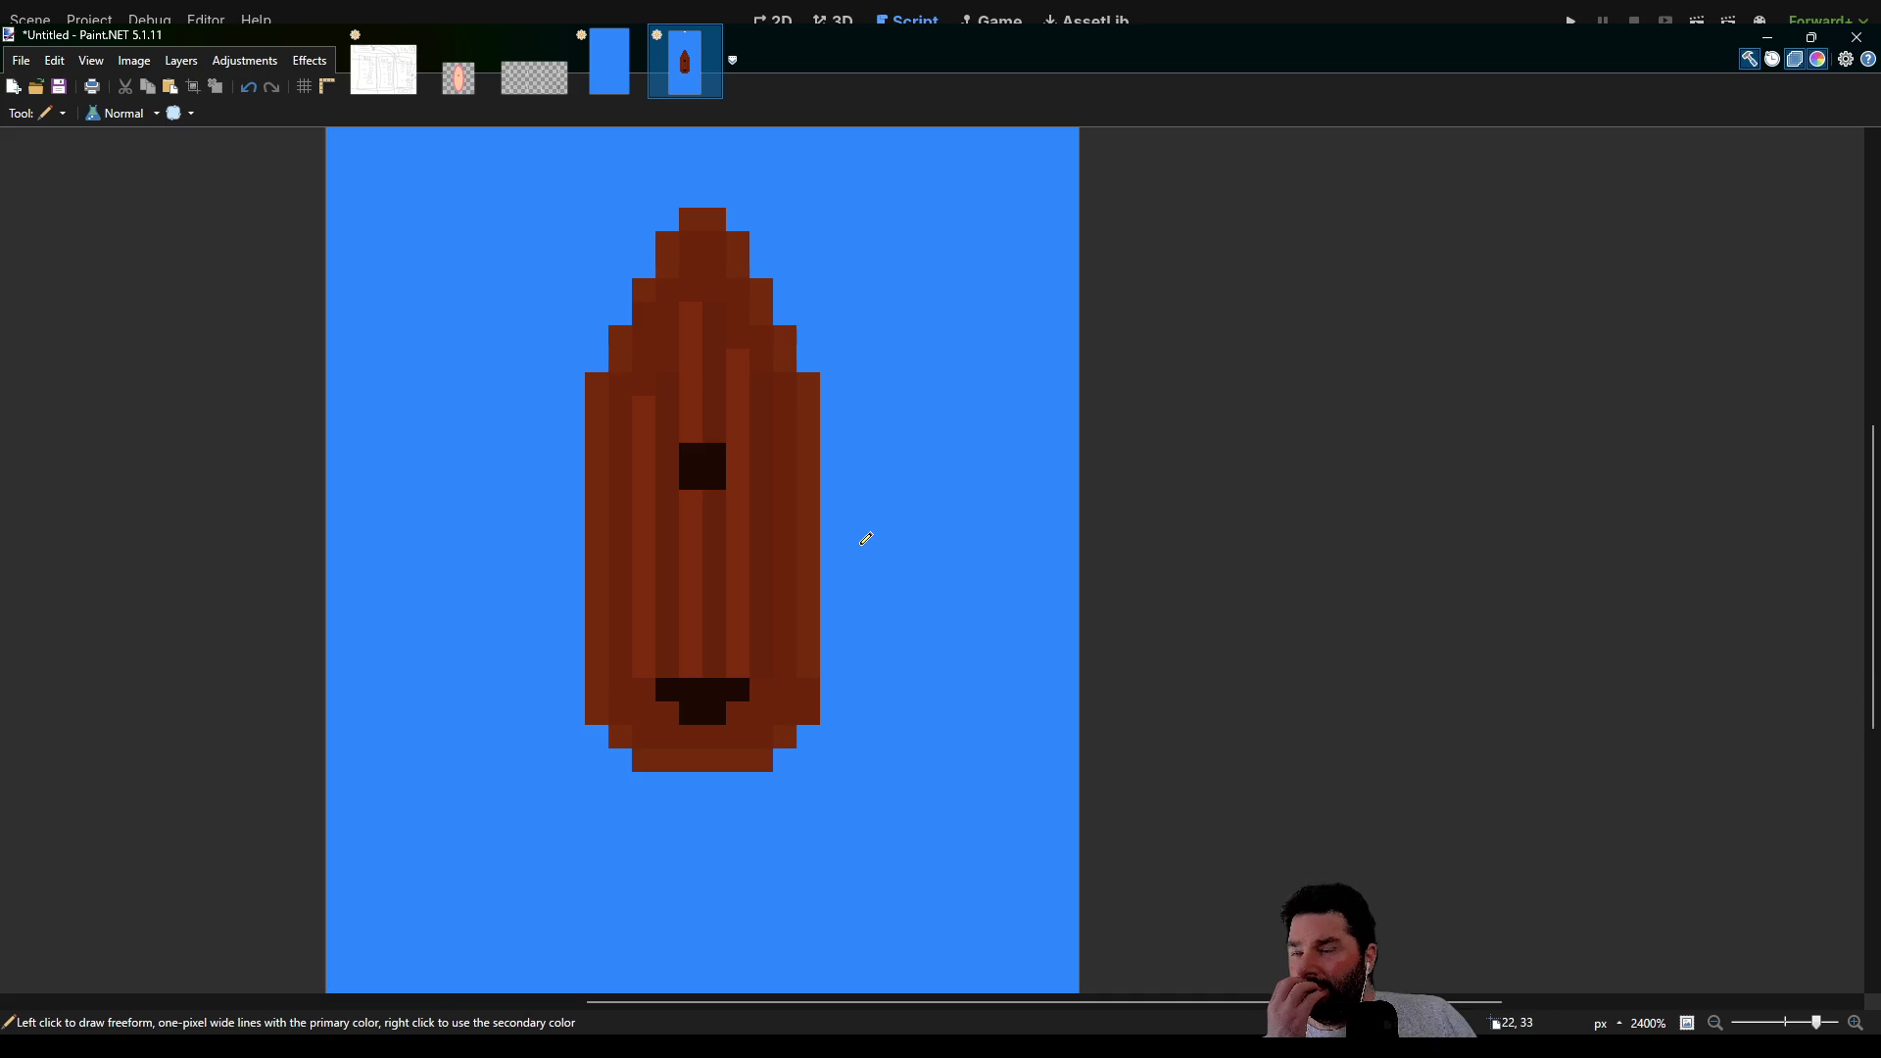
scroll(866, 538, down, 2)
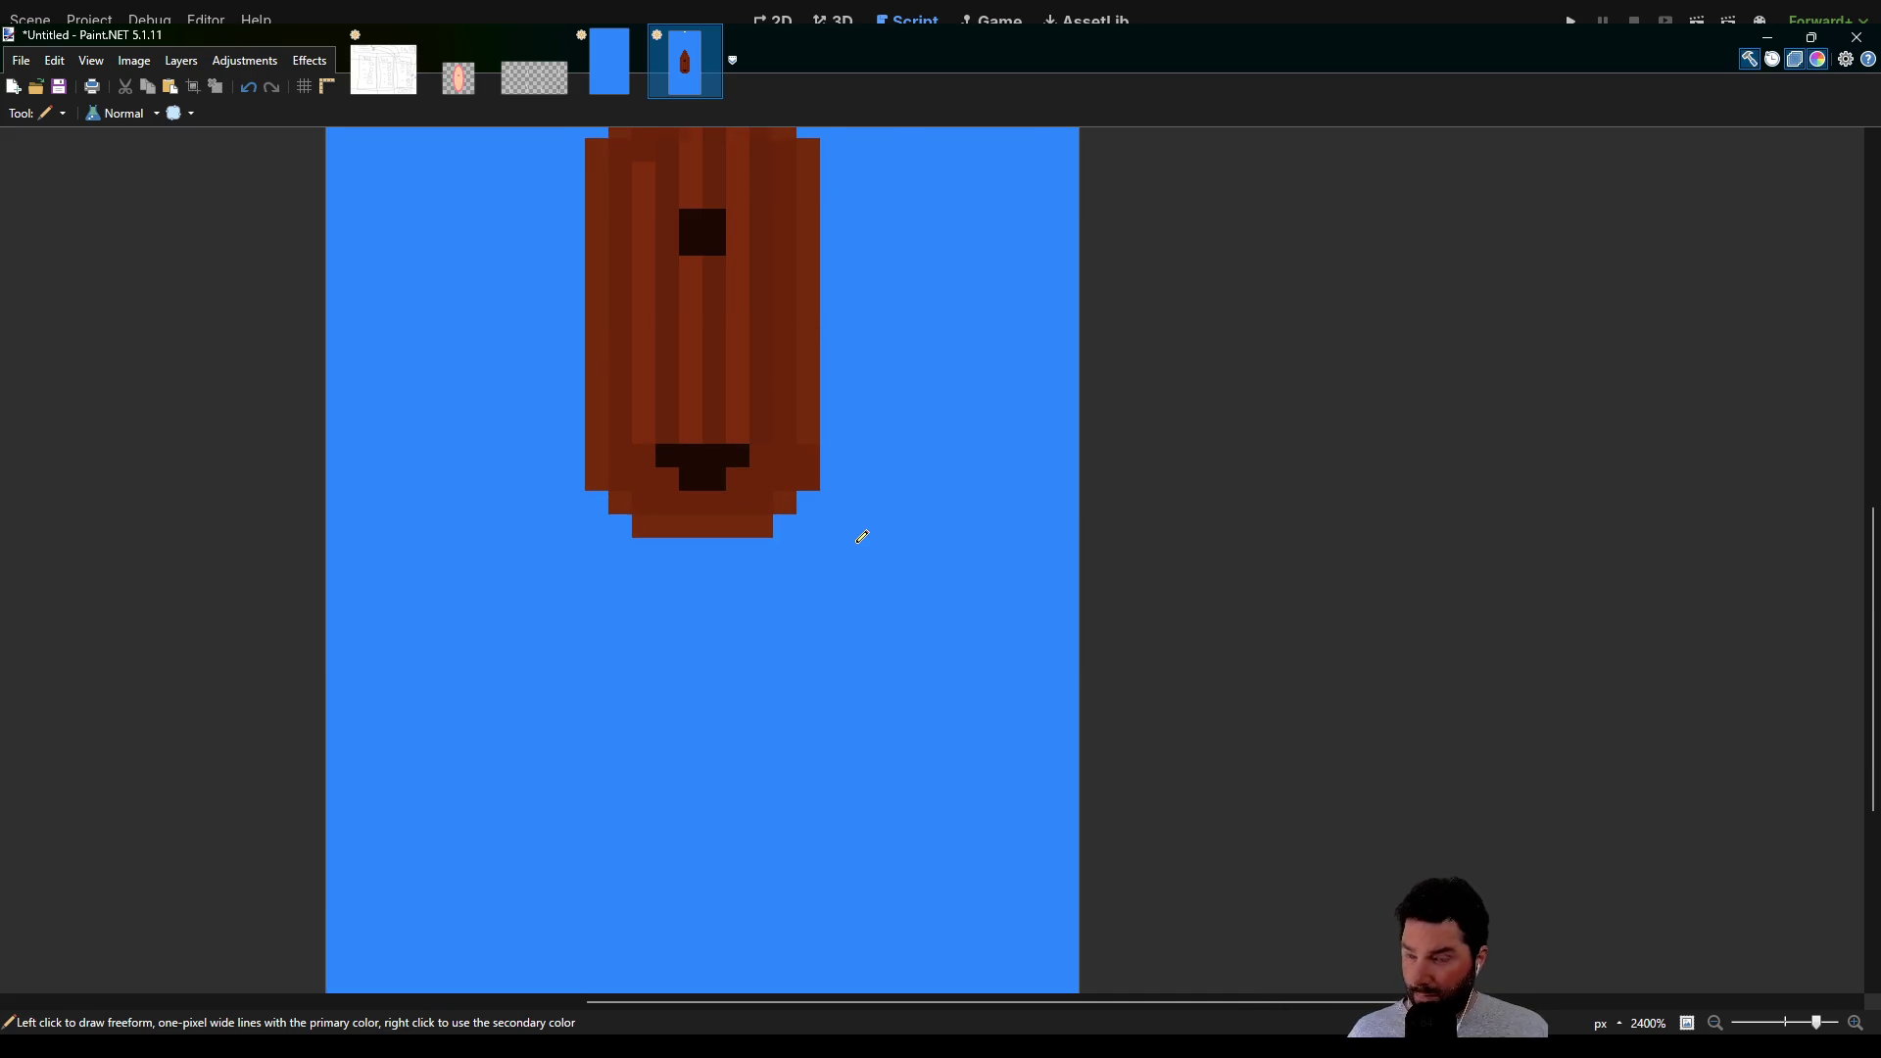
scroll(862, 537, down, 12)
scroll(878, 529, up, 5)
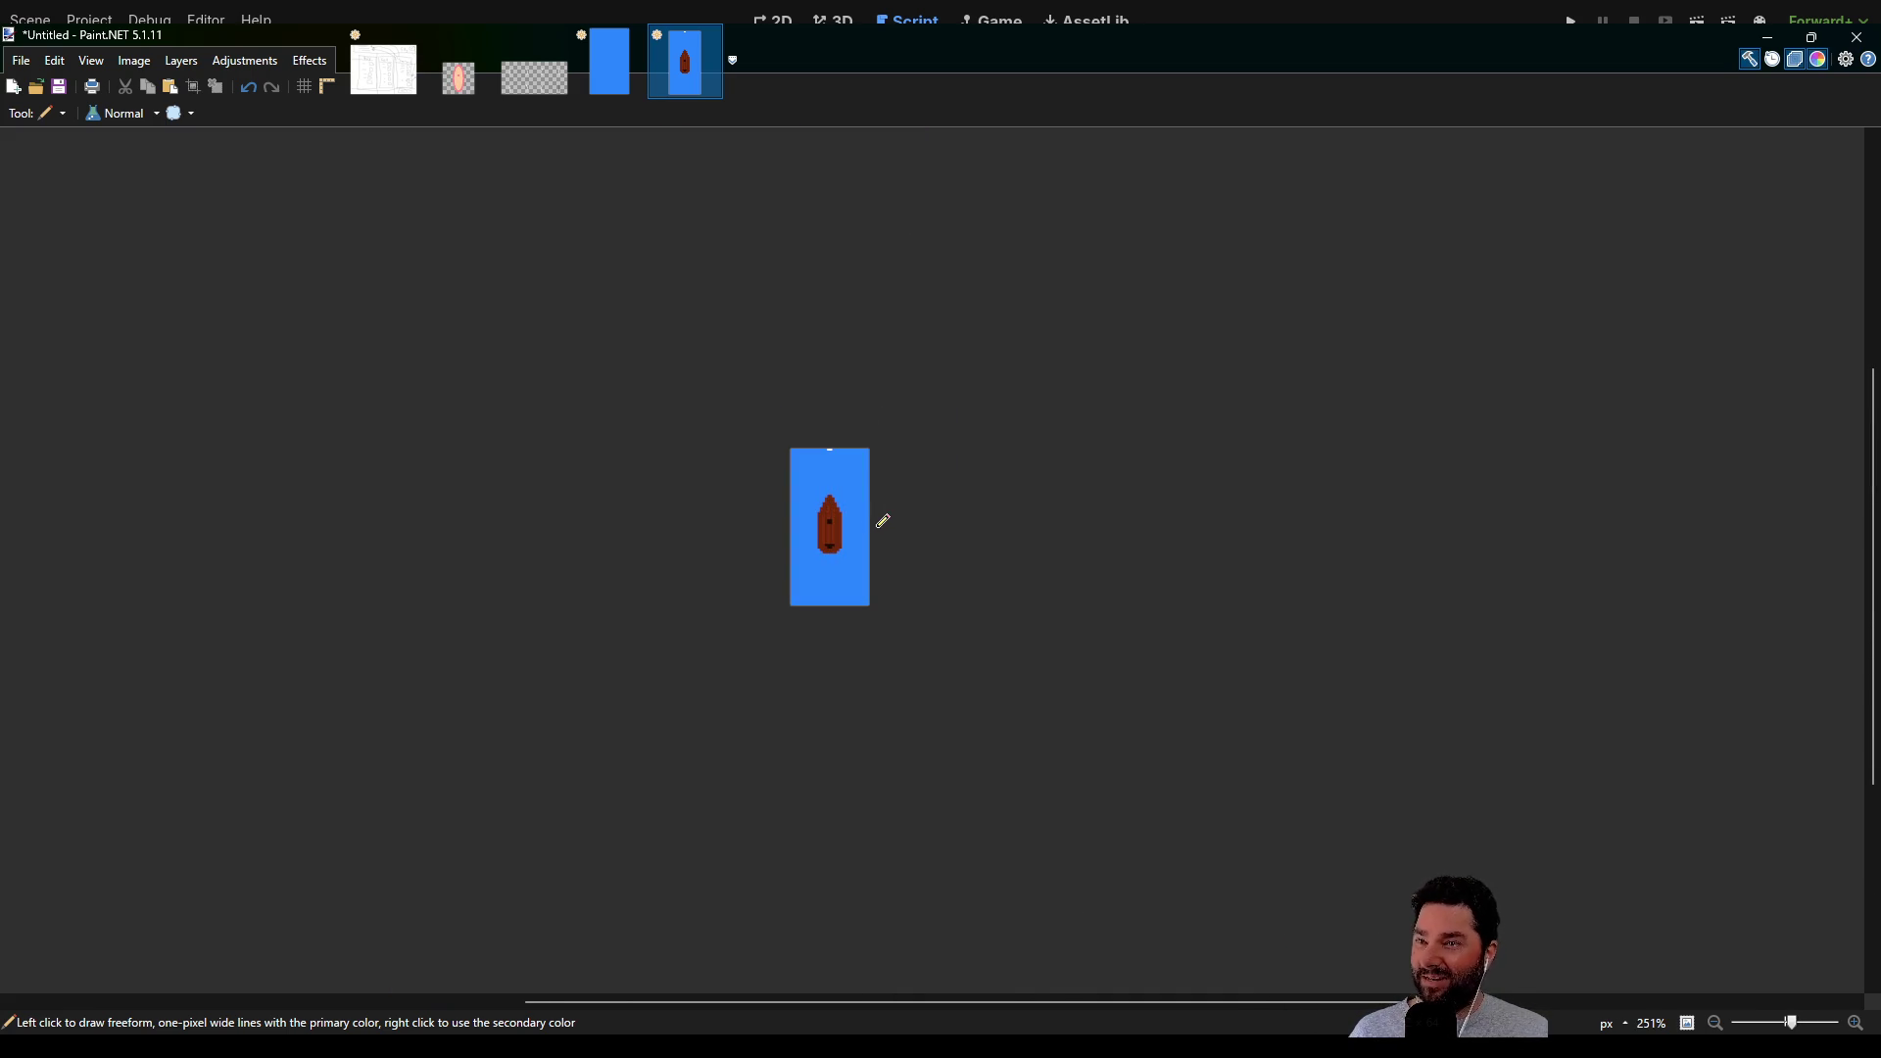
key(ctrl+z)
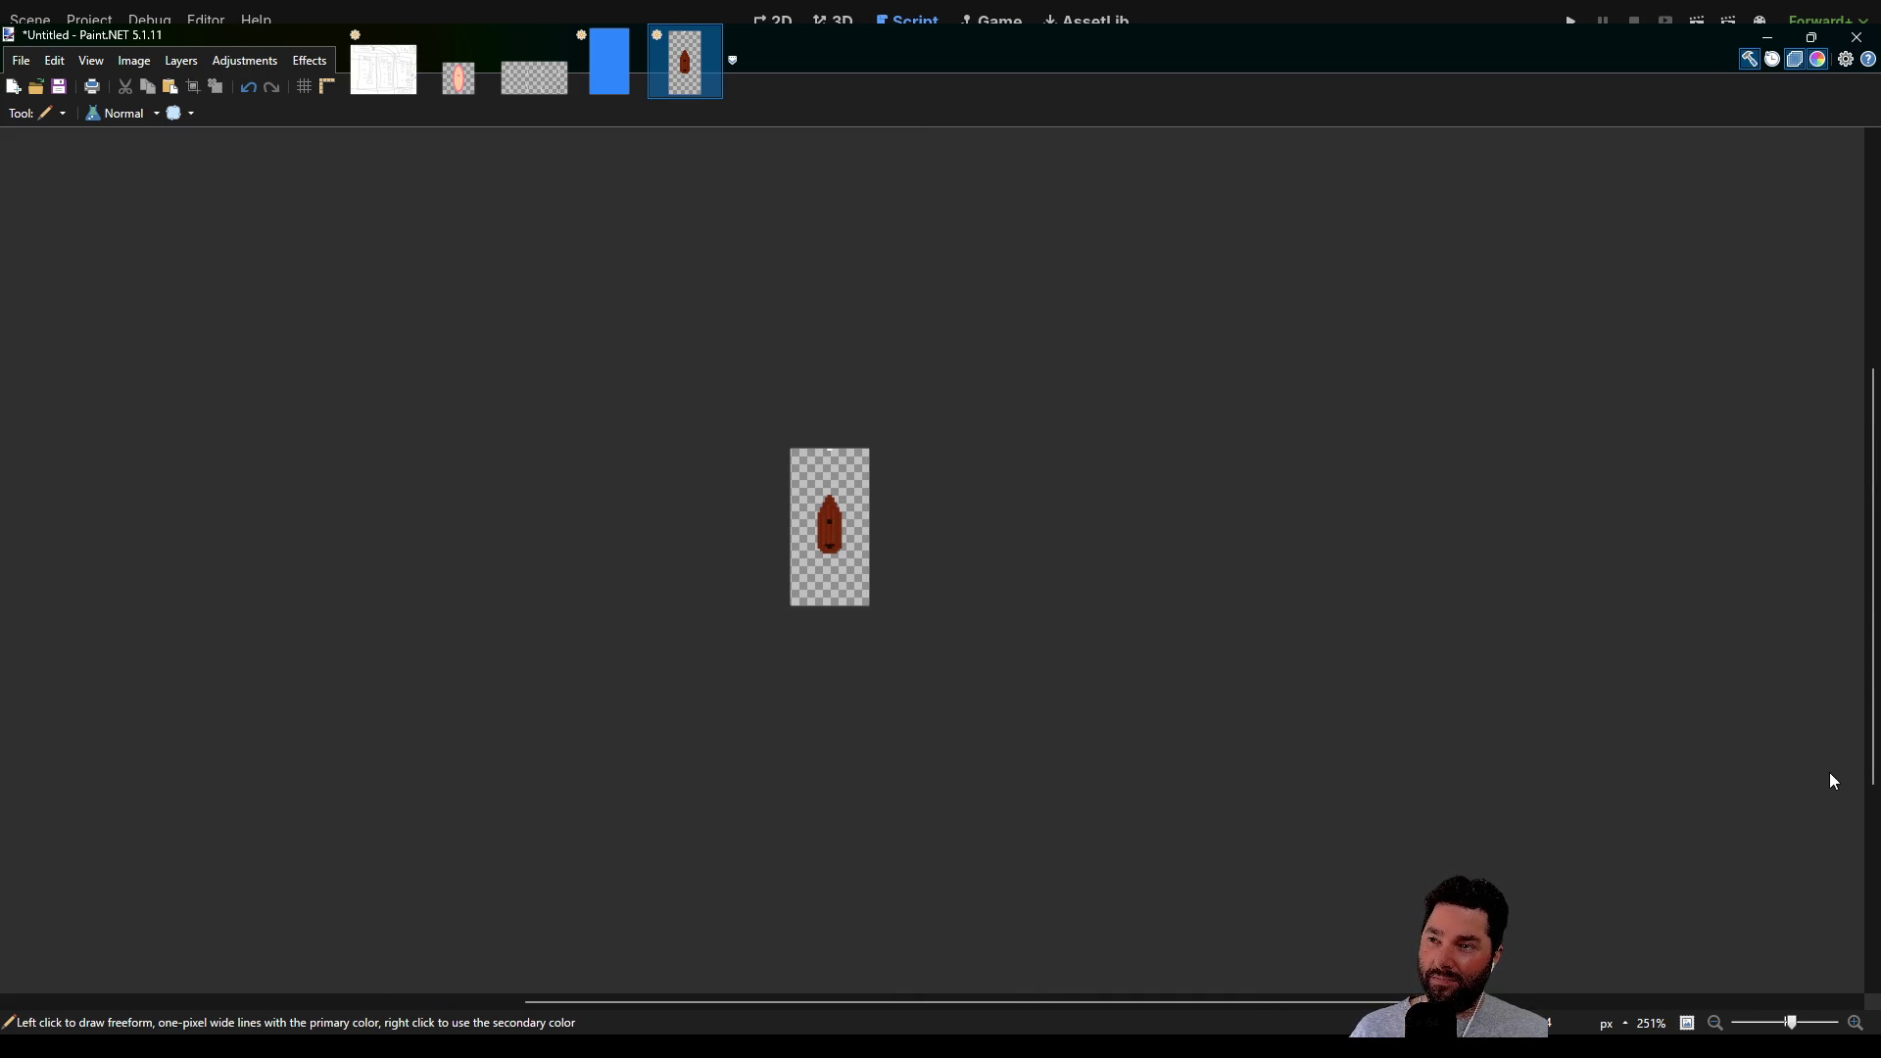
key(ctrl+y)
Dab brown over the dark square with the Paintbrush
scroll(1030, 595, up, 10)
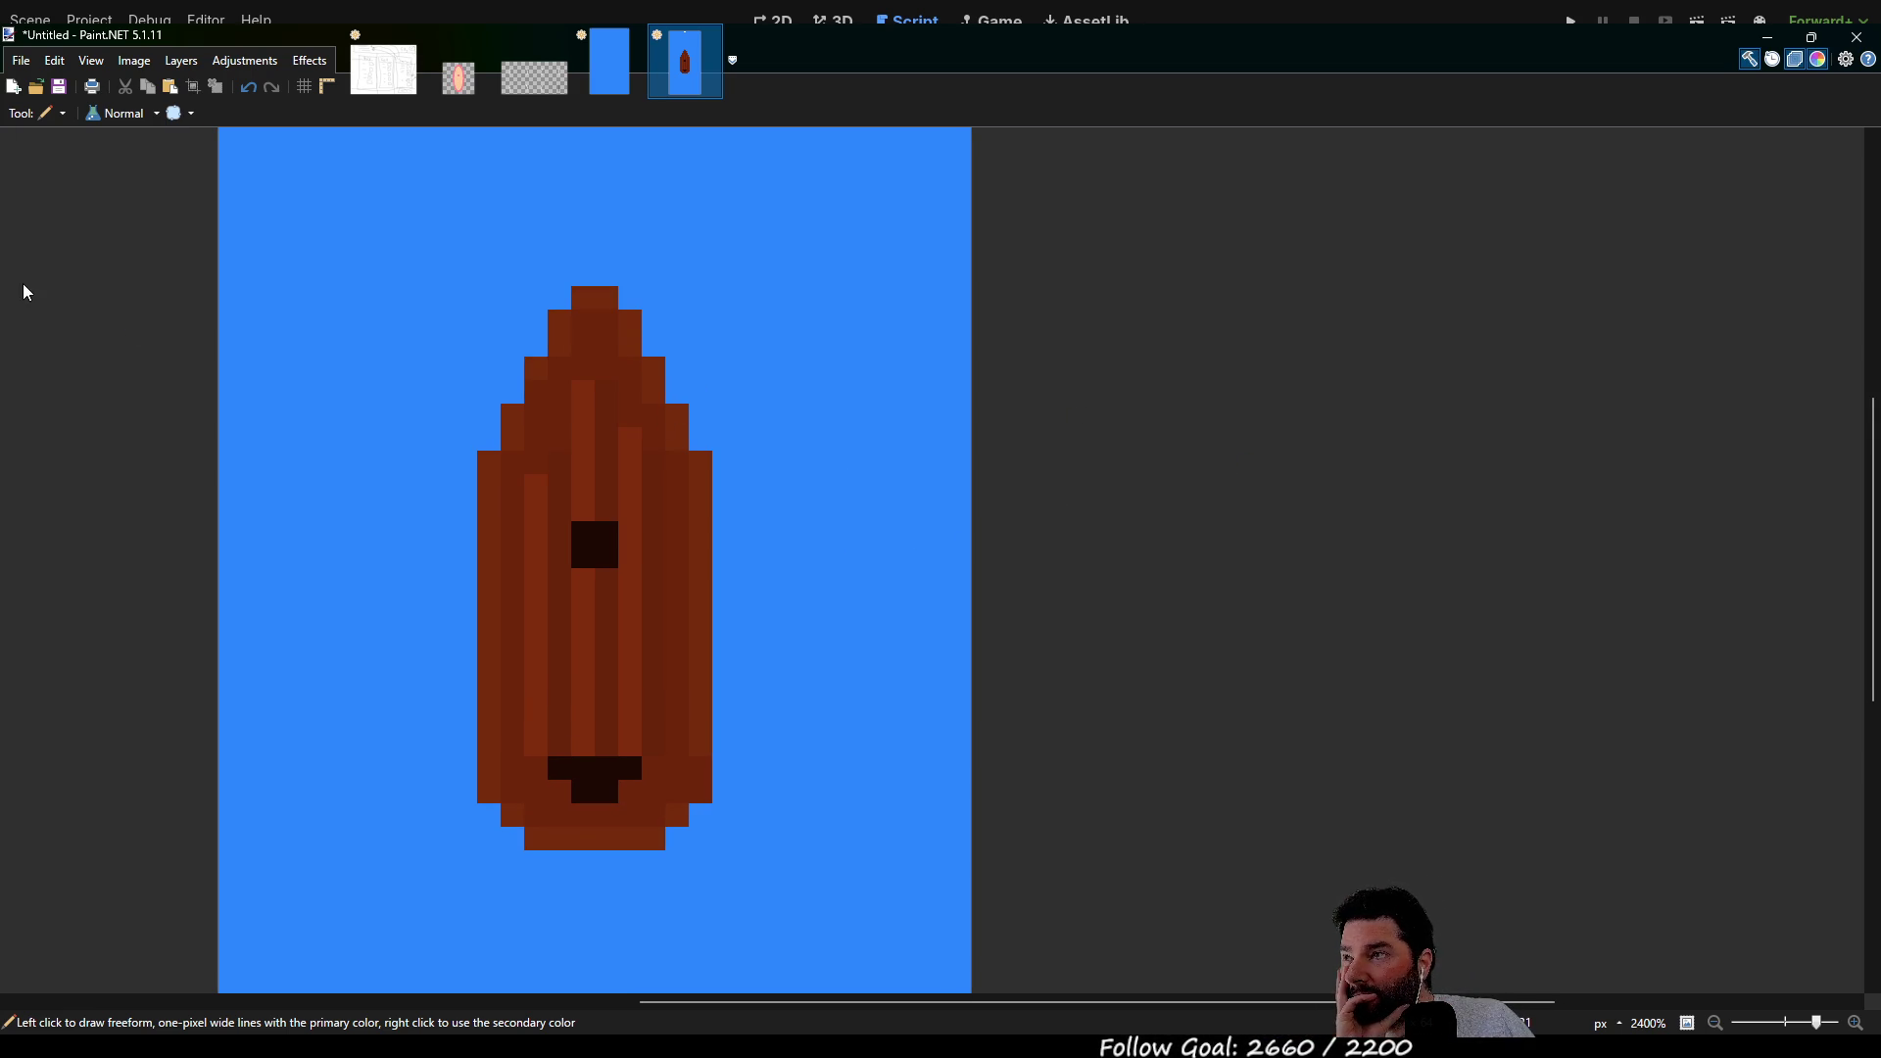
key(b)
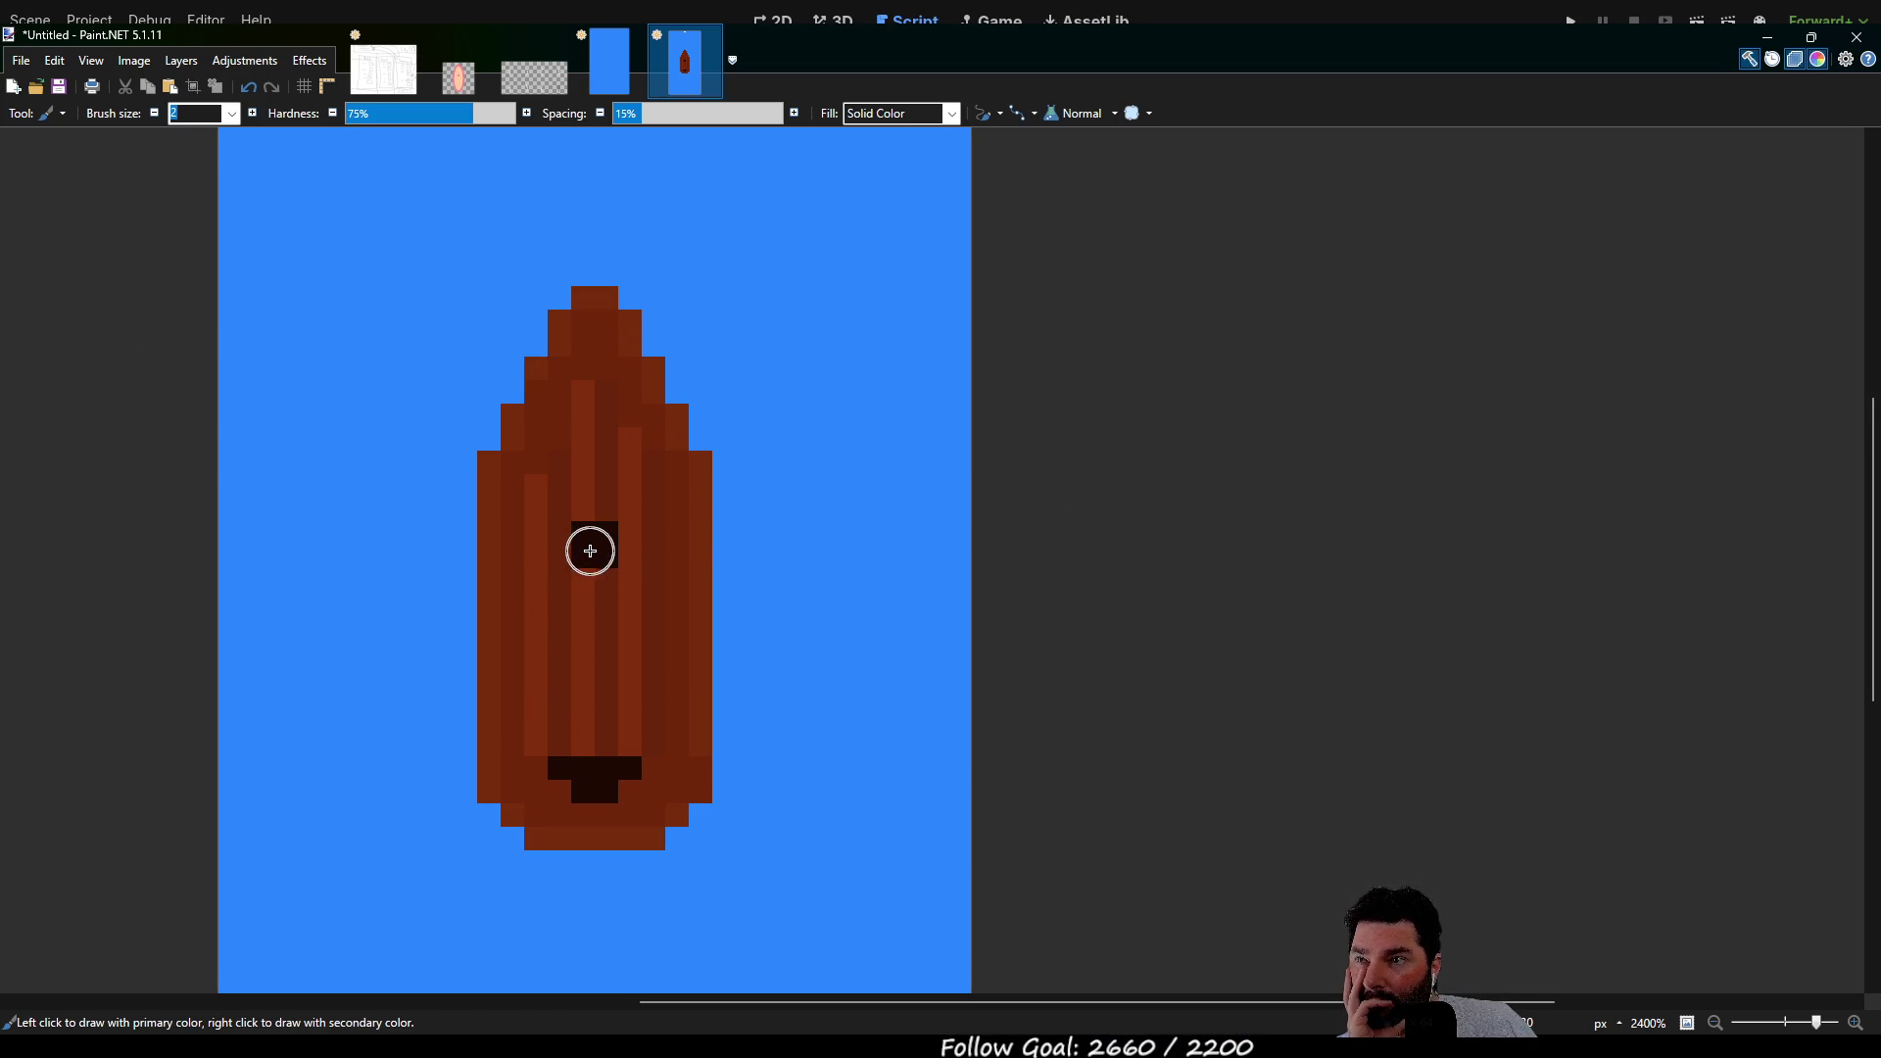
click(592, 563)
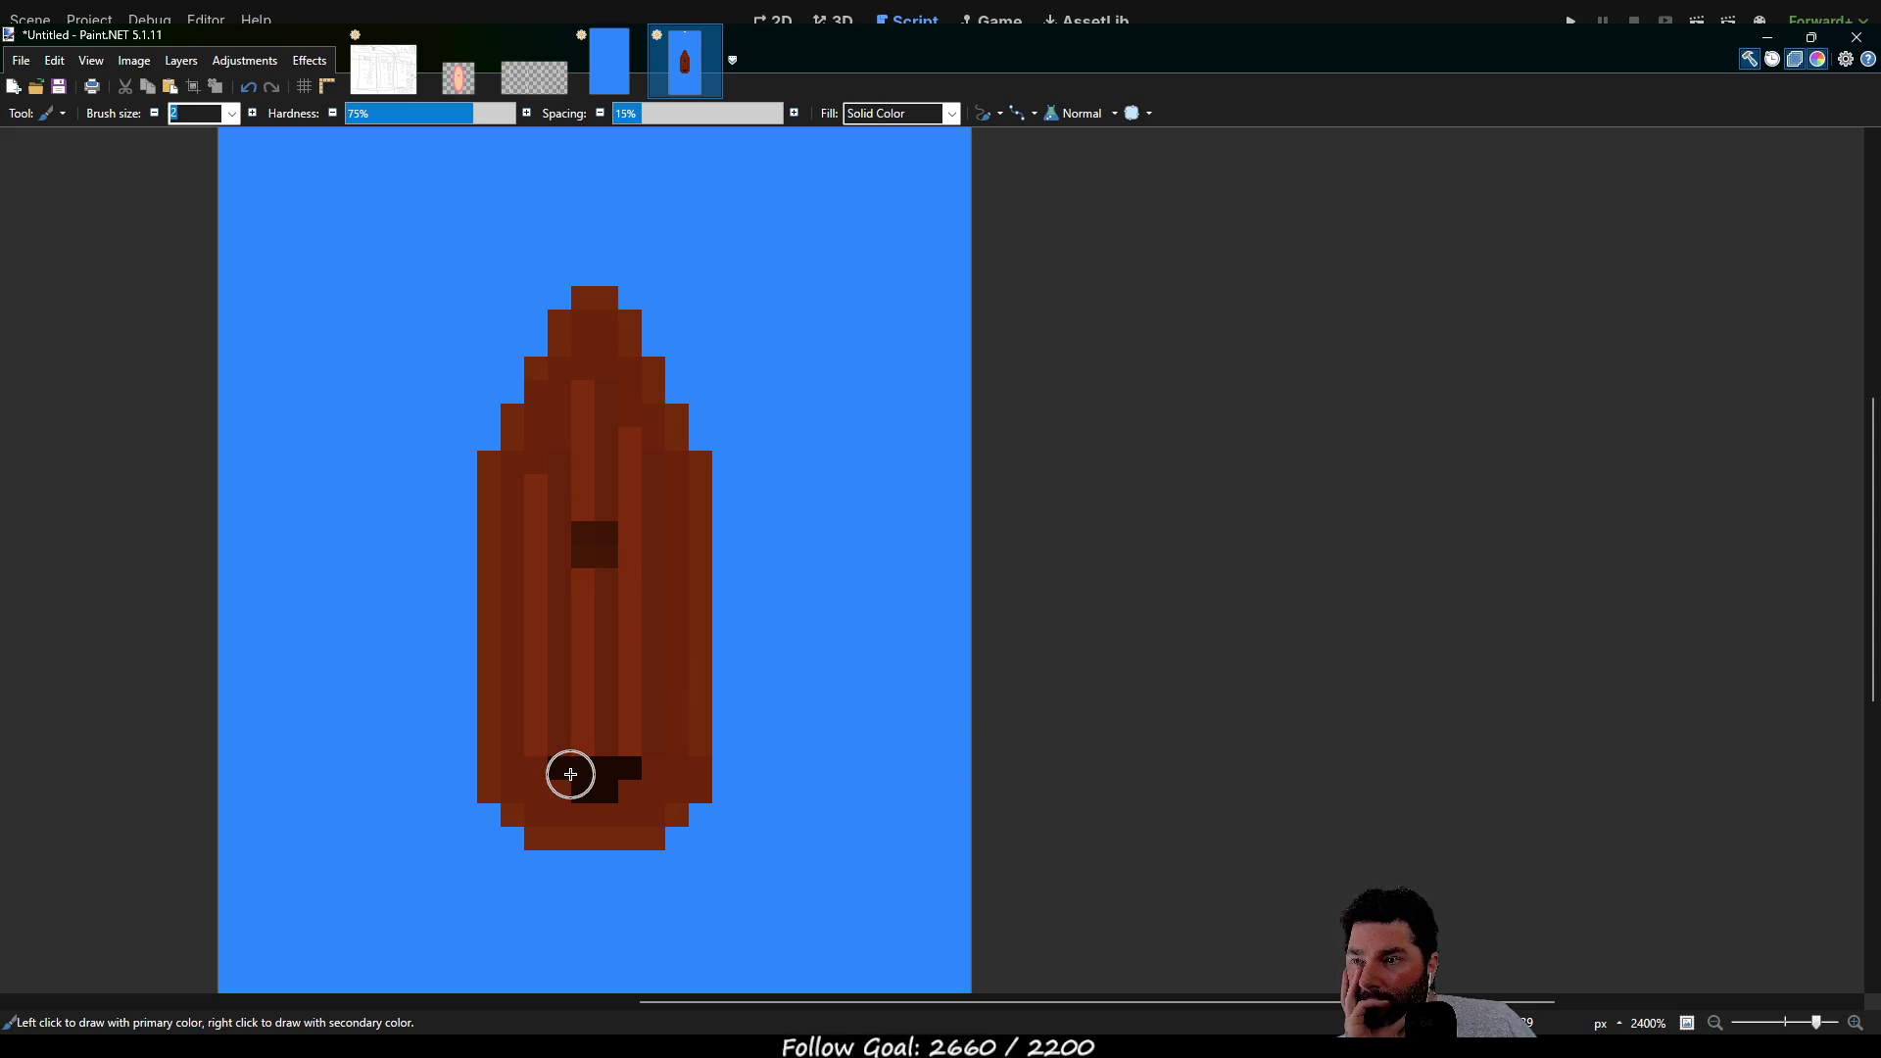
Repaint part of the stern's dark block brown
drag(565, 769, 630, 784)
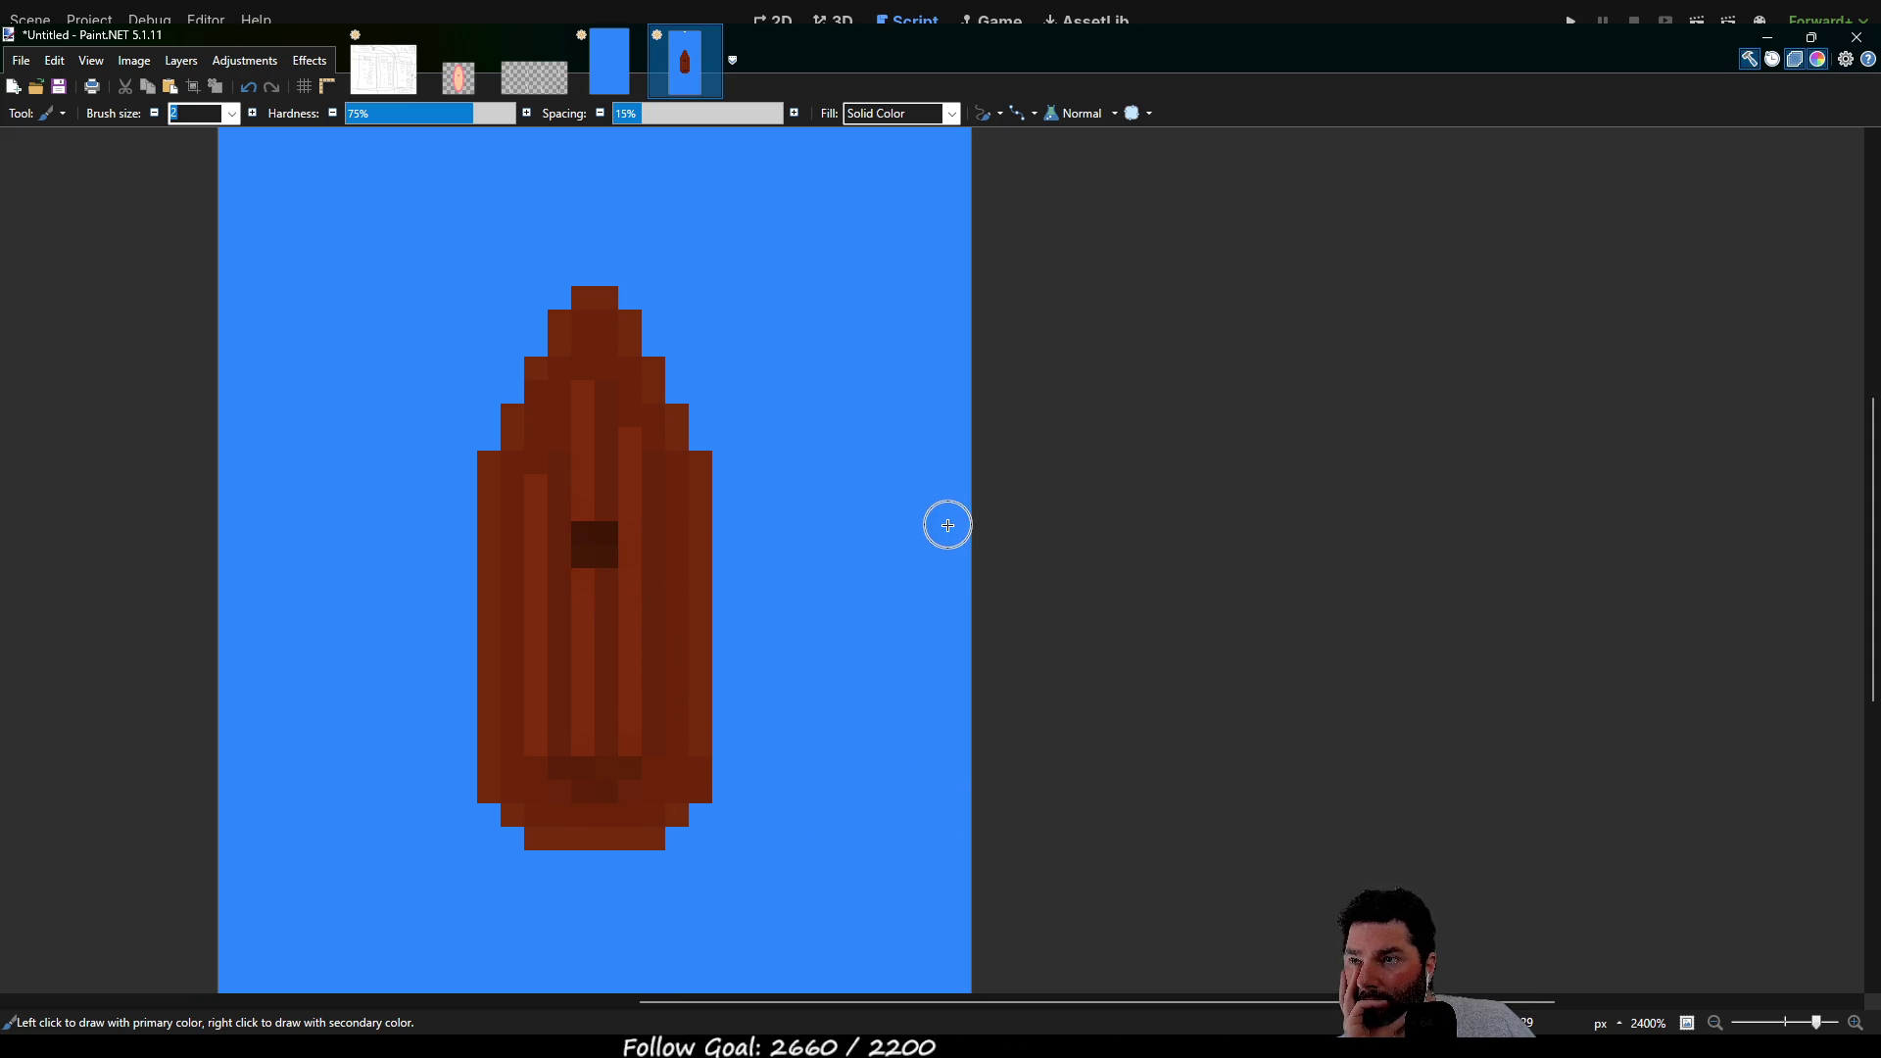
scroll(931, 592, up, 1)
scroll(852, 573, down, 5)
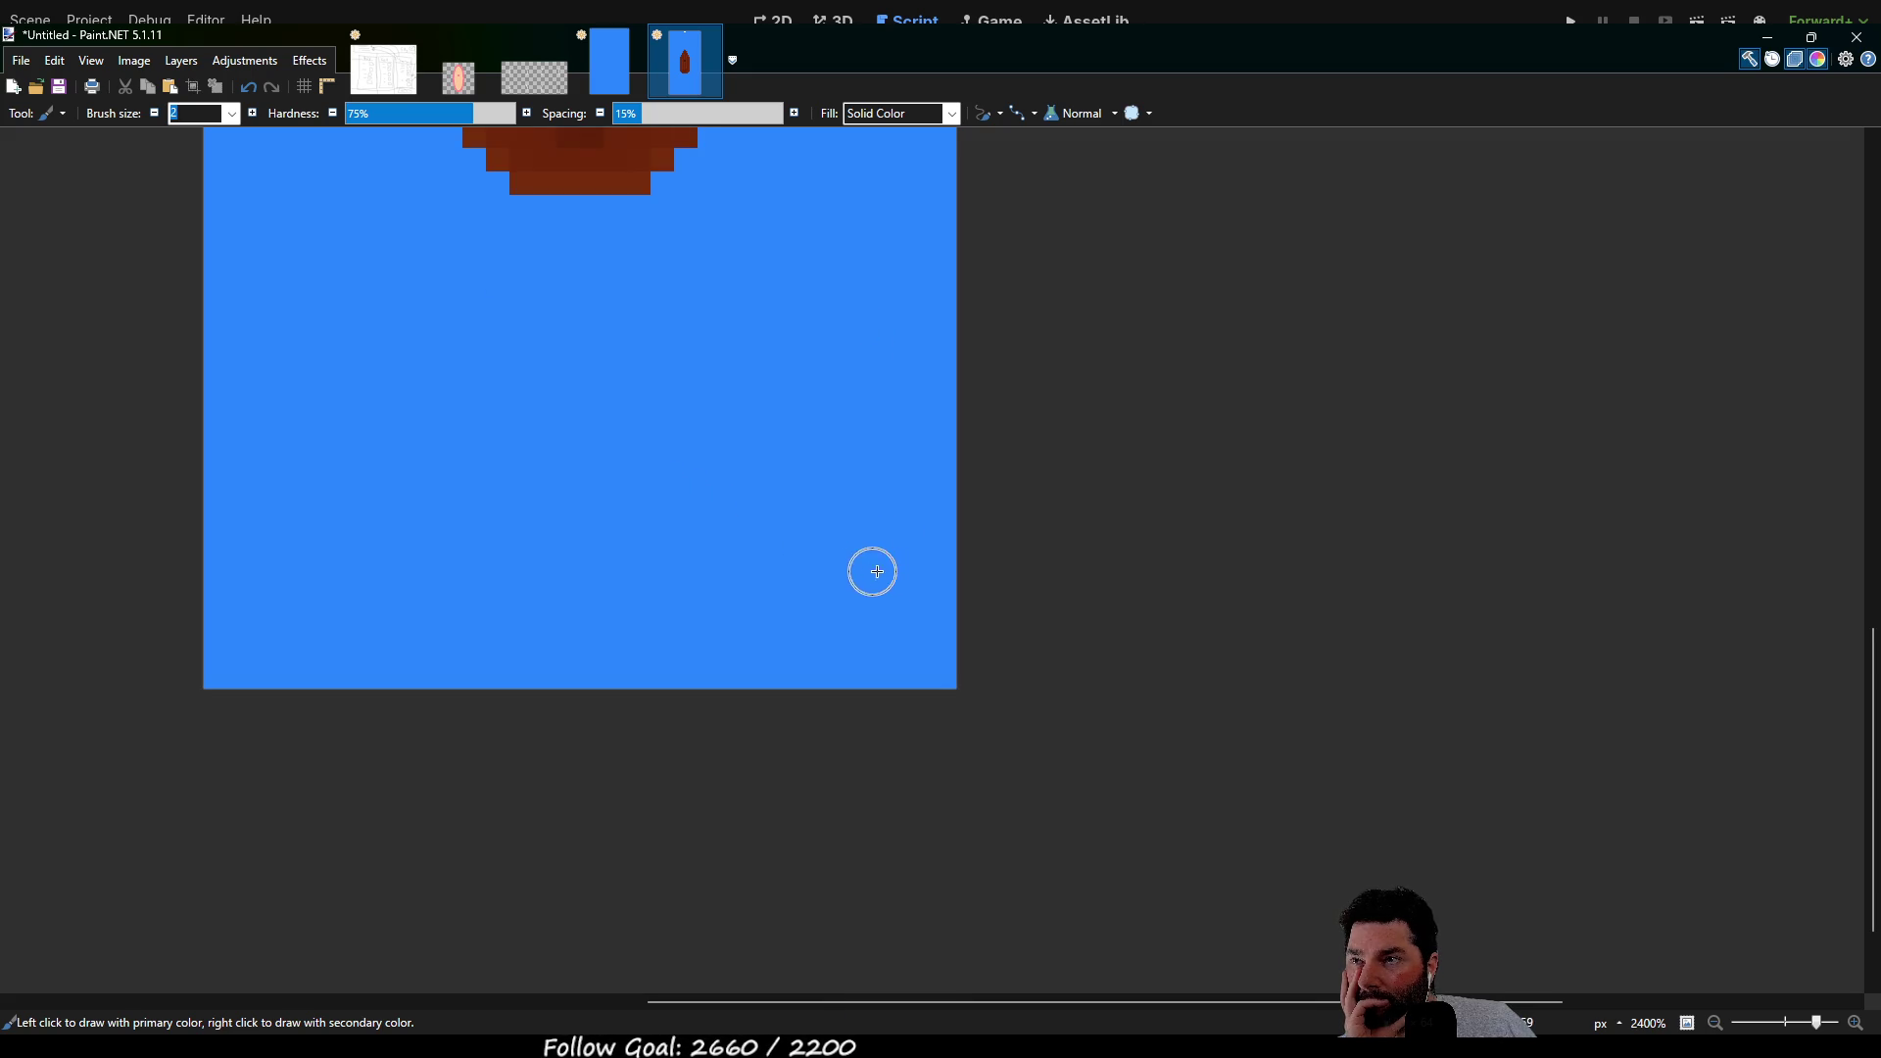
scroll(882, 578, up, 4)
scroll(799, 582, down, 3)
scroll(881, 642, down, 8)
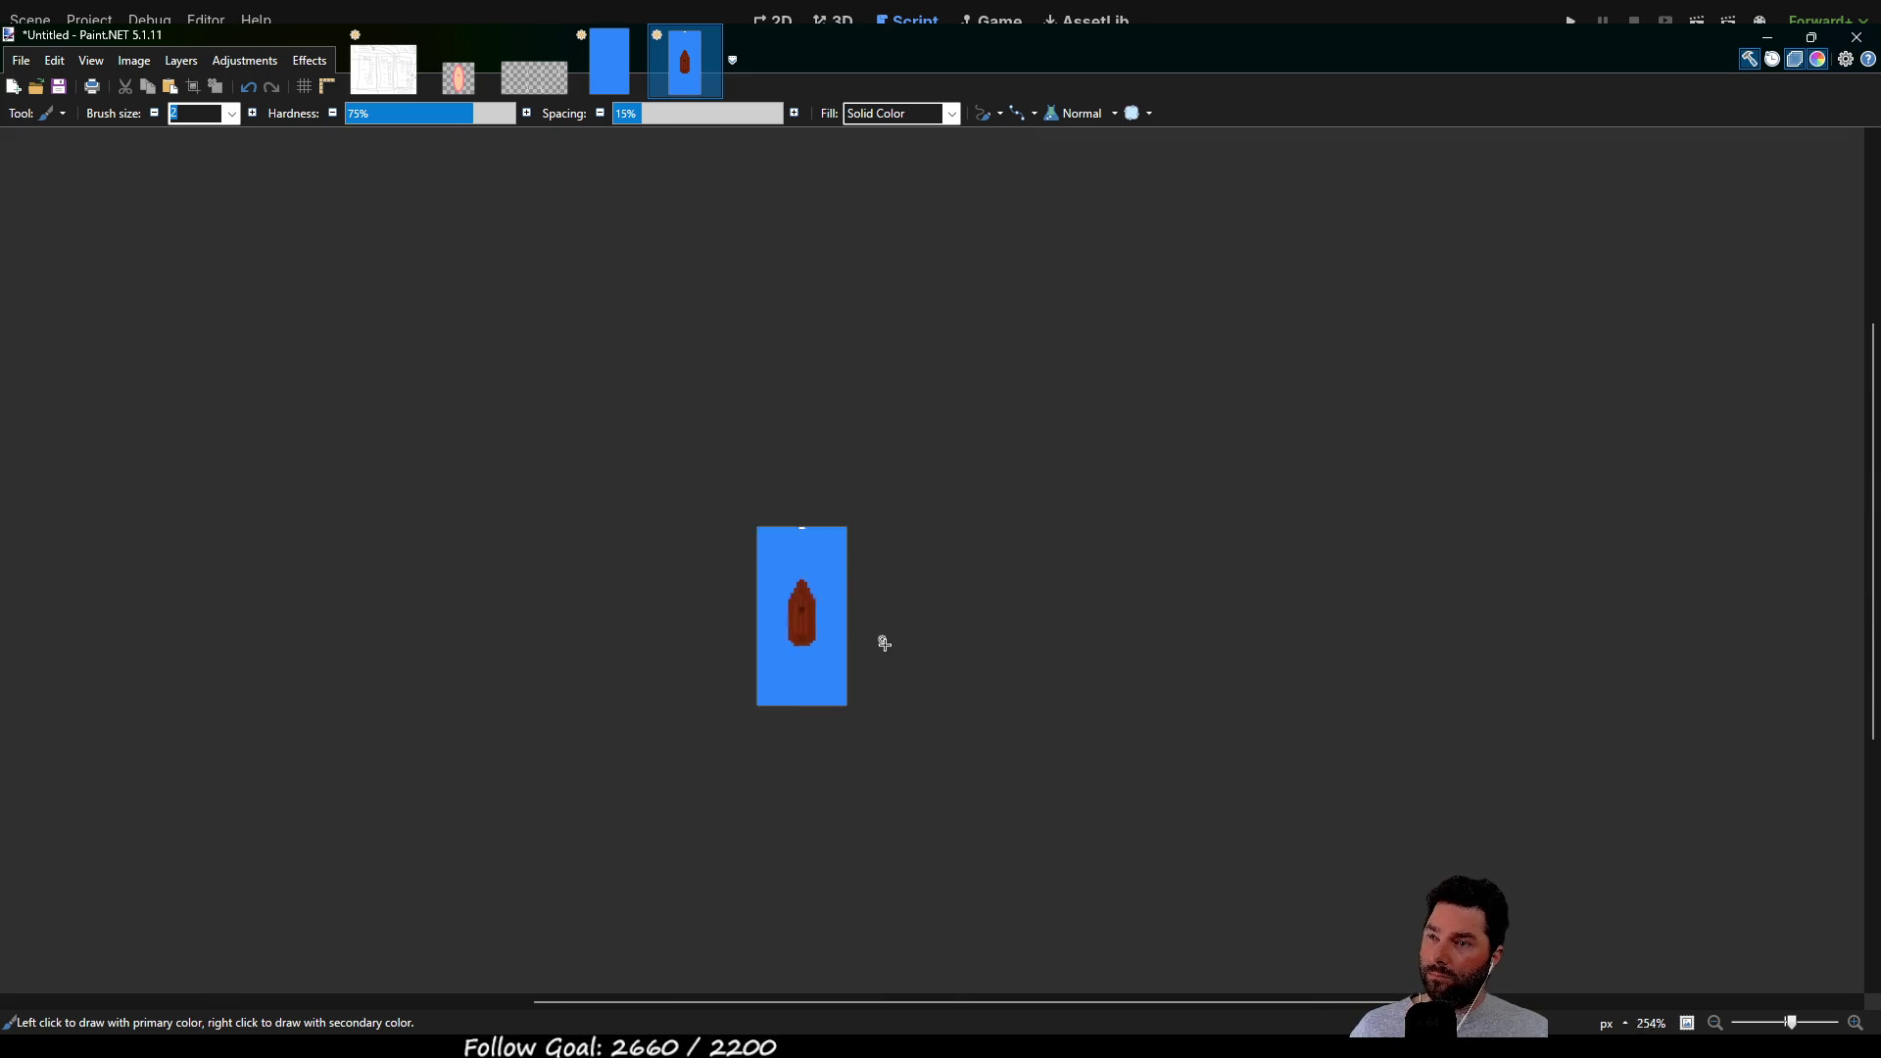
scroll(836, 613, up, 12)
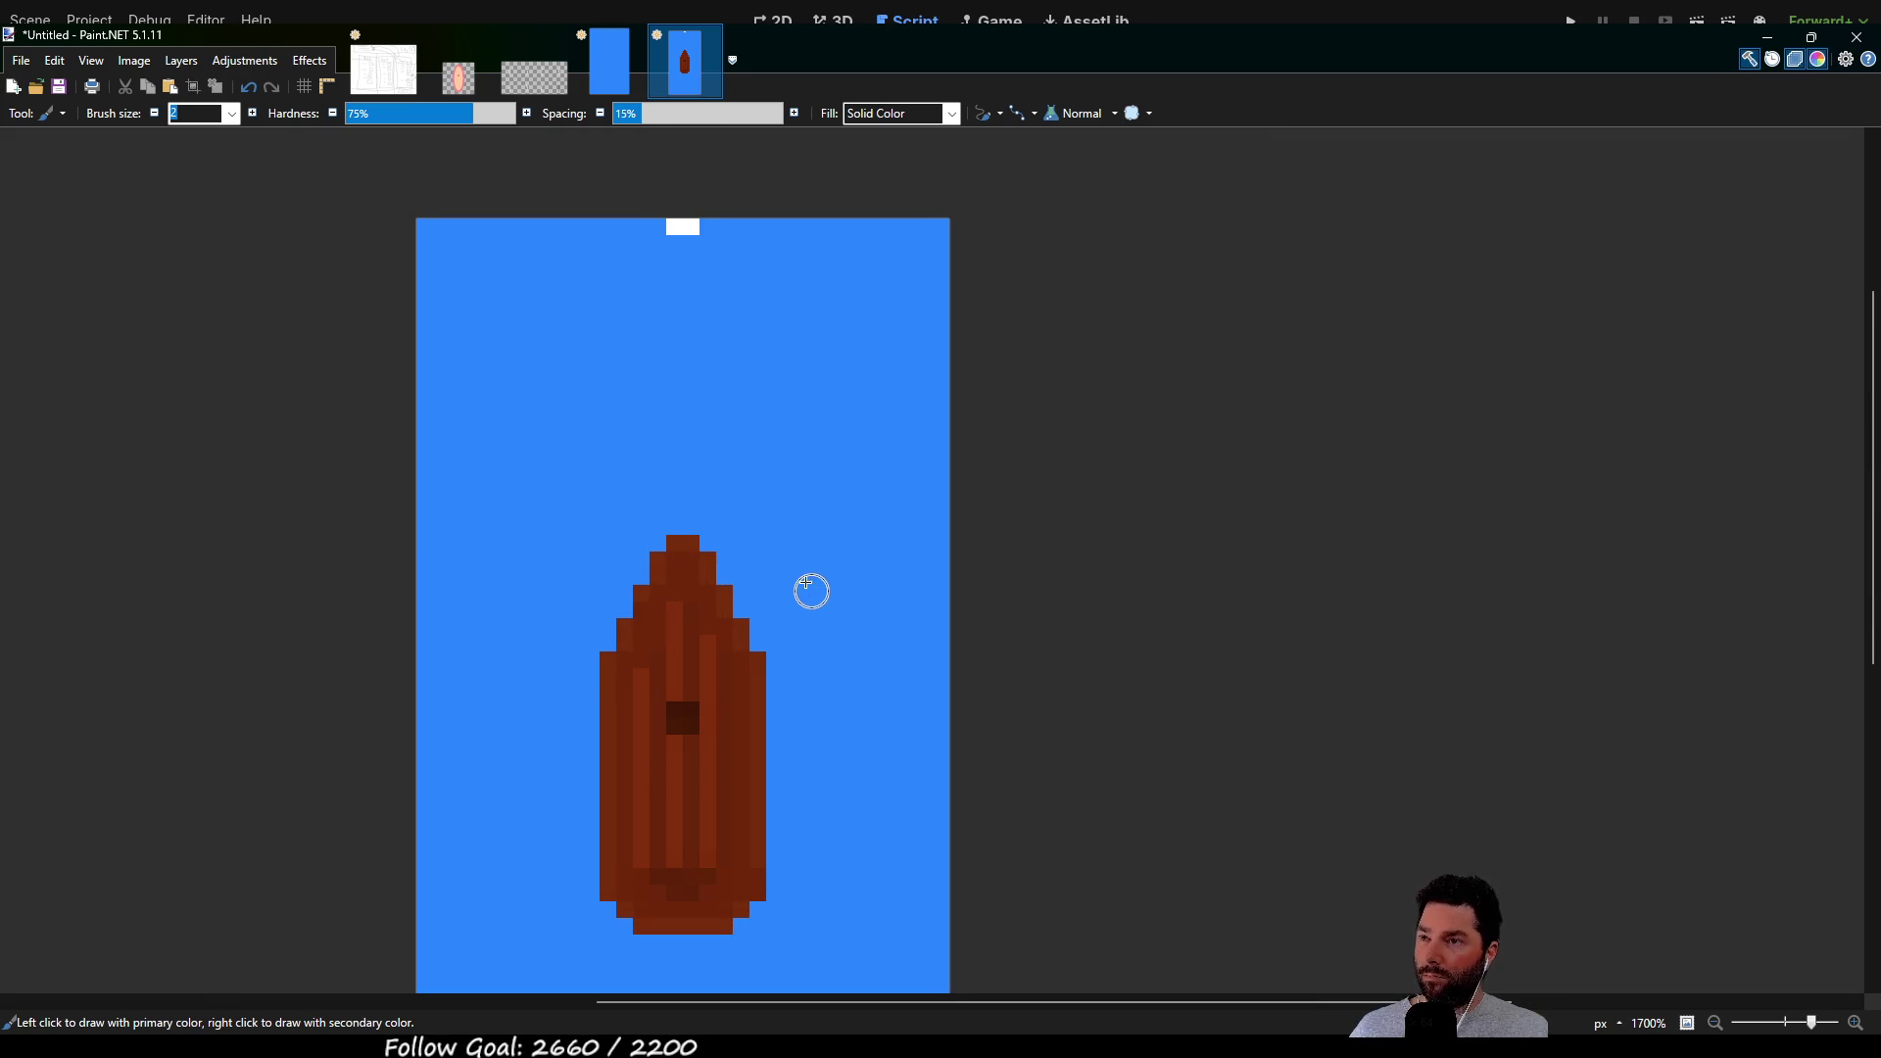
scroll(819, 512, left, 1)
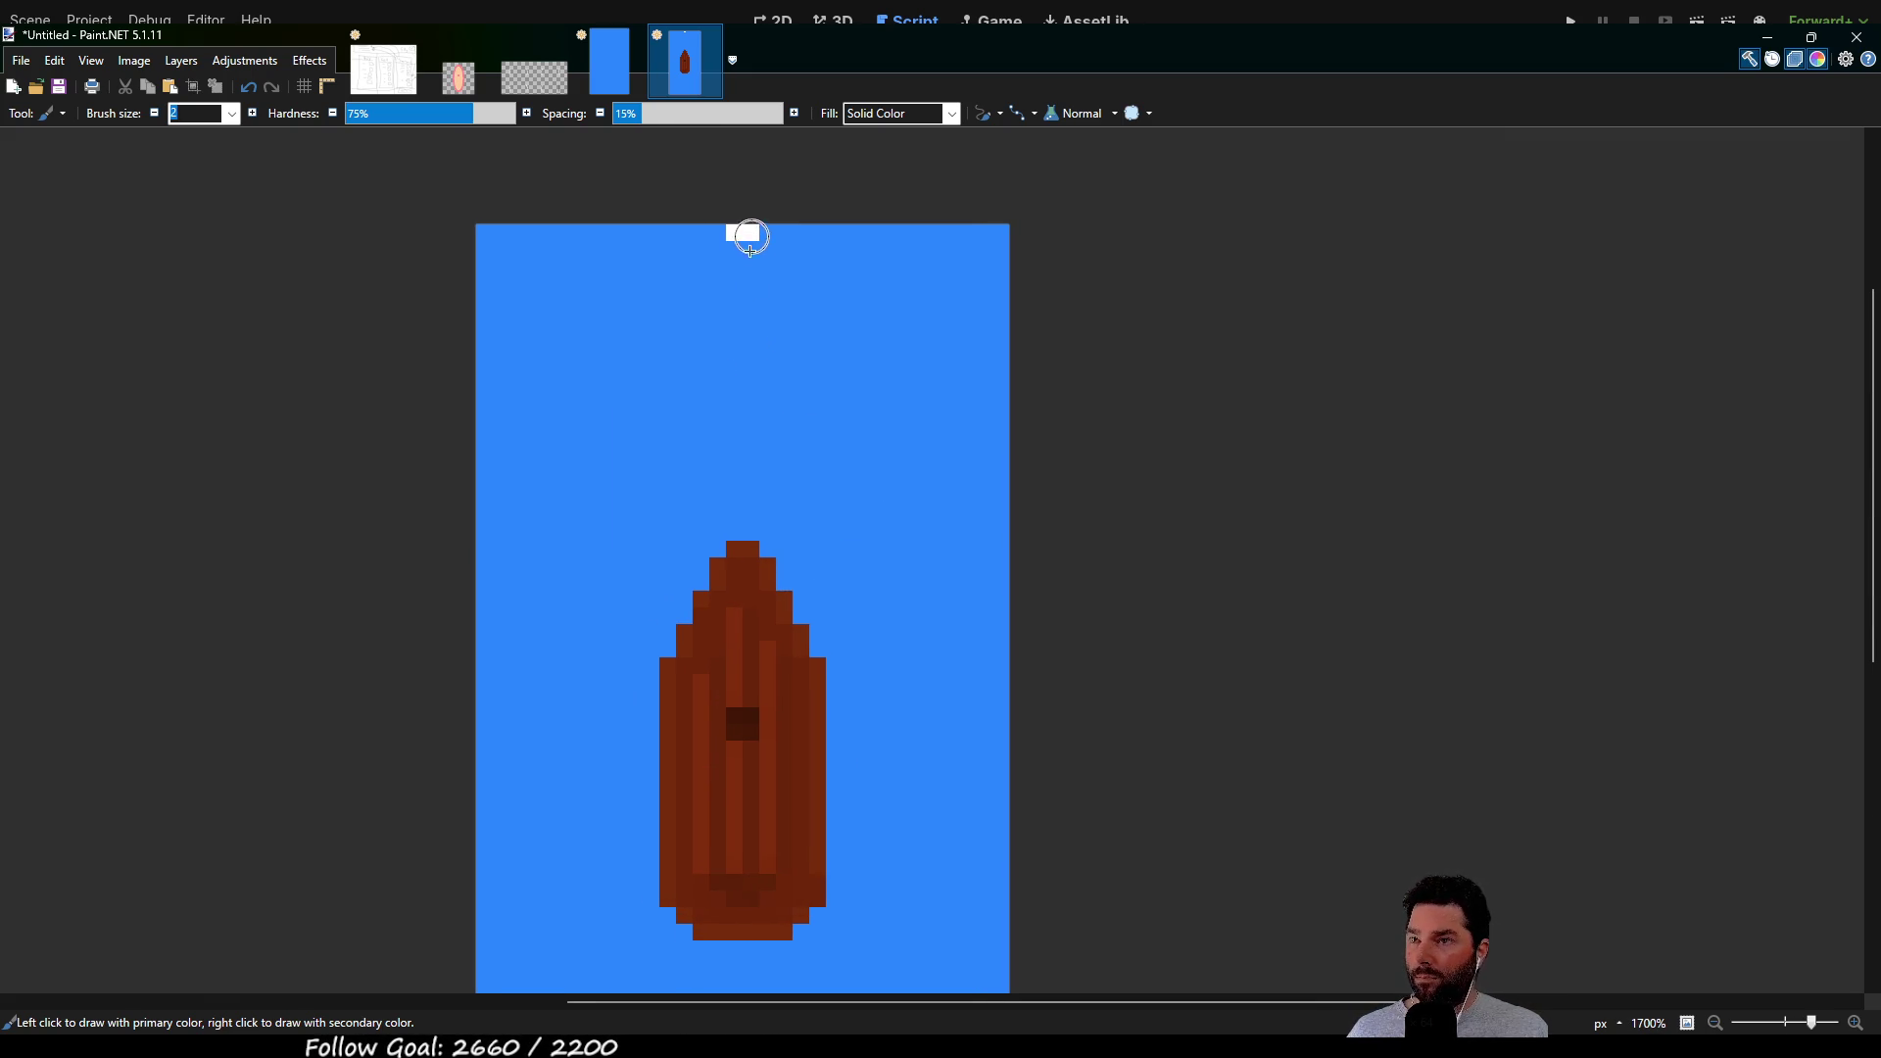
Draw a test Pencil line, undo it, and clear the blue background to transparency
key(p)
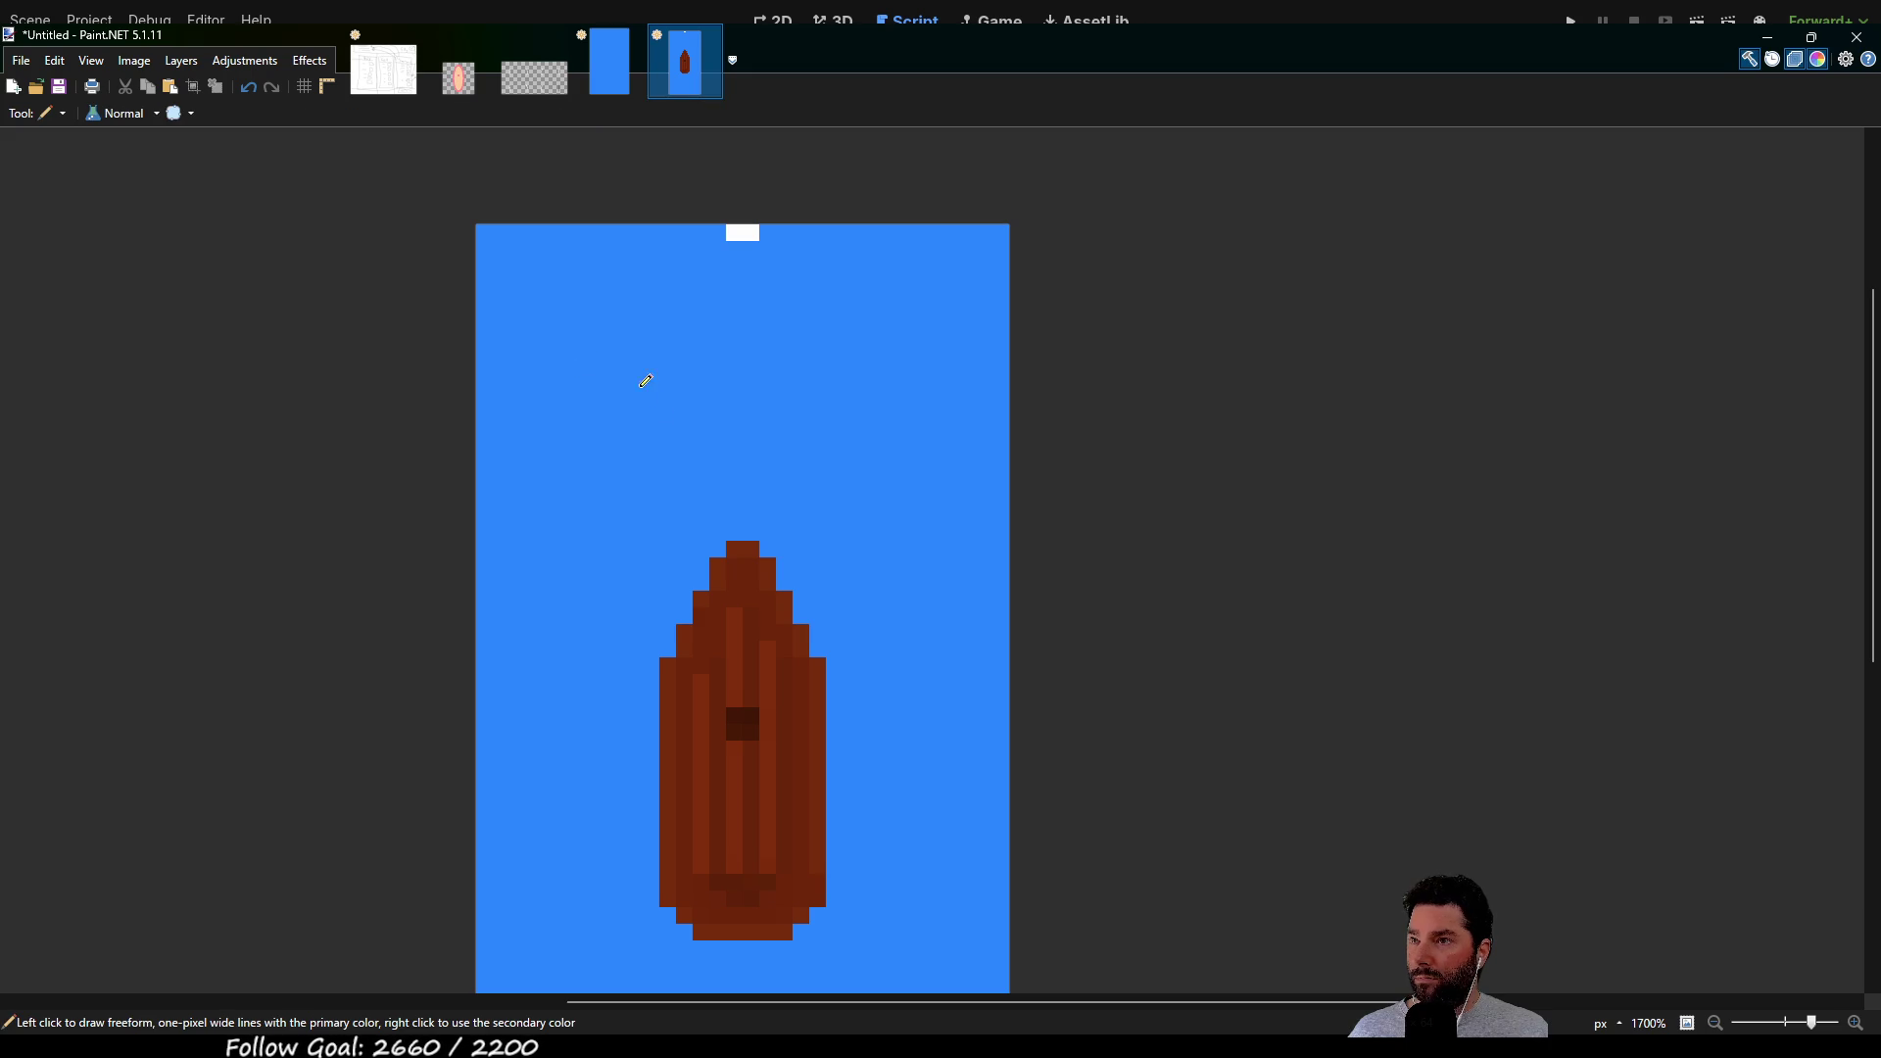
drag(736, 519, 737, 242)
key(ctrl+z)
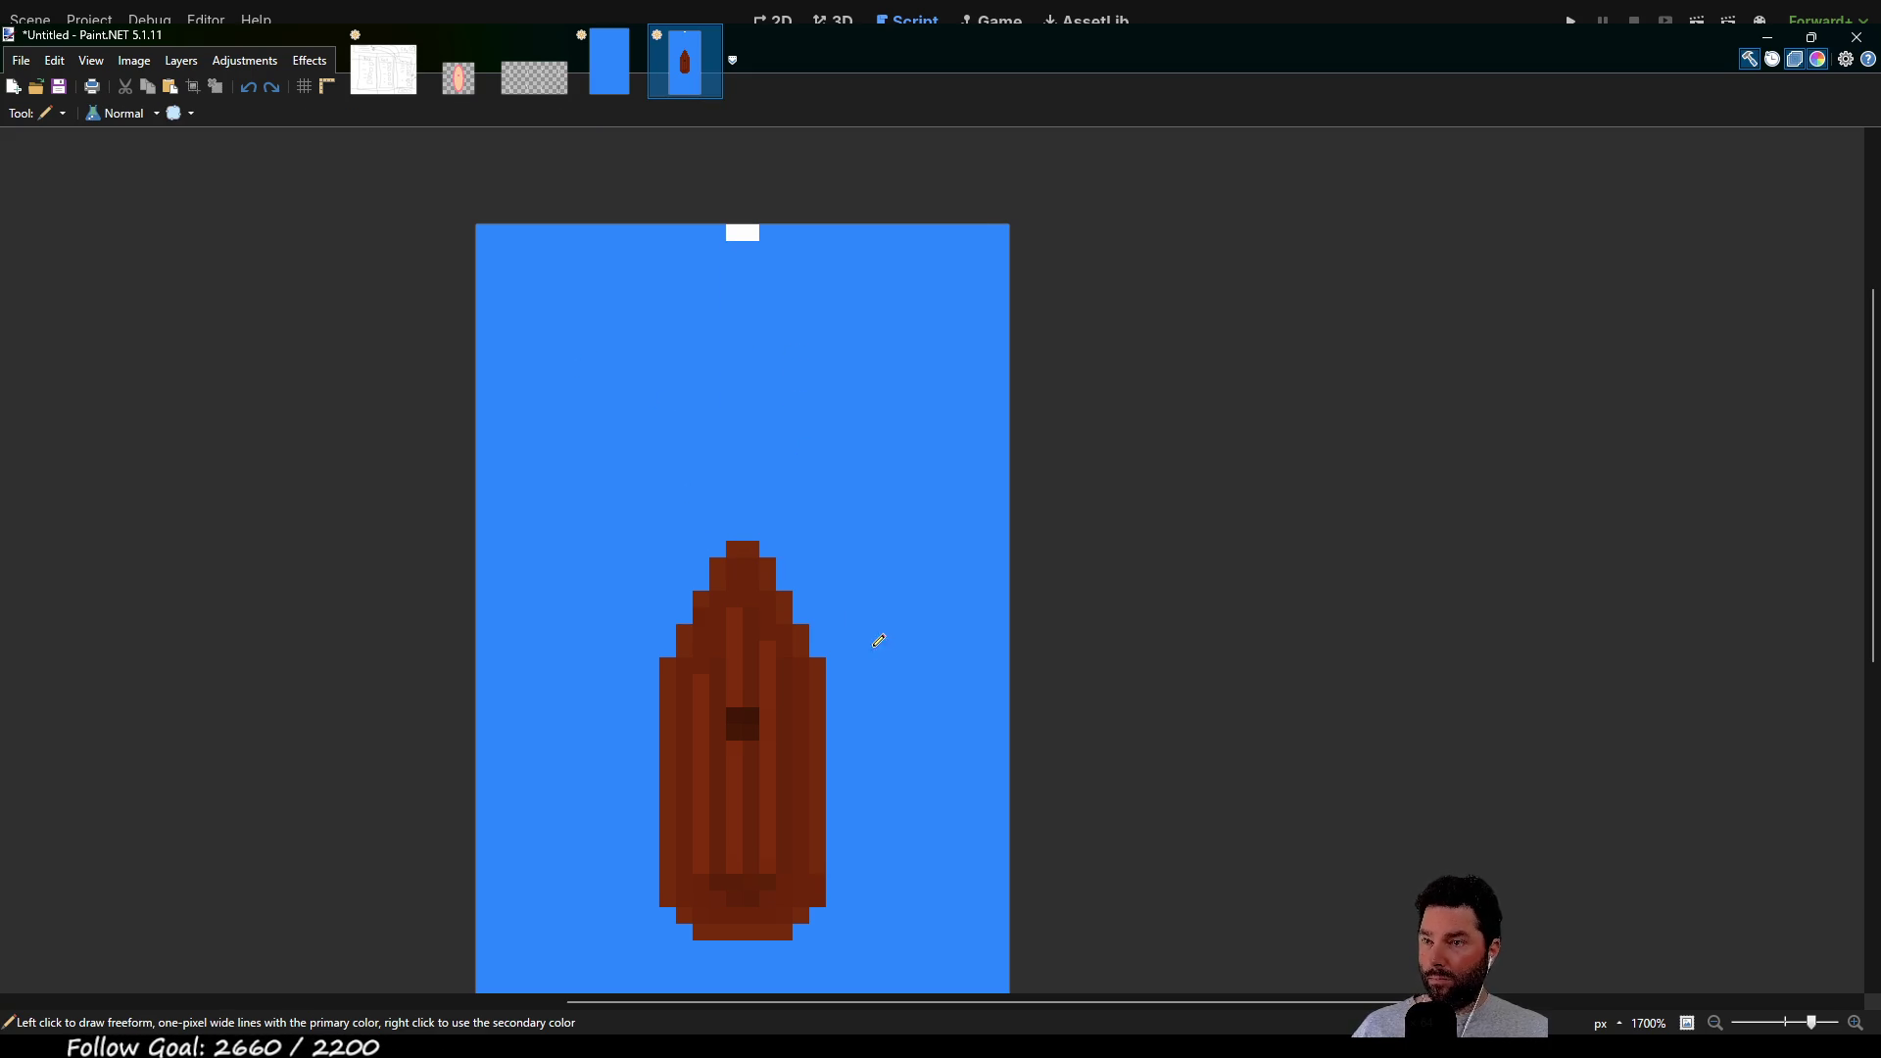
scroll(833, 460, down, 3)
ctrl+scroll(901, 421, down, 5)
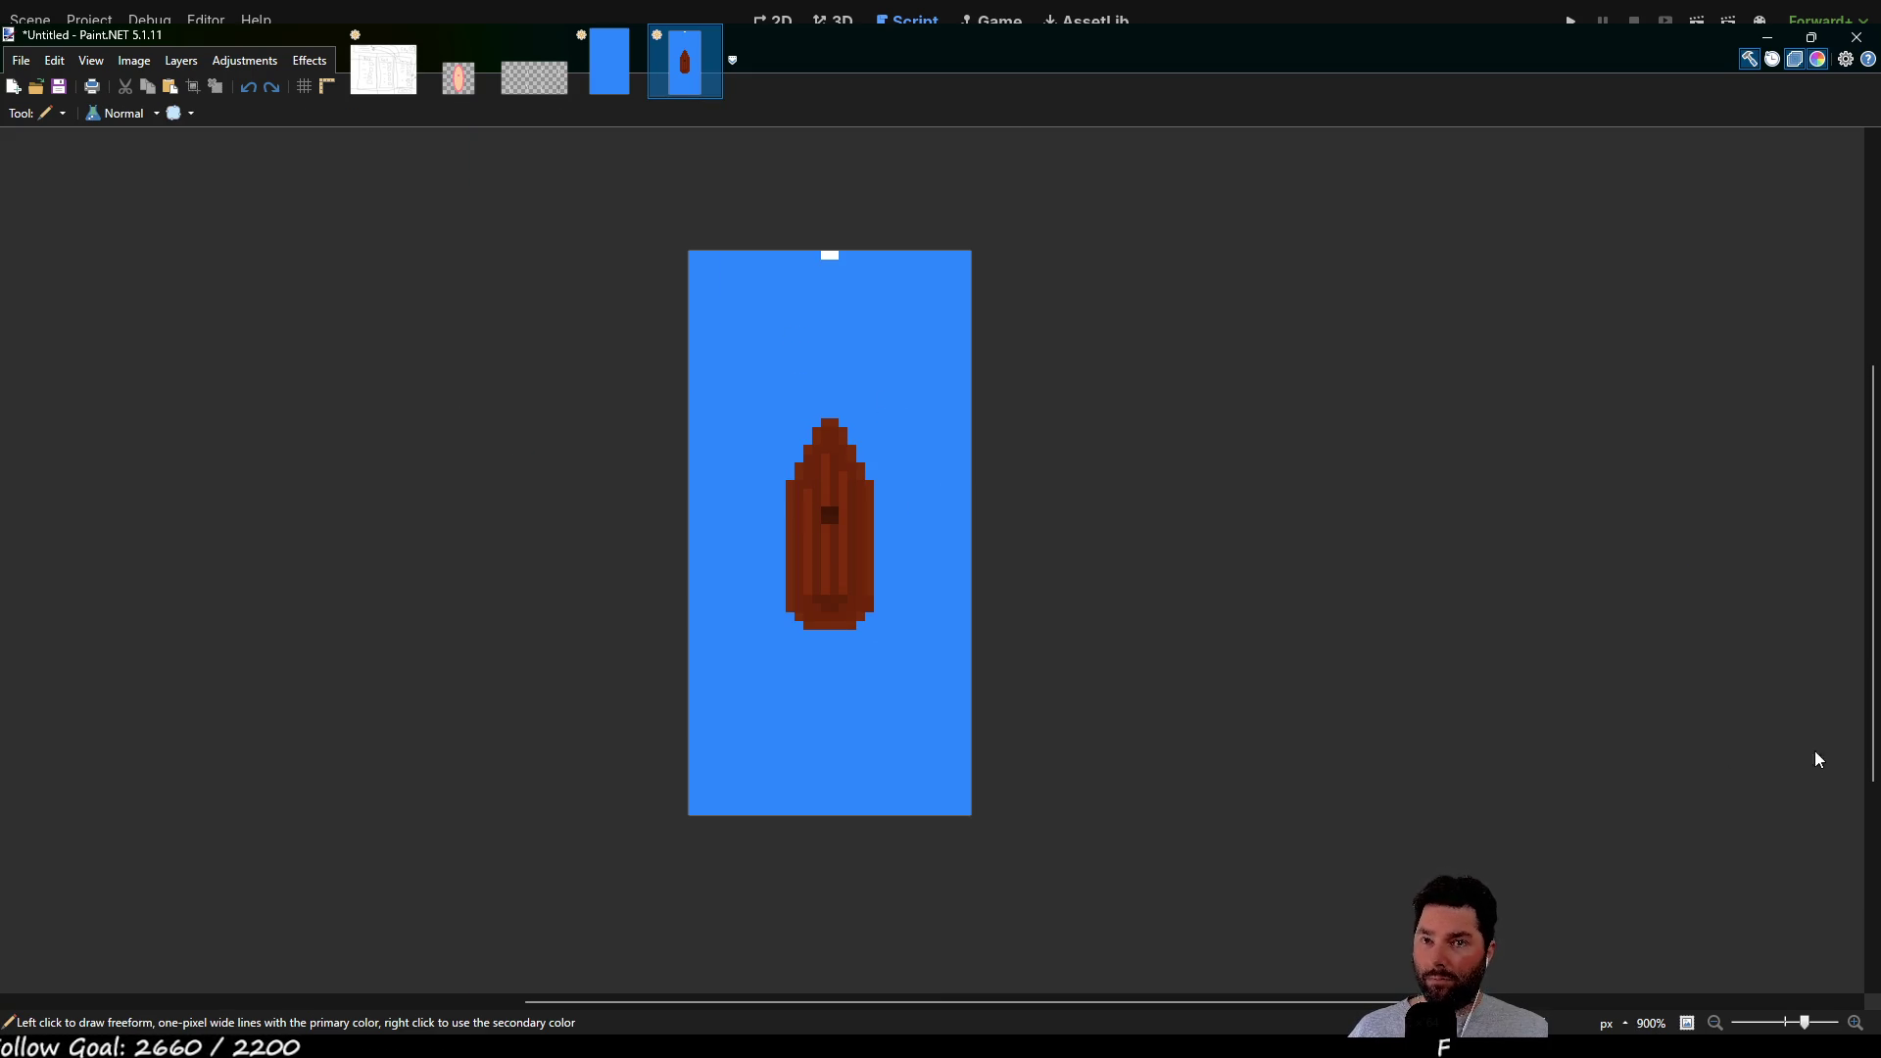
key(ctrl+z)
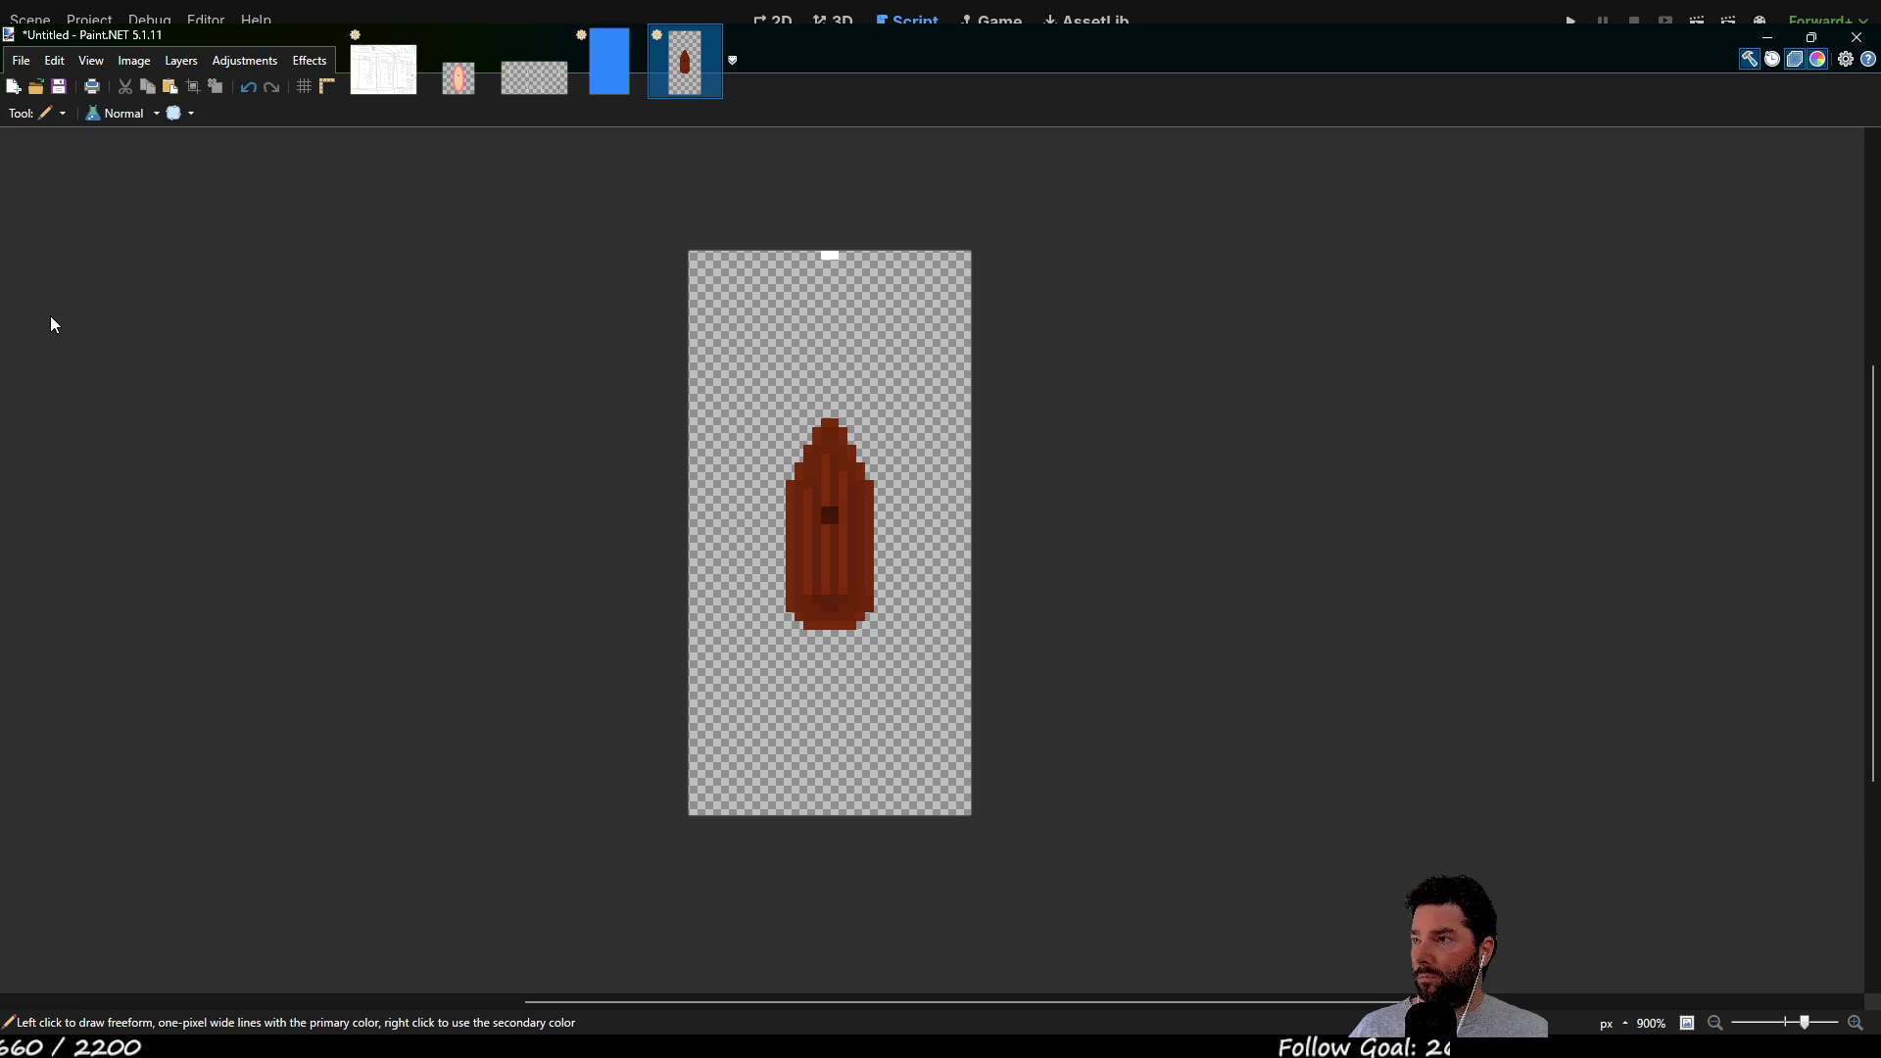
Erase the white mark at the top edge of the canvas
key(e)
ctrl+scroll(746, 181, up, 8)
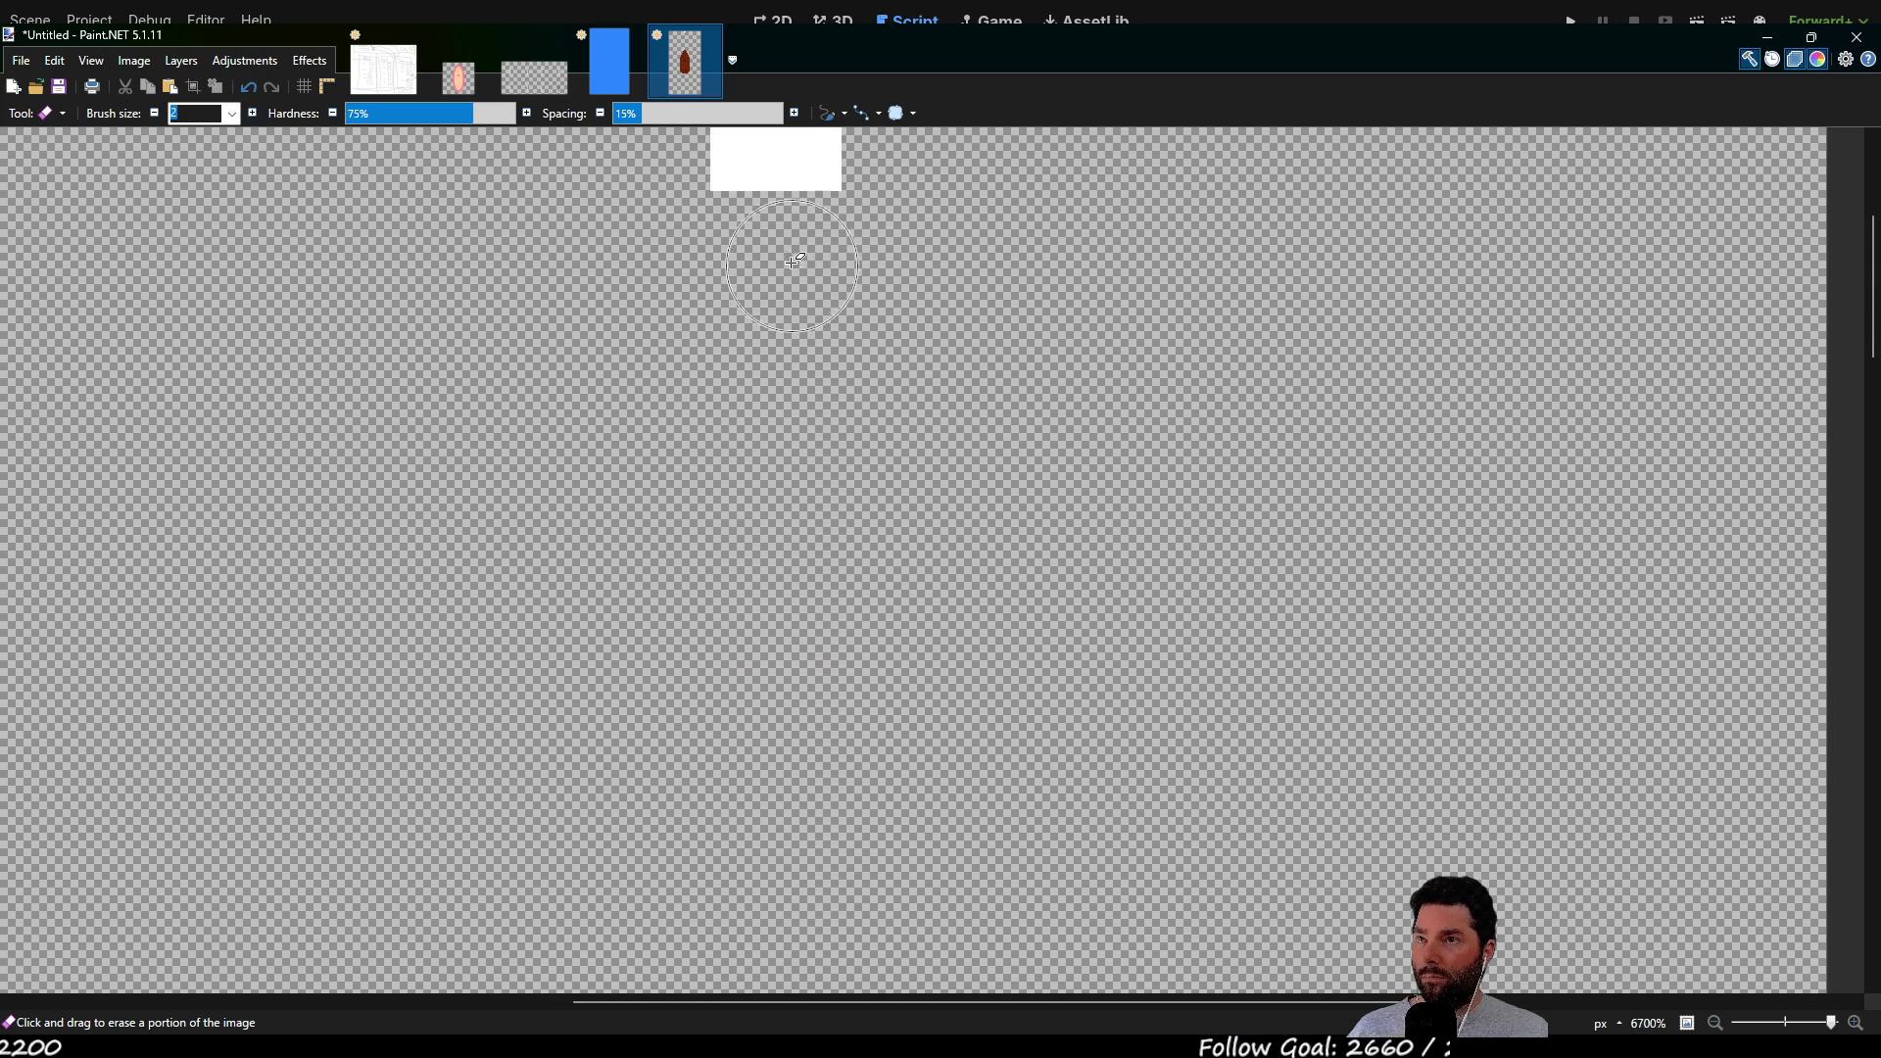
drag(747, 181, 813, 188)
scroll(789, 458, up, 3)
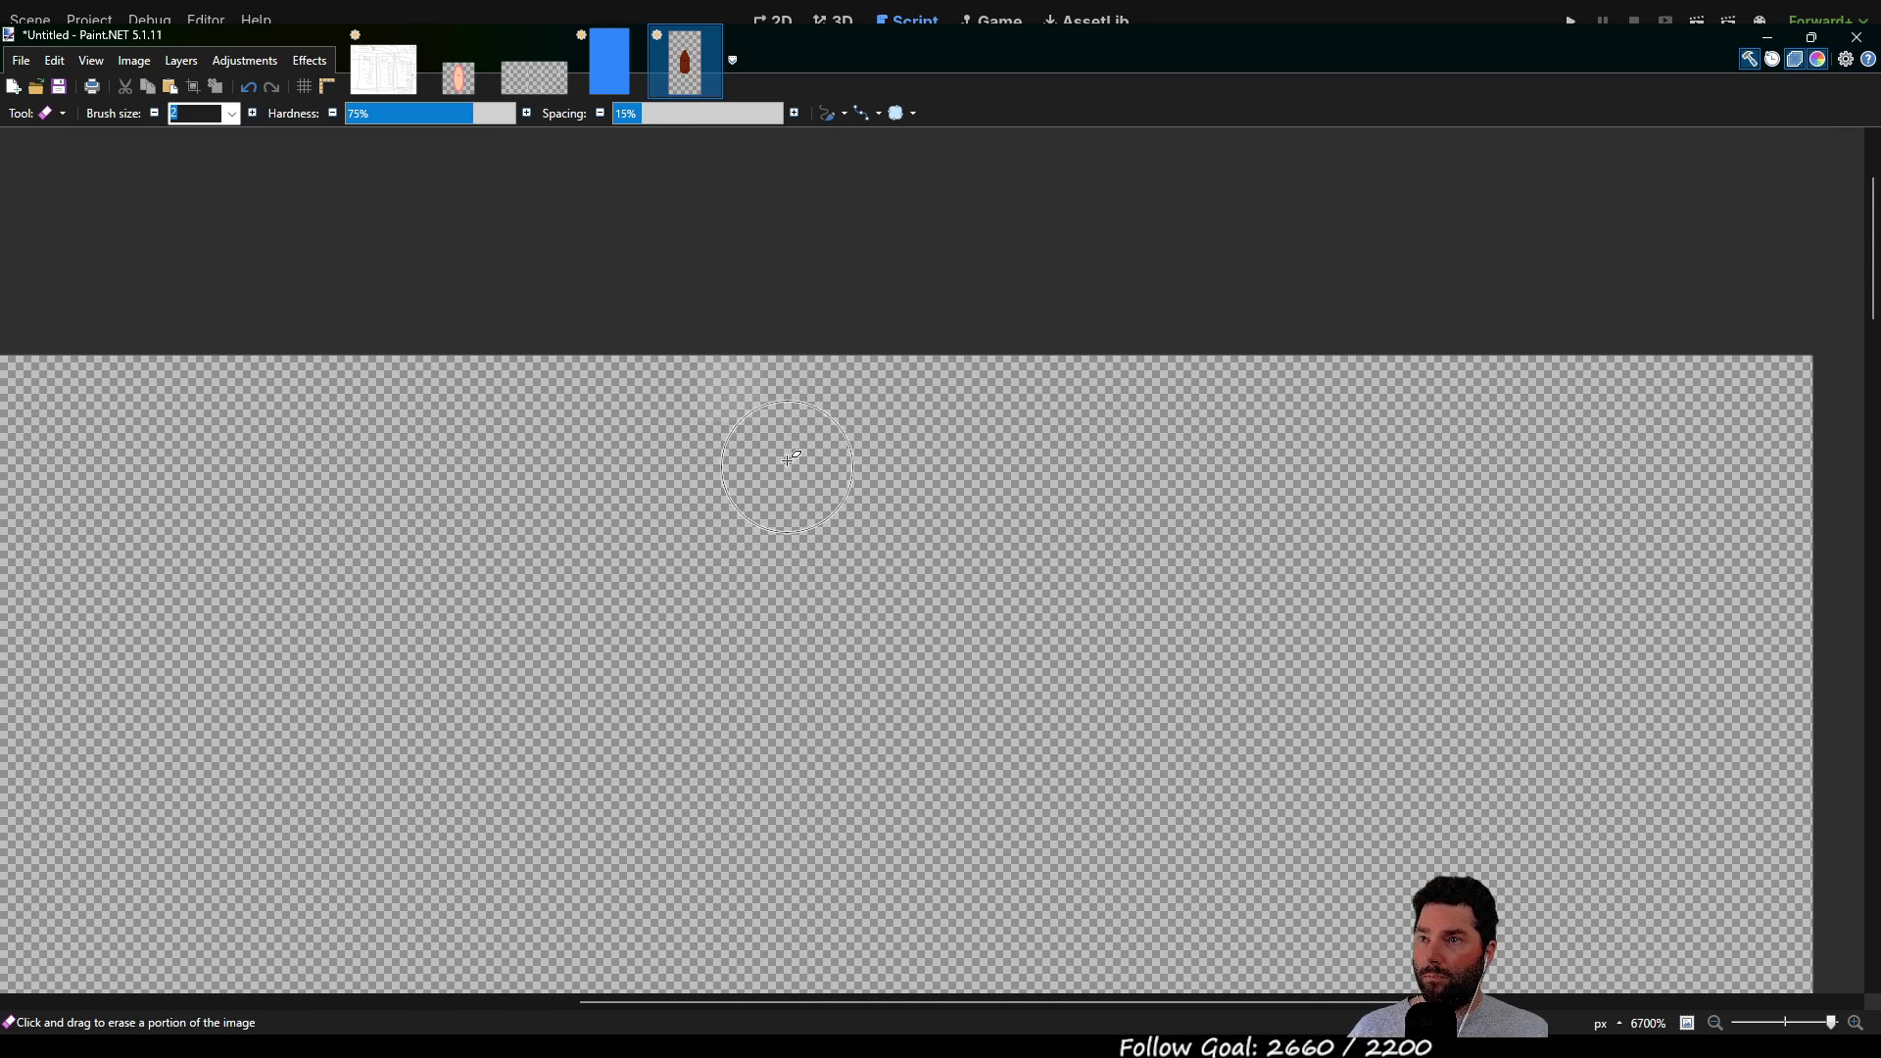
ctrl+scroll(887, 502, down, 10)
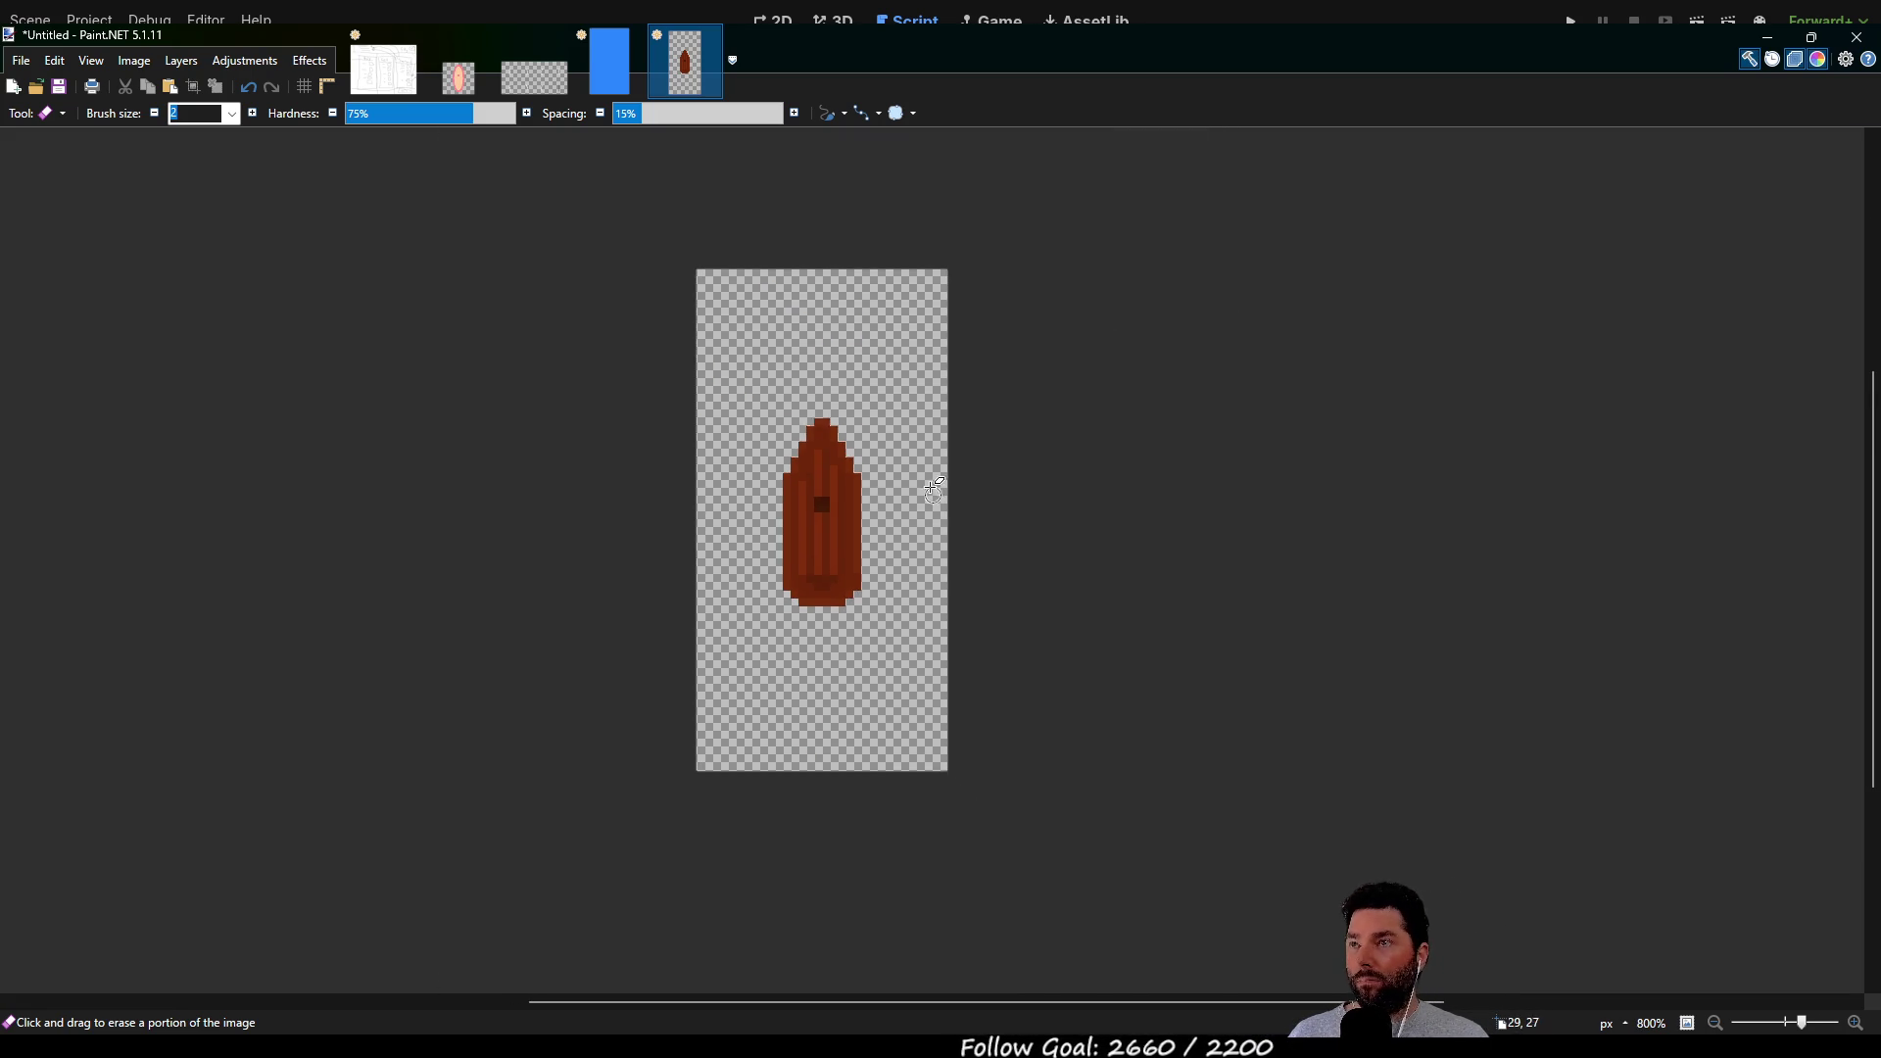
Paste the whole boat image into the tall blue image's top-left corner, then return to the boat
key(s)
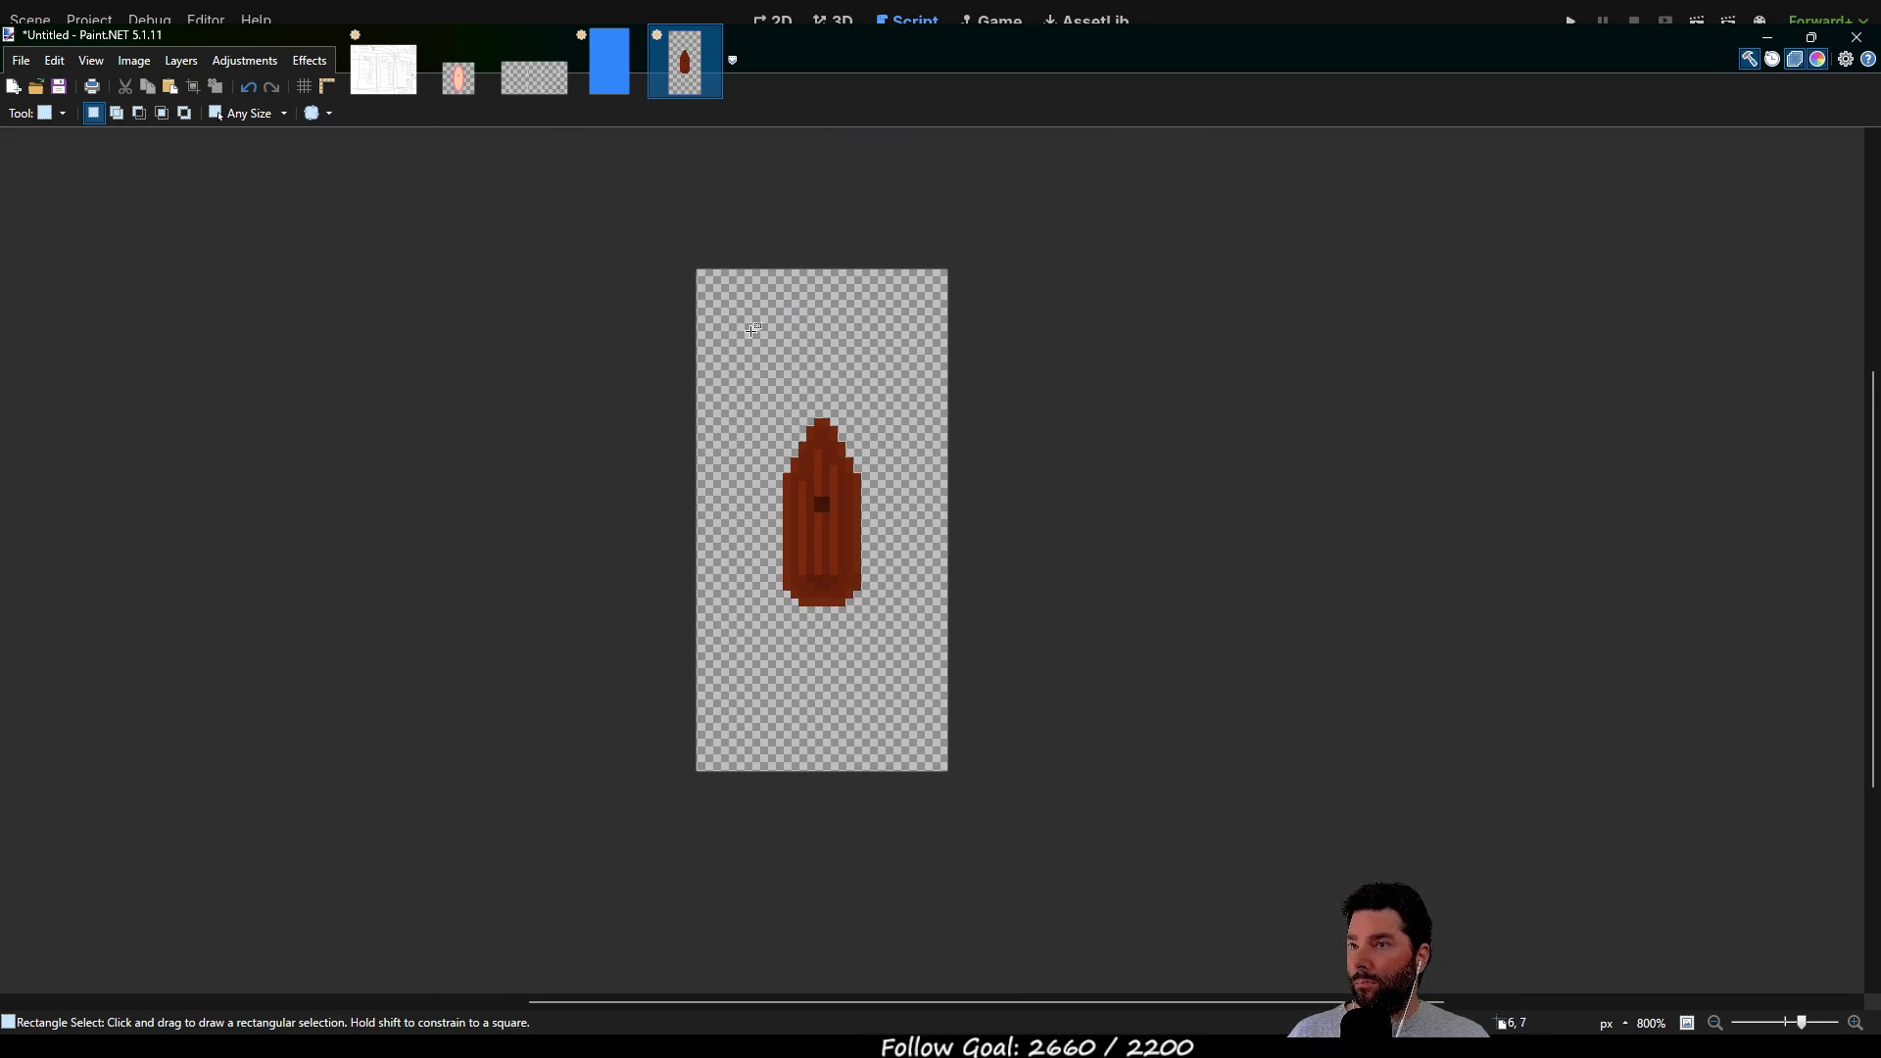
key(ctrl+a)
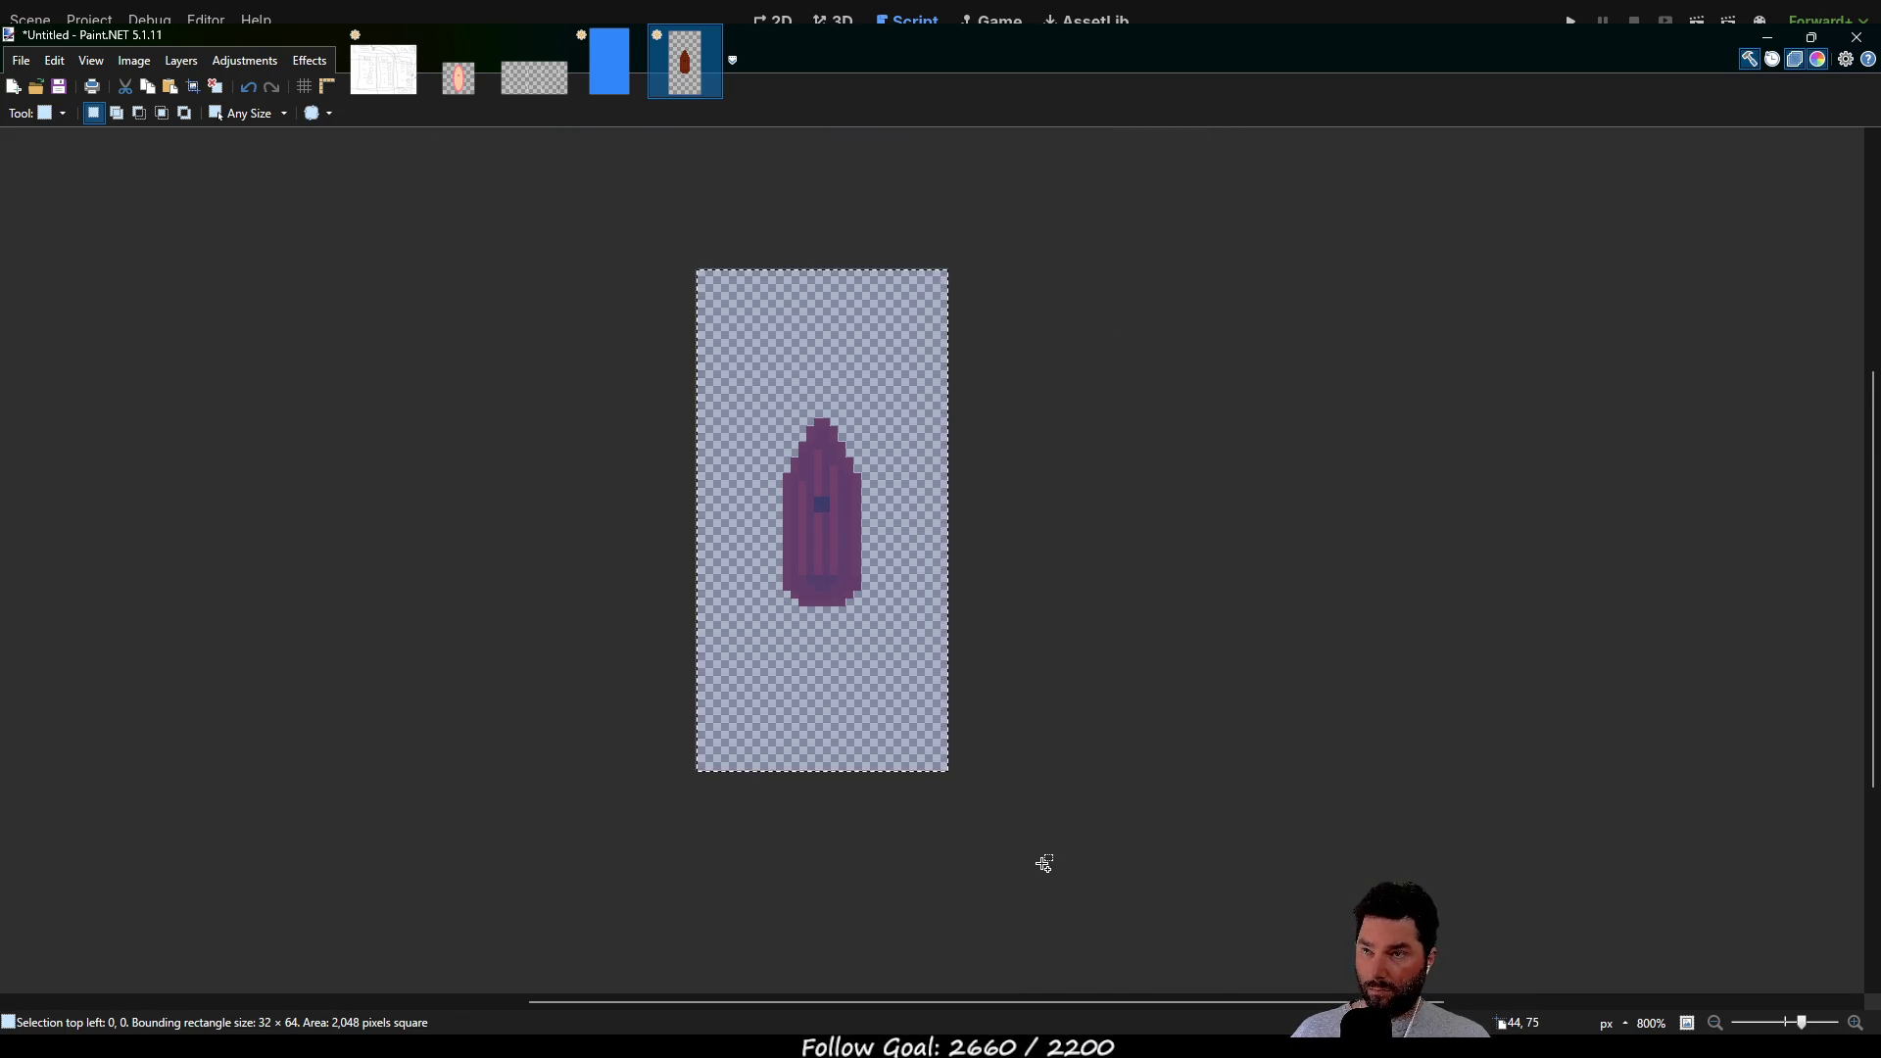
click(545, 92)
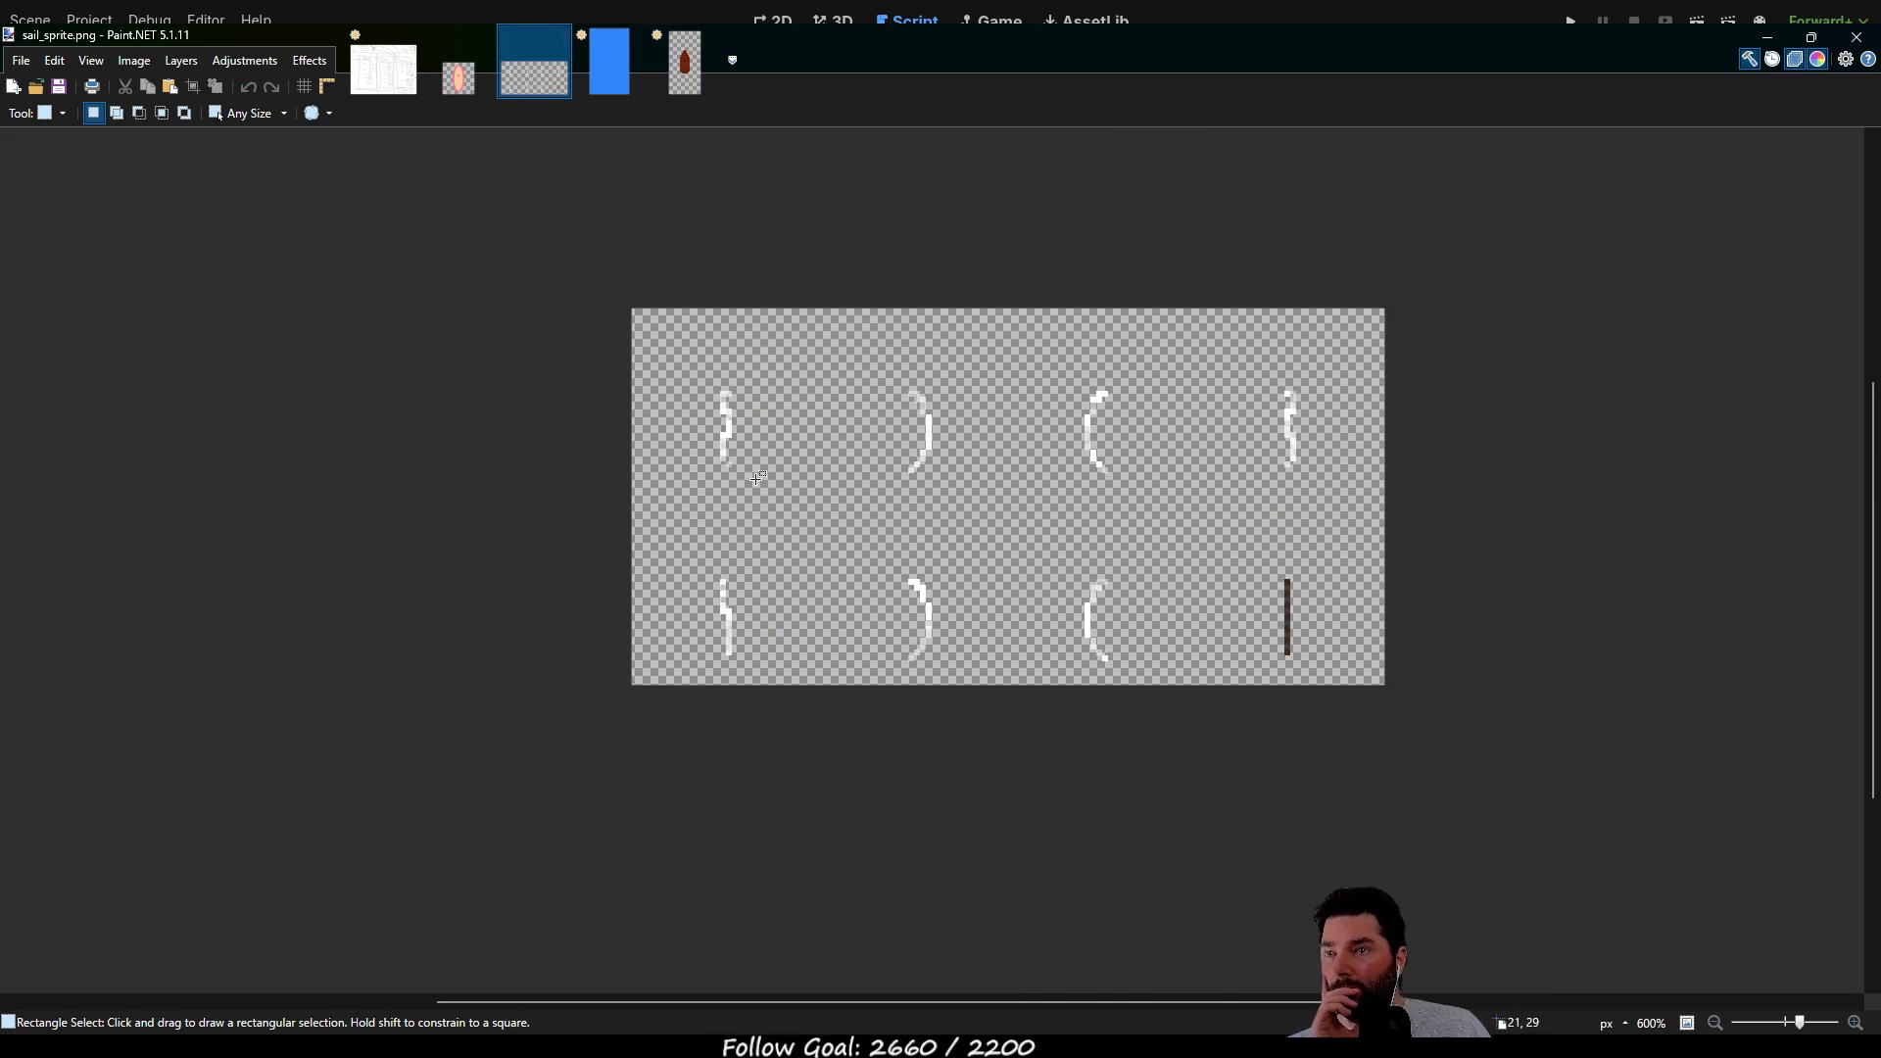
click(601, 79)
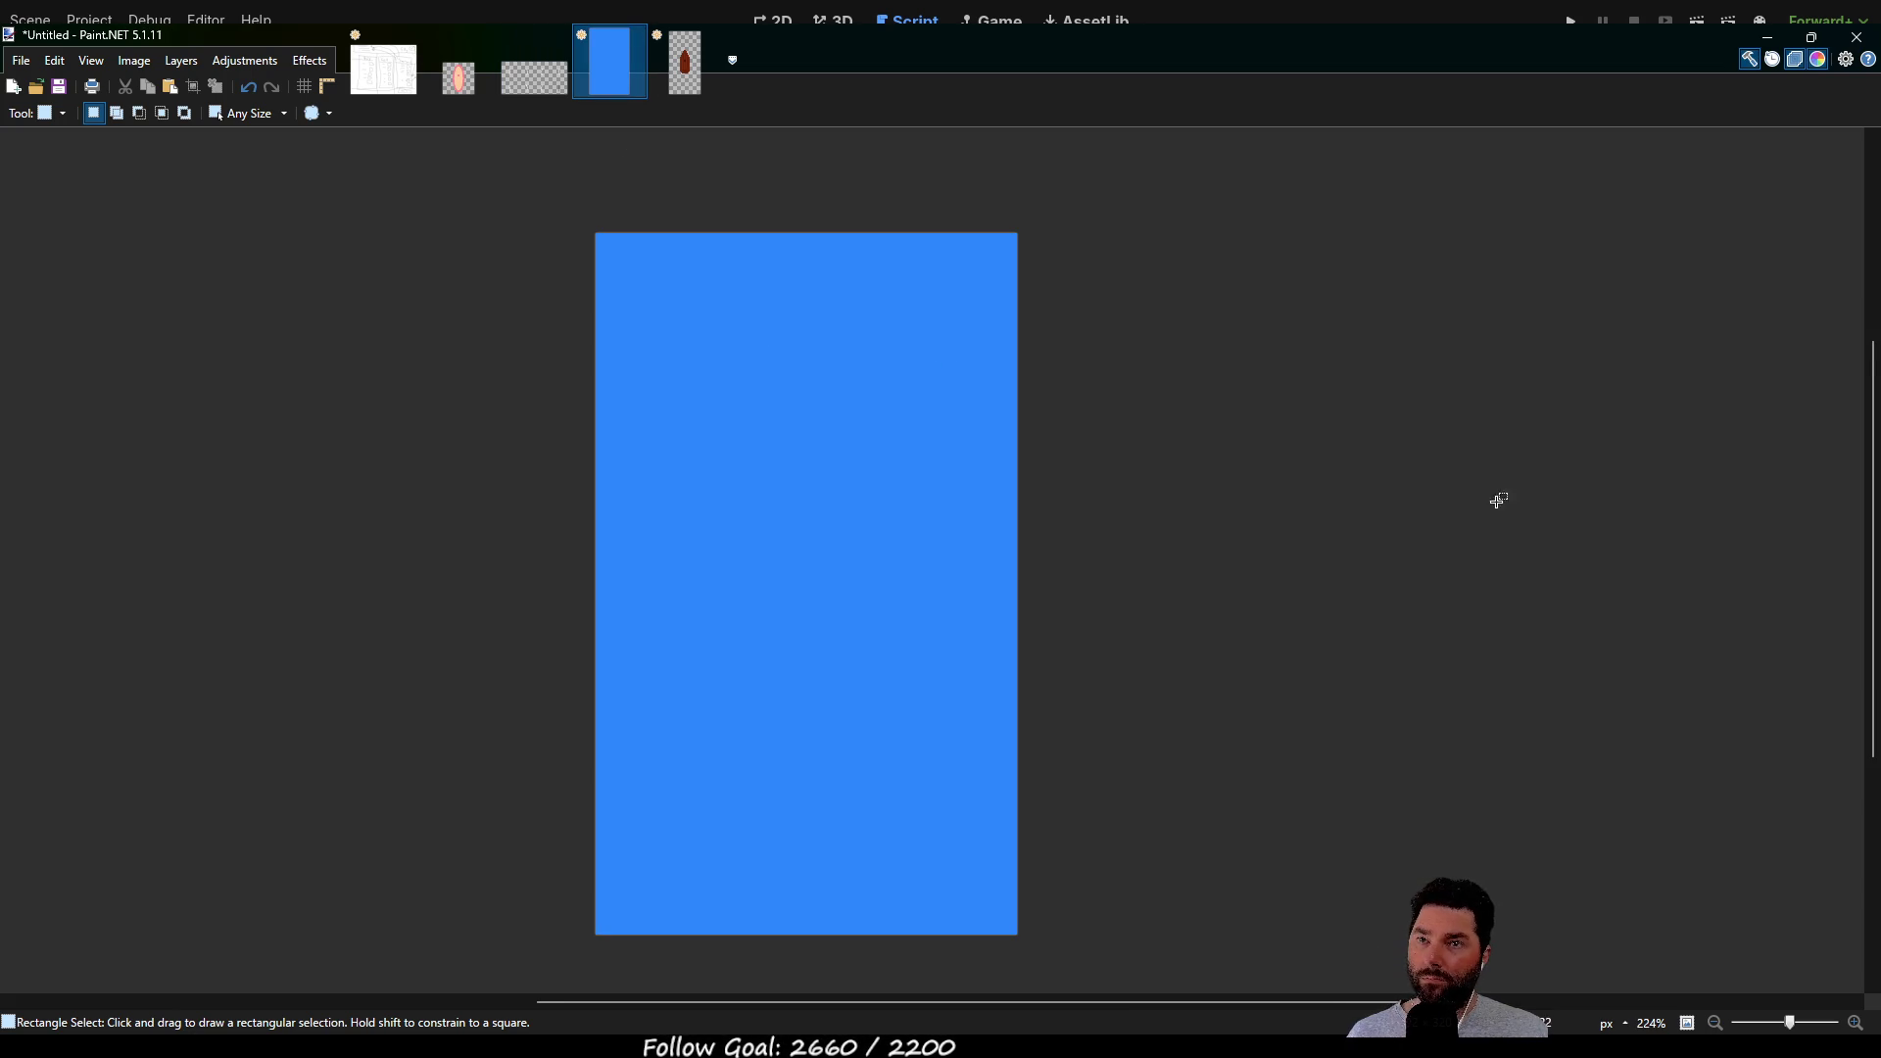
key(ctrl+v)
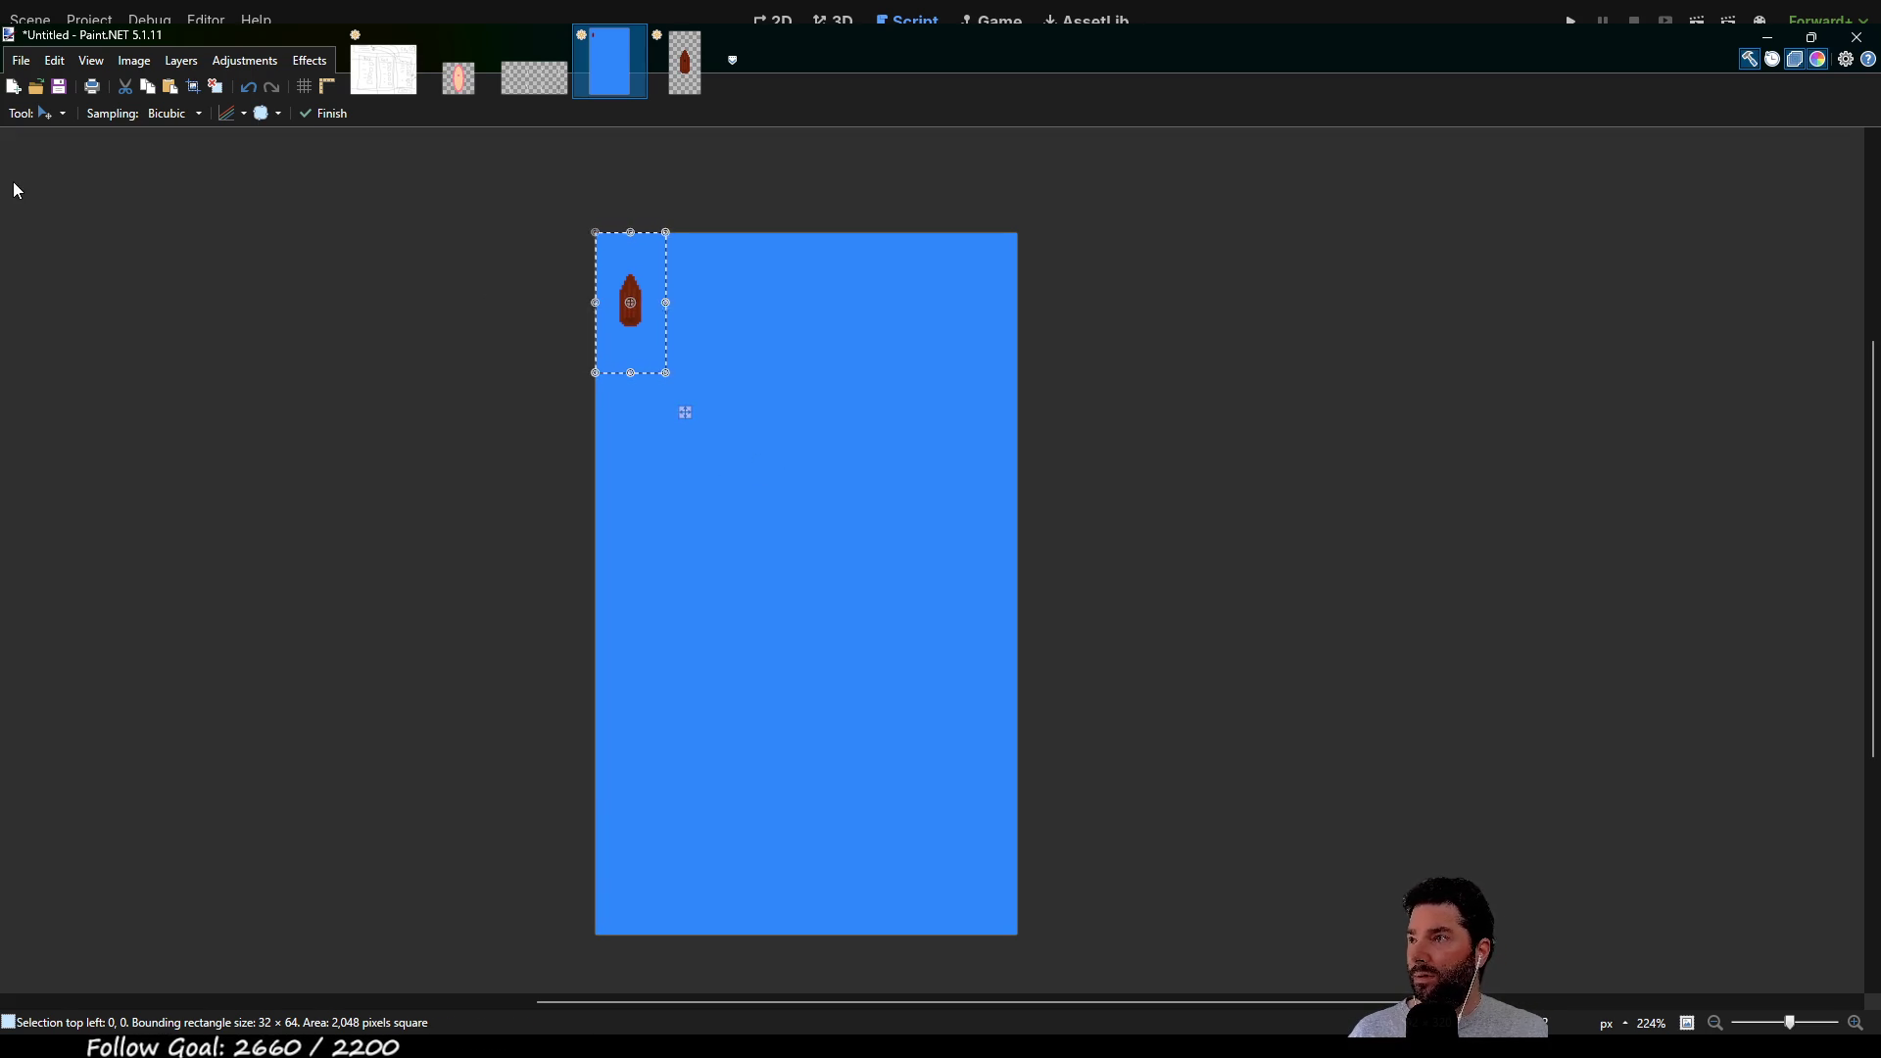
key(ctrl+d)
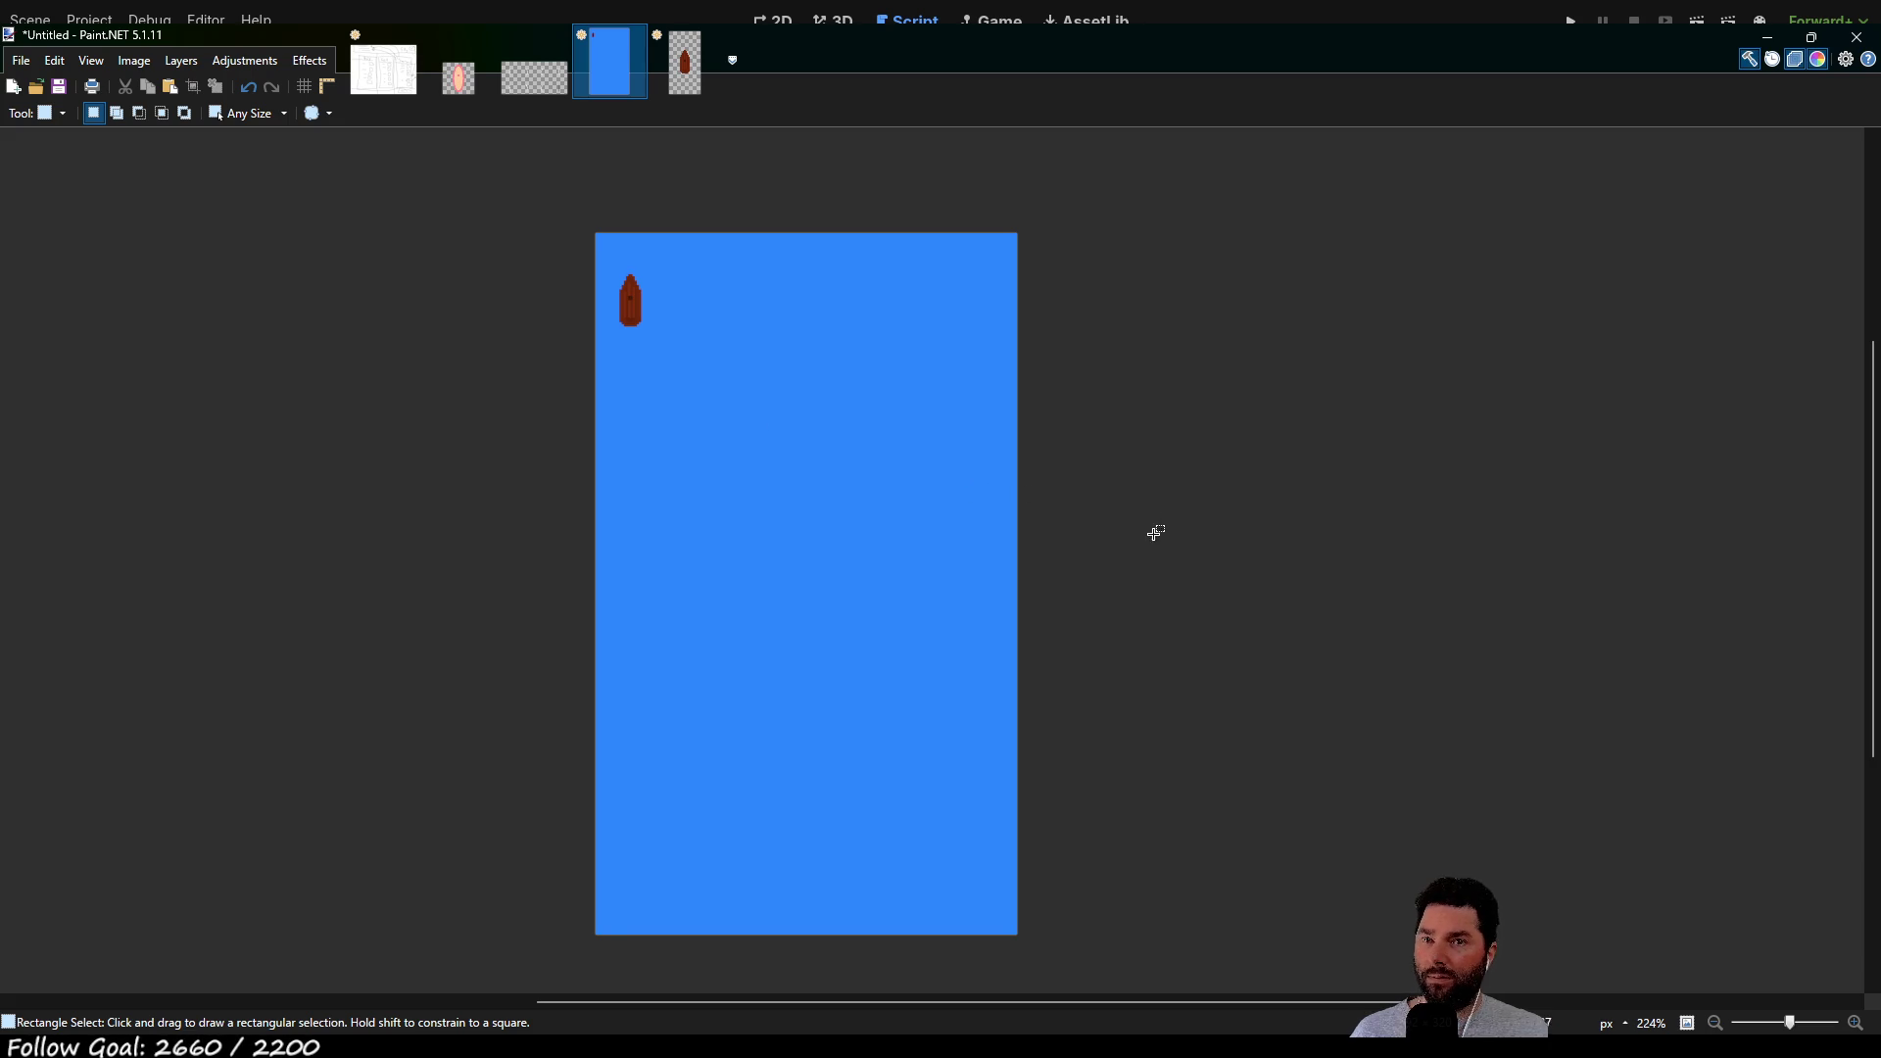
click(696, 85)
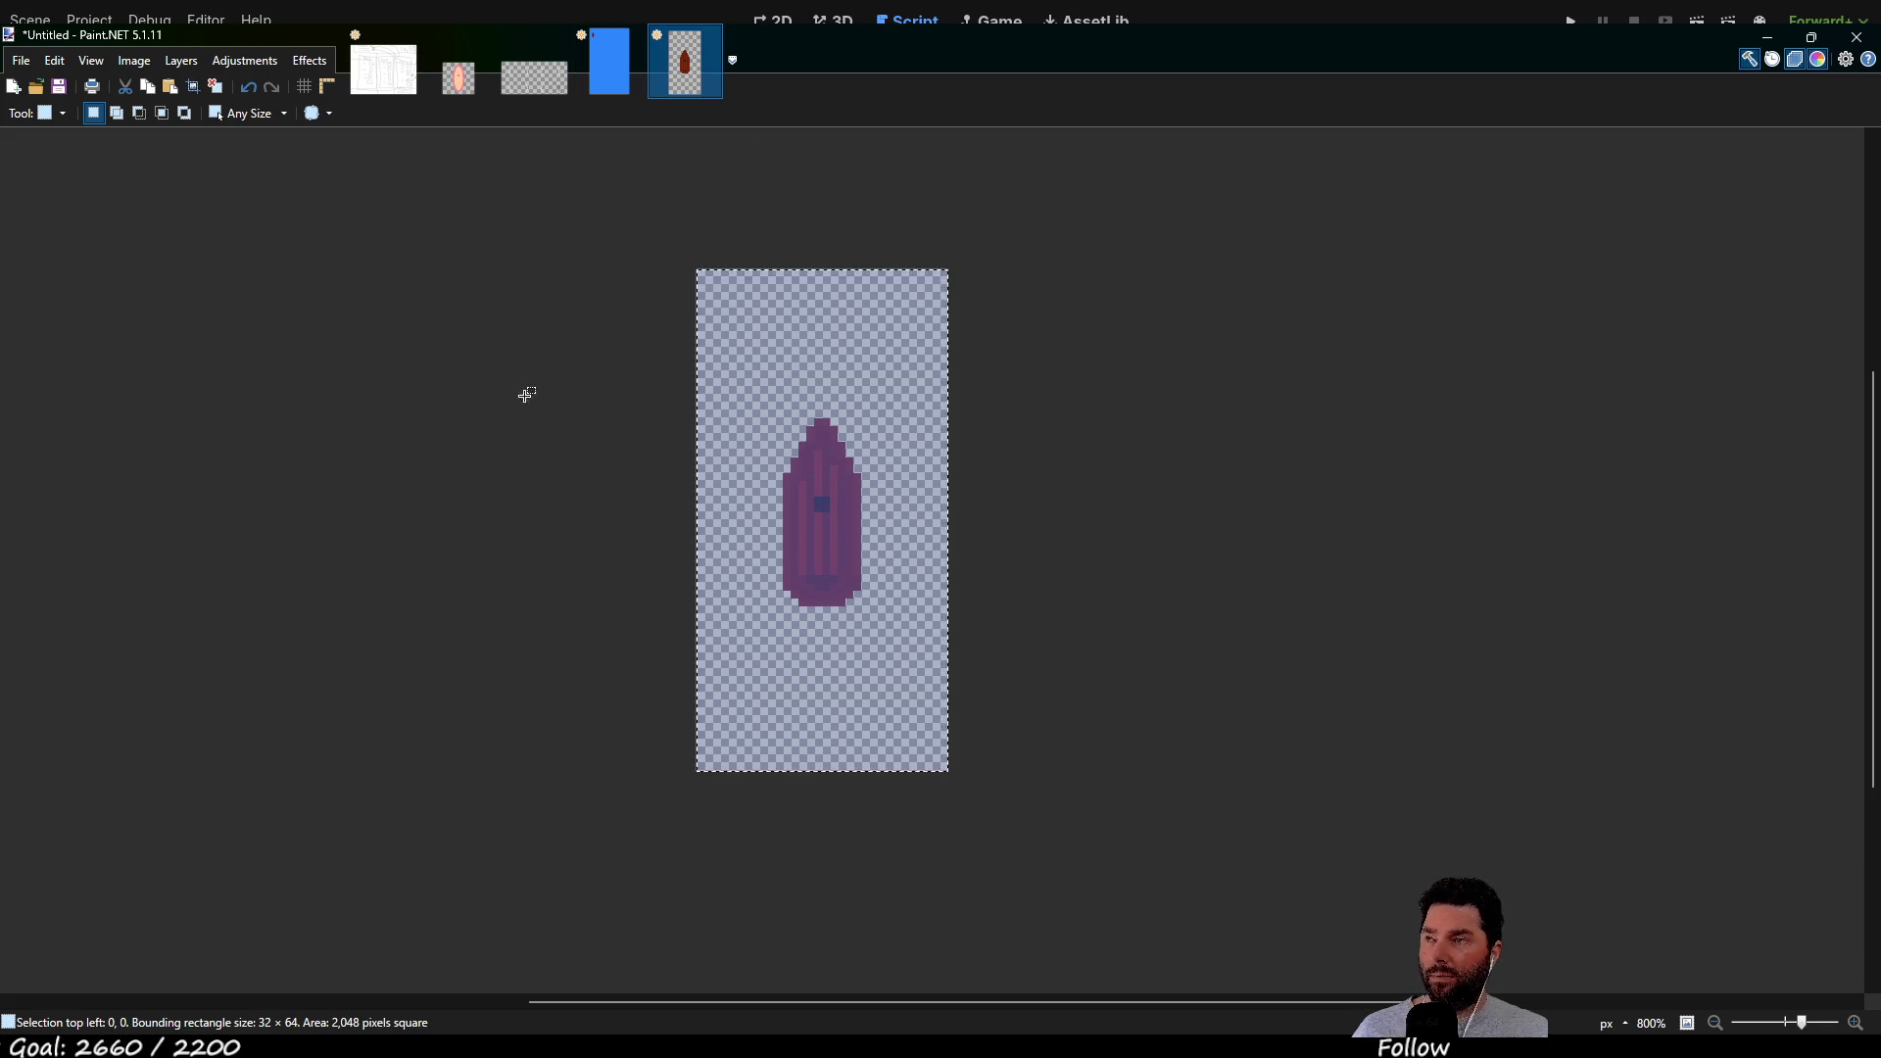
Deselect the canvas and set the Eraser hardness to 29%
key(ctrl+d)
scroll(852, 496, up, 4)
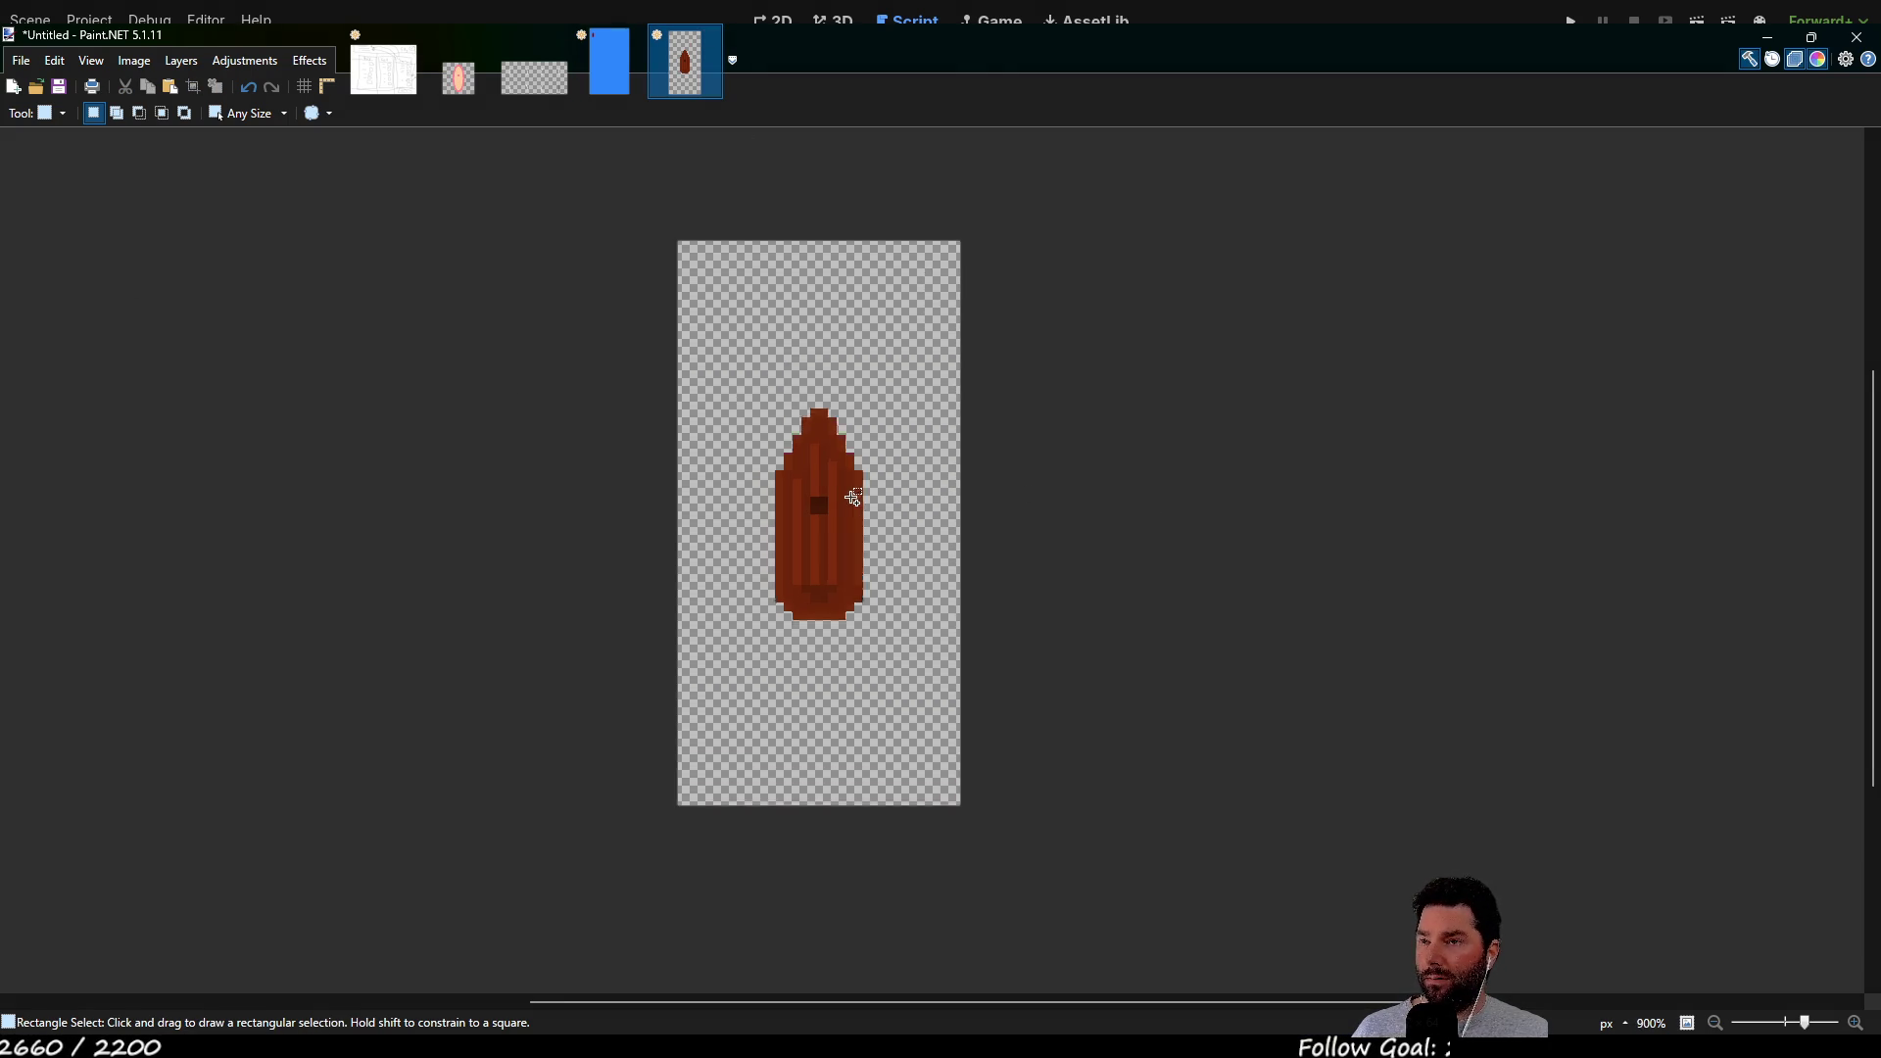
scroll(888, 527, down, 2)
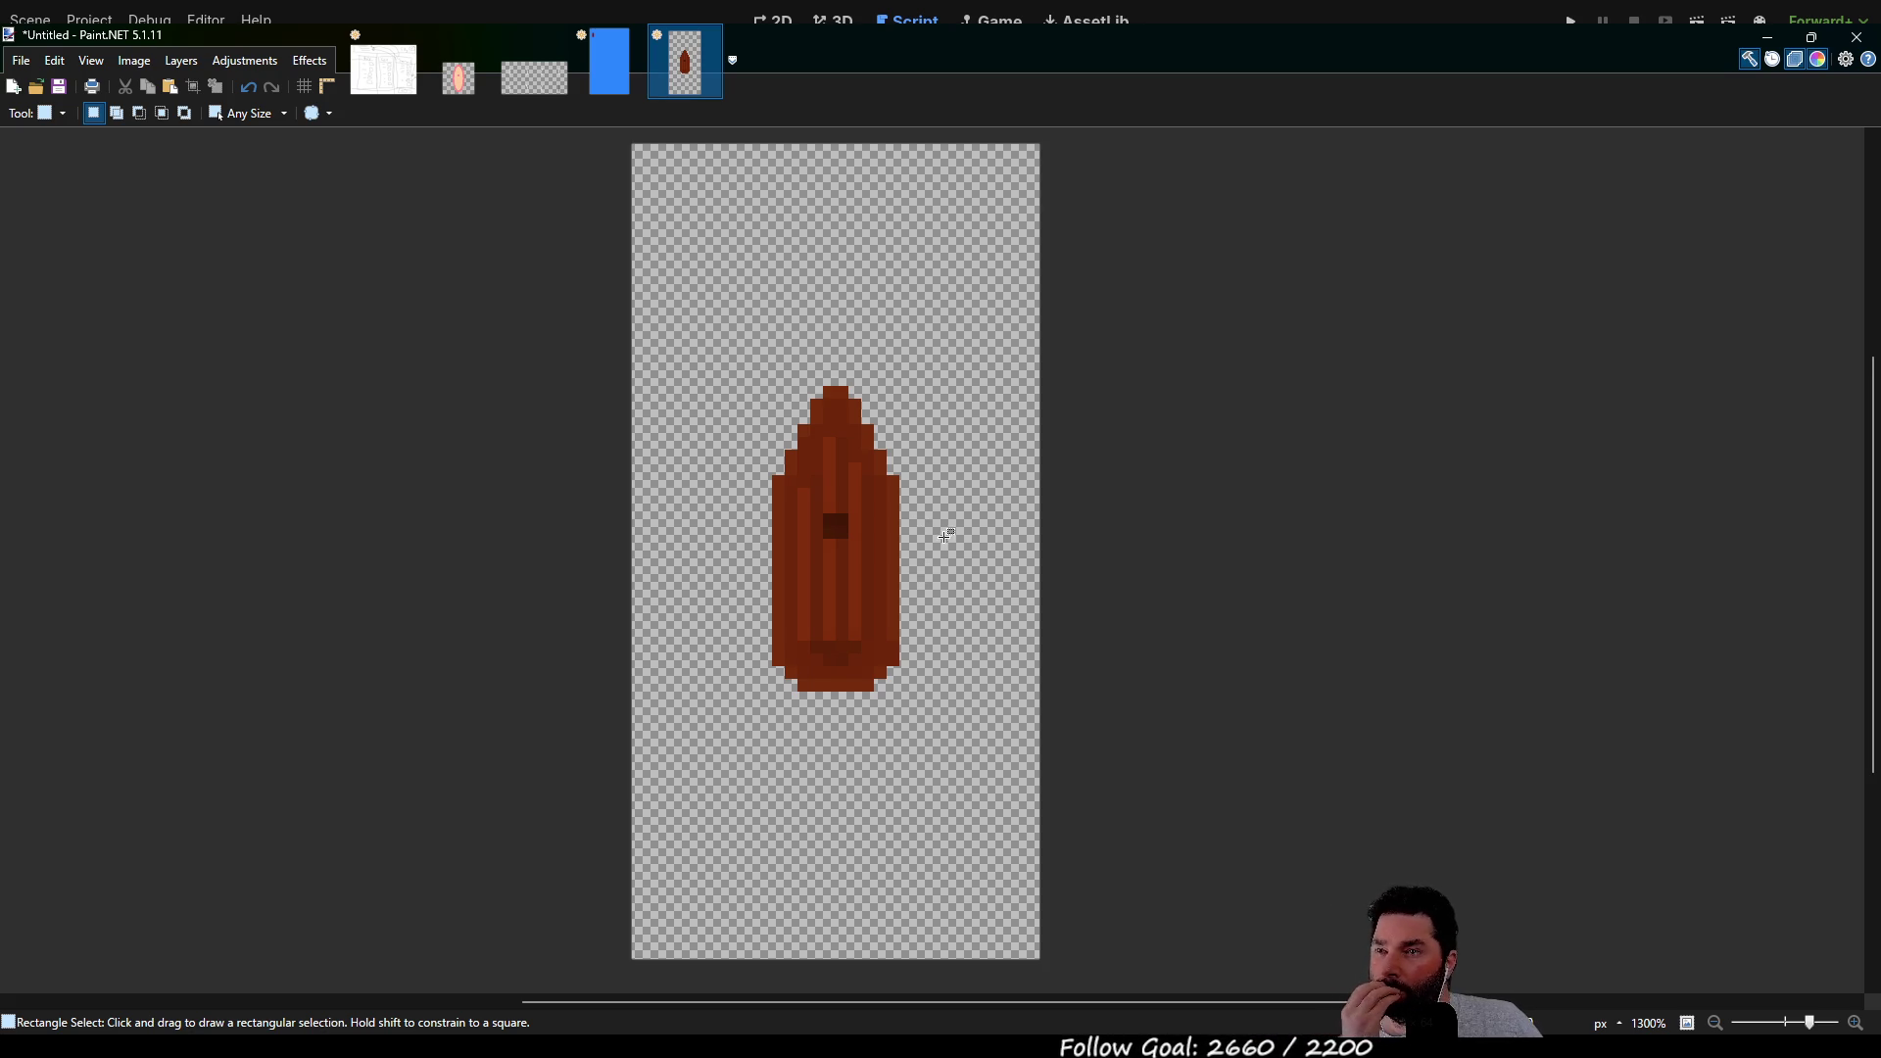
scroll(854, 529, right, 2)
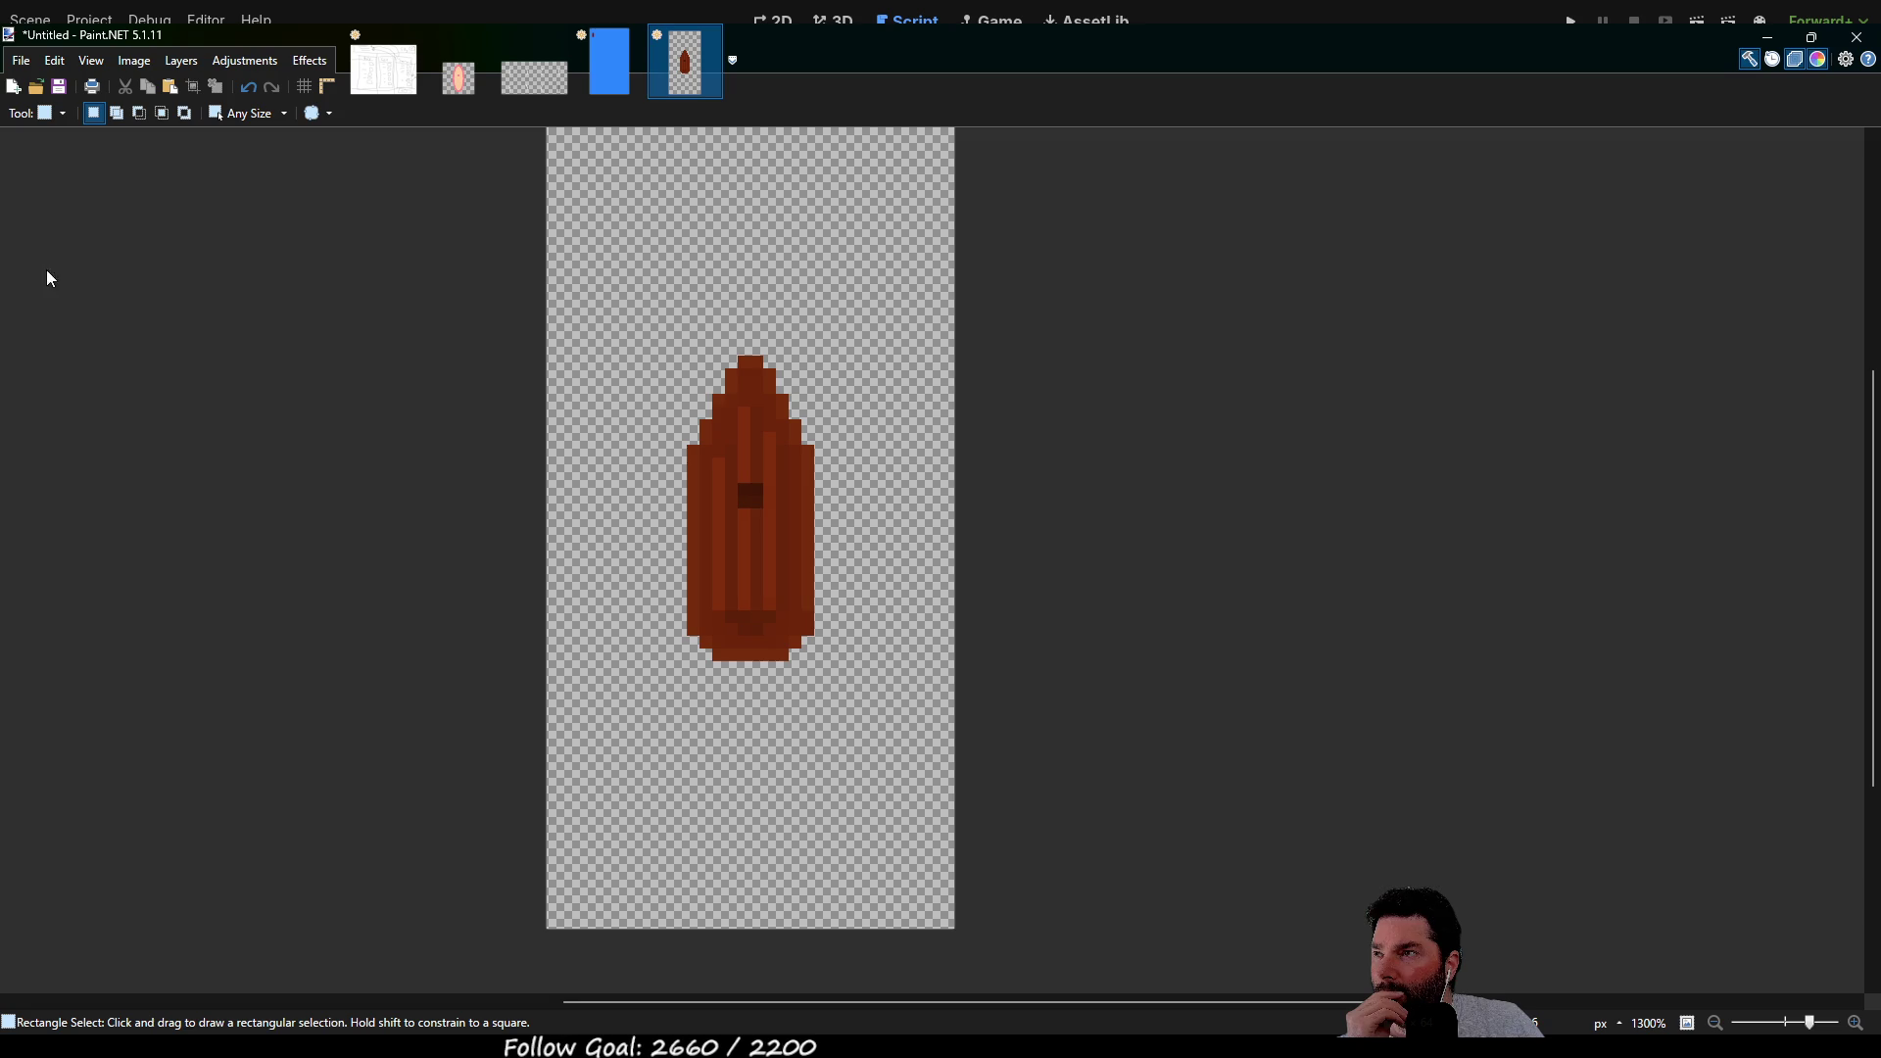
key(e)
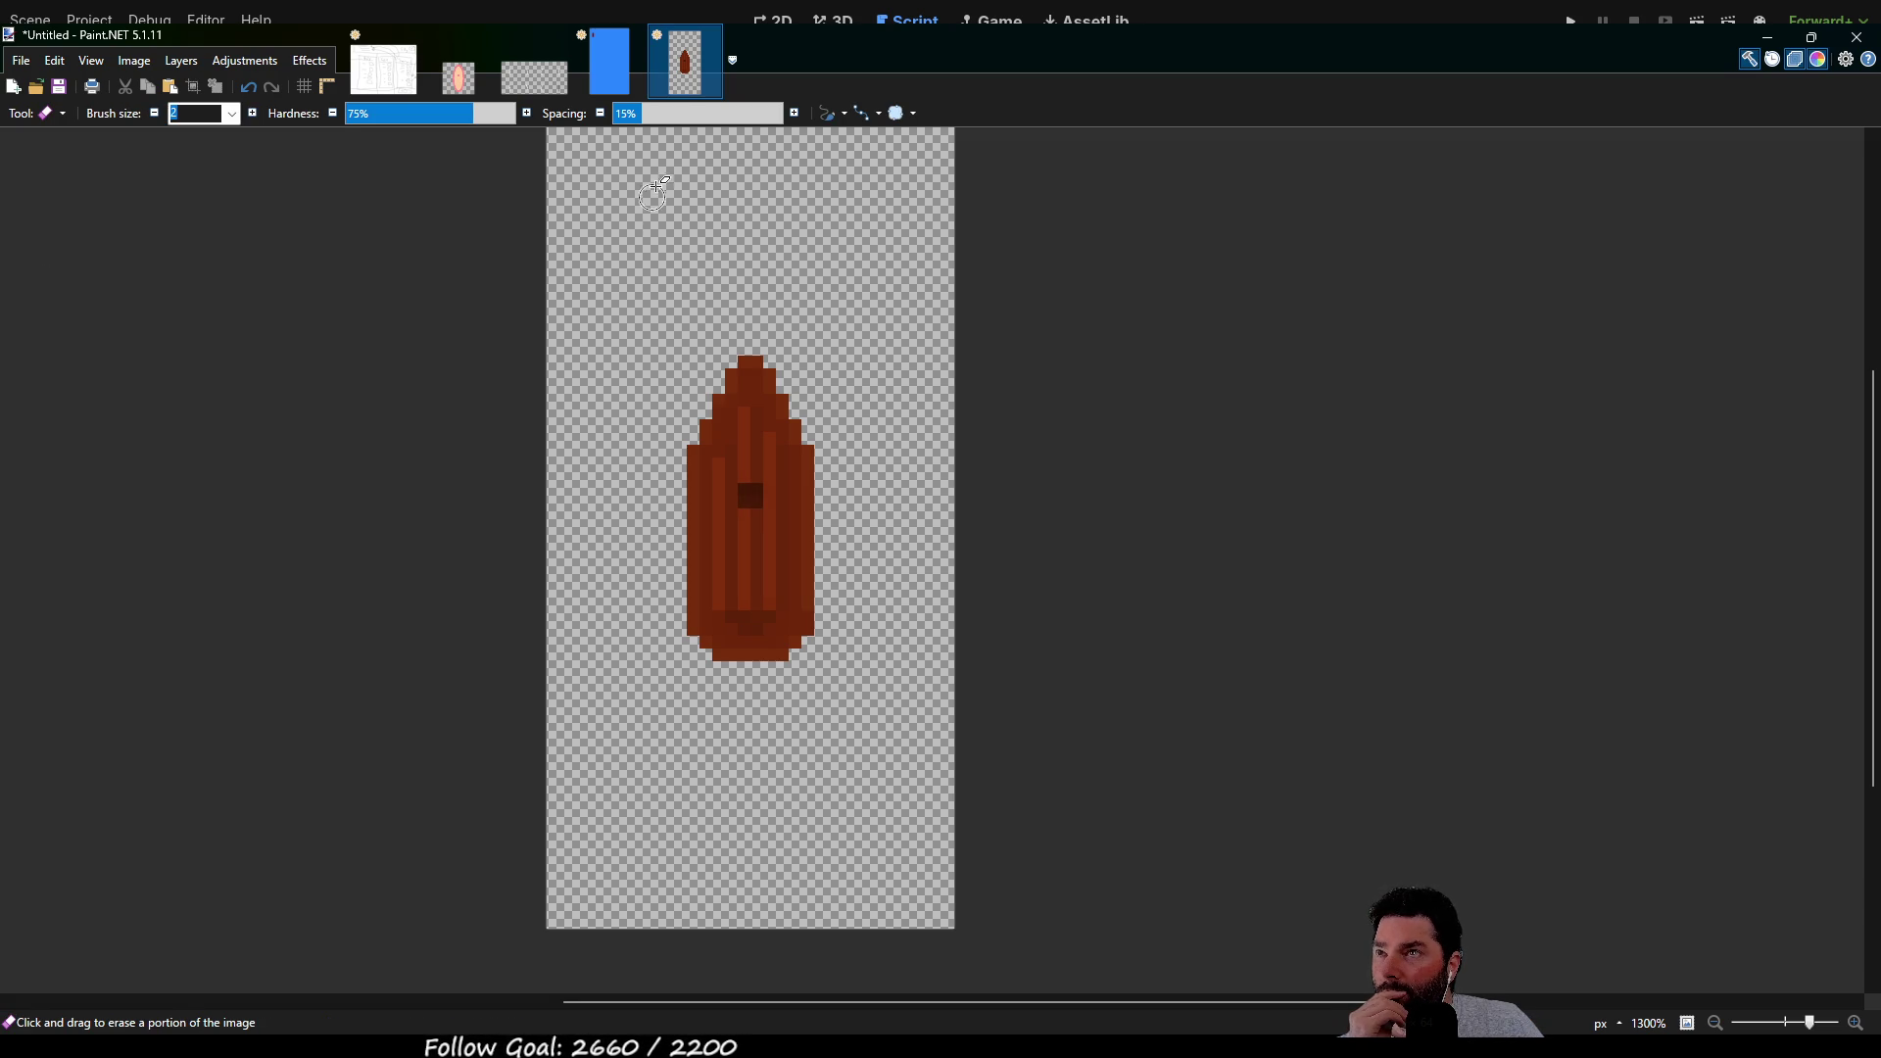
drag(492, 120, 395, 116)
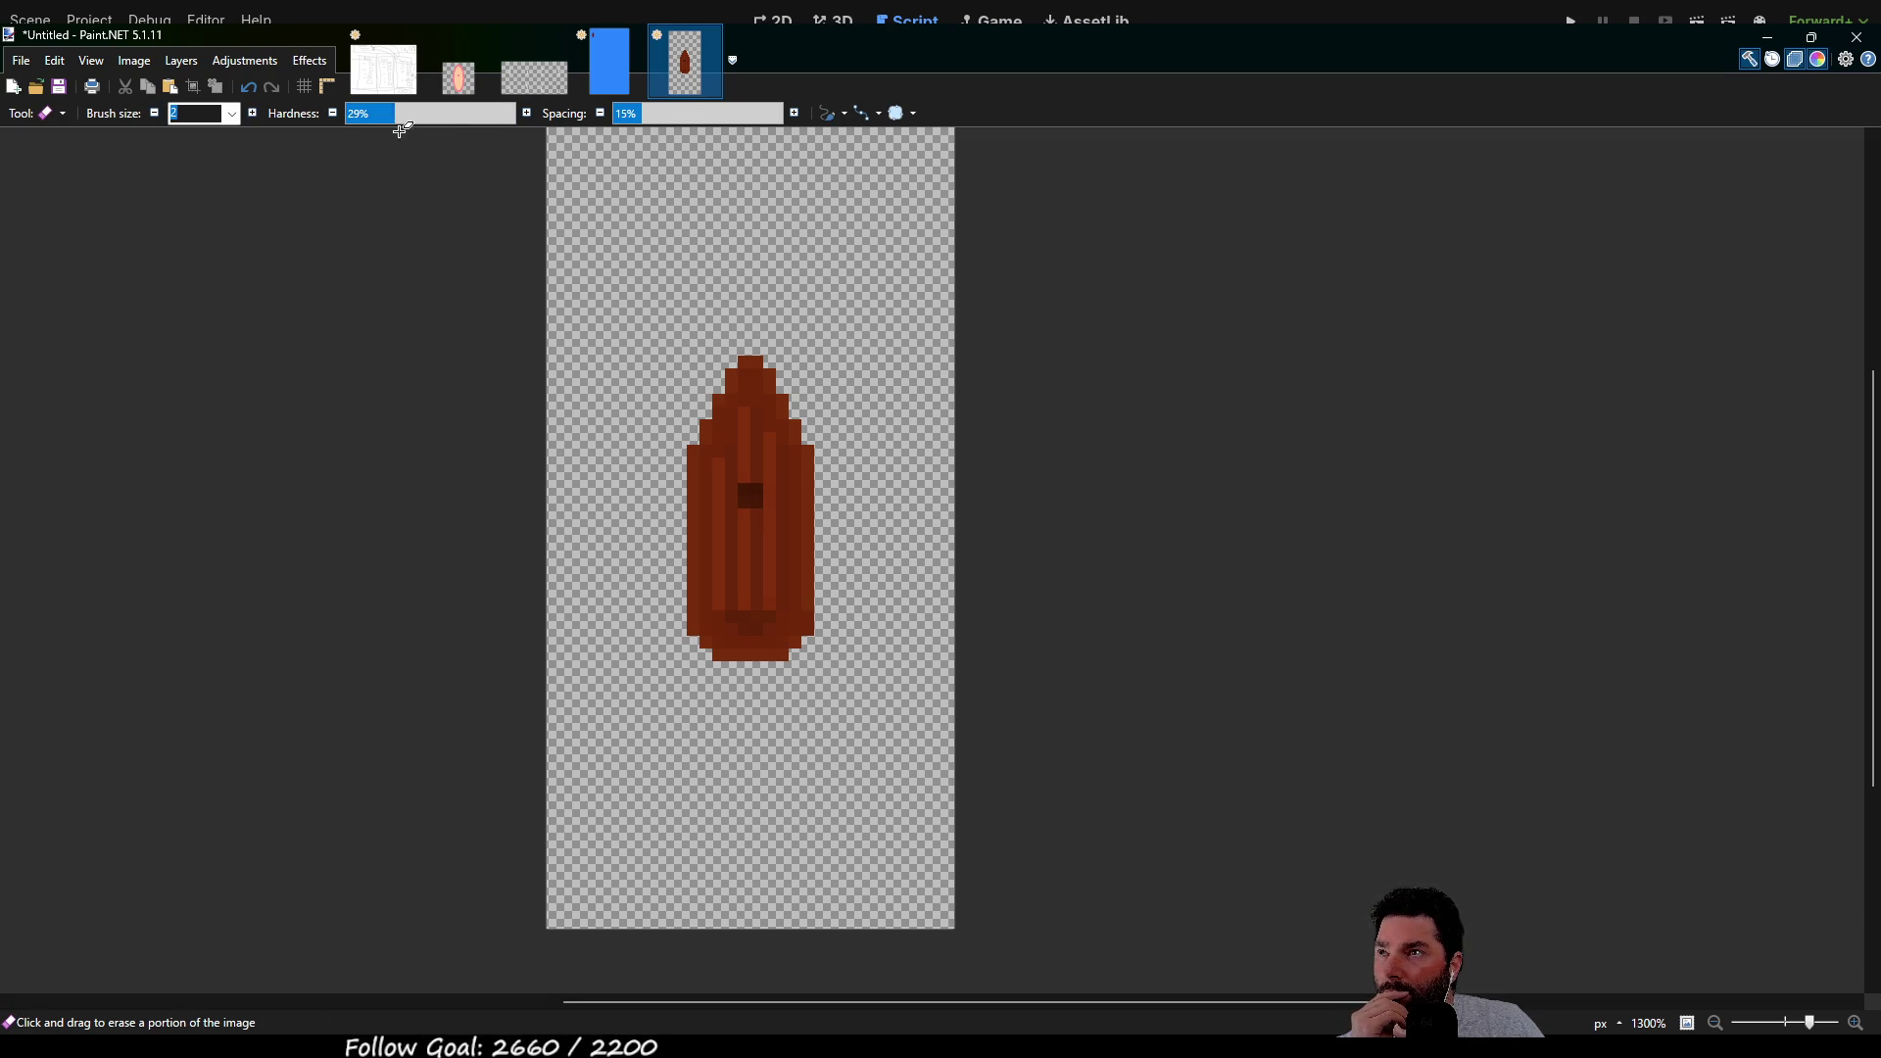
Try soft erasures on the boat's tip, upper-left and right edges, then undo them
drag(729, 397, 739, 382)
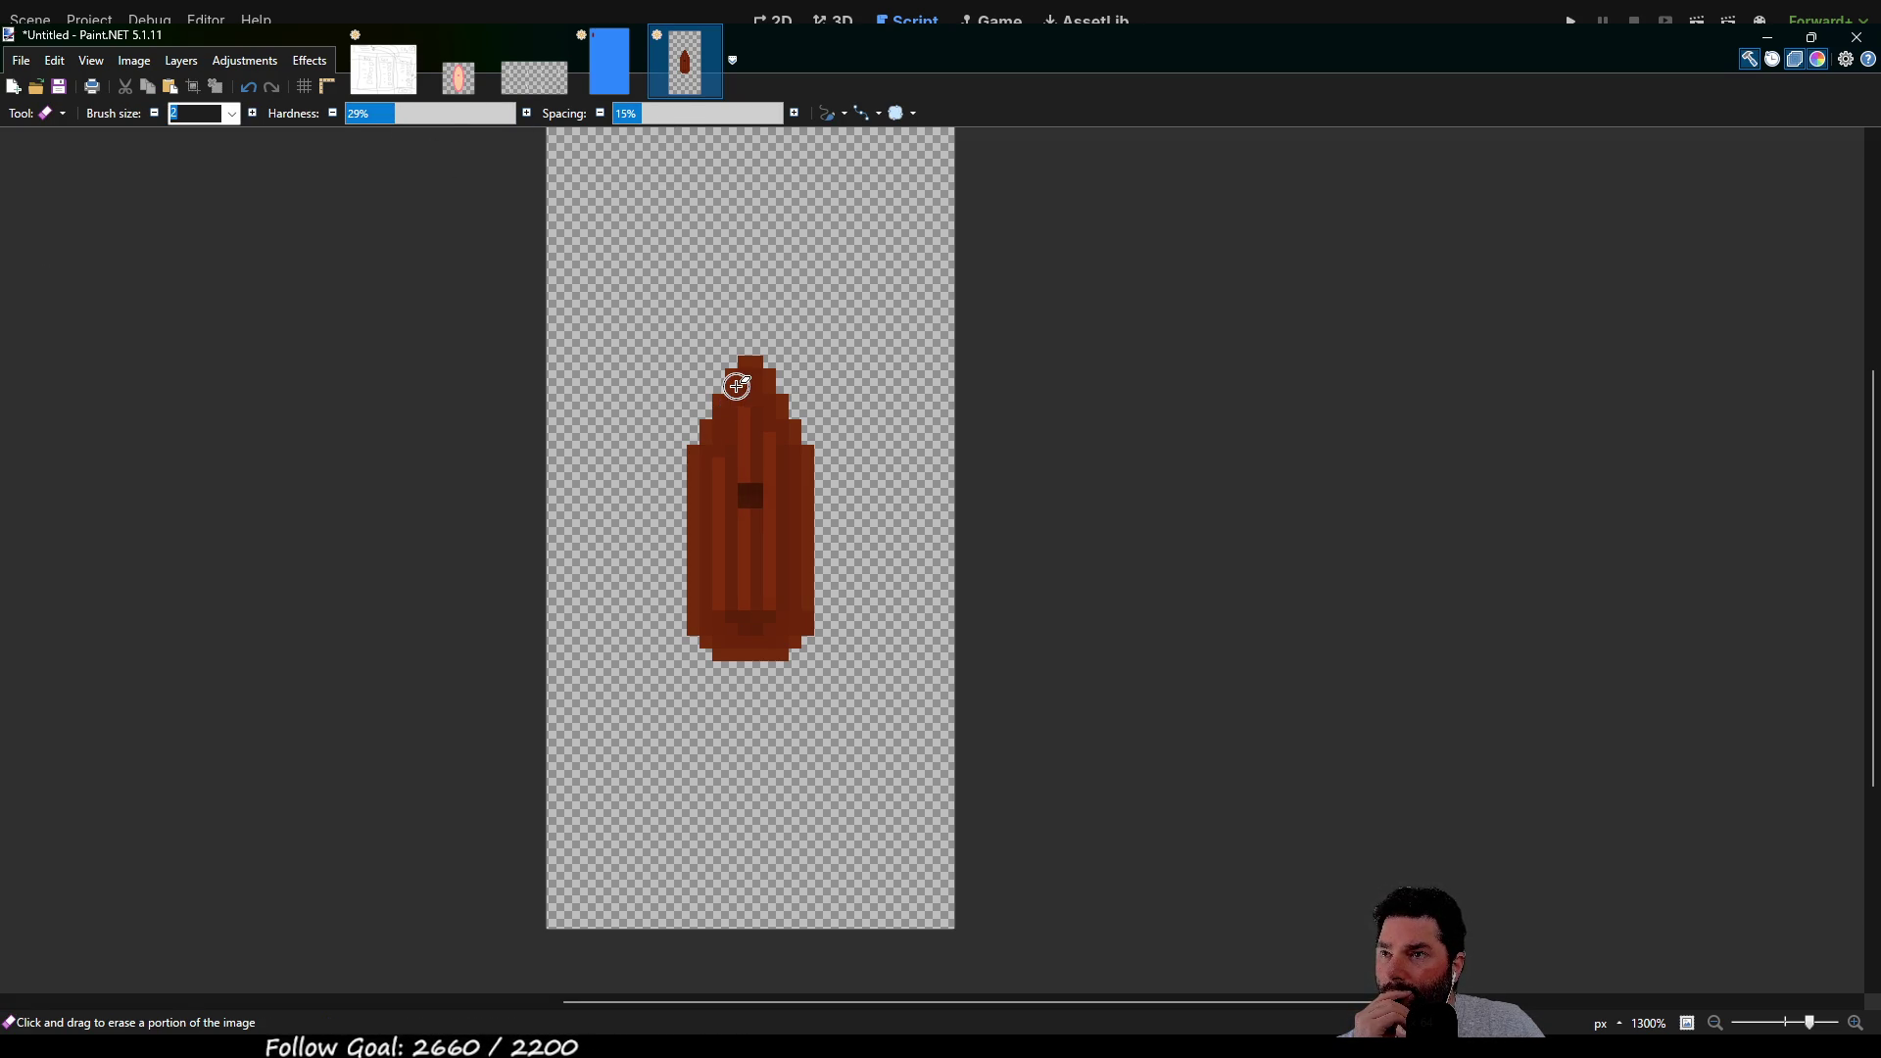
click(711, 416)
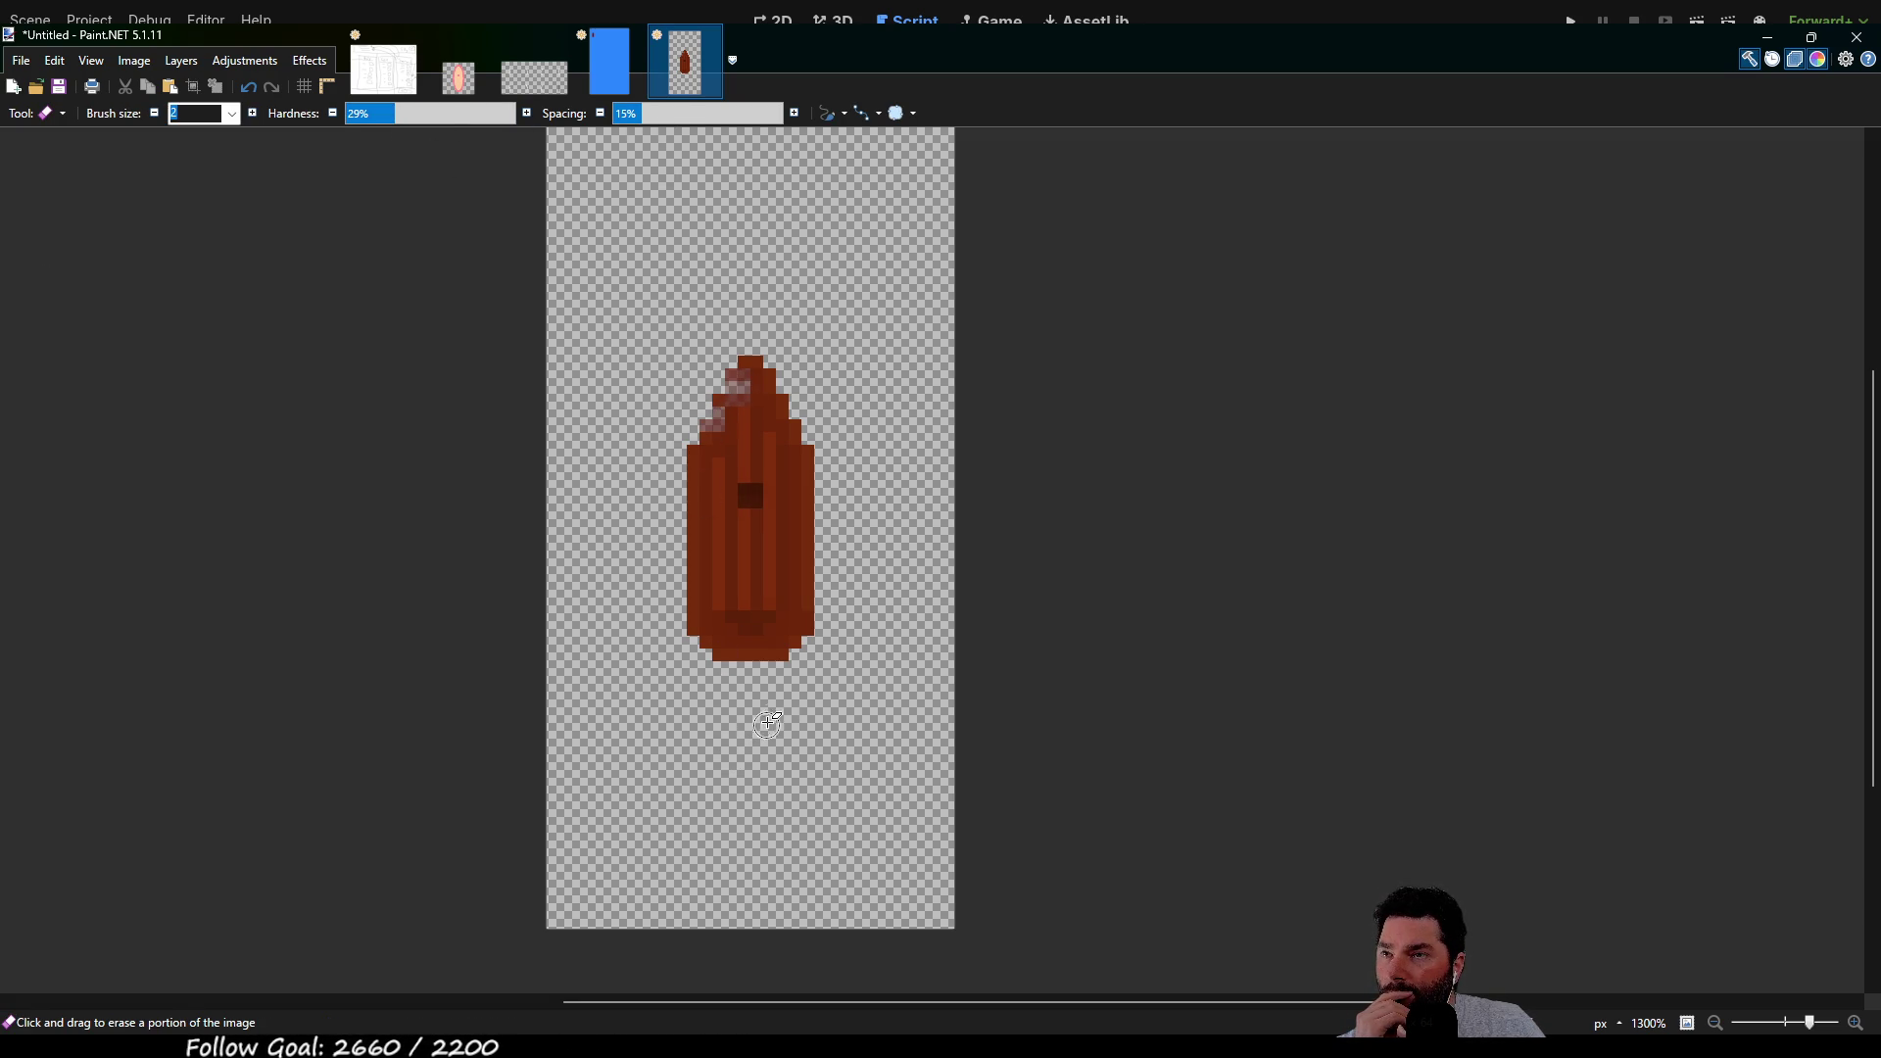
mouse_move(801, 548)
mouse_down()
mouse_move(802, 533)
mouse_move(805, 619)
mouse_up()
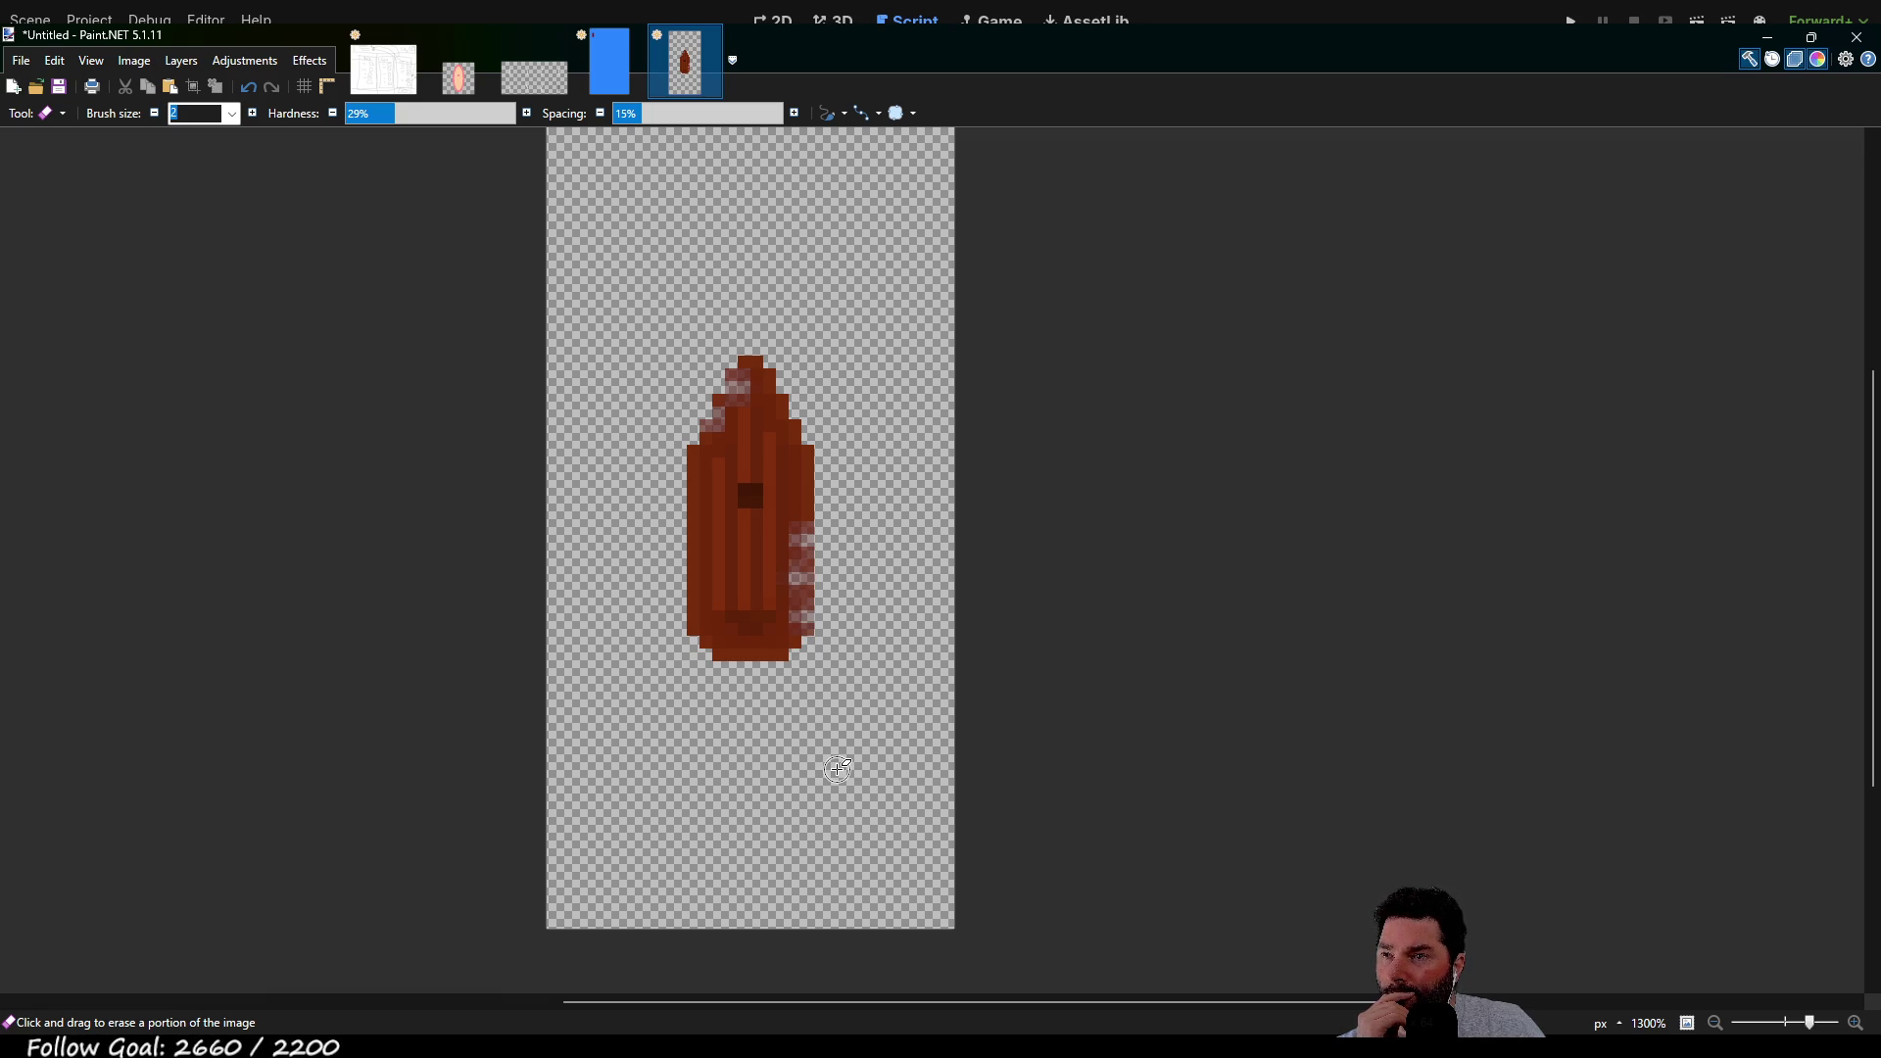
scroll(866, 677, up, 4)
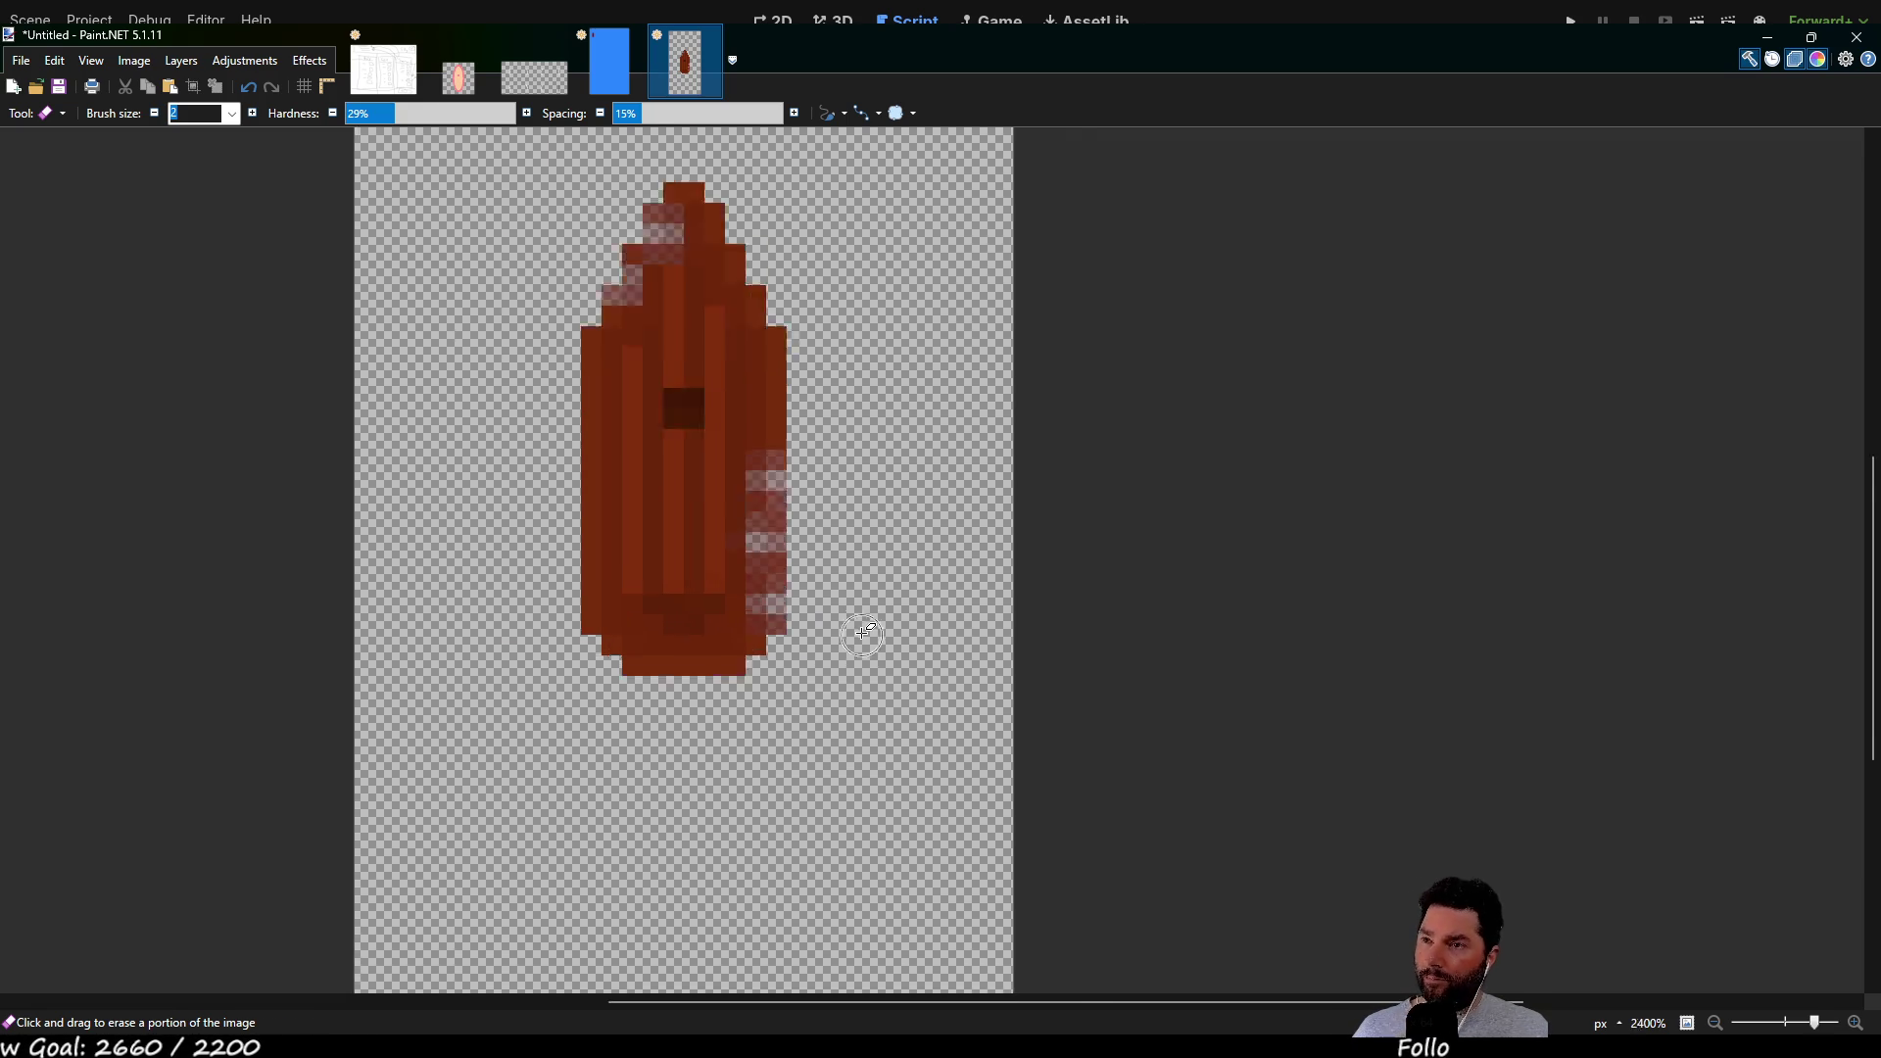
scroll(856, 630, down, 3)
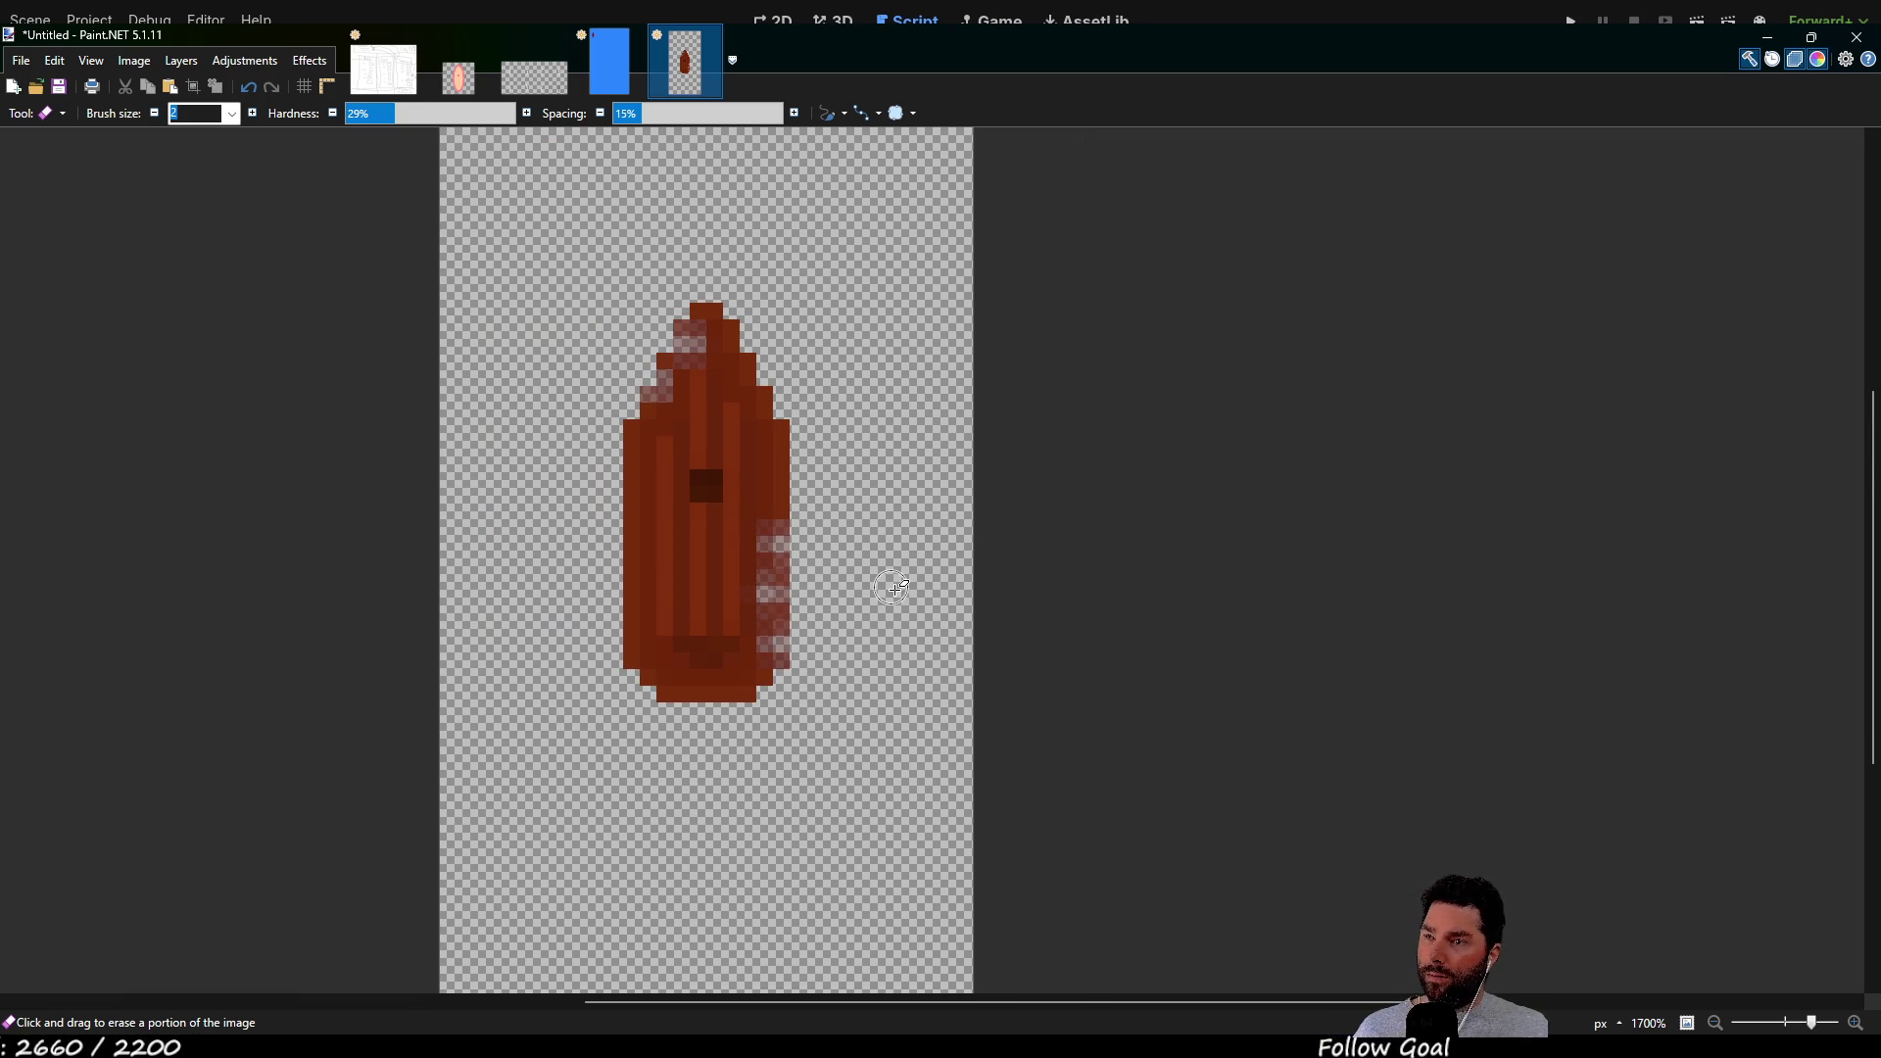
key(ctrl+z)
key(ctrl+z)
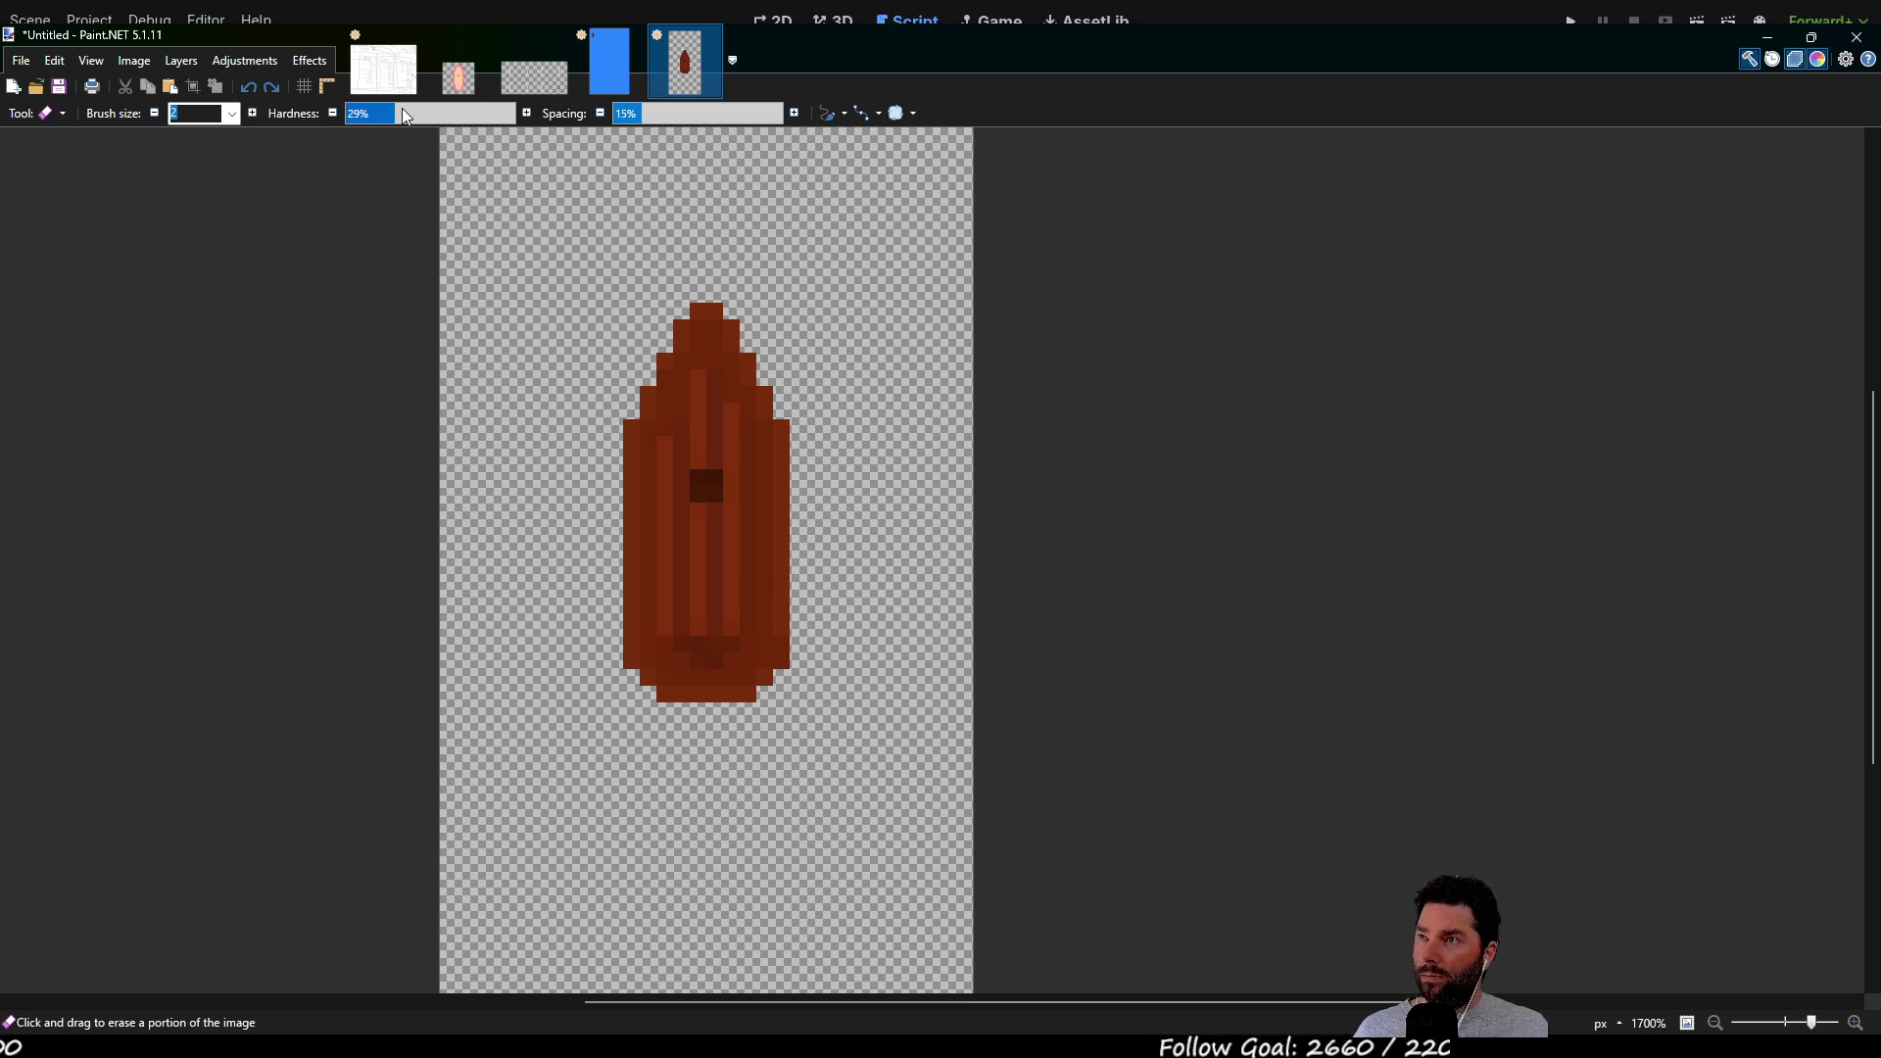
Raise the eraser spacing to 274% and fade the boat's lower-right and top-left areas
drag(648, 116, 736, 115)
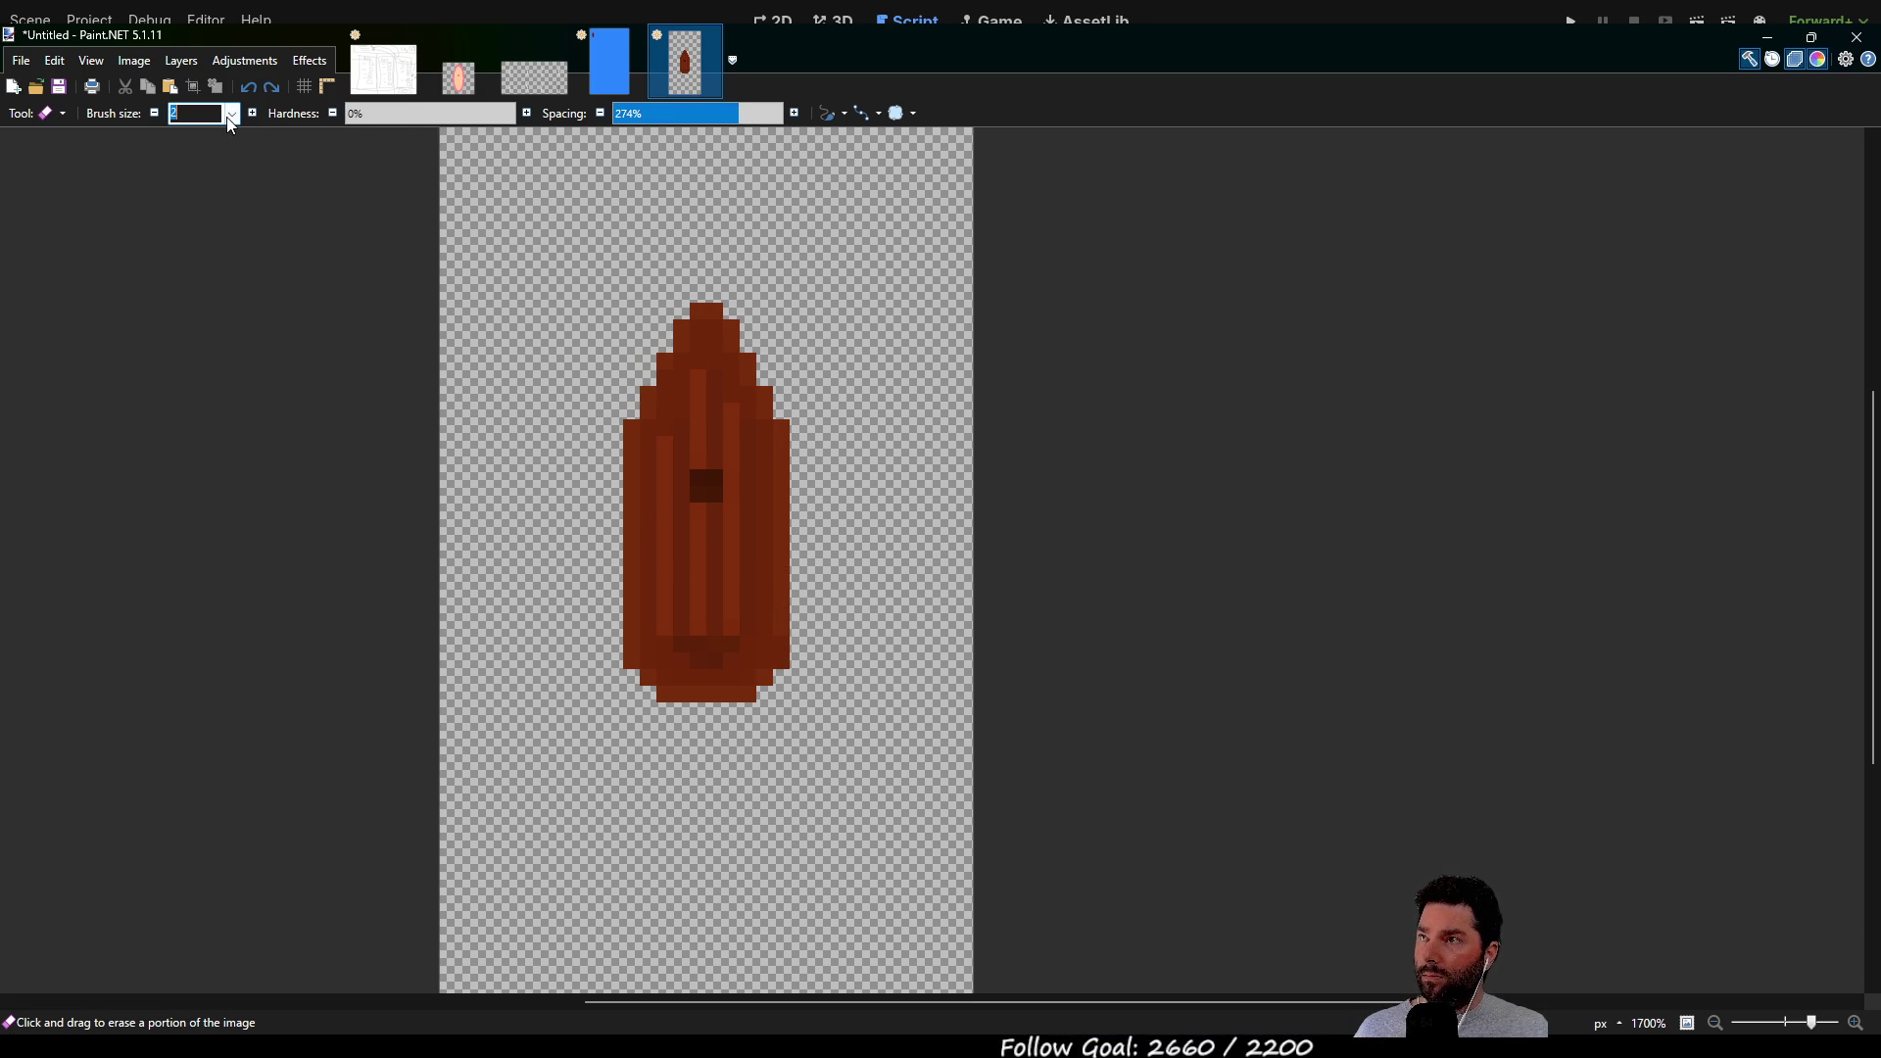
text(10)
mouse_move(779, 631)
mouse_down()
mouse_move(806, 685)
mouse_move(819, 672)
mouse_up()
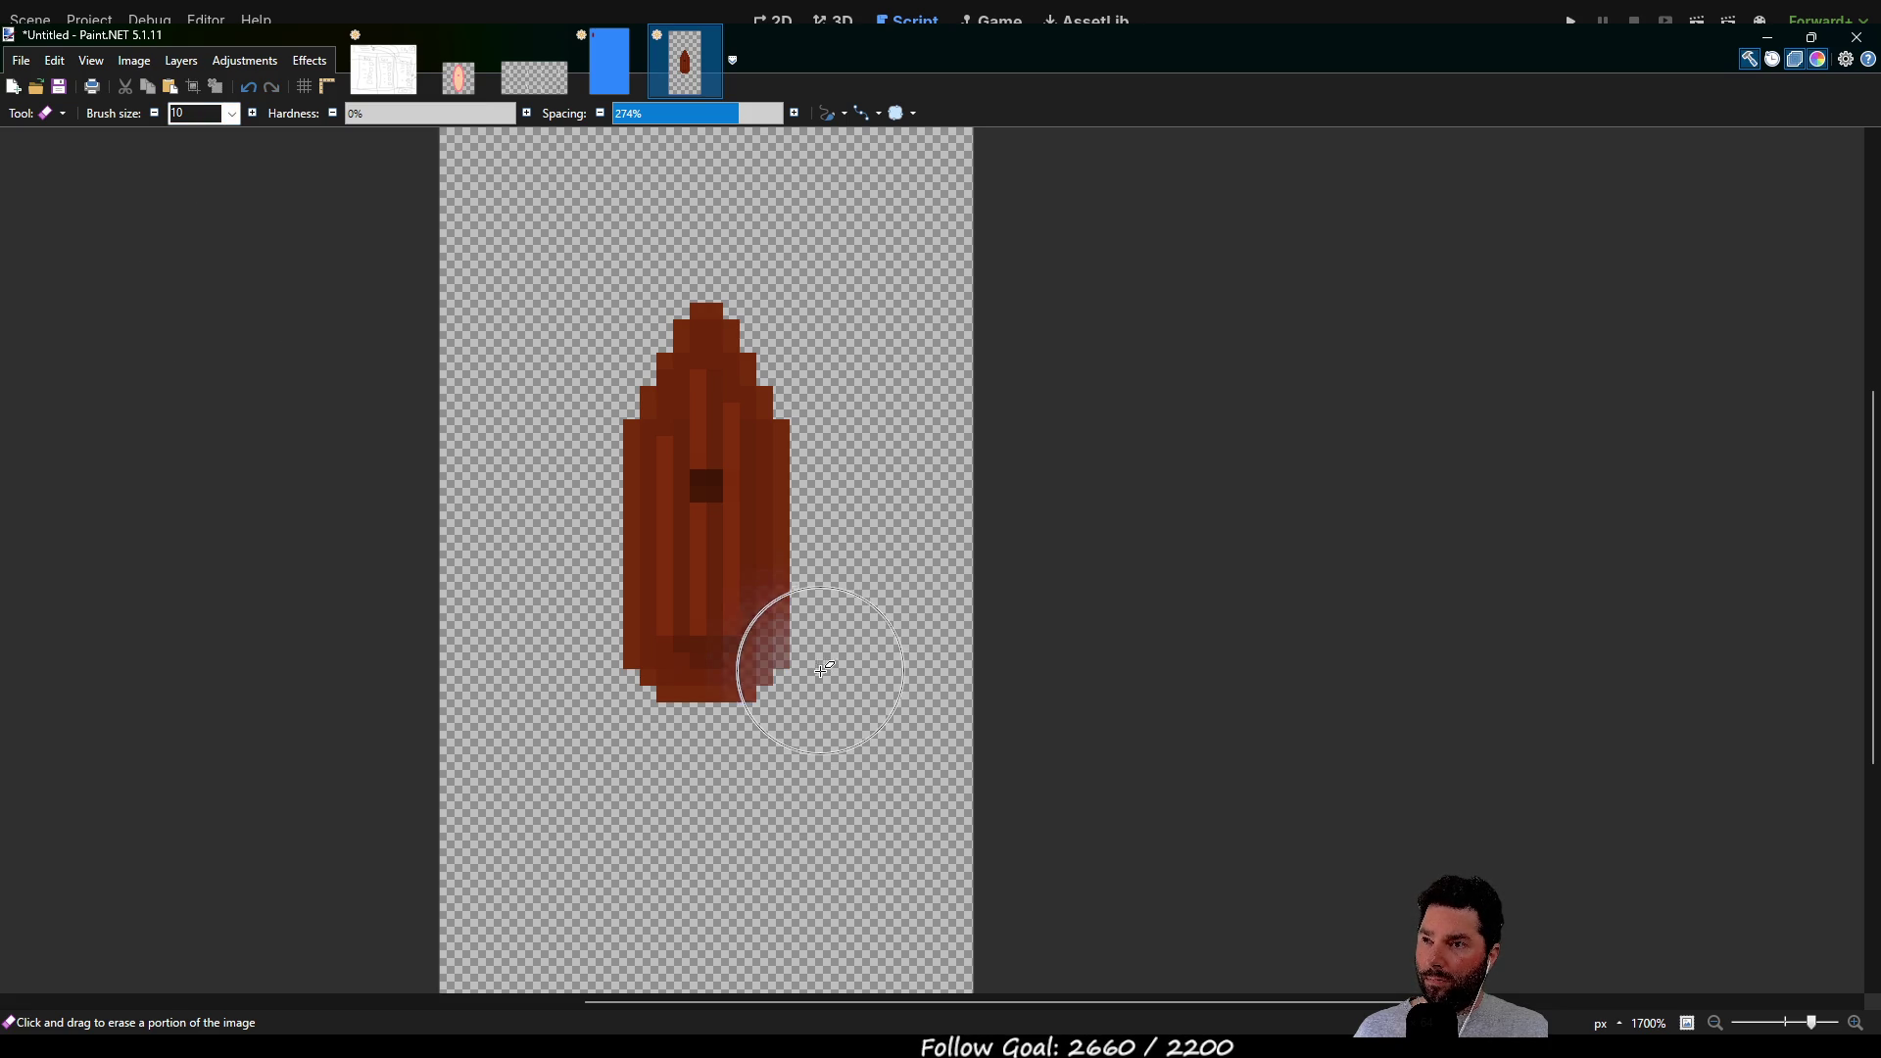
mouse_move(685, 338)
mouse_down()
mouse_move(659, 370)
mouse_move(621, 327)
mouse_move(676, 402)
mouse_up()
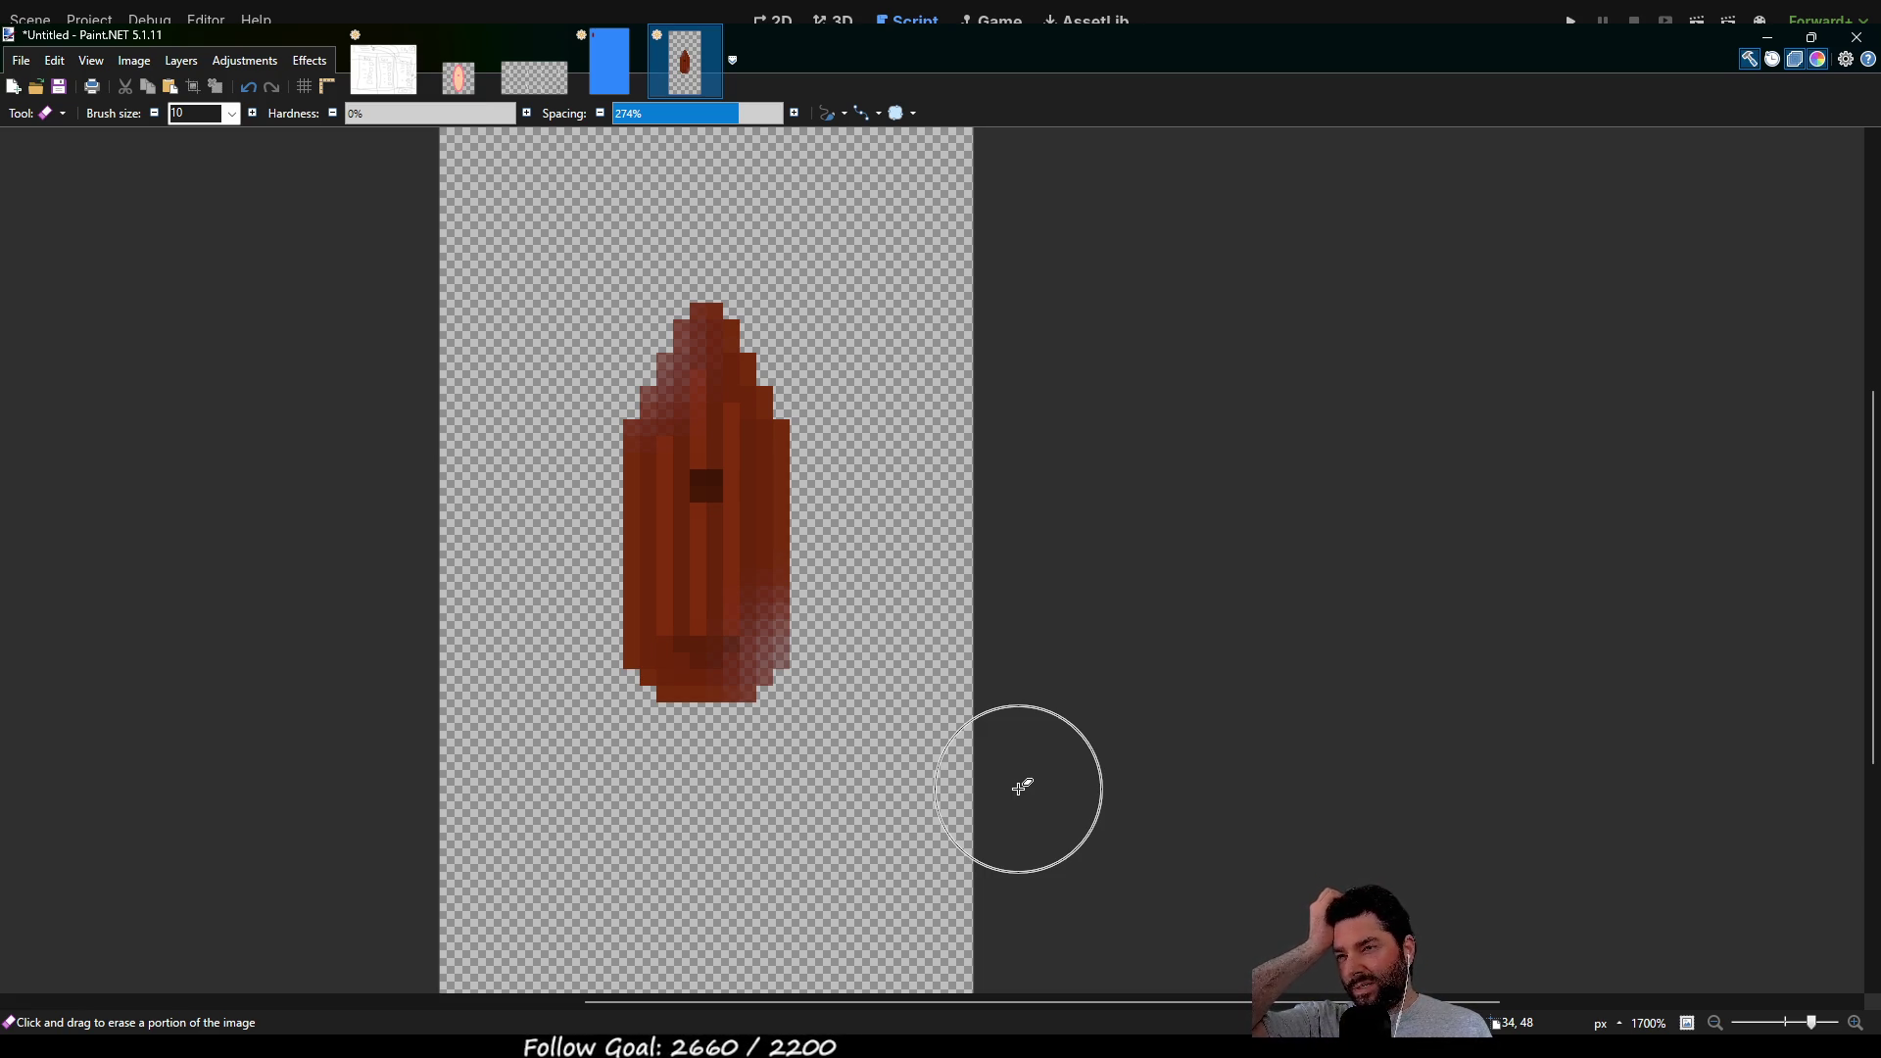
Undo those strokes and re-fade the boat's lower-right corner and the tip's left edge
key(ctrl+z)
key(ctrl+z)
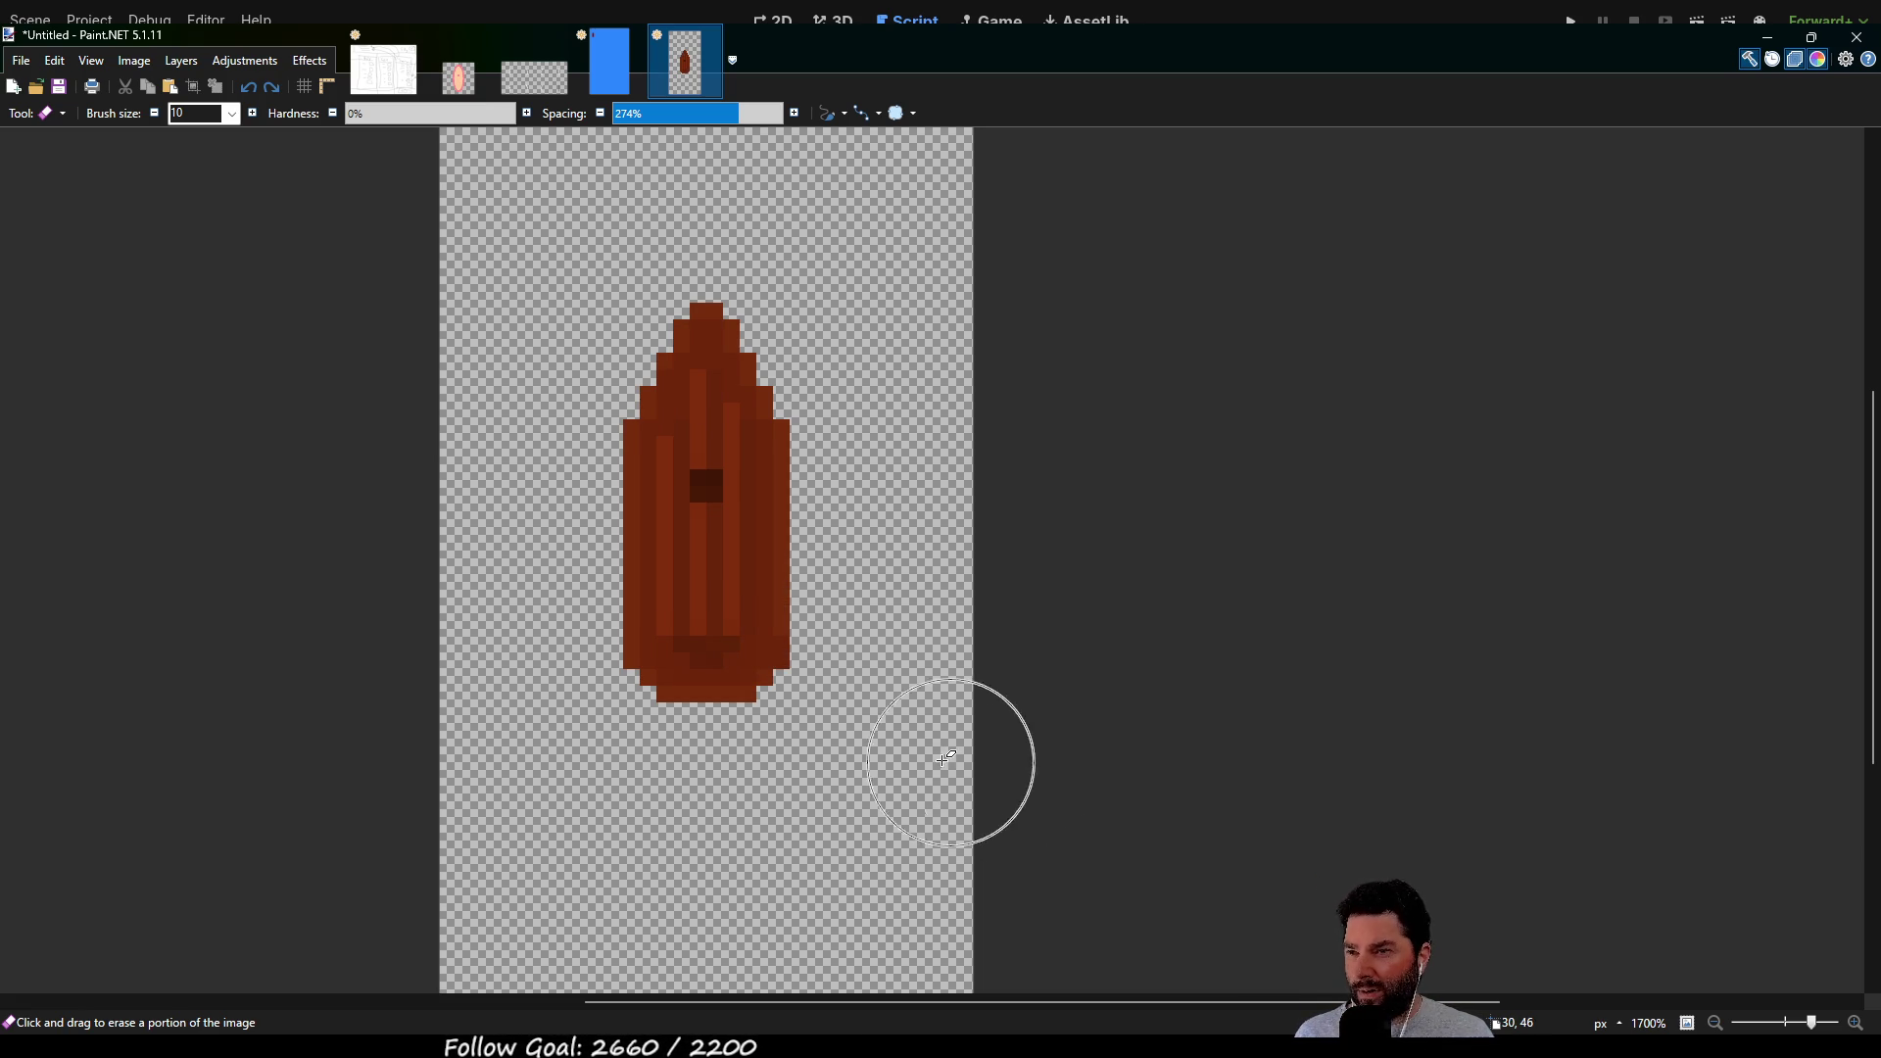
click(834, 702)
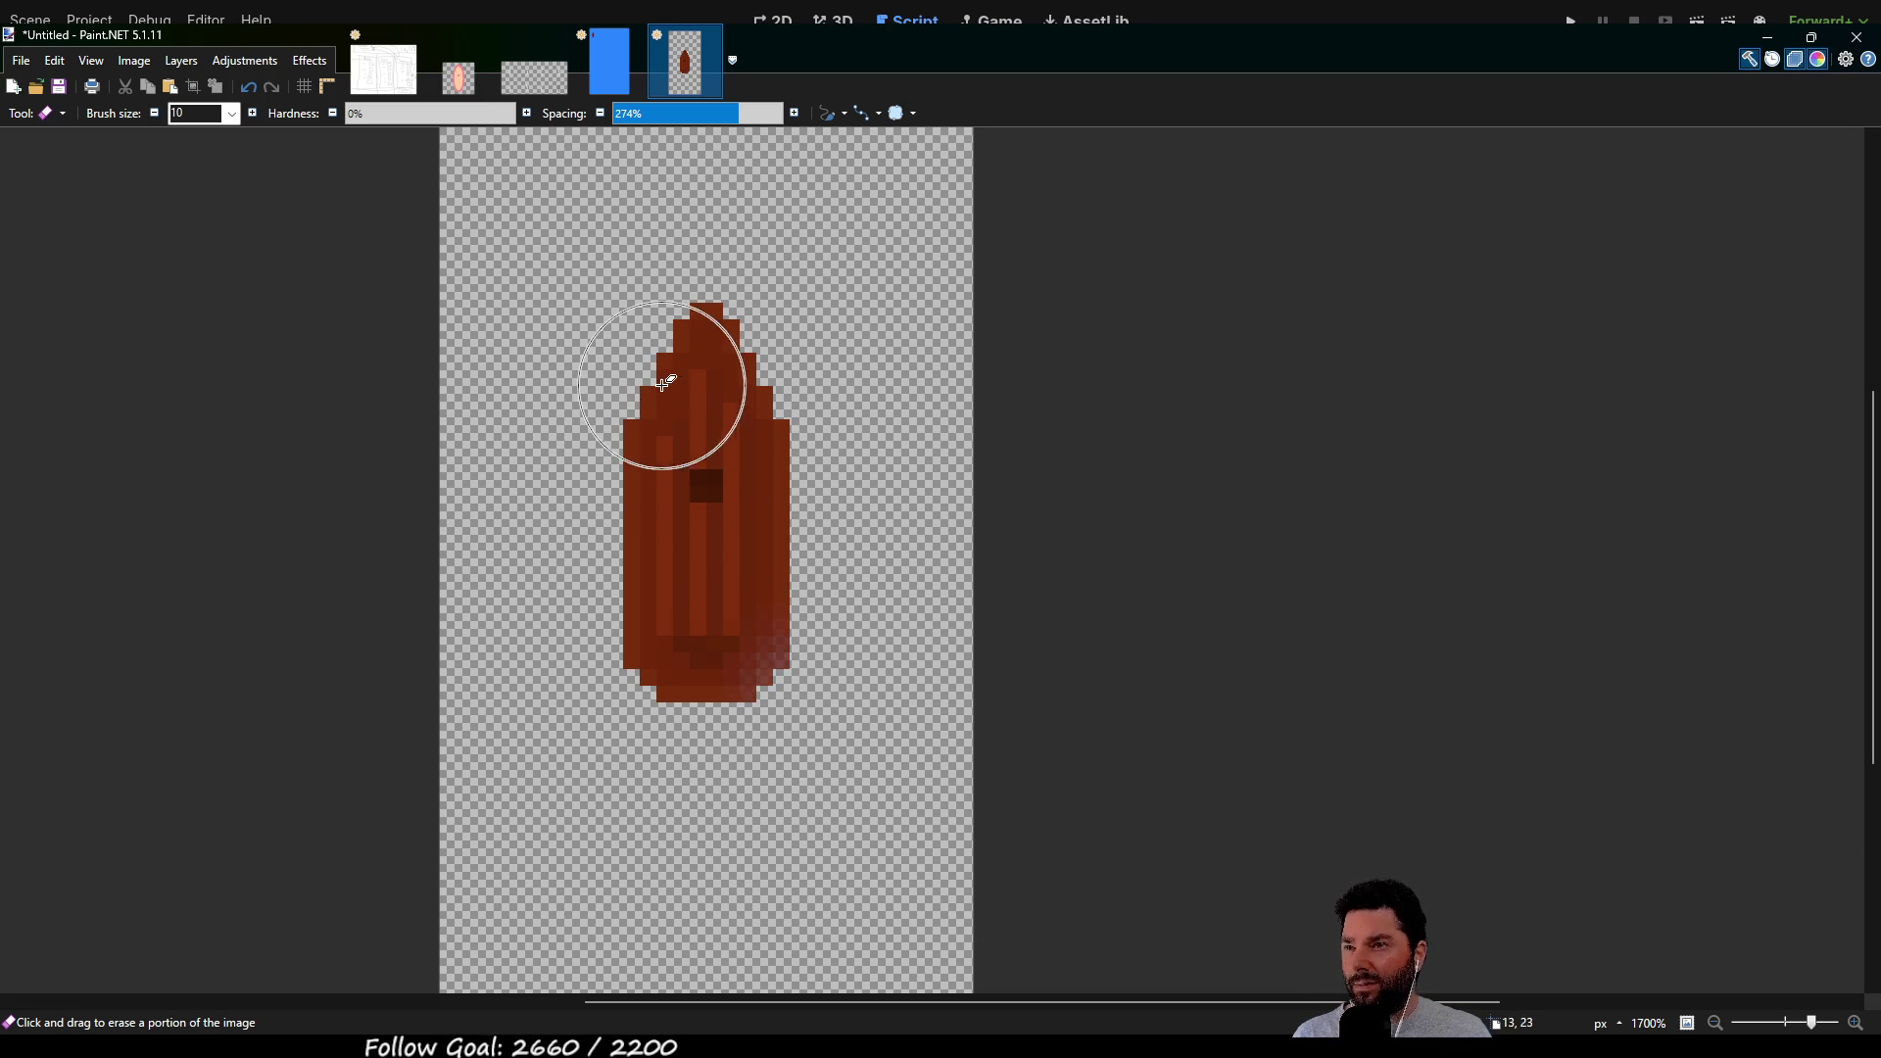
click(601, 319)
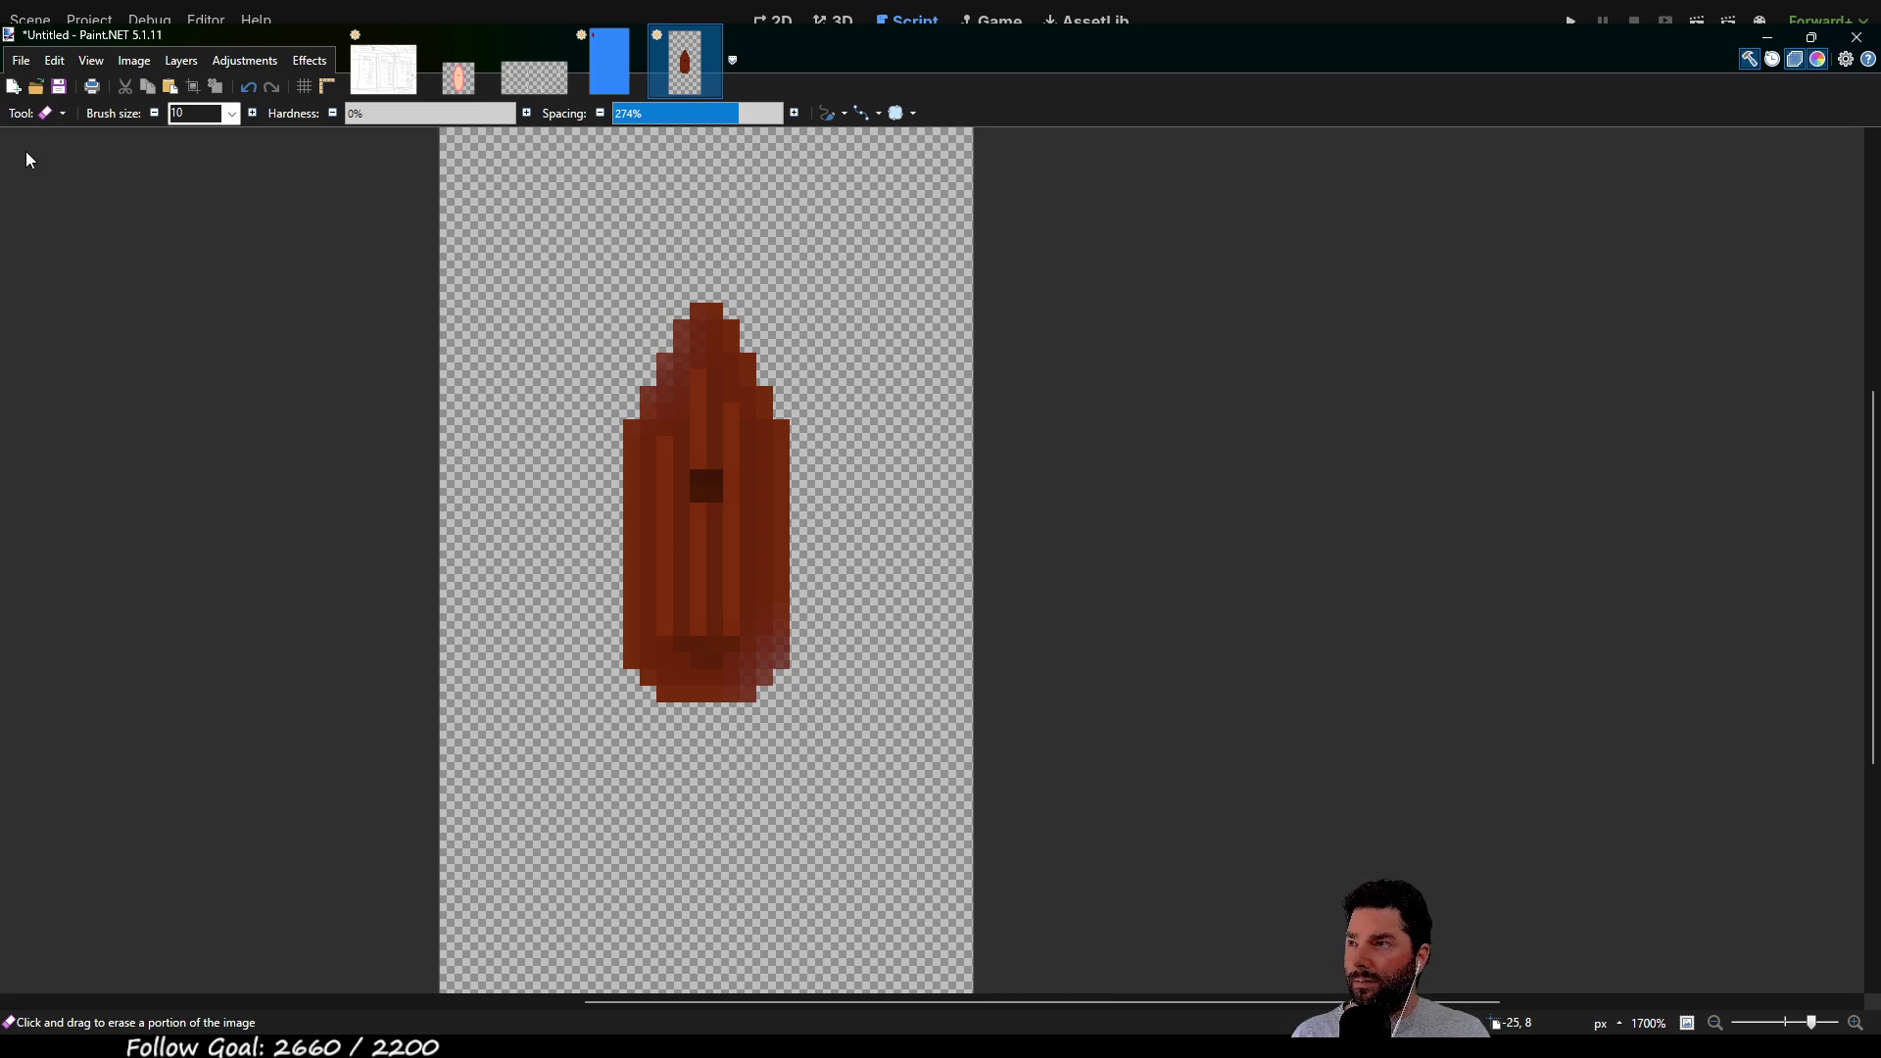
key(s)
scroll(684, 490, down, 2)
Select the whole 32×64 boat image
mouse_move(490, 172)
mouse_down()
mouse_move(928, 574)
mouse_move(1042, 931)
mouse_up()
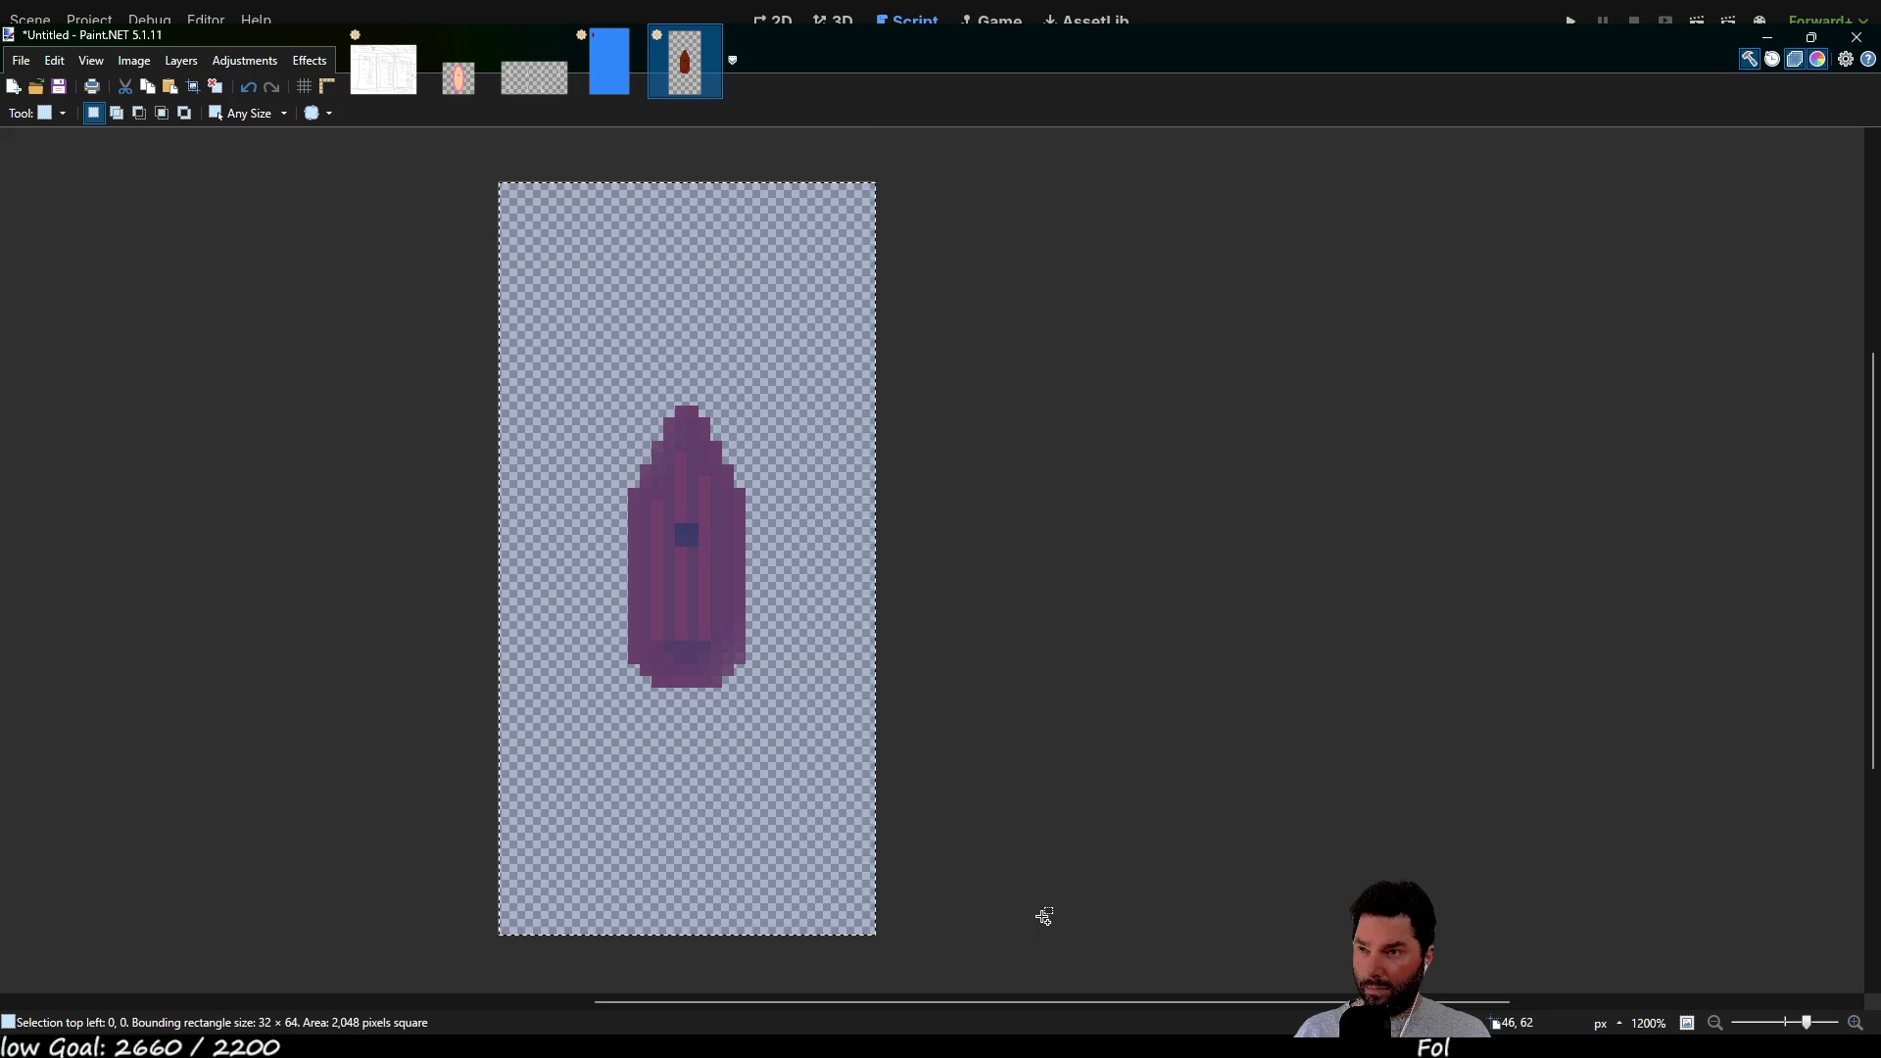
click(521, 88)
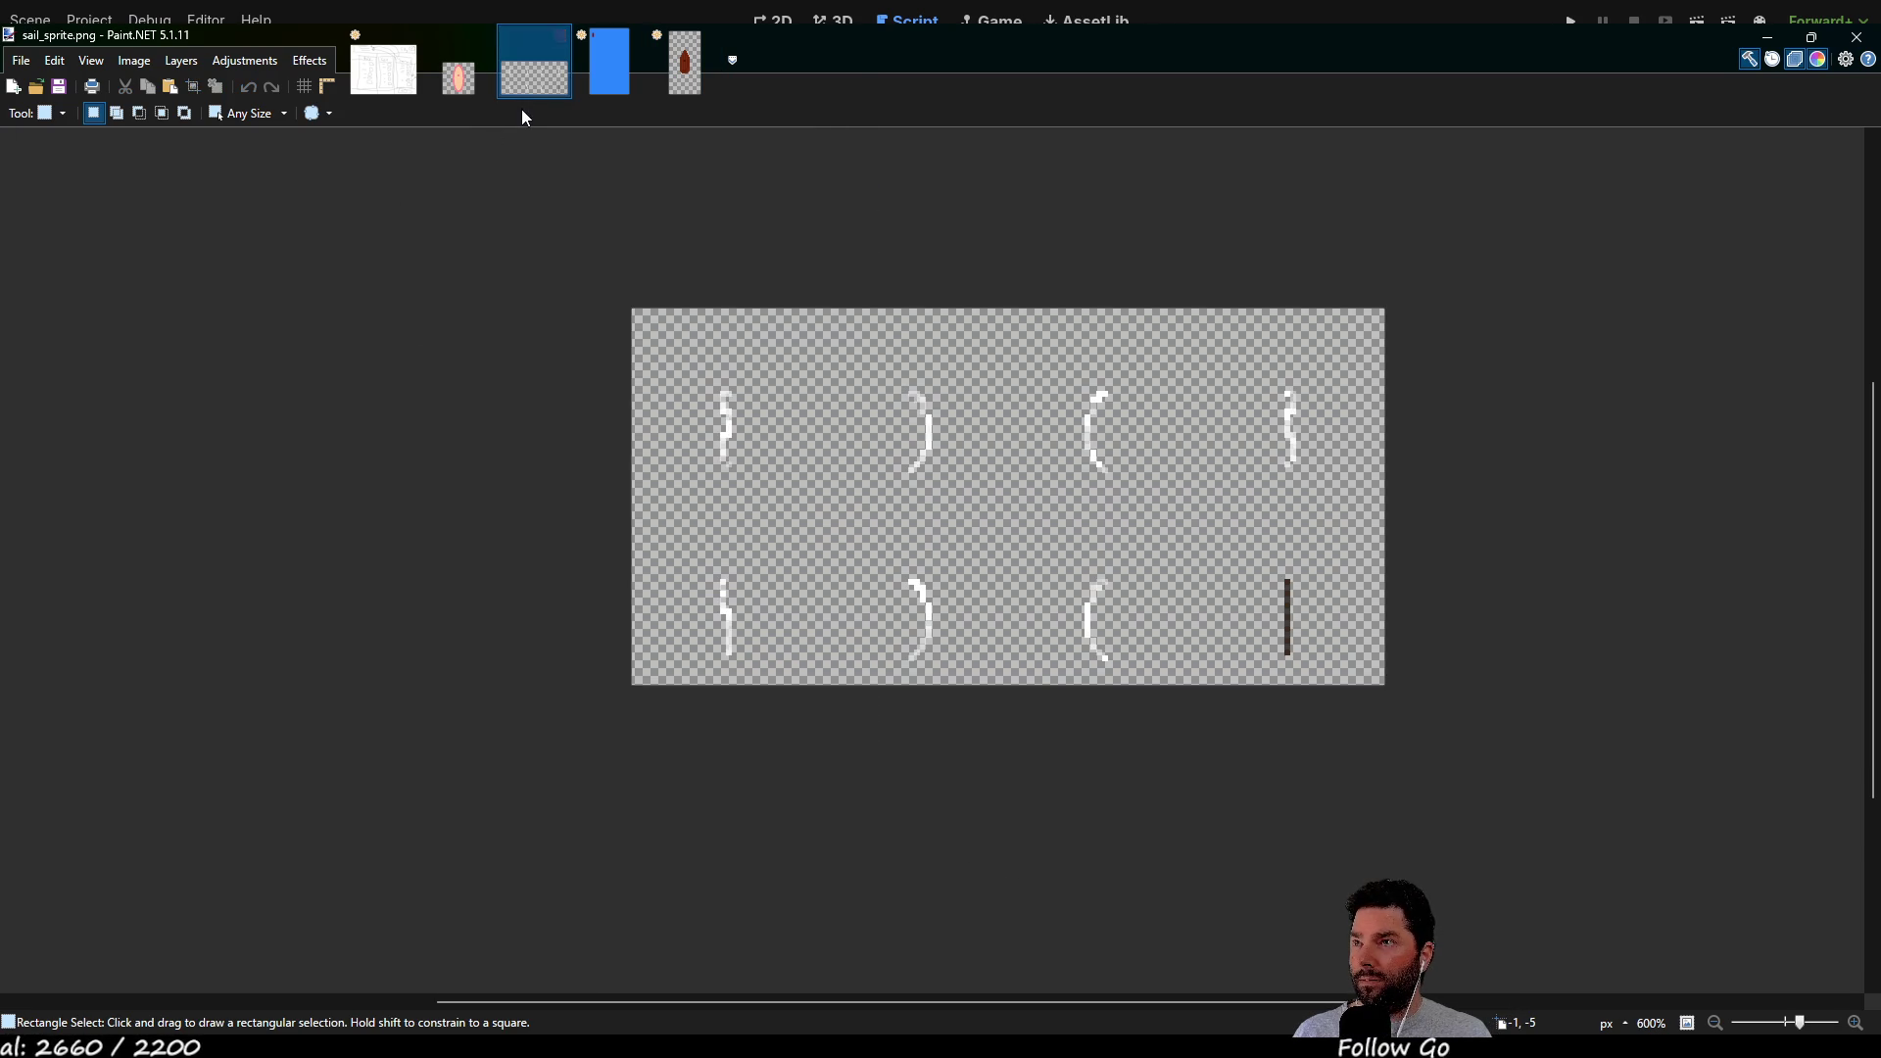
click(610, 86)
Cut the old boat out of the blue scene and paste it back
drag(594, 231, 663, 370)
key(m)
key(ctrl+x)
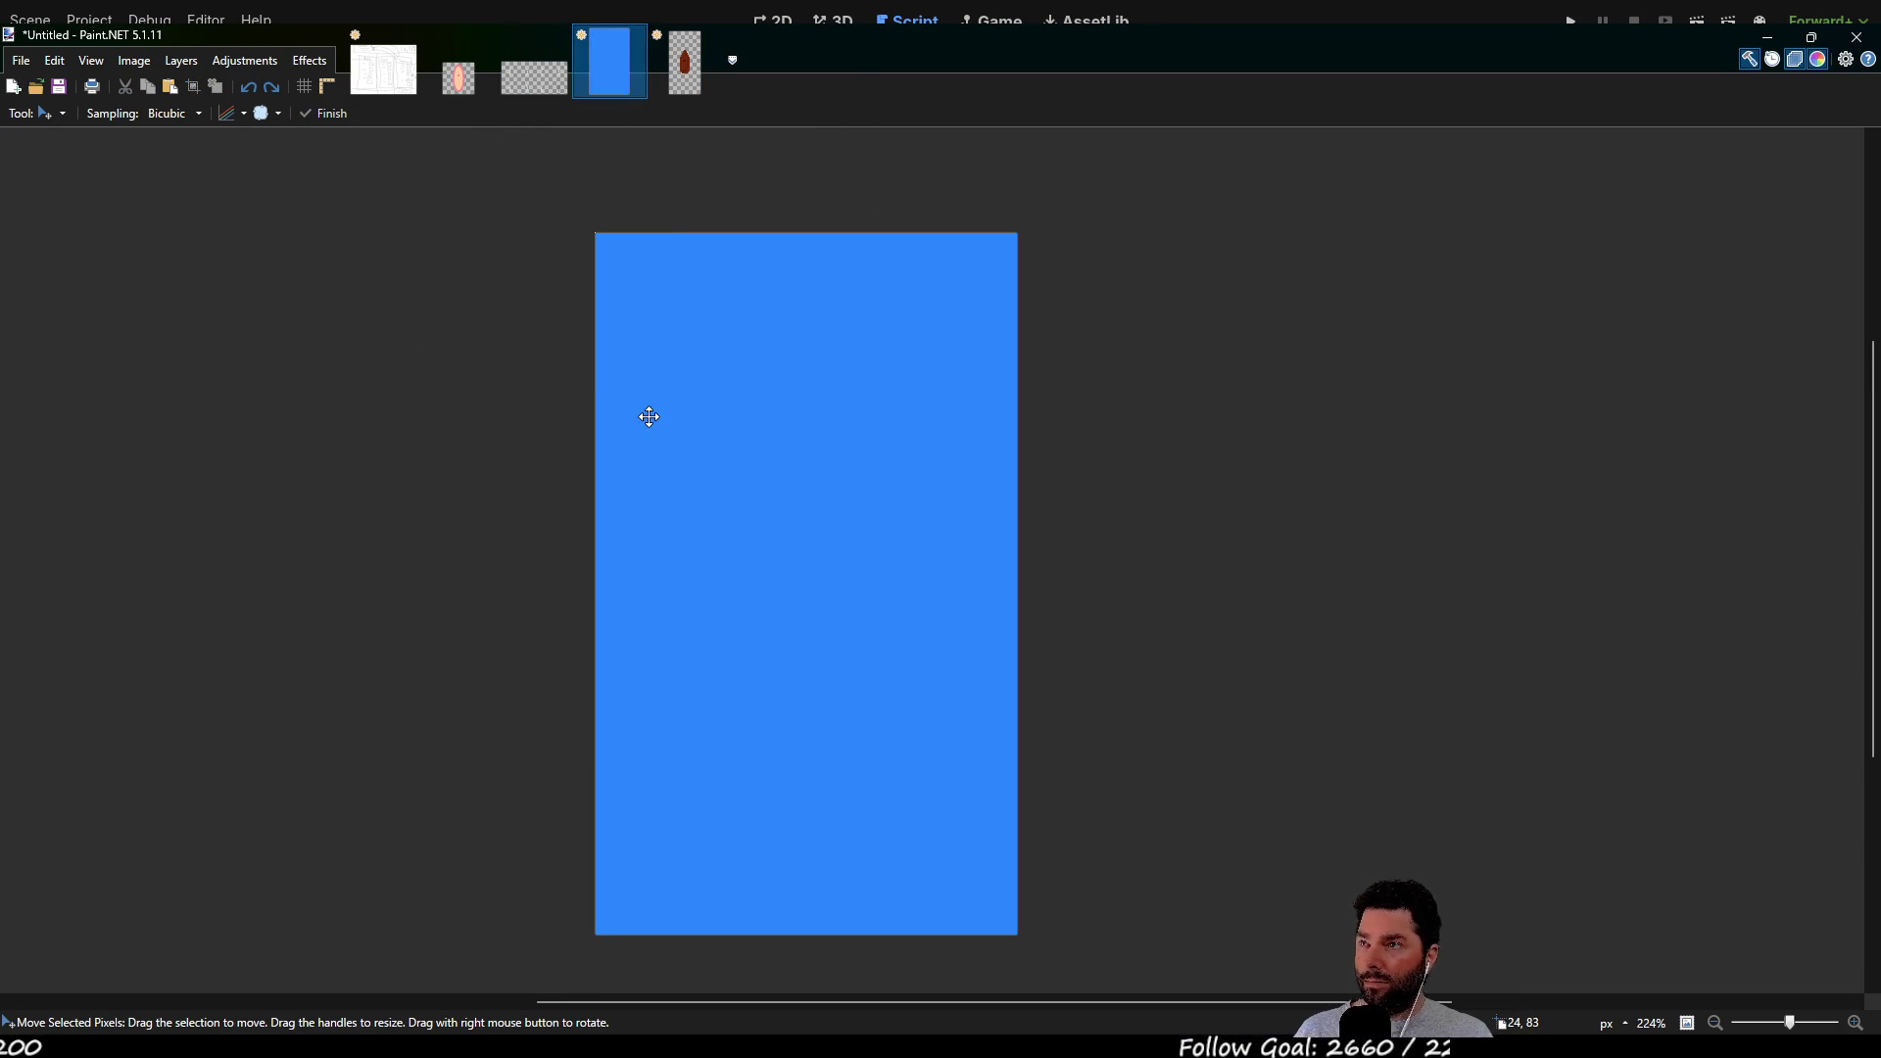
key(ctrl+v)
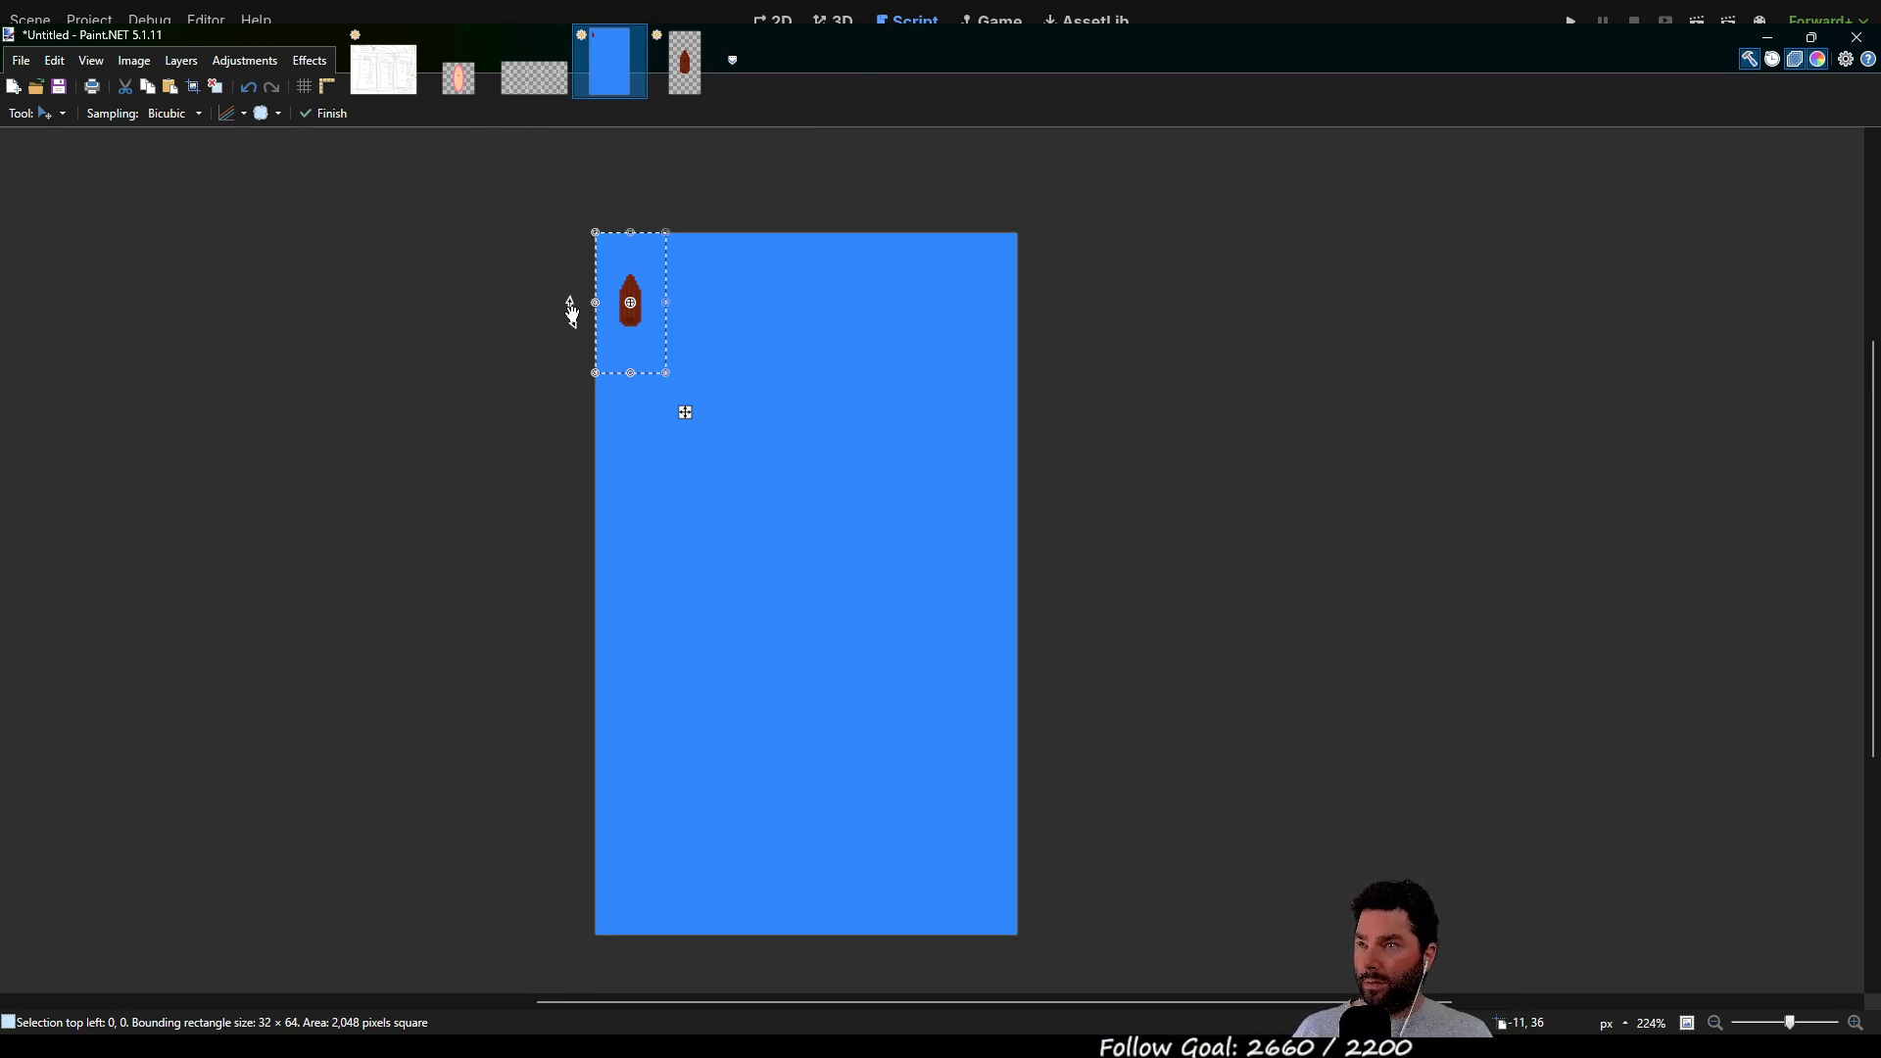
scroll(572, 313, up, 8)
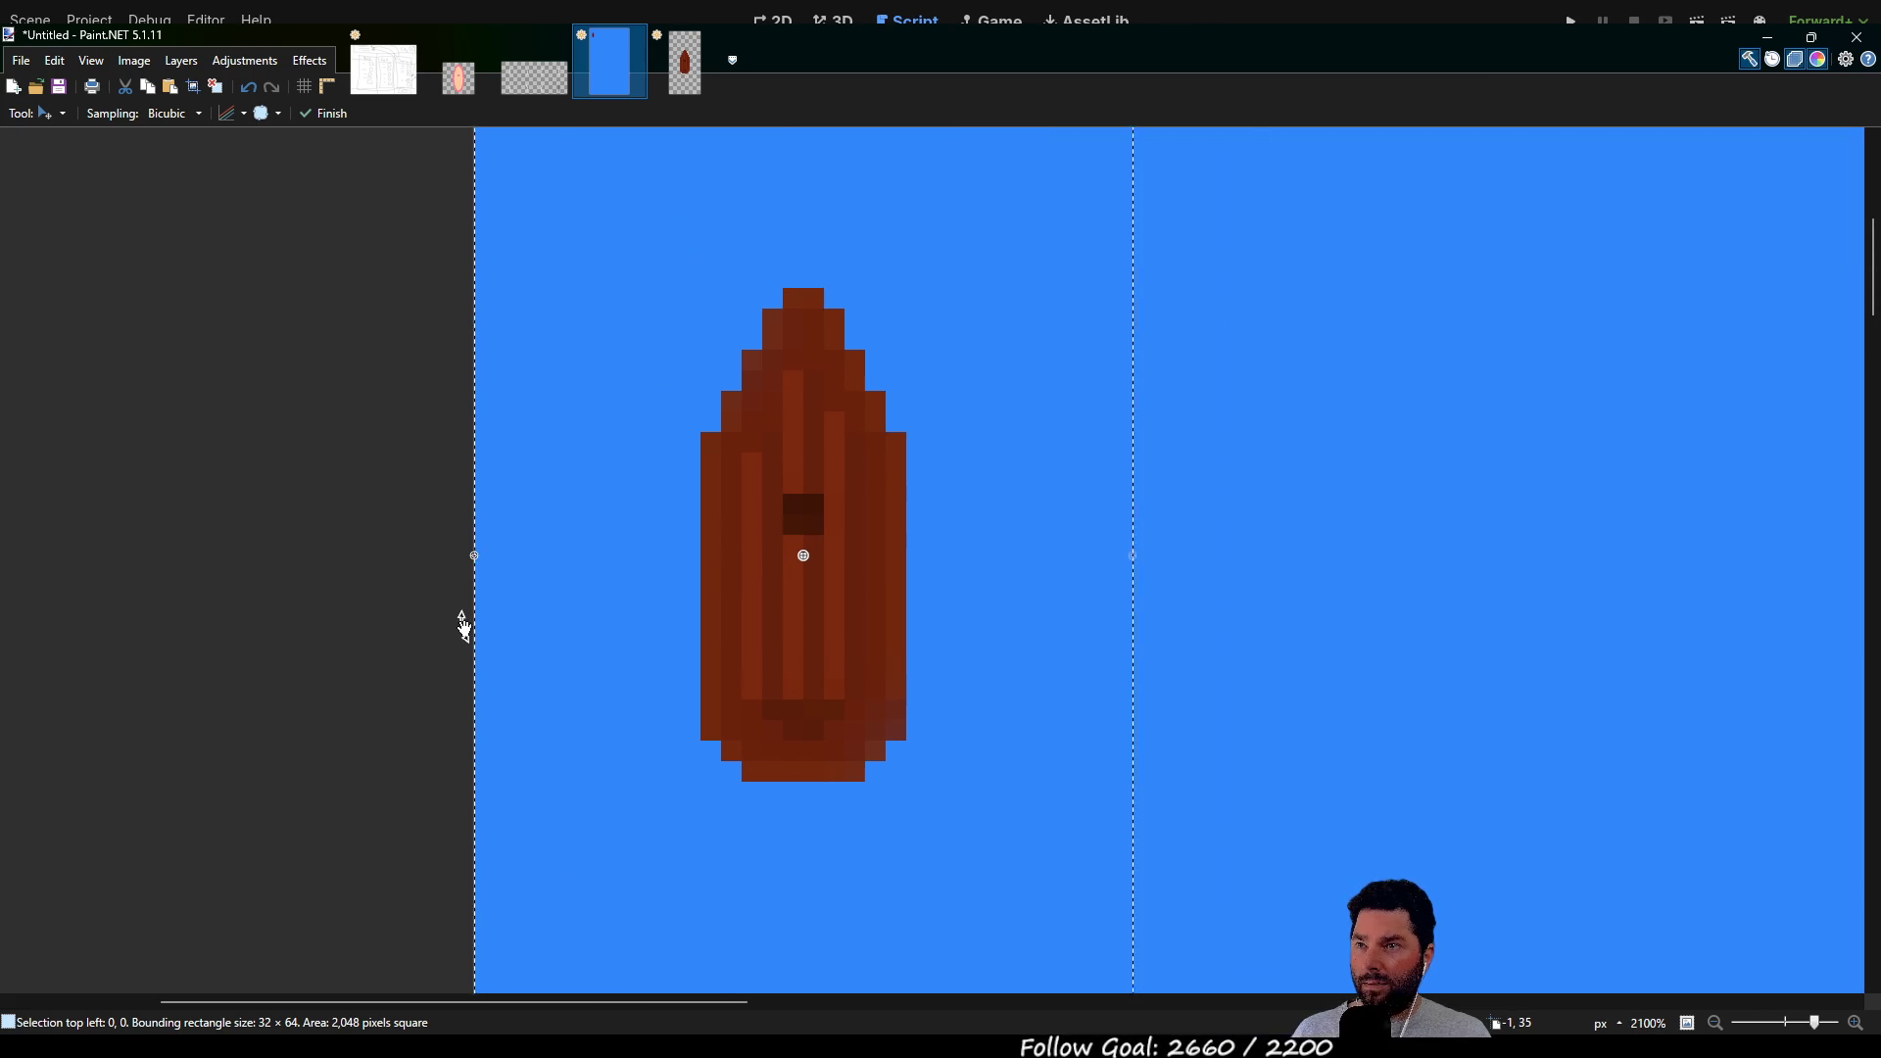
drag(463, 627, 331, 591)
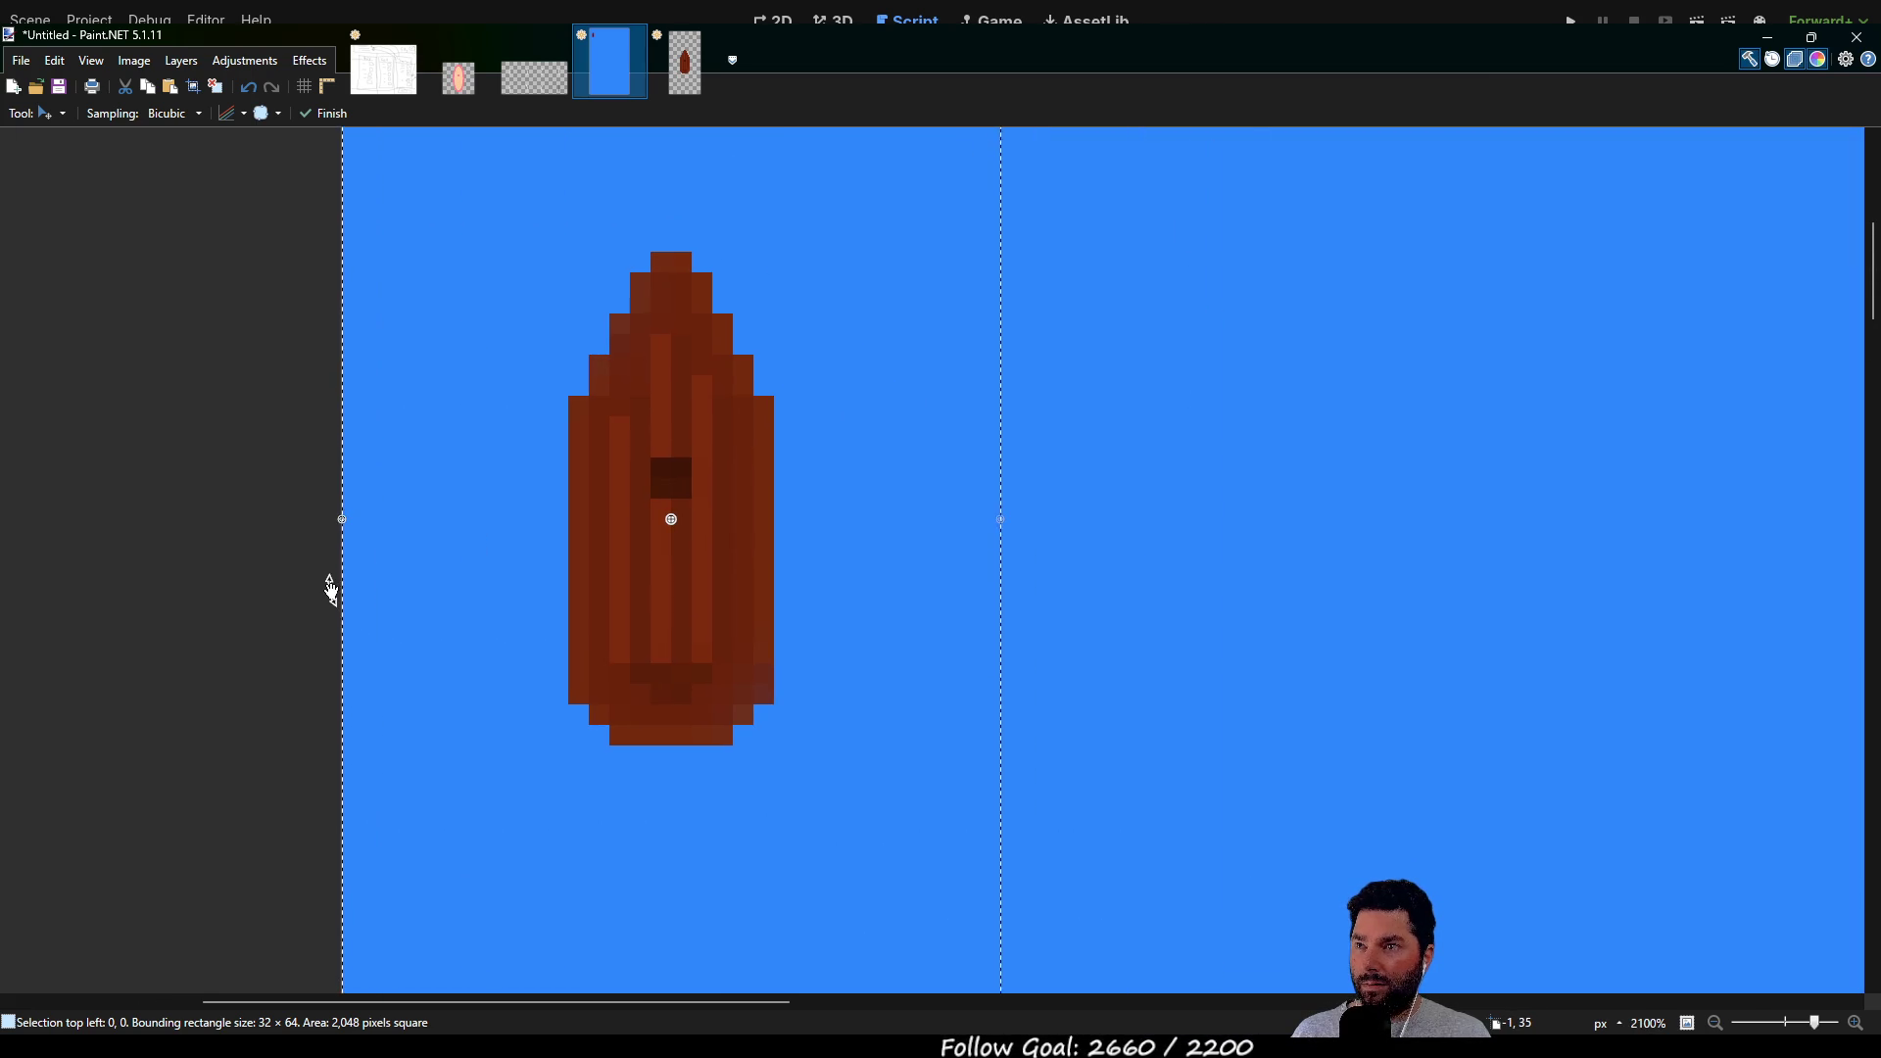
scroll(333, 588, down, 8)
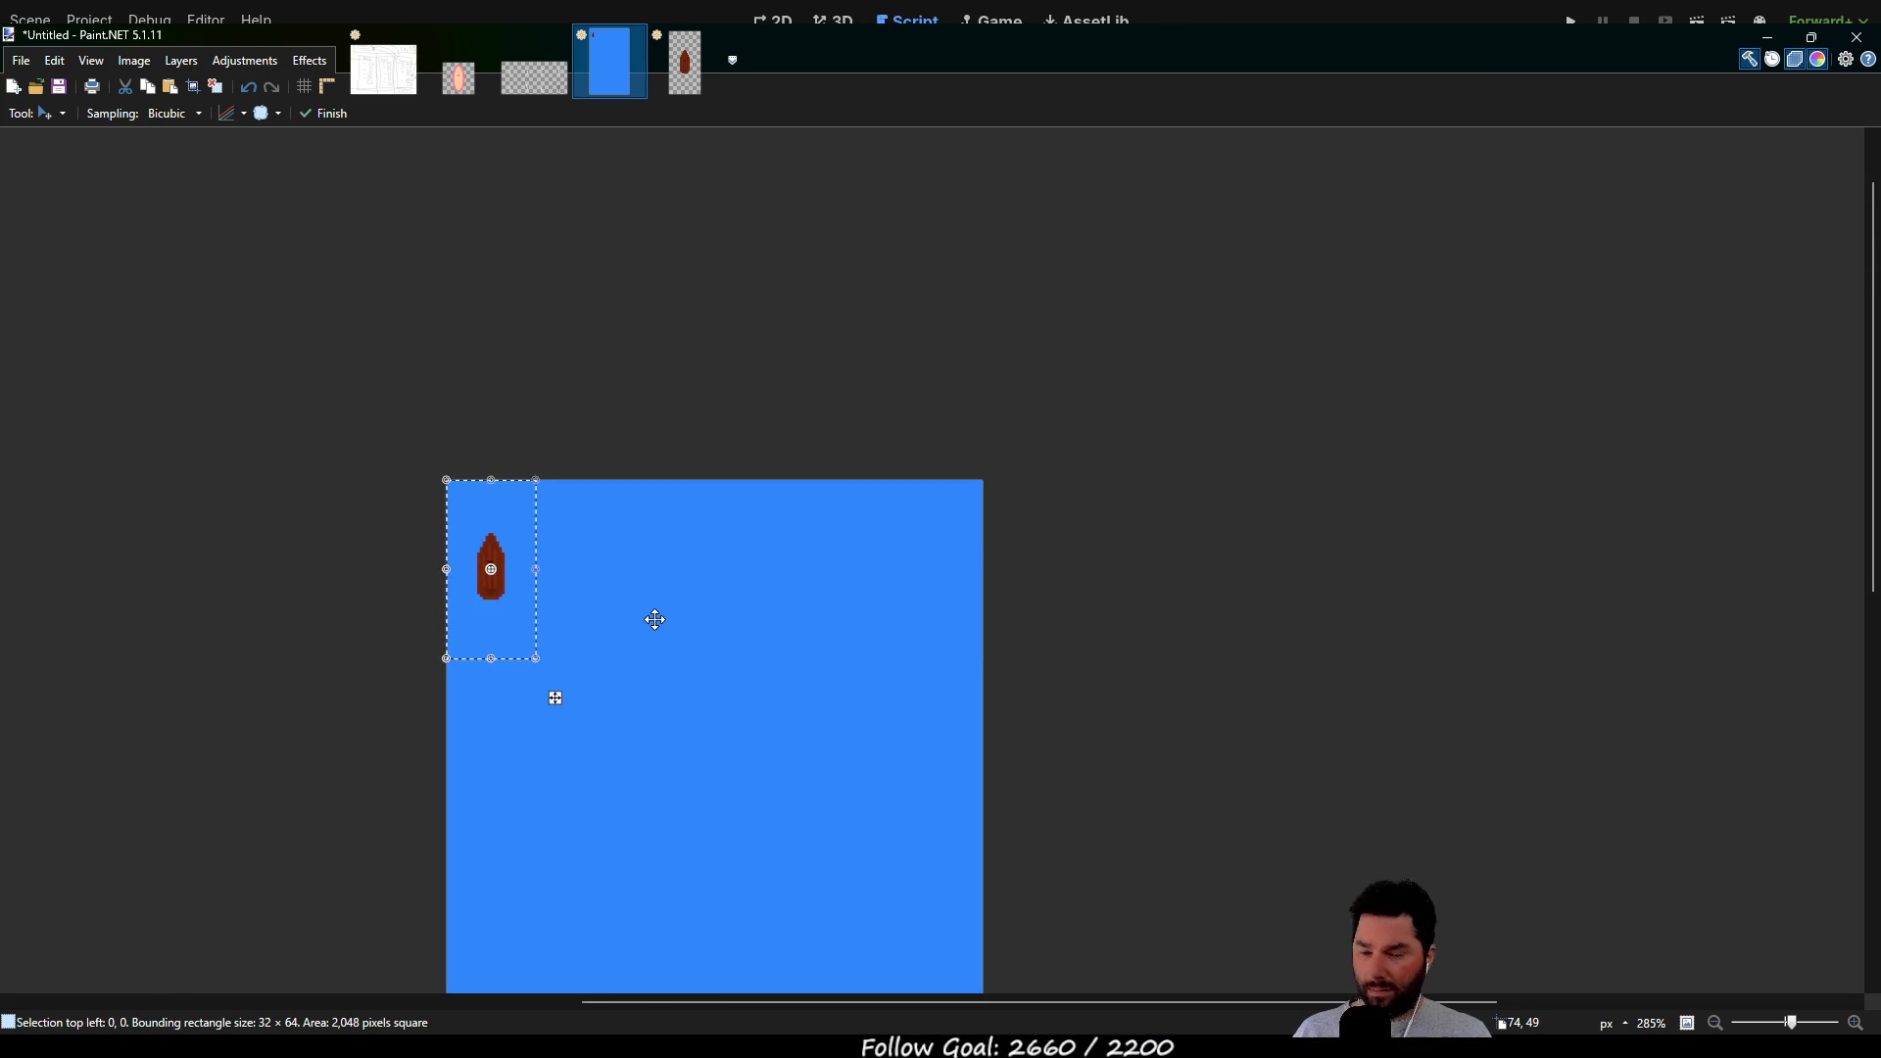
Paste the edited boat into the blue scene, then undo one step in the boat image
click(685, 71)
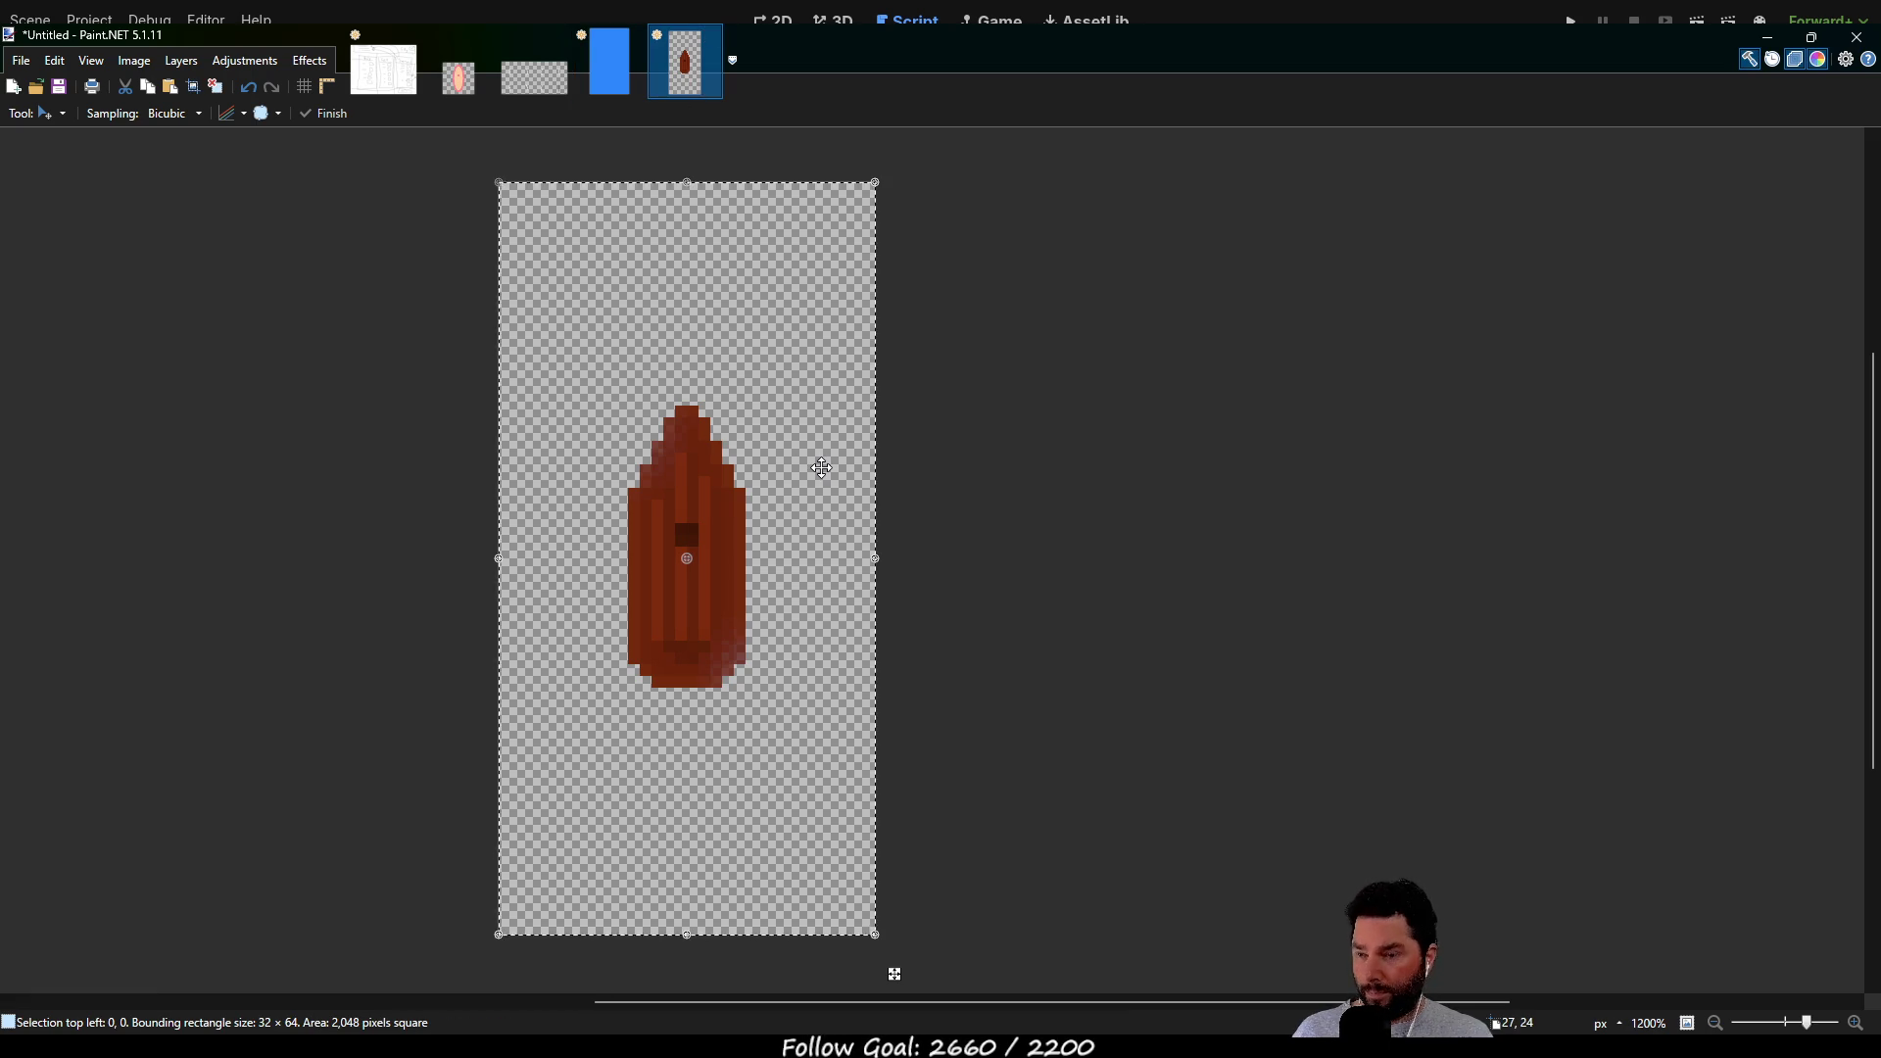
click(609, 63)
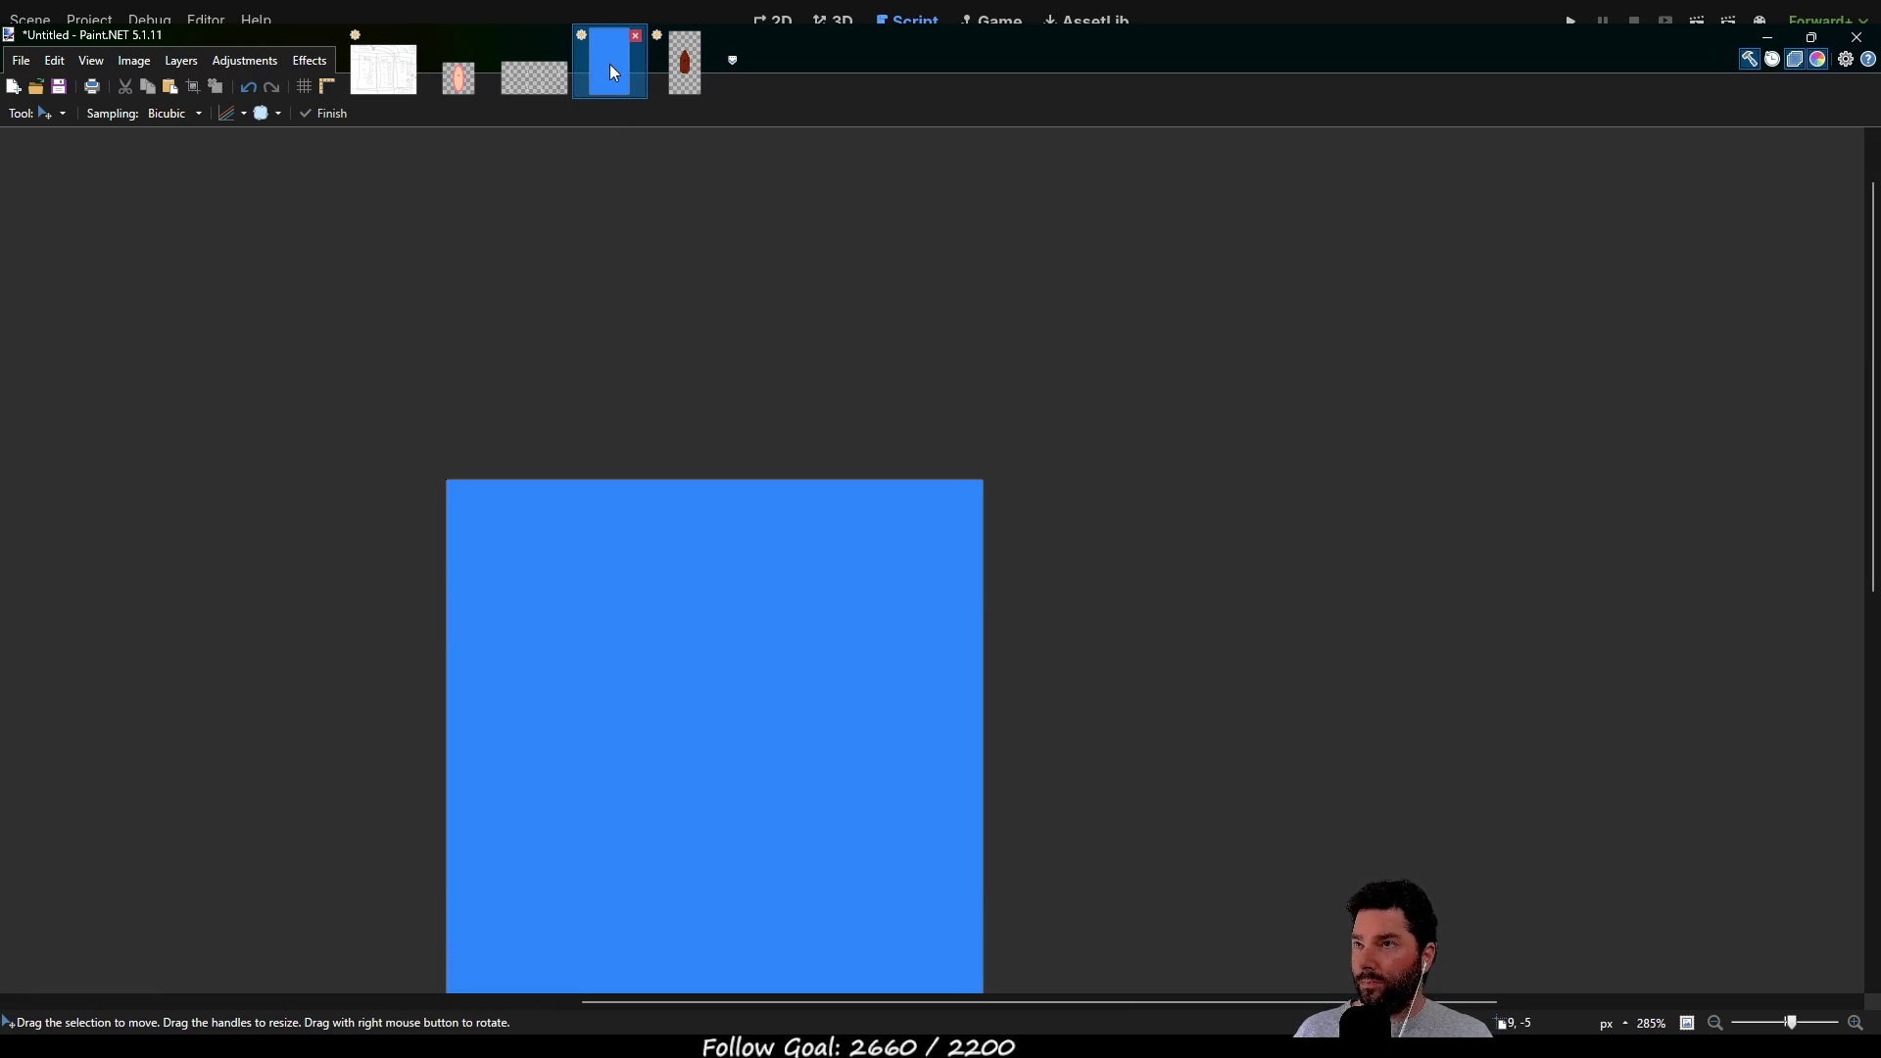
key(ctrl+v)
ctrl+scroll(501, 625, up, 8)
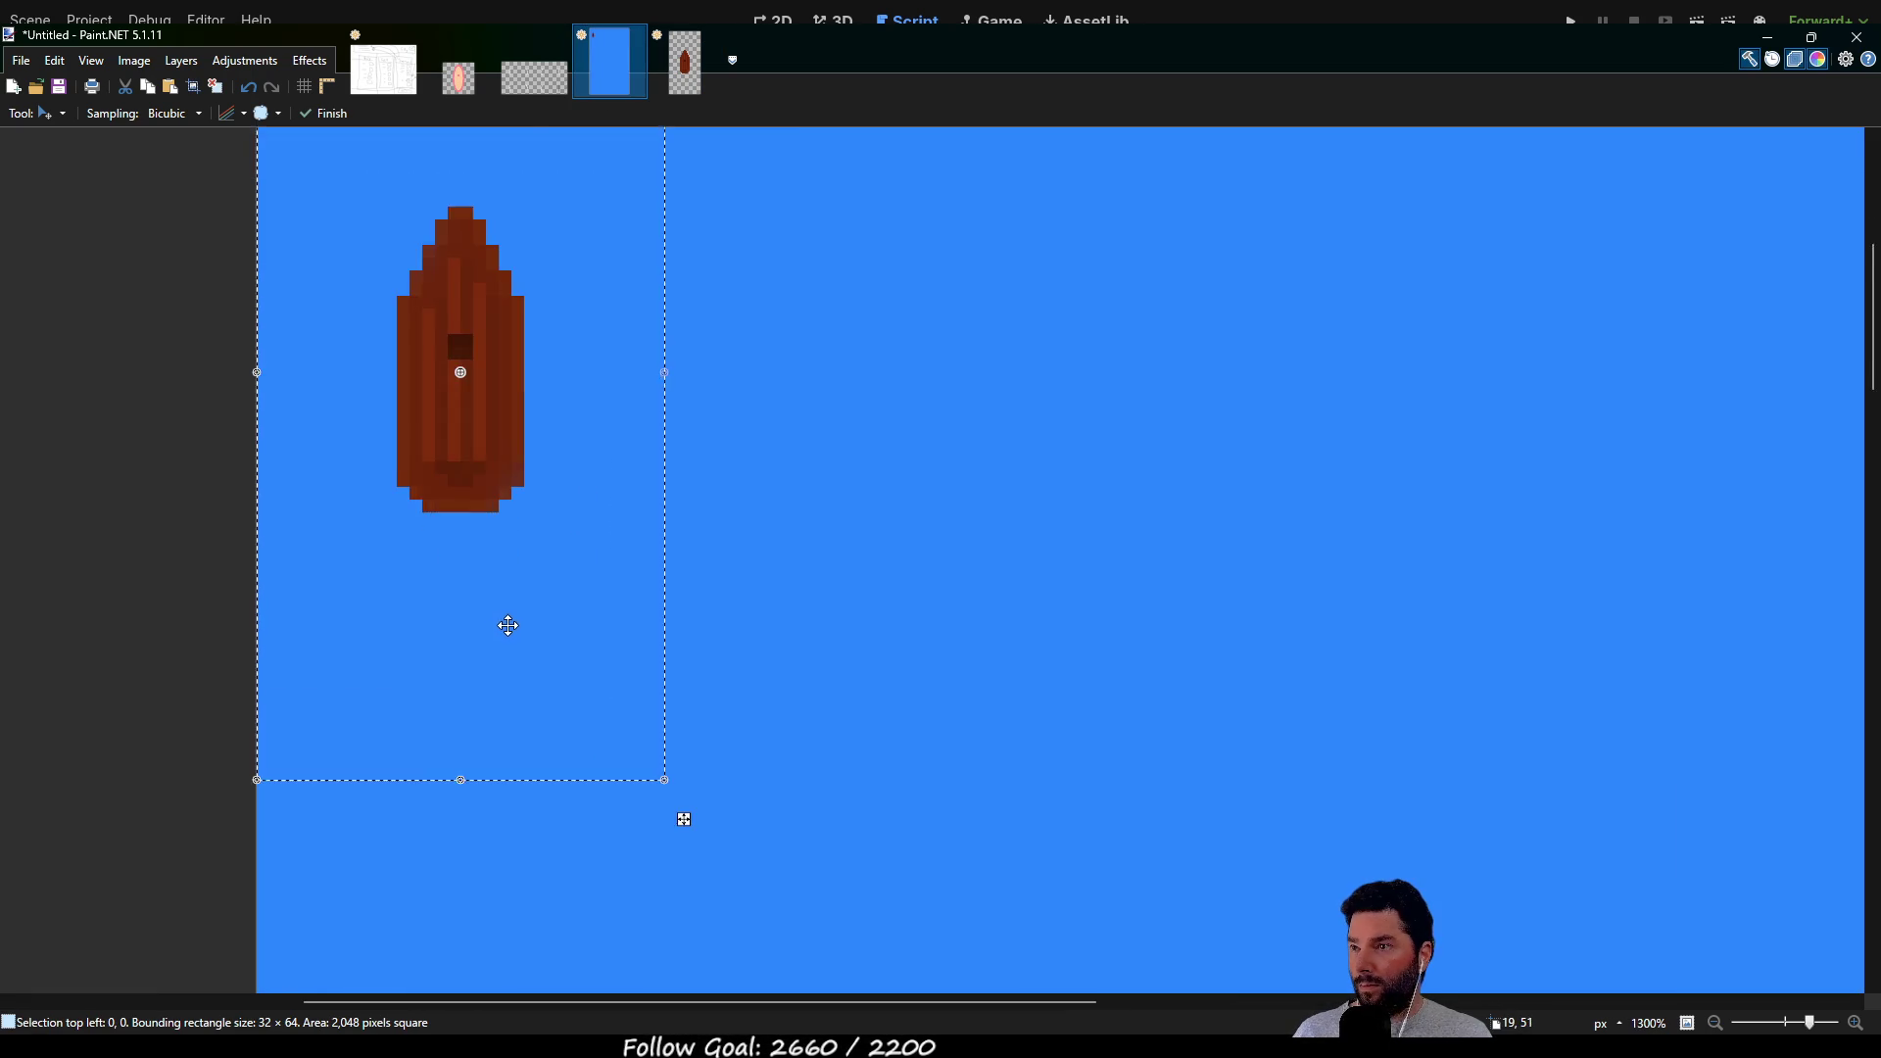
scroll(577, 491, up, 4)
scroll(739, 525, up, 6)
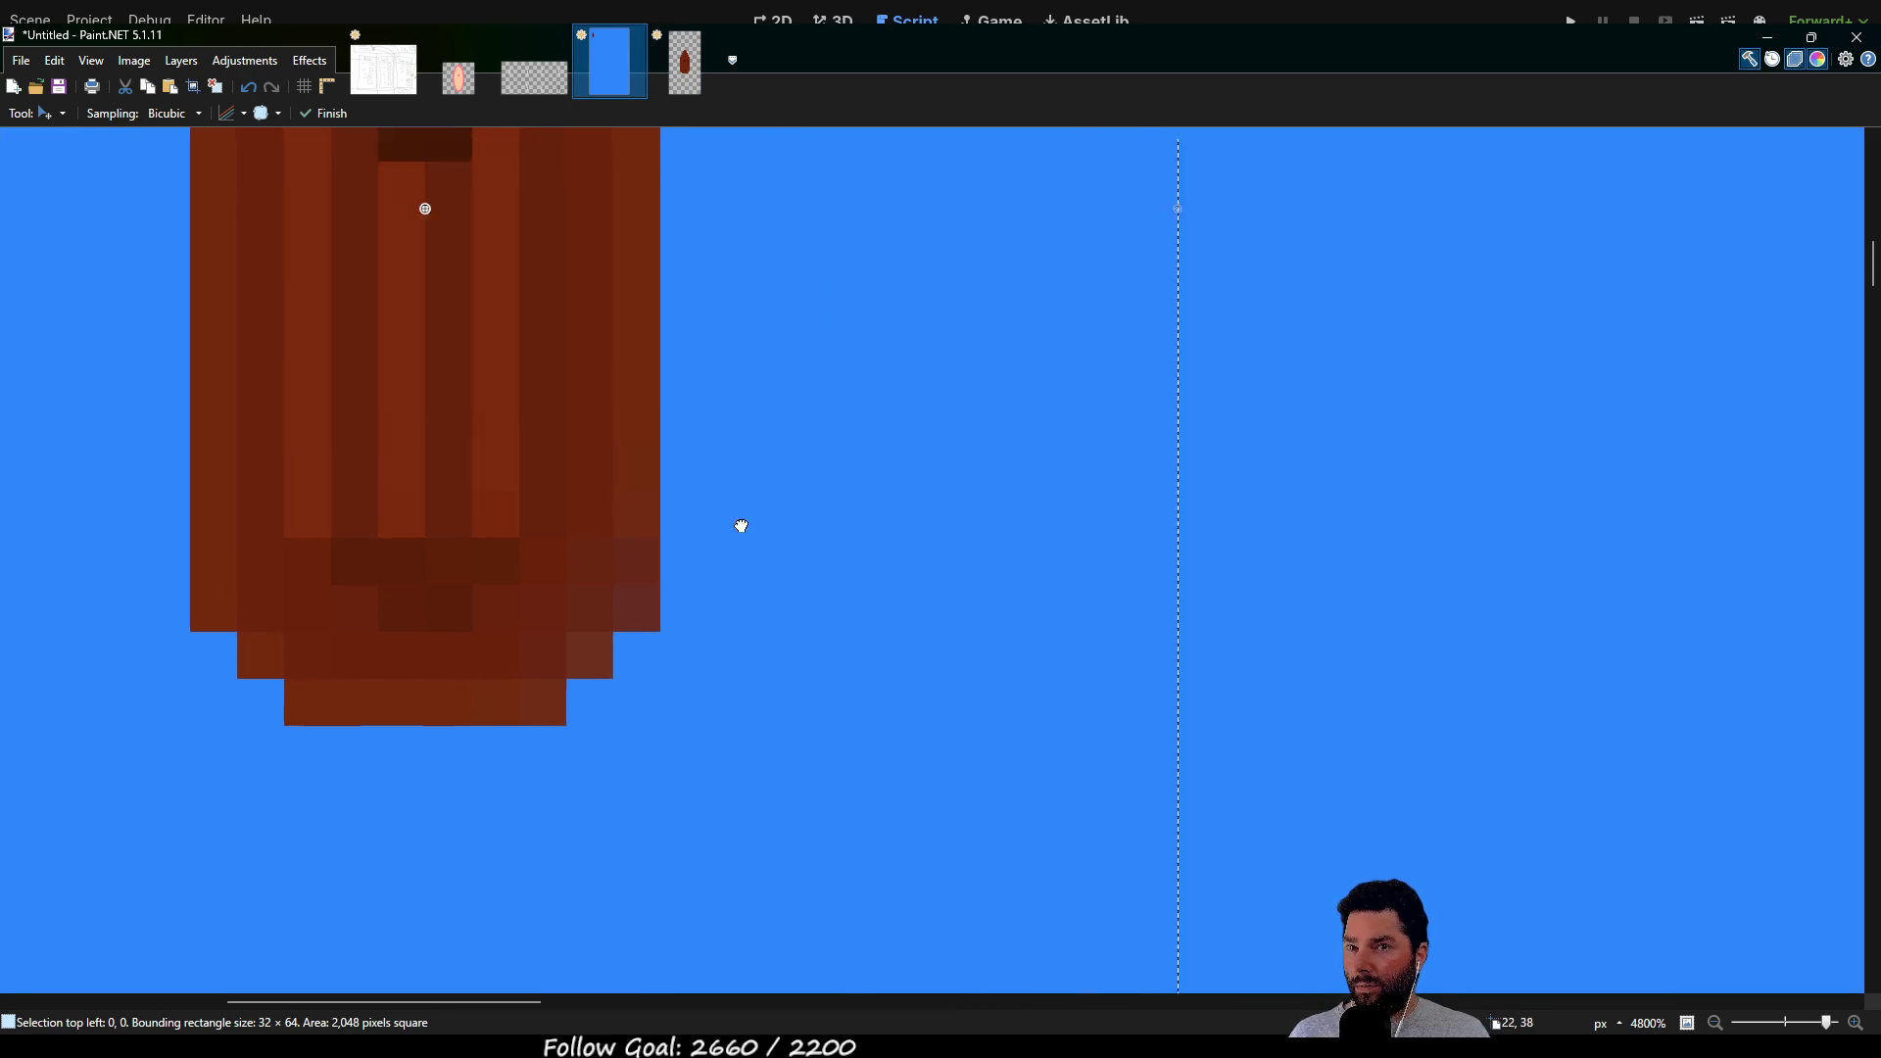
scroll(857, 564, left, 2)
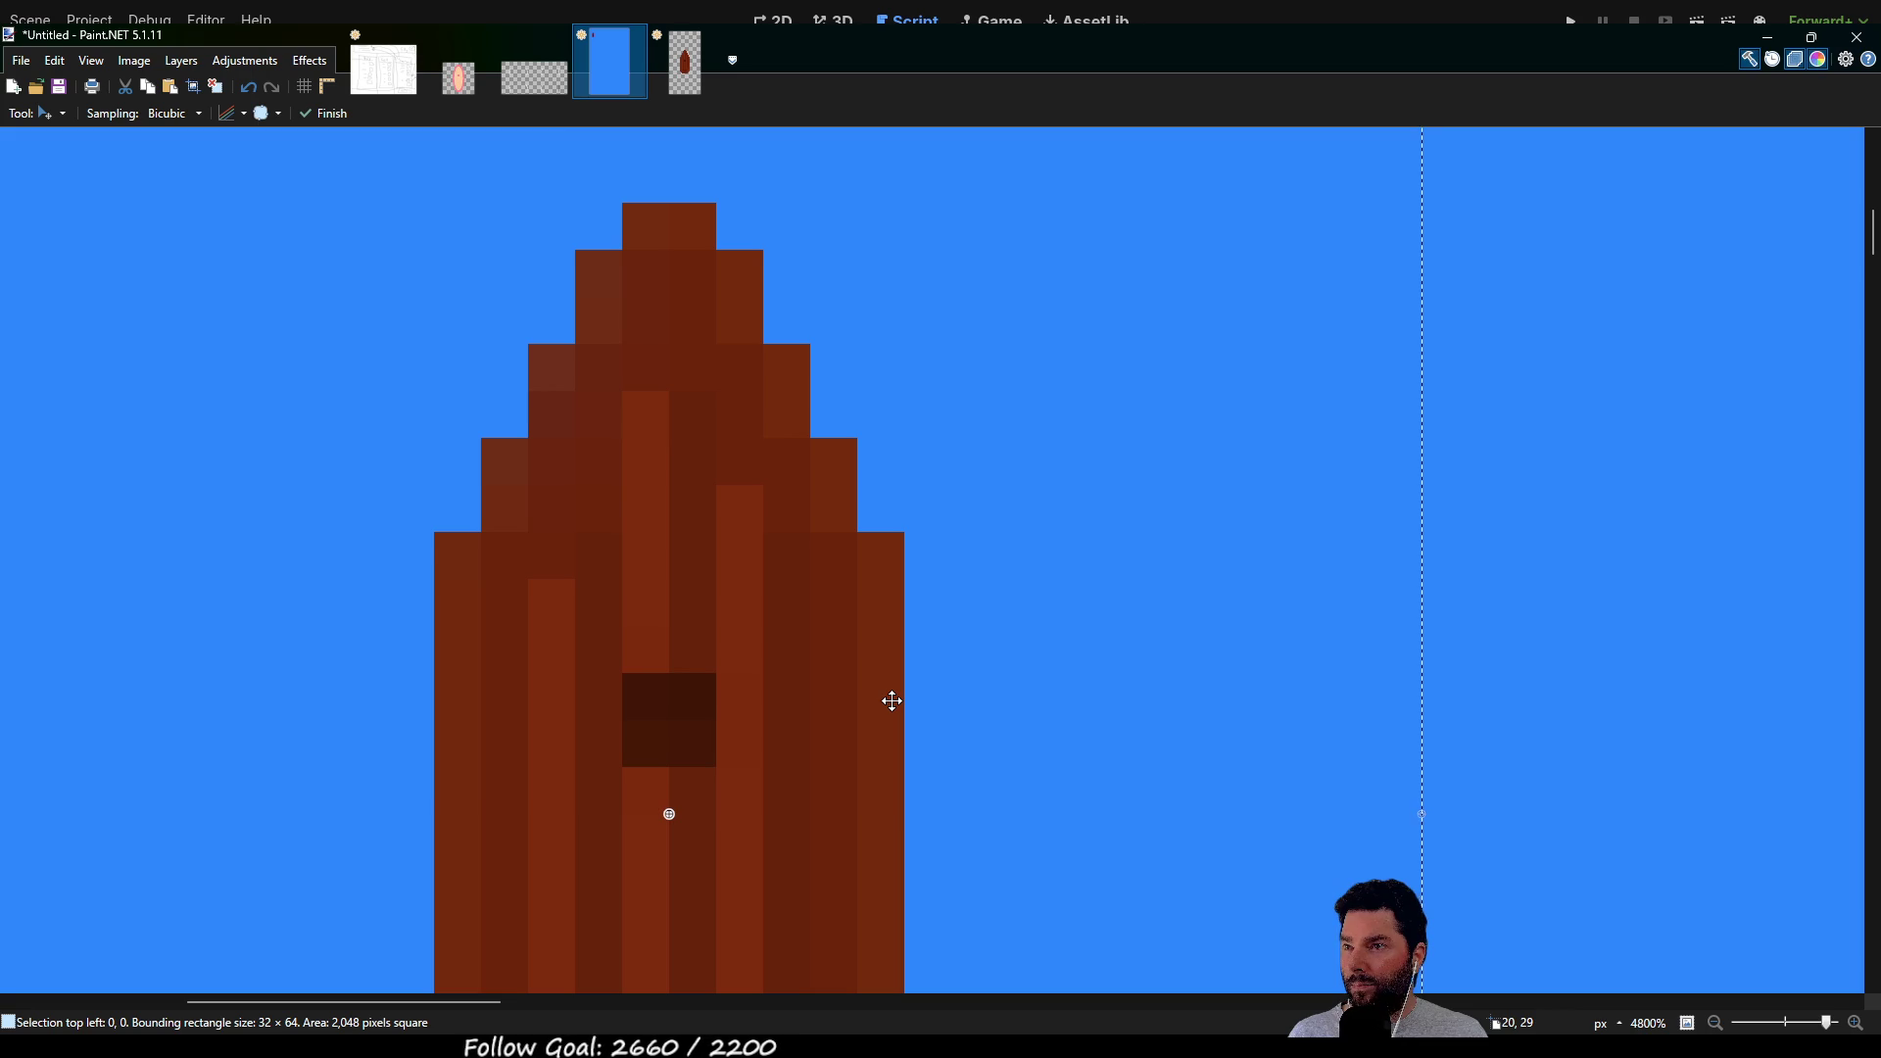
ctrl+scroll(826, 625, down, 3)
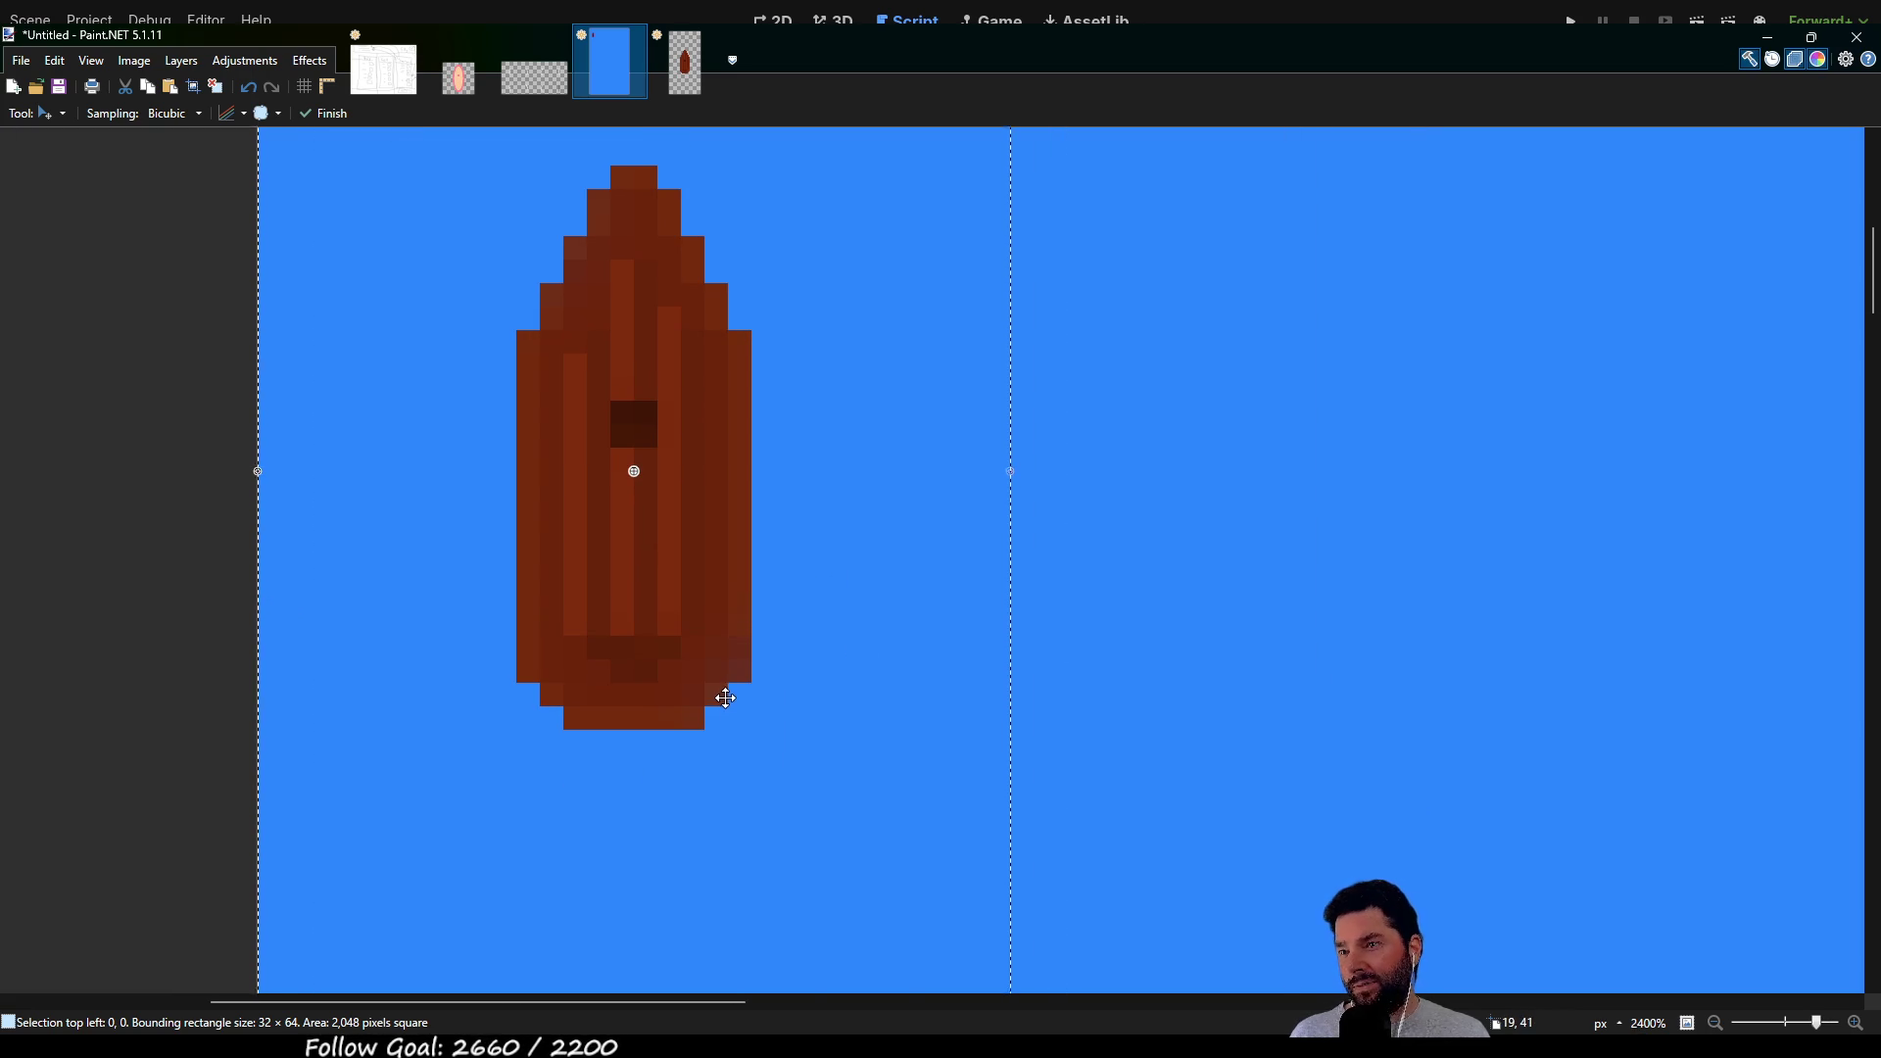
click(688, 78)
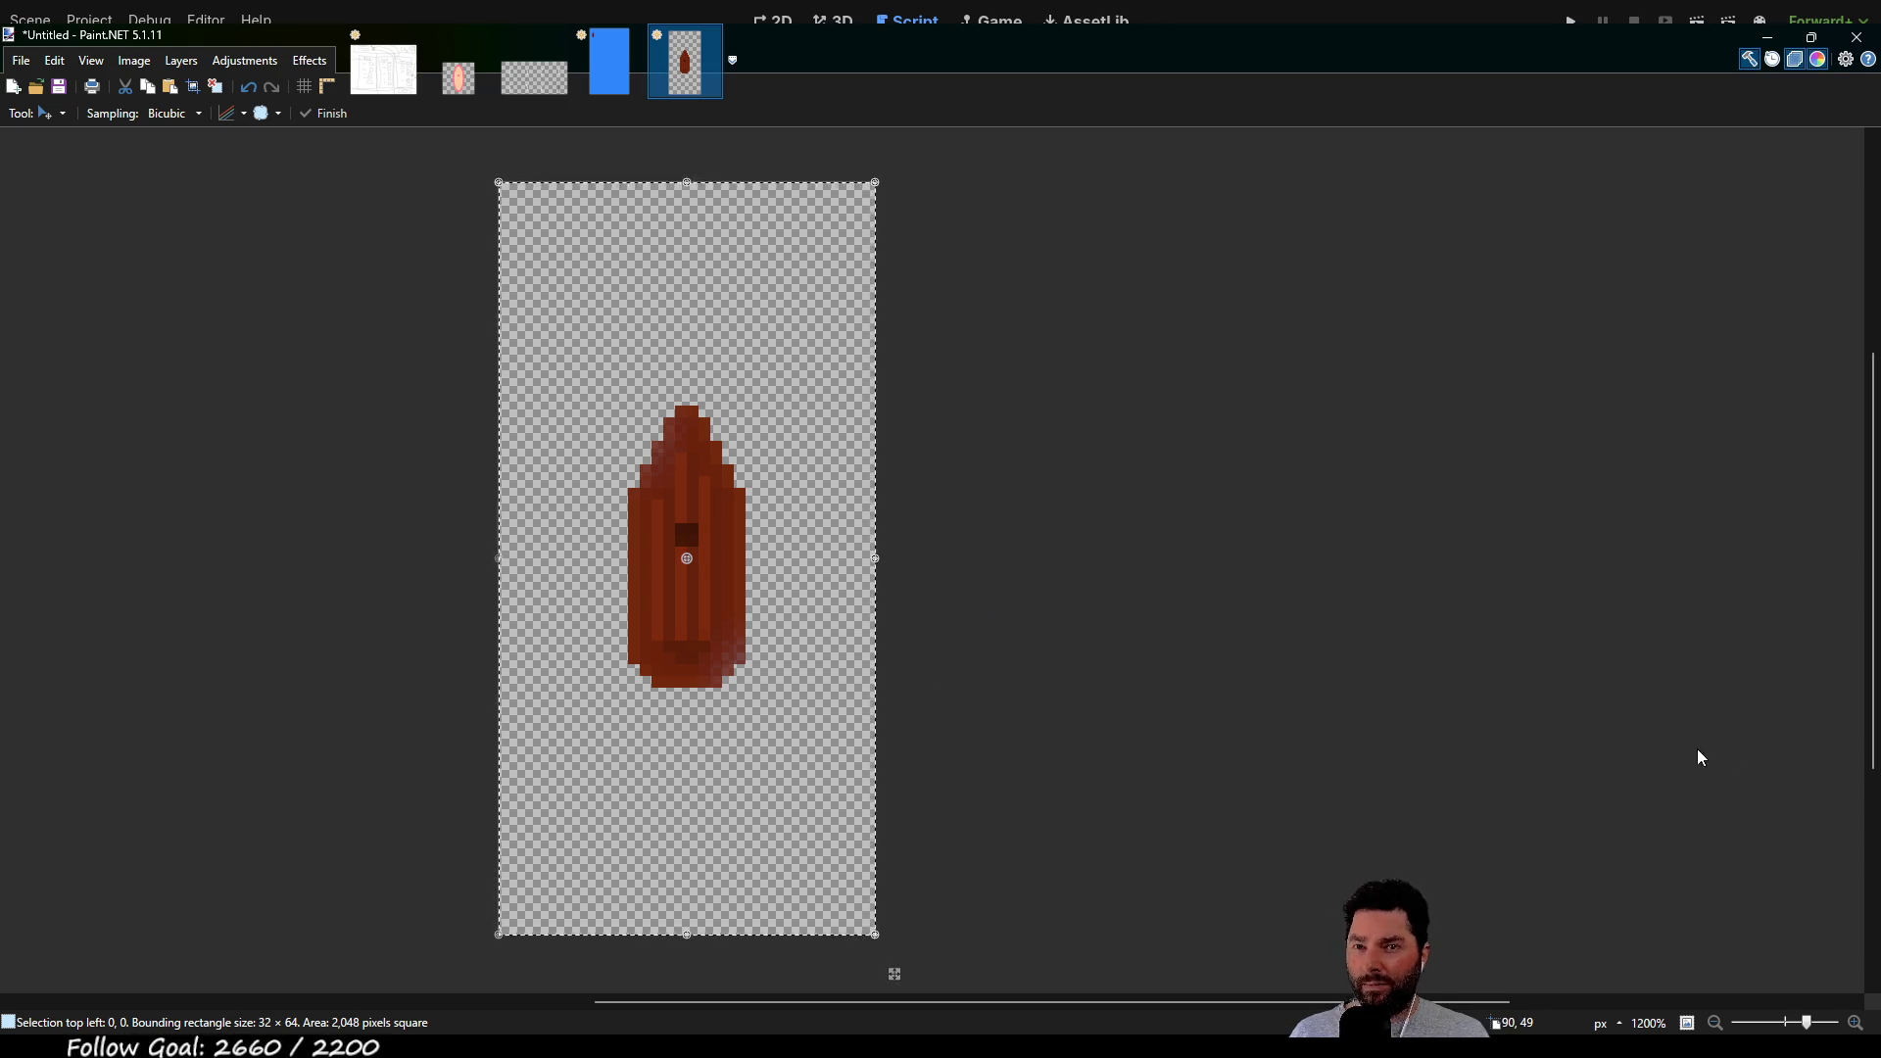
key(ctrl+z)
Toggle undo and redo until the boat sits on its blue background again, then pick the Eraser
key(ctrl+y)
key(ctrl+z)
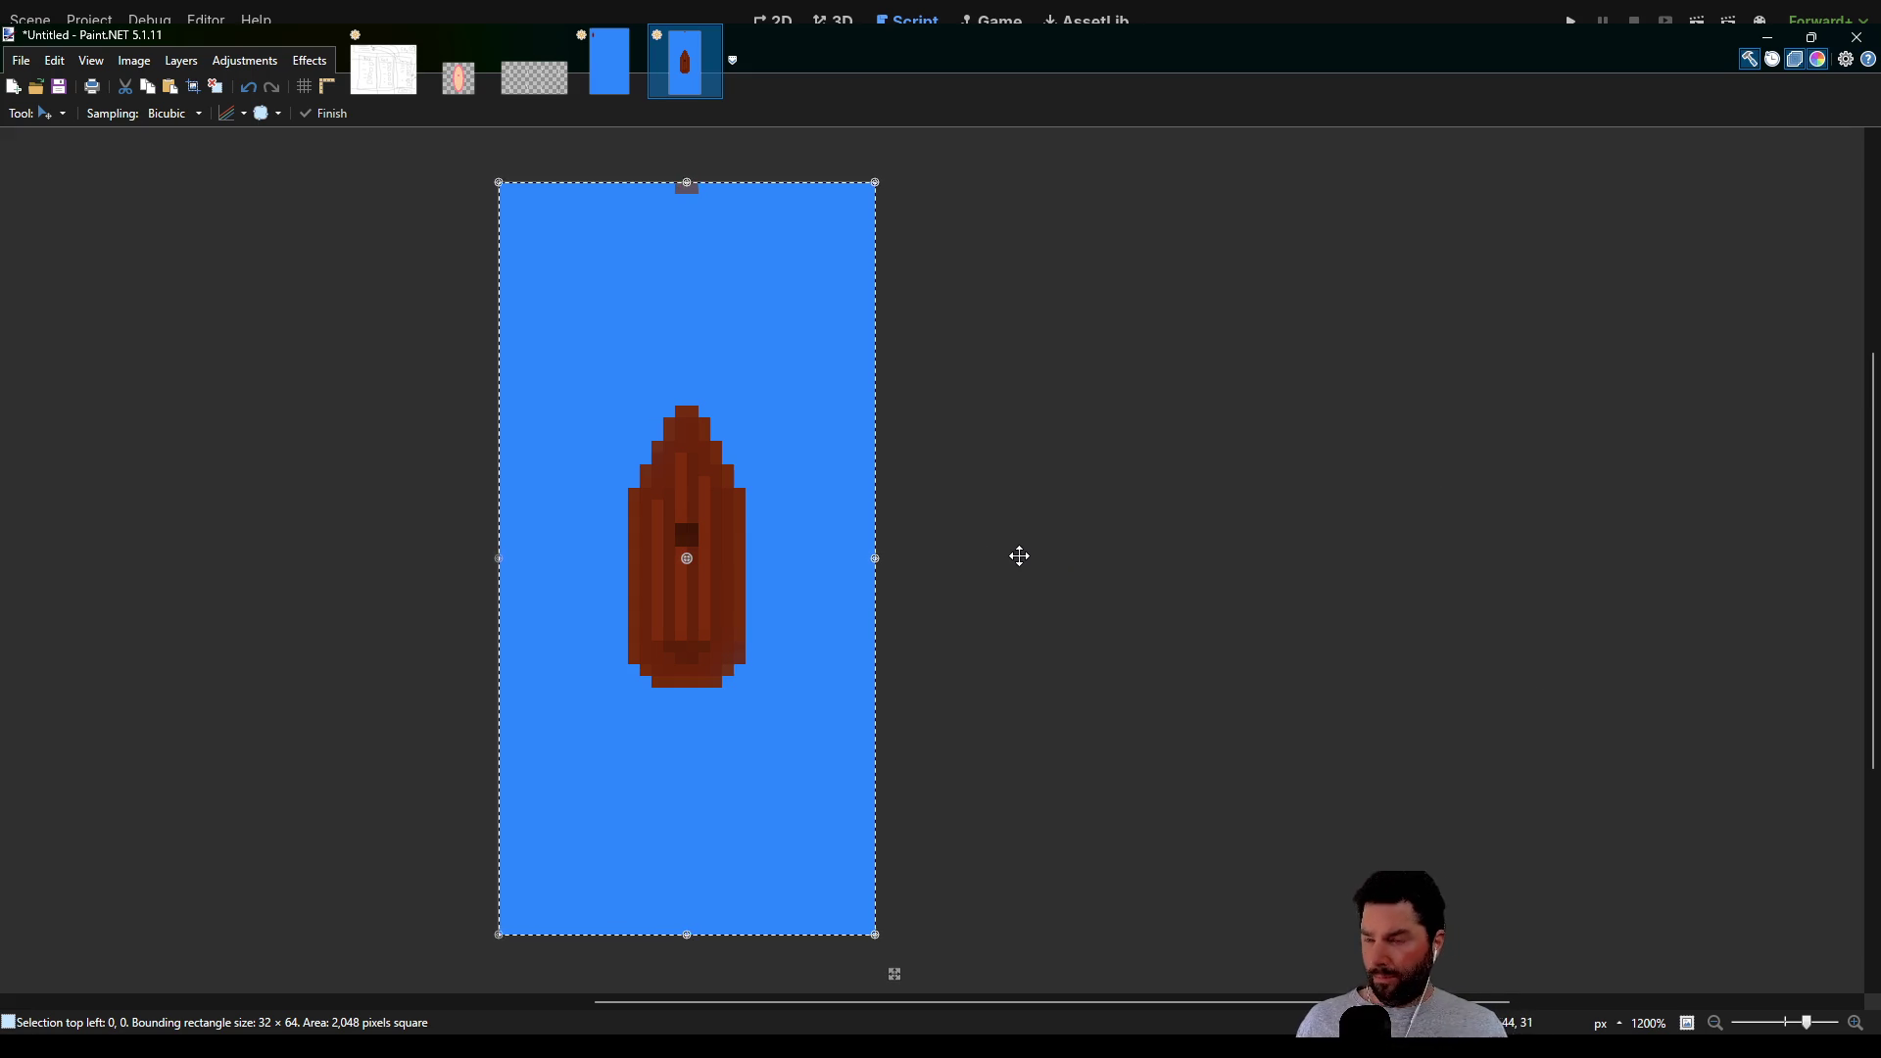
key(ctrl+y)
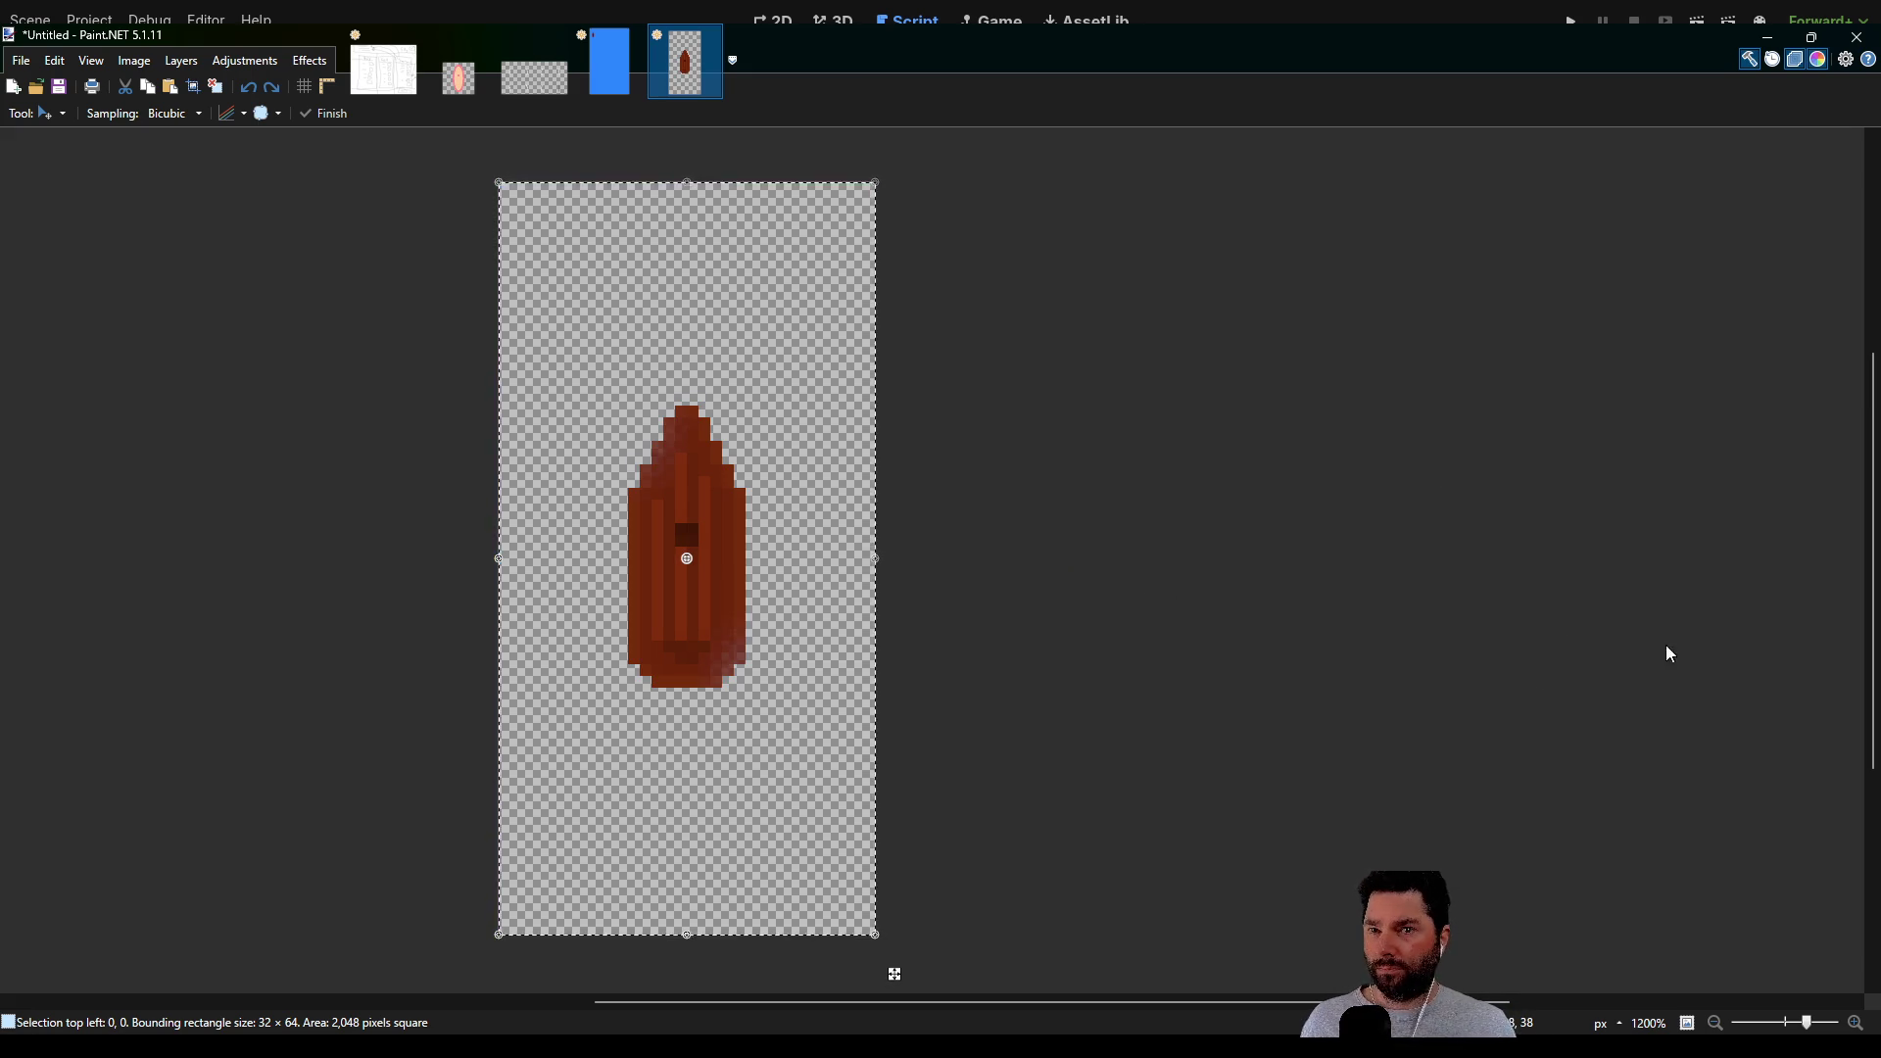
key(ctrl+z)
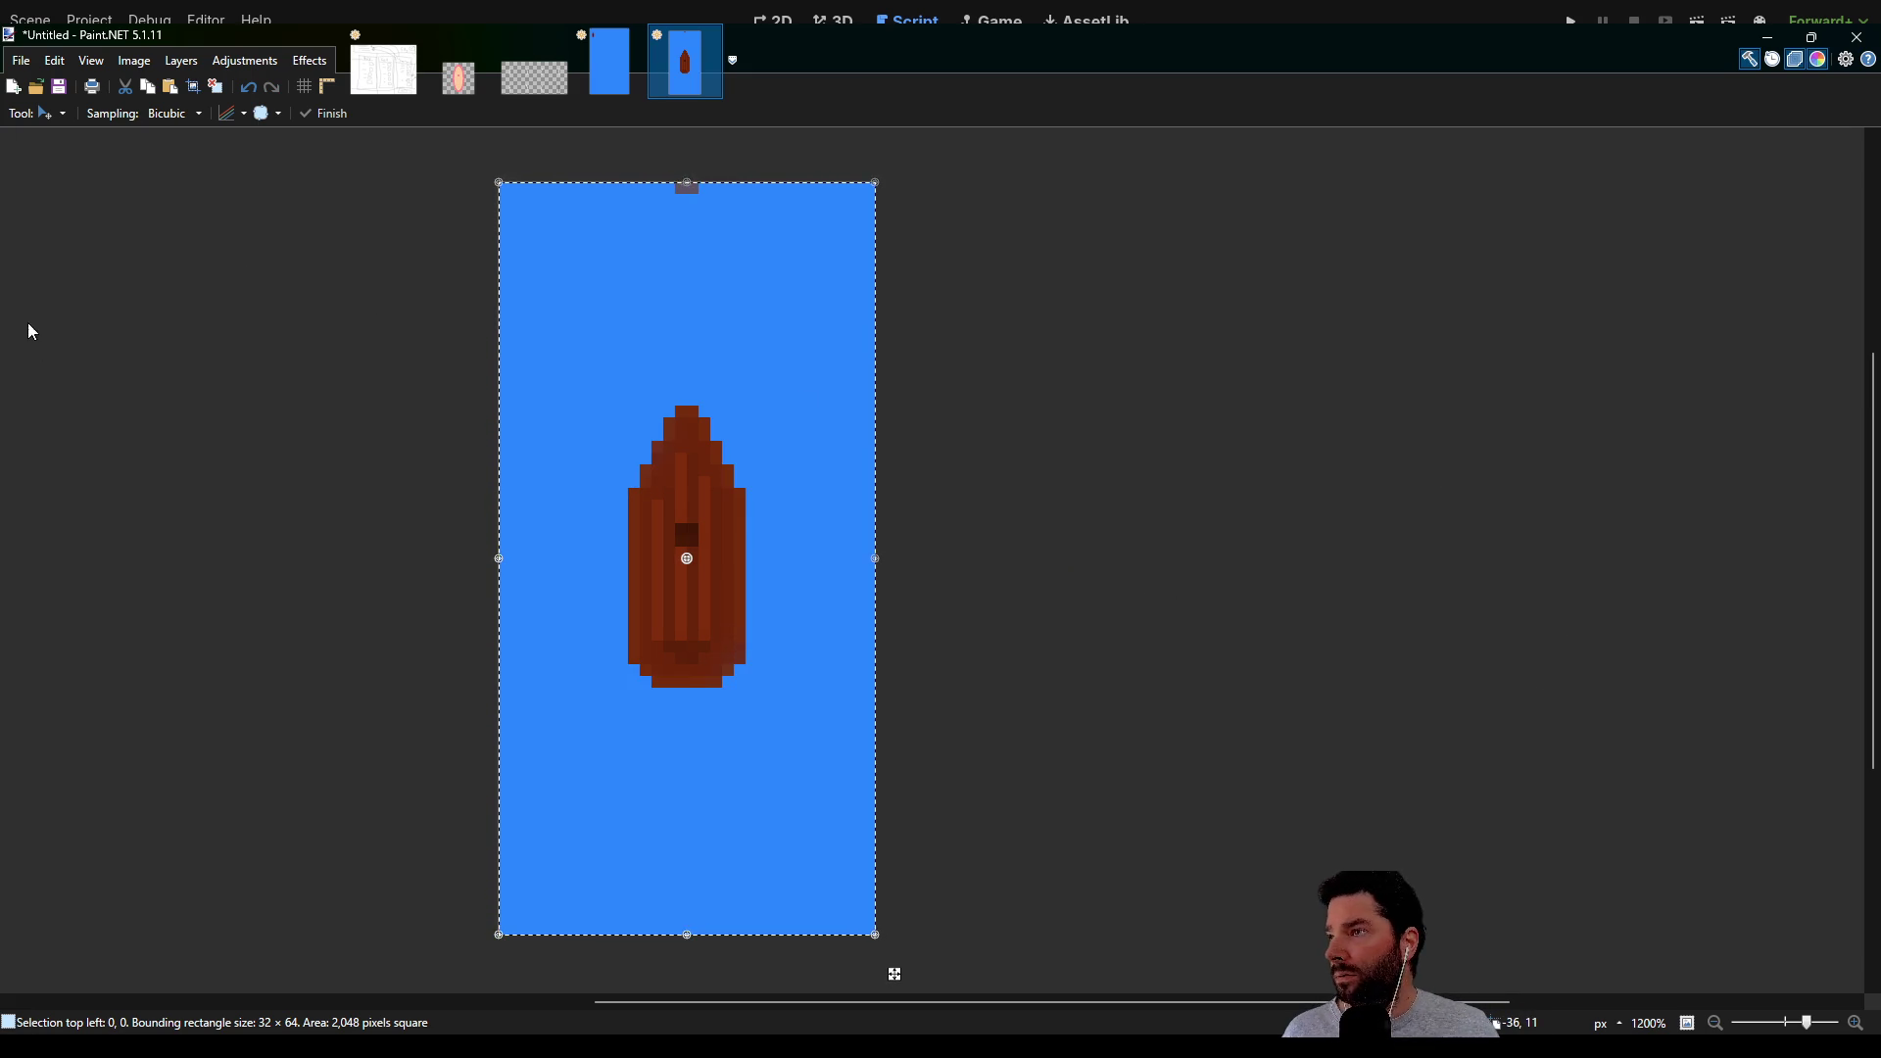
key(e)
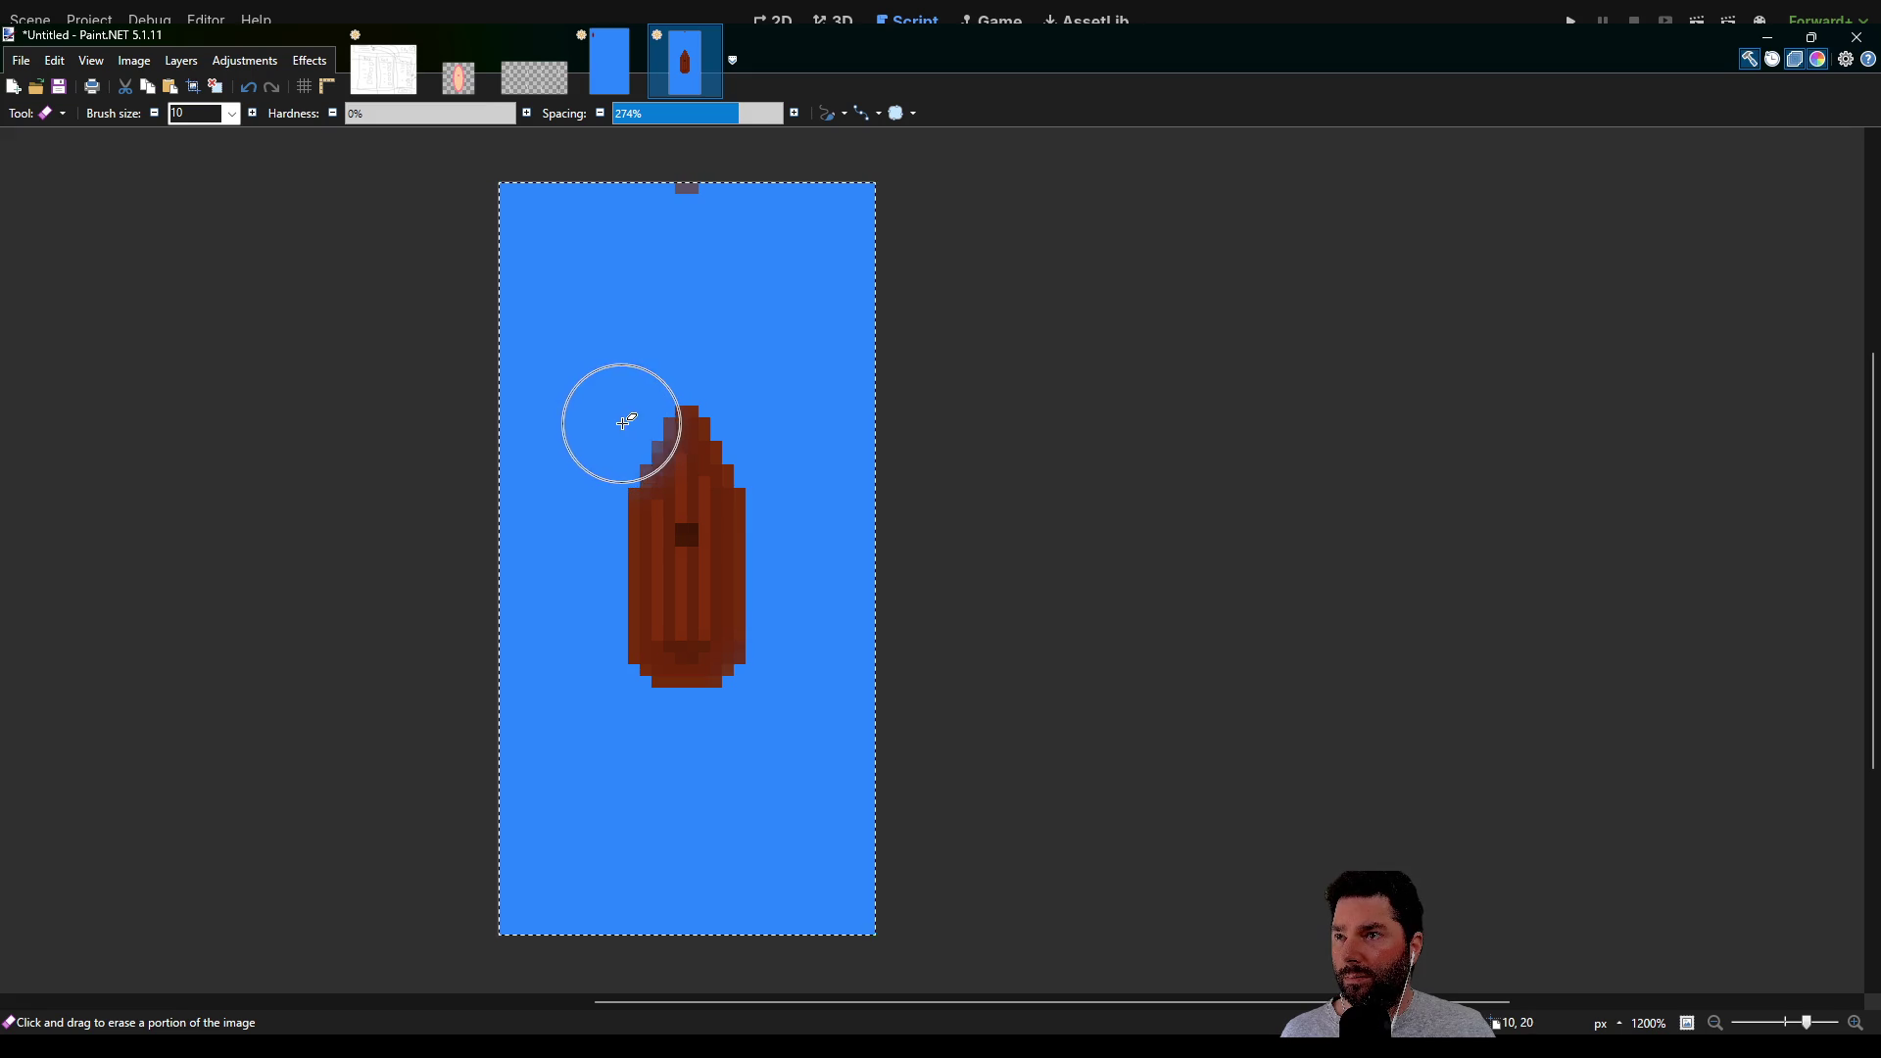
Fade the boat's lower-right edge and cut the boat out of the blue scene
drag(769, 678, 774, 642)
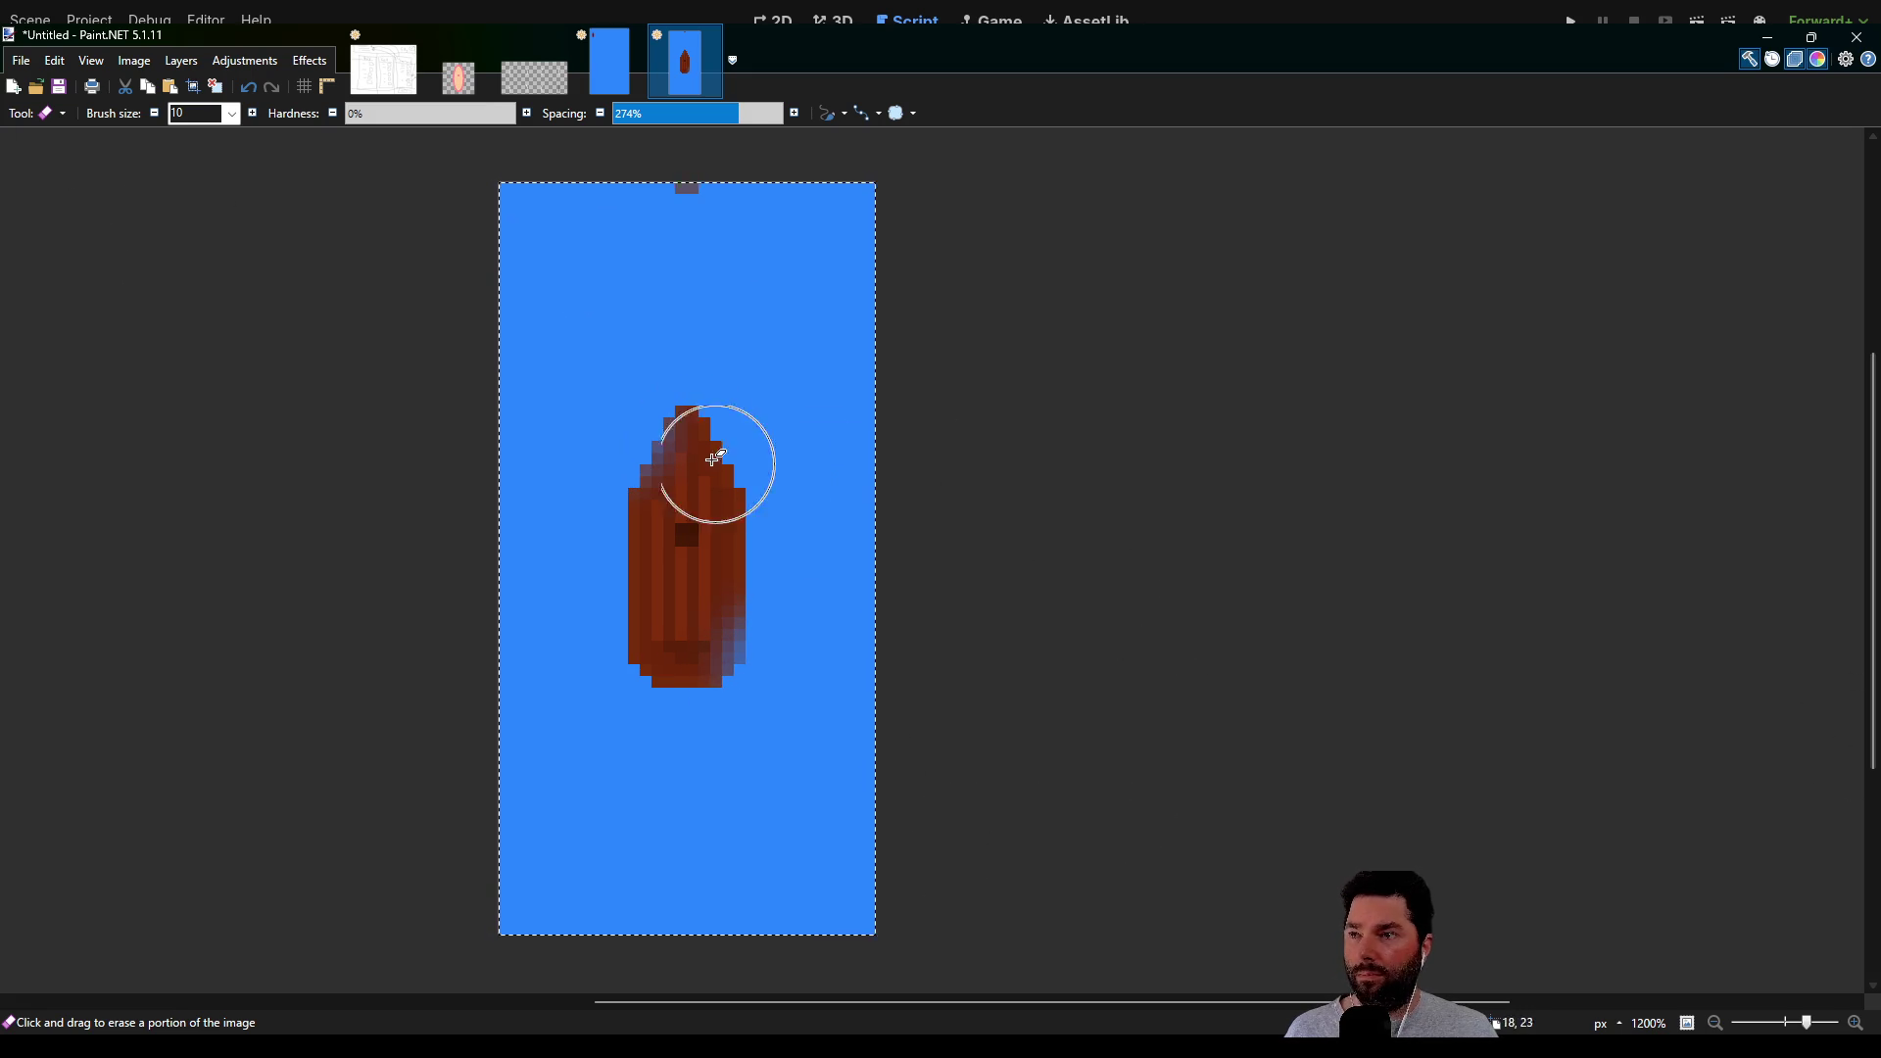
click(614, 83)
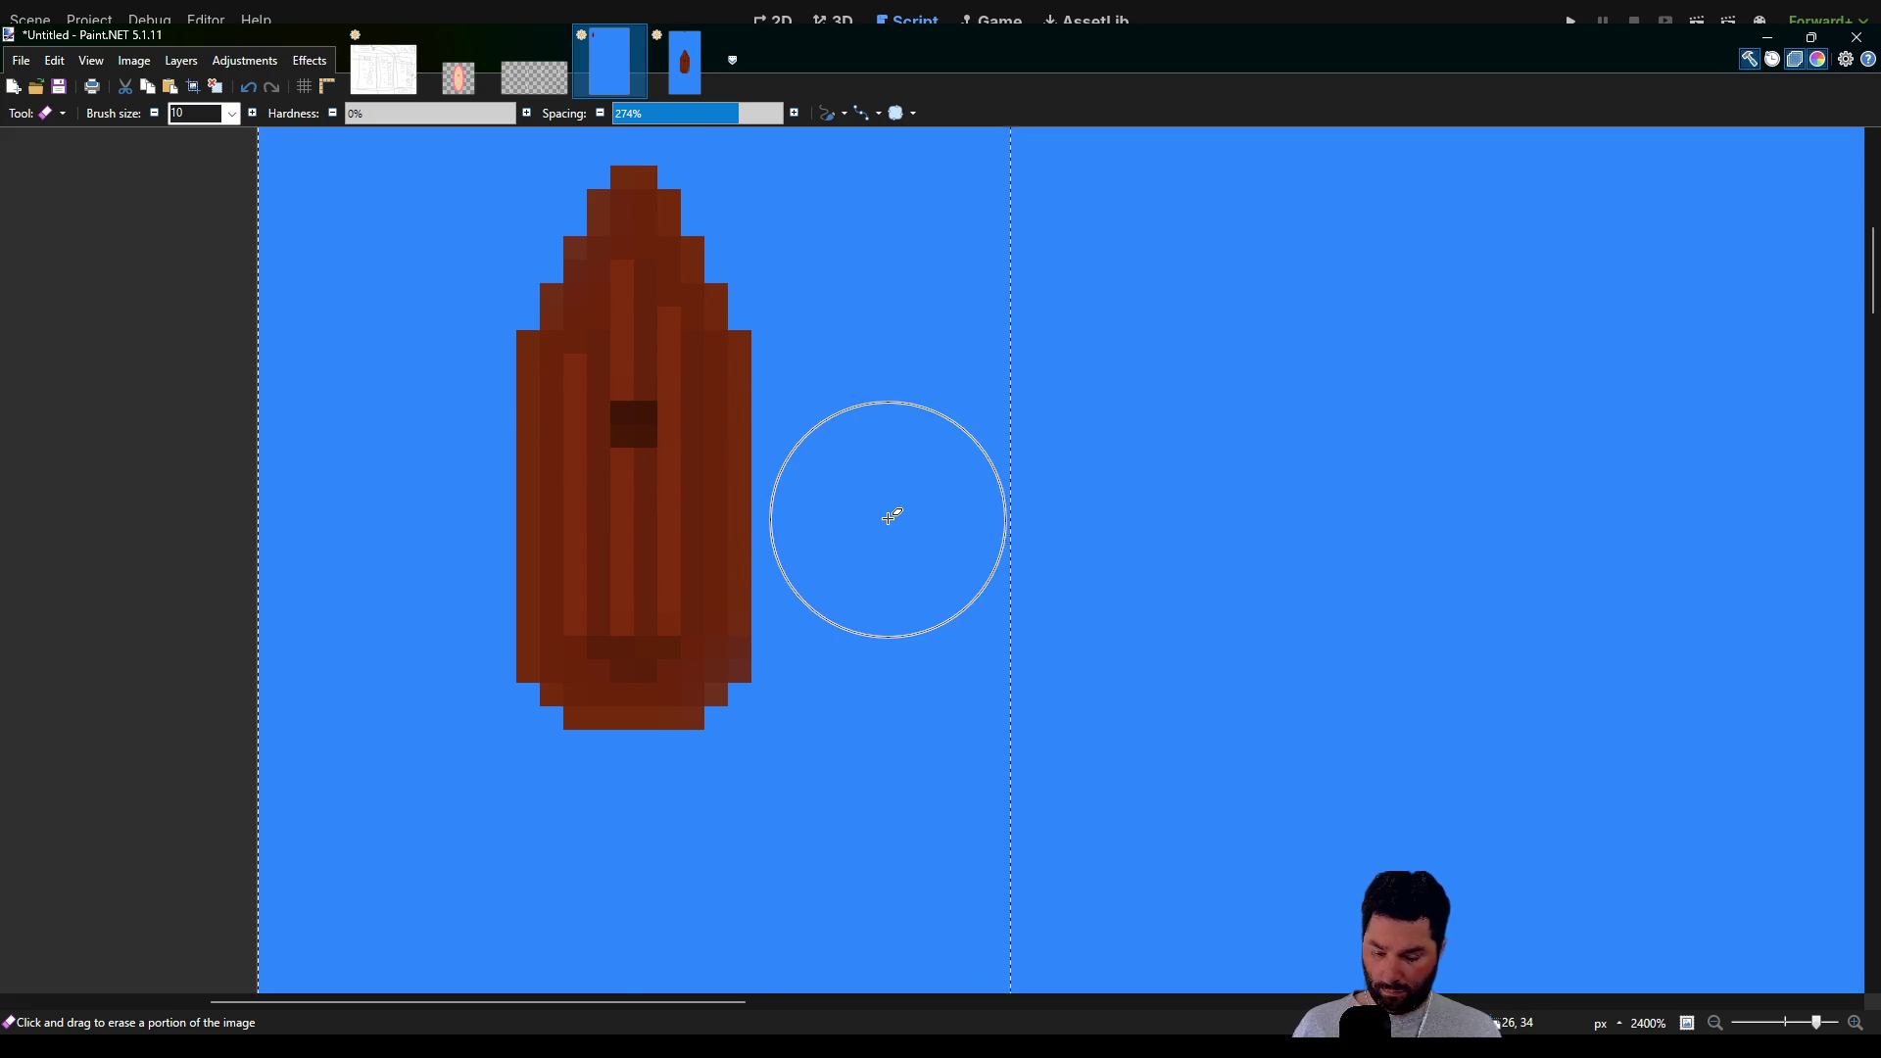
scroll(888, 522, down, 4)
key(m)
key(ctrl+x)
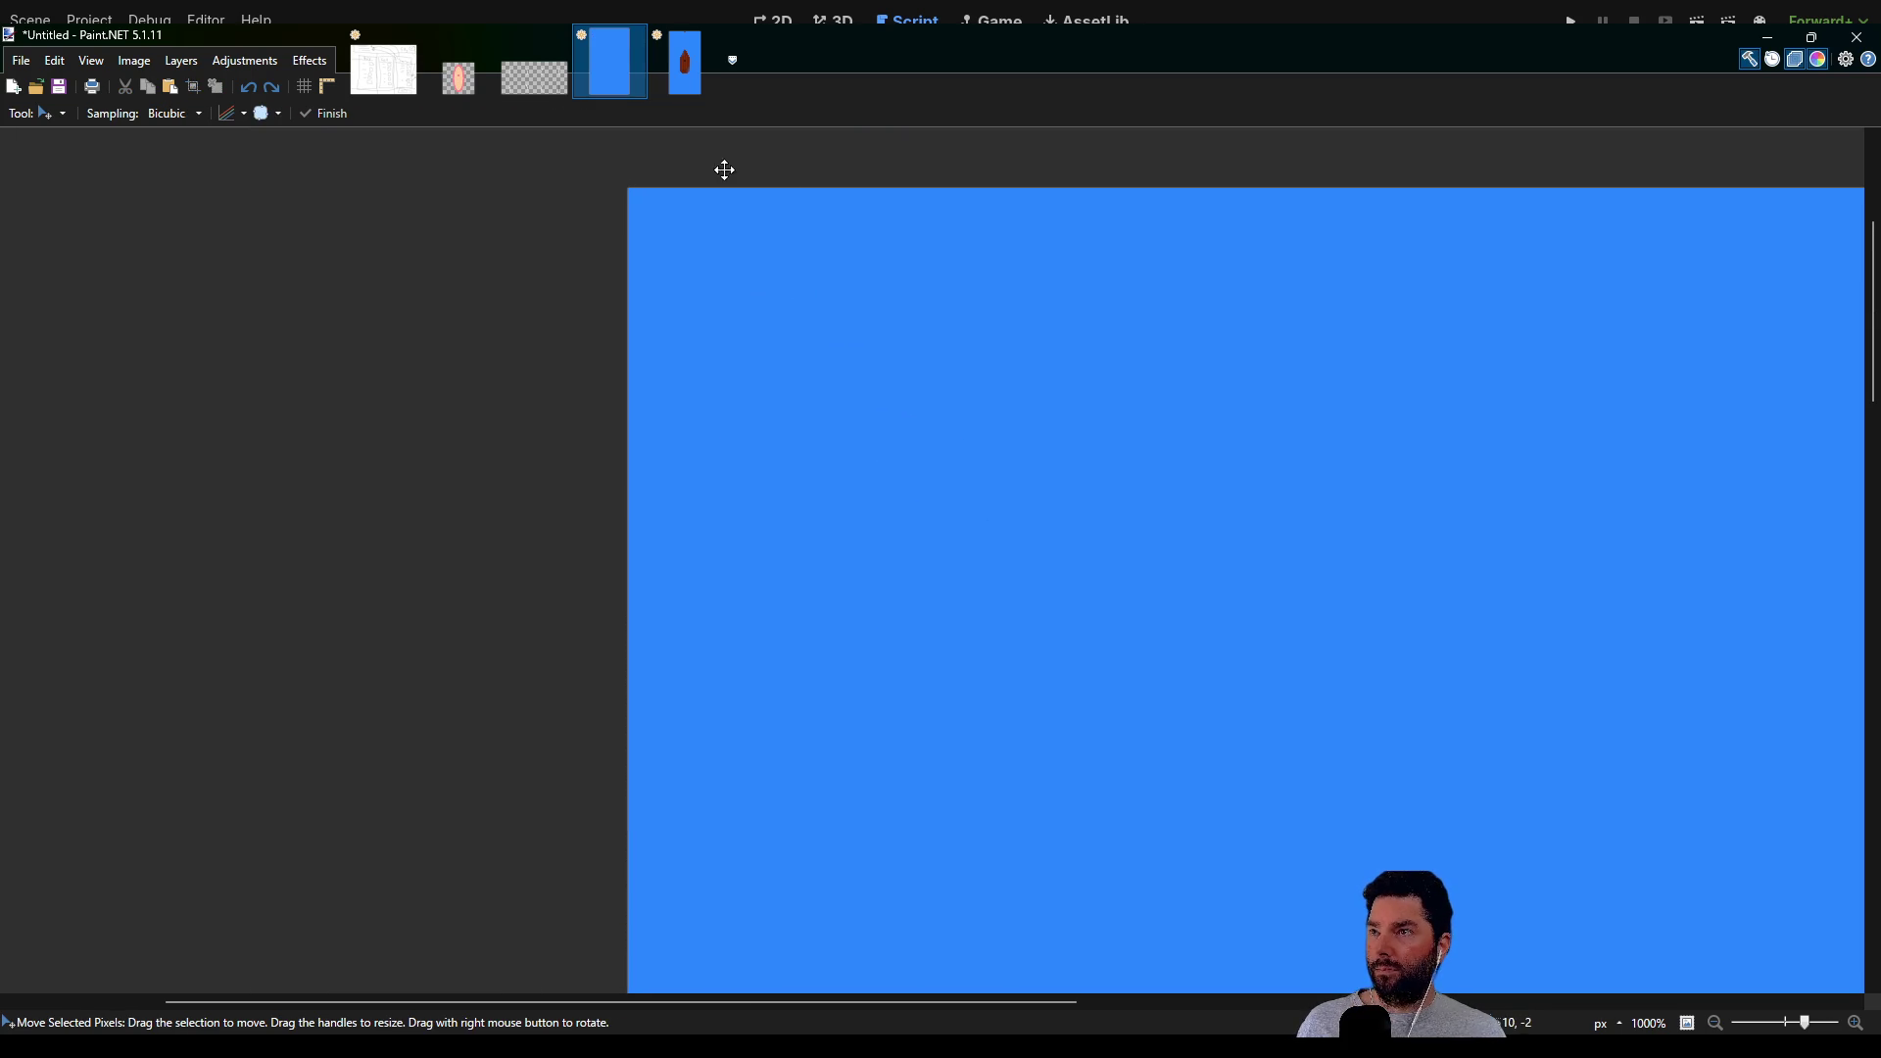
Revert the boat to its transparent version and paste it into the blue scene
click(684, 61)
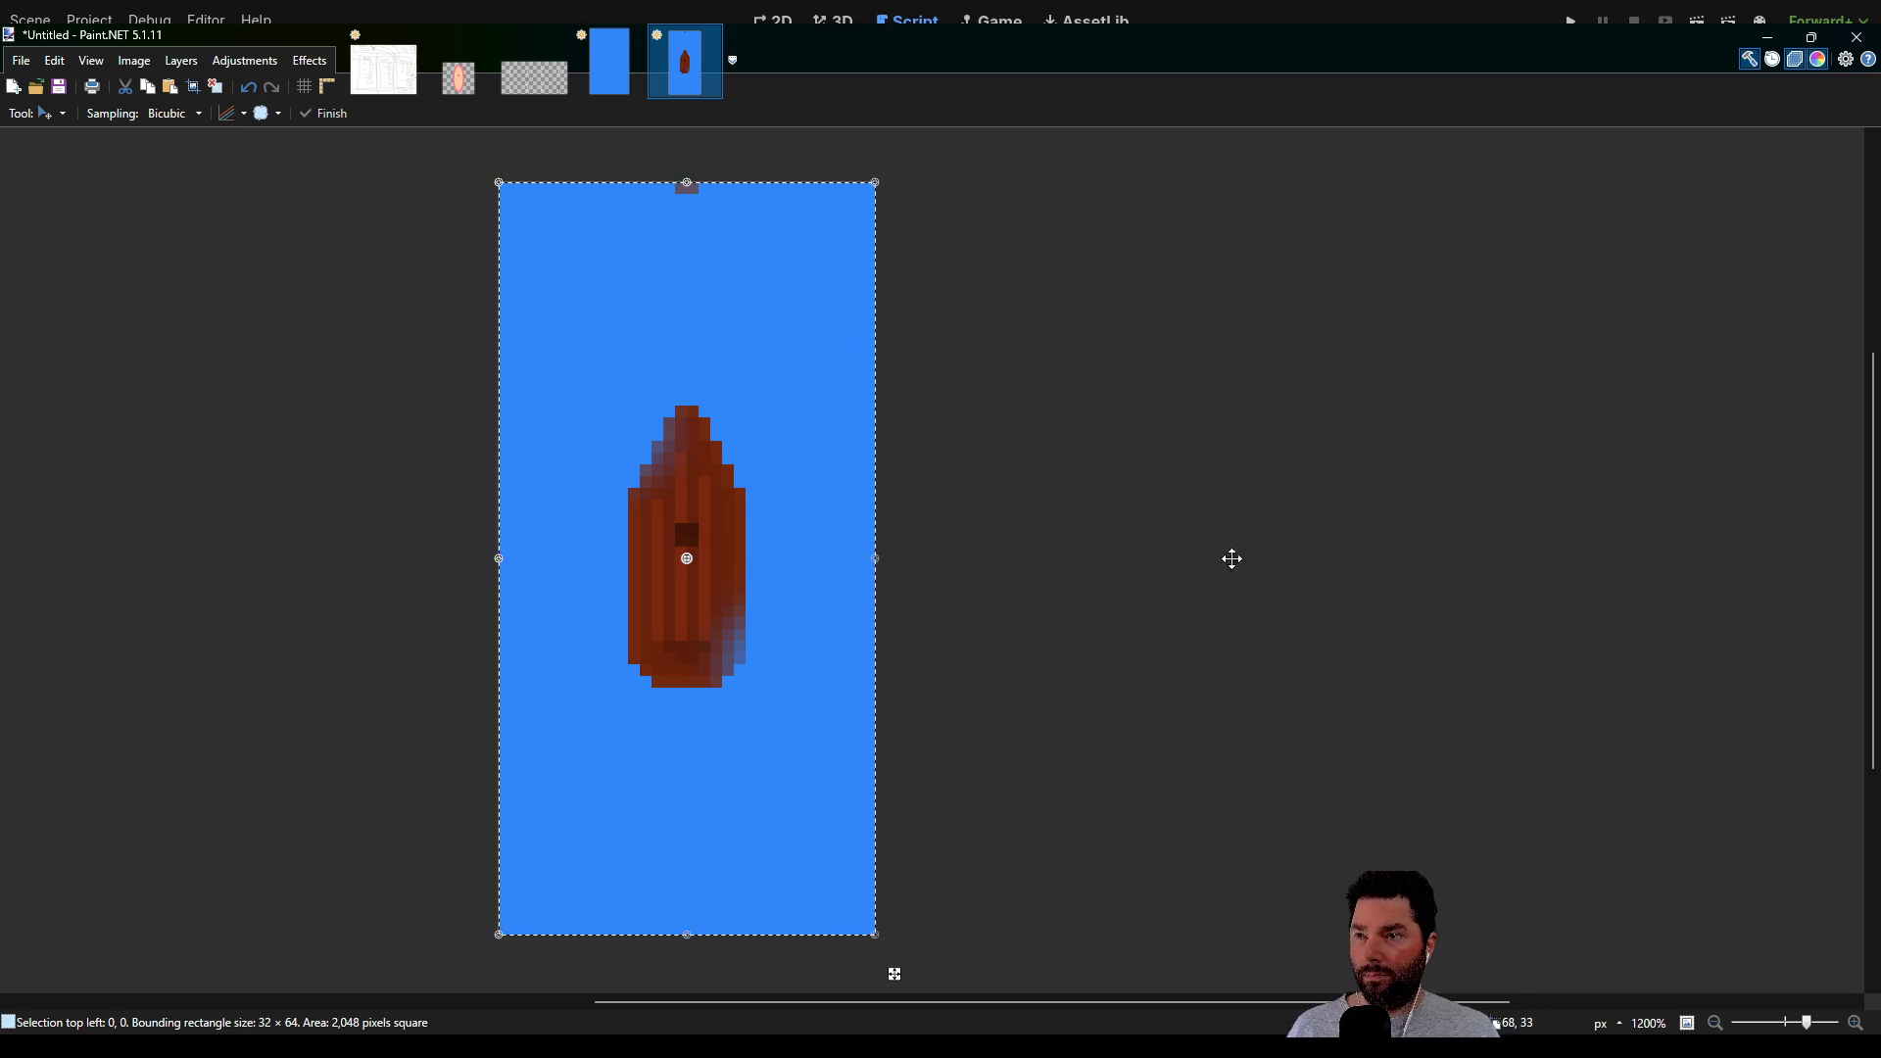
key(ctrl+z)
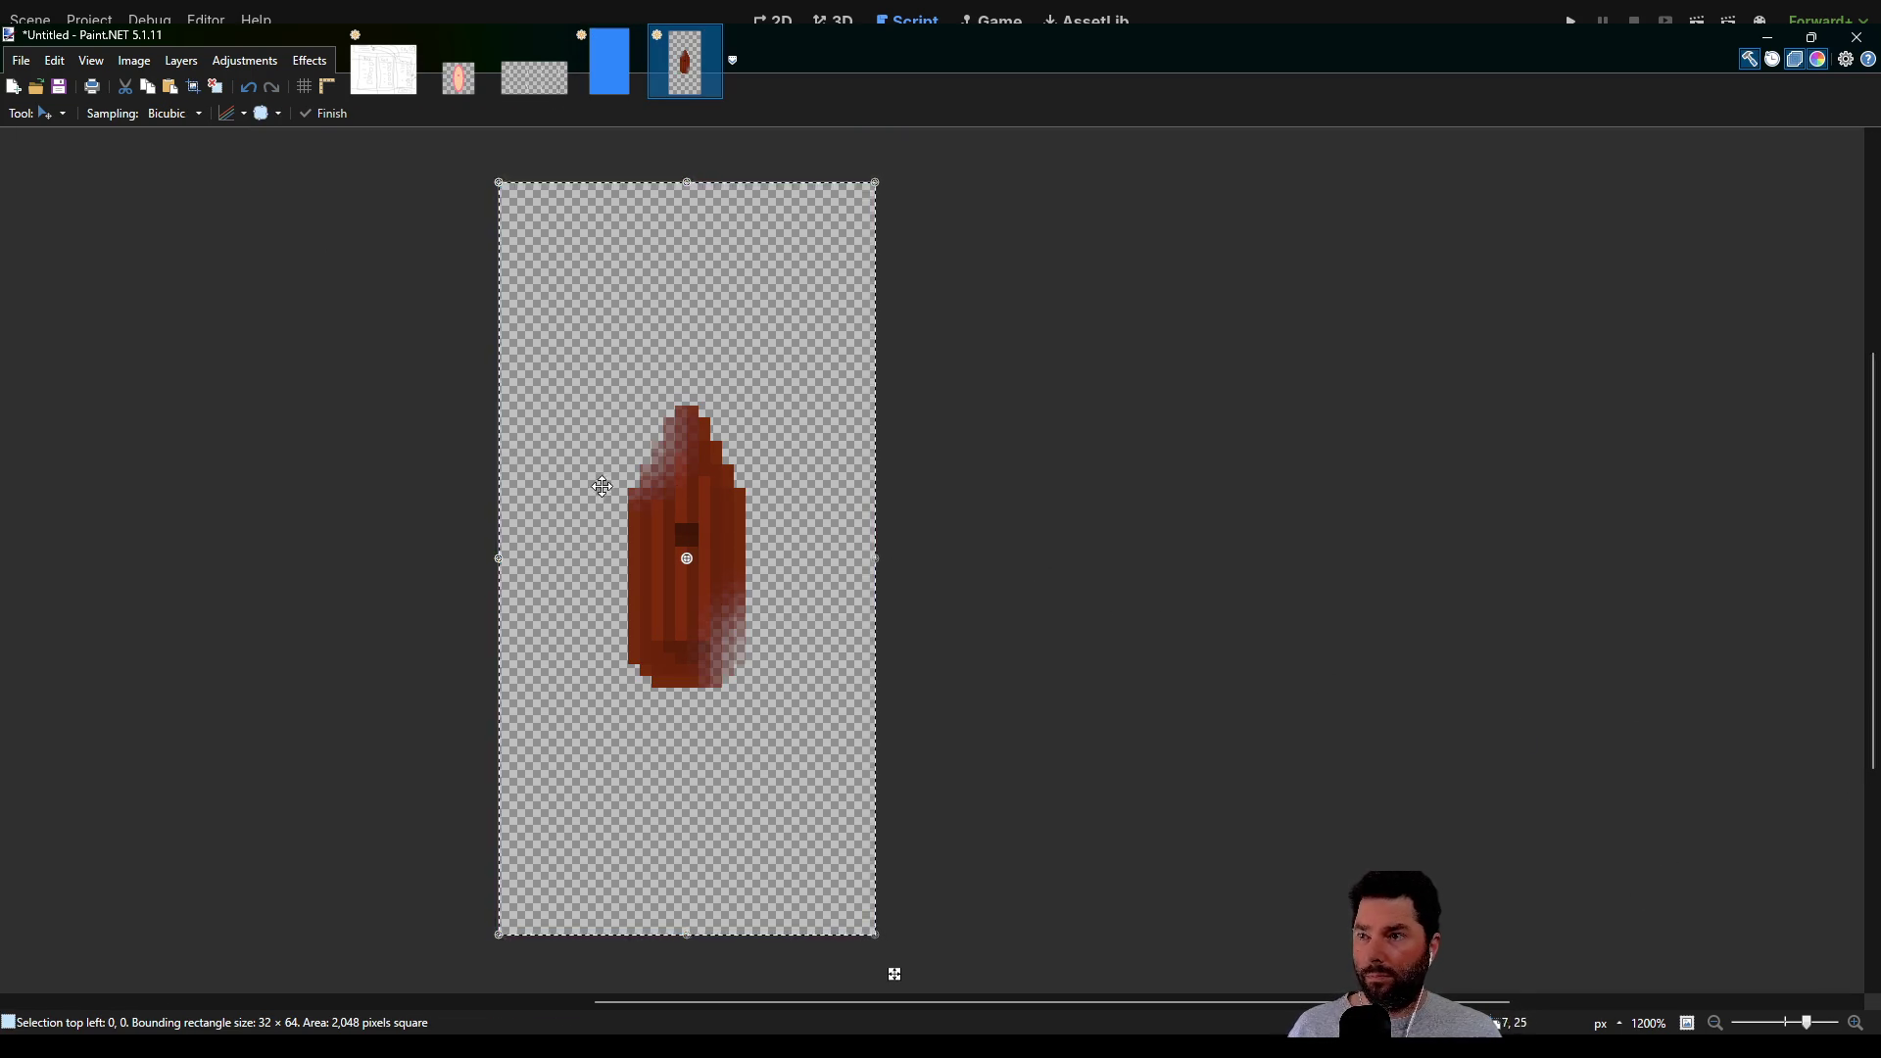
click(611, 65)
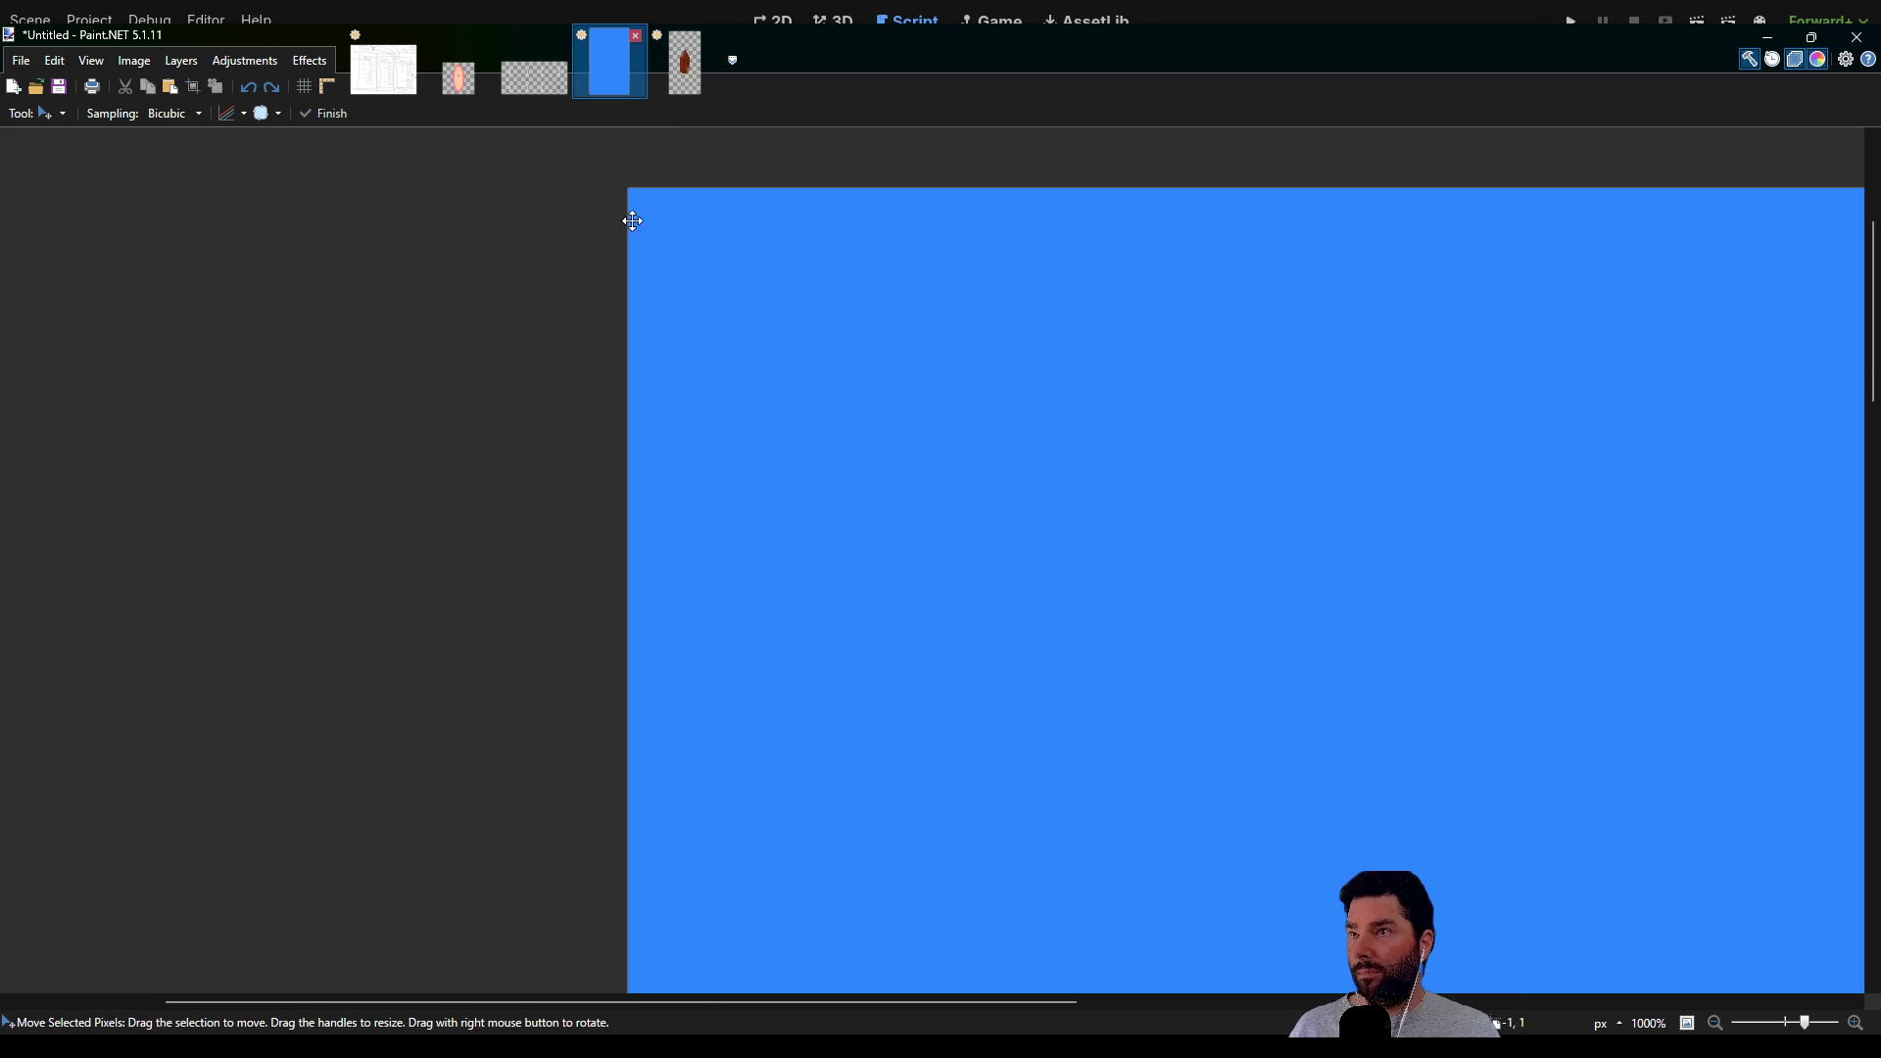
key(ctrl+v)
scroll(858, 515, down, 3)
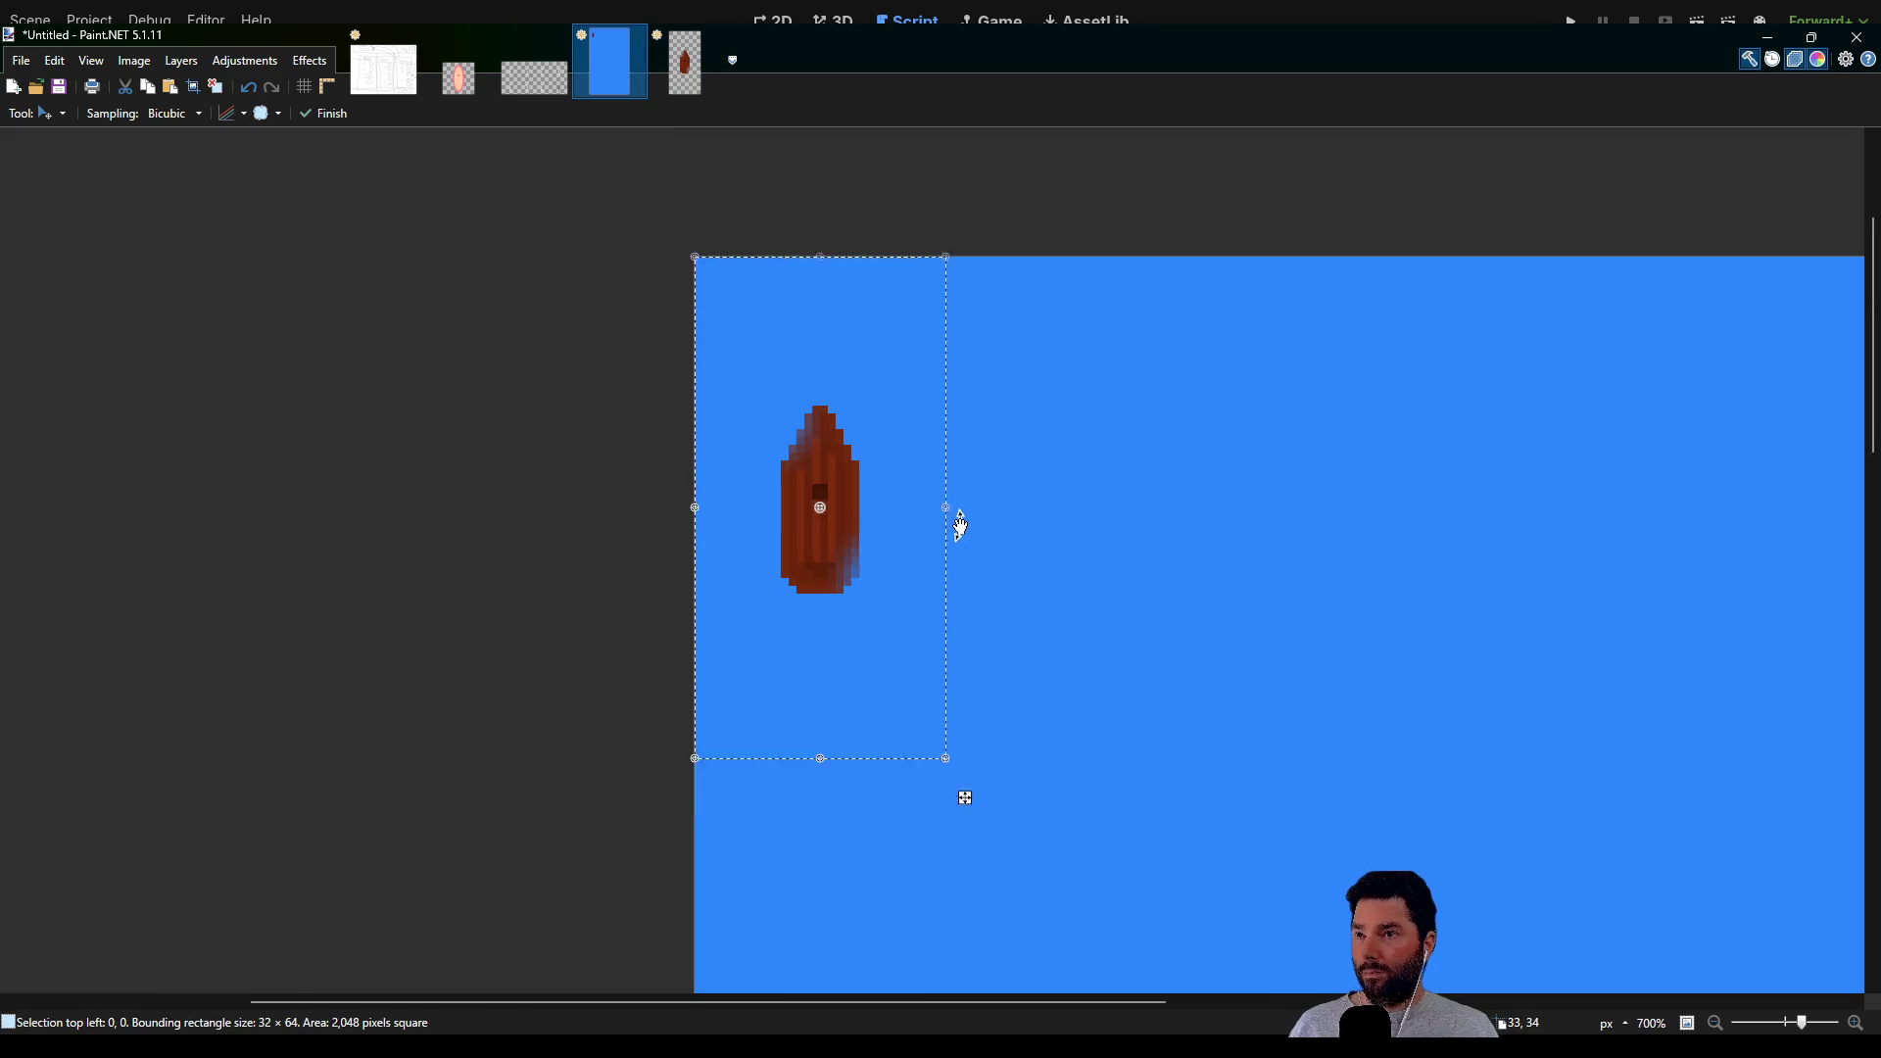
Fill the boat image's background with blue, undoing and redoing to compare
click(686, 79)
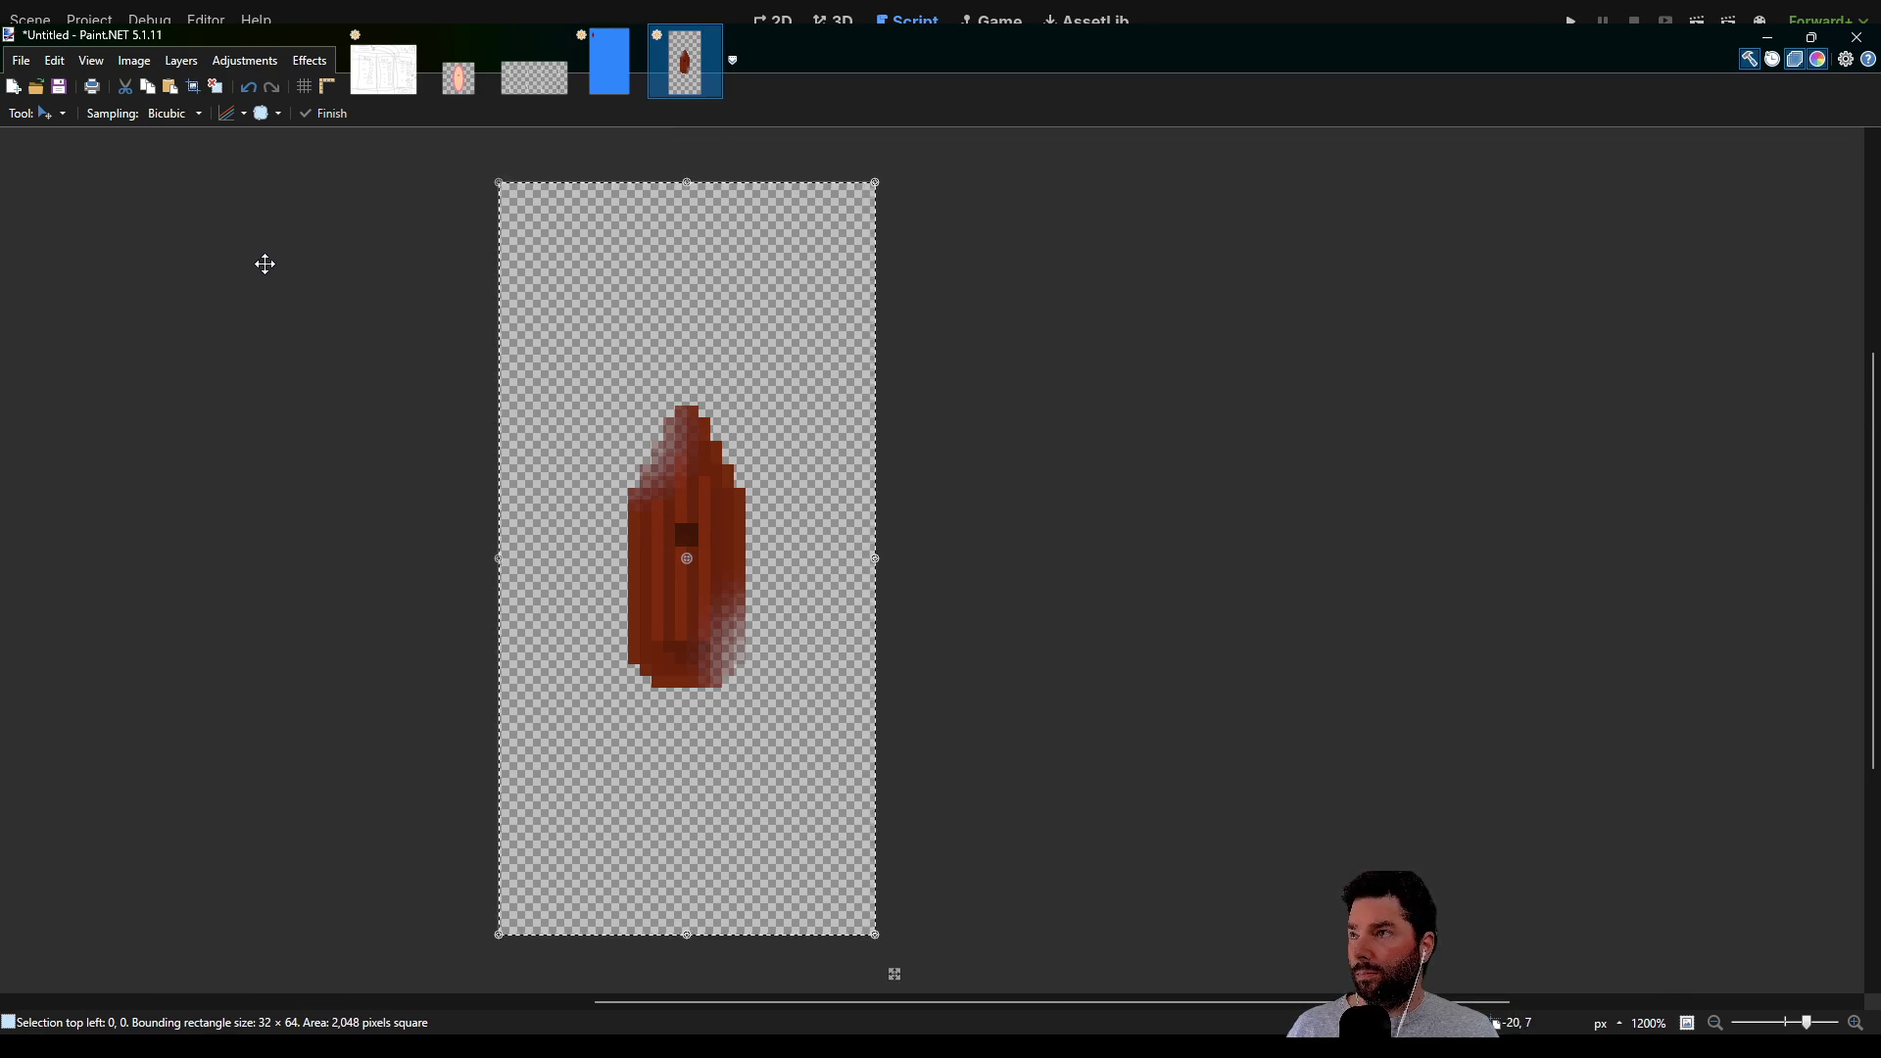
key(BackSpace)
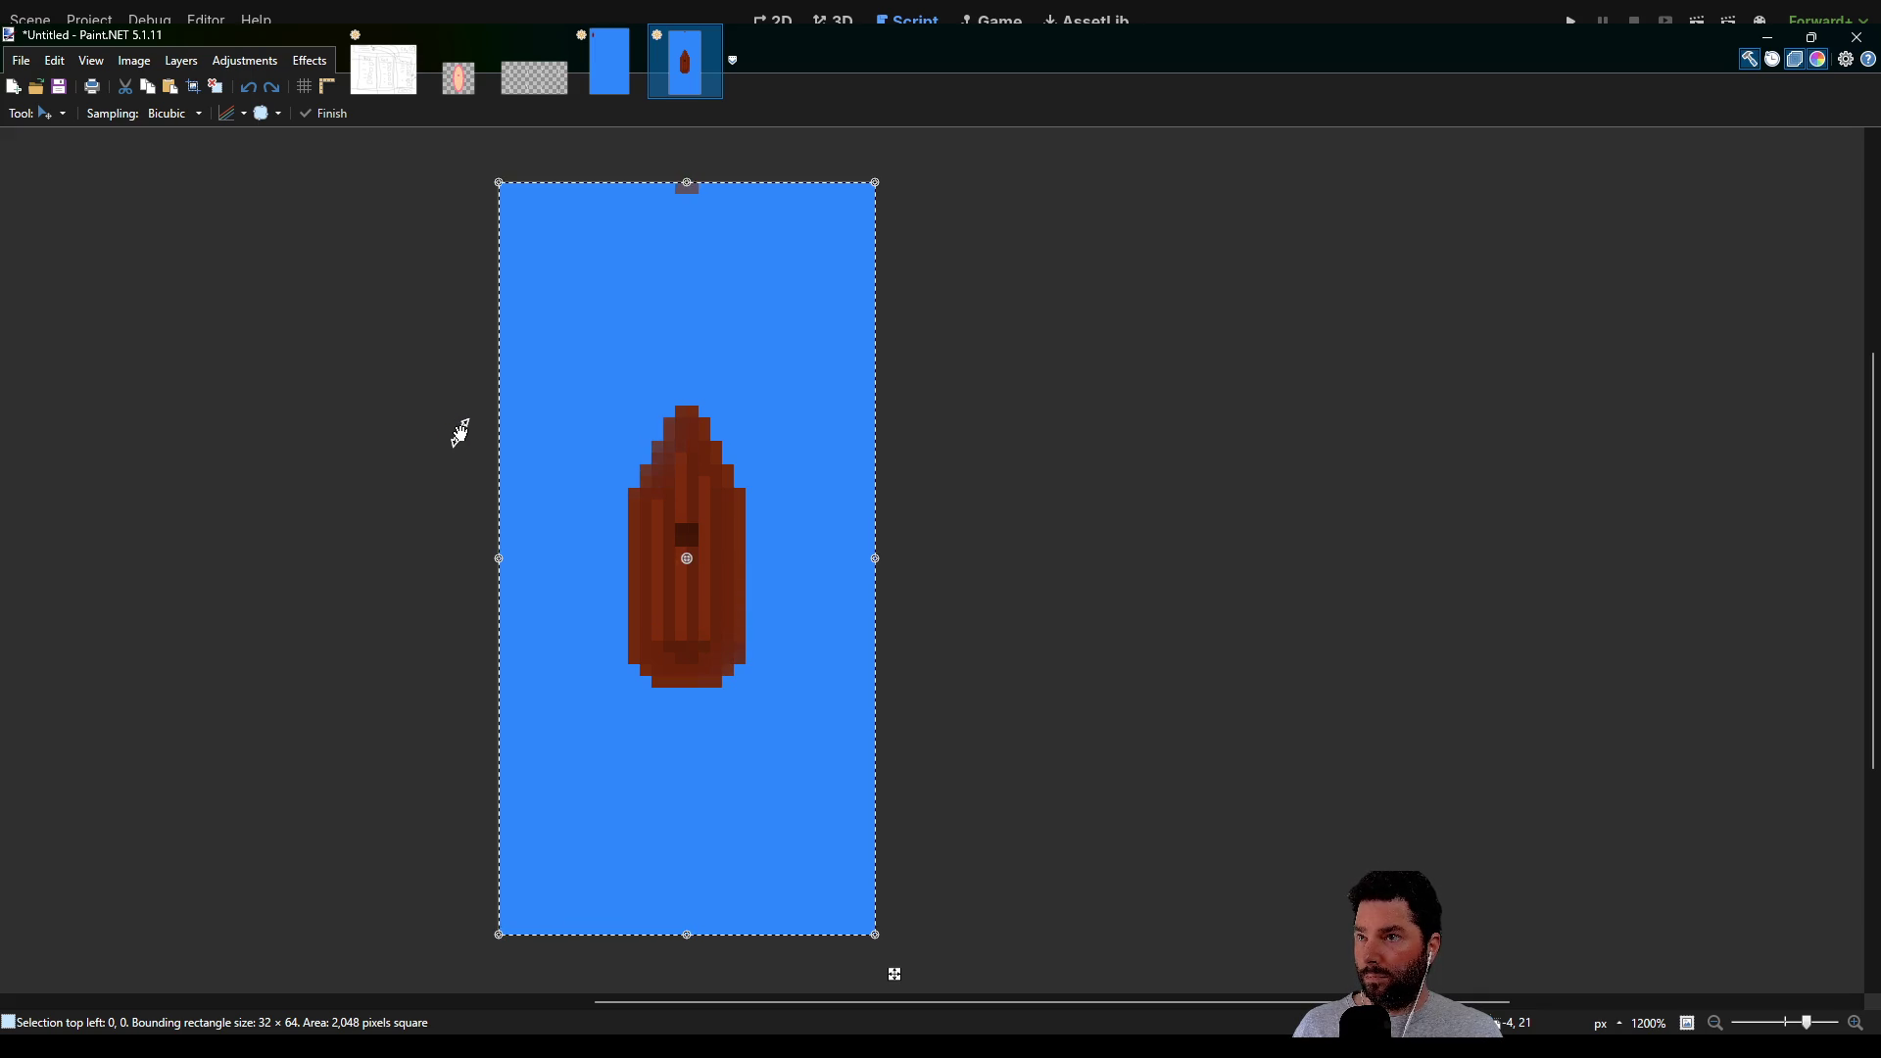
key(ctrl+z)
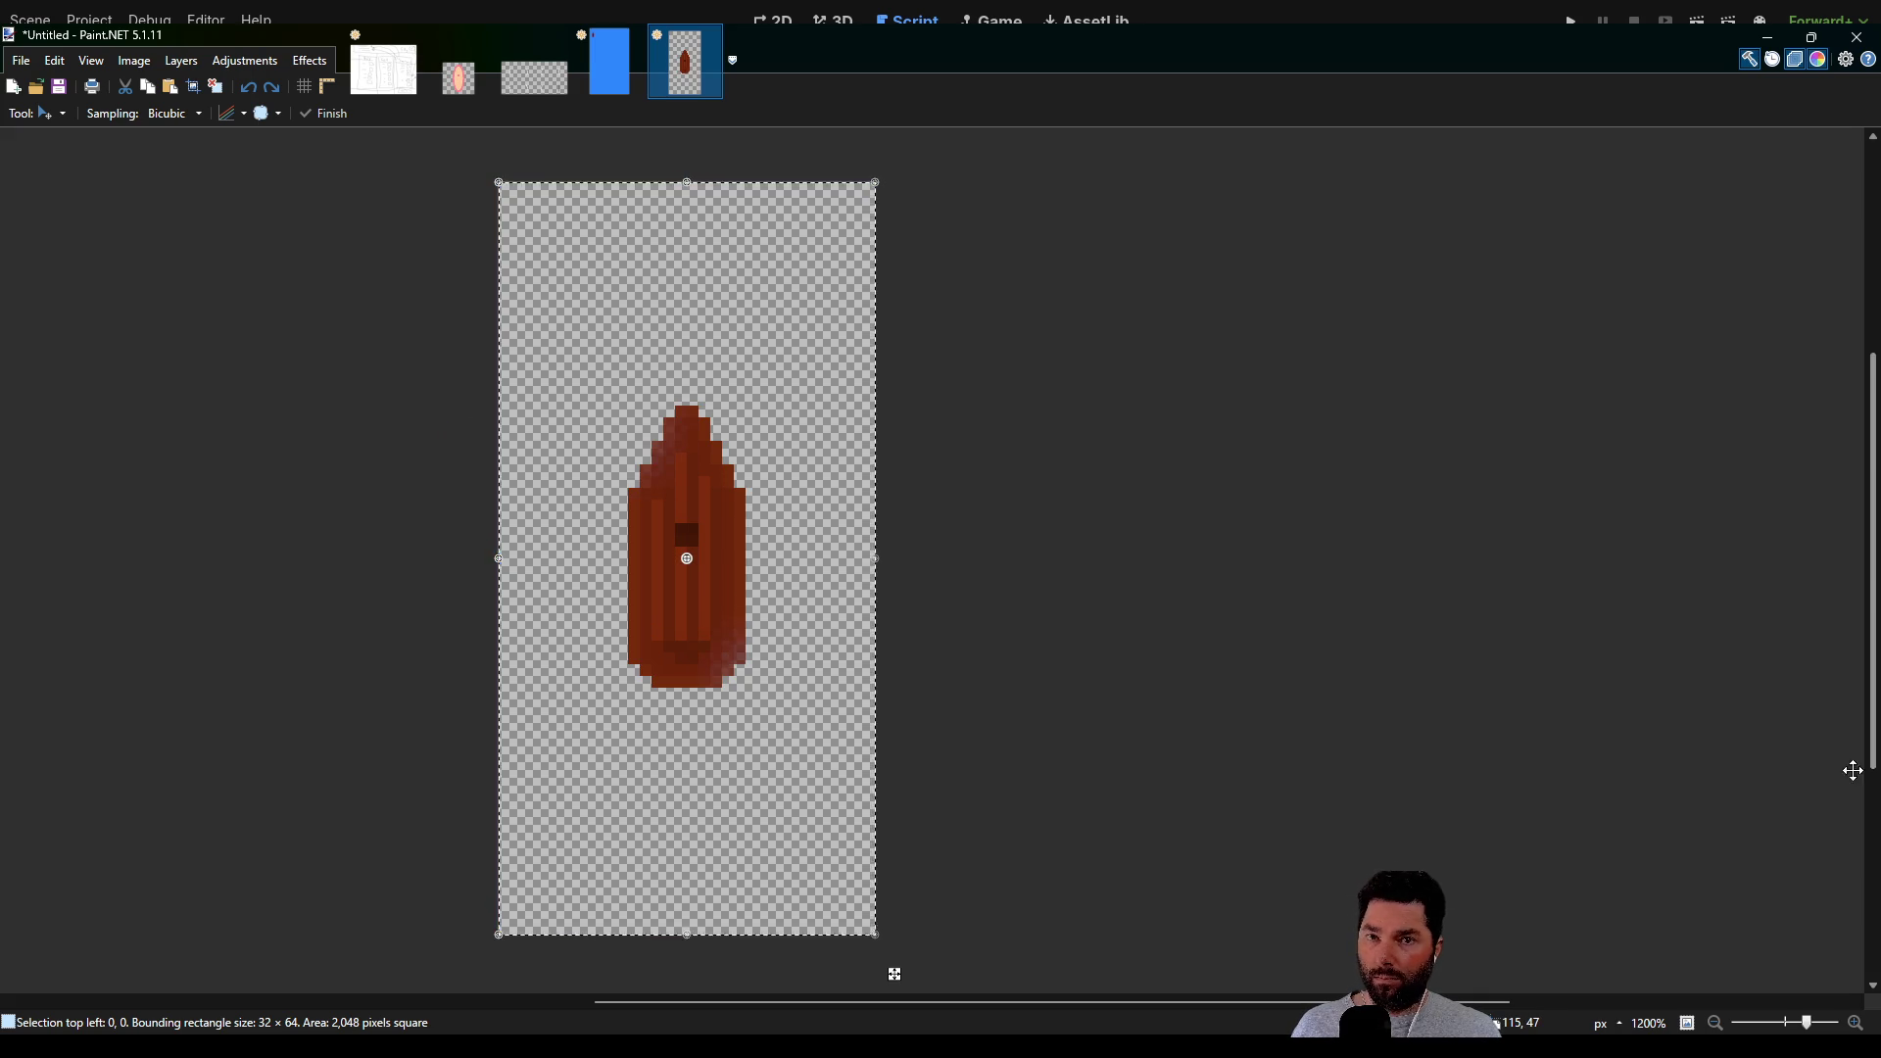
key(ctrl+y)
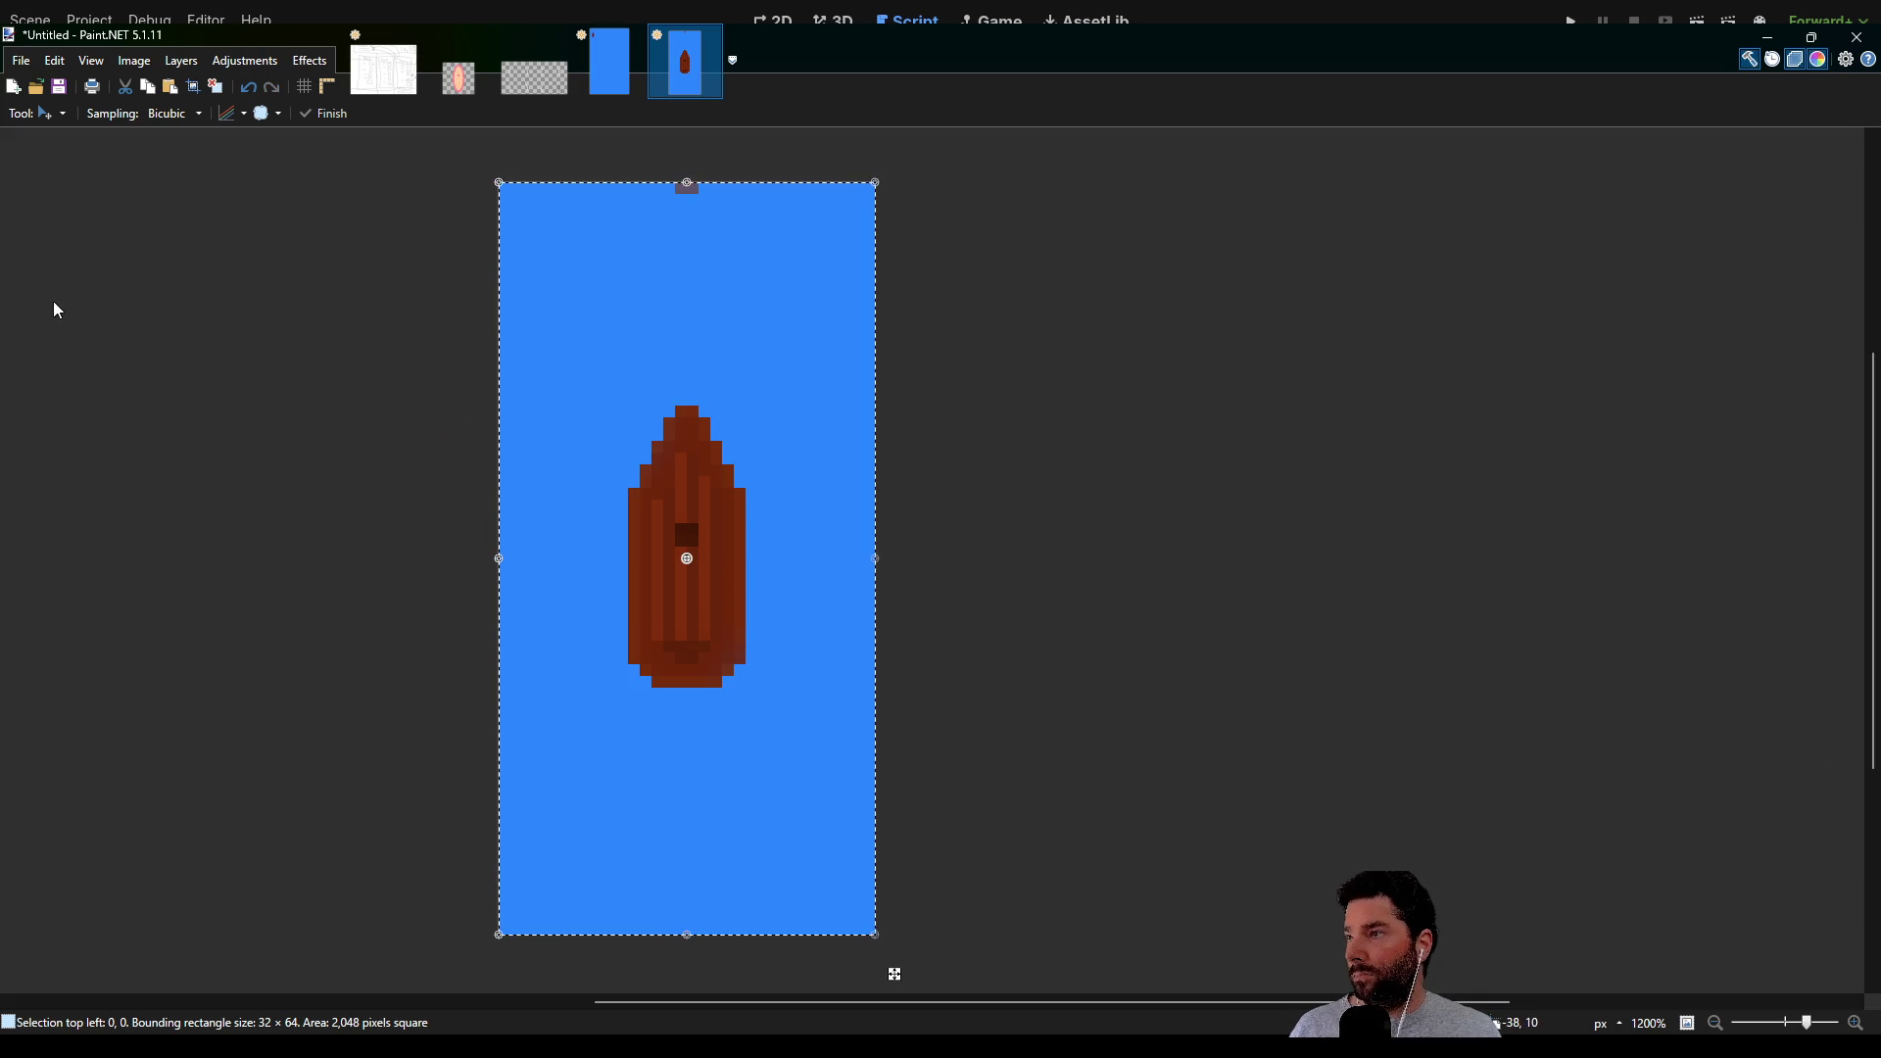
Soften the boat's right edge with the Eraser, comparing against the blue scene
key(e)
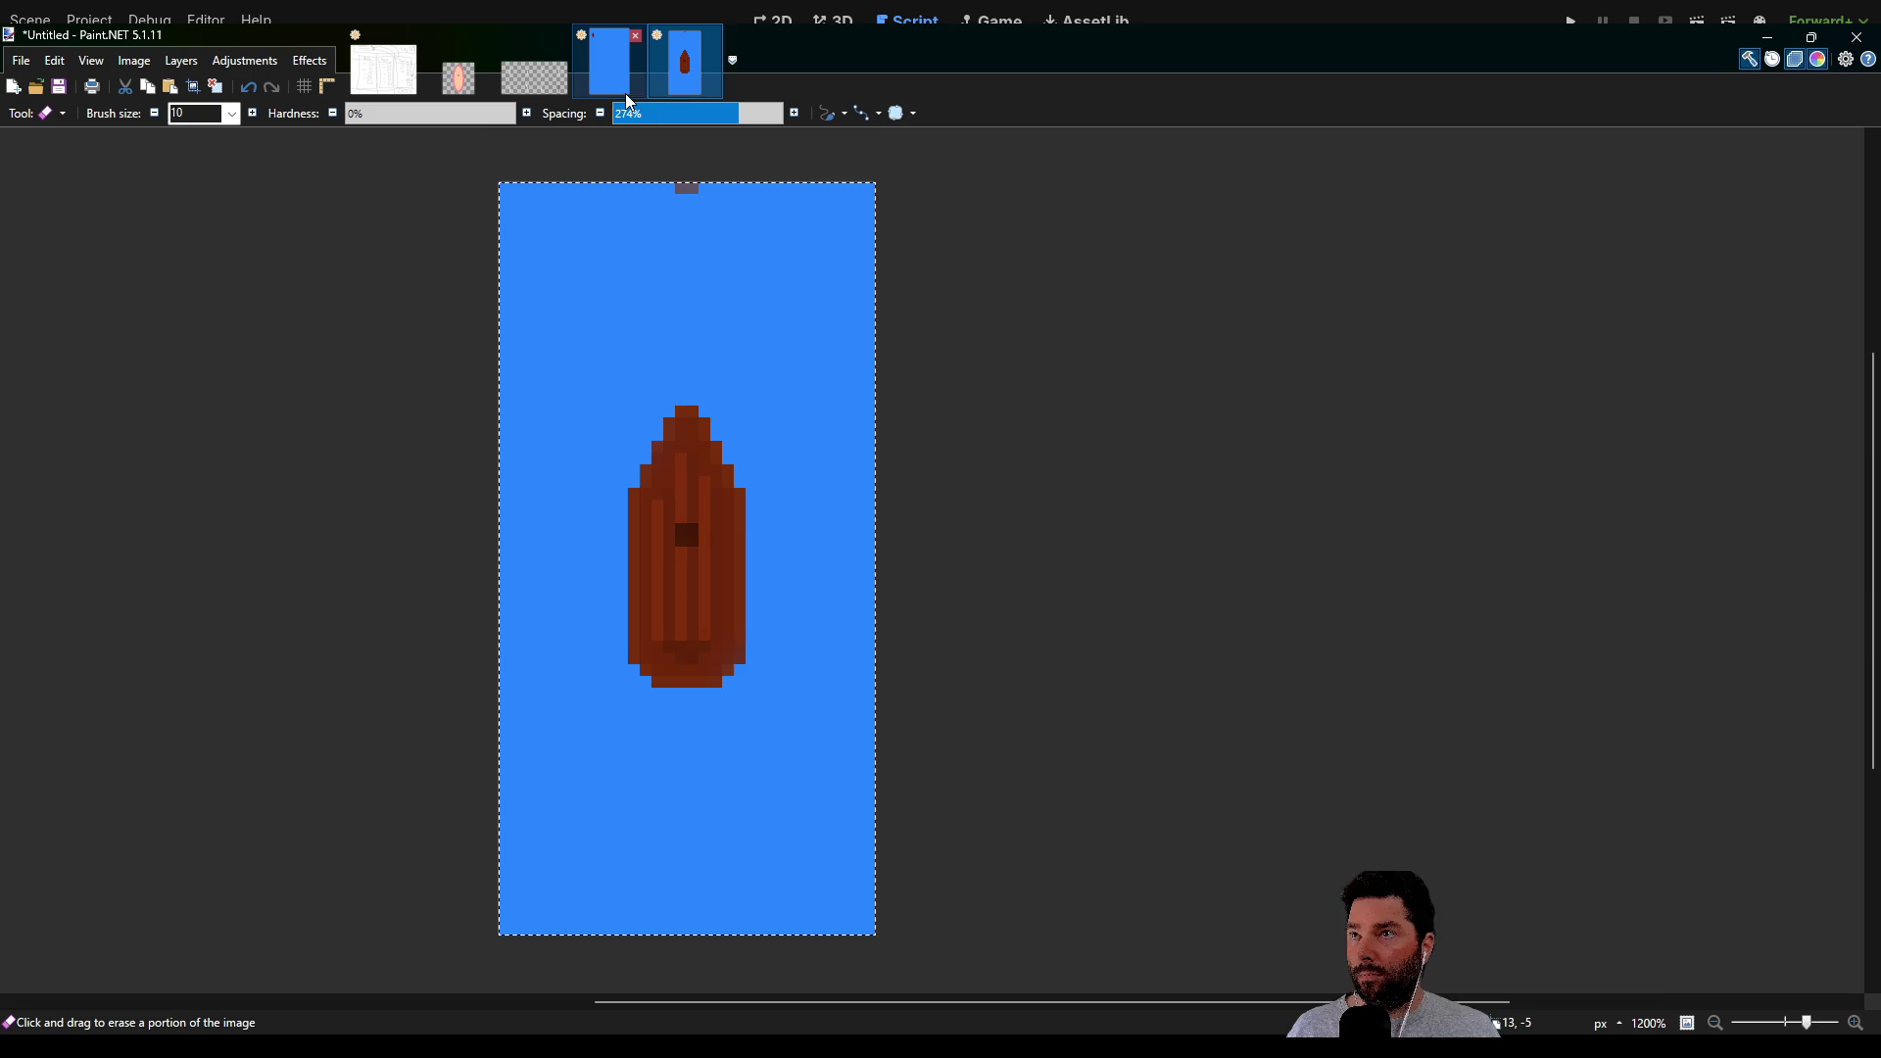
click(609, 70)
click(692, 68)
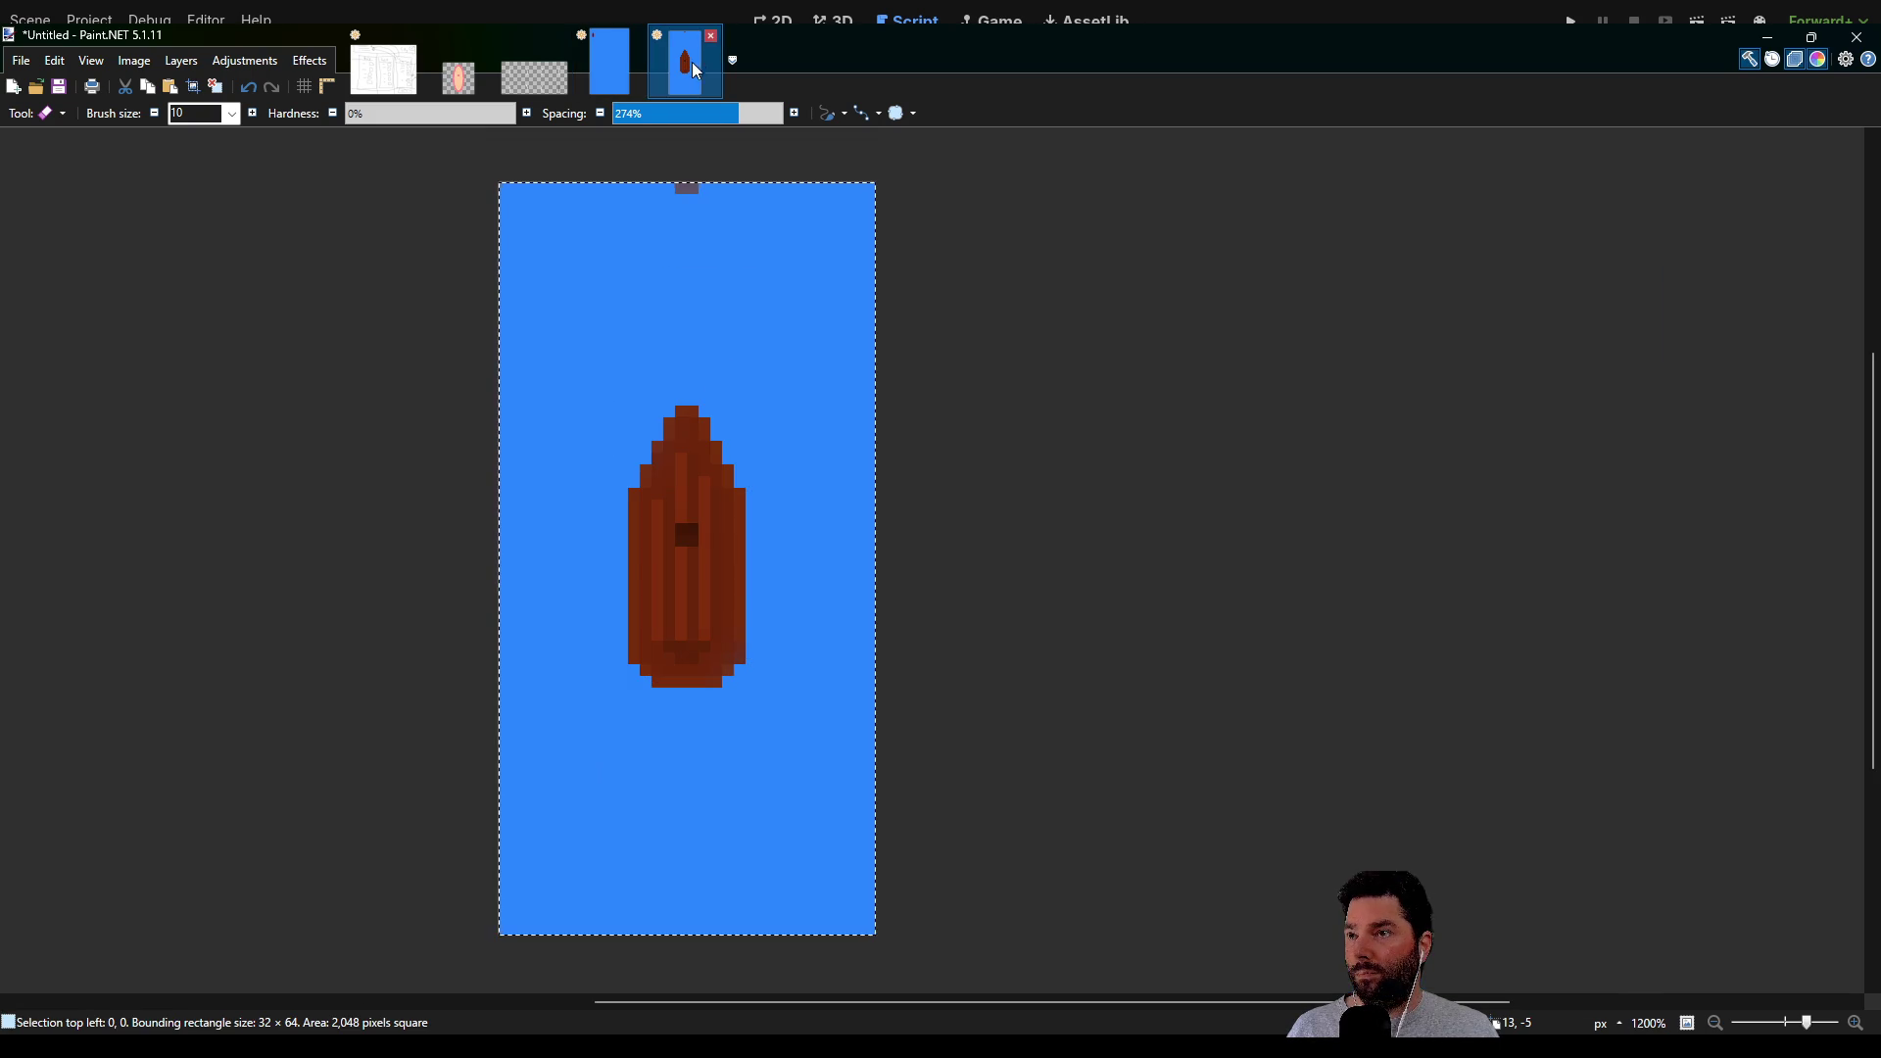
ctrl+scroll(768, 548, up, 2)
drag(775, 477, 779, 534)
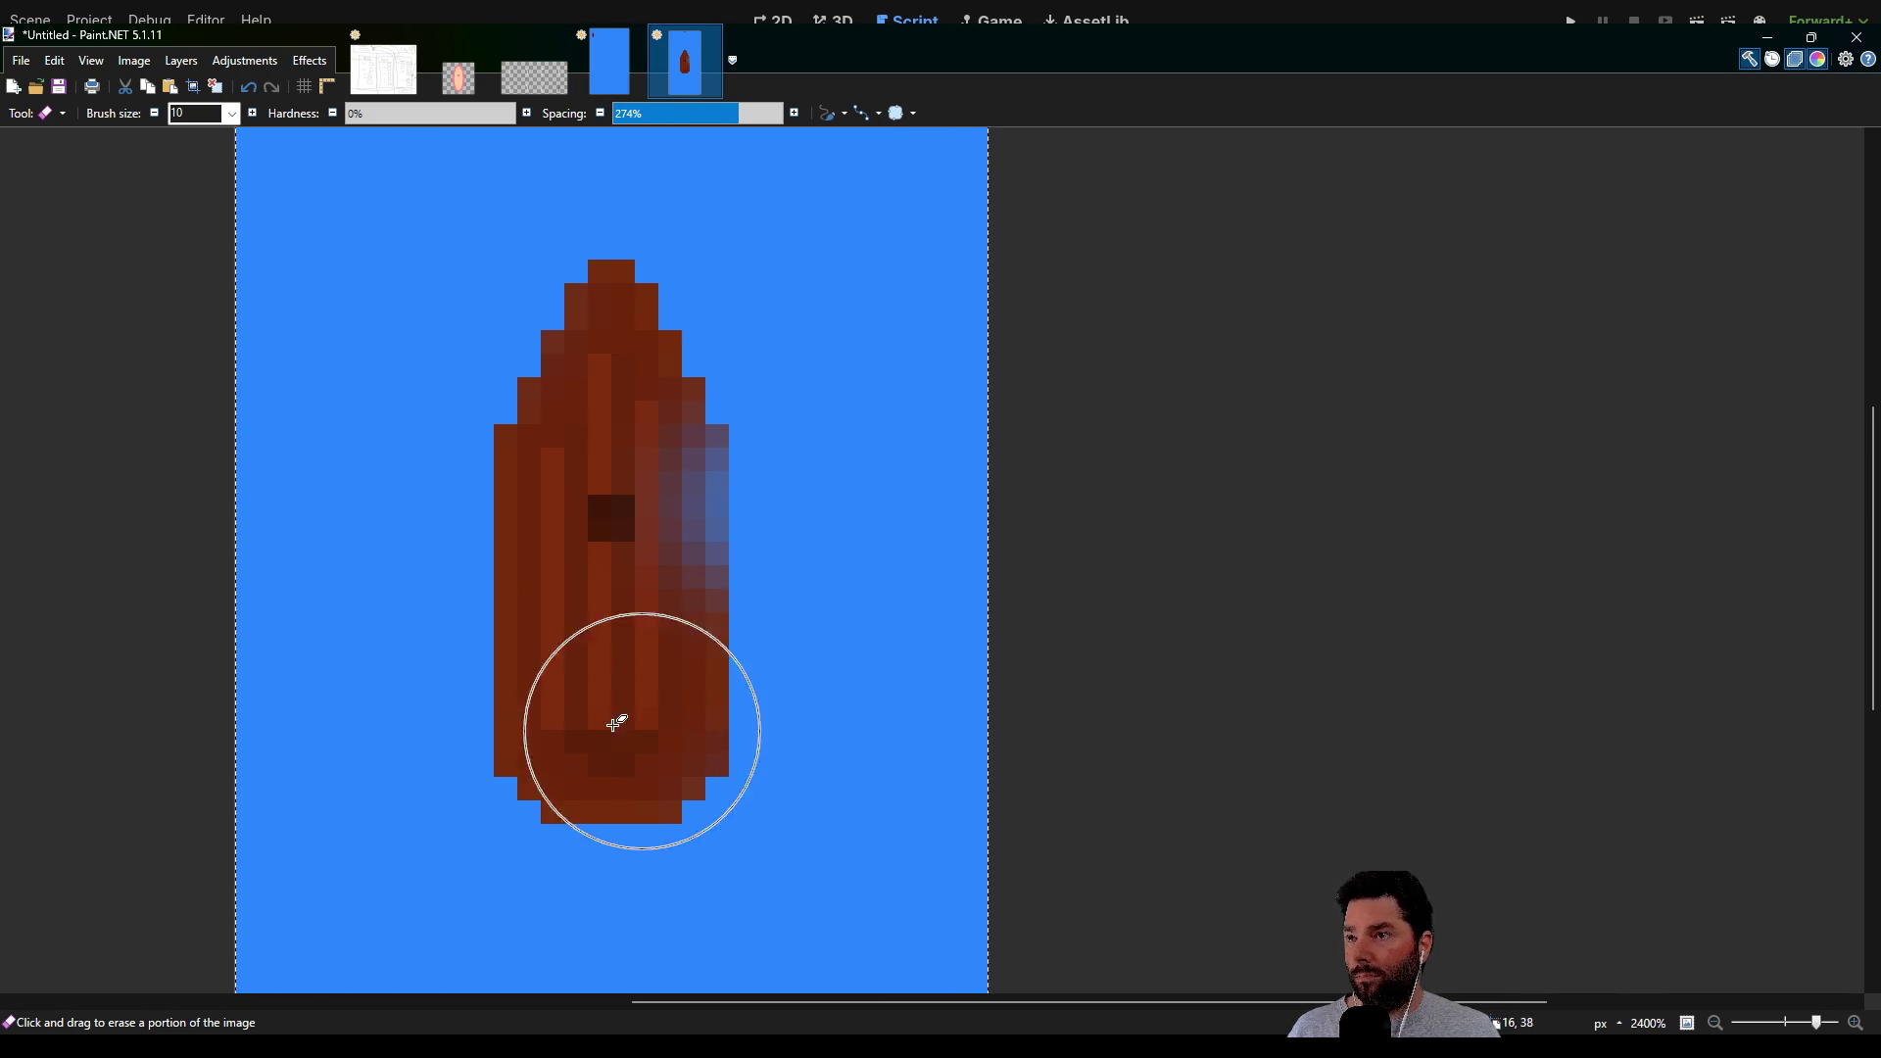
click(607, 67)
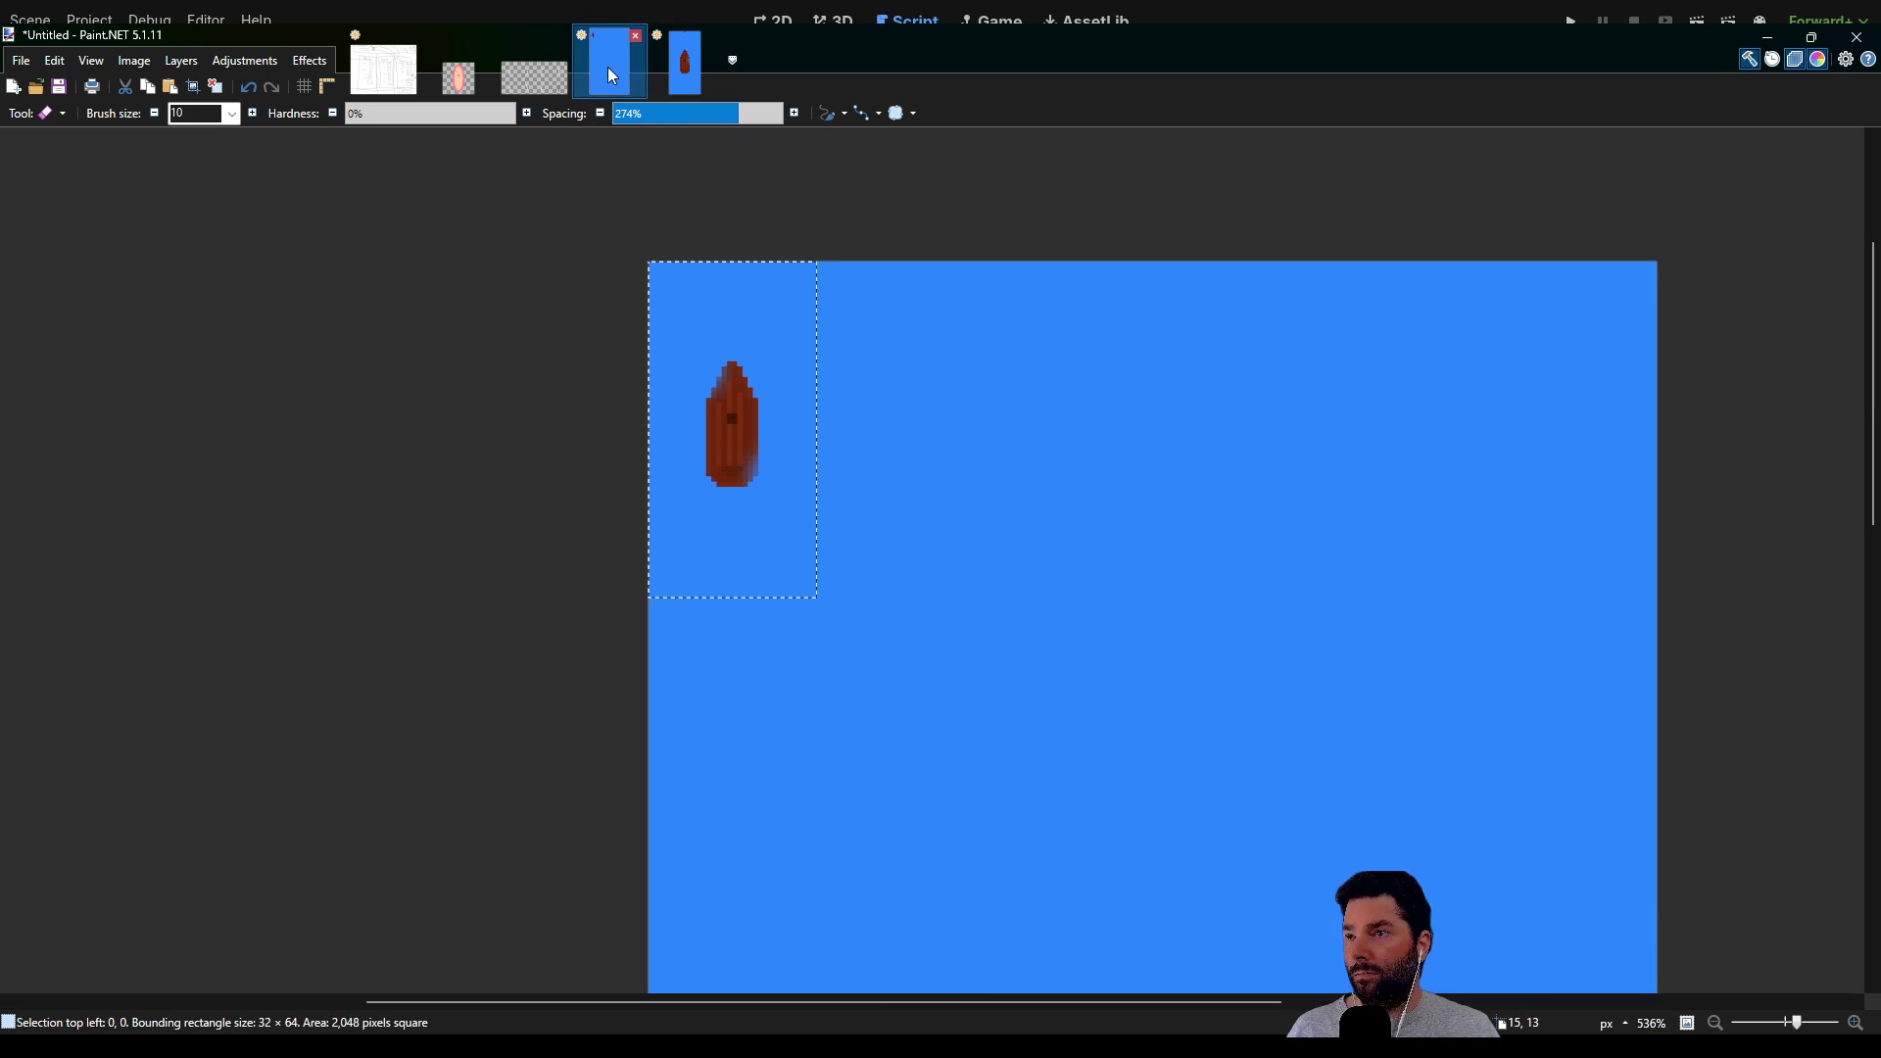
click(691, 76)
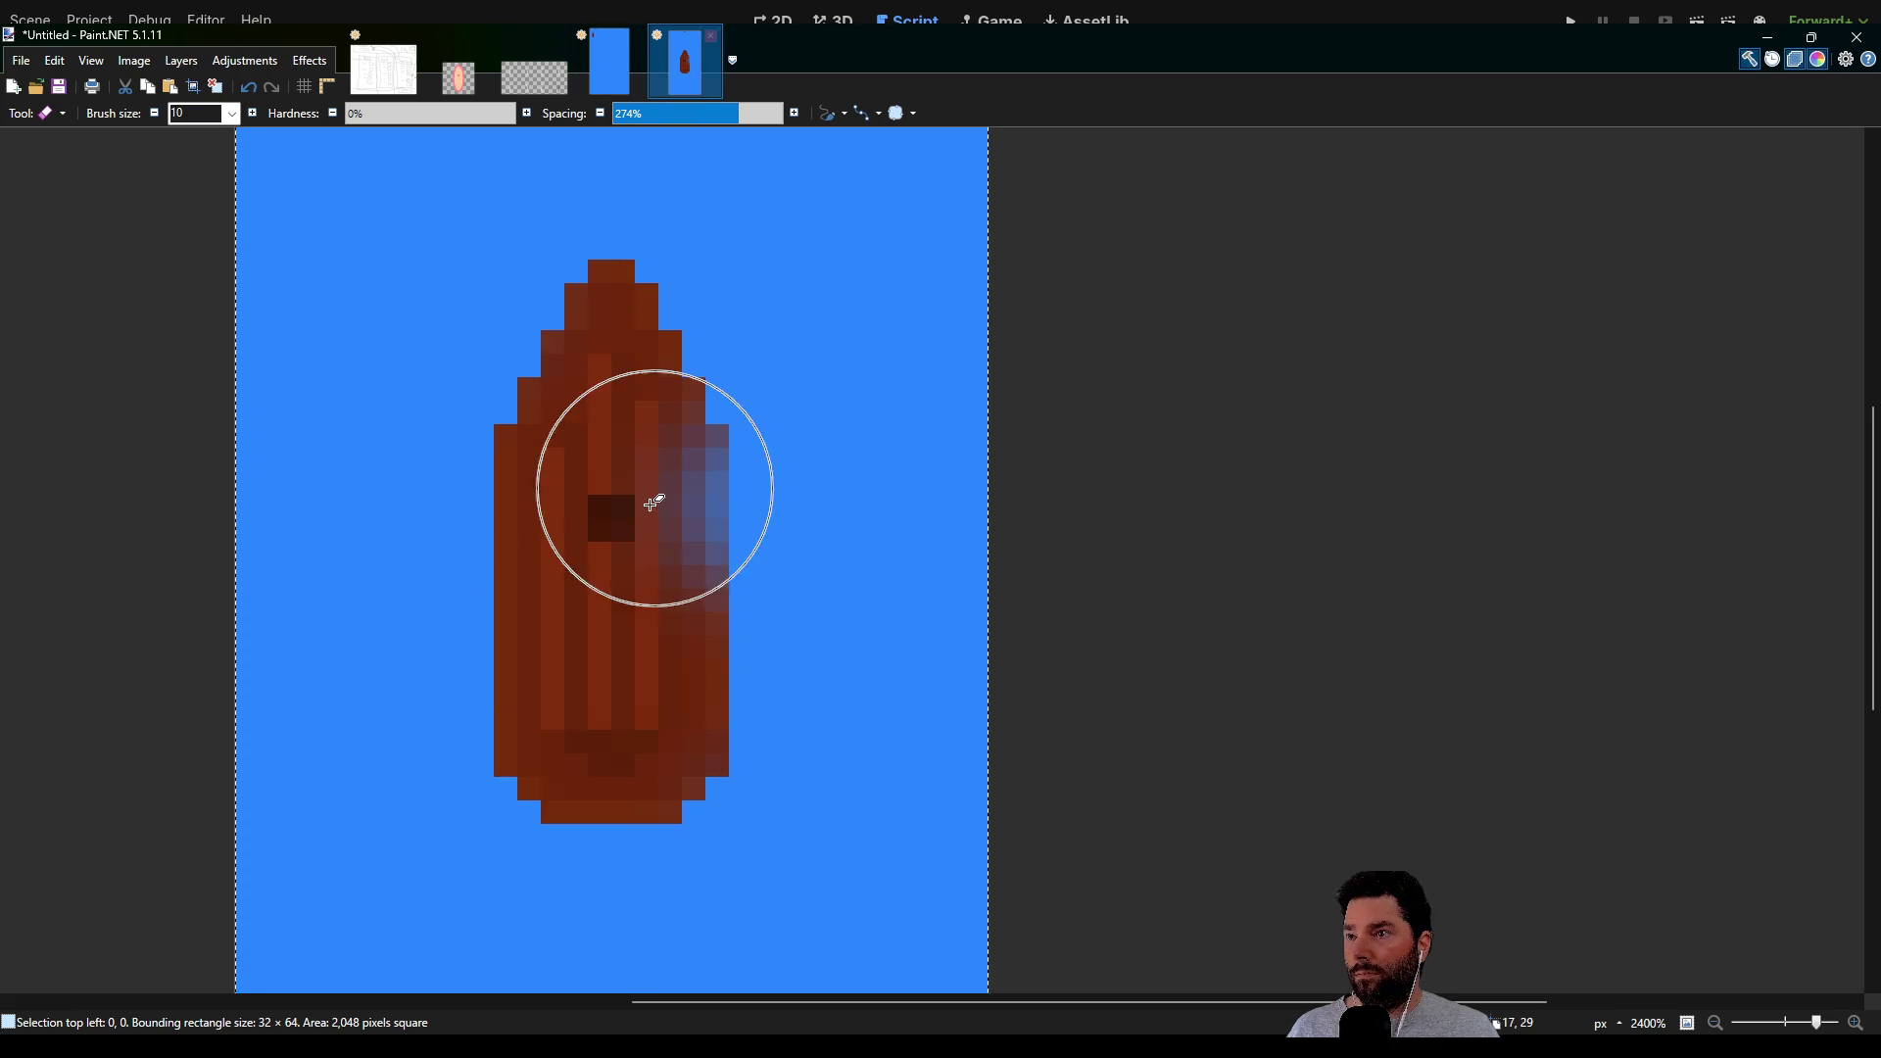
Fade the boat's left edge, top tip and bottom edge, then undo the blue backdrop
mouse_move(427, 598)
mouse_down()
mouse_move(445, 552)
mouse_move(438, 619)
mouse_up()
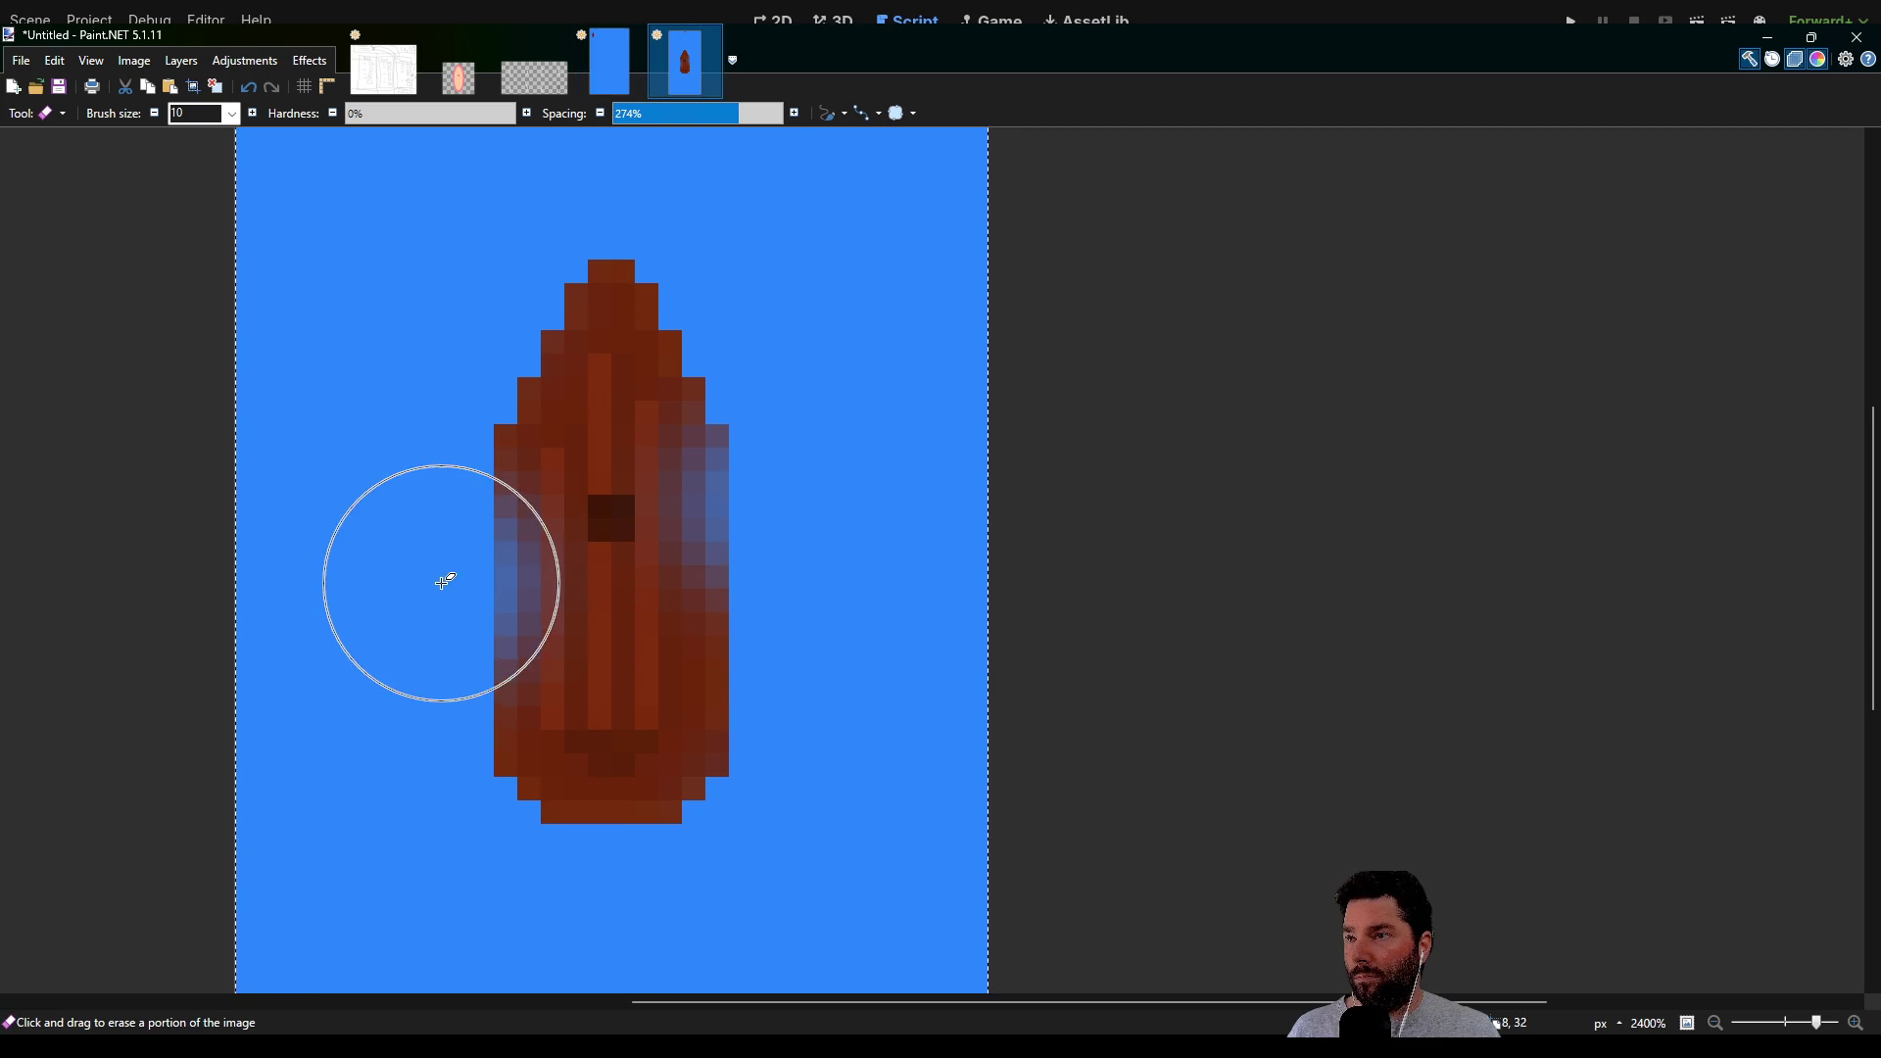
drag(620, 193, 621, 183)
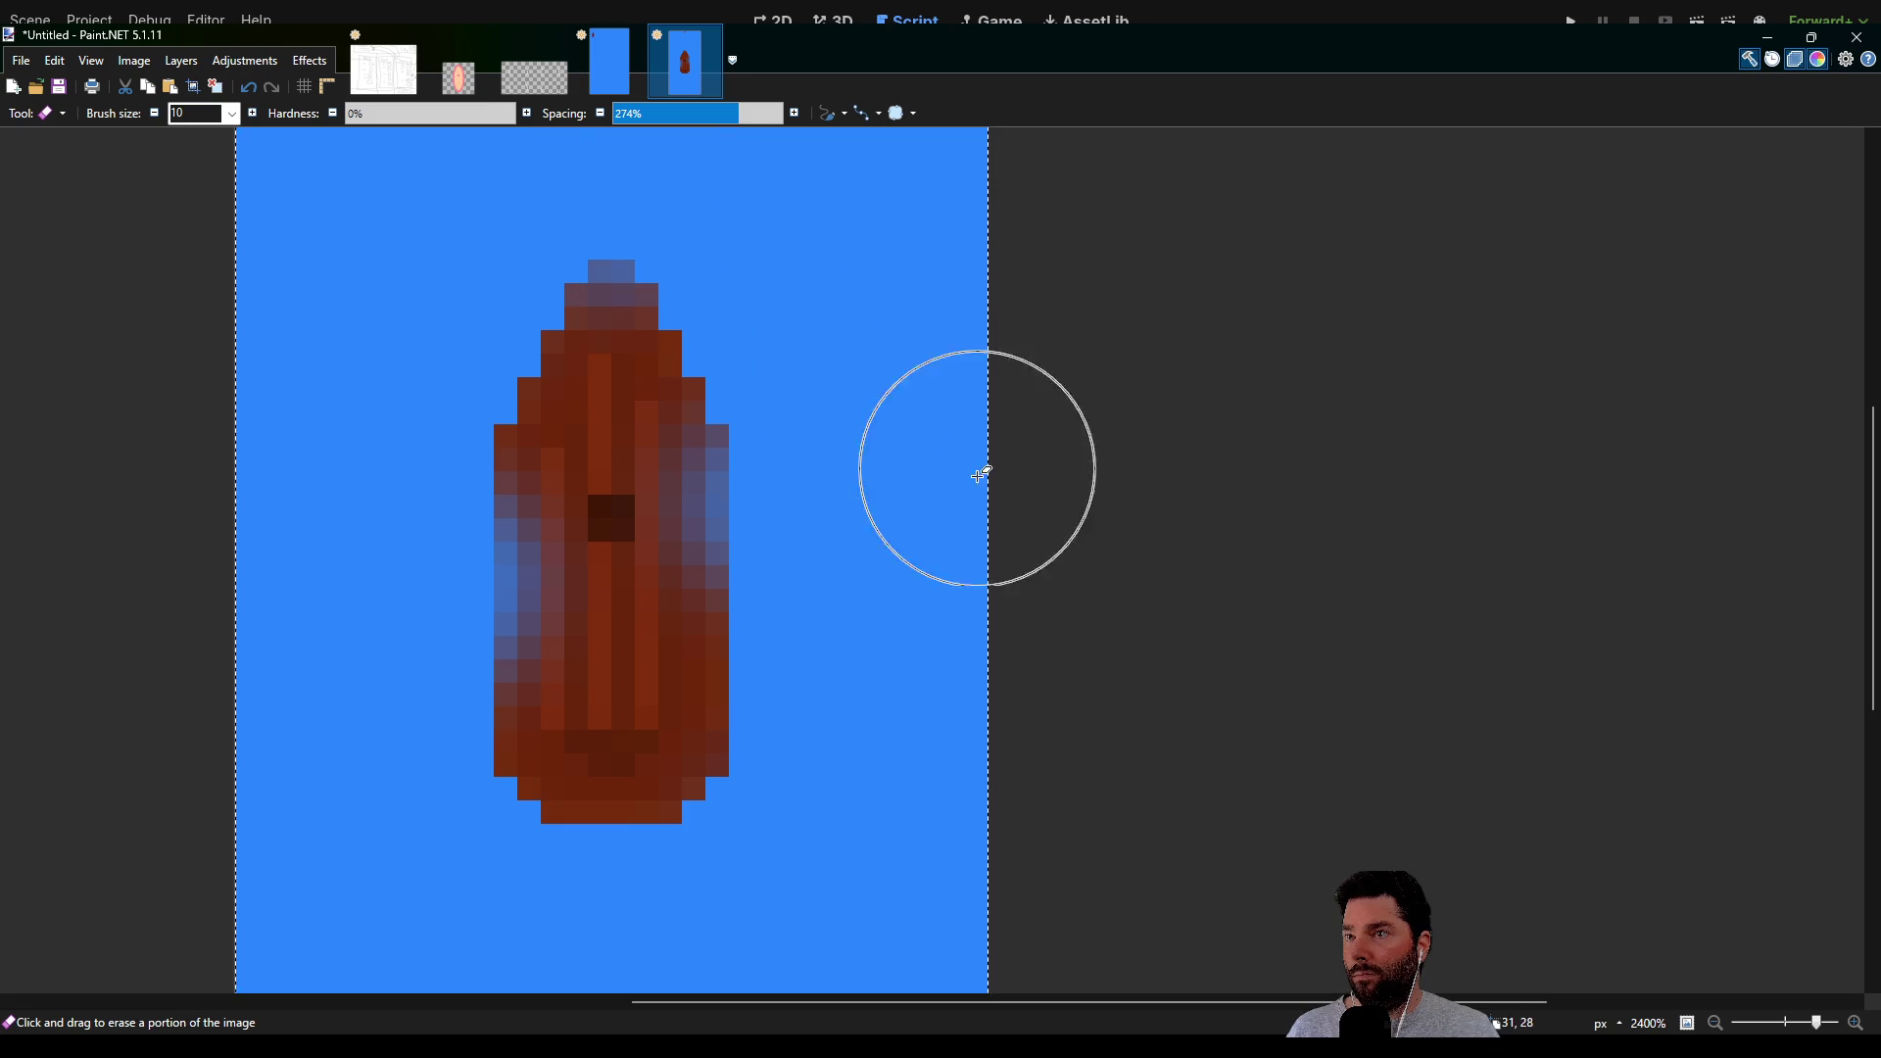
ctrl+scroll(887, 596, down, 1)
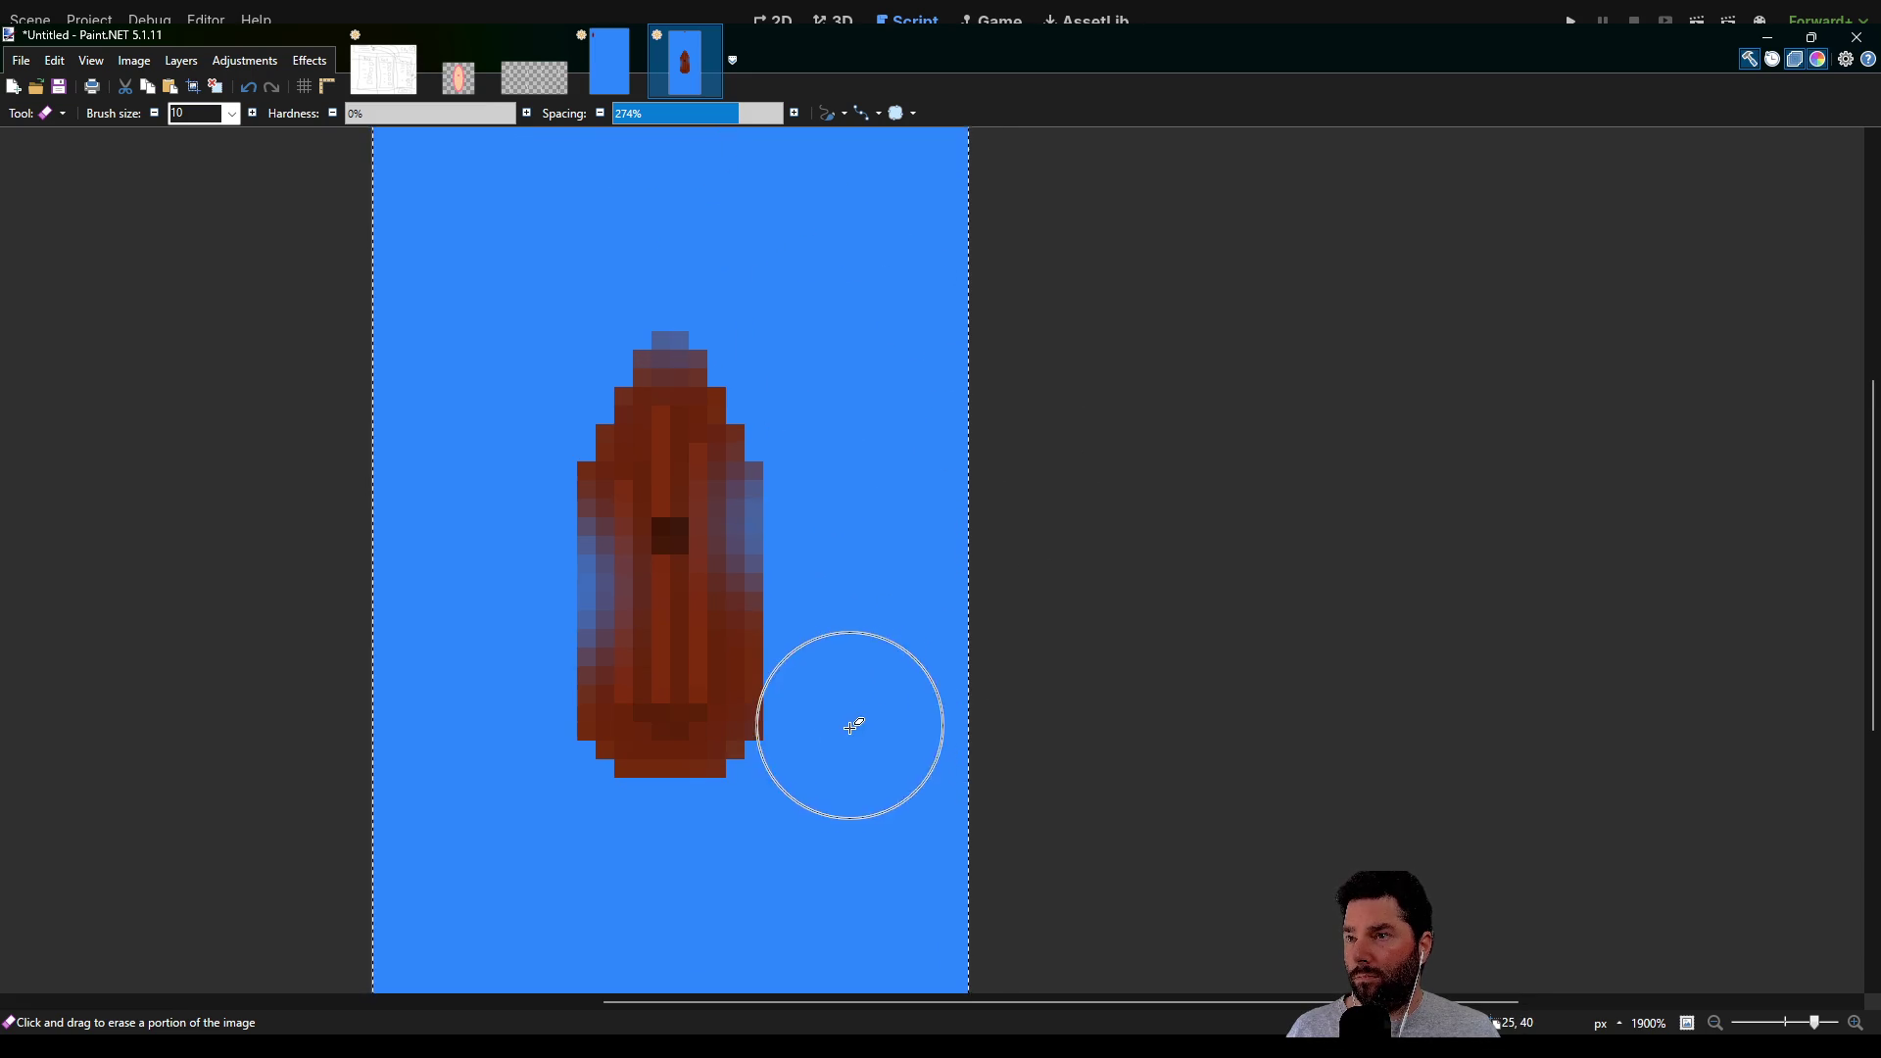
ctrl+scroll(840, 760, up, 1)
drag(702, 862, 698, 860)
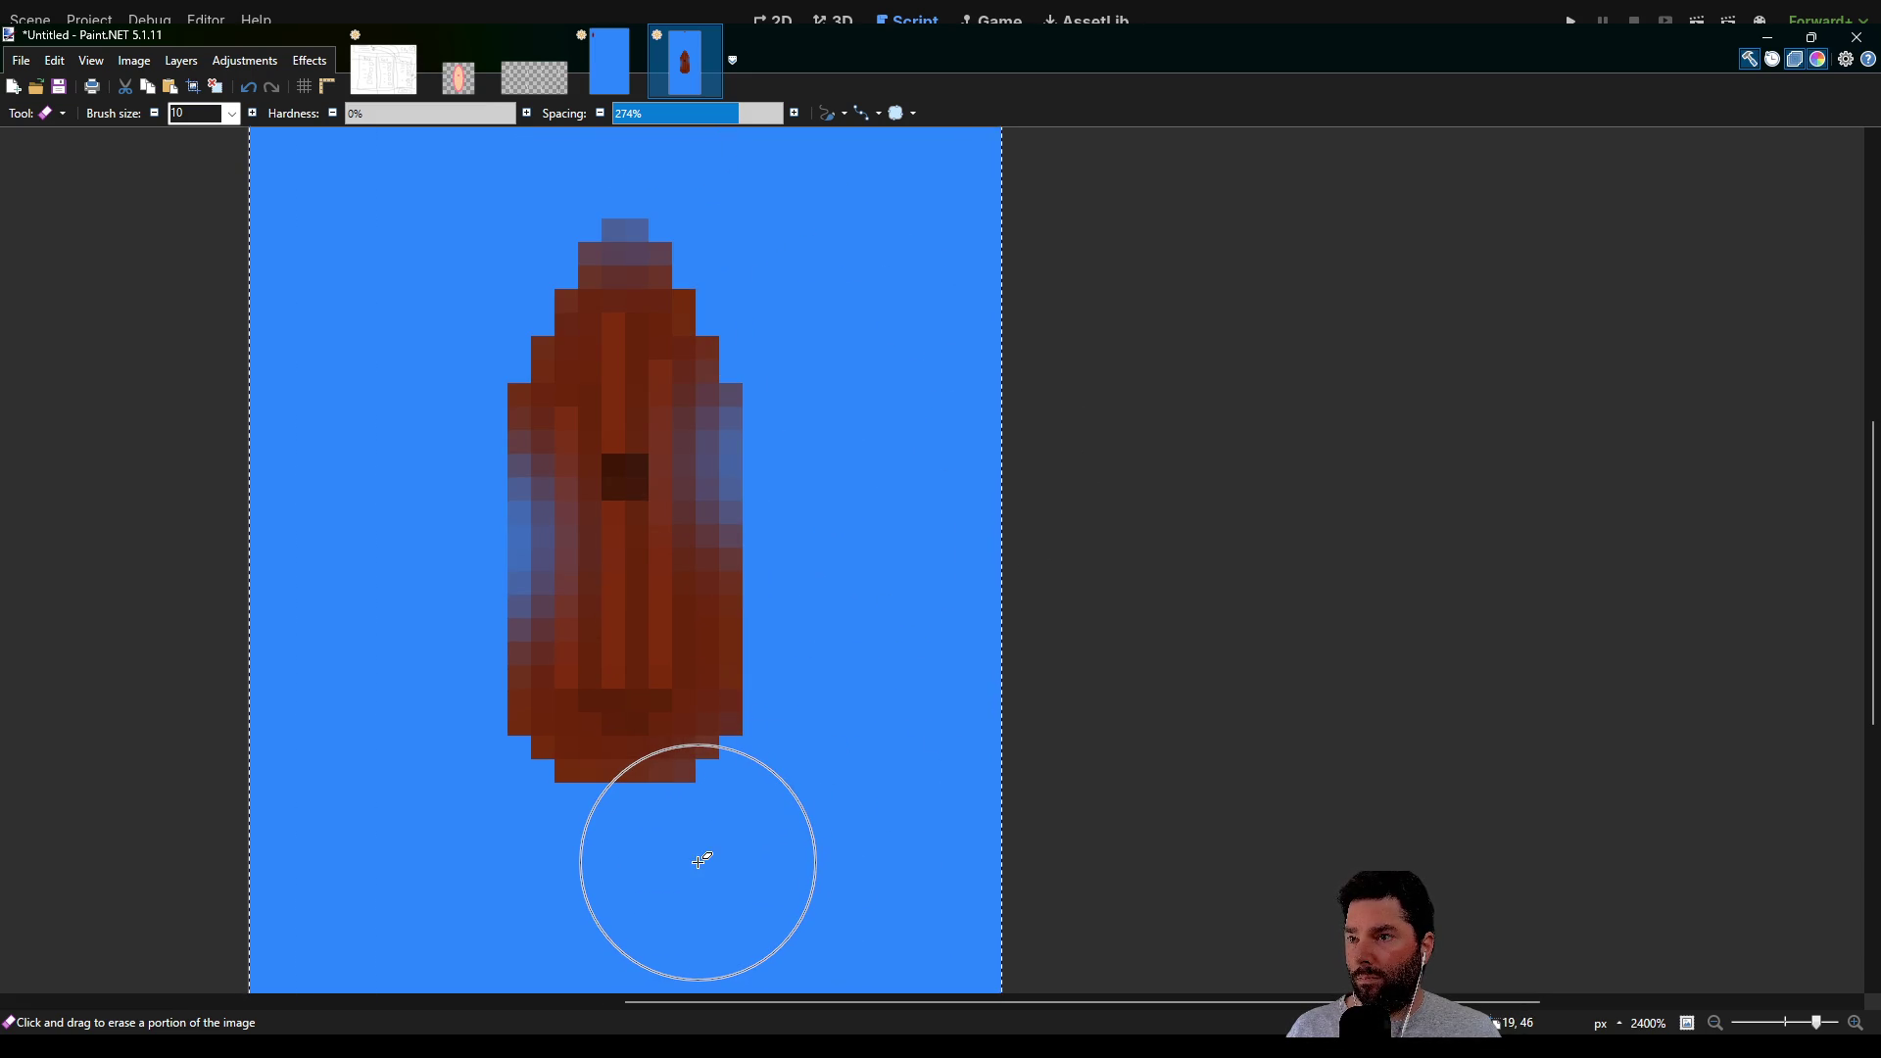
click(698, 860)
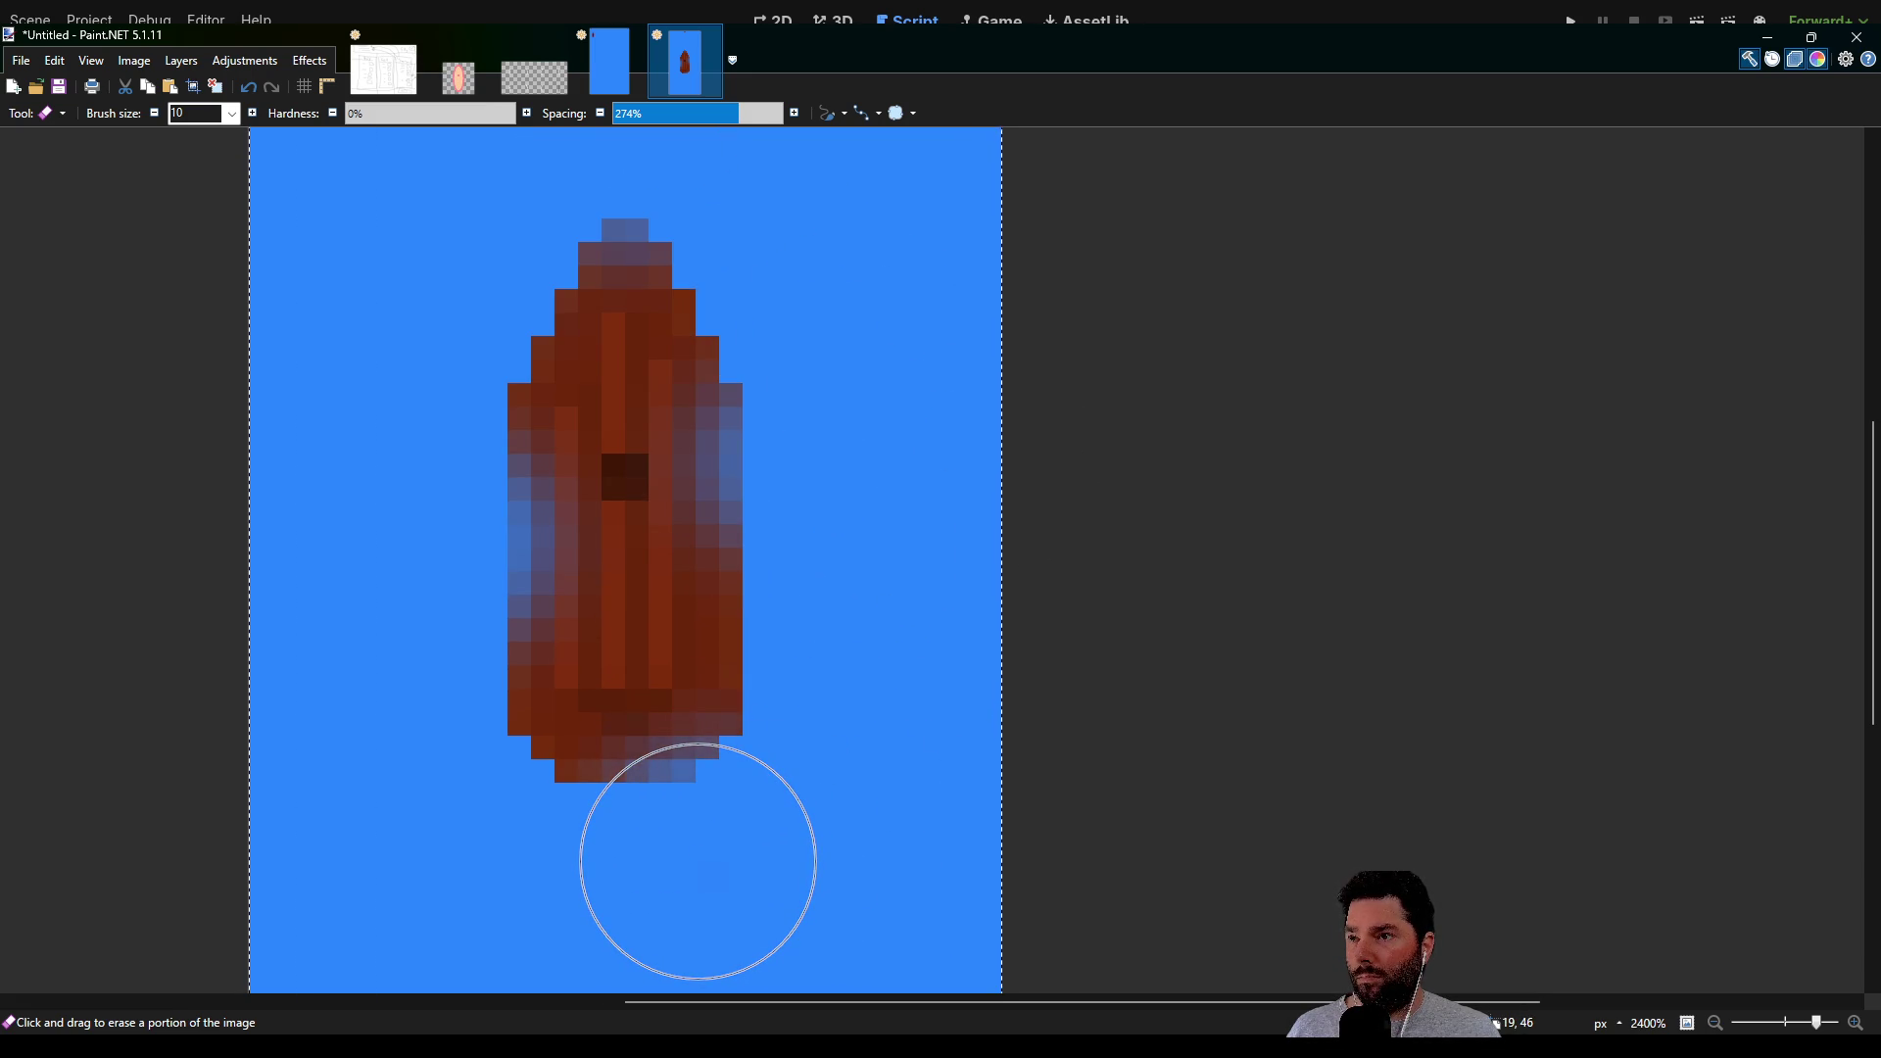
ctrl+scroll(1008, 613, down, 2)
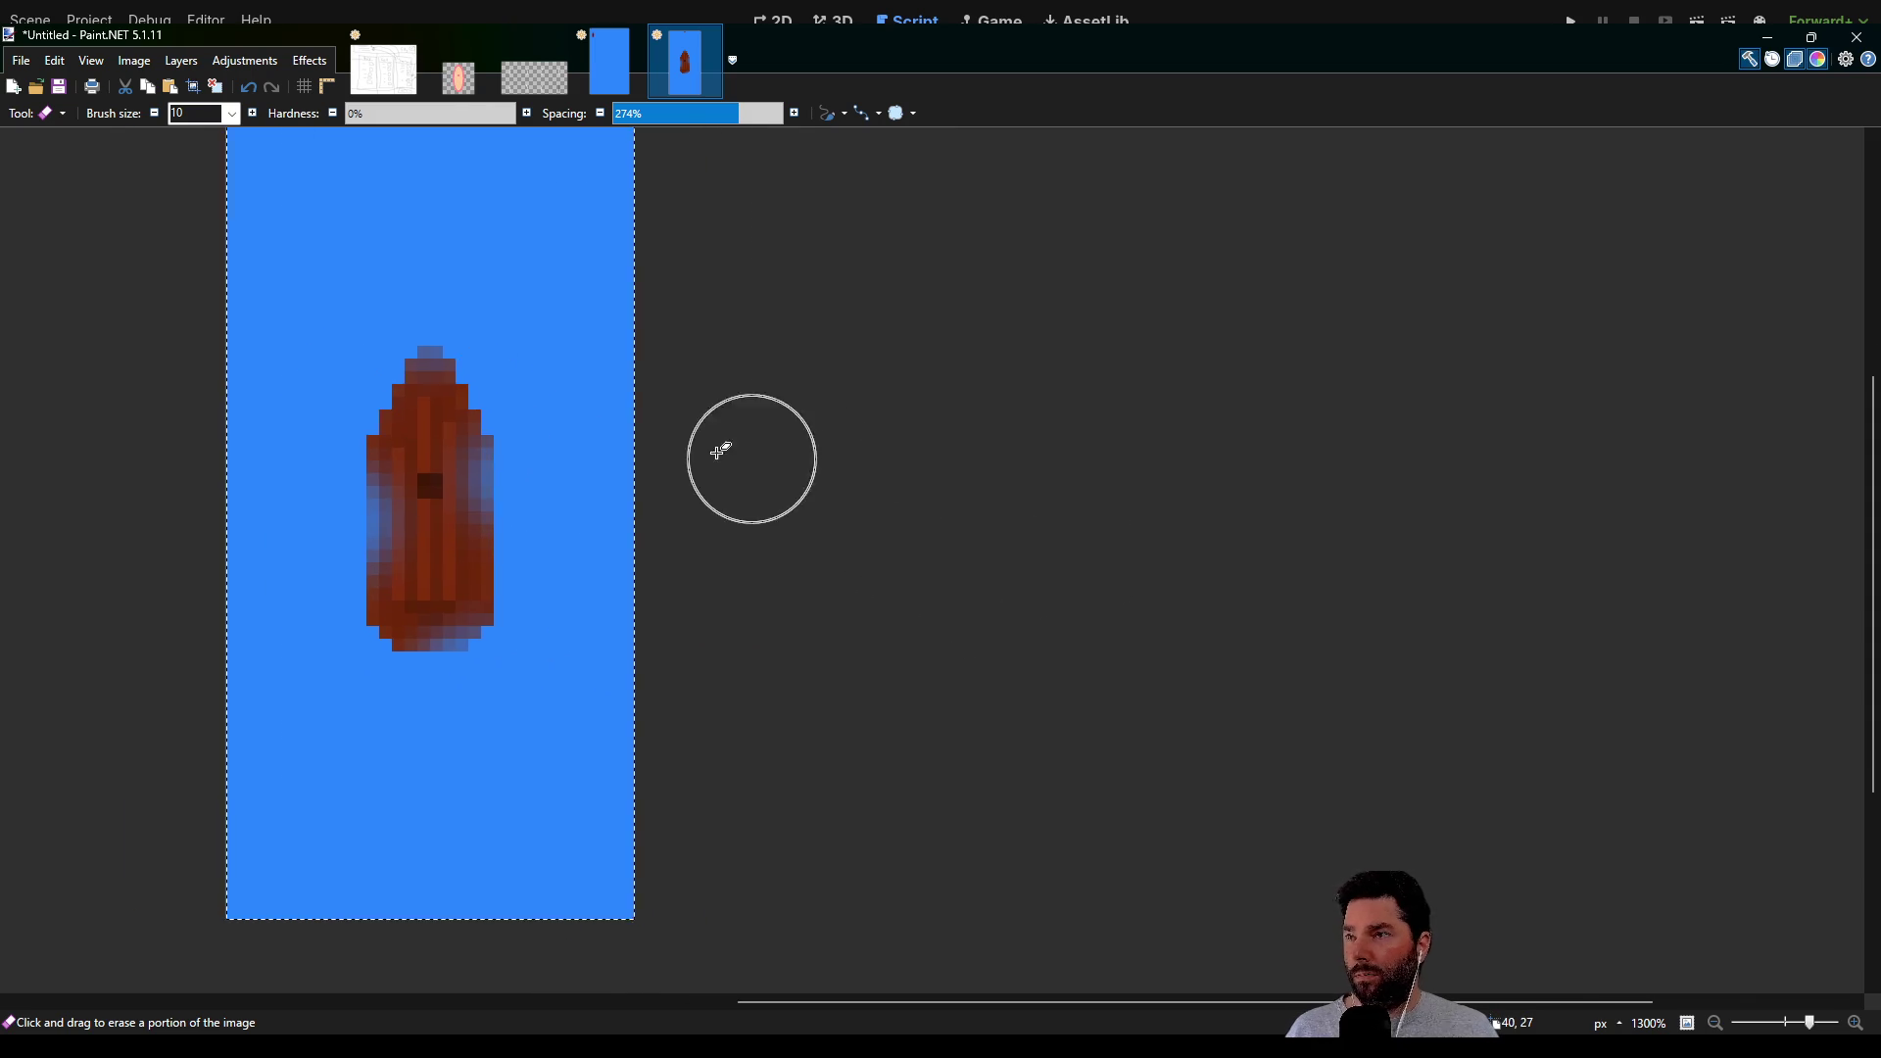
scroll(676, 441, up, 1)
key(ctrl+z)
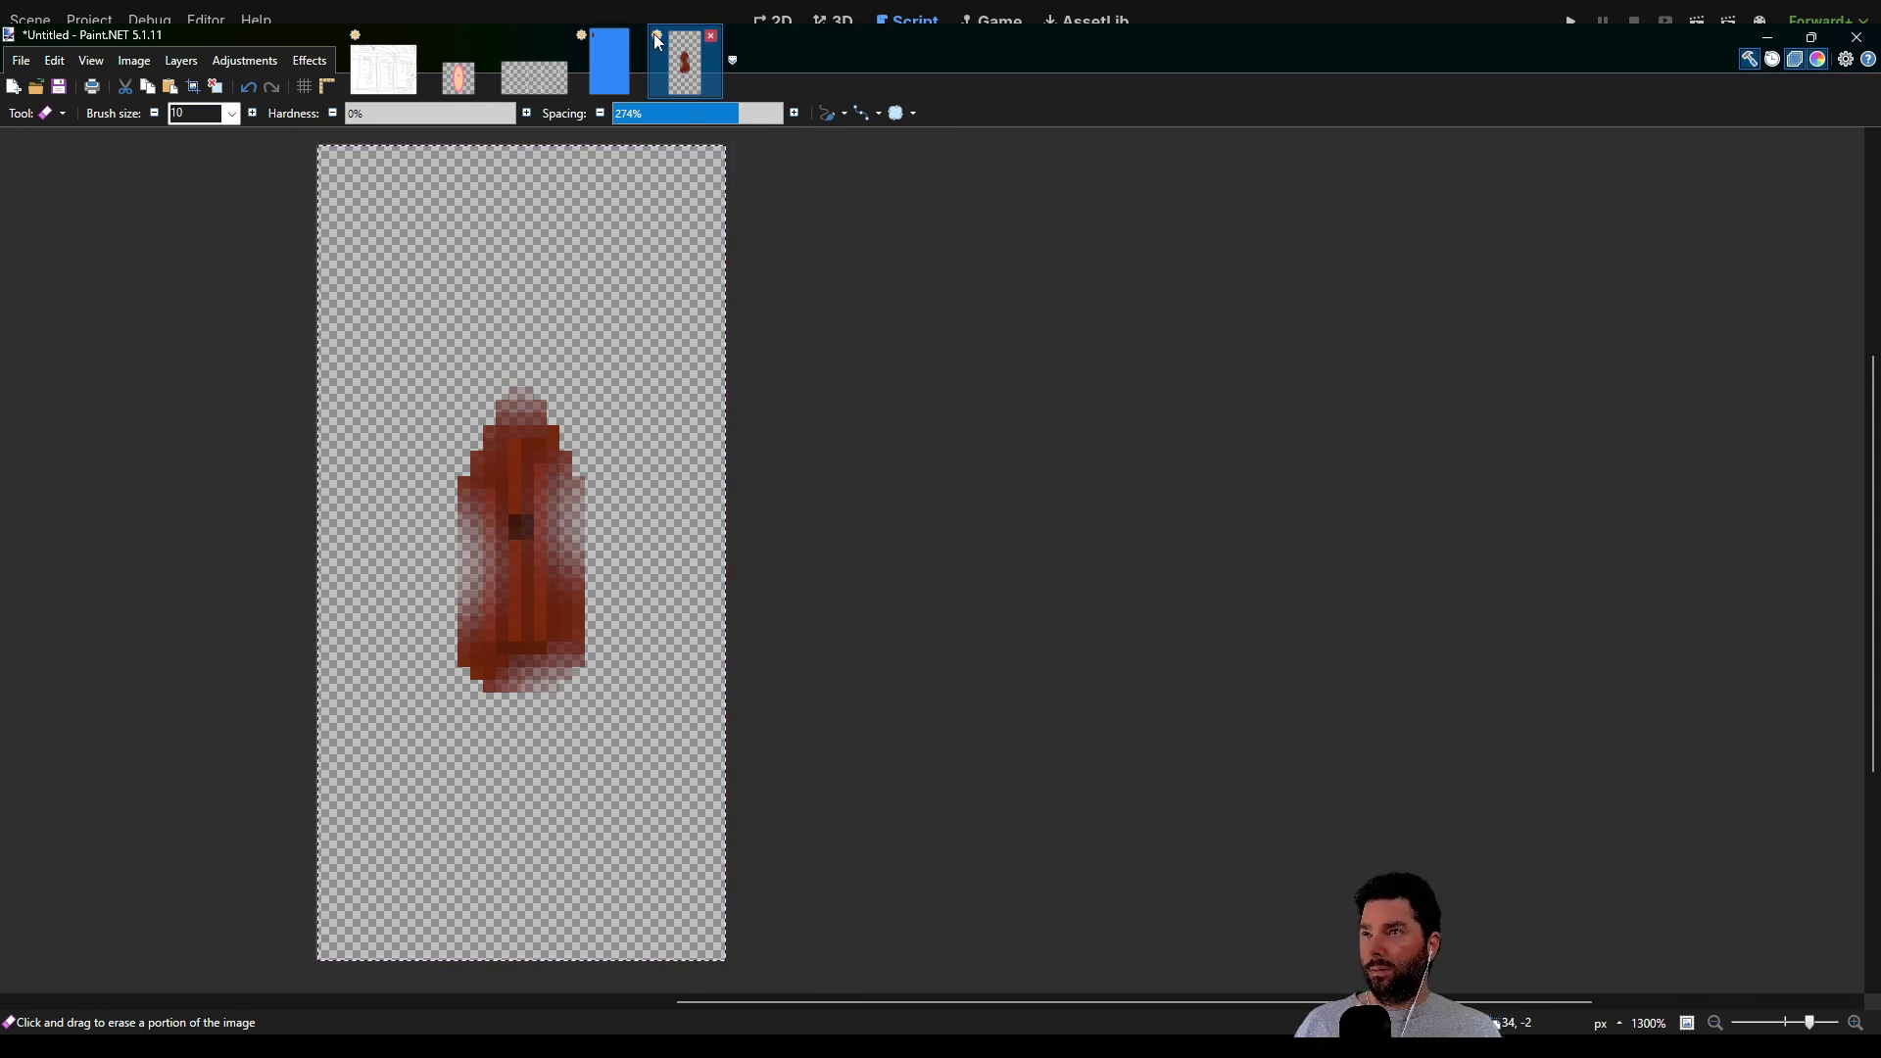
click(608, 64)
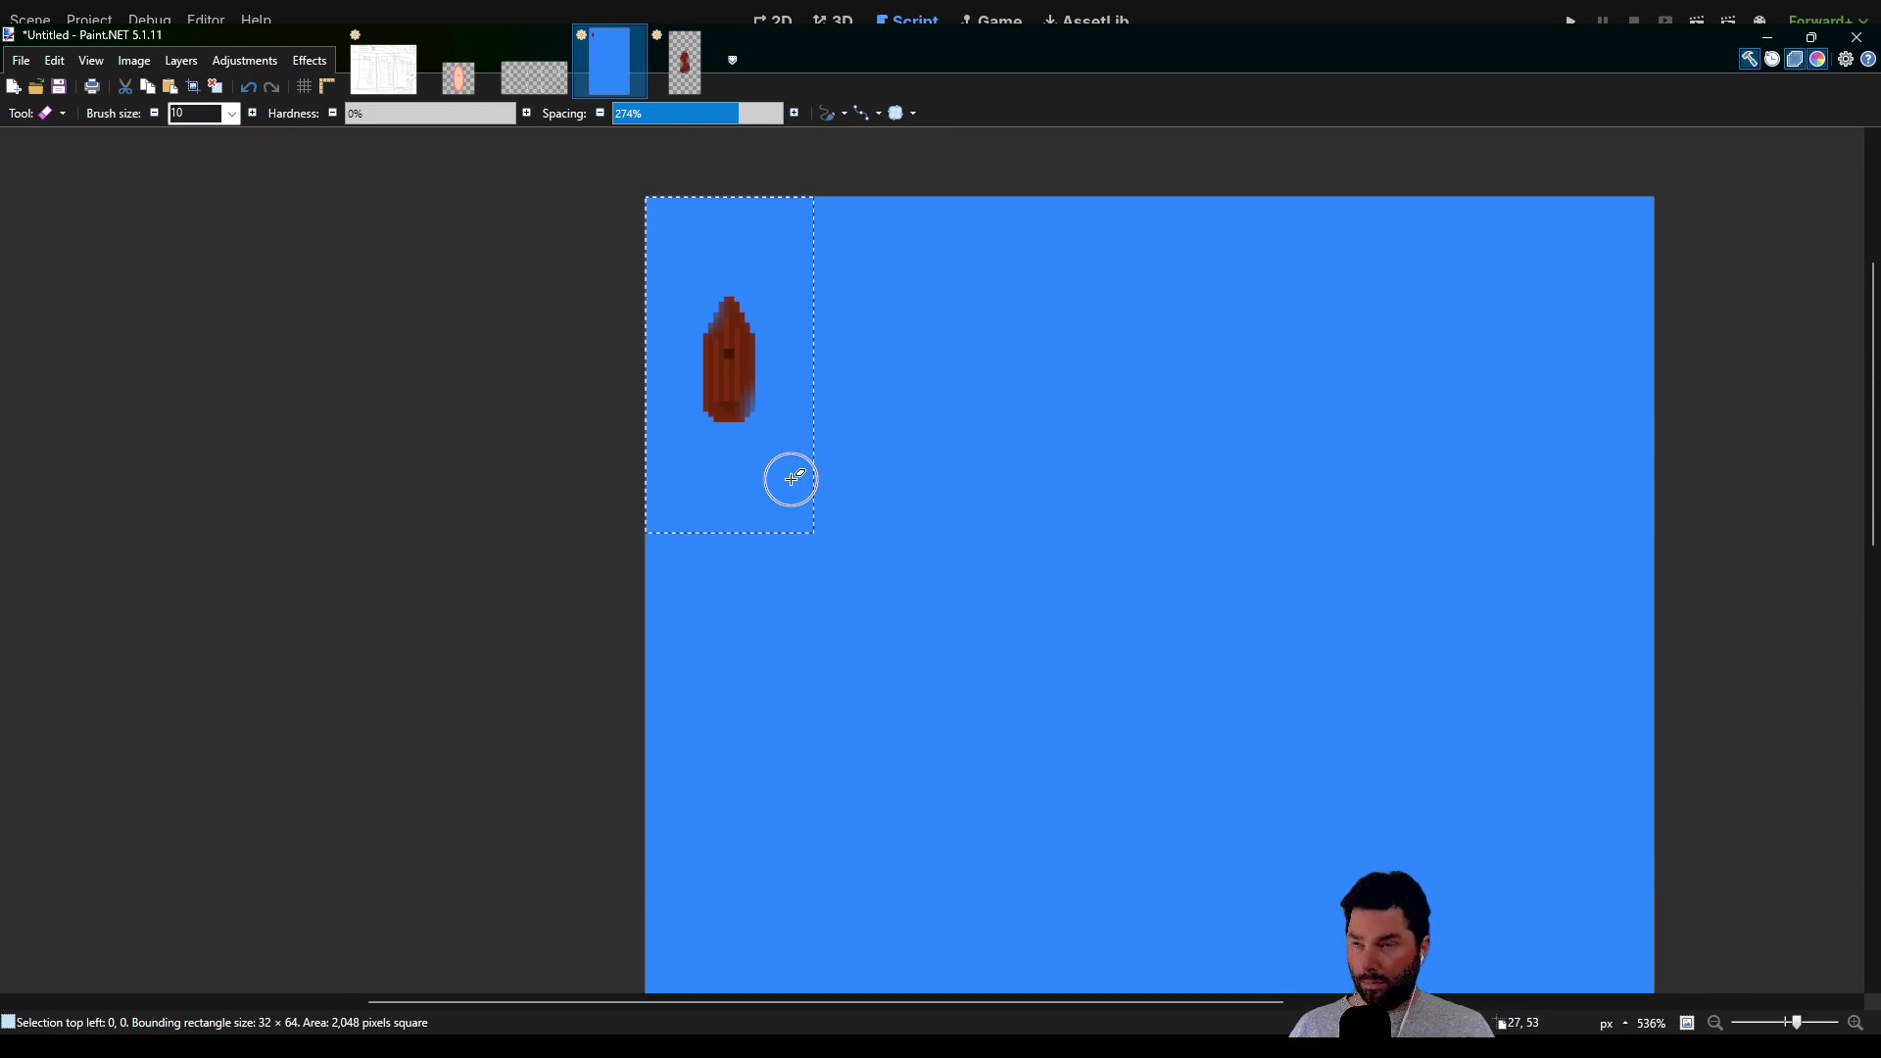
Paste a second boat copy into the blue scene and settle it below the first at 0,64
key(ctrl+v)
drag(765, 272, 765, 583)
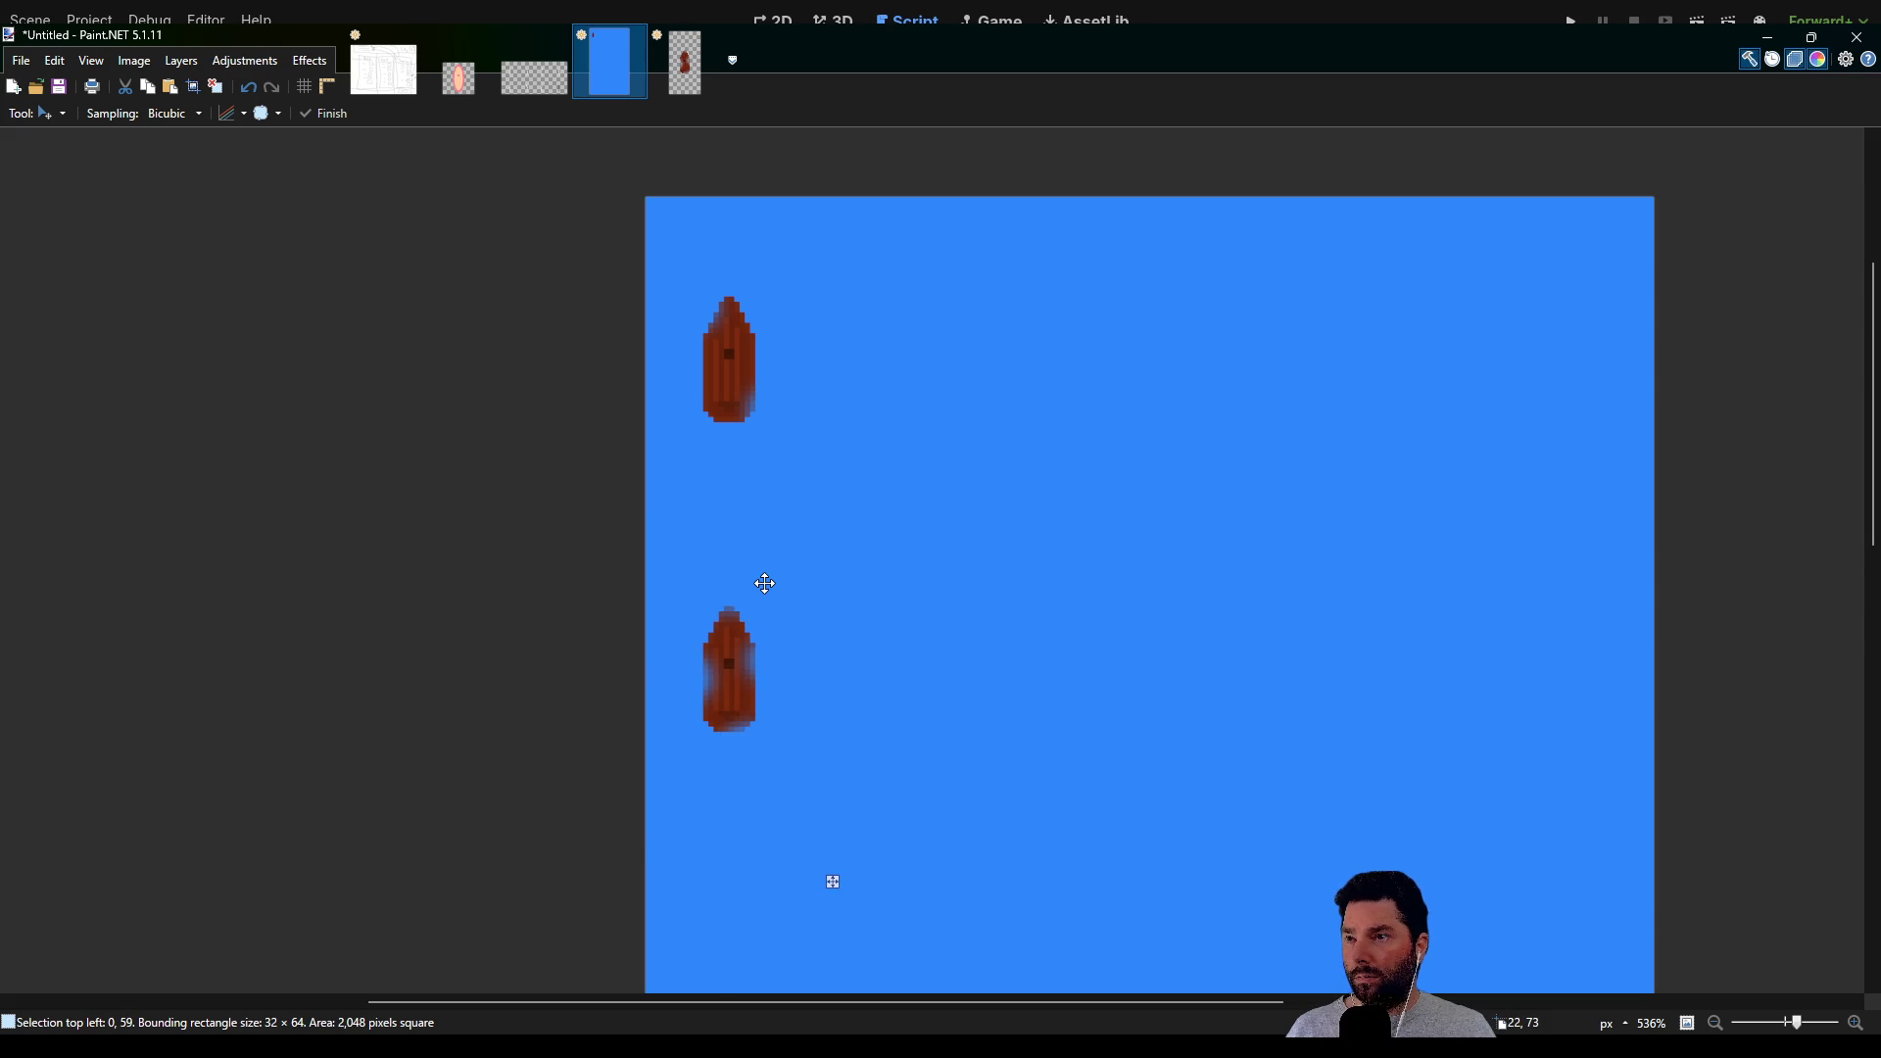
scroll(814, 483, down, 3)
scroll(876, 456, left, 1)
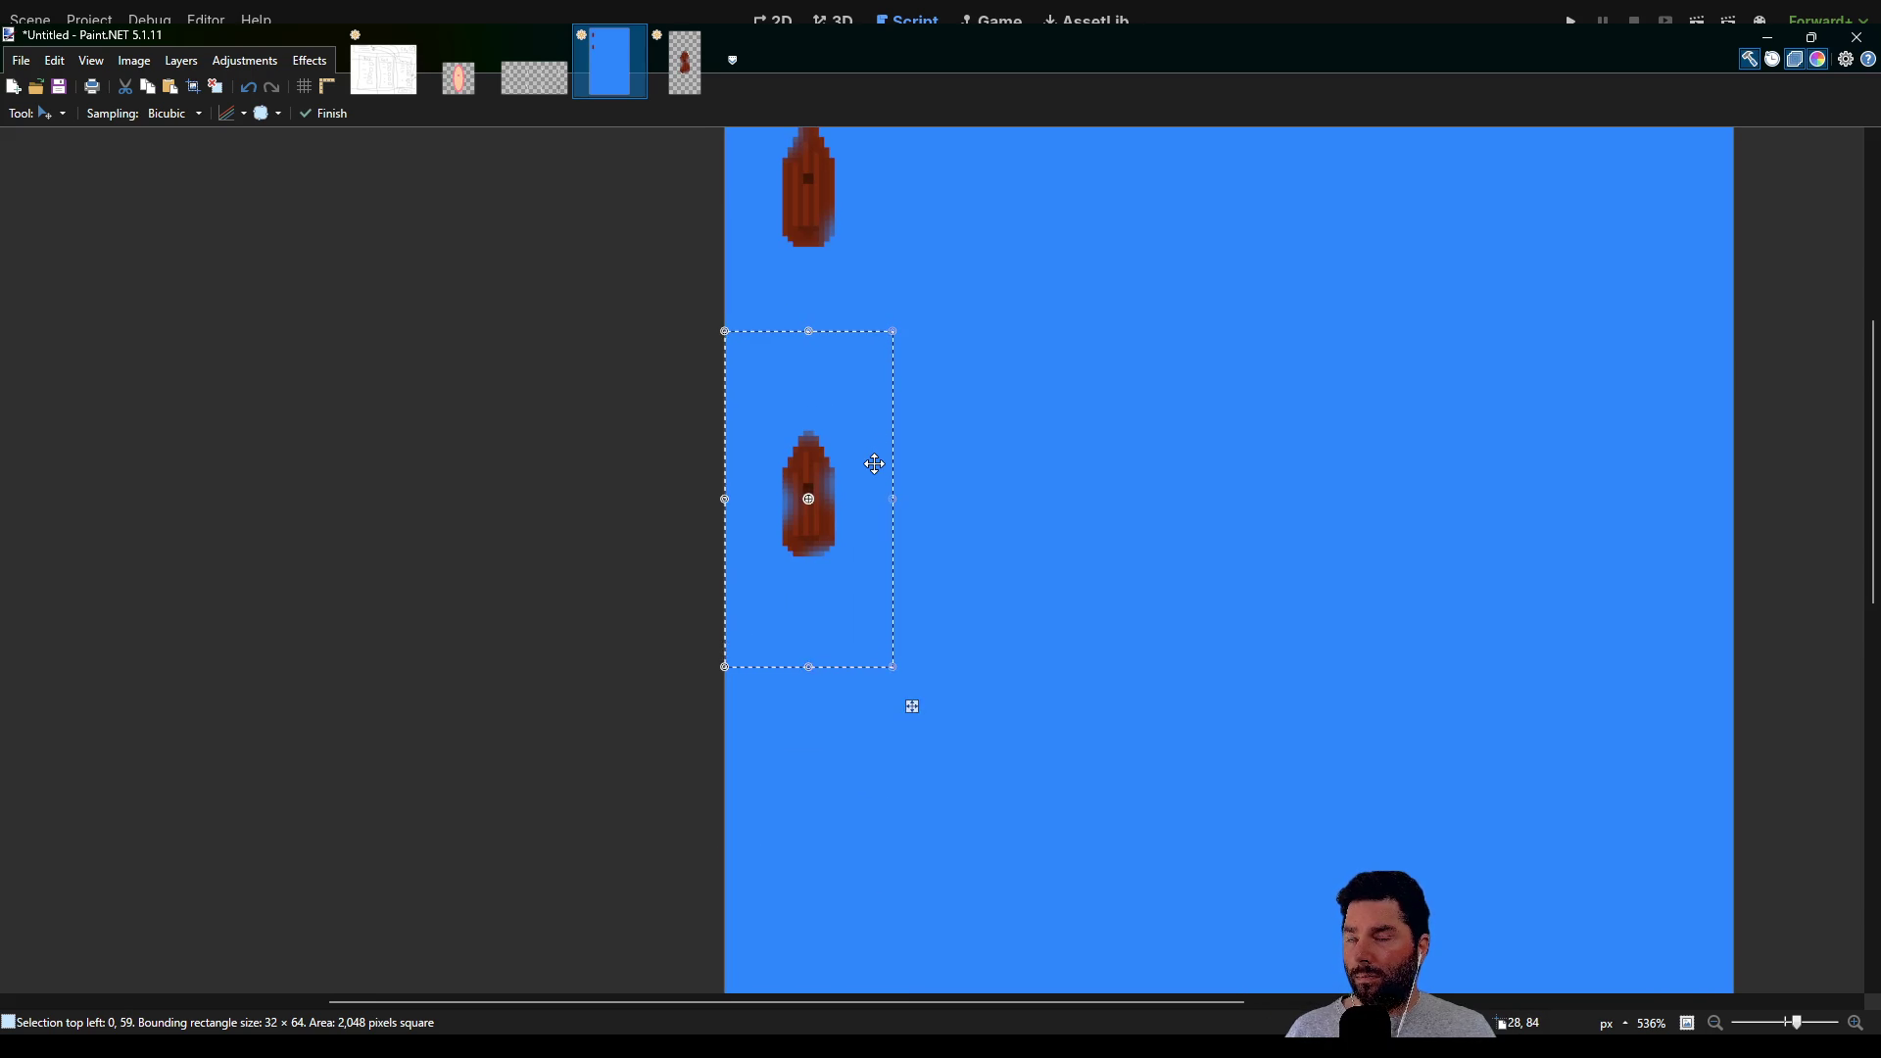
mouse_move(864, 443)
mouse_down()
mouse_move(868, 428)
mouse_move(907, 450)
mouse_move(756, 449)
mouse_move(894, 444)
mouse_move(893, 362)
mouse_up()
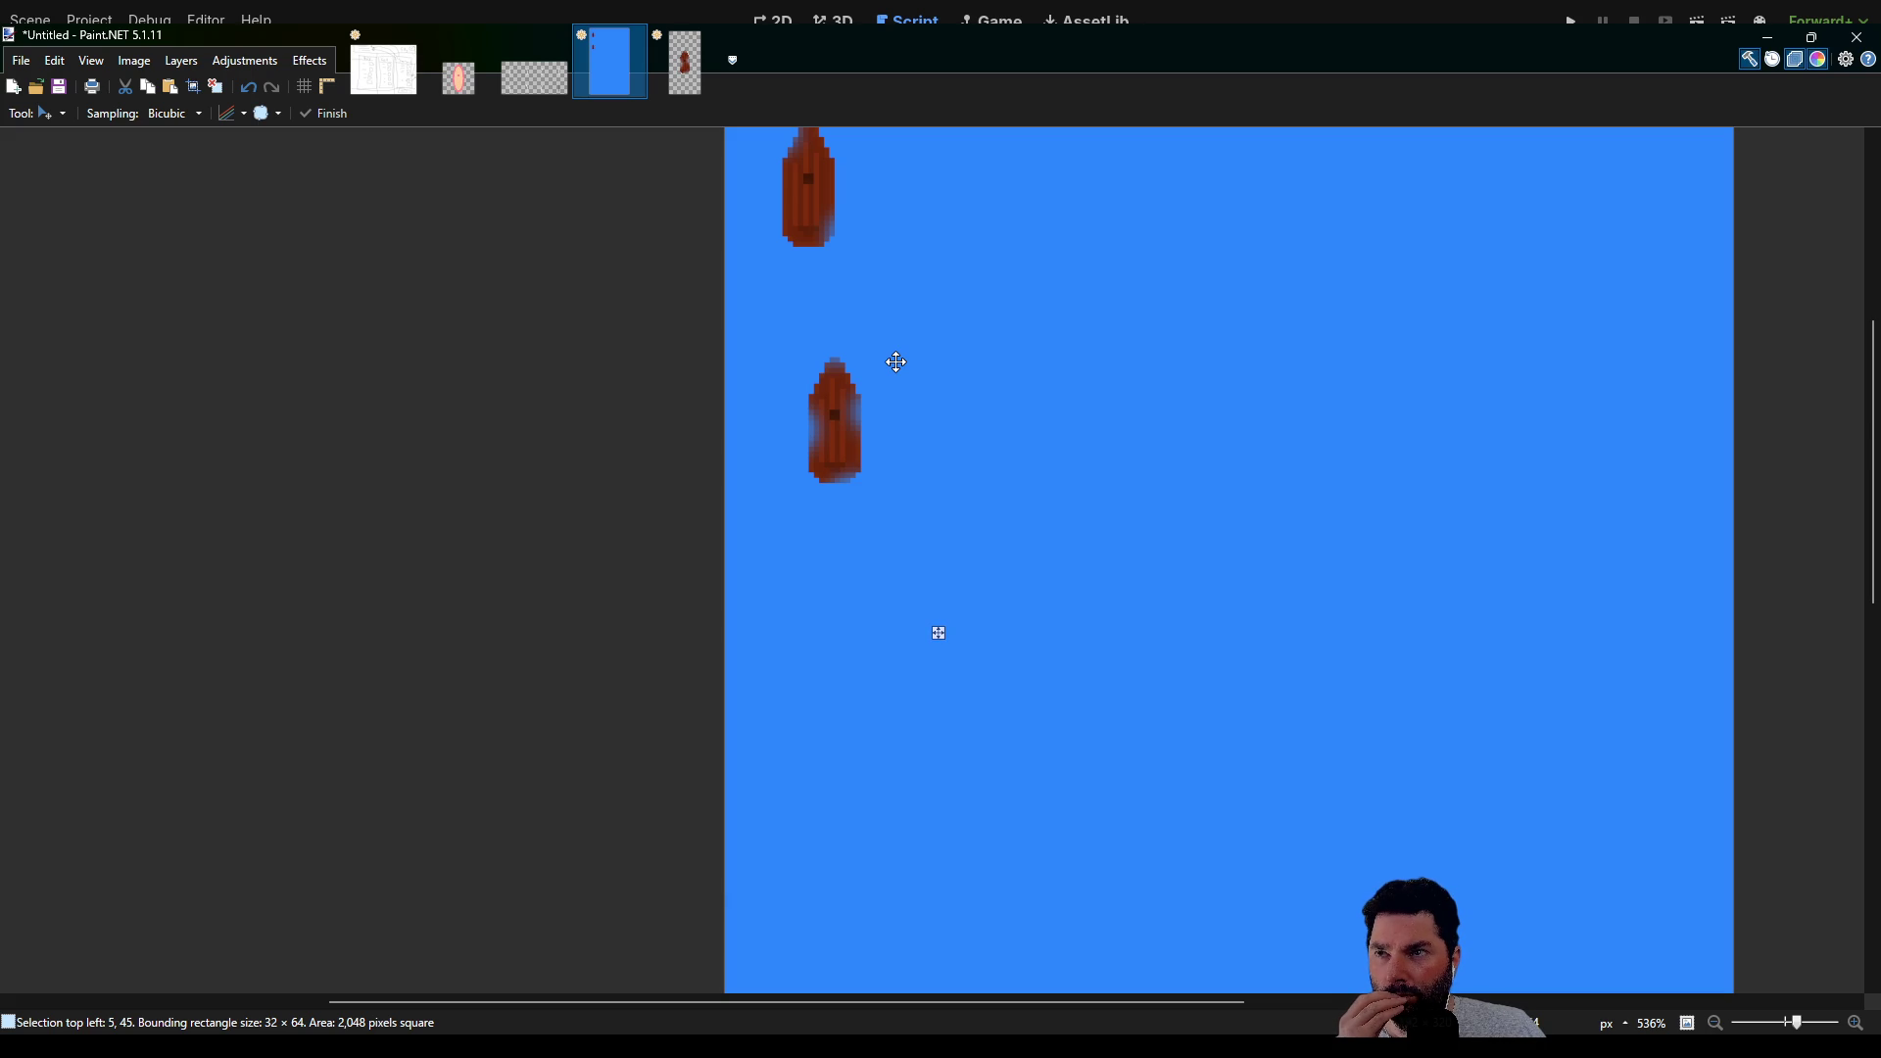
mouse_move(897, 363)
mouse_down()
mouse_move(812, 365)
mouse_move(896, 362)
mouse_up()
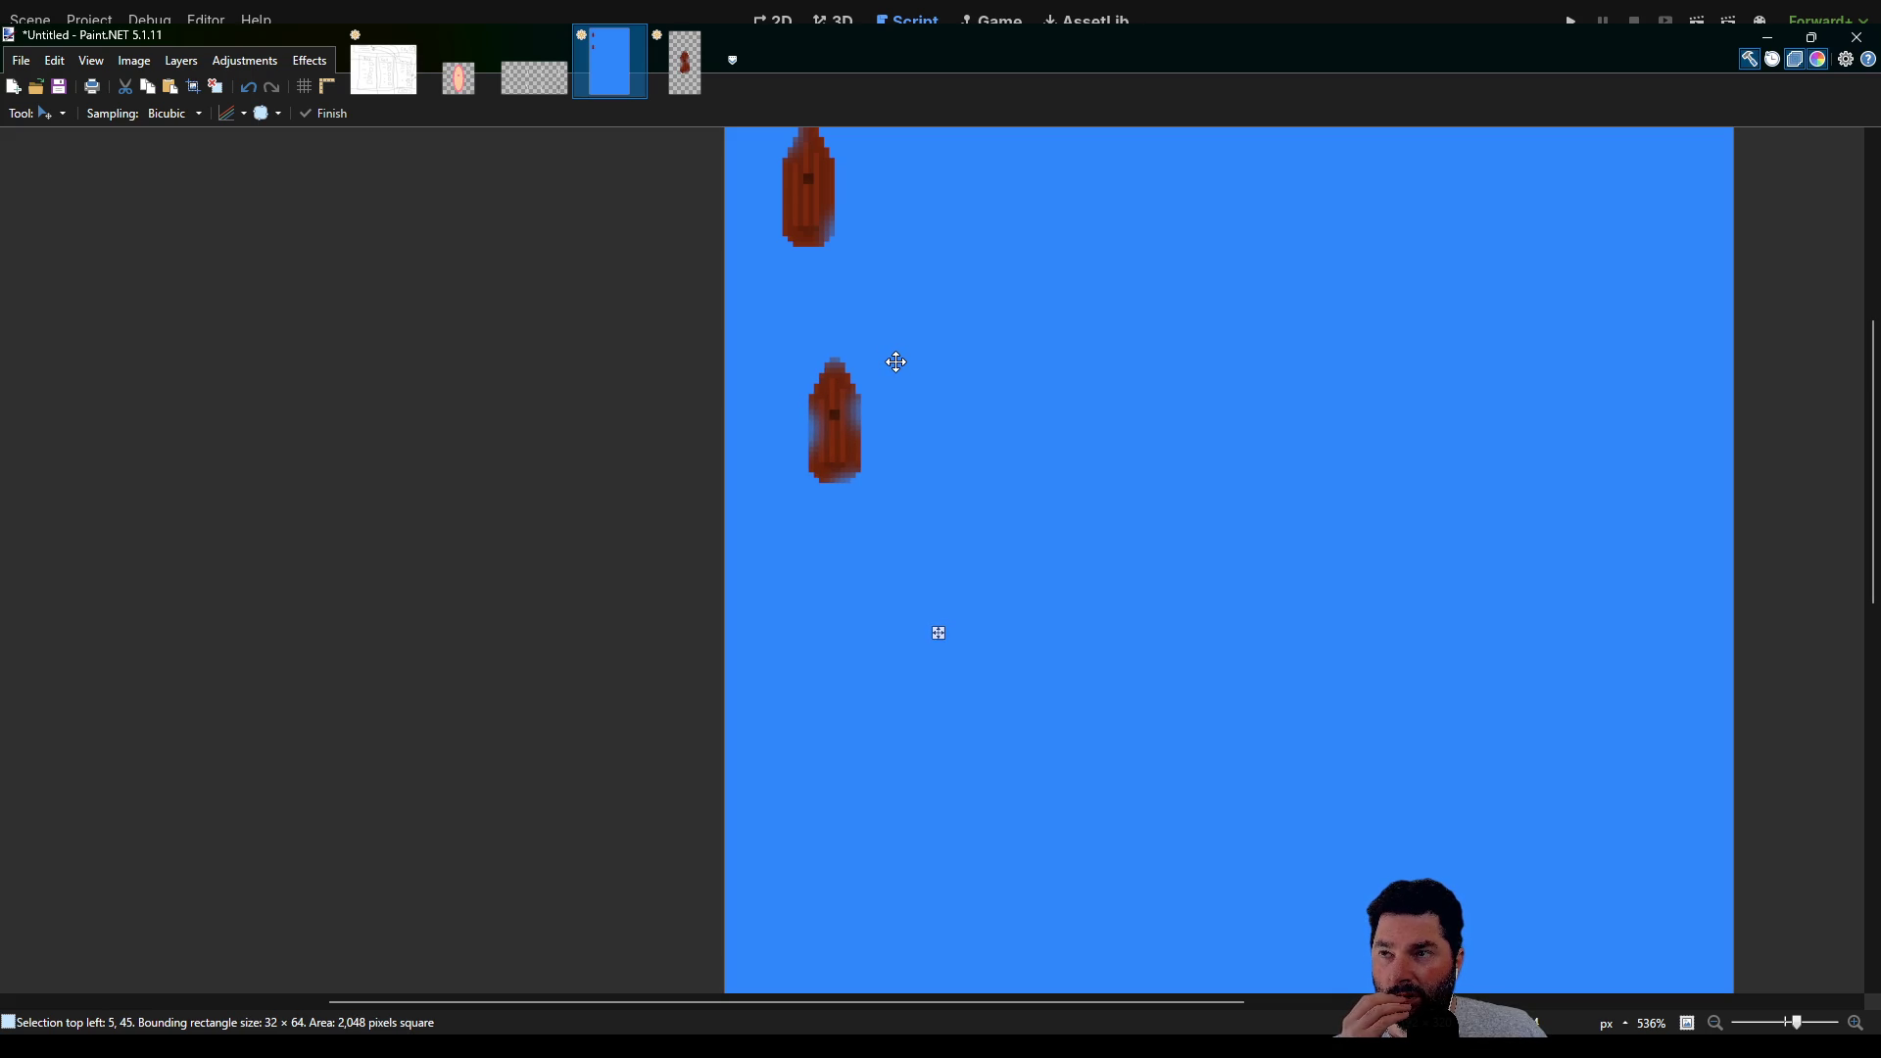
mouse_move(896, 362)
mouse_down()
mouse_move(844, 368)
mouse_move(867, 369)
mouse_move(866, 308)
mouse_move(862, 462)
mouse_up()
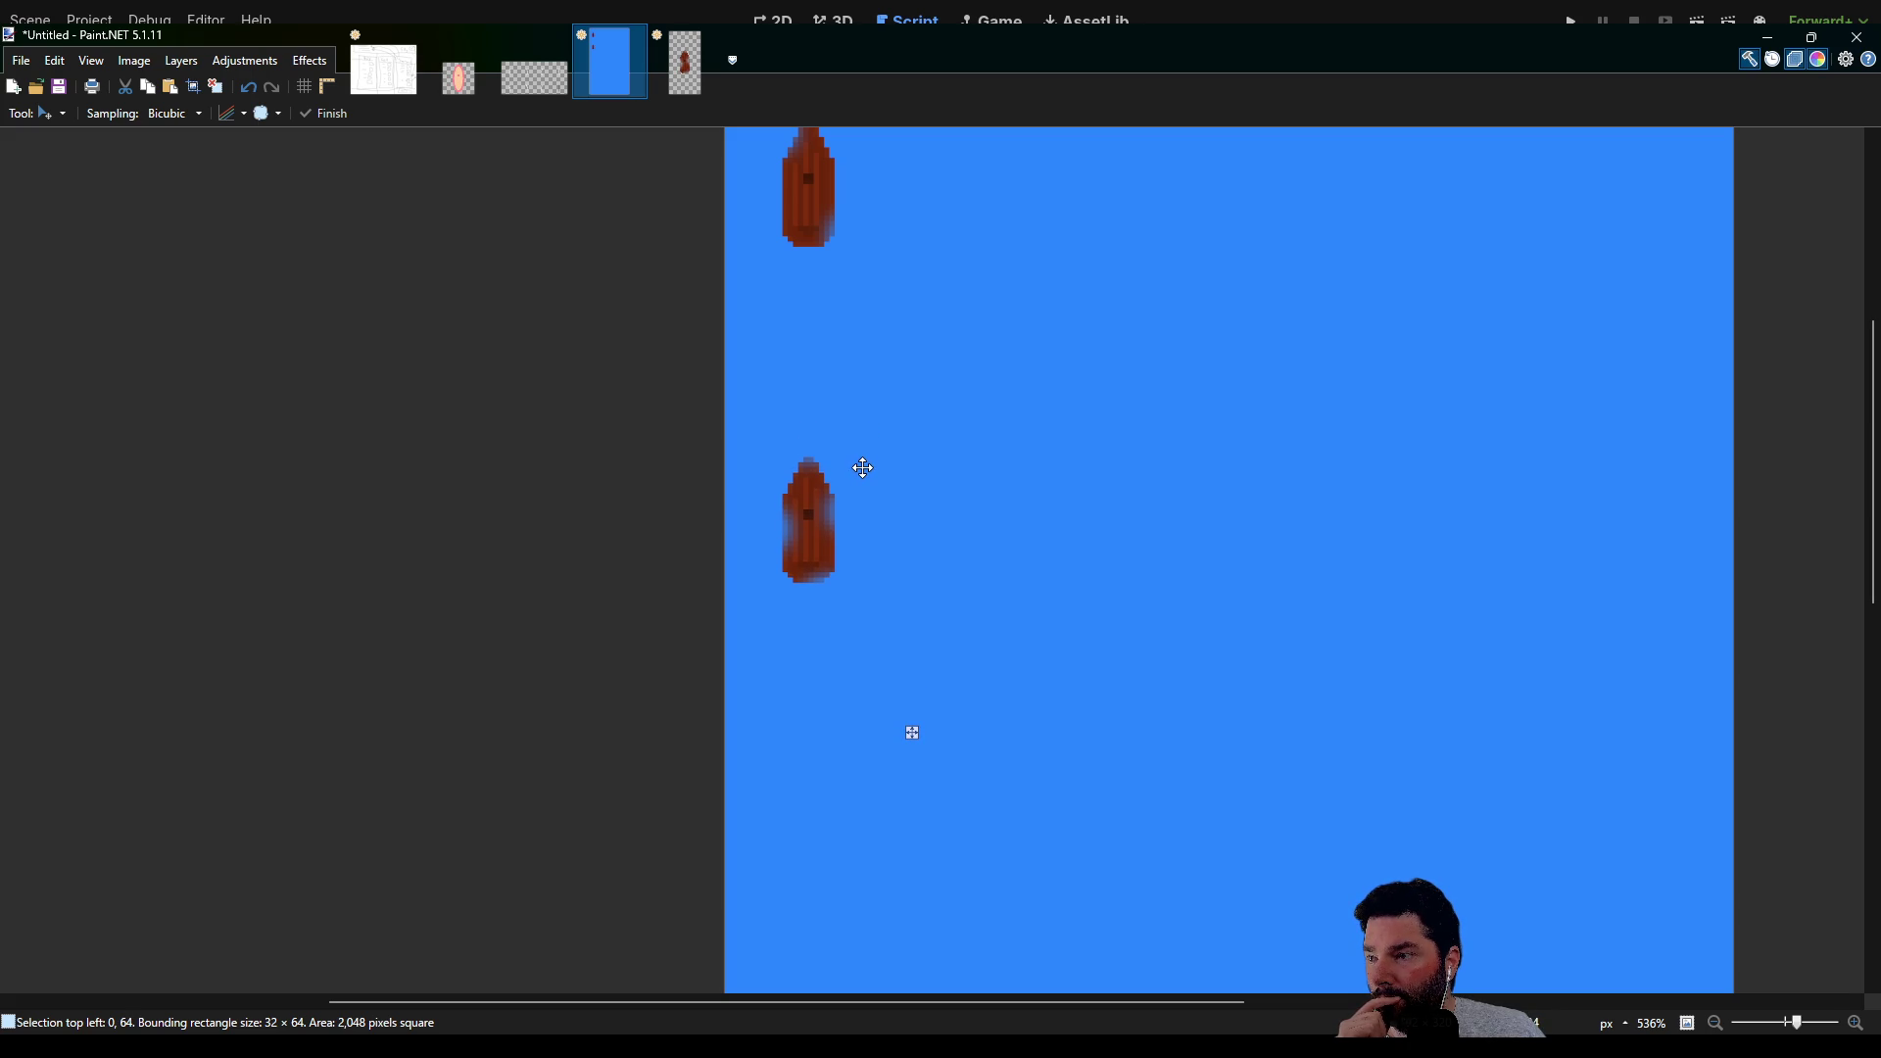
drag(863, 468, 864, 465)
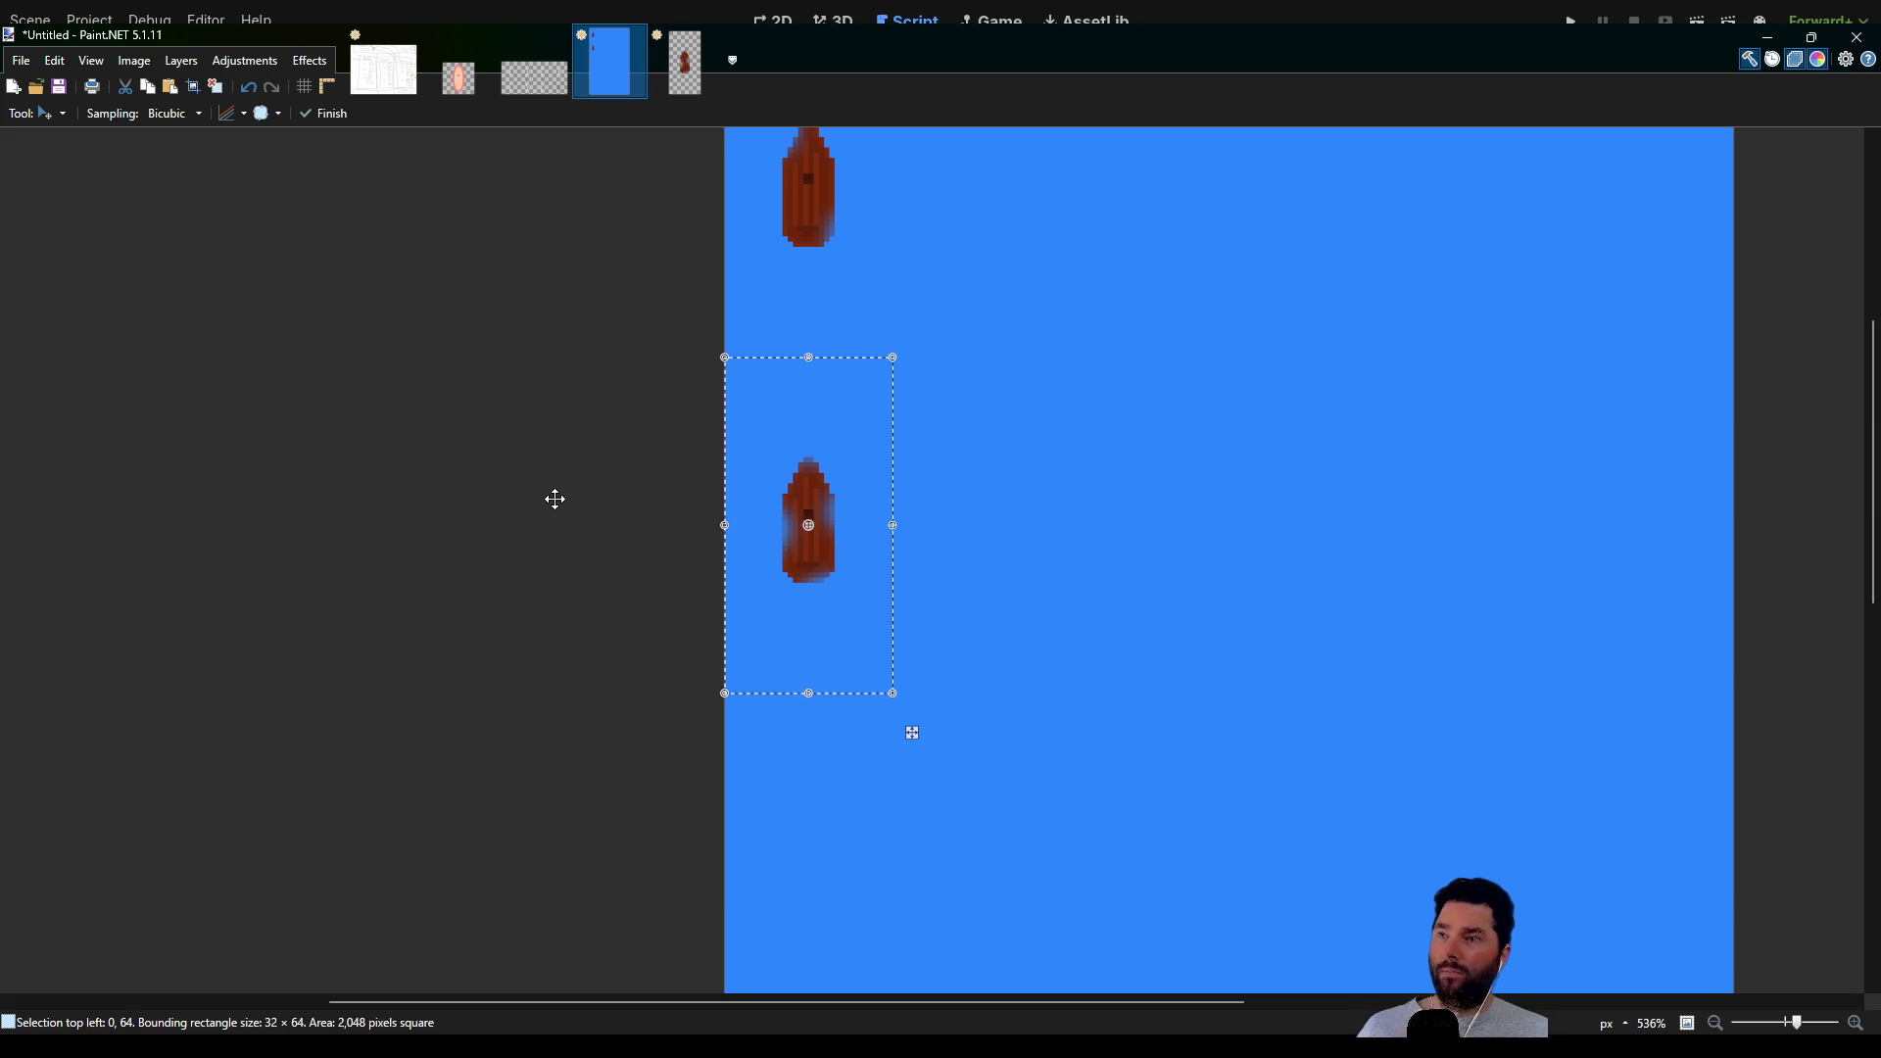
Bring the top boat back into view, then switch to the sail_sprite.png image
ctrl+scroll(555, 500, down, 3)
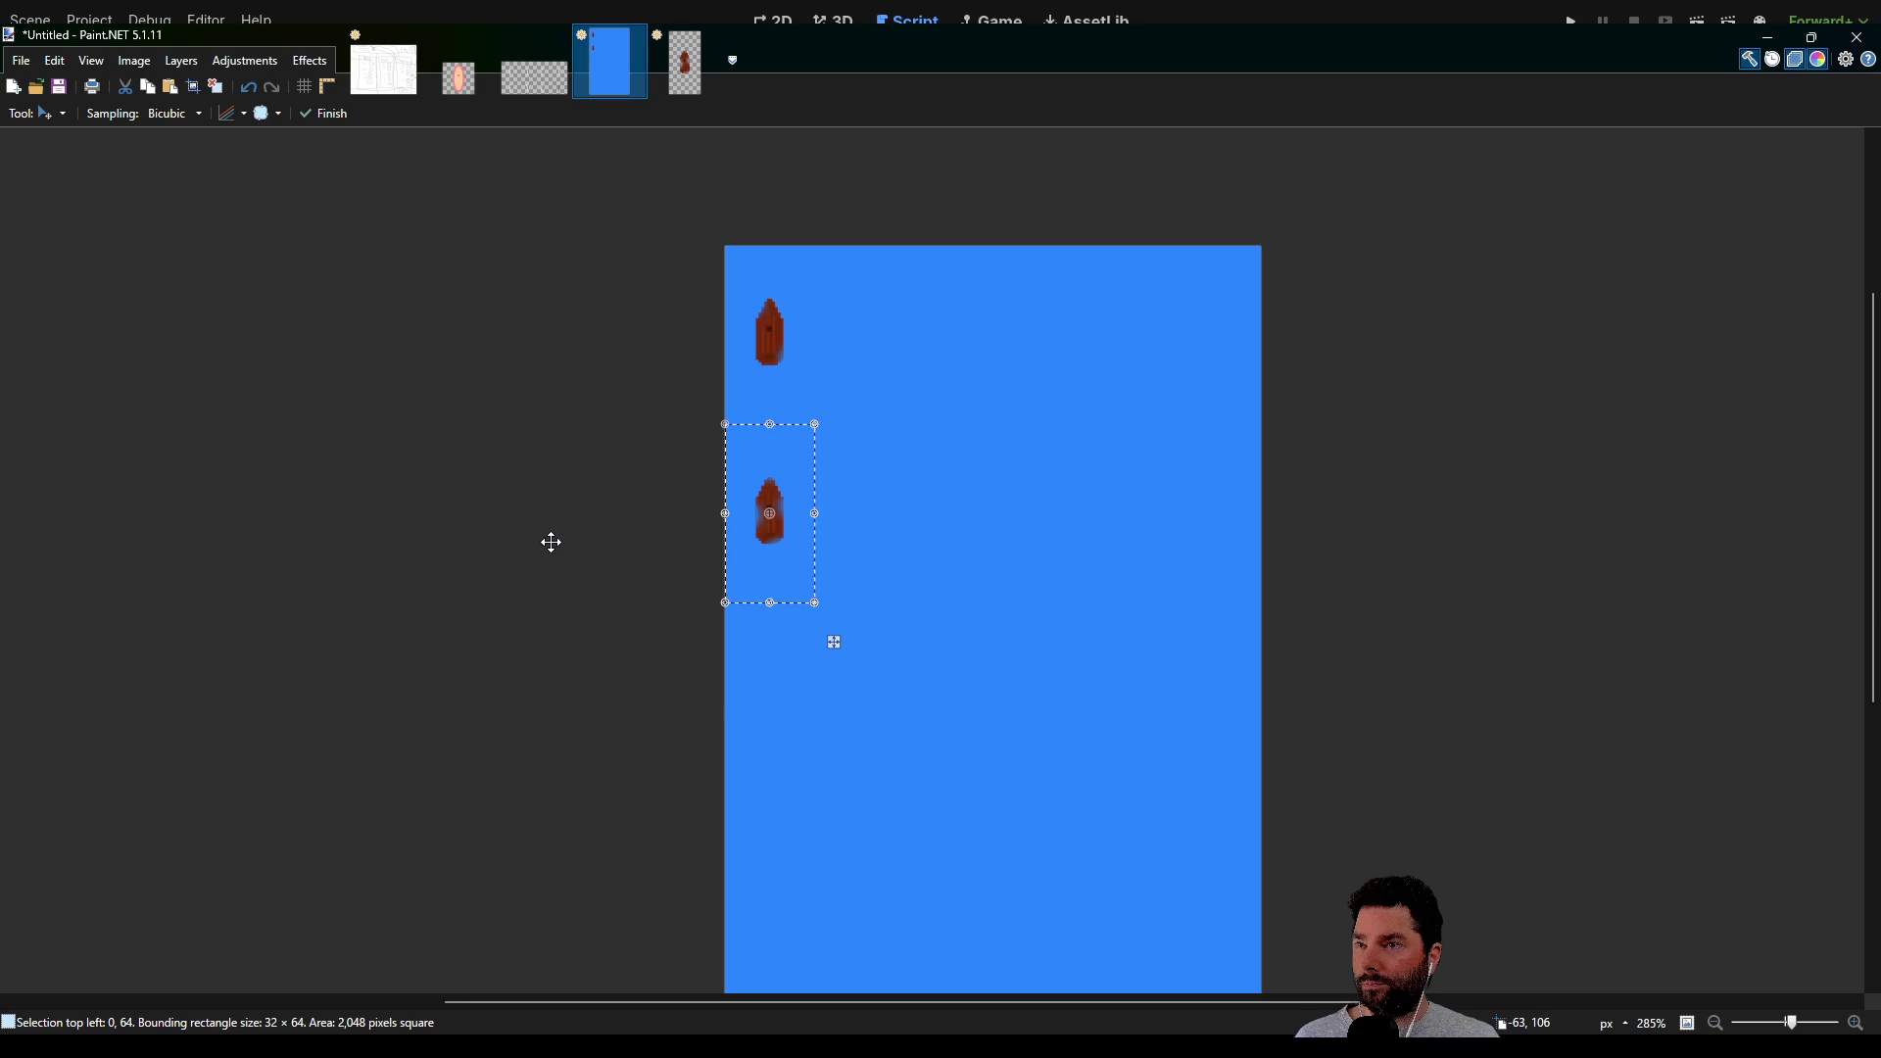
drag(551, 542, 481, 287)
drag(451, 426, 418, 596)
click(533, 78)
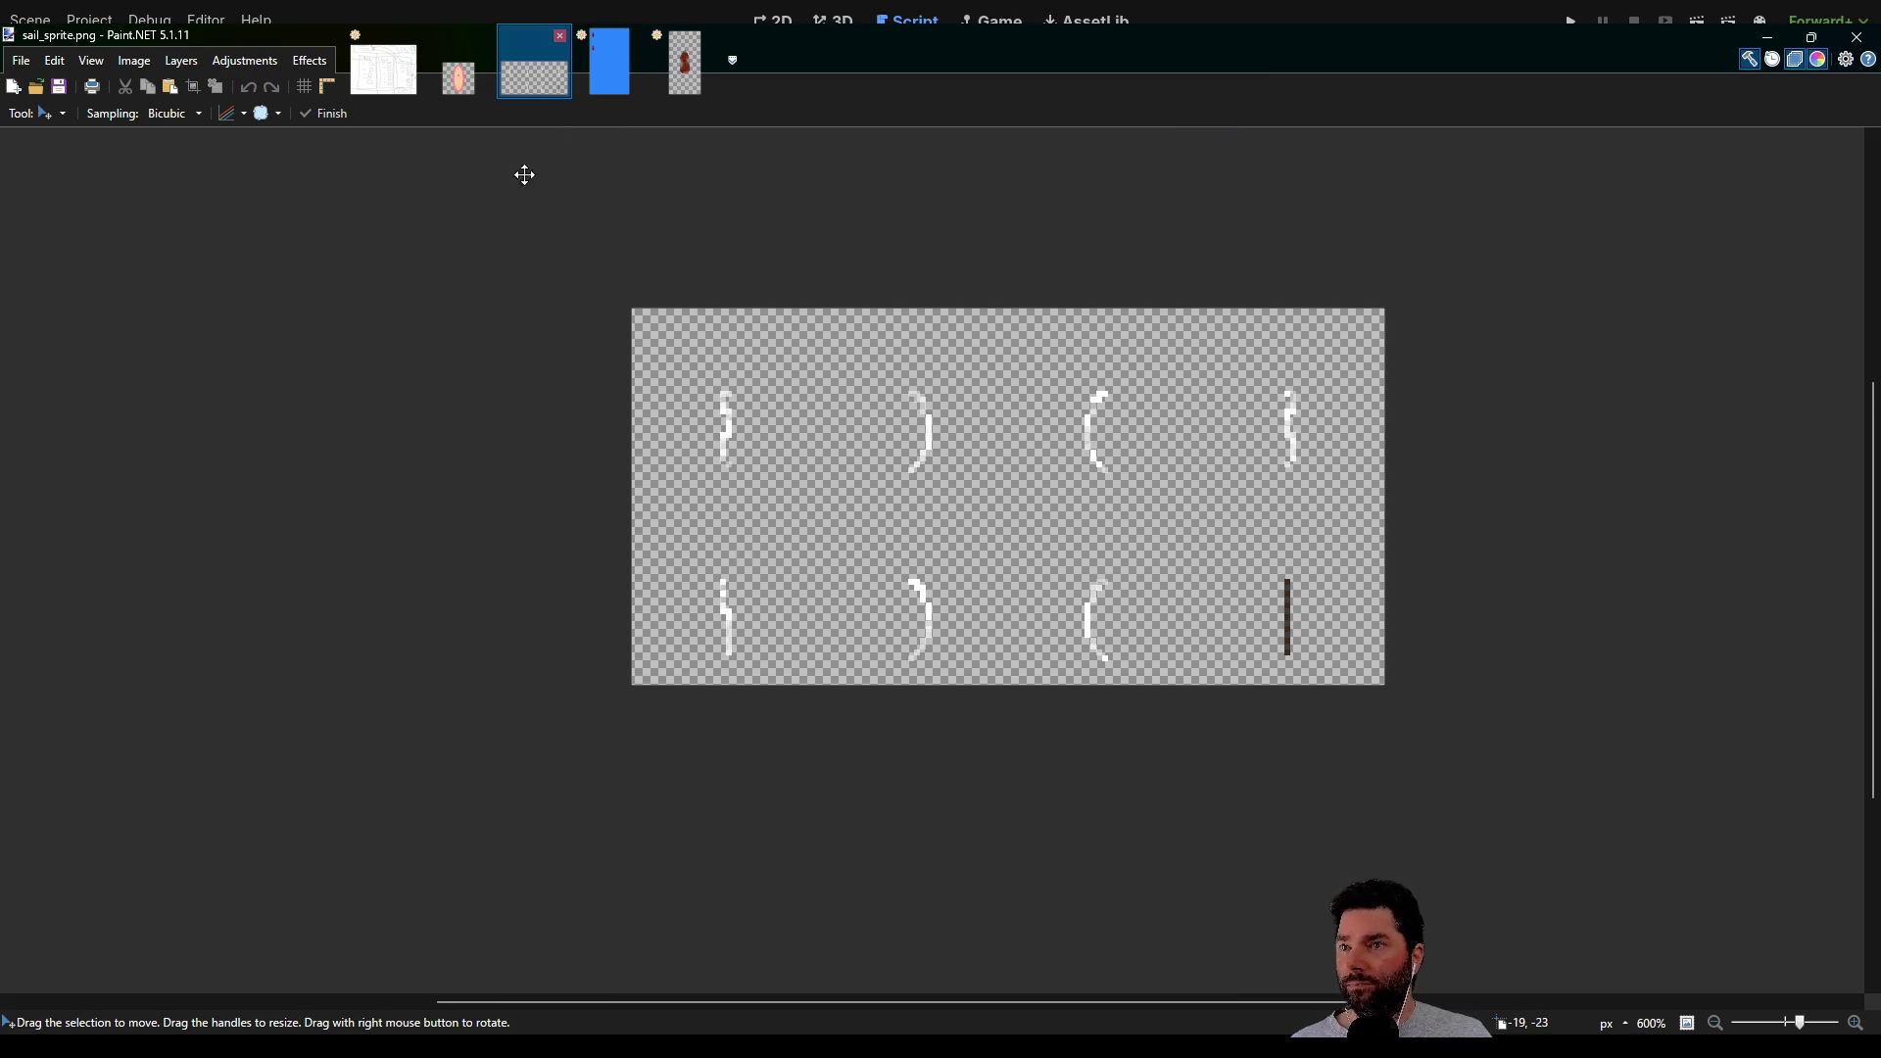
Copy the entire 128×64 sail sprite sheet and paste it below the two boats in the blue scene
drag(750, 271, 646, 284)
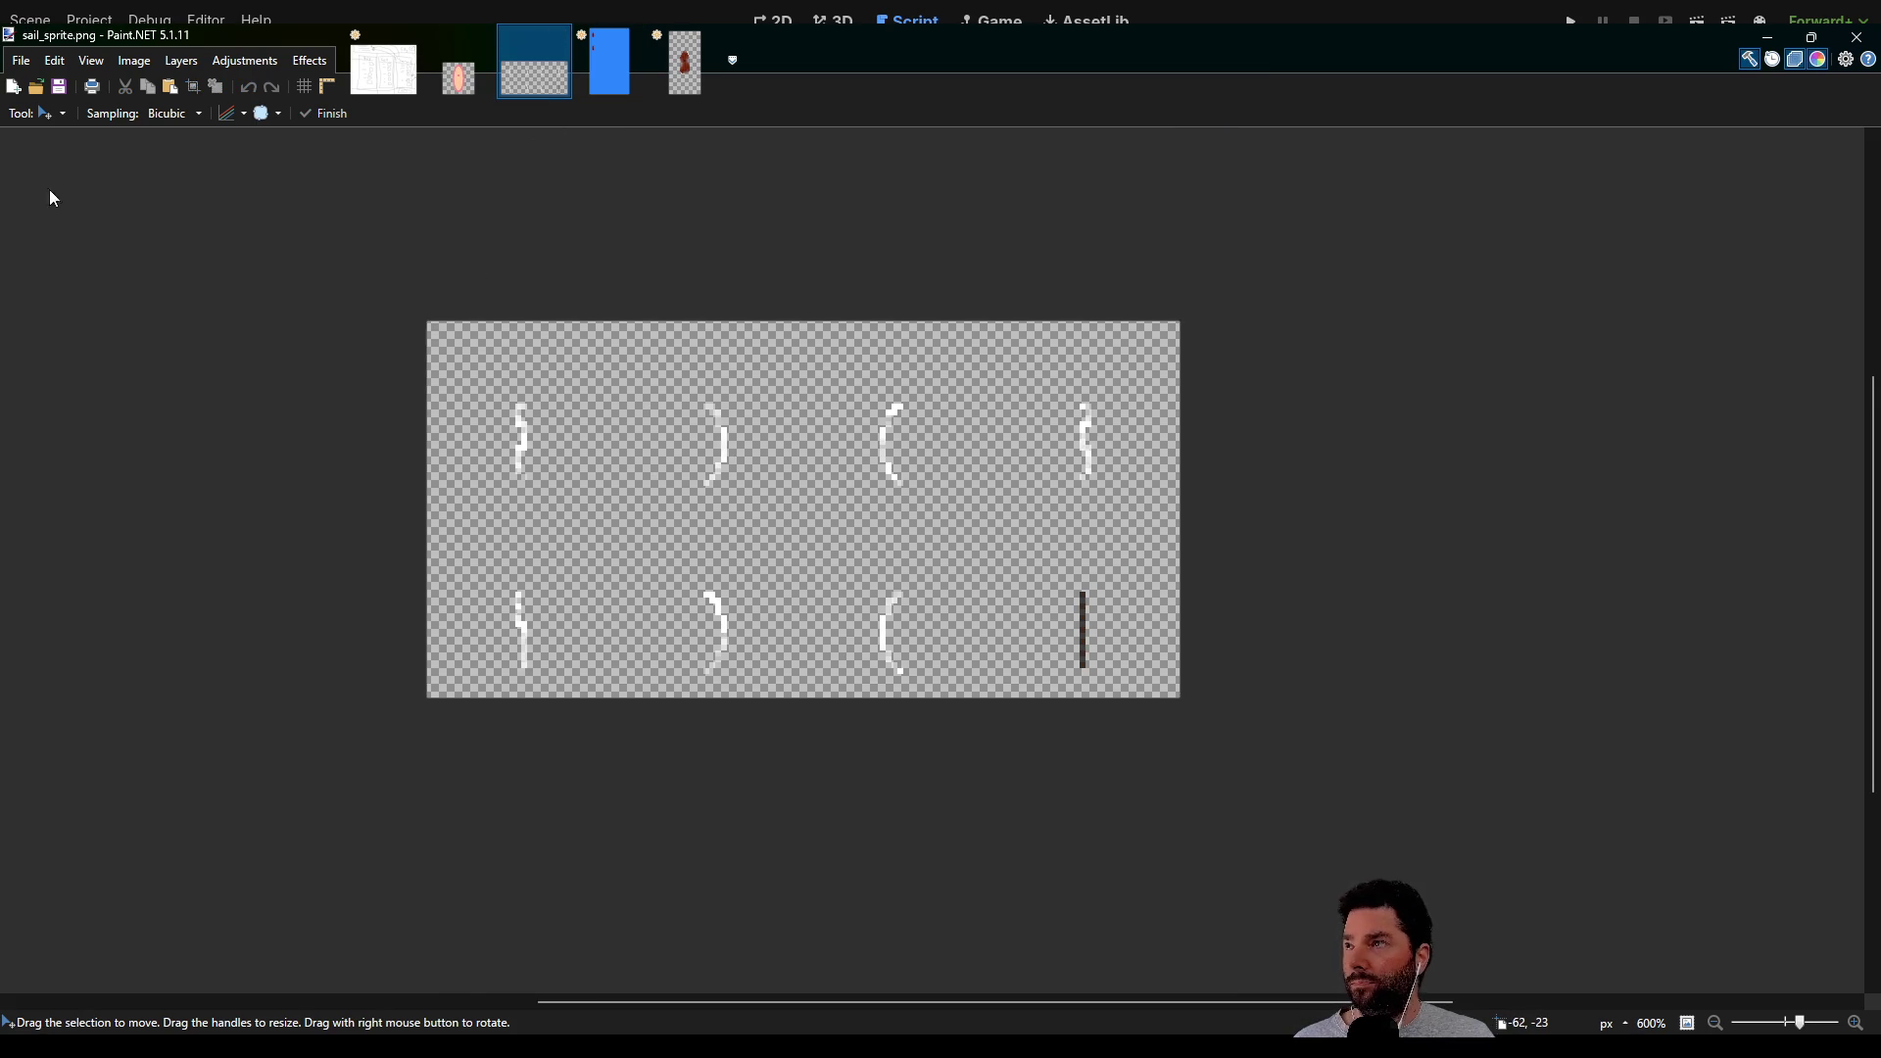
key(s)
drag(355, 280, 1212, 743)
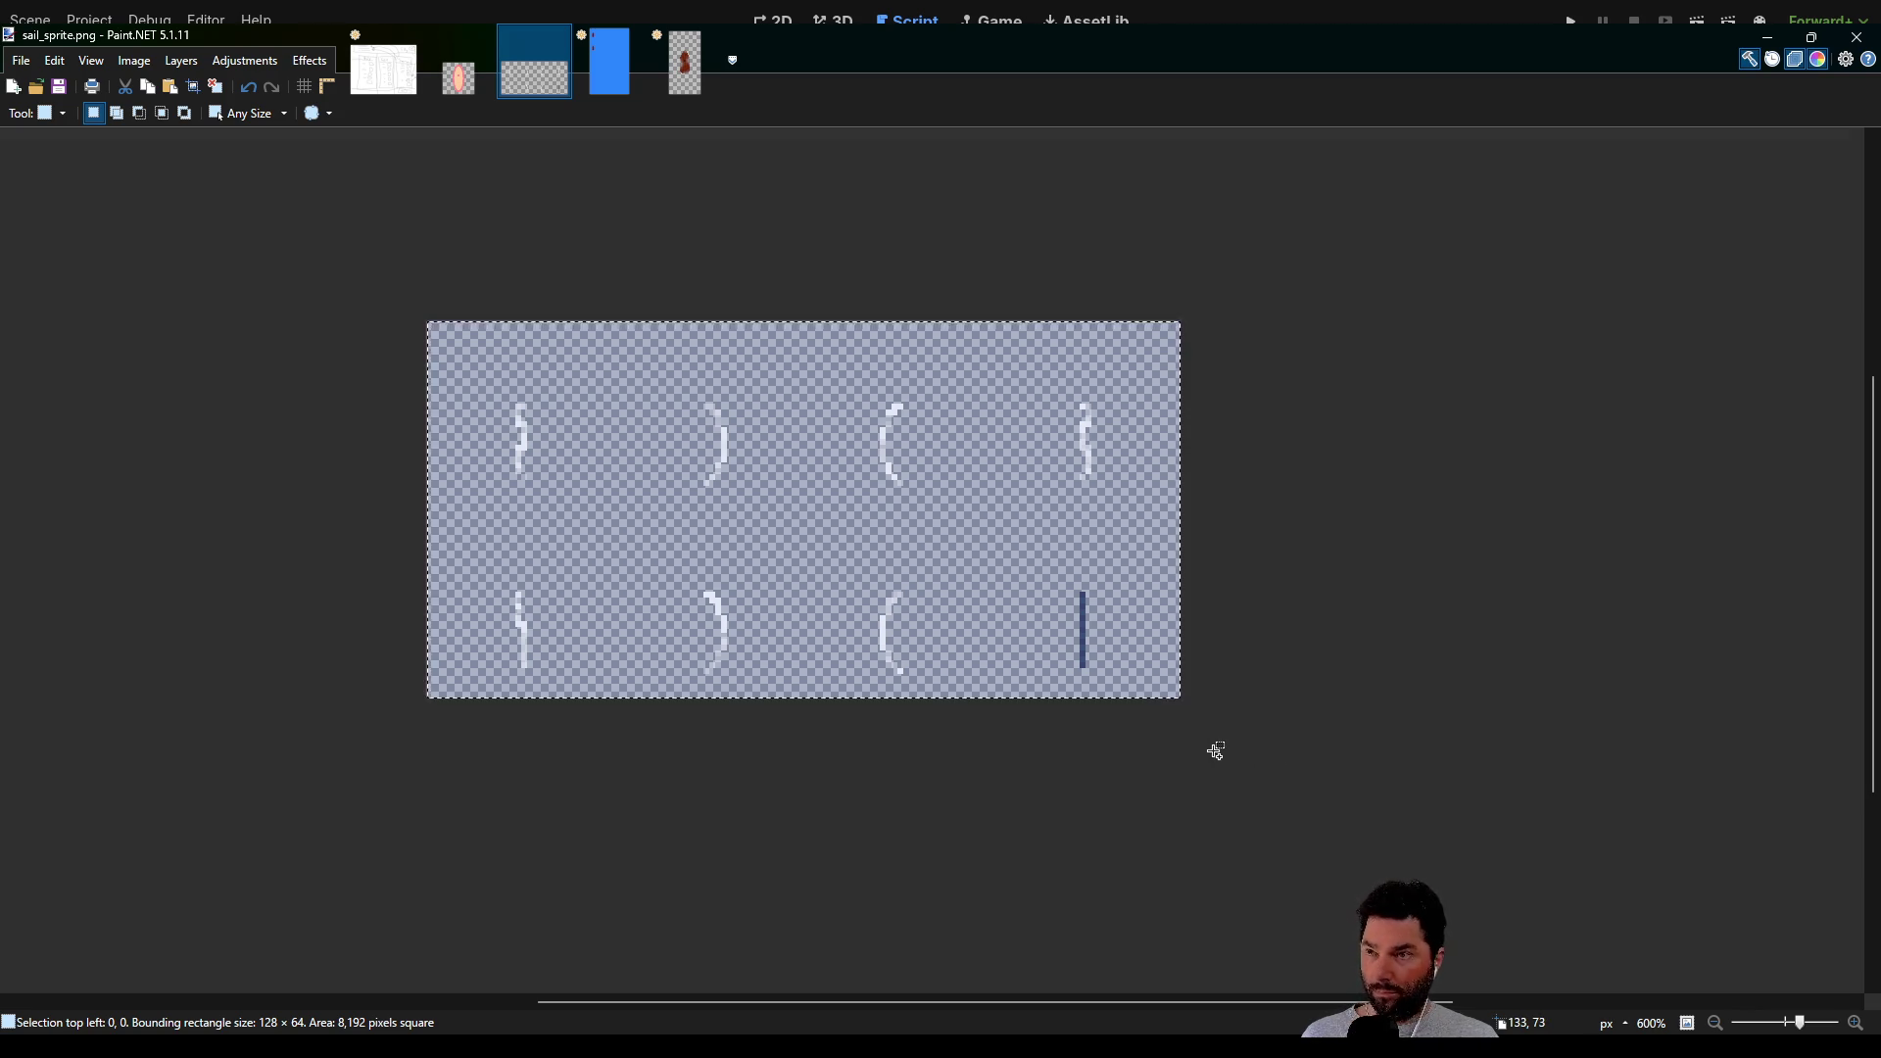
click(603, 81)
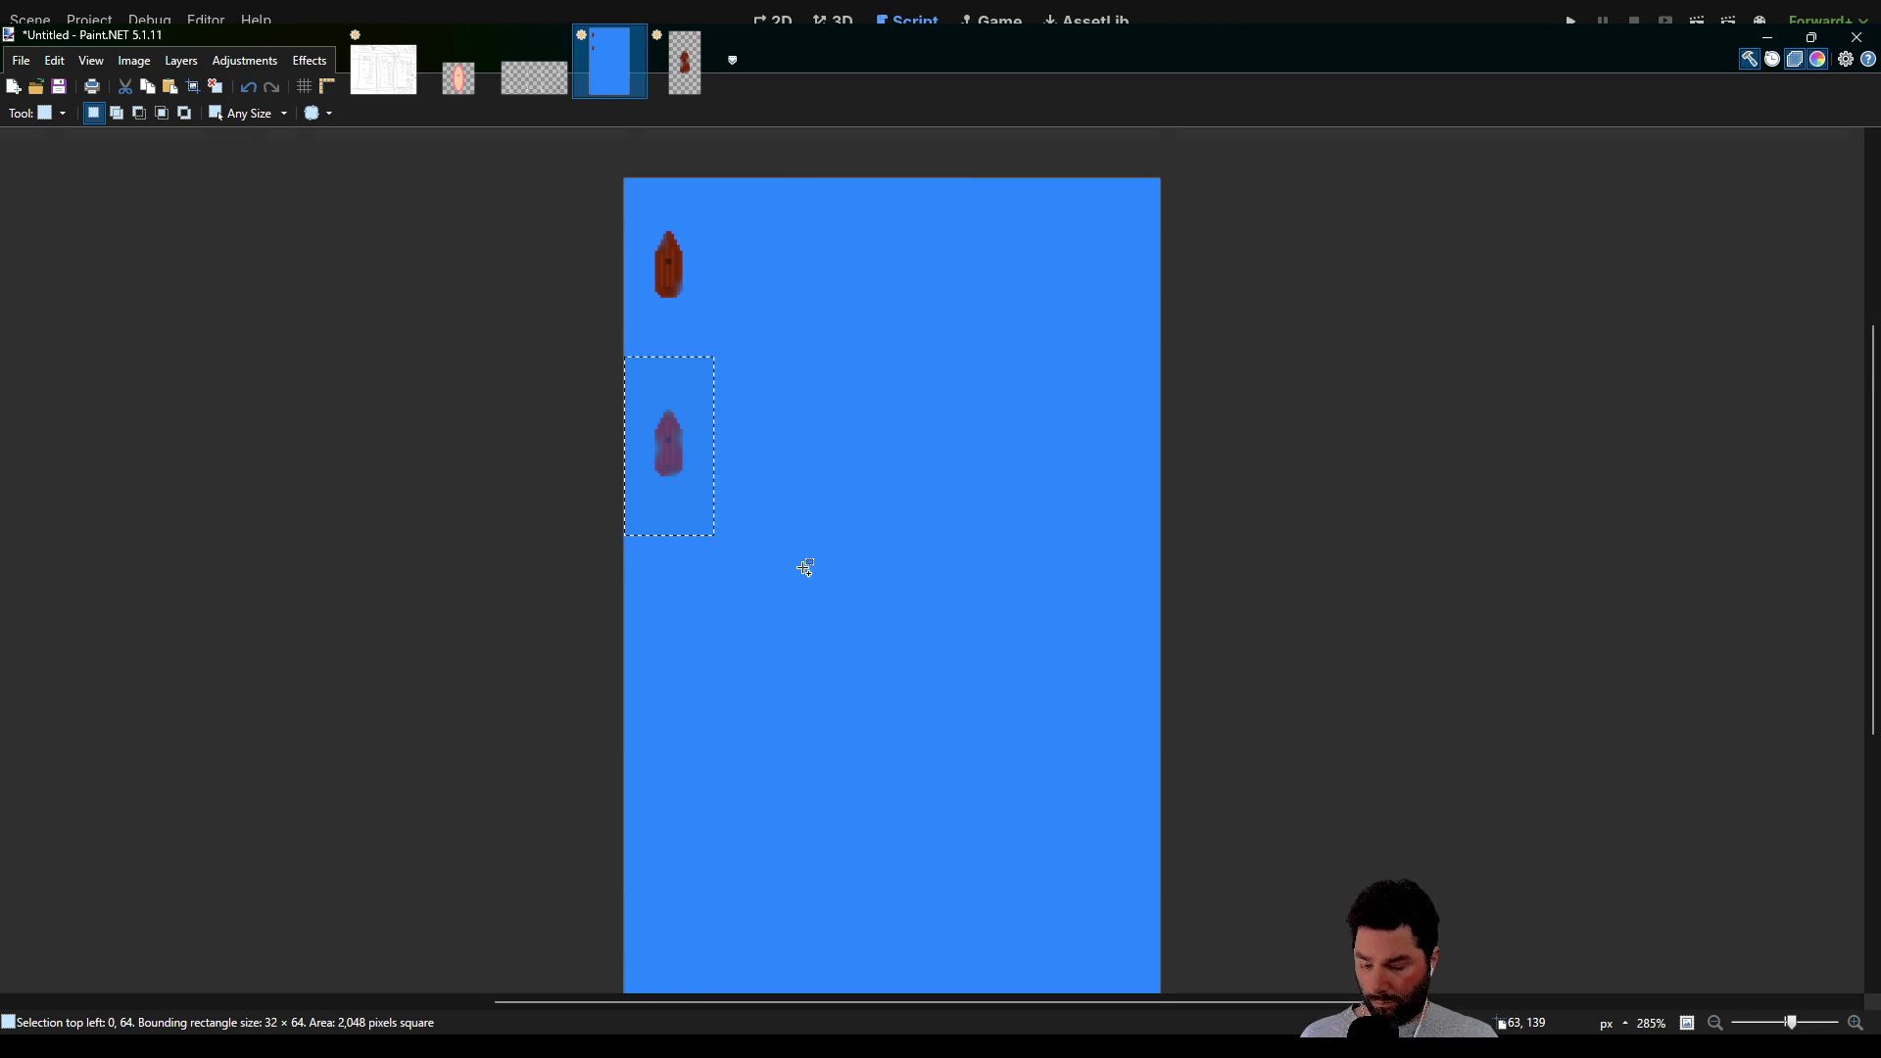
key(ctrl+v)
mouse_move(841, 232)
mouse_down()
mouse_move(894, 450)
mouse_move(844, 574)
mouse_up()
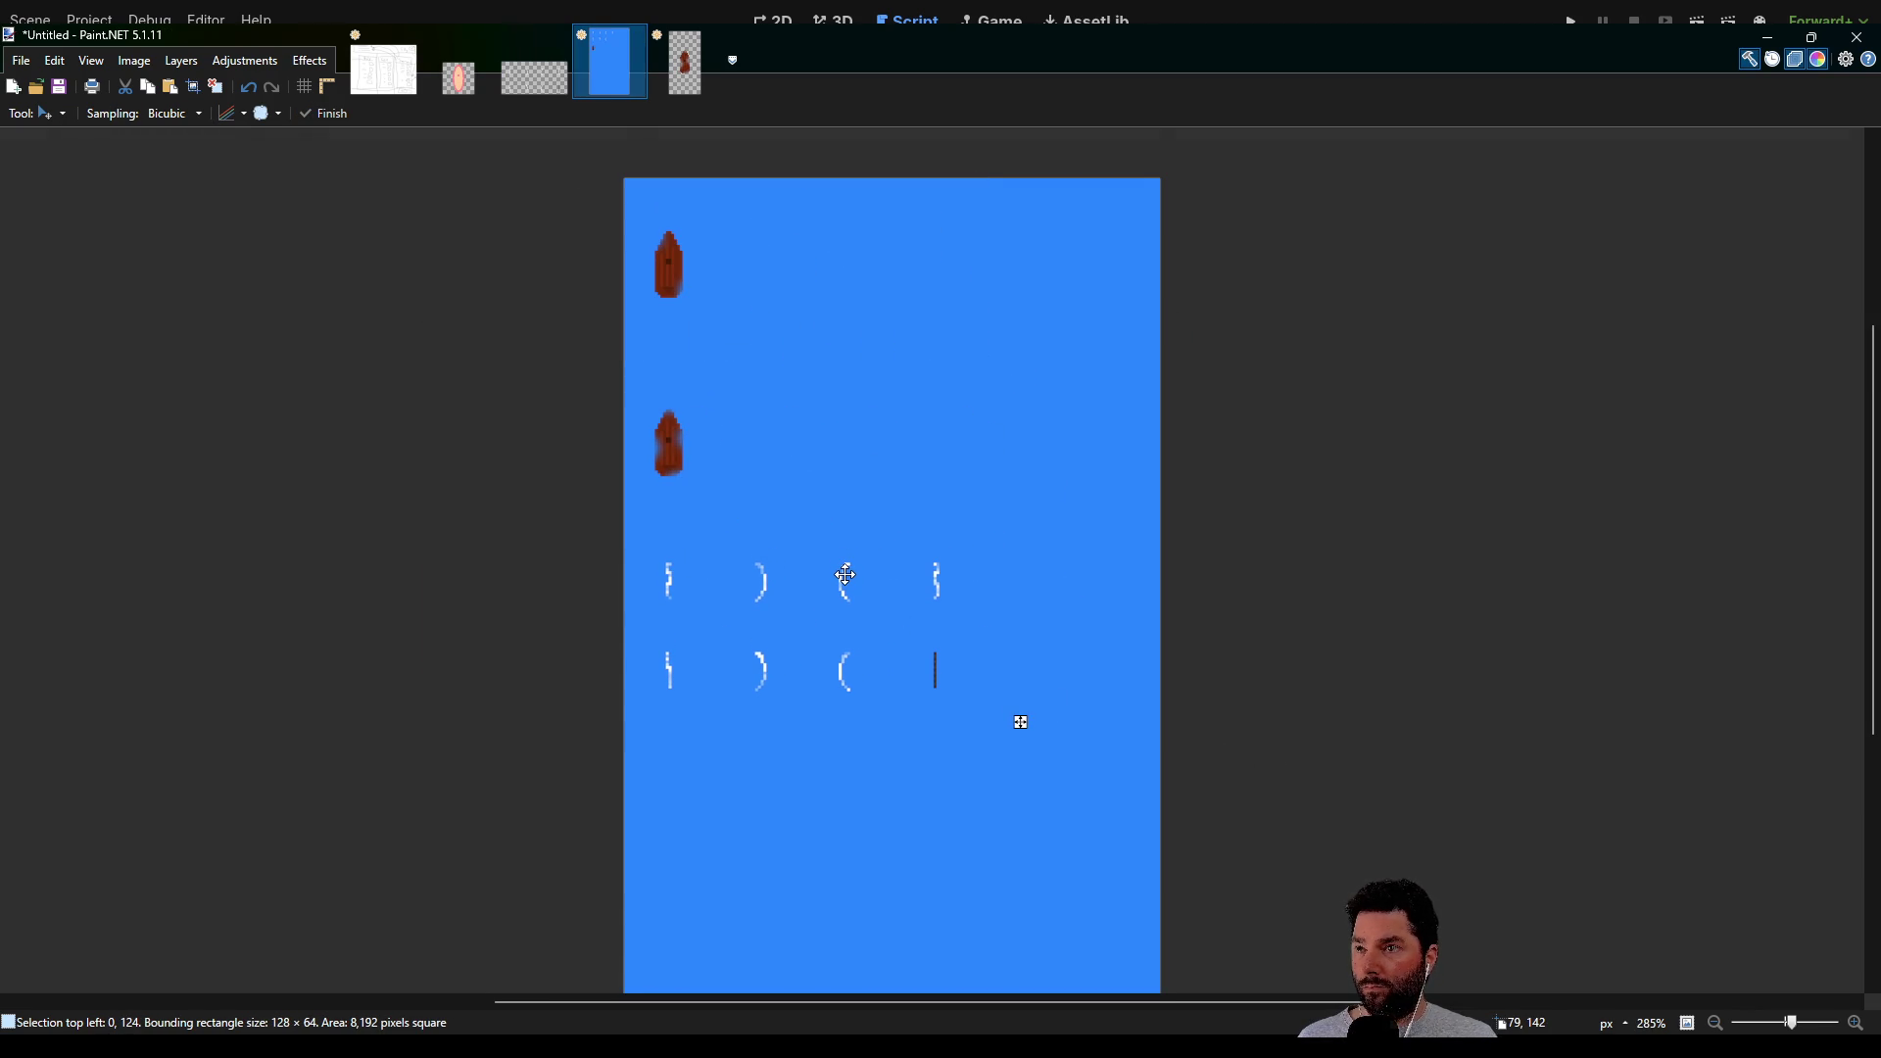
scroll(558, 567, up, 3)
scroll(557, 567, down, 5)
scroll(516, 538, up, 4)
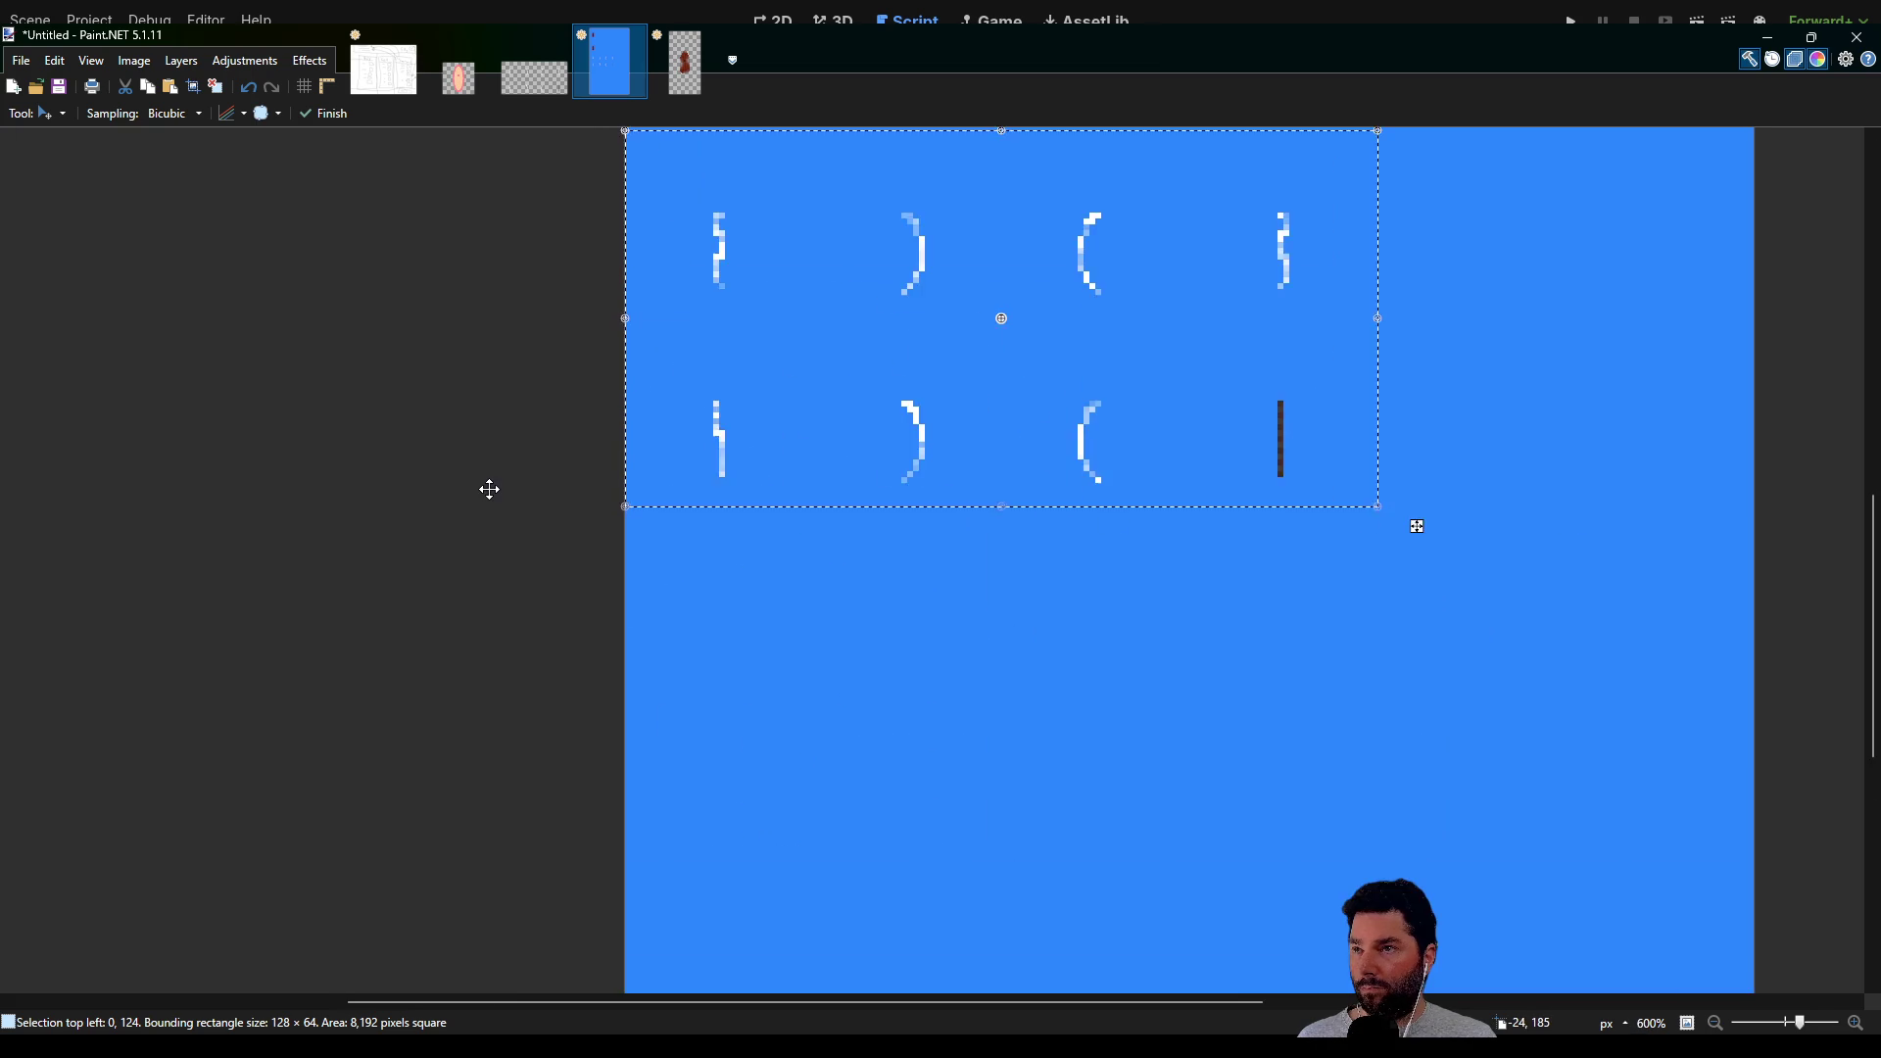
scroll(373, 654, down, 5)
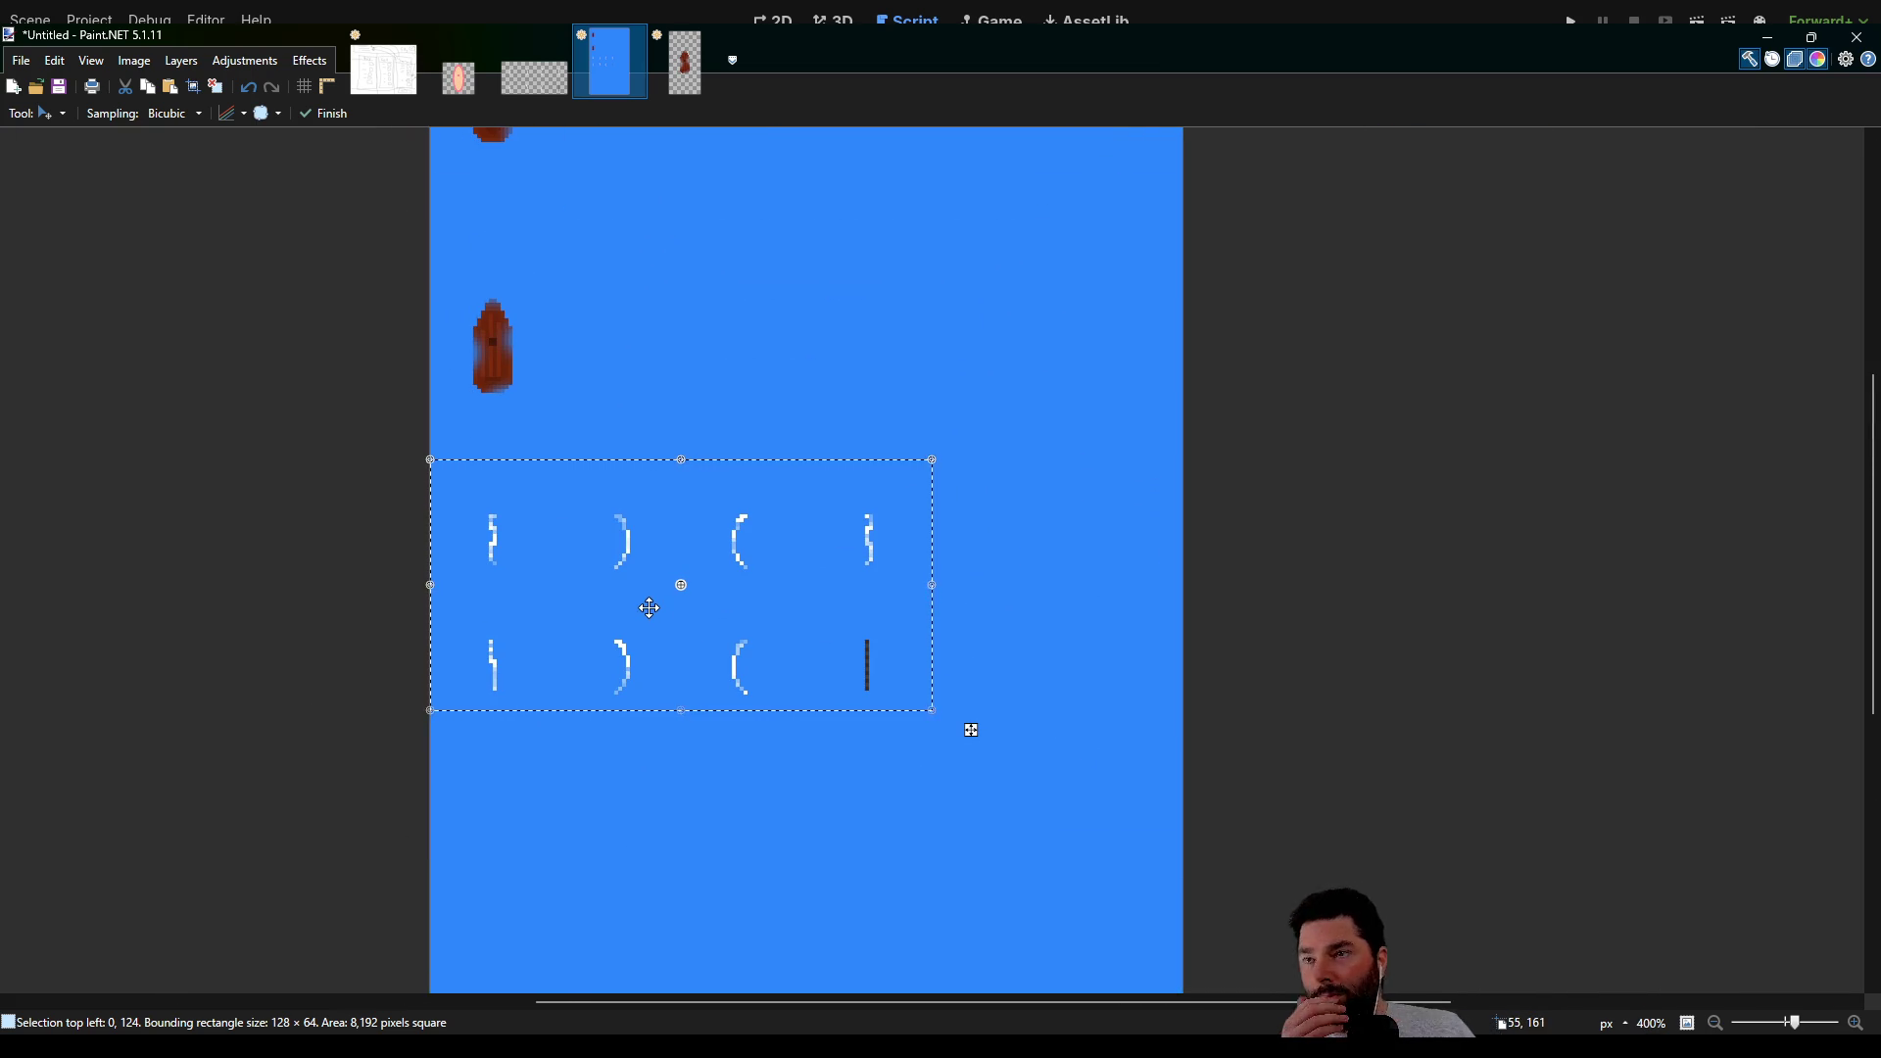
mouse_move(642, 477)
mouse_down()
mouse_move(680, 344)
mouse_move(721, 297)
mouse_up()
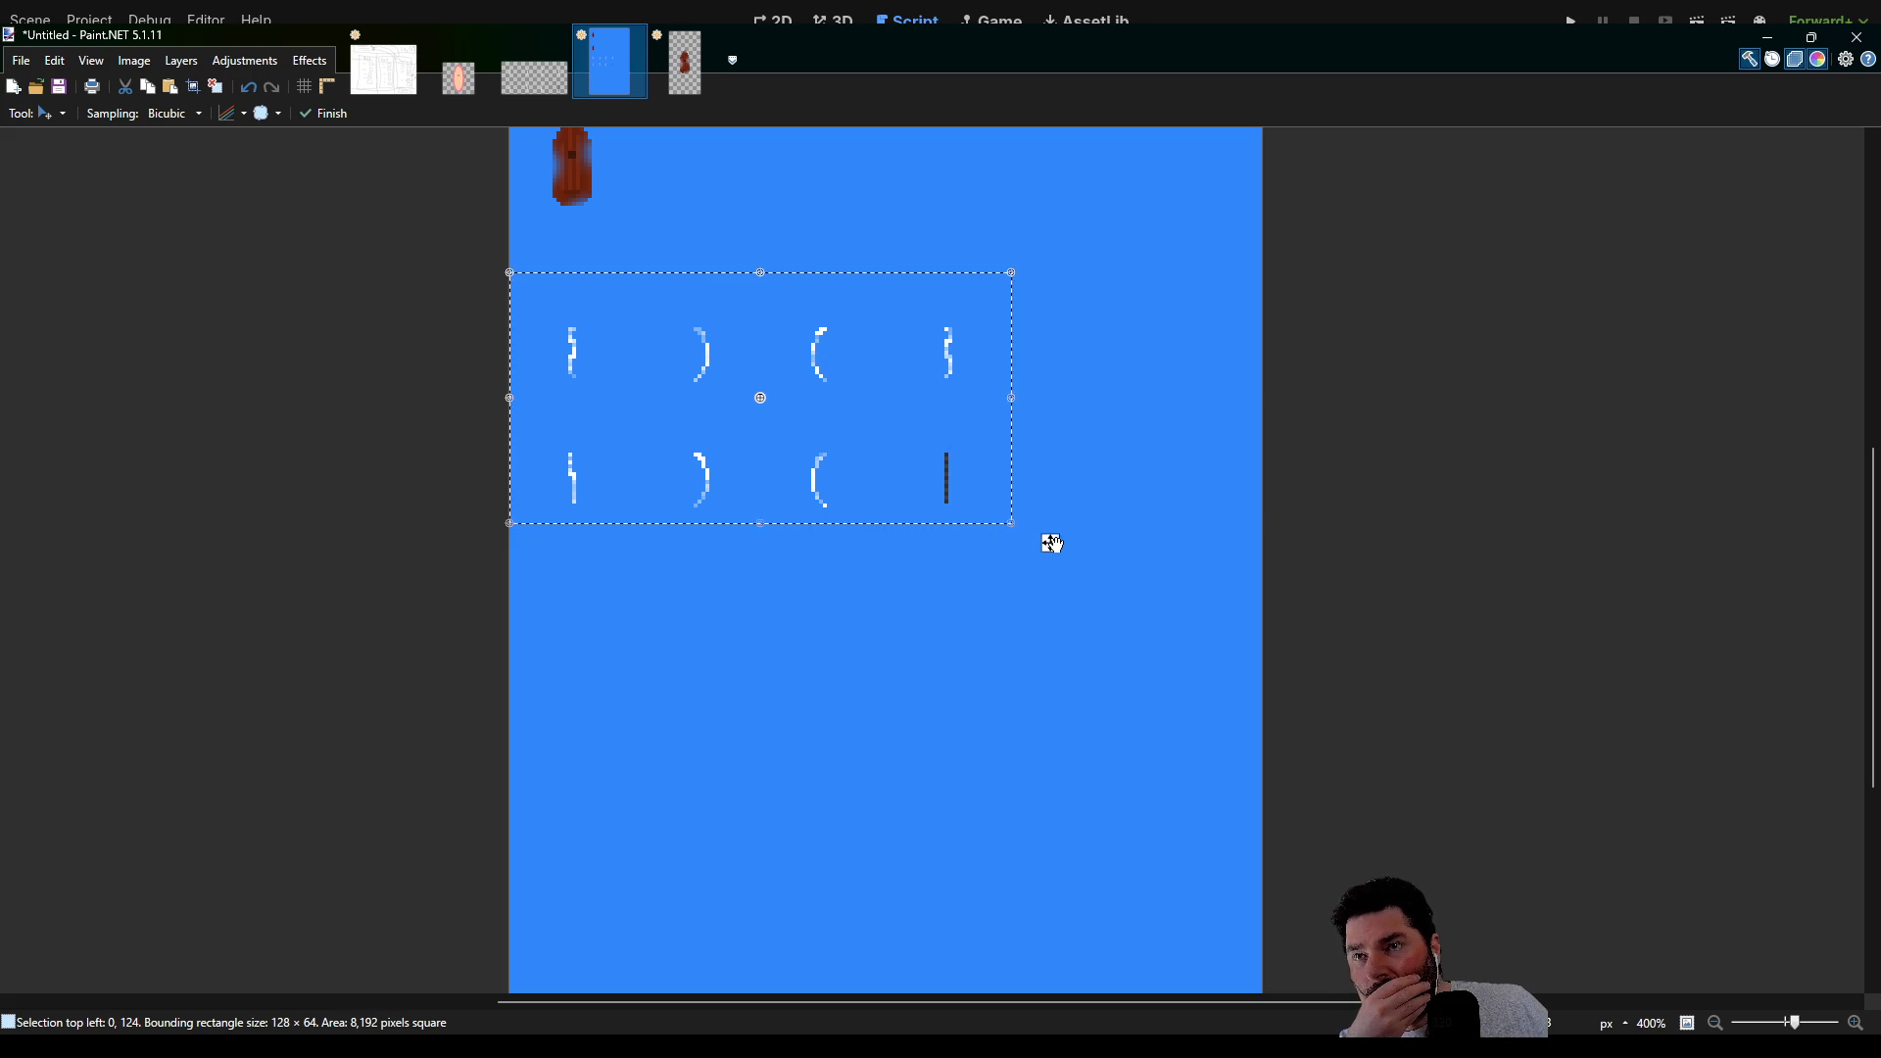
mouse_move(1031, 533)
mouse_down()
mouse_move(970, 592)
mouse_move(600, 663)
mouse_move(628, 665)
mouse_up()
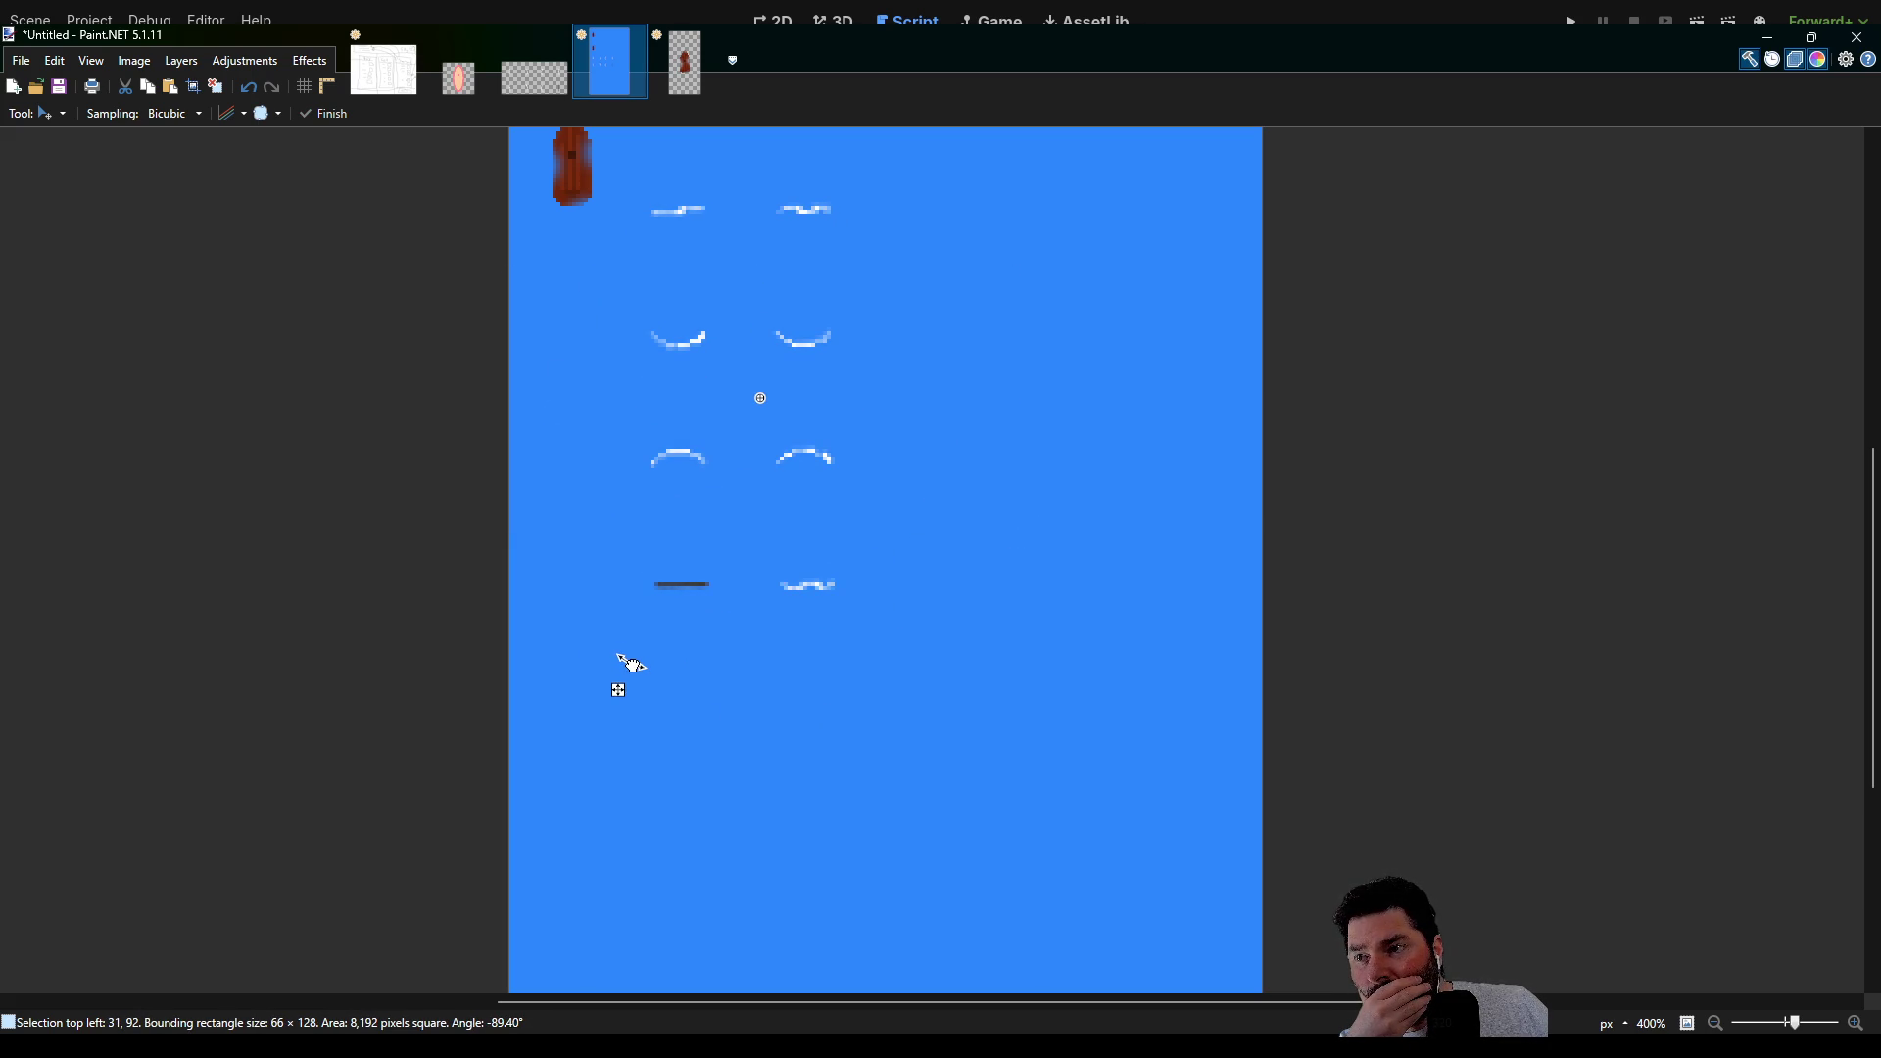
mouse_move(627, 664)
mouse_down()
mouse_move(827, 663)
mouse_move(933, 553)
mouse_up()
key(ctrl+z)
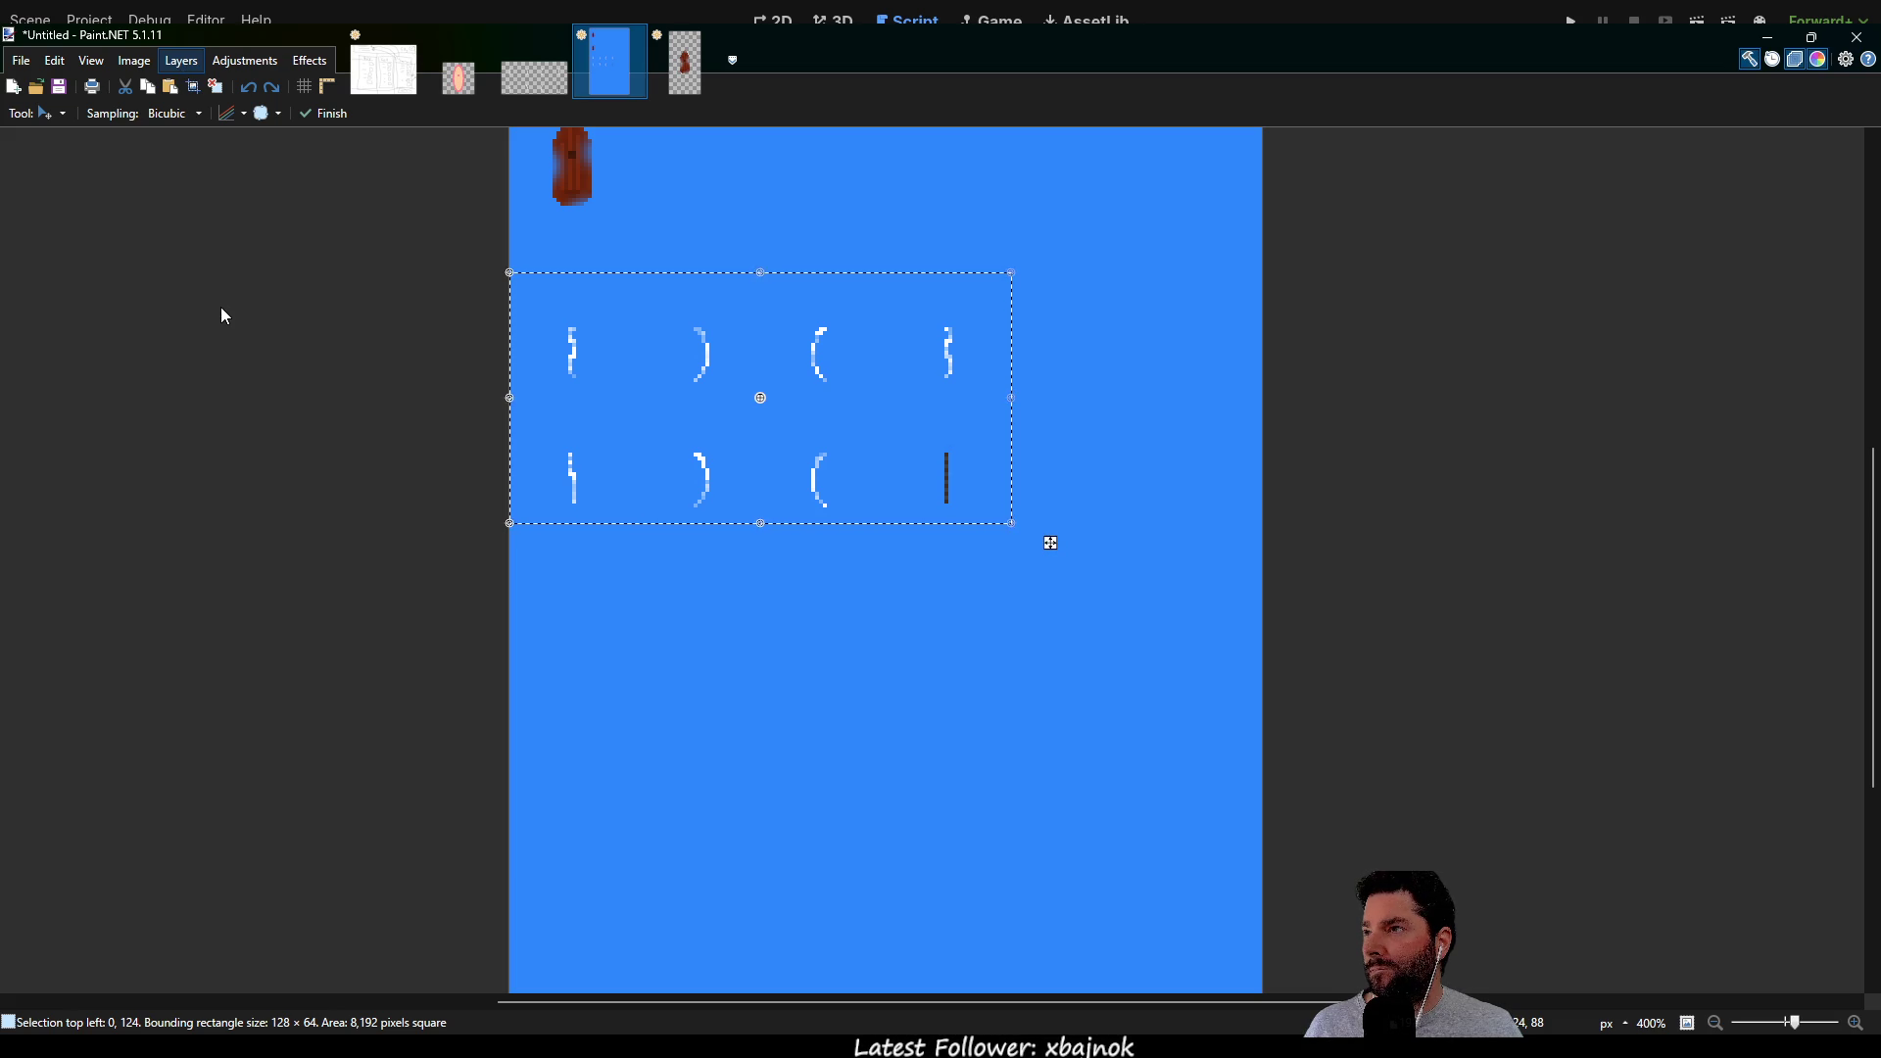
key(ctrl+j)
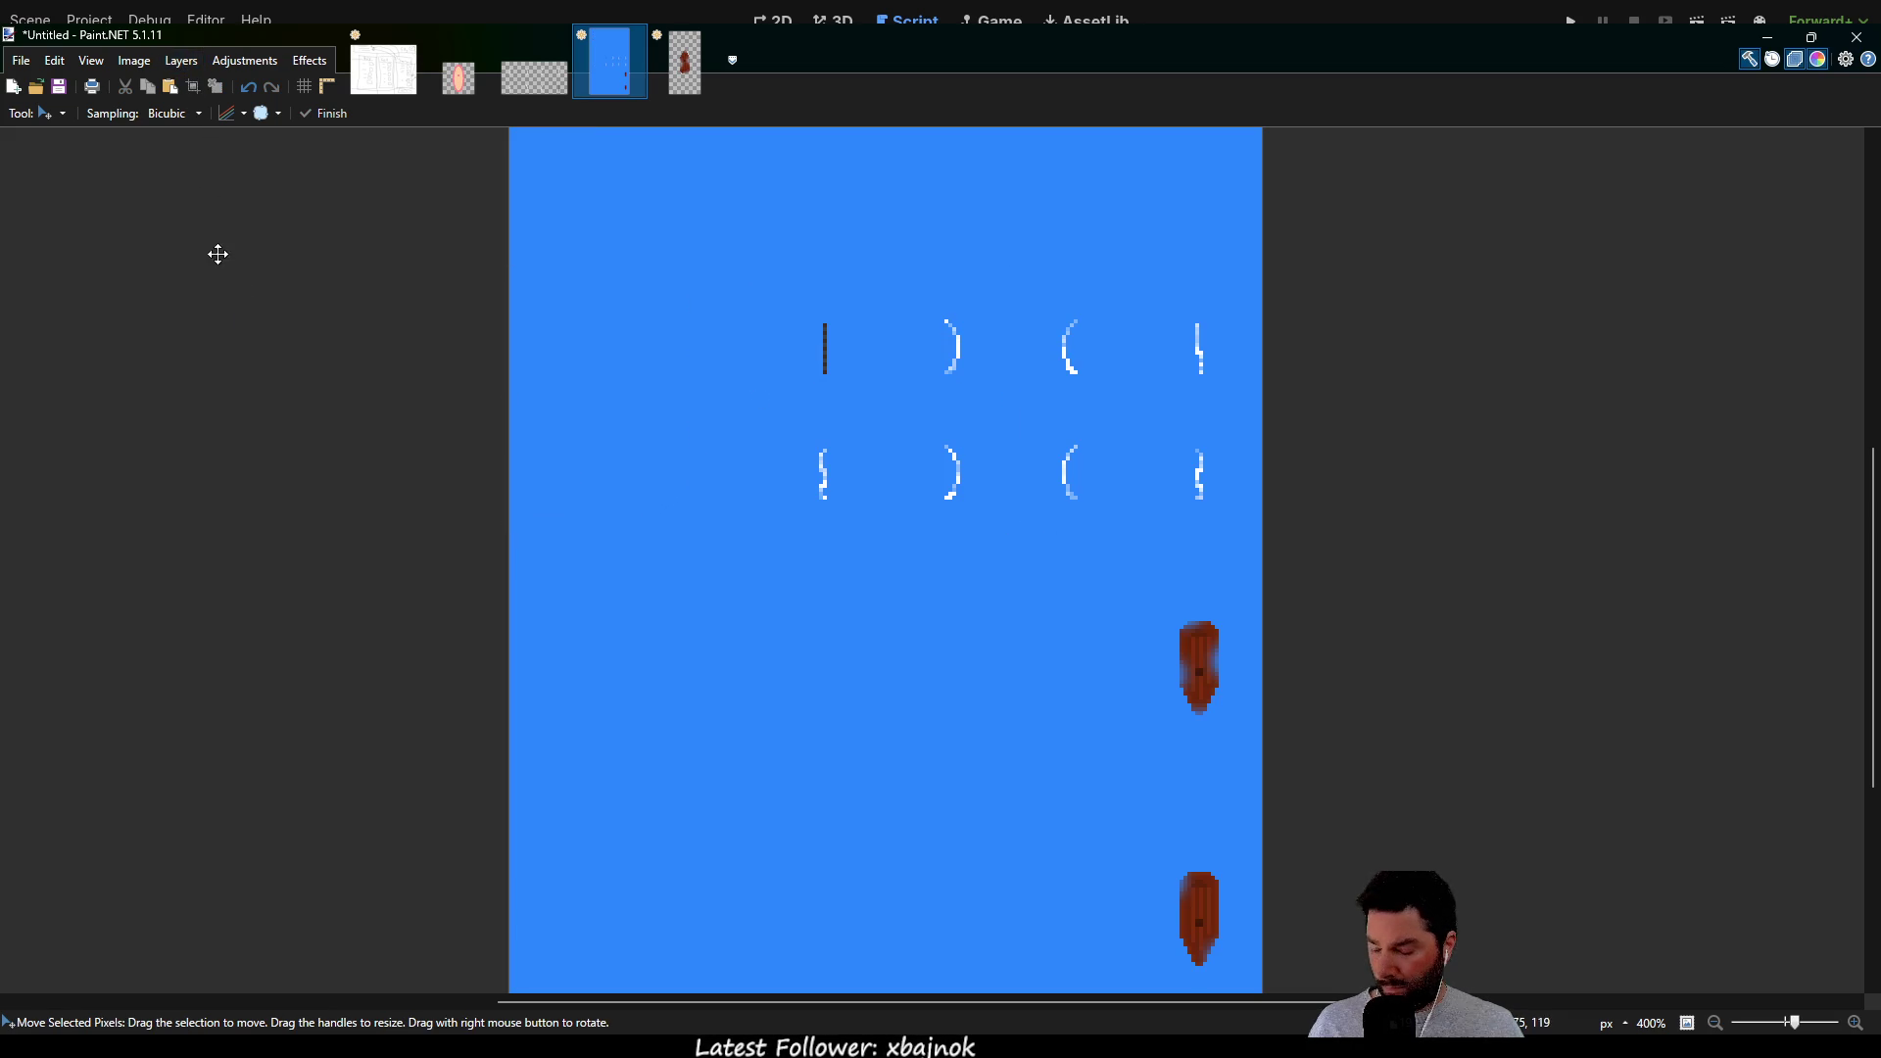
Undo the 180° rotation and rotate sail_sprite.png 90° clockwise into a 64×128 column
key(ctrl+z)
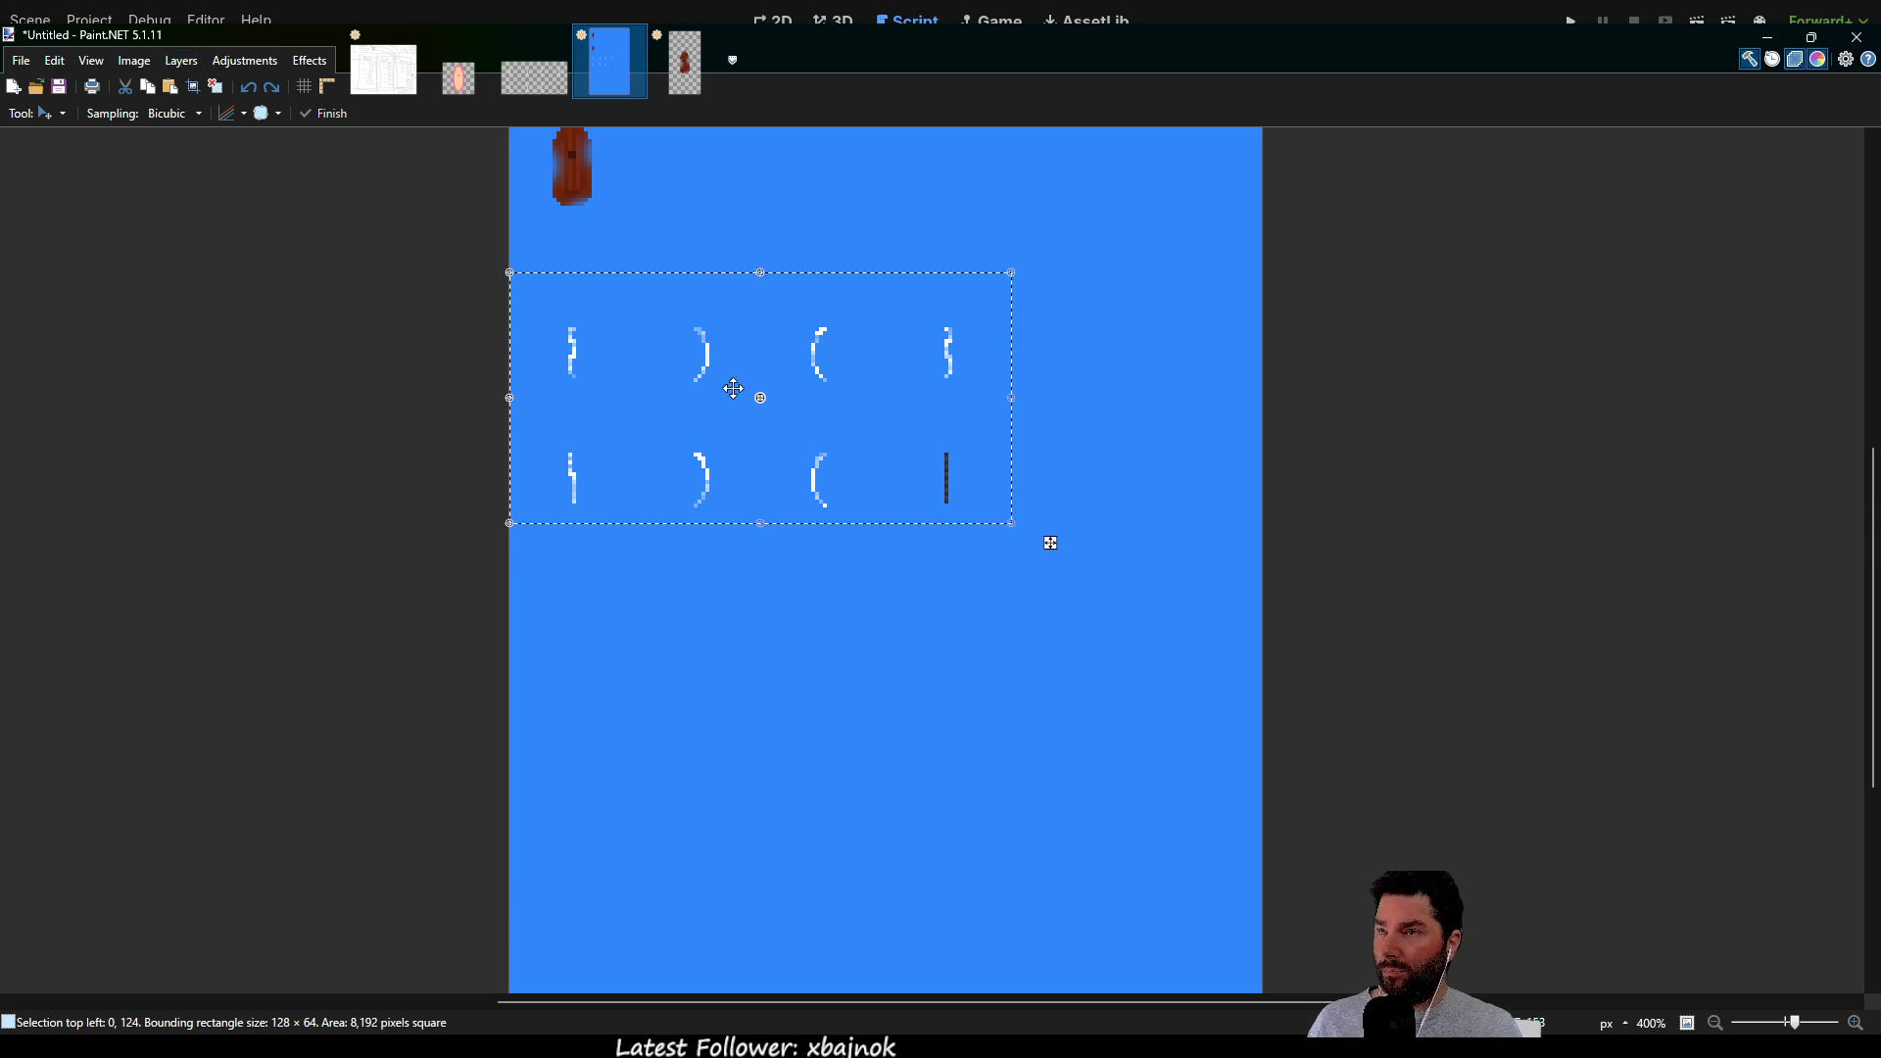
click(538, 77)
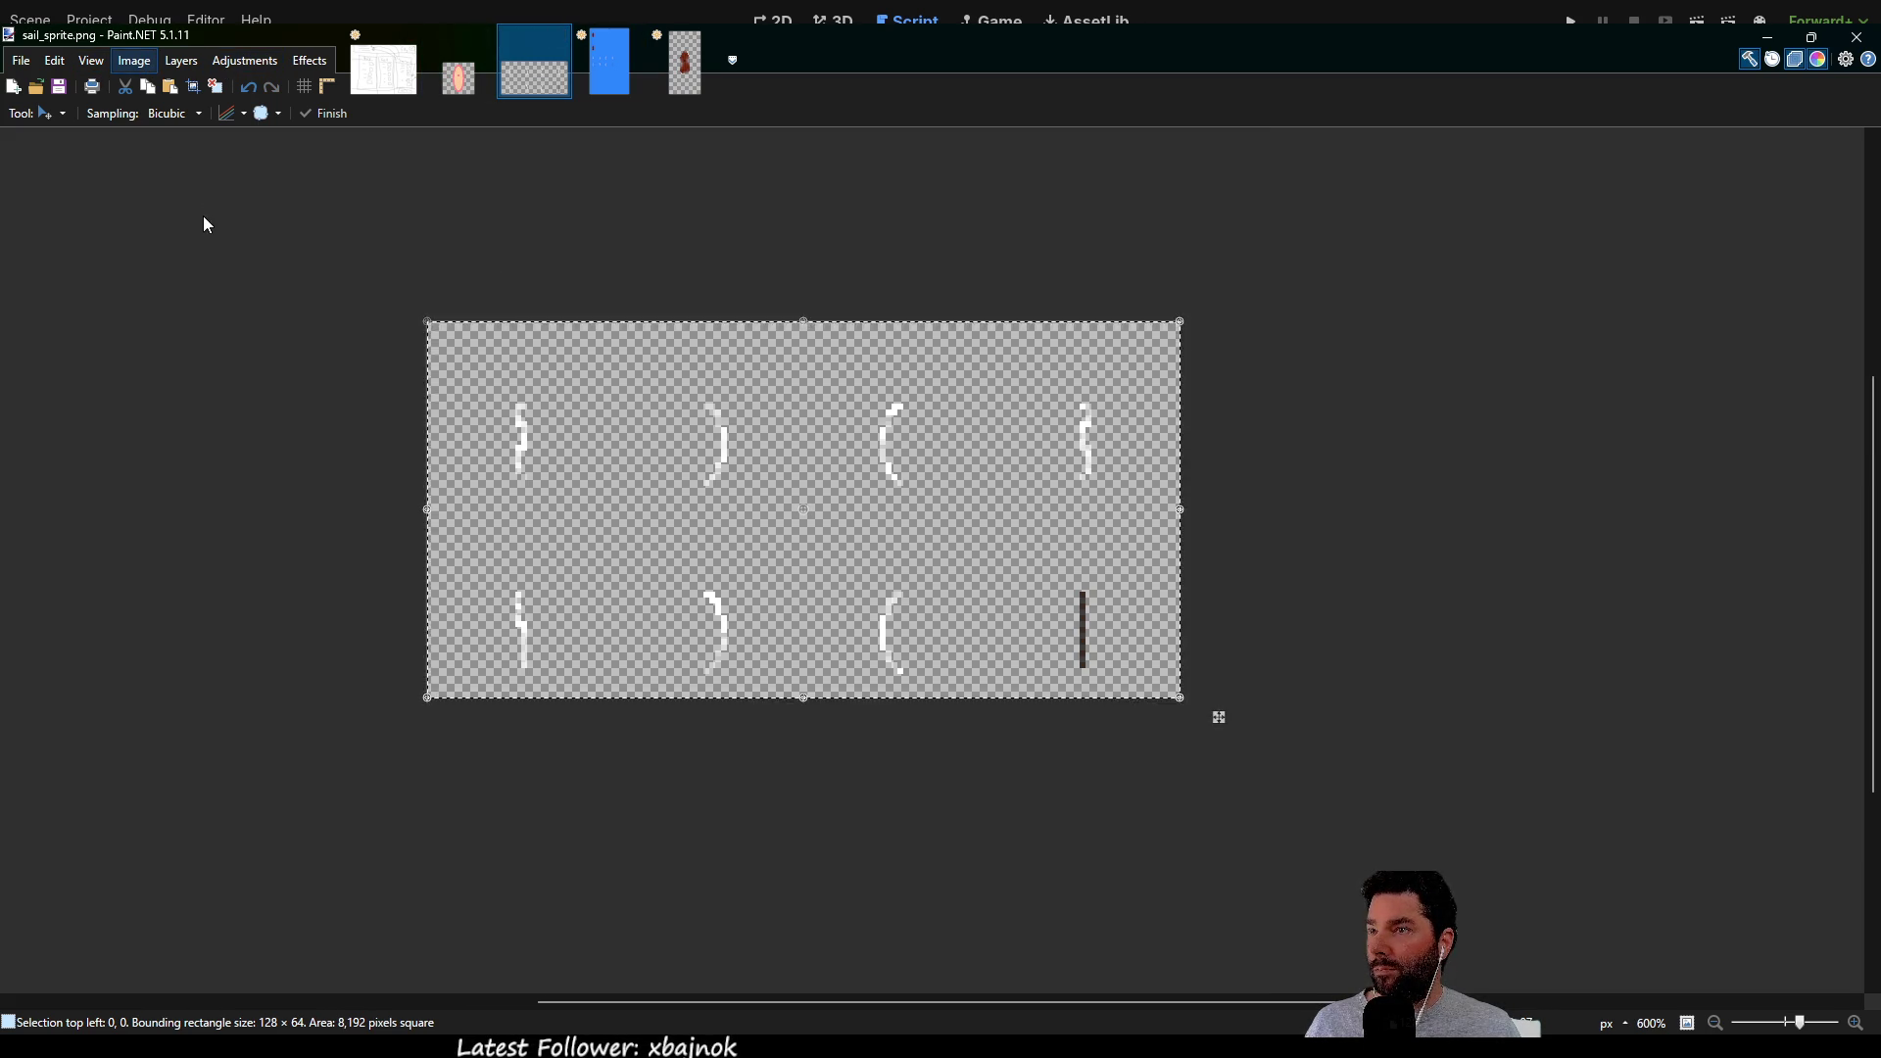
key(ctrl+h)
scroll(1003, 369, down, 3)
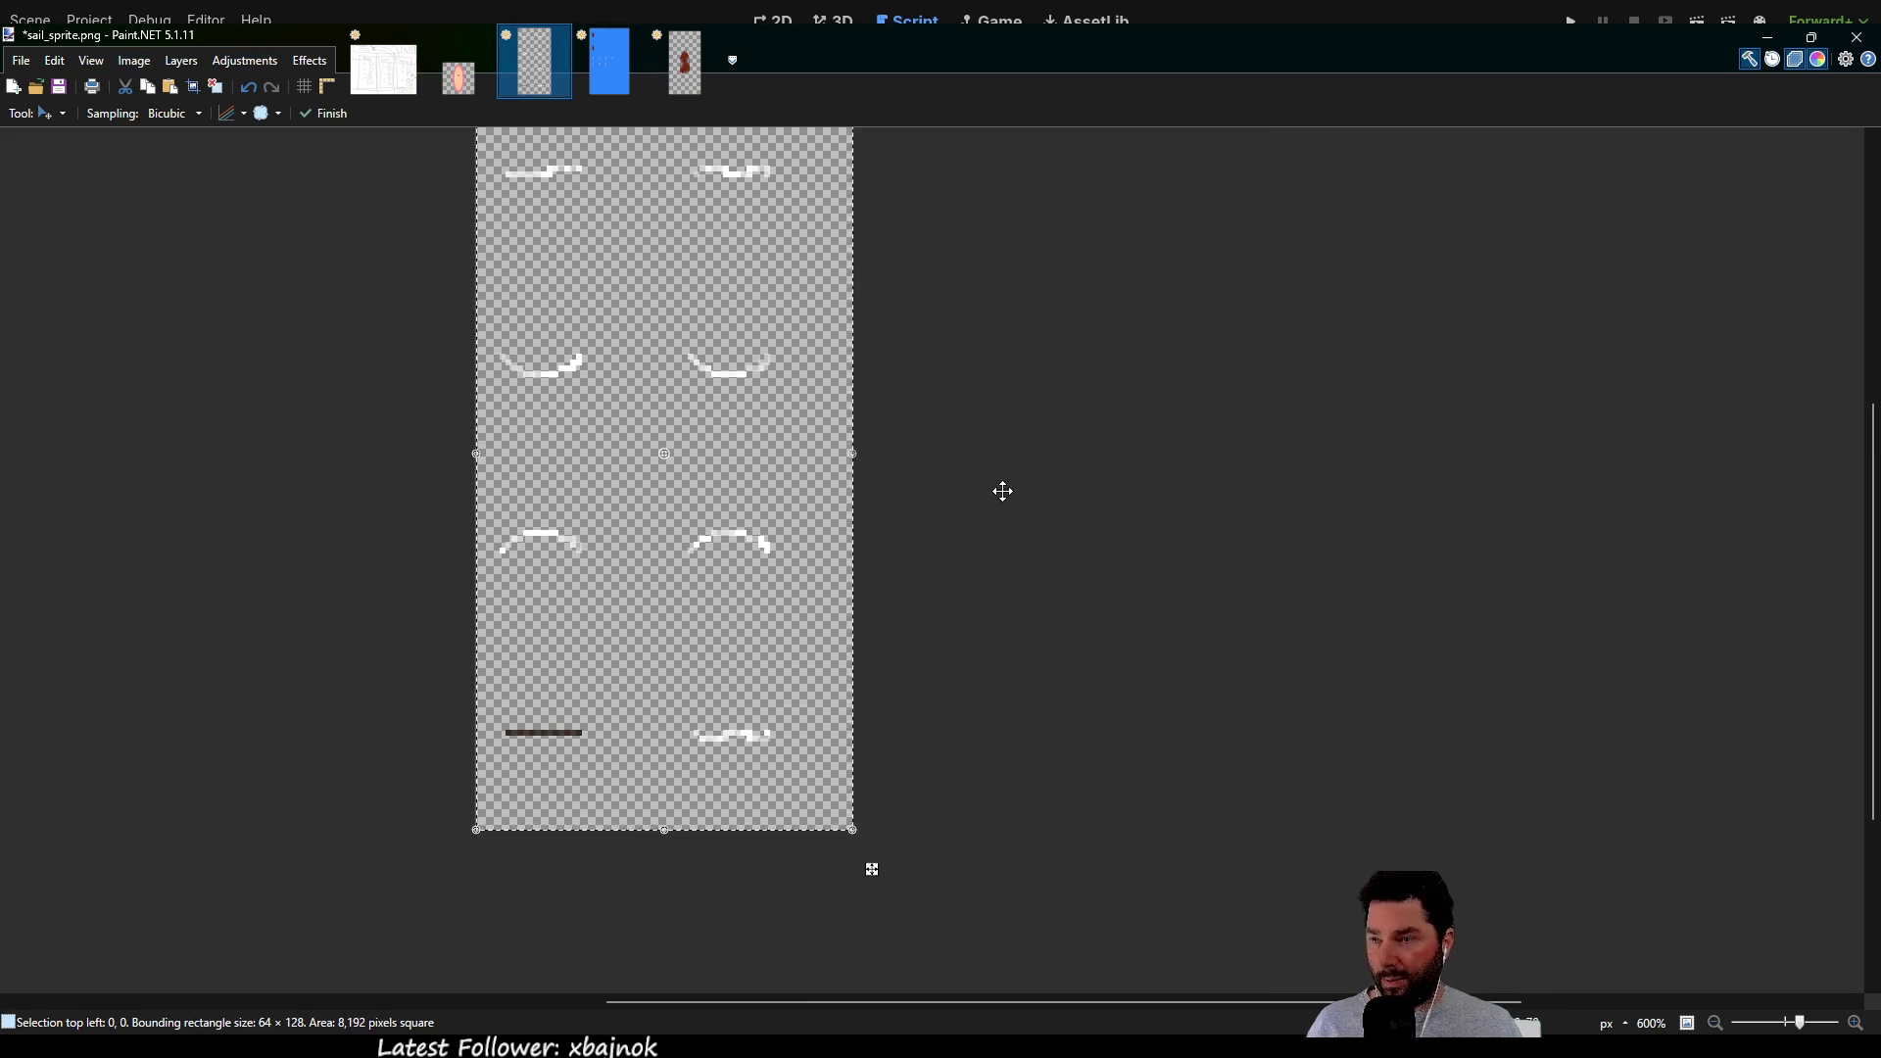
On the blue Untitled image, replace the old horizontal sail strip with the rotated frames
click(608, 78)
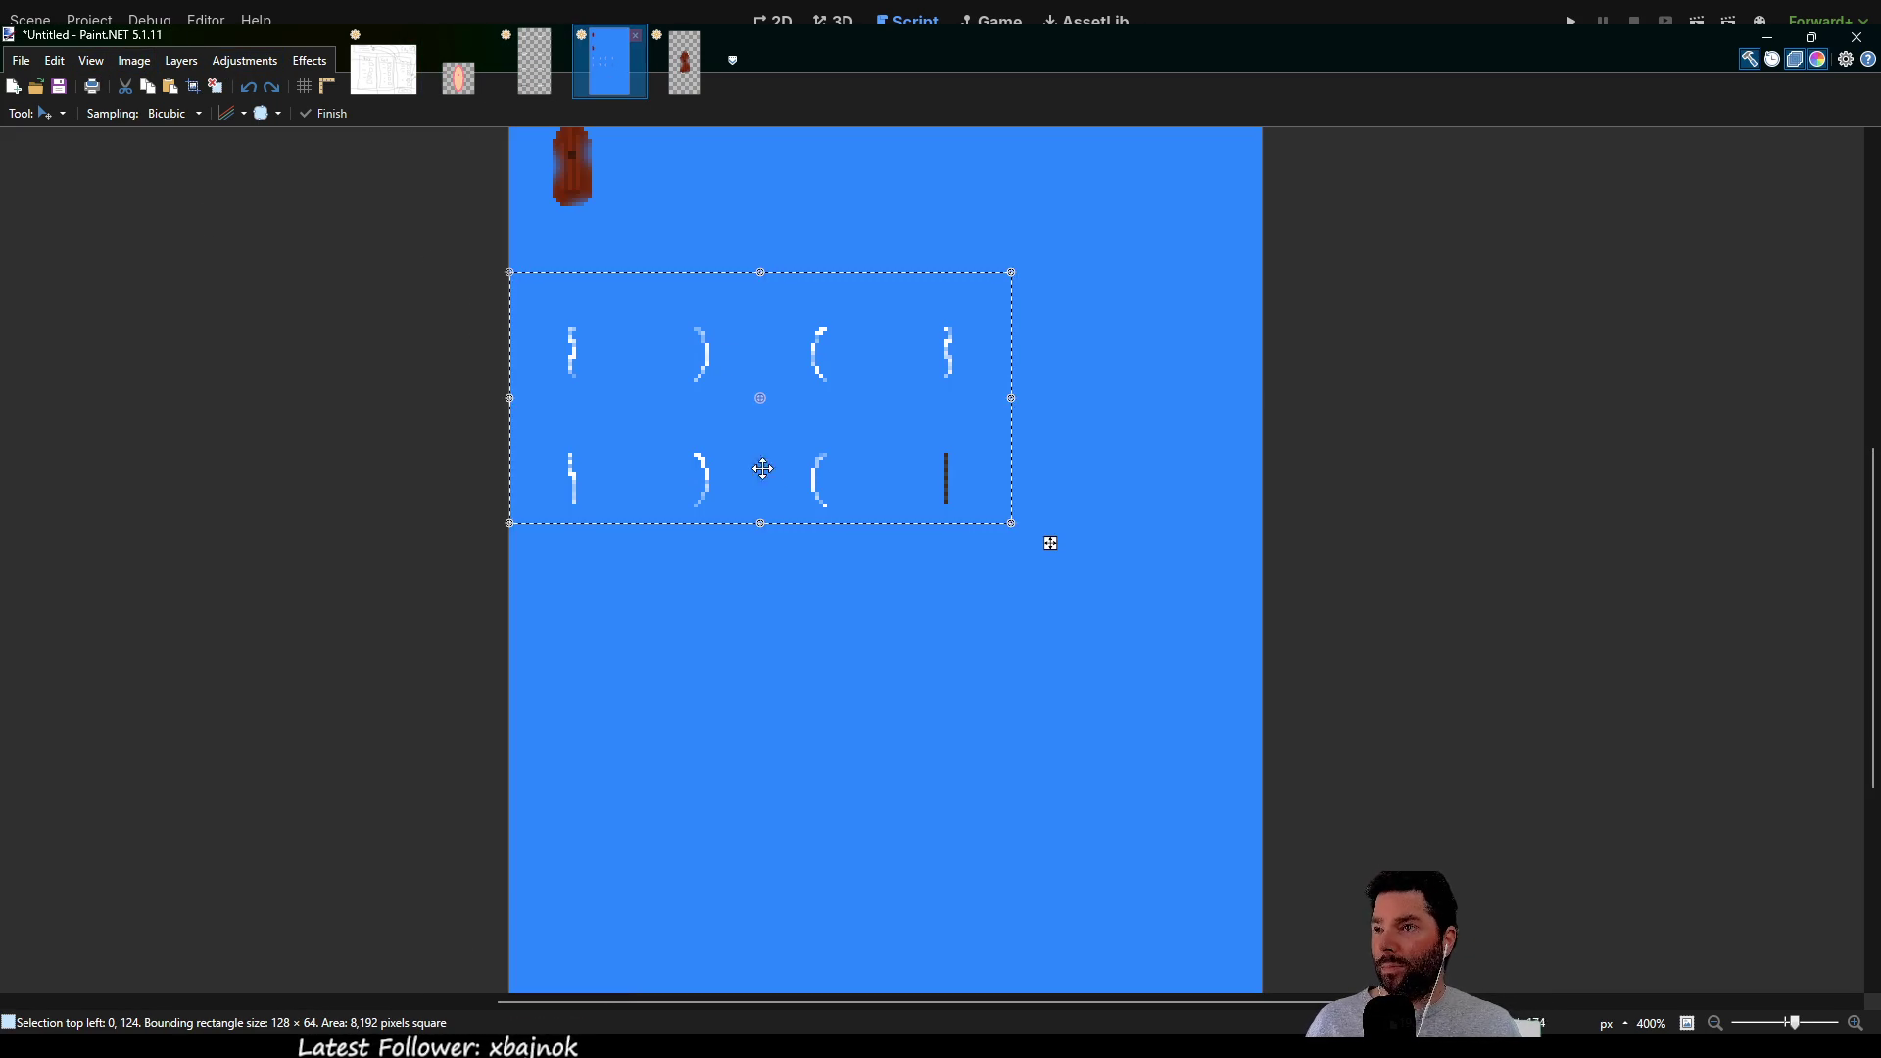
key(ctrl+z)
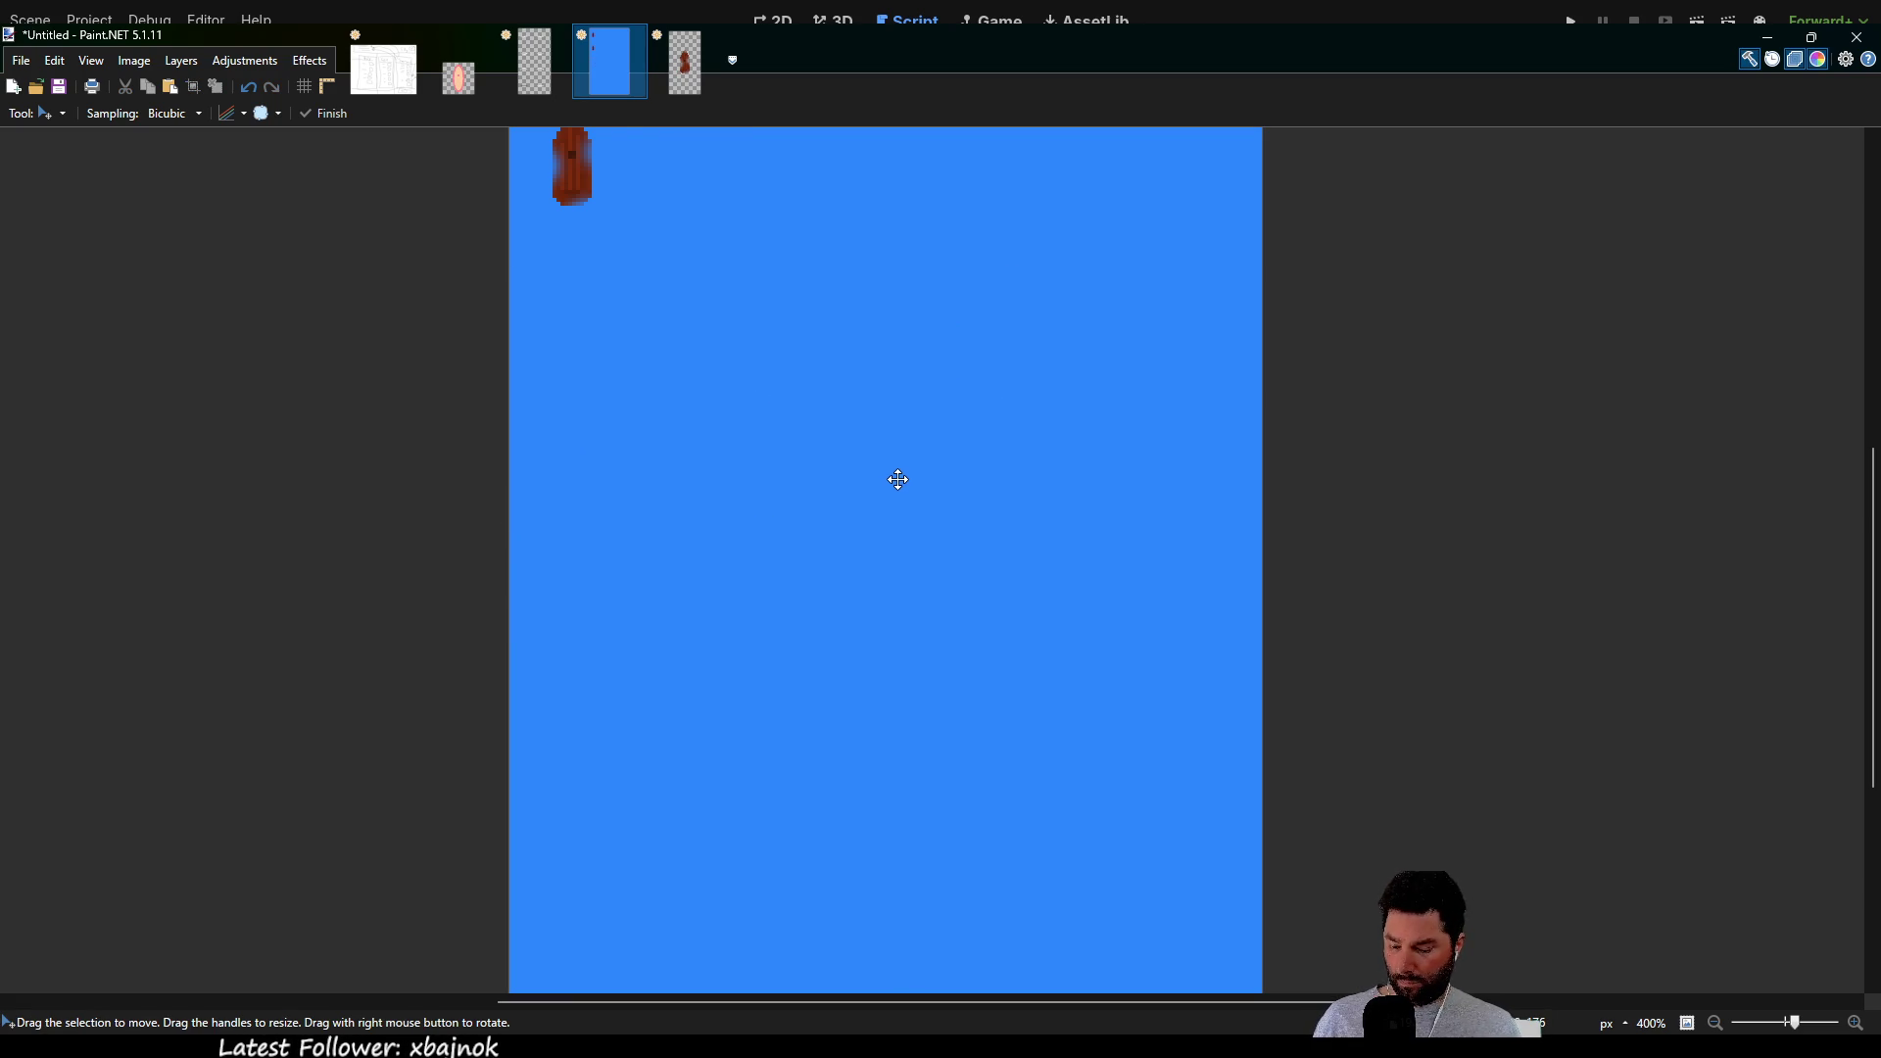
key(ctrl+v)
scroll(843, 470, up, 2)
scroll(872, 562, down, 3)
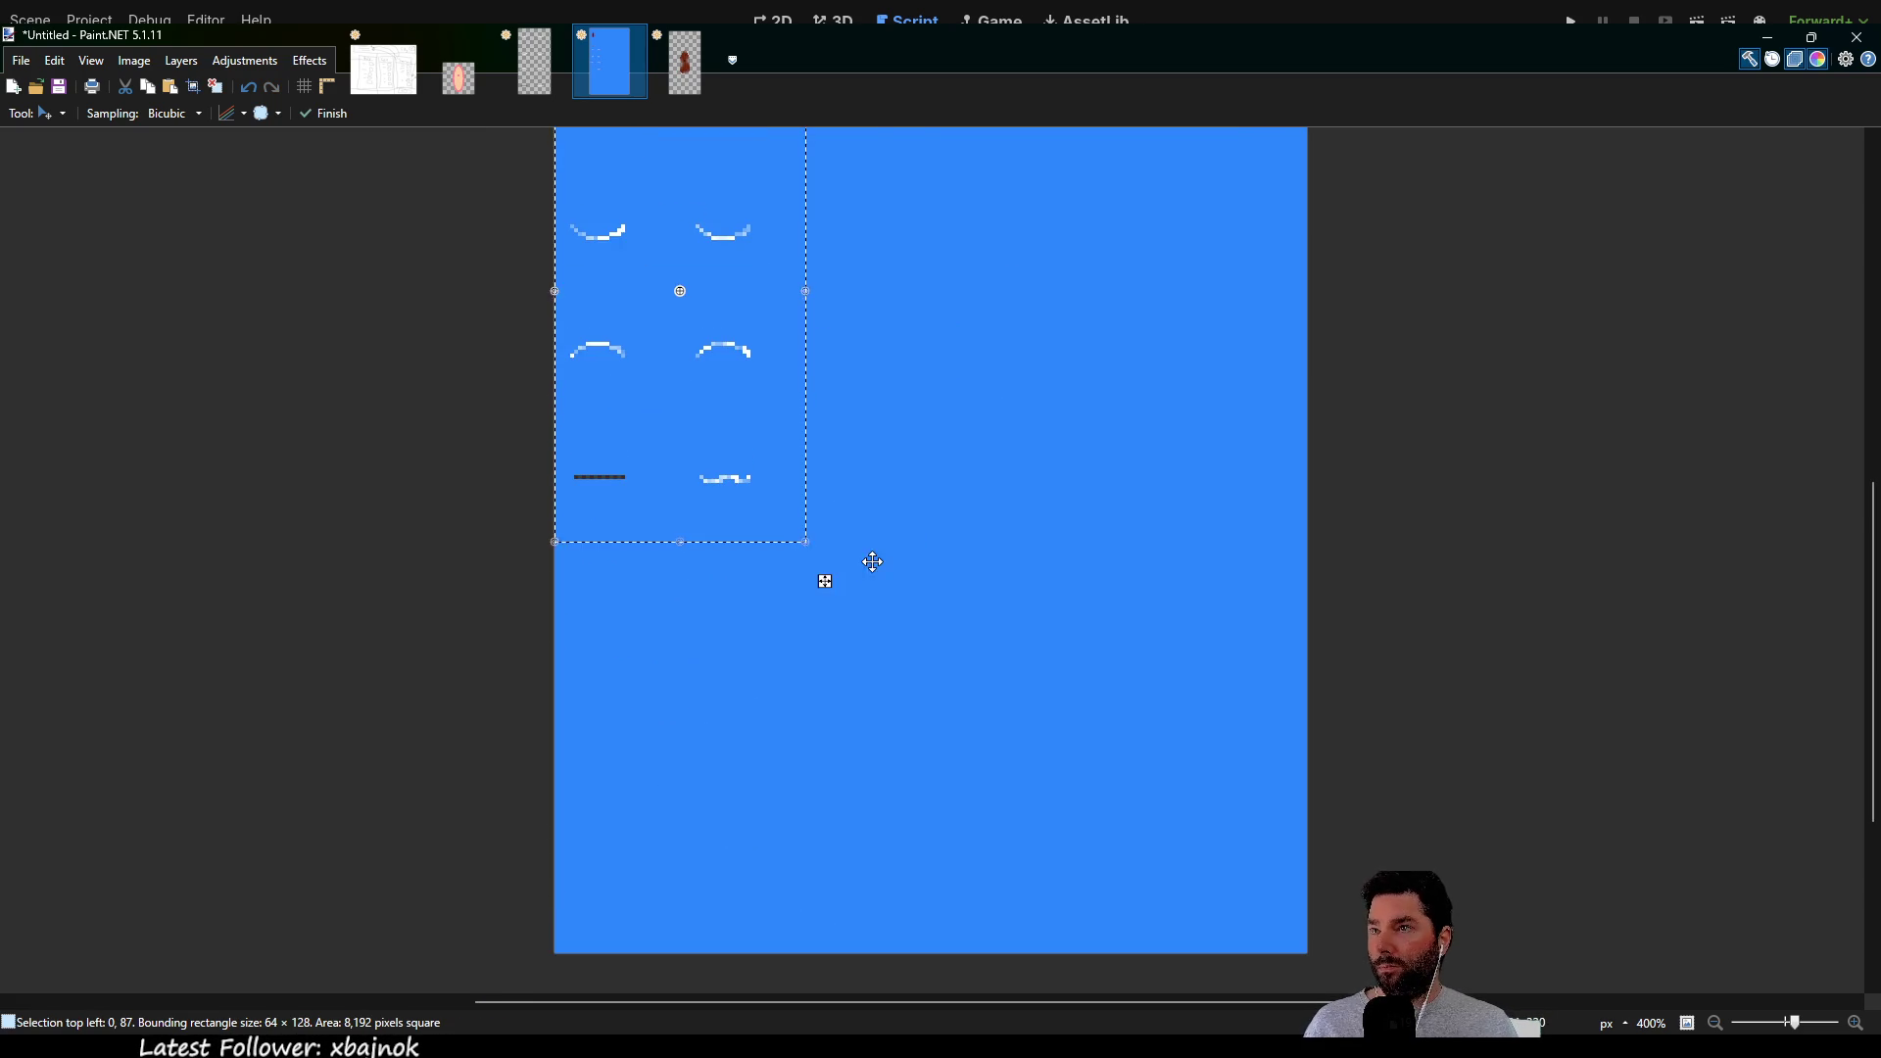
Move the pasted sail frames below the boats and line them up with the left edge
scroll(872, 561, down, 2)
mouse_move(769, 411)
mouse_down()
mouse_move(774, 377)
mouse_move(782, 452)
mouse_up()
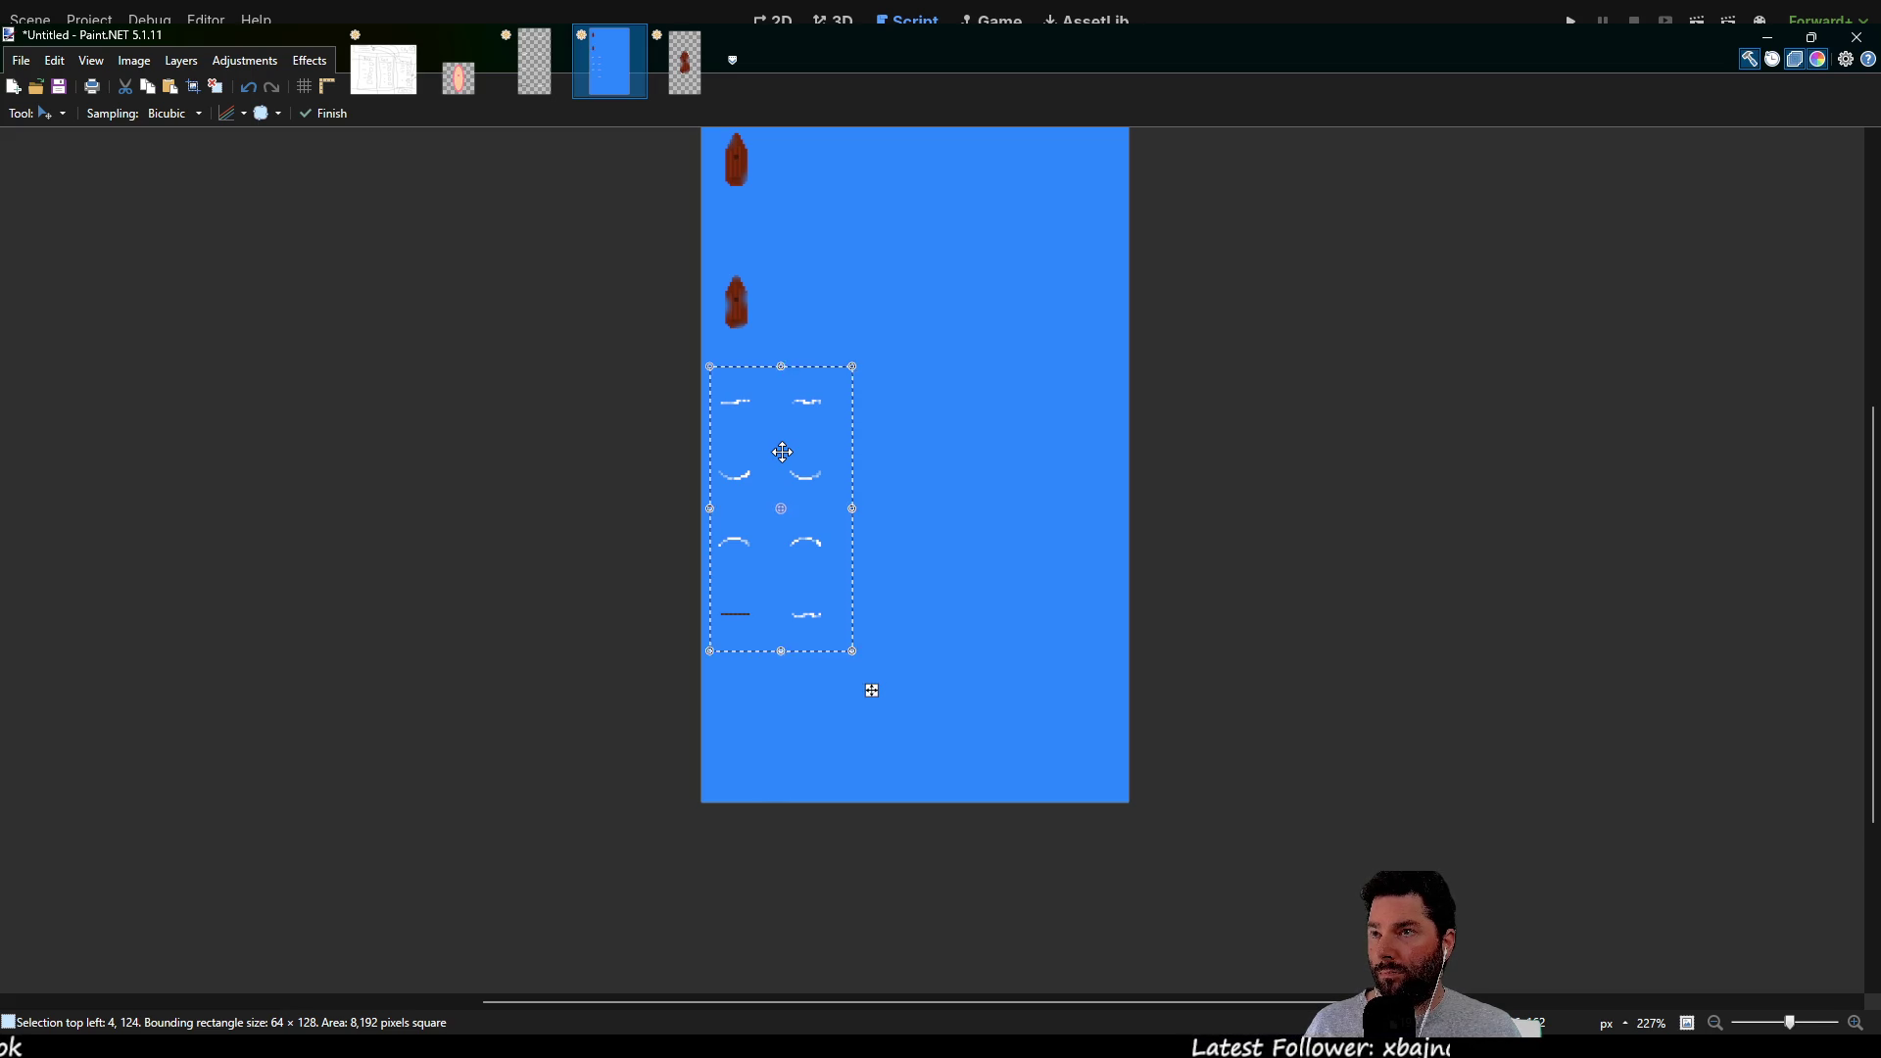
scroll(782, 452, up, 5)
scroll(828, 485, down, 1)
key(Left)
key(Left)
key(Left)
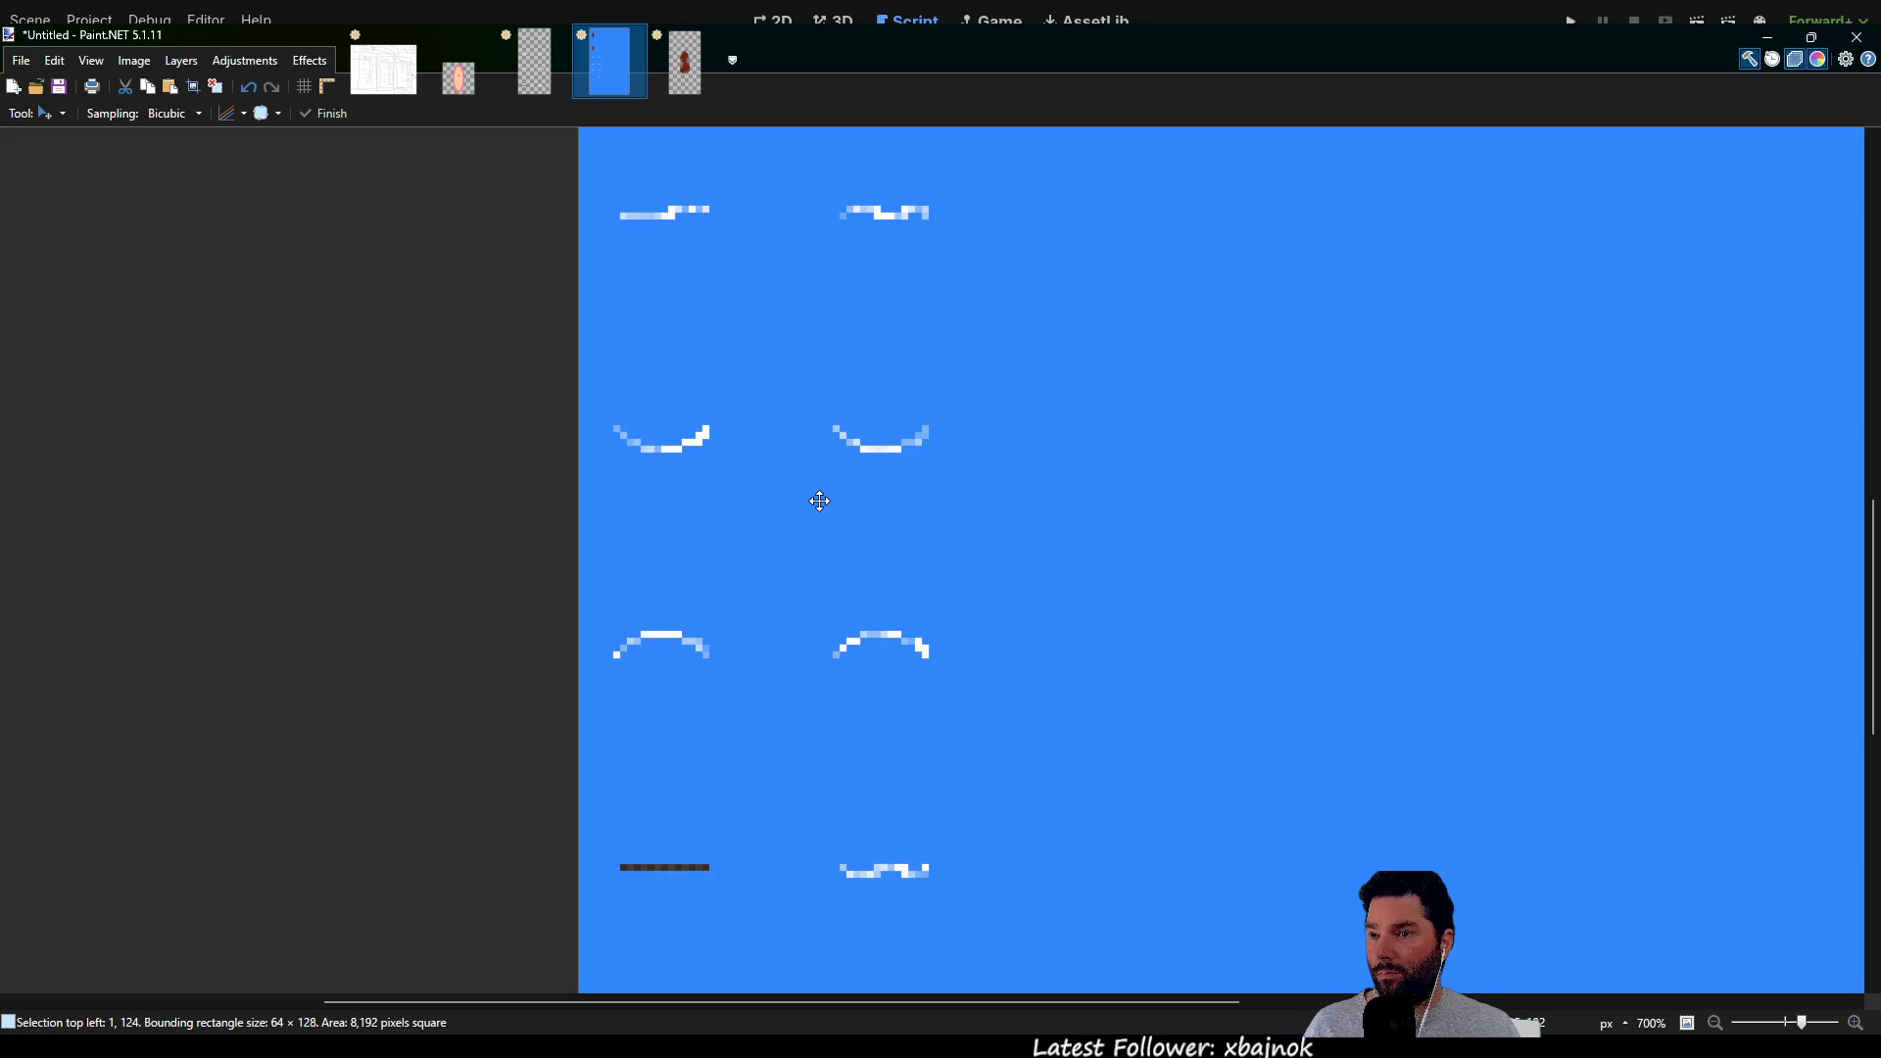
drag(818, 502, 812, 502)
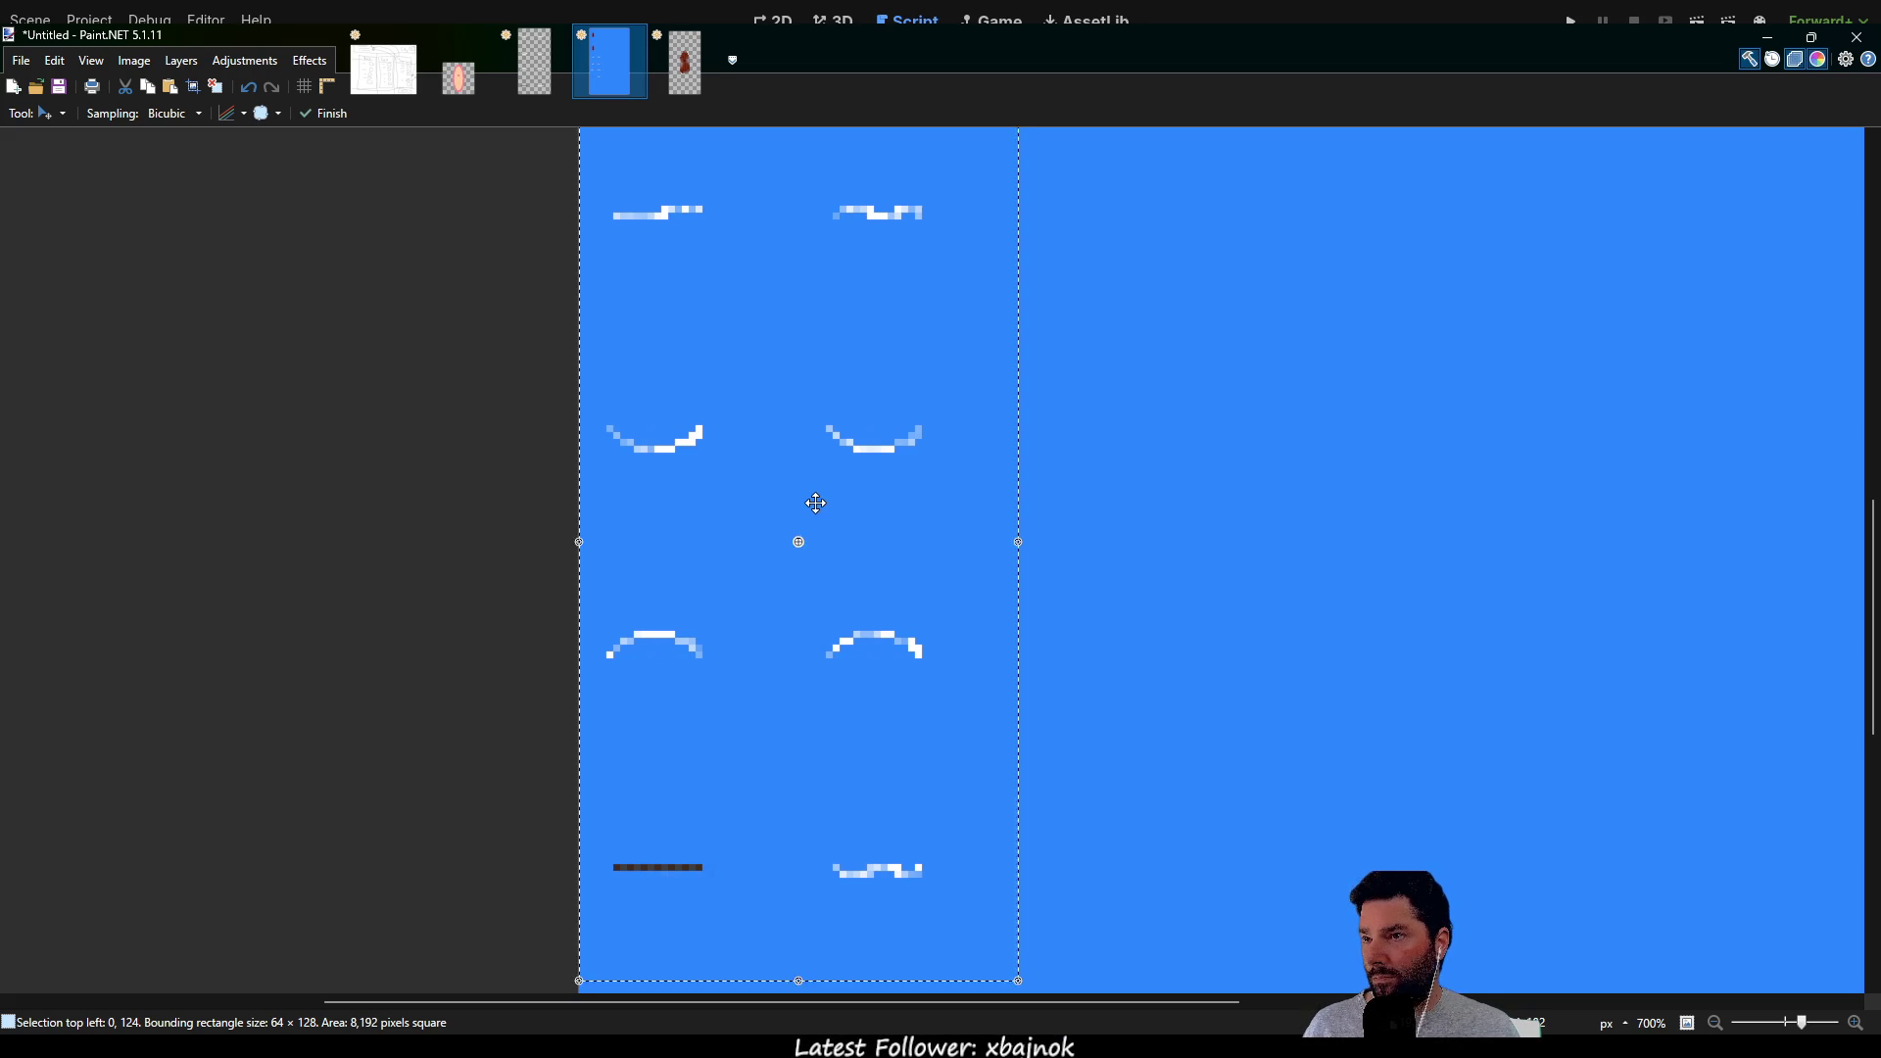
scroll(812, 499, down, 3)
mouse_move(948, 409)
mouse_down()
mouse_move(899, 722)
mouse_move(948, 408)
mouse_up()
drag(981, 628, 969, 520)
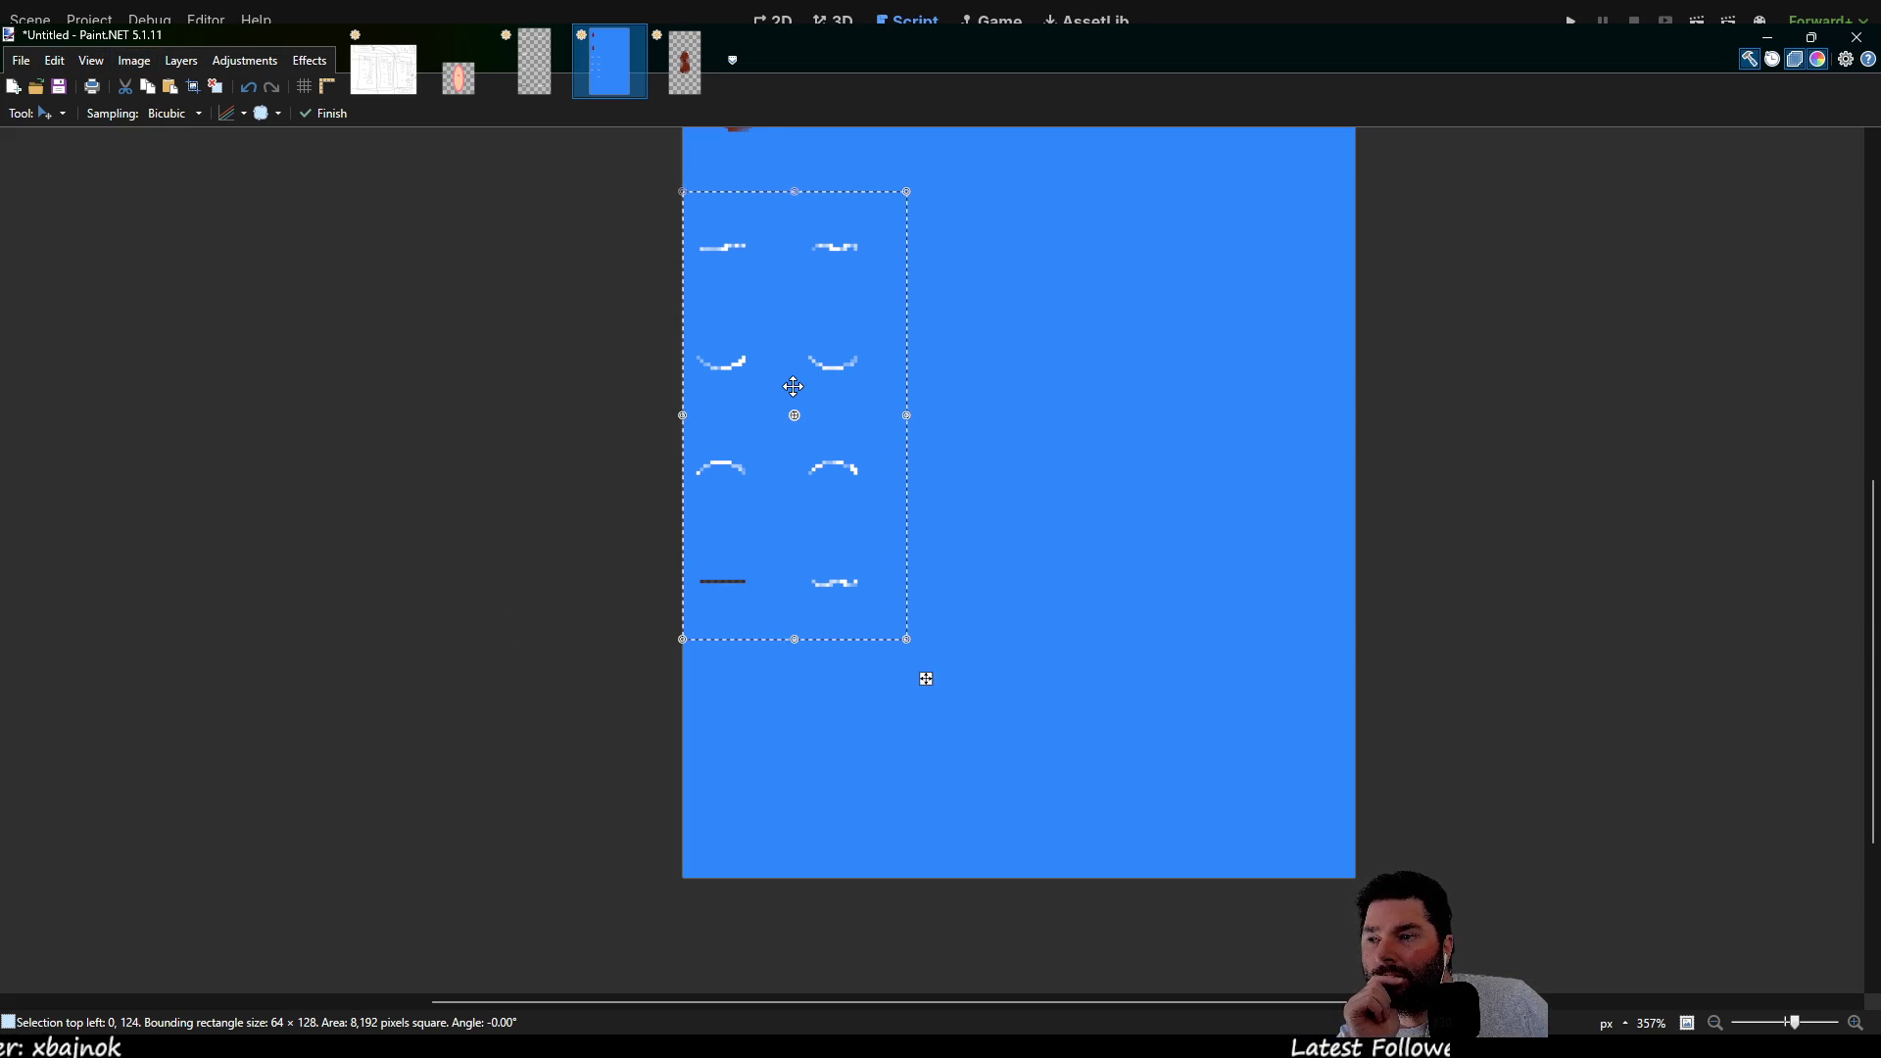
Slide the strip of sail frames to the right, then delete it from the blue image
scroll(325, 545, up, 2)
scroll(292, 547, up, 2)
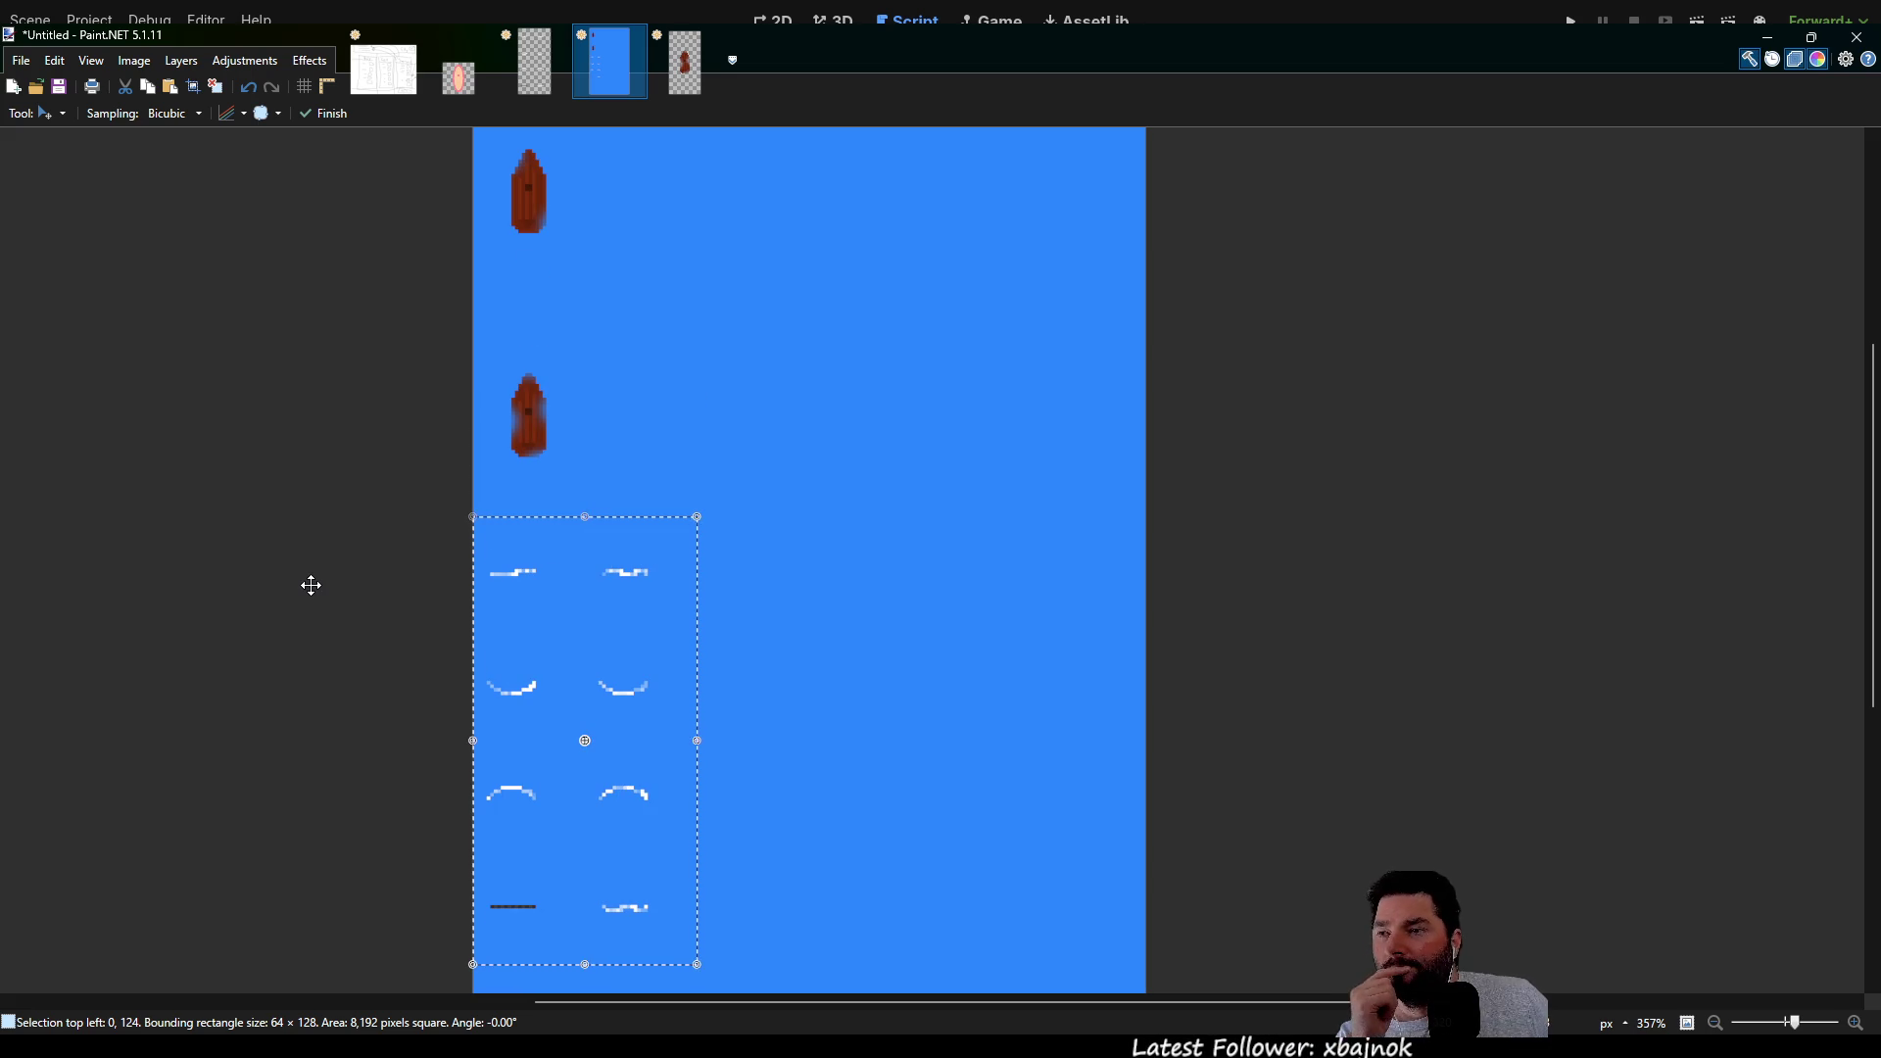
scroll(323, 548, down, 2)
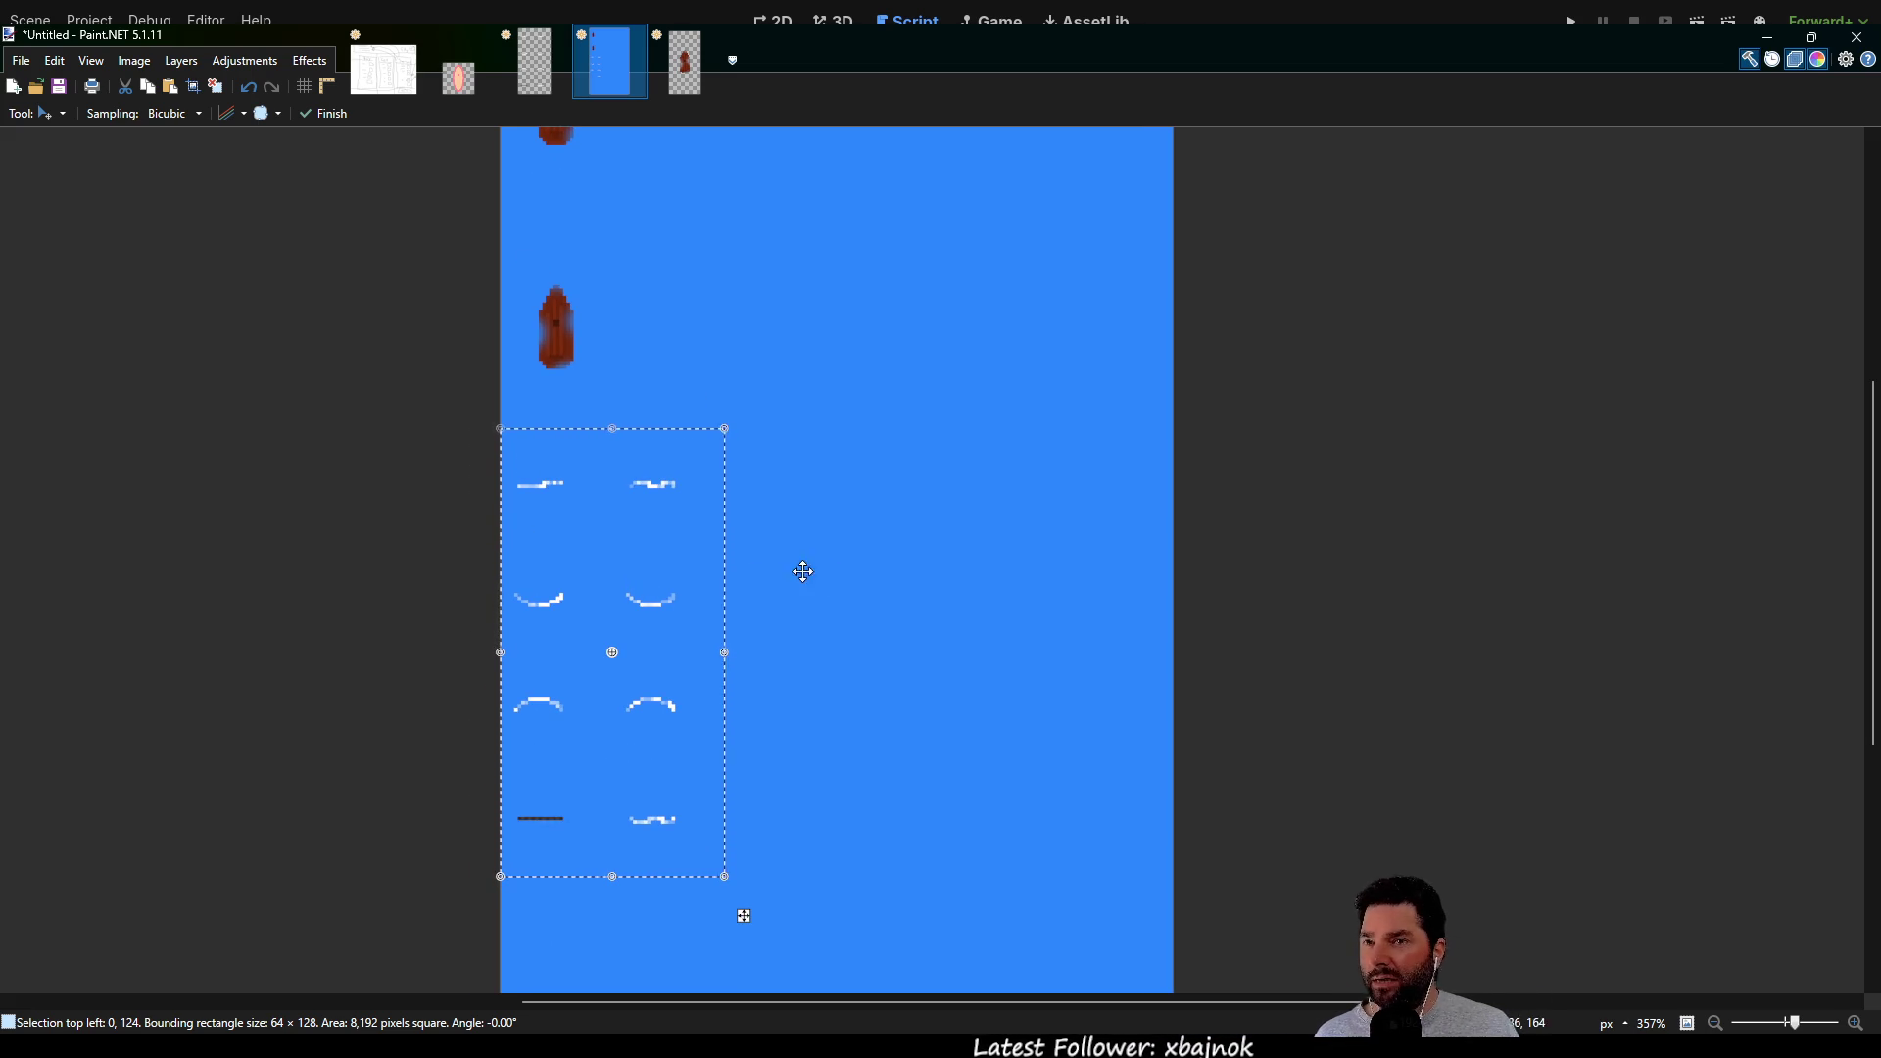
scroll(1025, 520, down, 2)
drag(578, 446, 877, 447)
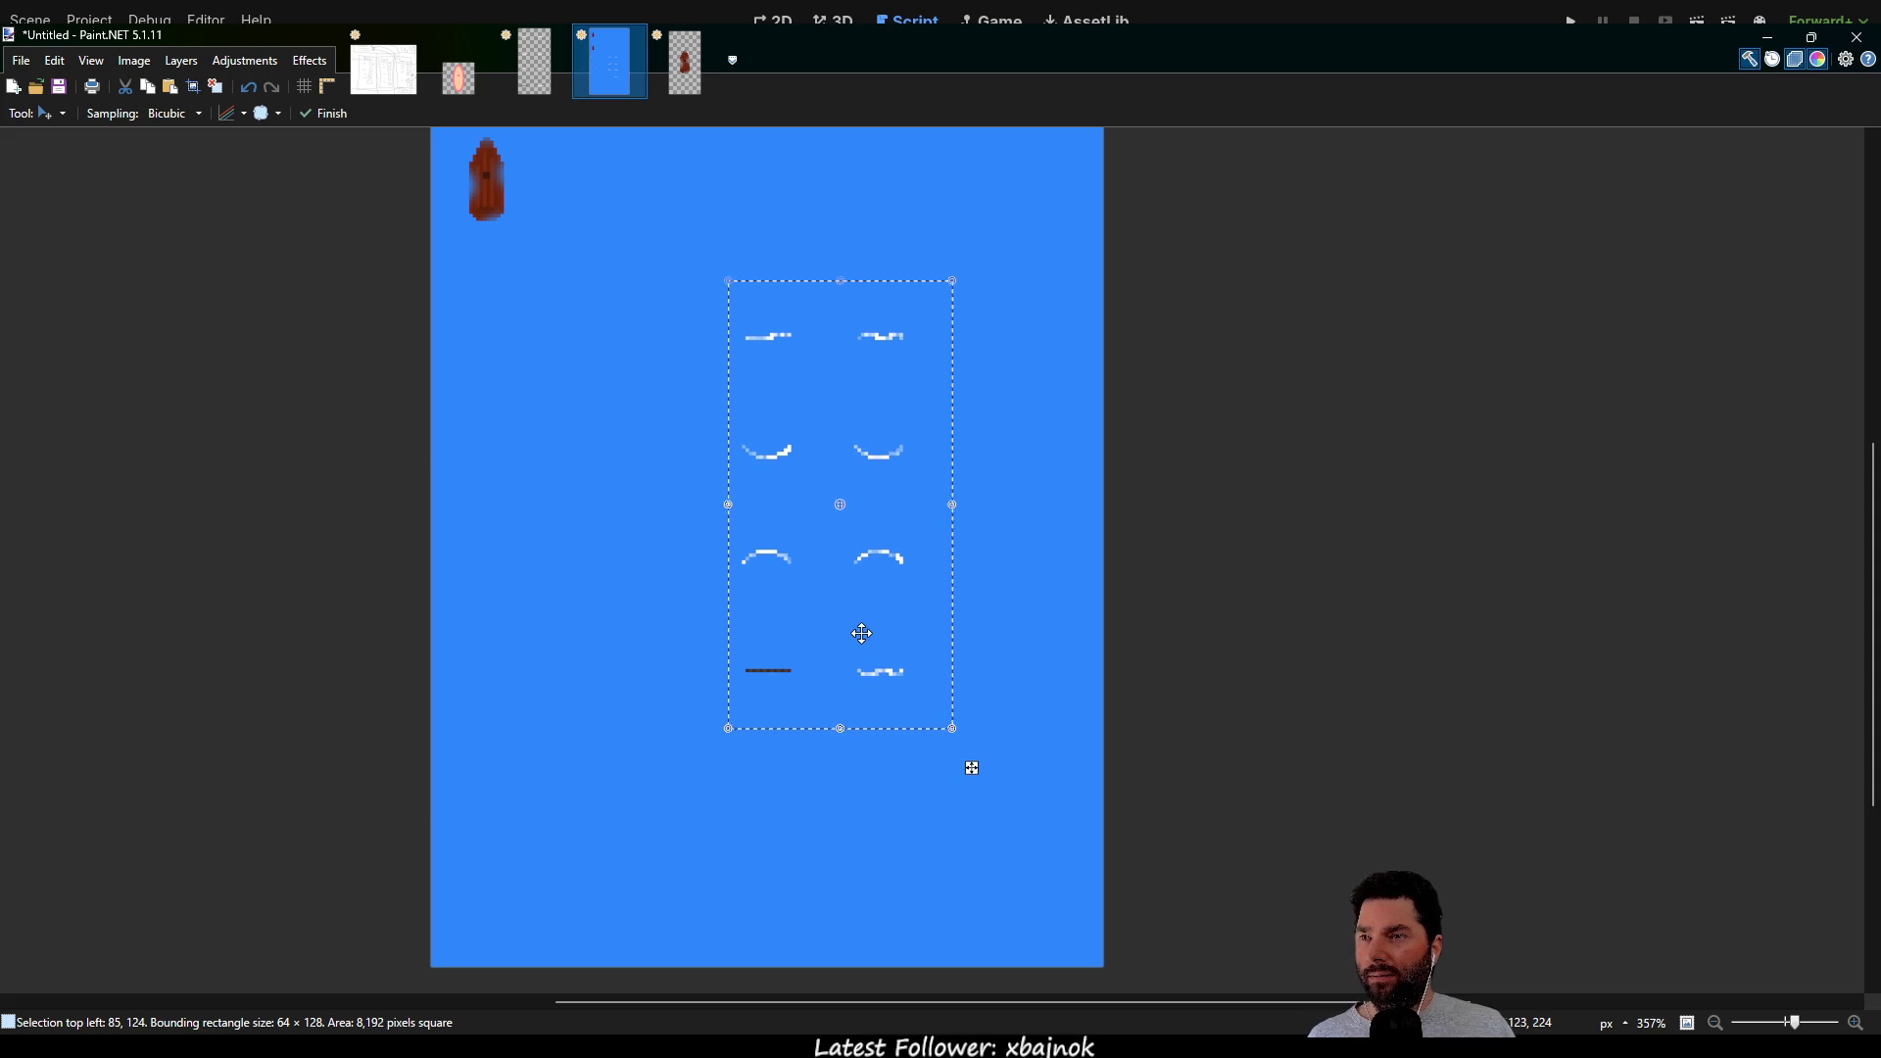
scroll(601, 499, up, 1)
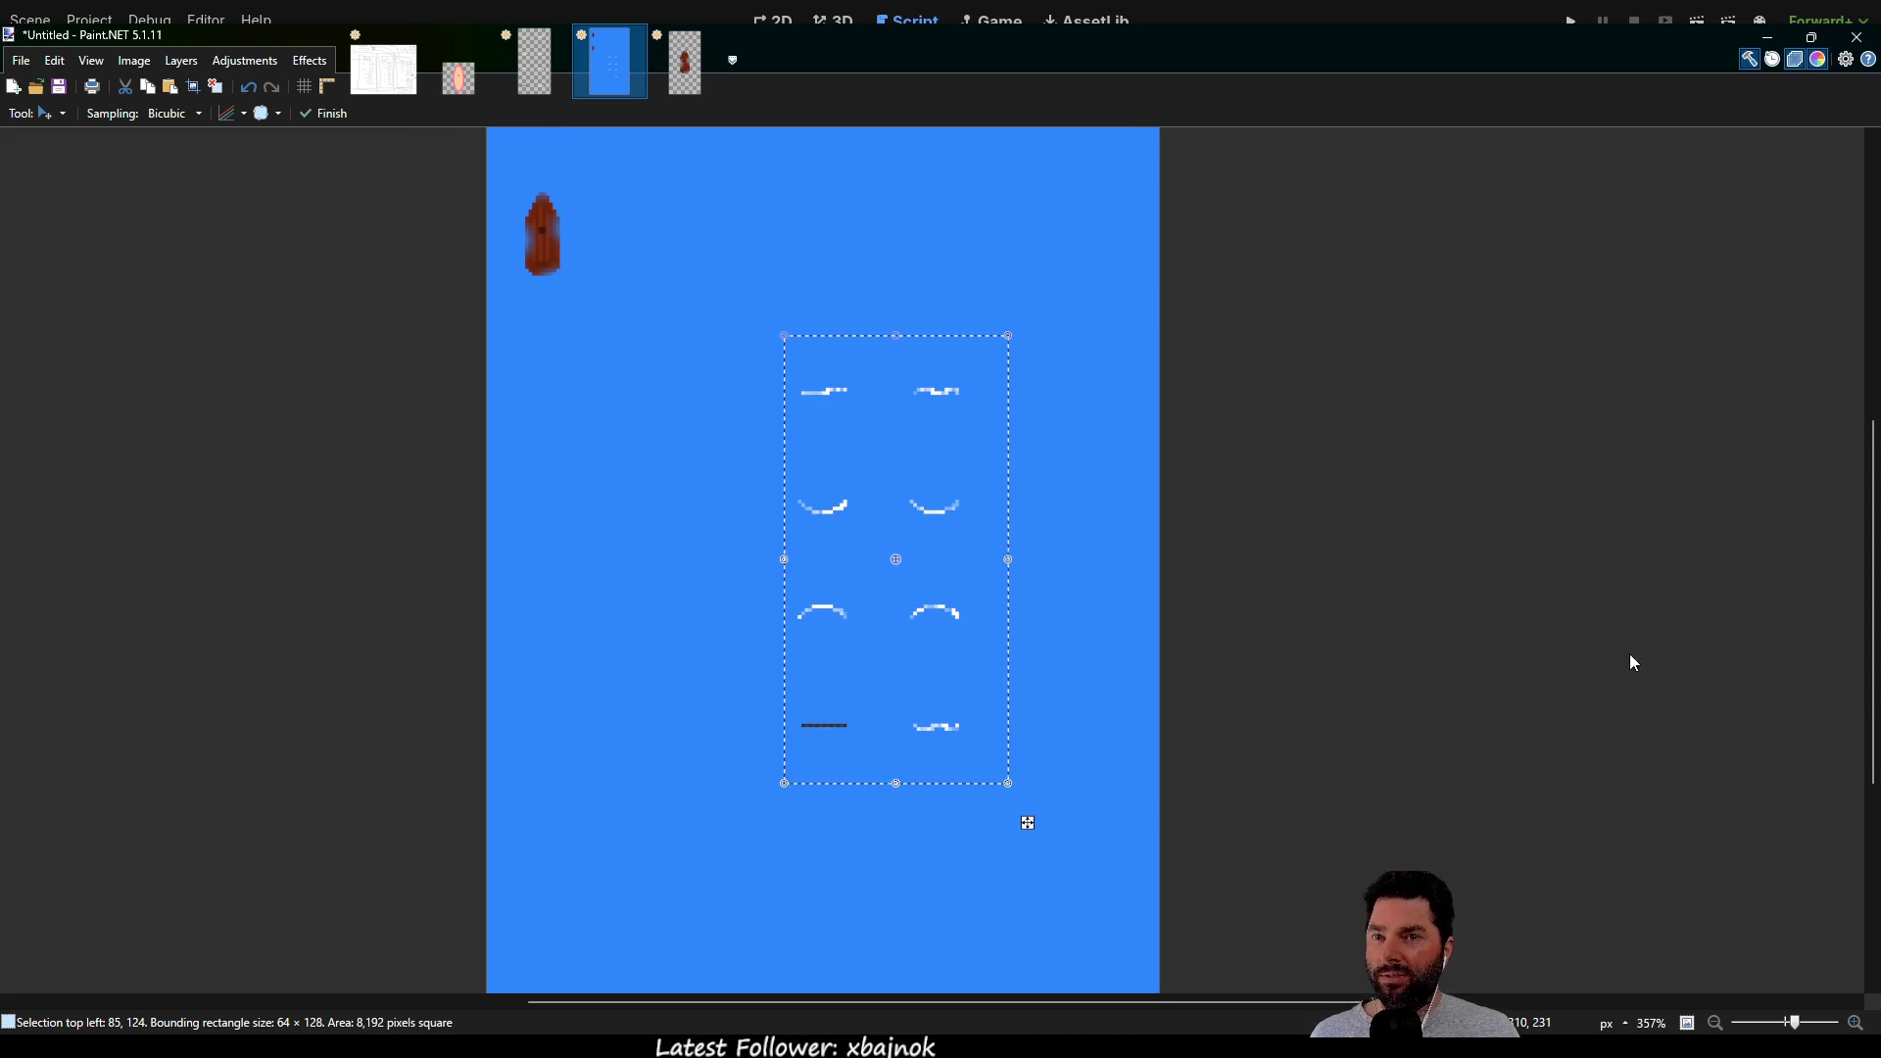
key(Delete)
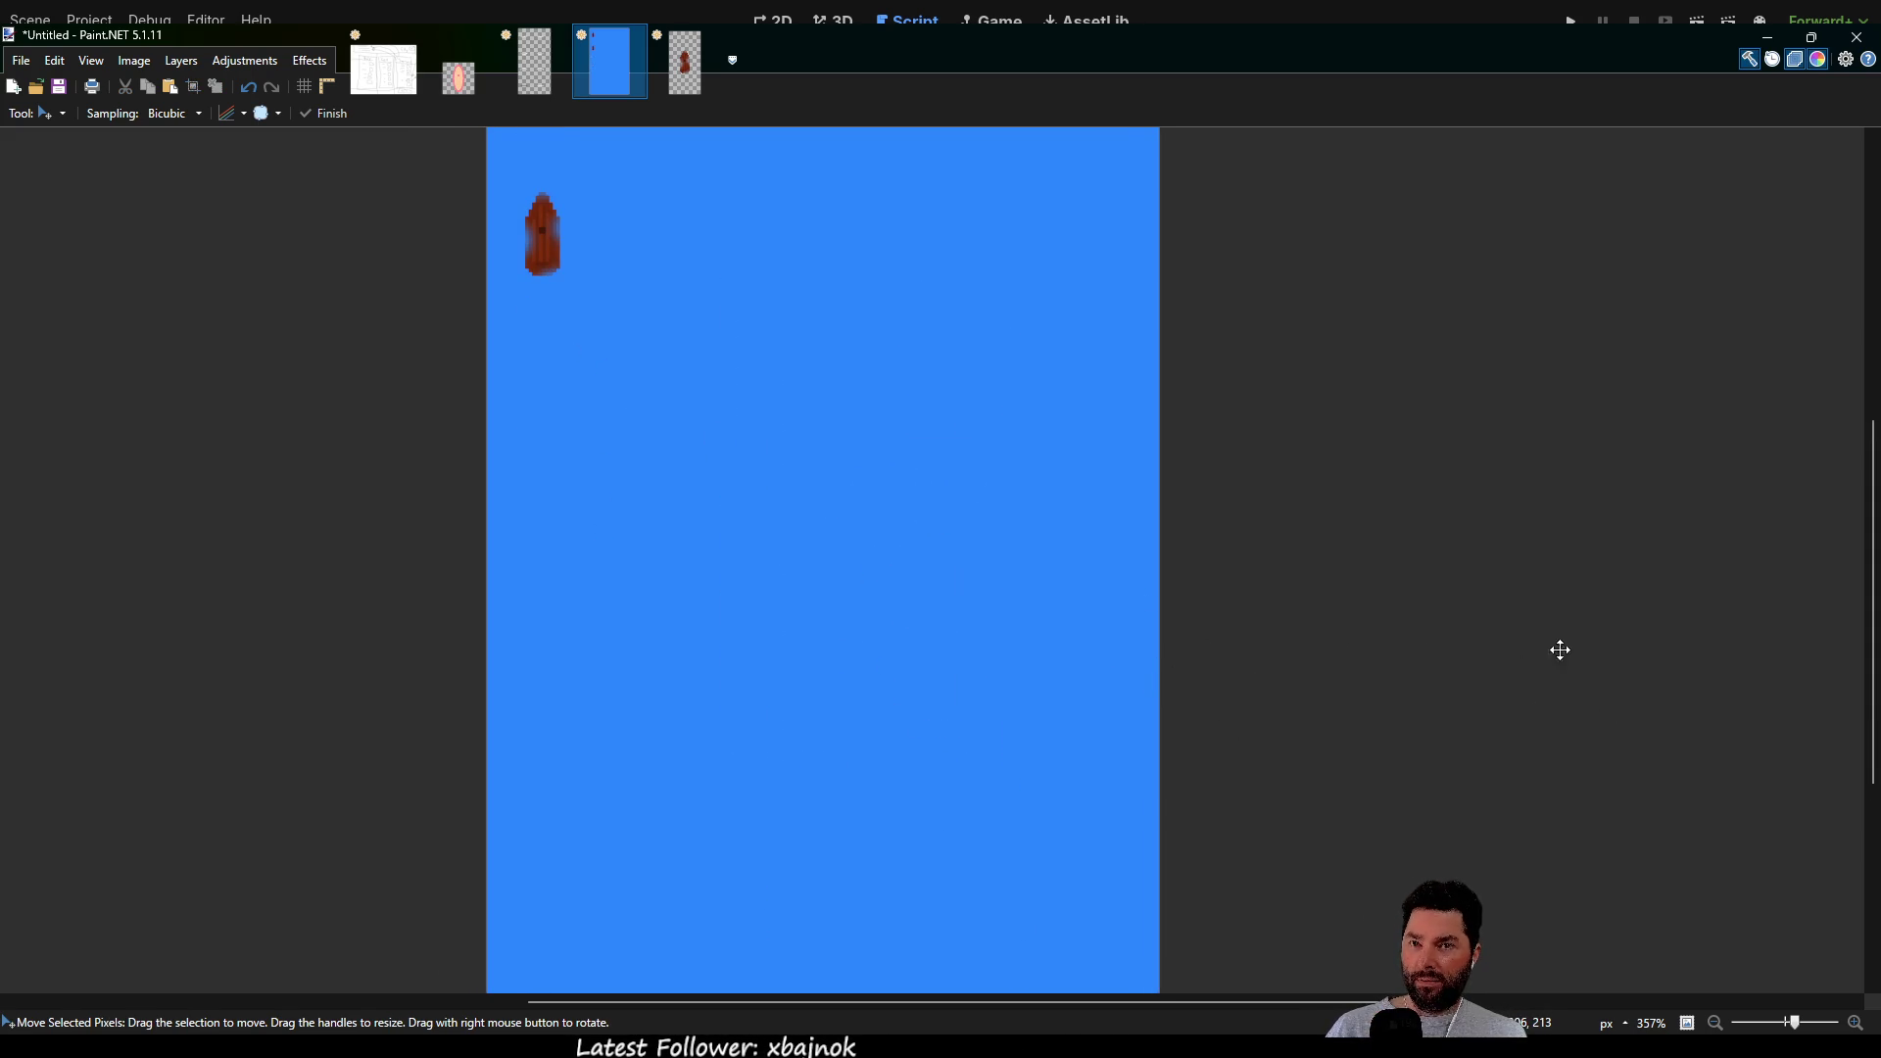
Paste again, then on sail_sprite.png undo a resize of the selected frames and deselect them
key(ctrl+v)
scroll(550, 525, up, 2)
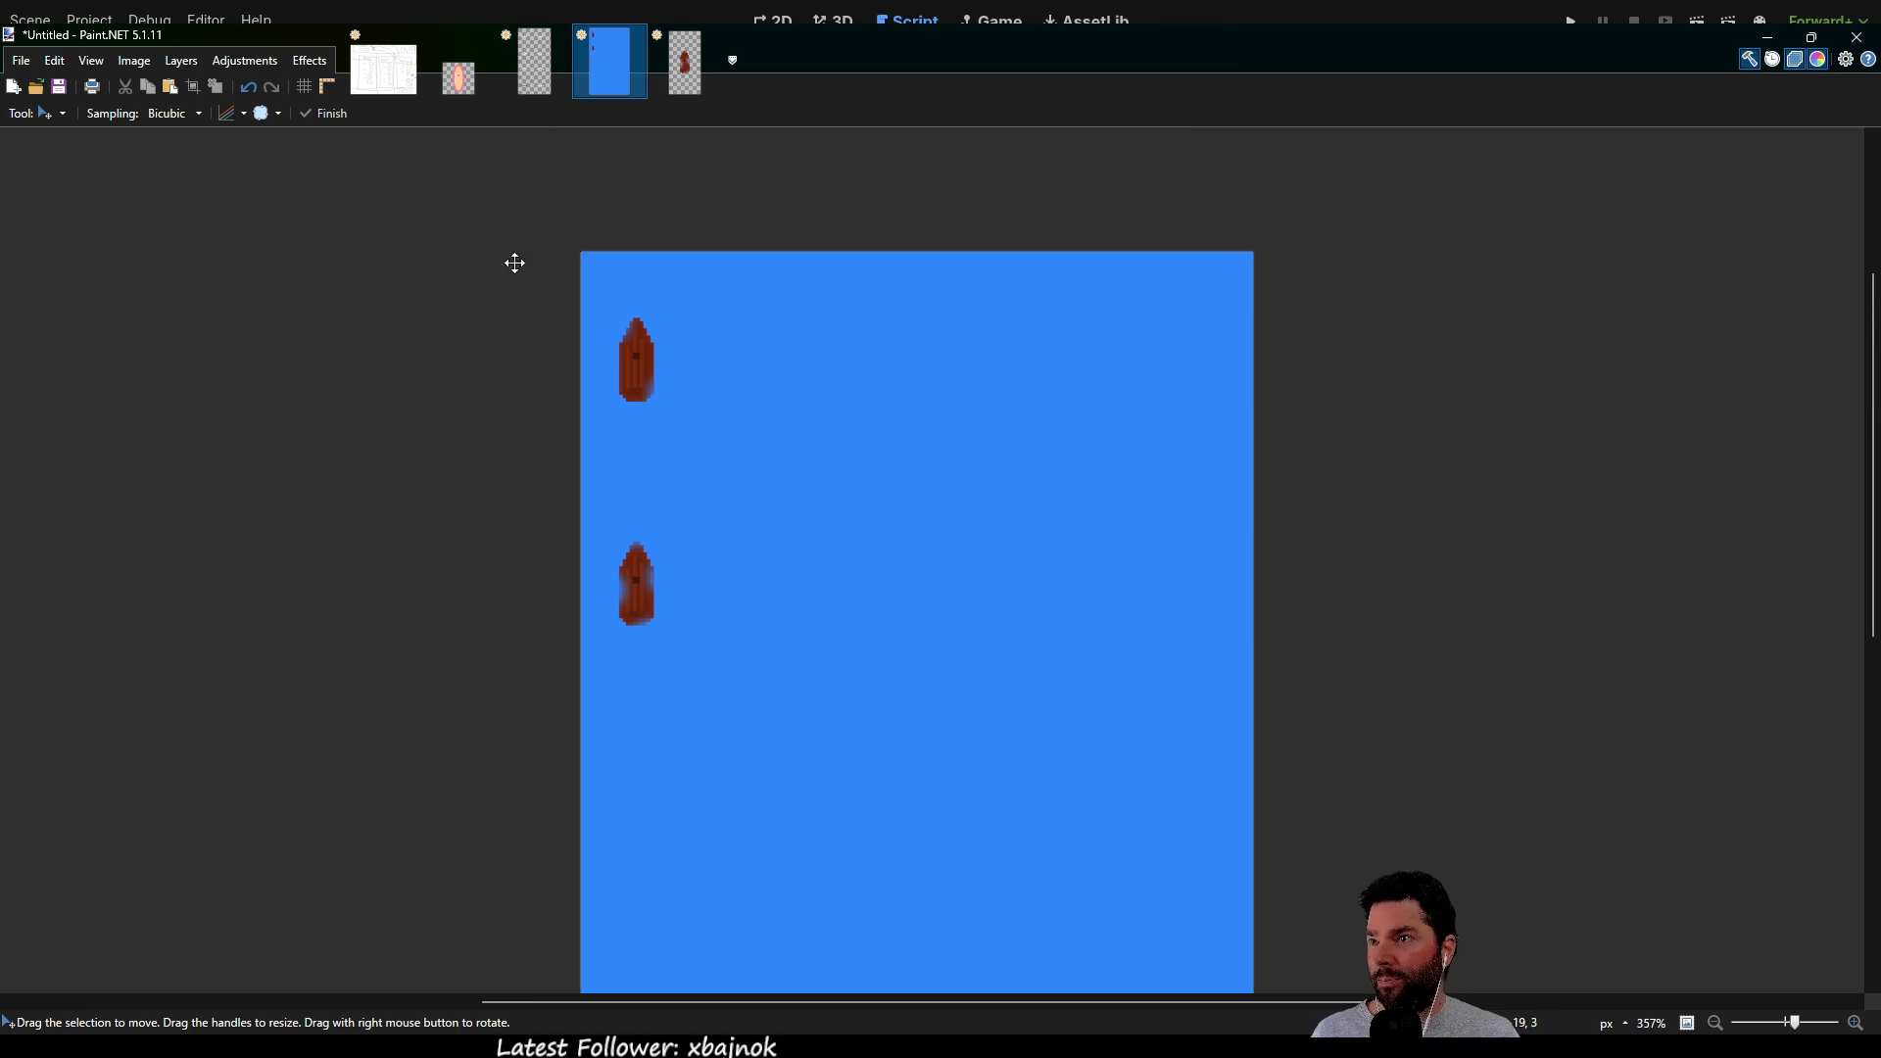
scroll(609, 482, up, 4)
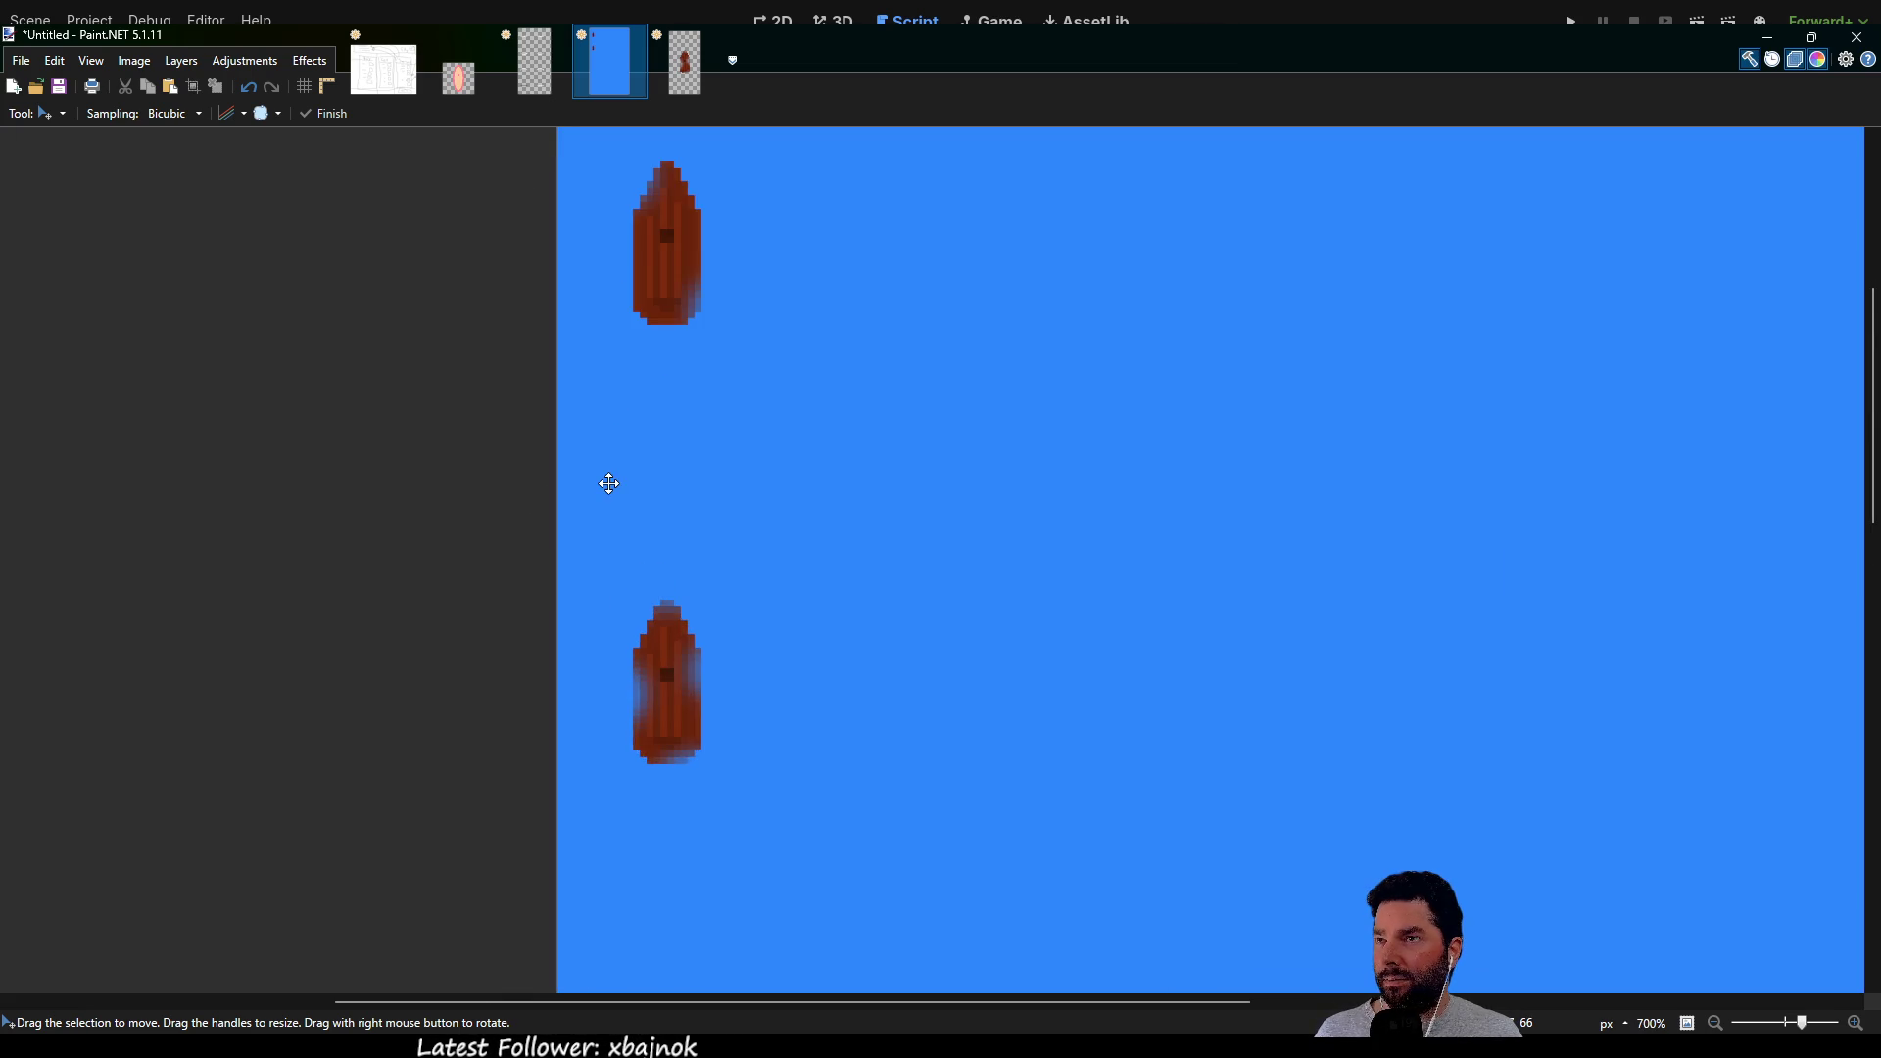
scroll(605, 478, down, 2)
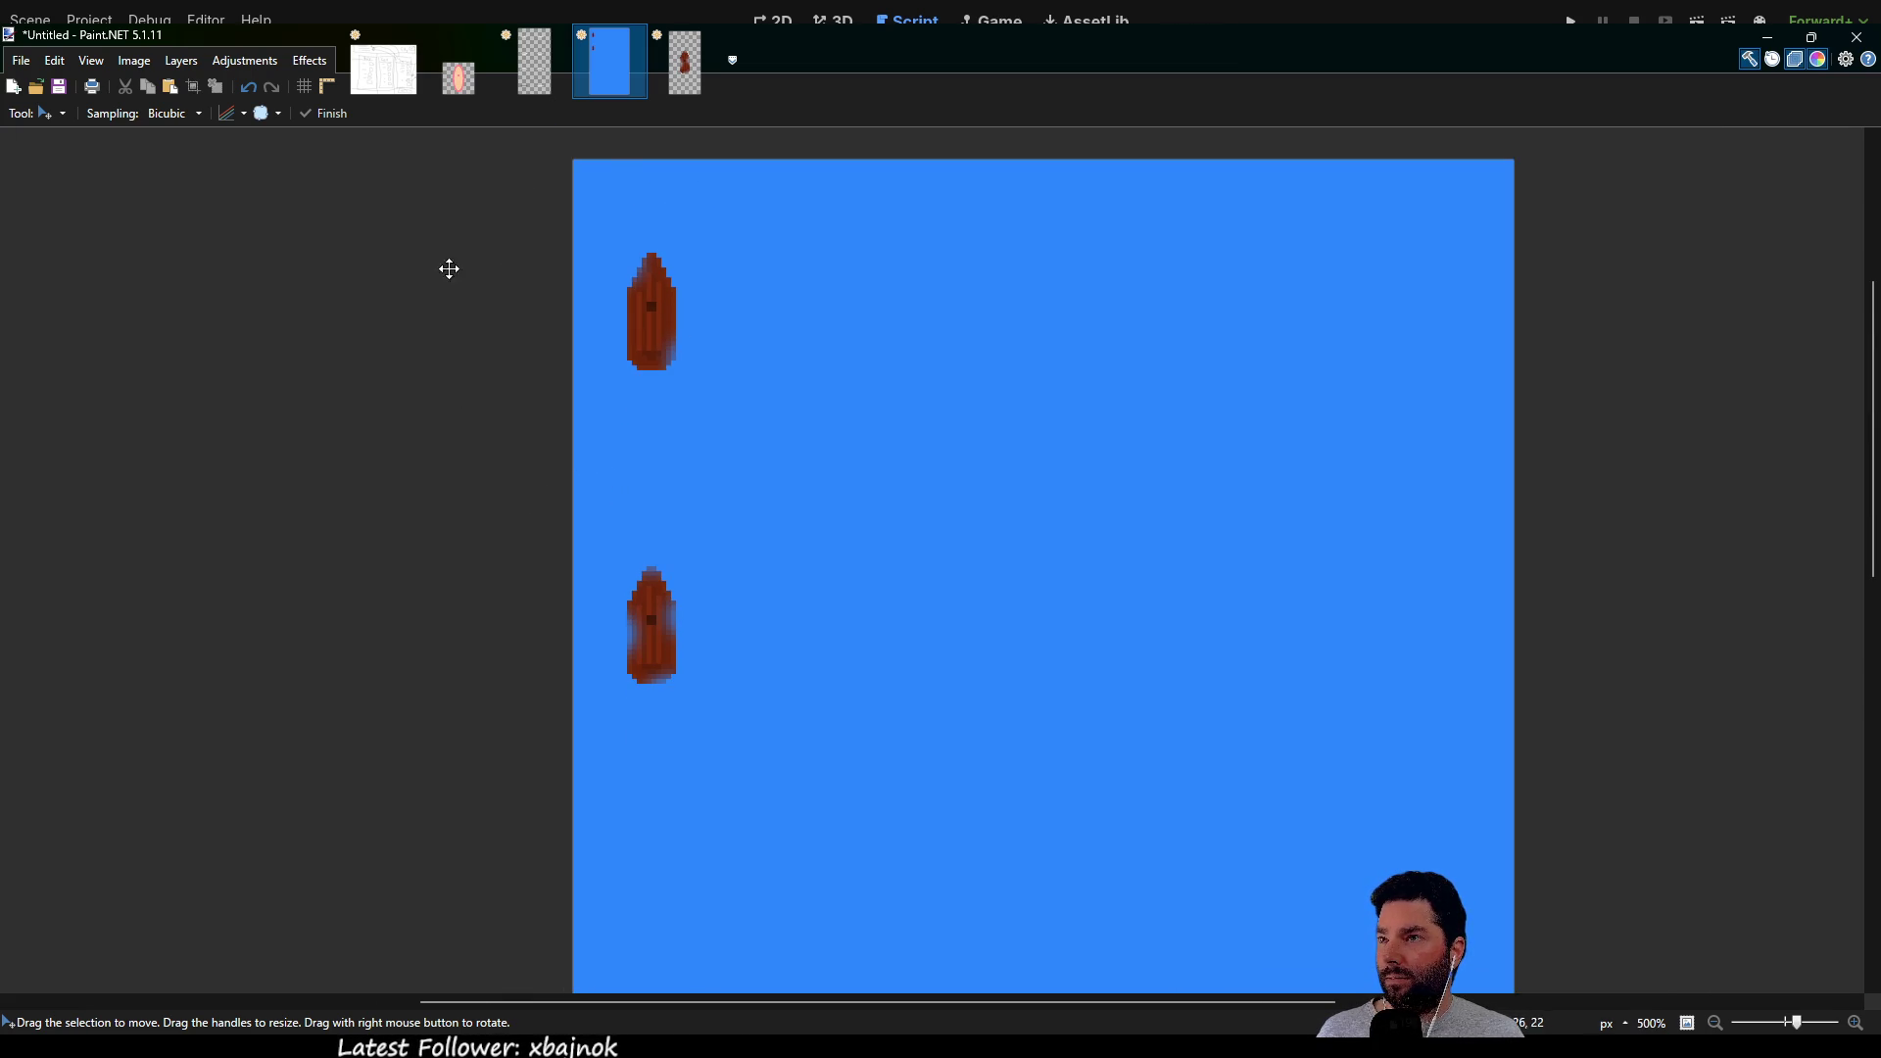
click(529, 77)
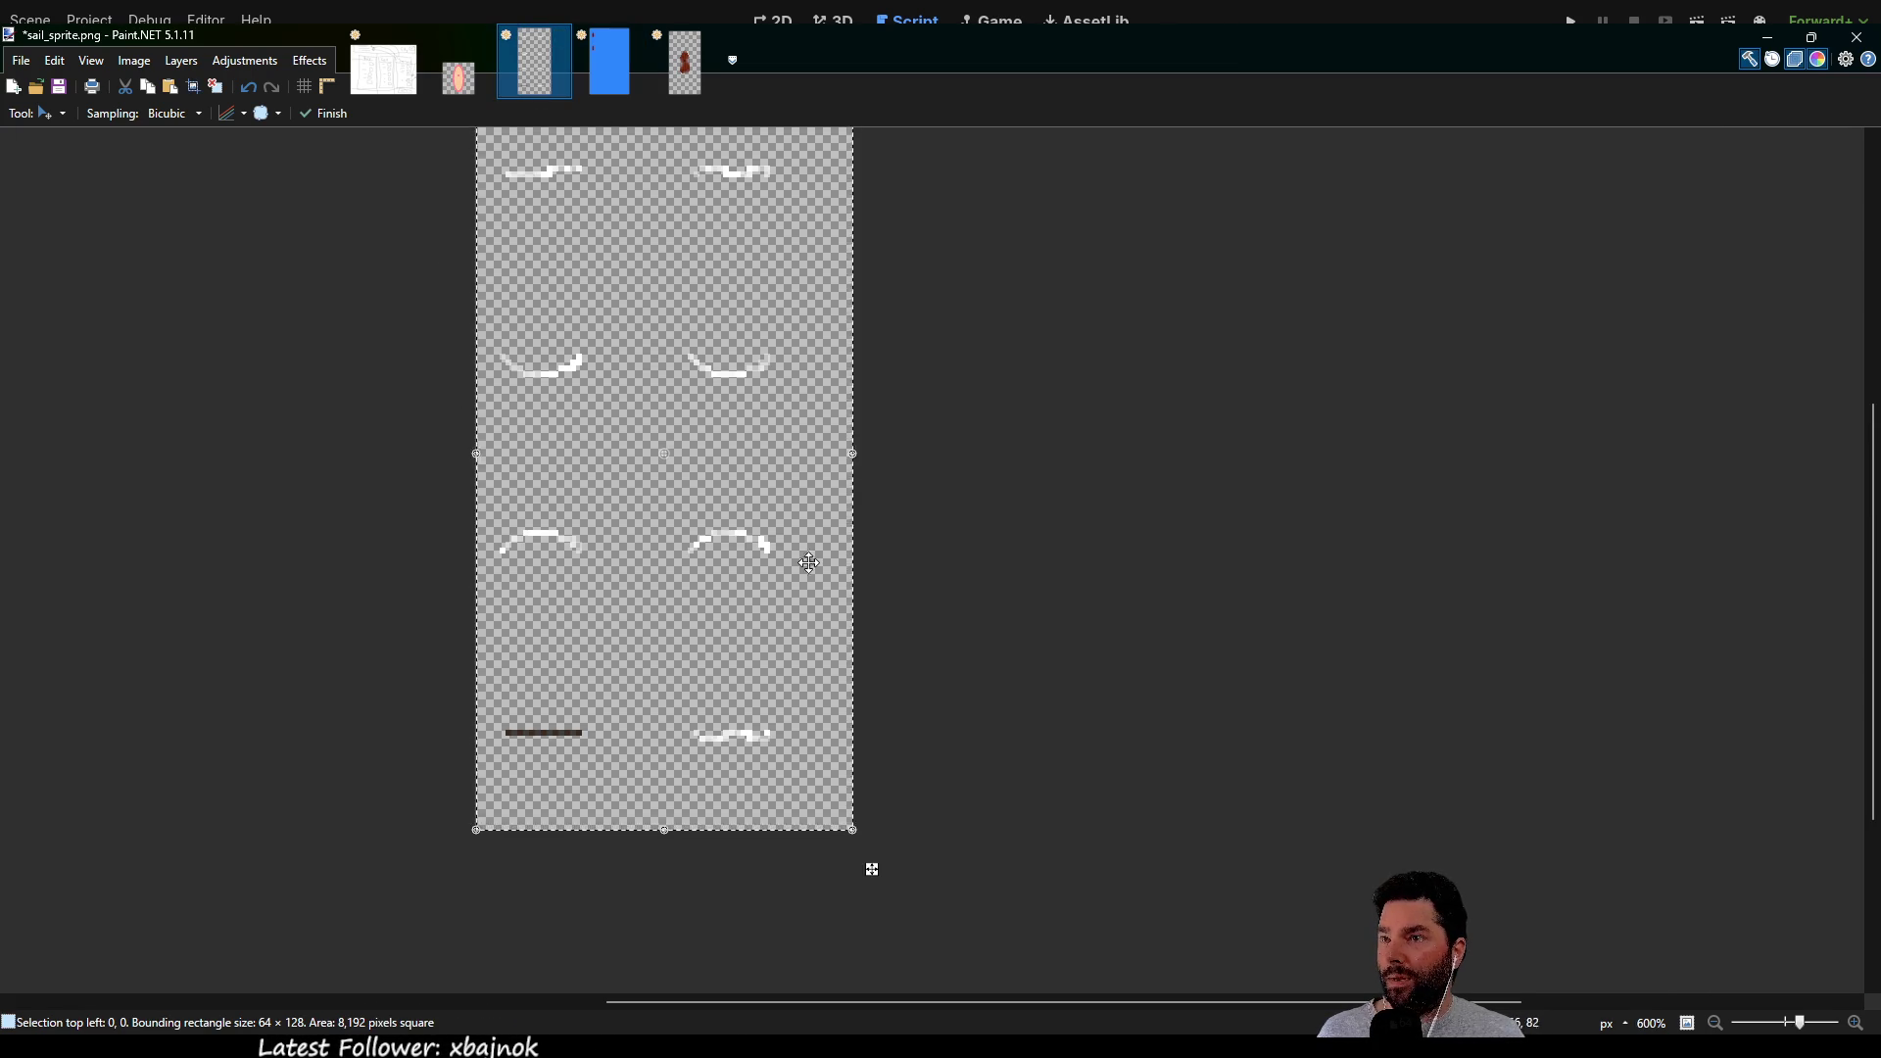
scroll(1021, 594, up, 1)
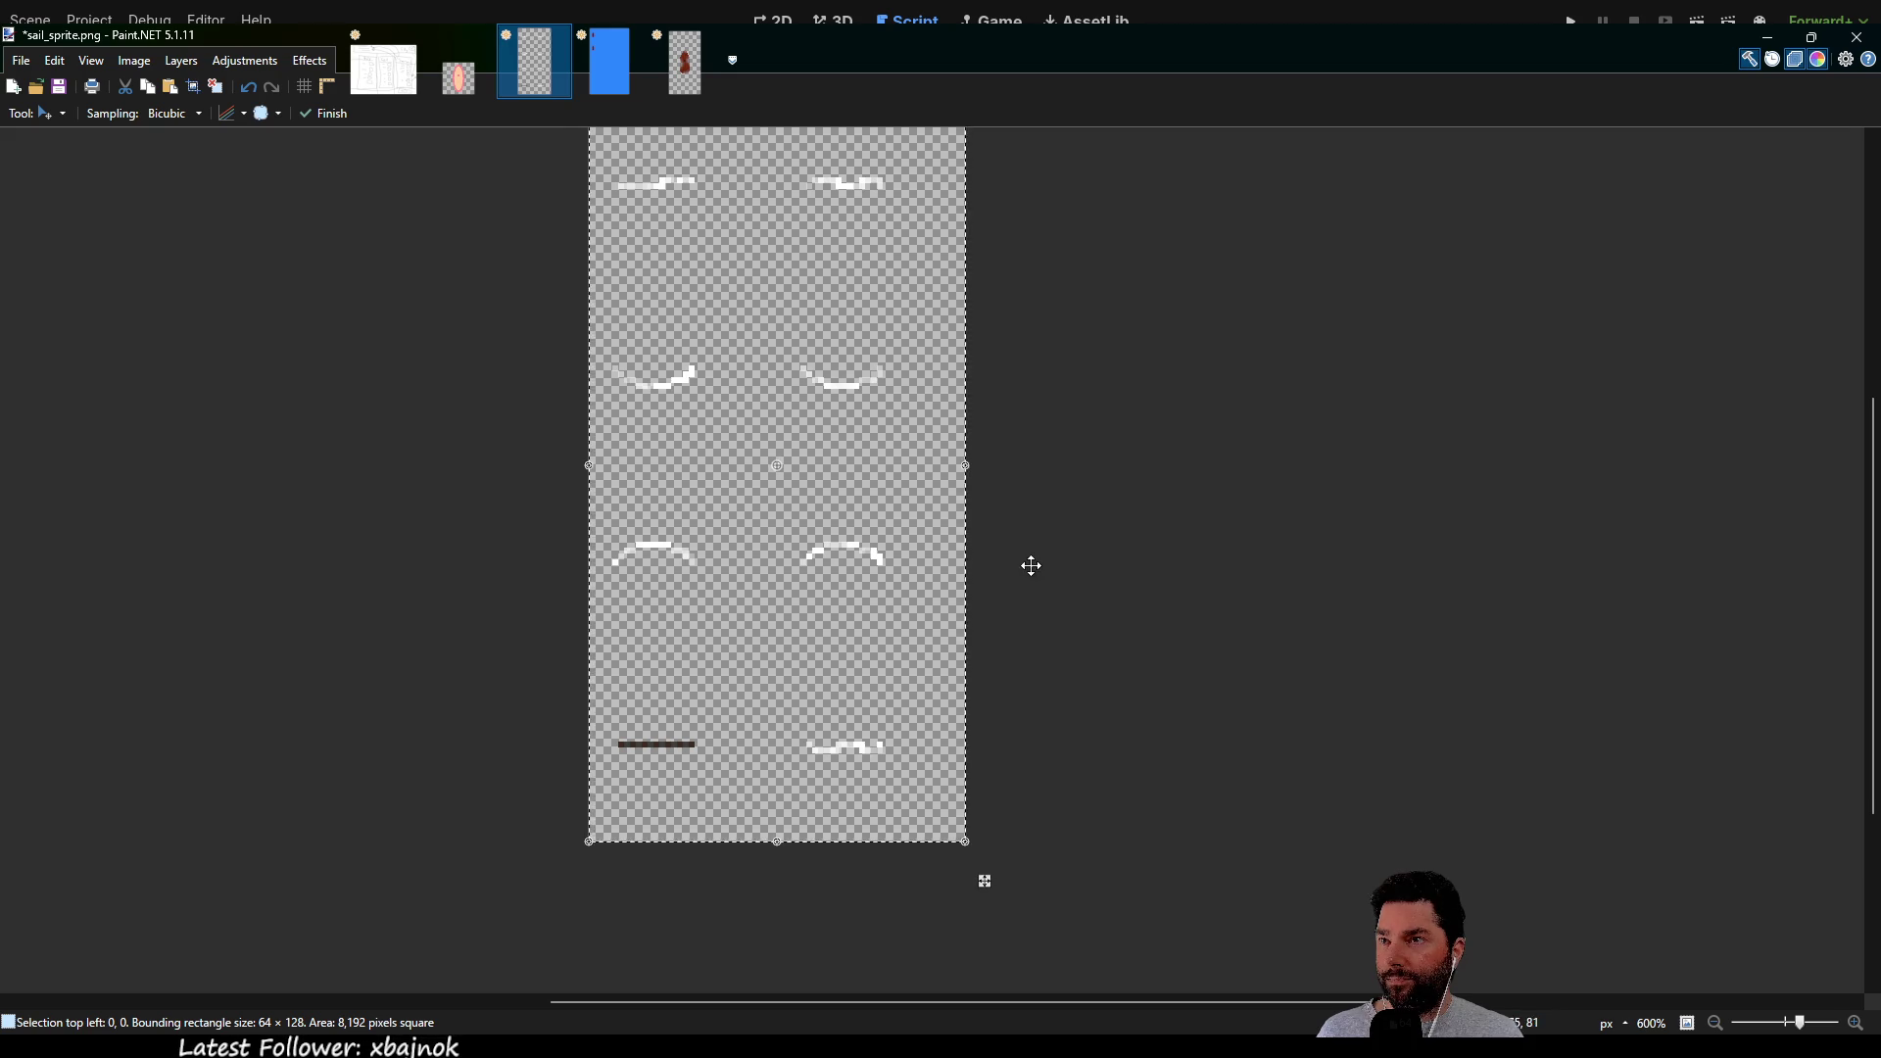
scroll(1026, 563, up, 3)
mouse_move(957, 222)
mouse_down()
mouse_move(856, 420)
mouse_move(946, 317)
mouse_up()
key(ctrl+z)
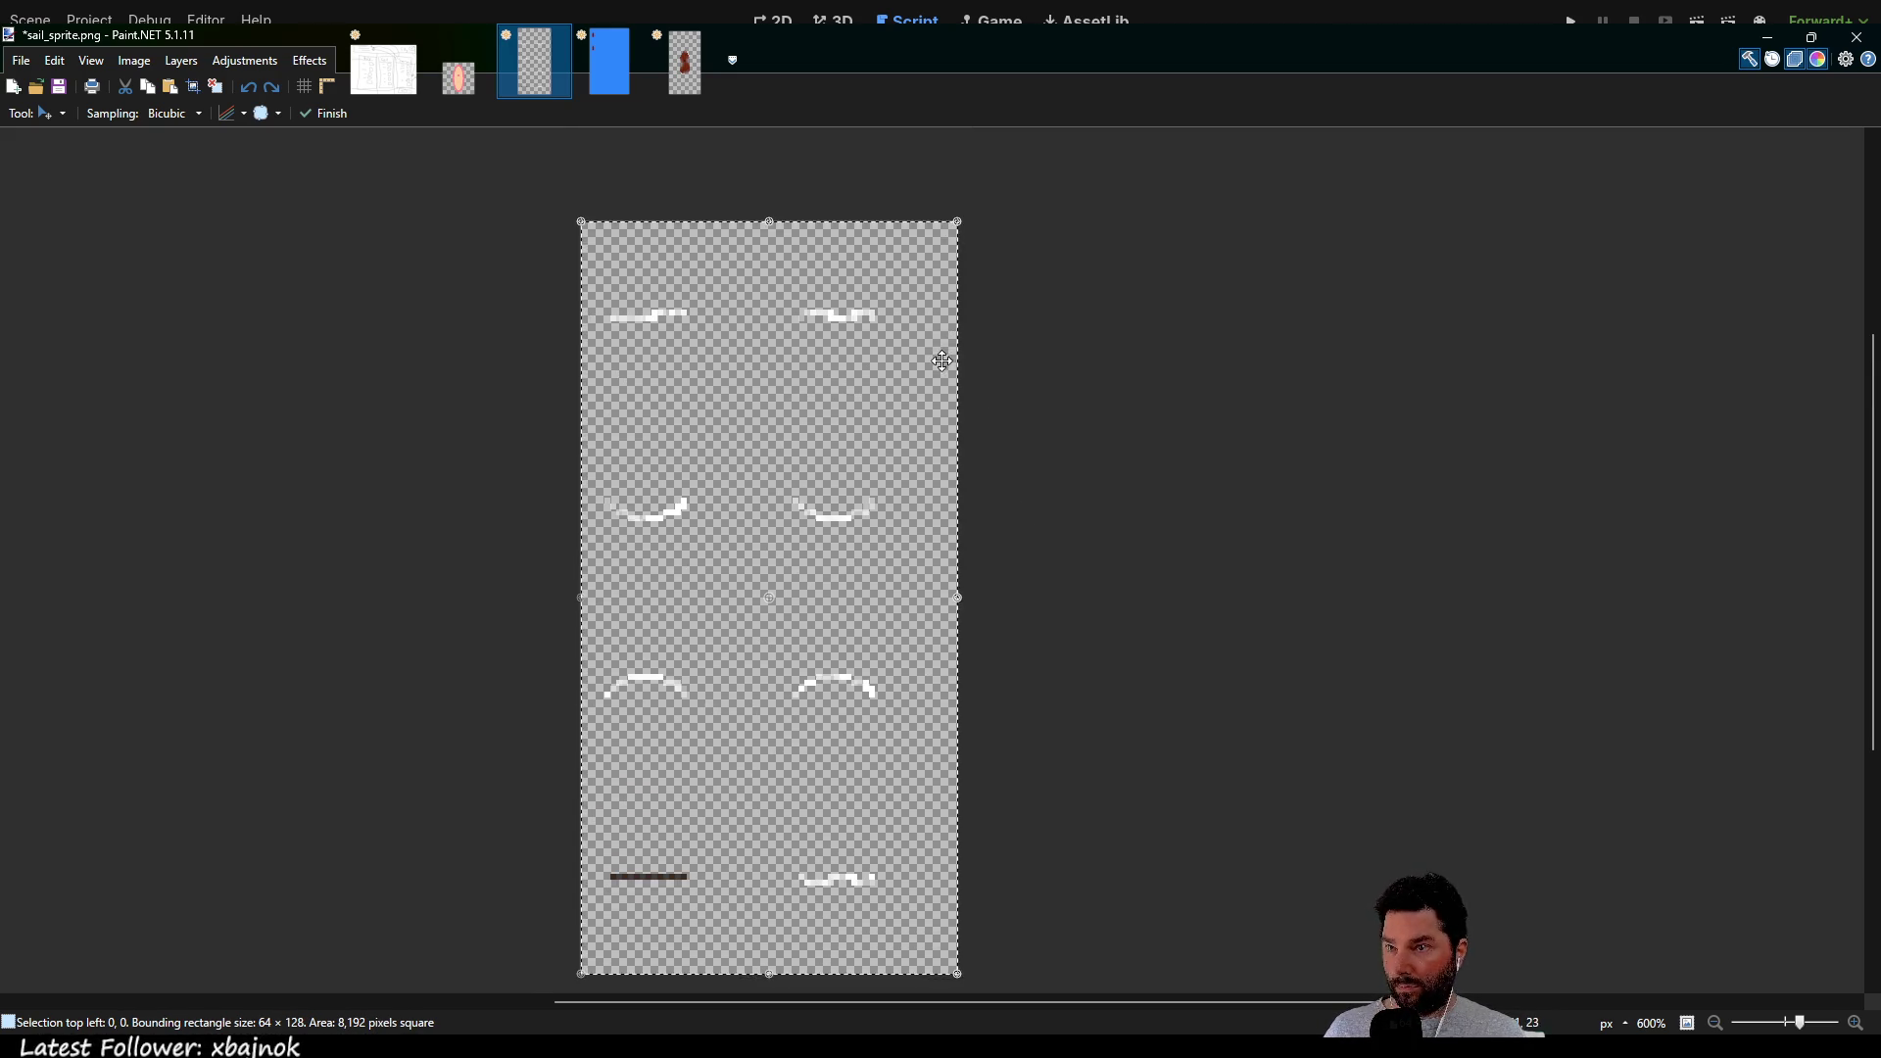
key(s)
key(ctrl+d)
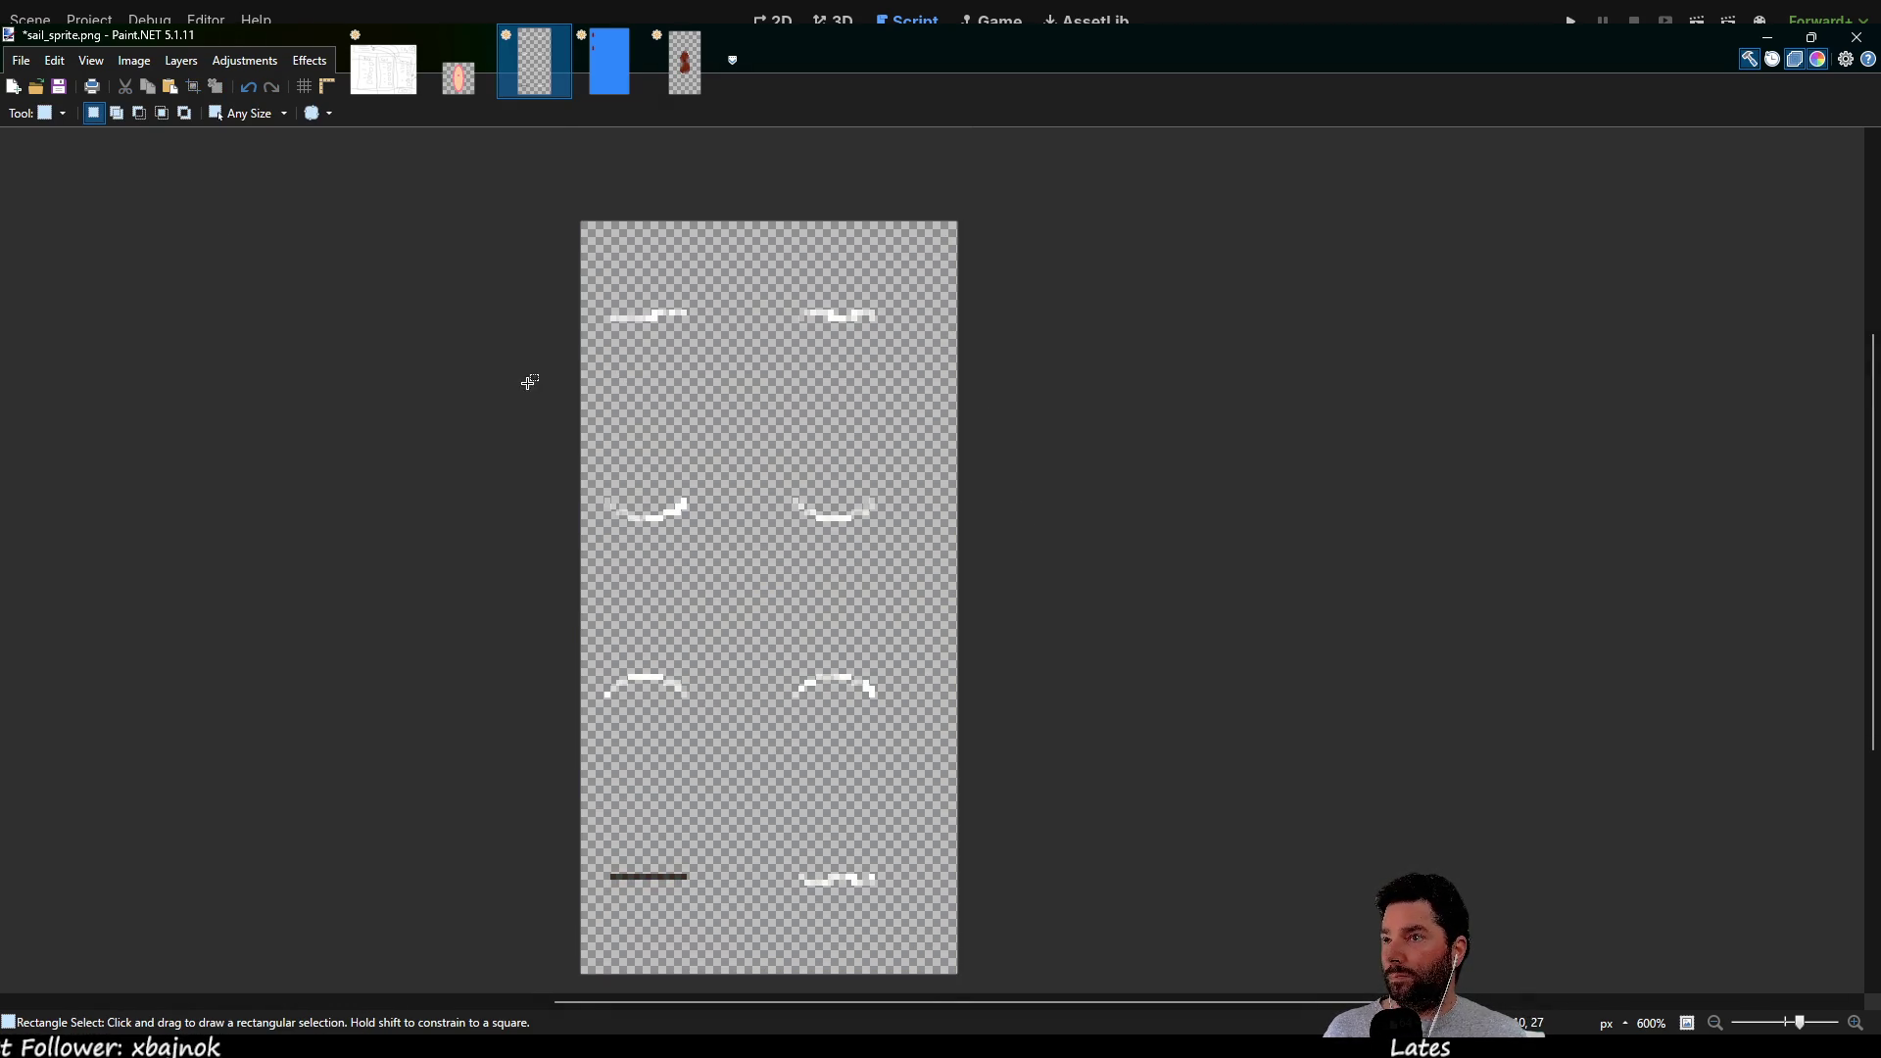
scroll(505, 635, down, 3)
scroll(655, 692, up, 5)
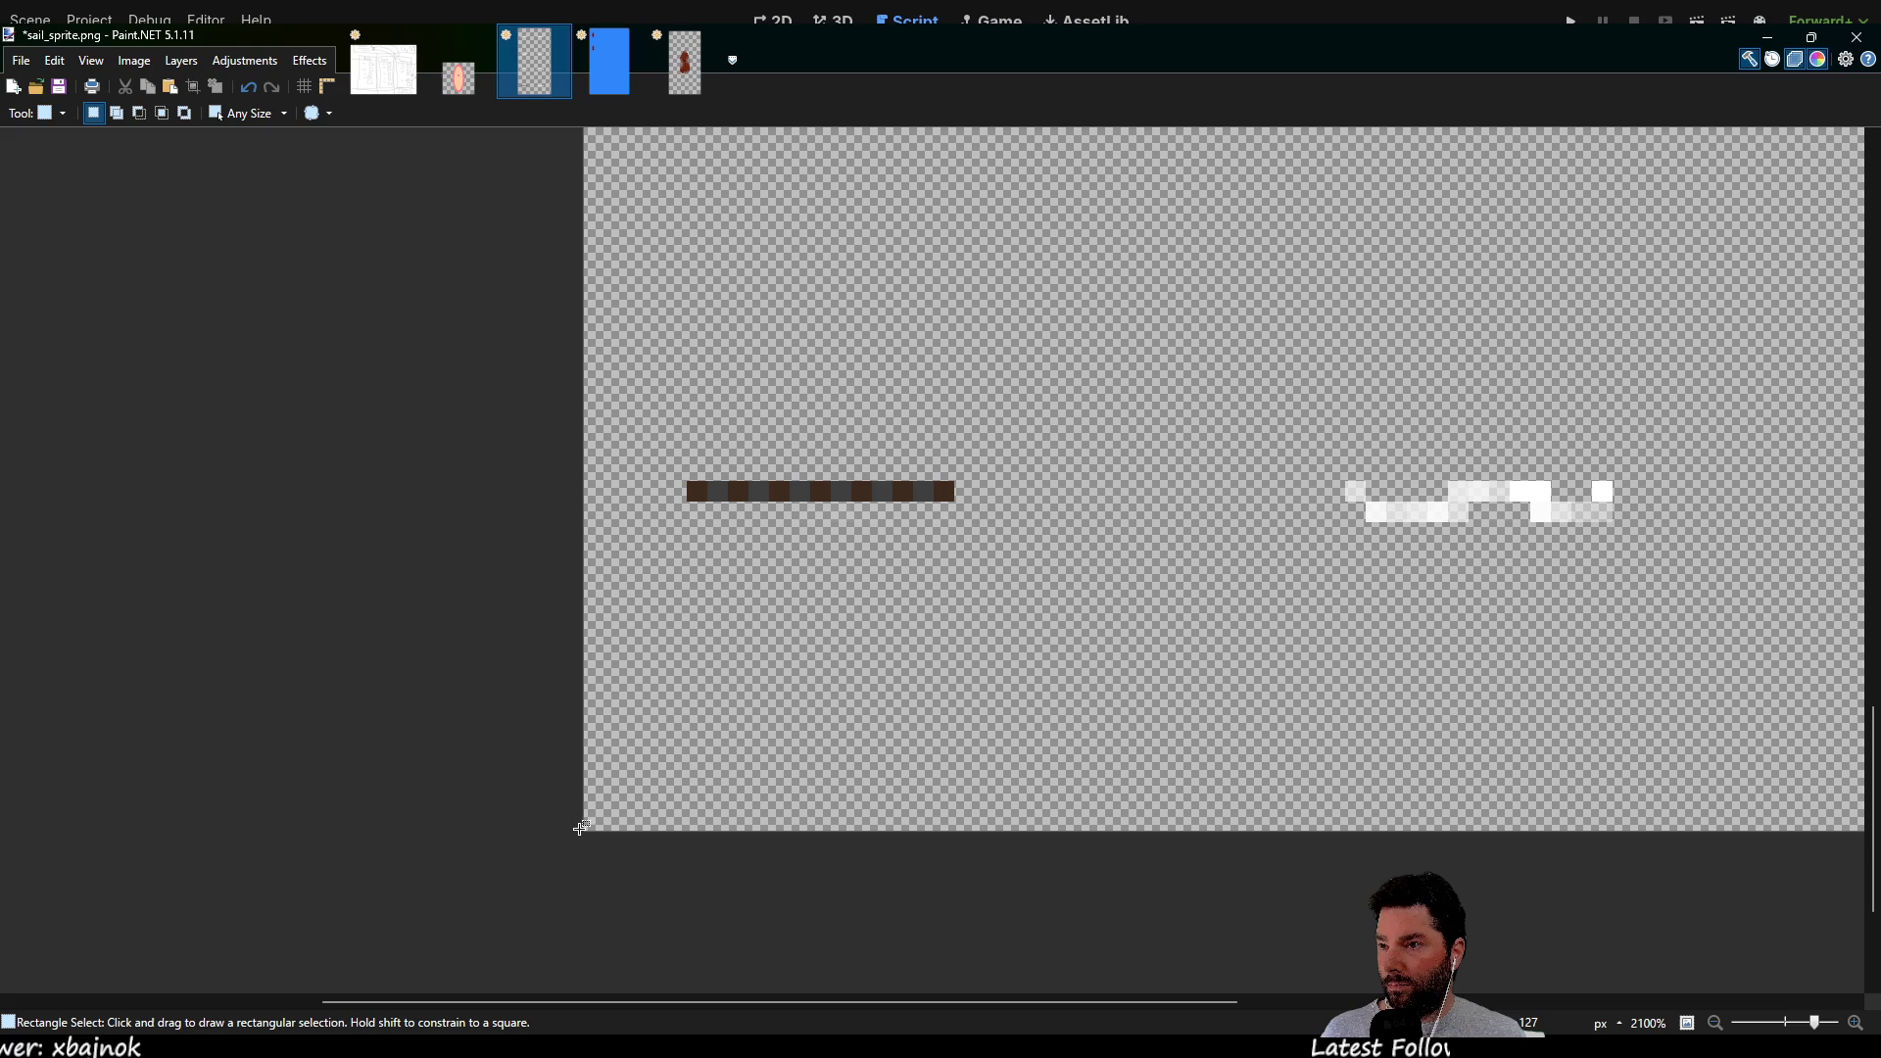
Select the bottom 64×32 strip of sail frames and return to the blue image with the boats
mouse_move(586, 829)
mouse_down()
mouse_move(957, 315)
mouse_move(1162, 219)
mouse_move(1058, 361)
mouse_move(1122, 159)
mouse_move(1069, 292)
mouse_move(1100, 185)
mouse_move(1037, 307)
mouse_move(937, 244)
mouse_up()
scroll(1163, 219, down, 1)
scroll(1078, 264, down, 1)
click(625, 448)
scroll(995, 575, down, 3)
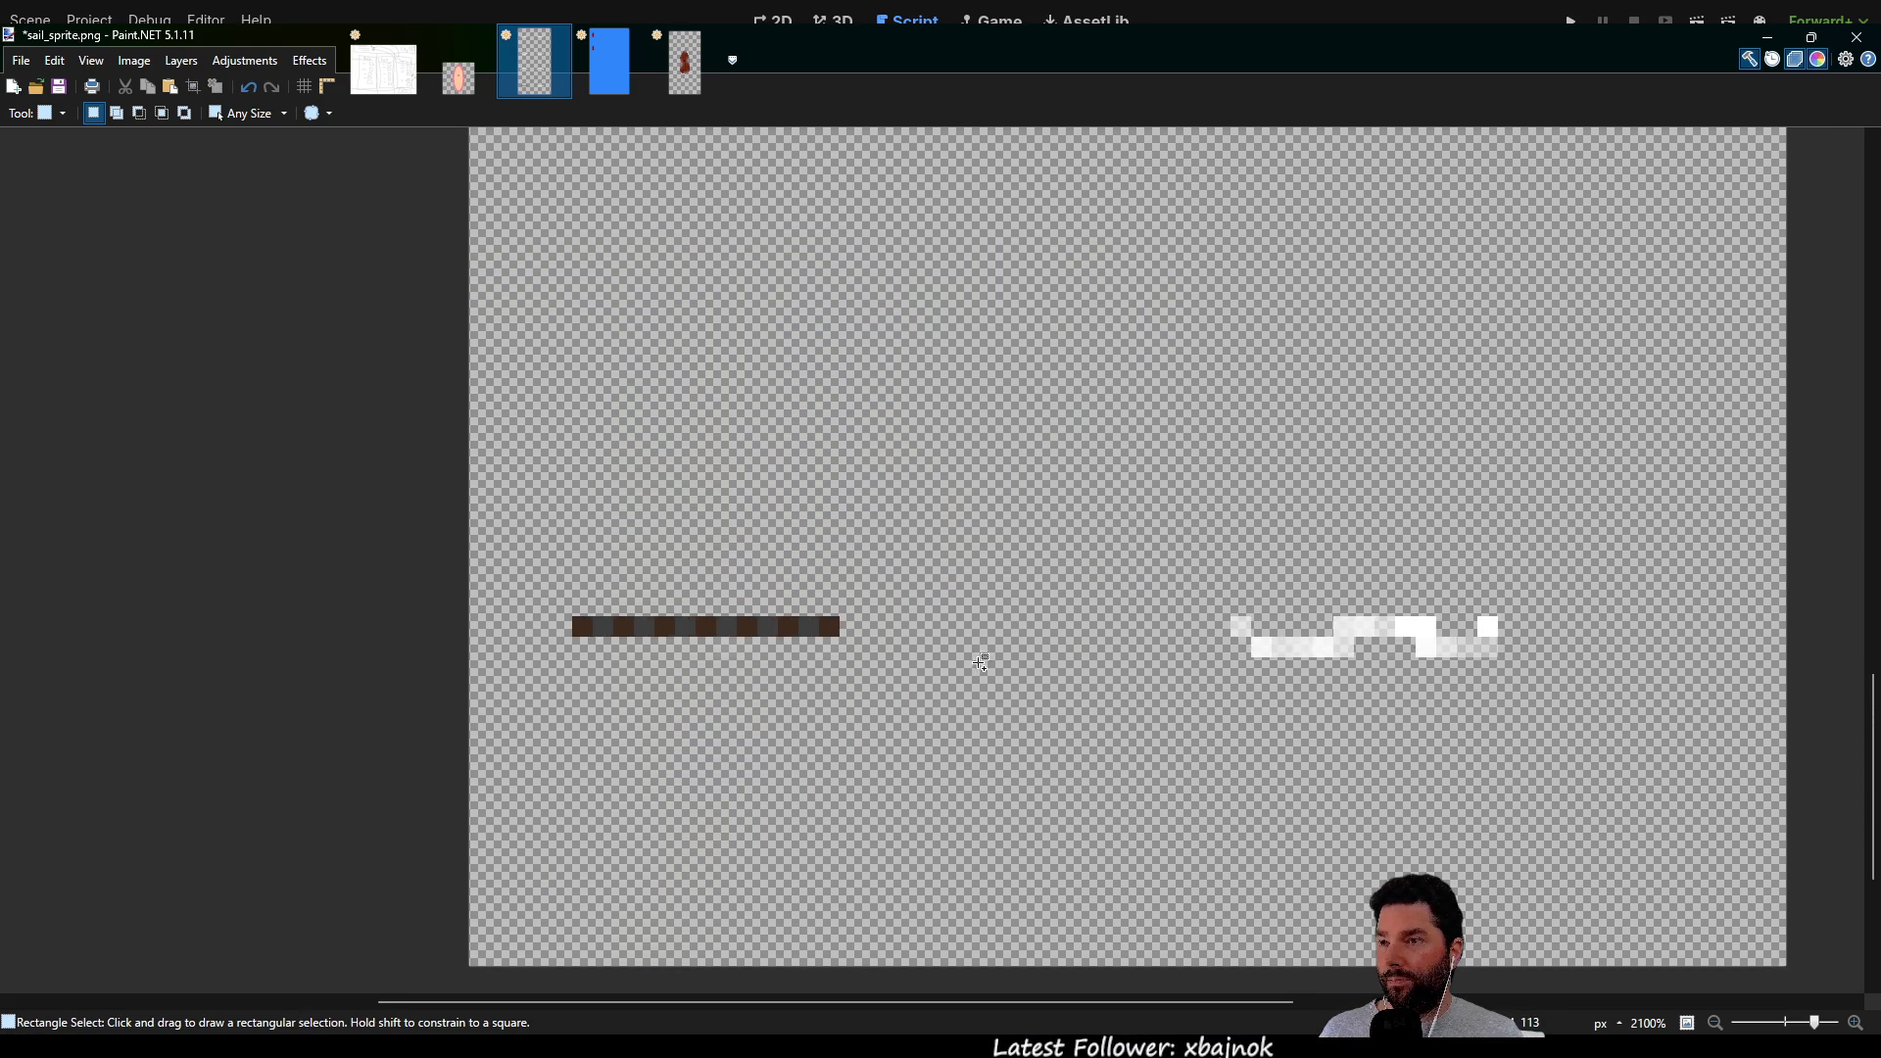
scroll(162, 985, right, 2)
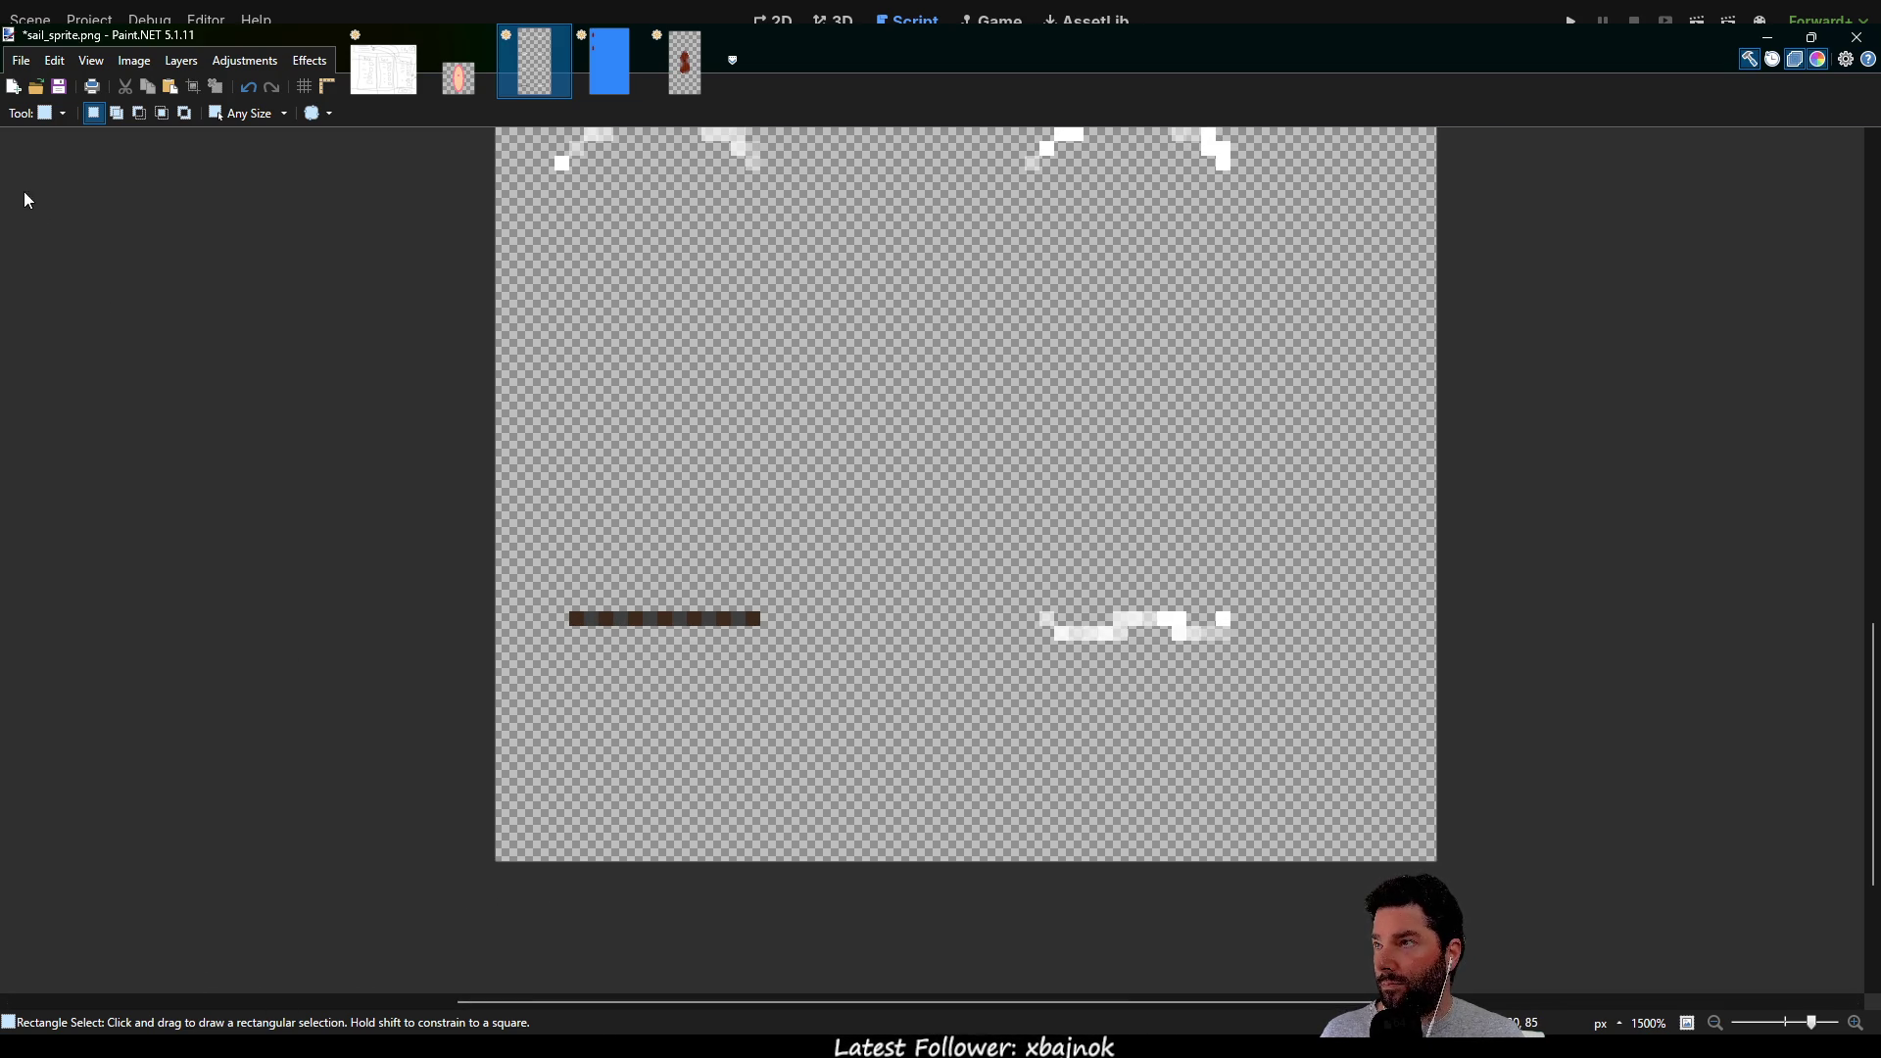
mouse_move(498, 862)
mouse_down()
mouse_move(965, 420)
mouse_move(1452, 436)
mouse_move(1310, 394)
mouse_move(1058, 390)
mouse_move(1318, 407)
mouse_up()
scroll(1274, 489, up, 2)
drag(360, 370, 265, 251)
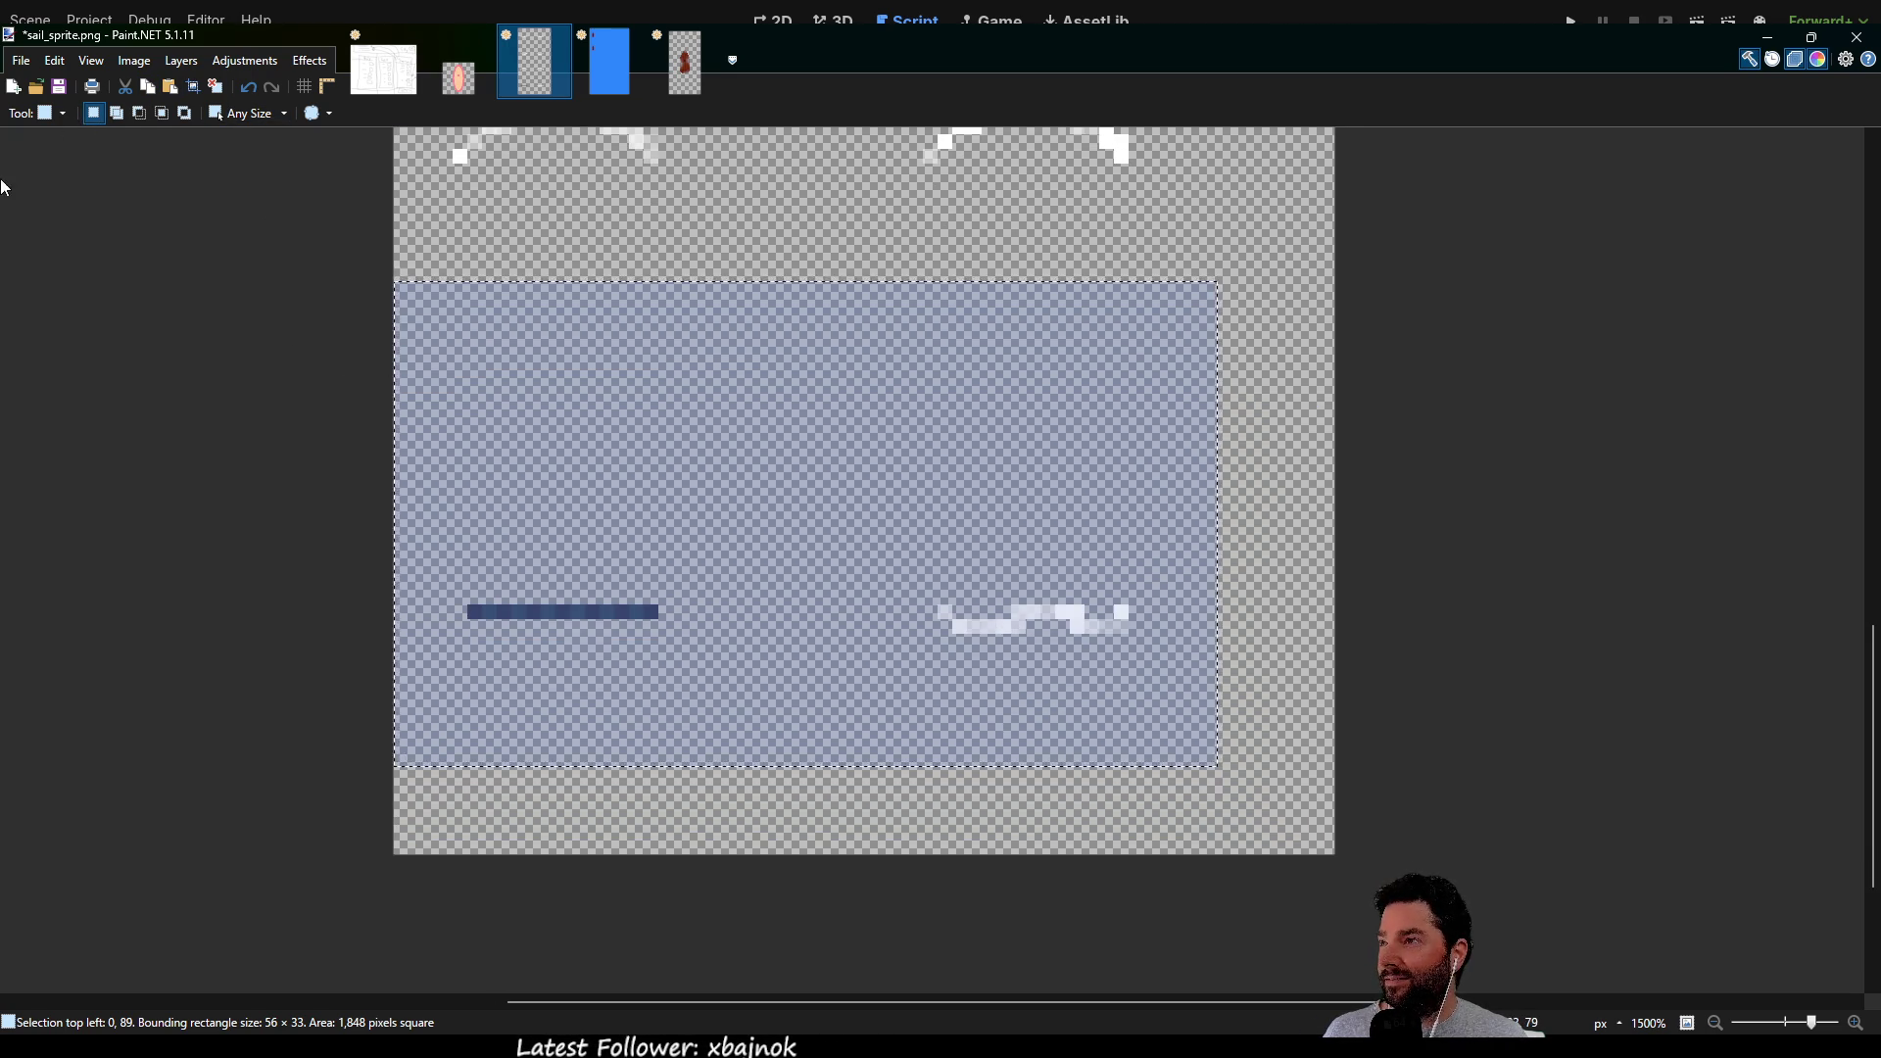
click(598, 742)
mouse_move(391, 855)
mouse_down()
mouse_move(894, 428)
mouse_move(1230, 281)
mouse_move(1335, 210)
mouse_move(1333, 391)
mouse_up()
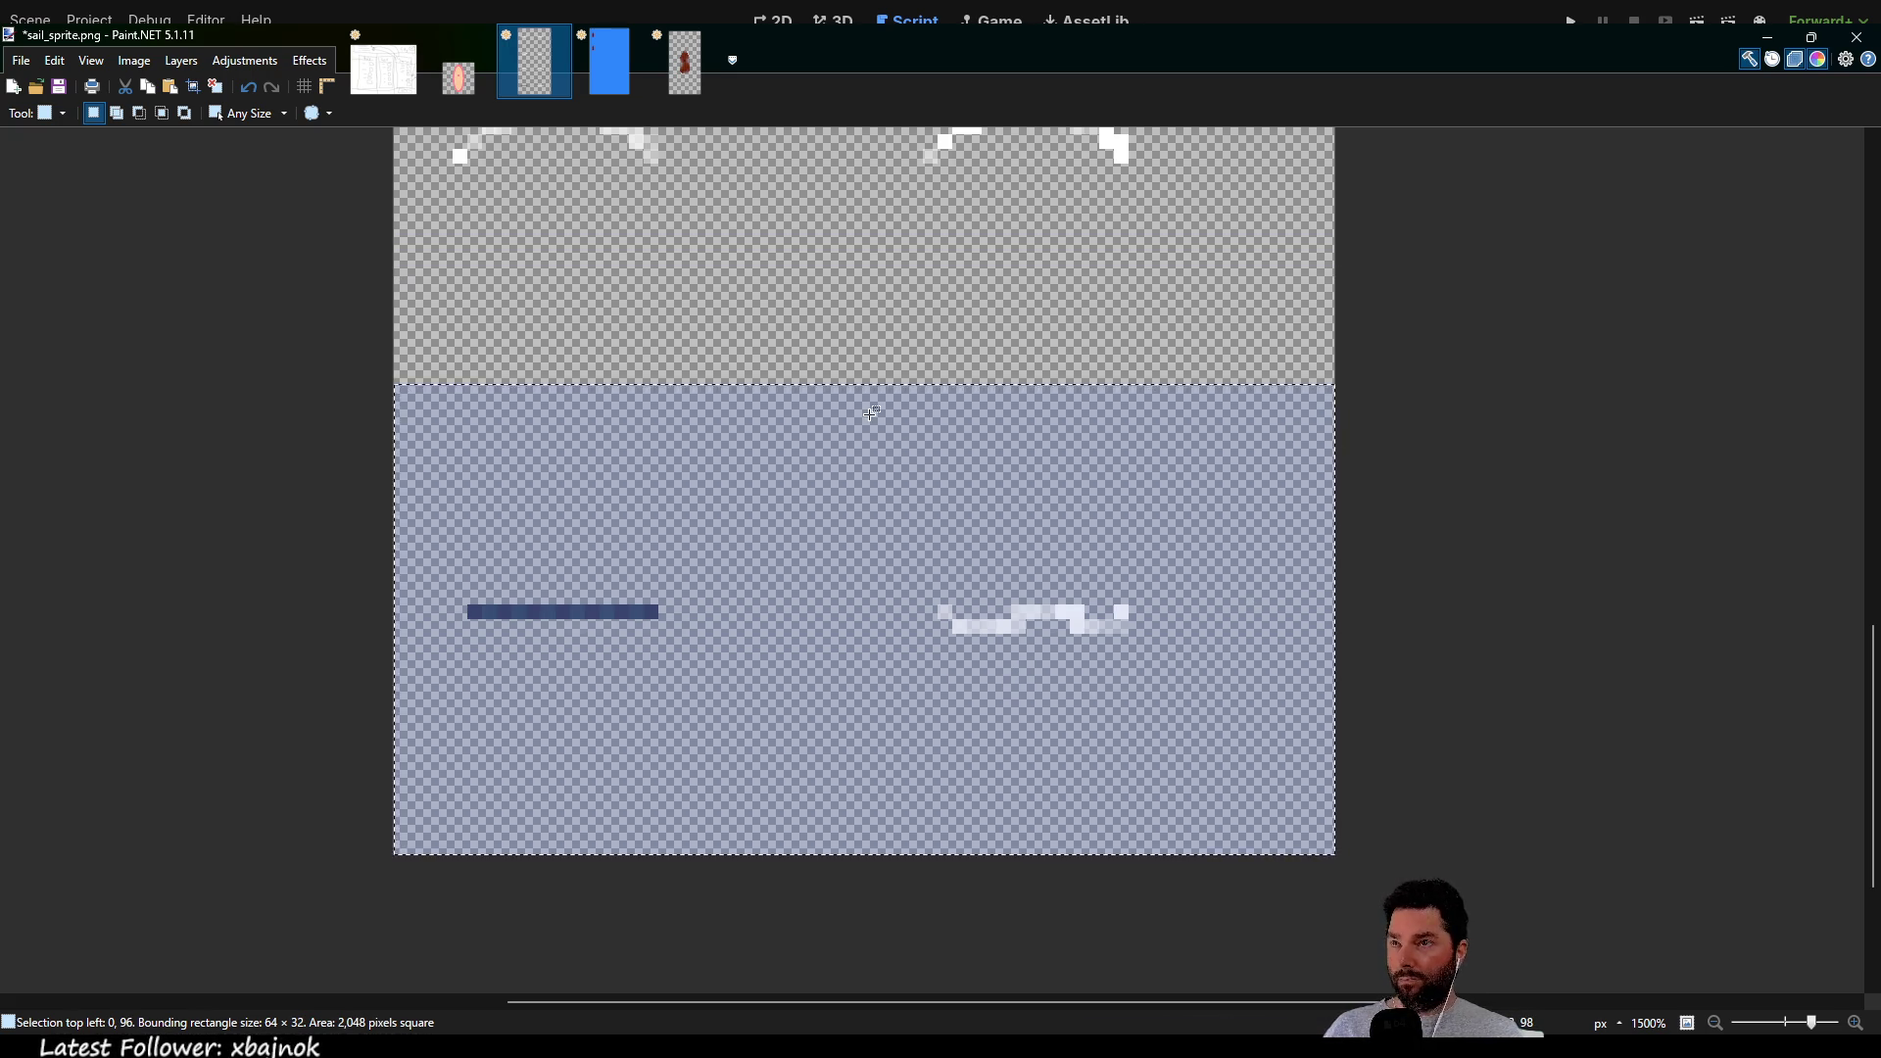
click(601, 57)
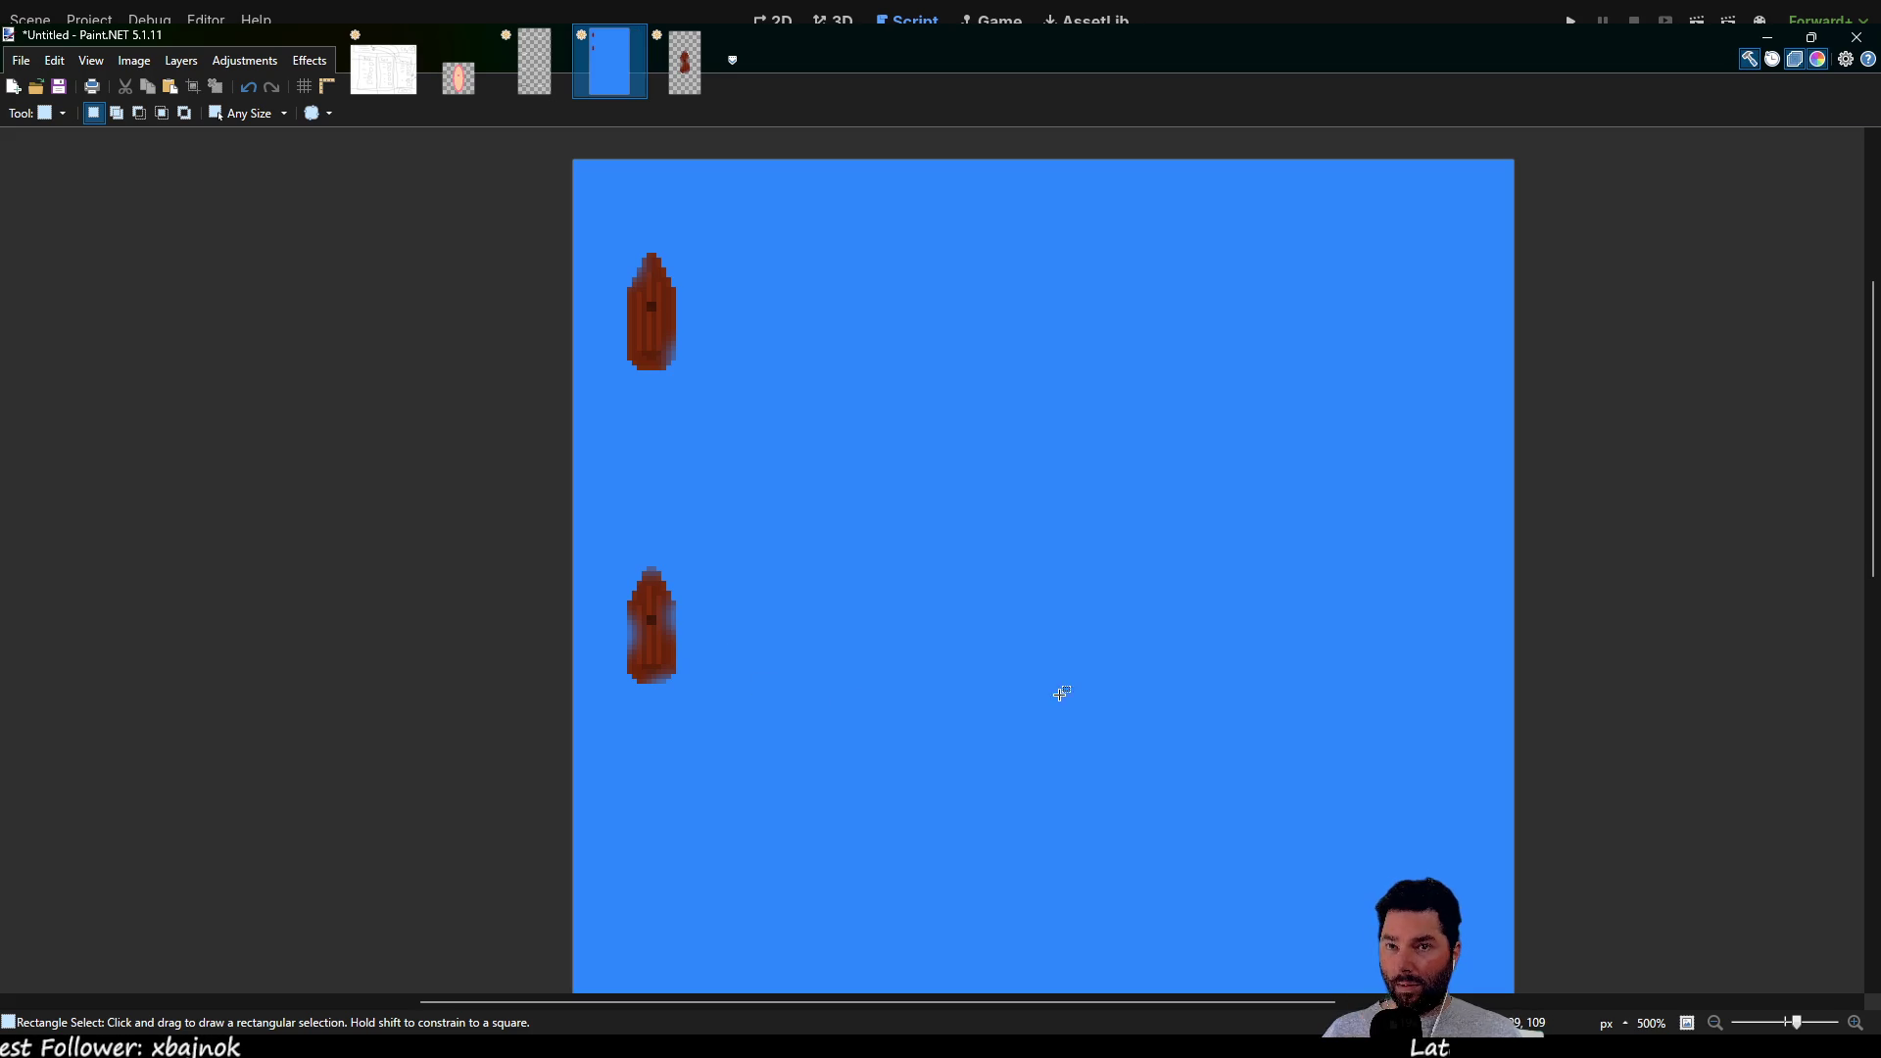
Paste the 64×32 sail strip into the blue image and position it below the boat near the left edge
key(ctrl+v)
scroll(920, 685, down, 2)
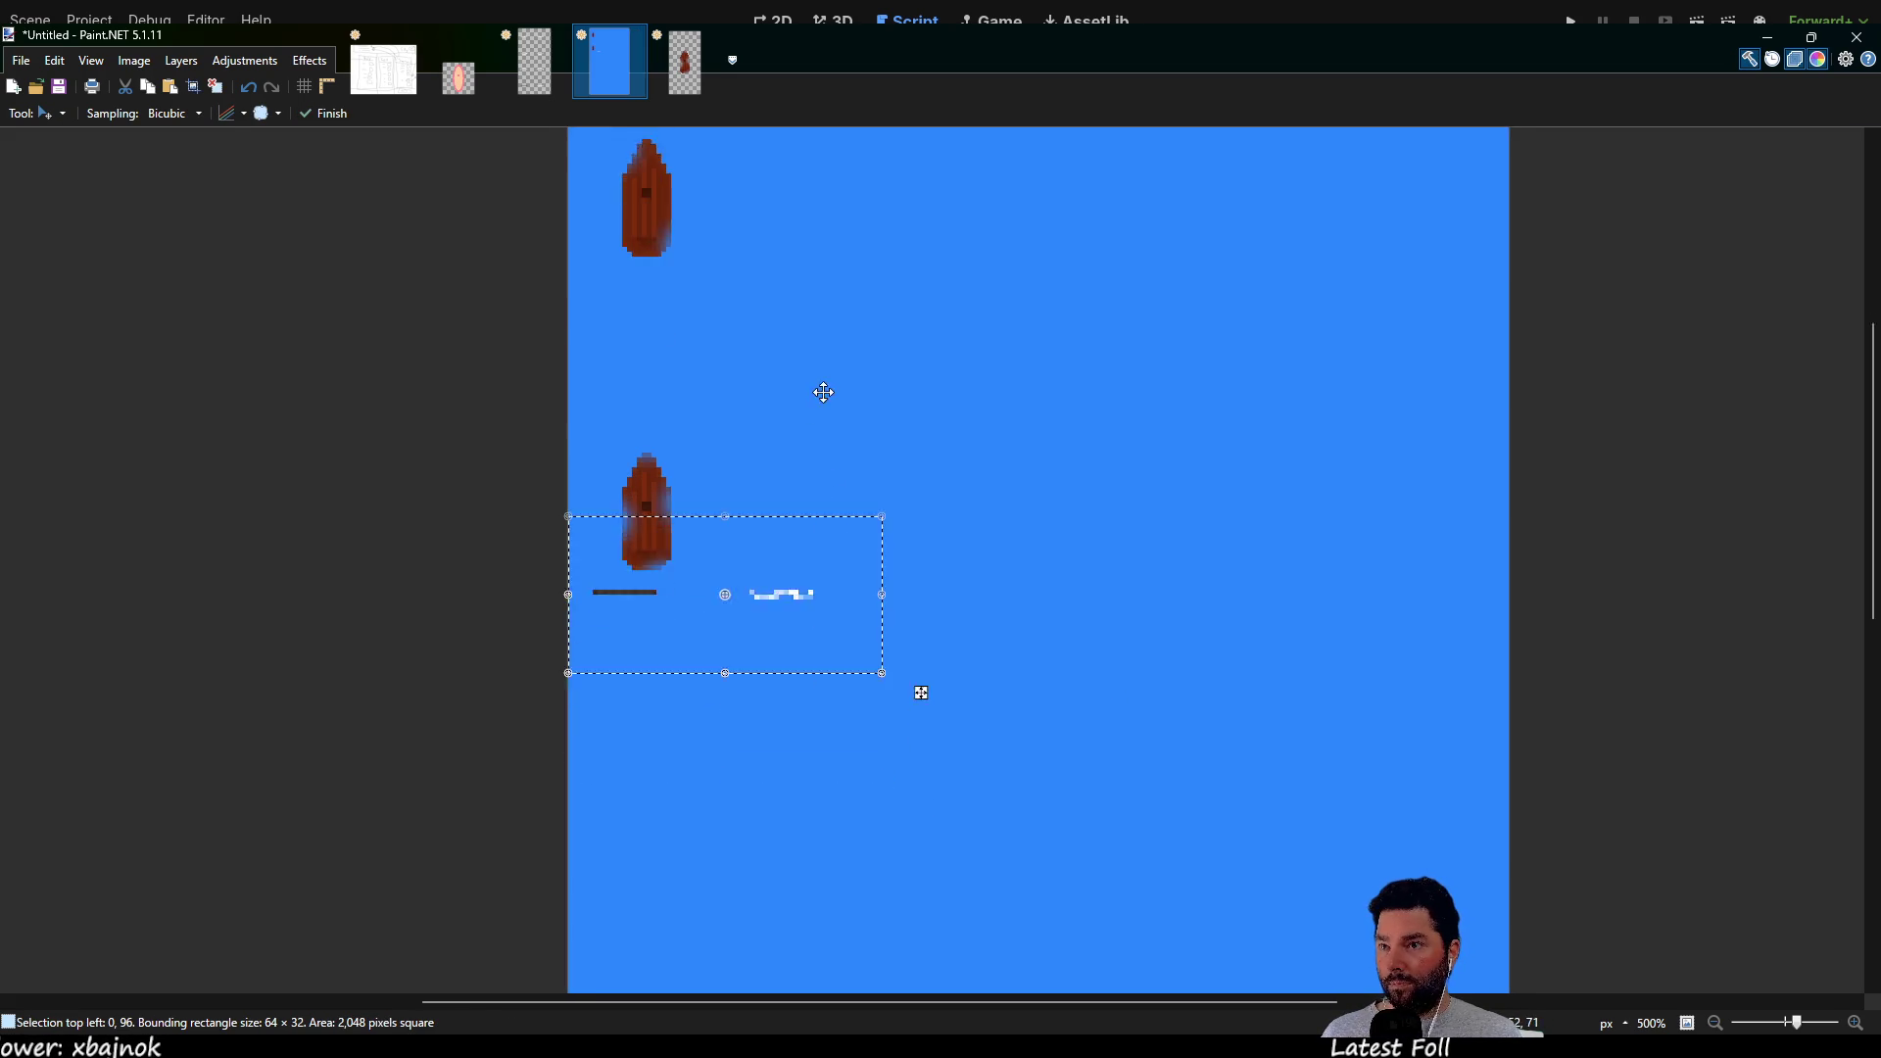
mouse_move(789, 474)
mouse_down()
mouse_move(786, 552)
mouse_move(839, 469)
mouse_move(850, 388)
mouse_up()
scroll(669, 460, up, 5)
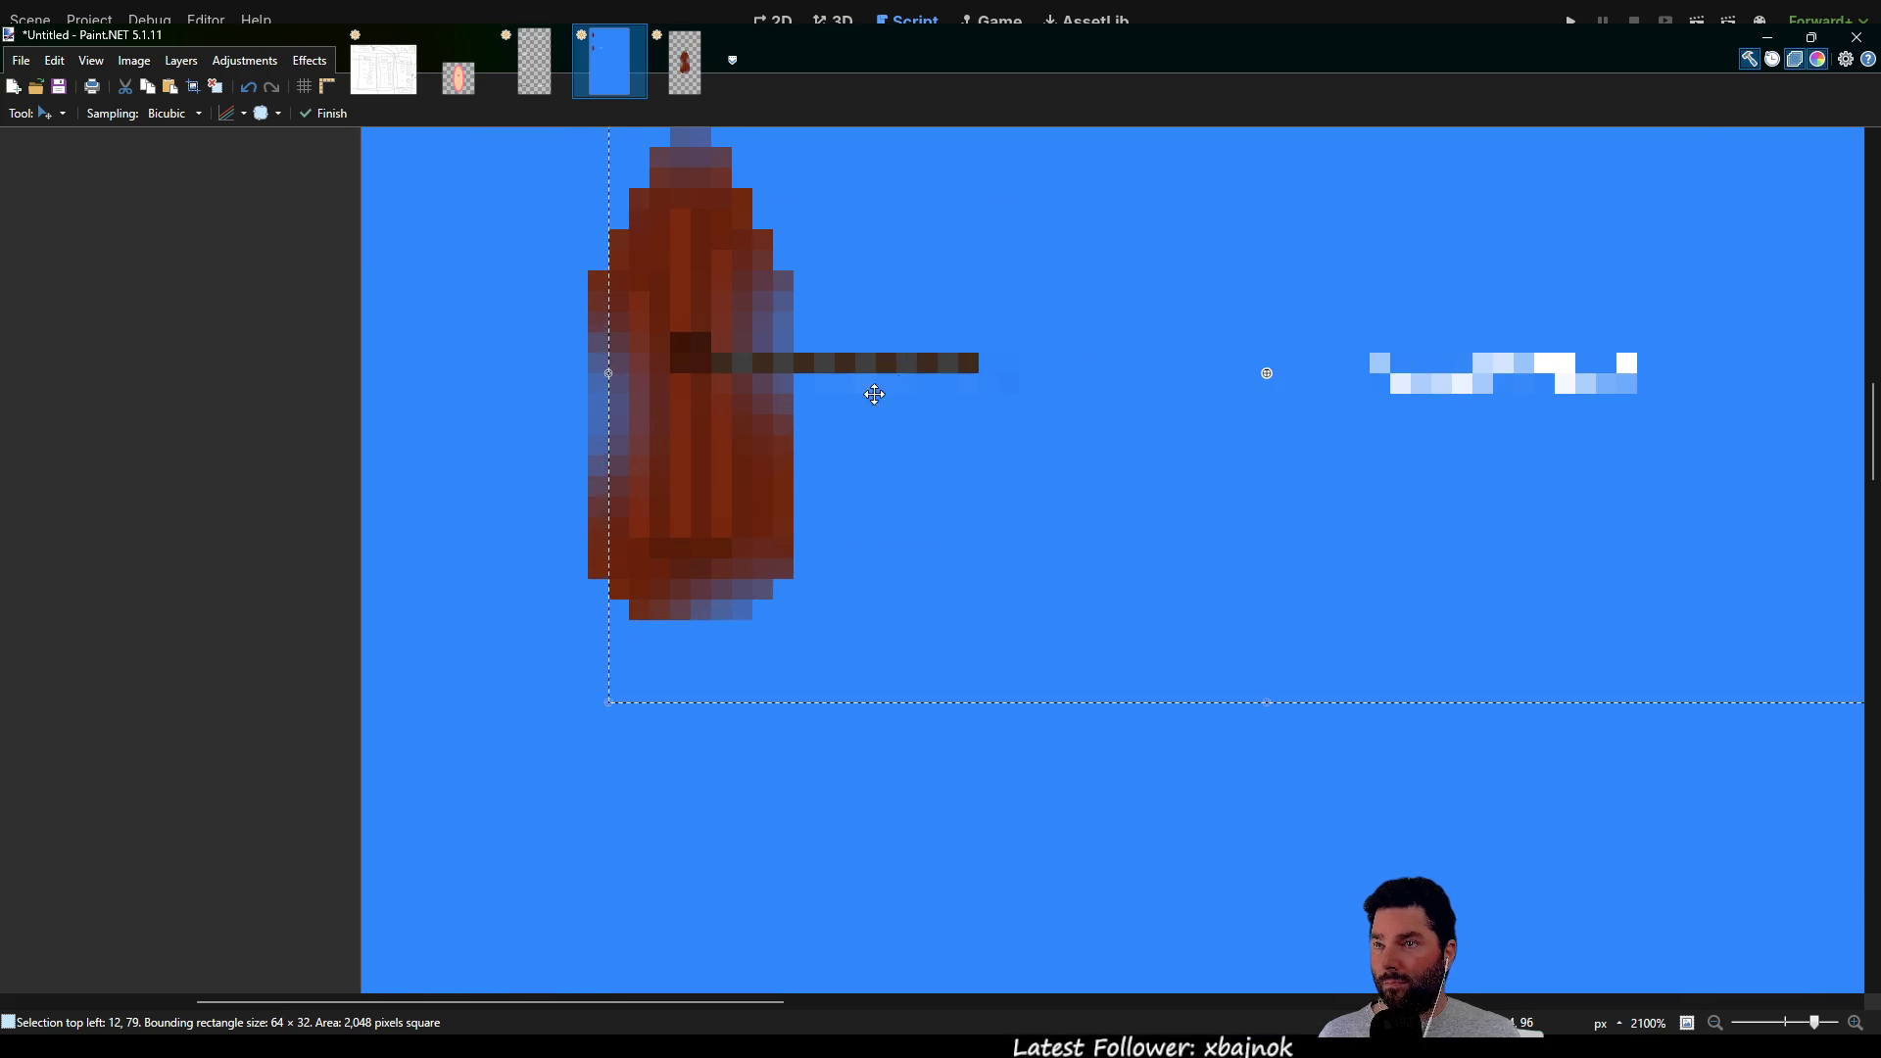
drag(990, 261, 970, 432)
mouse_move(1070, 474)
mouse_down()
mouse_move(571, 449)
mouse_move(59, 457)
mouse_move(87, 451)
mouse_move(93, 487)
mouse_up()
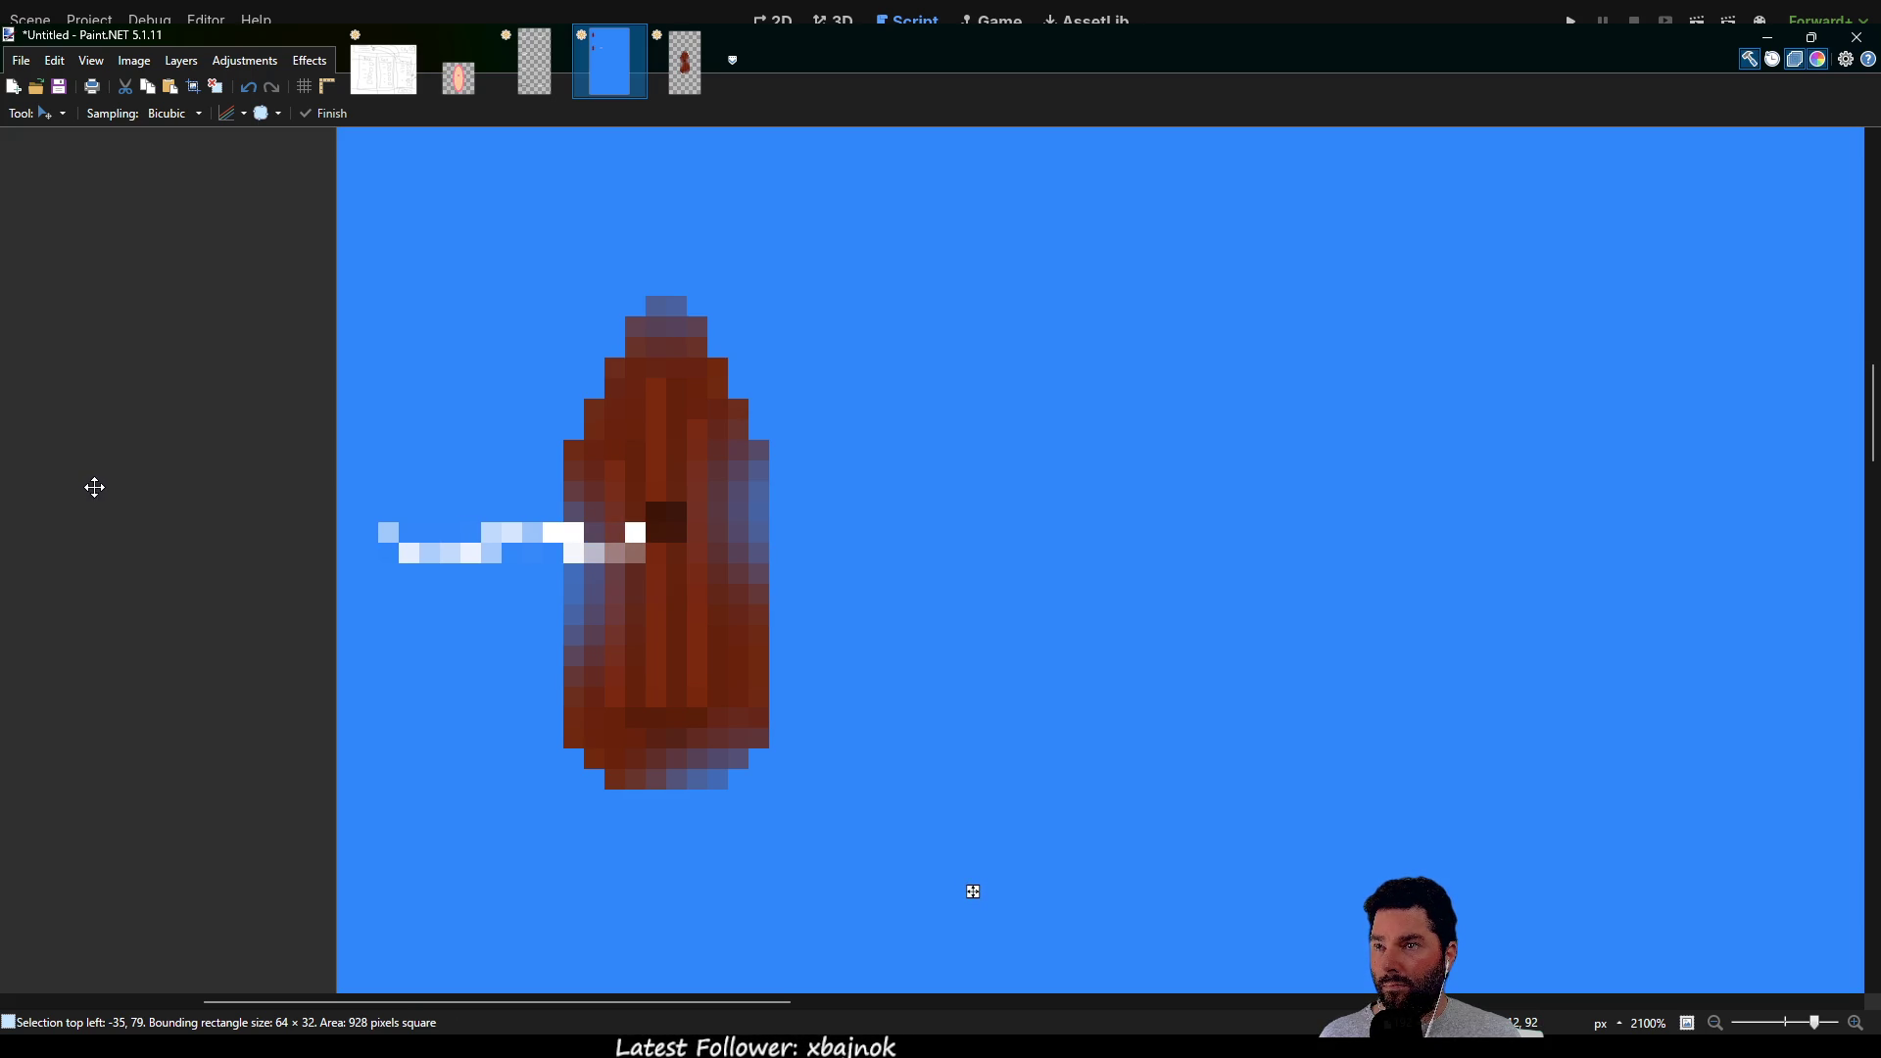
mouse_move(94, 487)
mouse_down()
mouse_move(890, 621)
mouse_move(1029, 663)
mouse_move(924, 568)
mouse_move(945, 628)
mouse_up()
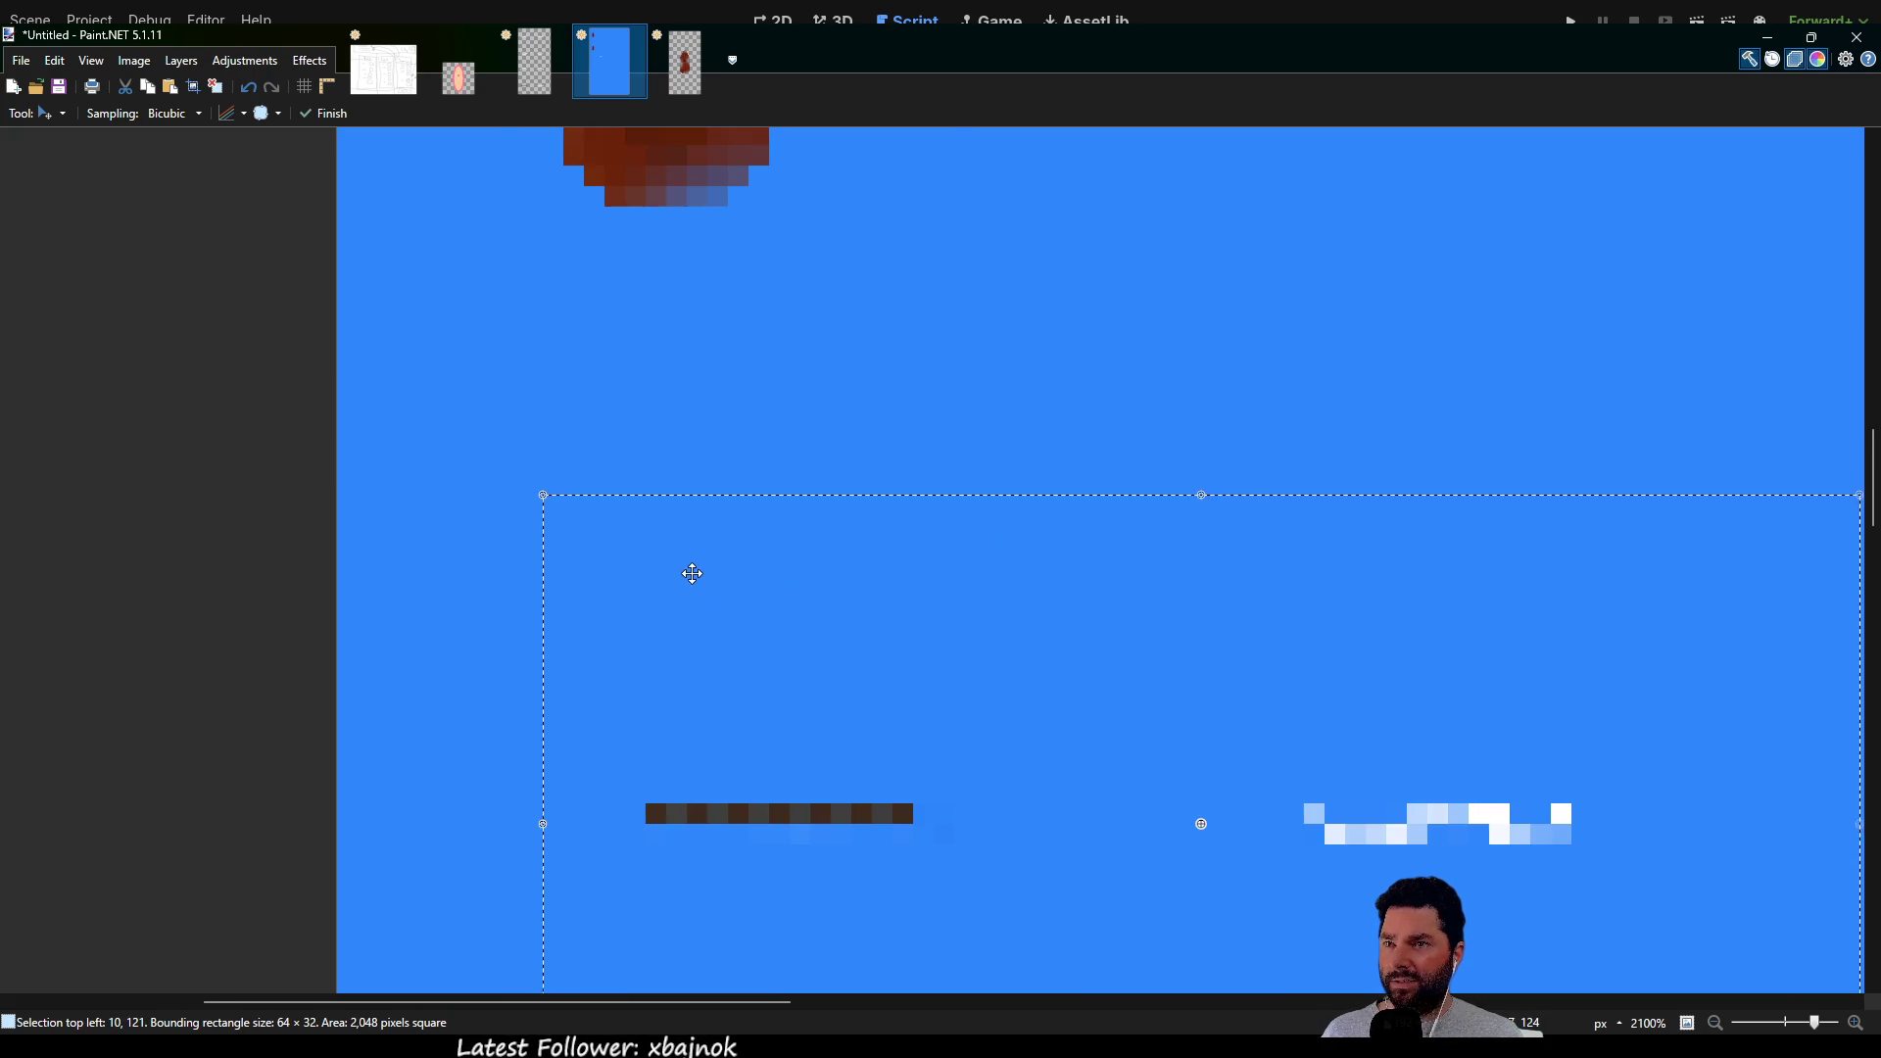
scroll(705, 568, down, 5)
mouse_move(966, 588)
mouse_down()
mouse_move(919, 579)
mouse_move(948, 585)
mouse_move(1008, 534)
mouse_move(963, 567)
mouse_move(1036, 571)
mouse_up()
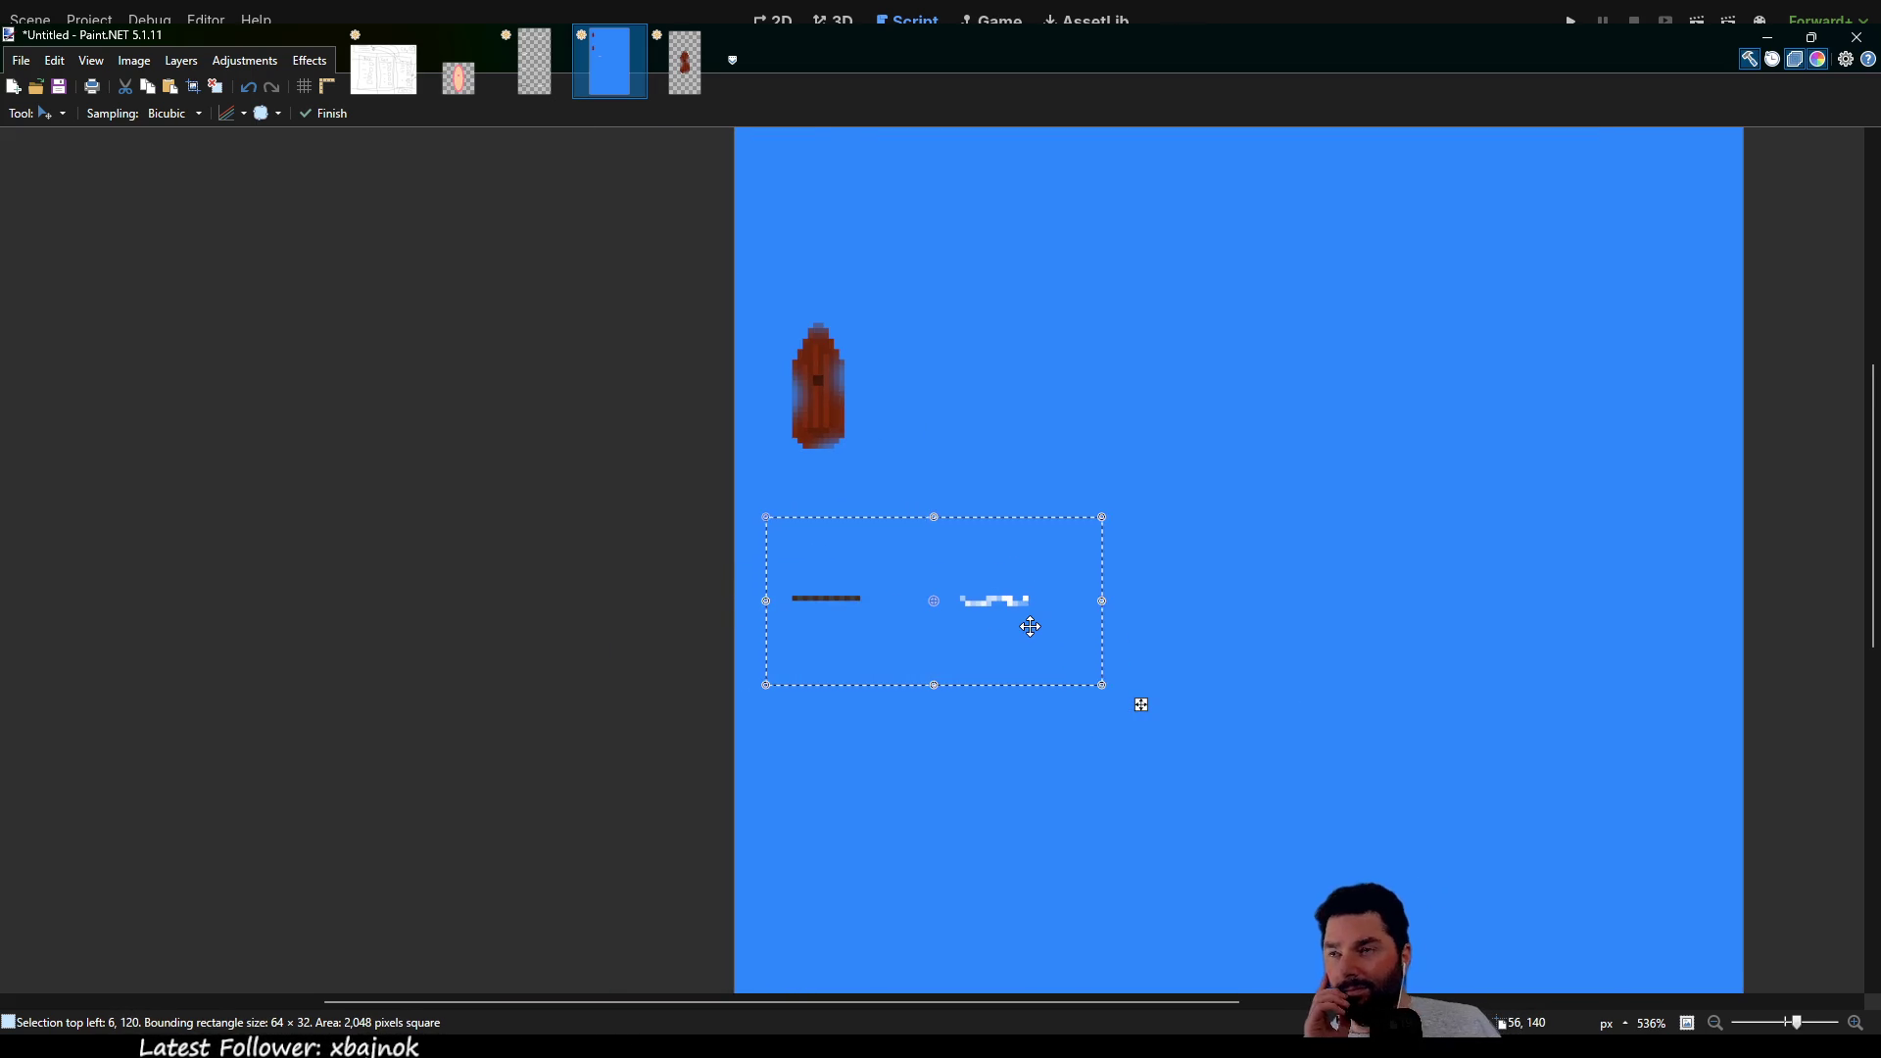
Rotate sail_sprite.png 90° clockwise, select its right 32×64 column, and return to the blue image
click(534, 64)
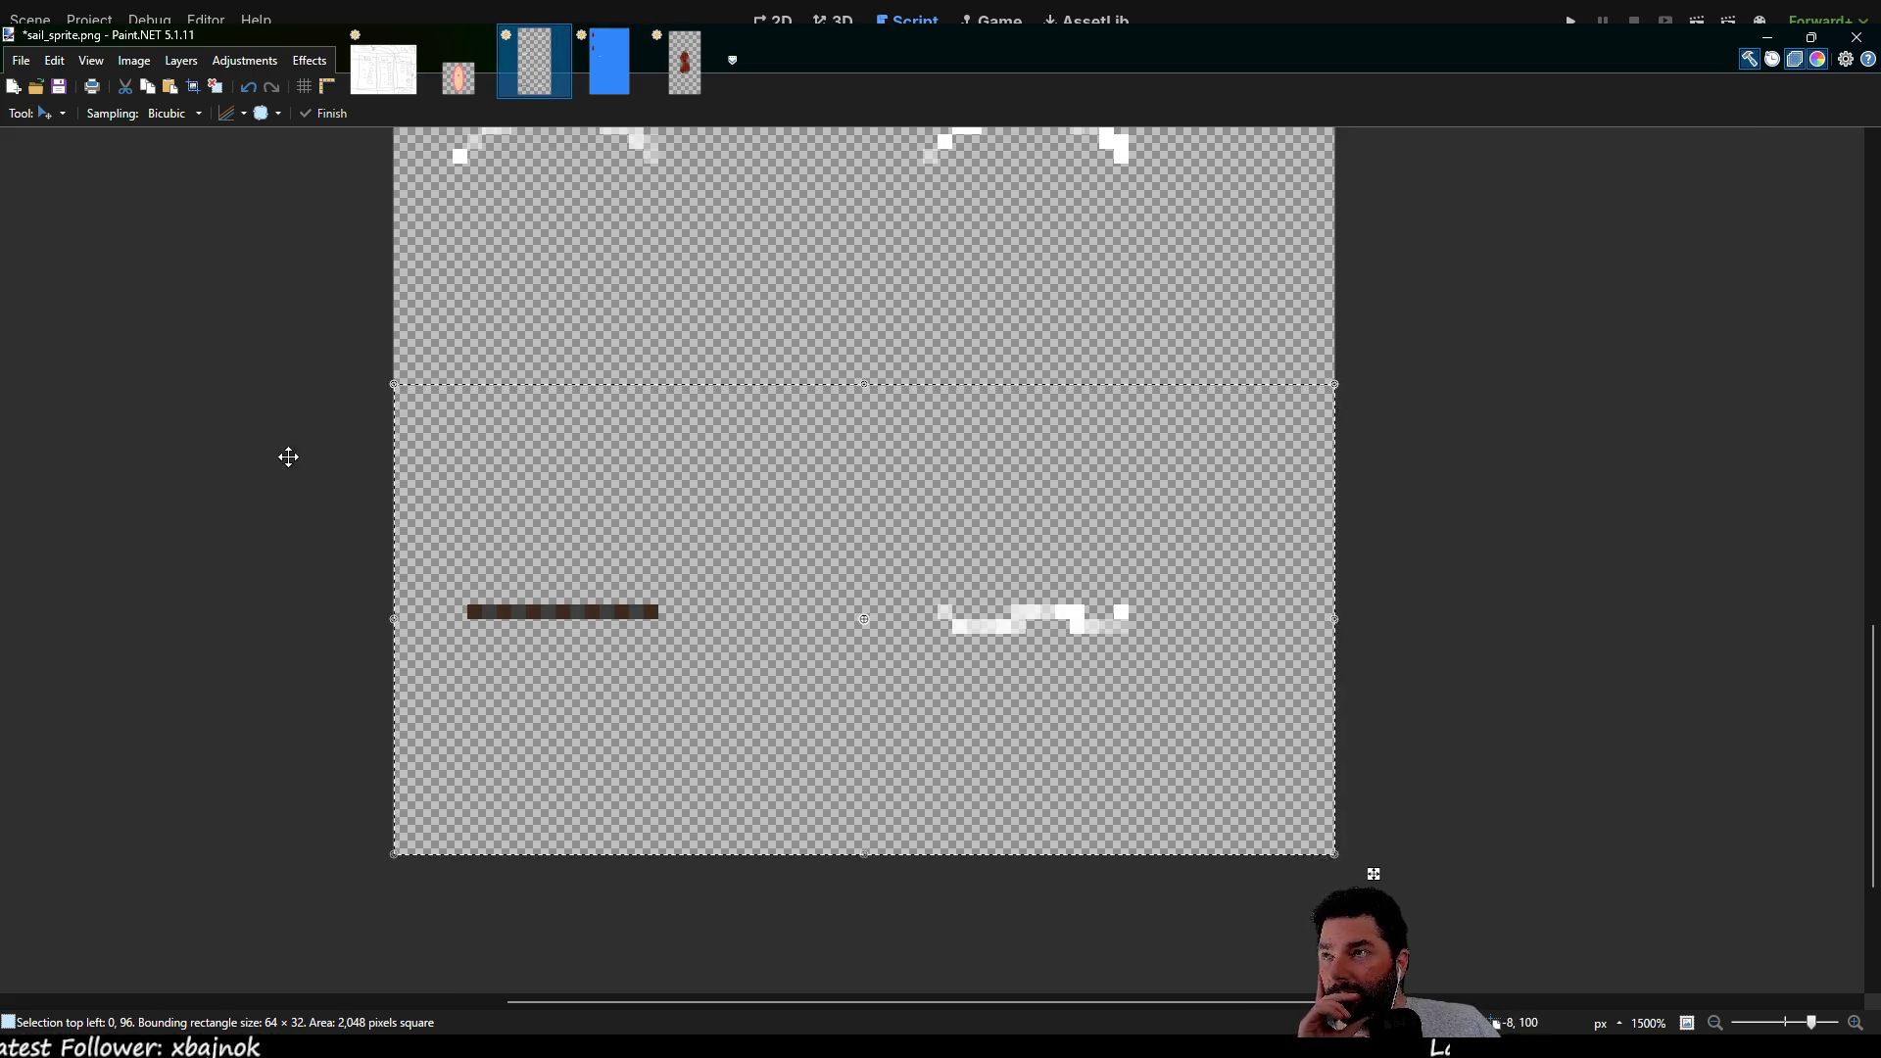
scroll(489, 511, down, 6)
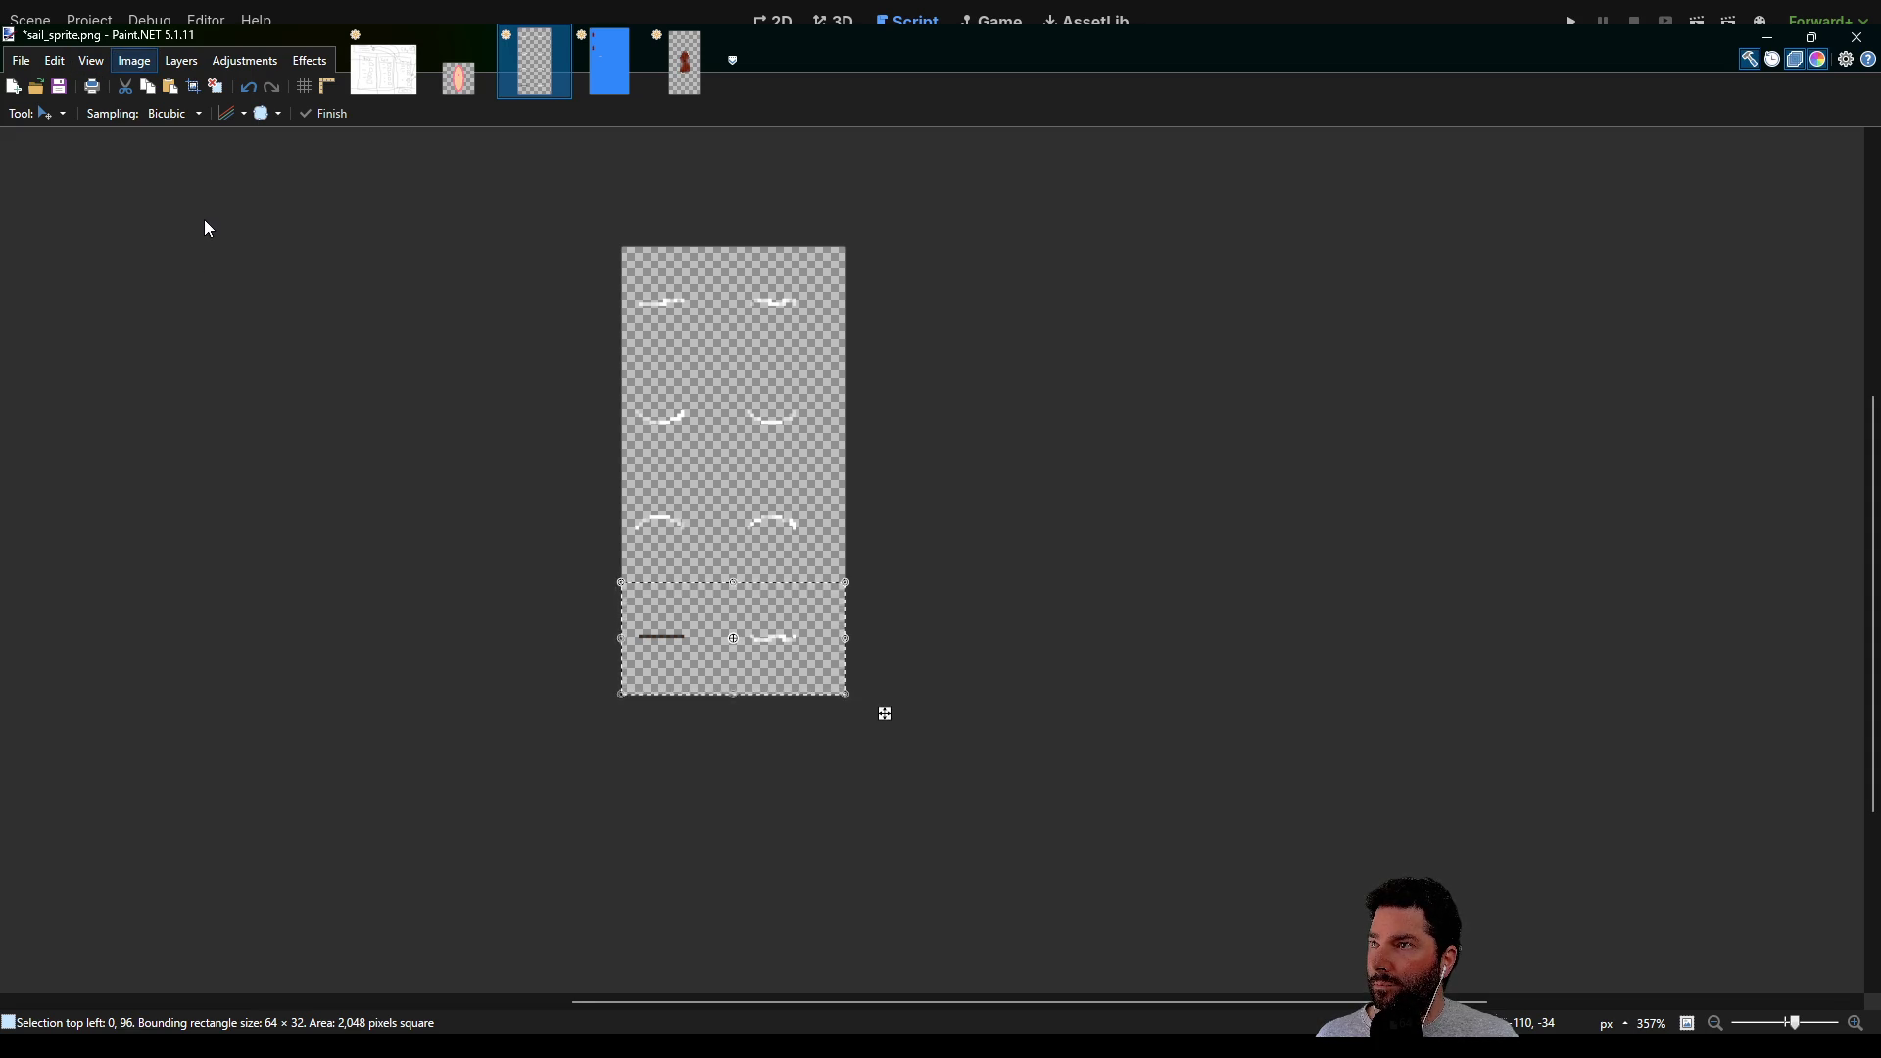
key(ctrl+h)
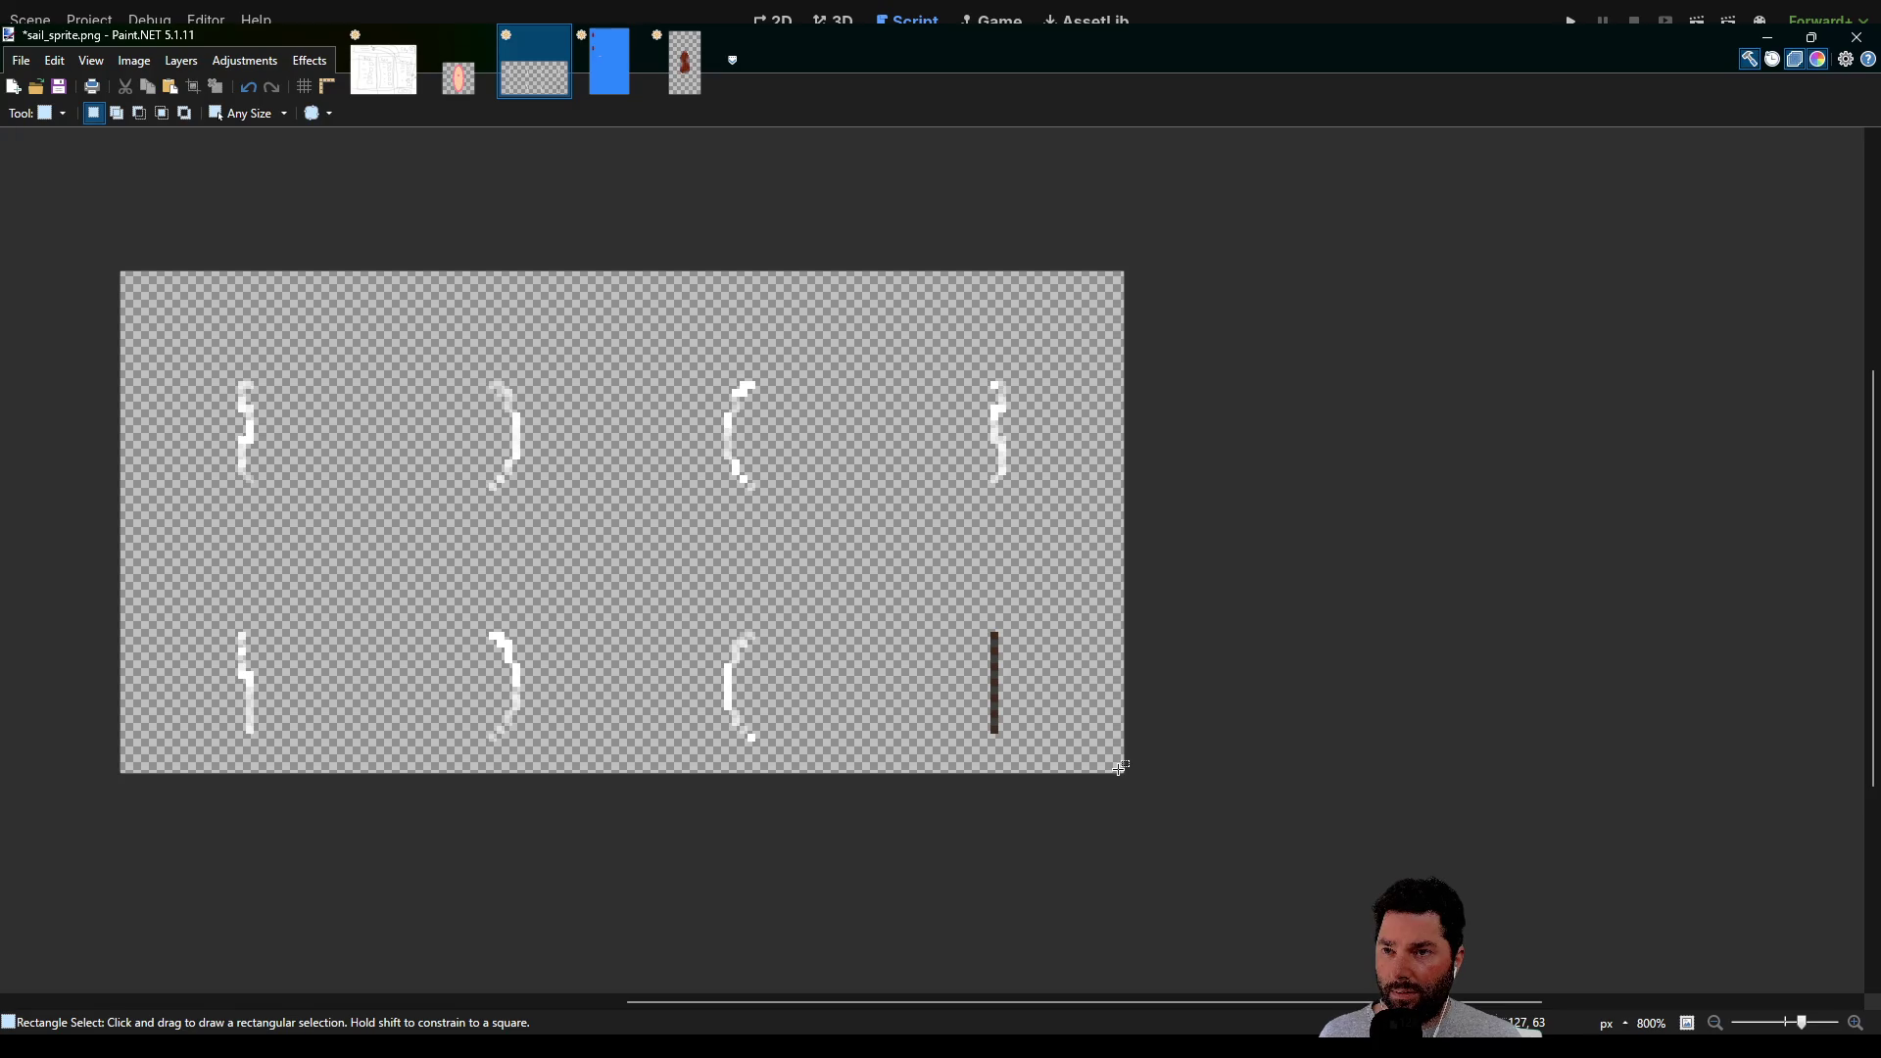
mouse_move(1125, 770)
mouse_down()
mouse_move(872, 273)
mouse_move(842, 282)
mouse_up()
drag(841, 276, 875, 277)
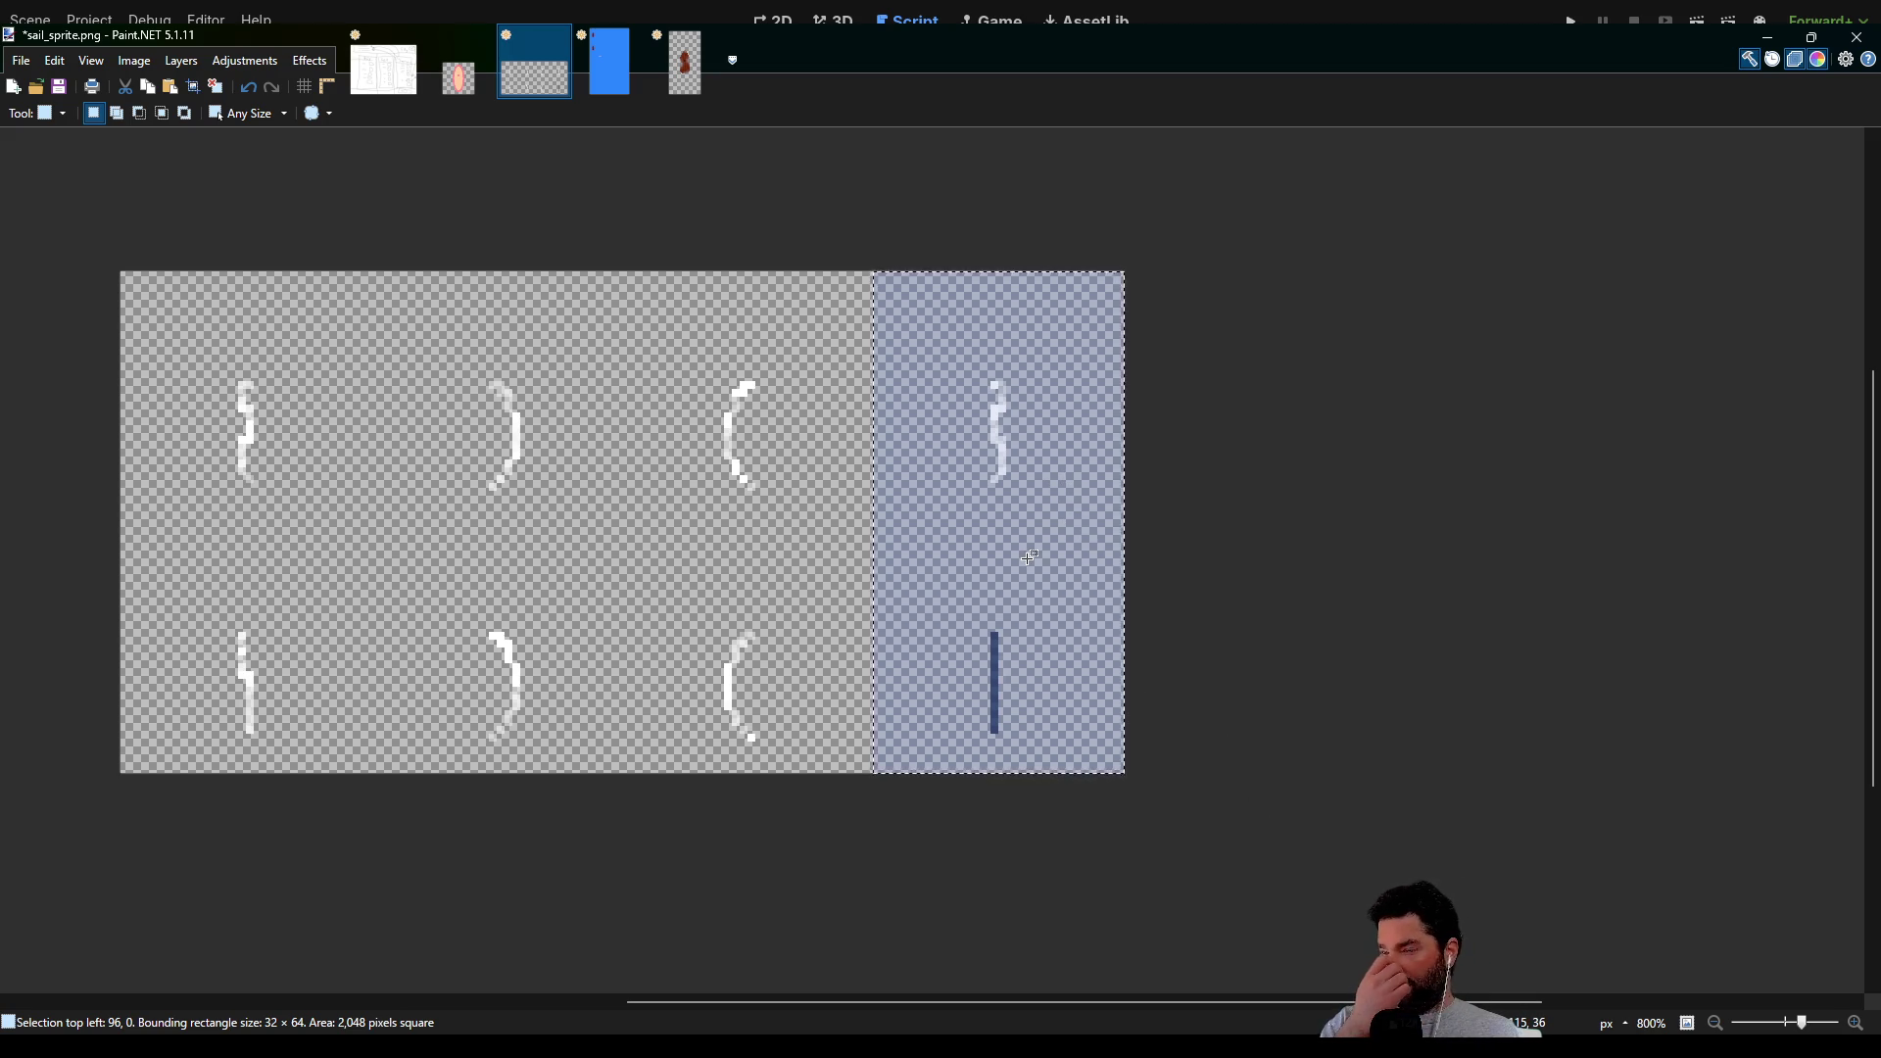
click(609, 68)
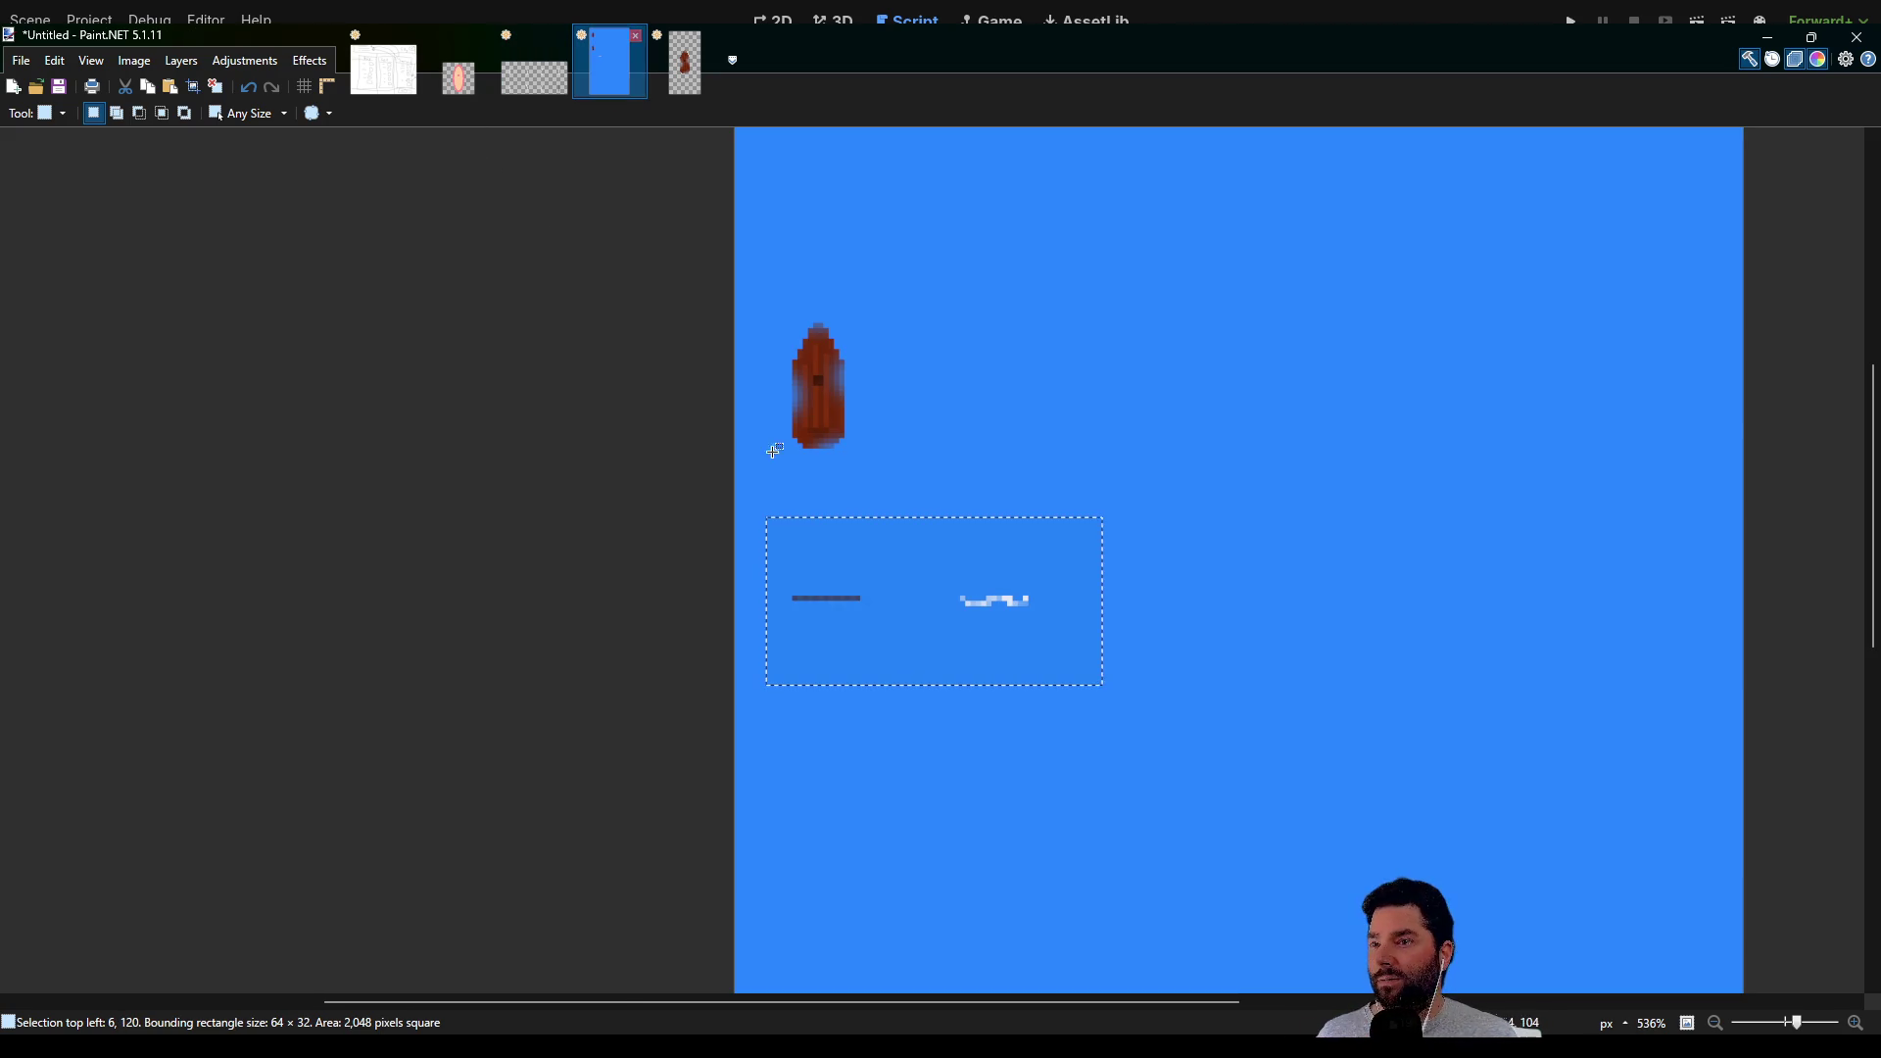
Remove the old horizontal strip, paste the 32×64 sail column, and undo an accidental resize
key(ctrl+z)
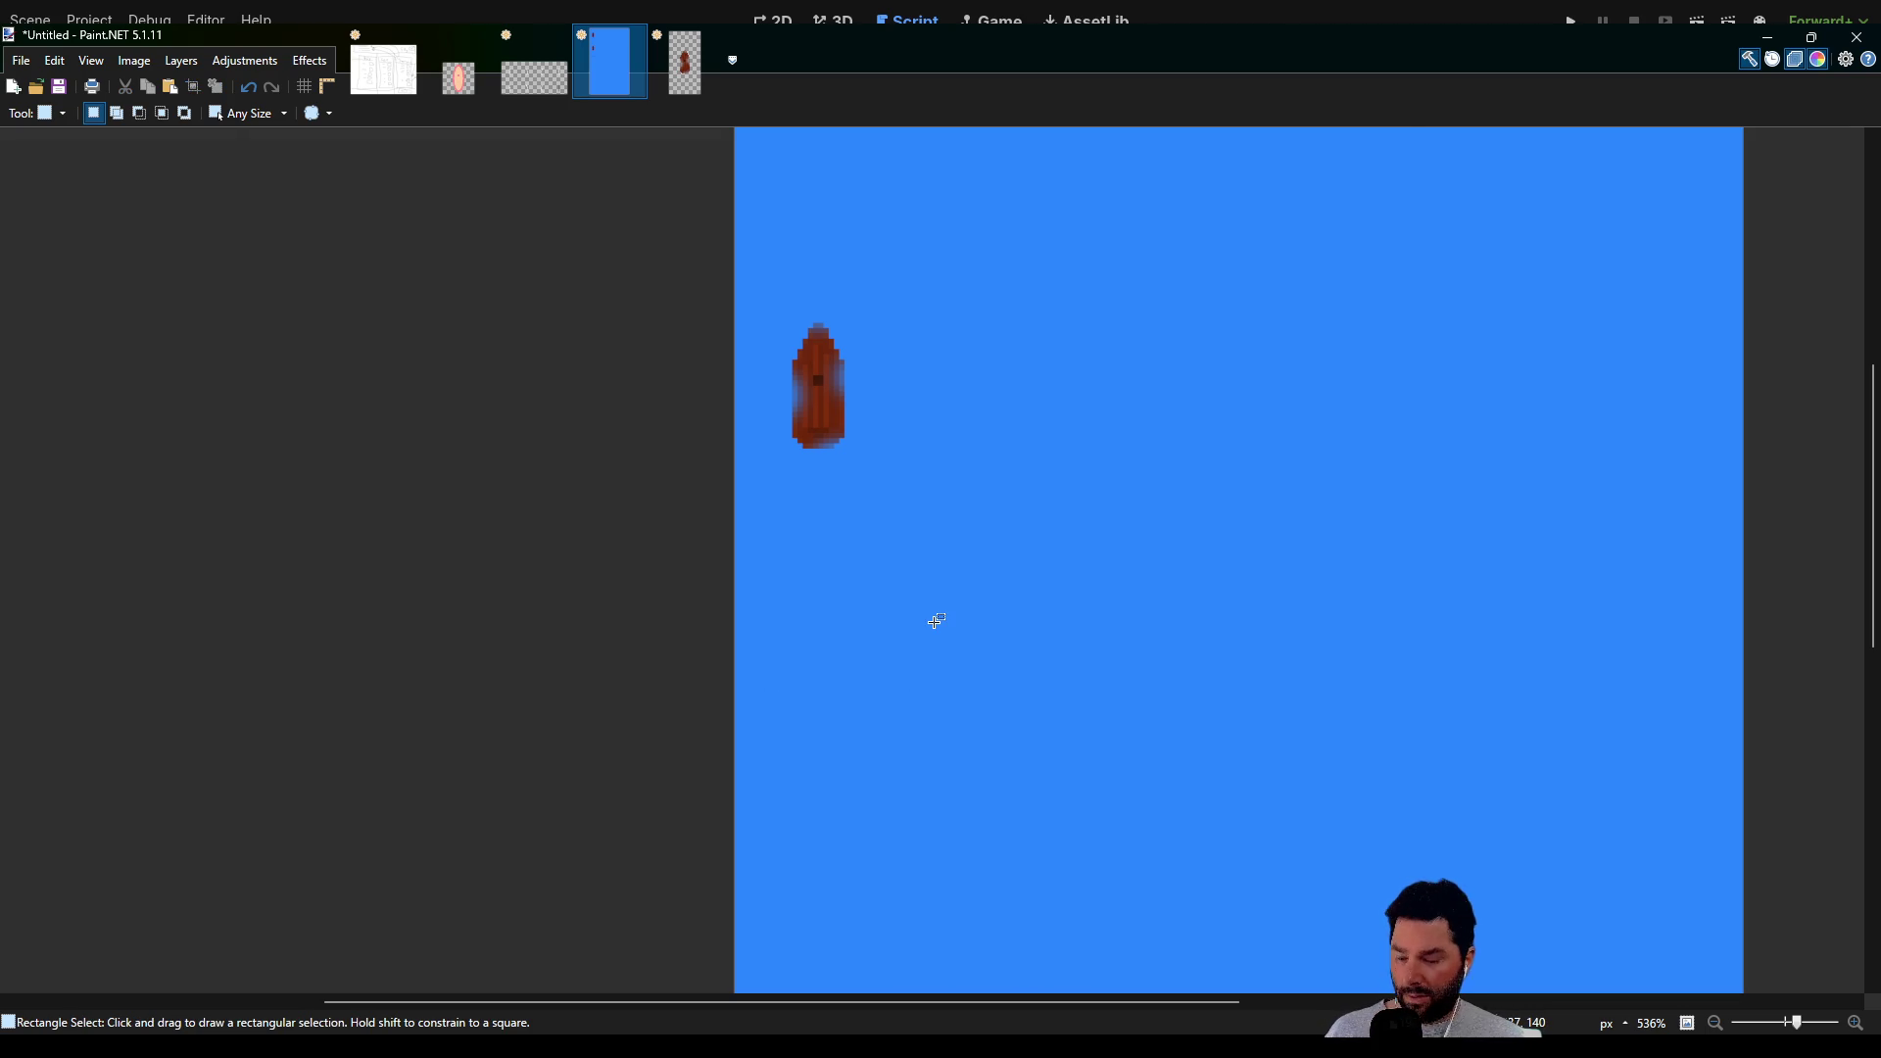
key(ctrl+y)
scroll(1058, 533, down, 3)
ctrl+scroll(1045, 541, down, 3)
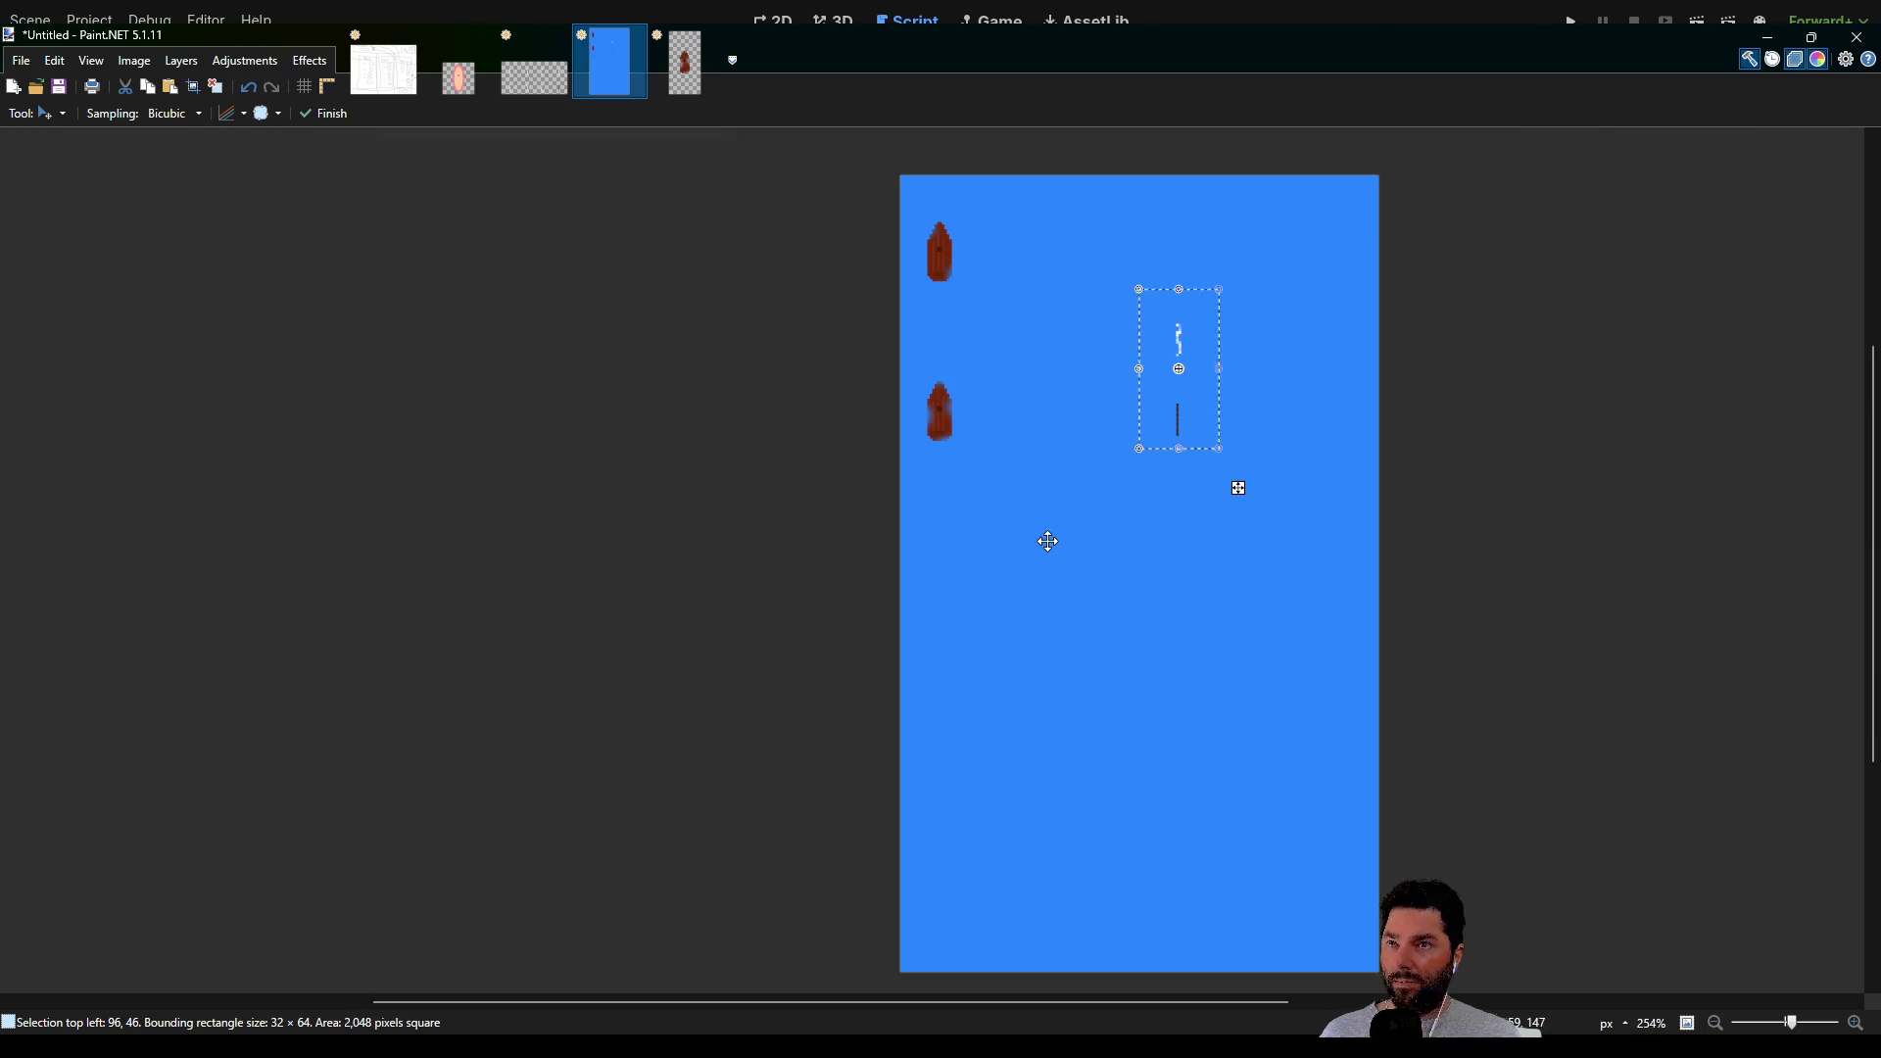
mouse_move(1095, 397)
mouse_down()
mouse_move(1045, 496)
mouse_move(996, 538)
mouse_move(1117, 549)
mouse_up()
key(ctrl+z)
Move the sail column flush to the left edge at 0,128, directly beneath the two boats
mouse_move(1075, 397)
mouse_down()
mouse_move(961, 558)
mouse_move(835, 597)
mouse_up()
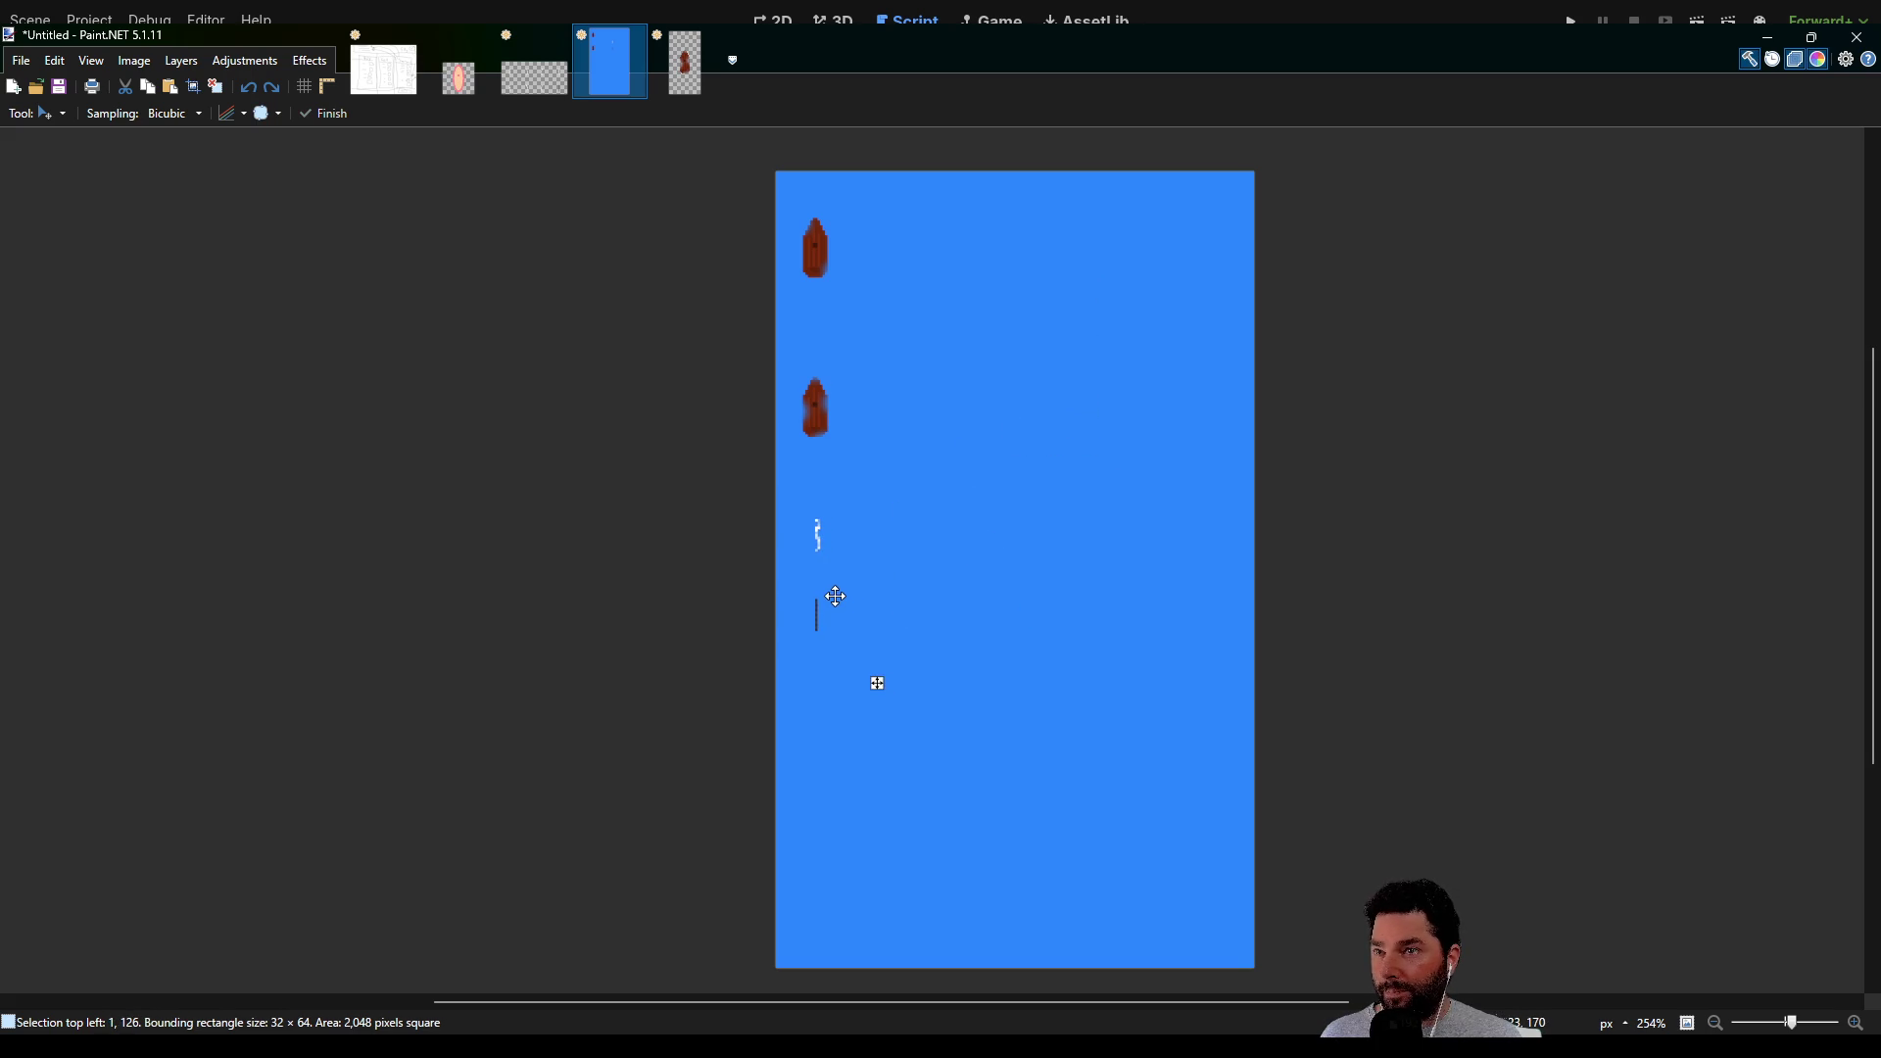
scroll(695, 551, up, 4)
scroll(695, 550, up, 3)
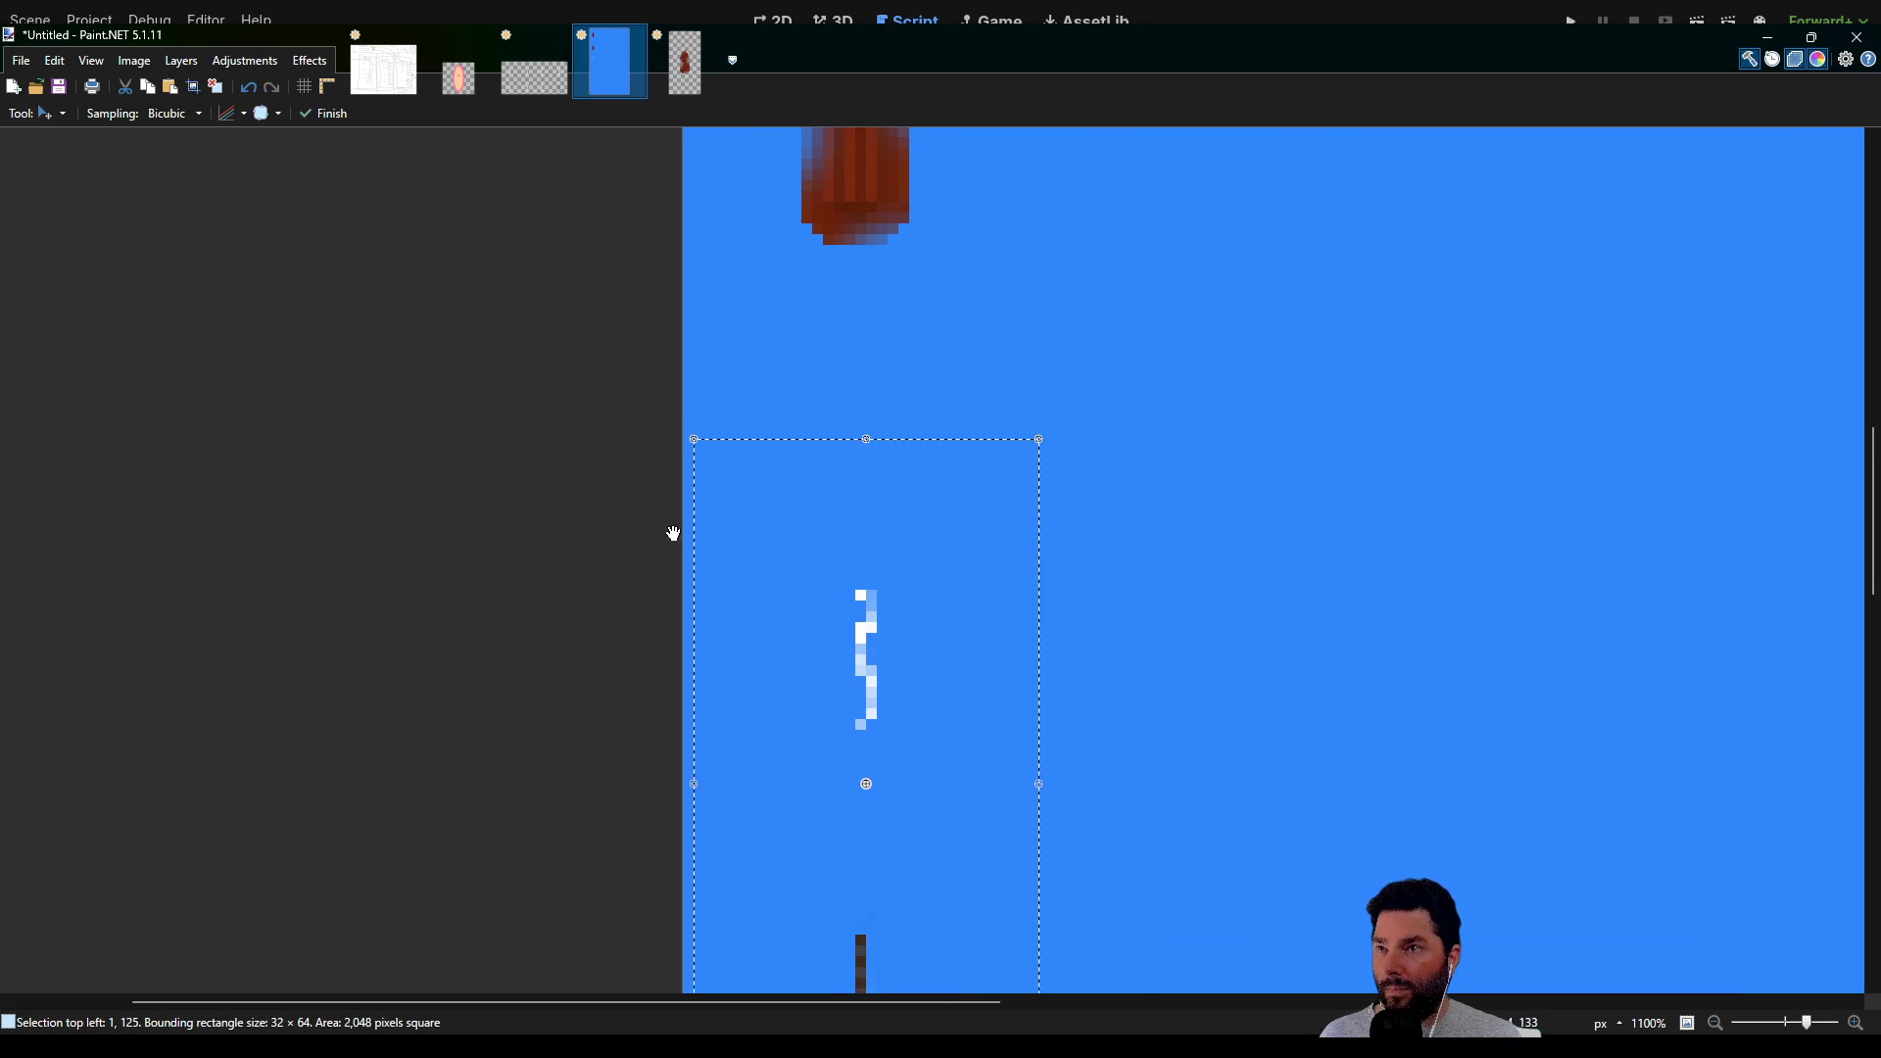
mouse_move(760, 512)
mouse_down()
mouse_move(751, 252)
mouse_move(761, 349)
mouse_move(885, 349)
mouse_move(743, 352)
mouse_move(751, 215)
mouse_move(768, 470)
mouse_move(831, 355)
mouse_up()
scroll(483, 503, down, 5)
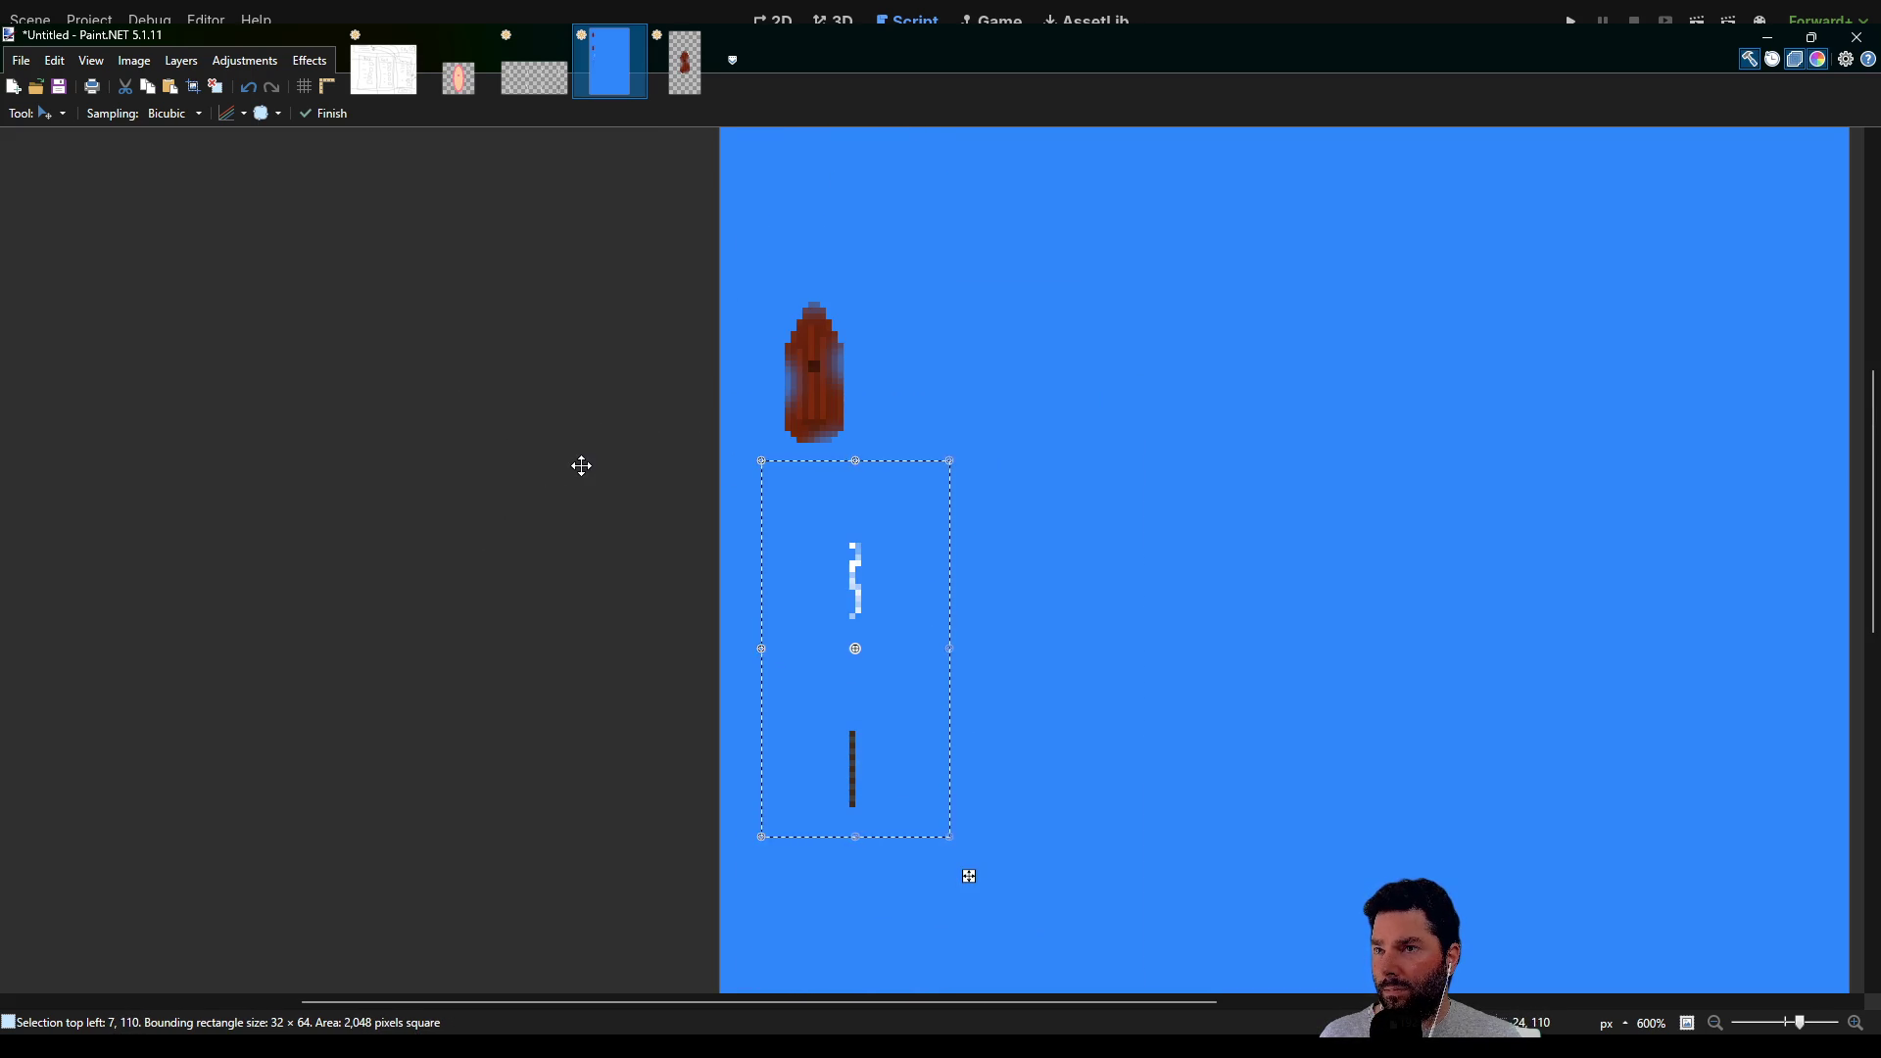
mouse_move(901, 538)
mouse_down()
mouse_move(865, 486)
mouse_move(852, 508)
mouse_move(850, 437)
mouse_move(856, 648)
mouse_up()
scroll(562, 567, down, 3)
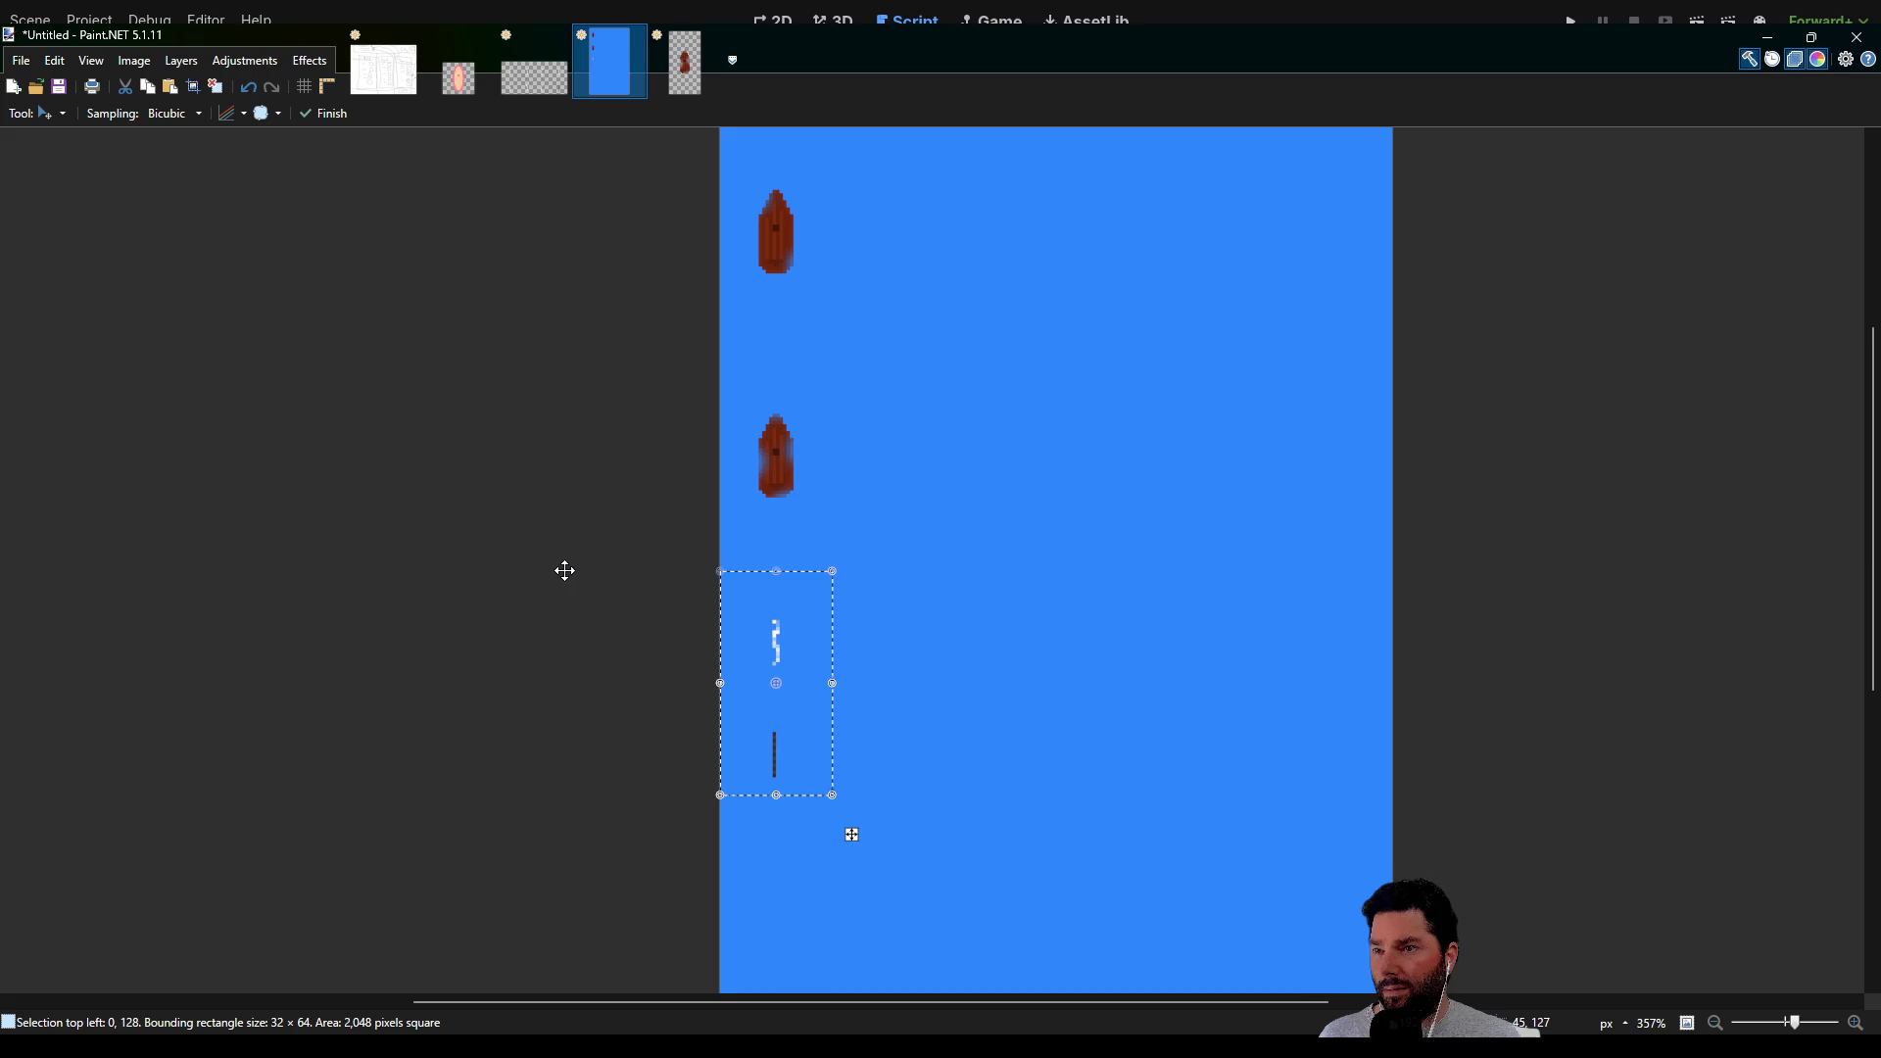
drag(575, 605, 493, 299)
scroll(494, 300, down, 2)
drag(503, 378, 451, 616)
scroll(1231, 656, down, 2)
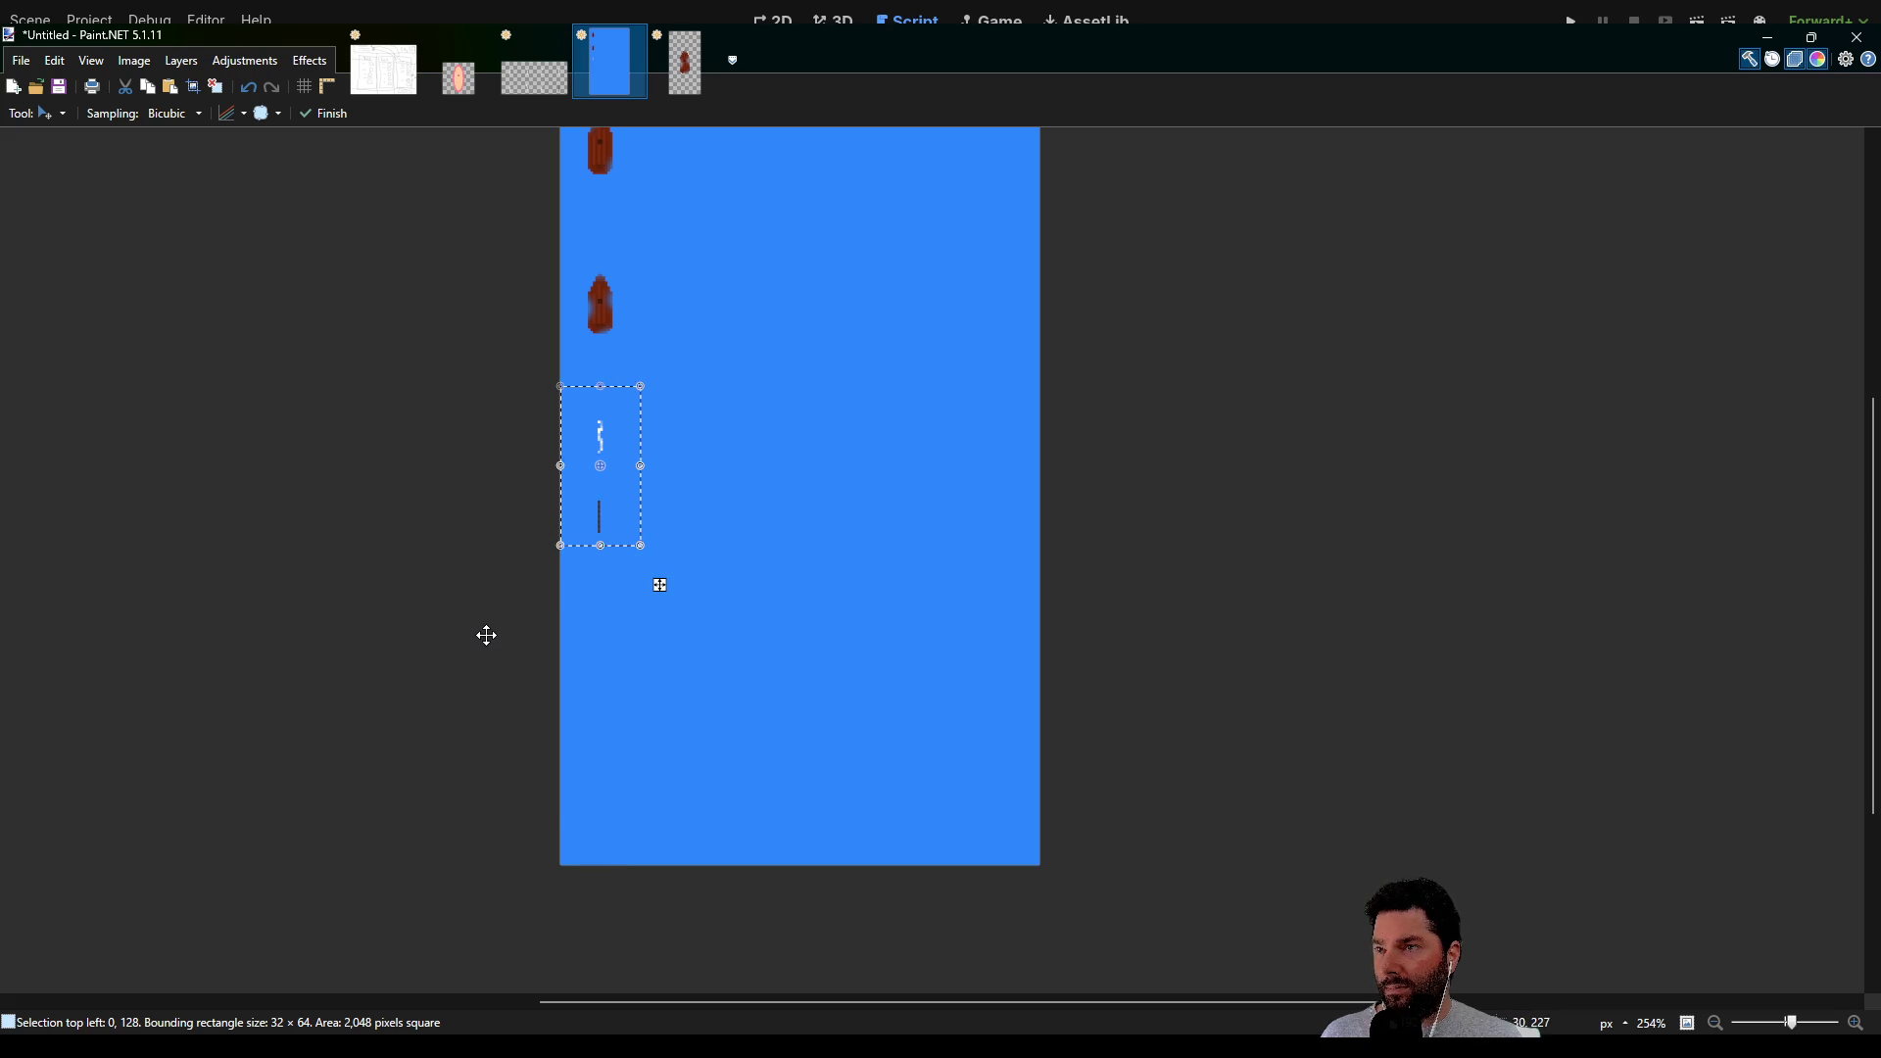
scroll(431, 392, up, 1)
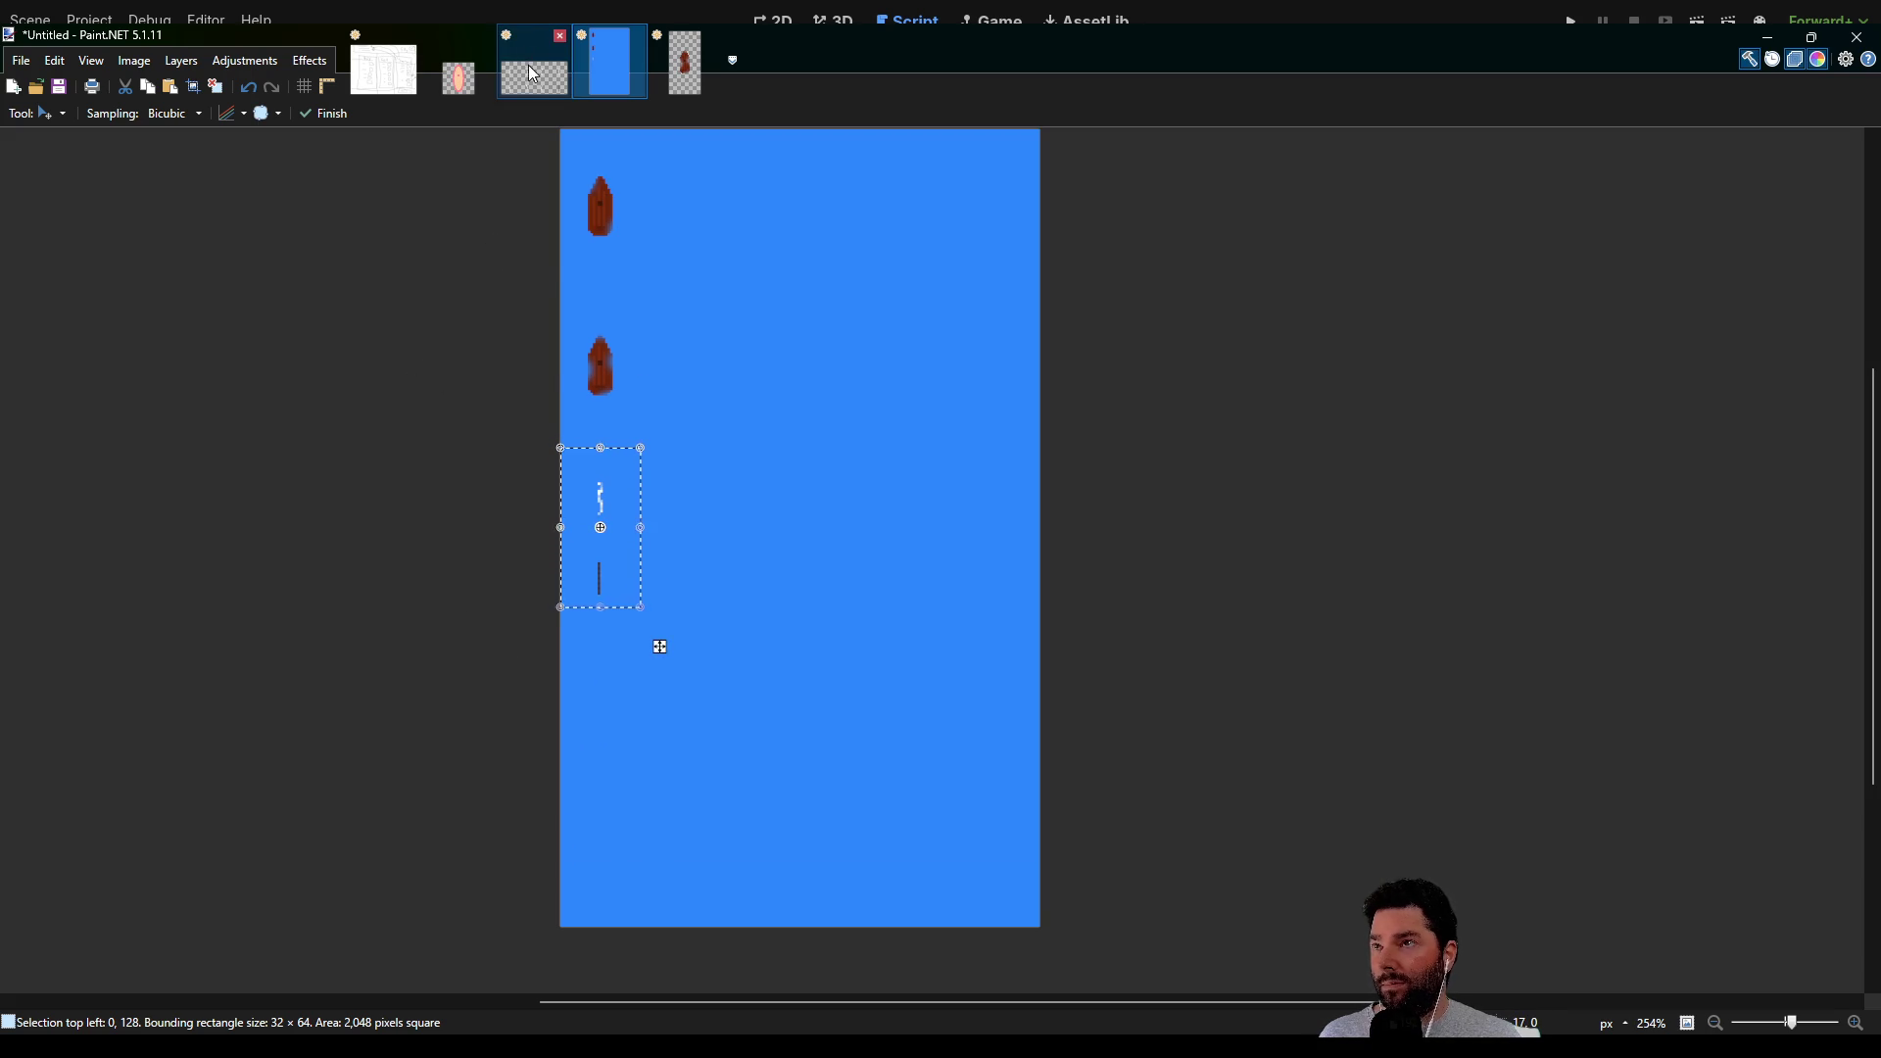
Select the left sail column on sail_sprite.png and paste it into the blue image below the first column
click(531, 73)
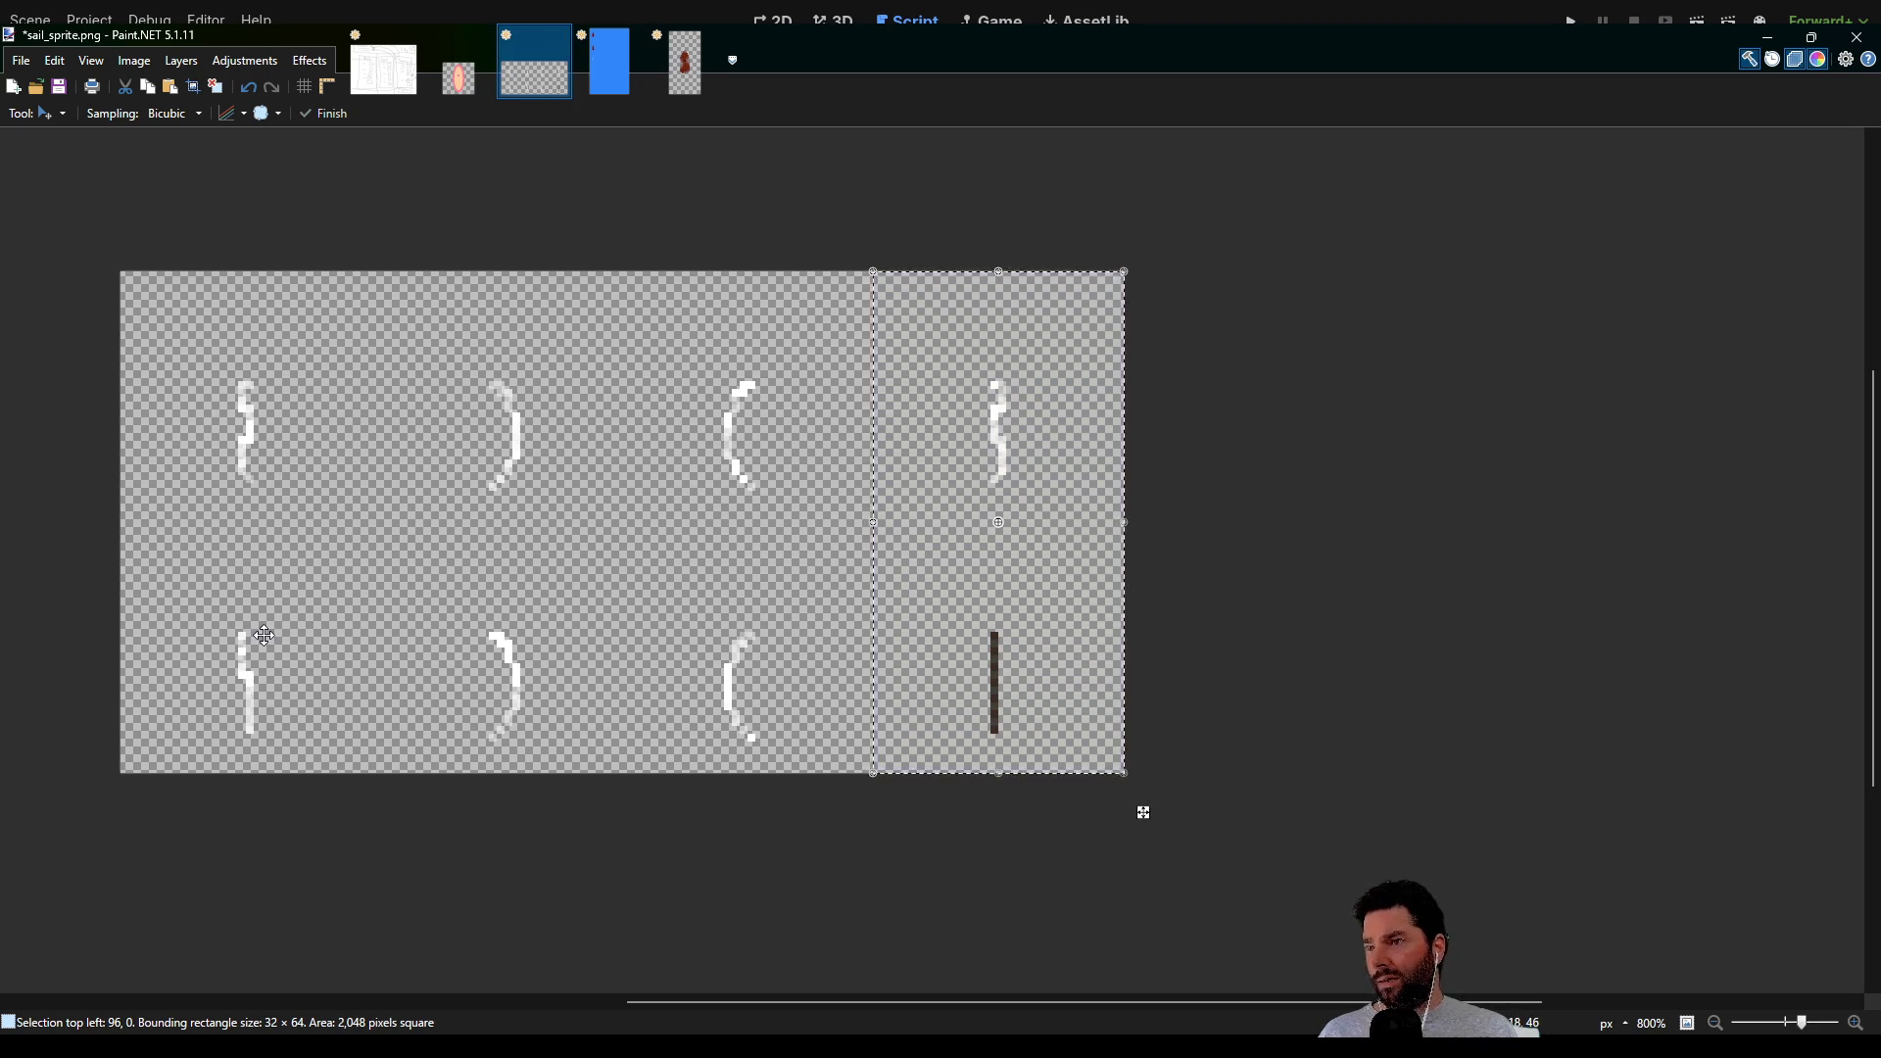
key(s)
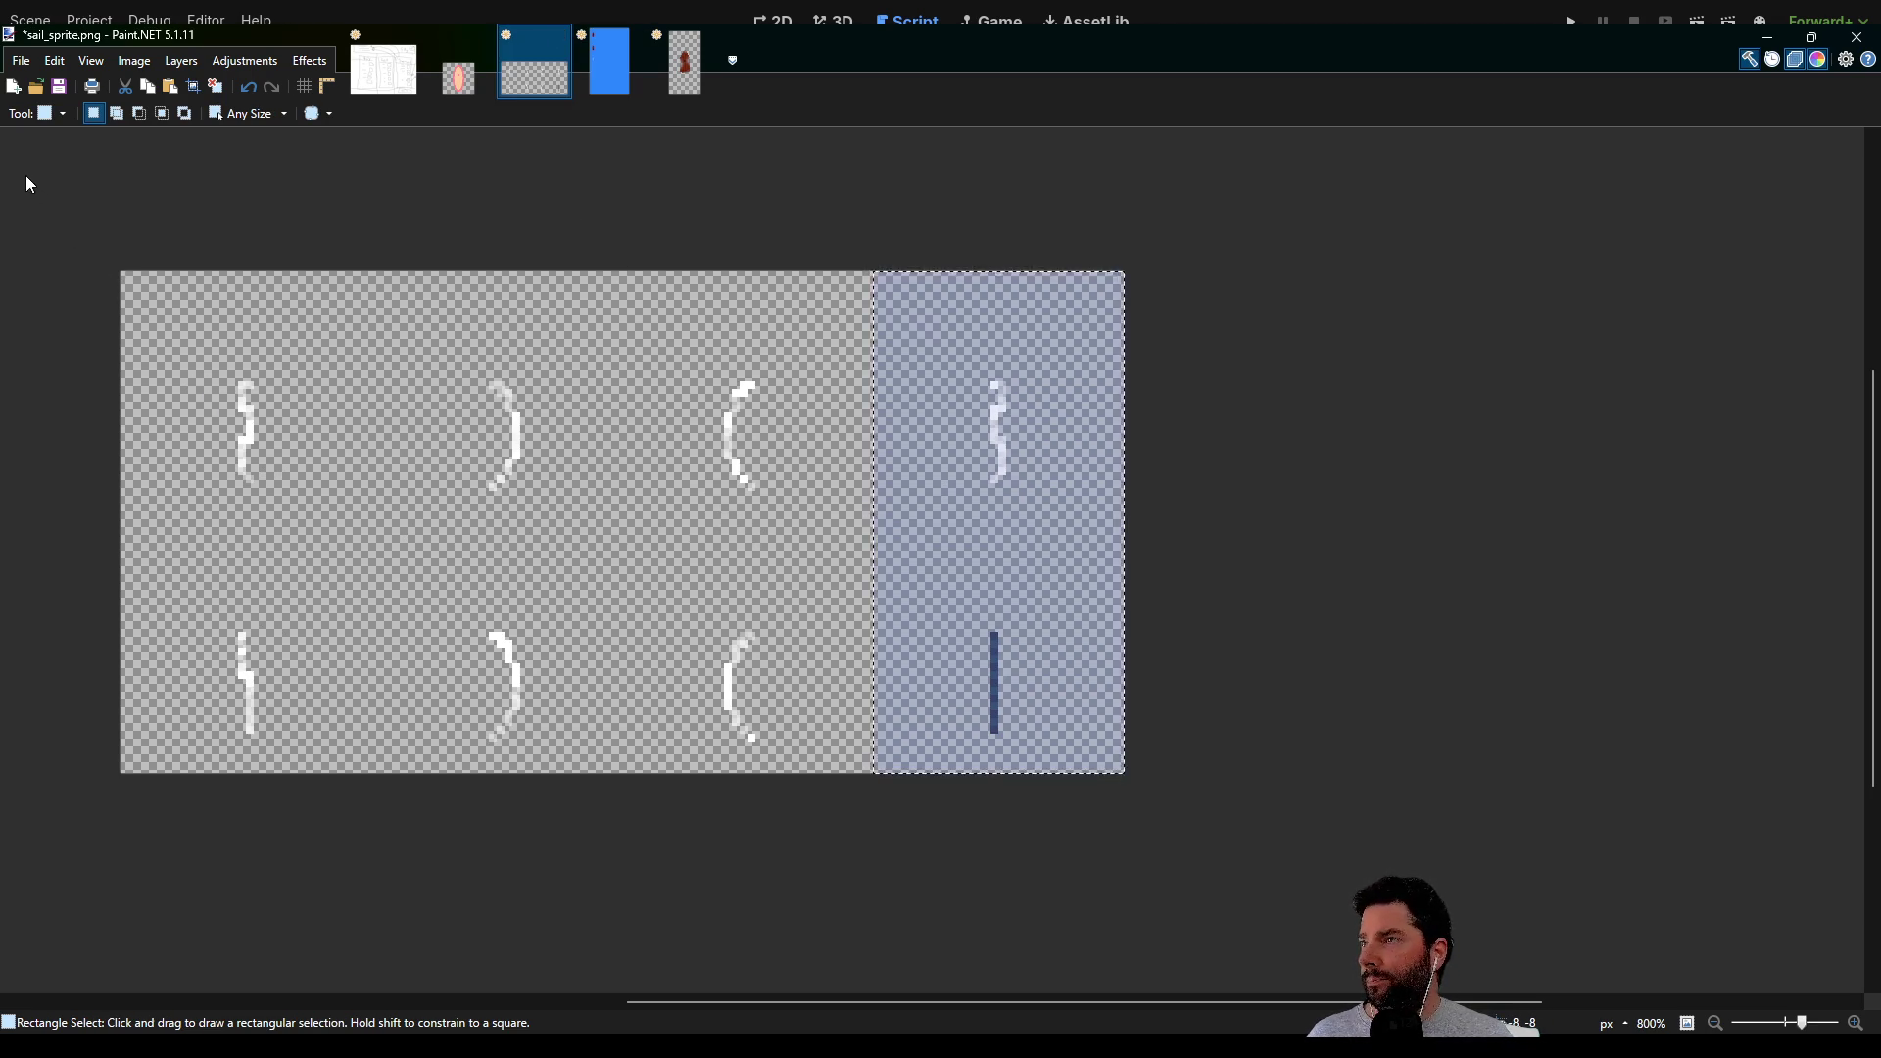
click(905, 338)
mouse_move(109, 261)
mouse_down()
mouse_move(353, 658)
mouse_move(369, 774)
mouse_up()
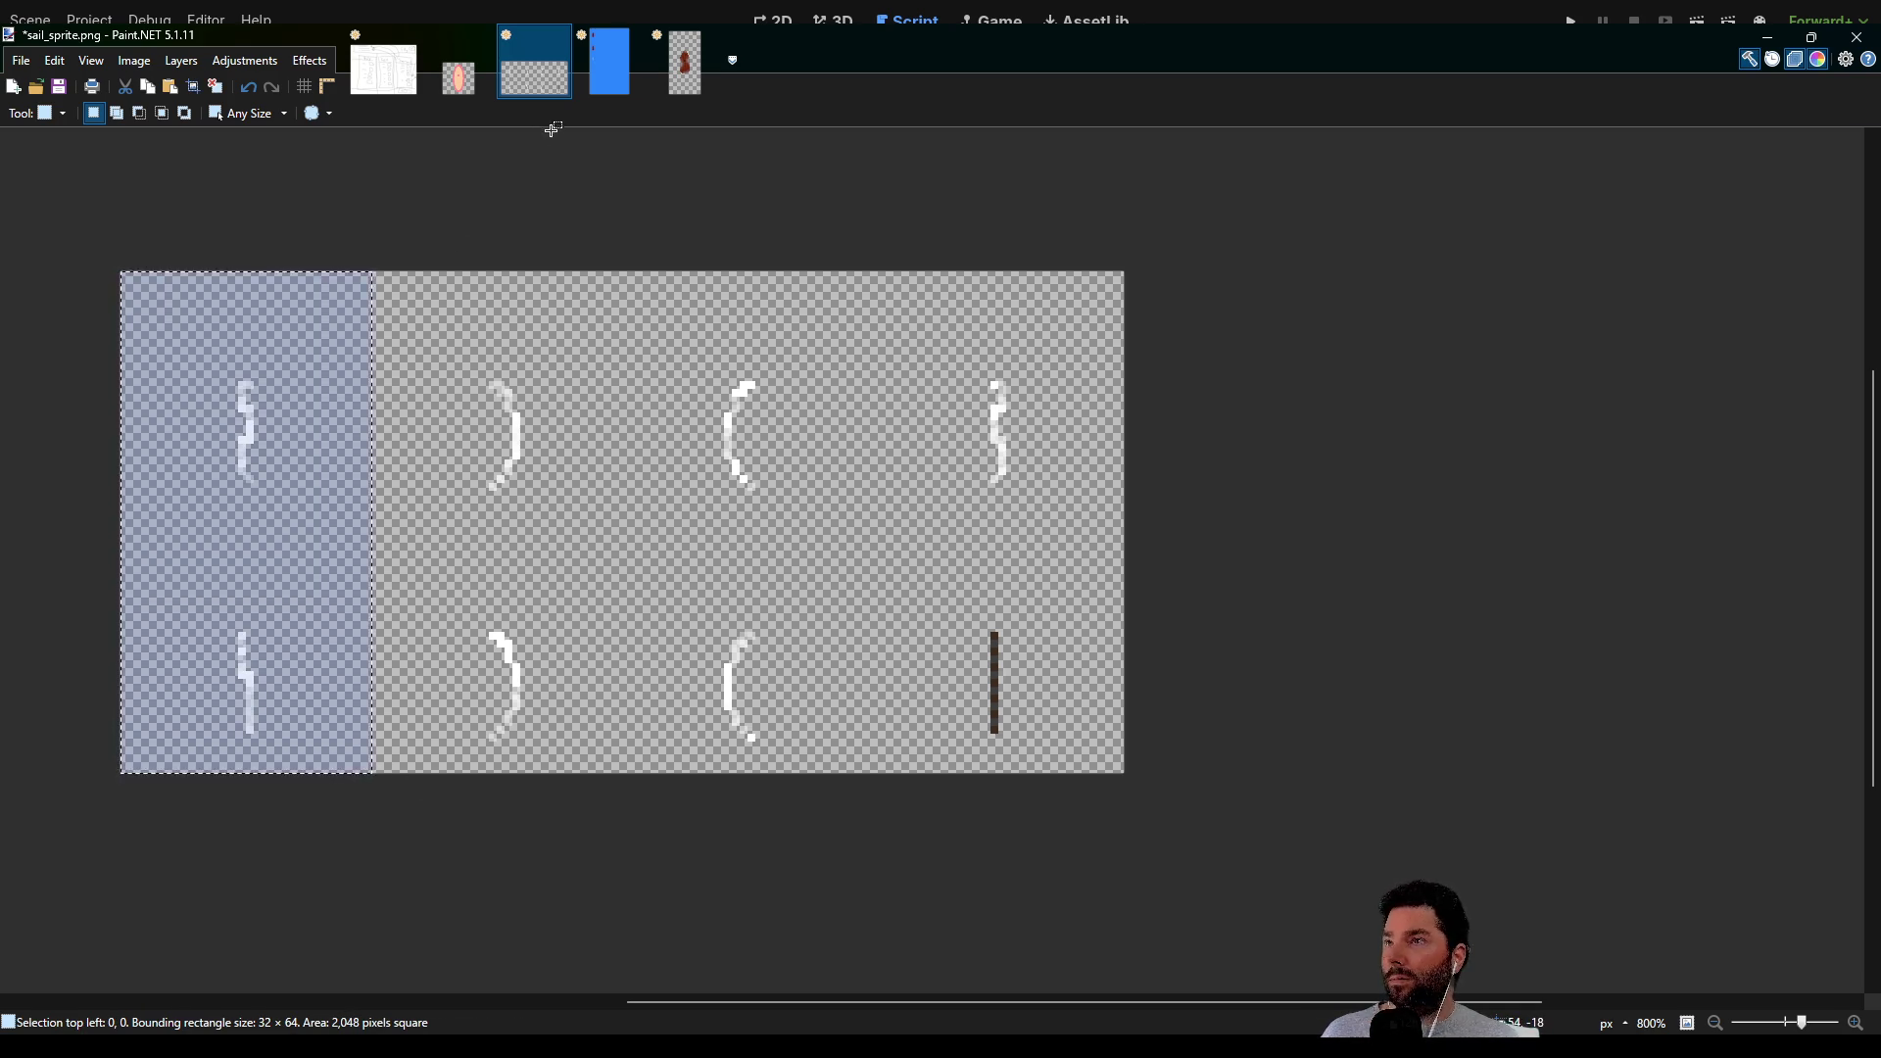
click(598, 85)
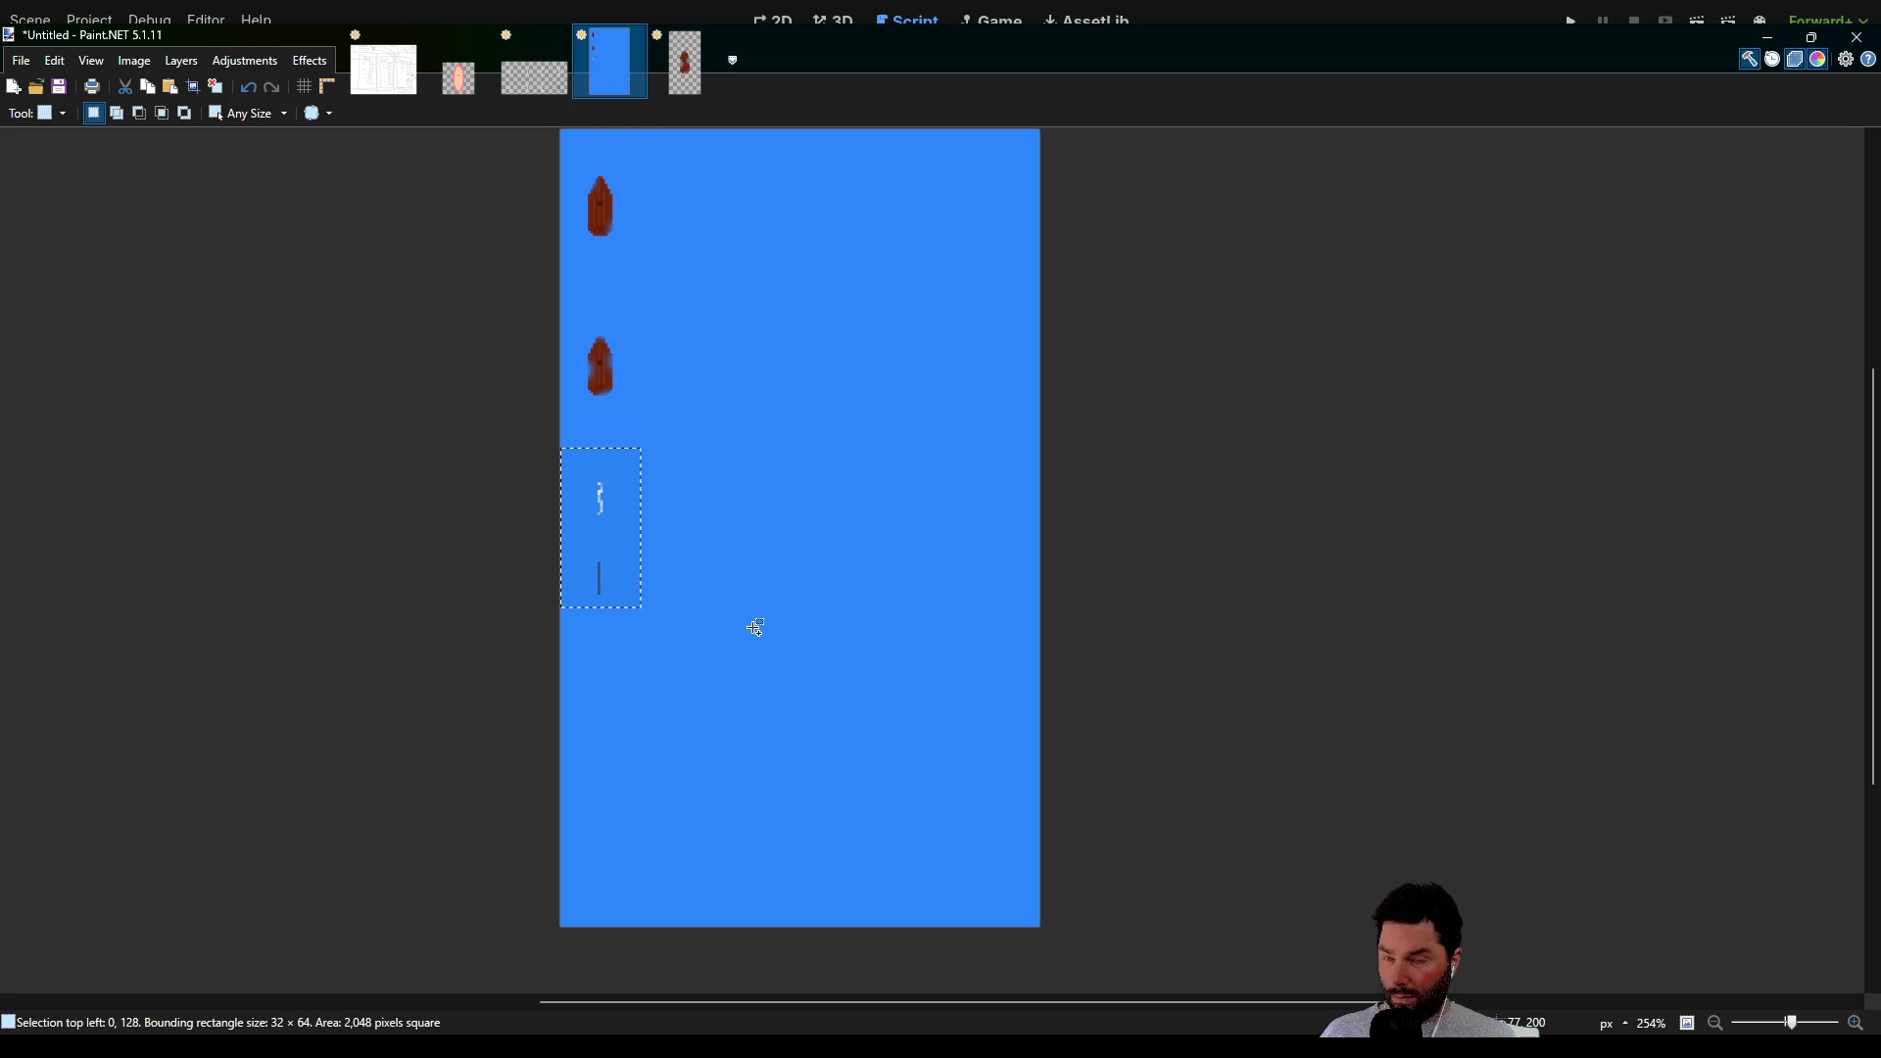
key(ctrl+v)
mouse_move(652, 318)
mouse_down()
mouse_move(789, 781)
mouse_move(651, 794)
mouse_up()
Nudge the second sail column up to exactly 0,192 and zoom out to 285% to check the layout
scroll(454, 549, down, 2)
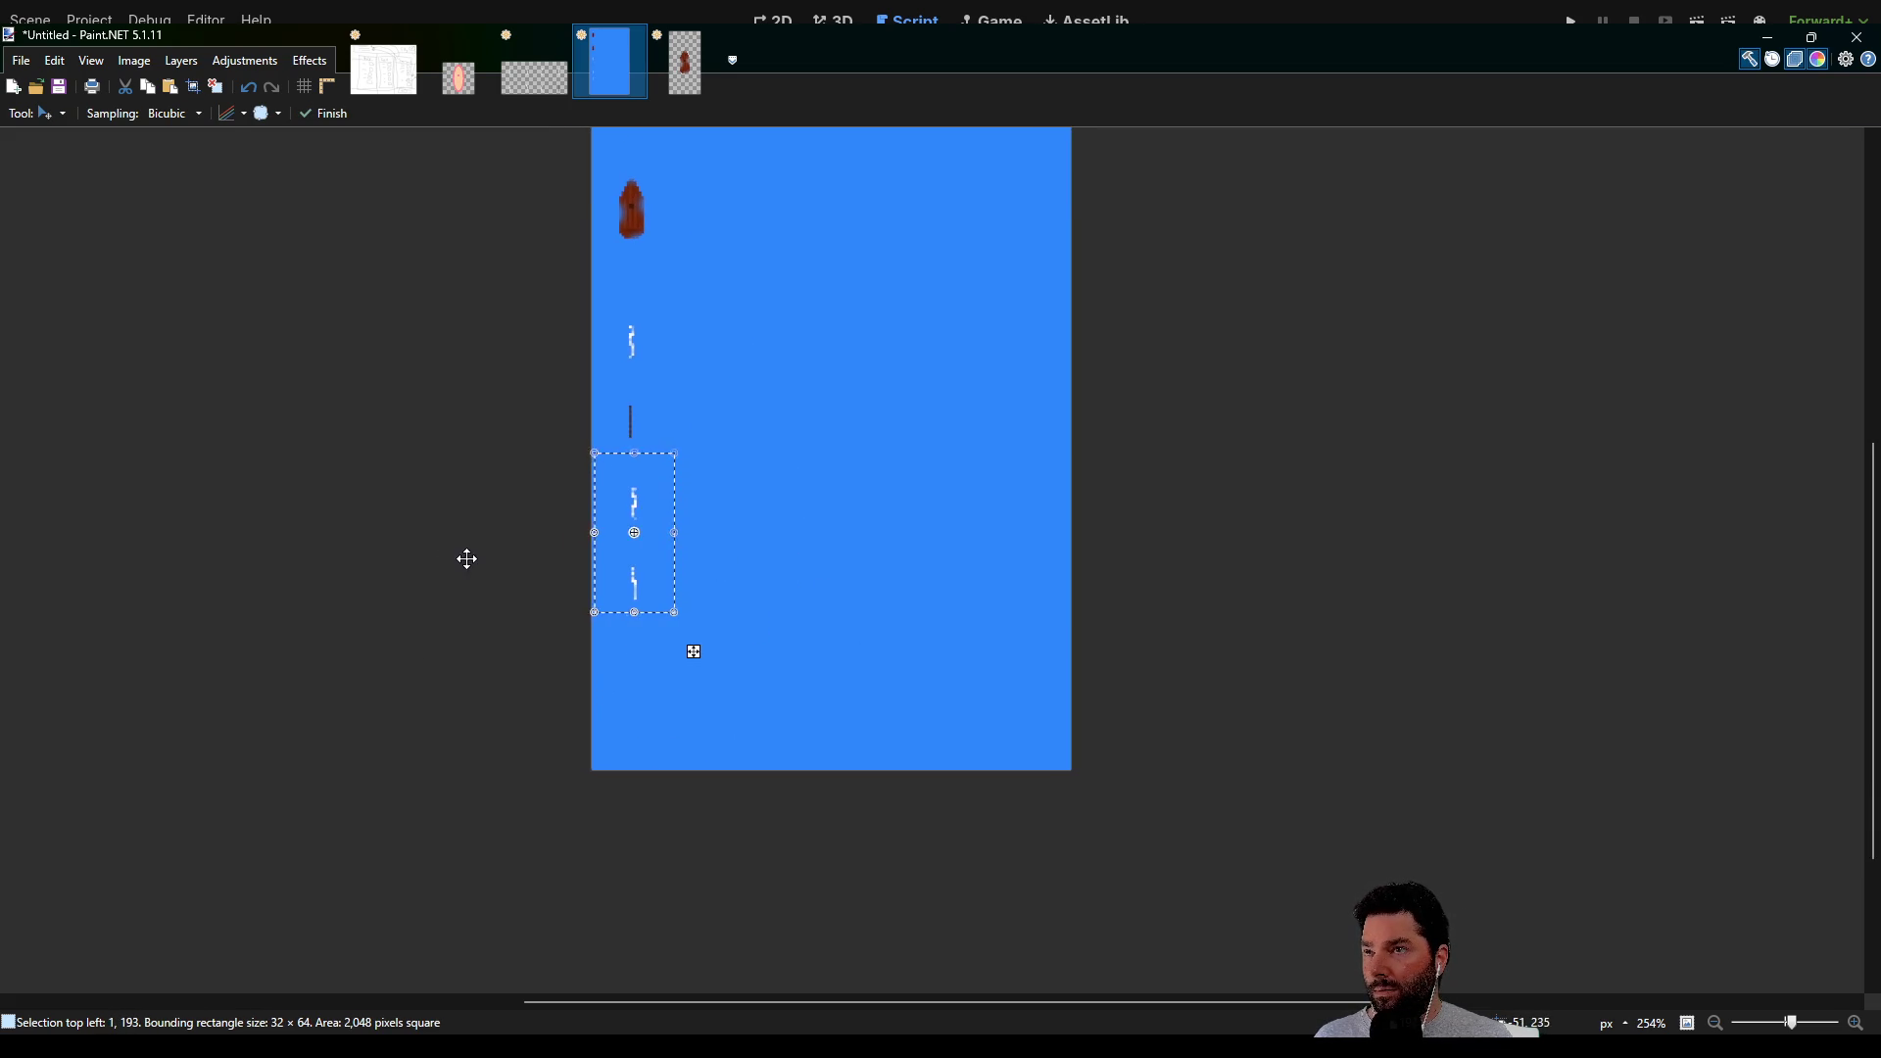
scroll(461, 630, up, 4)
scroll(471, 603, up, 3)
scroll(472, 603, up, 2)
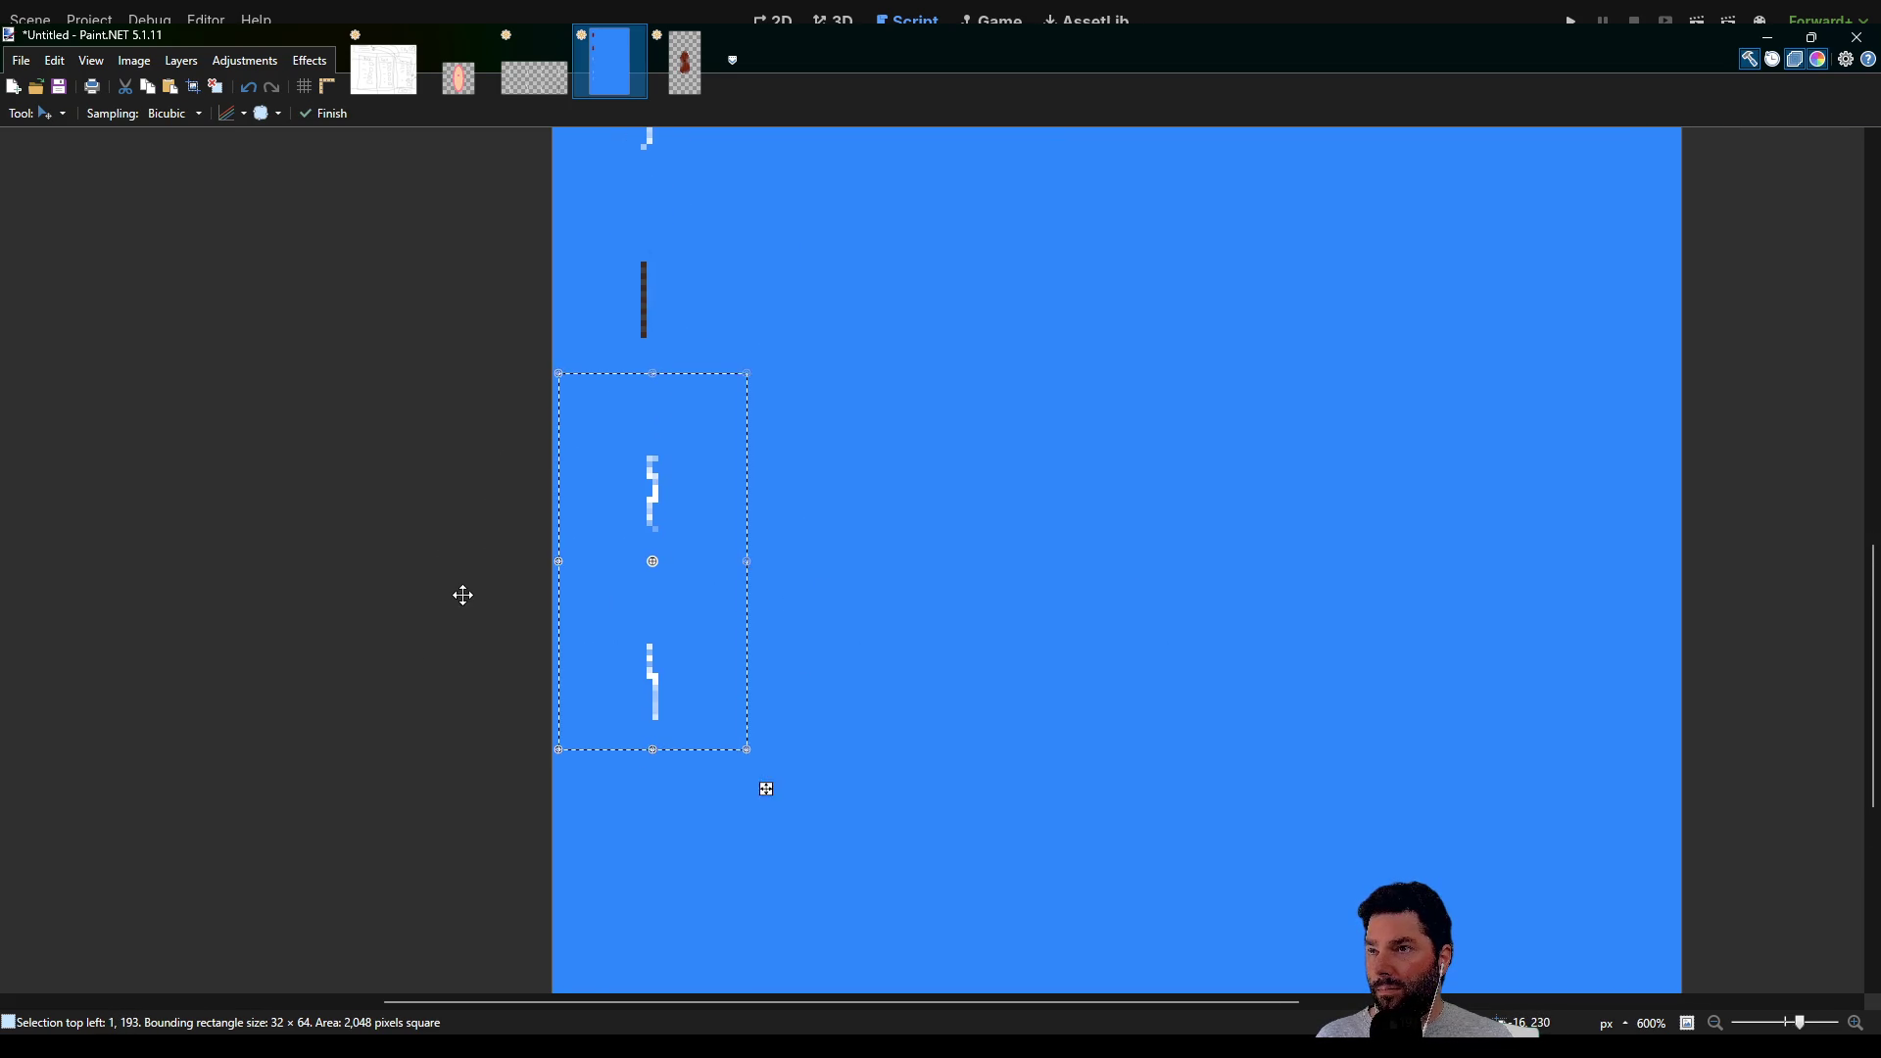
mouse_move(714, 501)
mouse_down()
mouse_move(700, 529)
mouse_move(705, 449)
mouse_move(706, 526)
mouse_up()
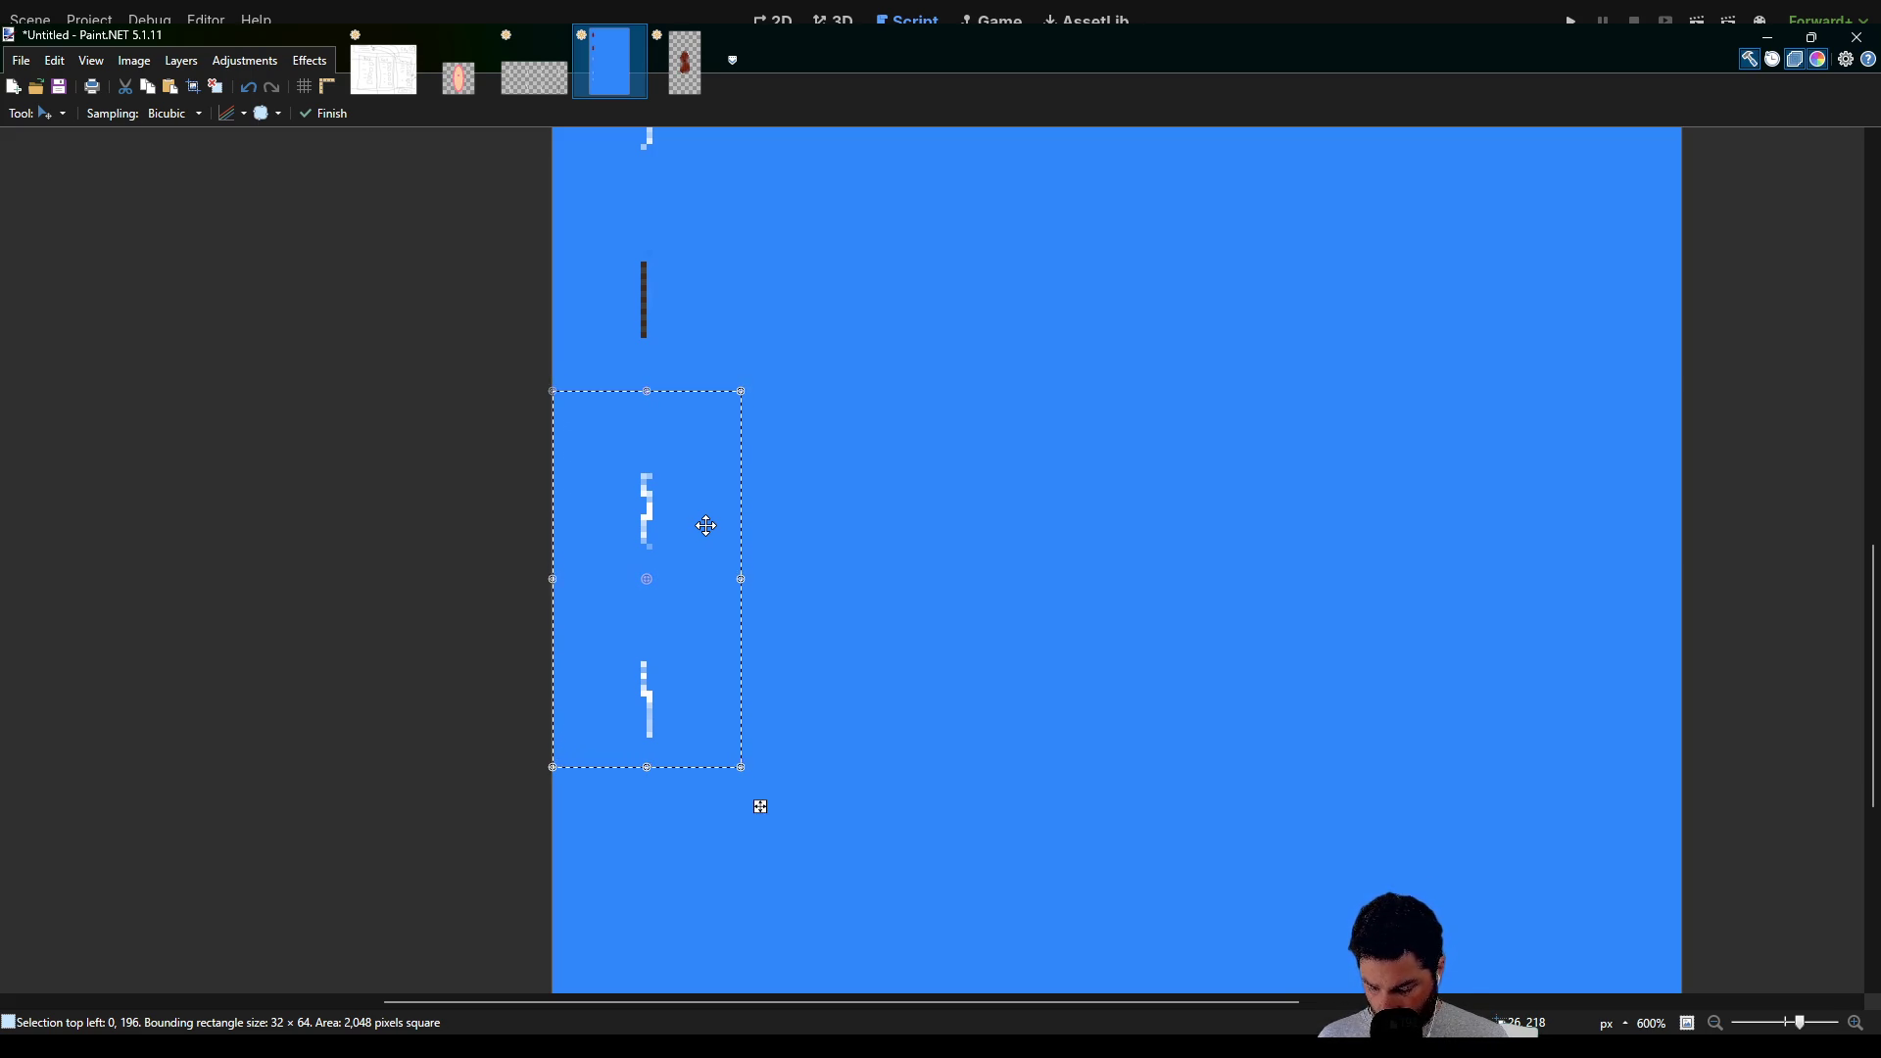
drag(706, 525, 701, 500)
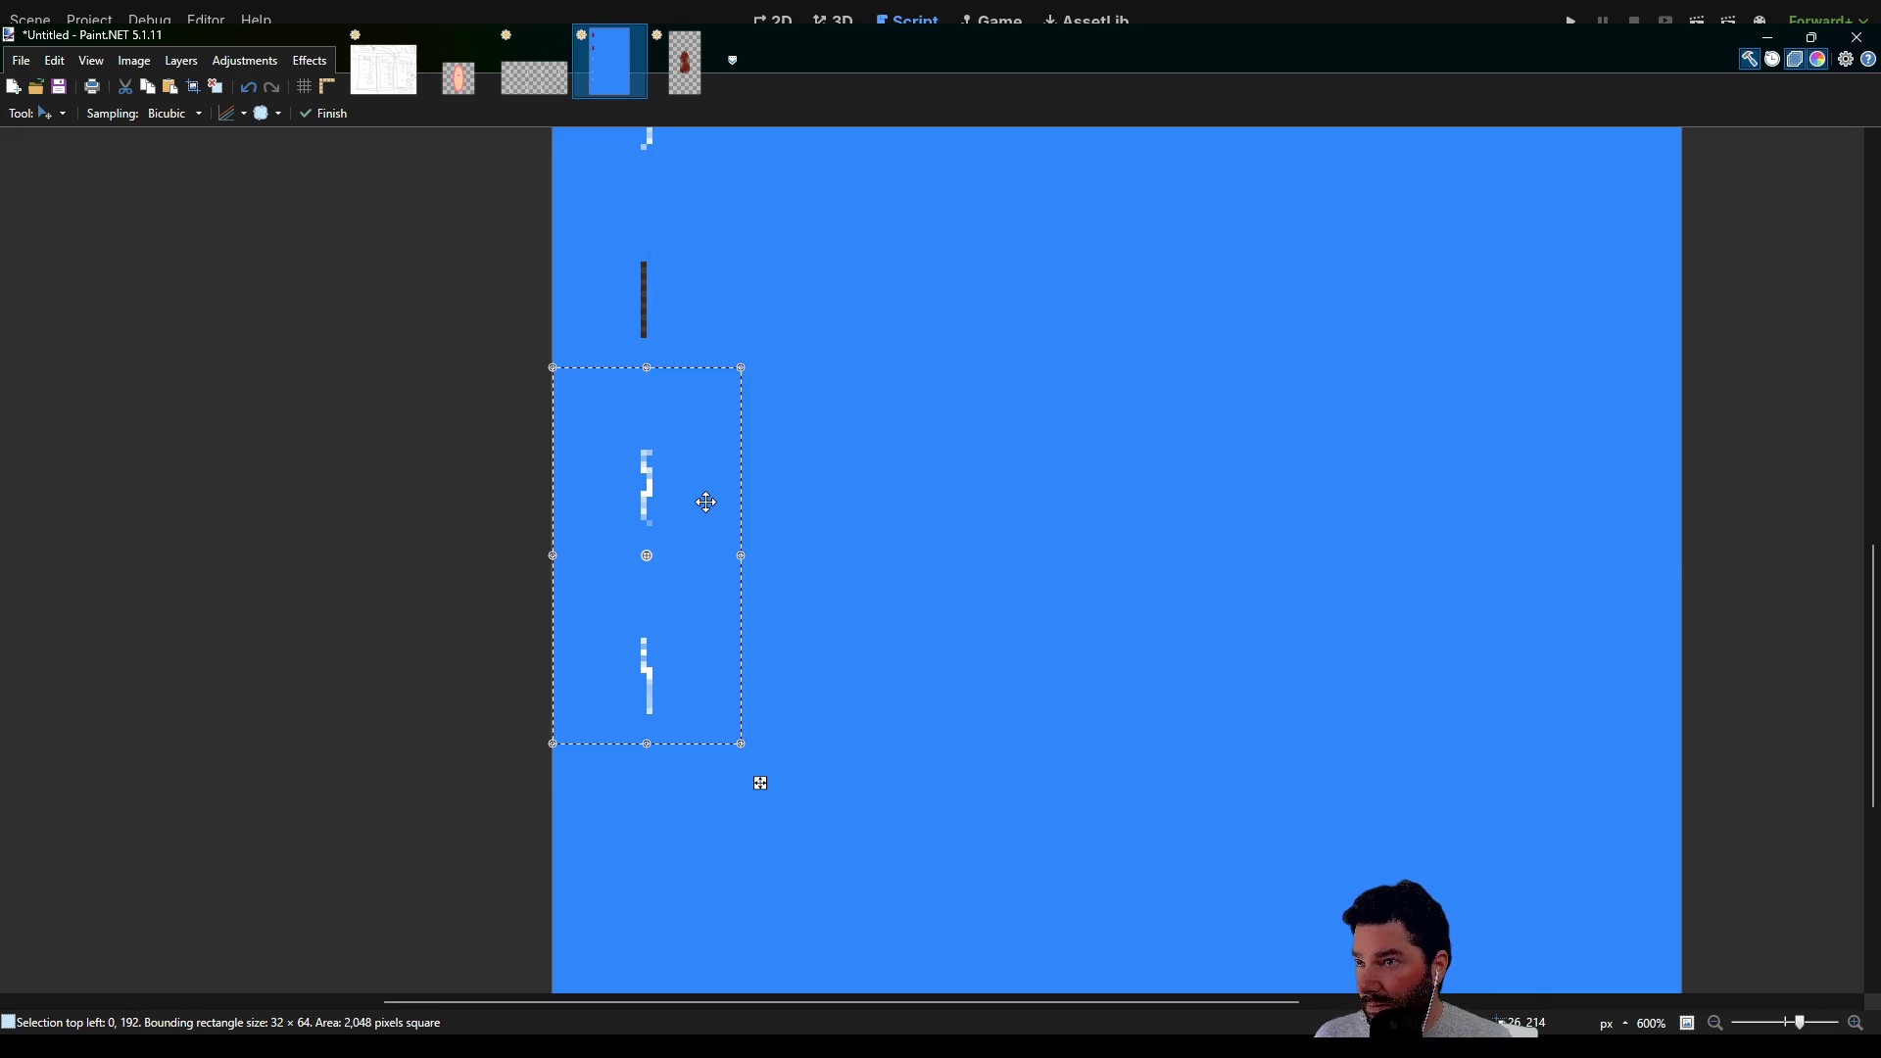
scroll(859, 519, down, 3)
scroll(859, 518, down, 4)
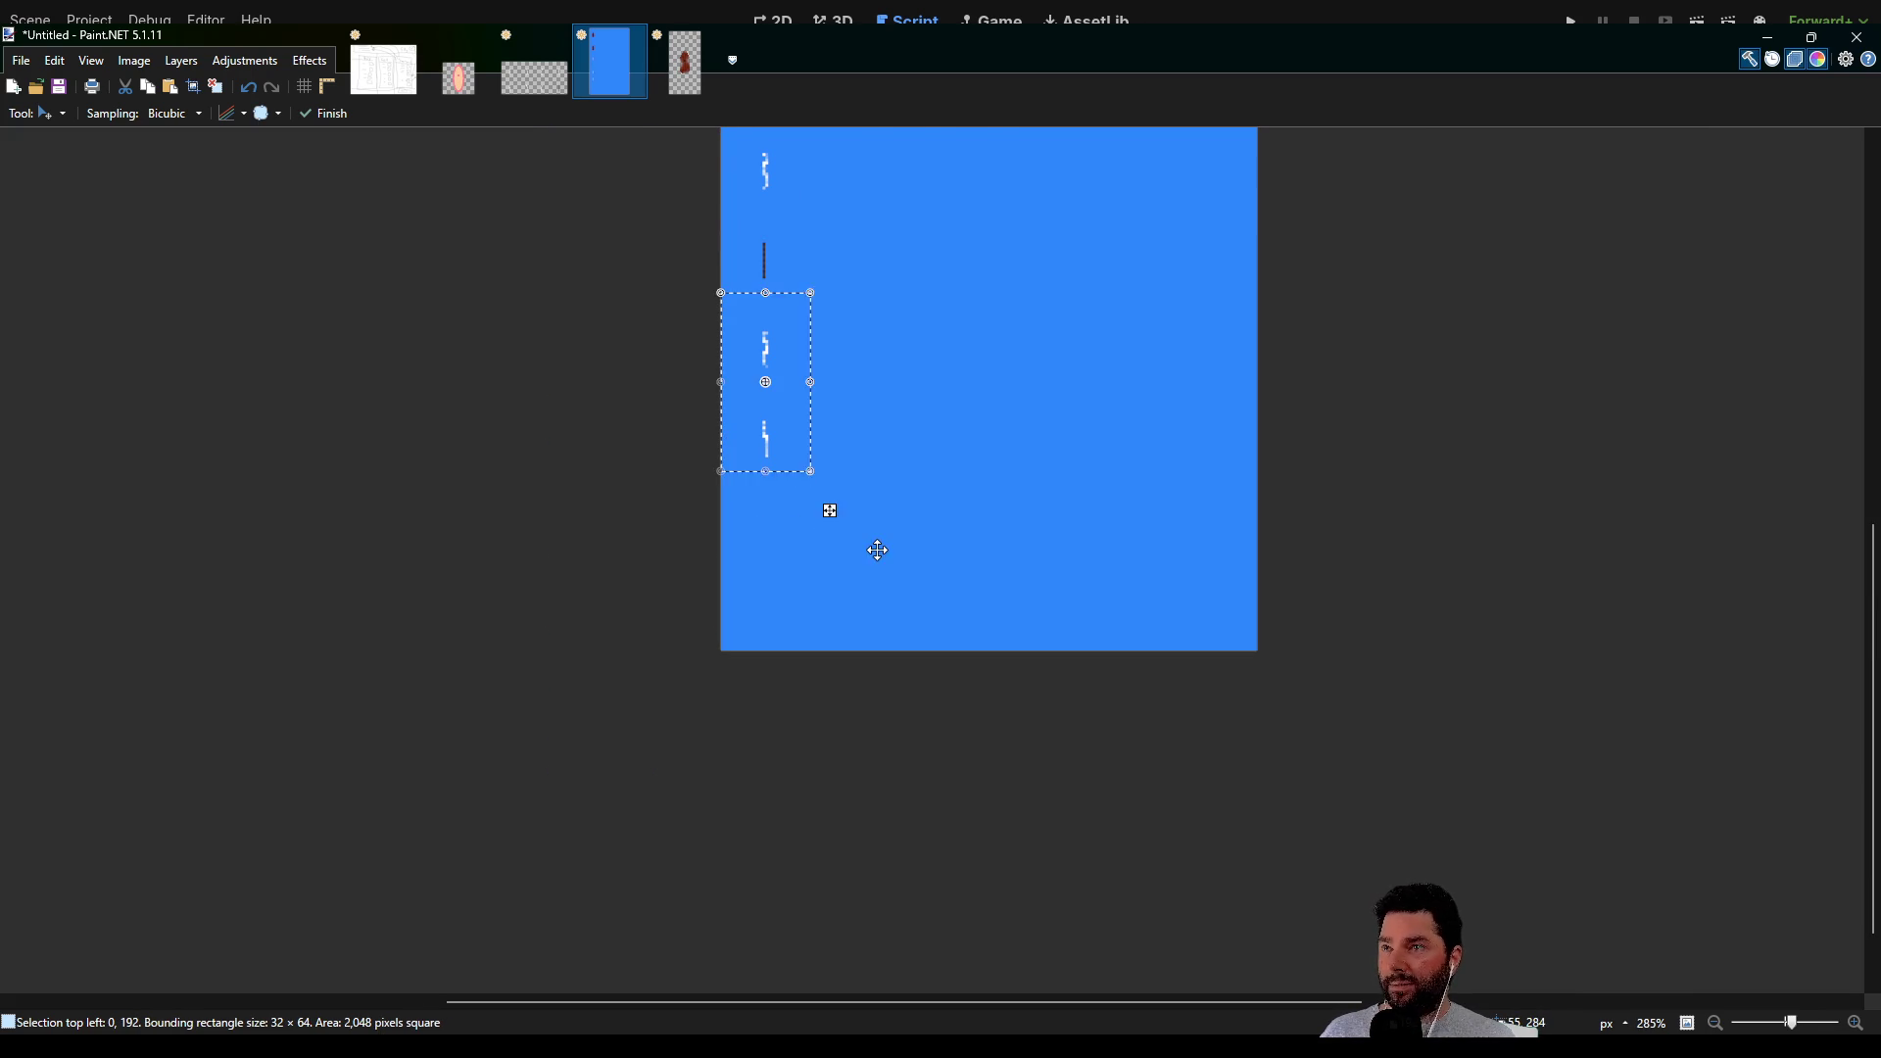
scroll(895, 506, up, 2)
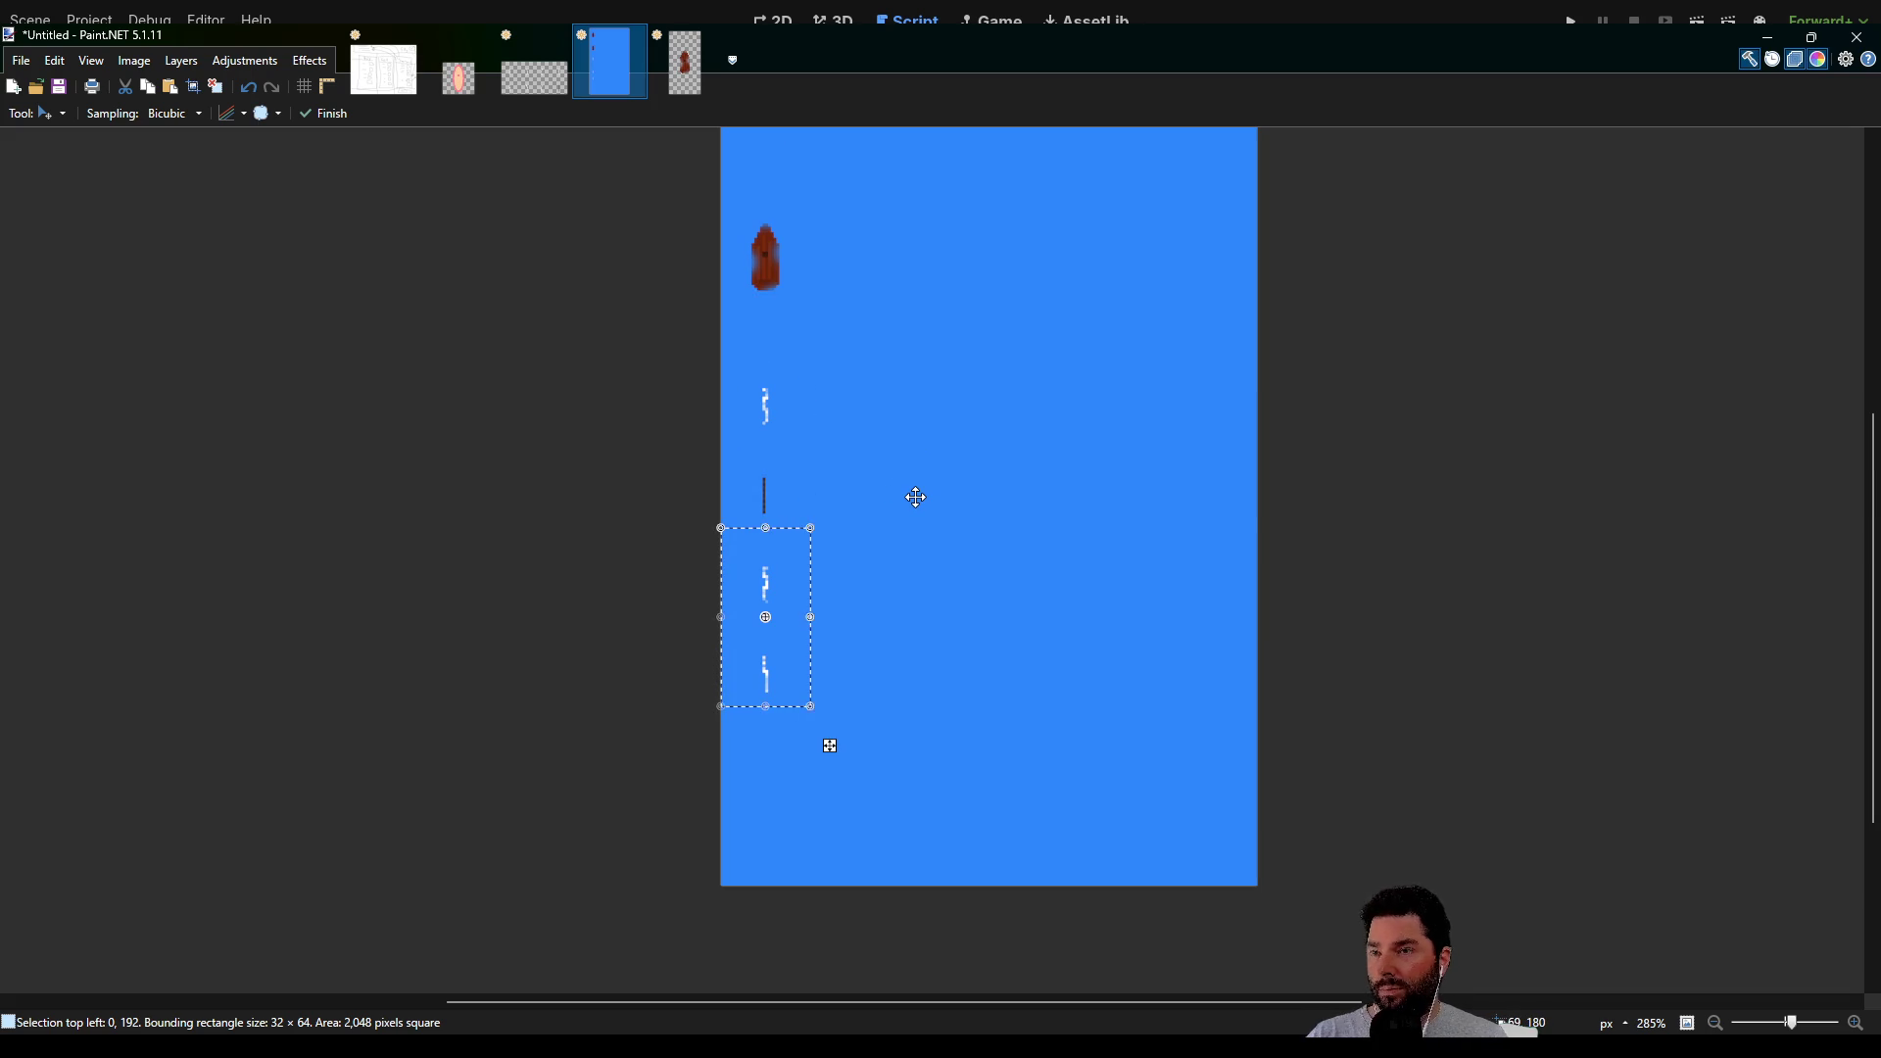
scroll(915, 496, up, 3)
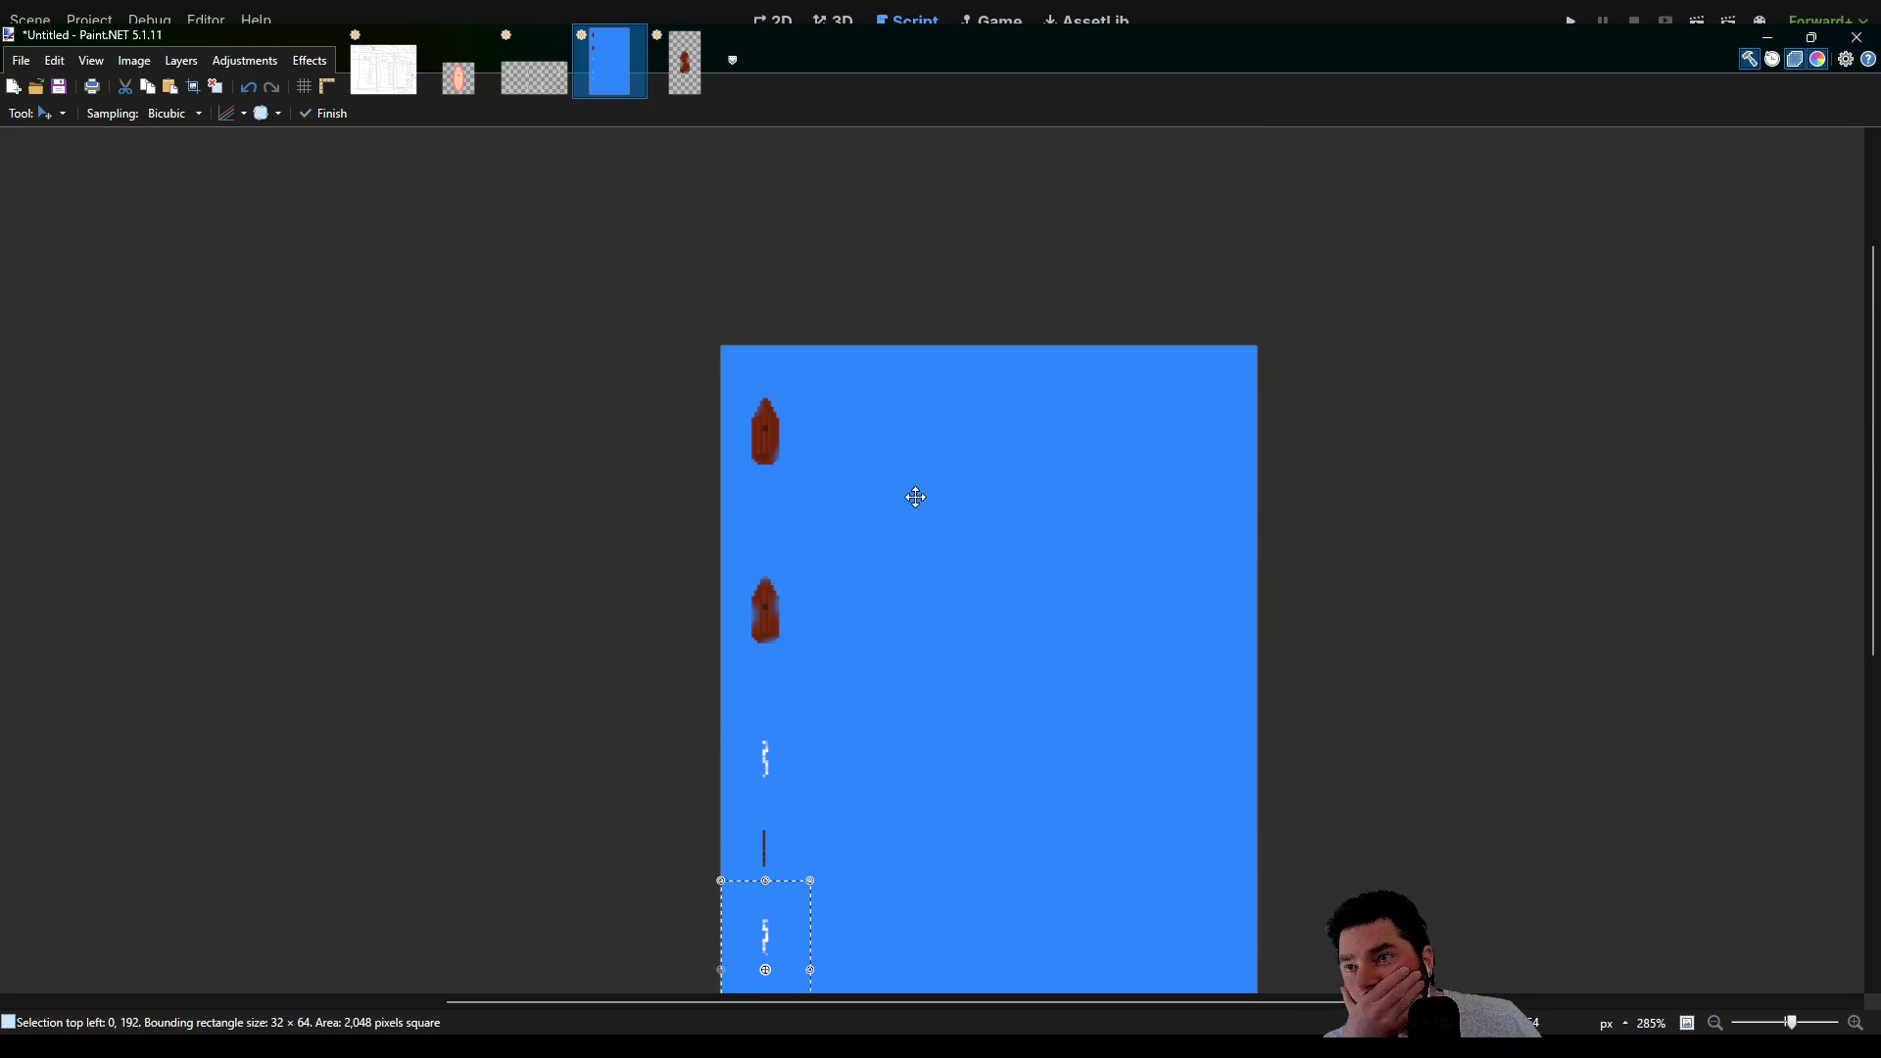
scroll(915, 497, down, 3)
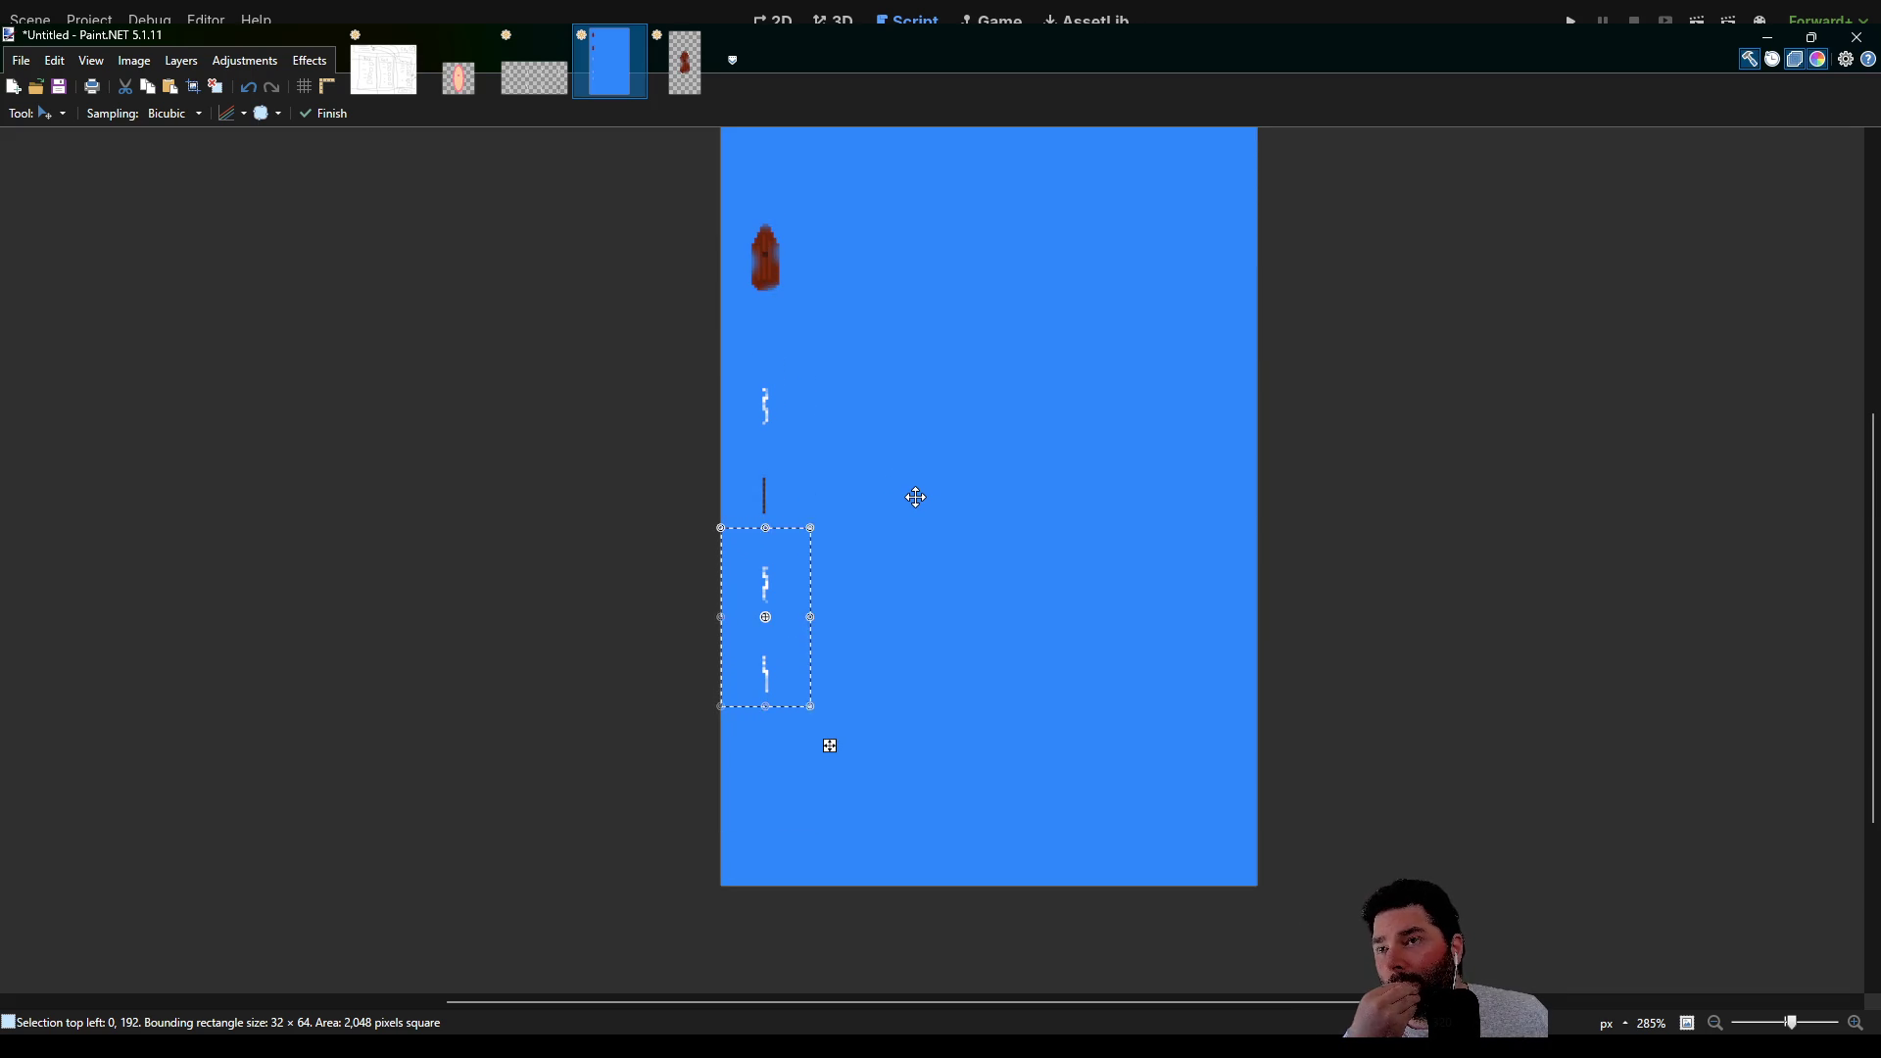
scroll(914, 497, up, 2)
scroll(915, 497, down, 2)
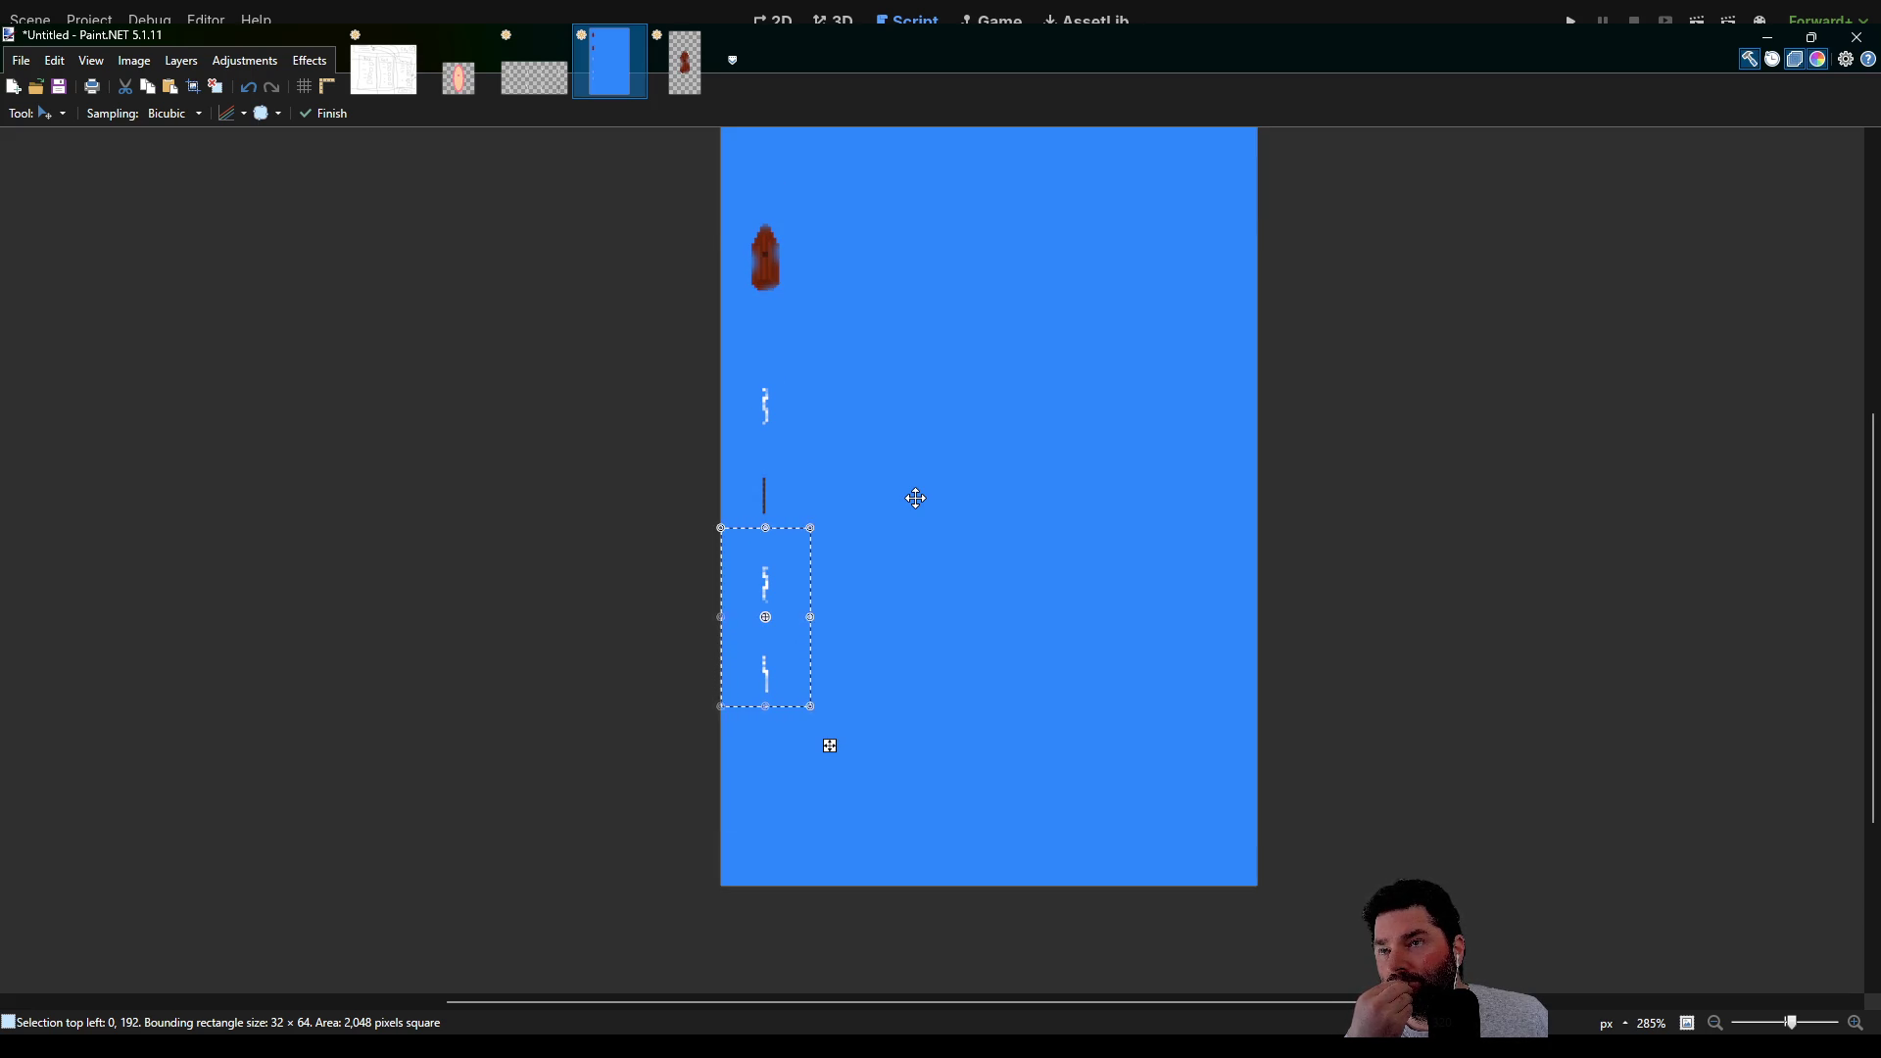
scroll(914, 497, up, 2)
scroll(915, 498, down, 3)
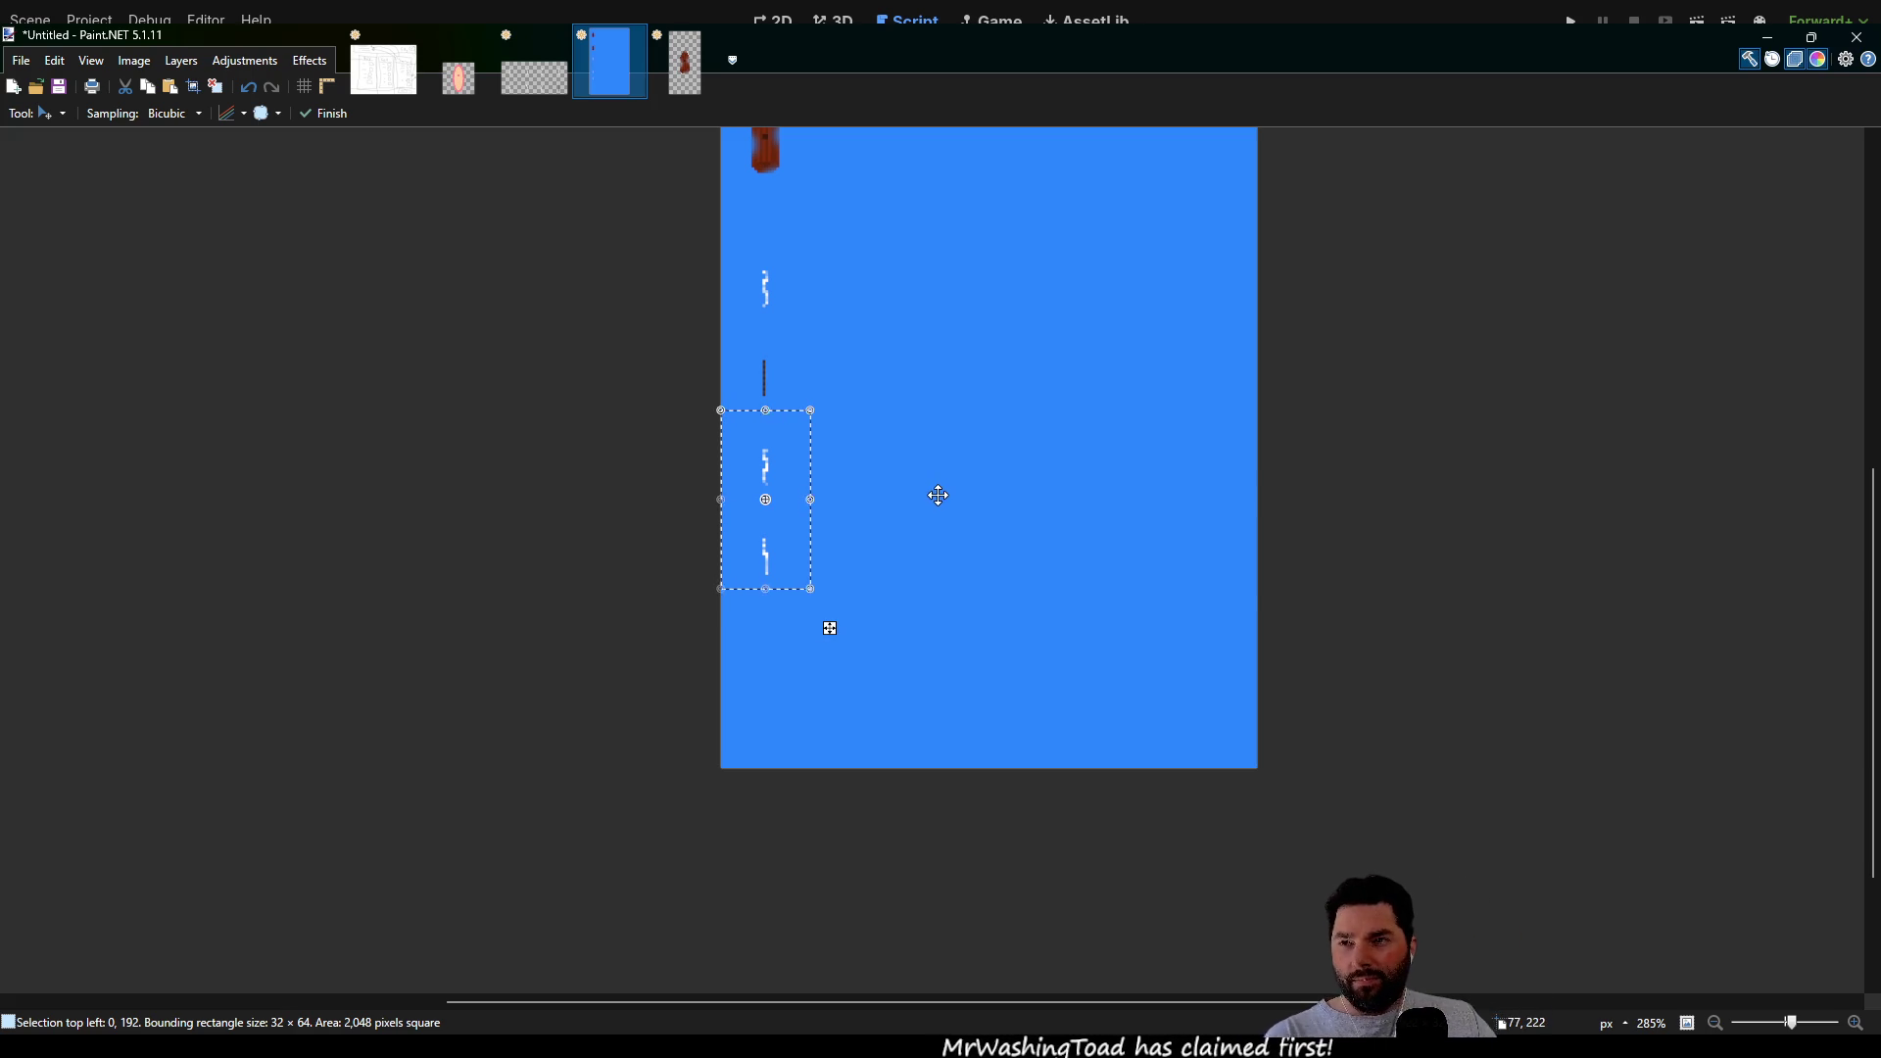
Zoom in to 3400% on the top boats and restore the blue fill behind the boat sprite
mouse_move(980, 297)
mouse_down()
mouse_move(916, 630)
mouse_move(939, 415)
mouse_move(924, 571)
mouse_up()
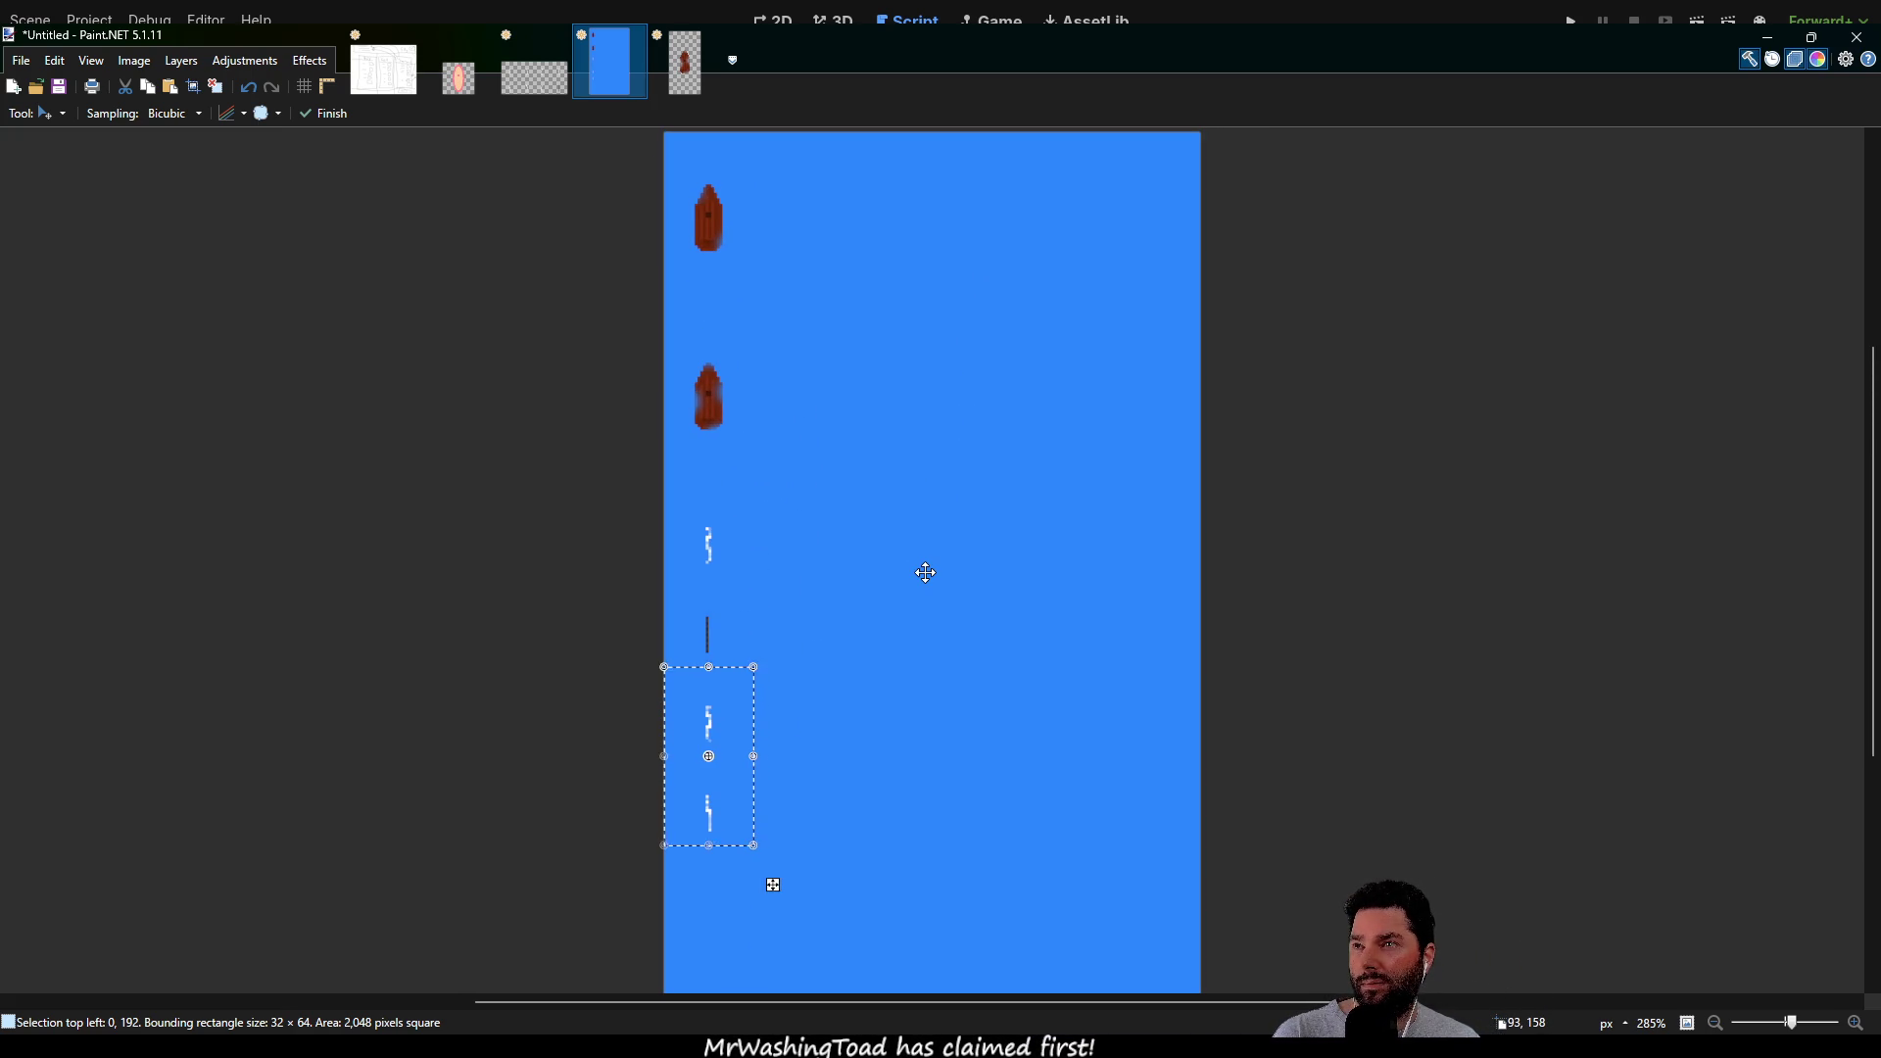
scroll(885, 416, up, 5)
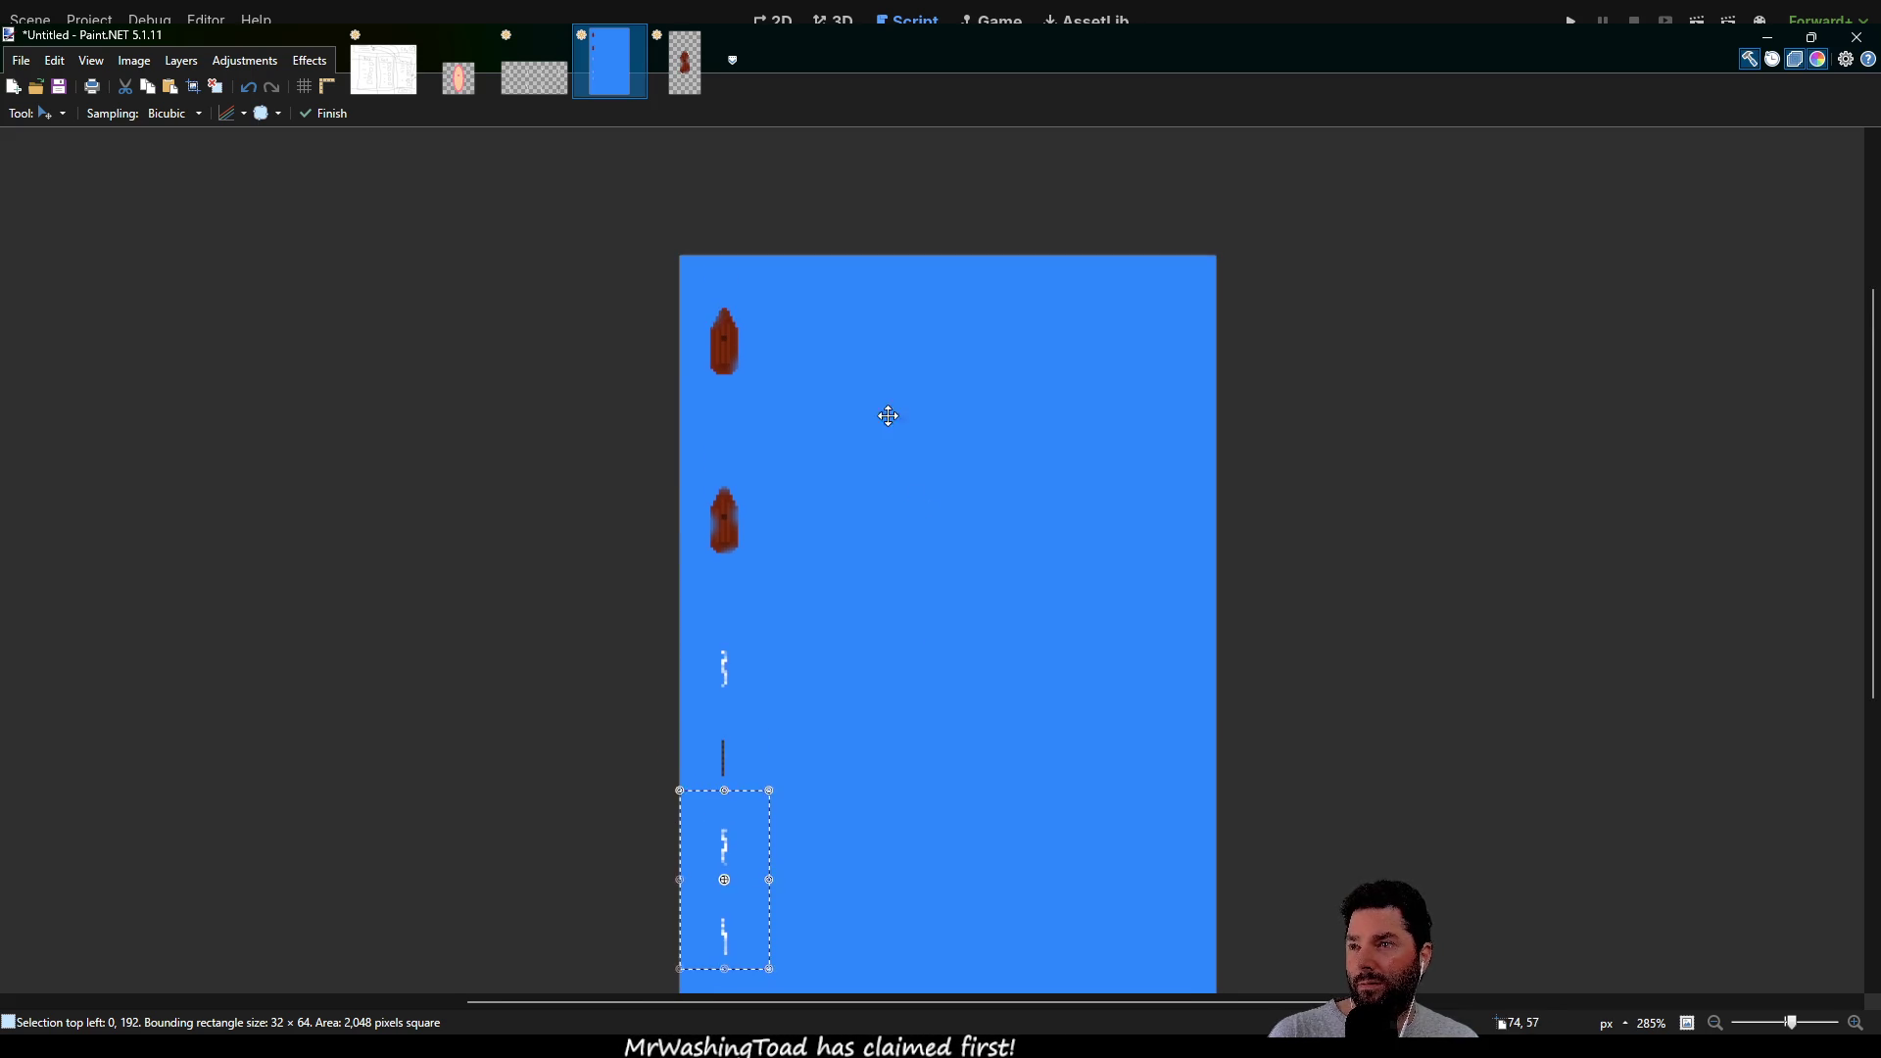
scroll(810, 386, down, 4)
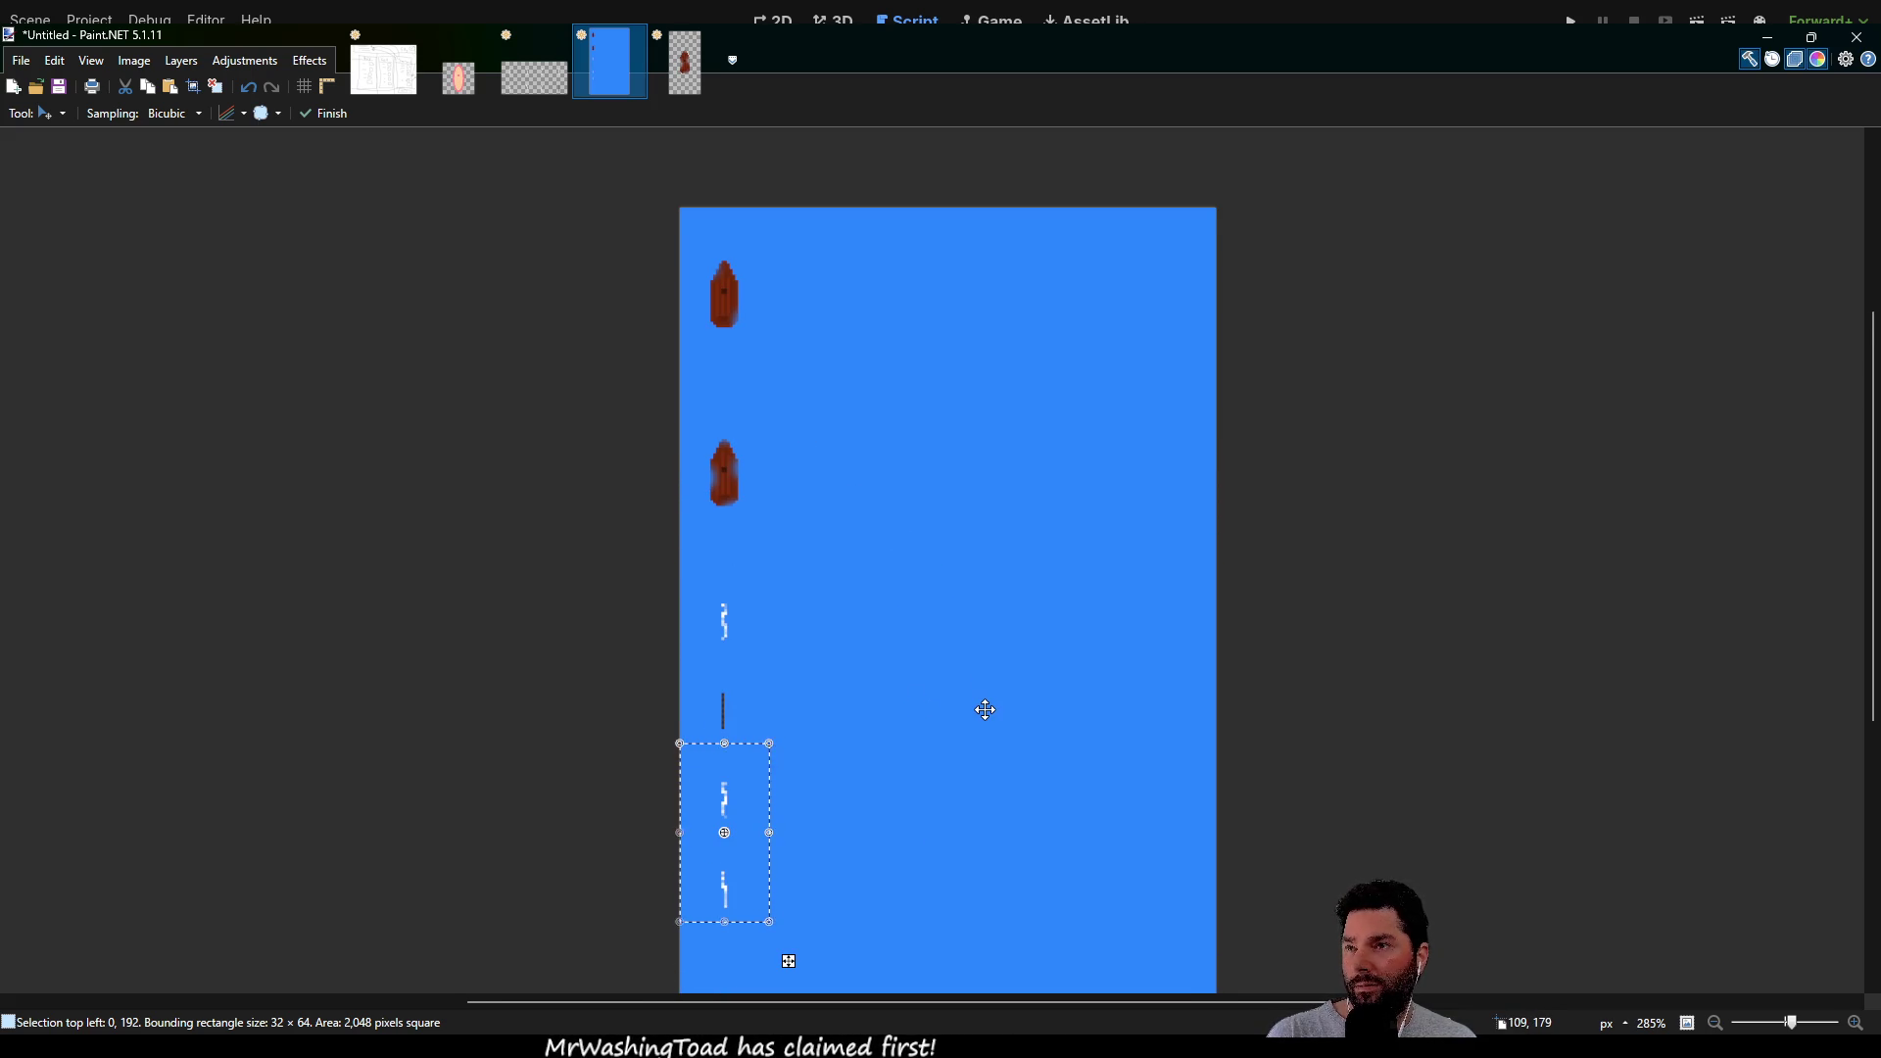
scroll(981, 706, down, 3)
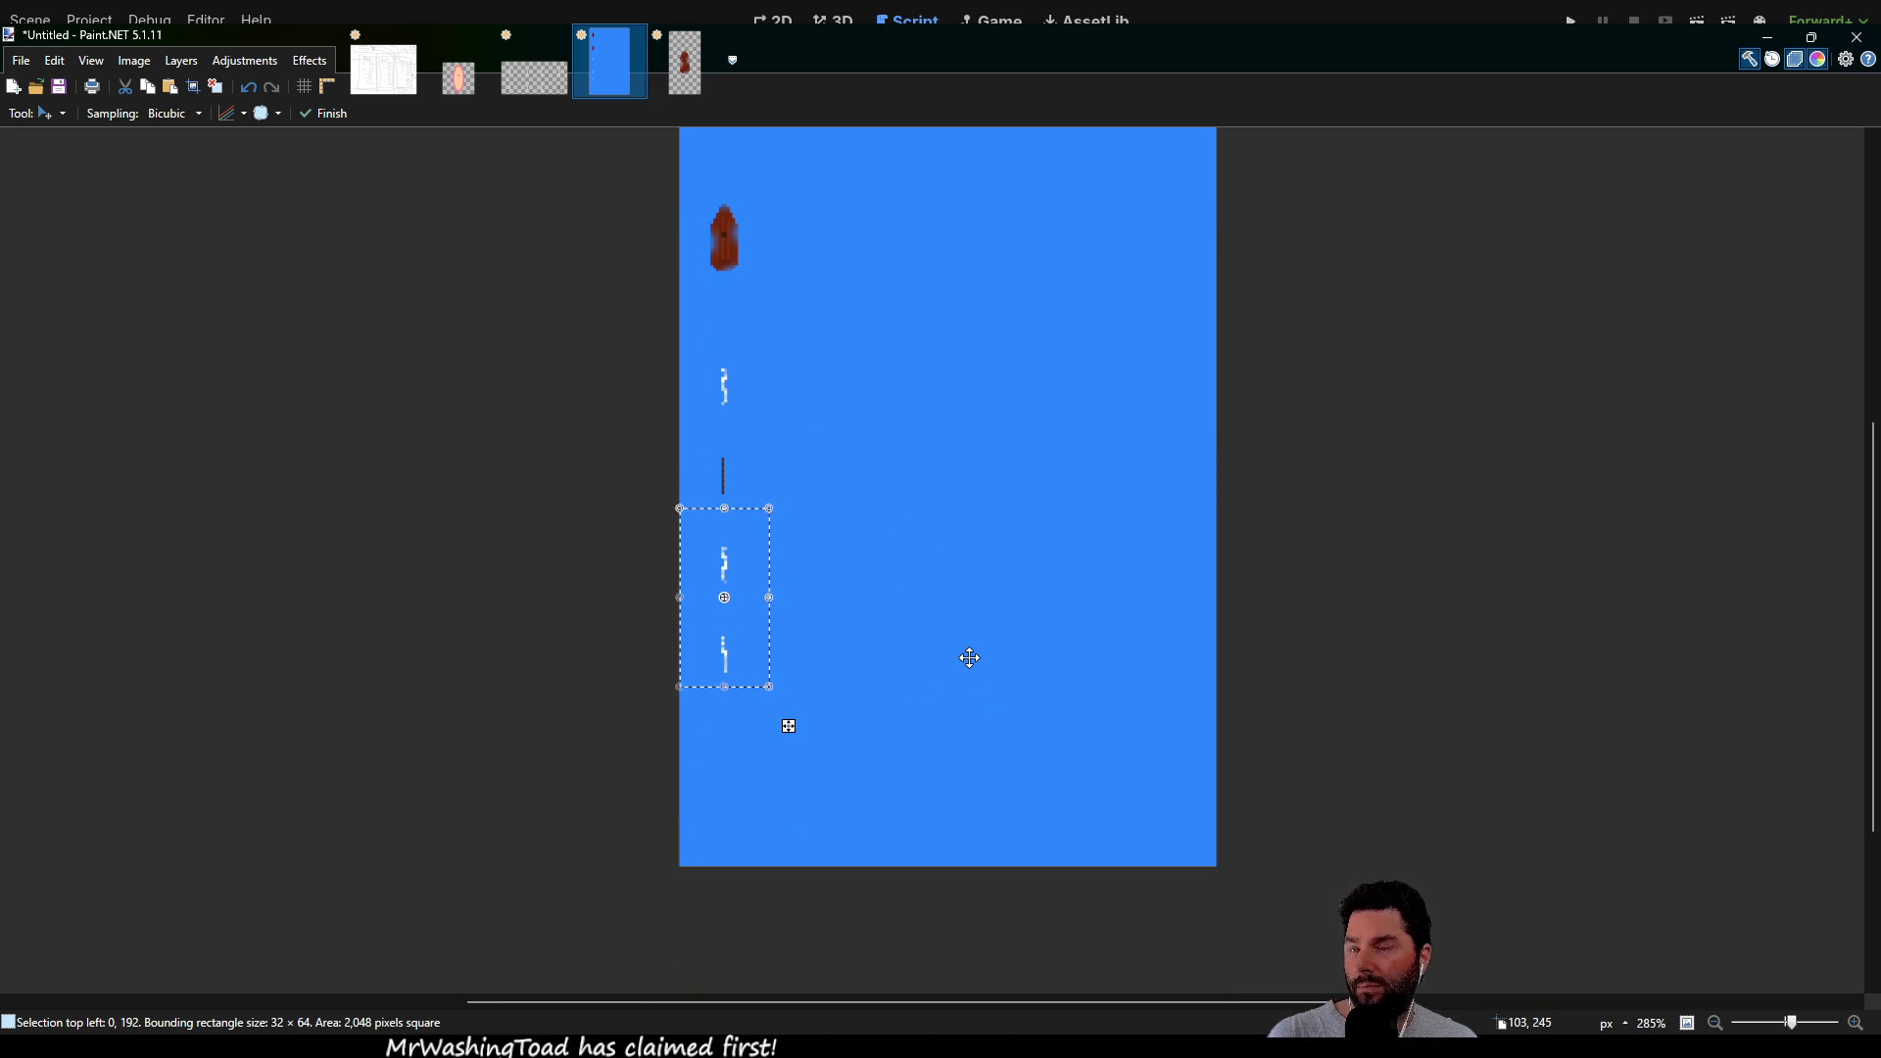
scroll(969, 656, up, 3)
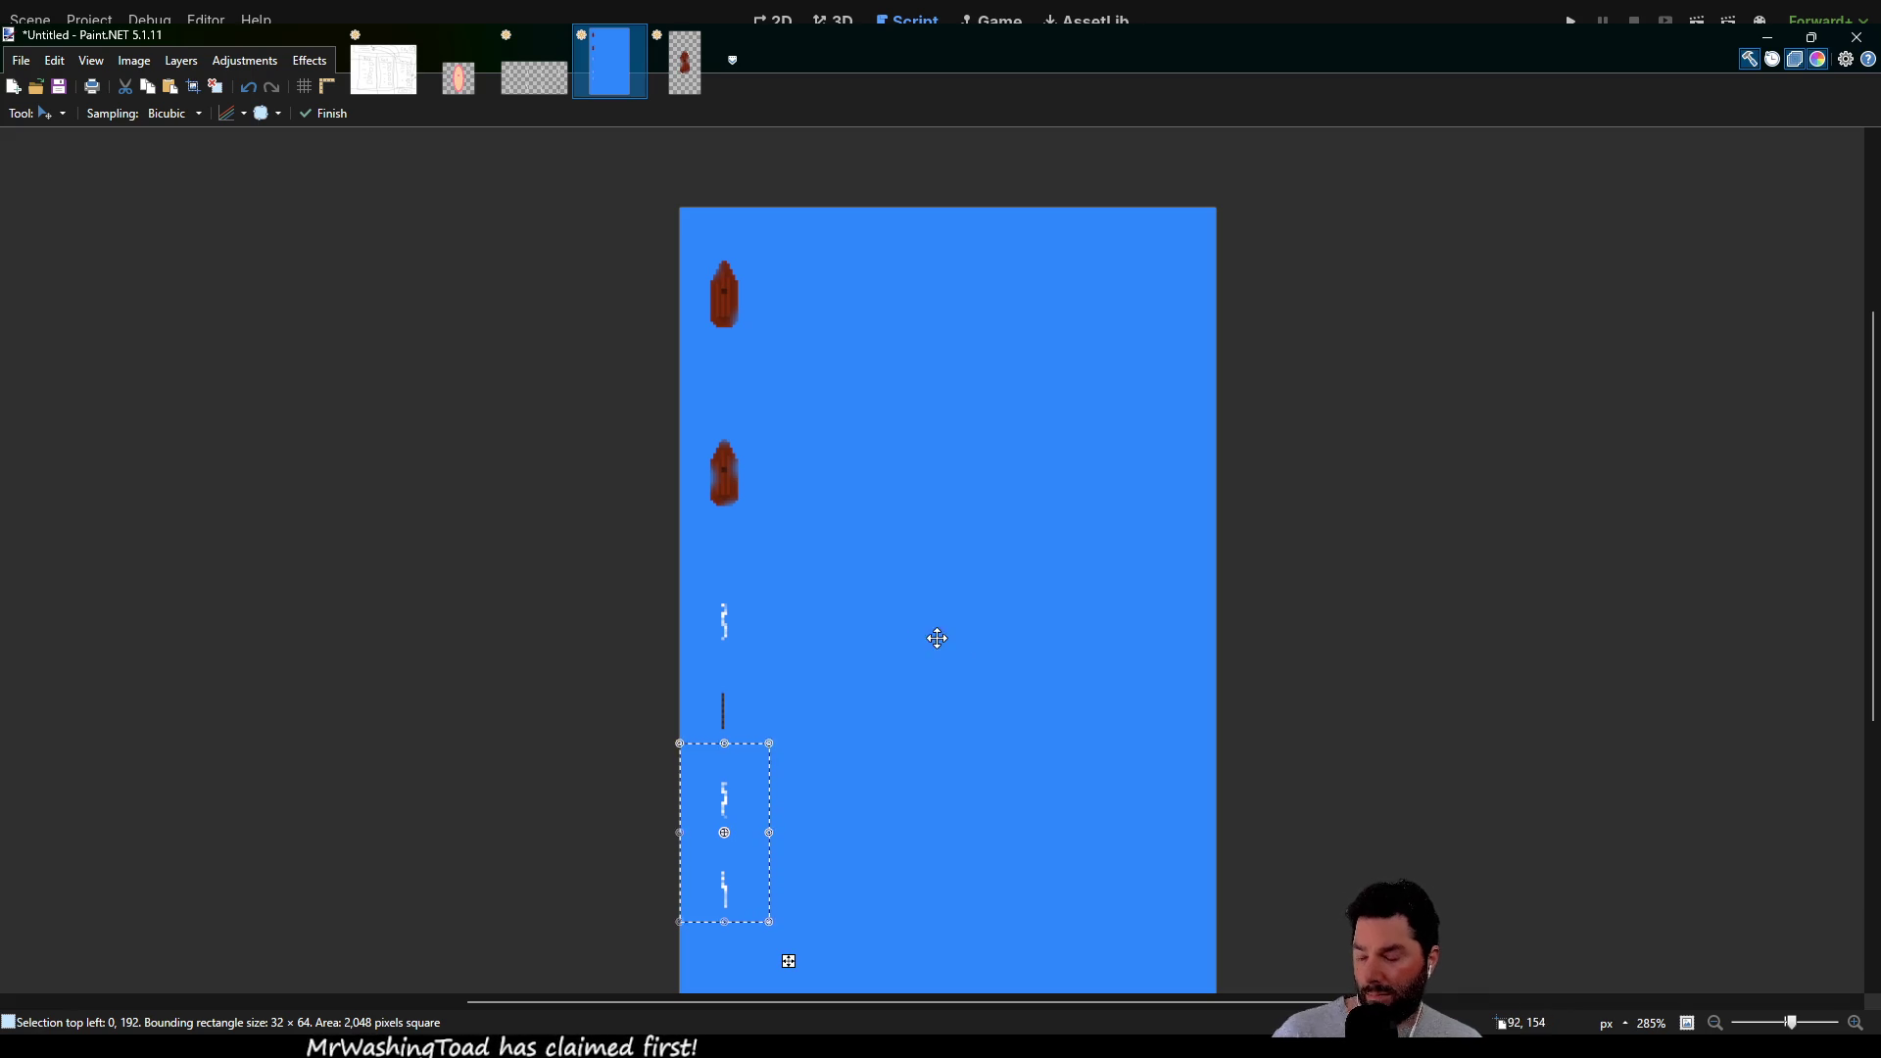
ctrl+scroll(765, 446, up, 4)
ctrl+scroll(765, 446, up, 5)
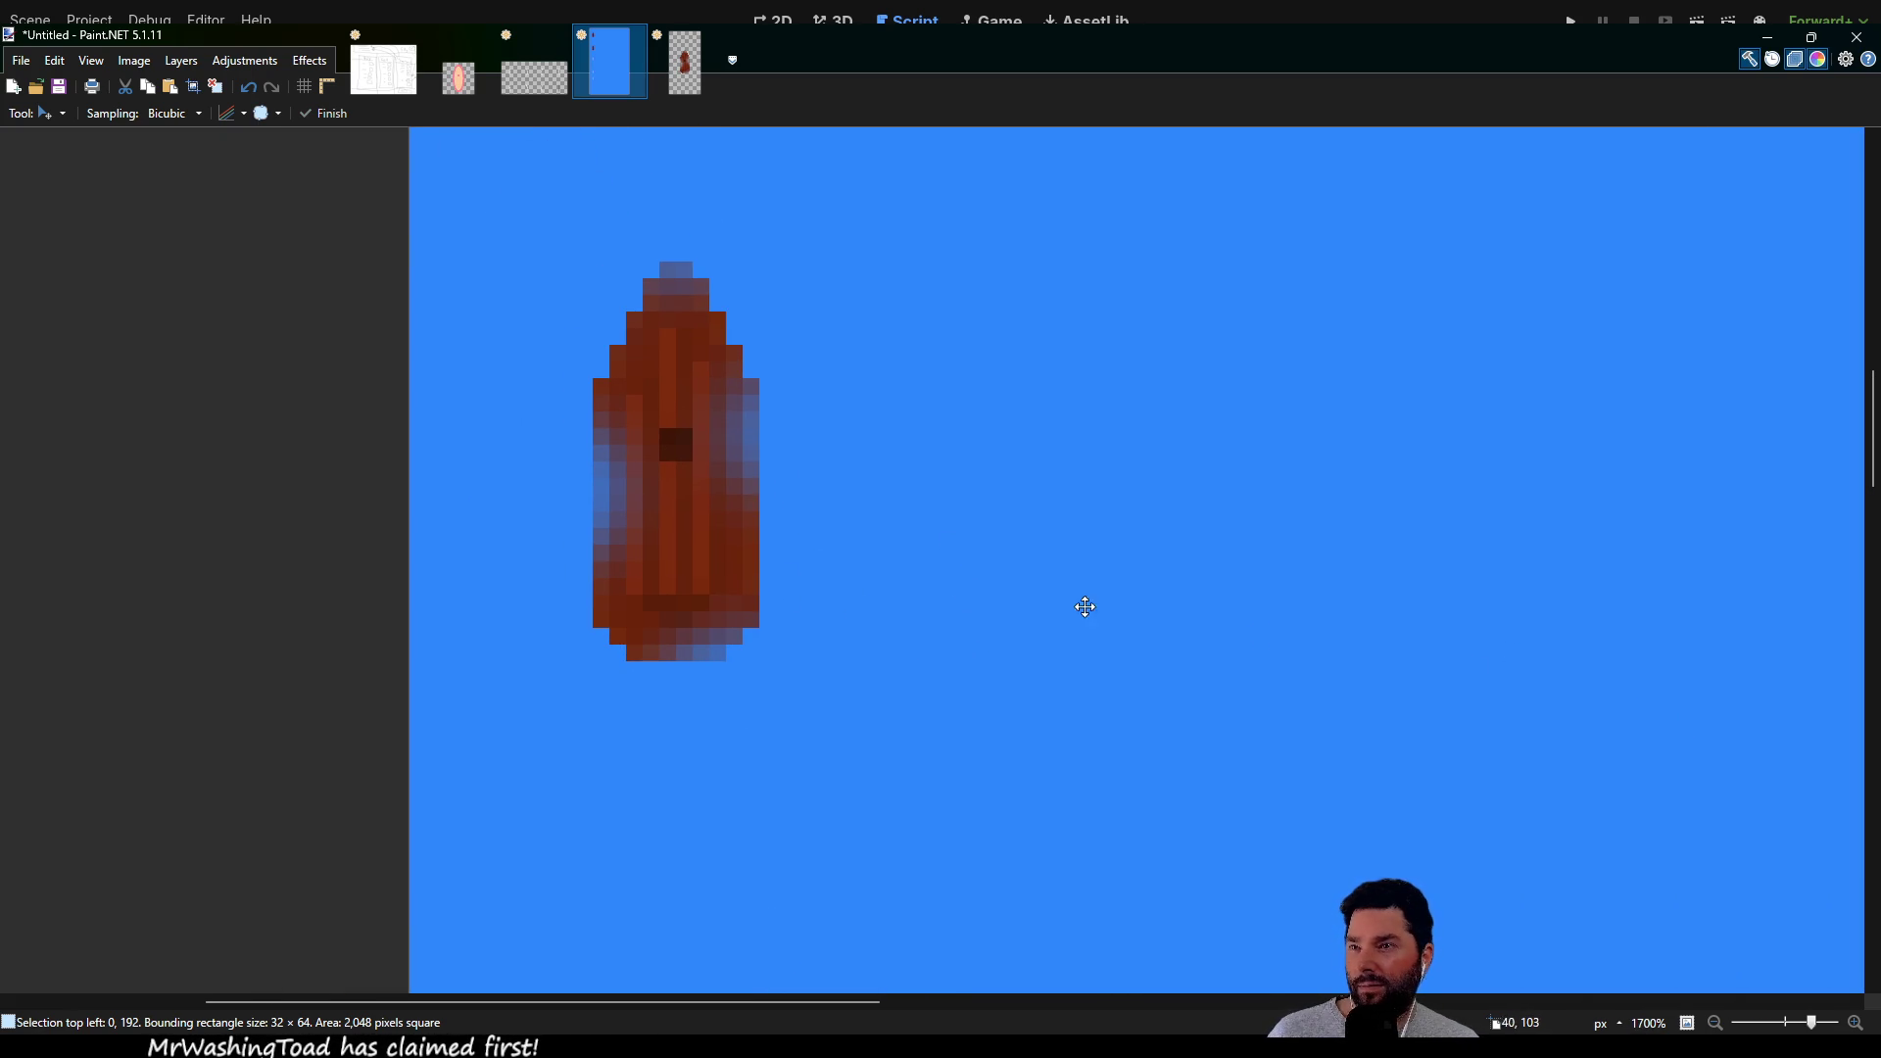
ctrl+scroll(790, 567, up, 3)
scroll(782, 480, up, 2)
scroll(782, 480, left, 2)
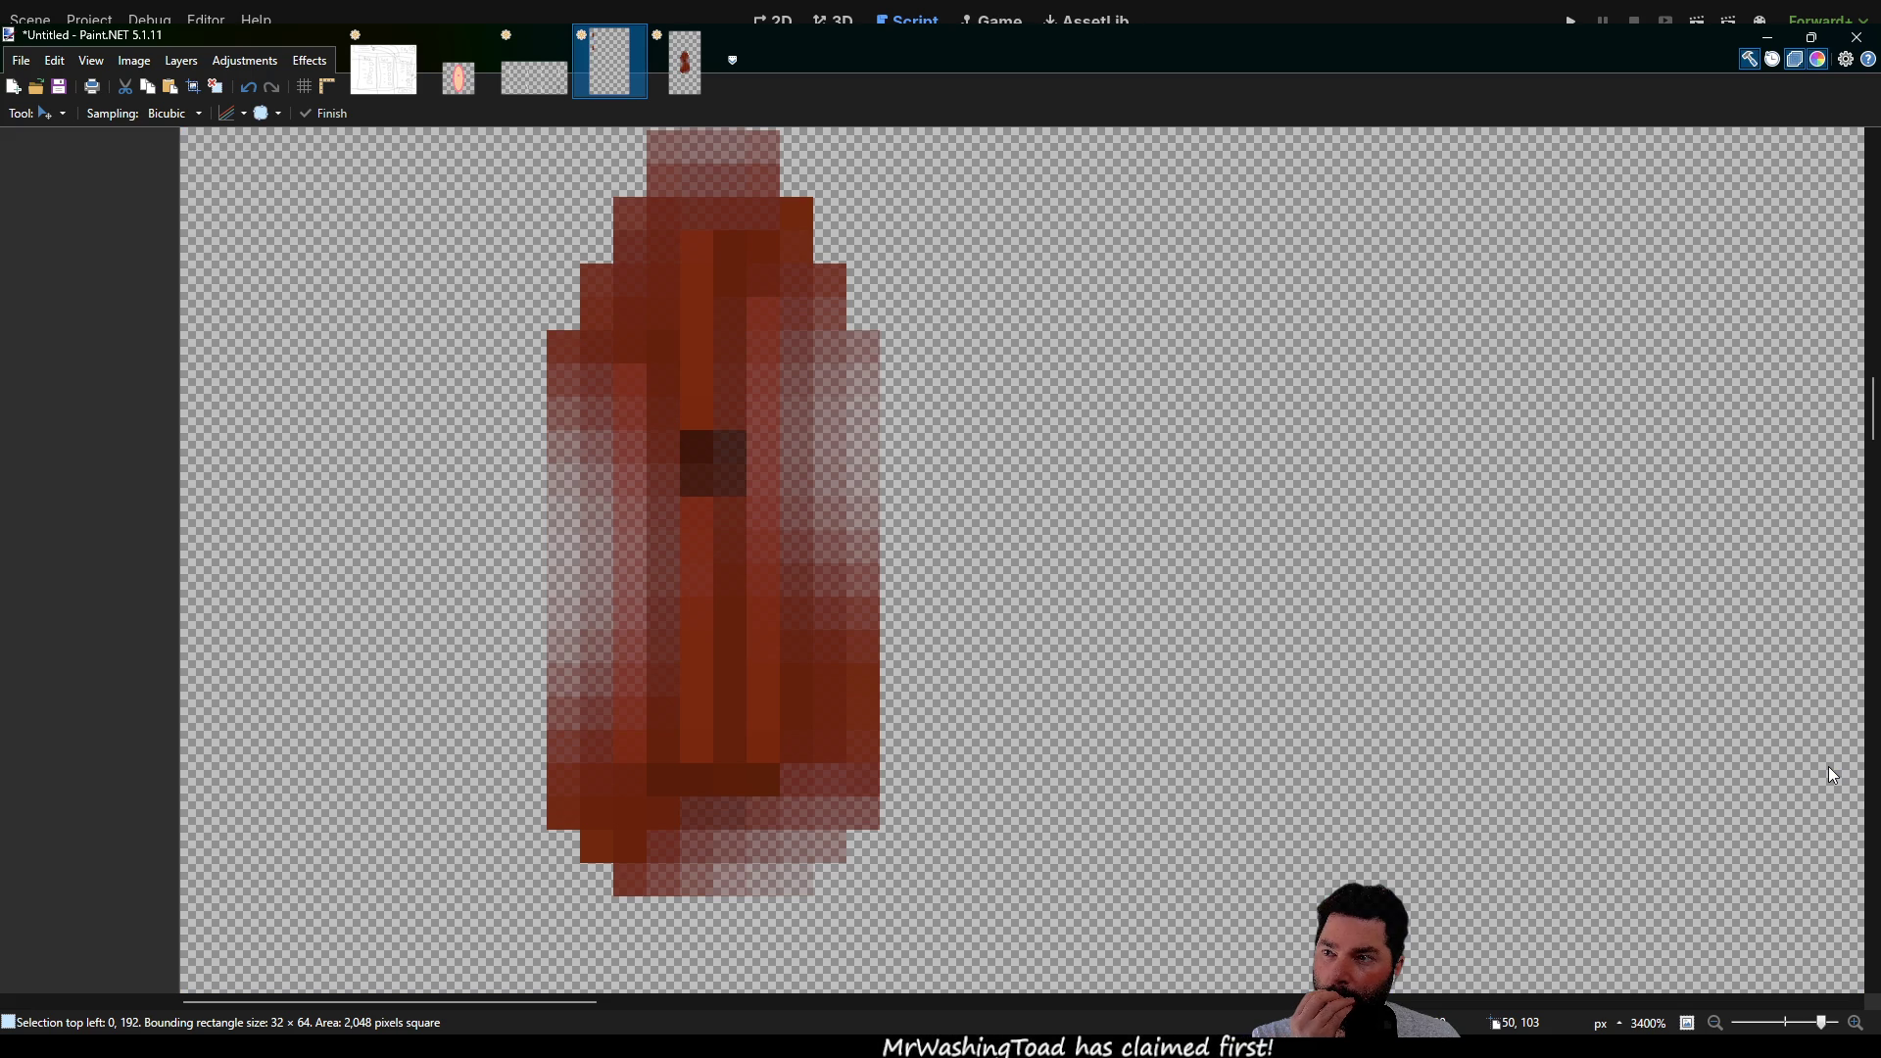
key(BackSpace)
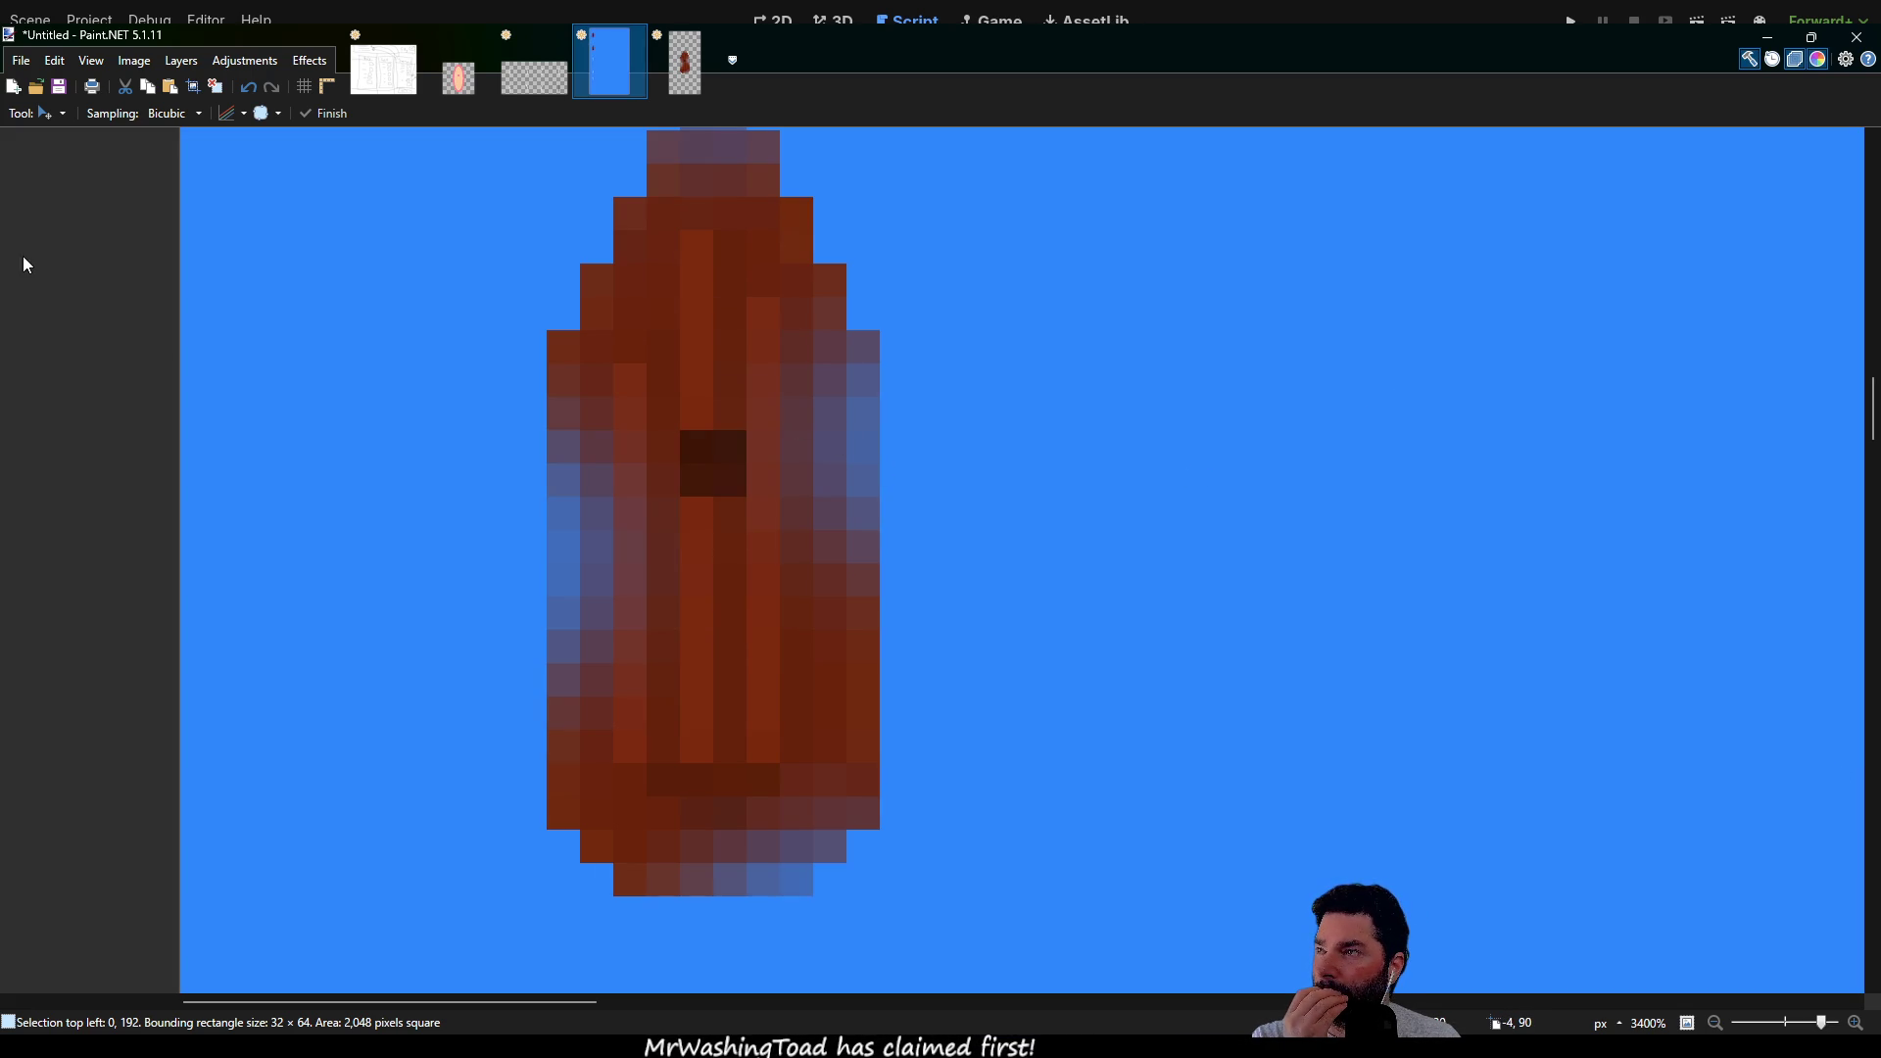
Switch to the Color Picker and then the Pencil for pixel drawing
key(k)
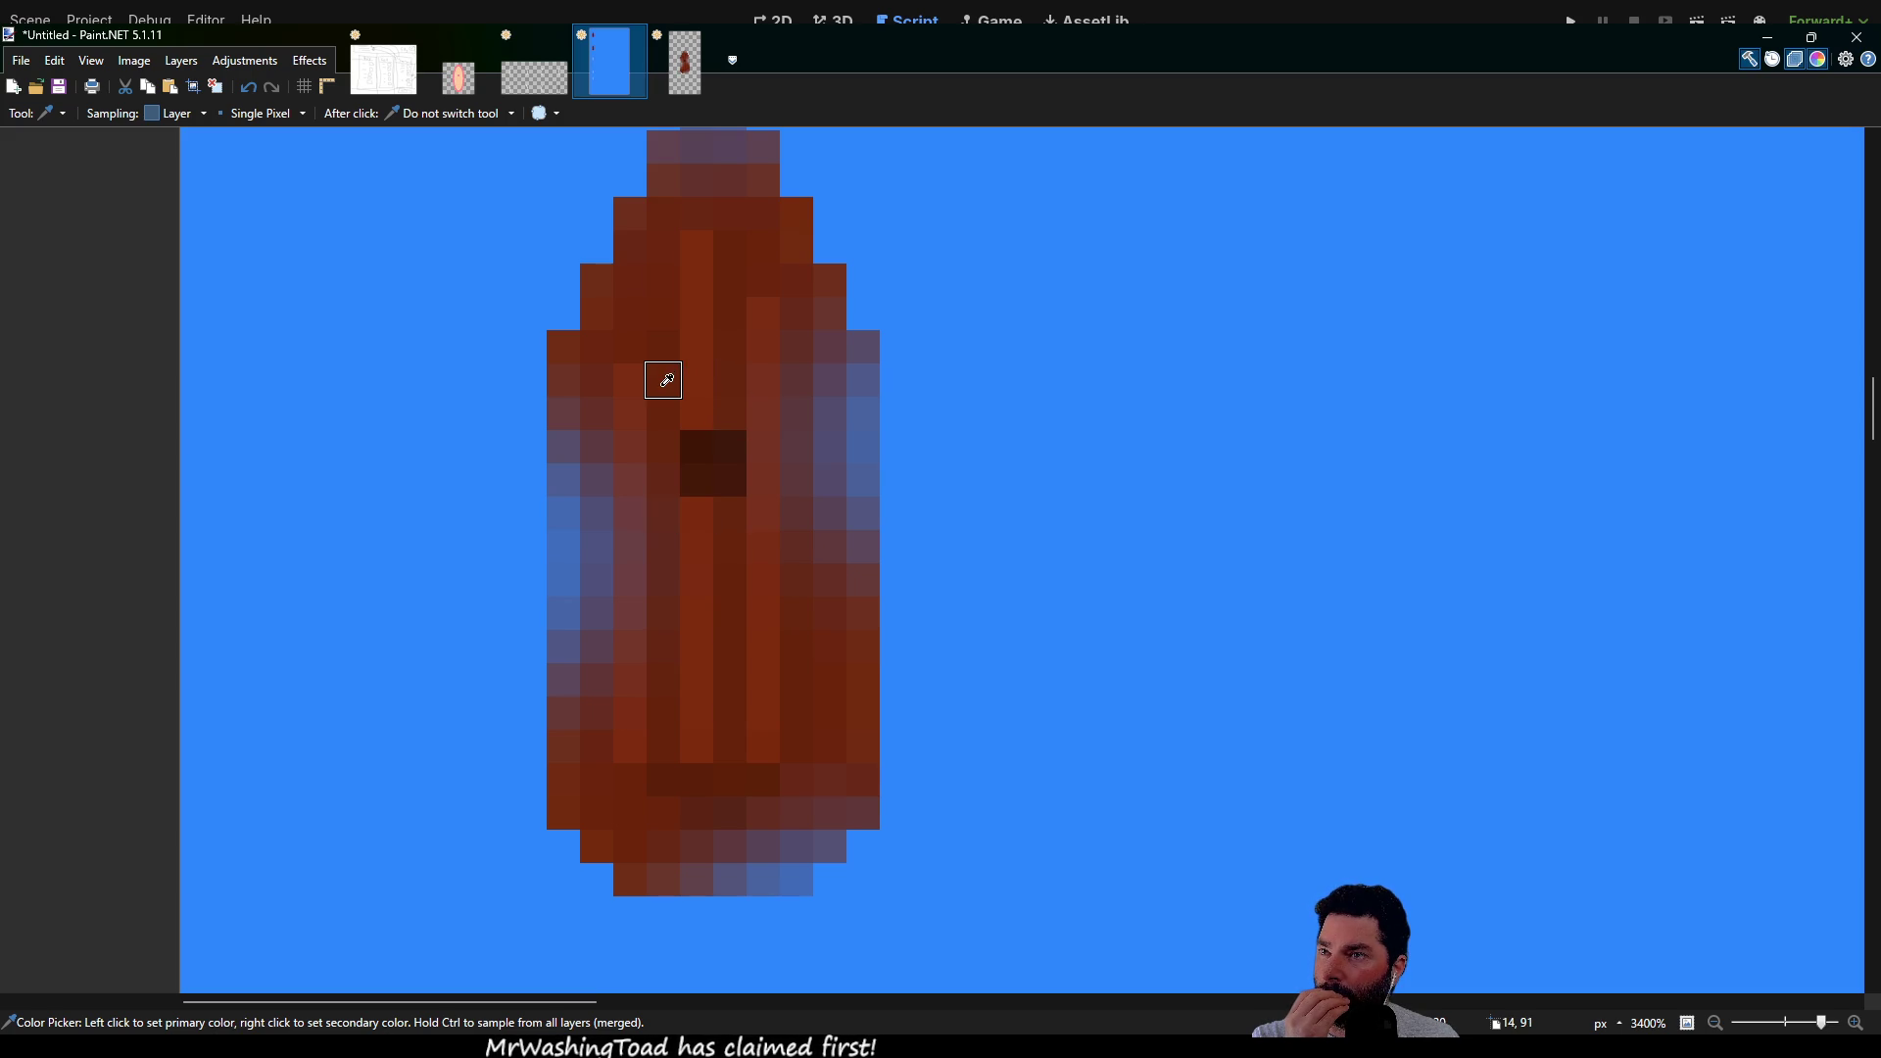
key(p)
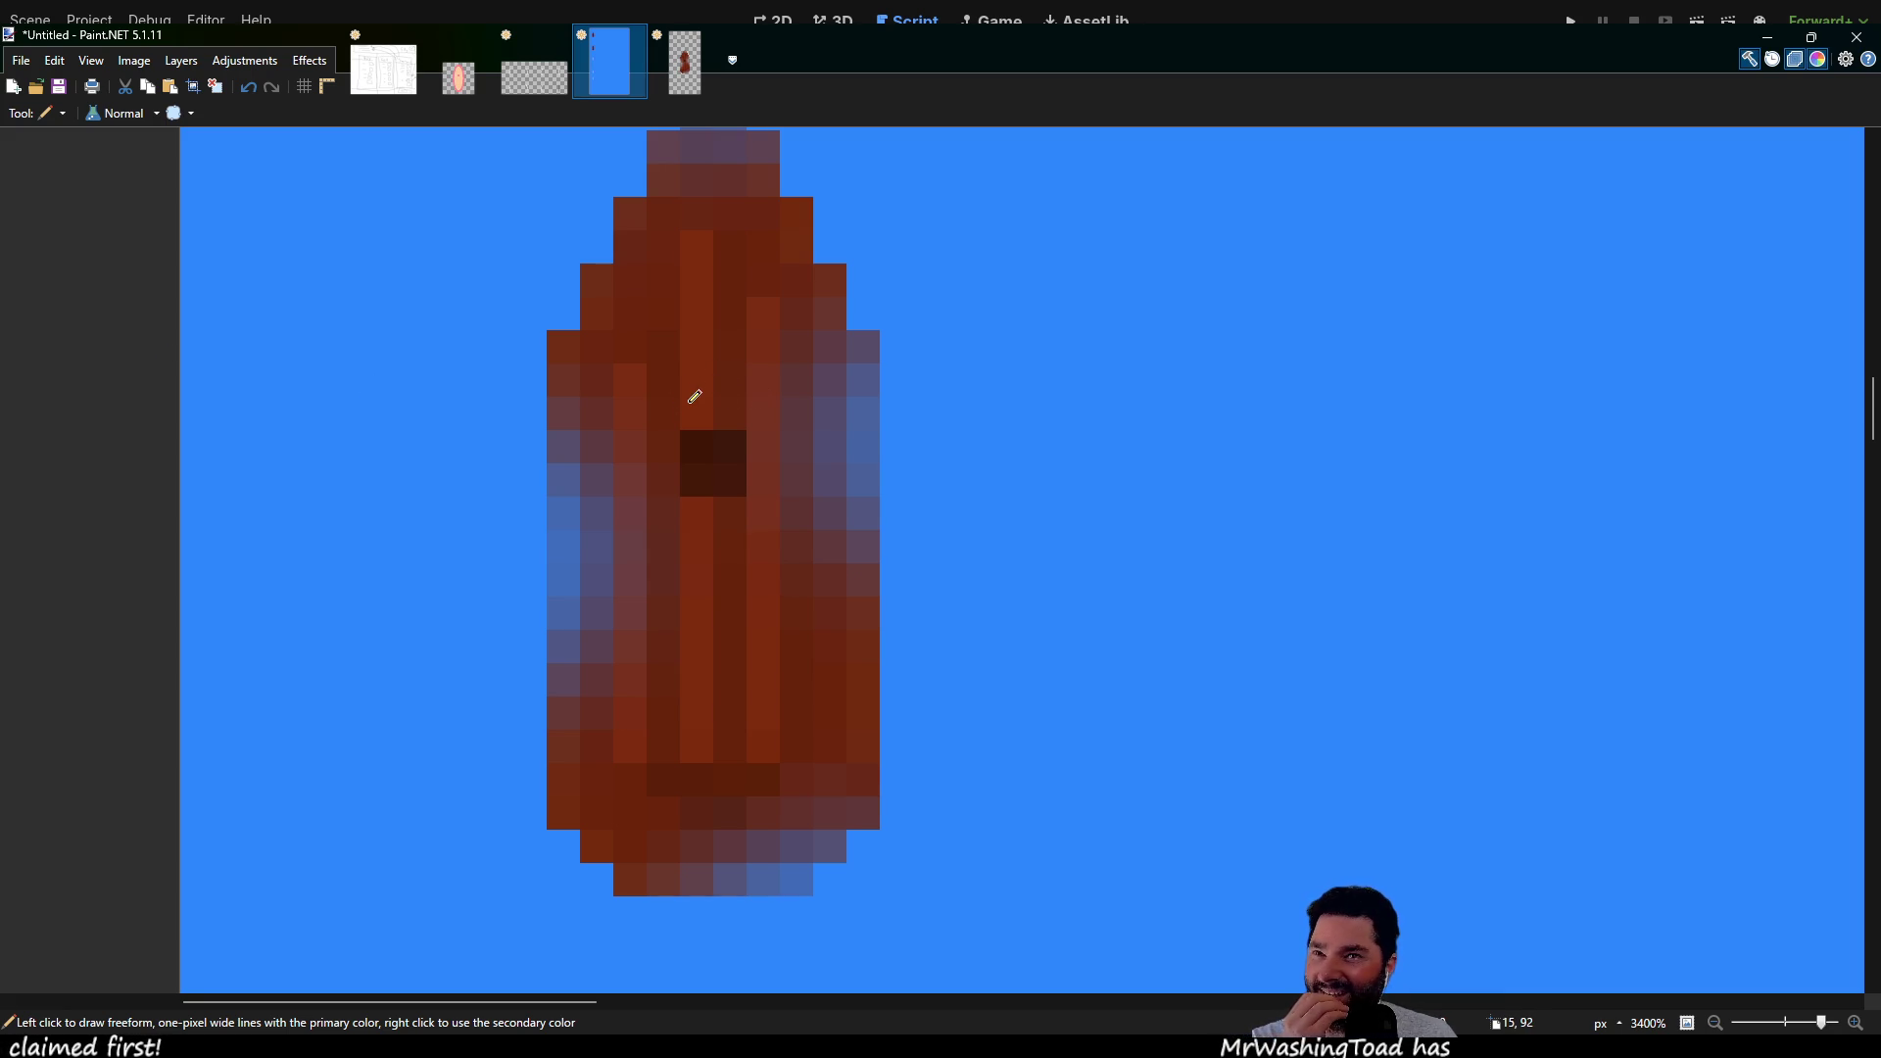
scroll(751, 376, down, 8)
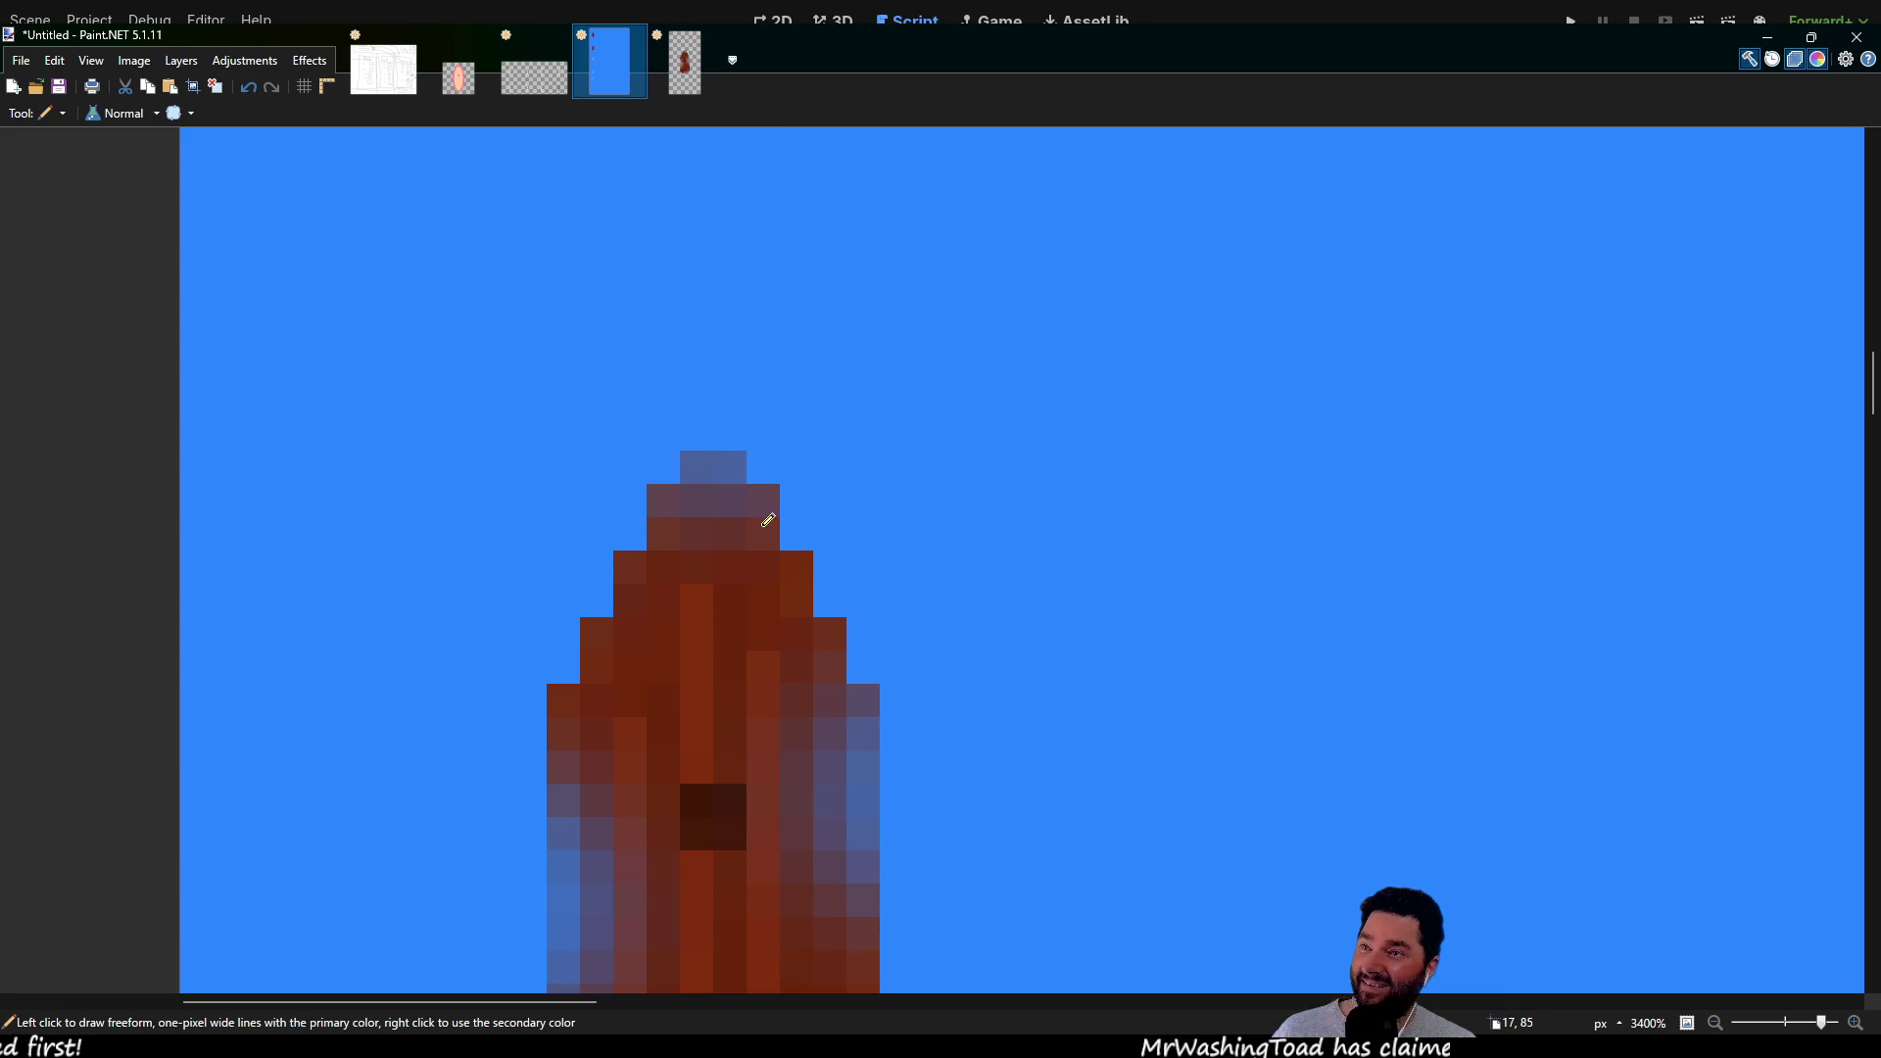
scroll(857, 518, up, 4)
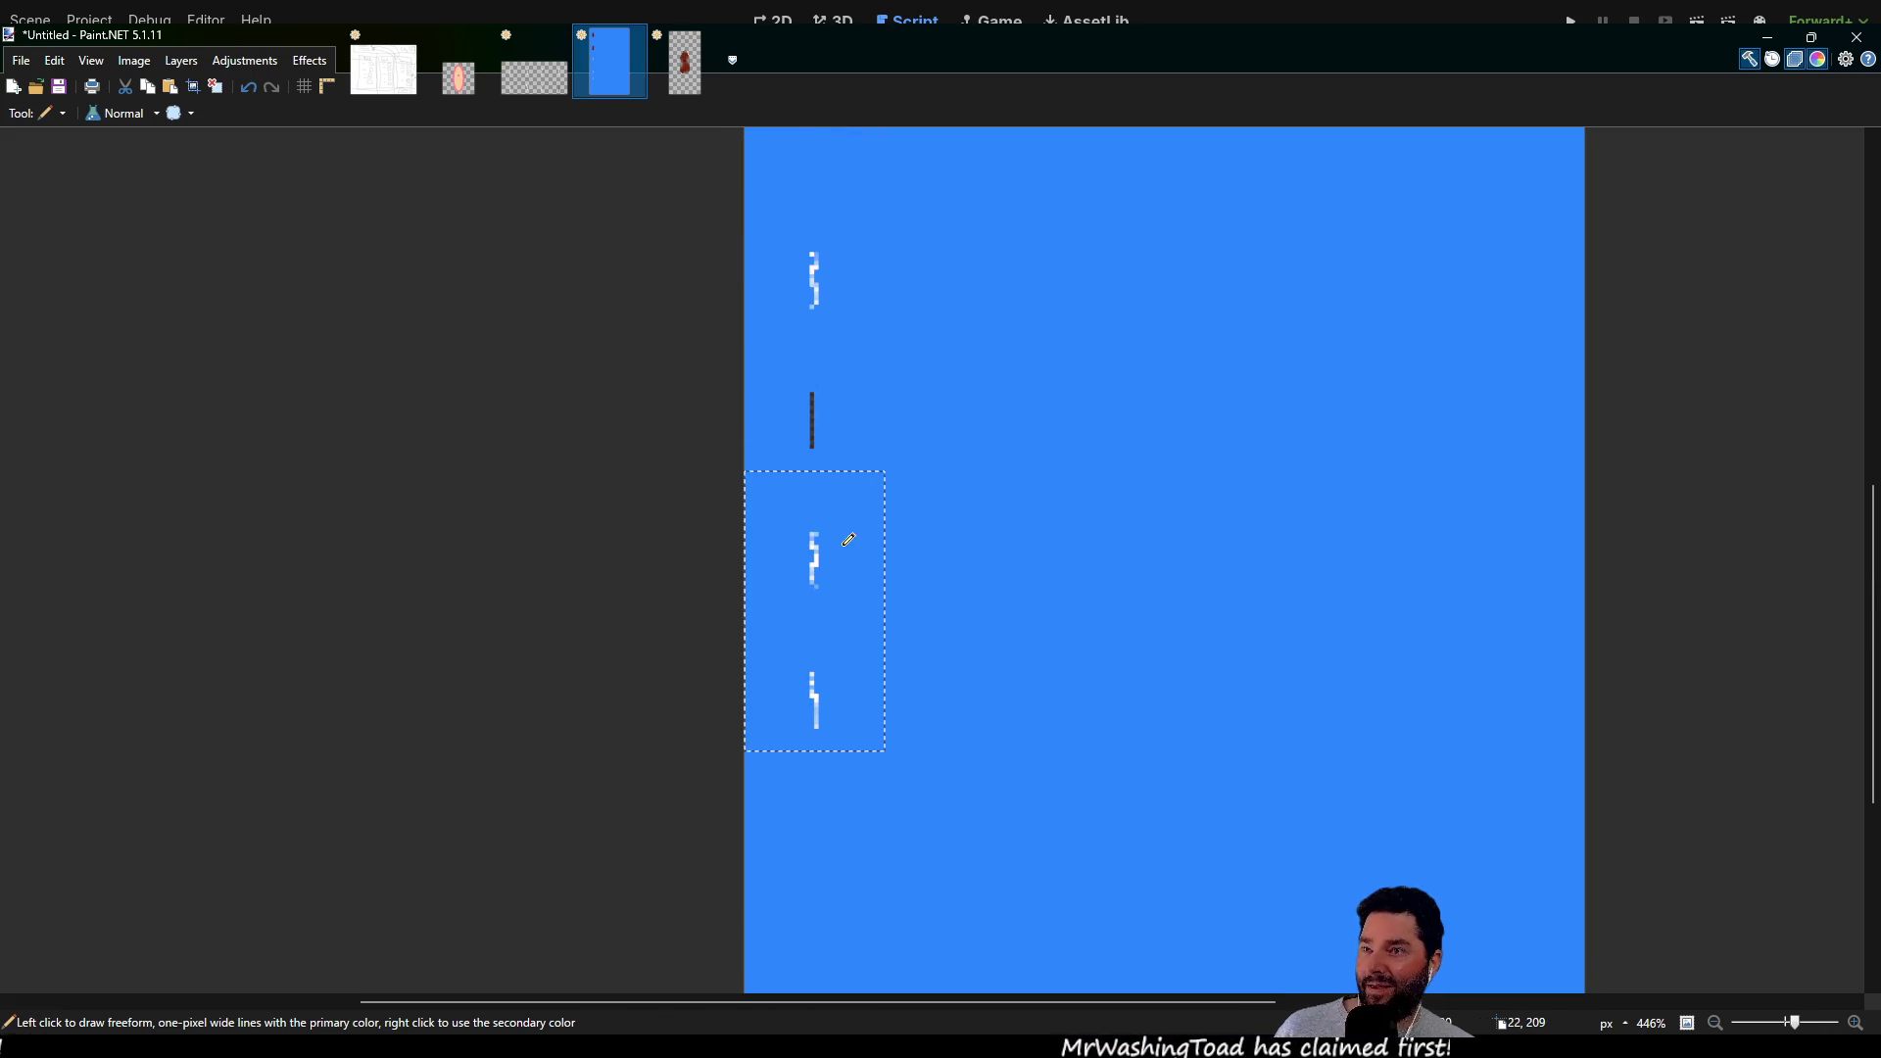
scroll(860, 571, down, 2)
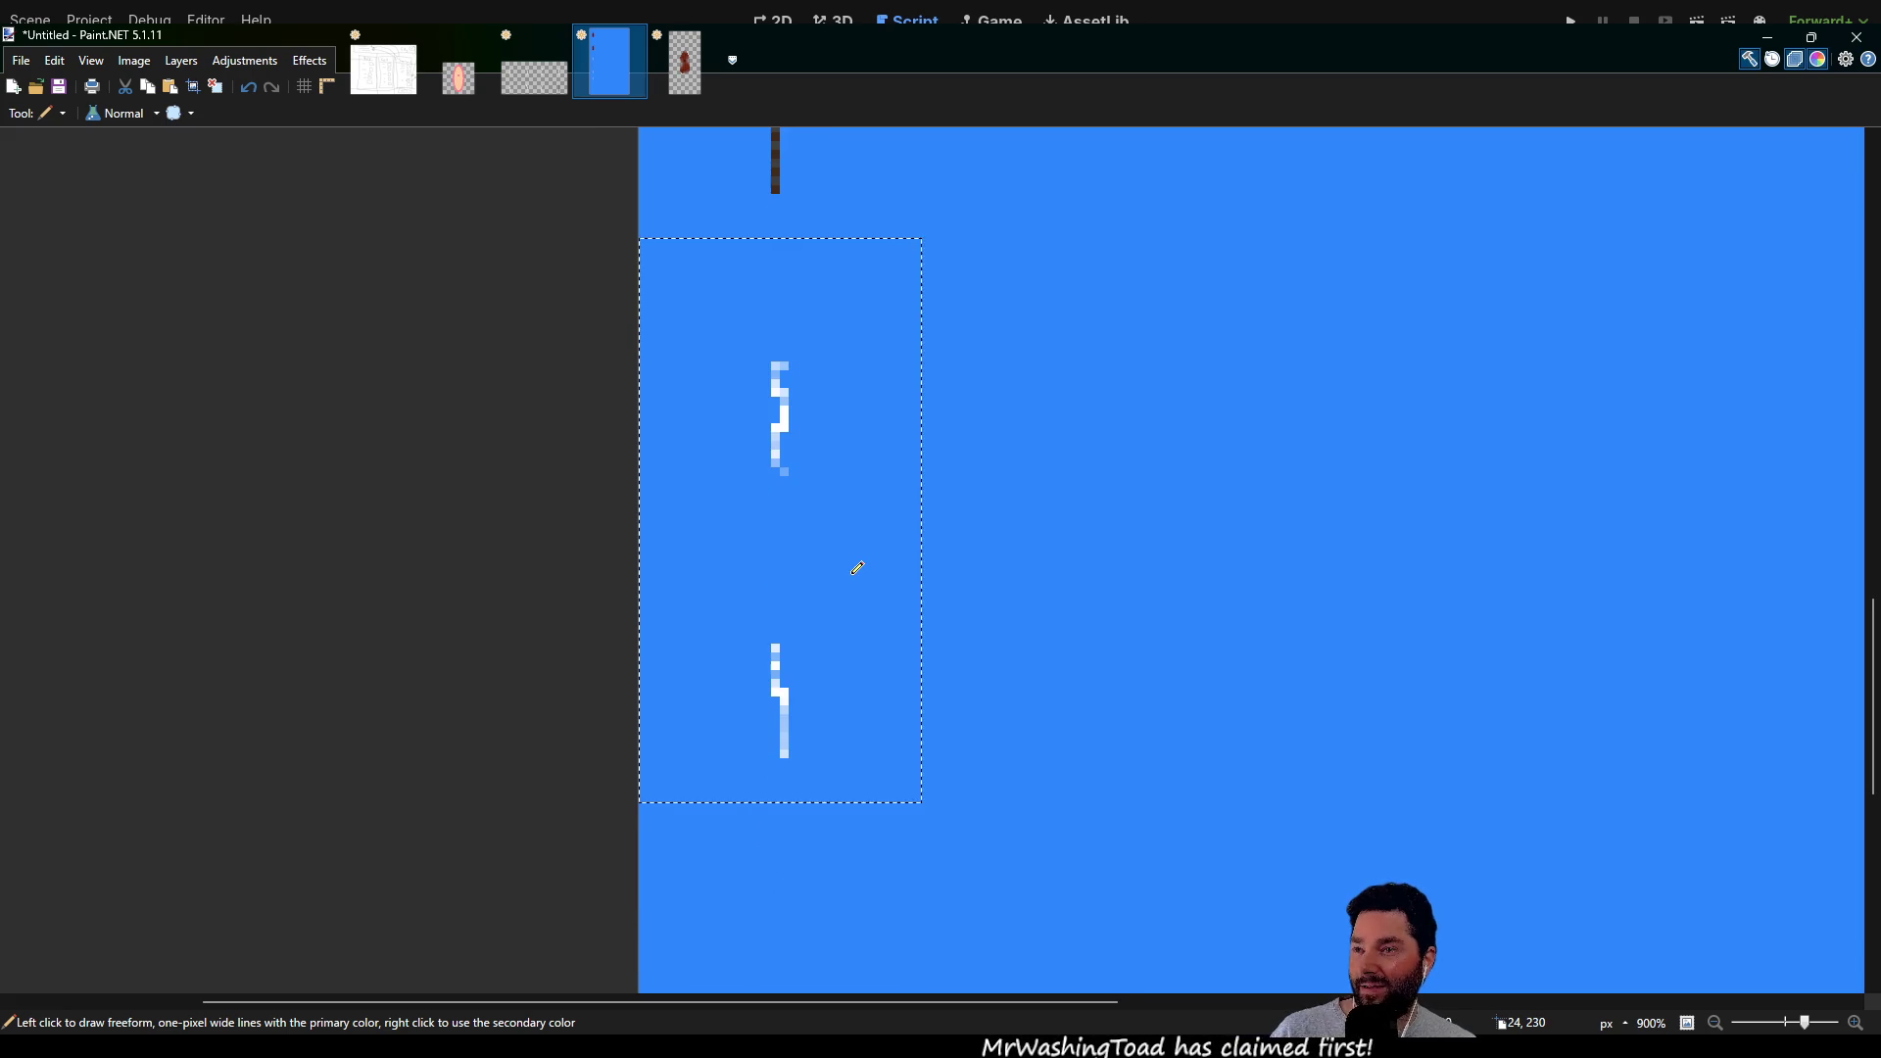
scroll(860, 567, up, 2)
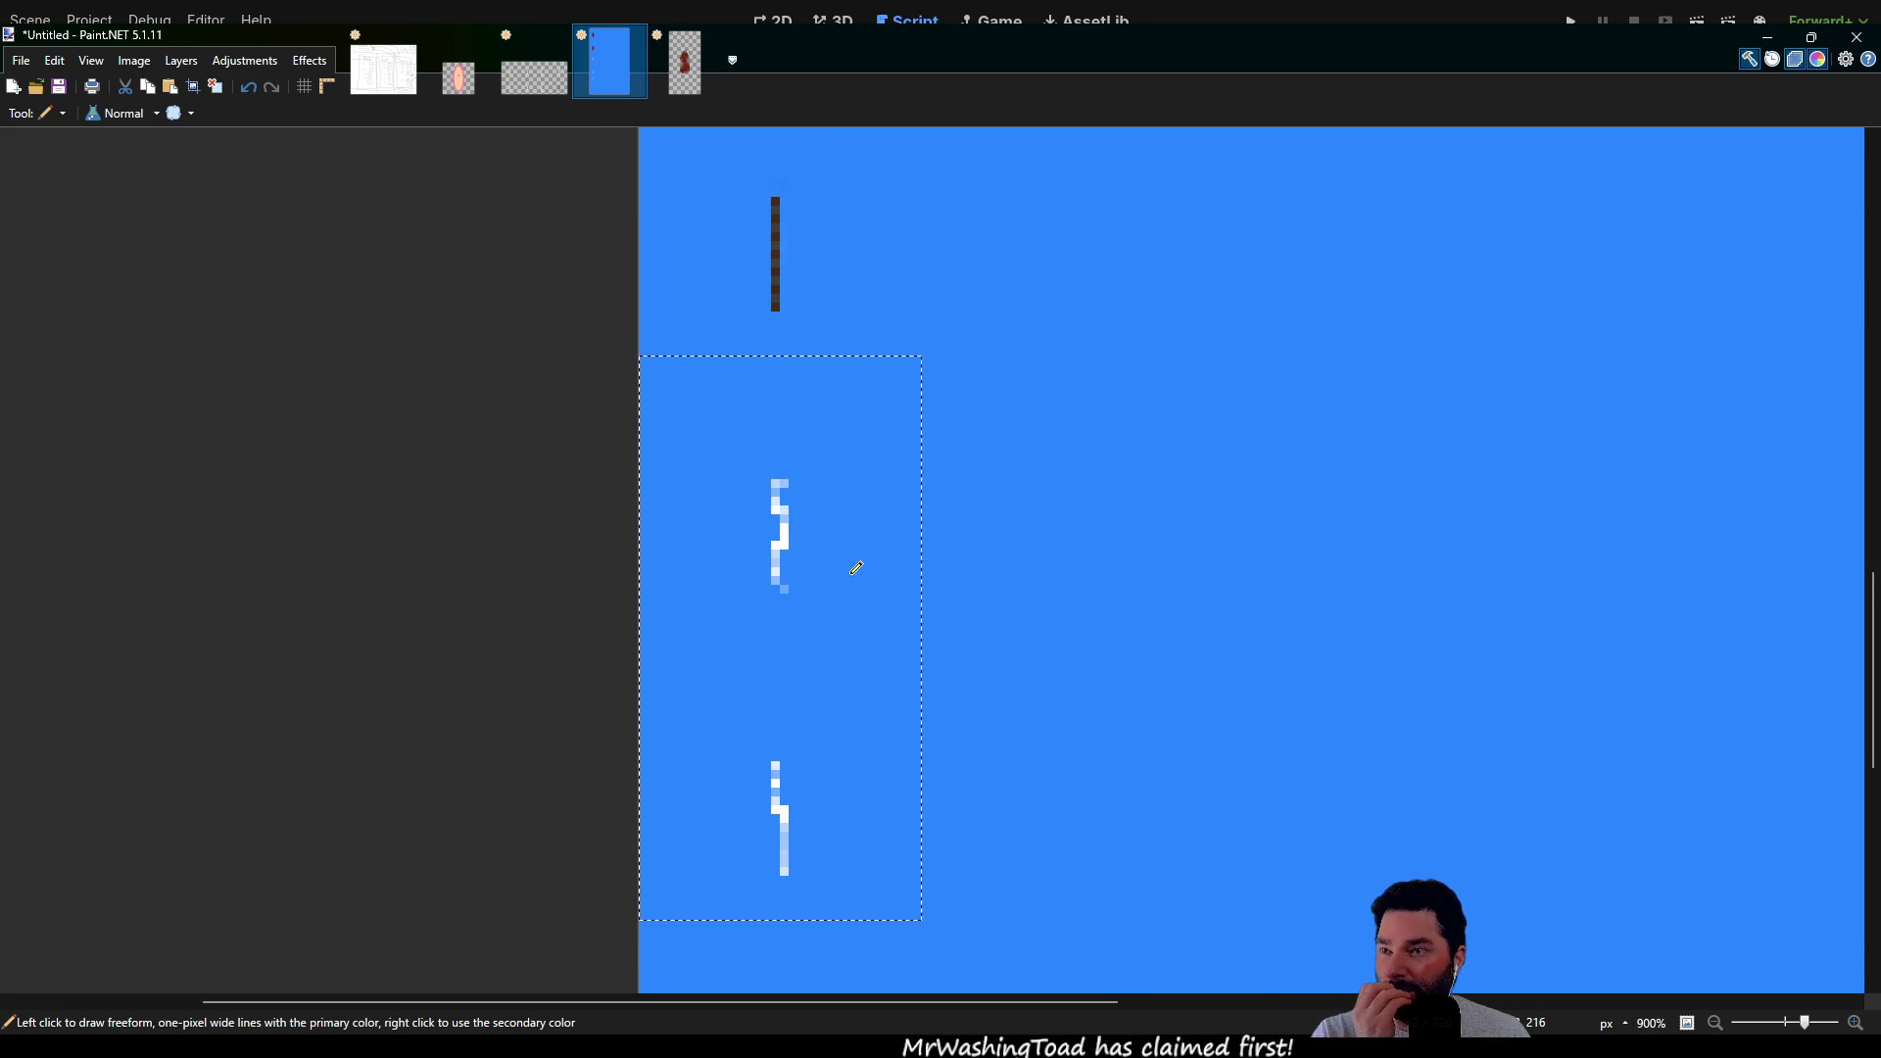
scroll(858, 565, up, 3)
scroll(975, 554, down, 3)
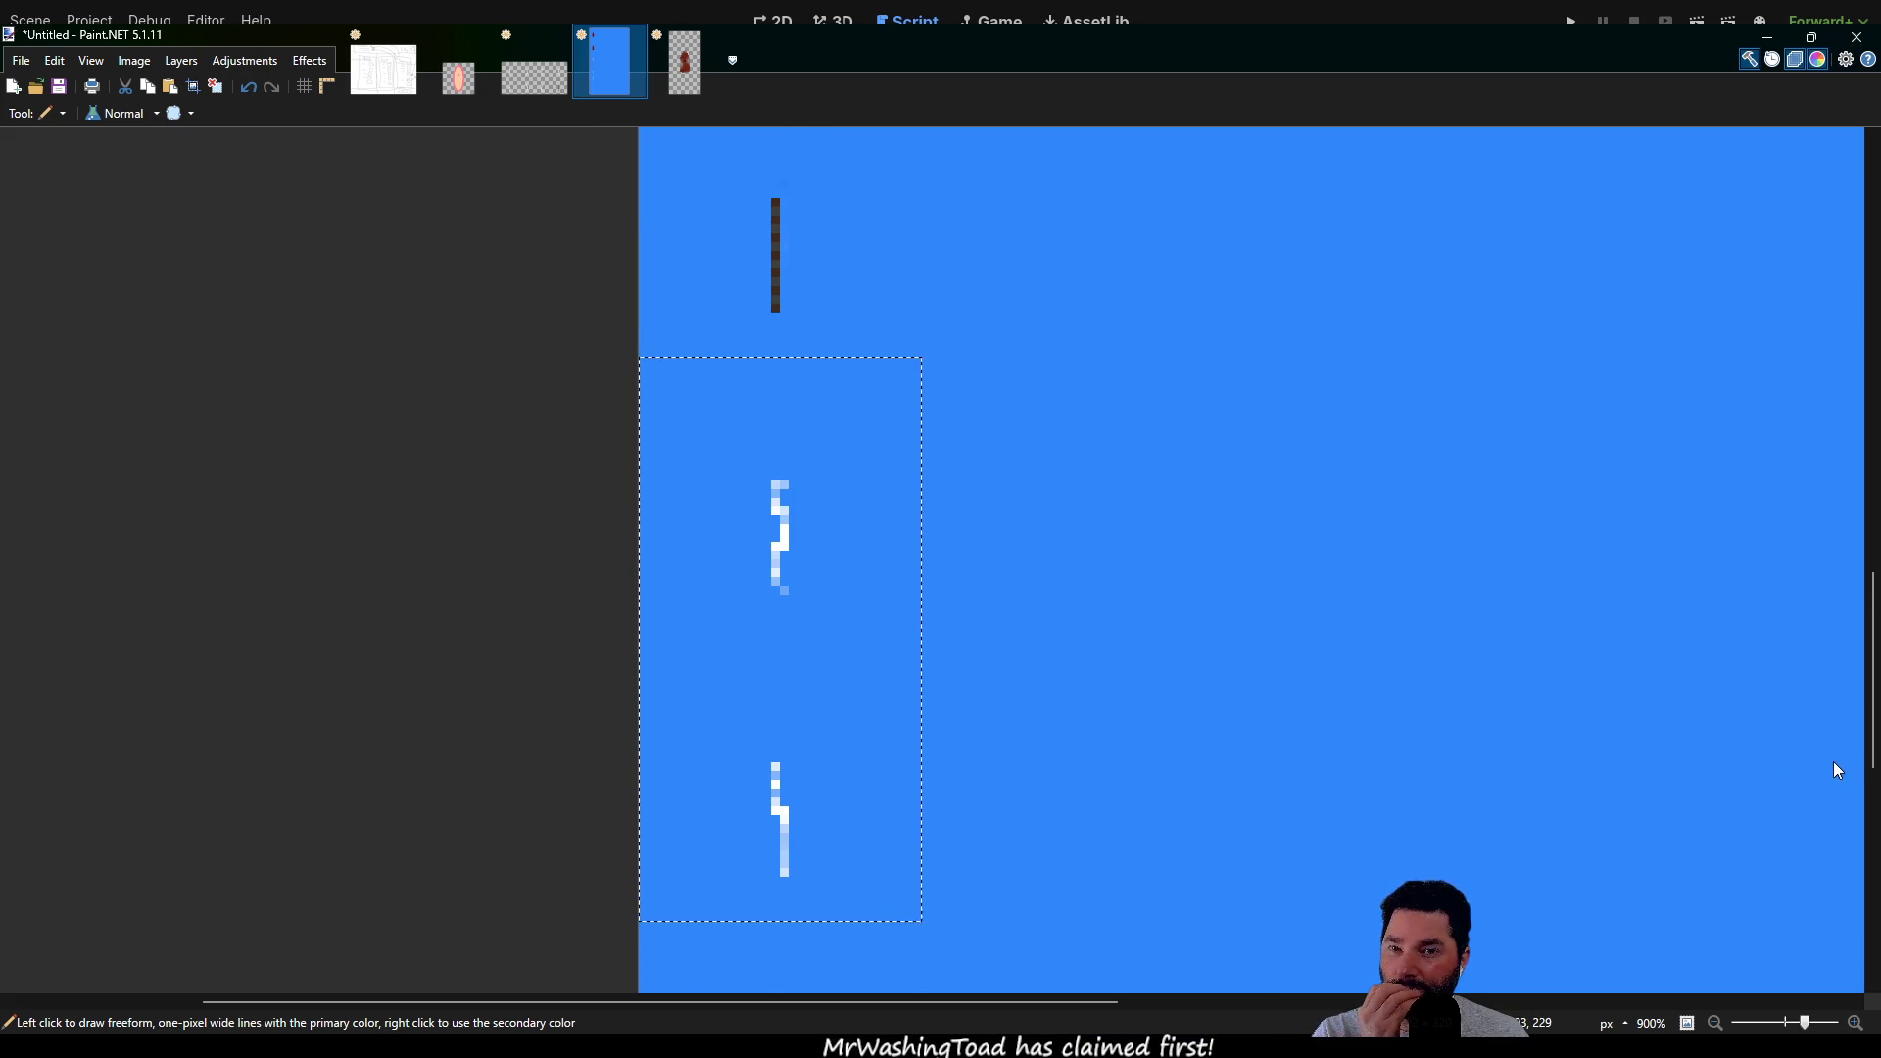
key(ctrl+z)
key(ctrl+y)
scroll(974, 402, up, 6)
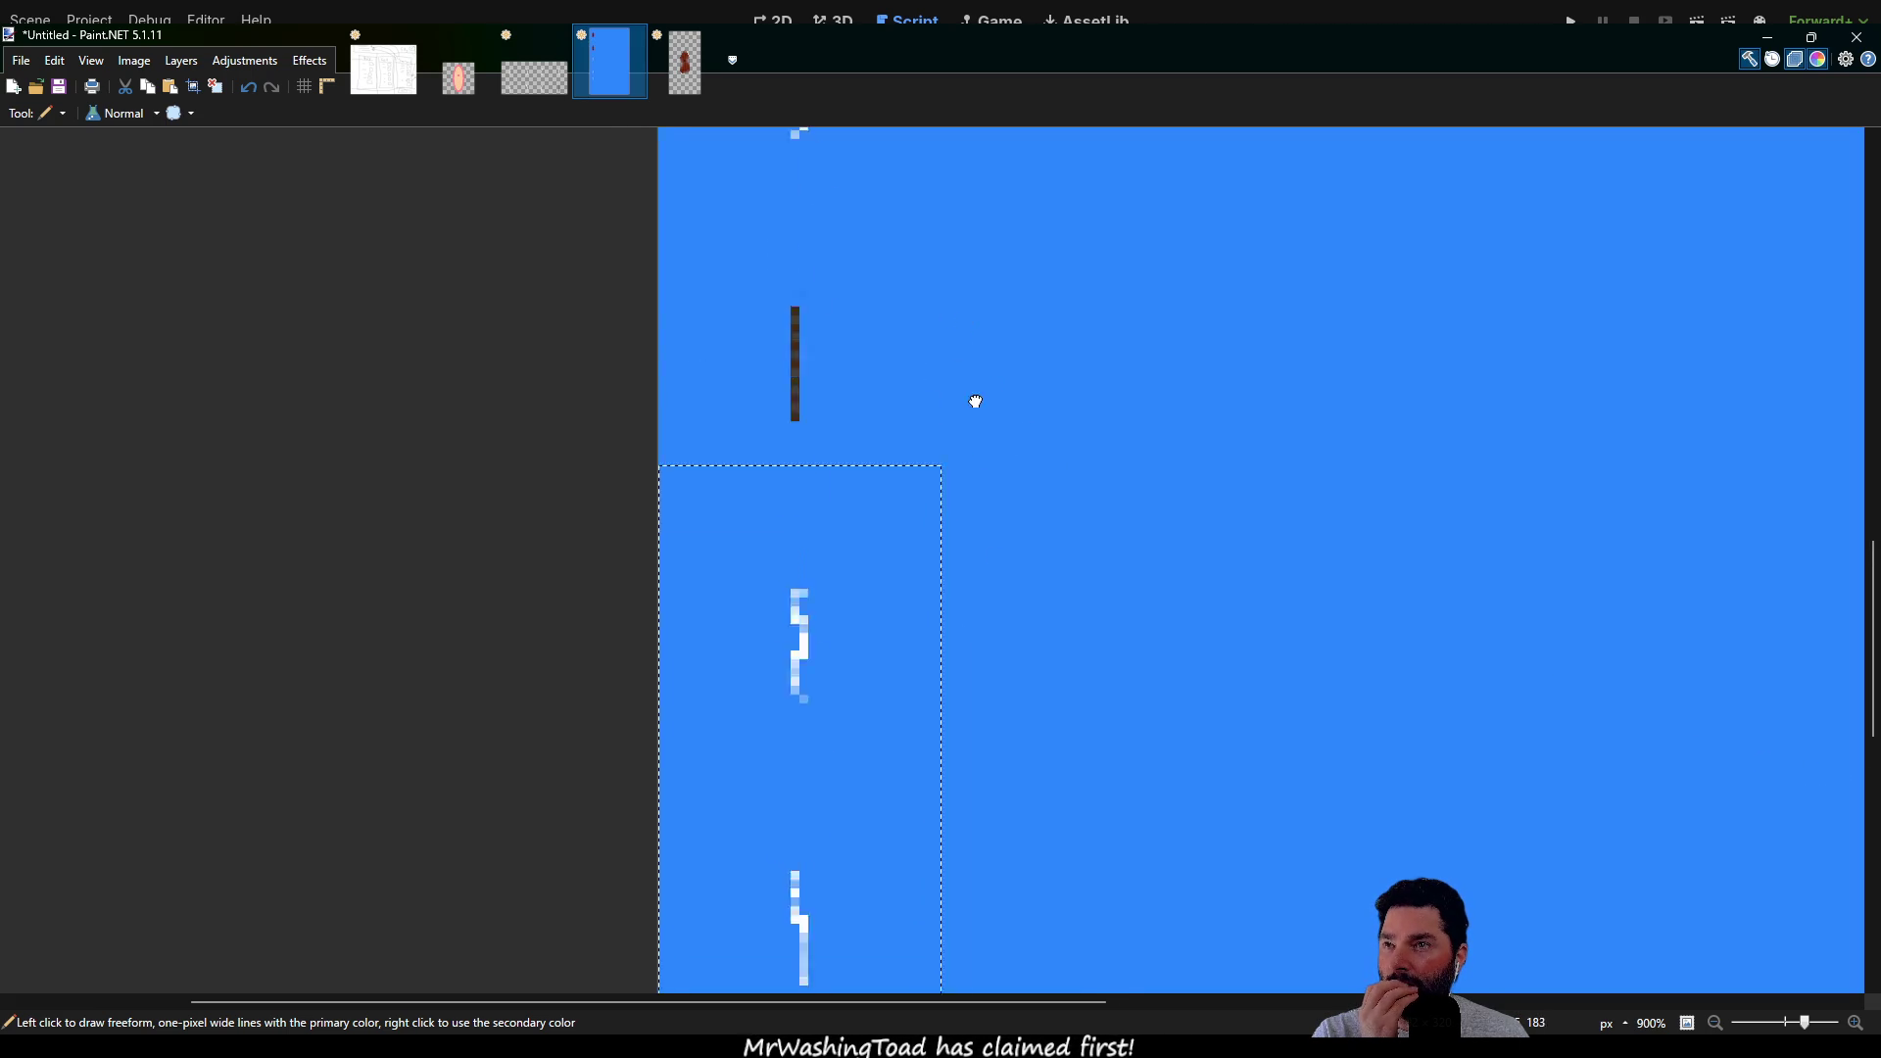
mouse_move(947, 614)
mouse_down()
mouse_move(832, 252)
mouse_move(844, 636)
mouse_move(819, 361)
mouse_up()
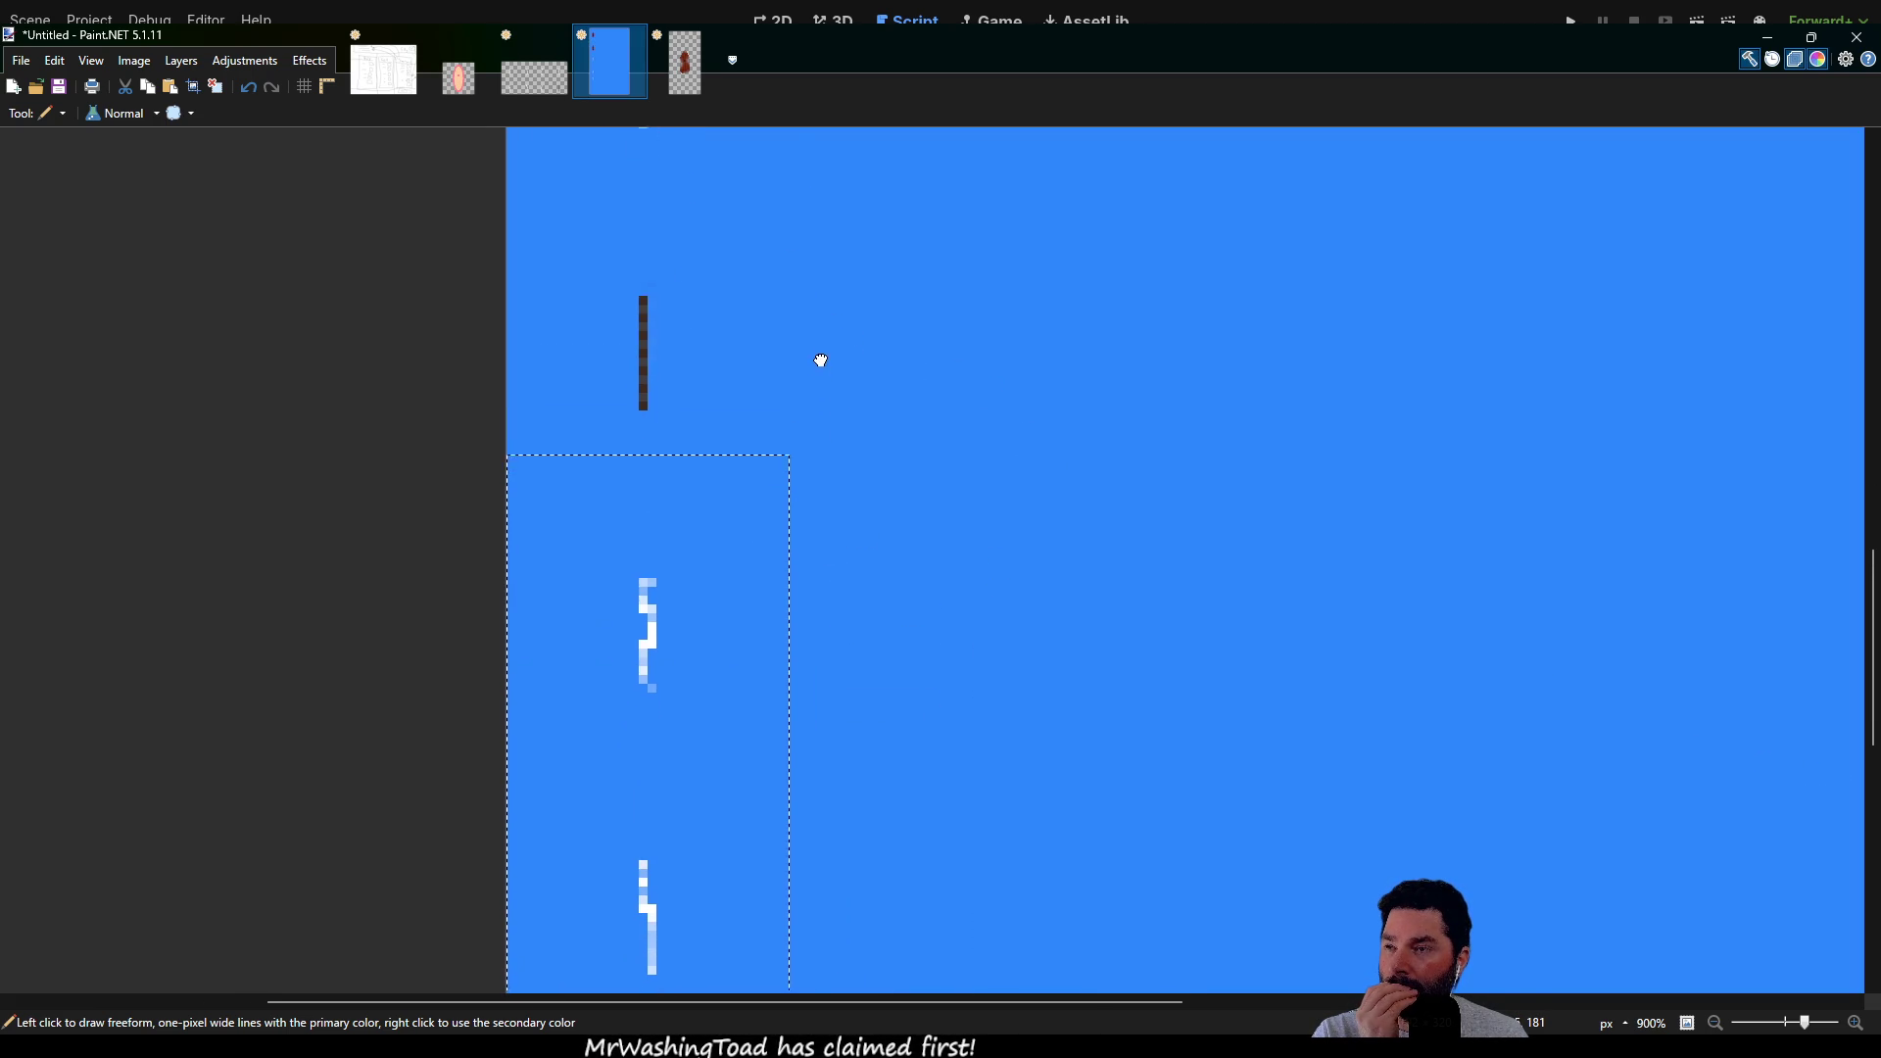
scroll(773, 303, up, 2)
mouse_move(869, 529)
mouse_down()
mouse_move(839, 255)
mouse_move(891, 787)
mouse_move(907, 369)
mouse_move(940, 623)
mouse_move(878, 340)
mouse_up()
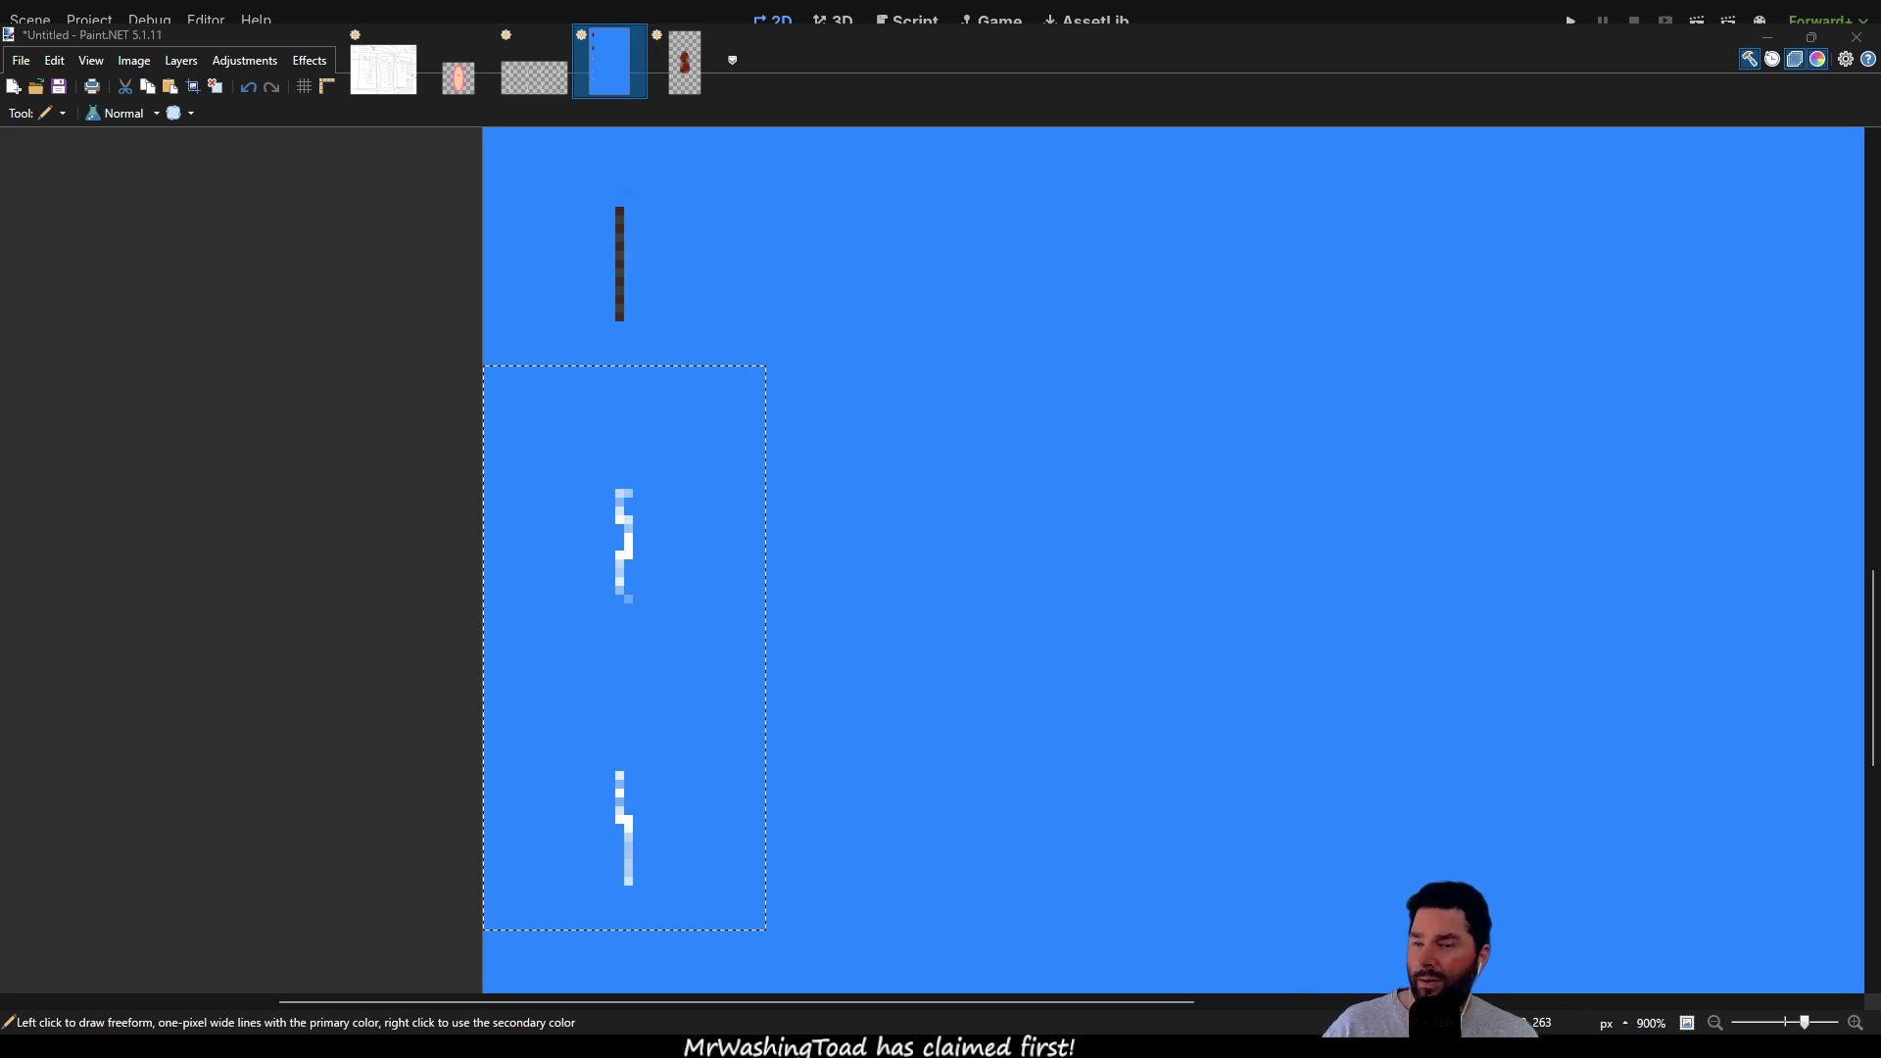
click(852, 757)
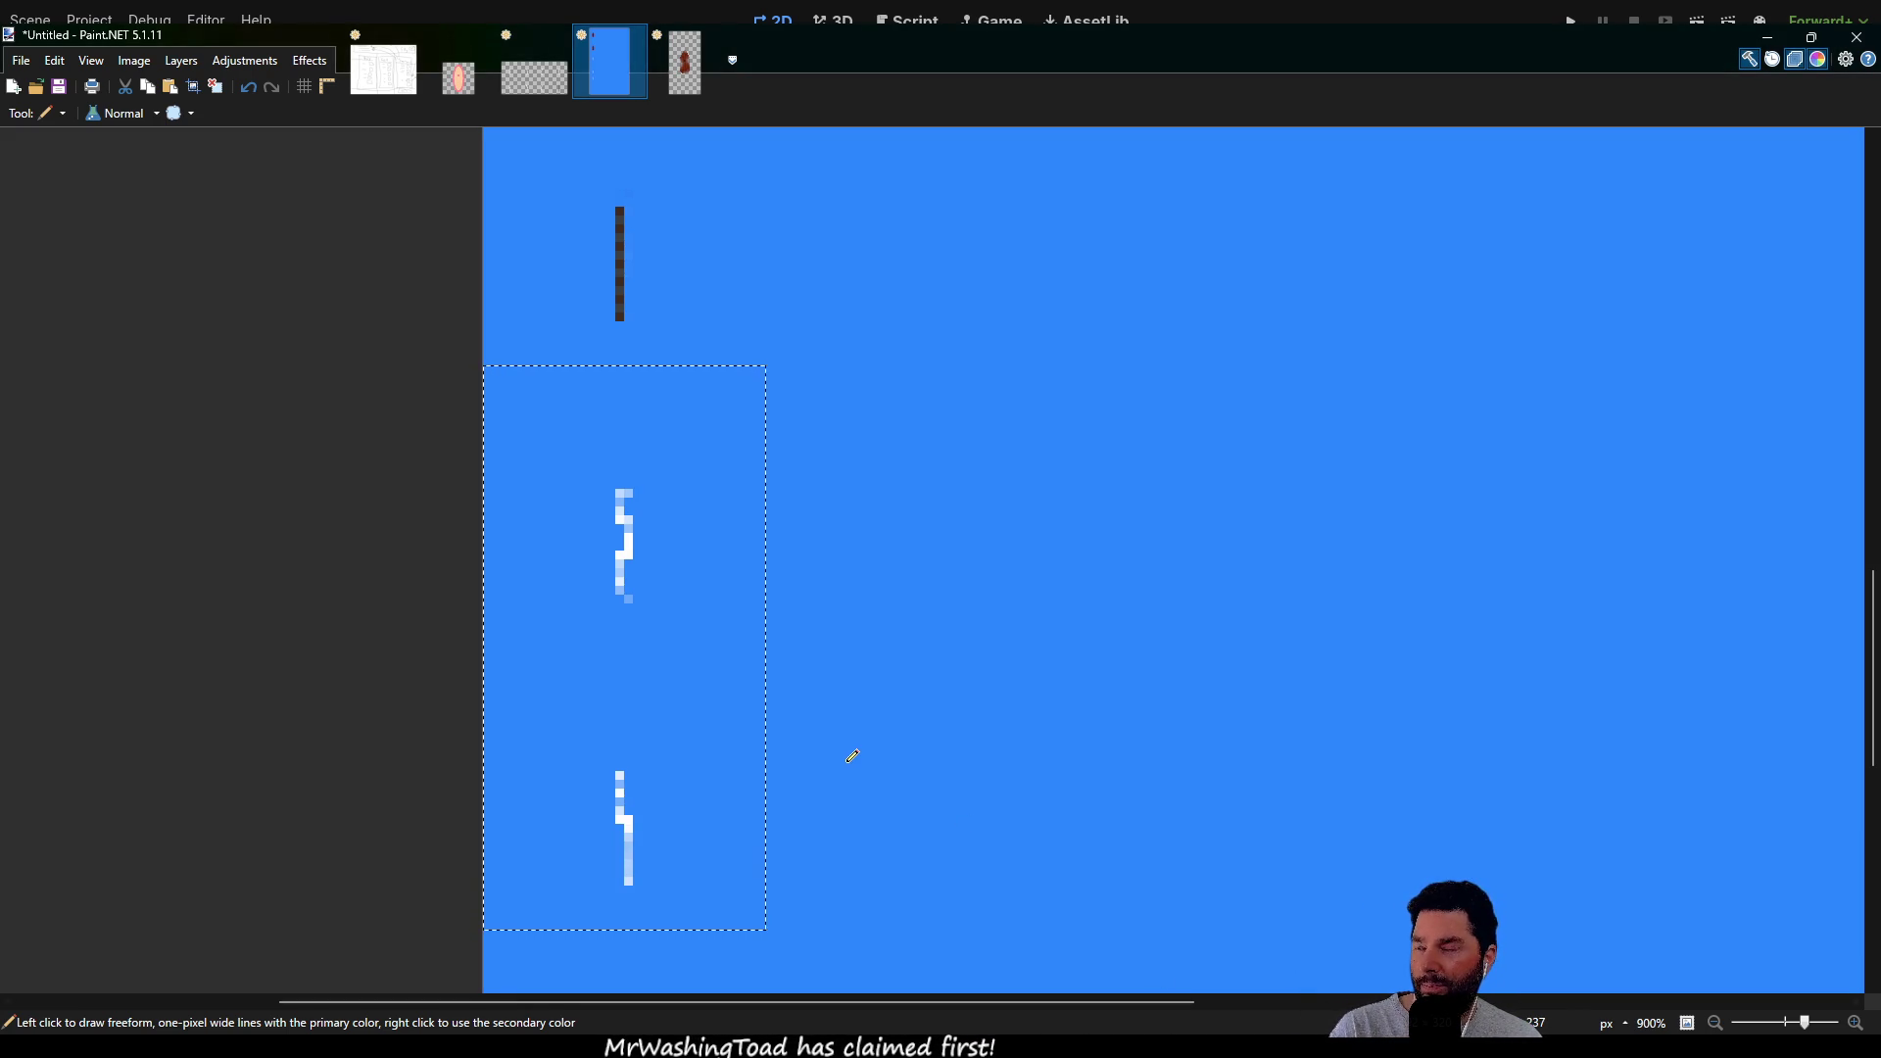
mouse_move(916, 534)
mouse_down()
mouse_move(924, 398)
mouse_move(886, 797)
mouse_move(894, 441)
mouse_move(876, 261)
mouse_up()
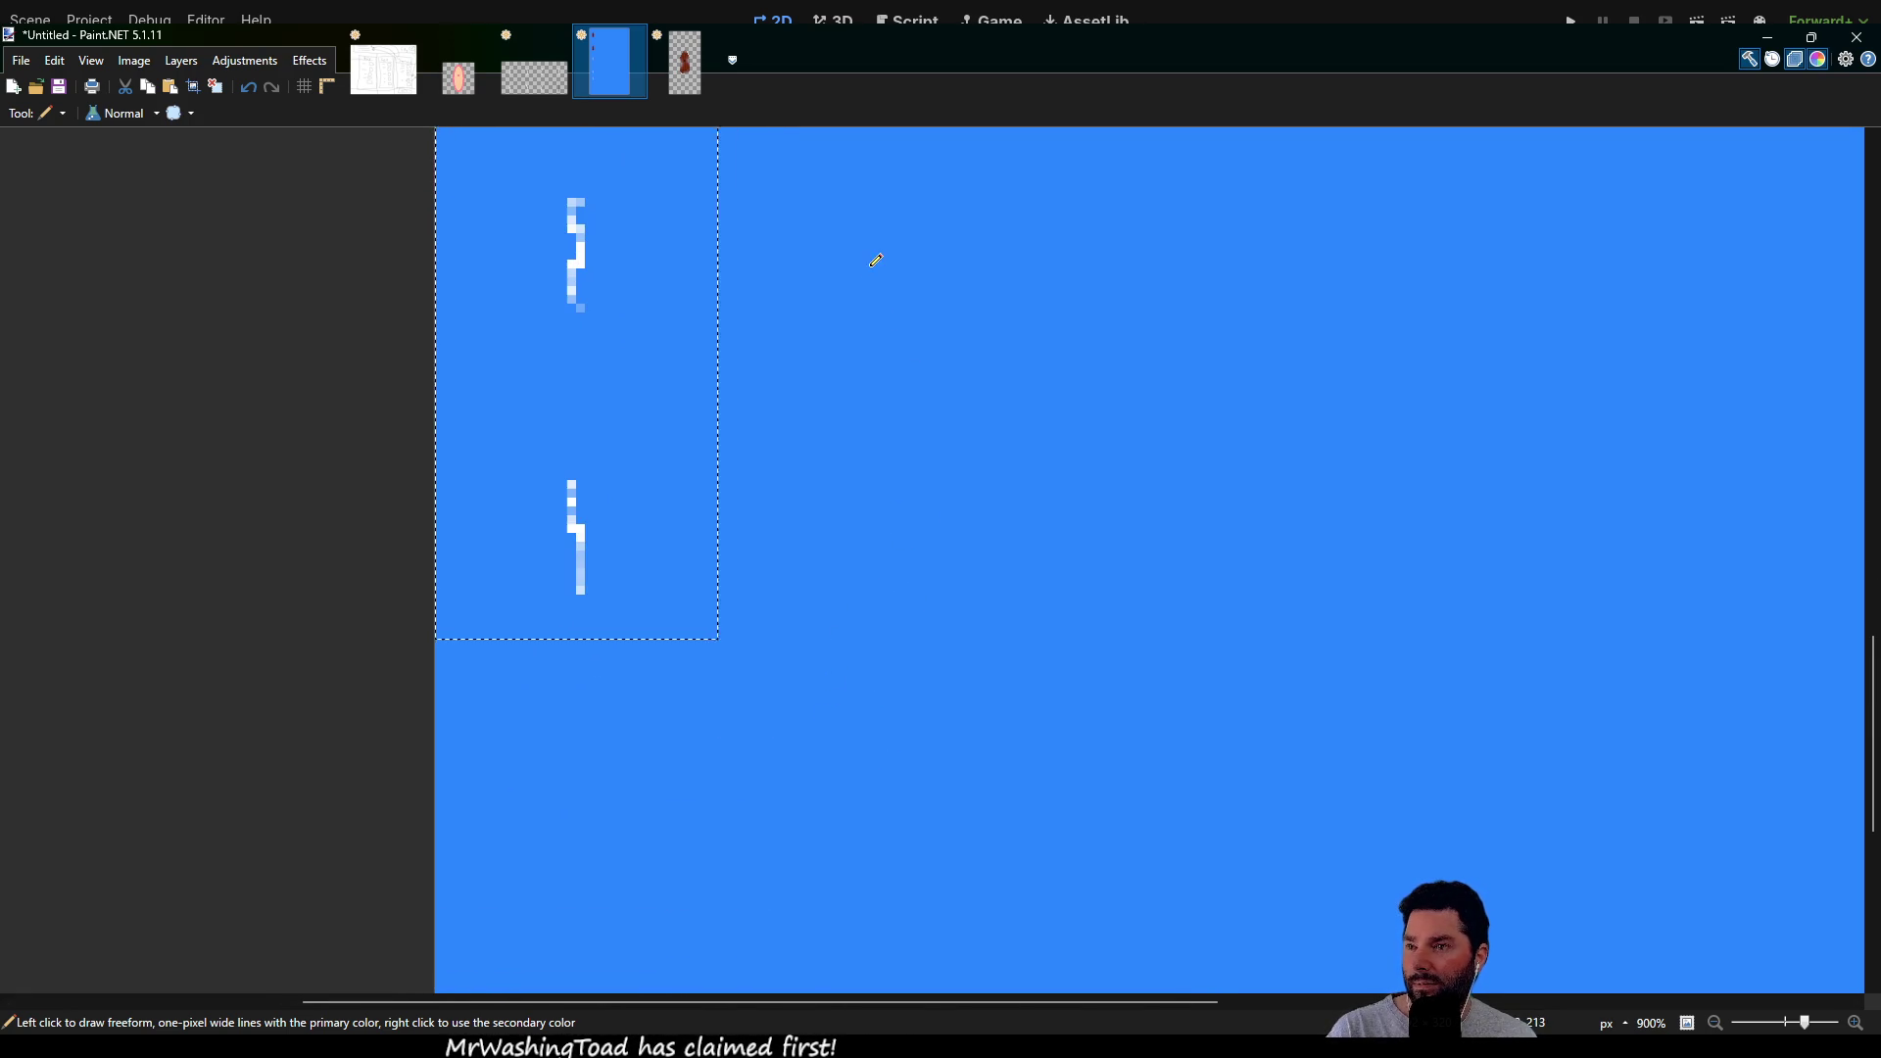
scroll(855, 527, down, 3)
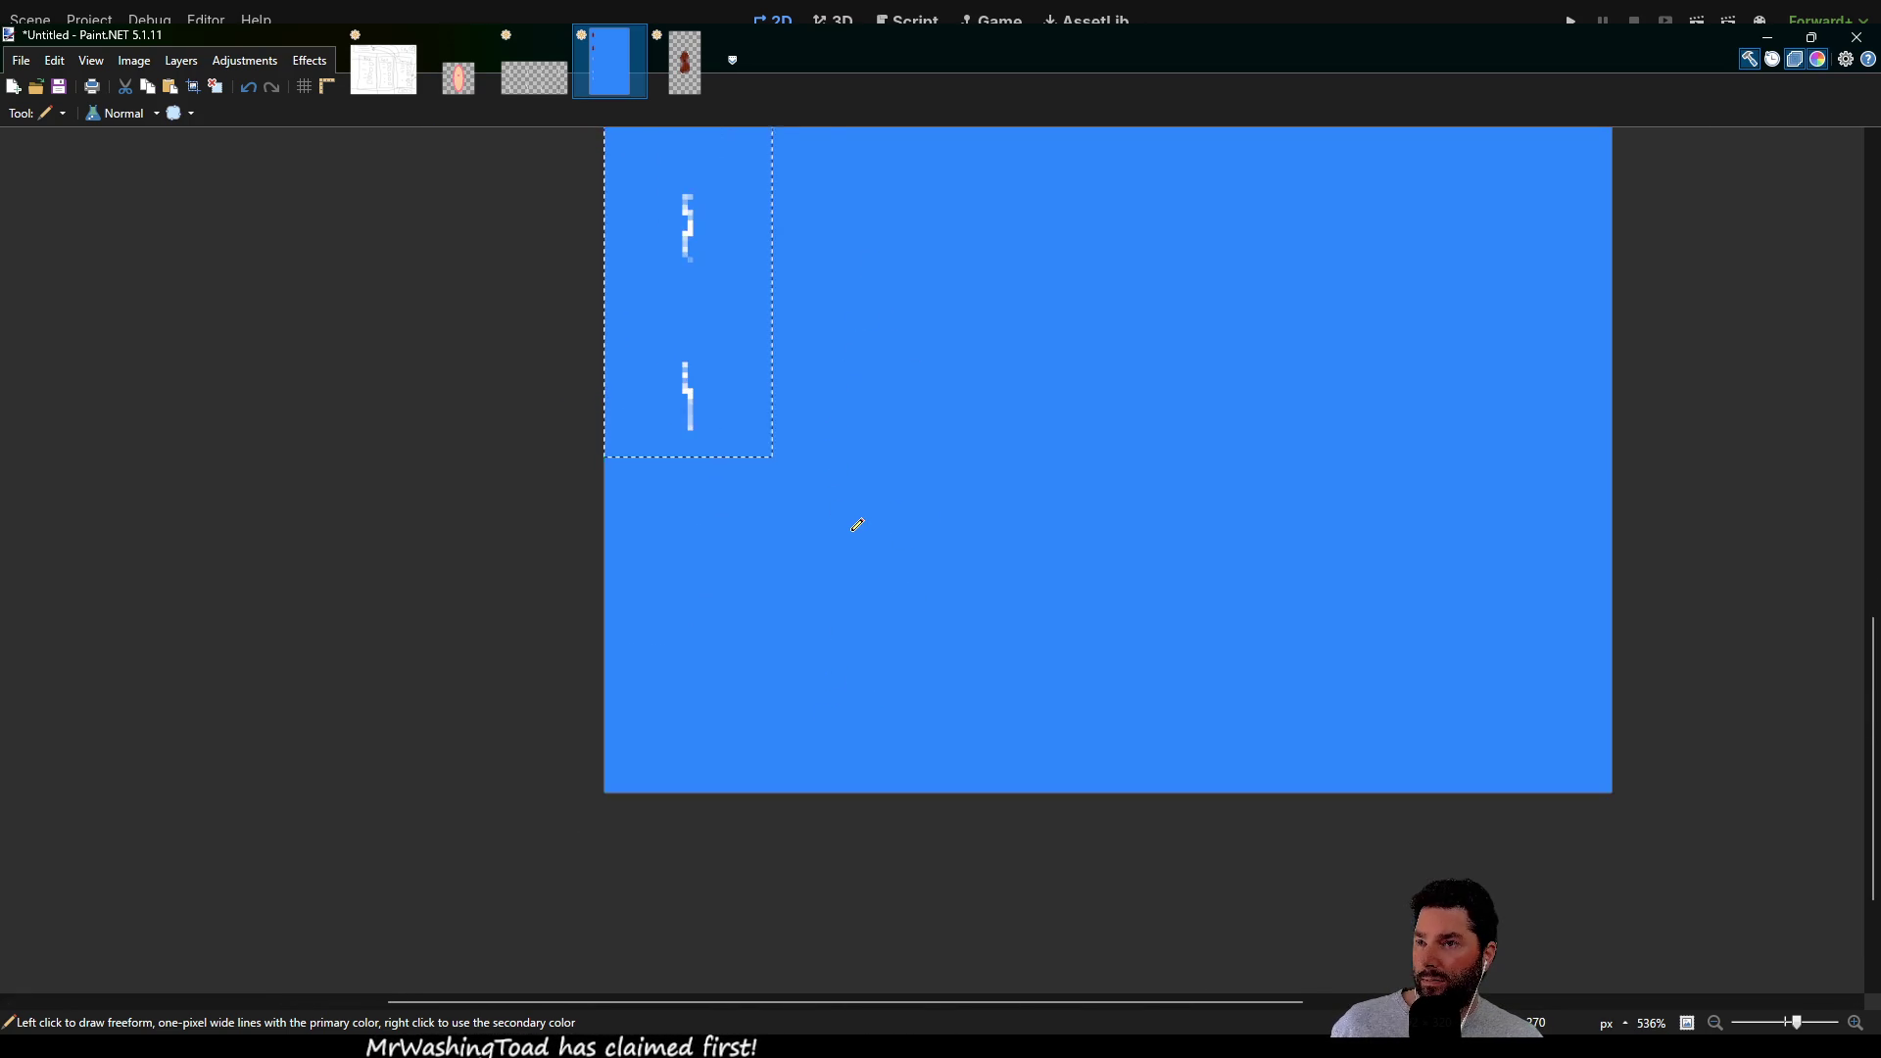
scroll(857, 525, down, 1)
scroll(857, 516, up, 2)
scroll(856, 499, down, 3)
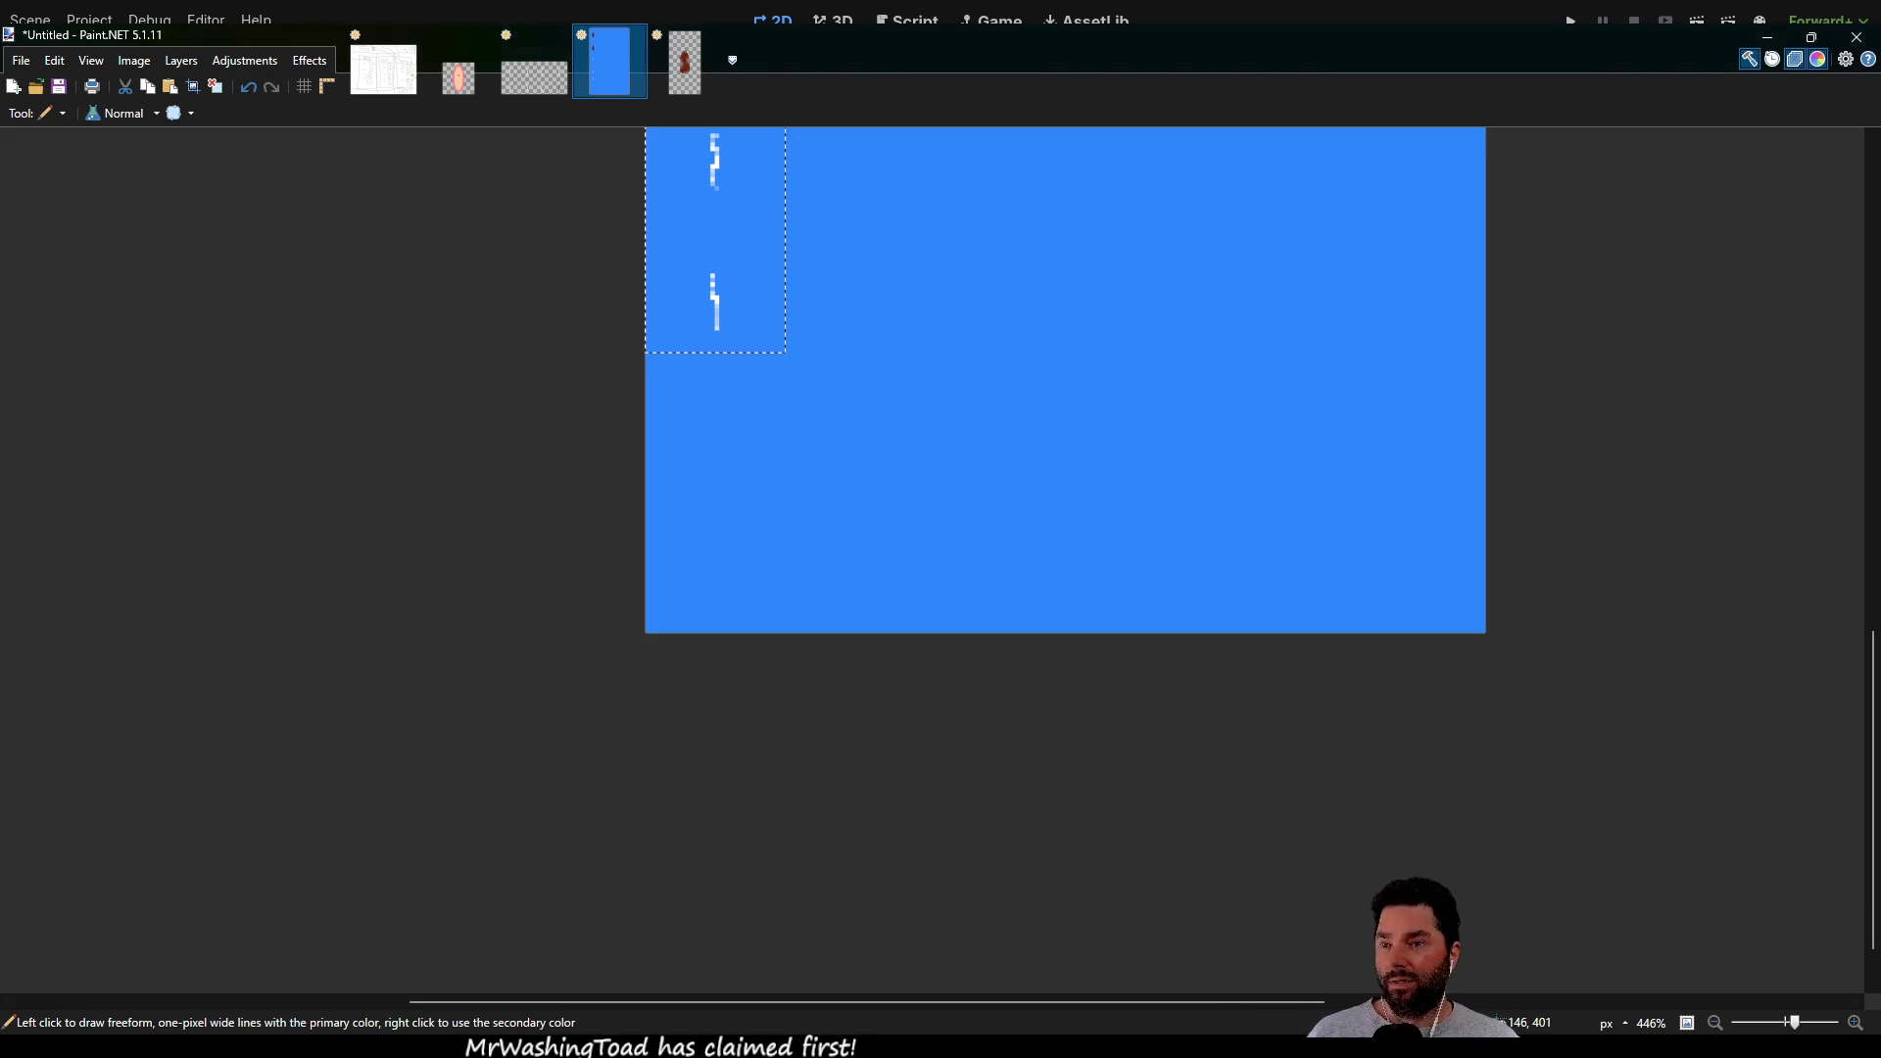
mouse_move(592, 449)
mouse_down()
mouse_move(437, 638)
mouse_move(370, 898)
mouse_move(402, 584)
mouse_move(294, 878)
mouse_move(356, 663)
mouse_move(358, 541)
mouse_move(297, 931)
mouse_move(304, 1033)
mouse_up()
Move around the blue boat image, switch to Rectangle Select and Move Selection, and drop the selection
mouse_move(311, 551)
mouse_down()
mouse_move(340, 755)
mouse_move(391, 529)
mouse_move(348, 727)
mouse_up()
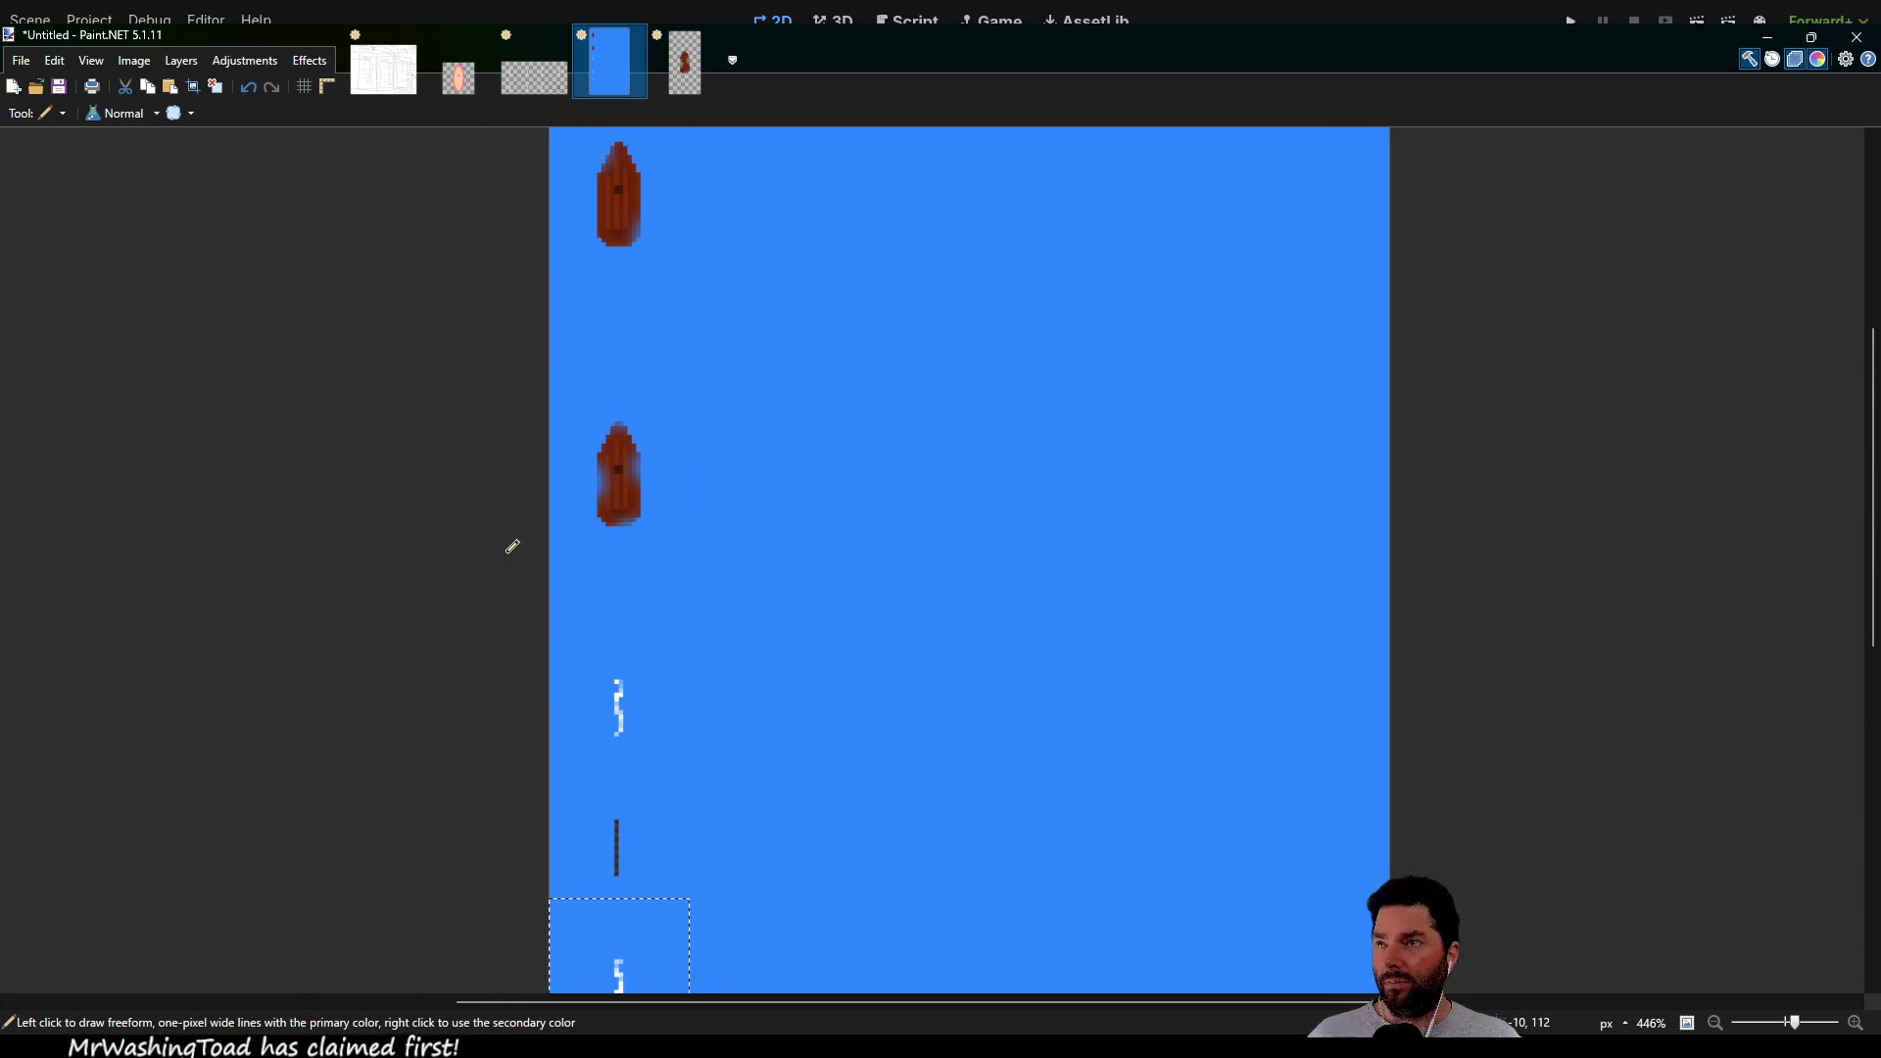
drag(466, 659, 435, 303)
drag(441, 580, 425, 365)
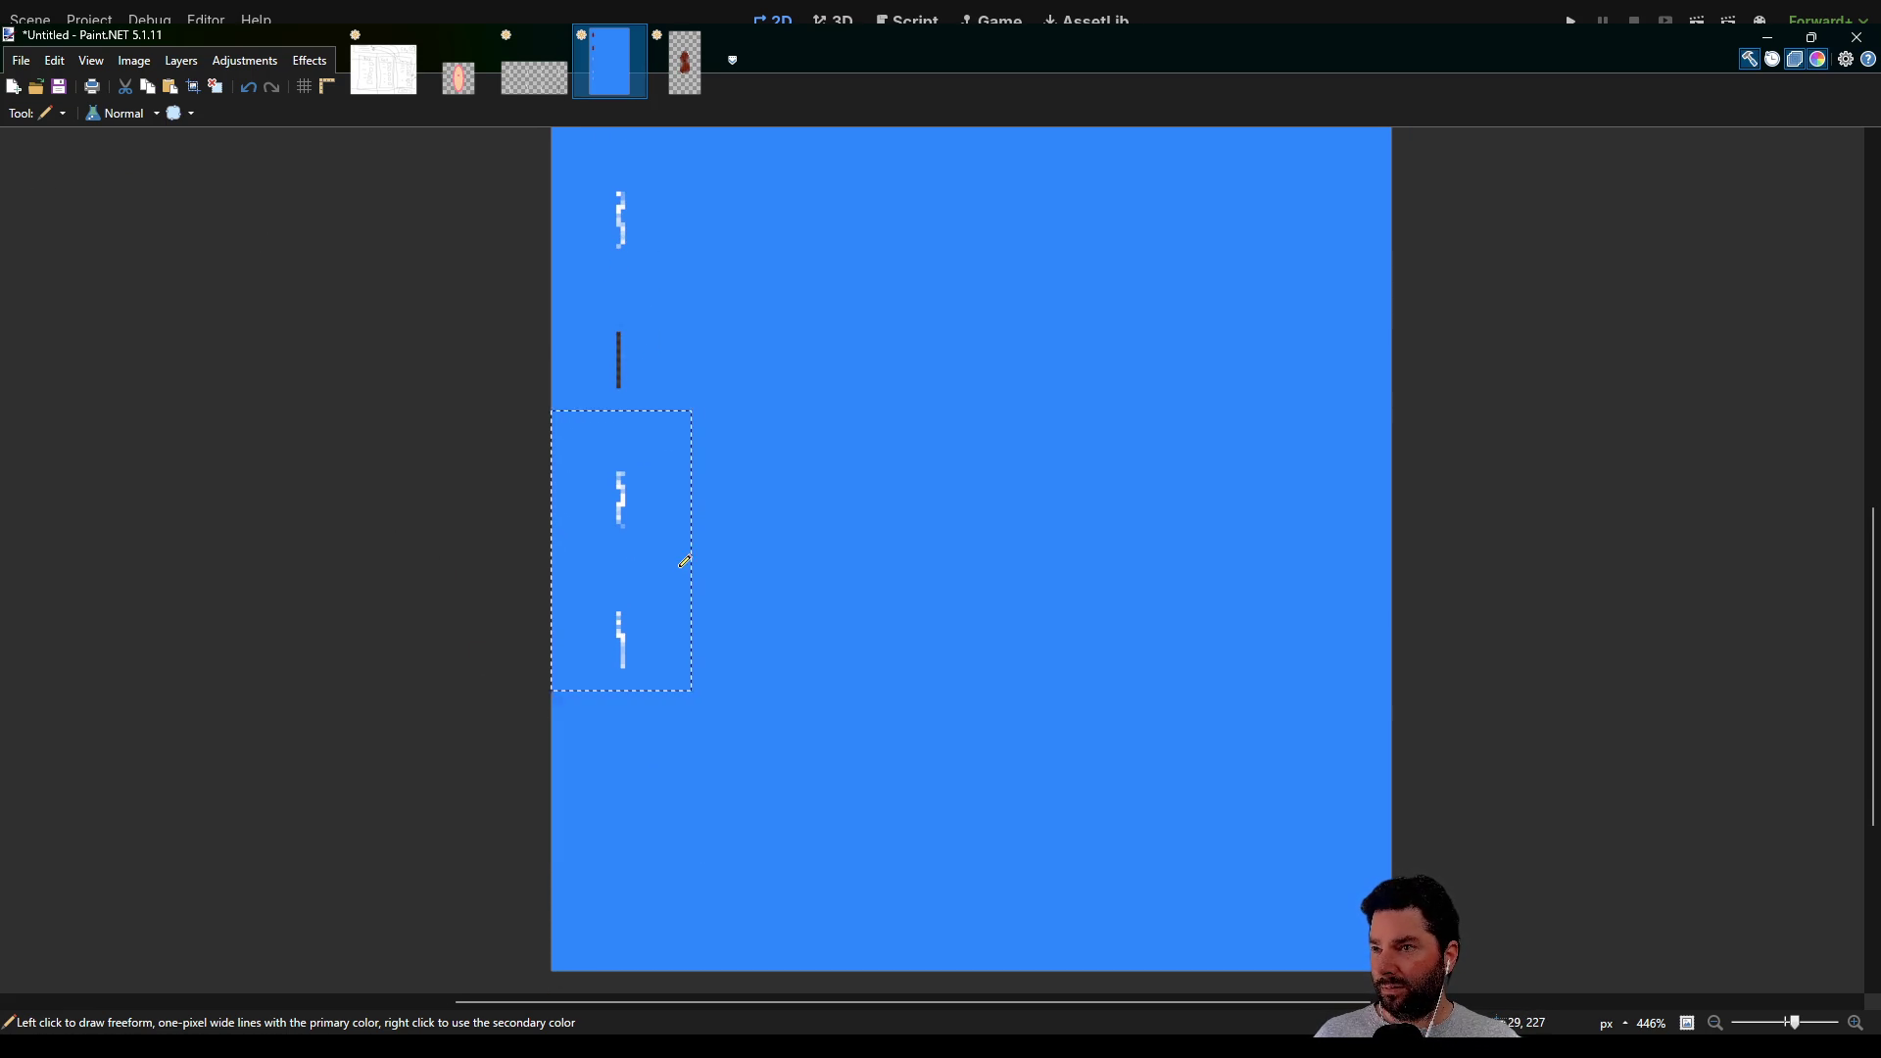
key(s)
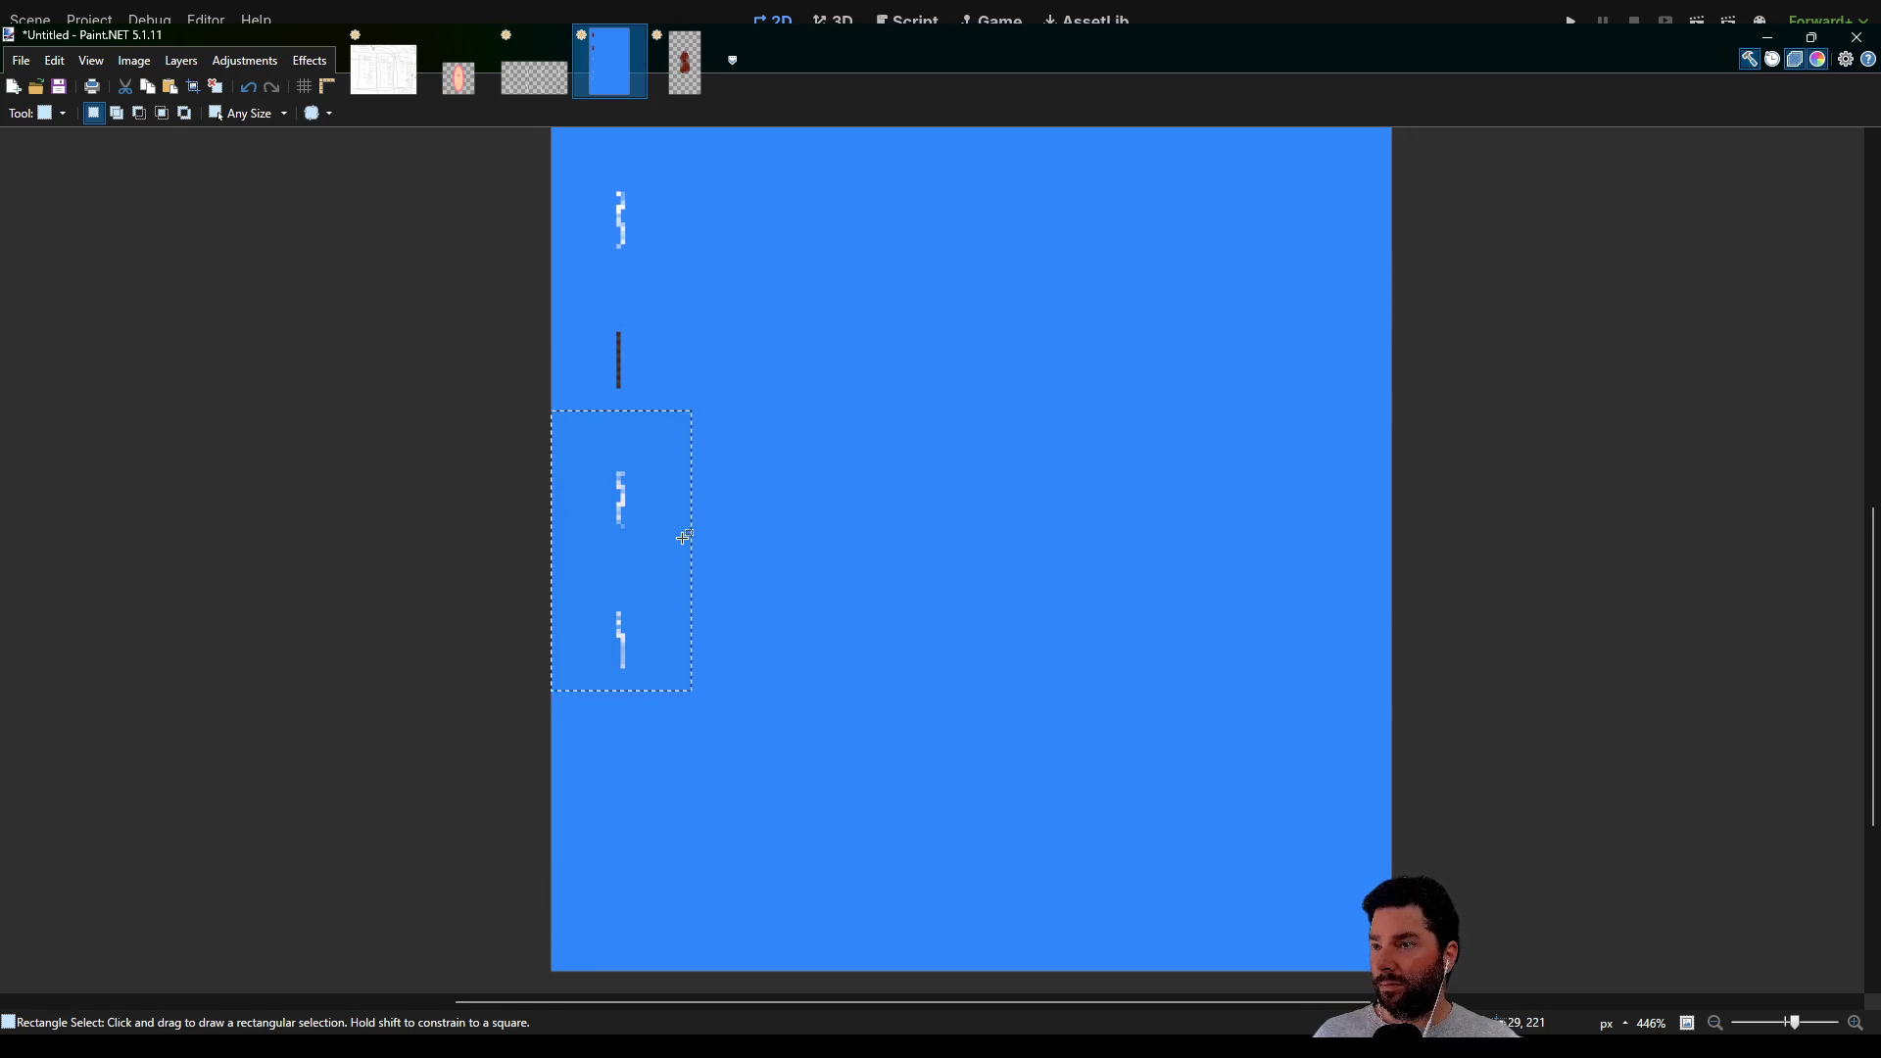
key(m)
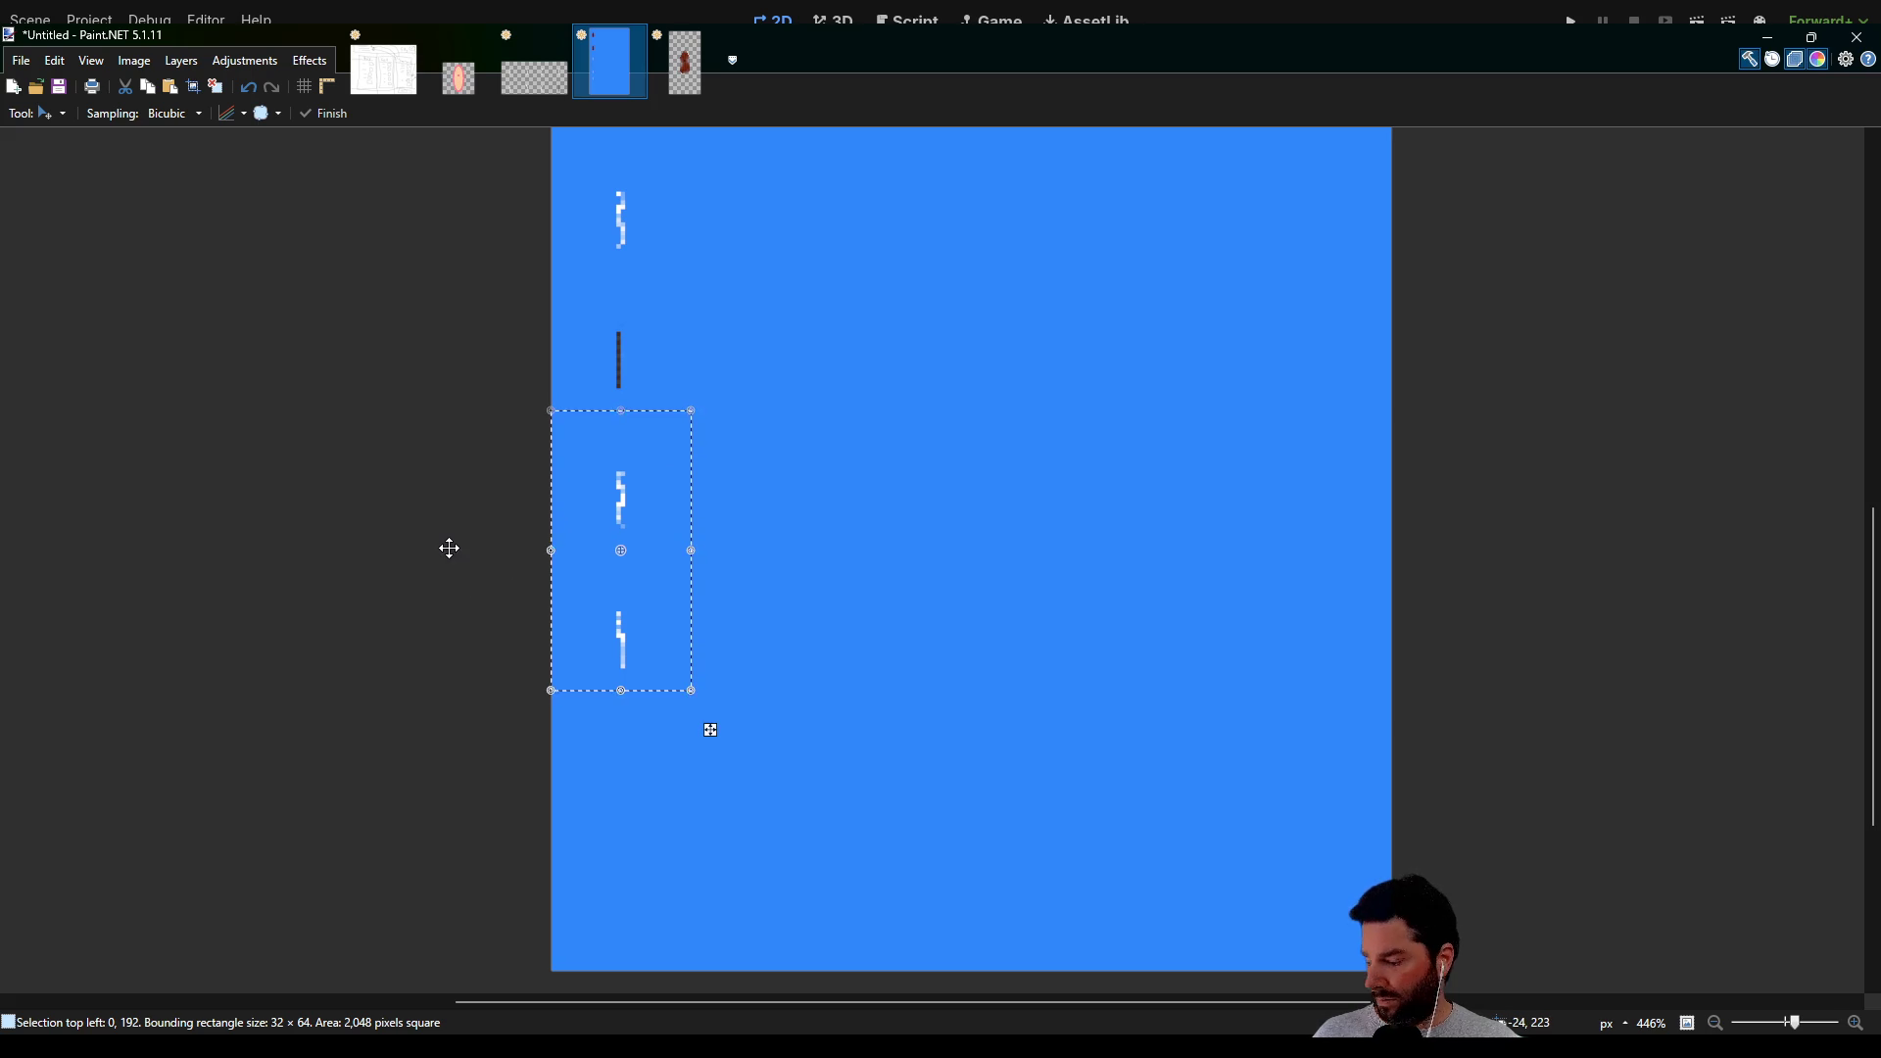
scroll(399, 411, up, 5)
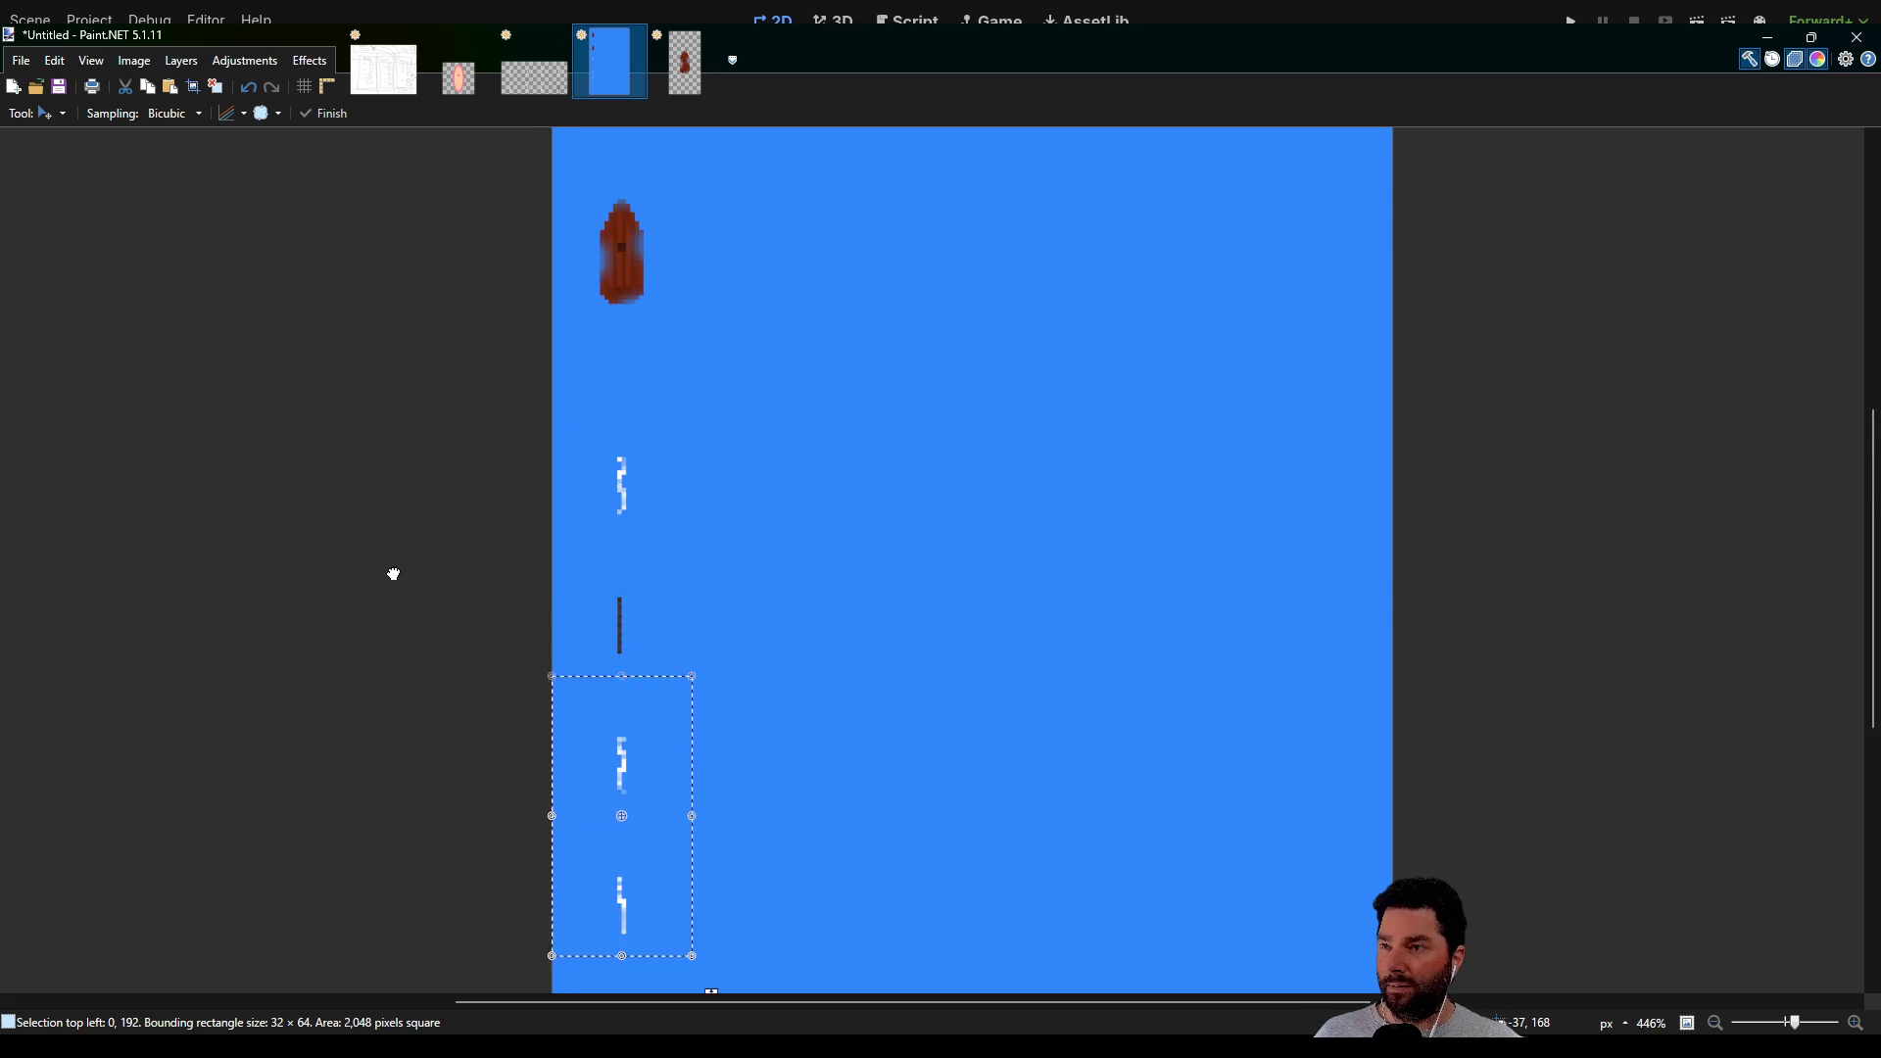
scroll(411, 414, down, 2)
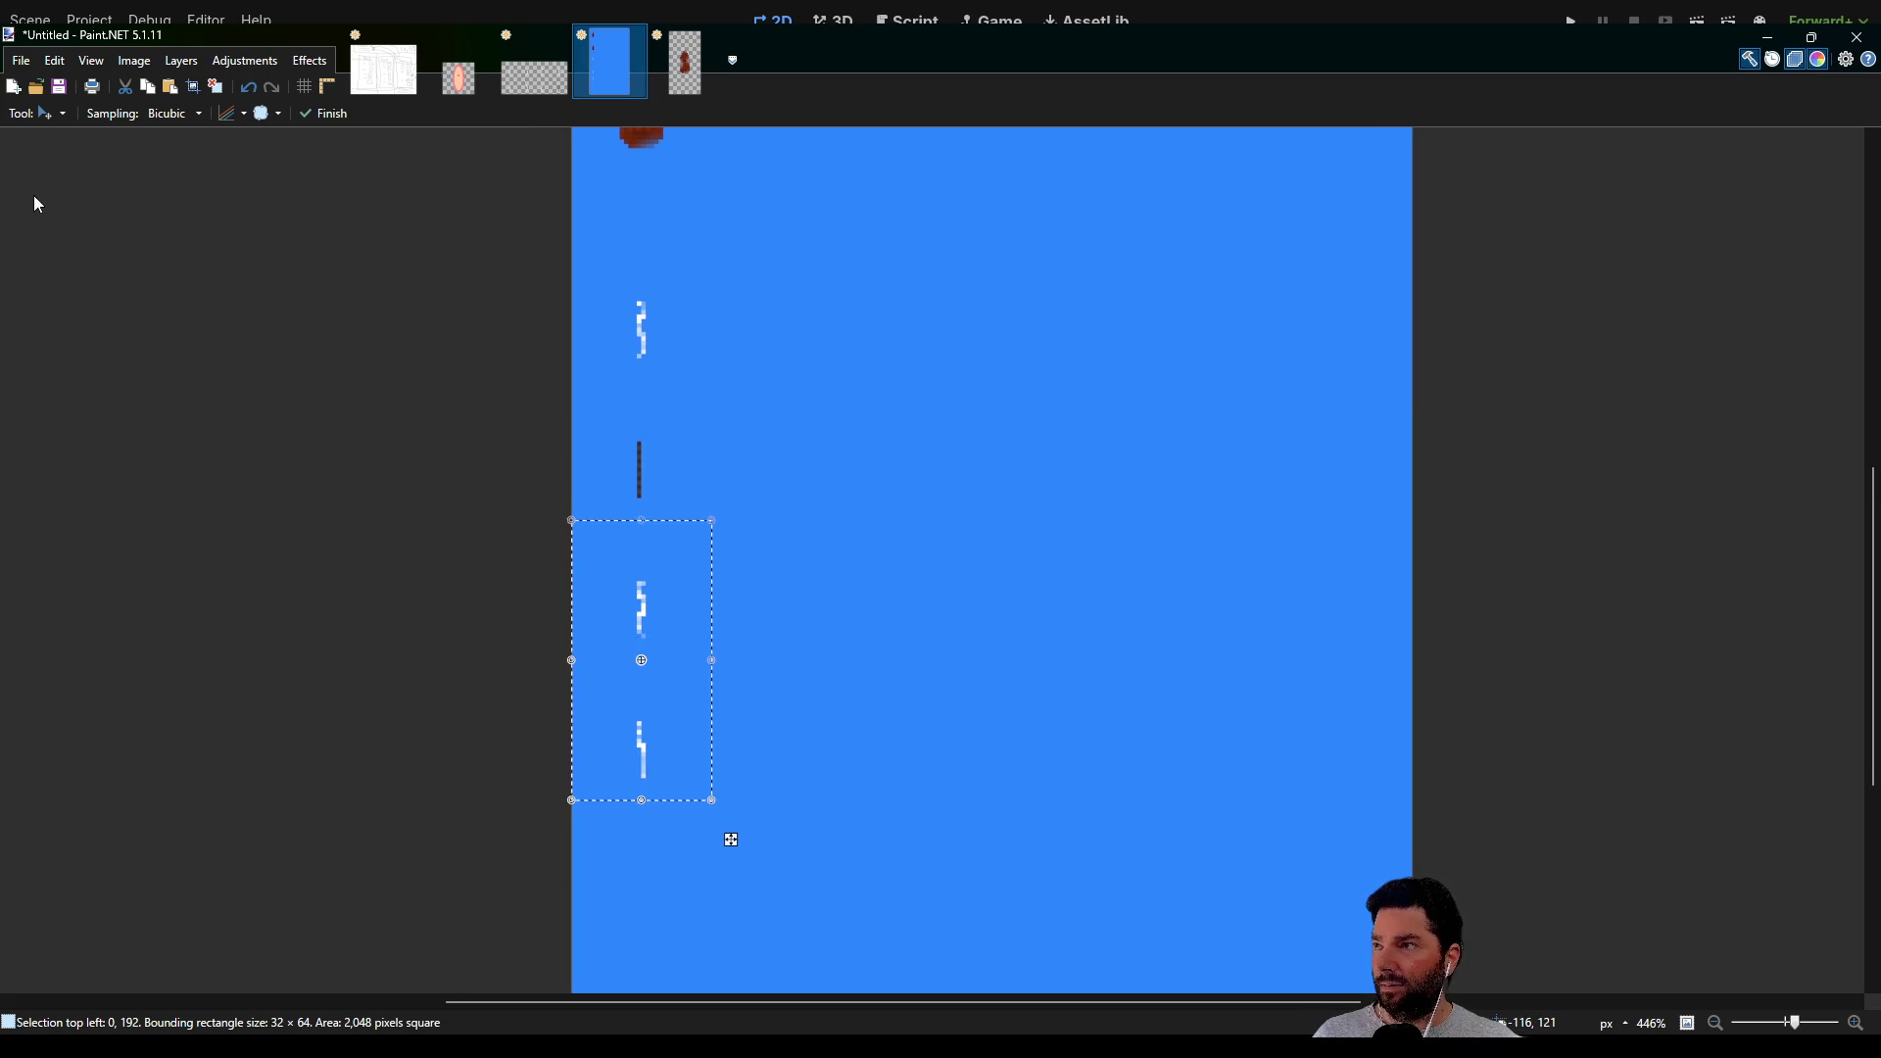
click(441, 530)
Choose the Pencil, look over the blue image, then bring up sail_sprite.png
mouse_move(404, 348)
mouse_down()
mouse_move(432, 559)
mouse_move(428, 487)
mouse_up()
scroll(435, 491, down, 2)
scroll(440, 421, up, 1)
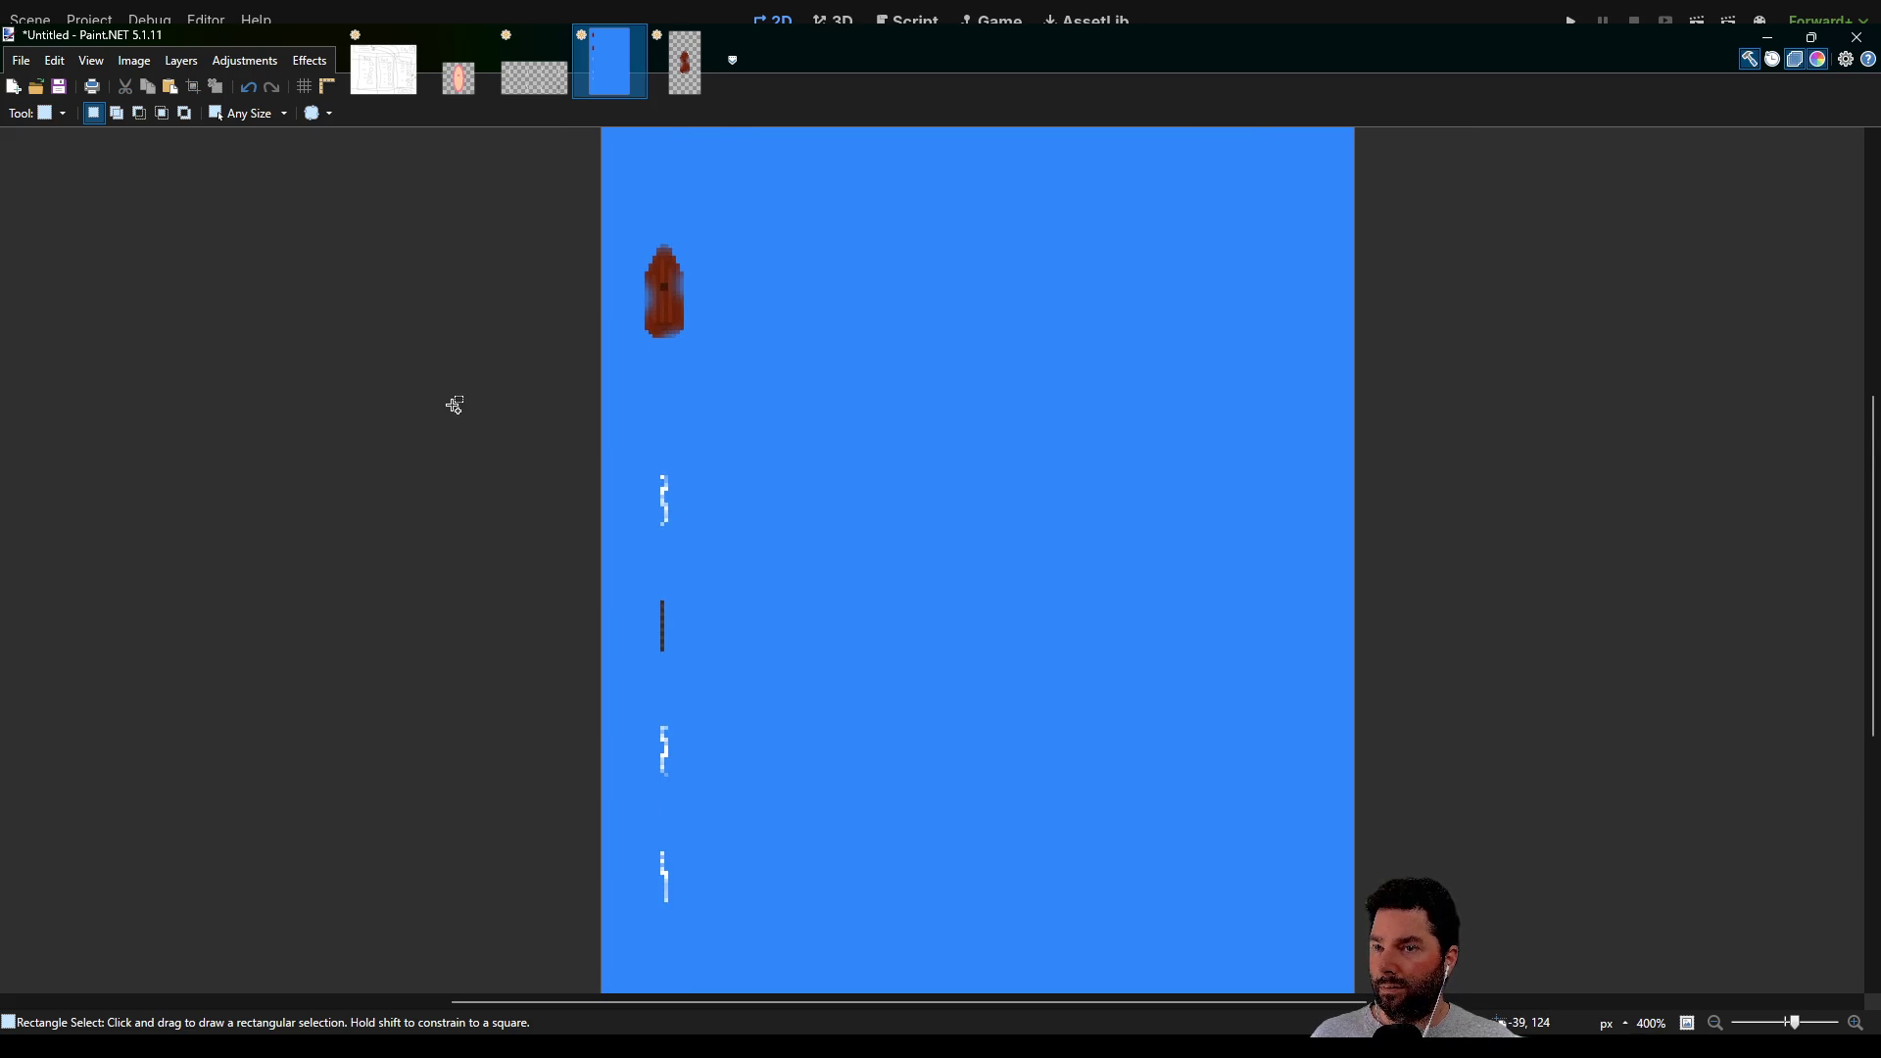
scroll(489, 538, up, 1)
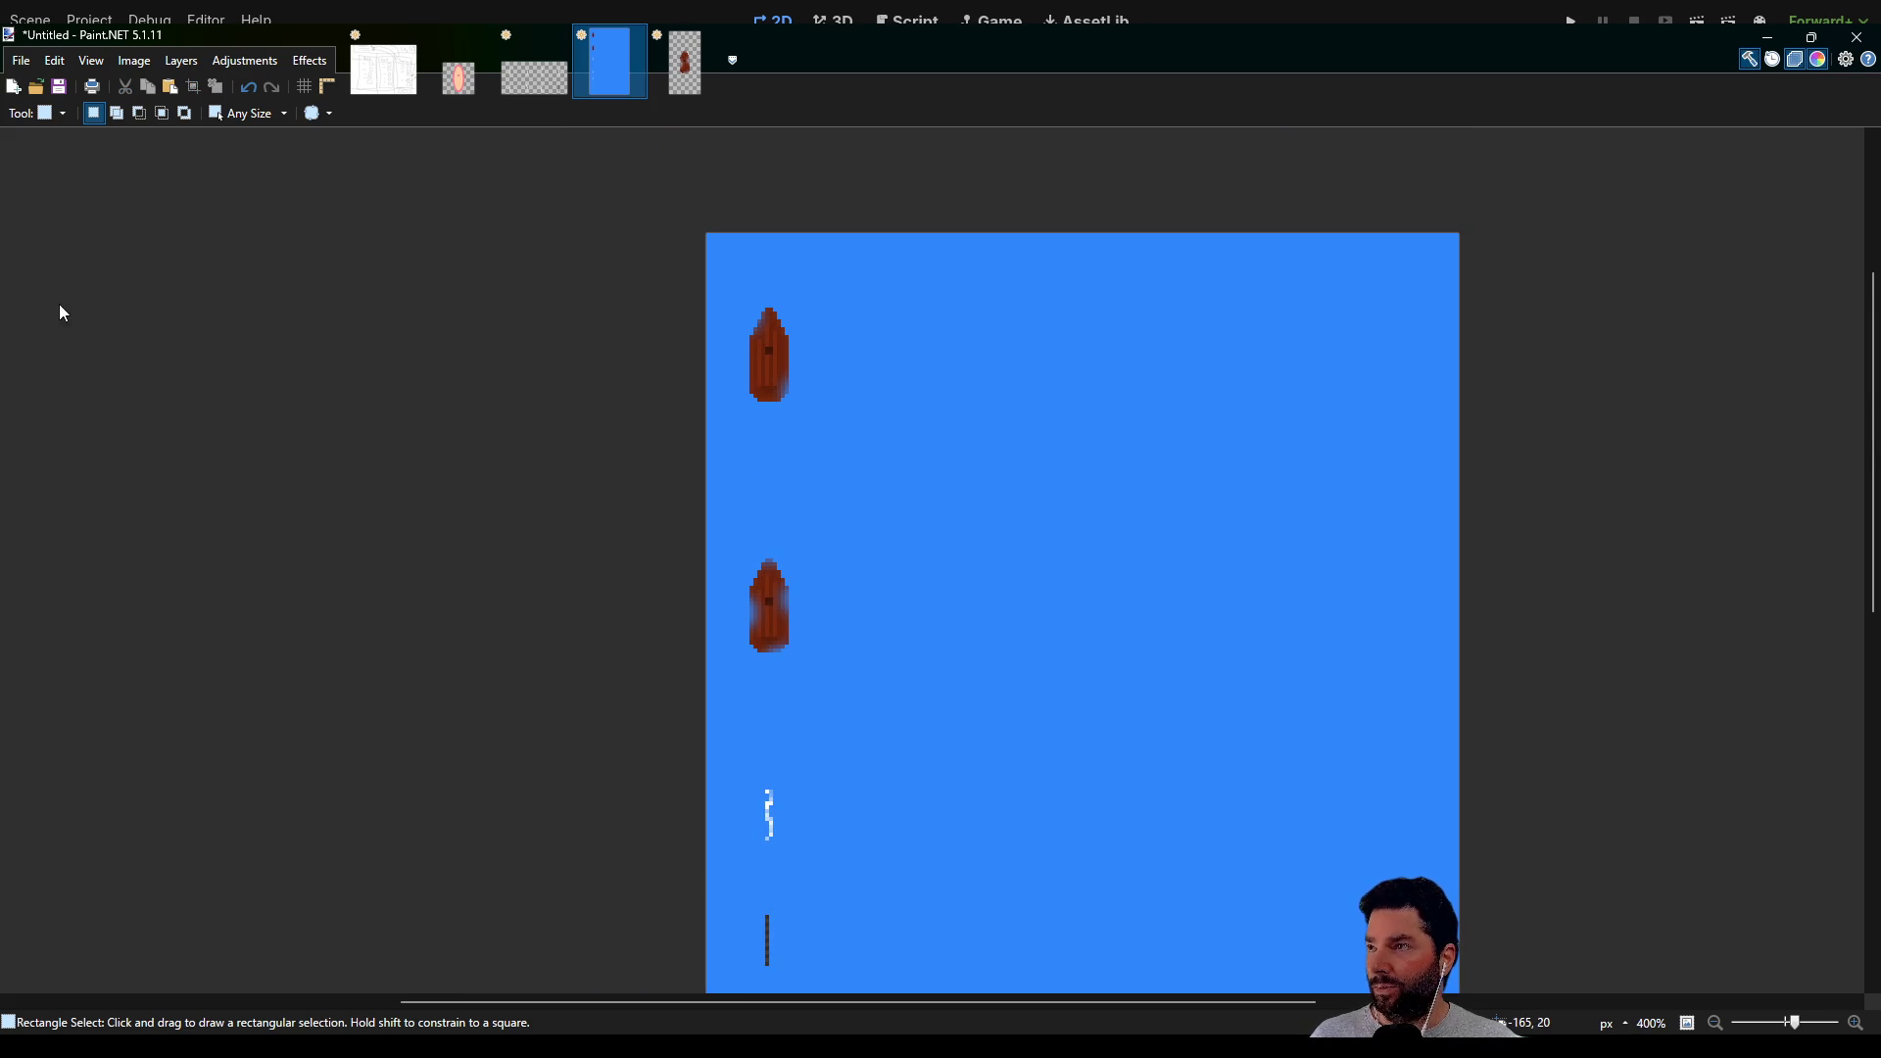
key(p)
scroll(784, 587, up, 8)
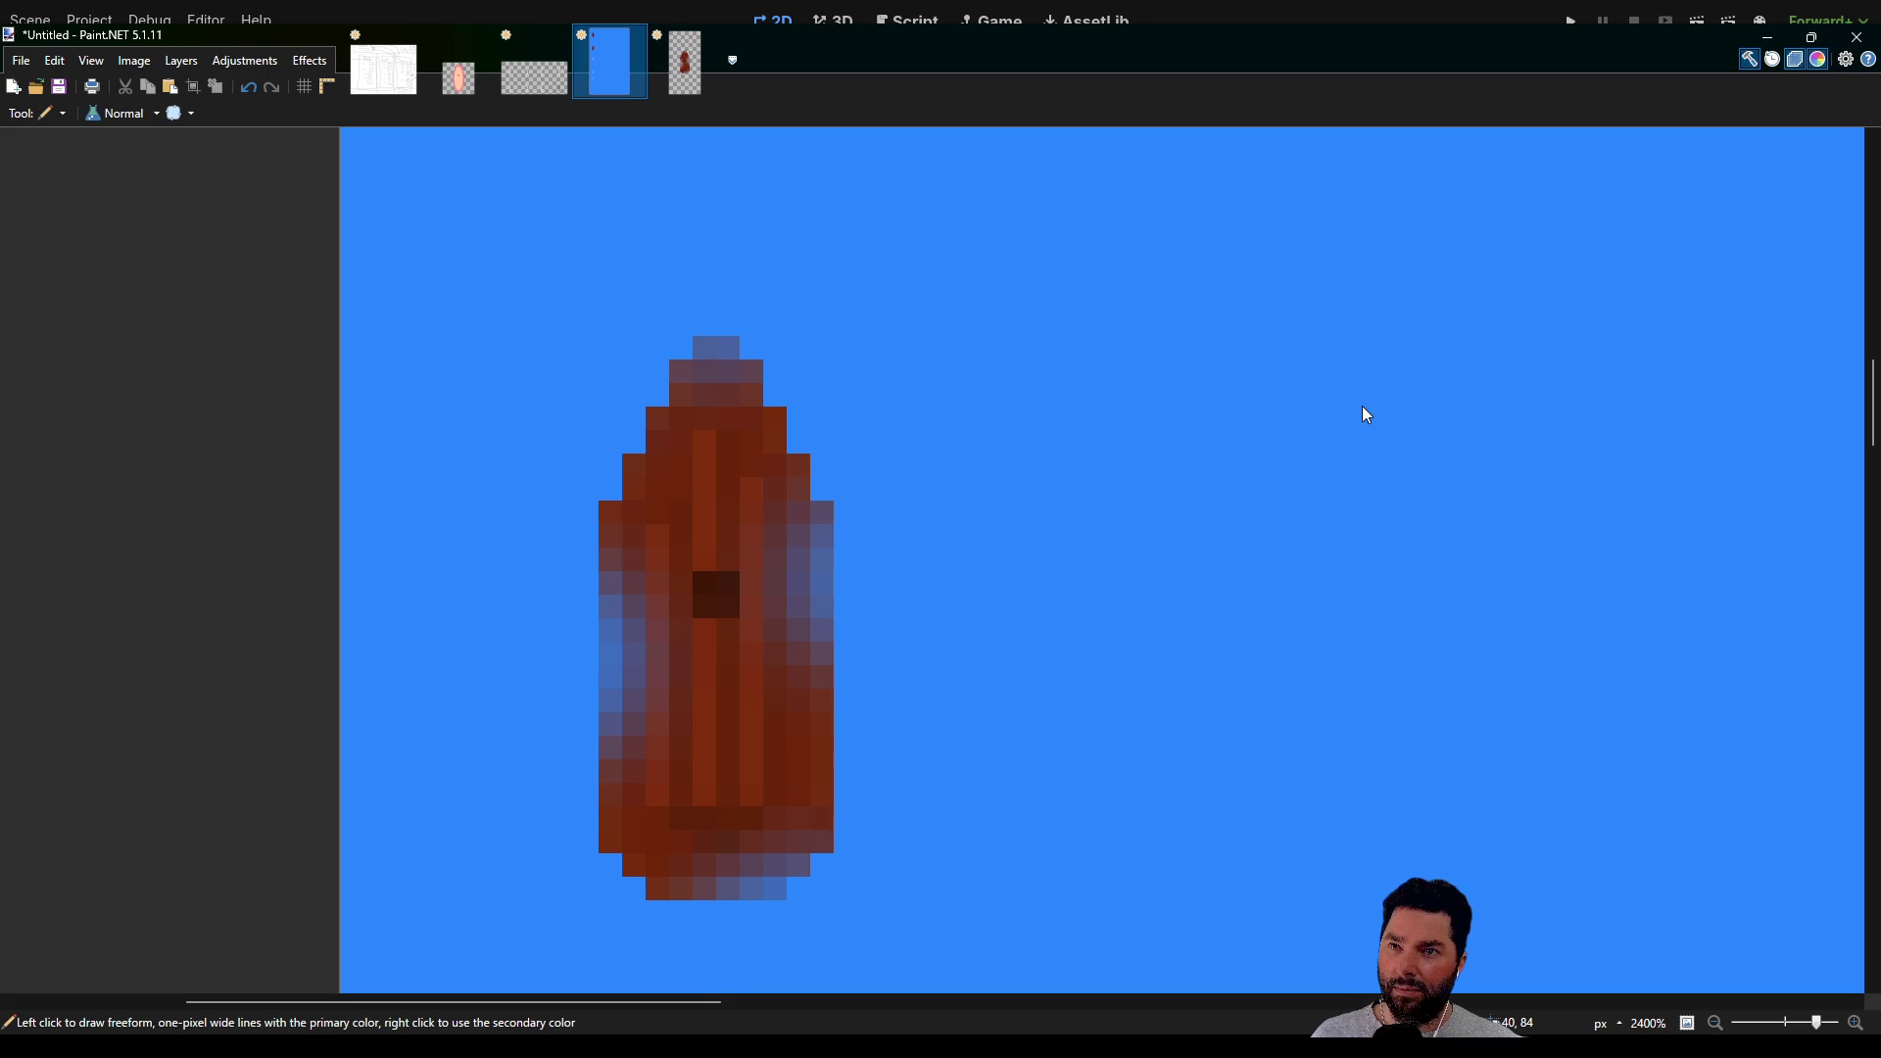
scroll(714, 622, left, 1)
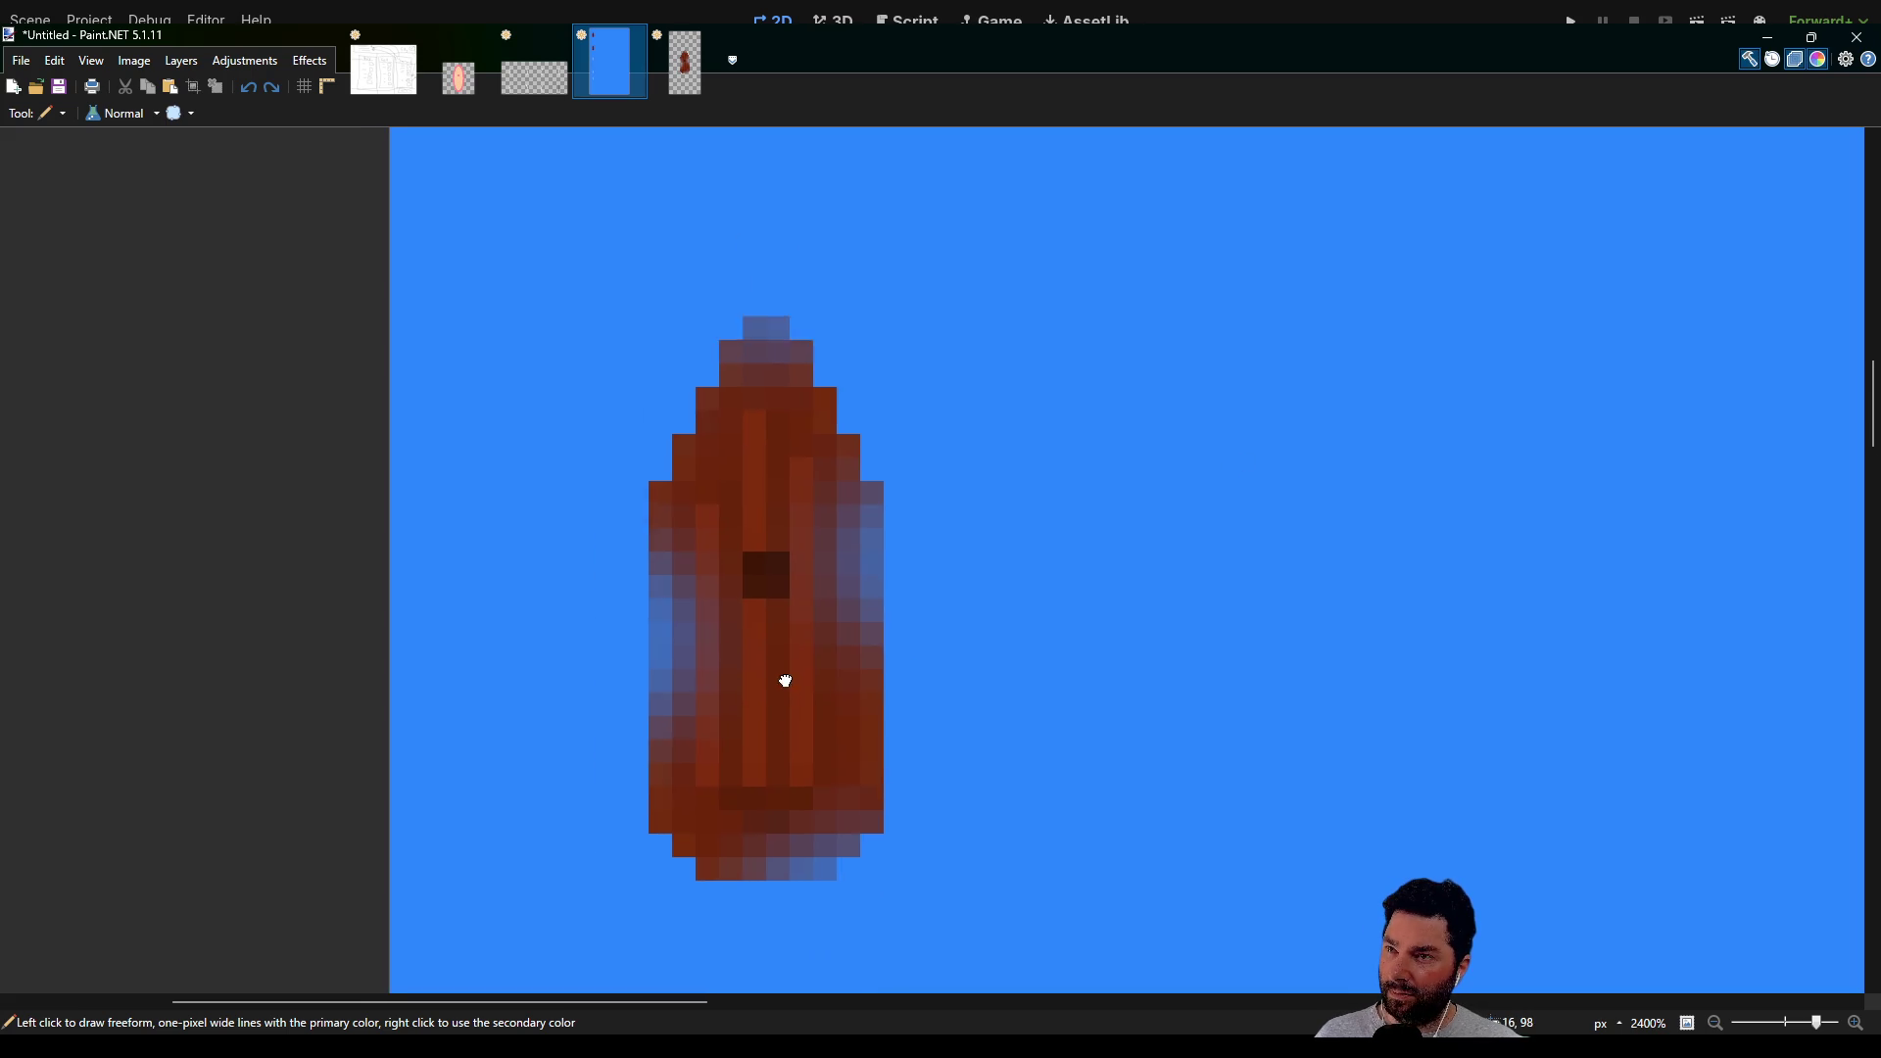
scroll(784, 676, up, 2)
scroll(773, 454, down, 8)
scroll(806, 449, down, 10)
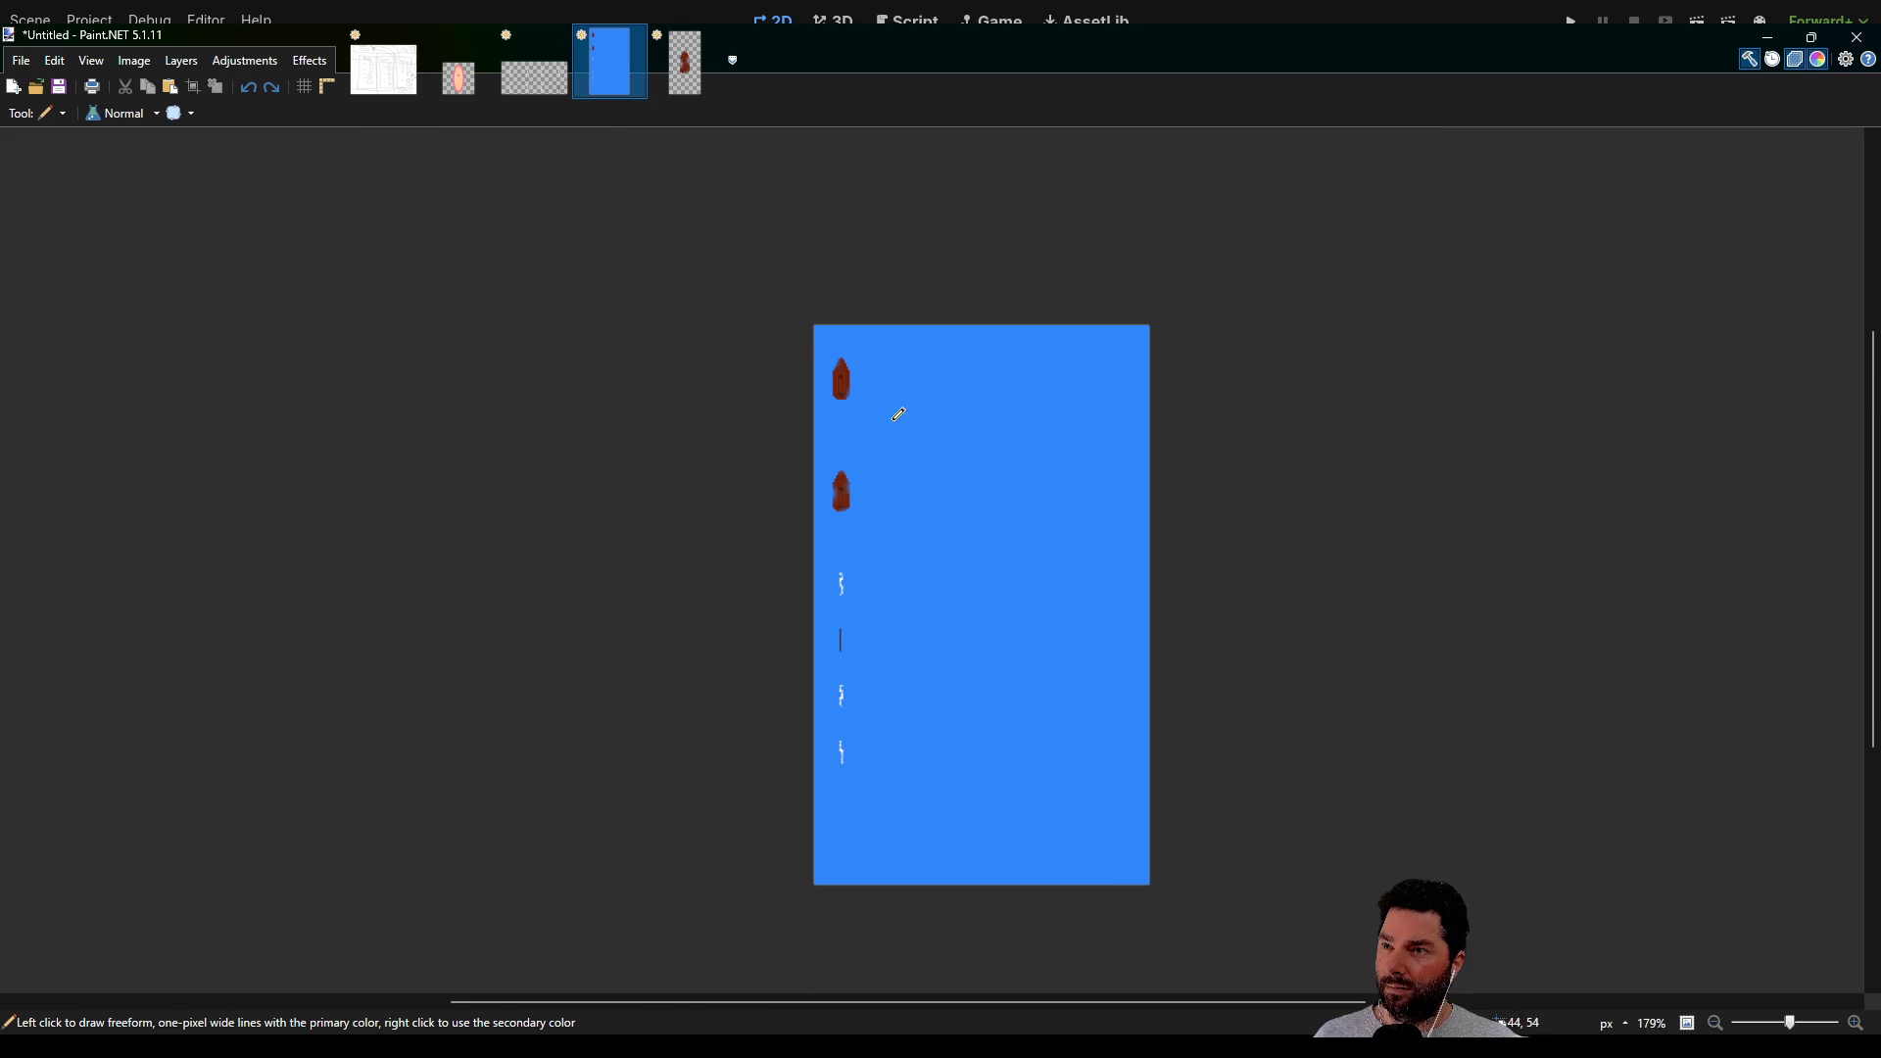
scroll(896, 441, up, 1)
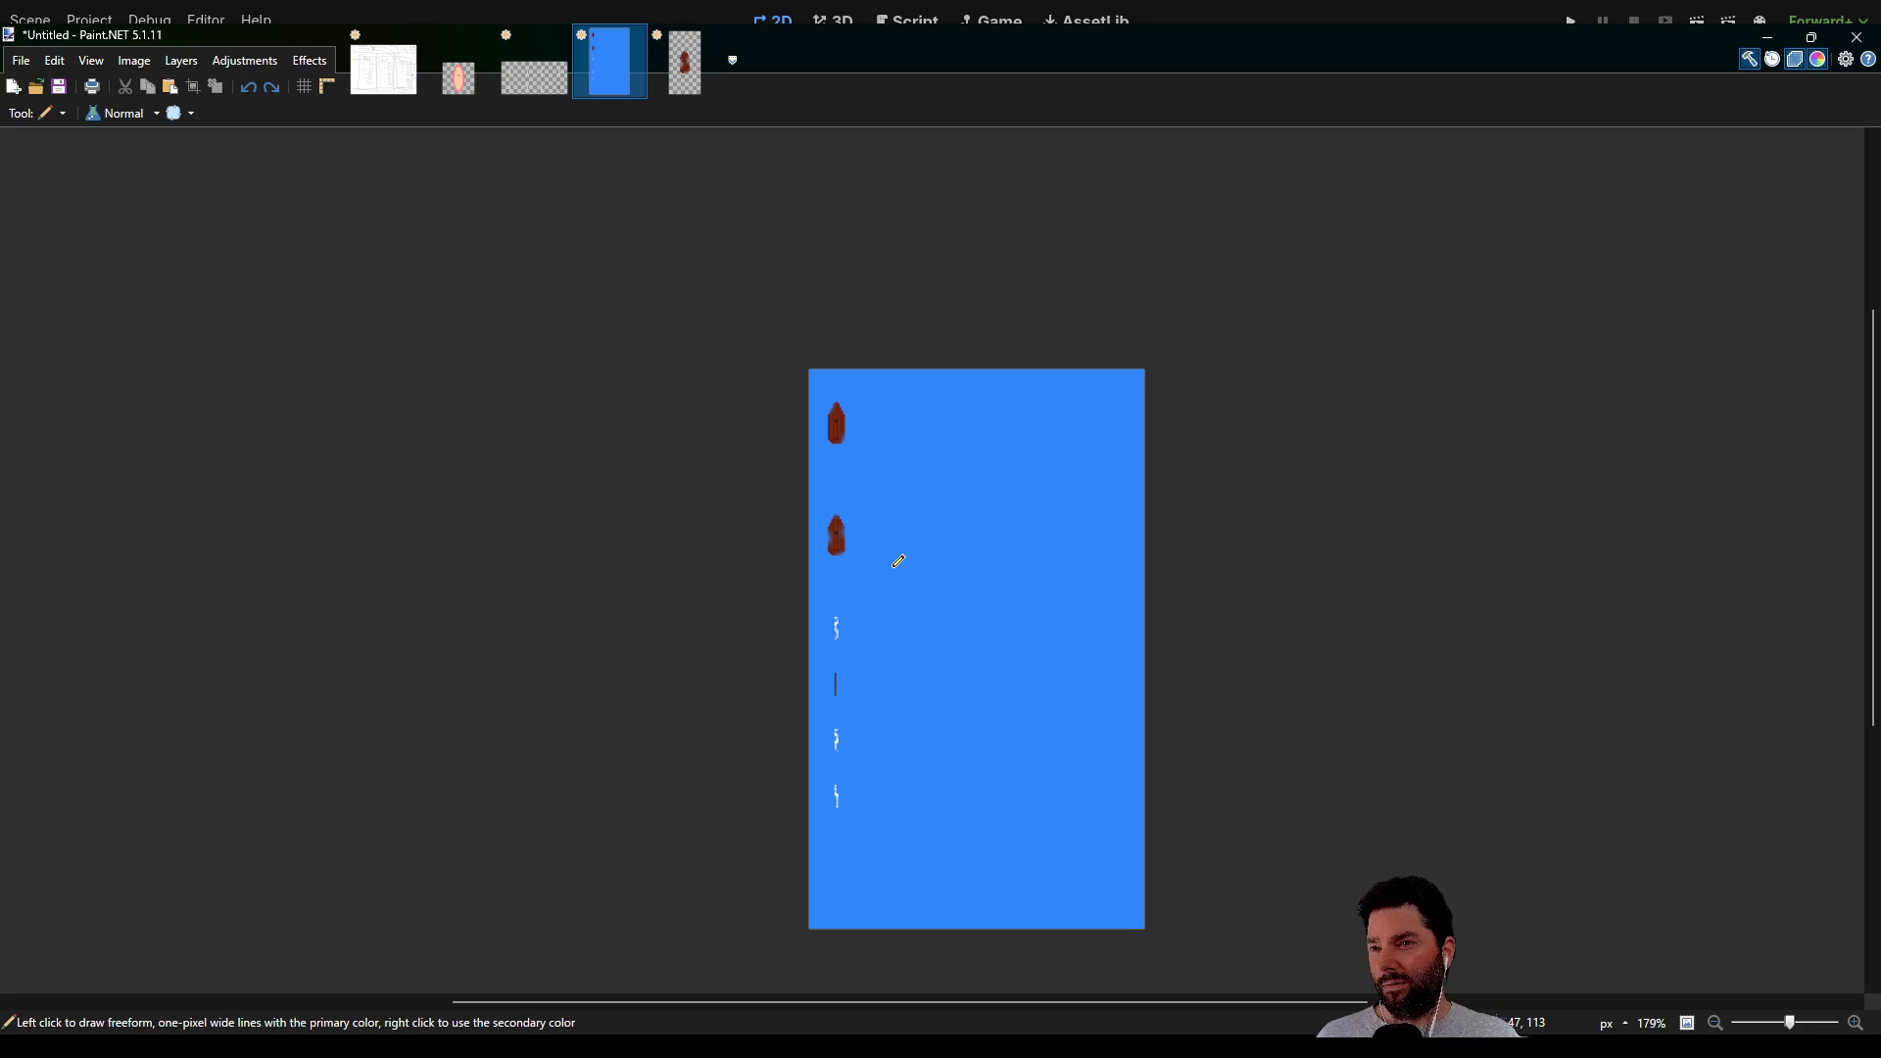
click(532, 94)
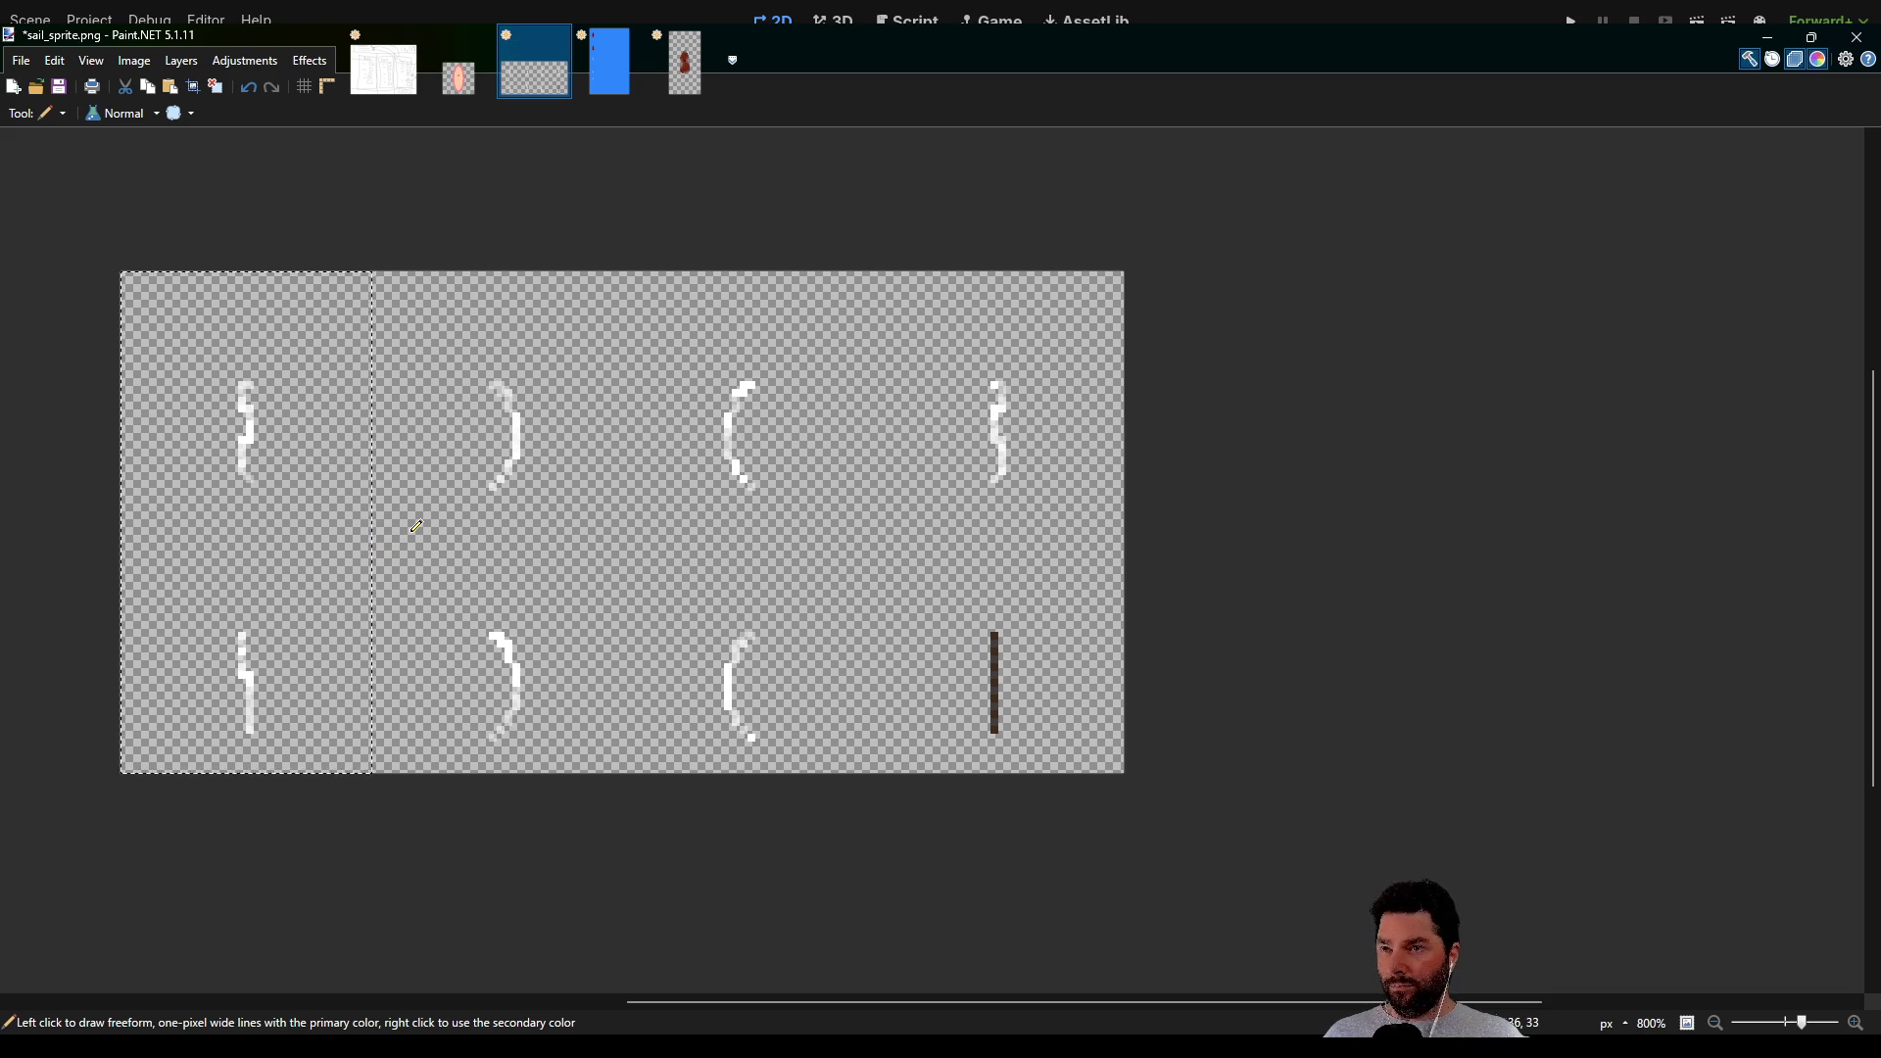
Select and copy the top sail frame in the third column, then create a new blank image
click(465, 325)
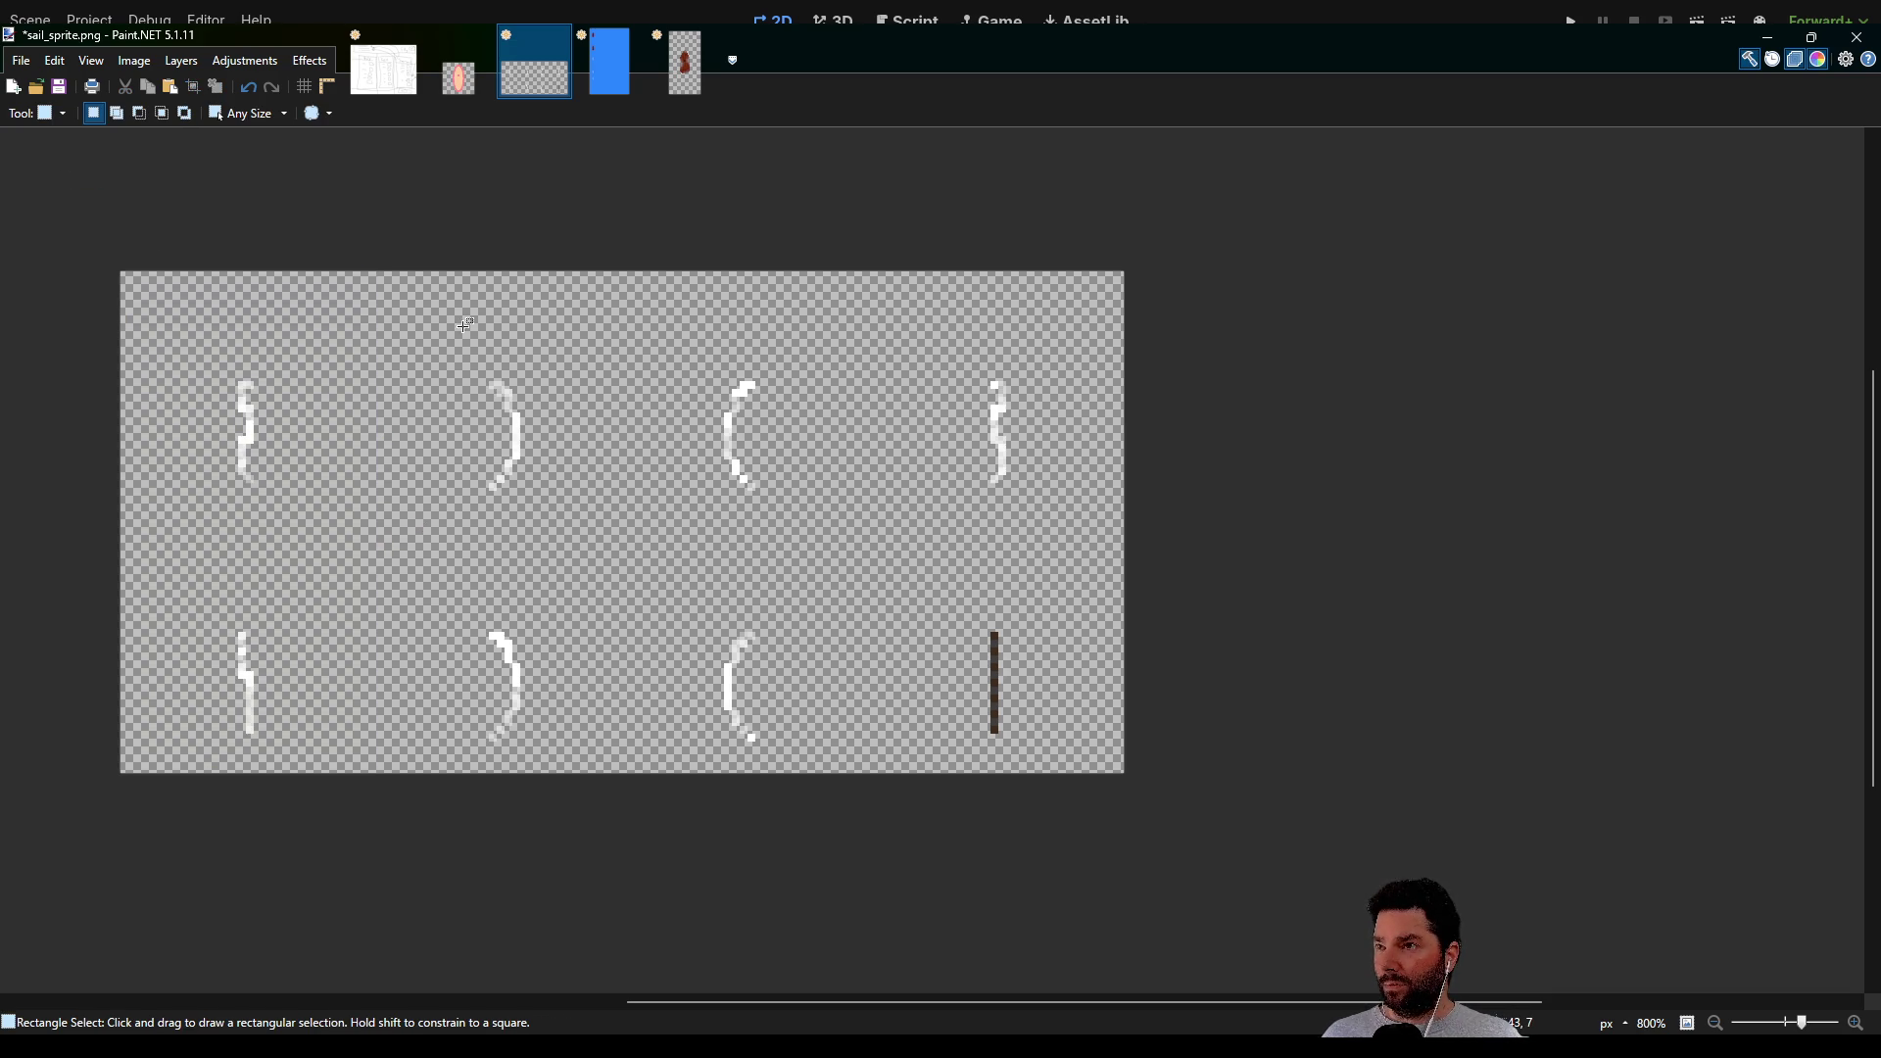
mouse_move(835, 268)
mouse_down()
mouse_move(630, 579)
mouse_move(652, 572)
mouse_up()
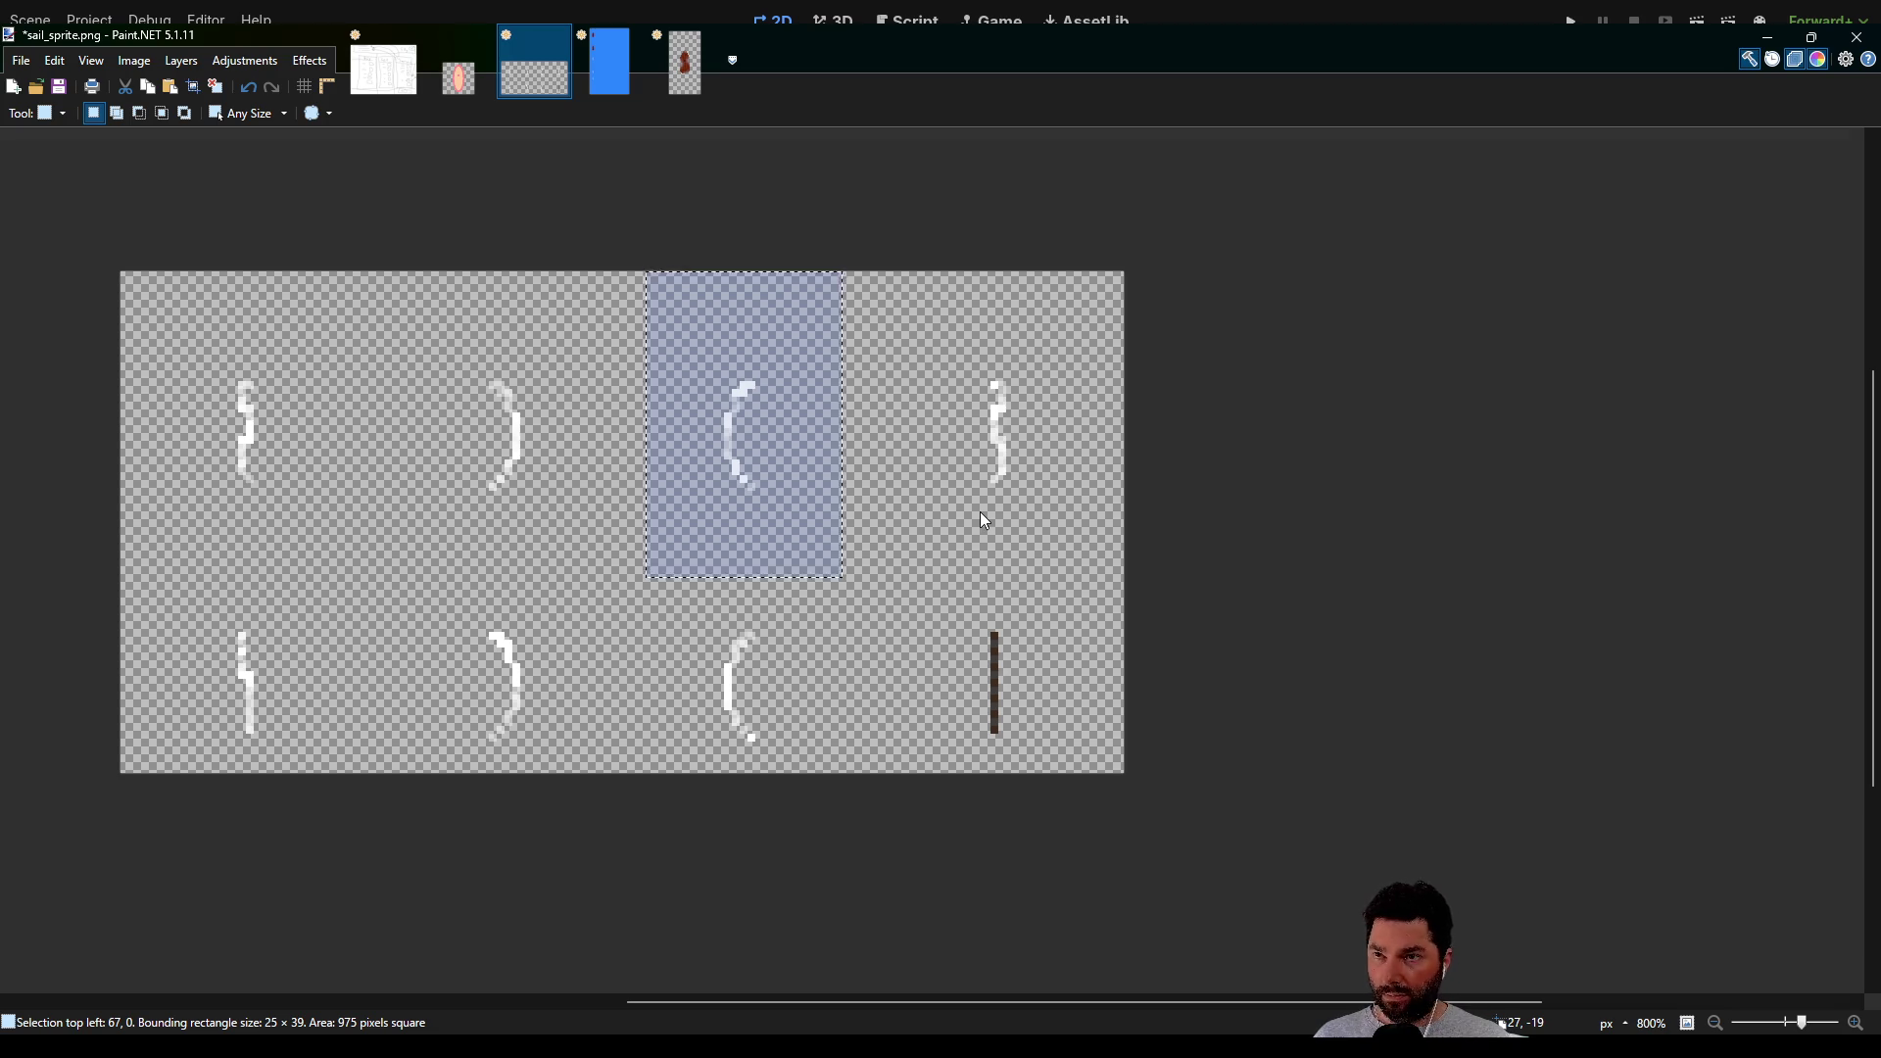
key(ctrl+n)
key(Return)
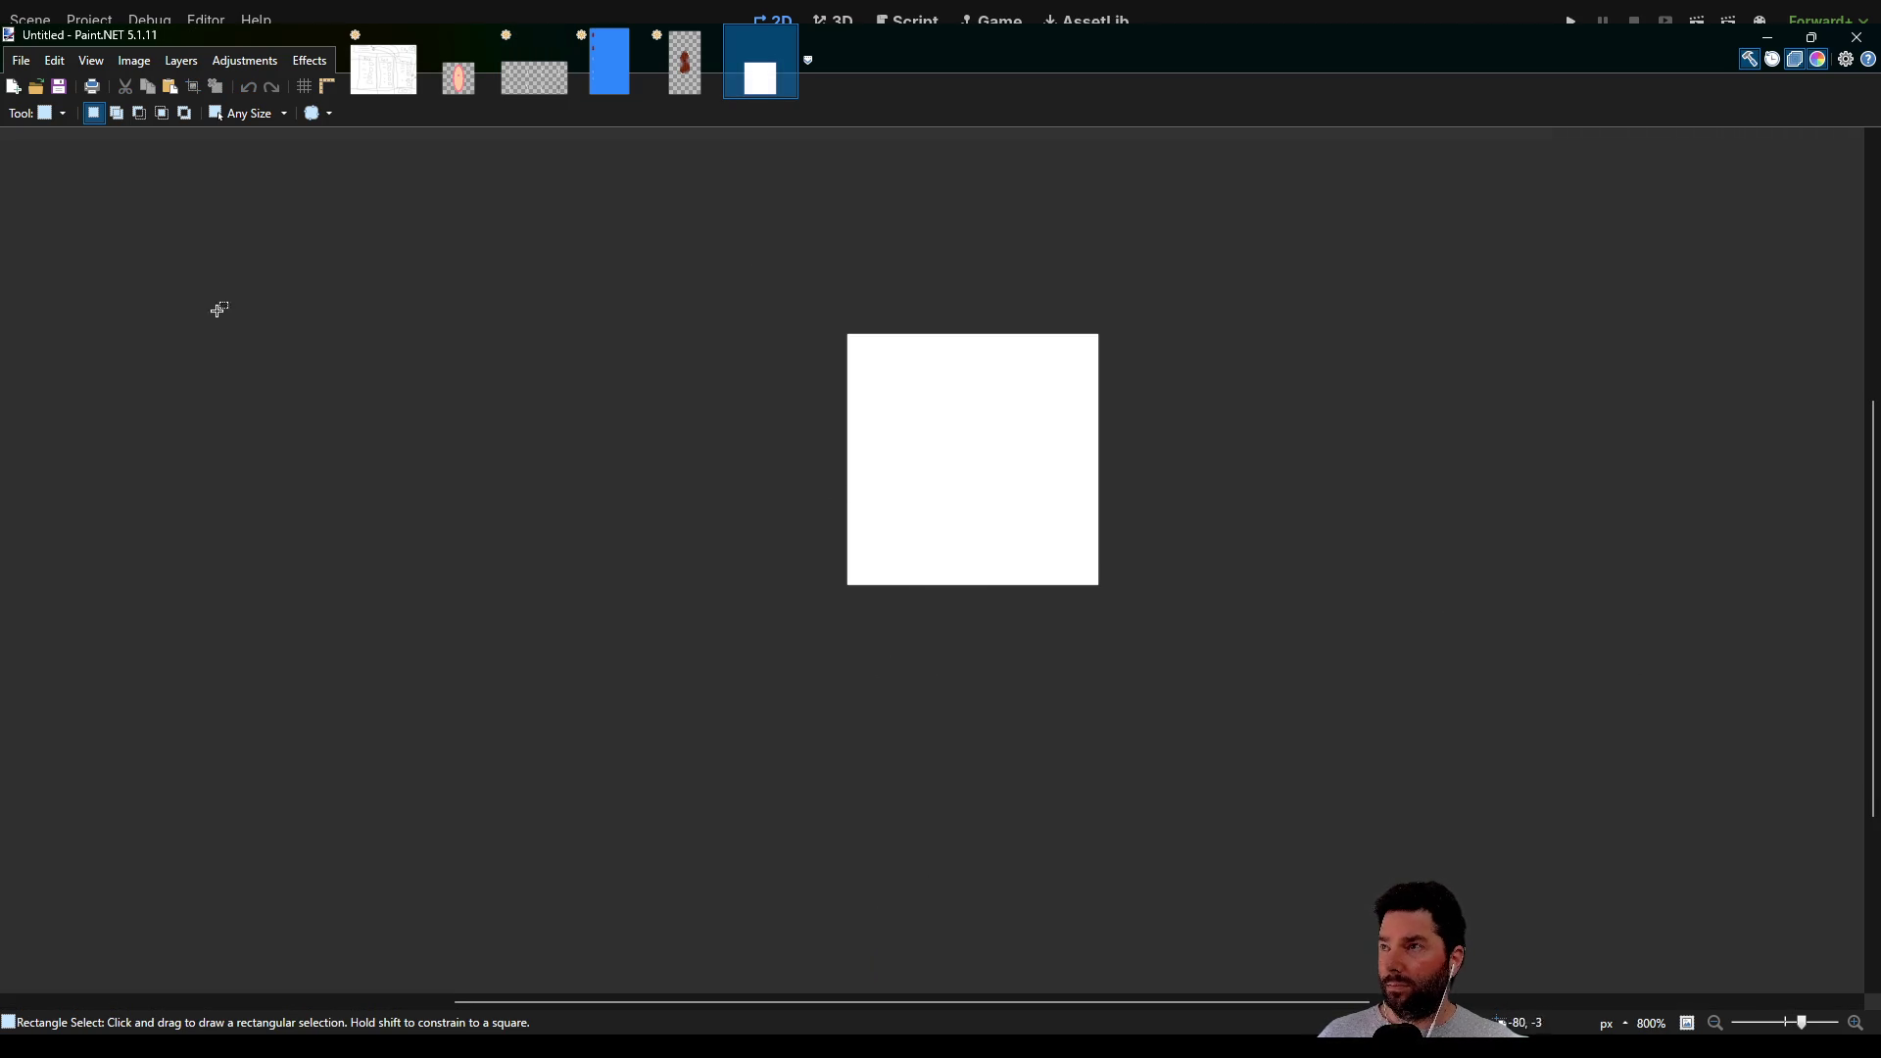
Clear the 32×32 canvas to transparent, paste the sail near its centre, and pick the Pencil
mouse_move(775, 343)
mouse_down()
mouse_move(1120, 562)
mouse_move(1212, 650)
mouse_up()
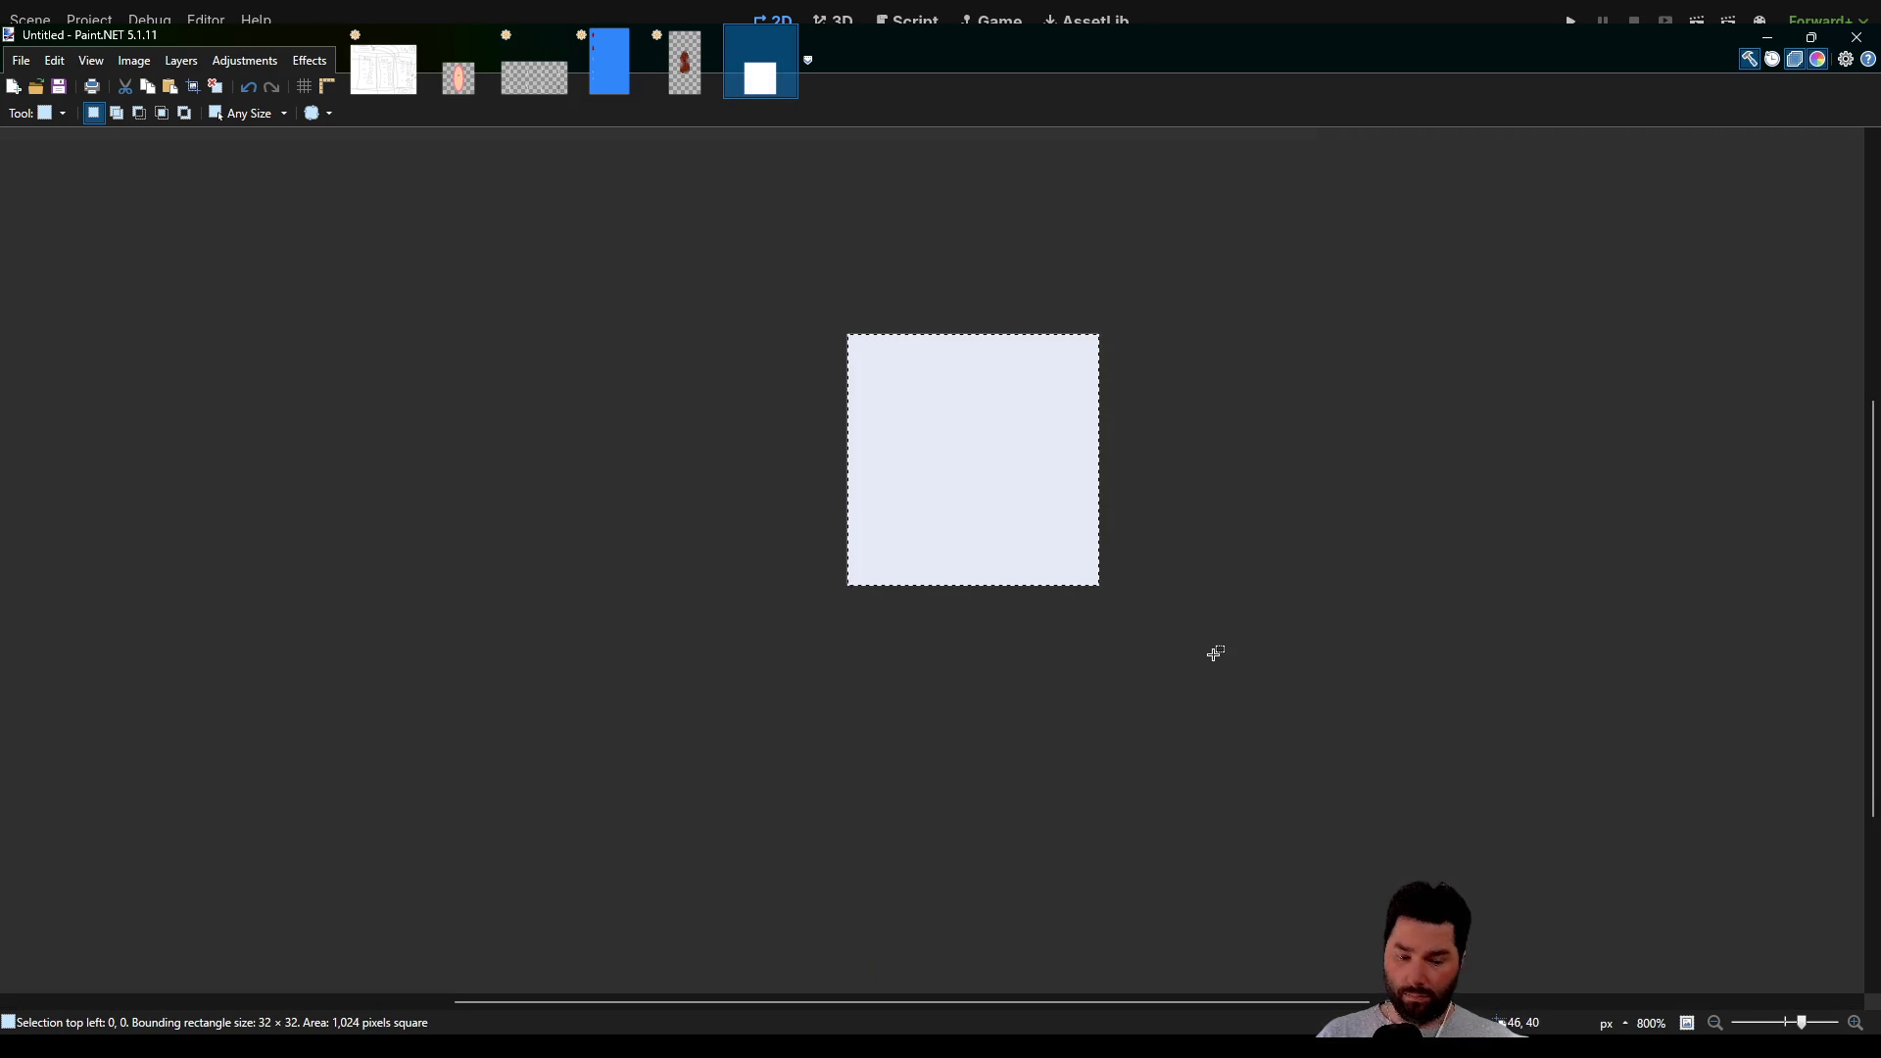
key(Delete)
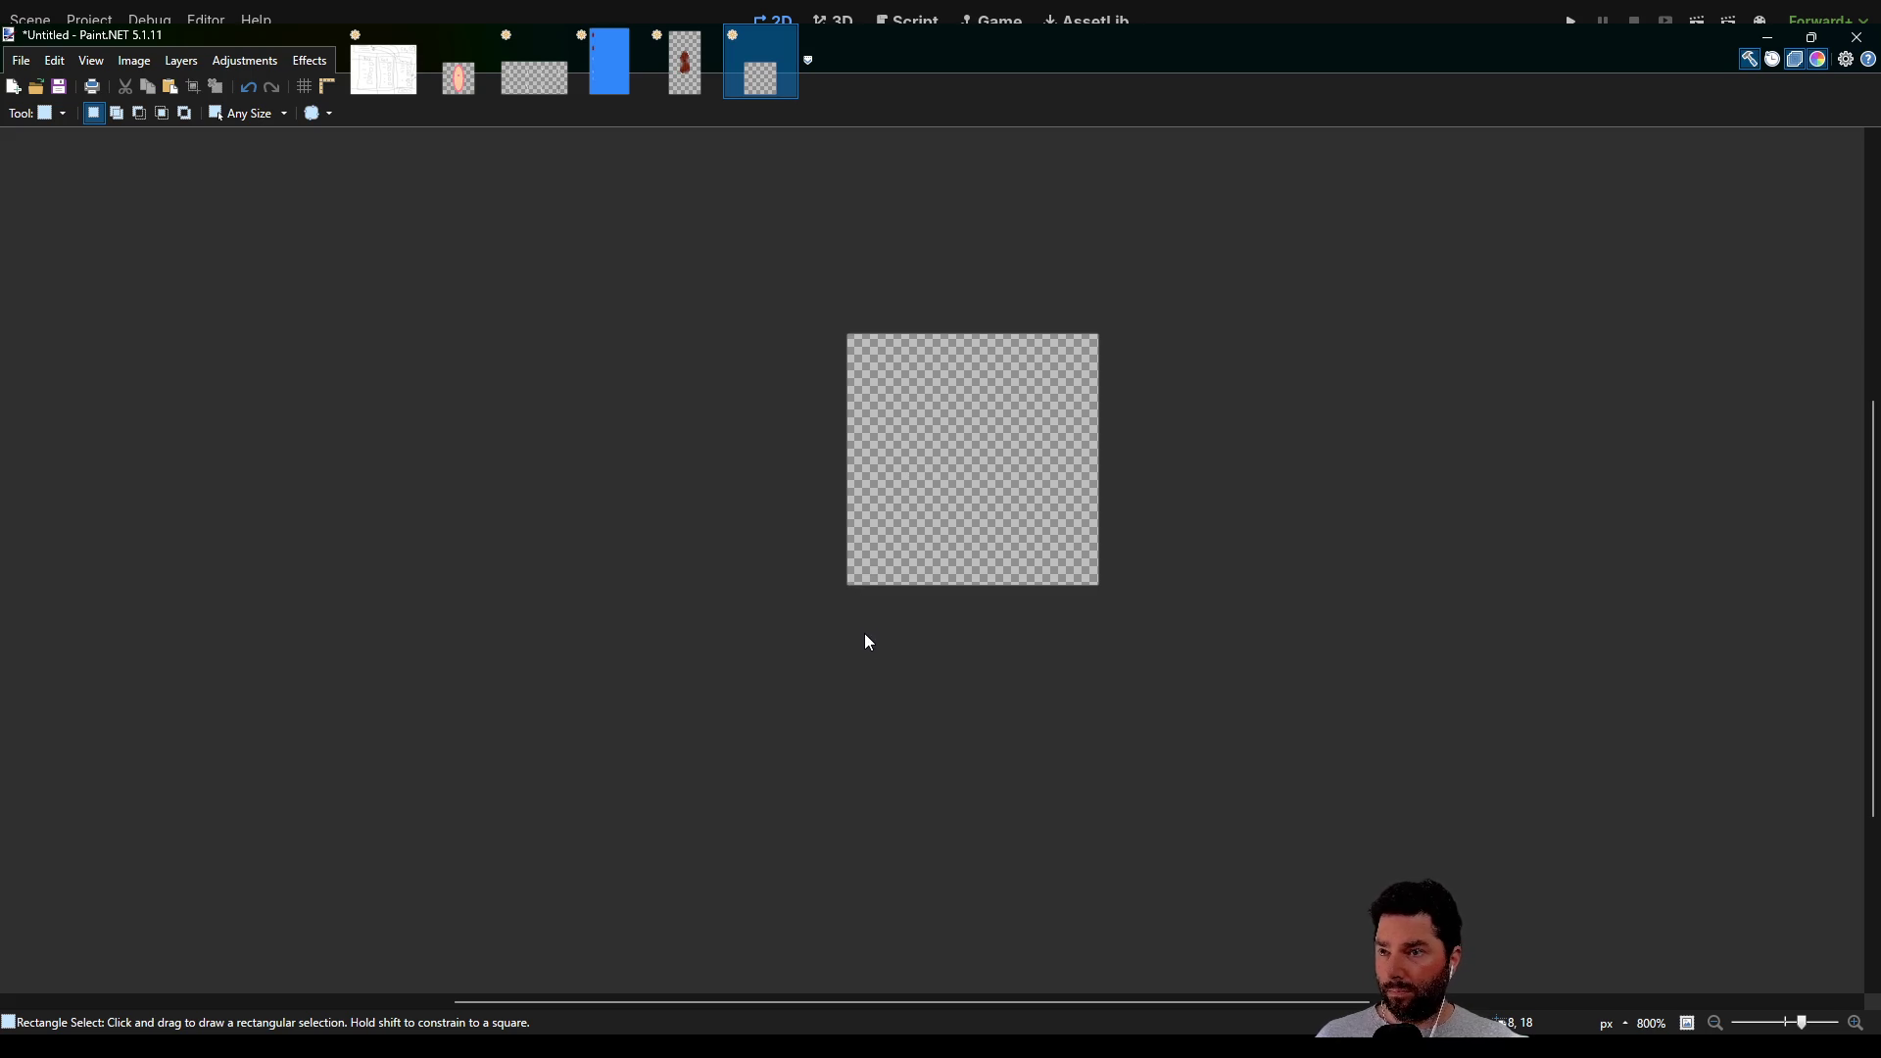
key(ctrl+v)
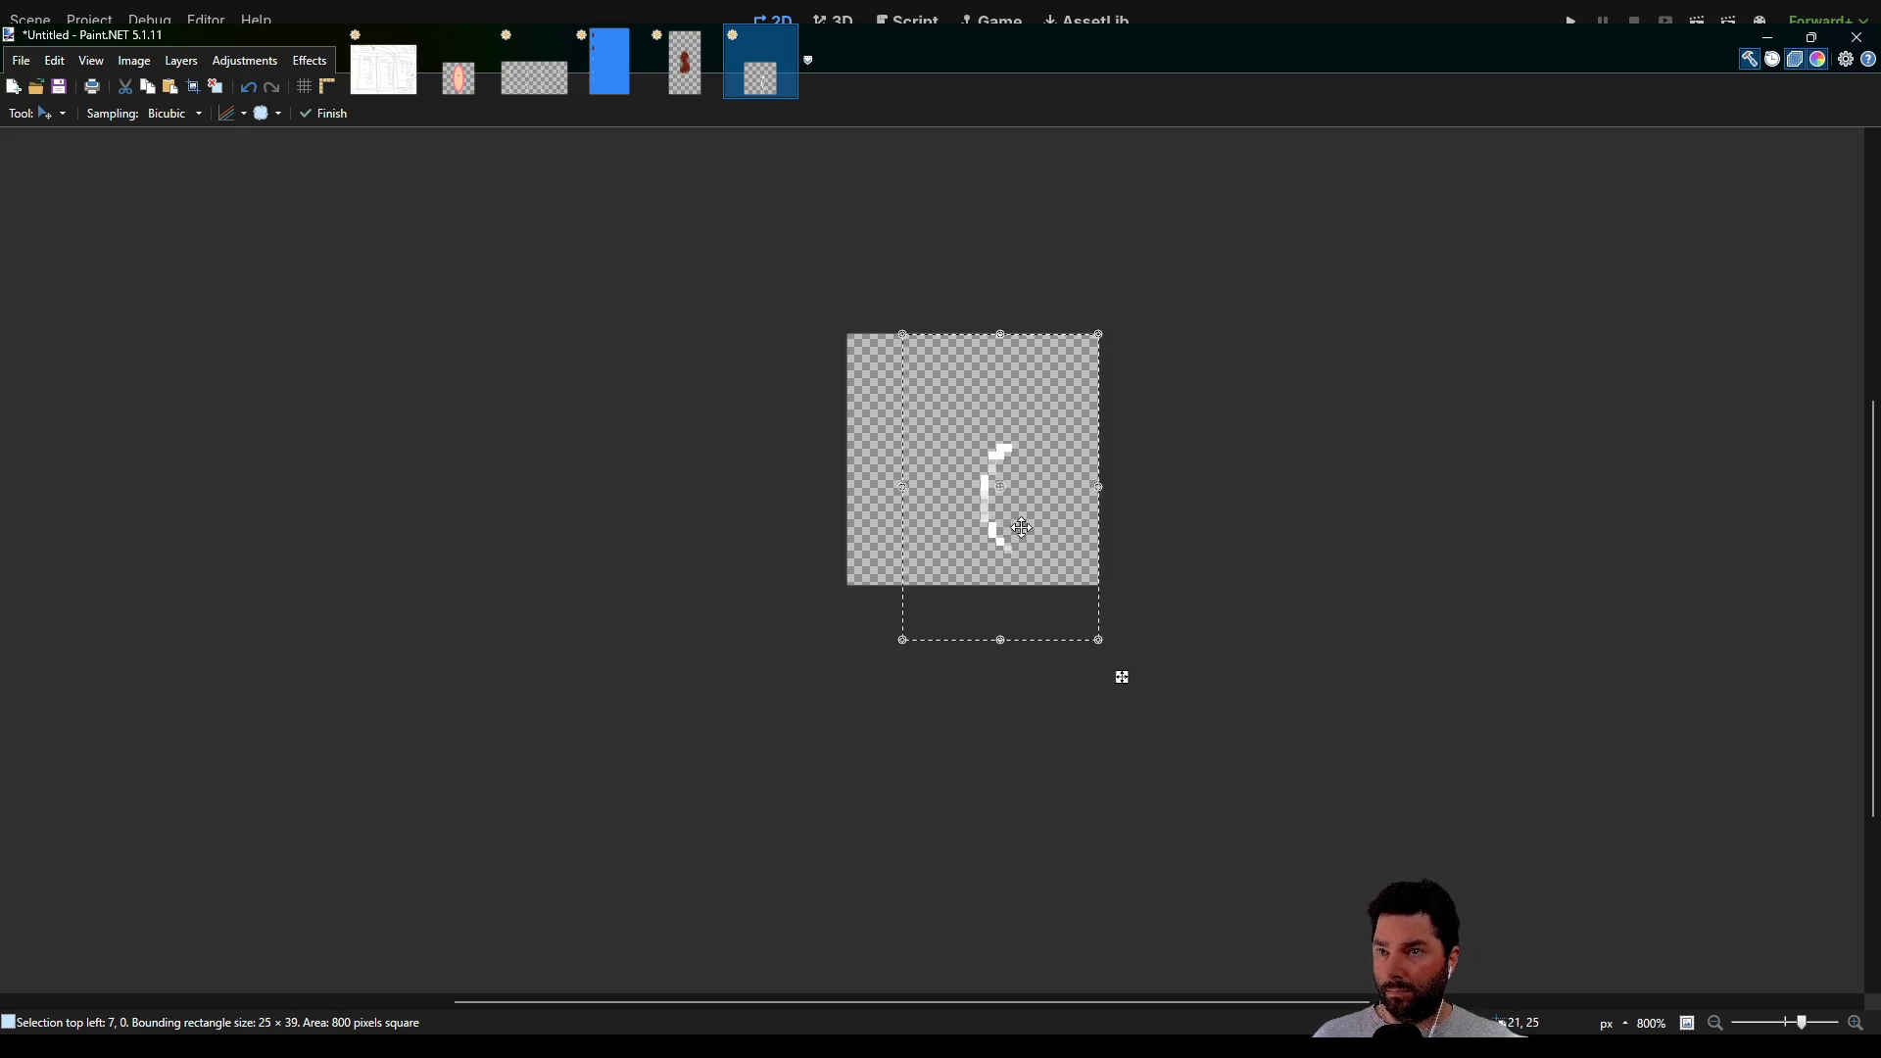
drag(1043, 500, 1012, 462)
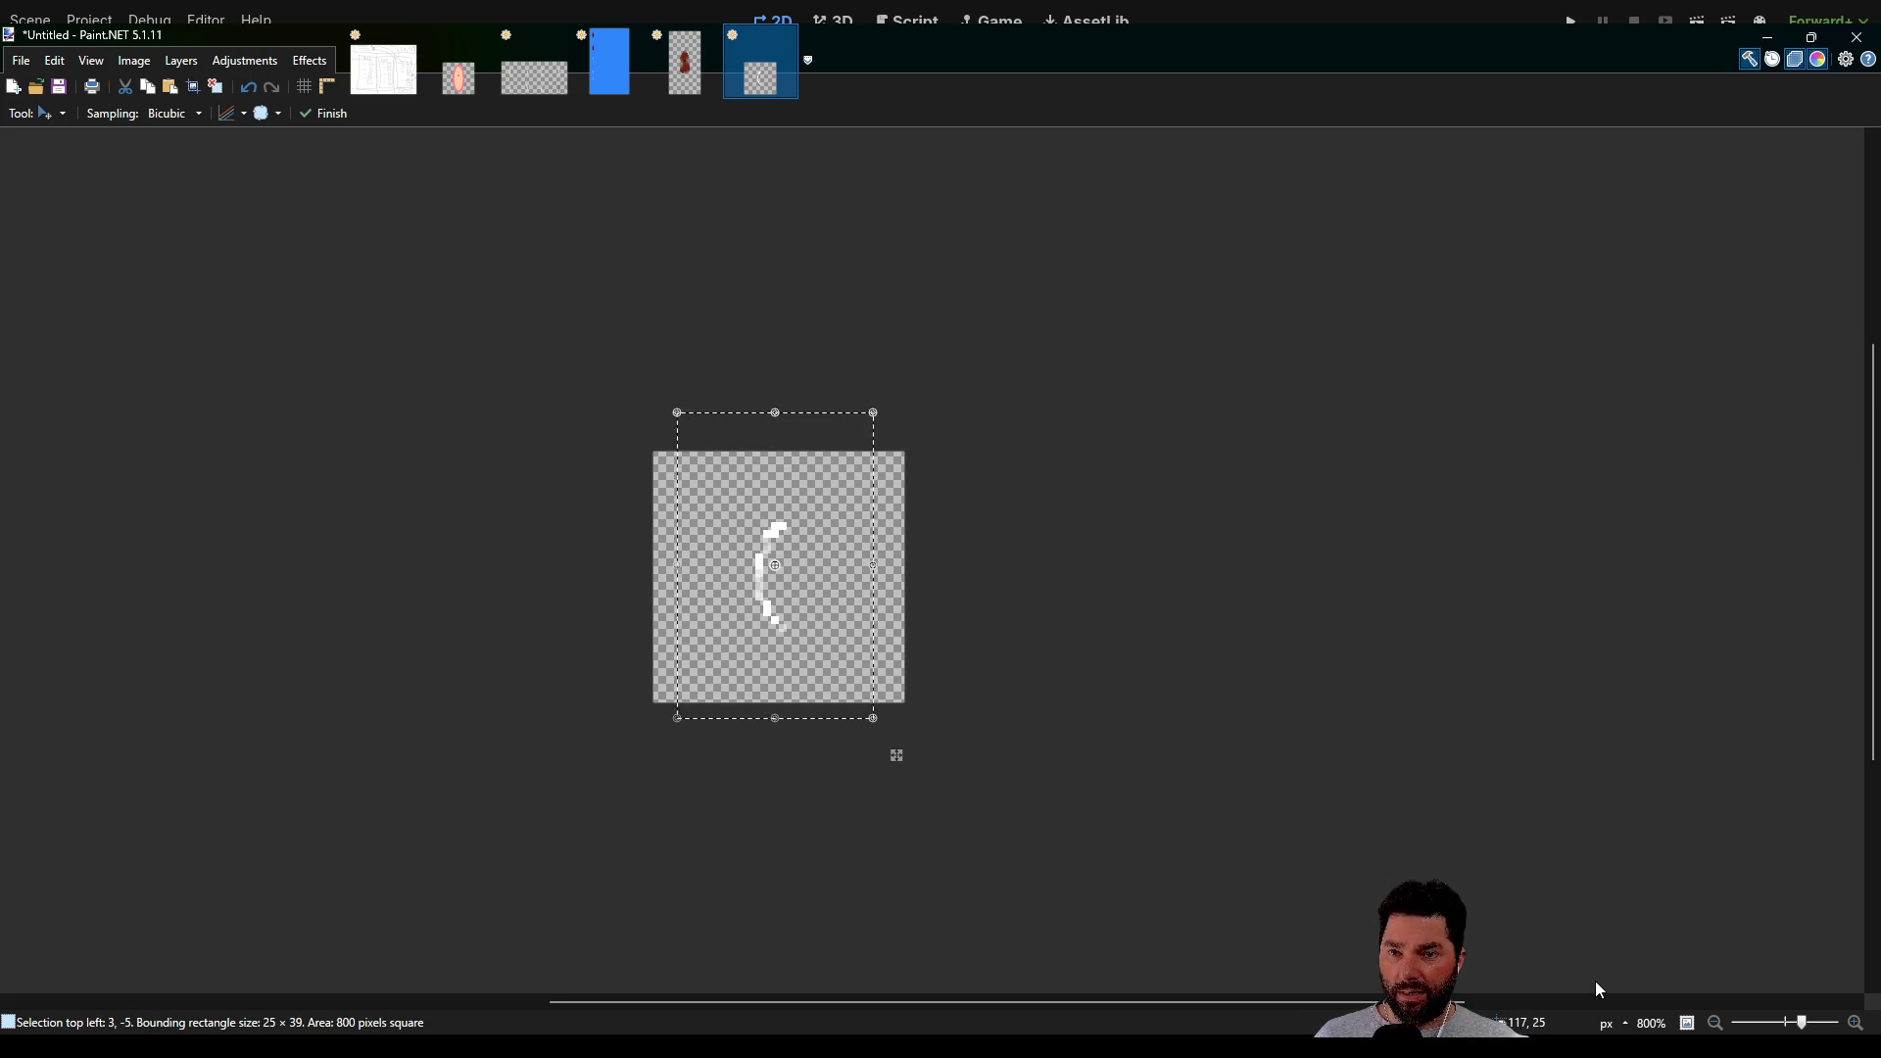
scroll(908, 609, up, 4)
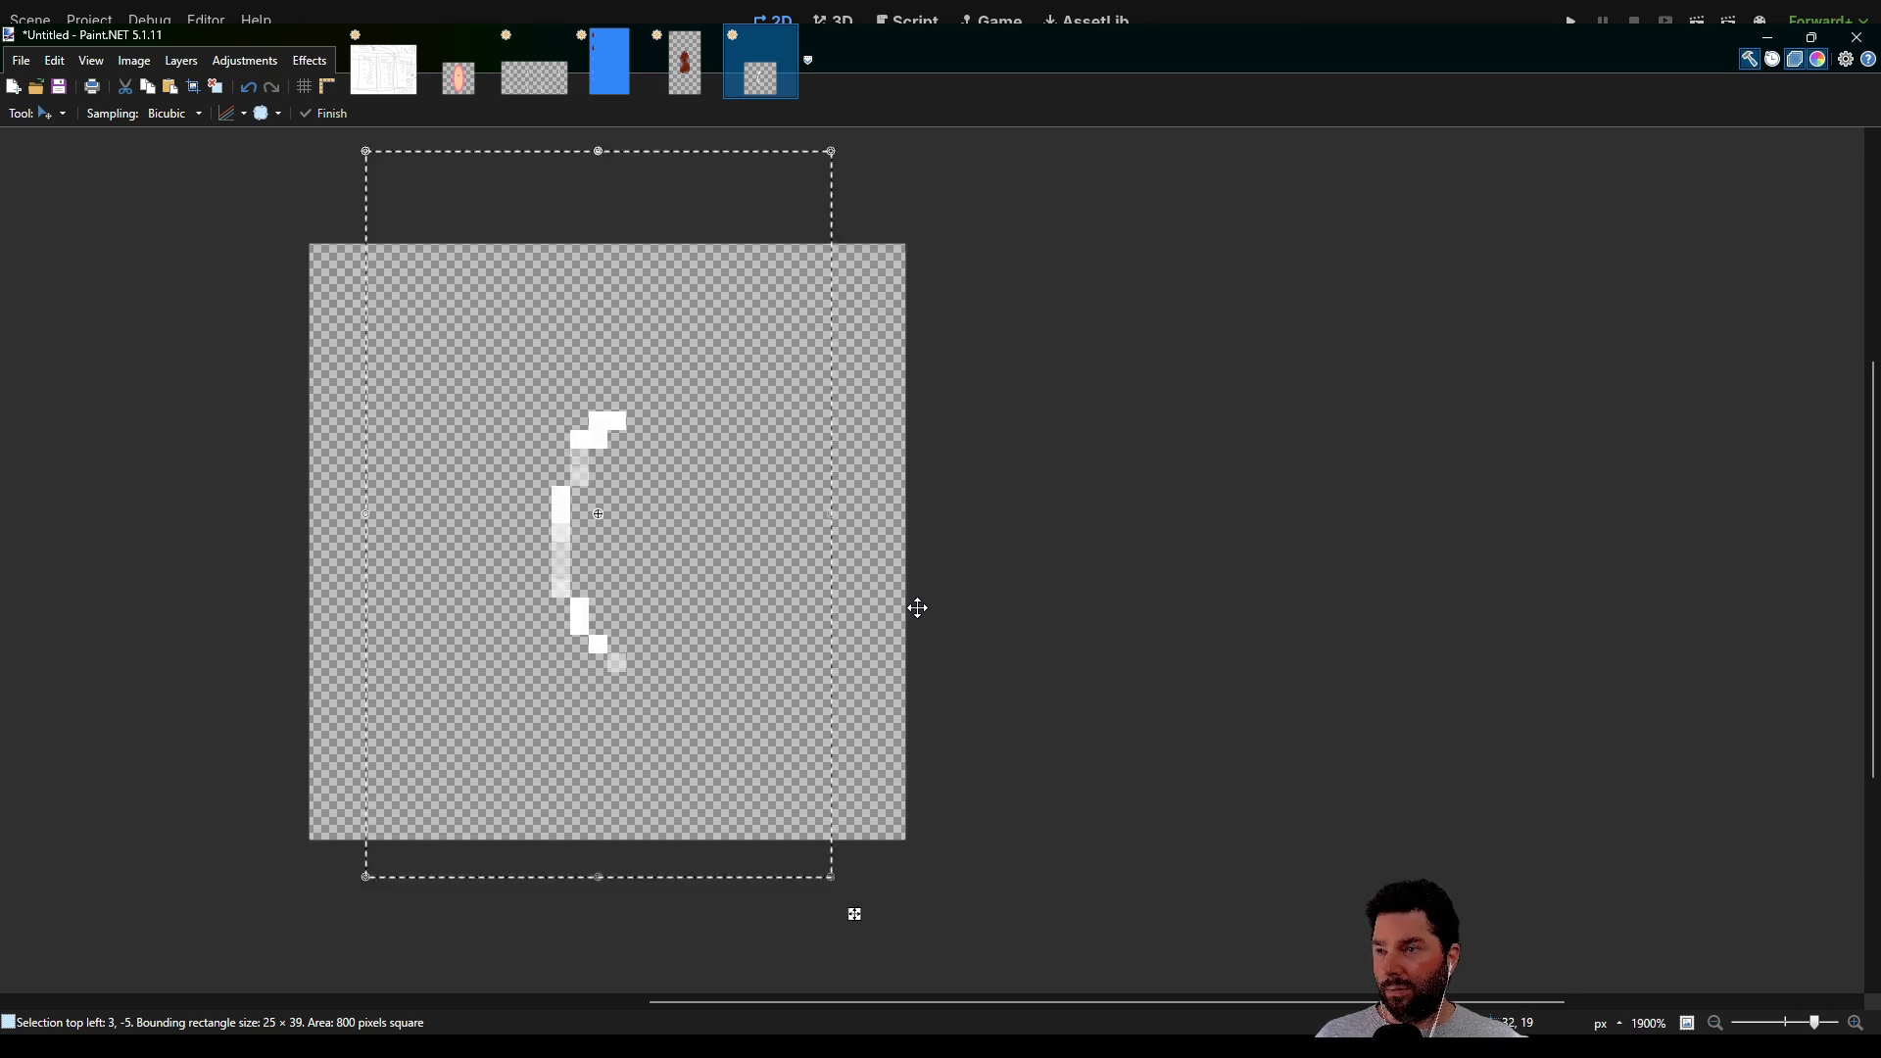
mouse_move(697, 562)
mouse_down()
mouse_move(739, 537)
mouse_move(627, 543)
mouse_up()
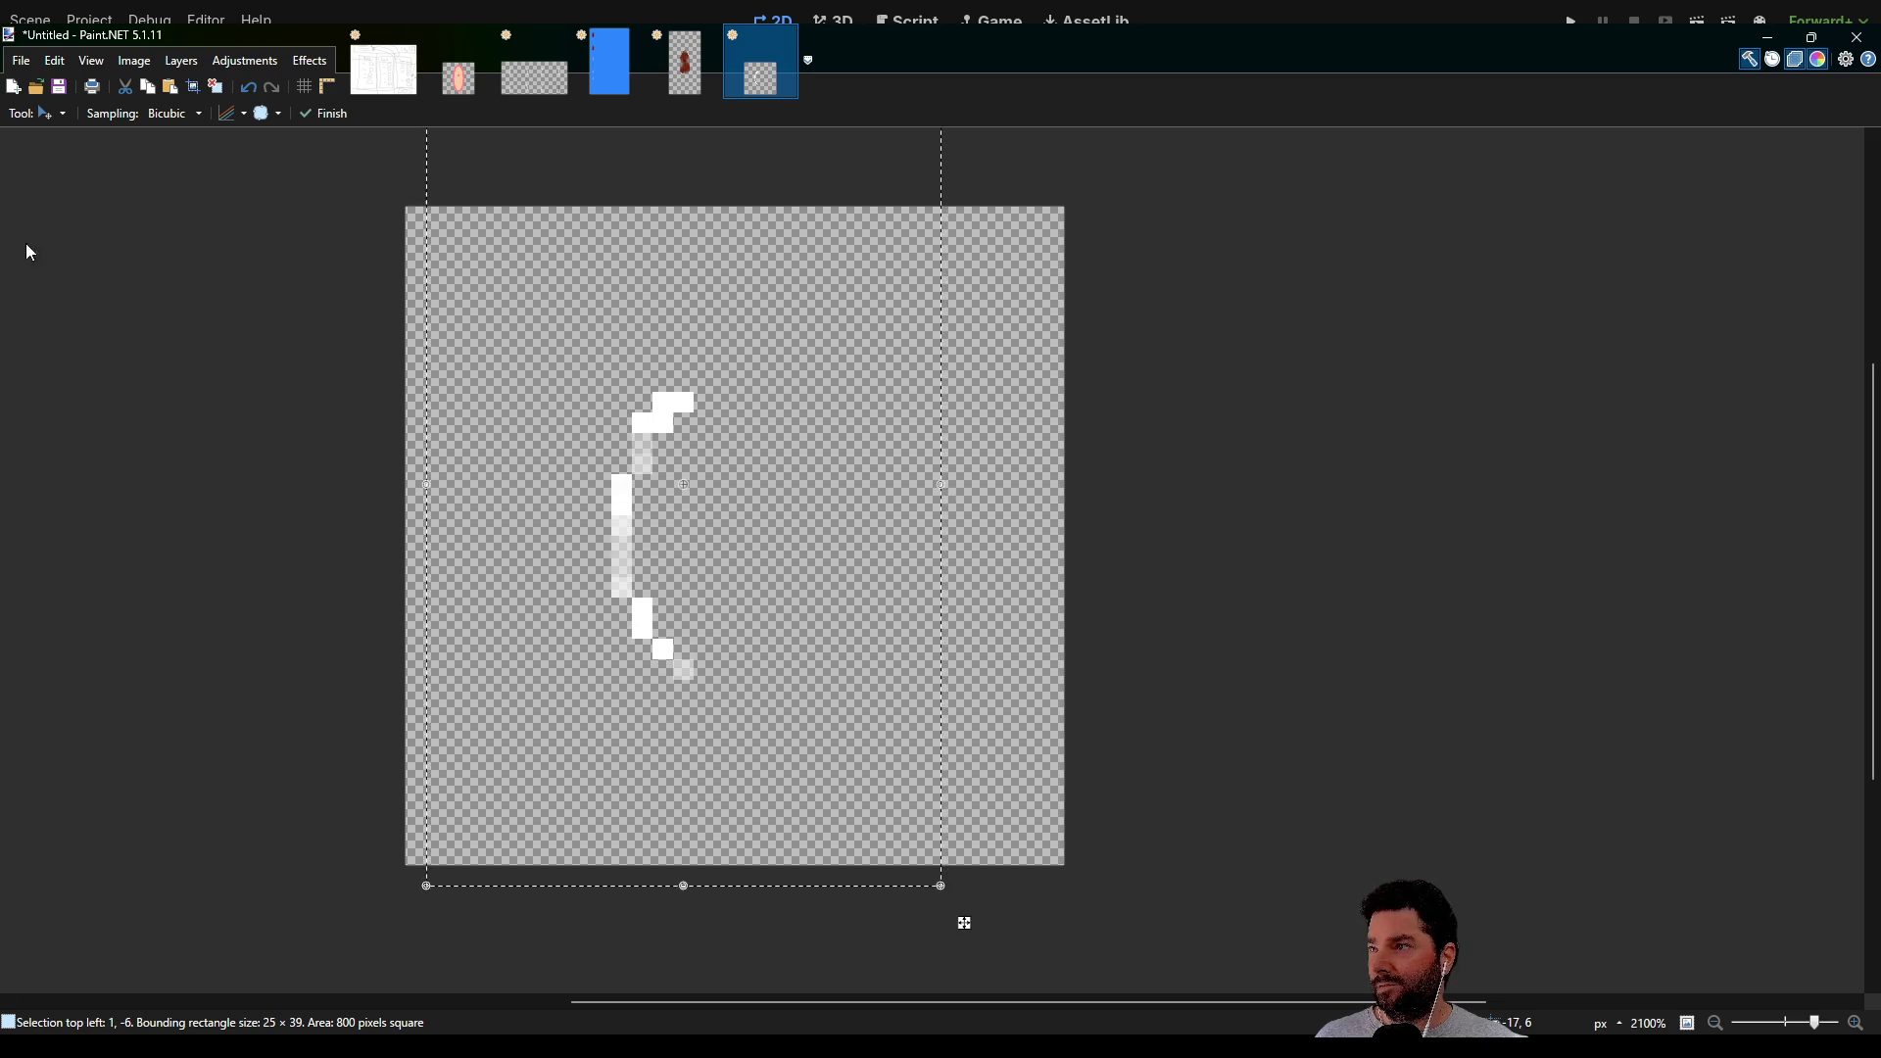
key(b)
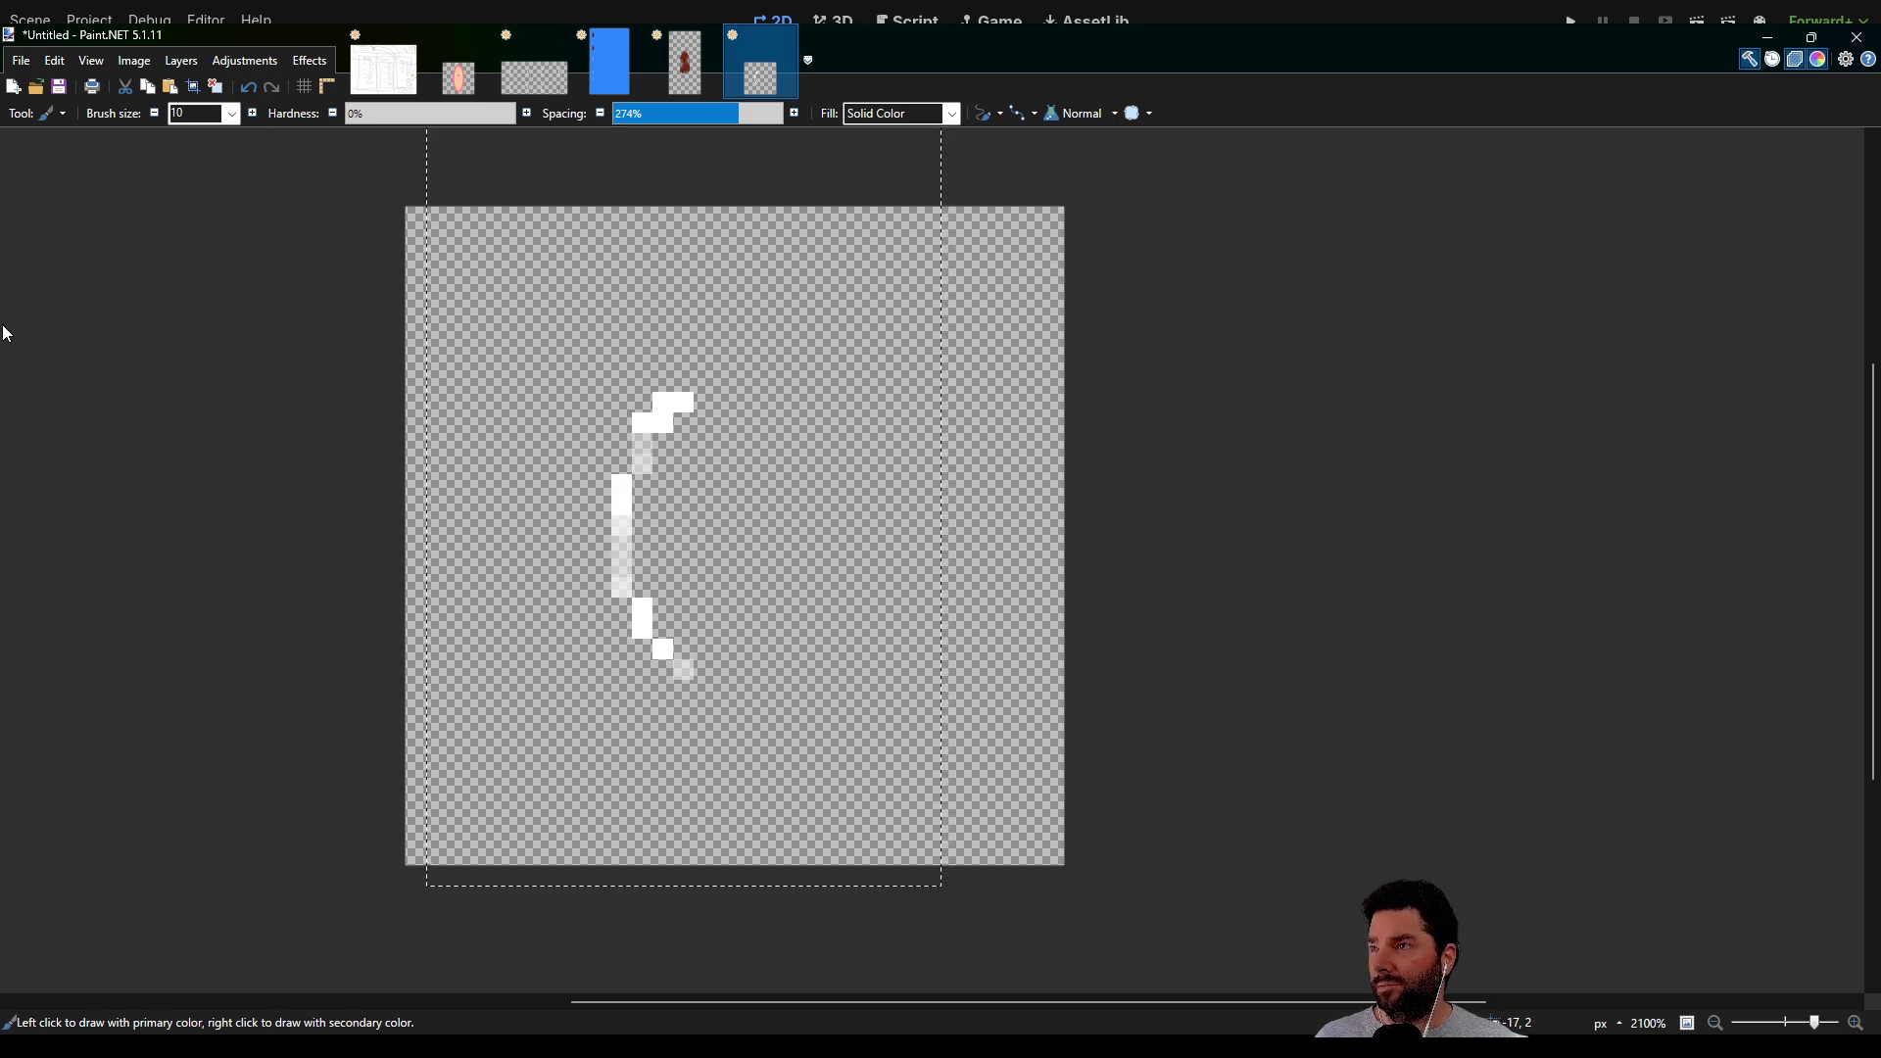
key(p)
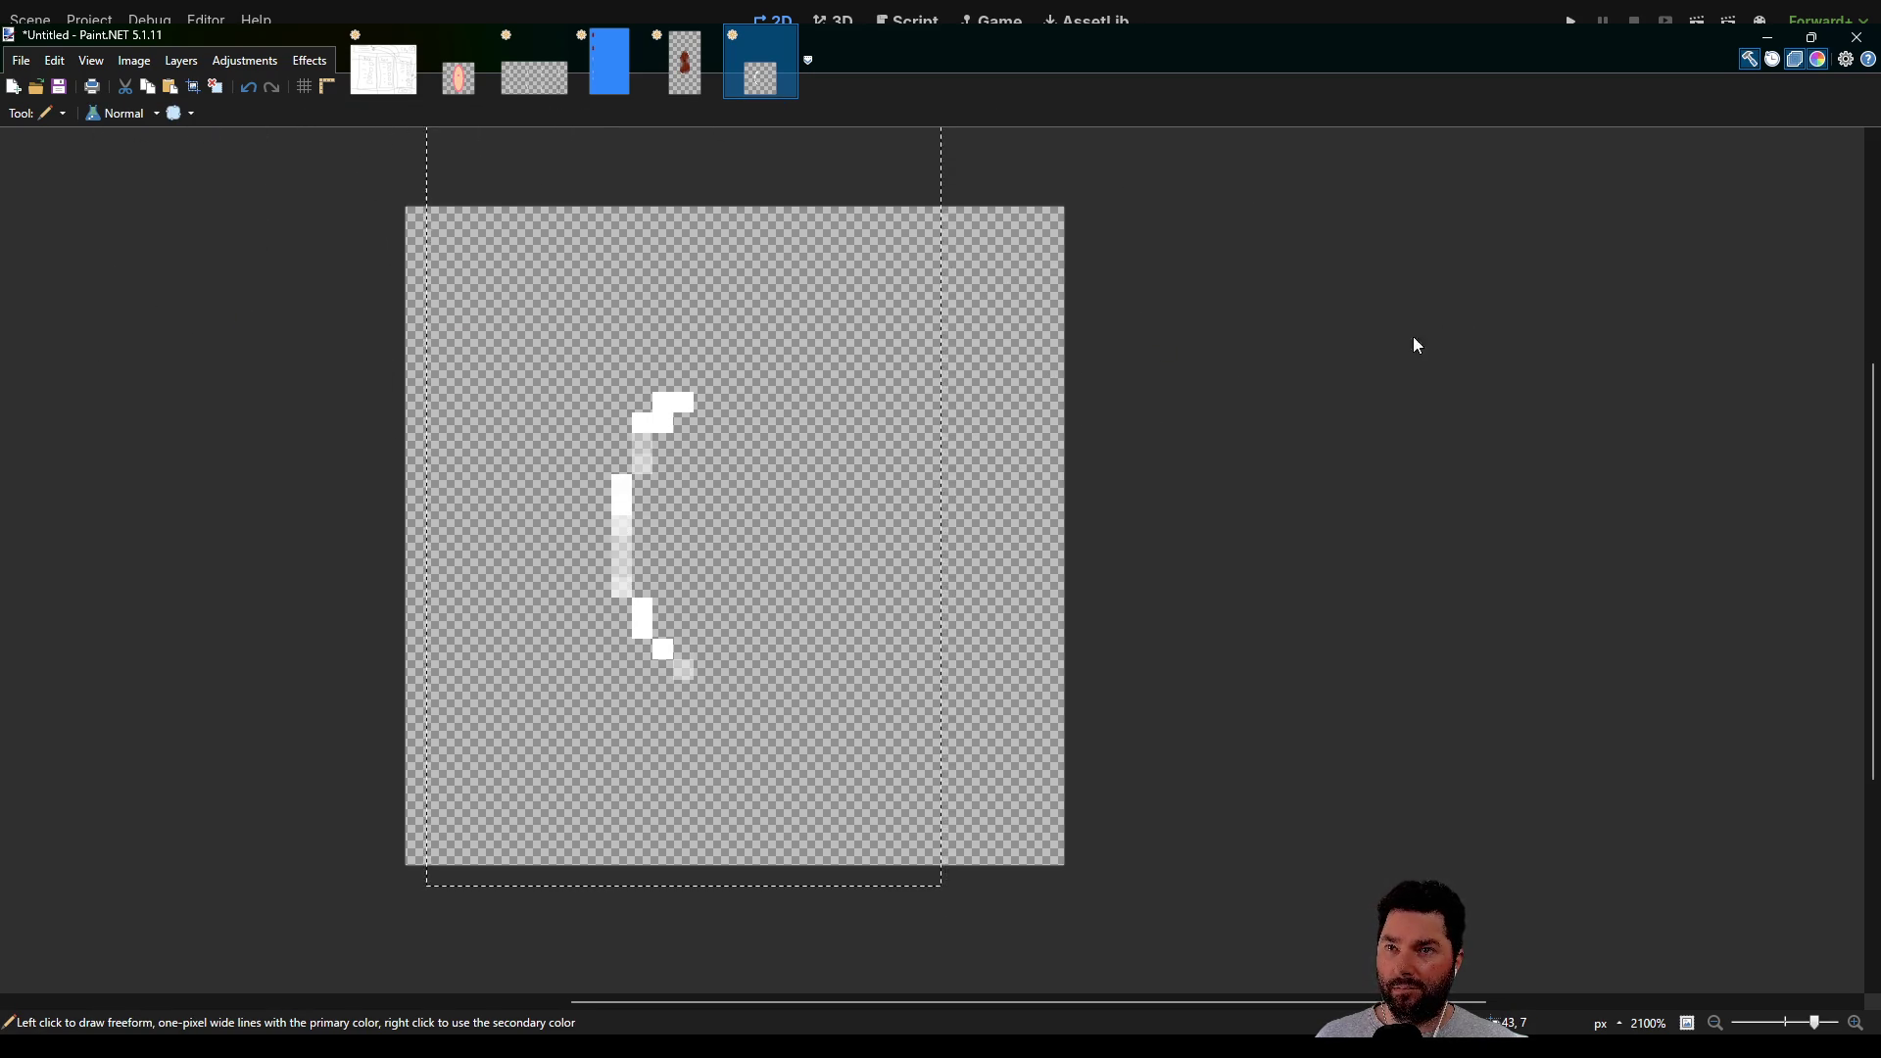
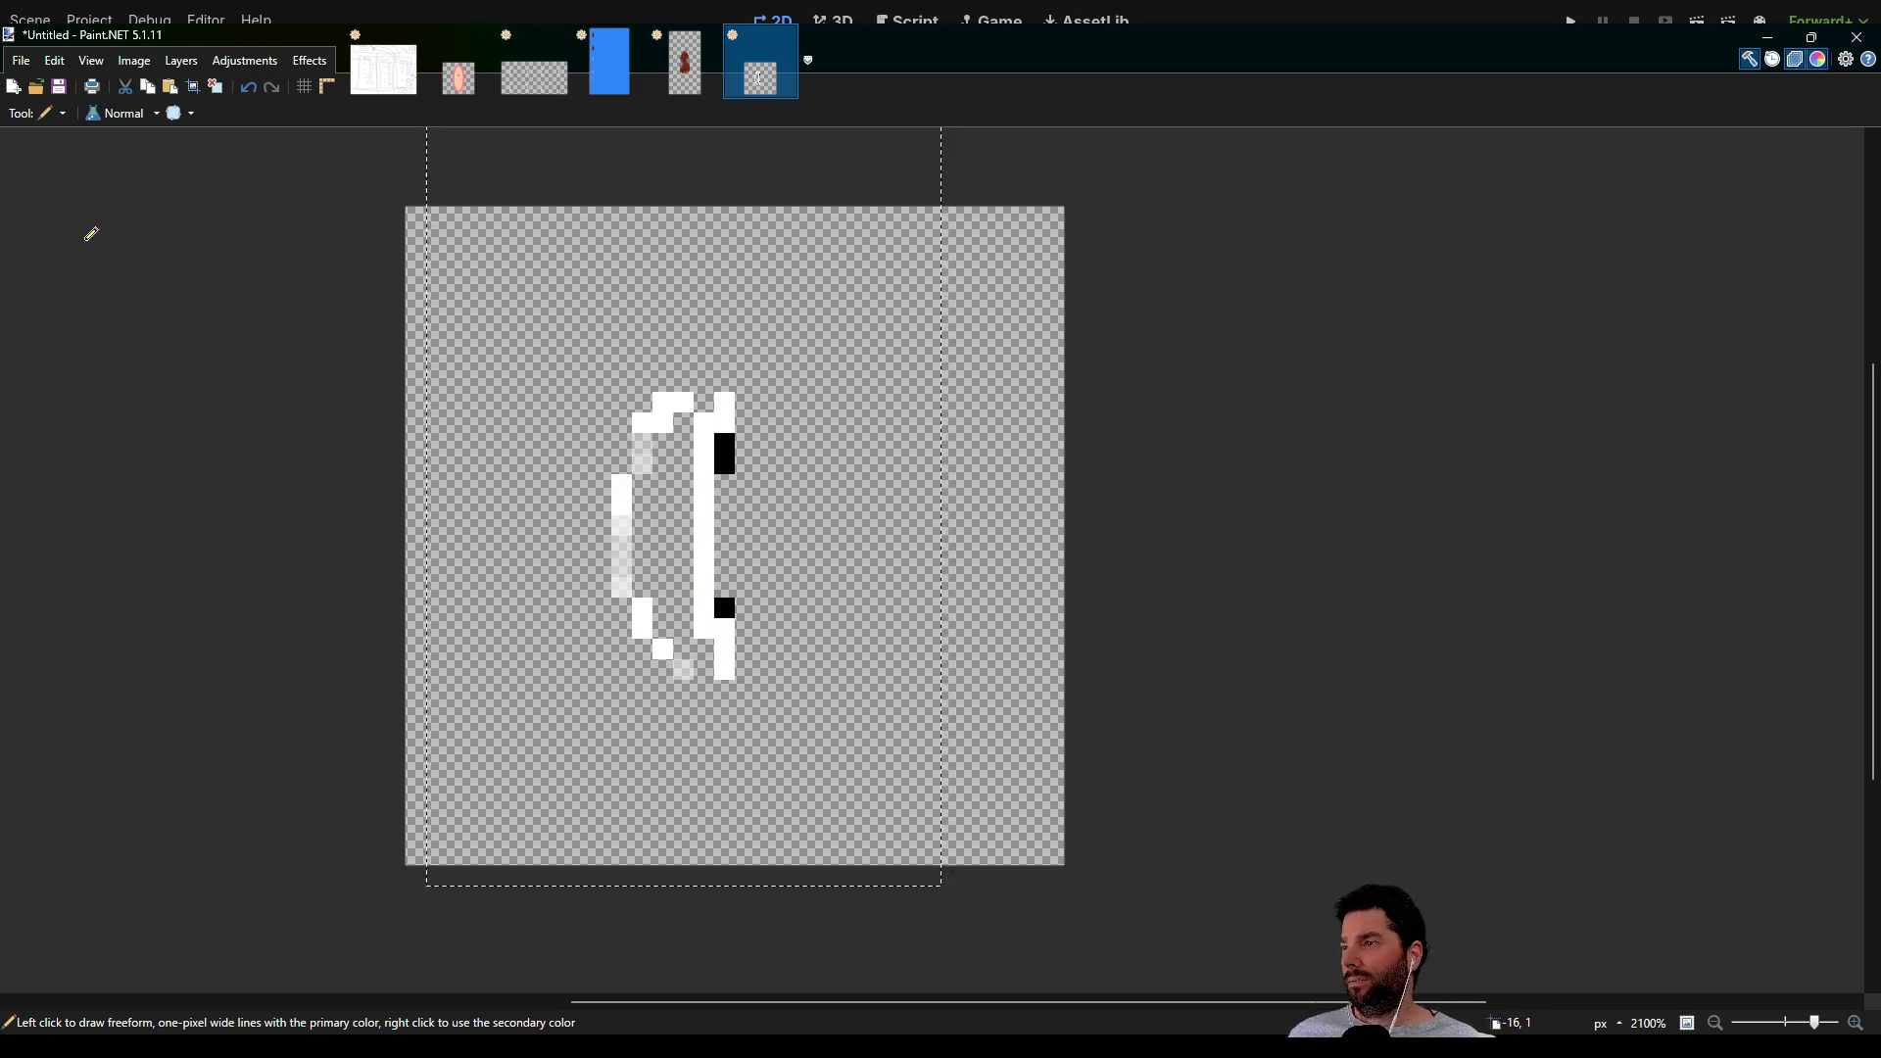
With the Magic Wand, delete the two black pixel groups on the bracket
key(s)
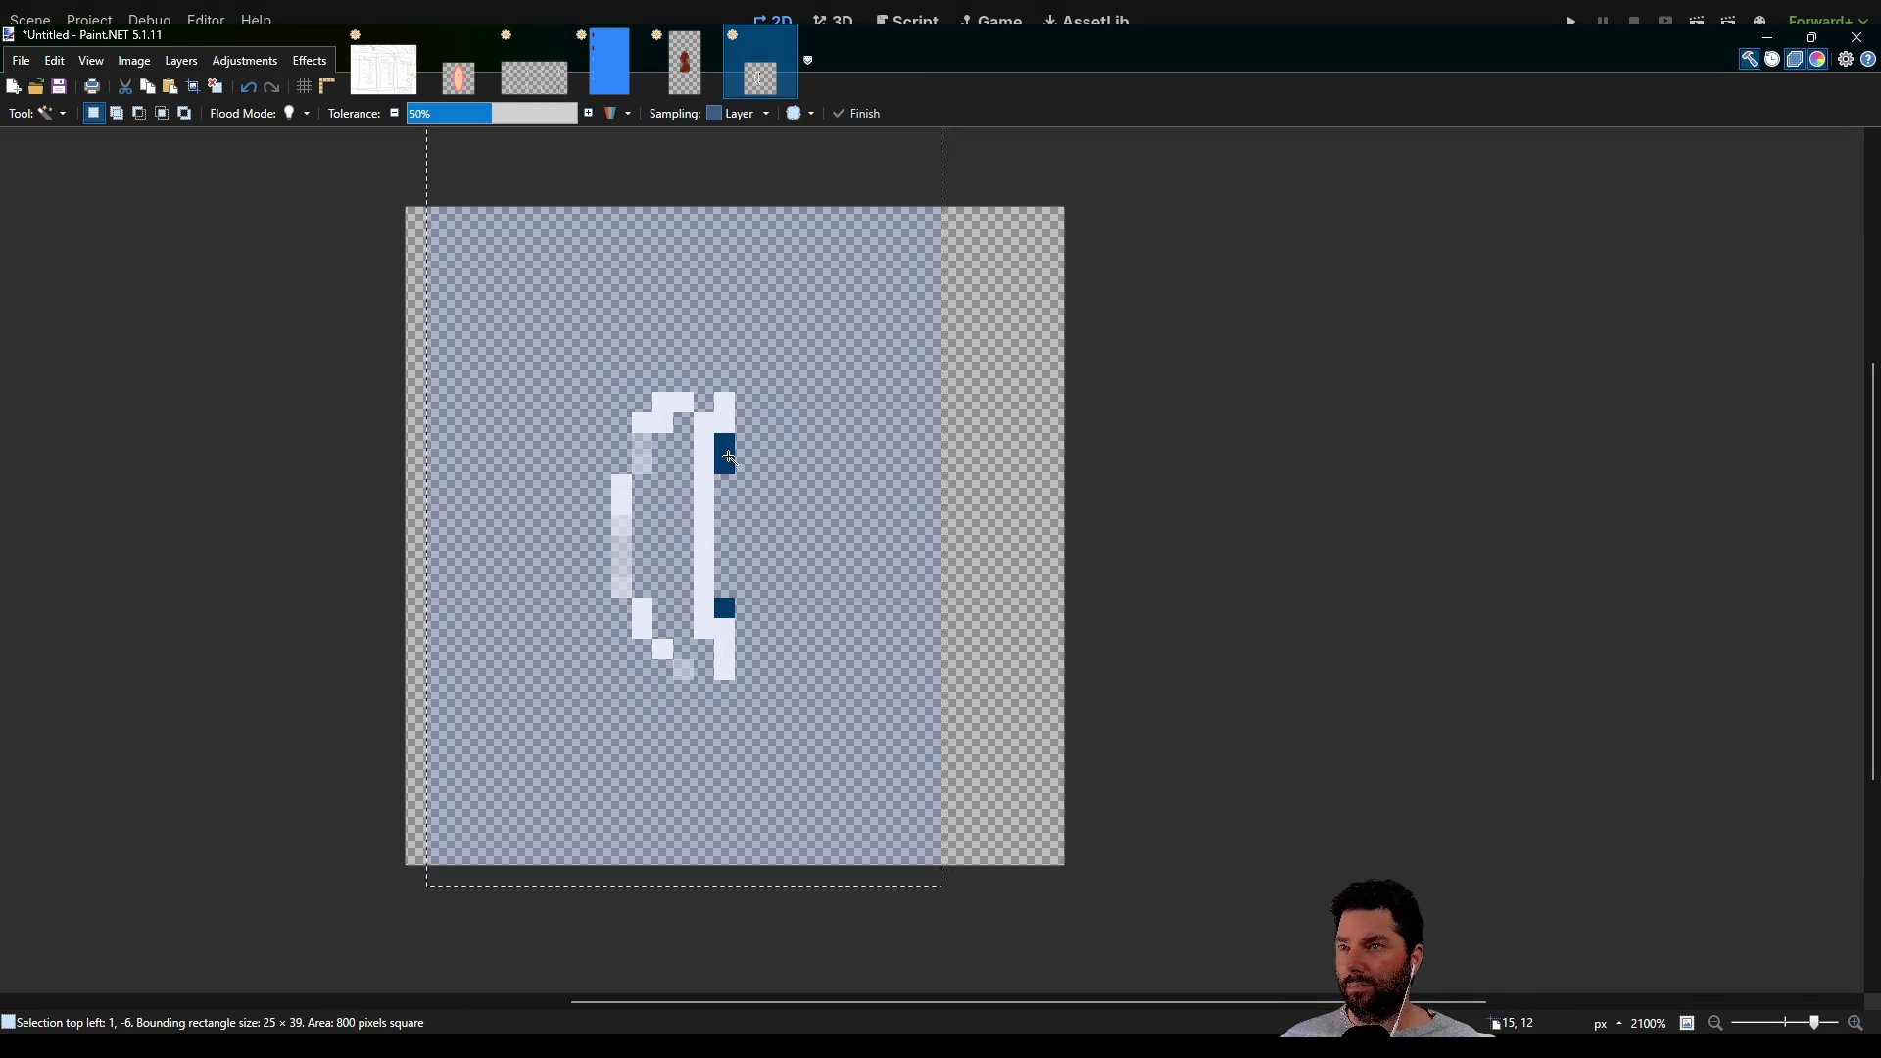
click(730, 458)
key(Delete)
click(727, 605)
key(Delete)
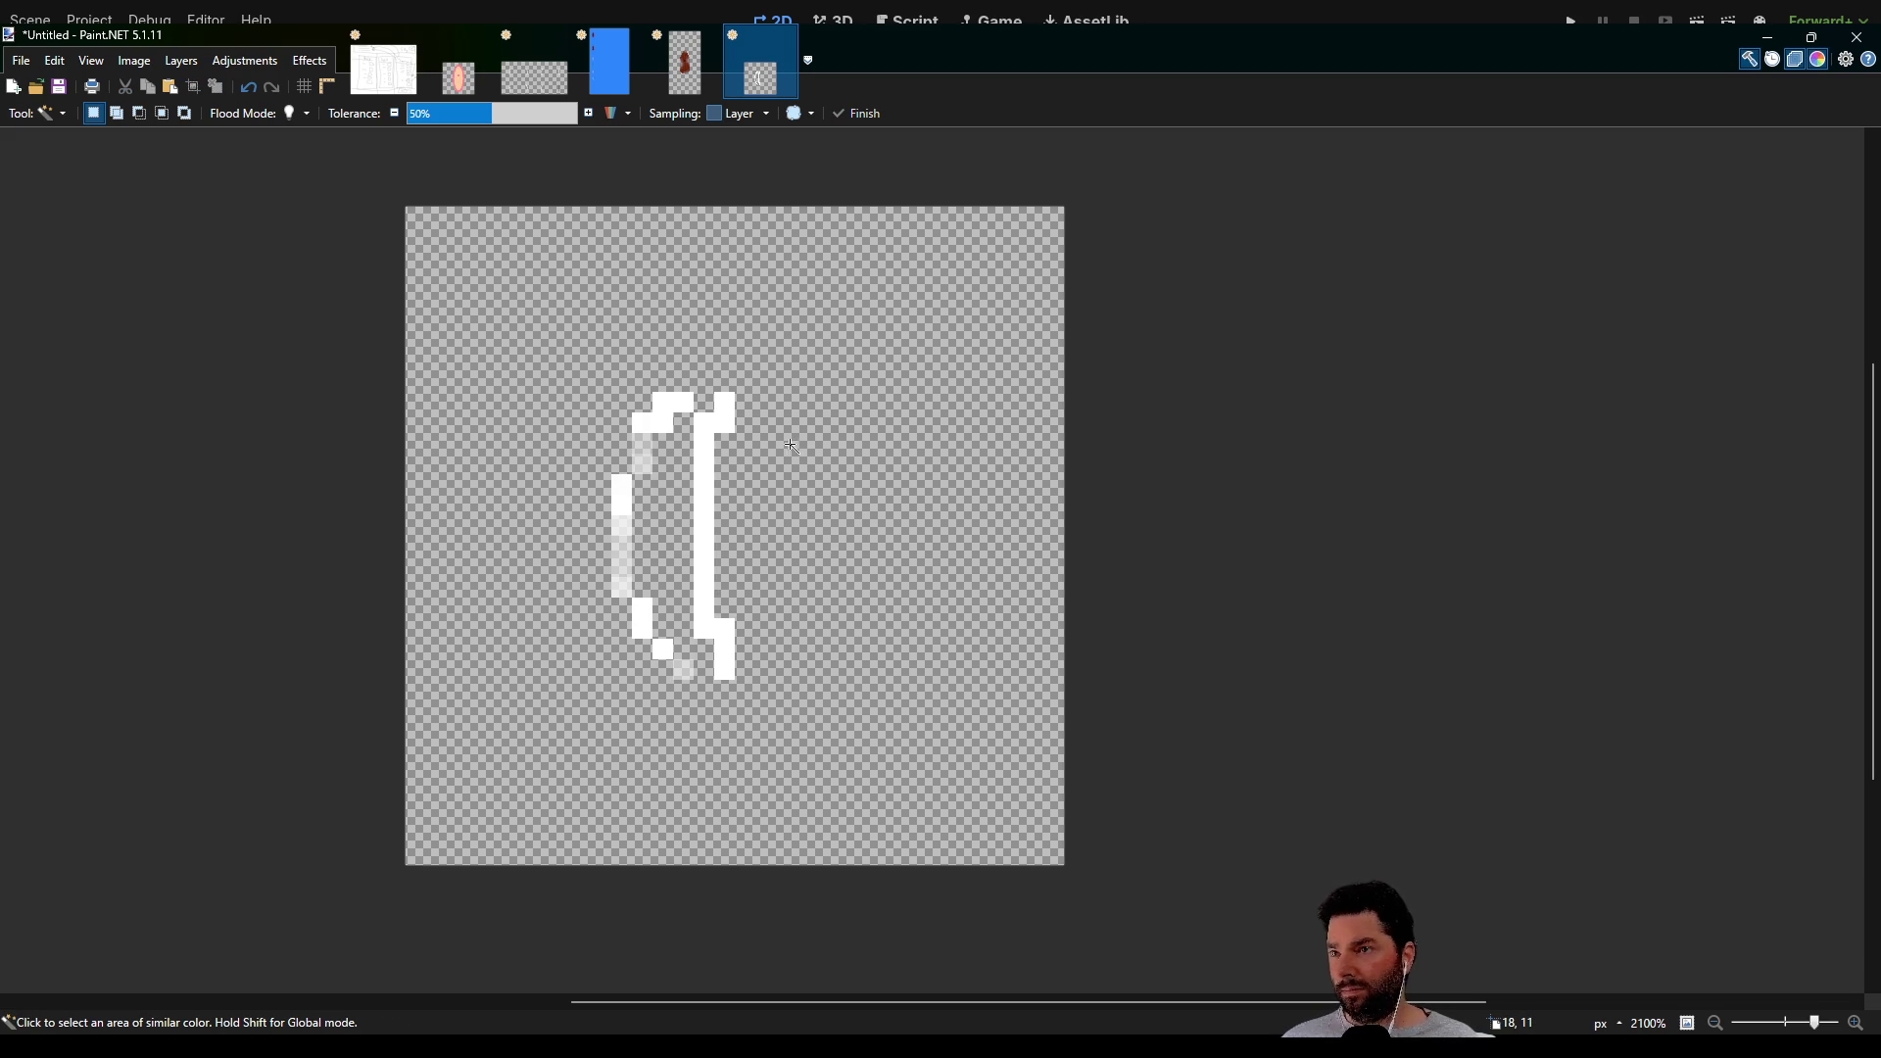
Delete the small white cluster and all faint curve pixels left of the bracket
click(674, 406)
key(Delete)
click(639, 464)
key(Delete)
click(621, 529)
key(Delete)
click(641, 627)
key(Delete)
click(662, 646)
key(Delete)
click(683, 670)
key(Delete)
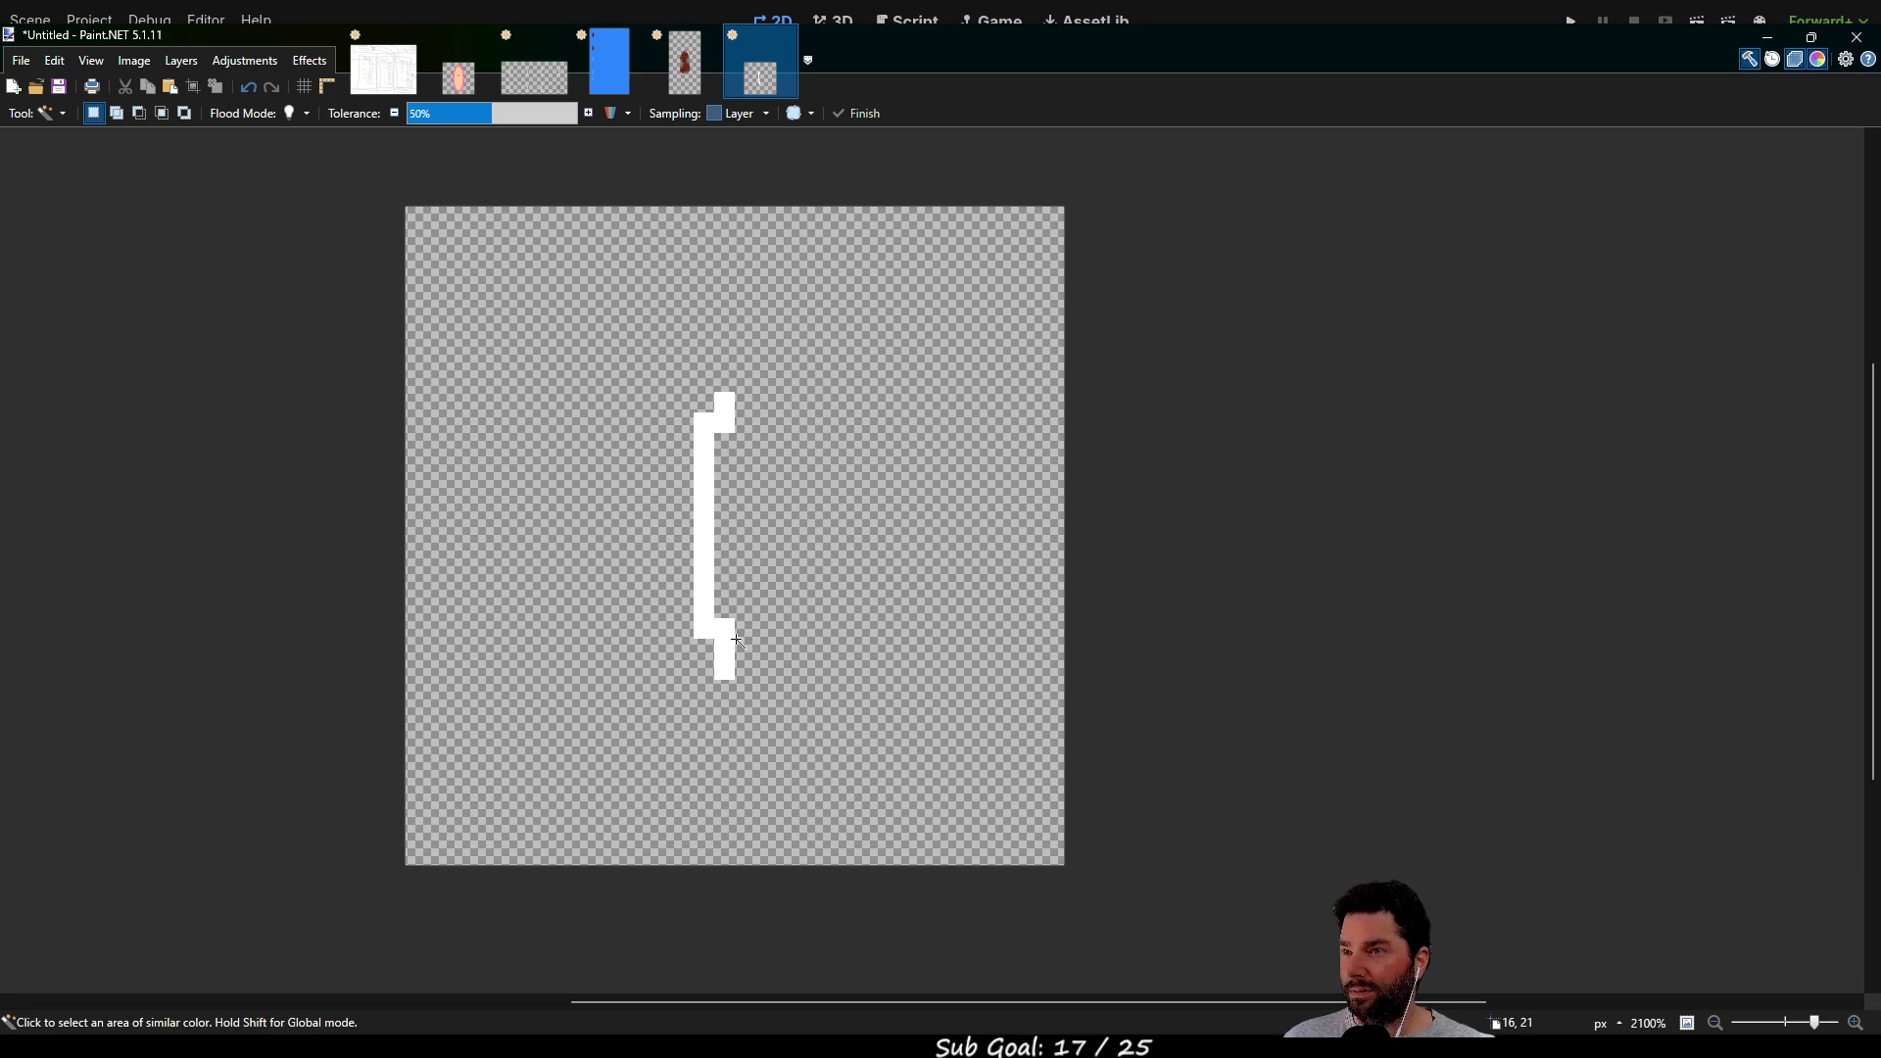
Fade the upper and lower bracket with eraser strokes, then select the whole 32×32 tile
key(e)
mouse_move(821, 375)
mouse_down()
mouse_move(709, 407)
mouse_move(720, 421)
mouse_up()
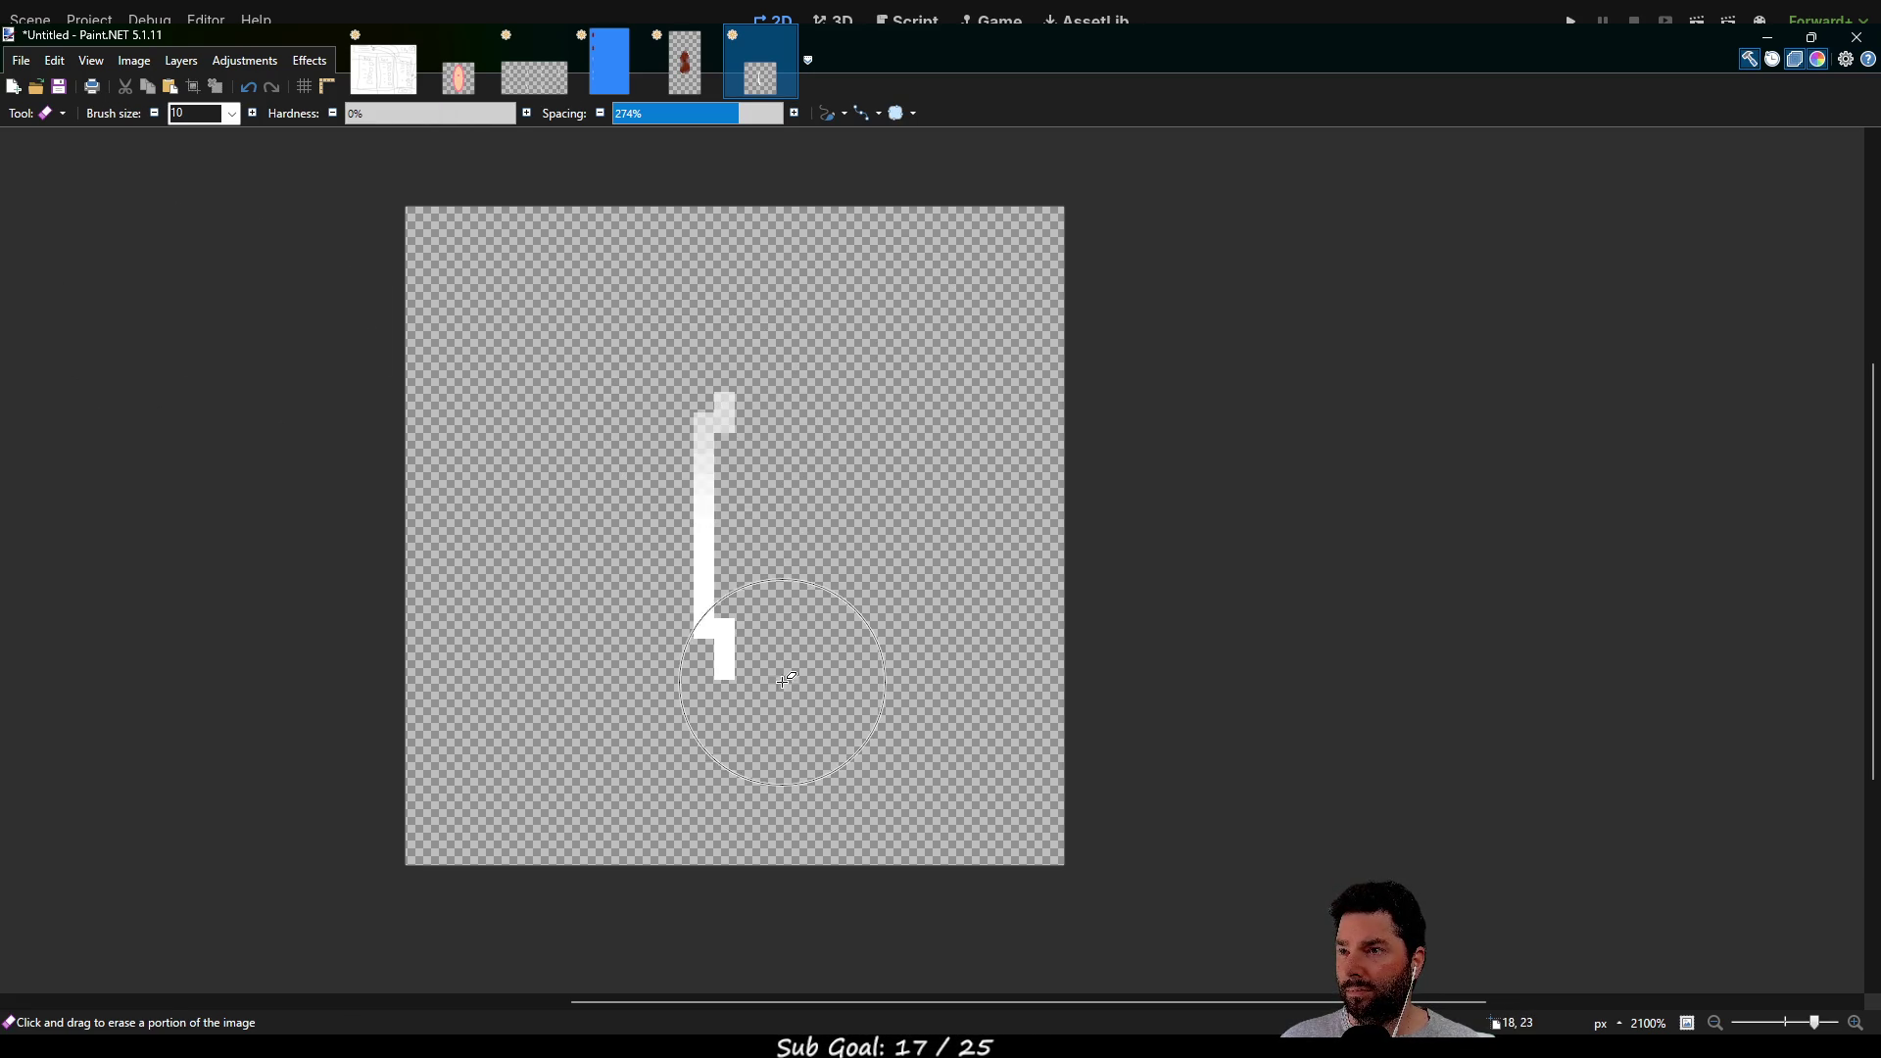
drag(722, 650, 715, 627)
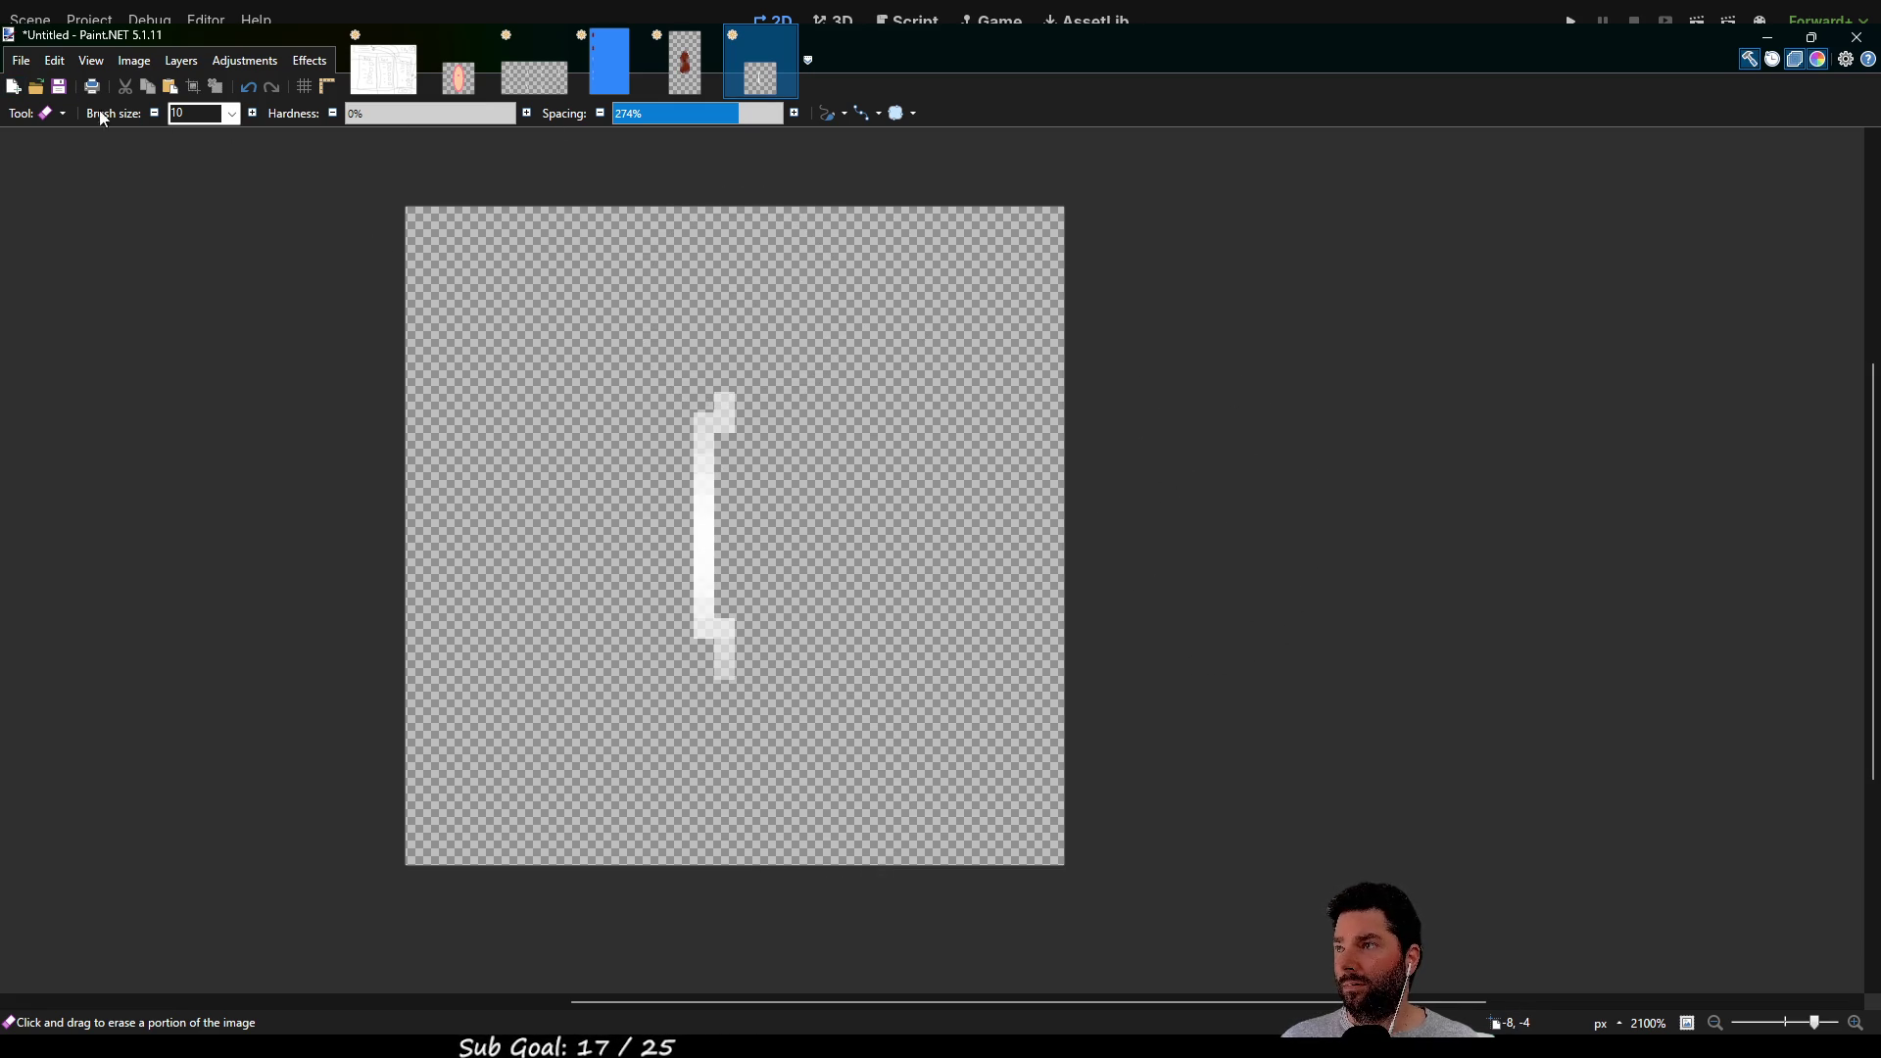
key(s)
drag(374, 185, 1219, 952)
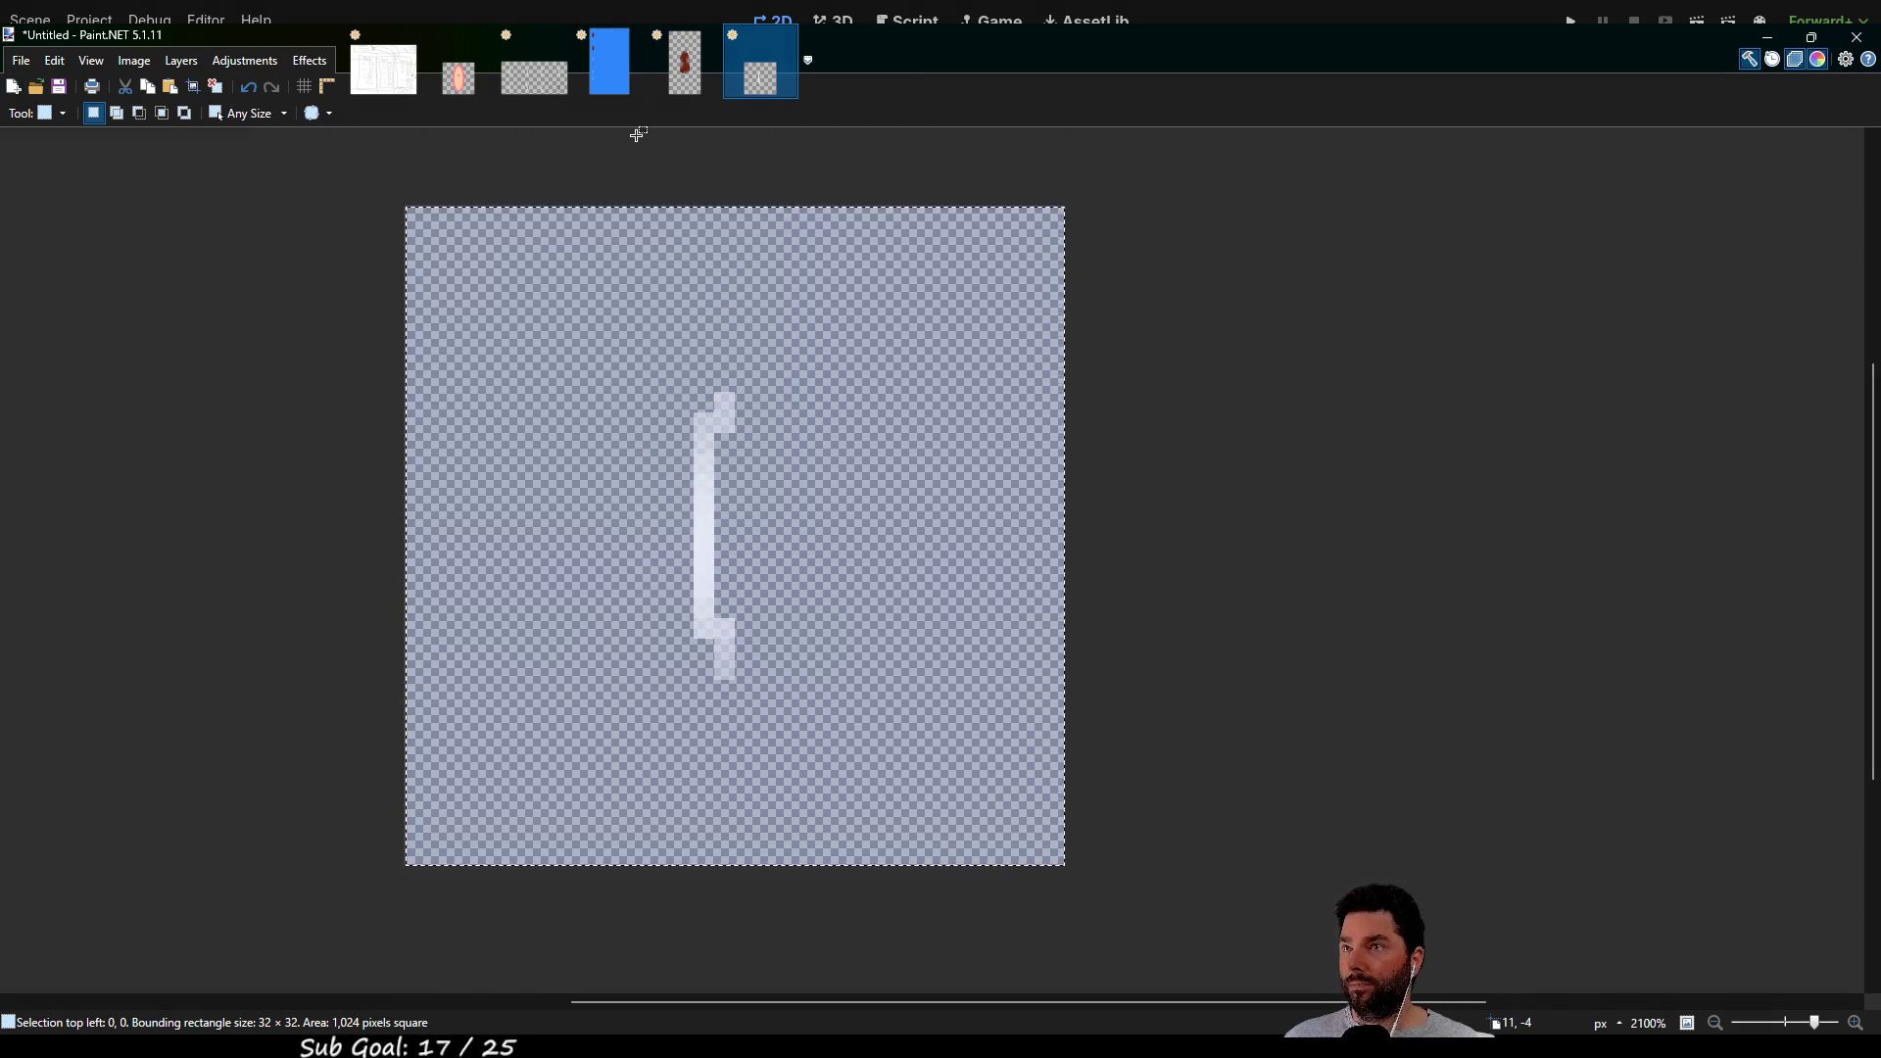
Paste the faded tile onto the blue sprite sheet, flush with its left edge
click(608, 64)
scroll(966, 679, down, 4)
scroll(905, 627, up, 4)
scroll(911, 656, up, 7)
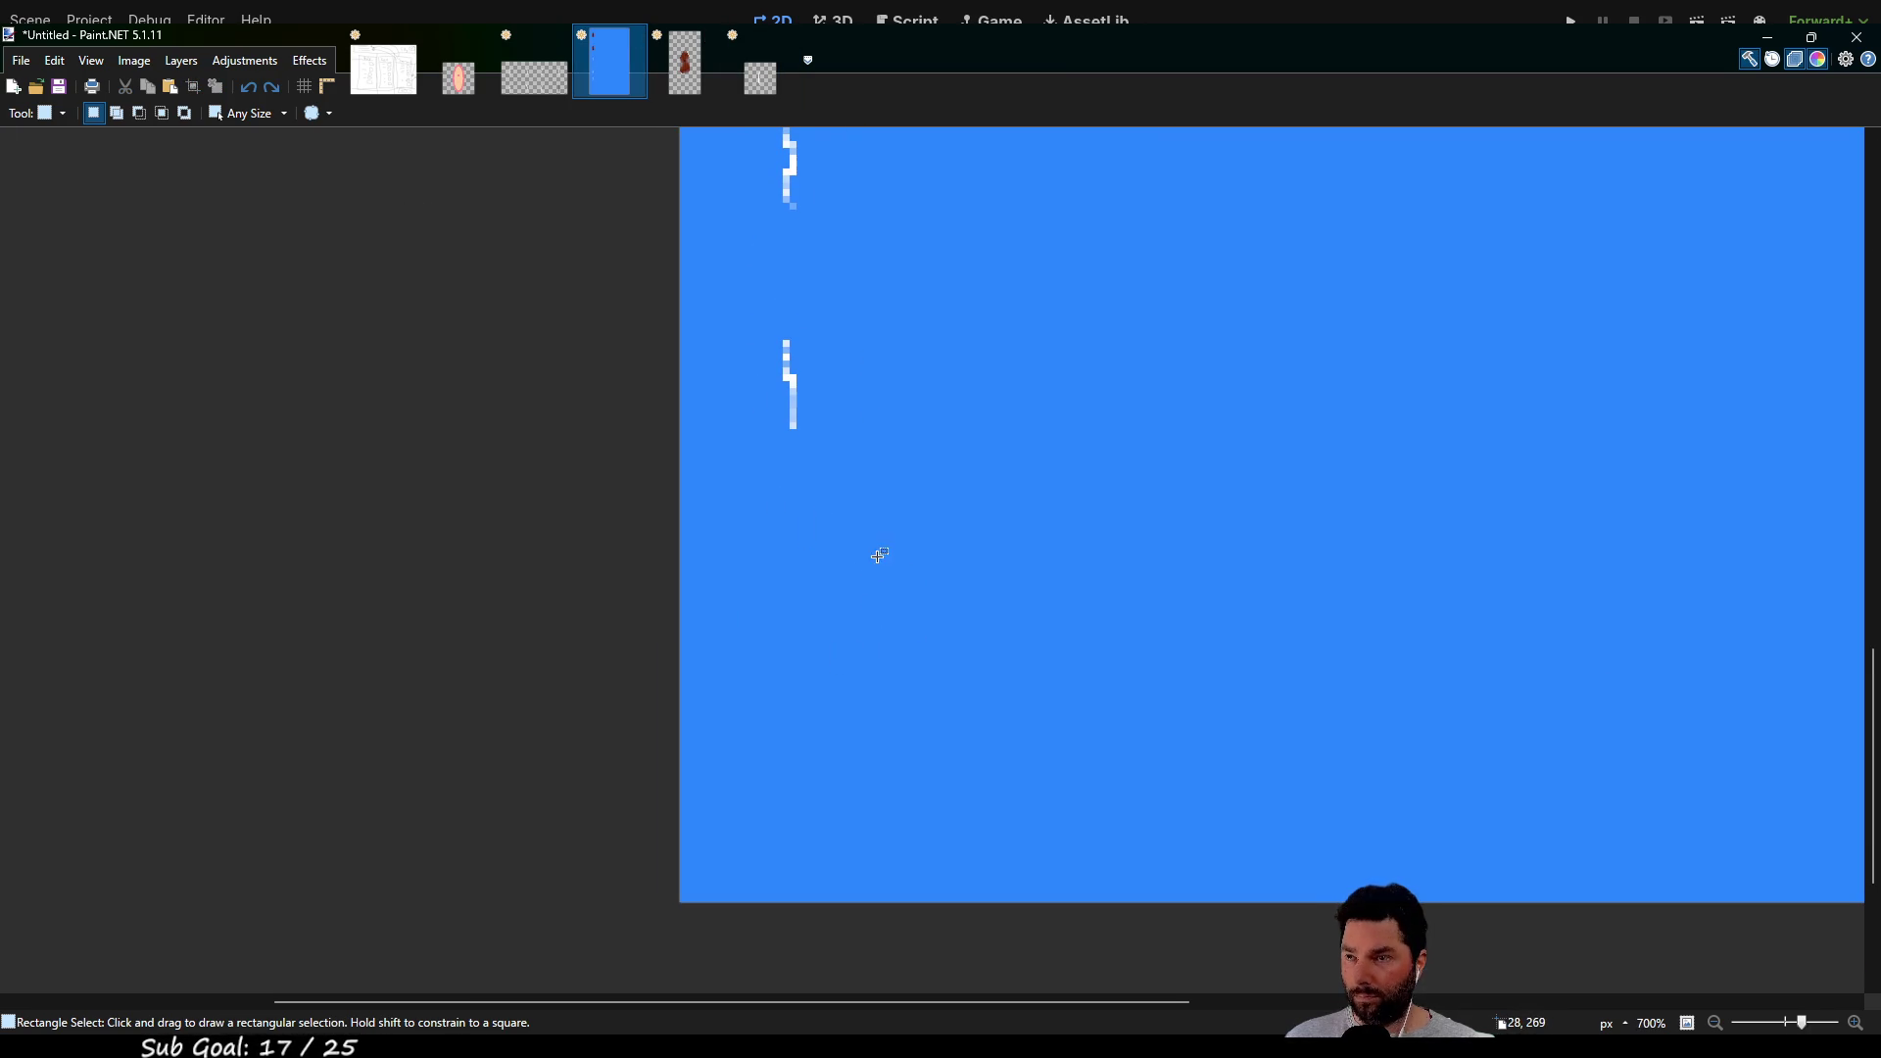
key(ctrl+v)
mouse_move(839, 272)
mouse_down()
mouse_move(888, 592)
mouse_move(836, 600)
mouse_up()
mouse_move(978, 562)
mouse_down()
mouse_move(912, 475)
mouse_move(852, 669)
mouse_move(825, 683)
mouse_move(832, 709)
mouse_up()
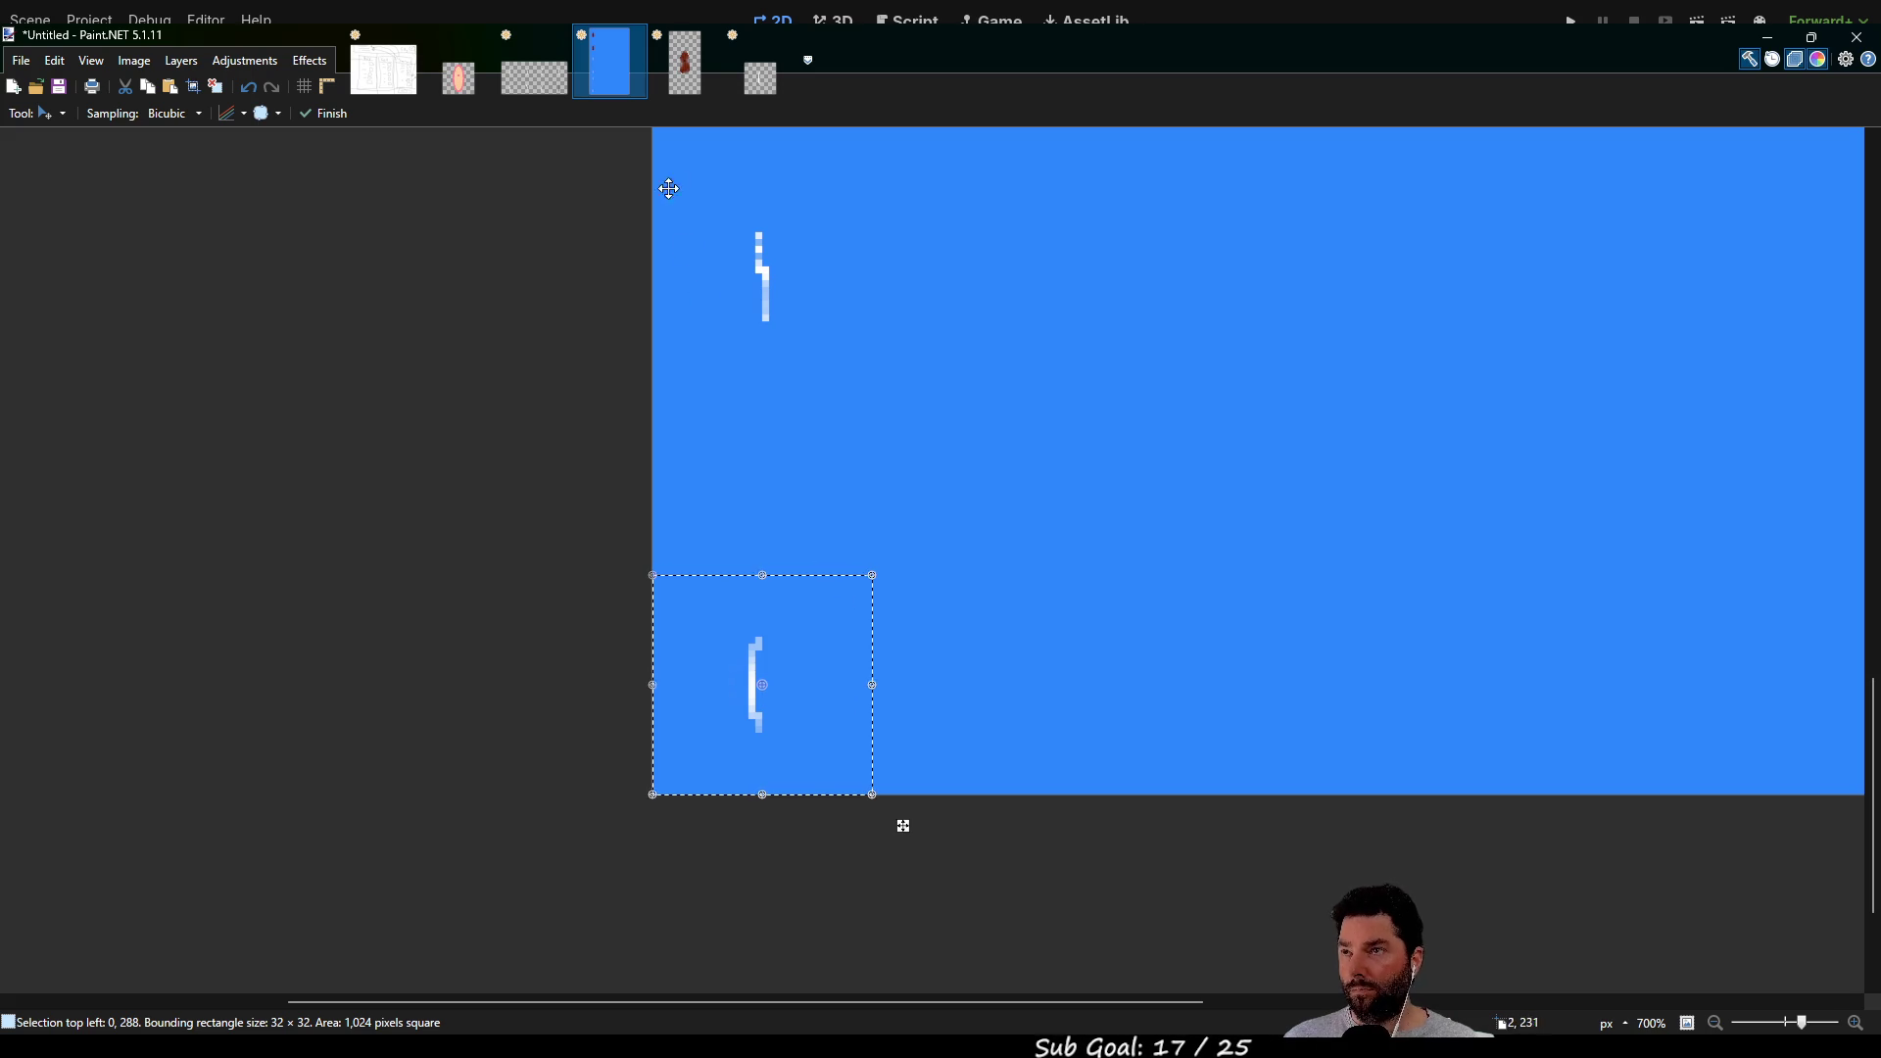
In the 32×32 tile, redraw the bracket in solid white with the Pencil
click(767, 88)
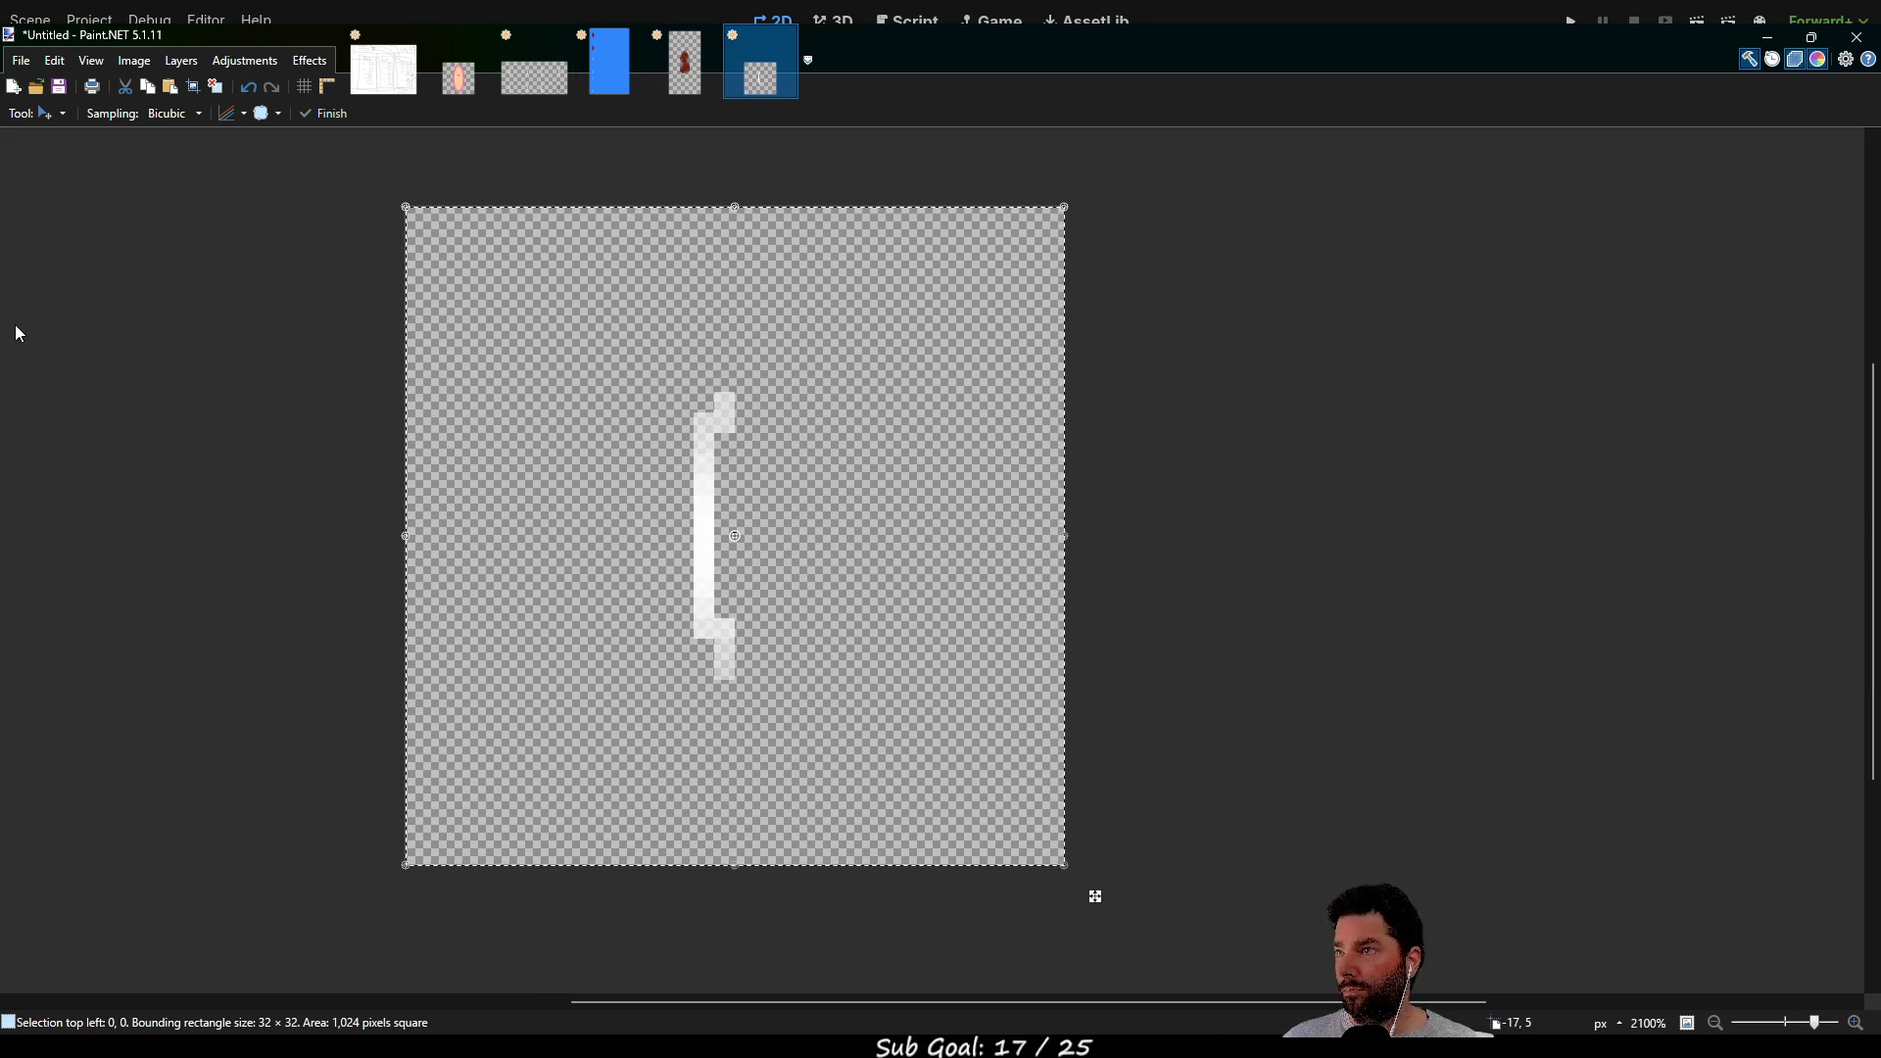
key(p)
mouse_move(724, 402)
mouse_down()
mouse_move(706, 631)
mouse_move(730, 629)
mouse_move(725, 676)
mouse_up()
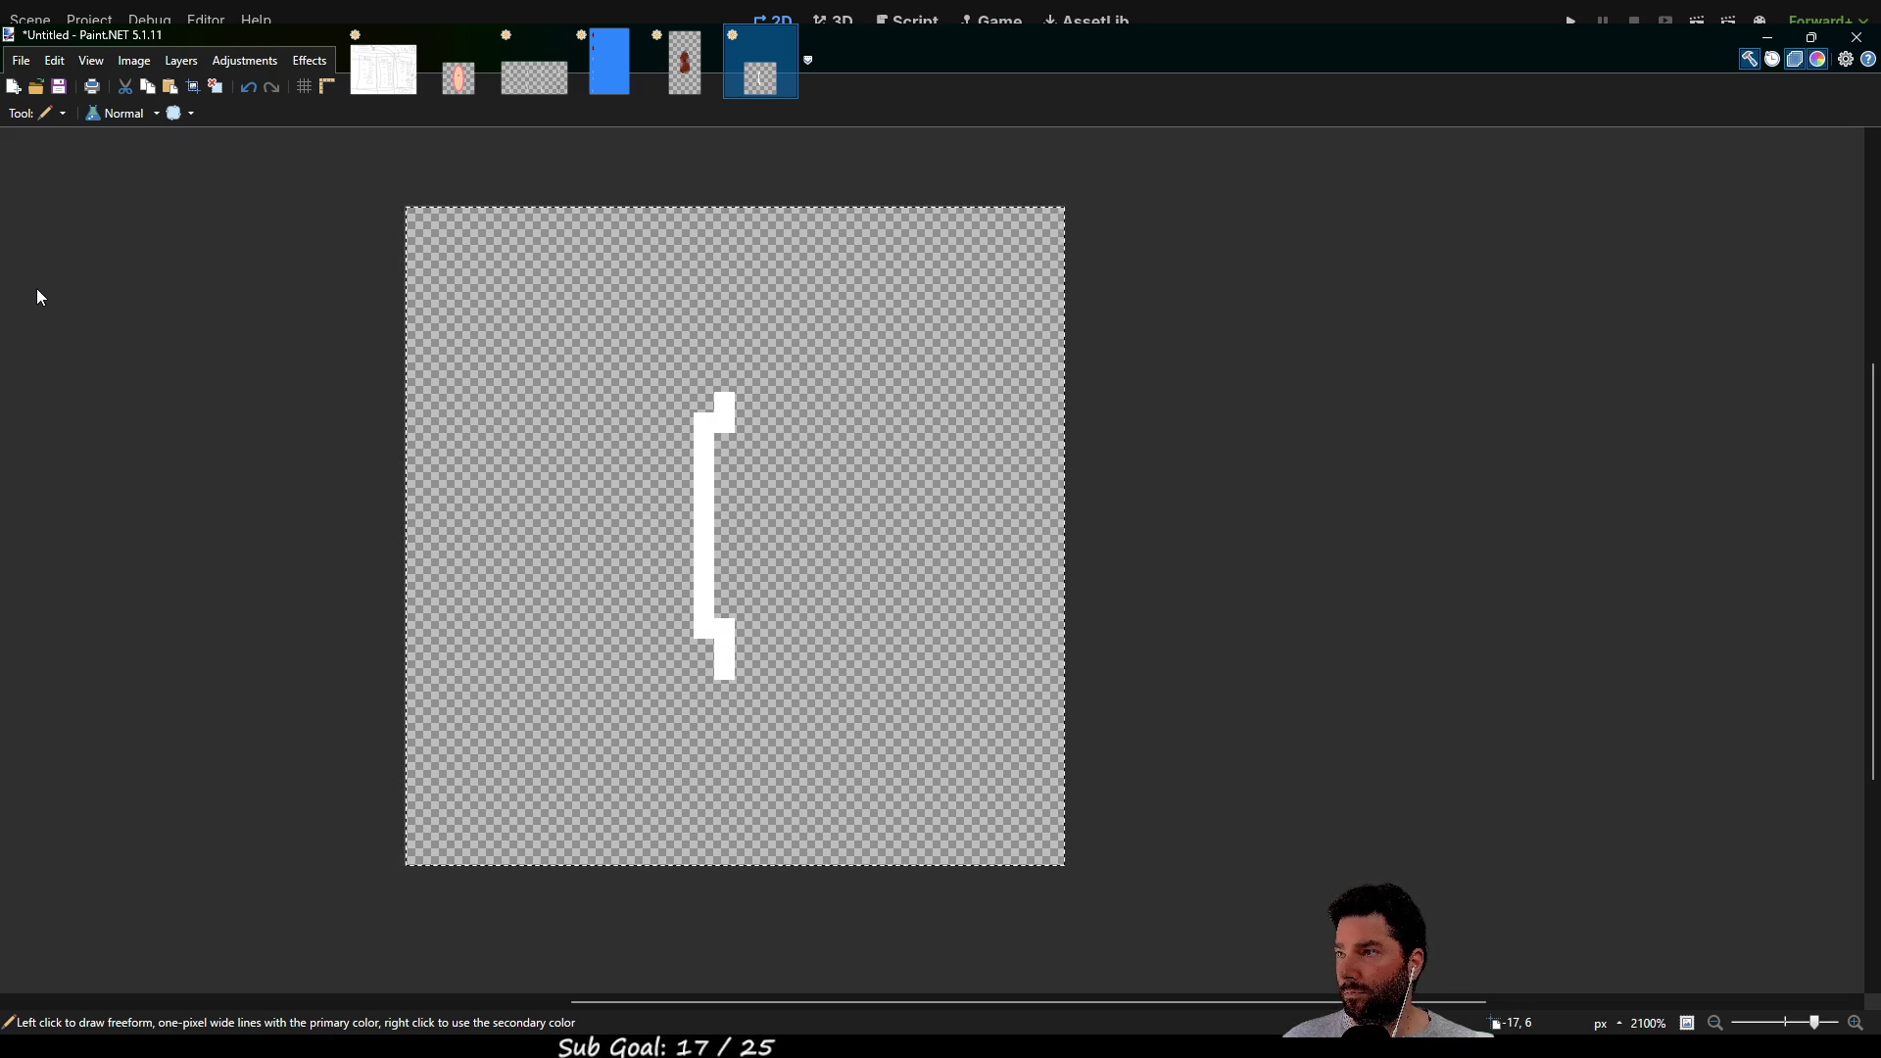
Copy the whole bracket tile and paste it onto the blue sprite sheet
key(e)
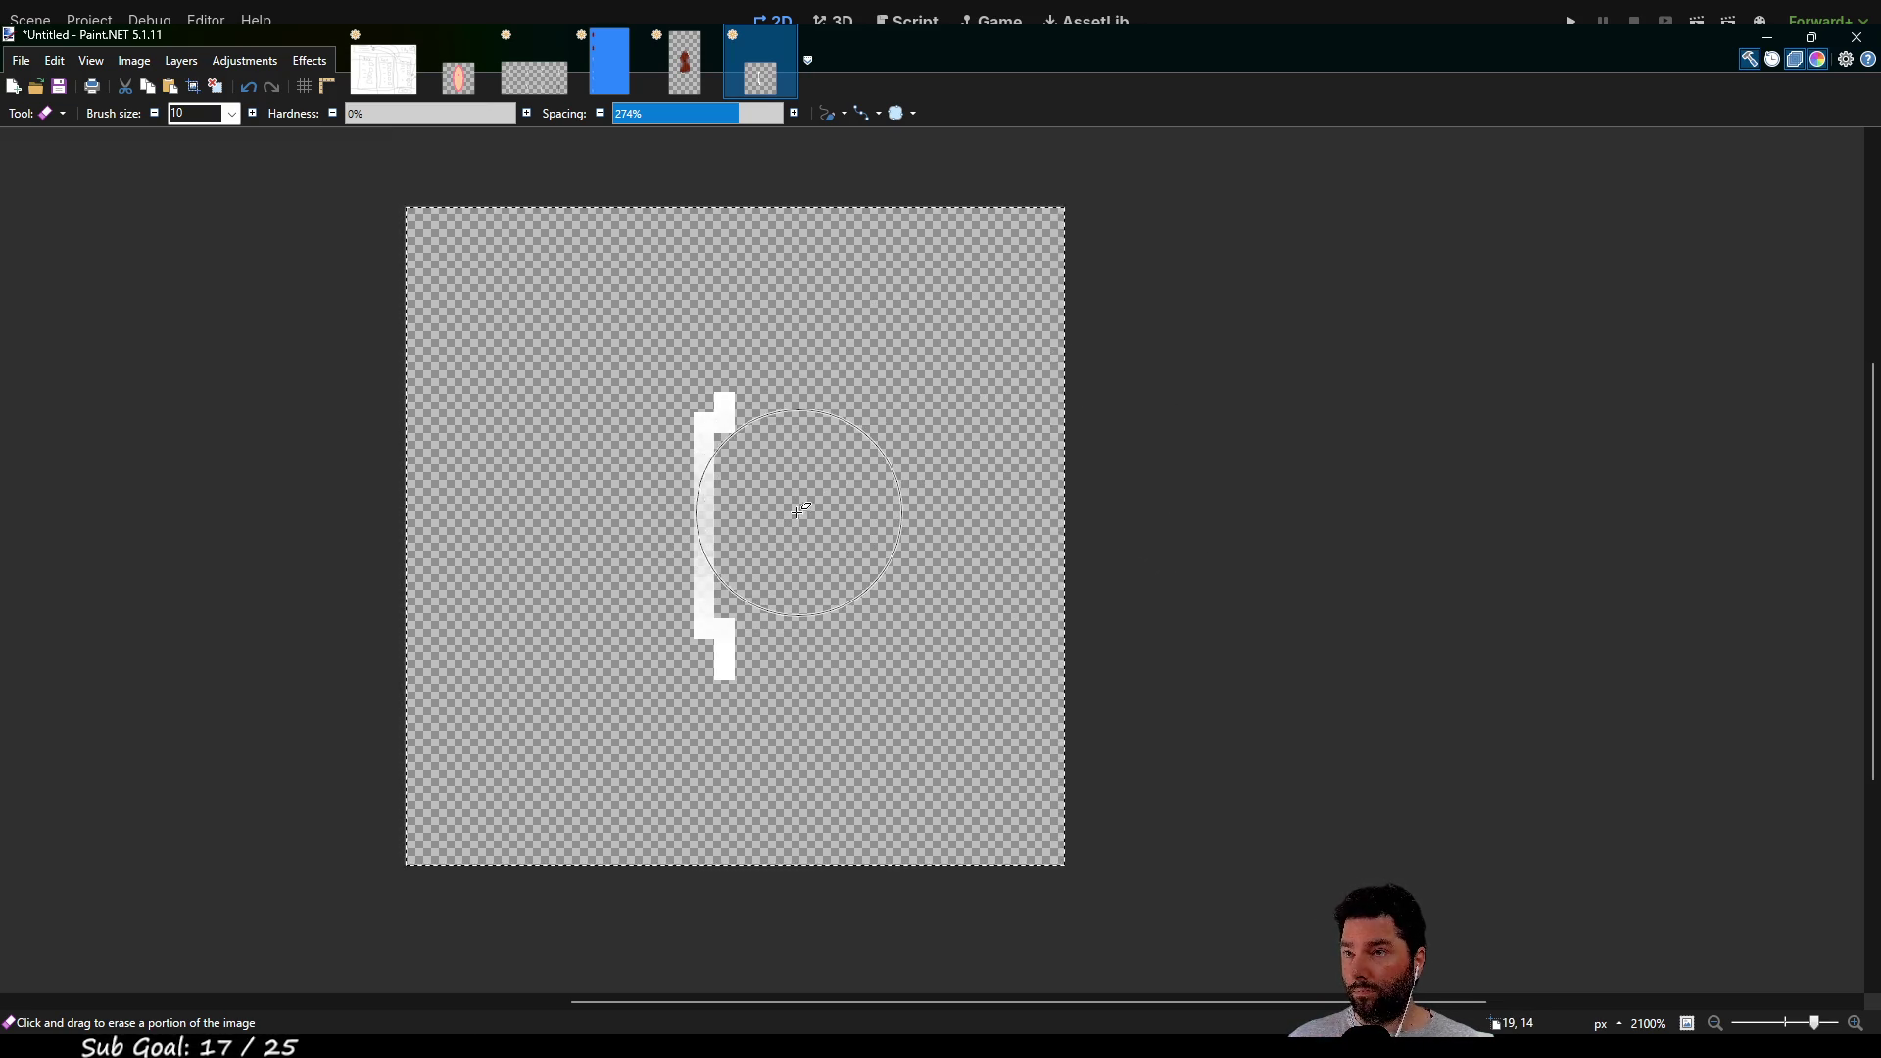
key(ctrl+a)
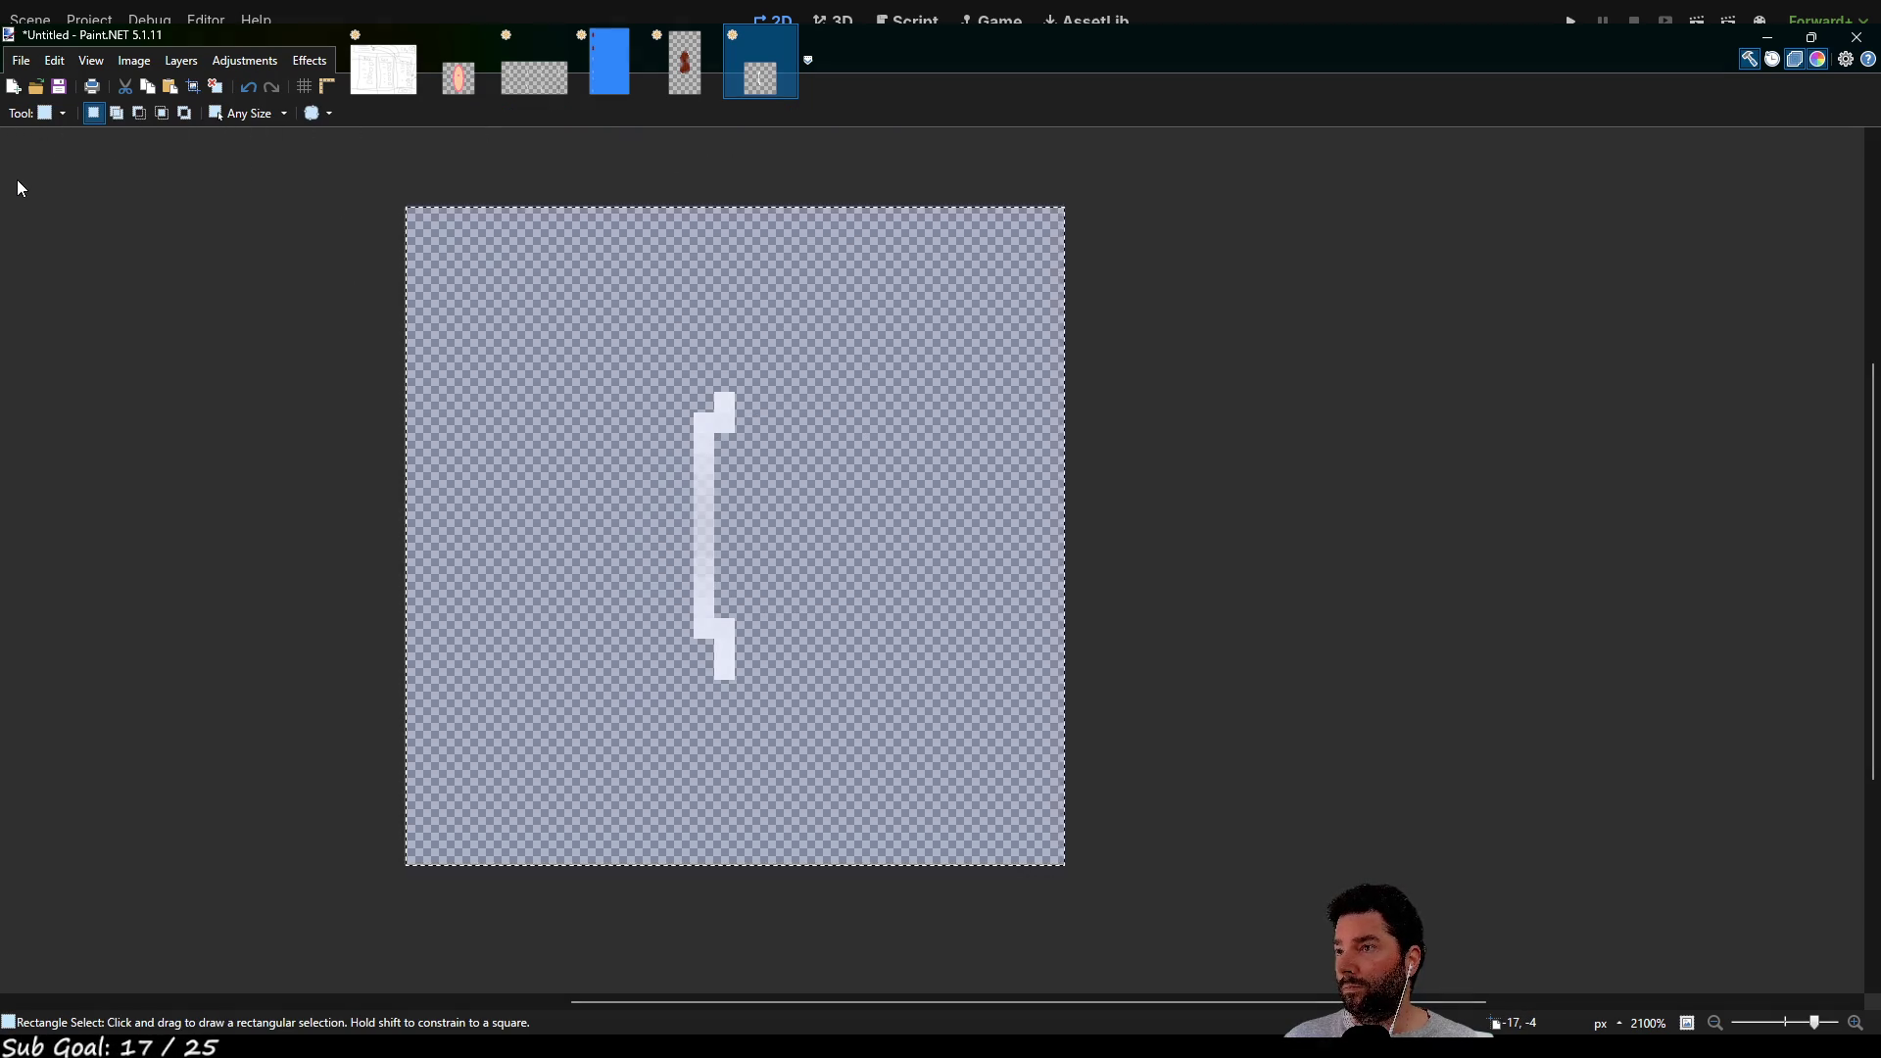
click(617, 90)
key(ctrl+v)
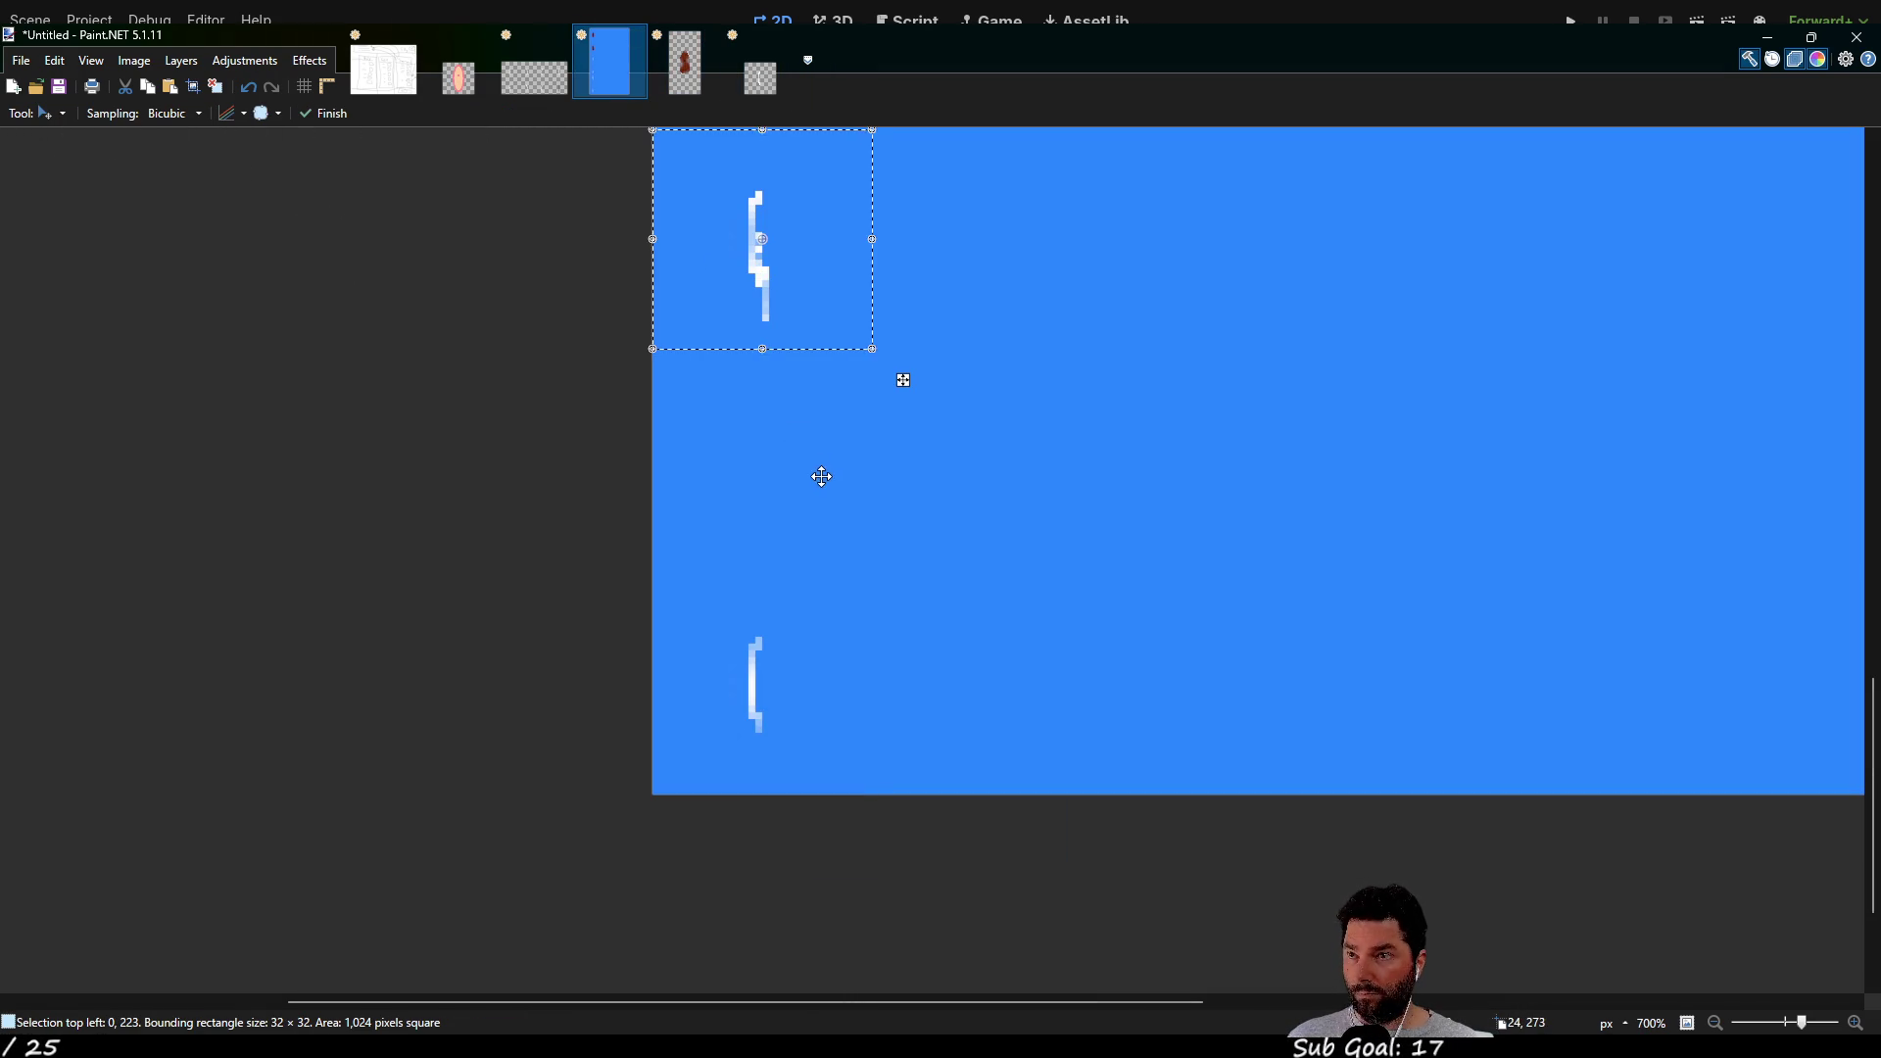
Position the pasted bracket tile in the left column above the faded bracket
mouse_move(811, 251)
mouse_down()
mouse_move(924, 436)
mouse_move(810, 481)
mouse_up()
scroll(982, 499, down, 2)
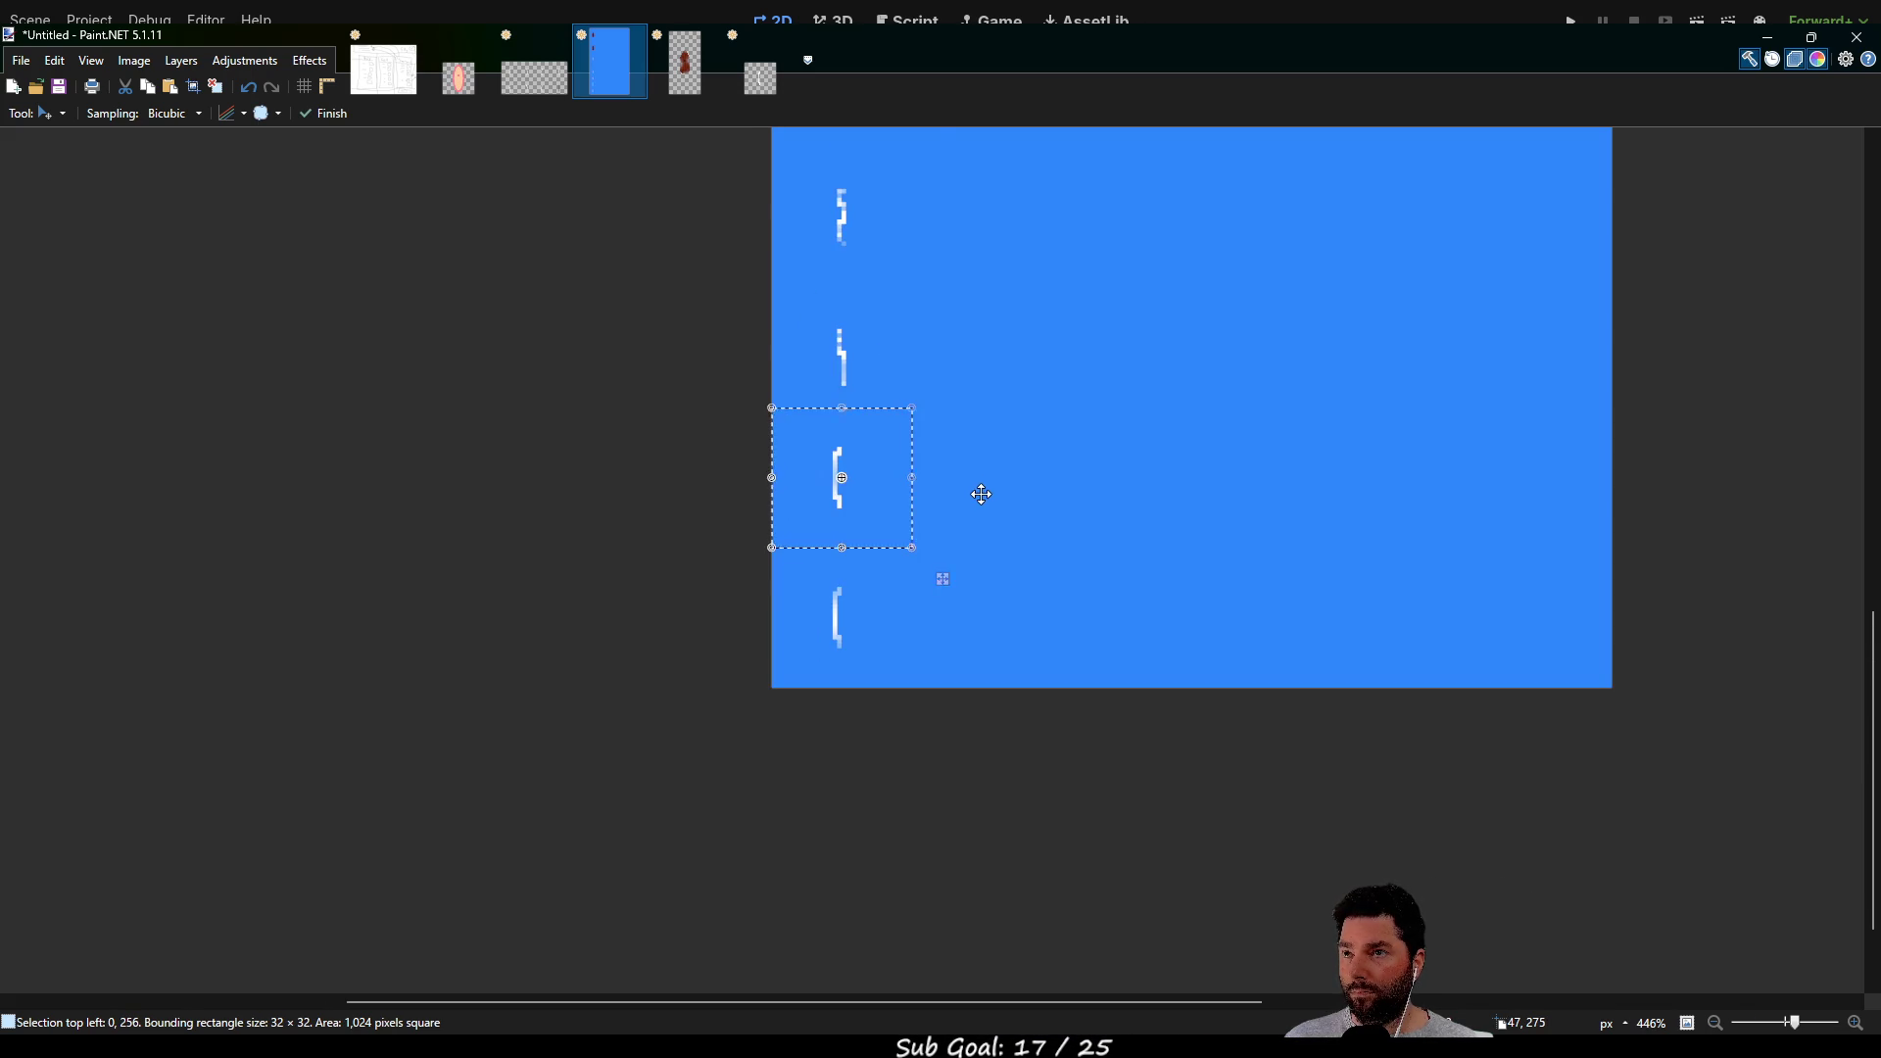
scroll(913, 447, down, 2)
scroll(913, 446, up, 1)
scroll(813, 501, up, 2)
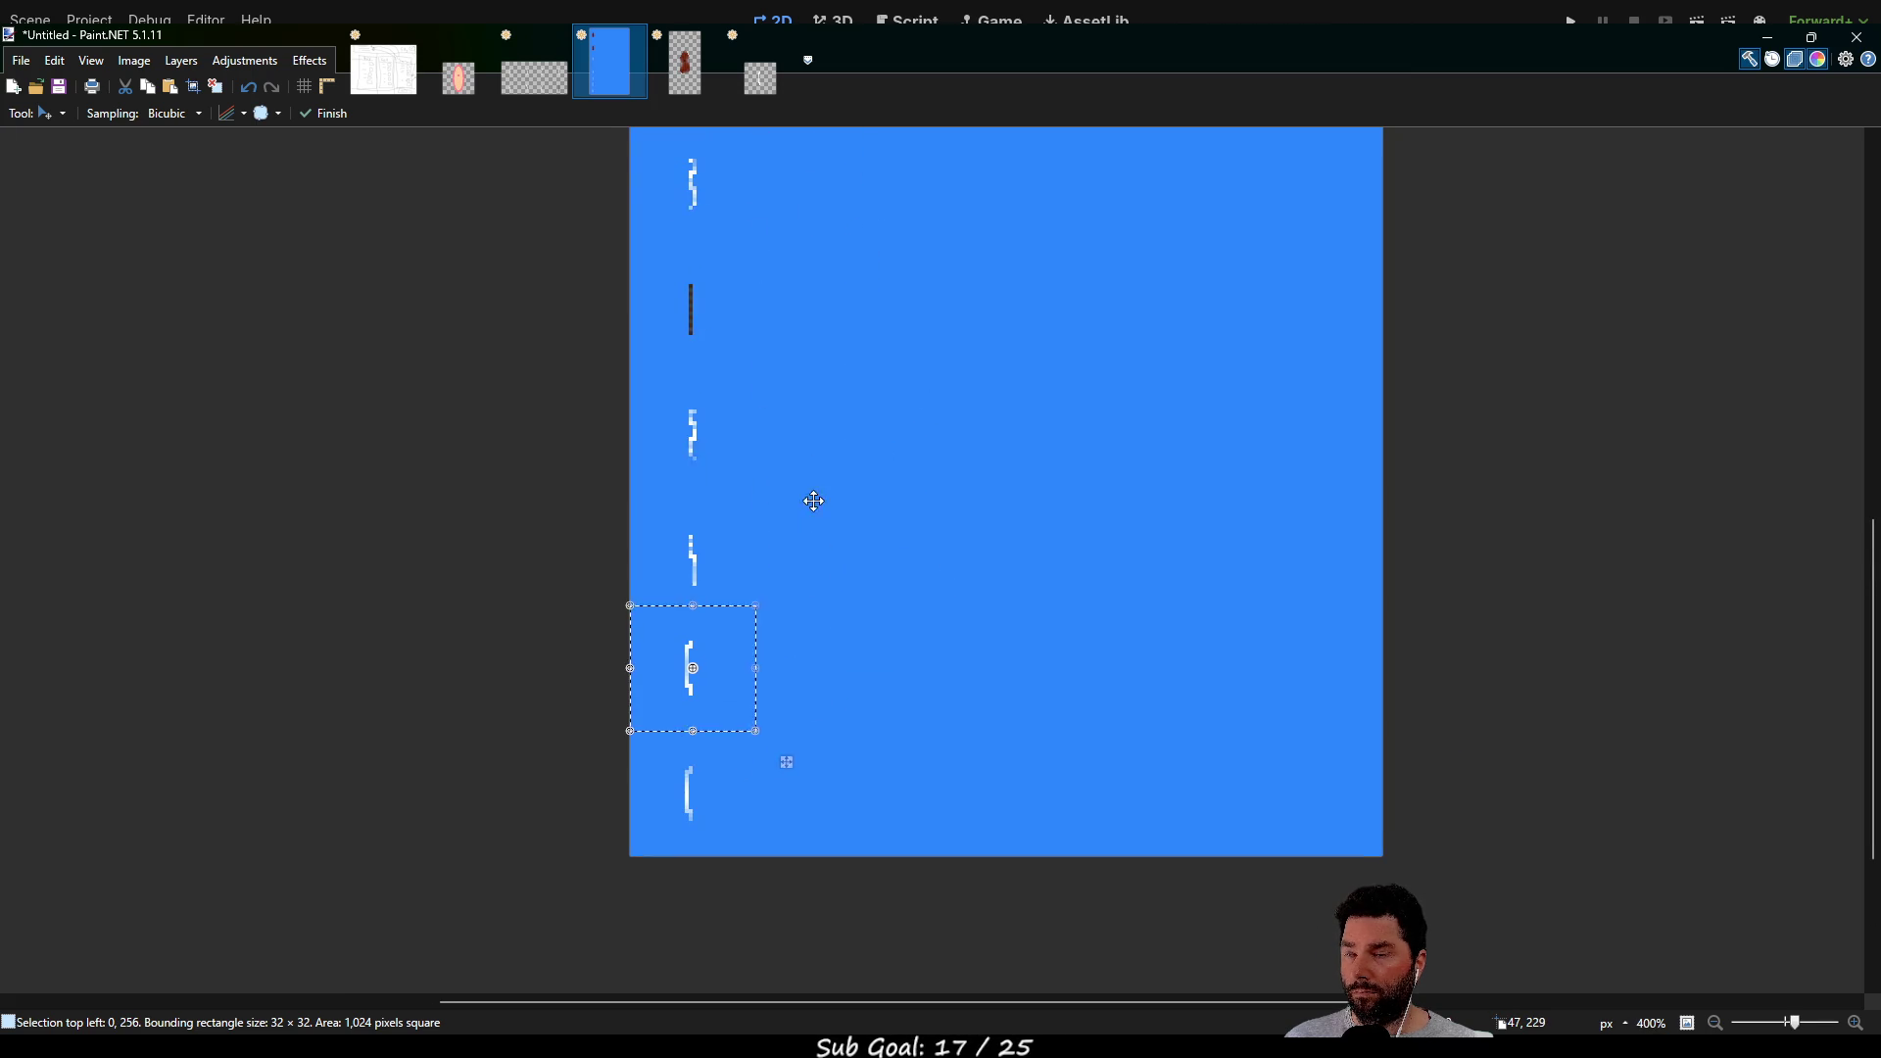
scroll(823, 437, up, 1)
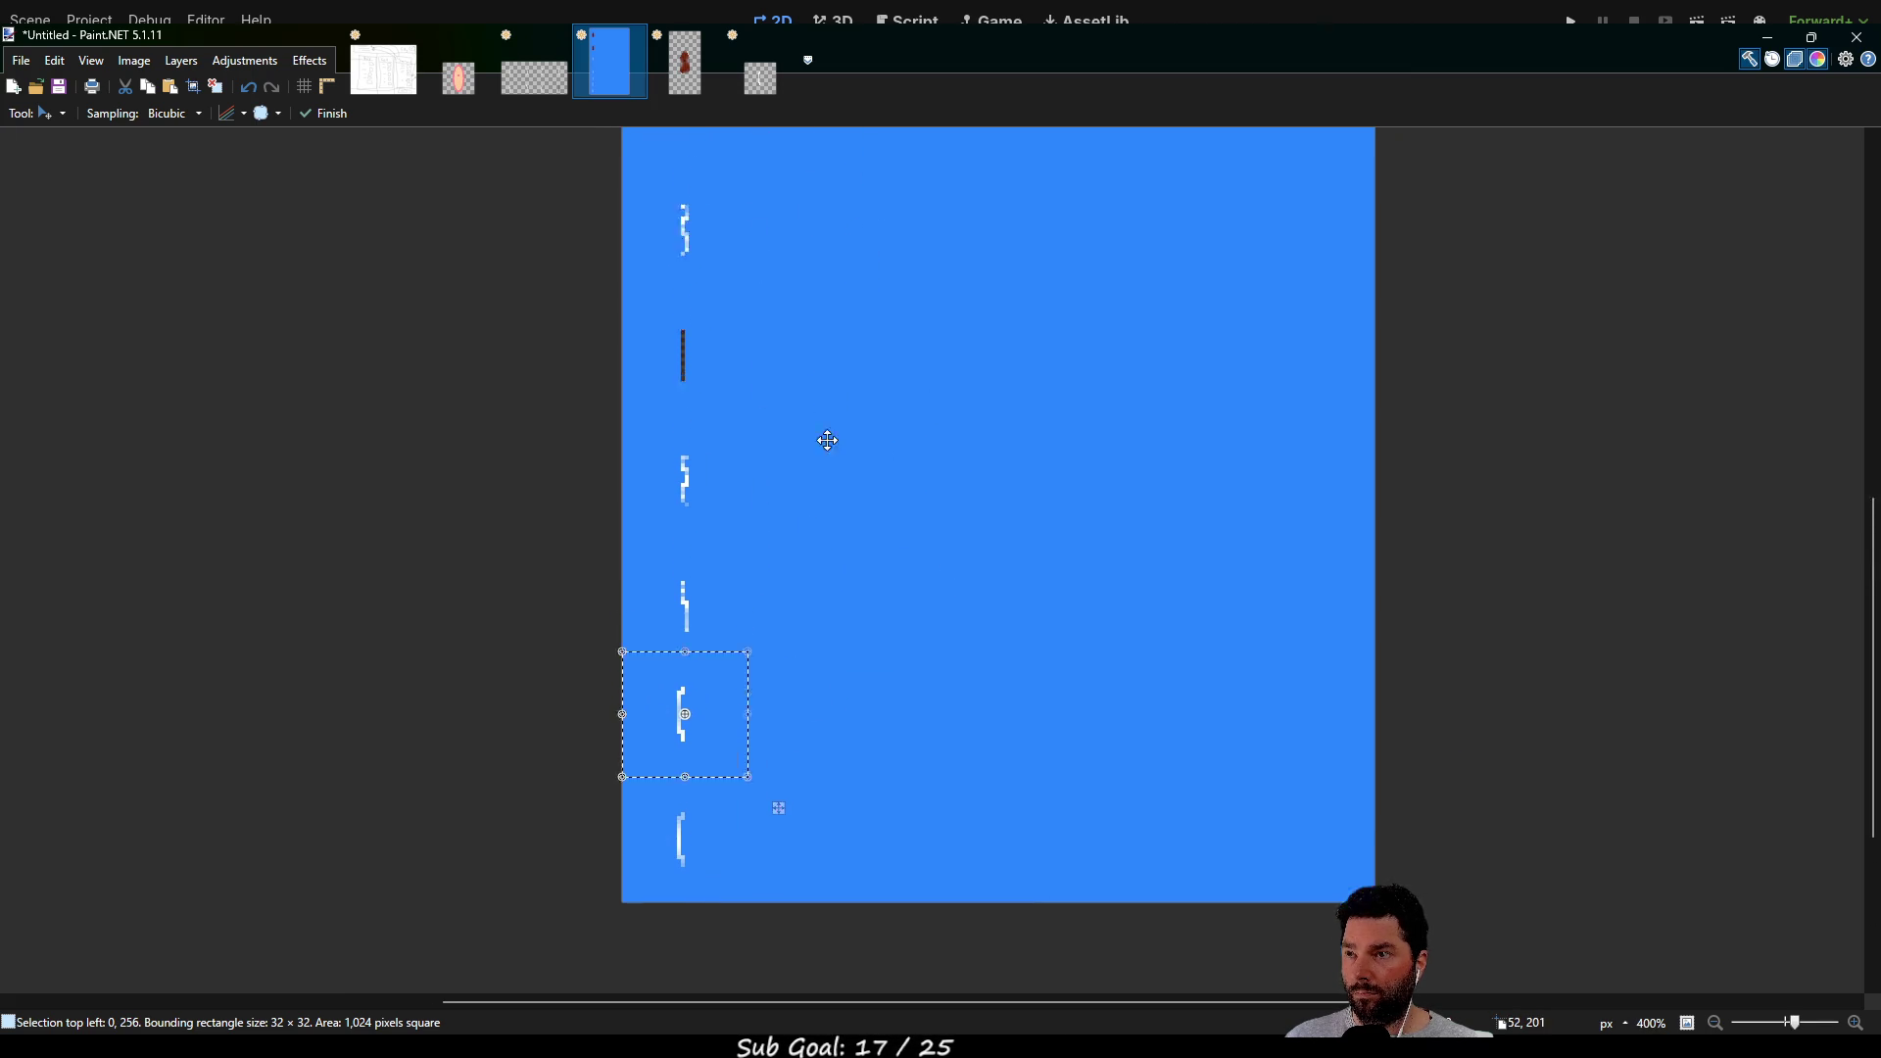
scroll(802, 425, right, 1)
scroll(789, 449, down, 3)
scroll(701, 750, up, 5)
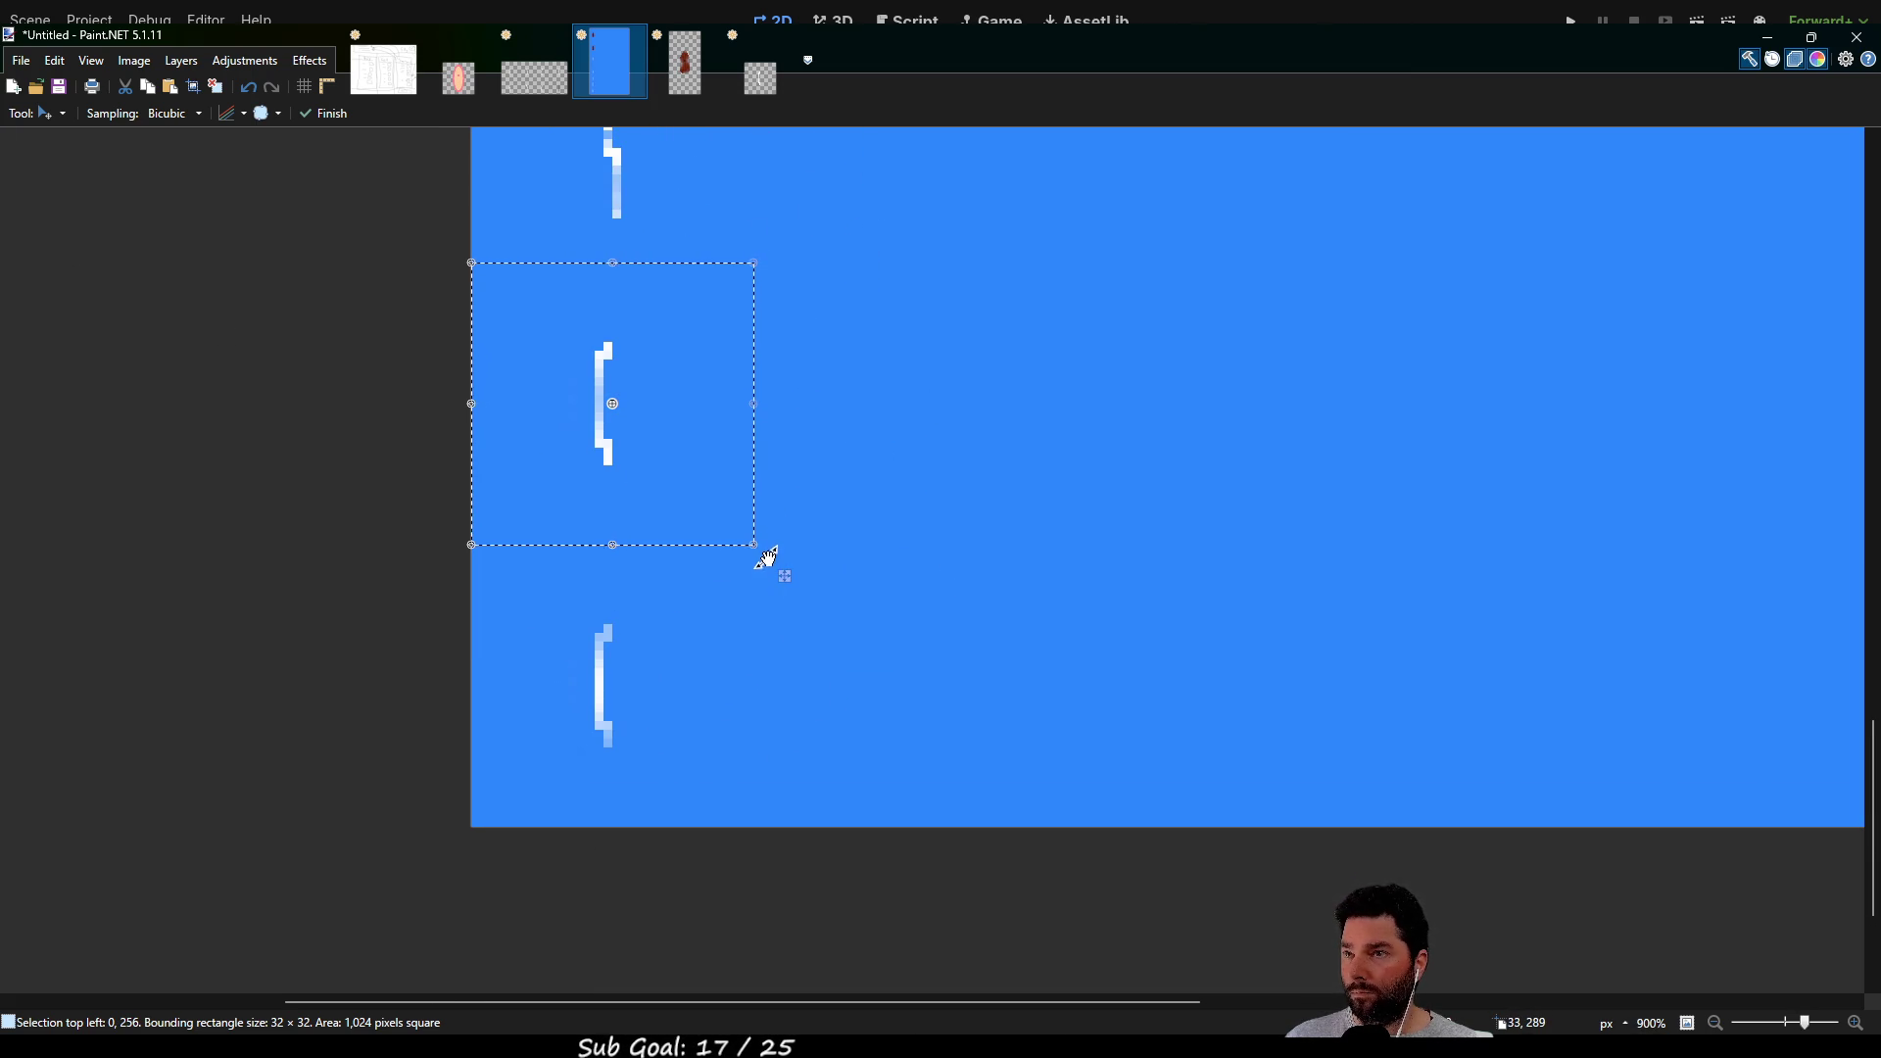
drag(755, 546, 757, 548)
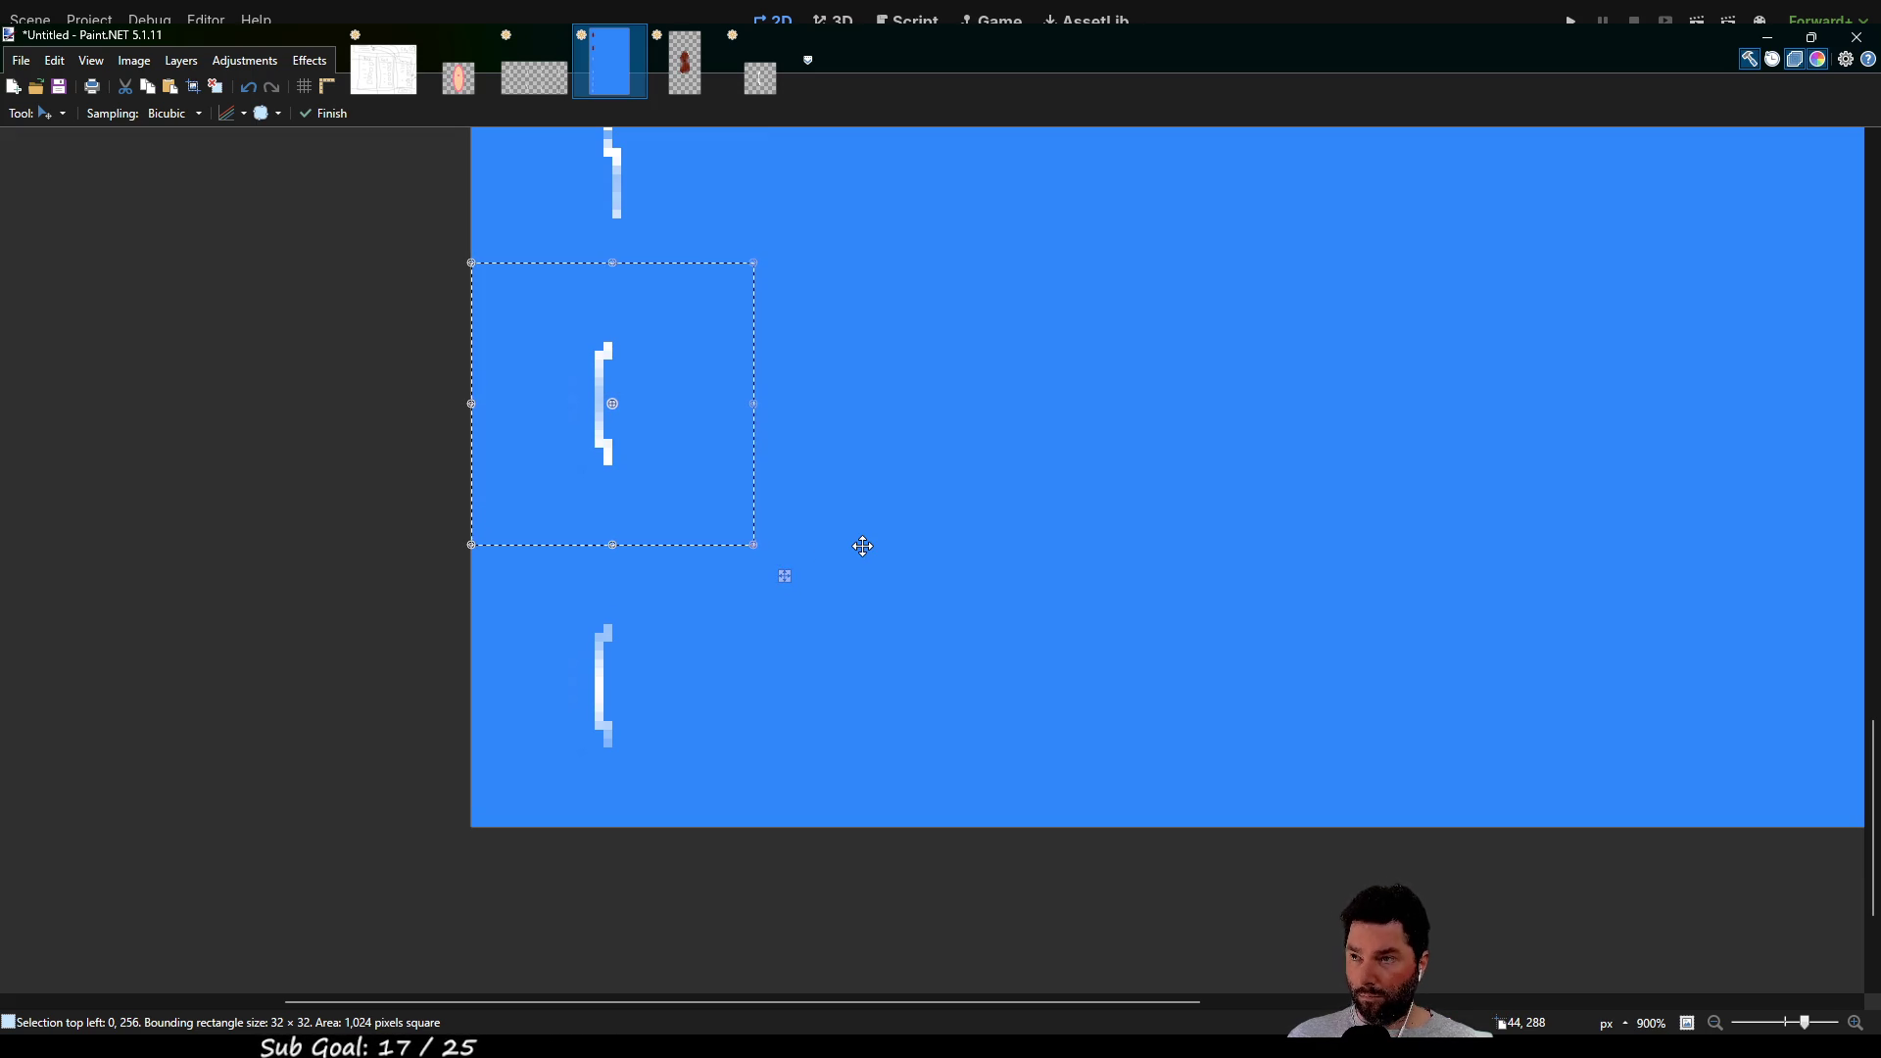
drag(862, 546, 862, 413)
mouse_move(675, 283)
mouse_down()
mouse_move(948, 474)
mouse_move(928, 491)
mouse_up()
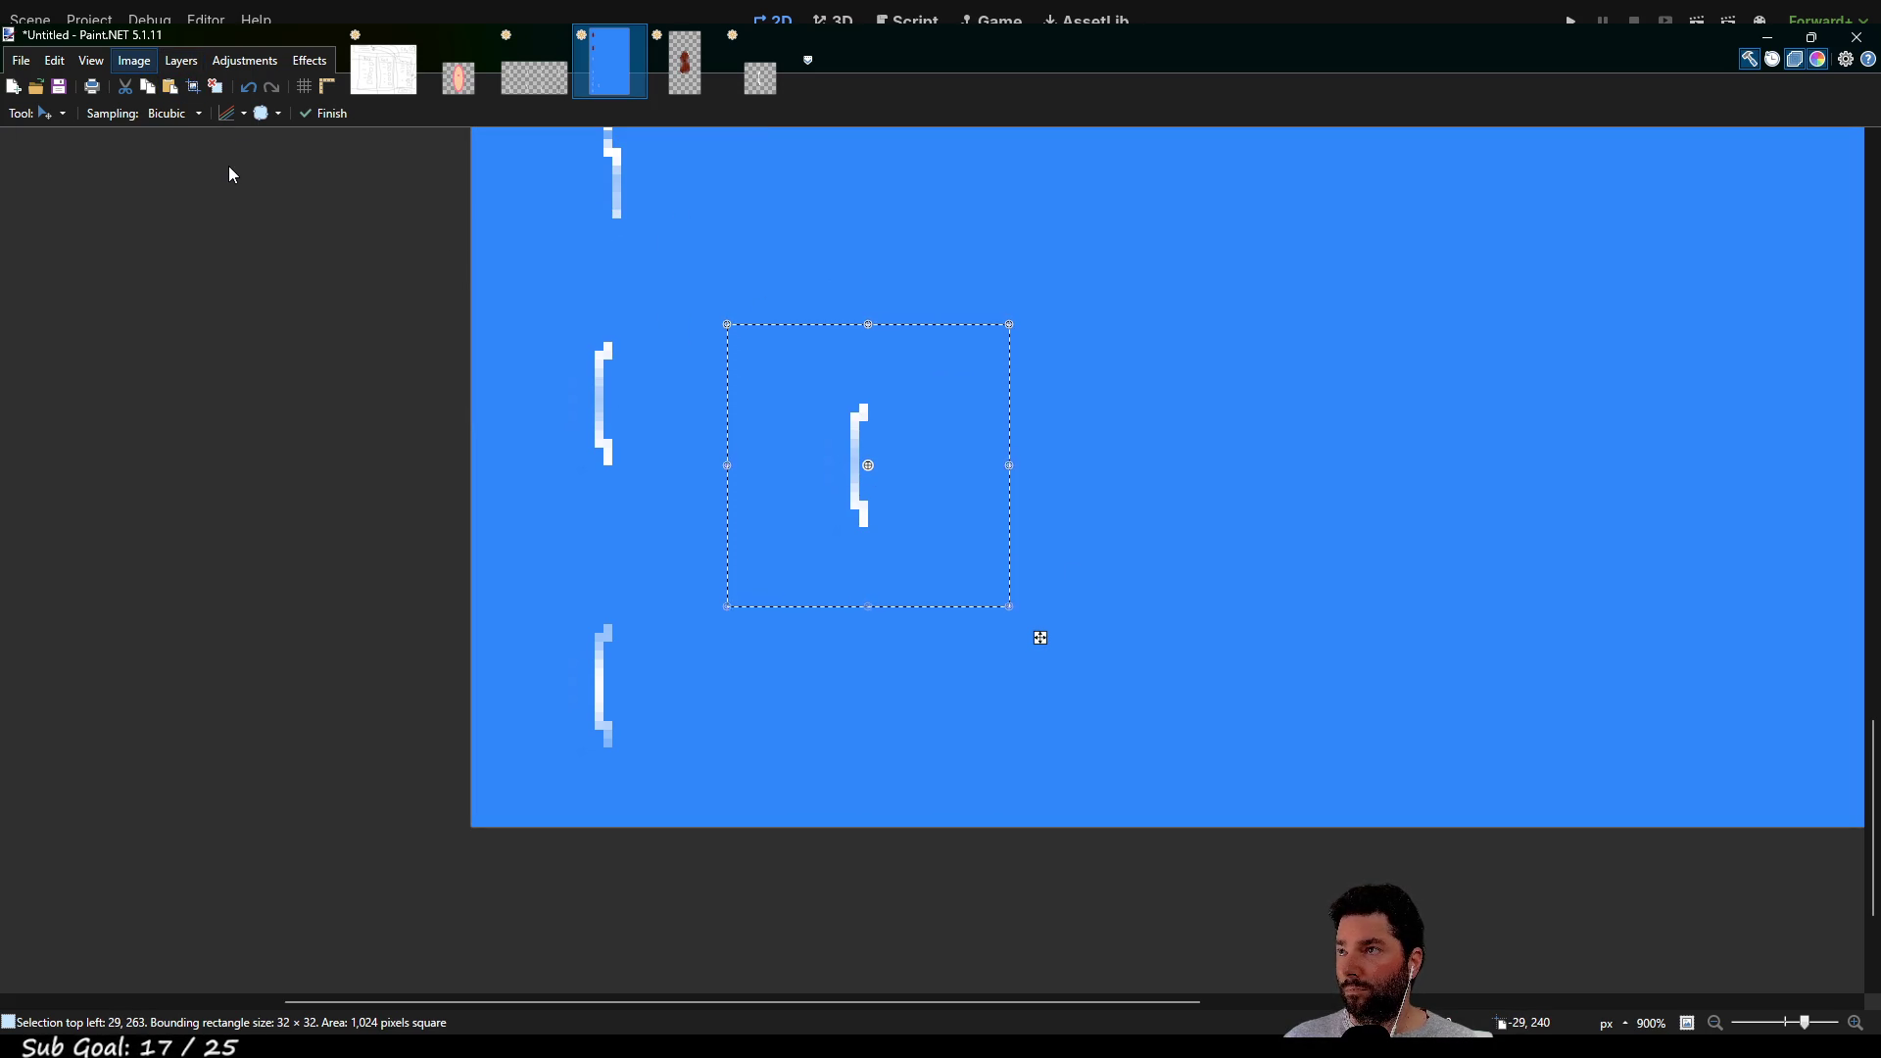
Try Flip Horizontal, undo it, and remove the extra bracket copy
key(alt+i)
key(h)
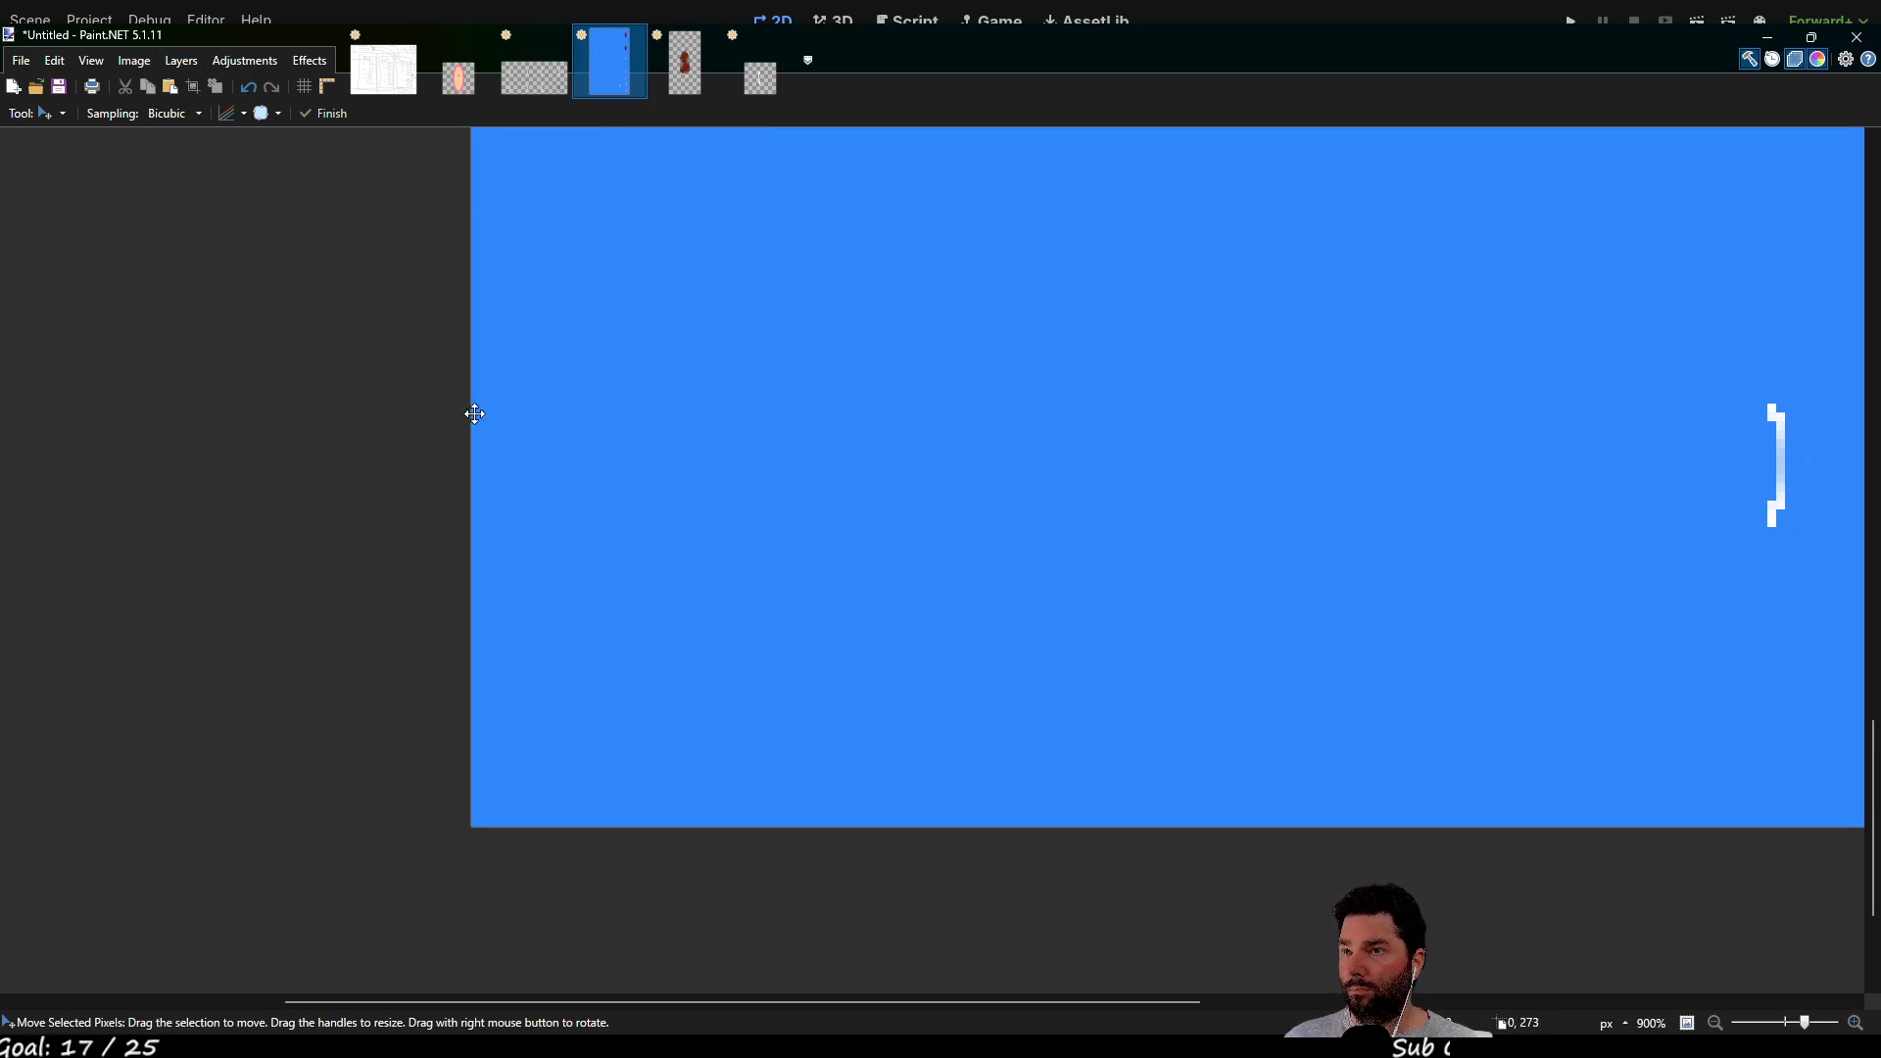
scroll(474, 413, down, 5)
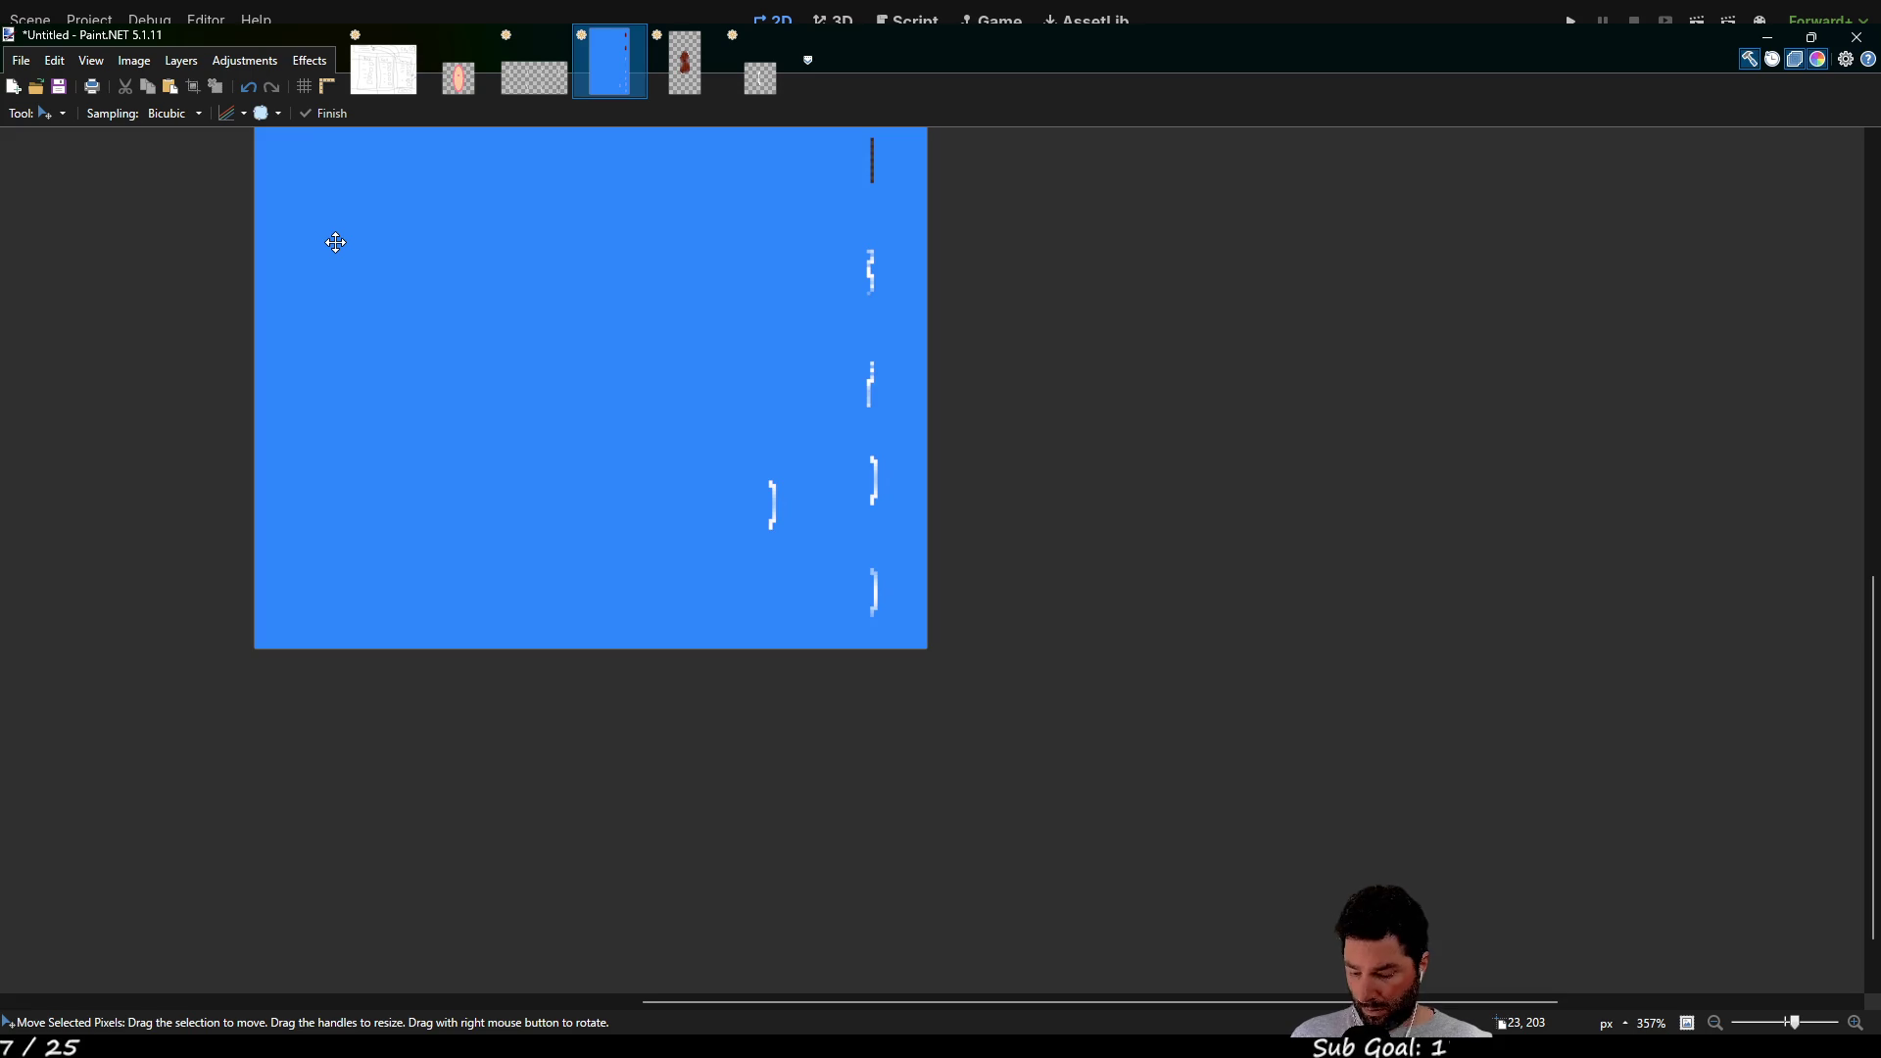
key(ctrl+z)
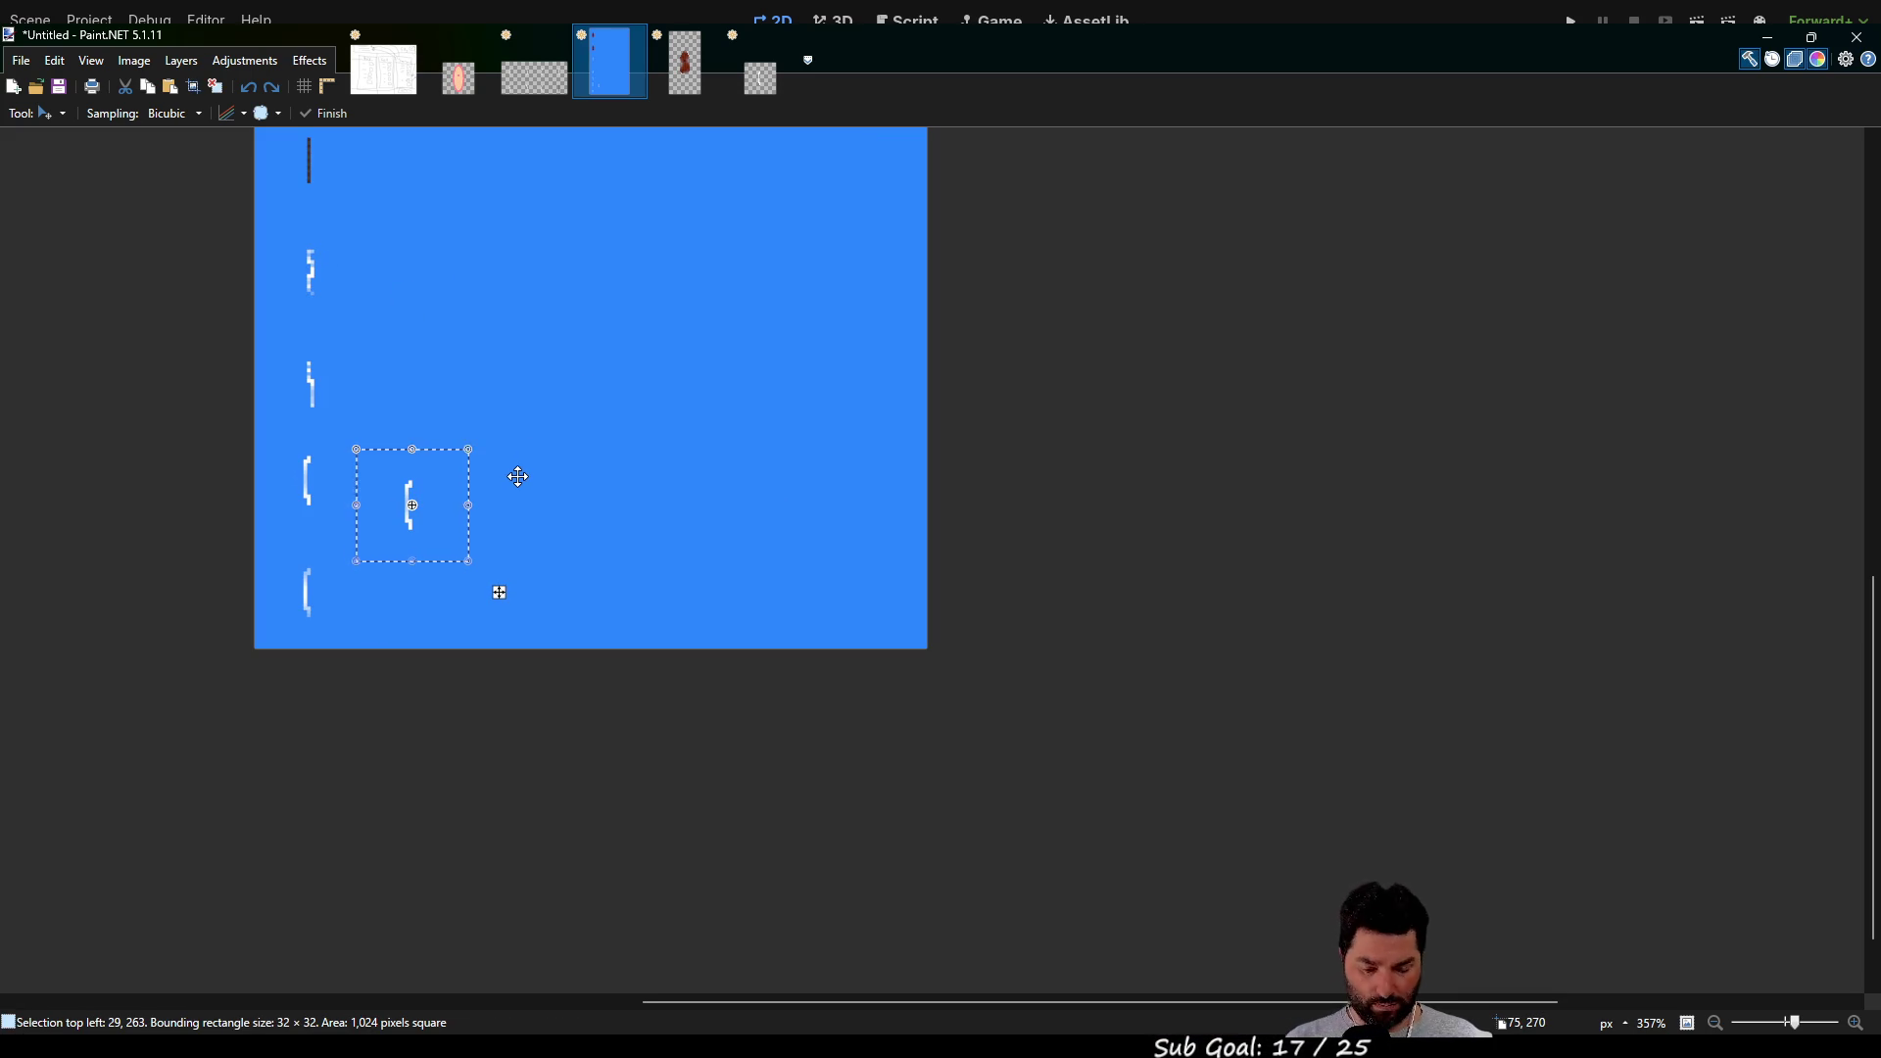
key(ctrl+z)
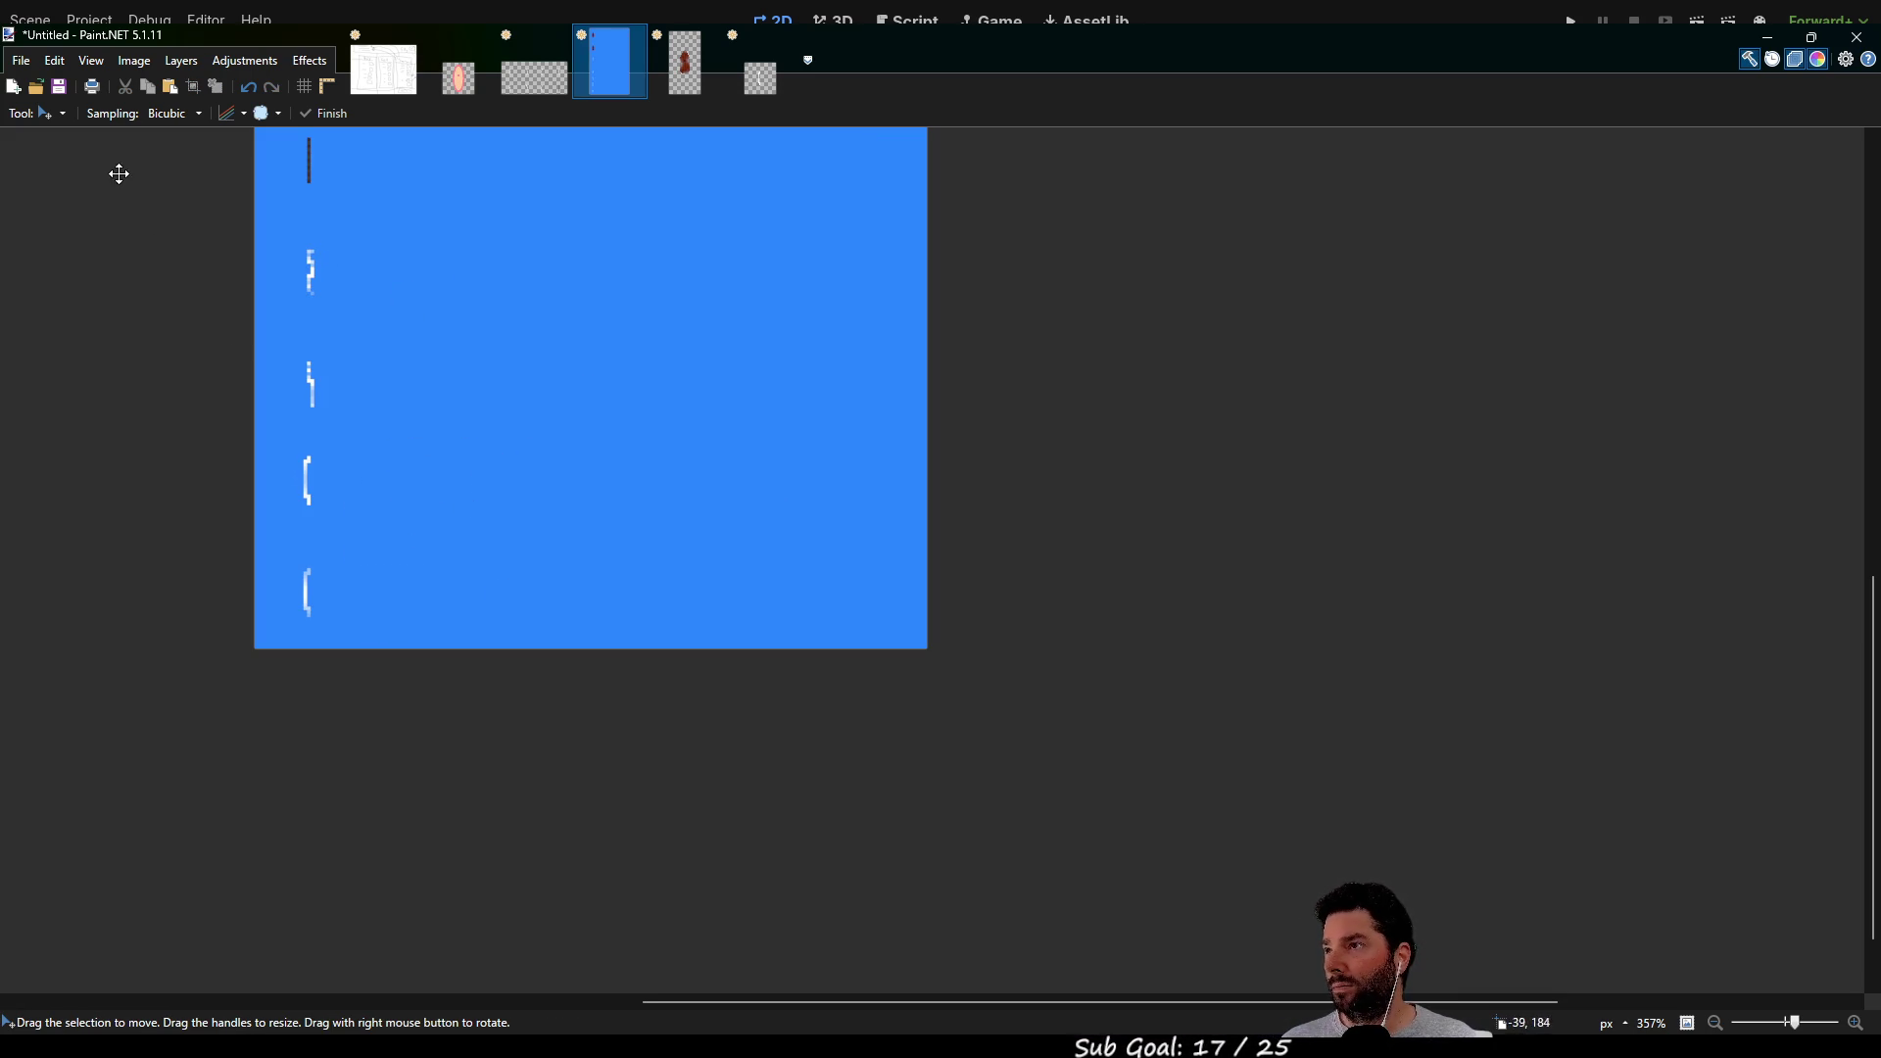
key(s)
scroll(416, 540, up, 4)
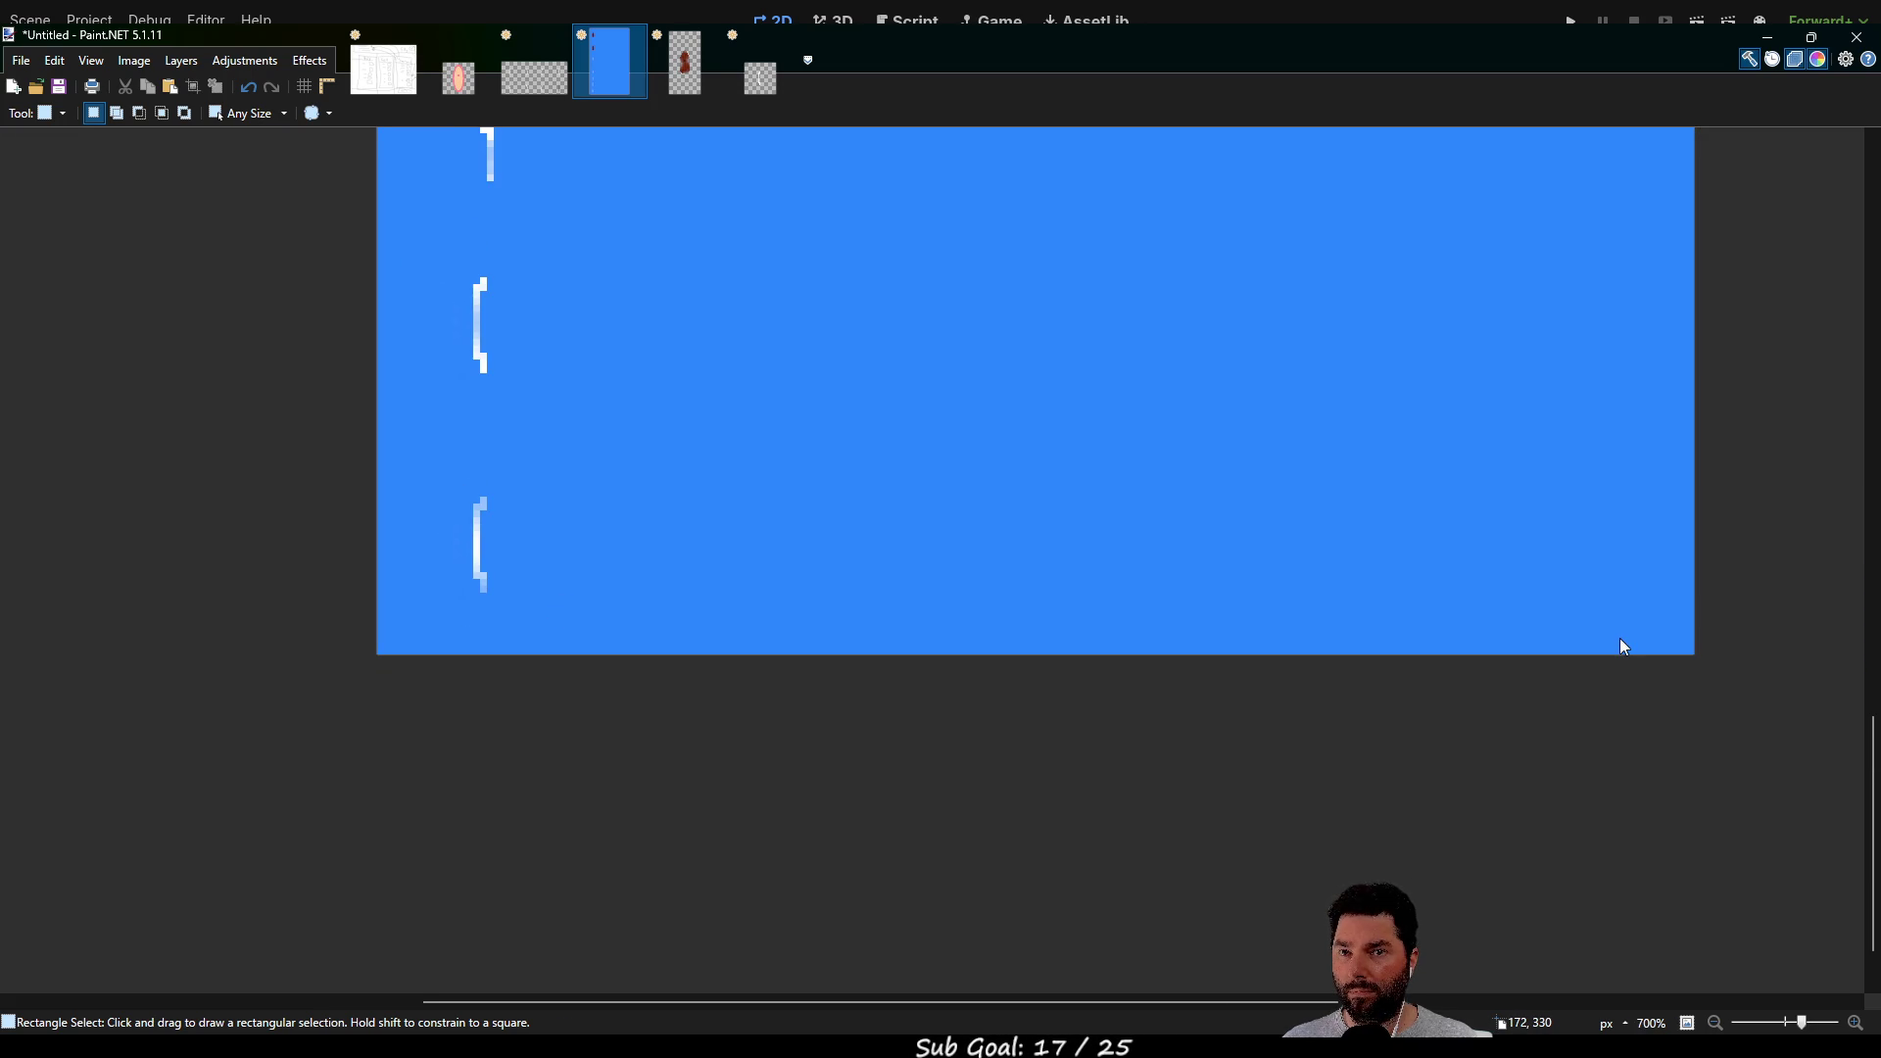
Select the two bottom-left bracket tiles and place horizontally flipped copies at the right edge
mouse_move(382, 650)
mouse_down()
mouse_move(491, 432)
mouse_move(630, 261)
mouse_move(569, 244)
mouse_move(591, 244)
mouse_move(595, 217)
mouse_up()
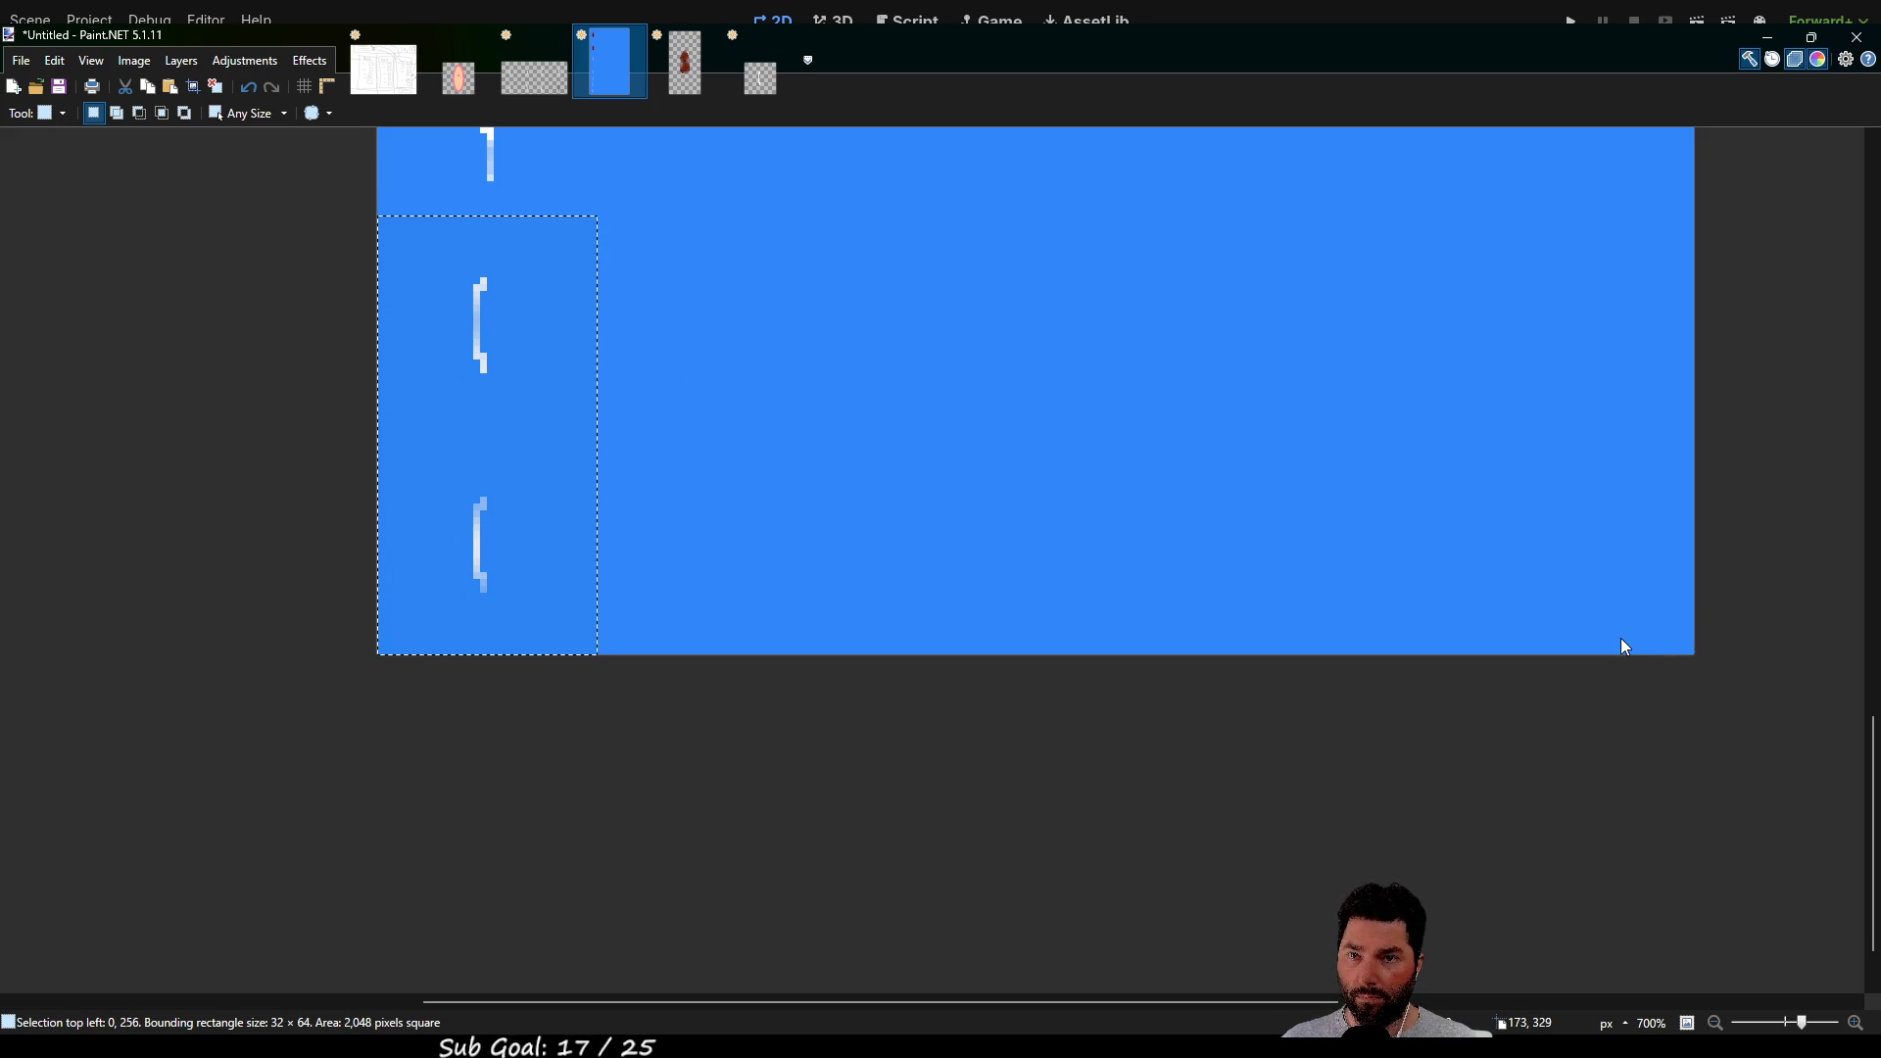
mouse_move(1381, 811)
mouse_down()
mouse_move(1130, 835)
mouse_move(914, 893)
mouse_move(856, 873)
mouse_up()
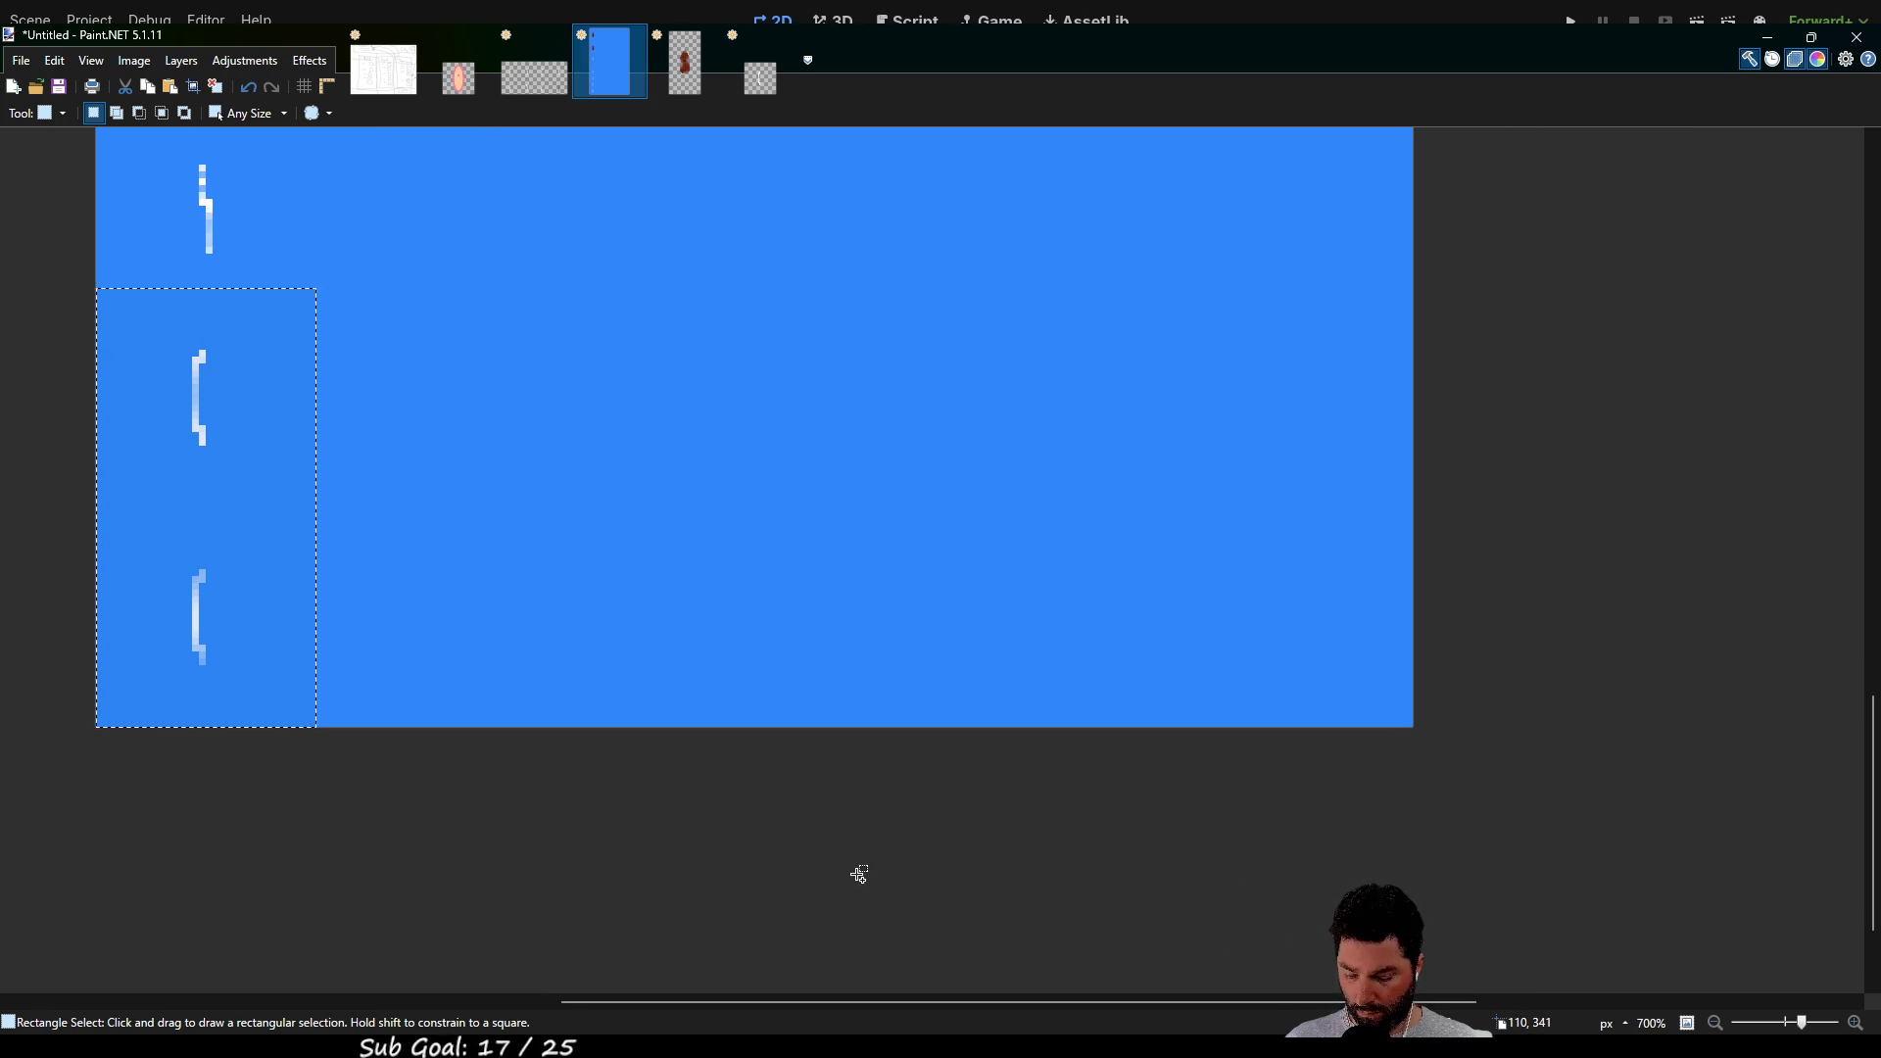
key(m)
scroll(709, 807, up, 2)
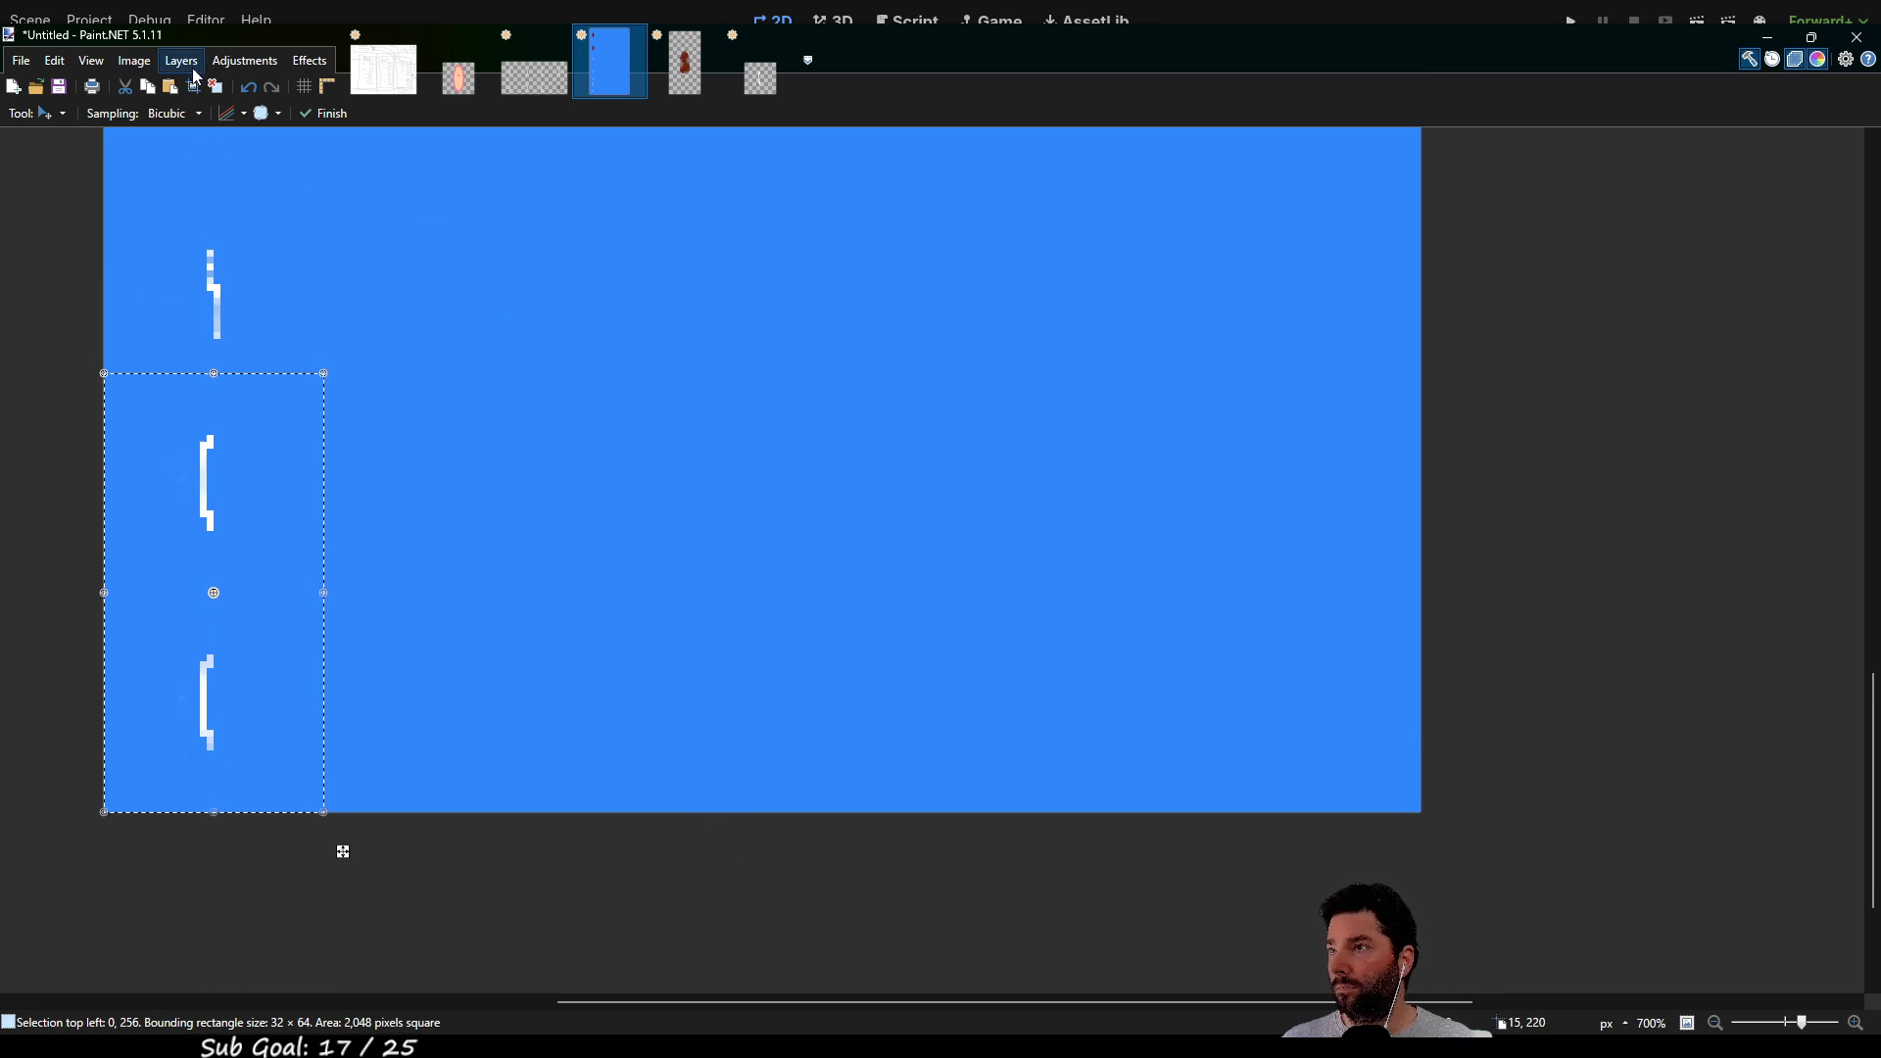
key(ctrl+z)
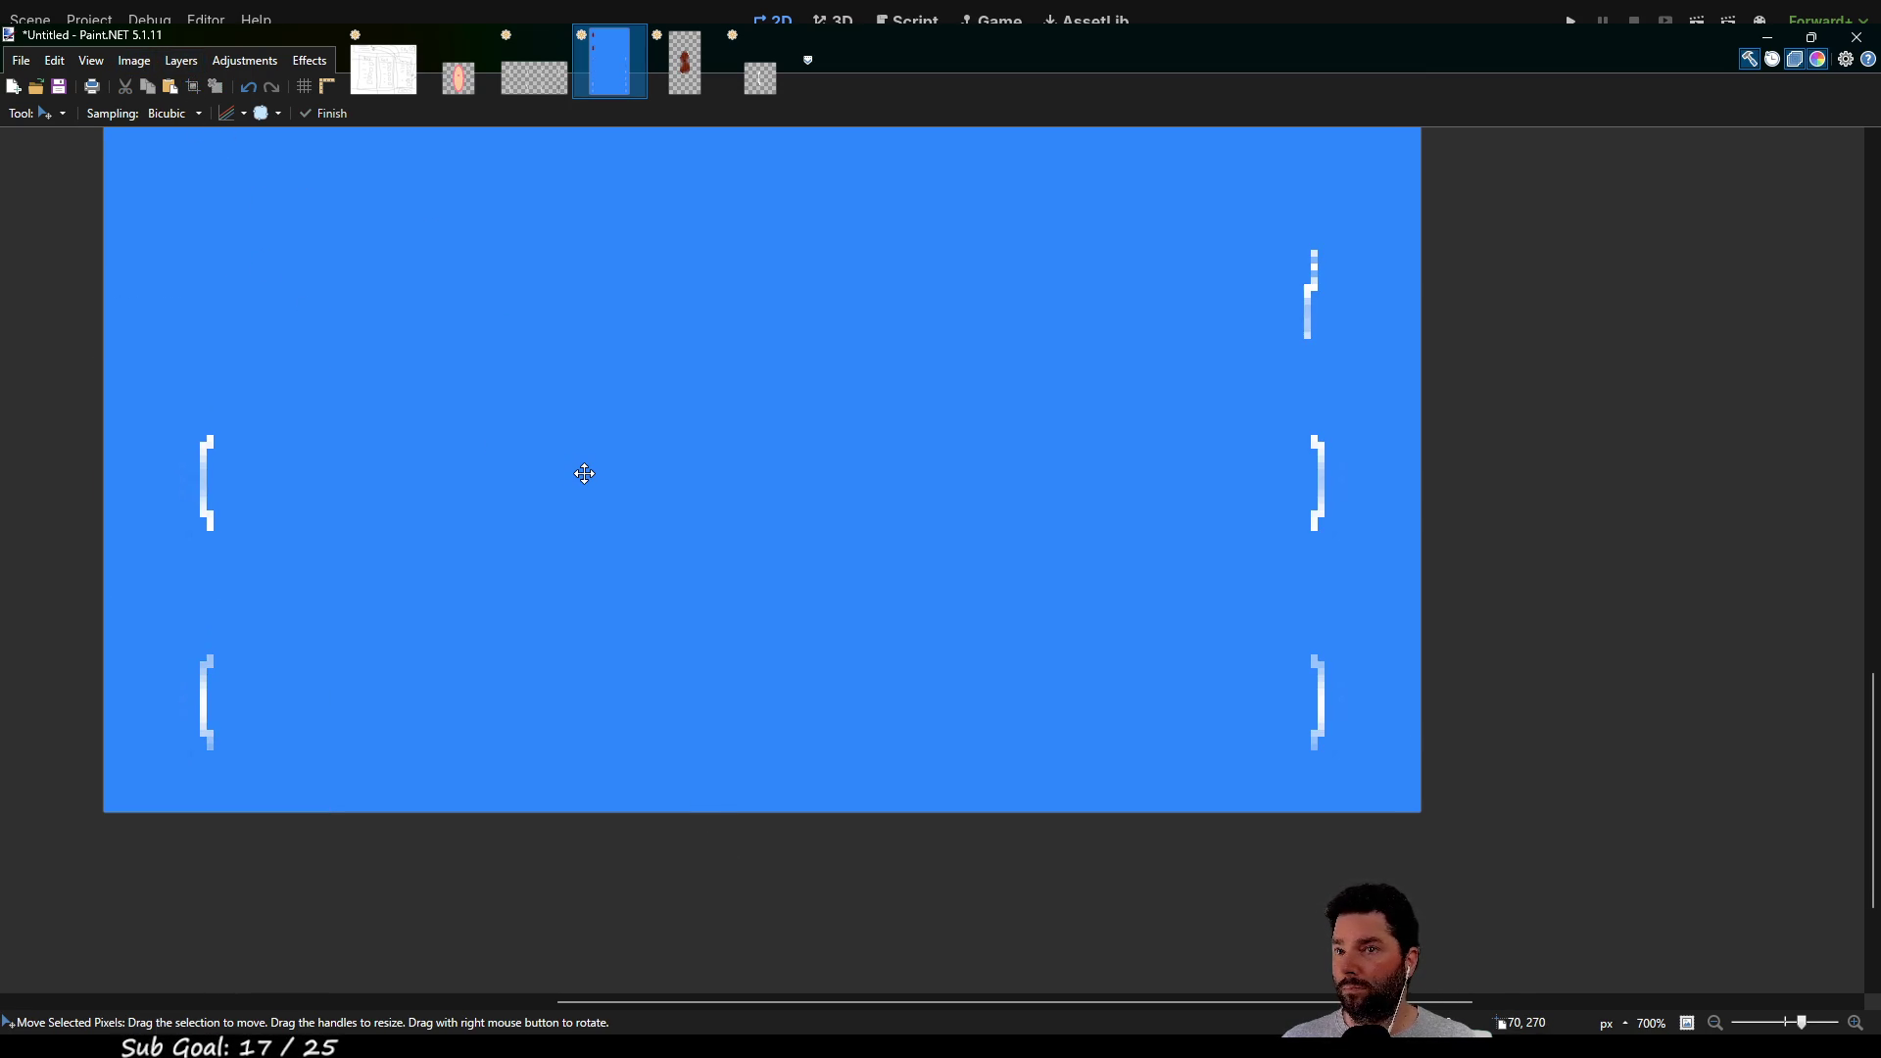
scroll(584, 474, down, 4)
mouse_move(1063, 417)
mouse_down()
mouse_move(1020, 773)
mouse_move(1016, 529)
mouse_move(1019, 761)
mouse_up()
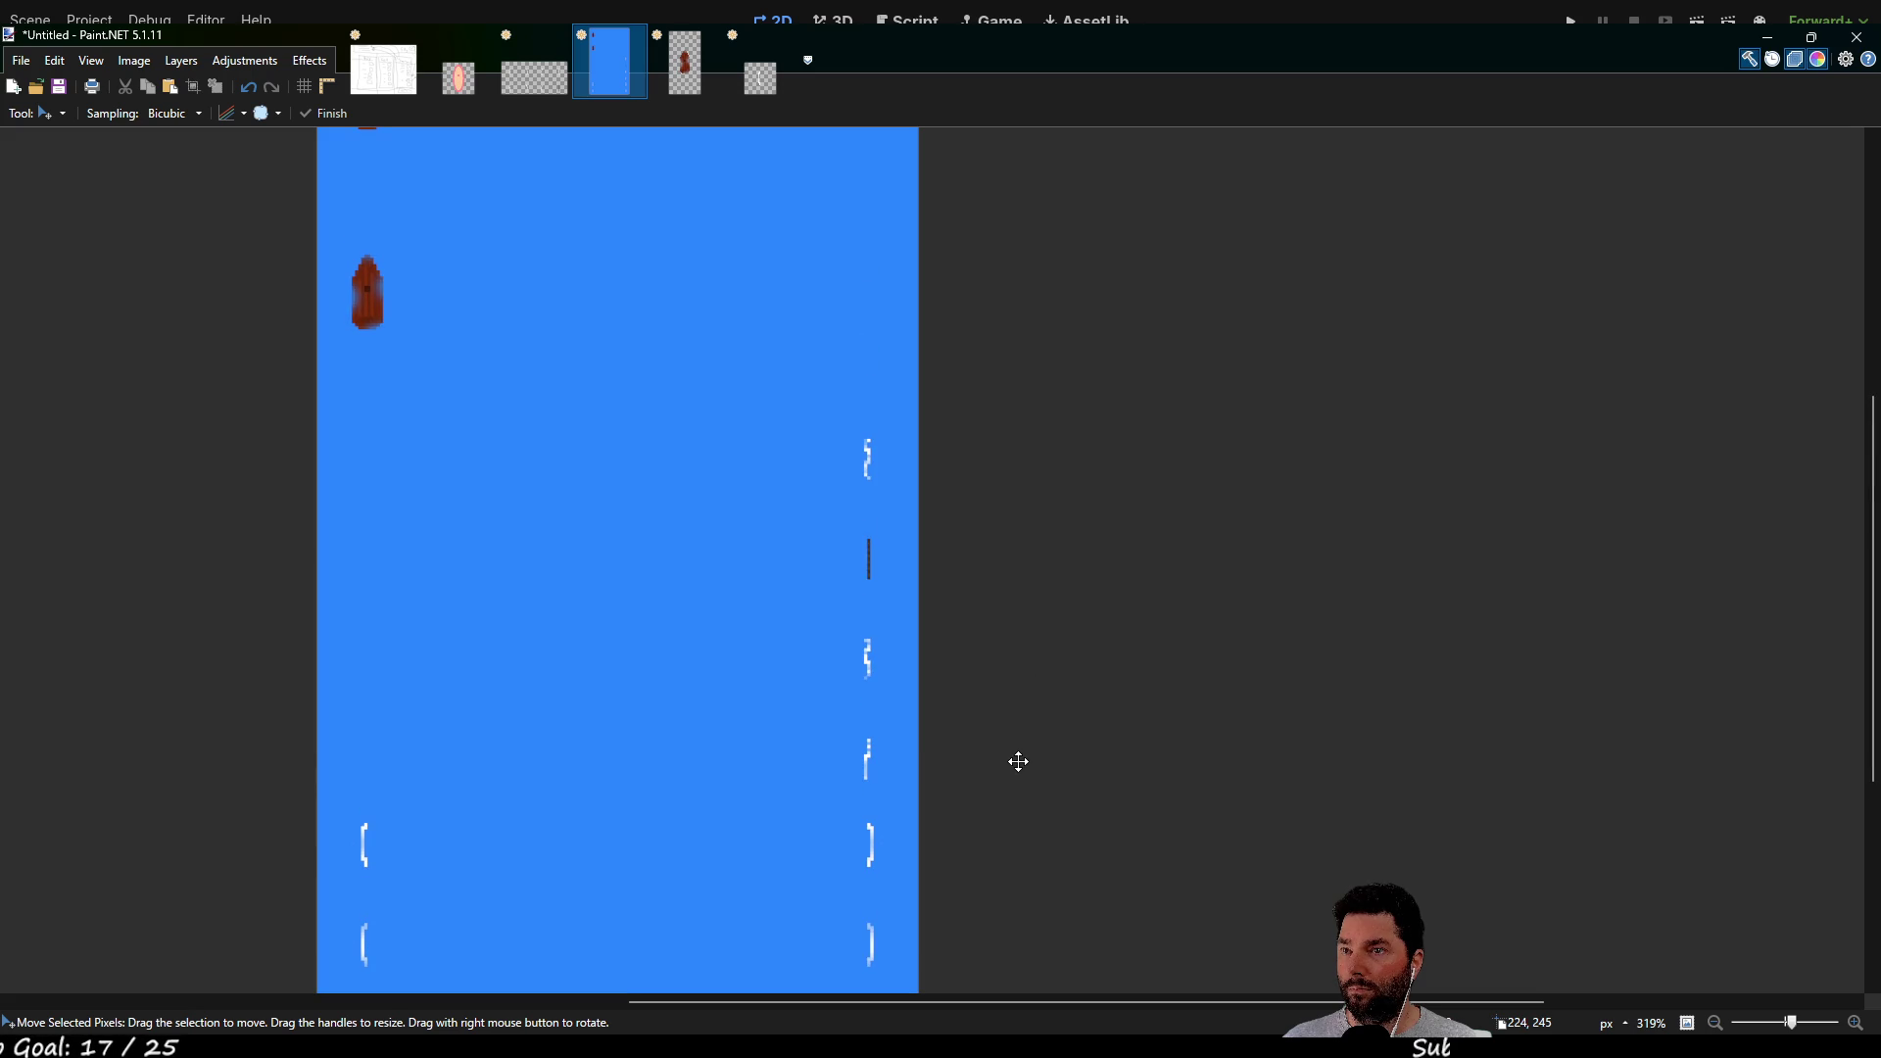
scroll(1024, 703, down, 3)
scroll(1023, 702, up, 2)
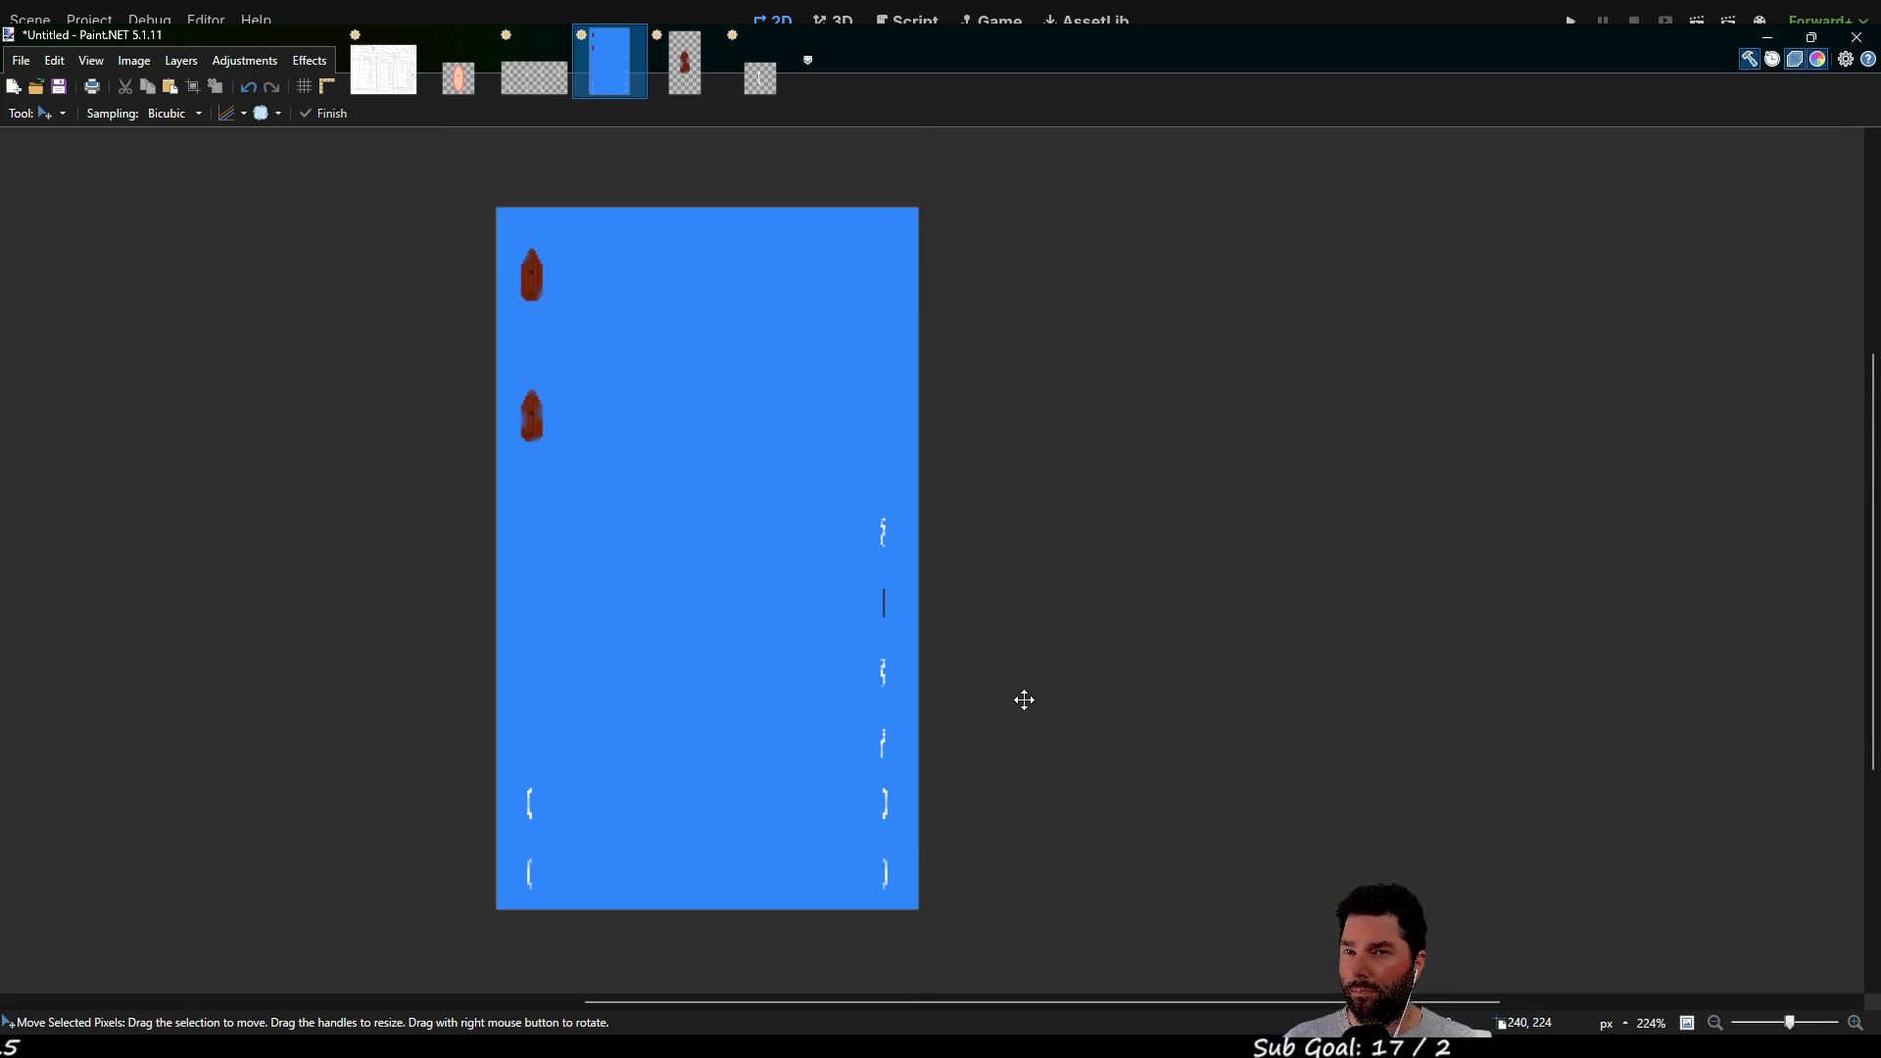
key(ctrl+z)
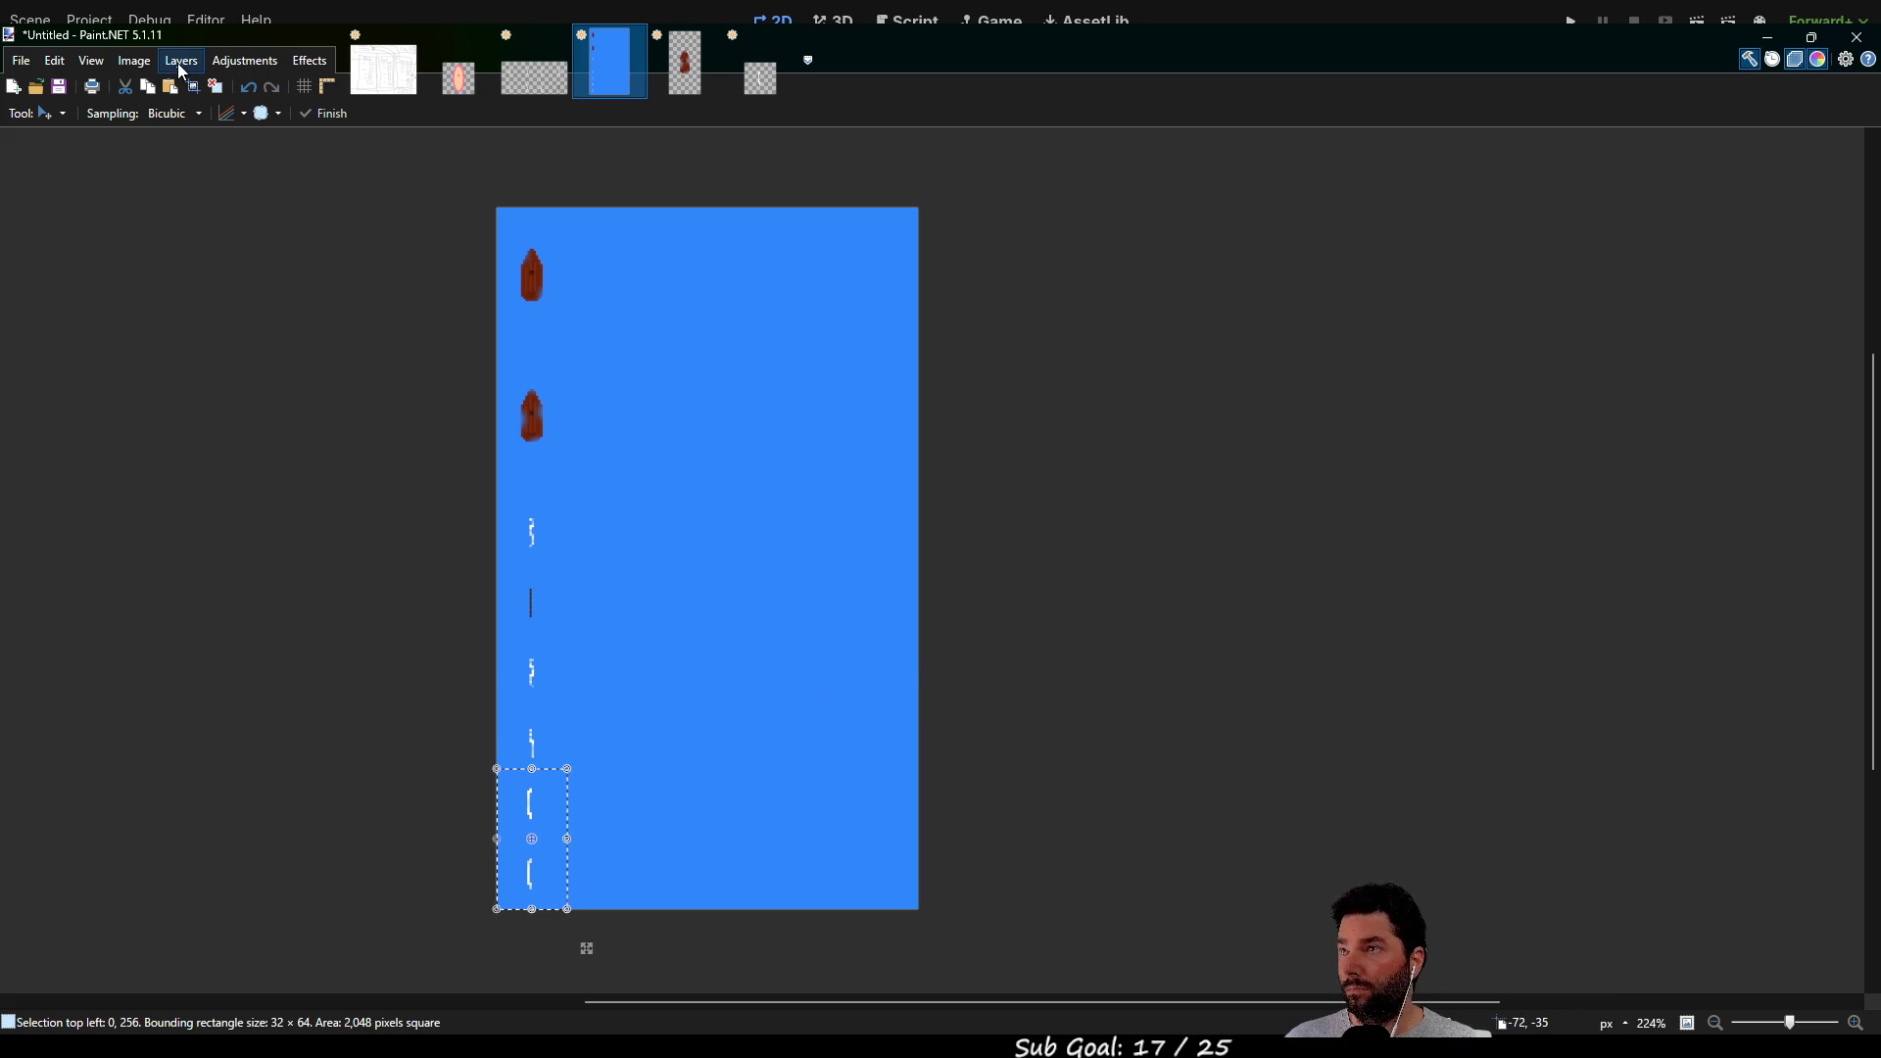
key(ctrl+d)
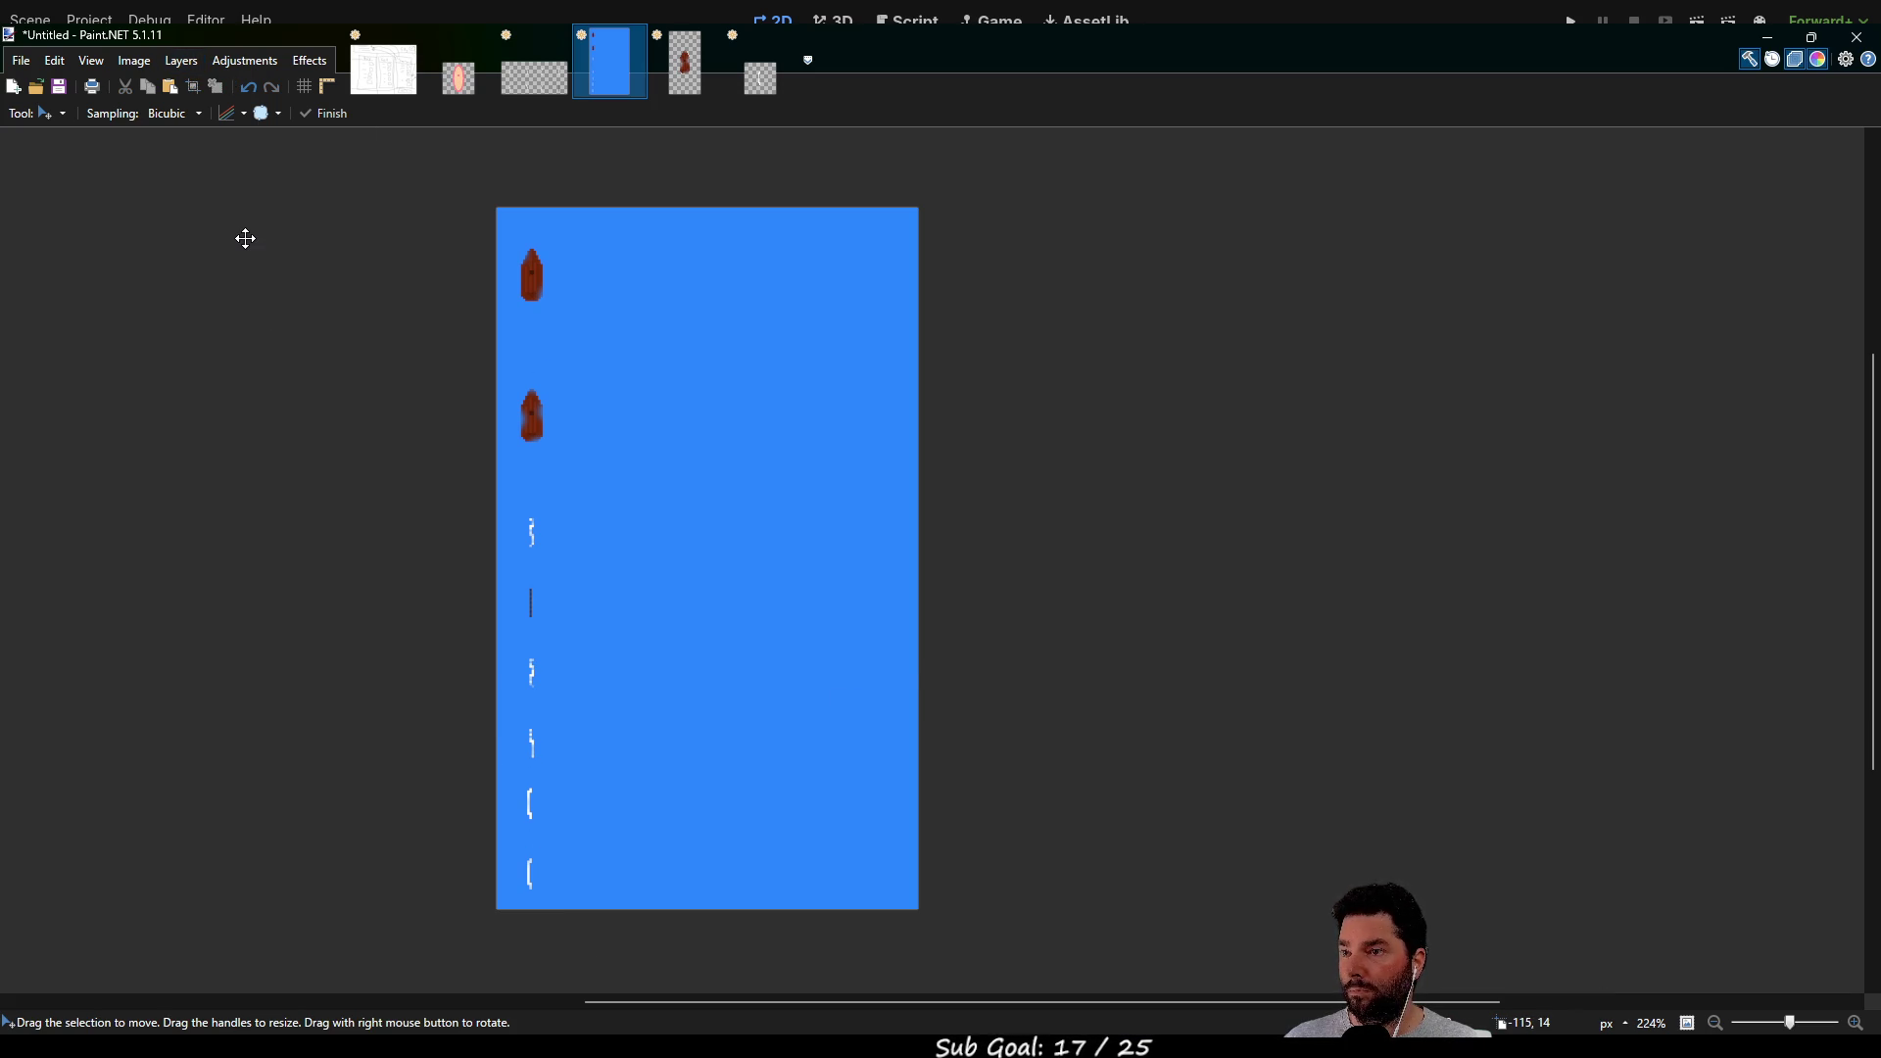
key(ctrl+z)
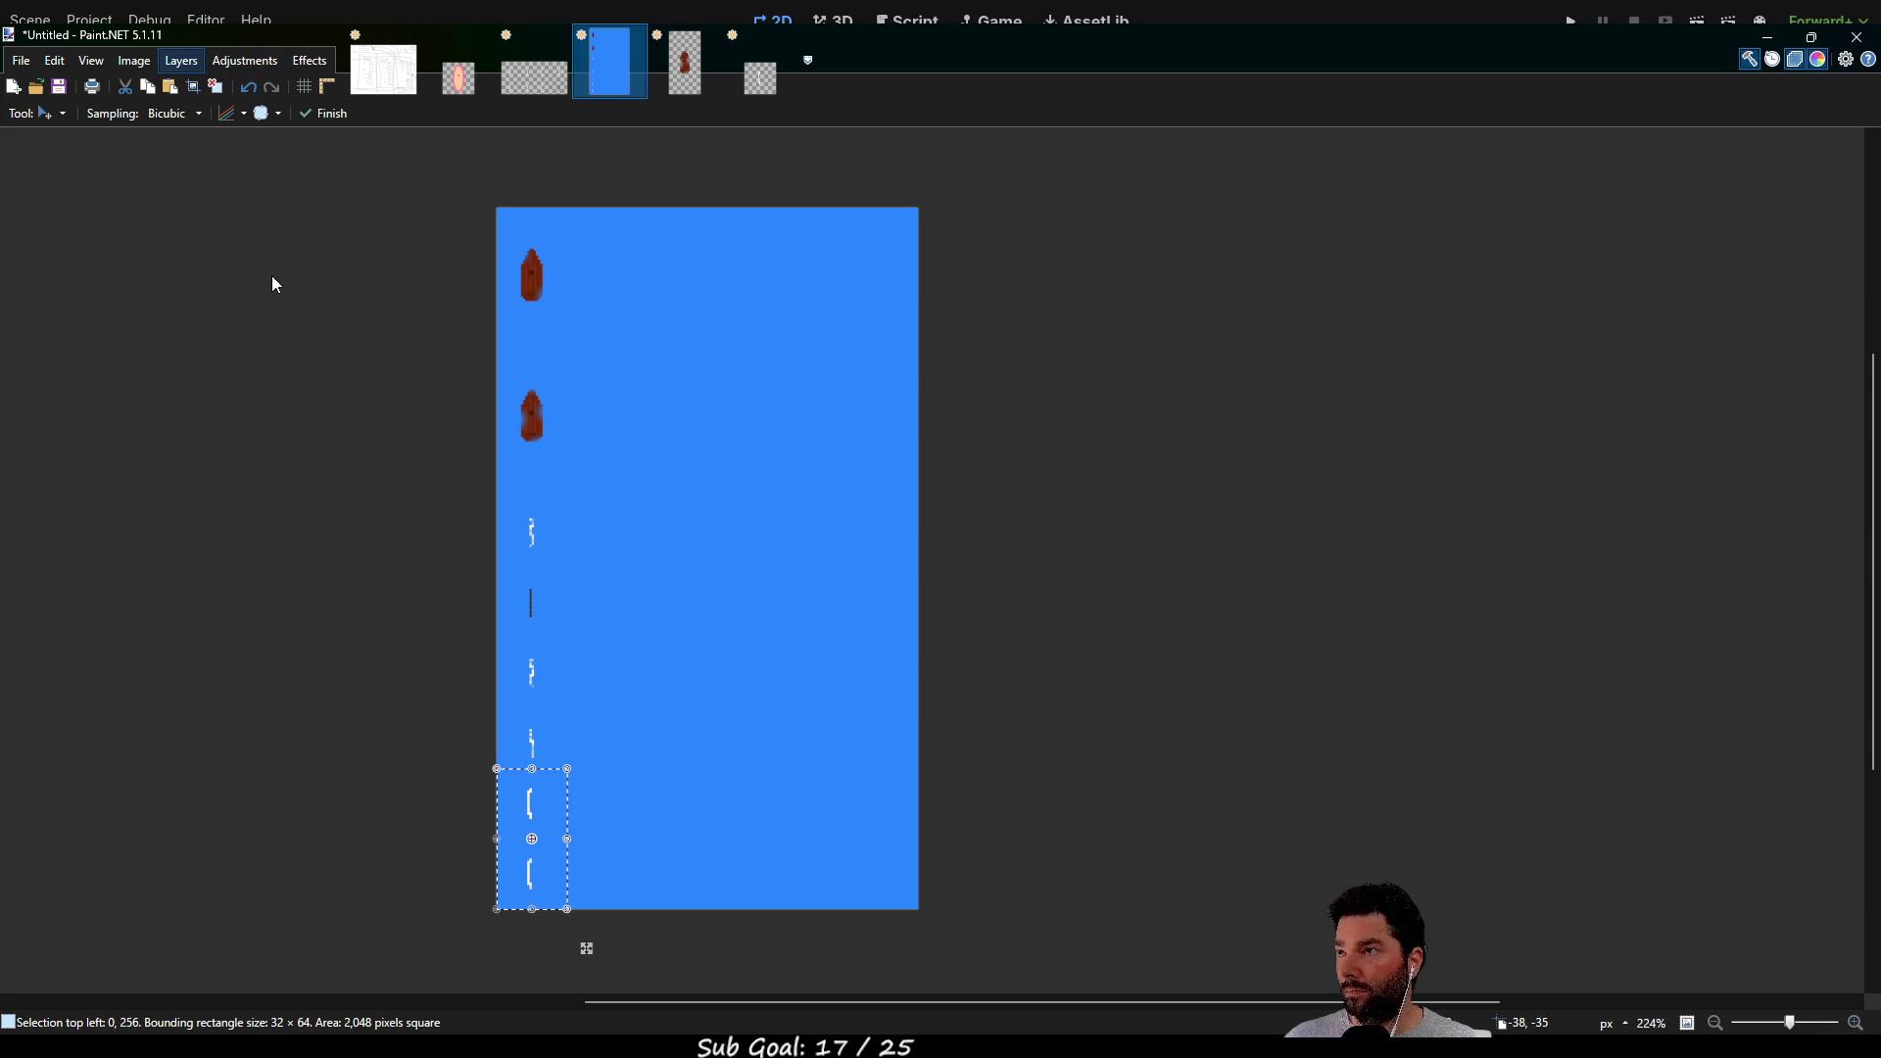
key(Return)
key(h)
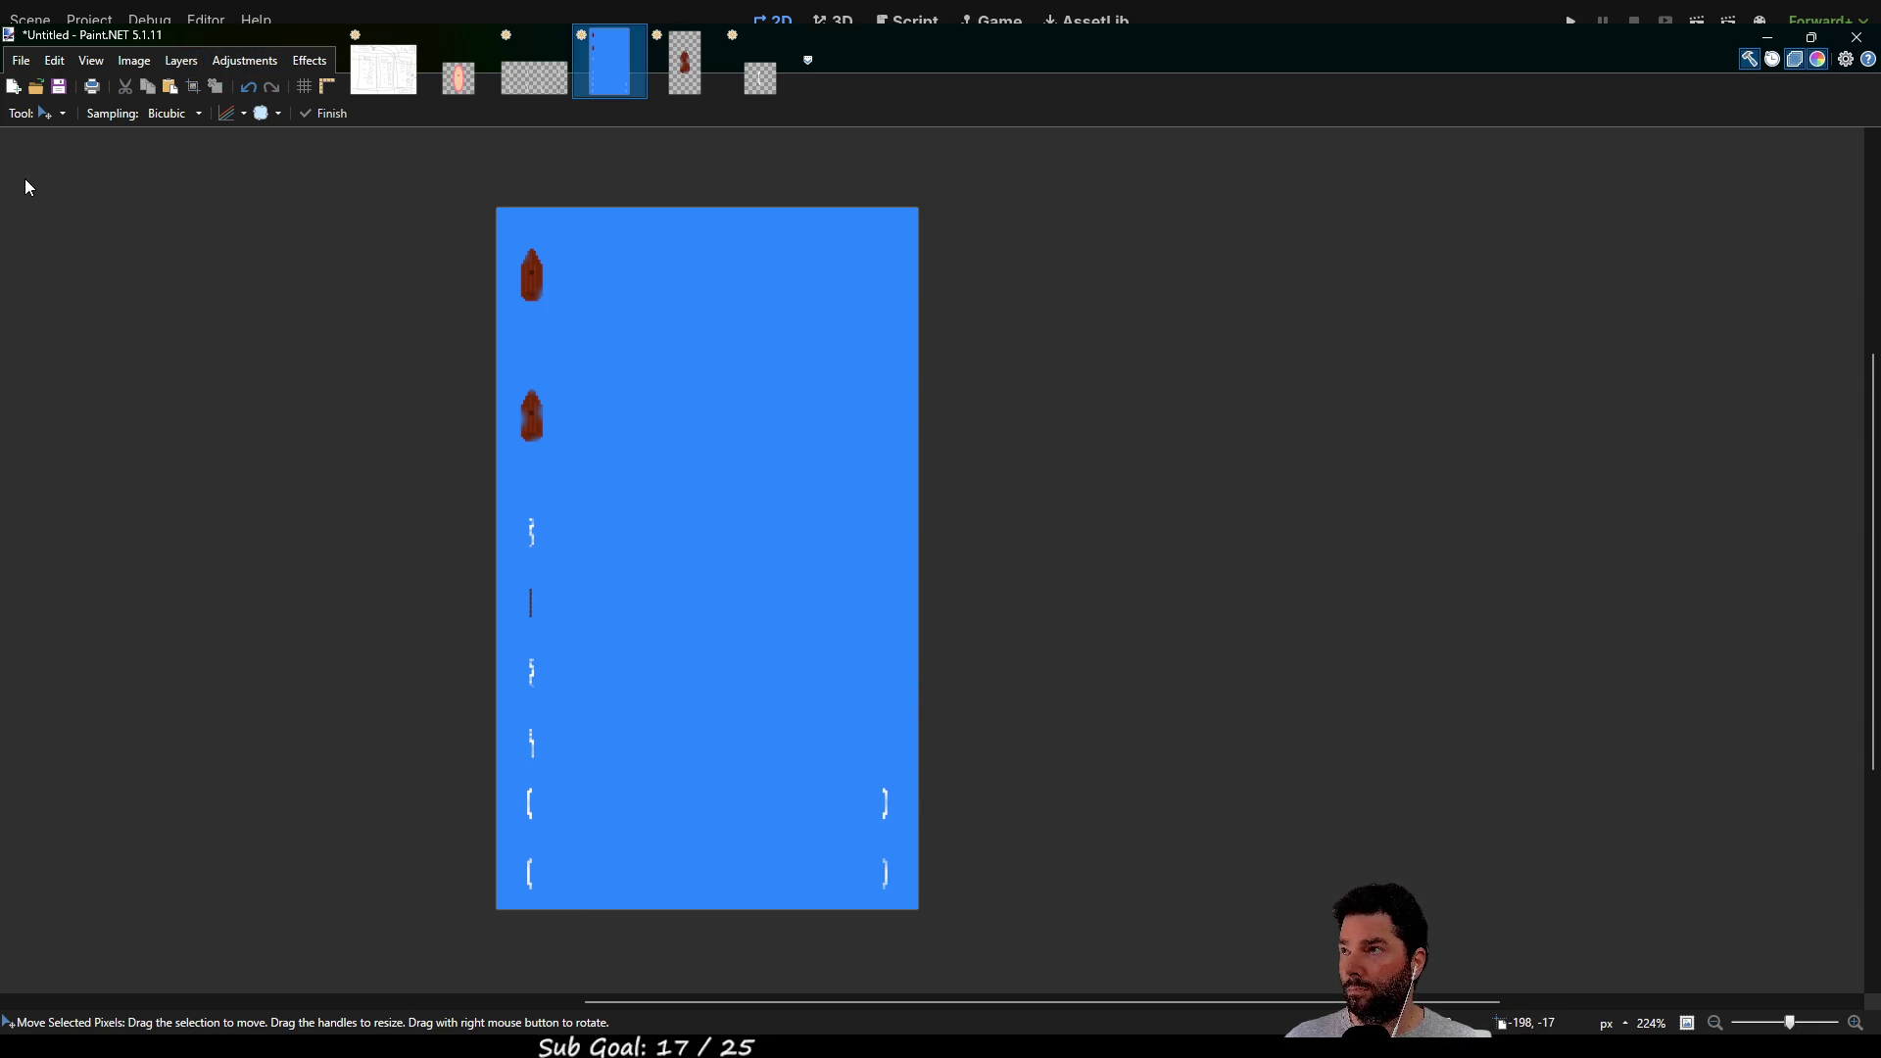
Select the two bottom-right brackets and move a copy up beside the left-column tiles
key(s)
mouse_move(926, 910)
mouse_down()
mouse_move(832, 751)
mouse_move(849, 768)
mouse_up()
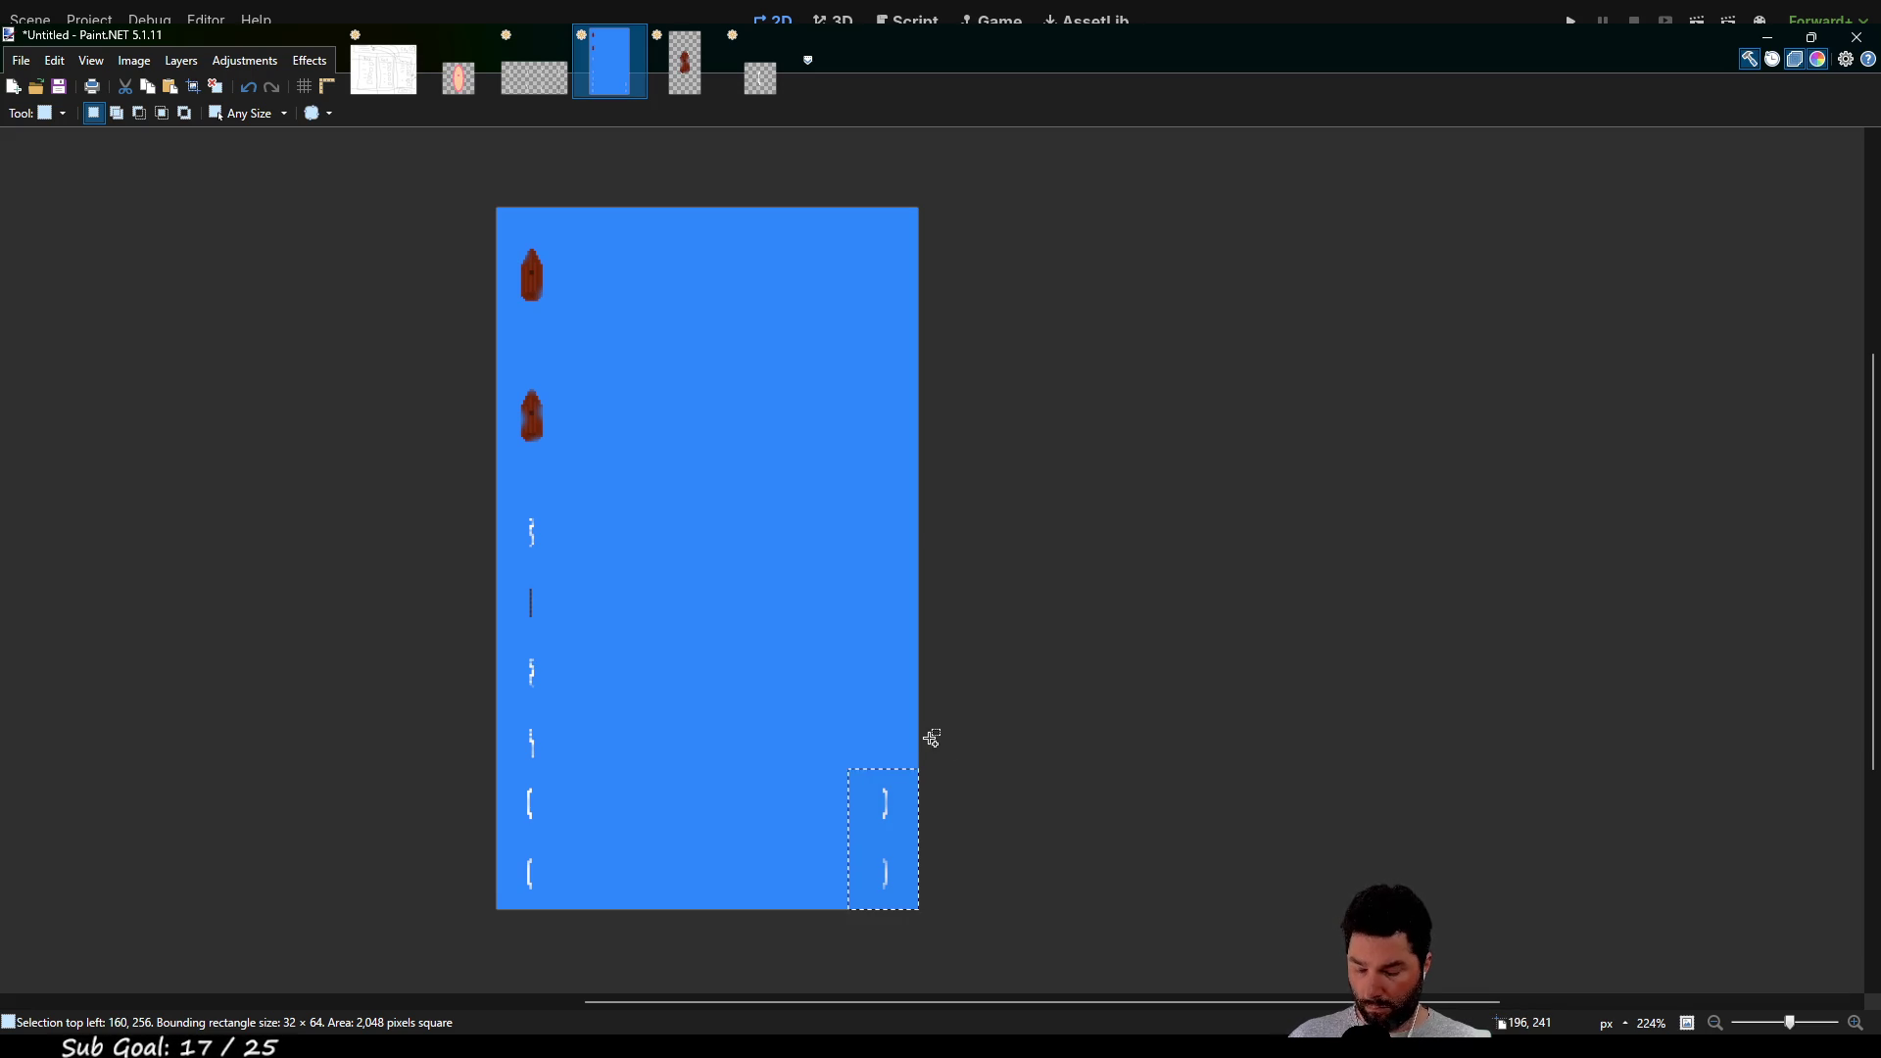
key(m)
drag(898, 857, 612, 589)
Nudge the bracket copy two pixels right and two pixels up
scroll(529, 554, up, 5)
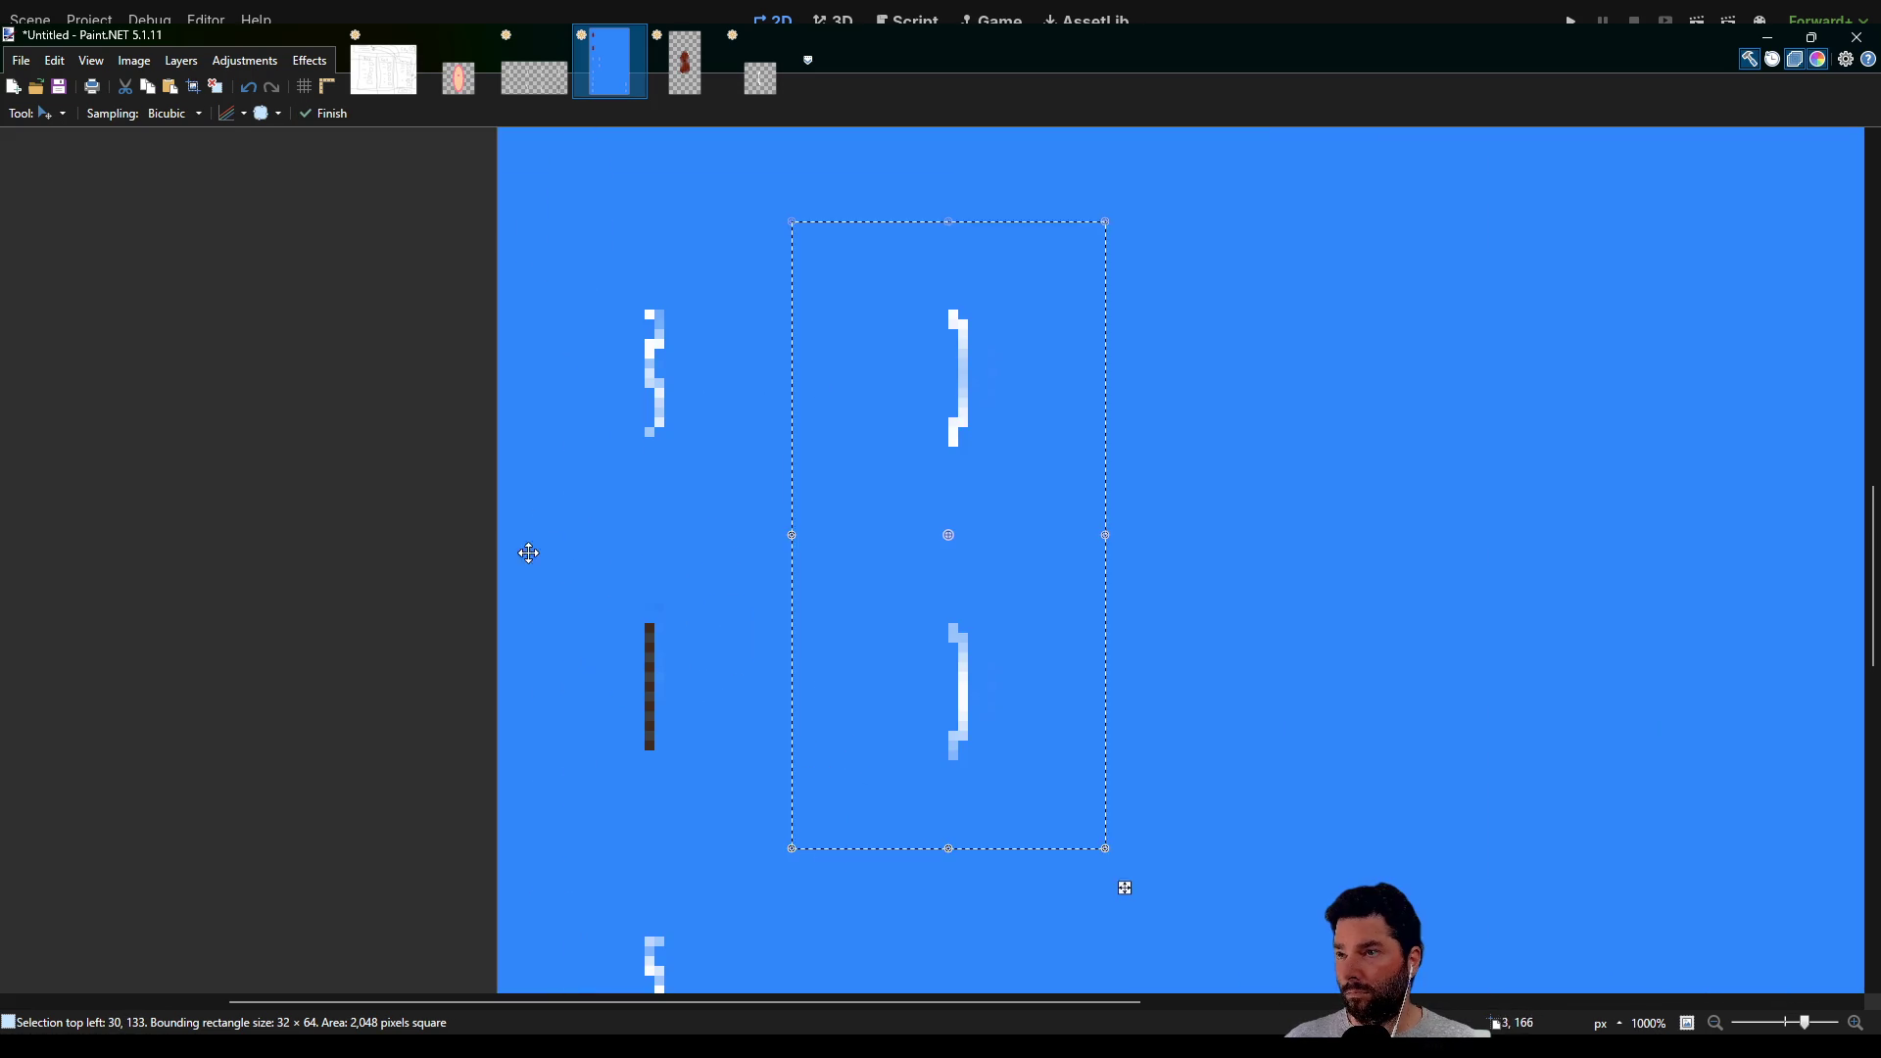
drag(921, 368, 822, 549)
key(Right)
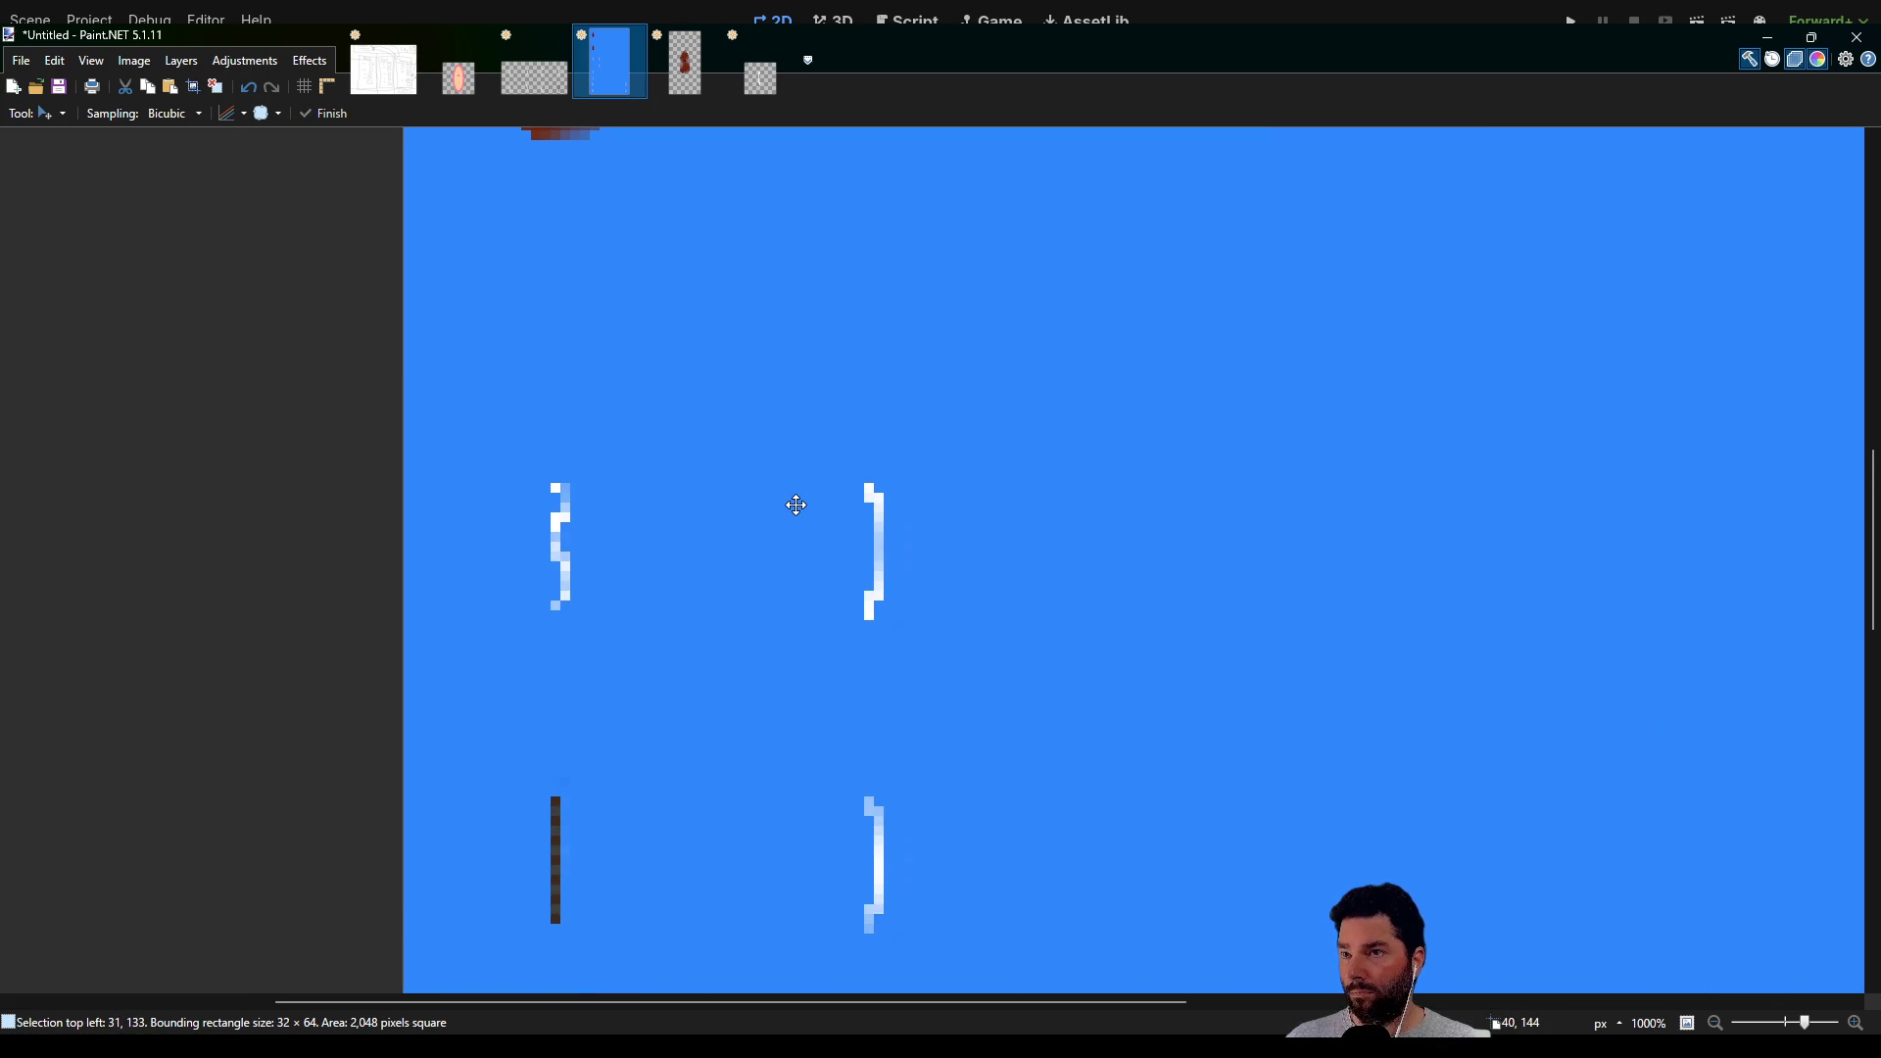
key(Right)
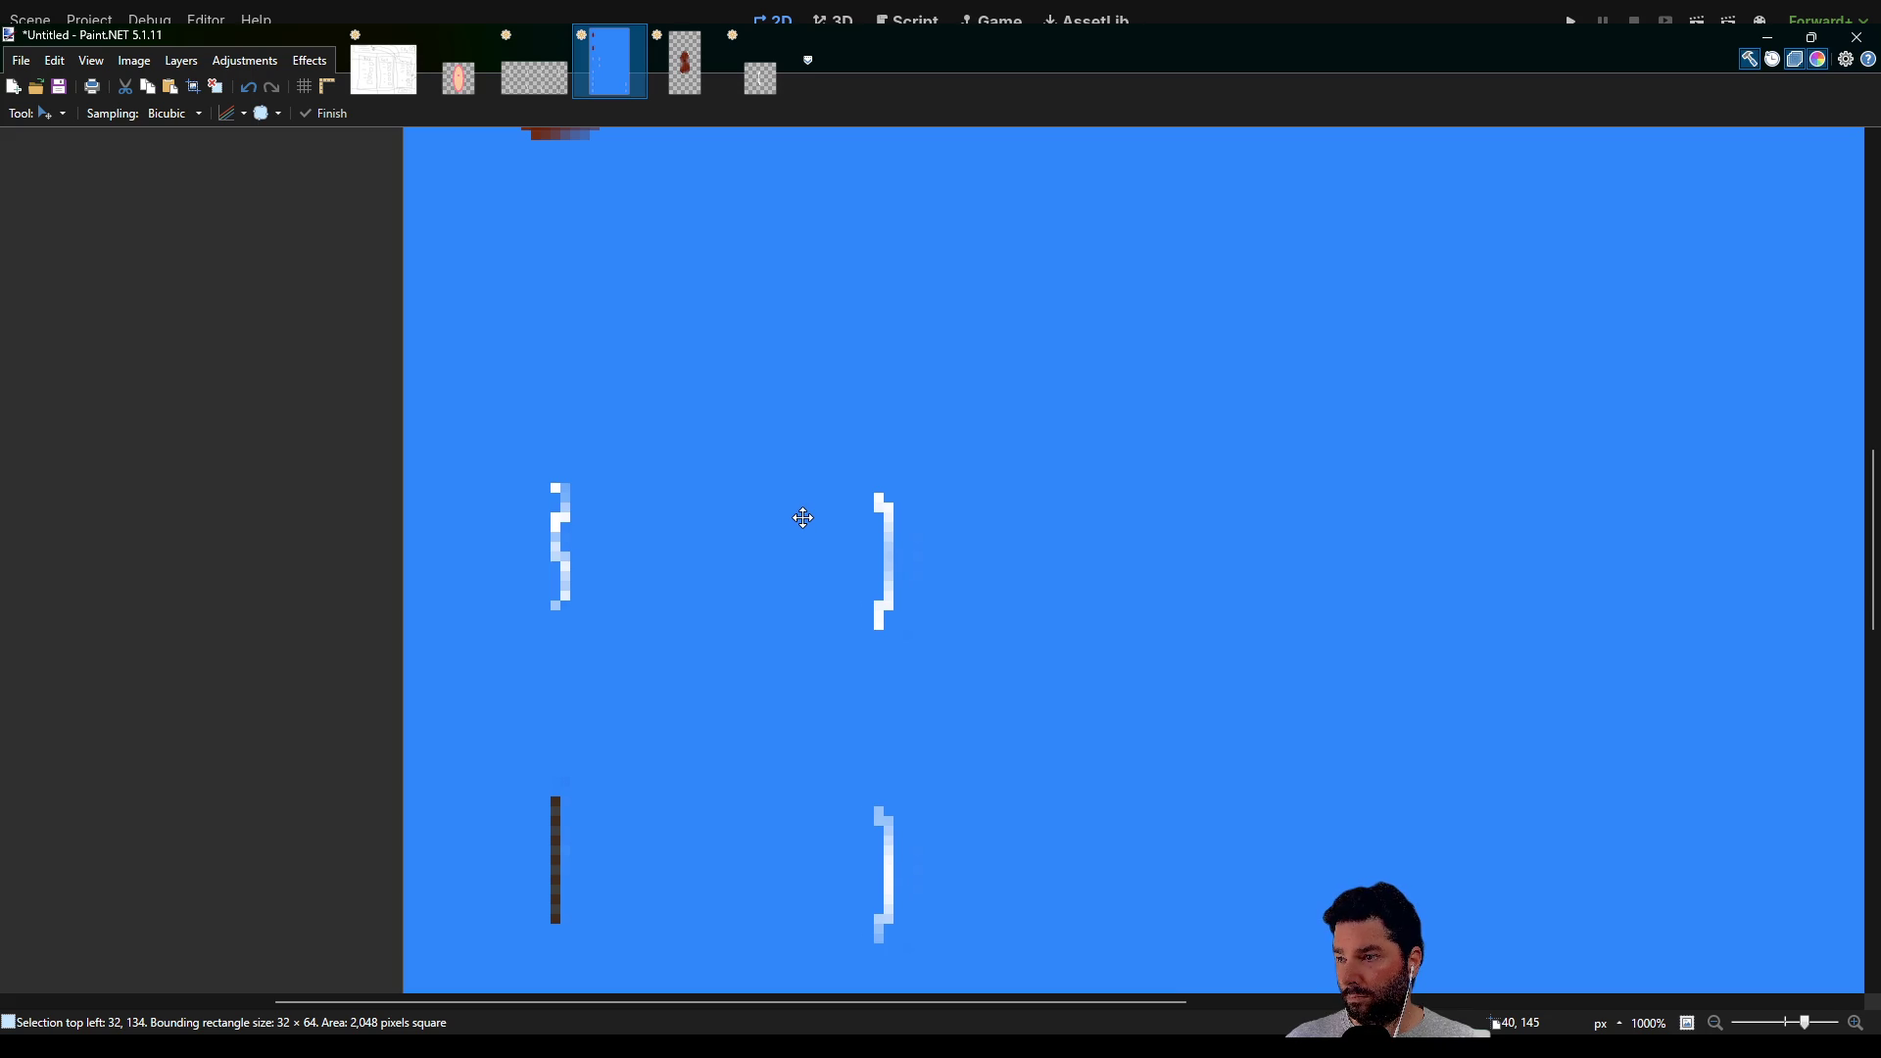
drag(801, 537, 801, 510)
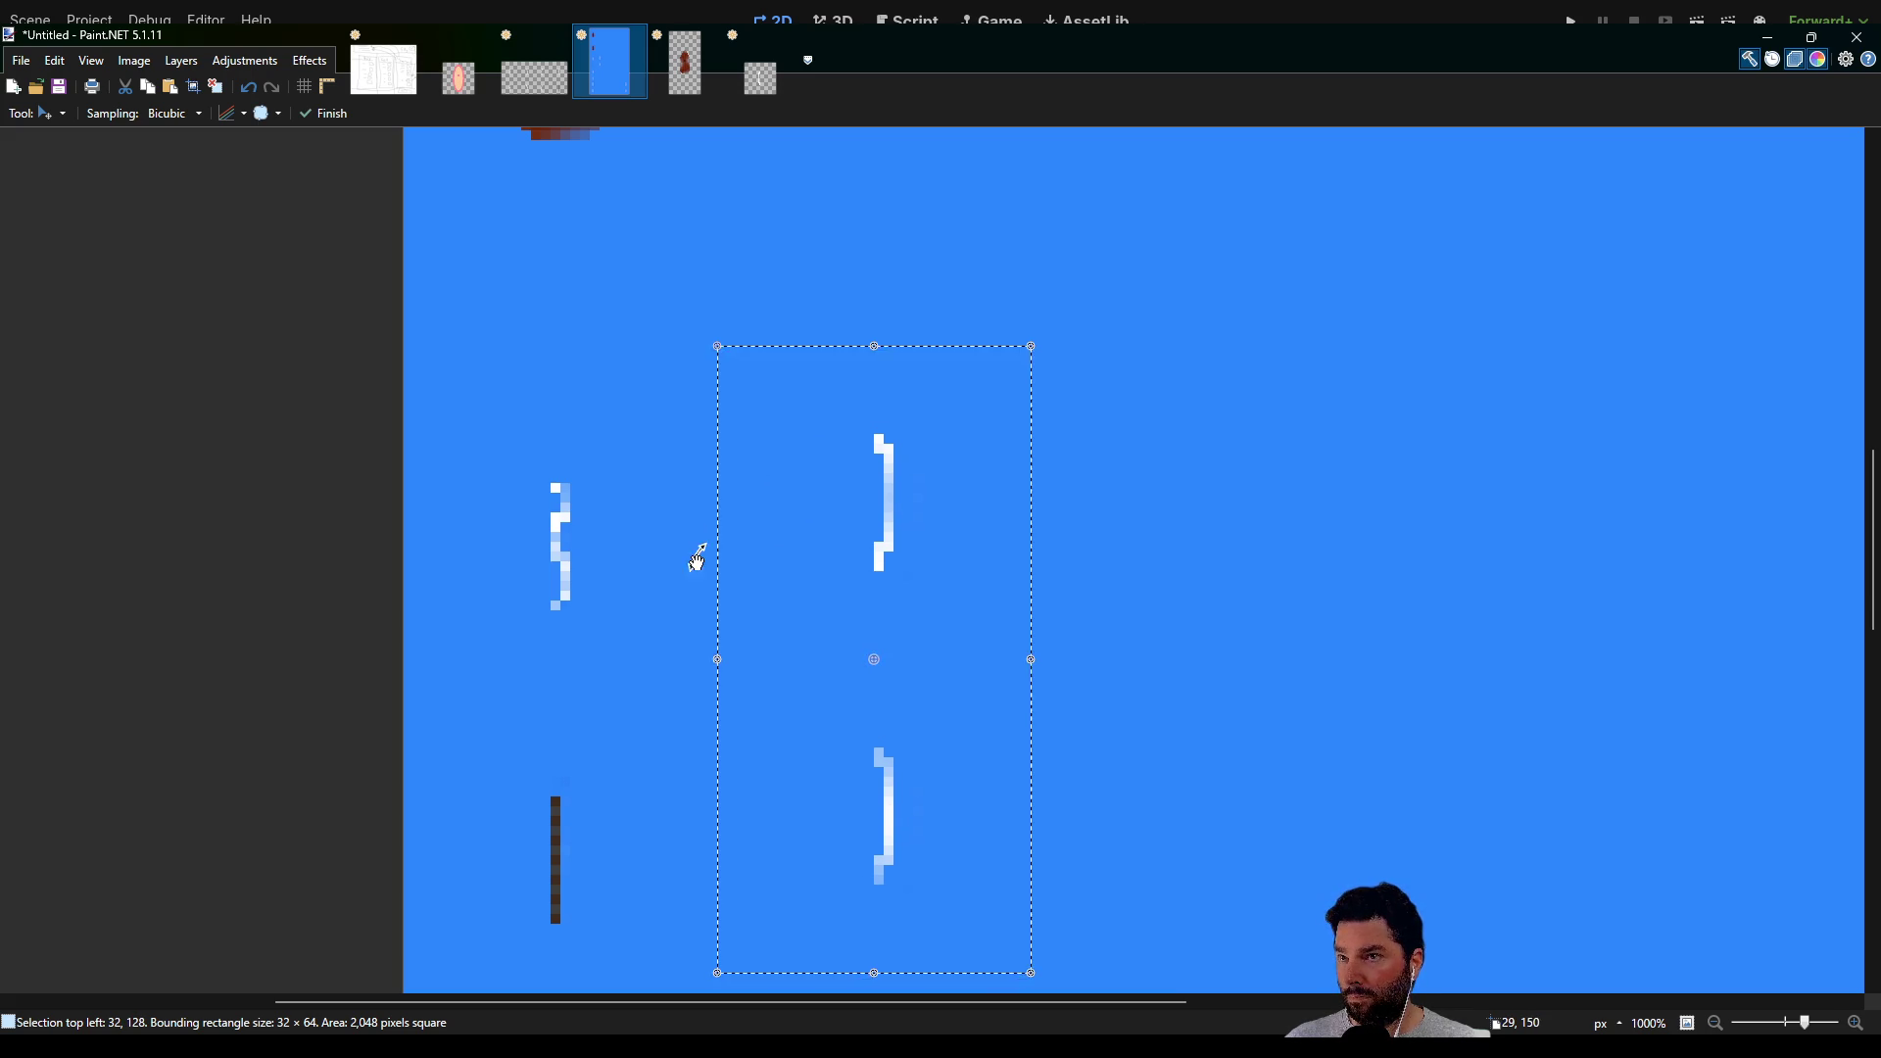
scroll(697, 560, down, 5)
mouse_move(986, 676)
mouse_down()
mouse_move(931, 455)
mouse_move(980, 478)
mouse_up()
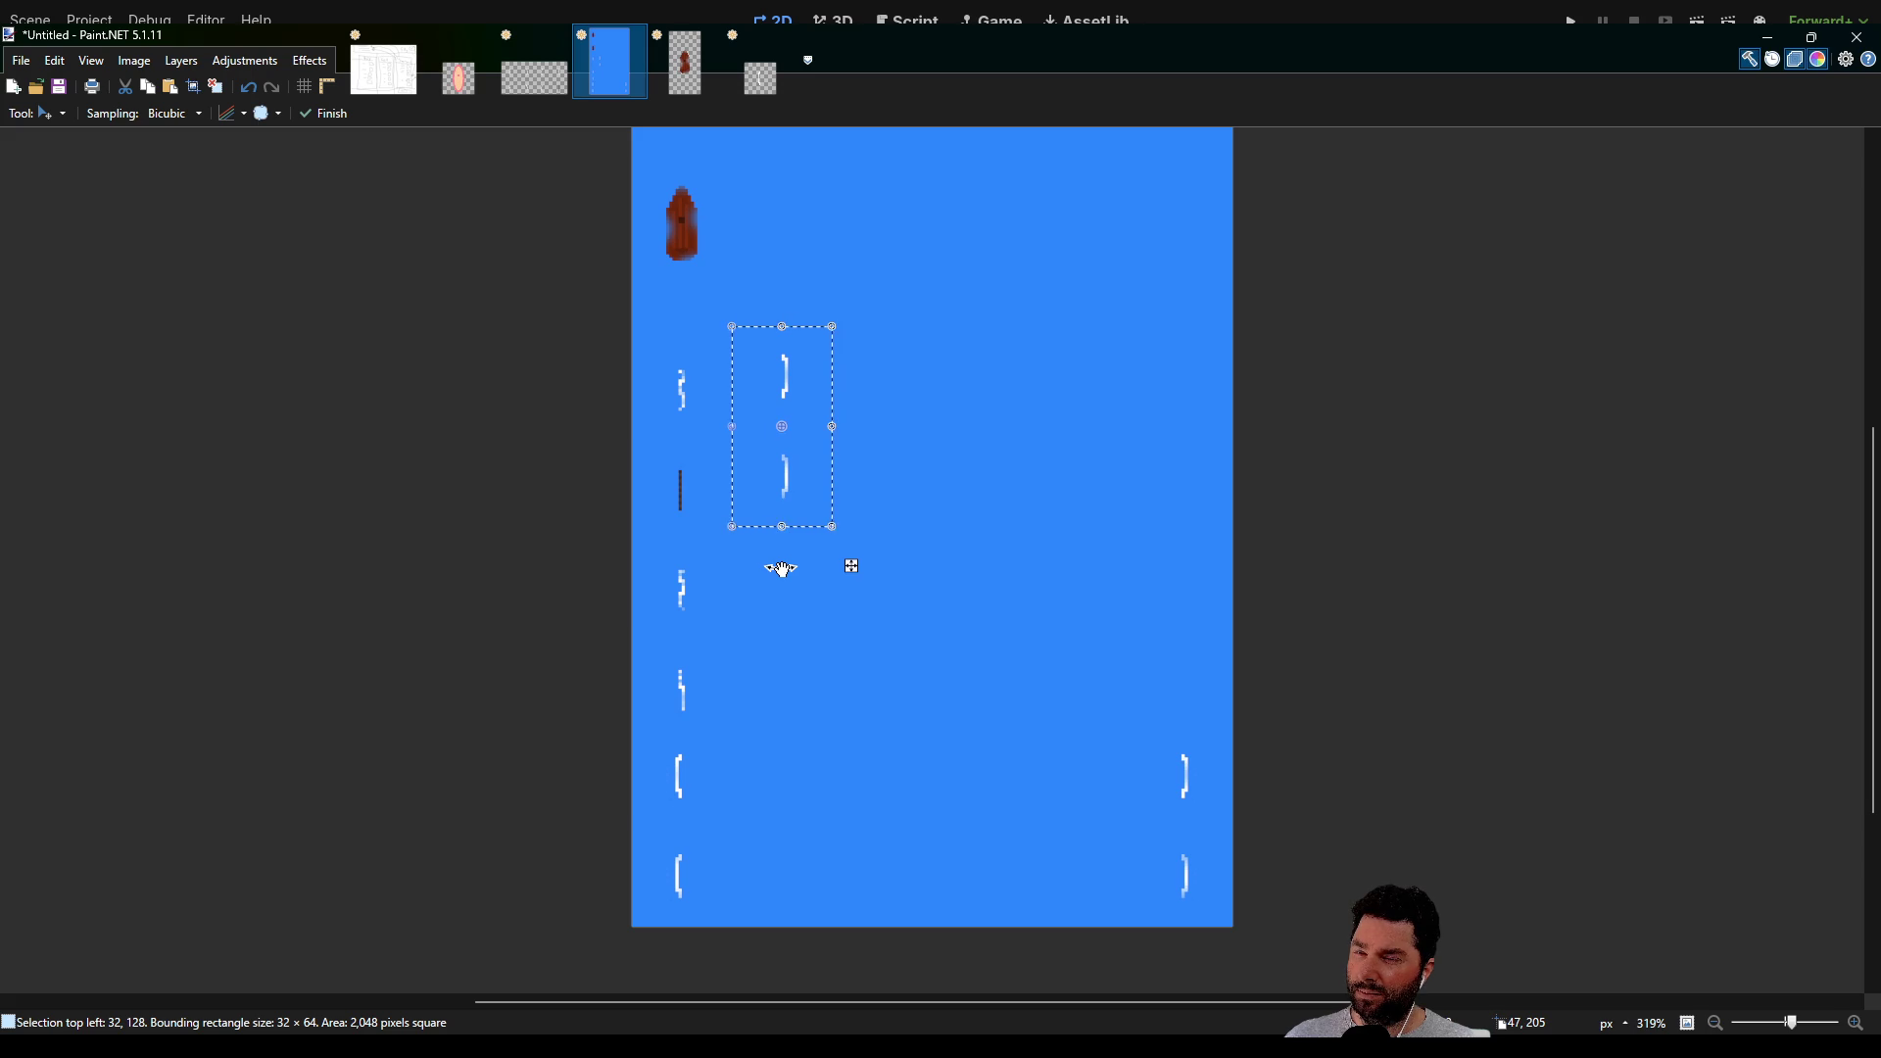
scroll(745, 355, up, 3)
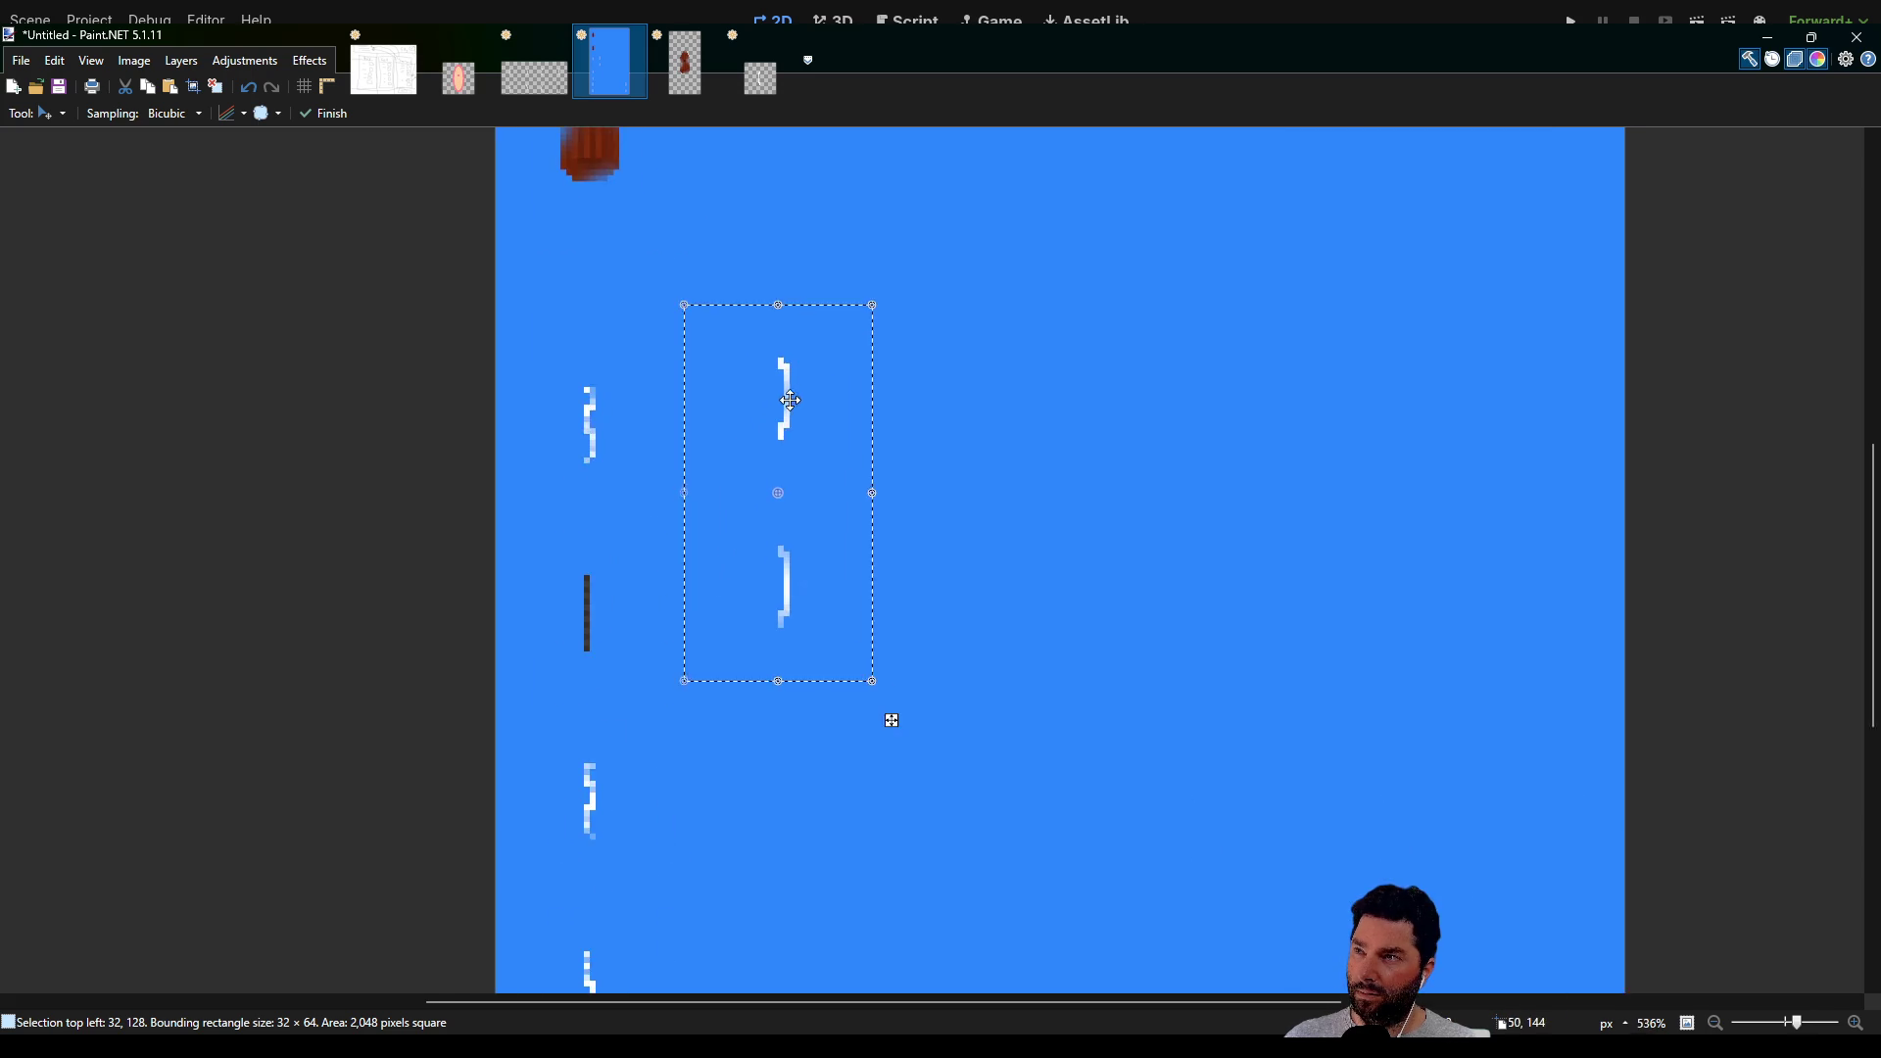
scroll(686, 294, down, 2)
Check the small bracket image, then inspect the sprite sheet around the placed brackets
click(757, 90)
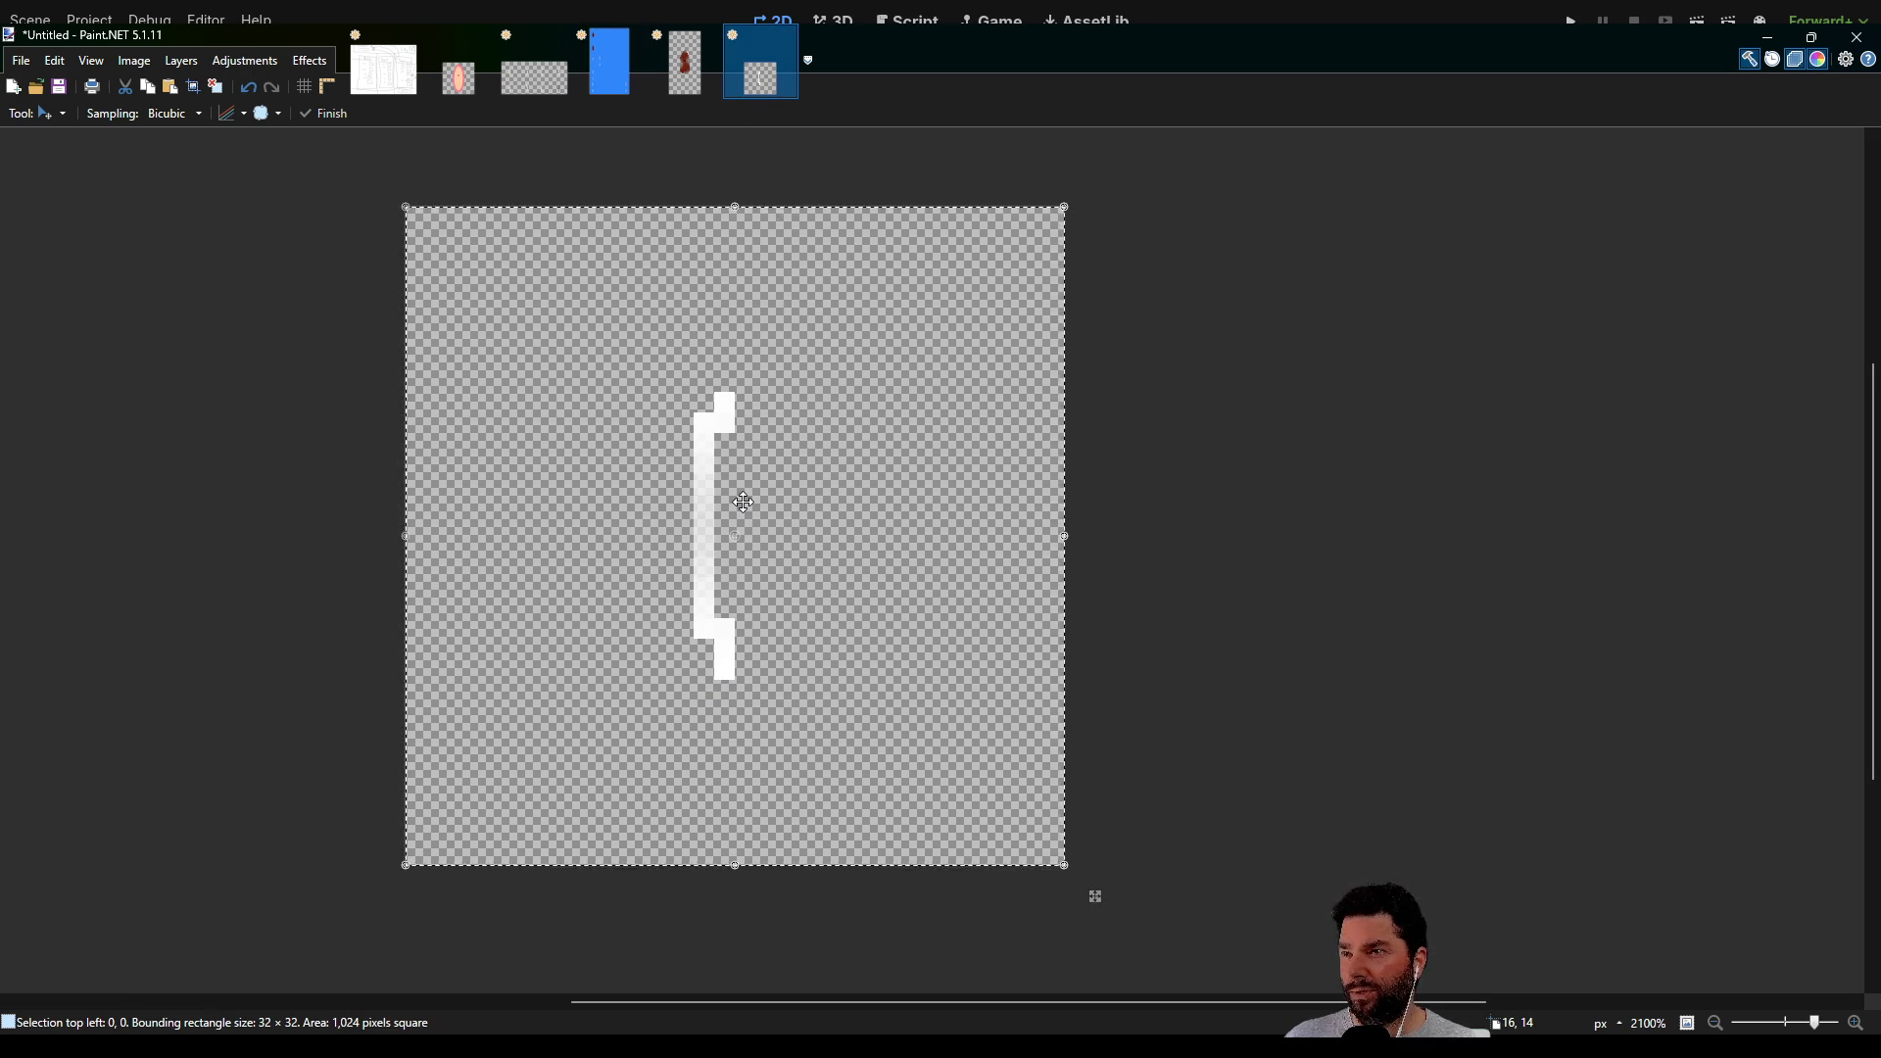
click(627, 76)
scroll(745, 594, up, 1)
scroll(744, 595, up, 5)
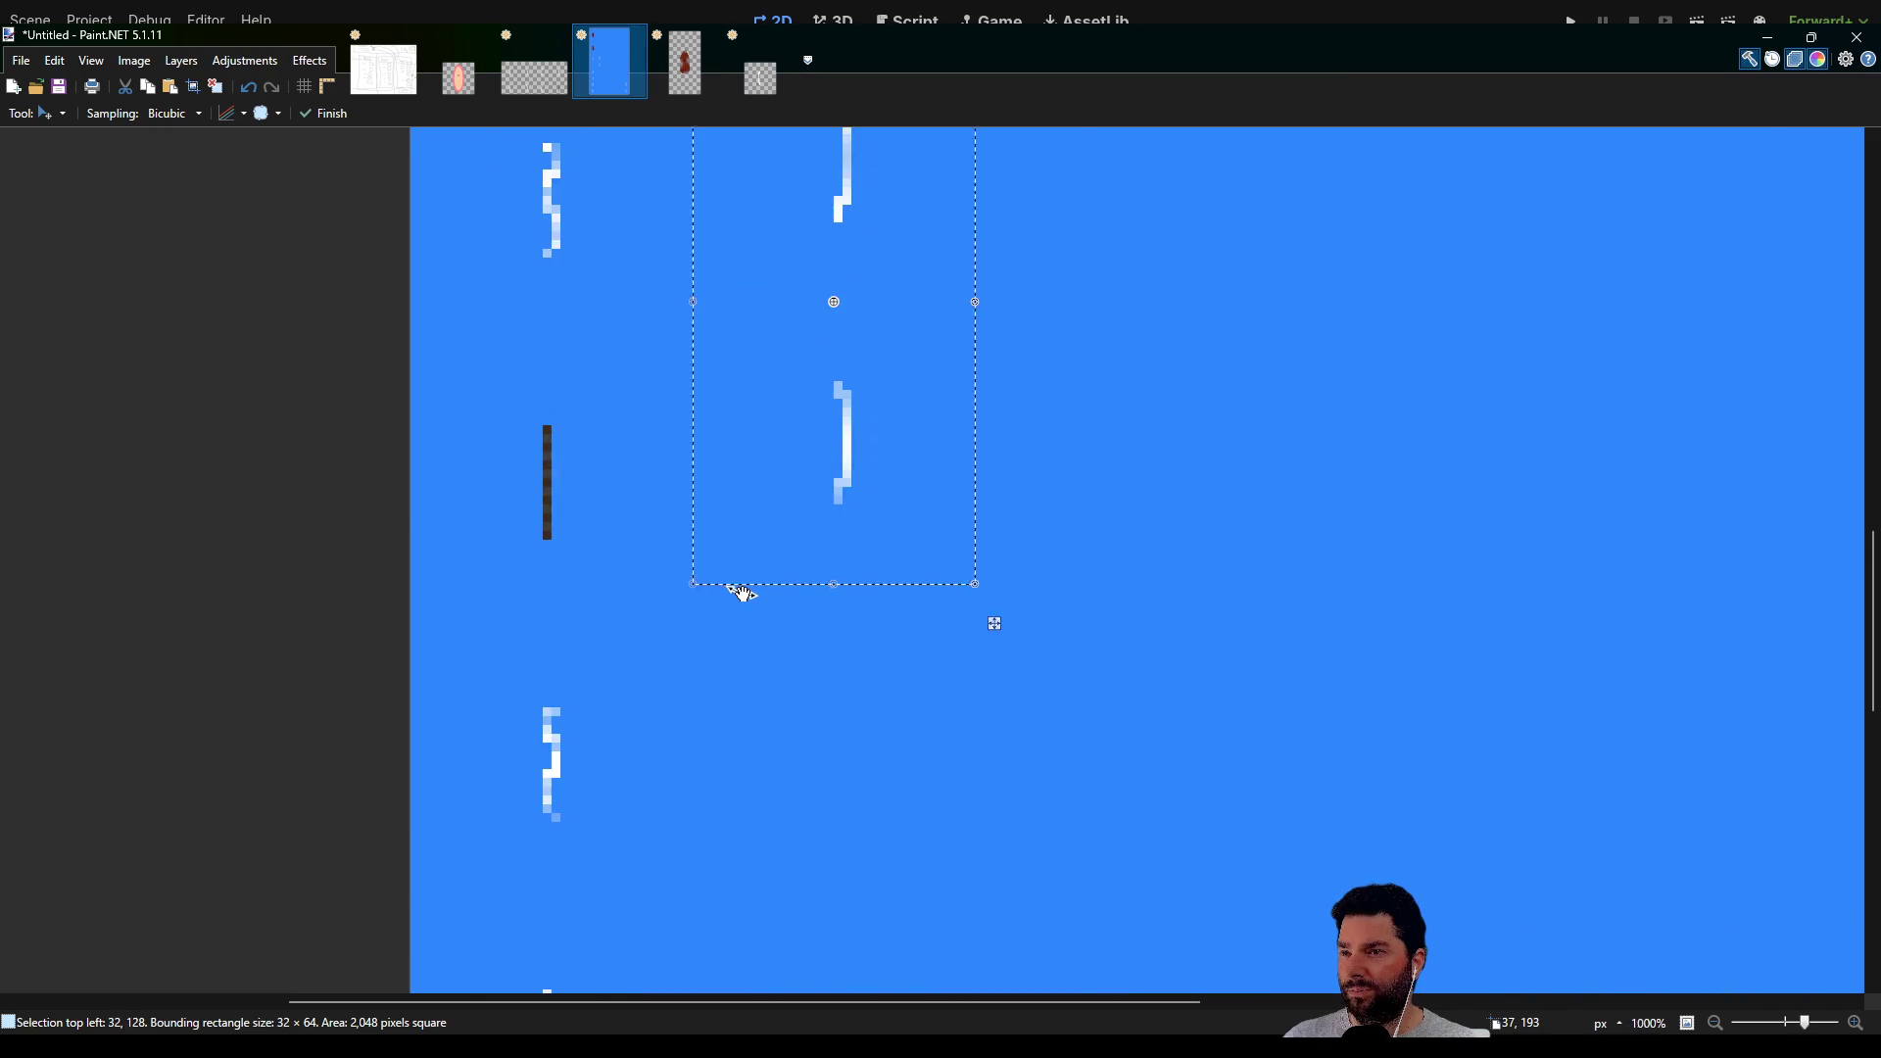
scroll(707, 449, down, 6)
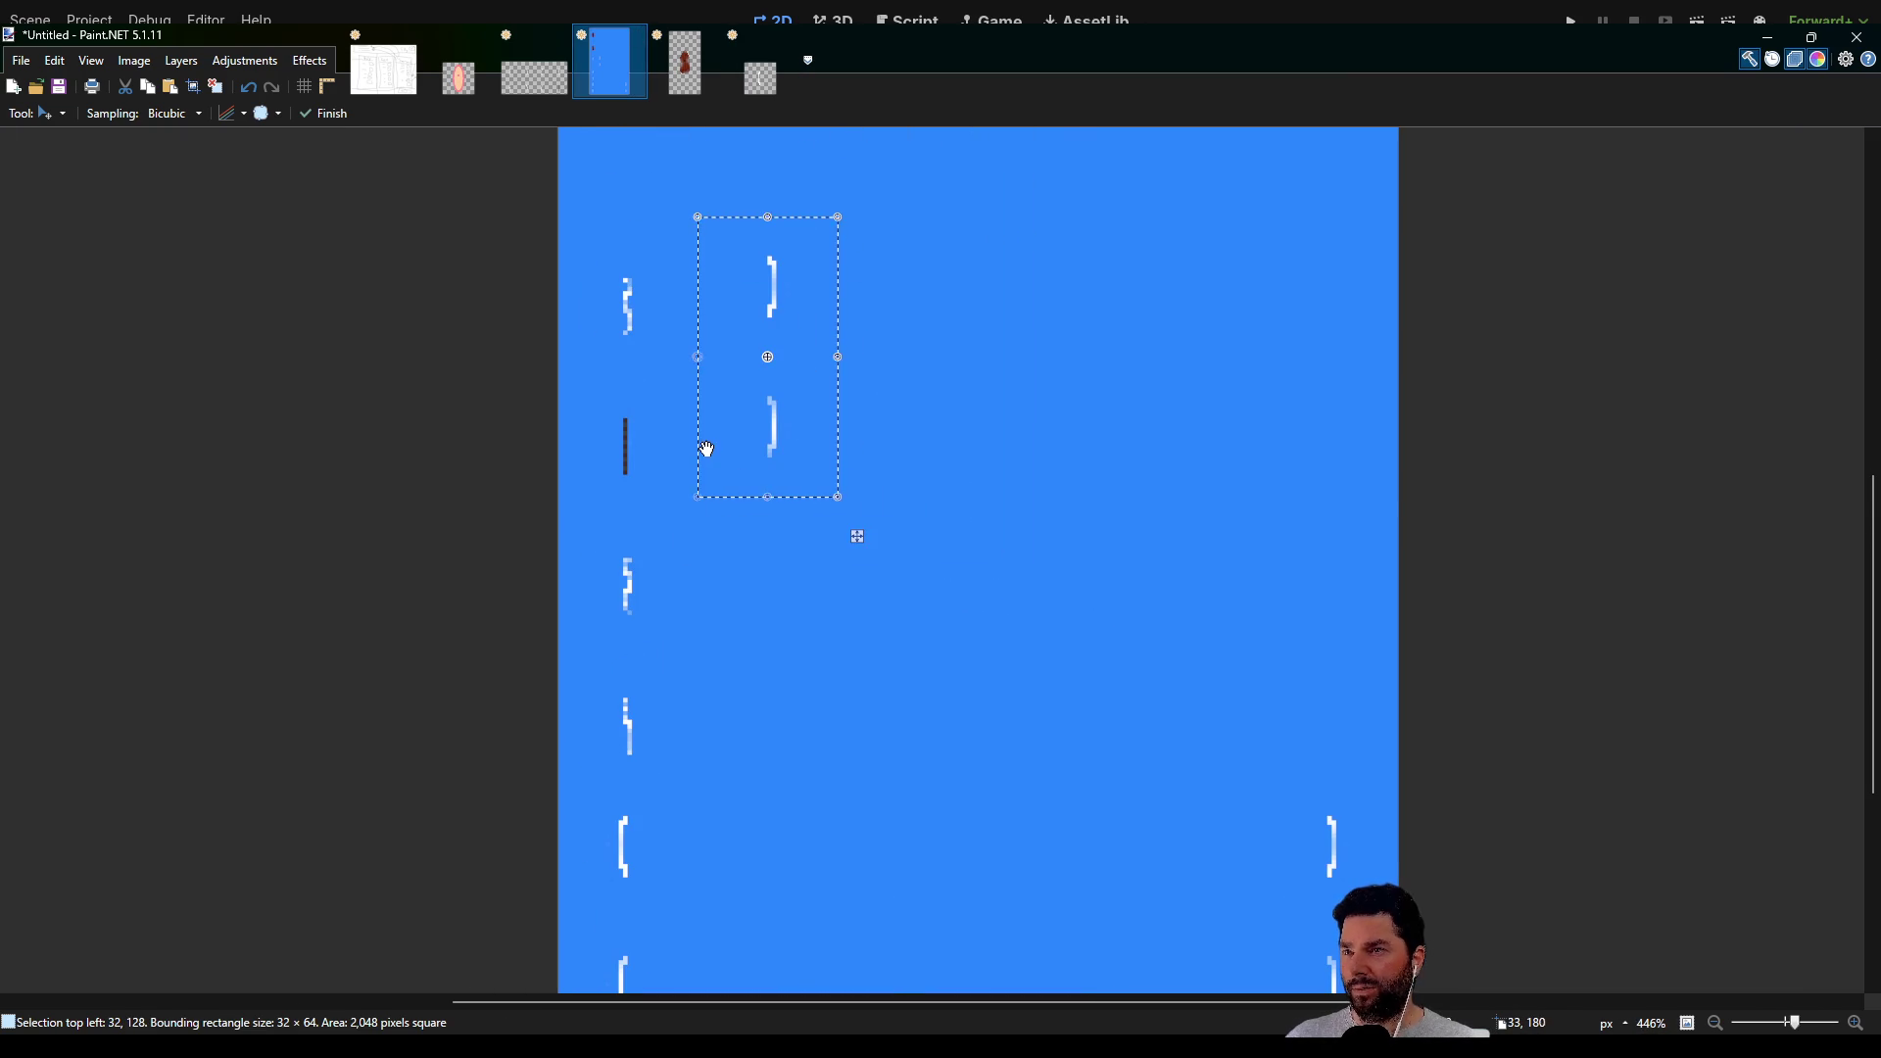
scroll(660, 408, up, 3)
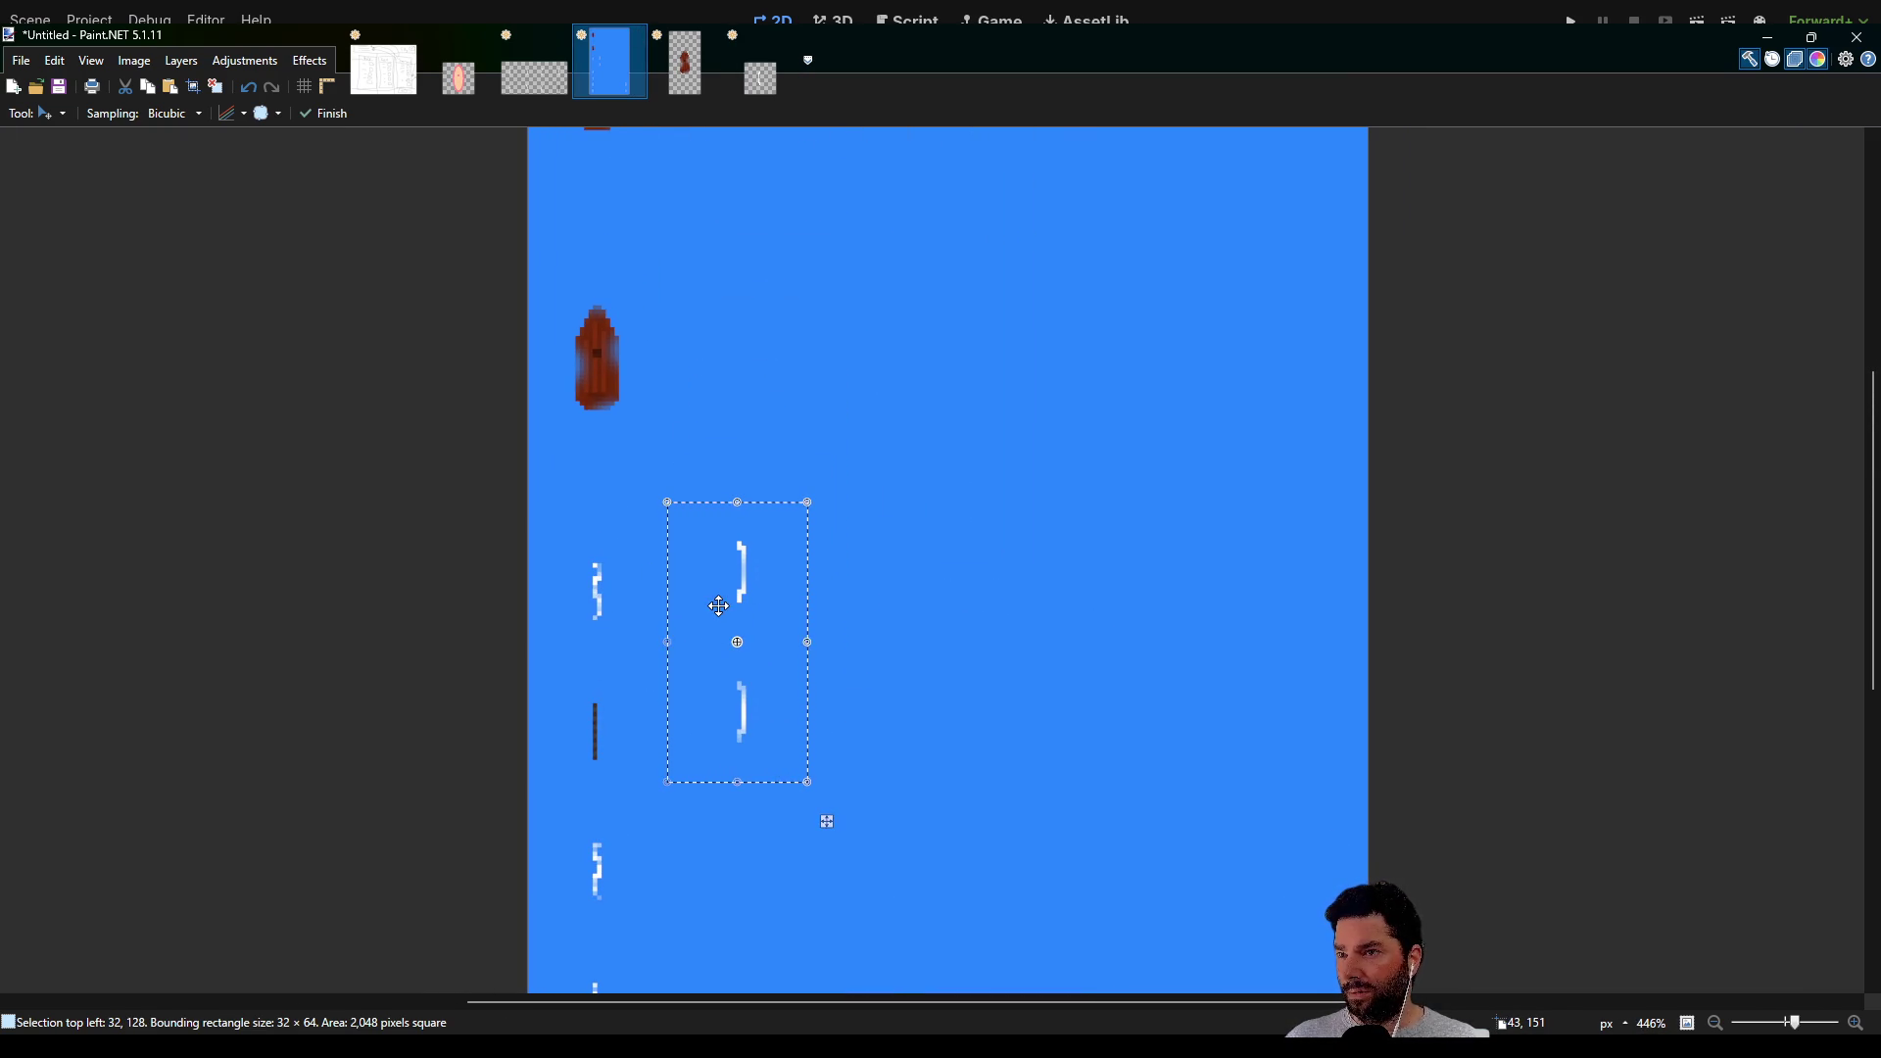
scroll(718, 602, up, 5)
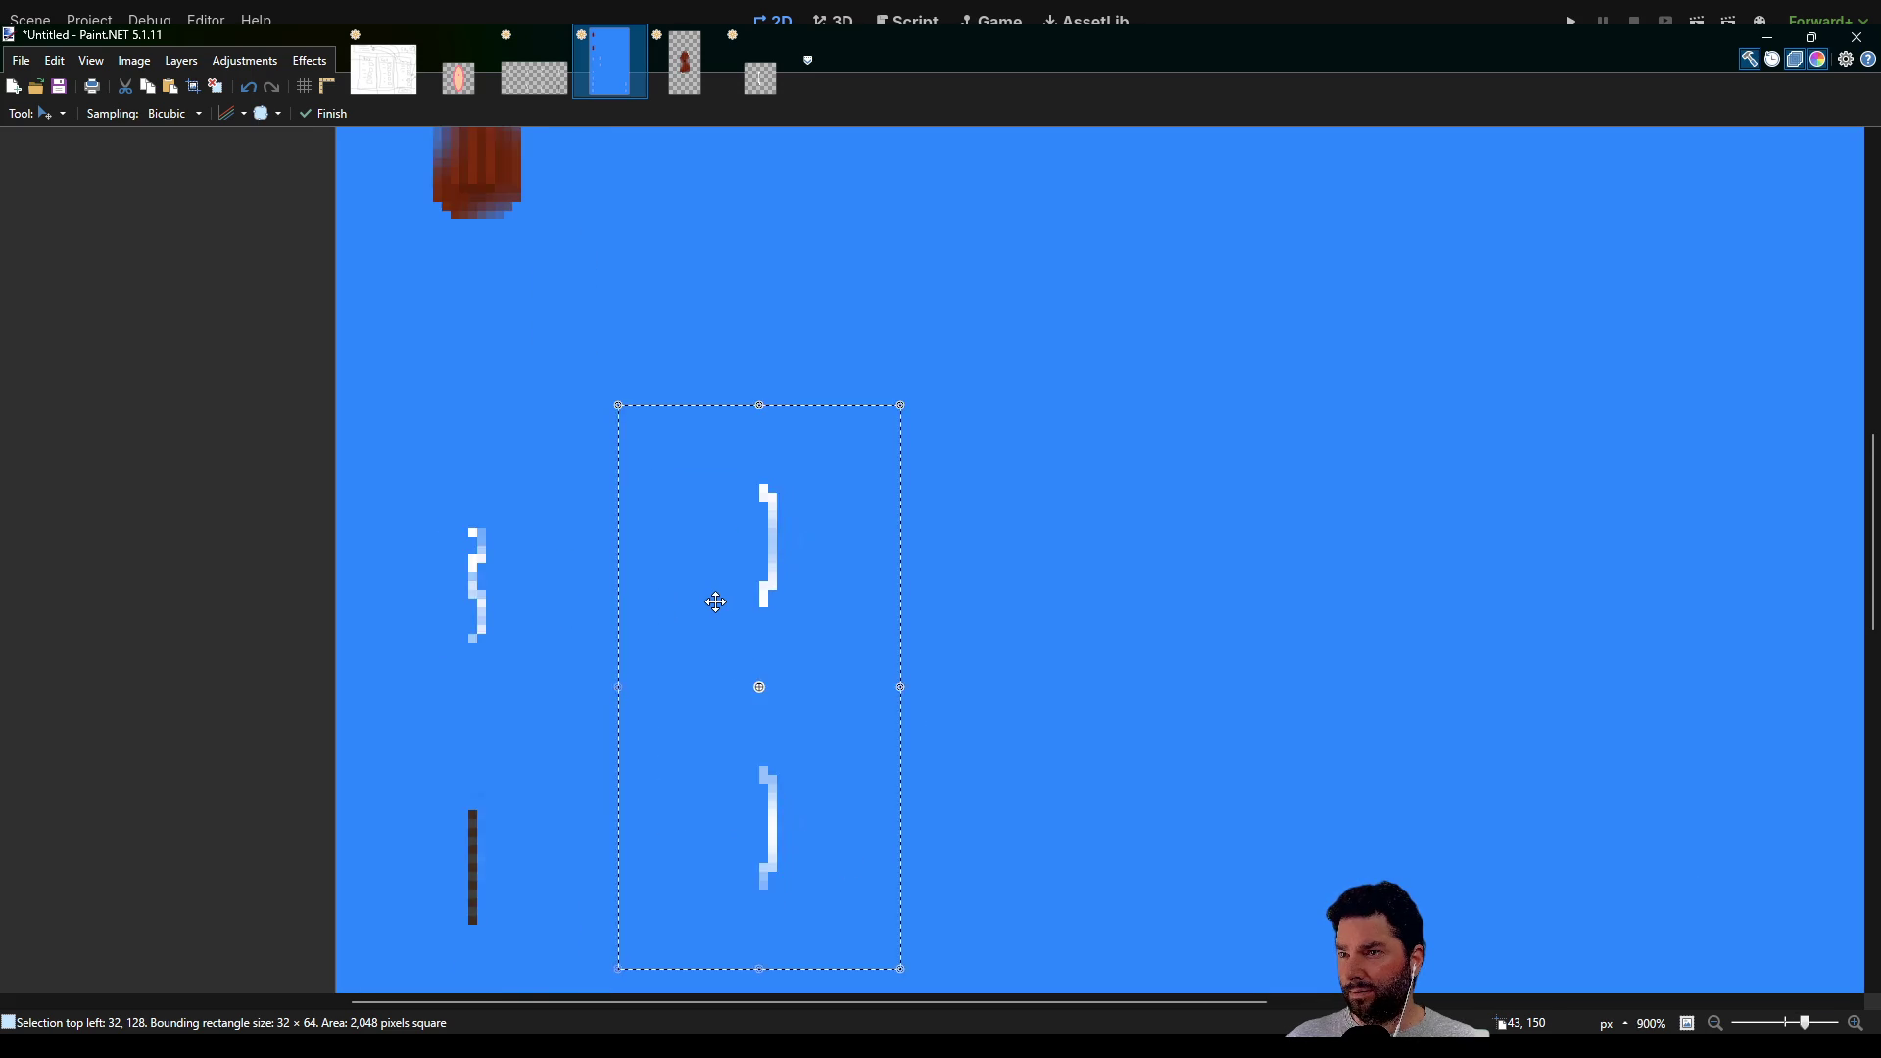
scroll(716, 601, down, 5)
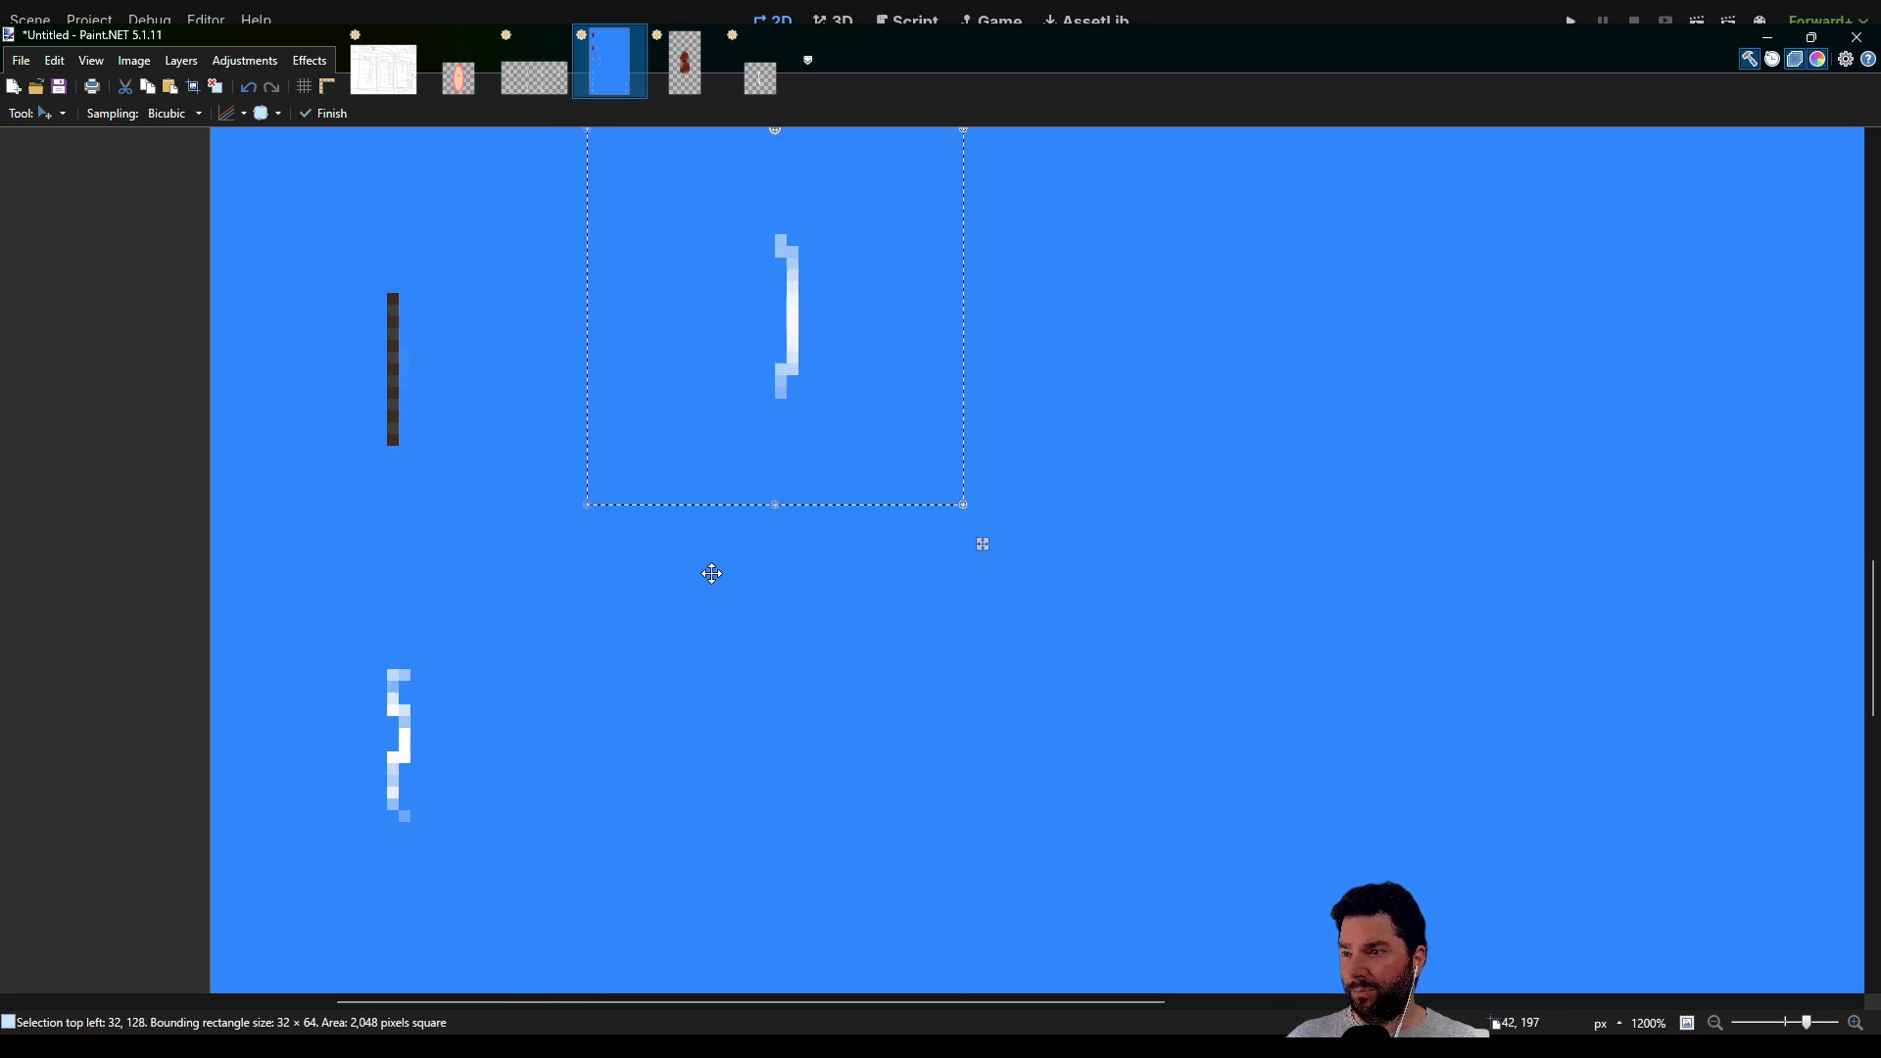
scroll(709, 571, down, 5)
scroll(714, 565, down, 3)
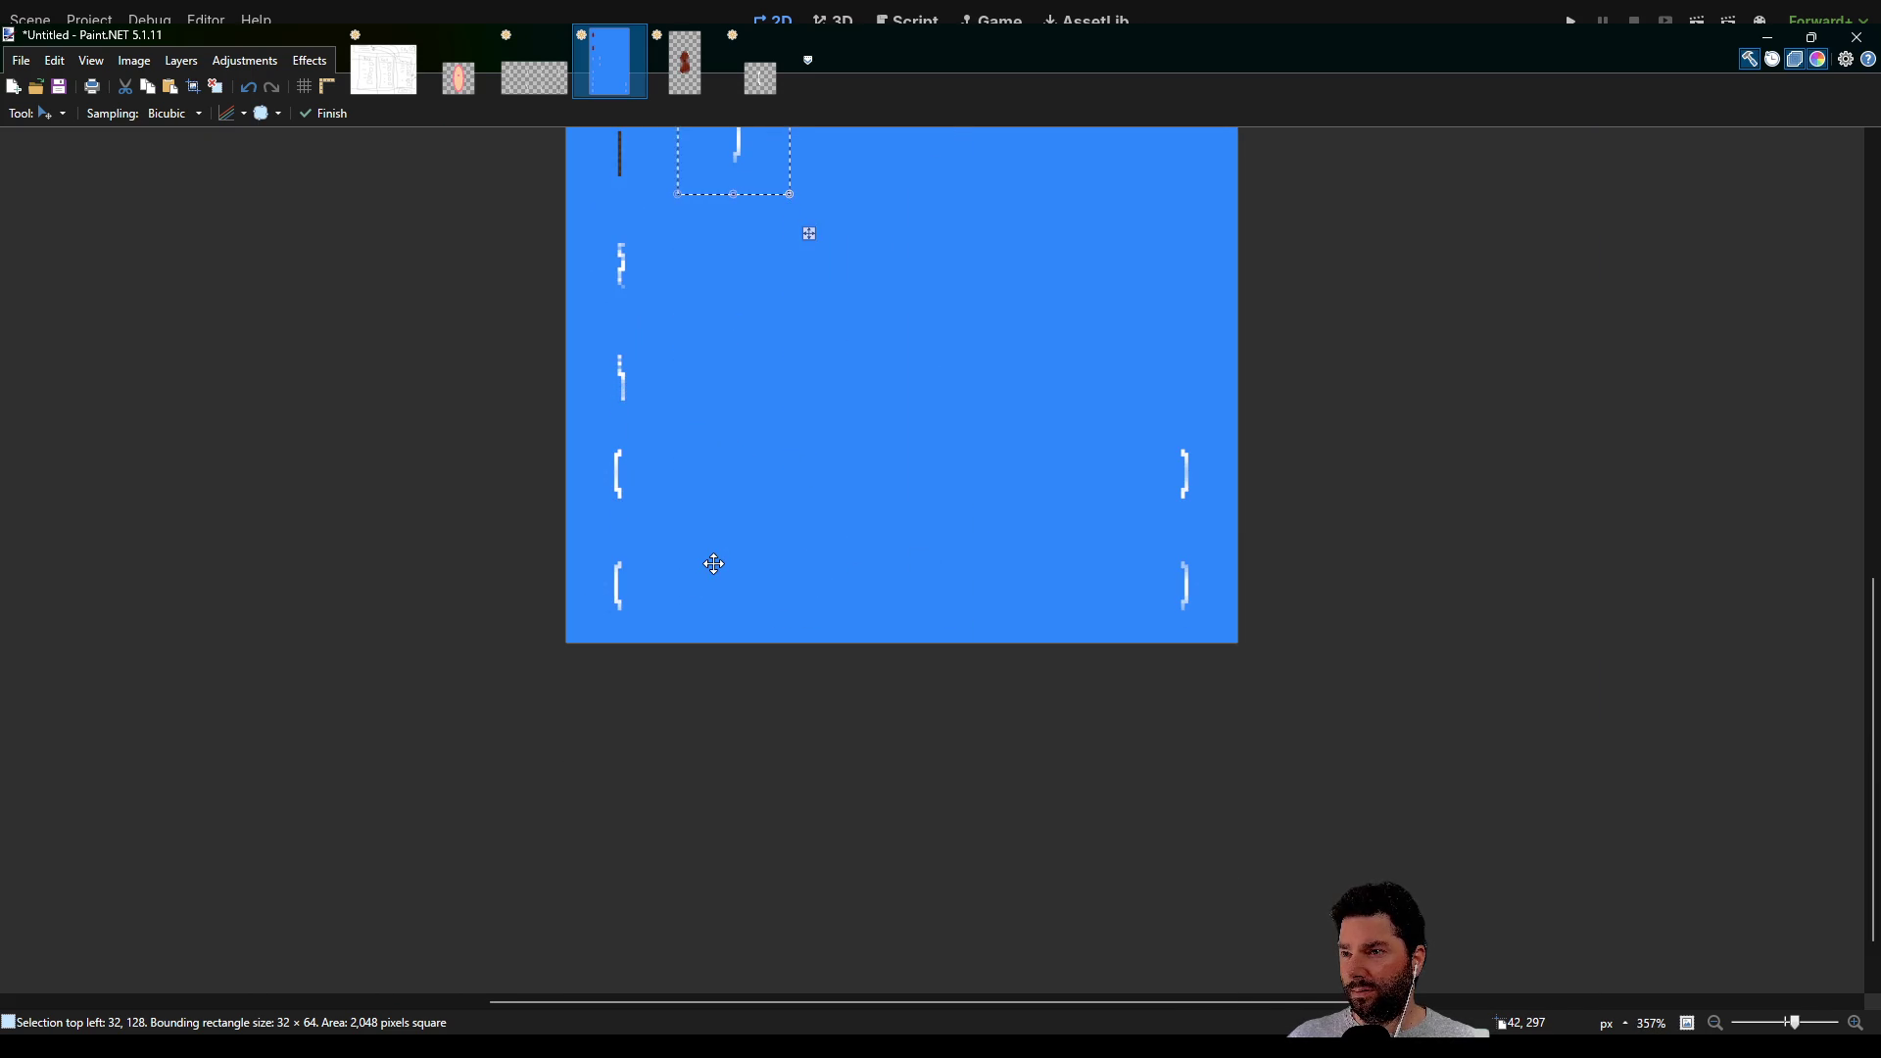
scroll(714, 564, up, 4)
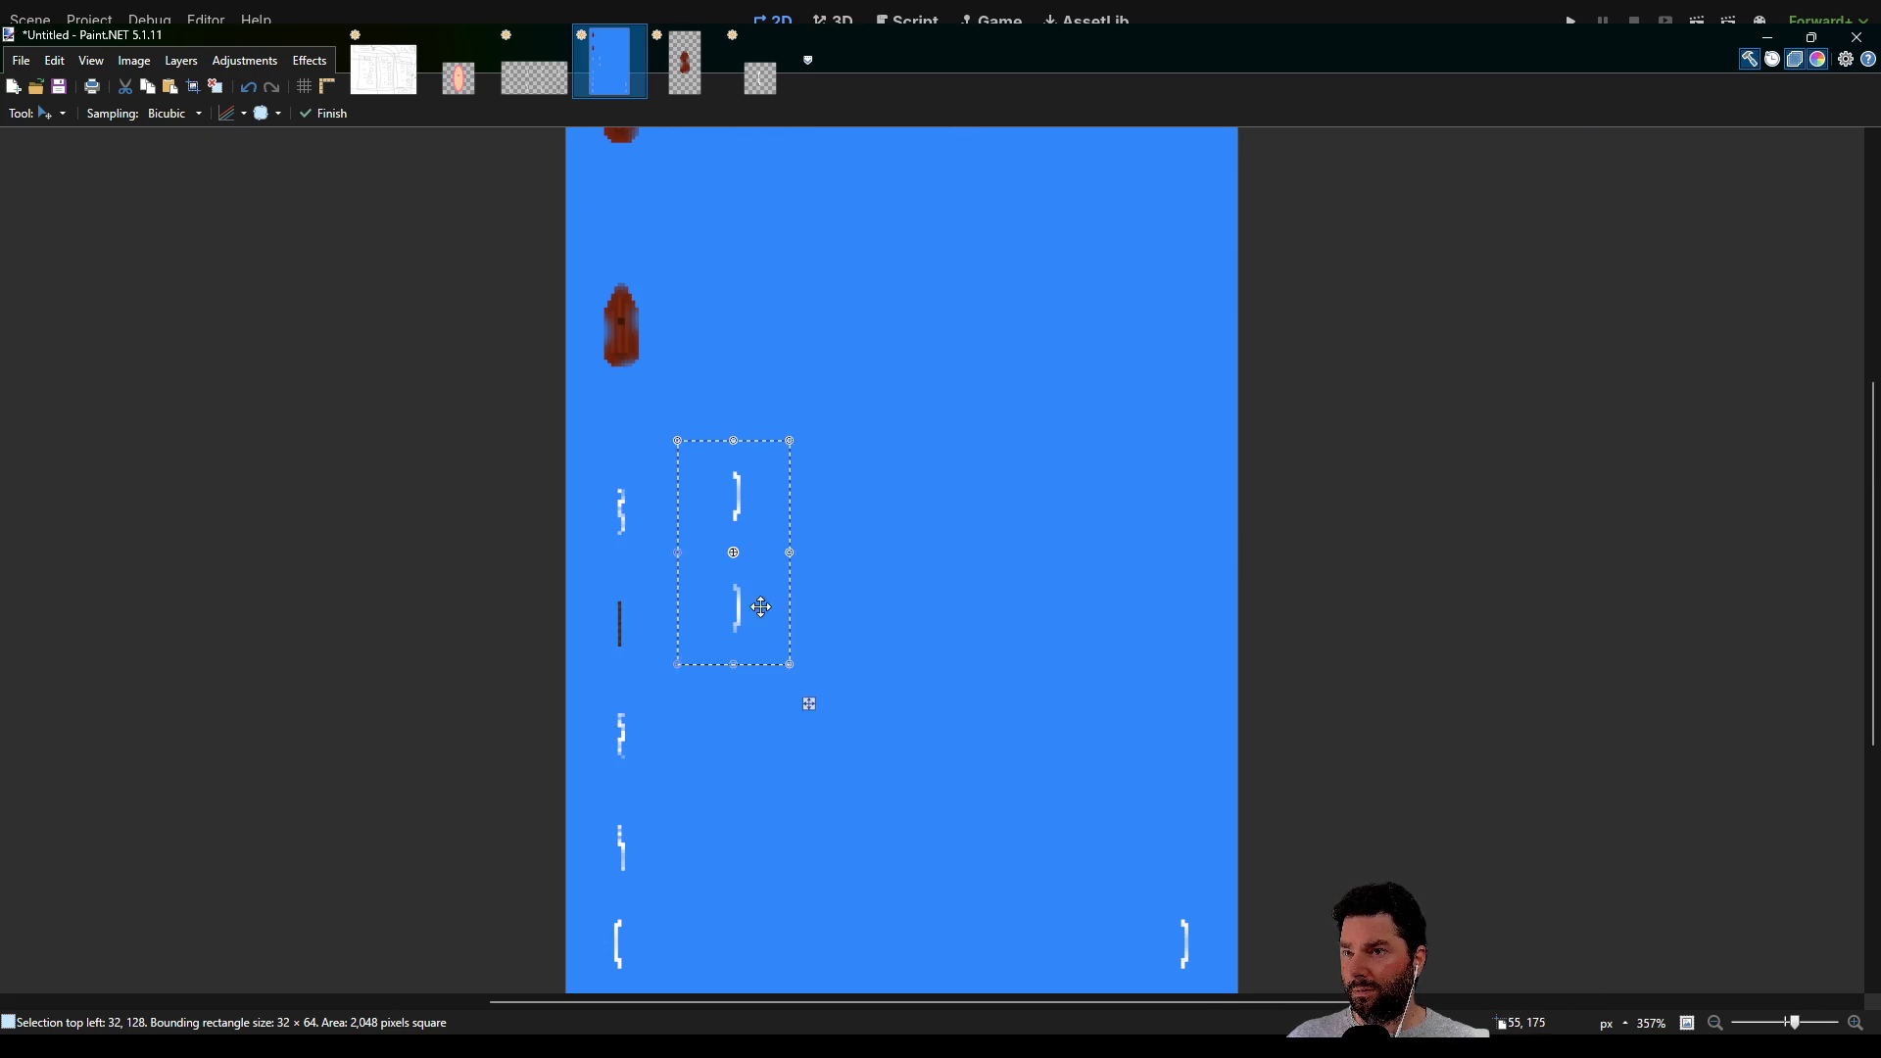
scroll(886, 634, down, 2)
scroll(890, 541, right, 2)
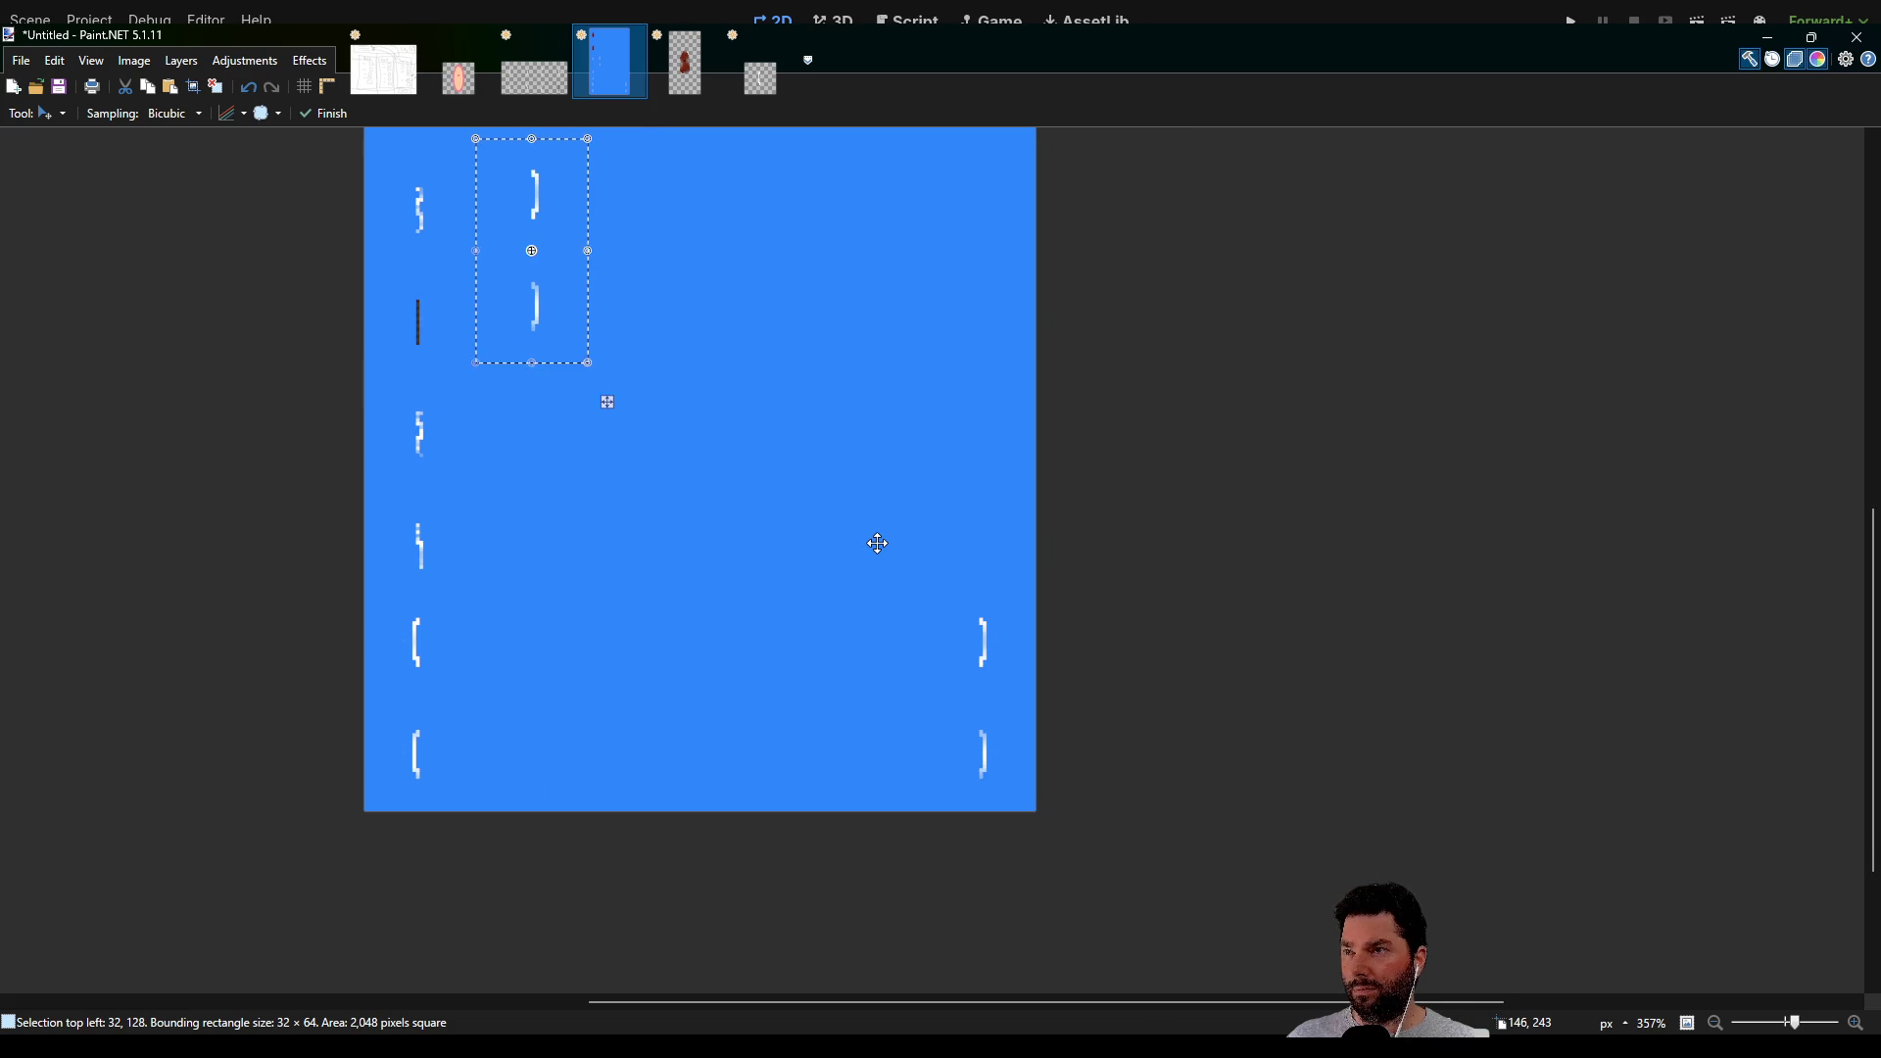
scroll(858, 529, left, 2)
scroll(901, 482, up, 3)
ctrl+scroll(746, 406, up, 4)
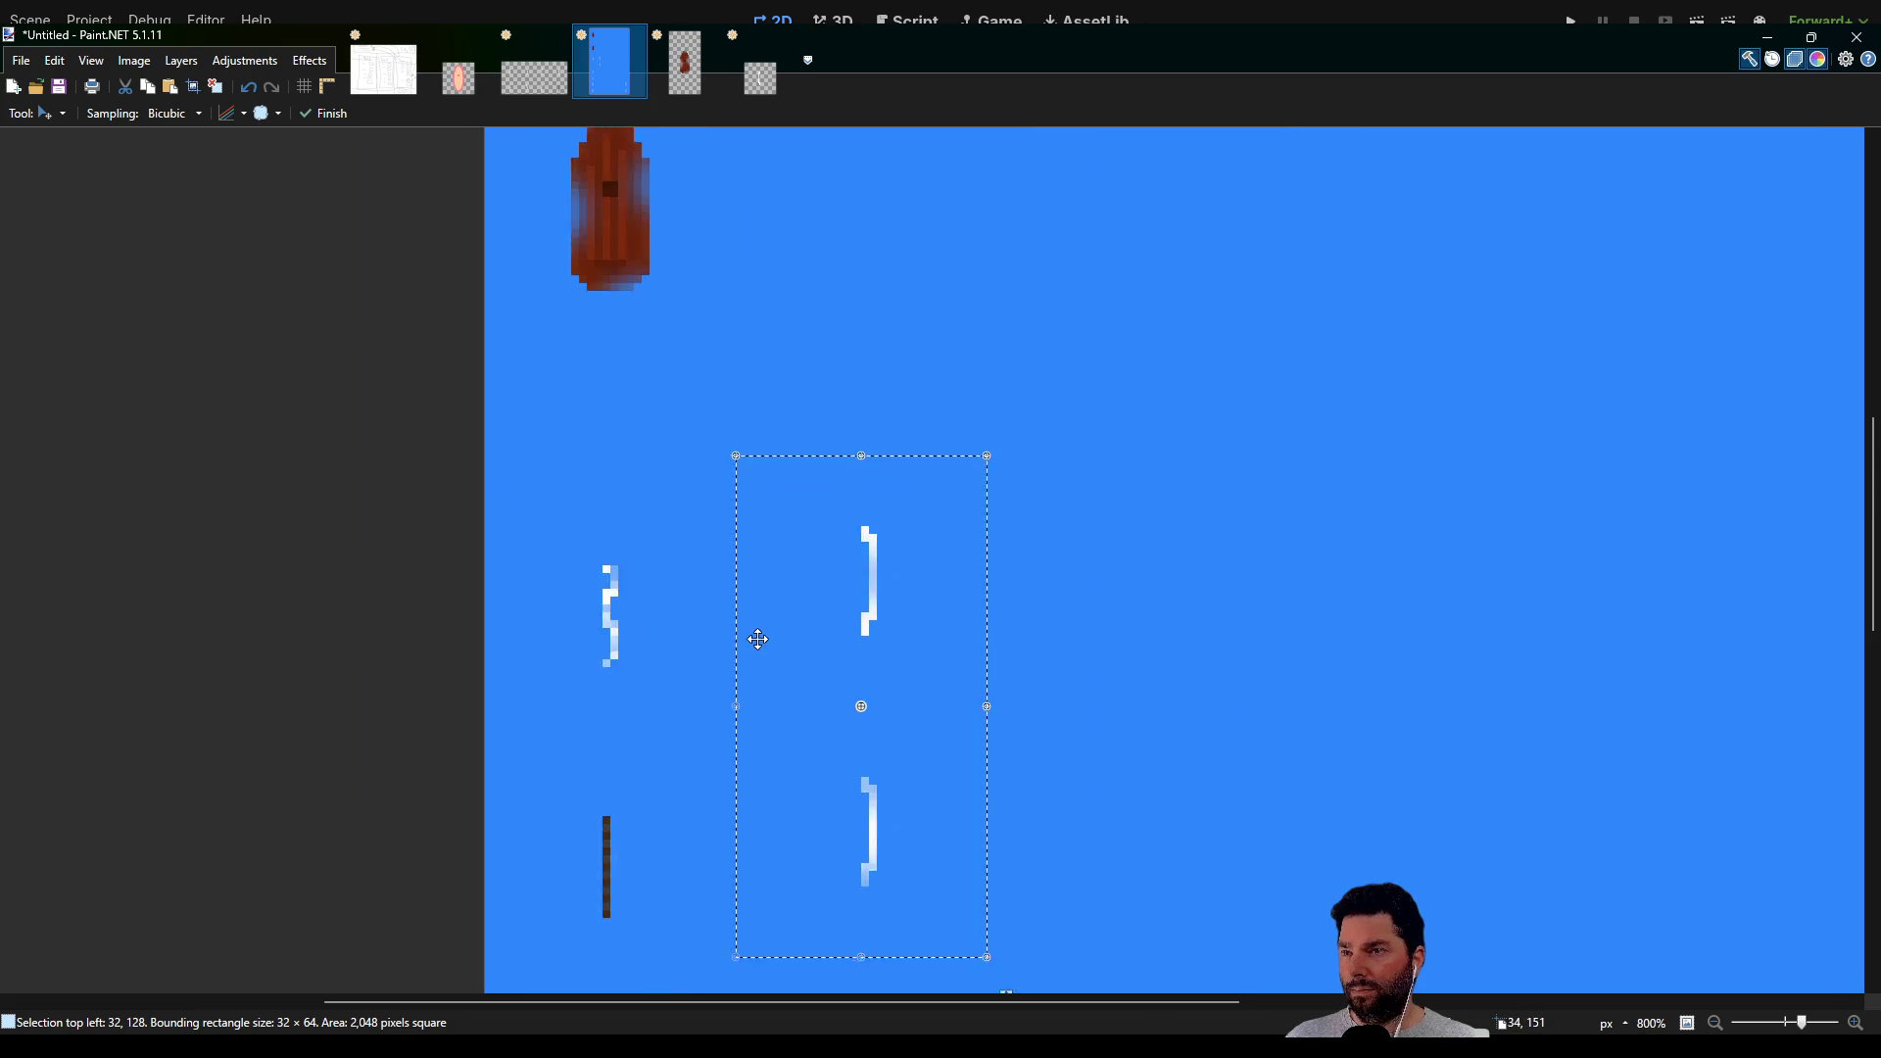
scroll(630, 532, down, 2)
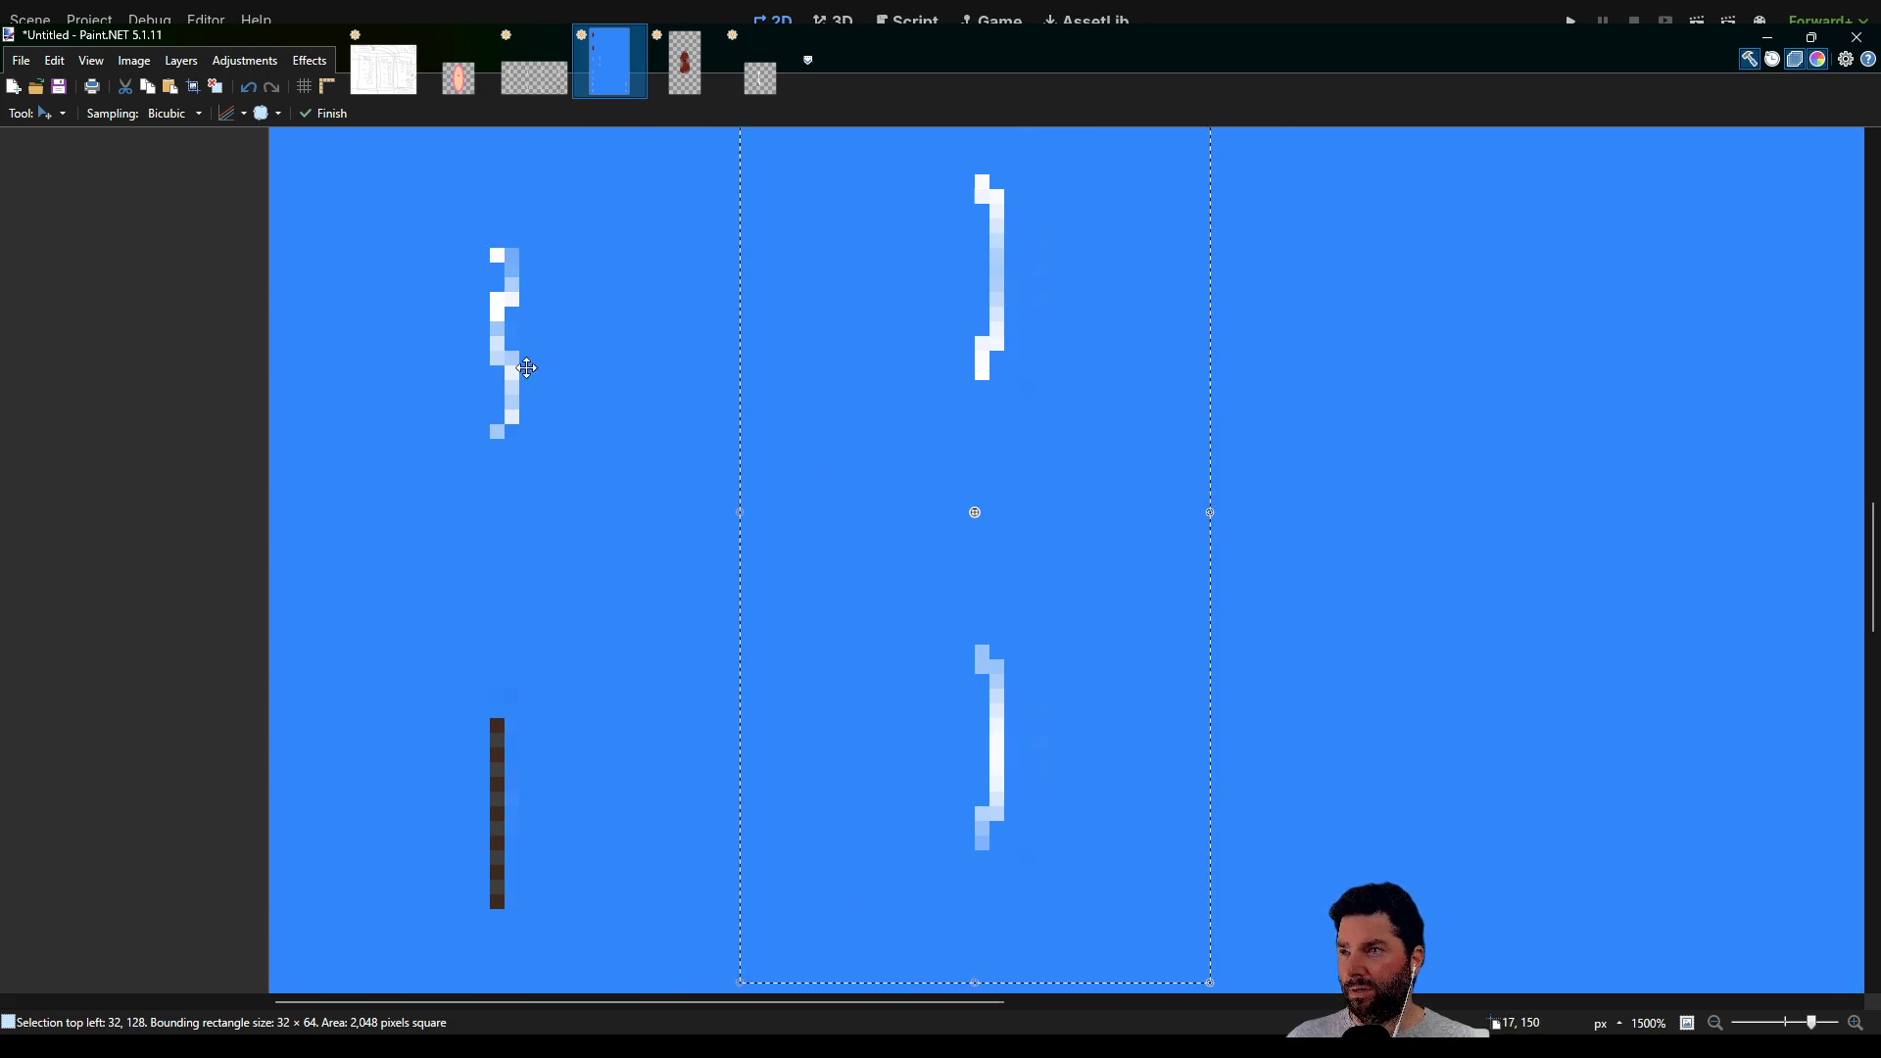
scroll(543, 553, down, 3)
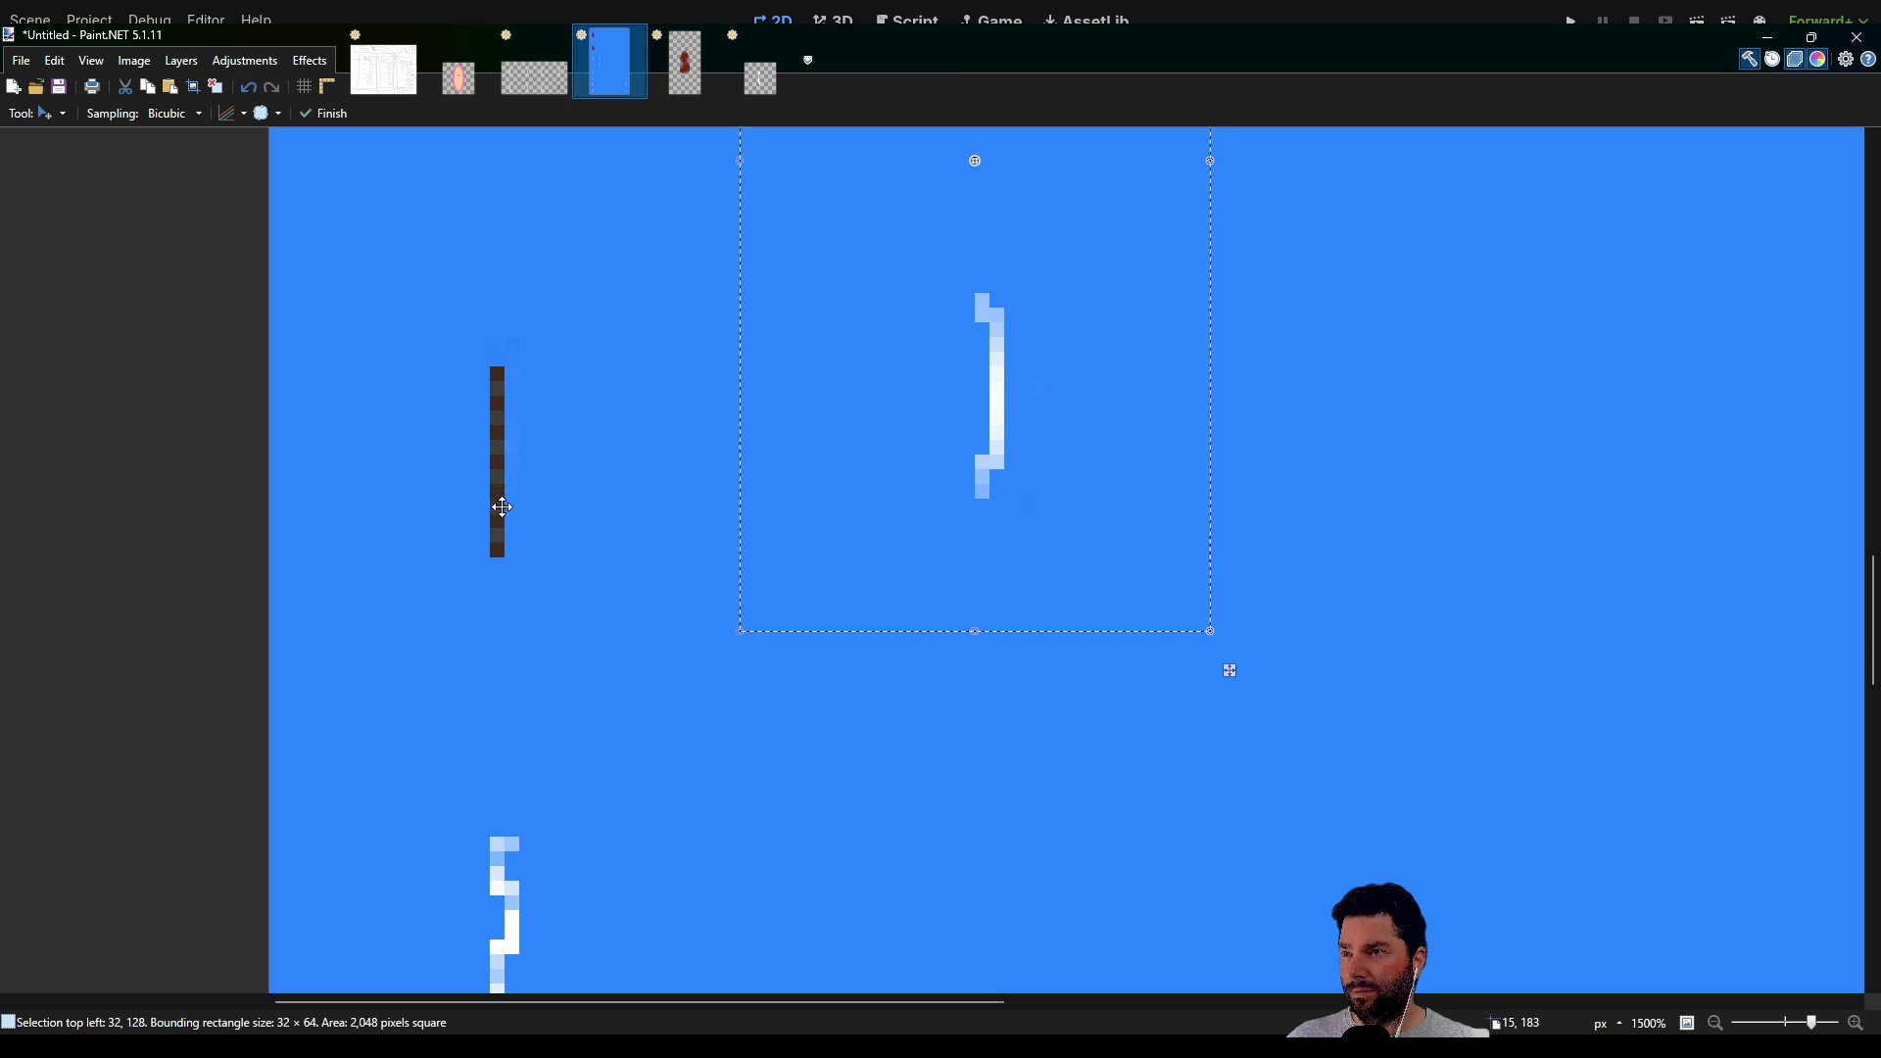
Move the right-bracket pair up 3 px and 5 px left, top-left at 32,128
mouse_move(893, 394)
mouse_down()
mouse_move(748, 466)
mouse_move(461, 457)
mouse_move(421, 474)
mouse_move(989, 472)
mouse_up()
scroll(796, 495, down, 3)
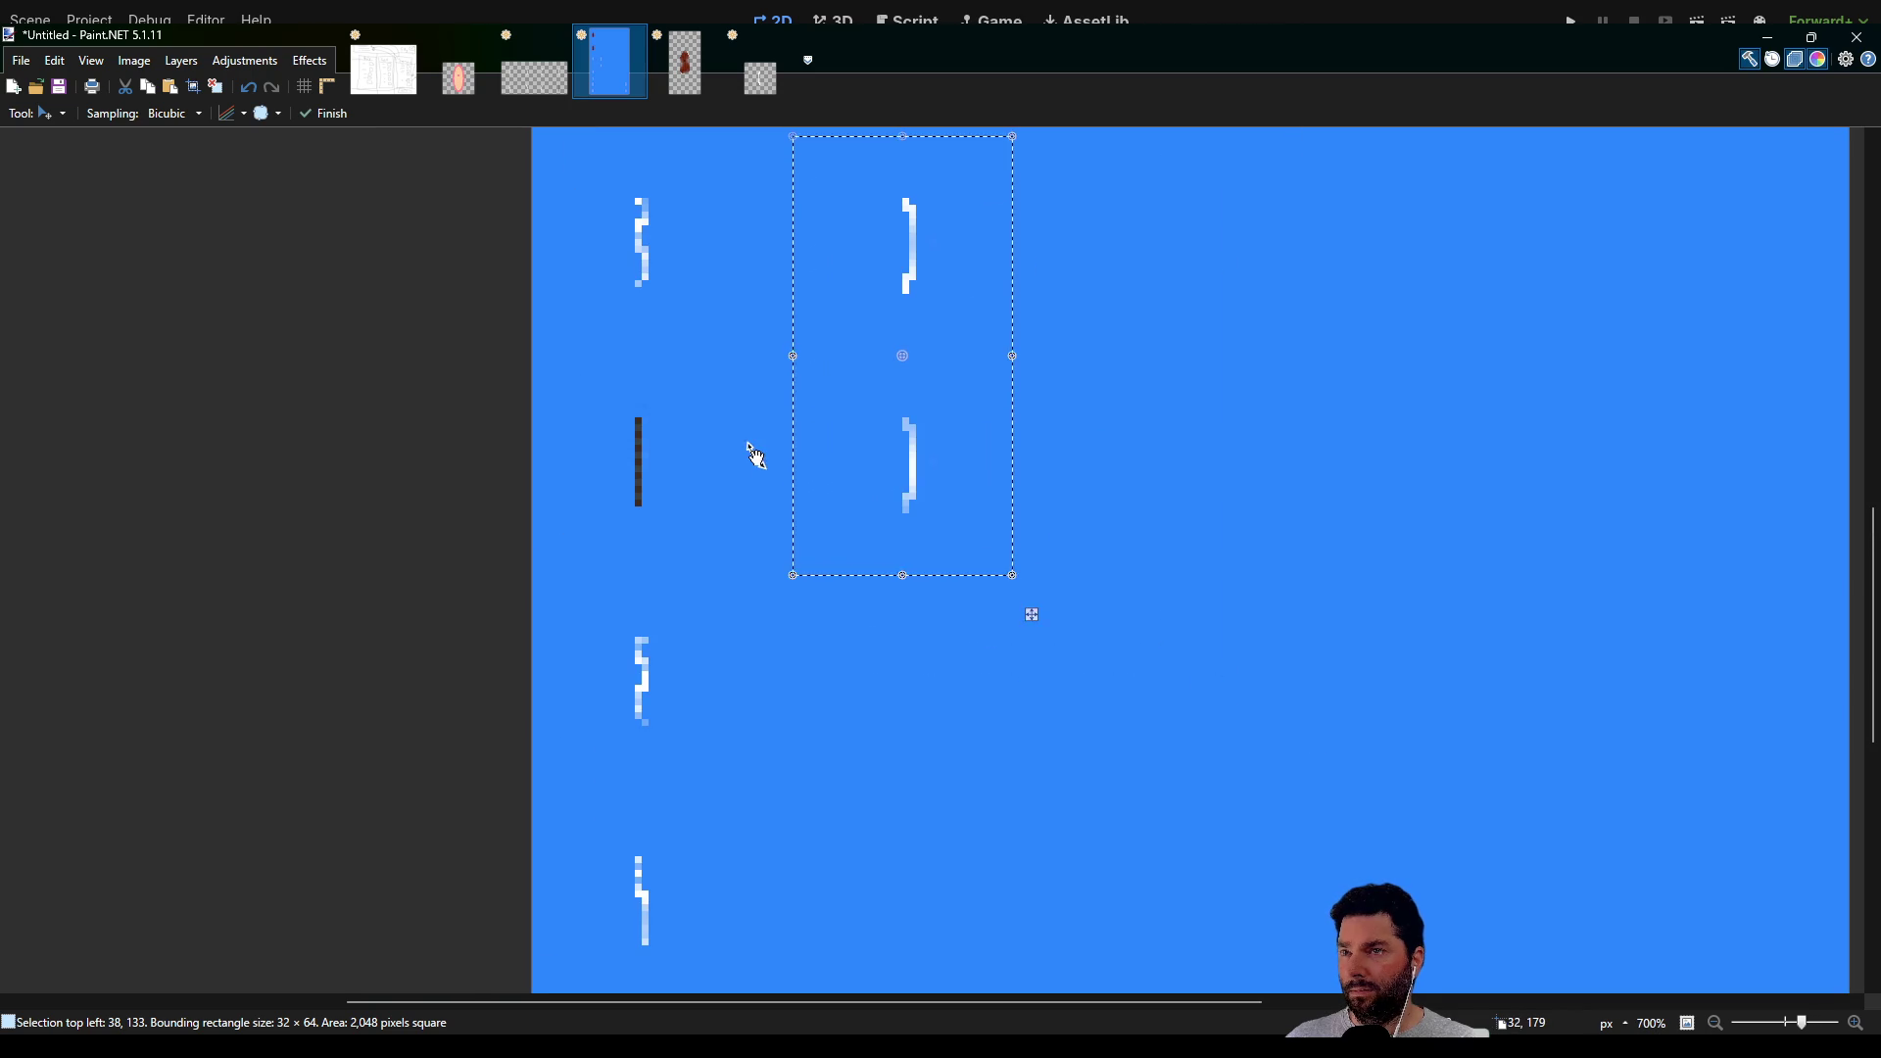
mouse_move(596, 471)
mouse_down()
mouse_move(654, 346)
mouse_move(630, 456)
mouse_up()
mouse_move(652, 316)
mouse_down()
mouse_move(663, 680)
mouse_move(715, 355)
mouse_up()
drag(918, 504, 917, 481)
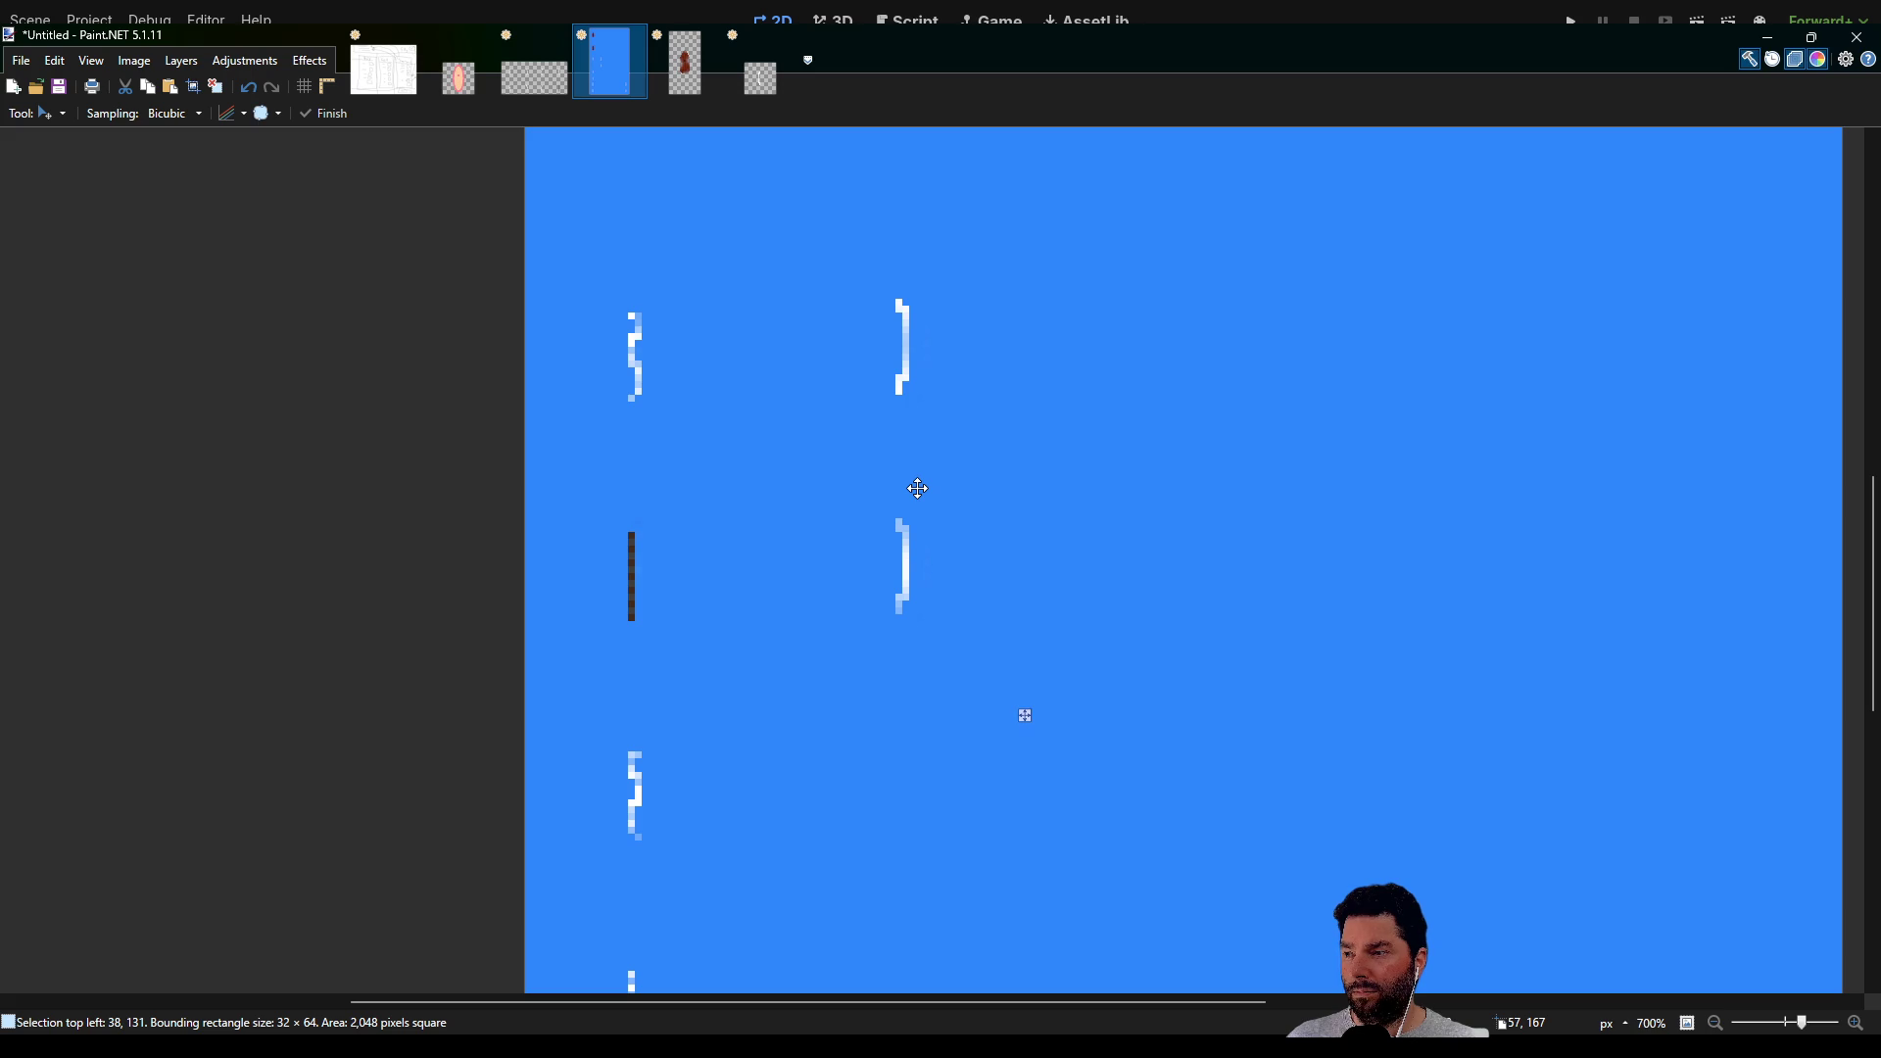
drag(919, 496, 913, 499)
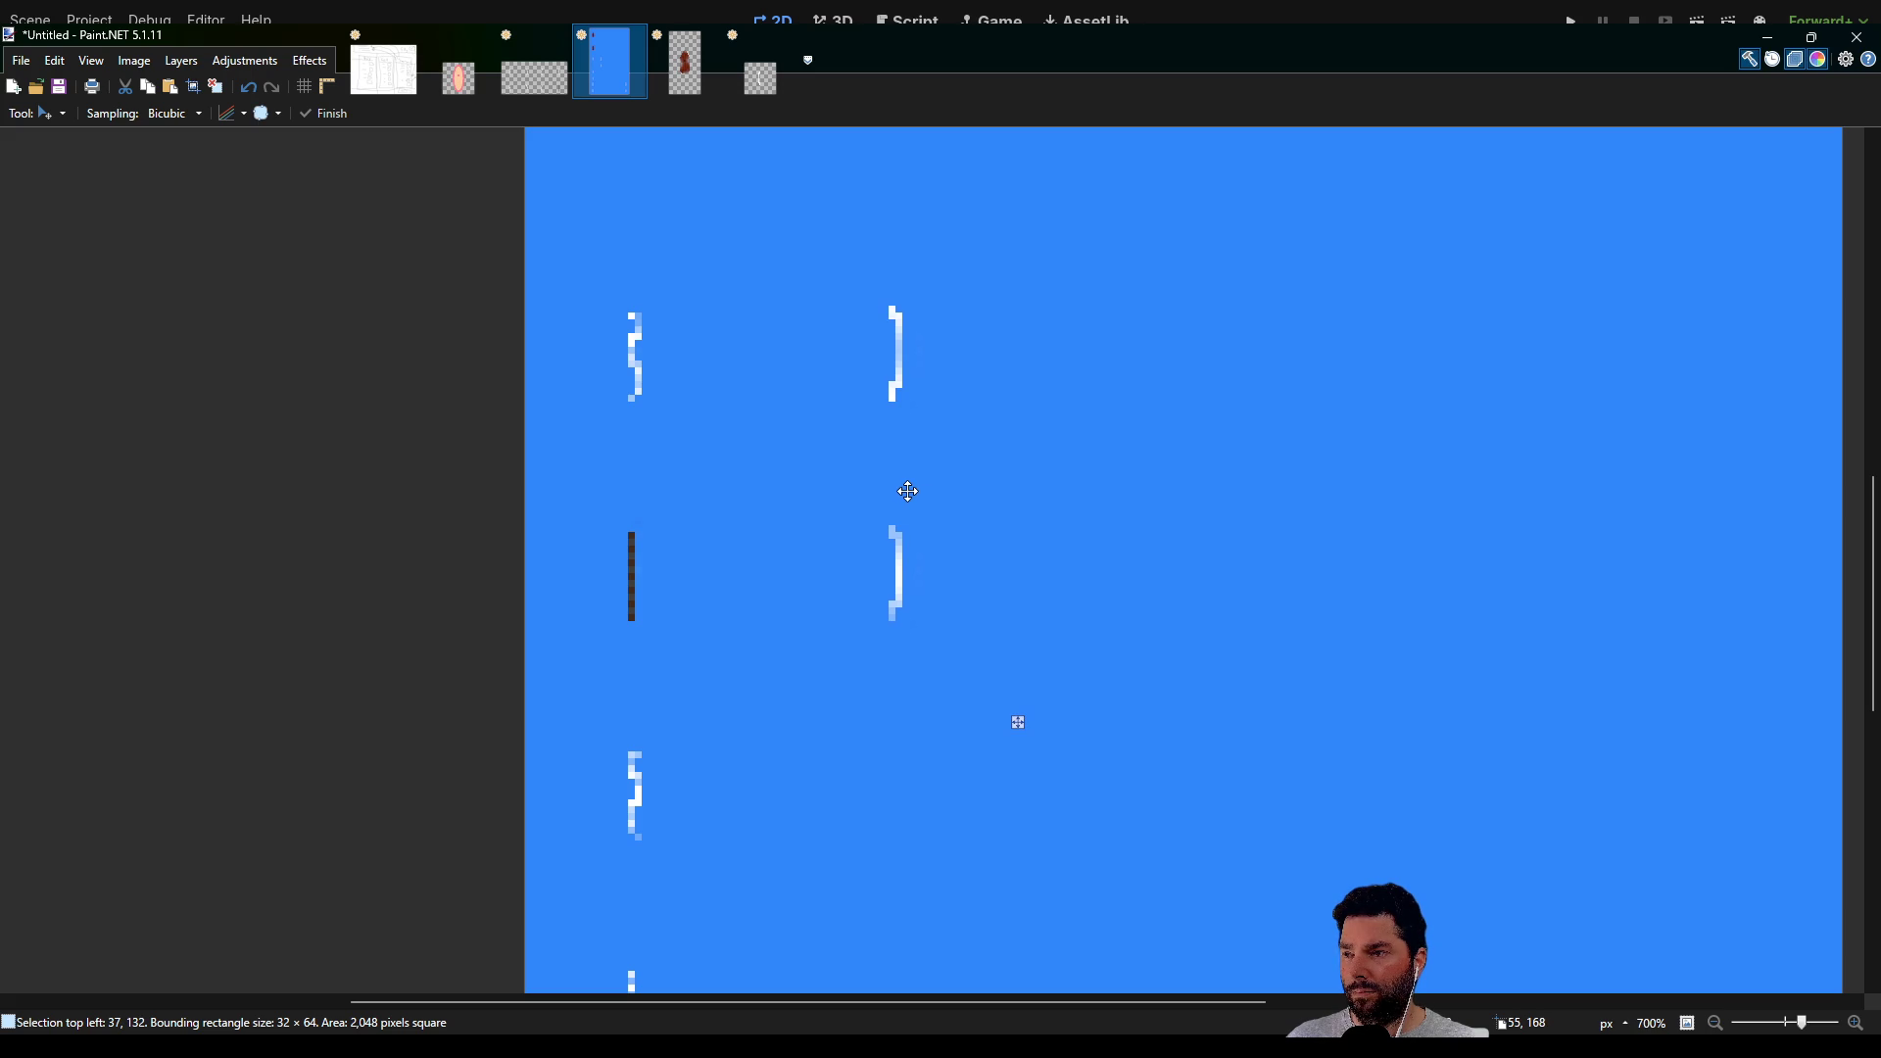
drag(907, 468, 875, 470)
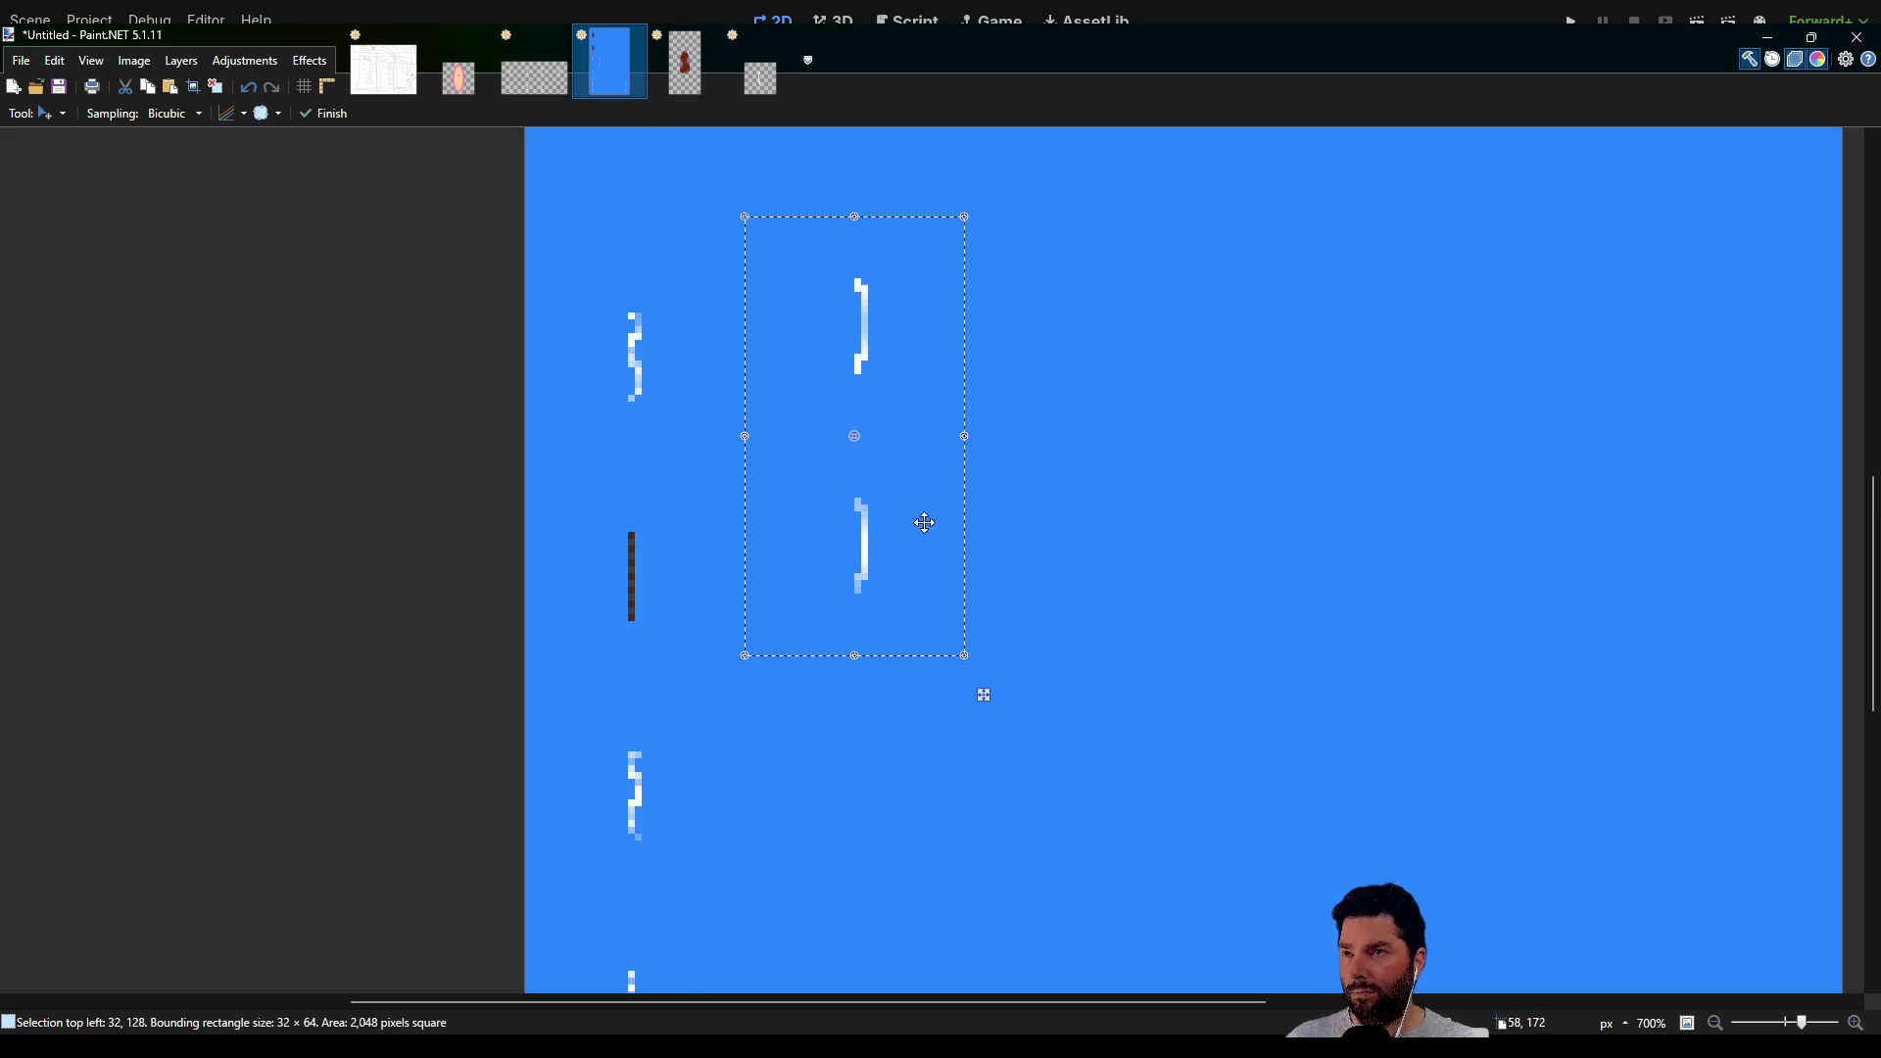
scroll(925, 522, down, 3)
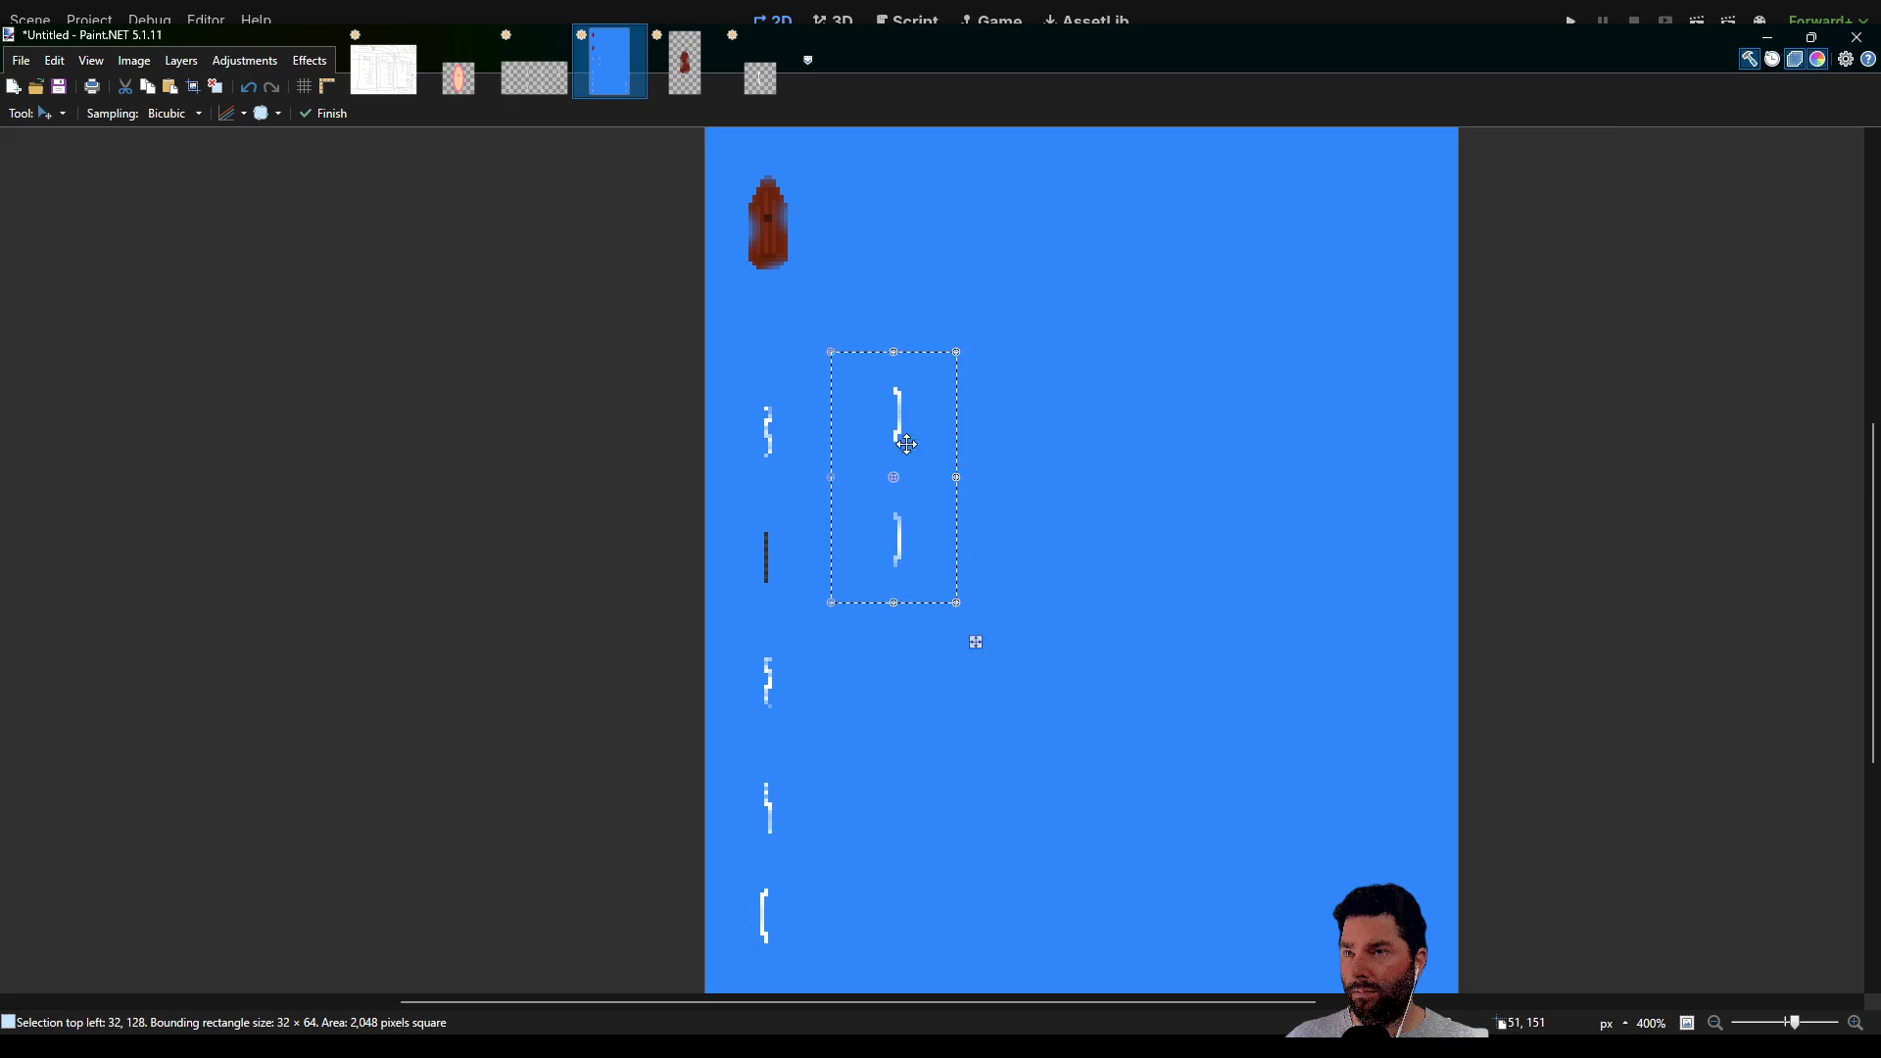
scroll(906, 444, up, 5)
scroll(658, 346, down, 6)
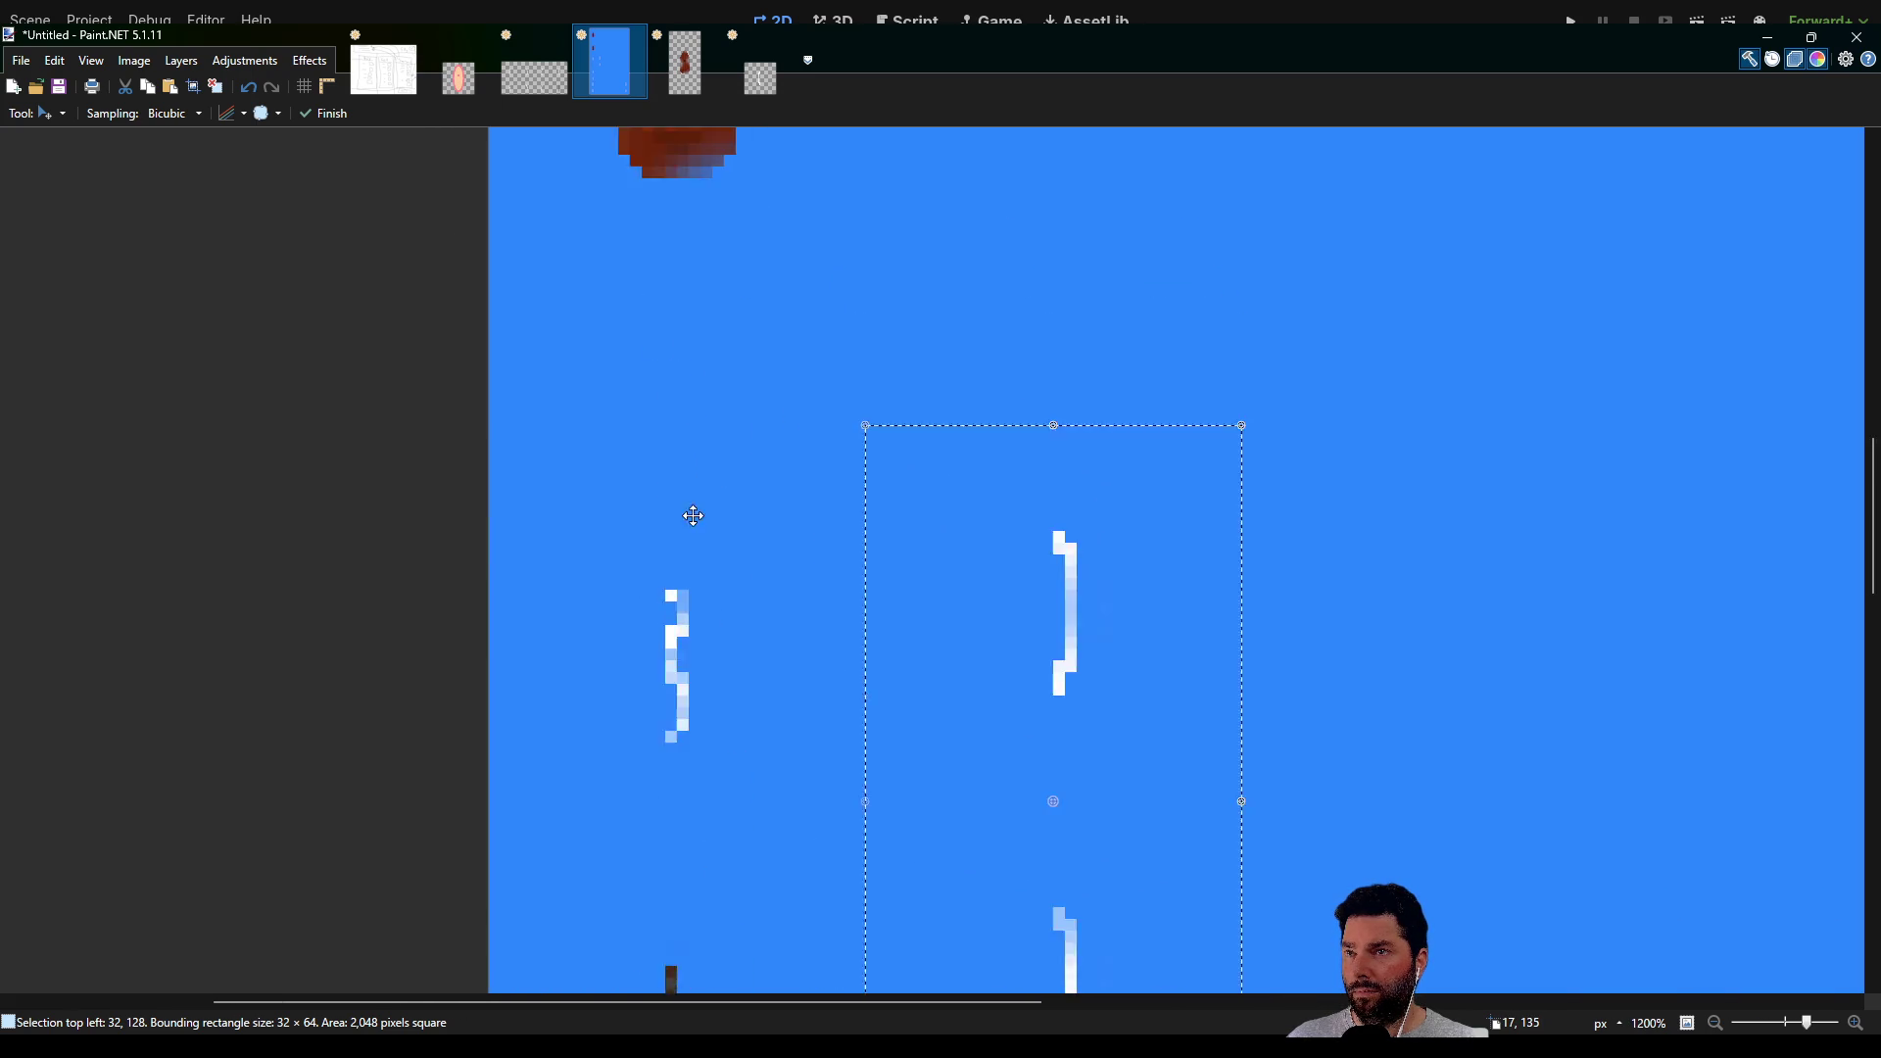
scroll(954, 572, down, 5)
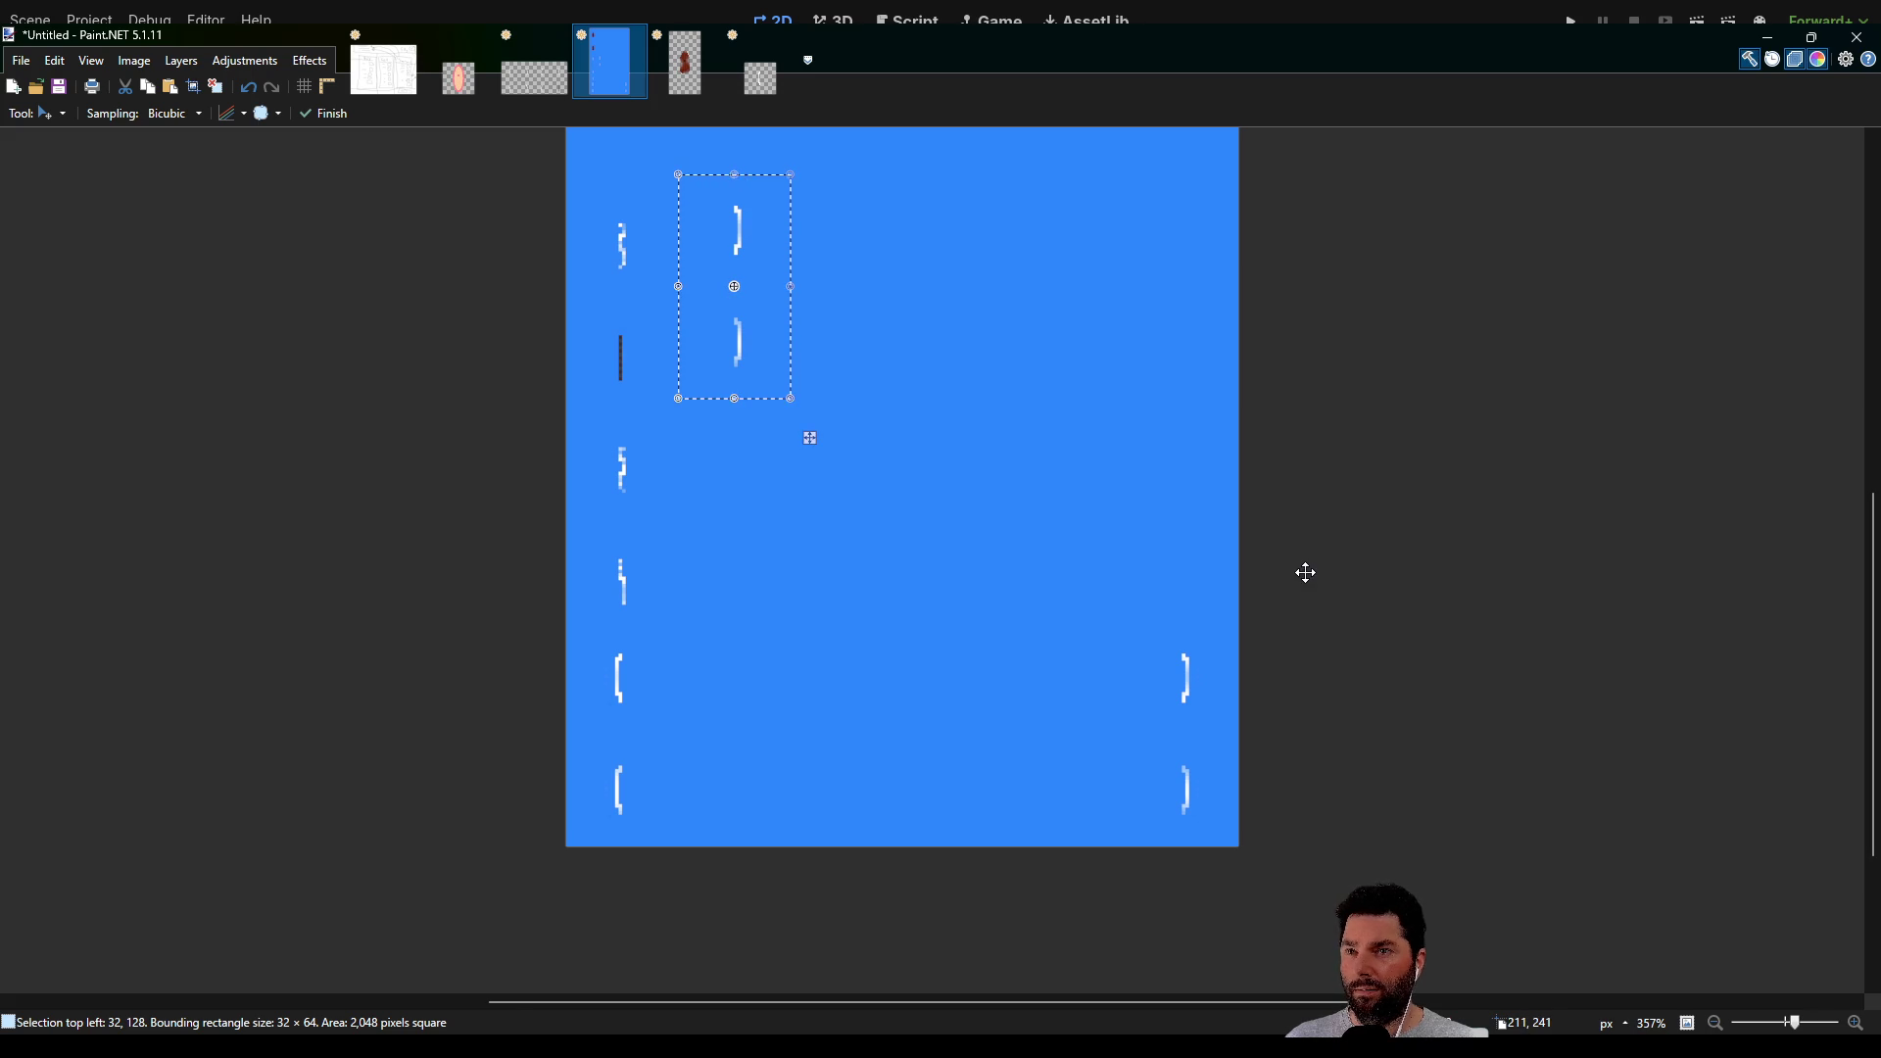
key(s)
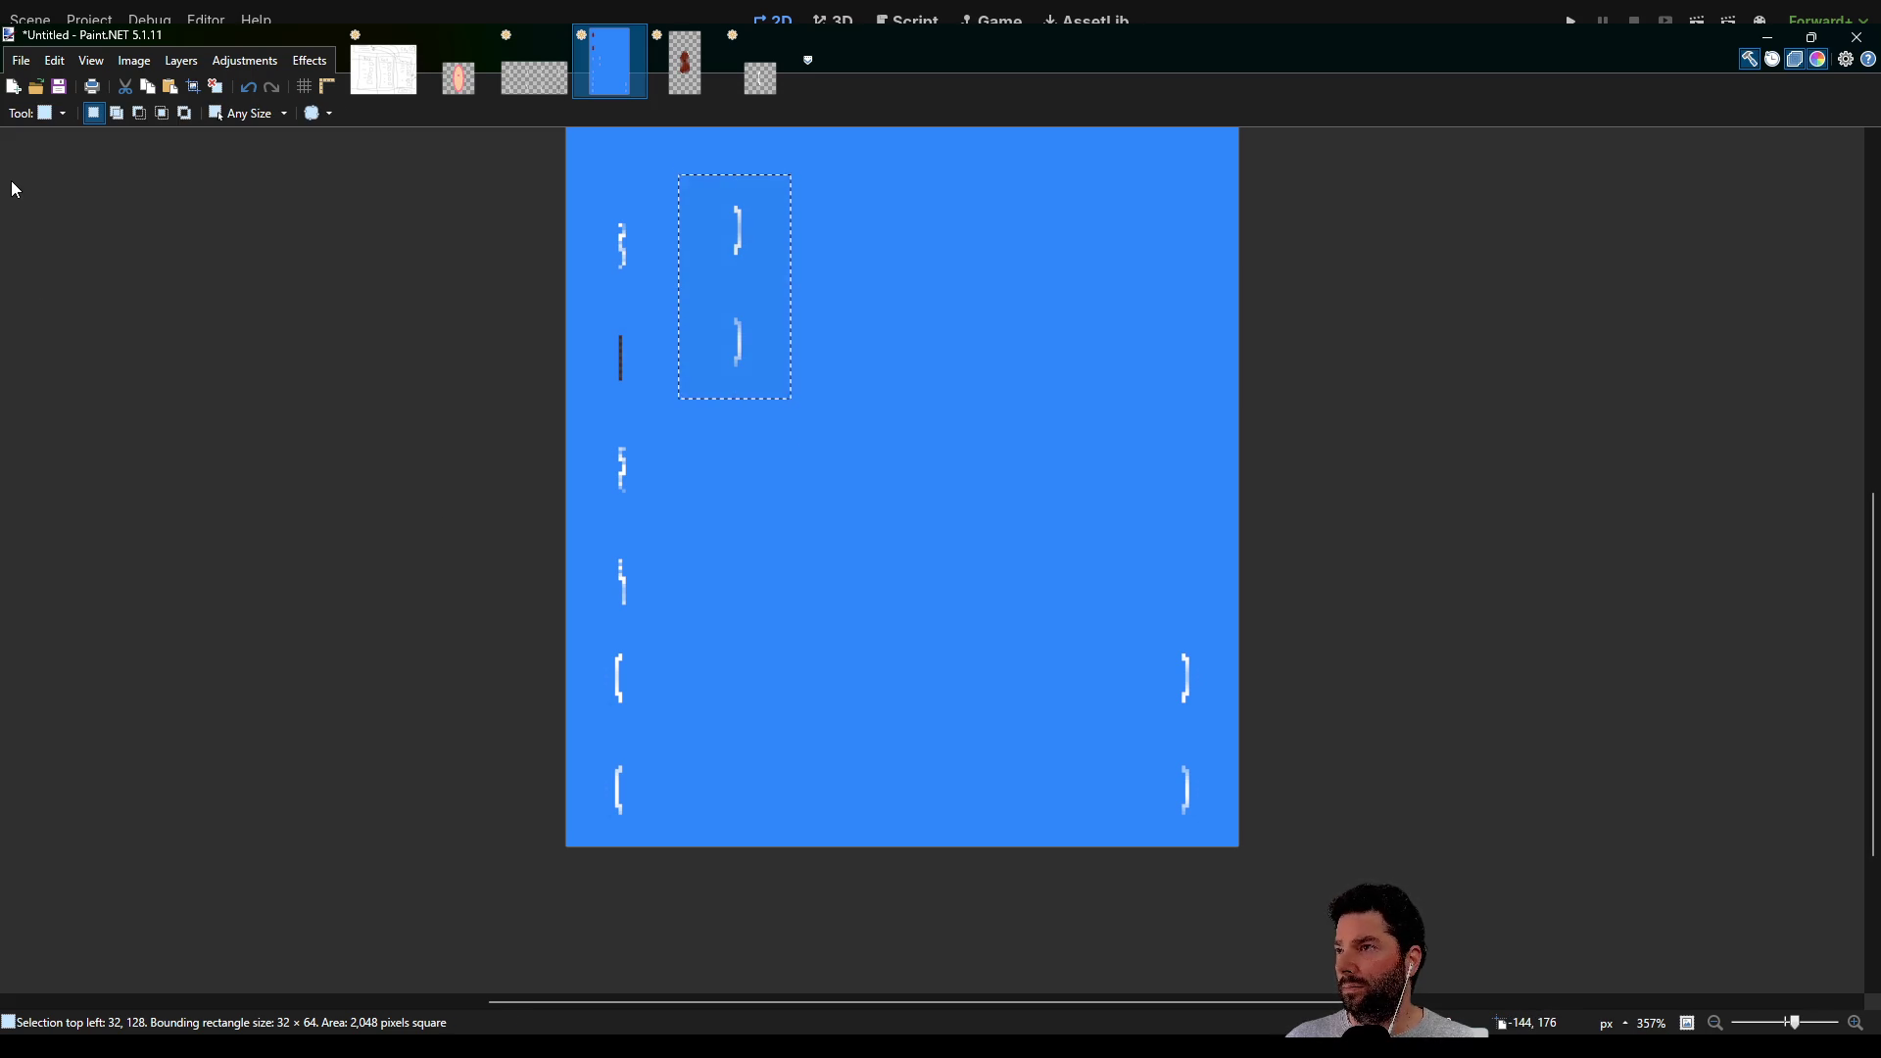
Cut away the two white brackets at the sheet's bottom-right
drag(1117, 613, 1247, 844)
key(ctrl+d)
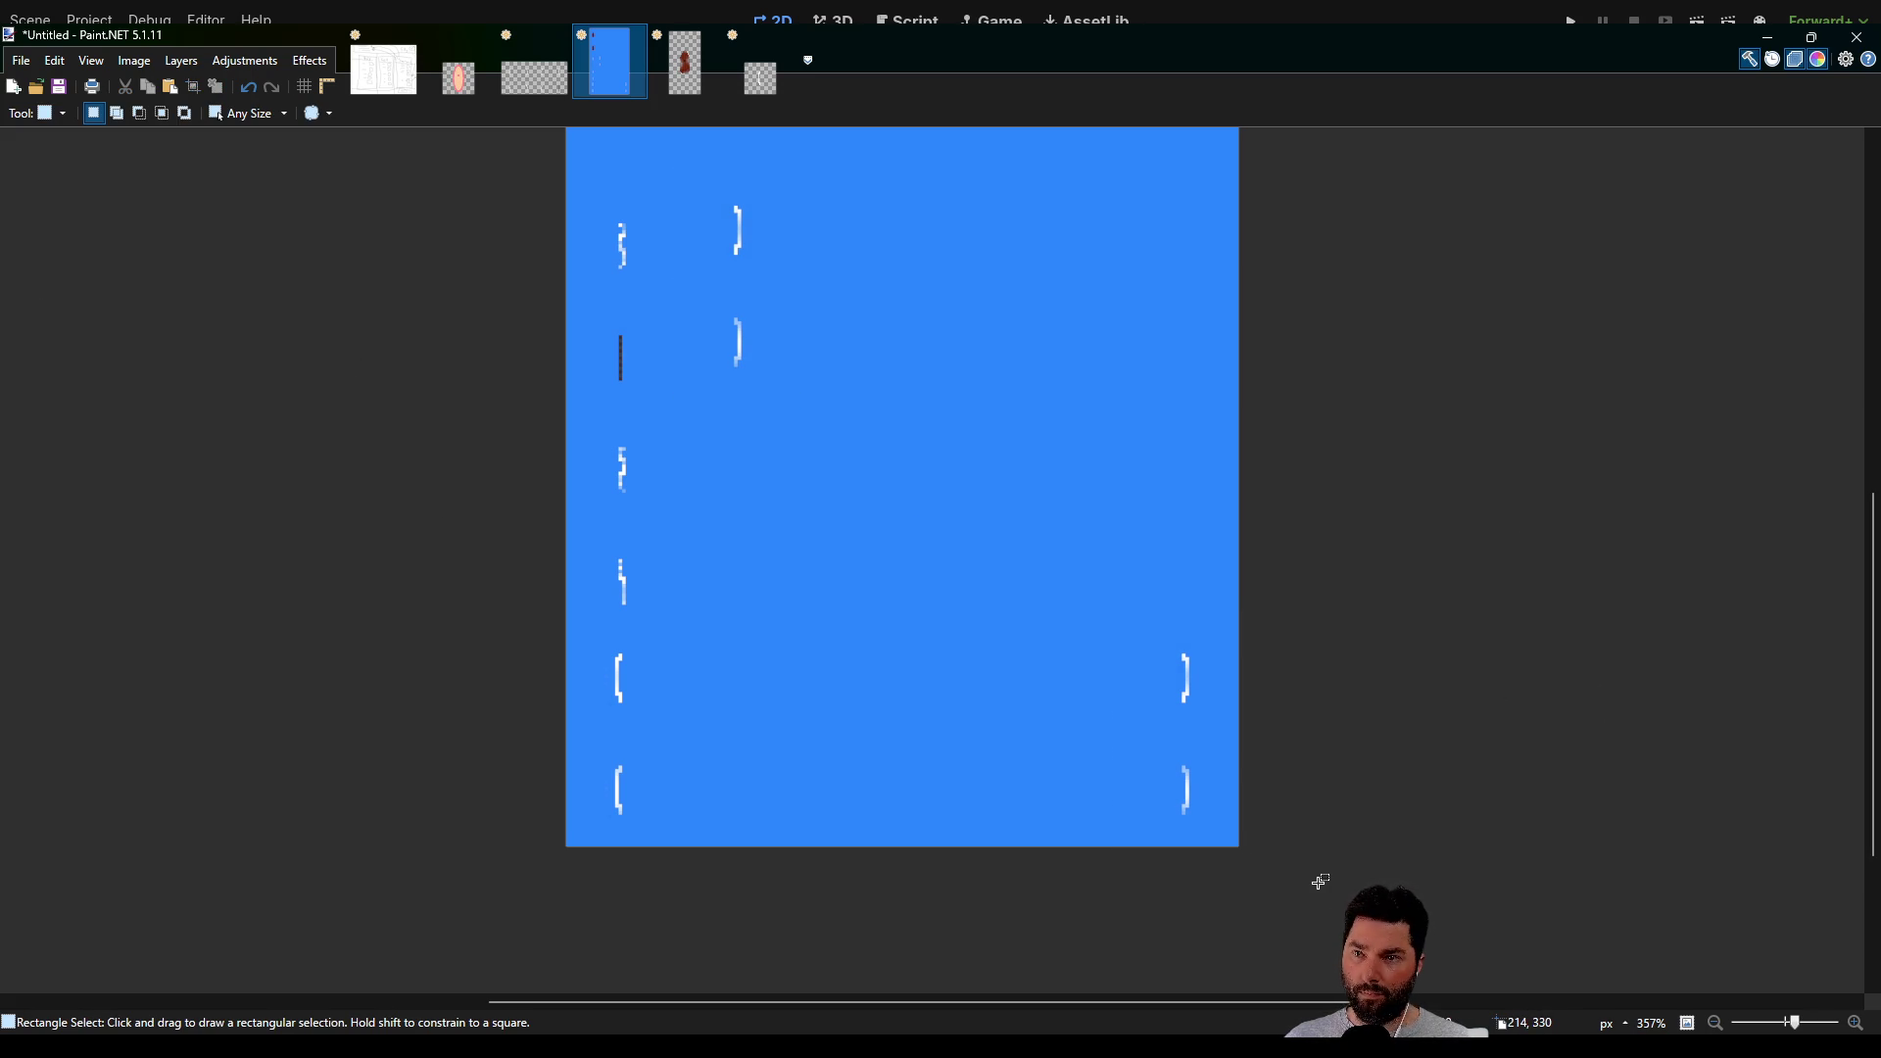
drag(1096, 578, 1296, 825)
key(ctrl+x)
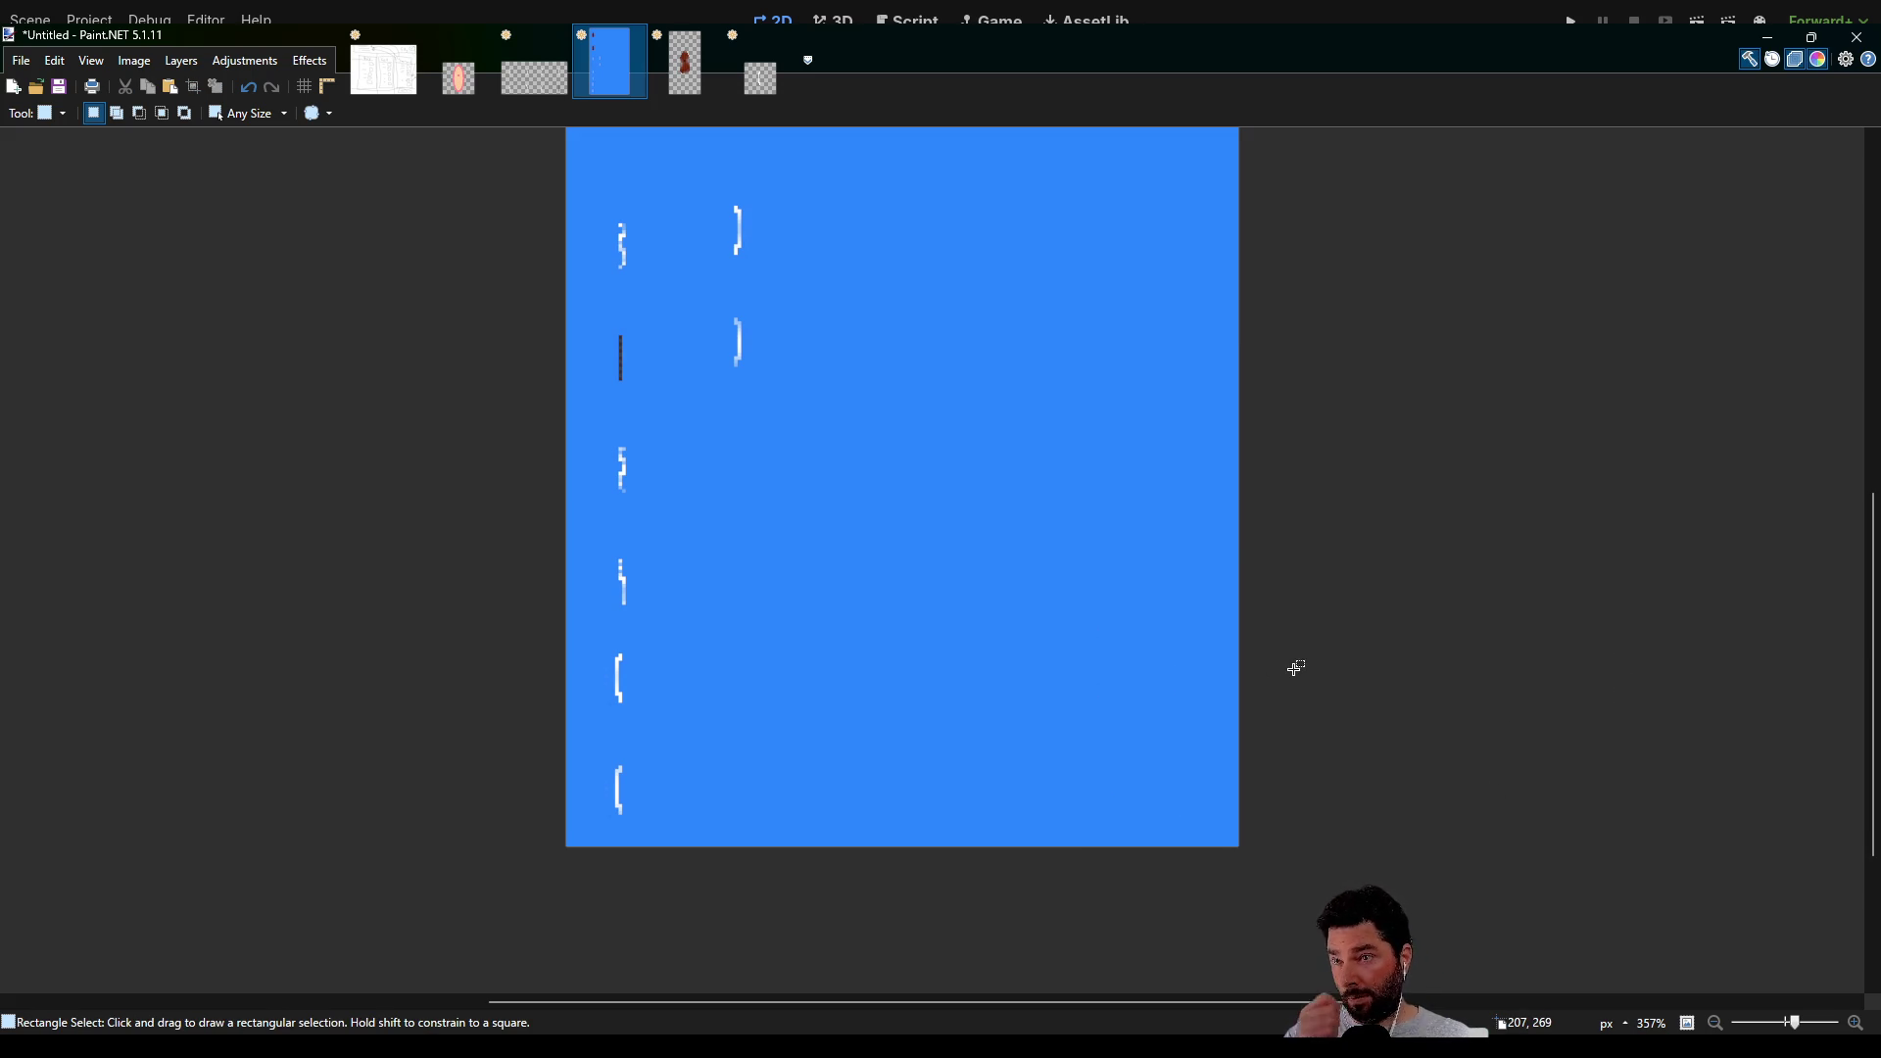
Pan and zoom up to the red boat sprite at the top of the sheet
drag(1249, 531, 1104, 735)
drag(1104, 658, 1130, 705)
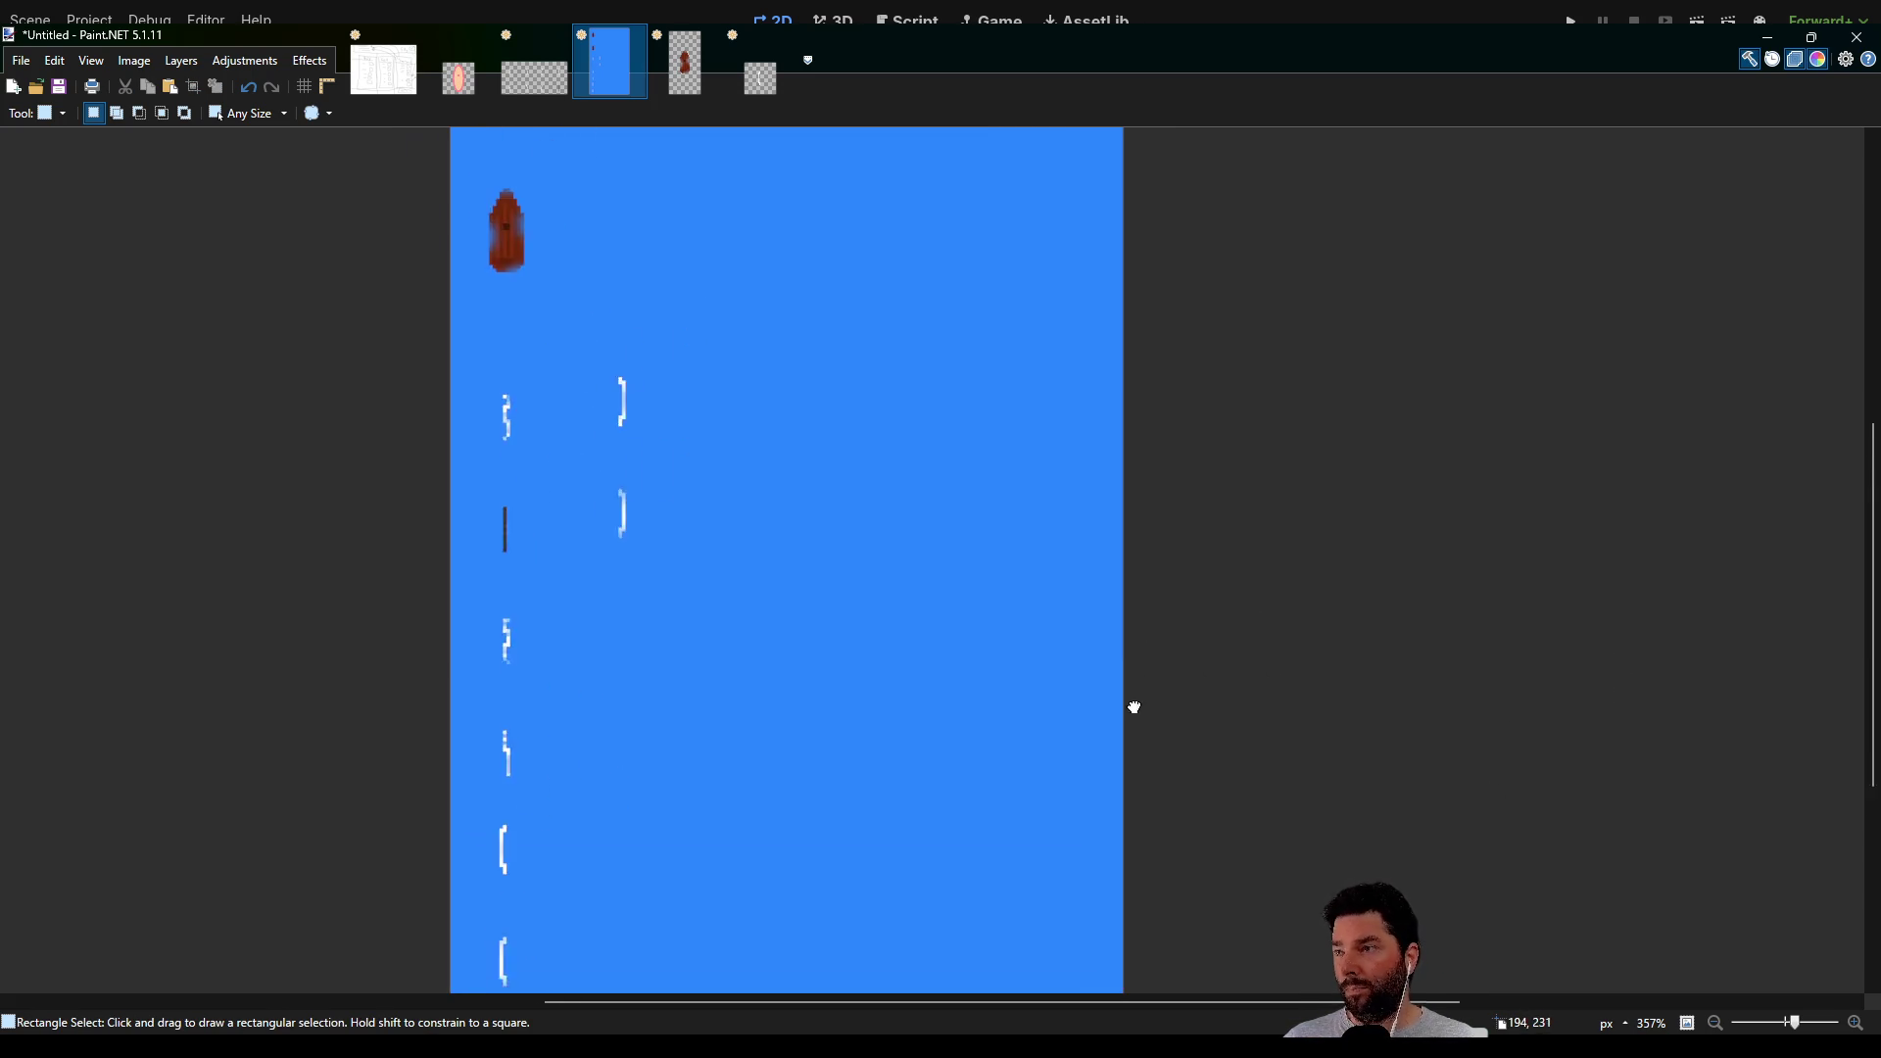
scroll(937, 571, down, 2)
ctrl+scroll(637, 500, up, 1)
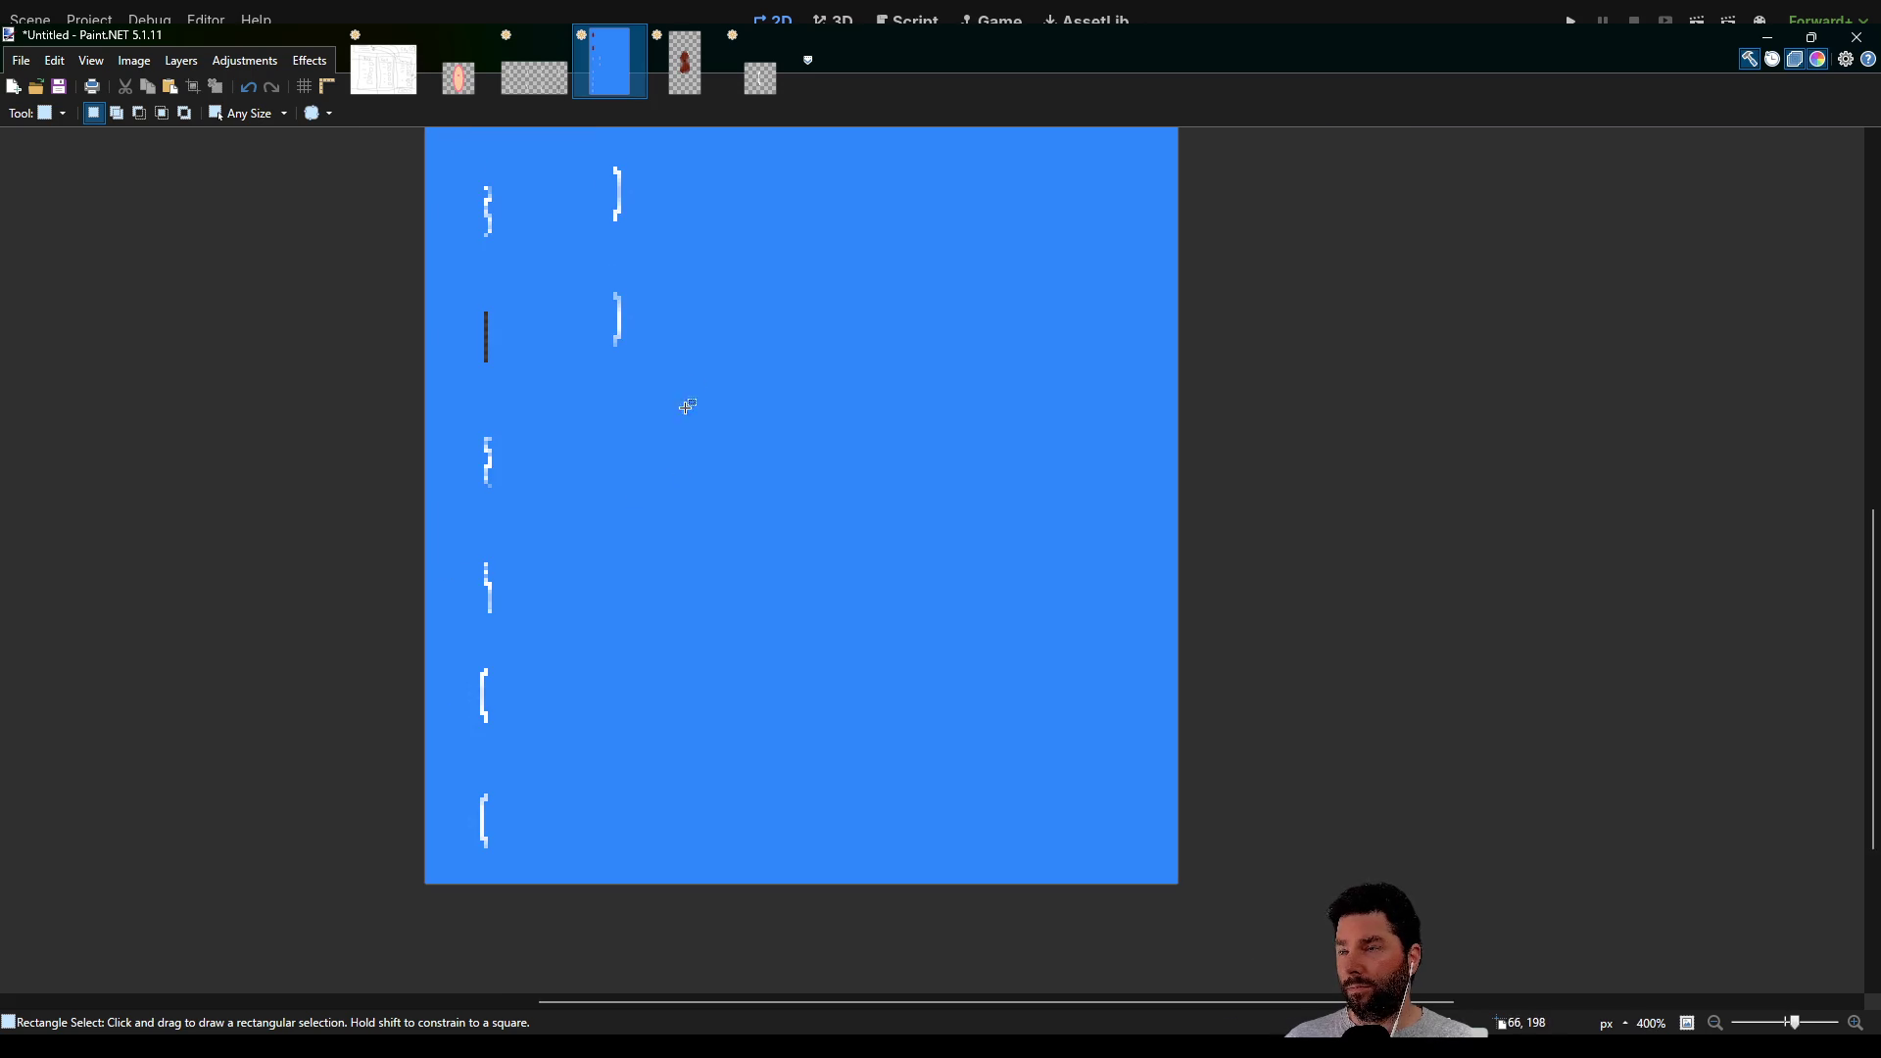
scroll(680, 408, up, 2)
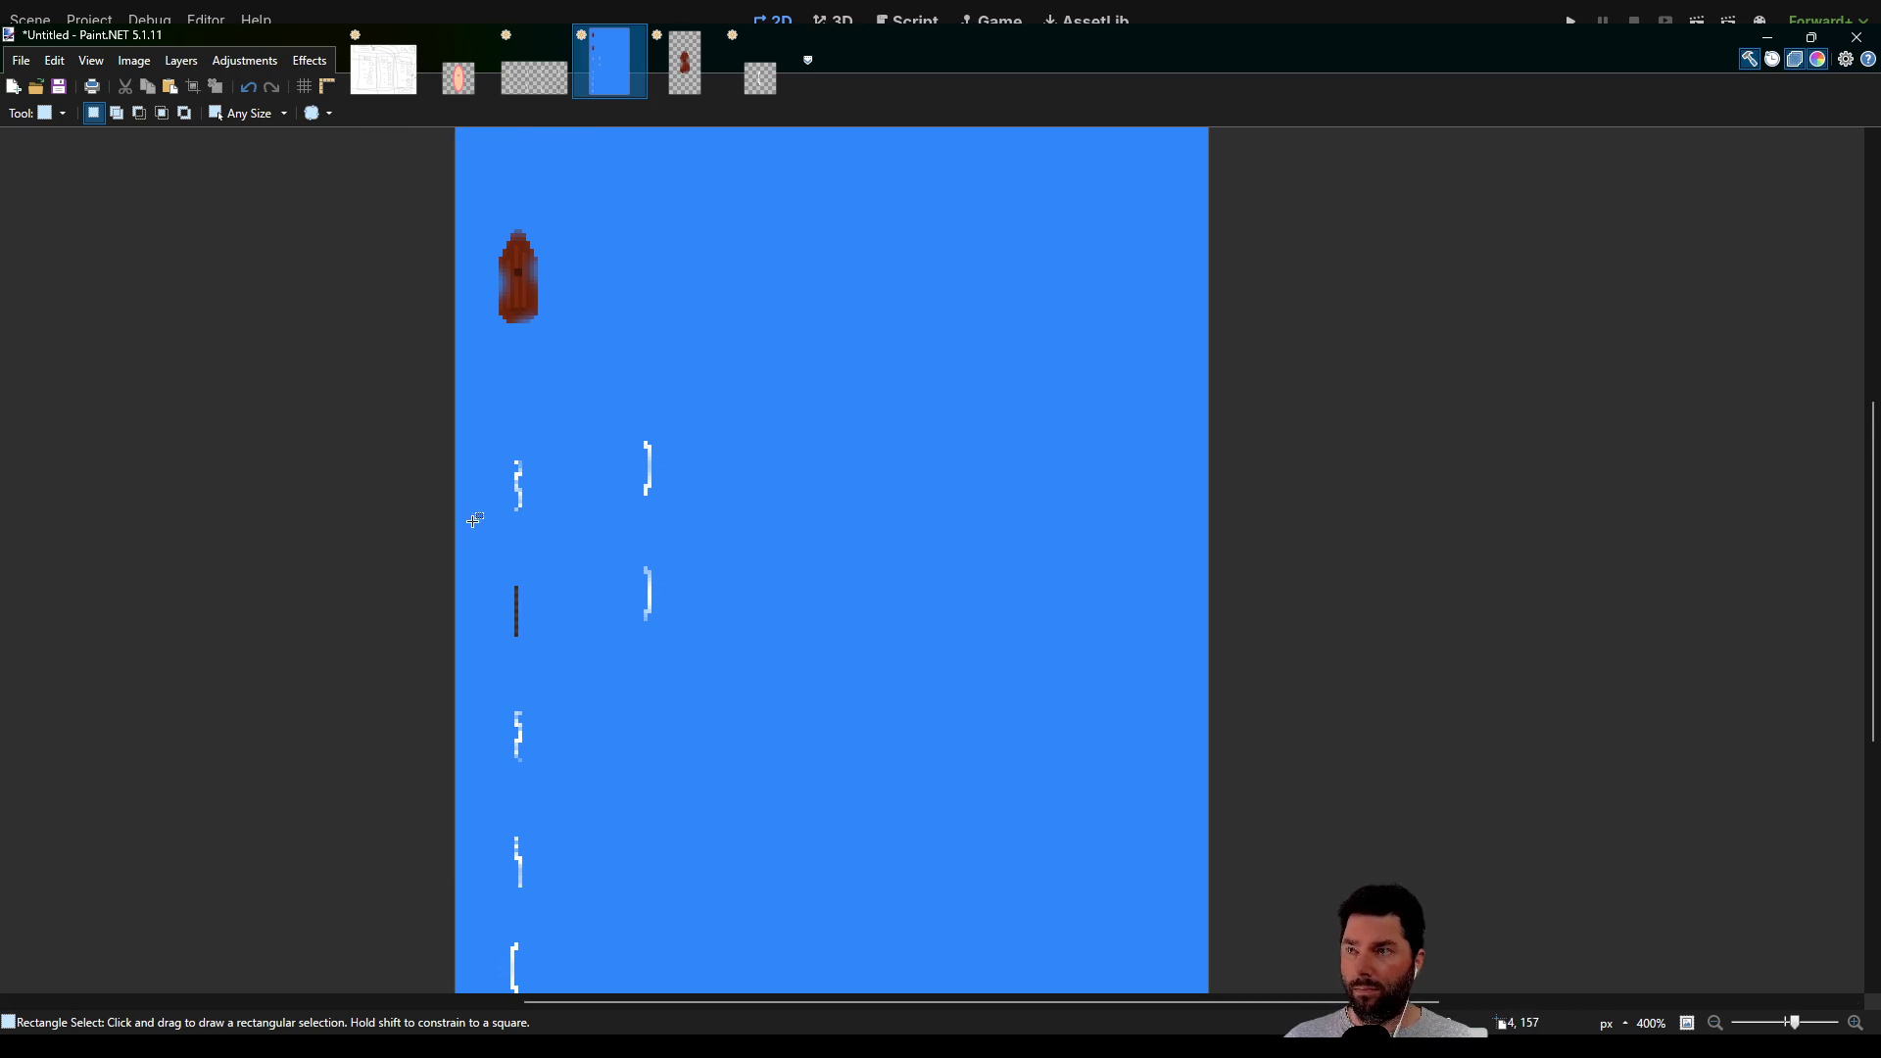
ctrl+scroll(529, 327, up, 5)
scroll(503, 315, up, 3)
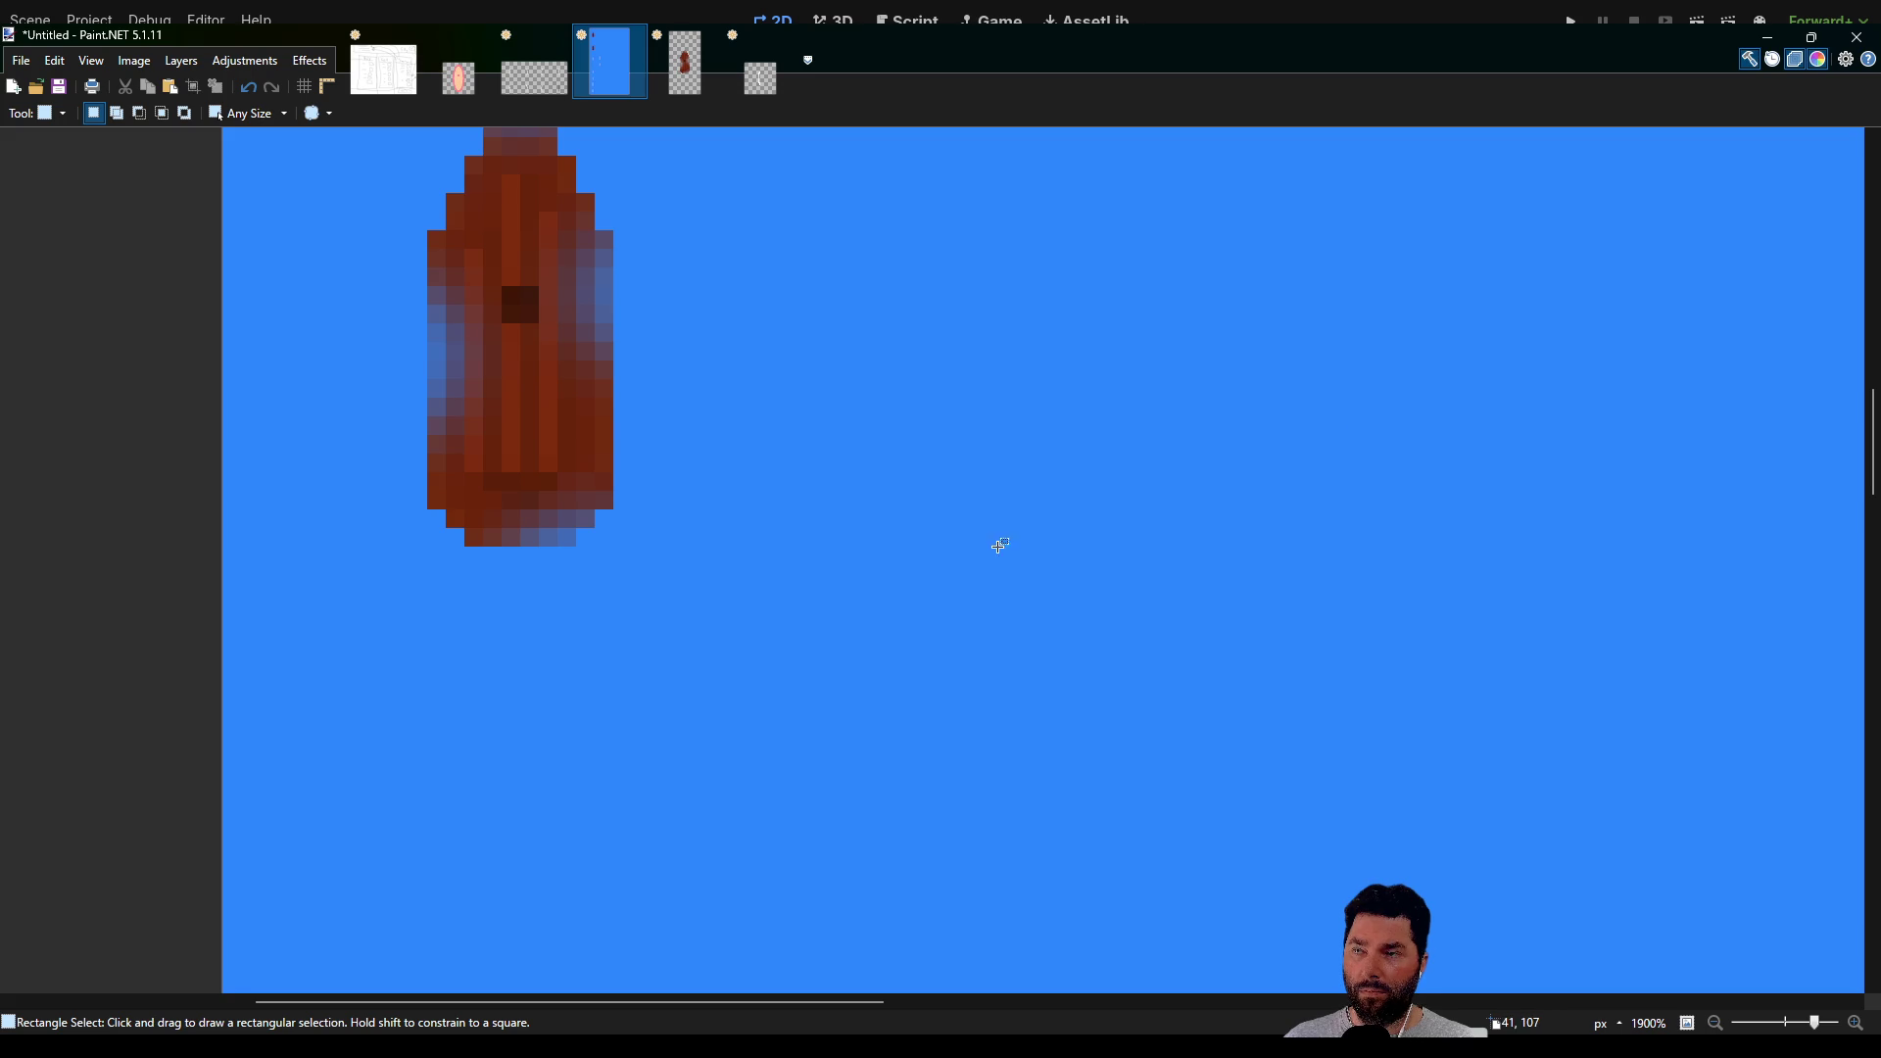
key(p)
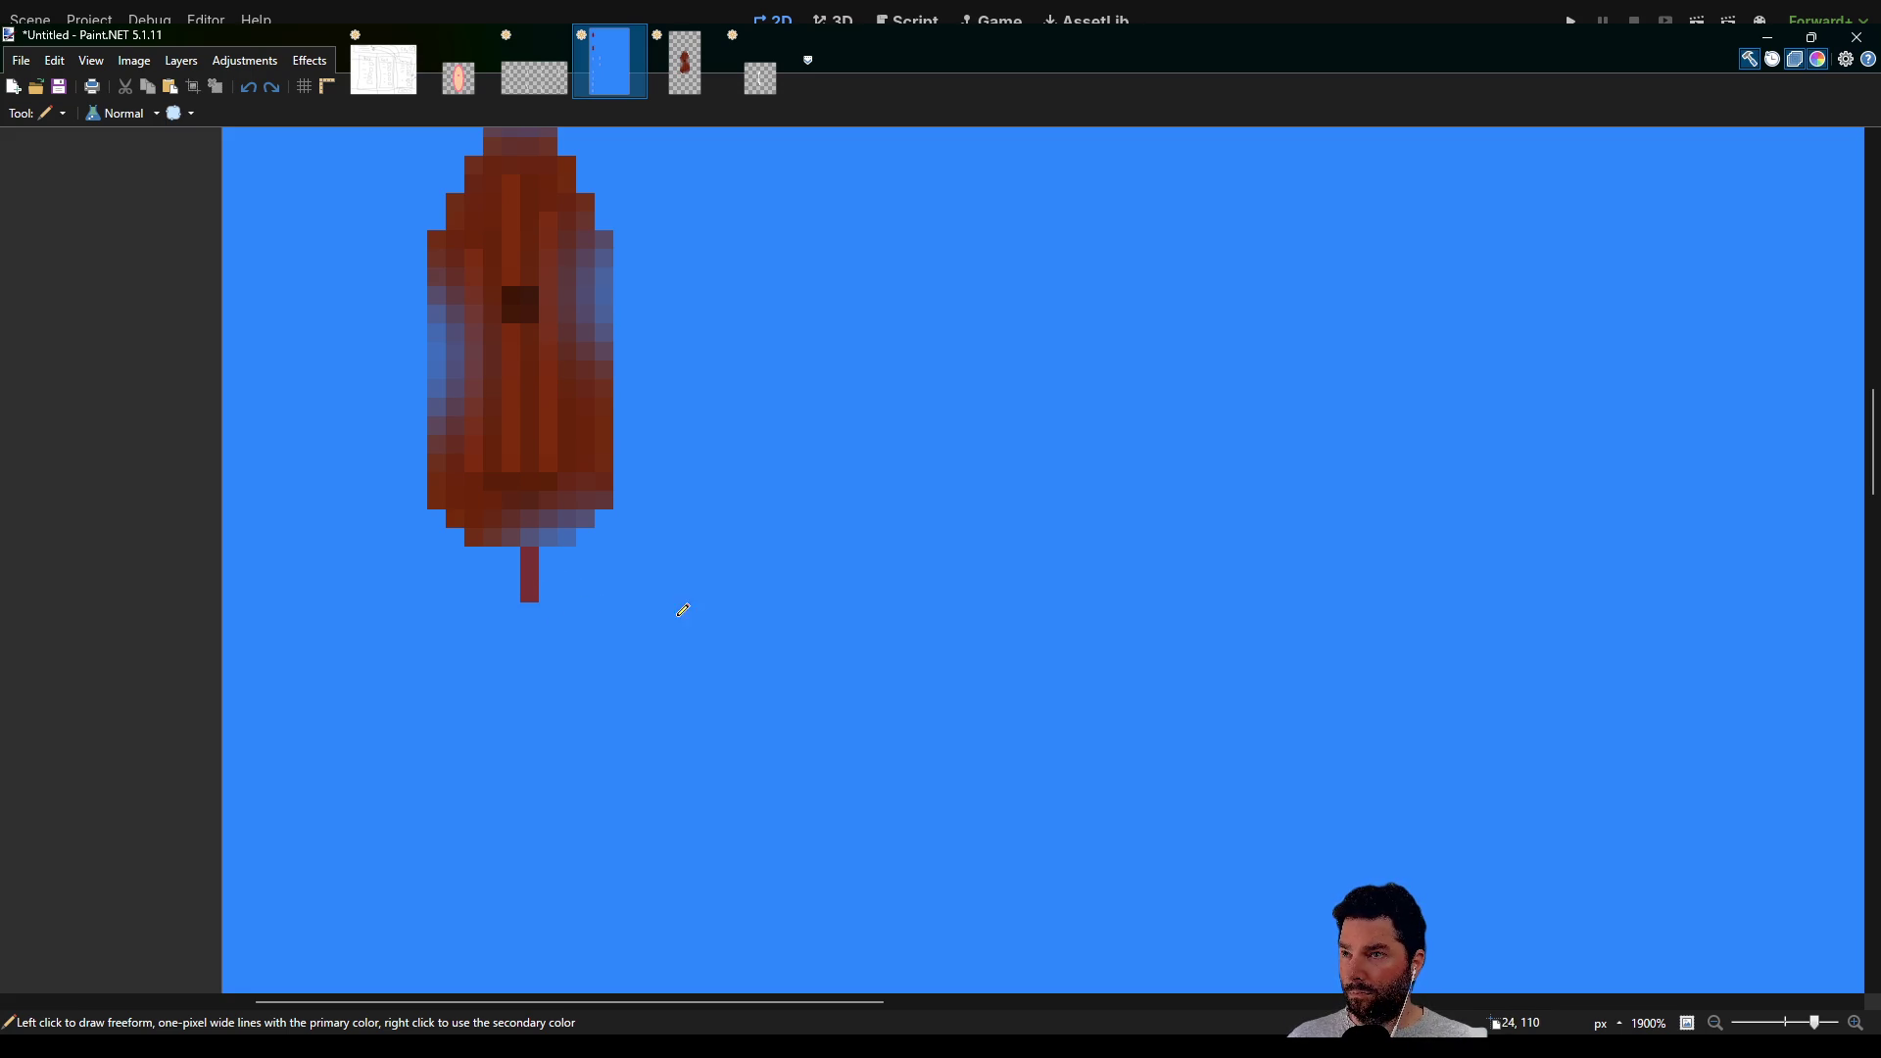
Pan and zoom around the boat sprite to view its stern and the brackets below
drag(698, 480, 875, 640)
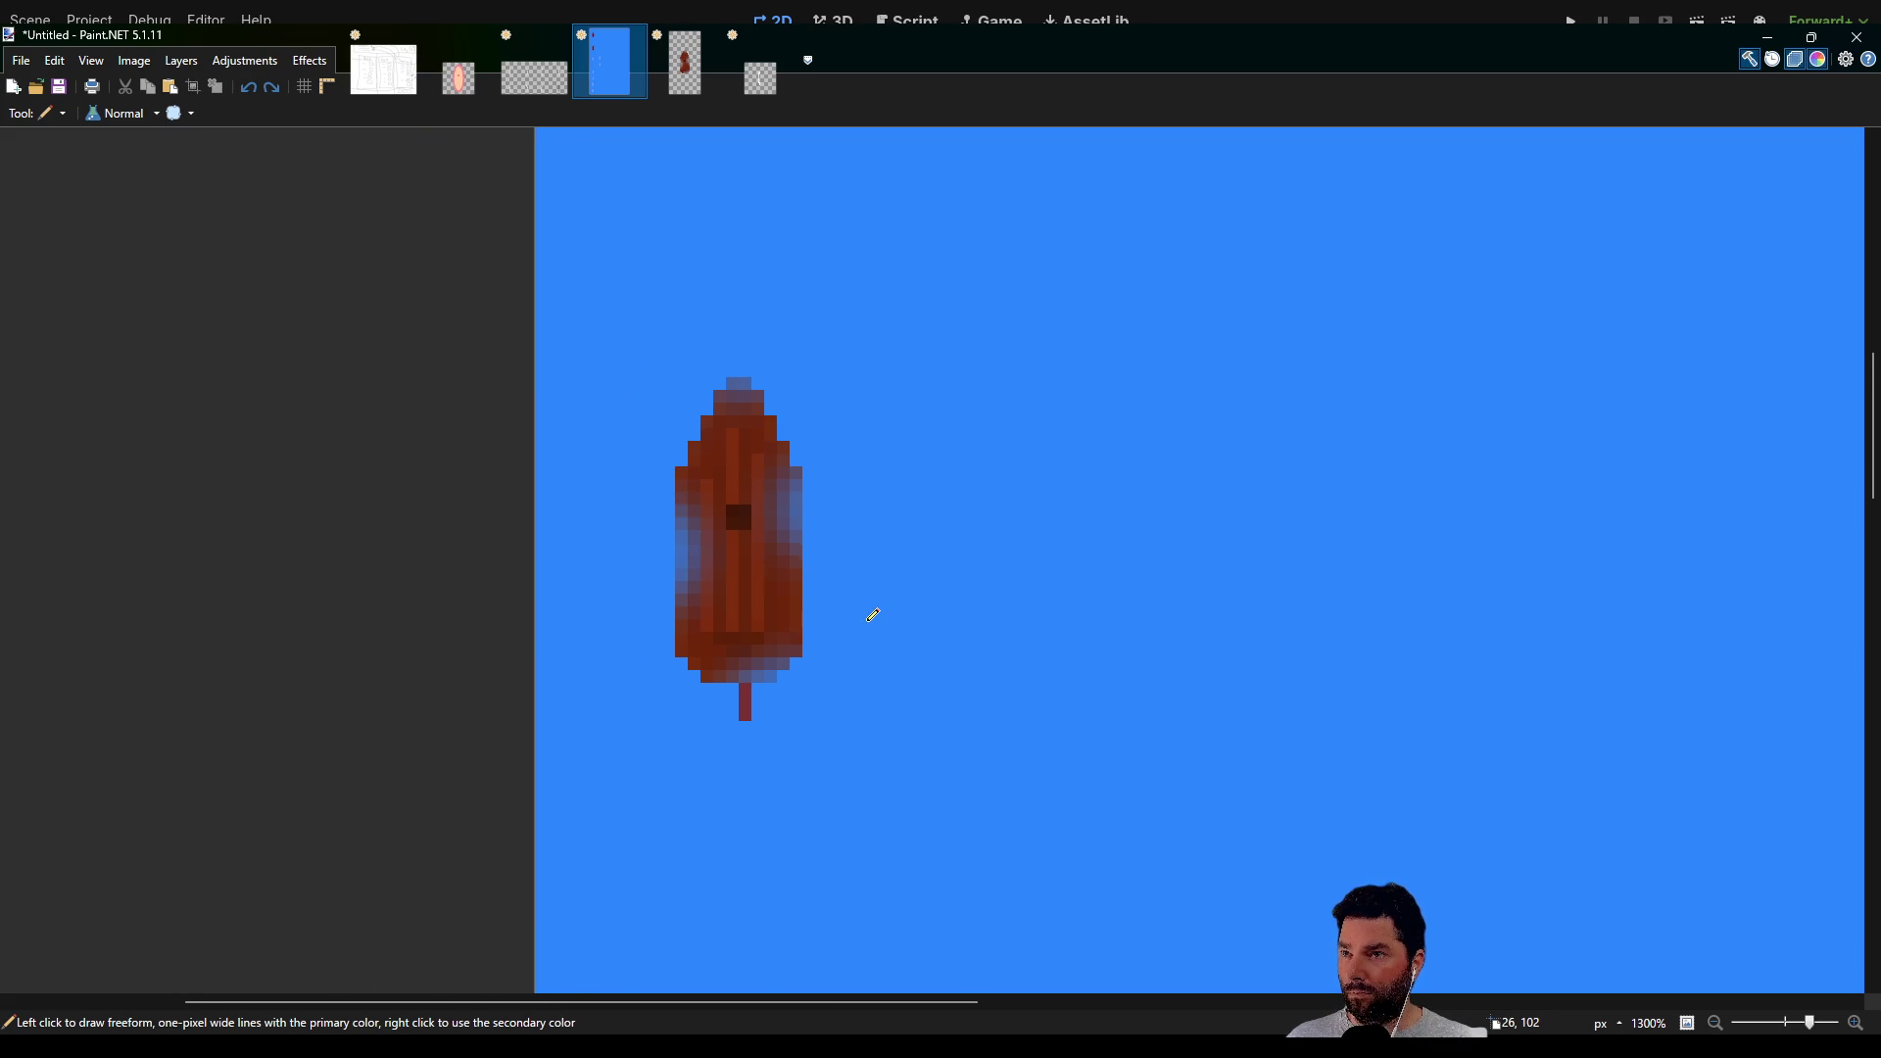
scroll(862, 666, up, 3)
scroll(852, 521, down, 6)
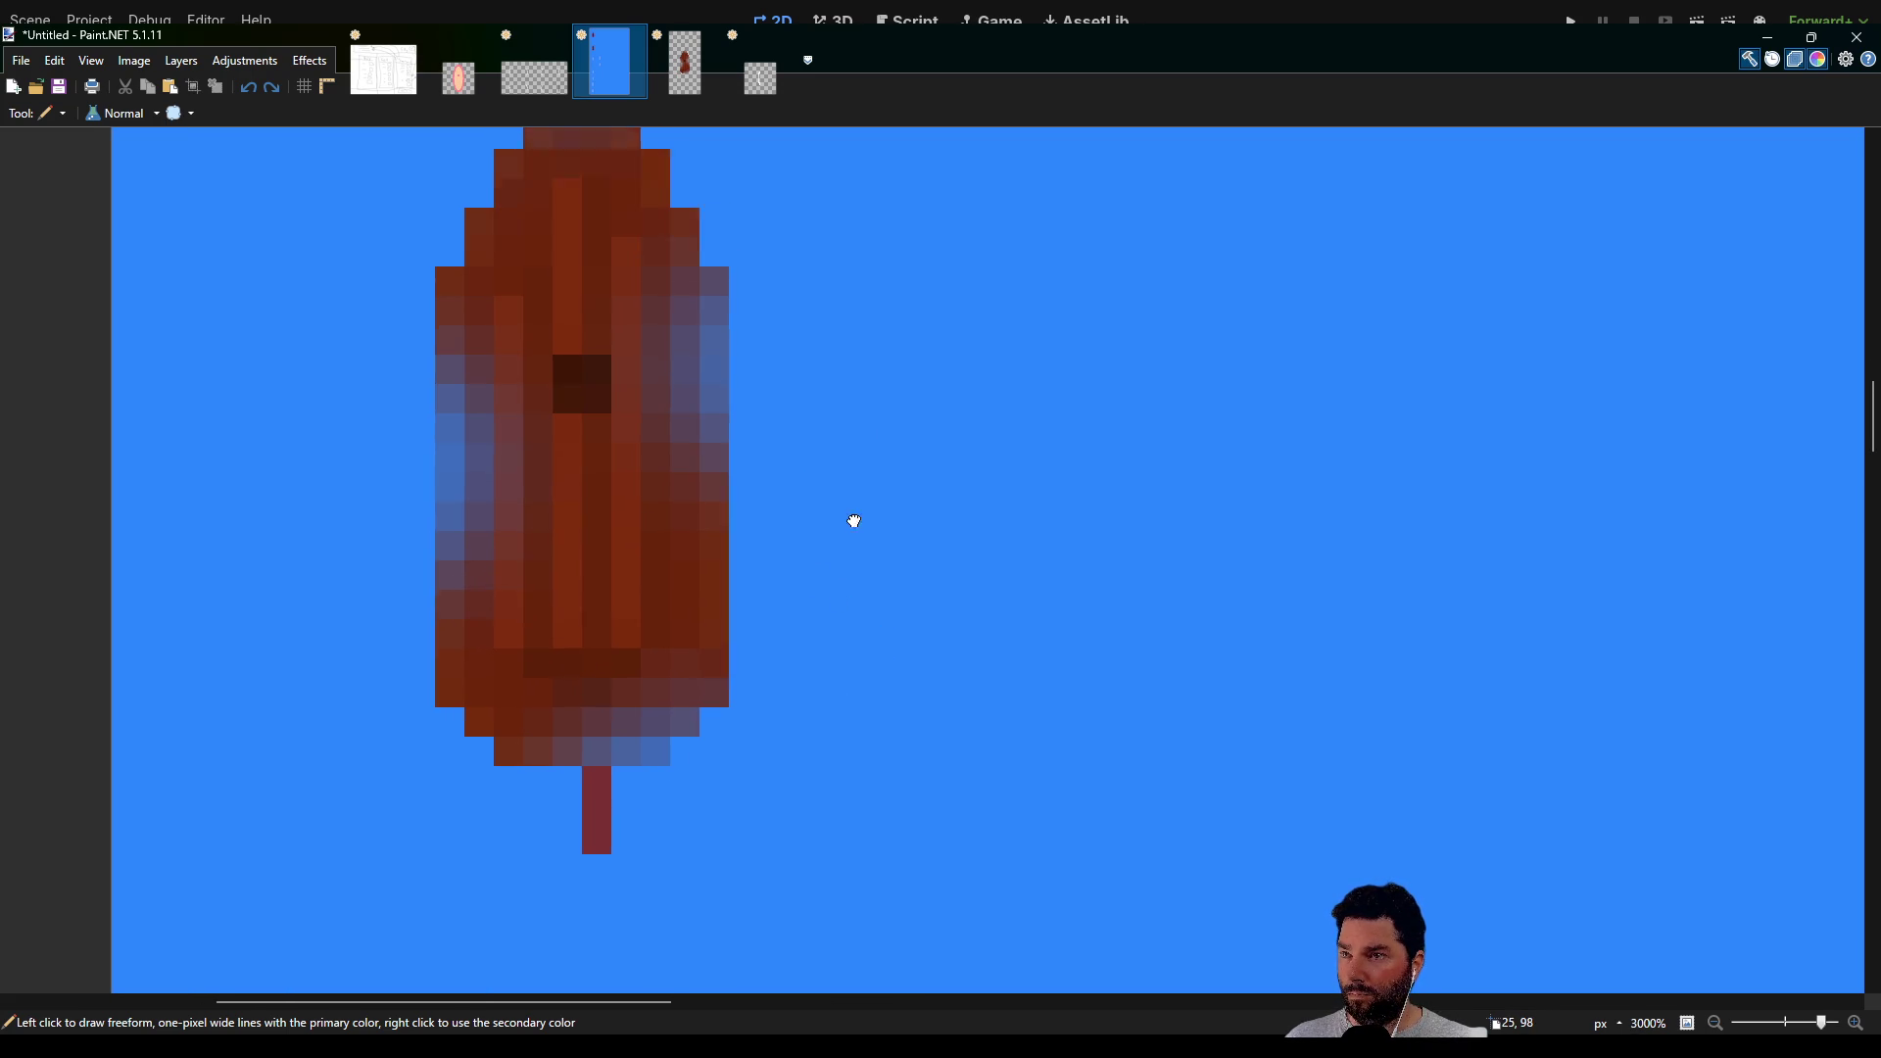
mouse_move(831, 377)
mouse_down()
mouse_move(831, 672)
mouse_move(826, 375)
mouse_up()
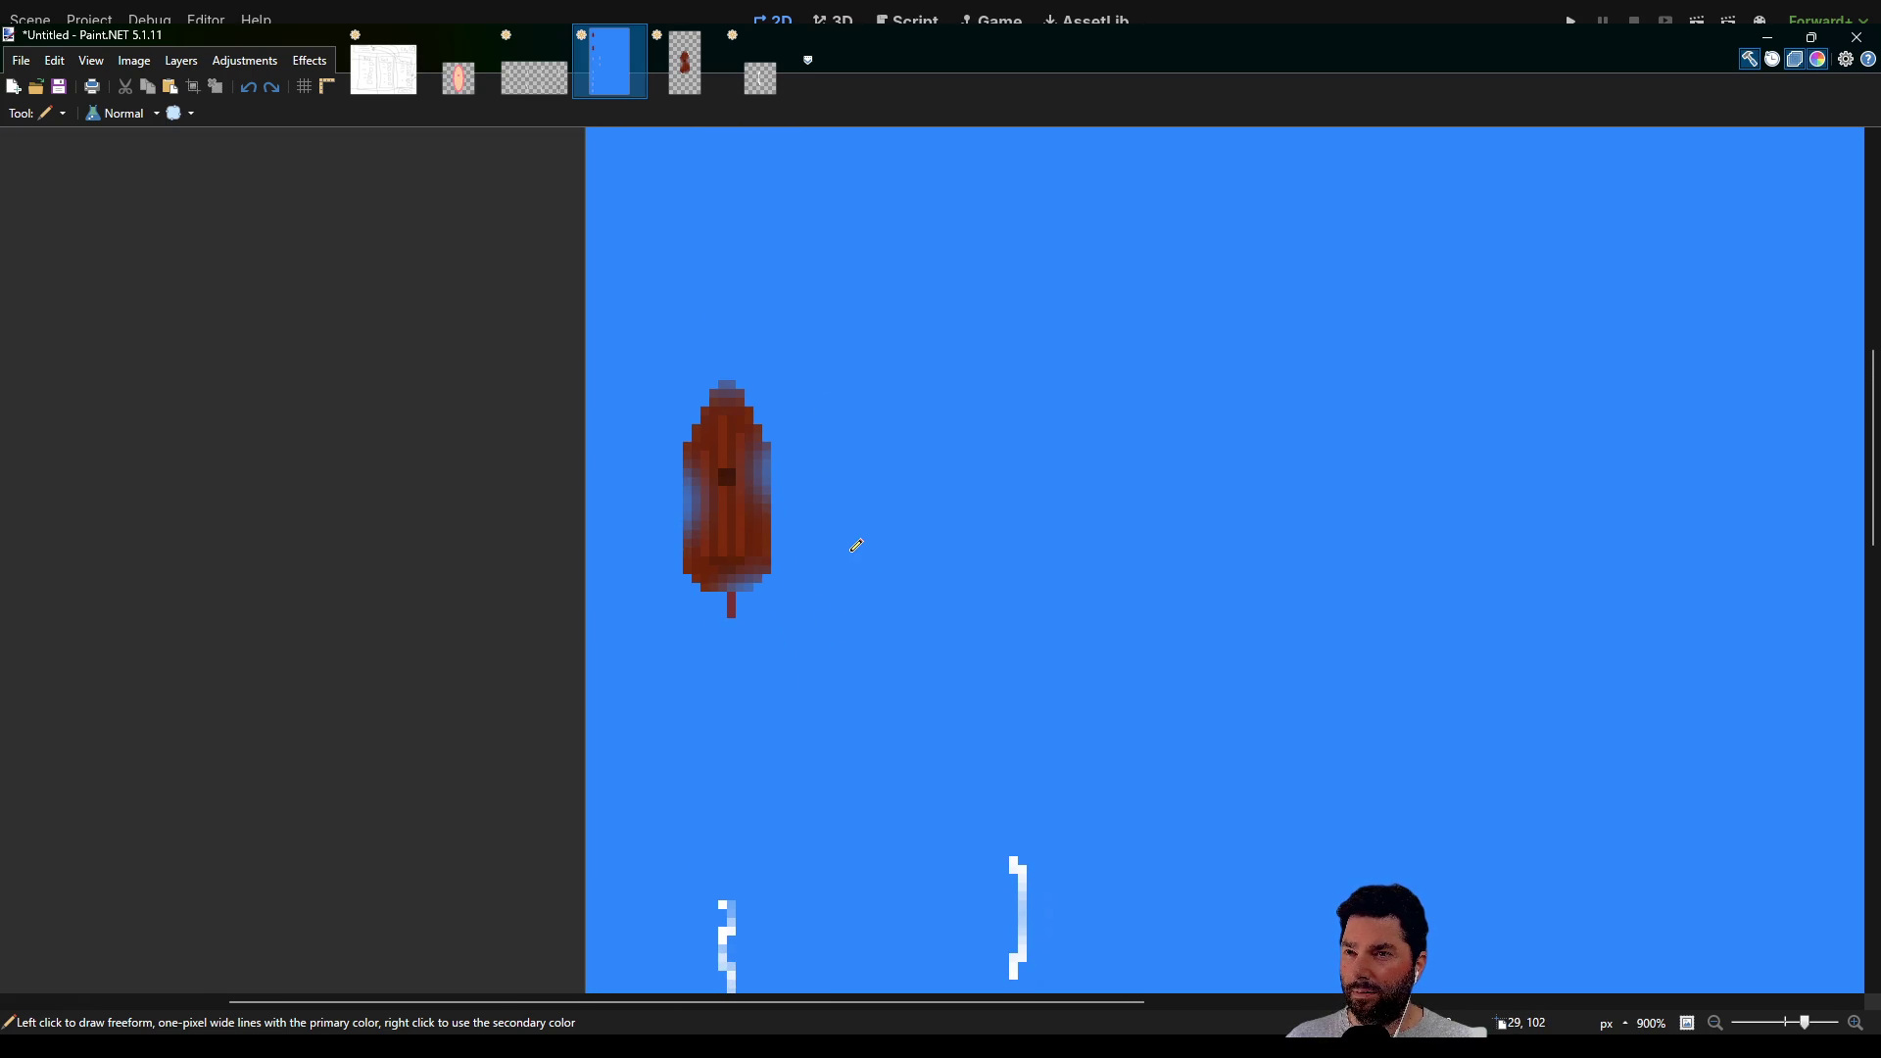
drag(854, 551, 822, 398)
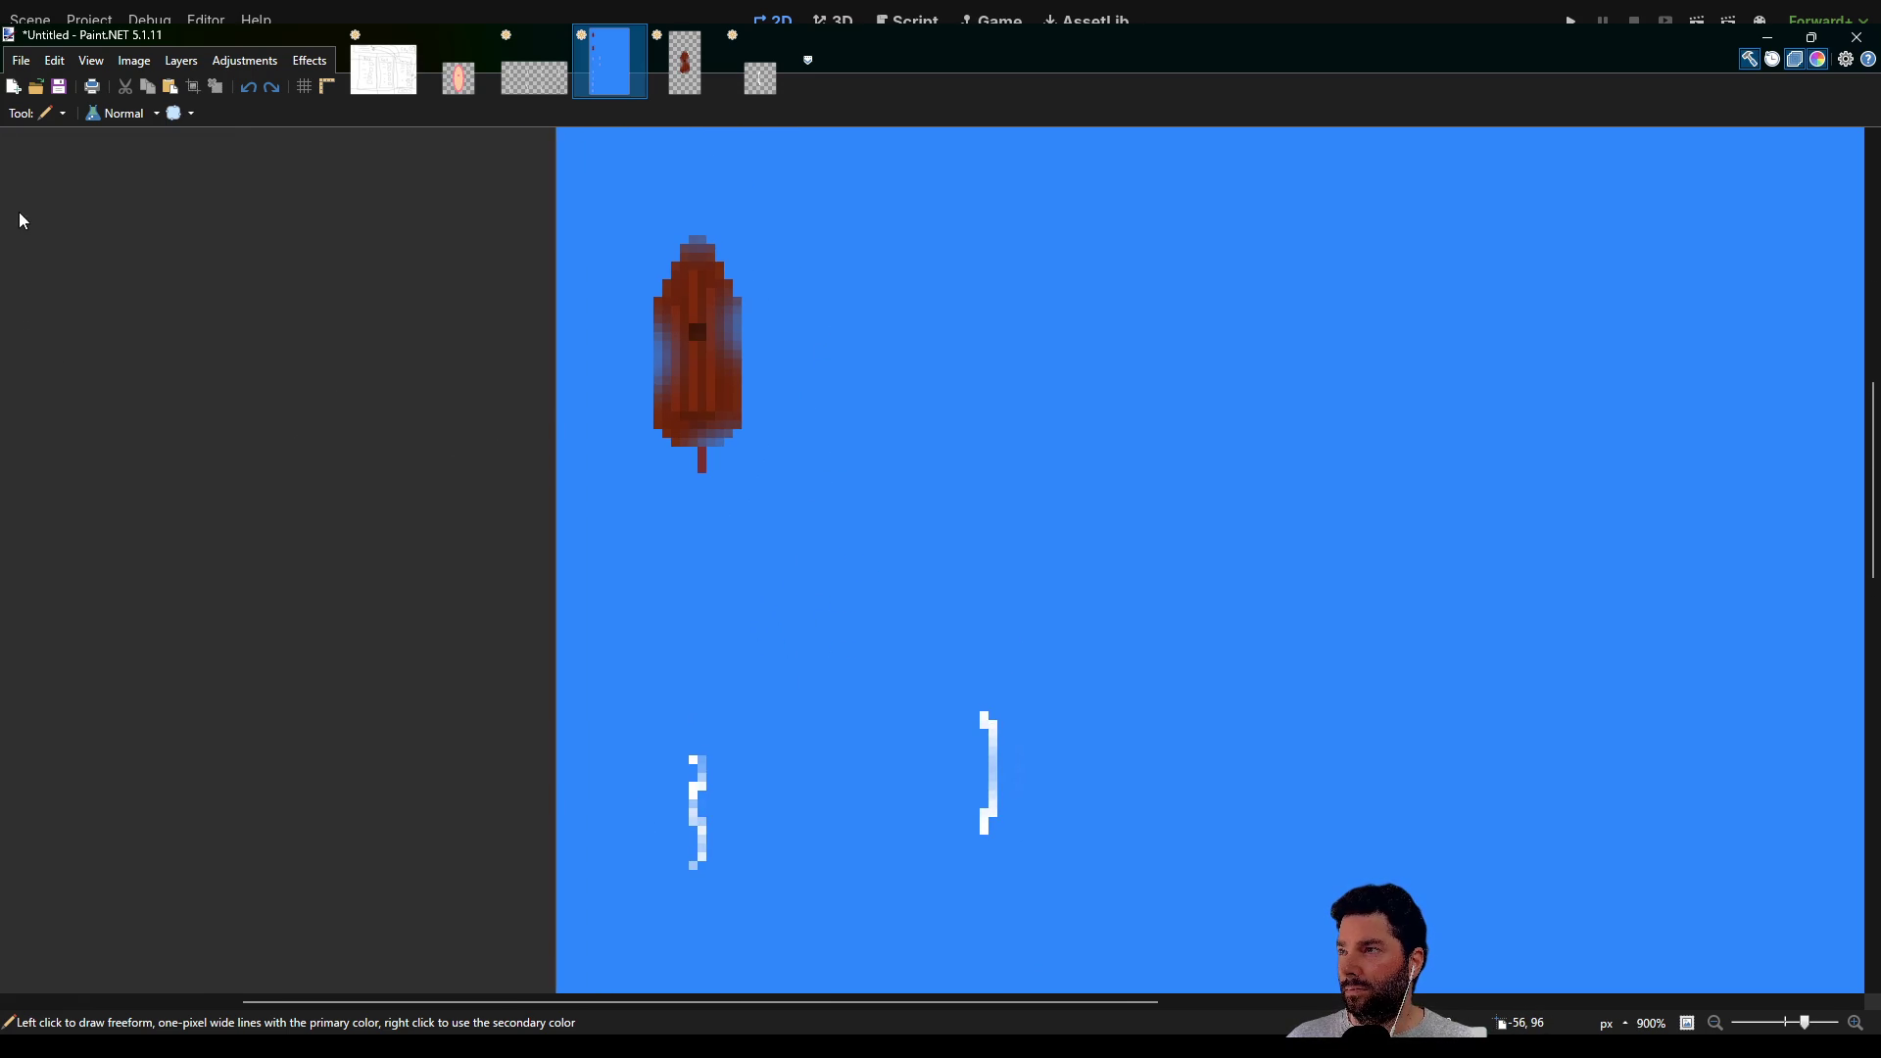
Move the rudder stroke from the stern to the boat's left, then bring up the 32×32 bracket image
key(s)
drag(882, 542, 583, 411)
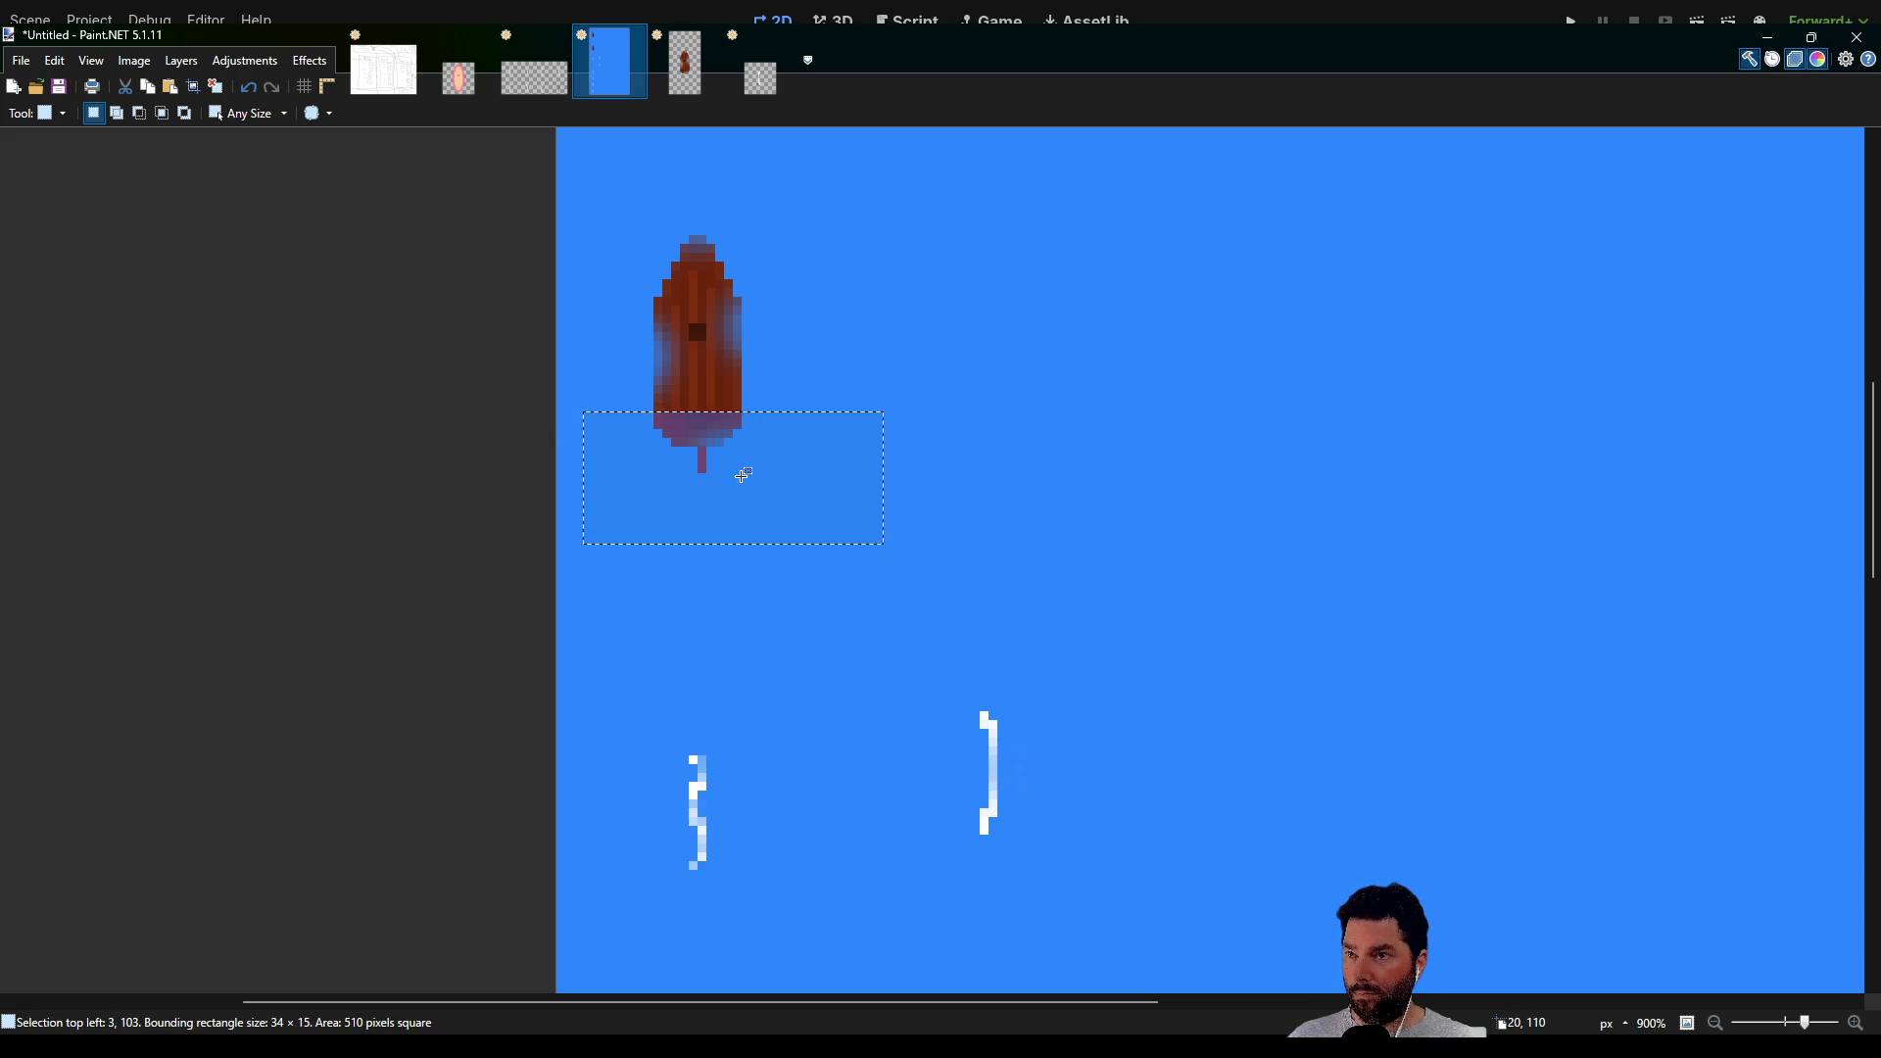
key(m)
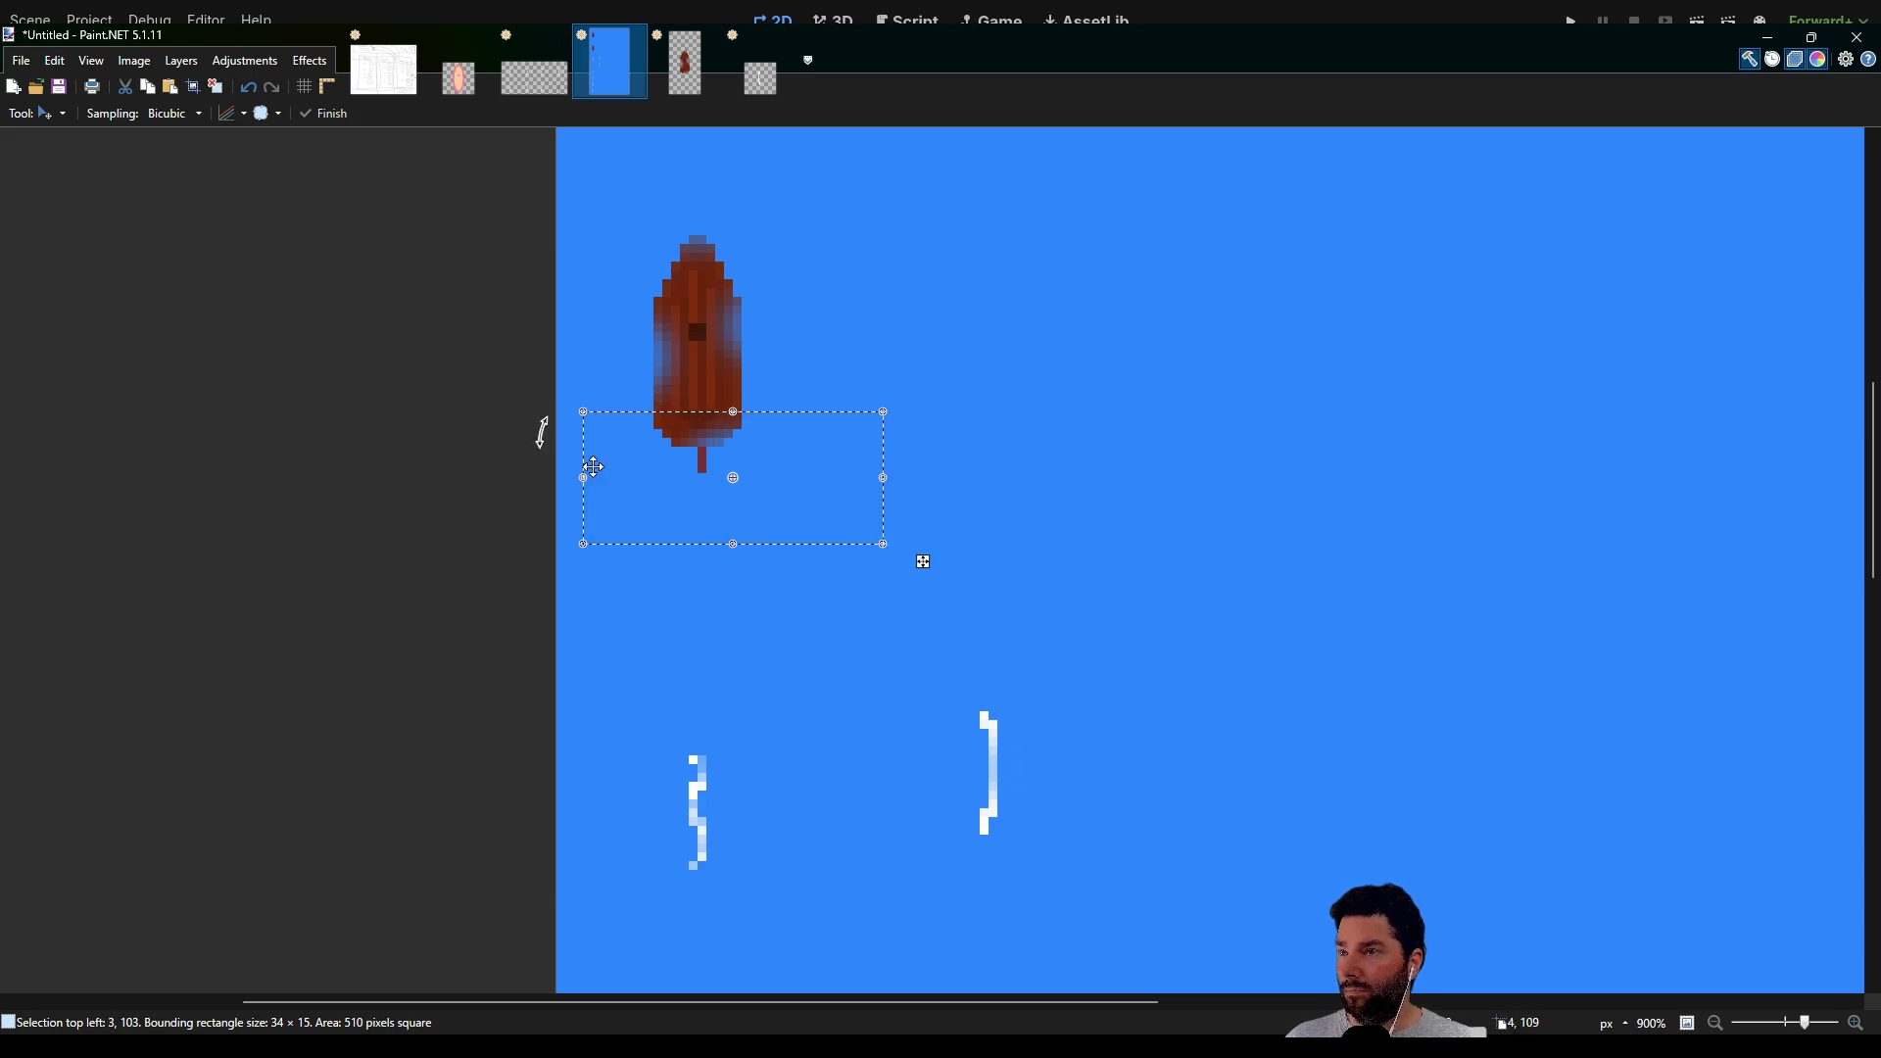
drag(798, 490, 1048, 508)
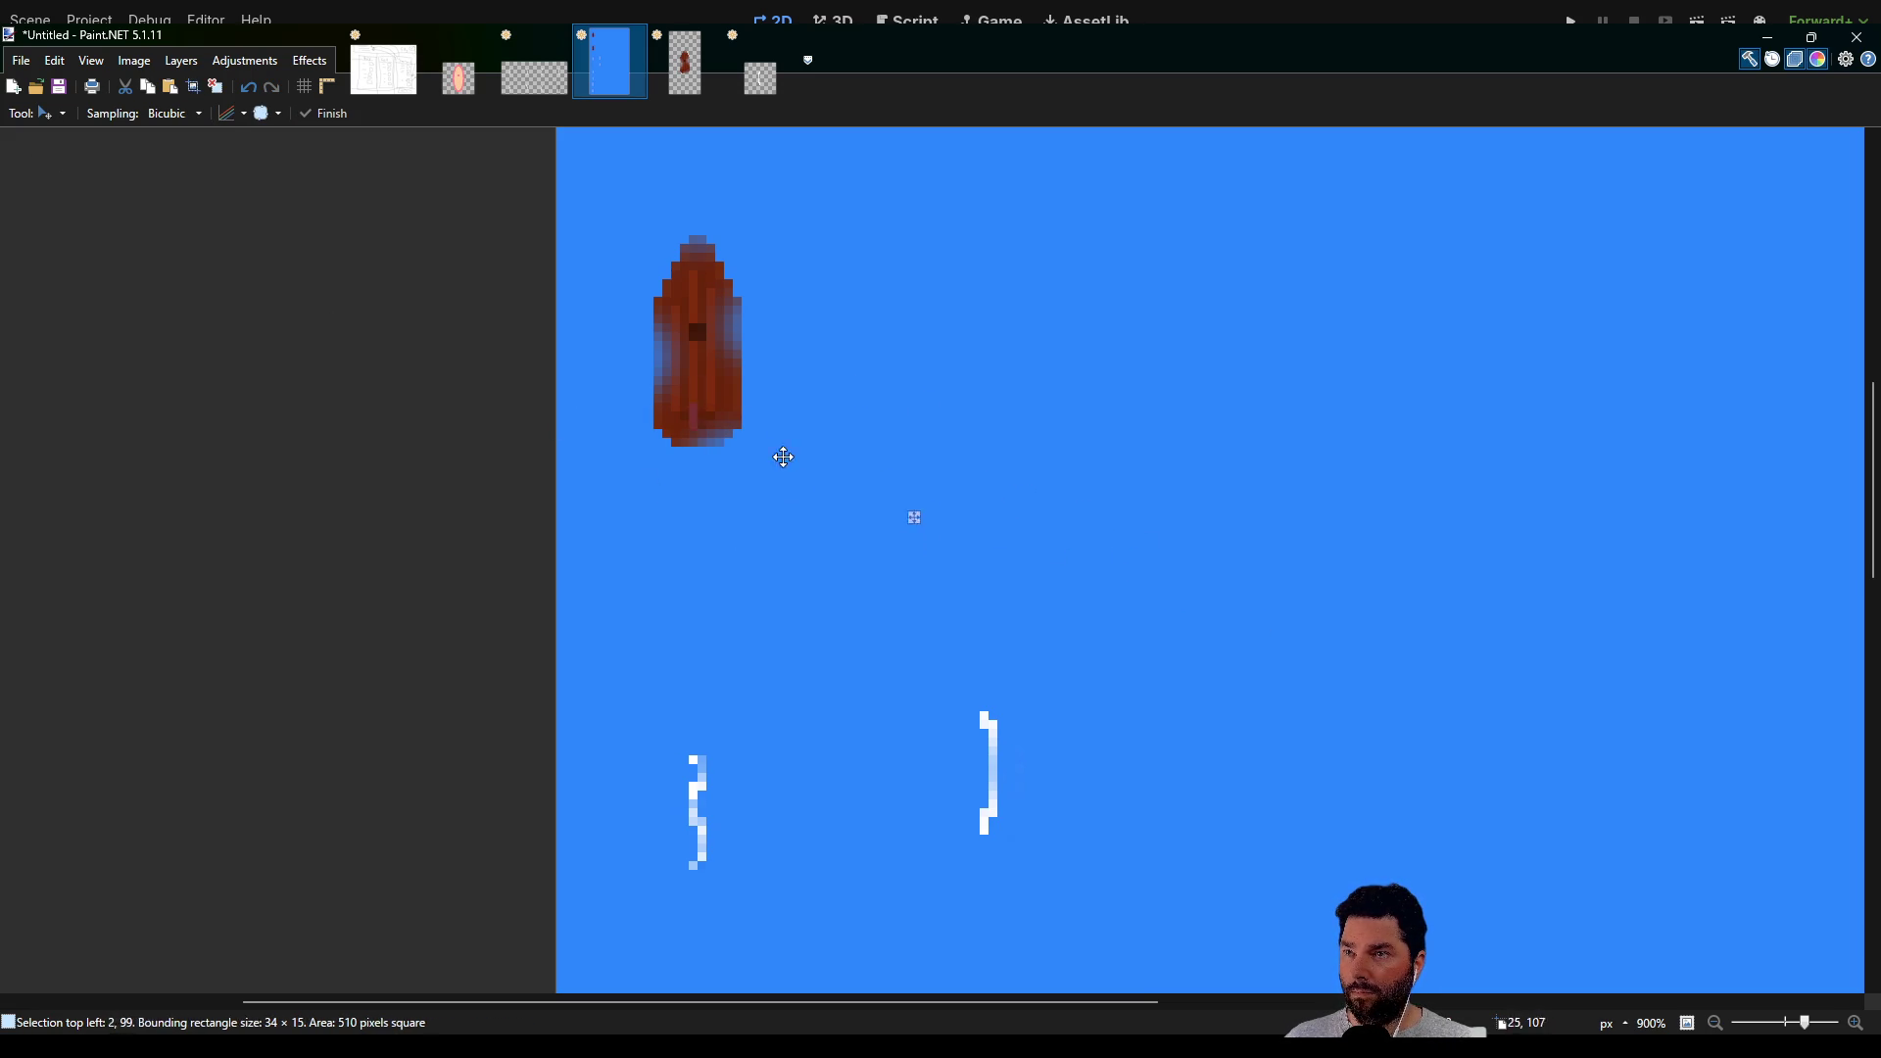
drag(949, 468, 677, 419)
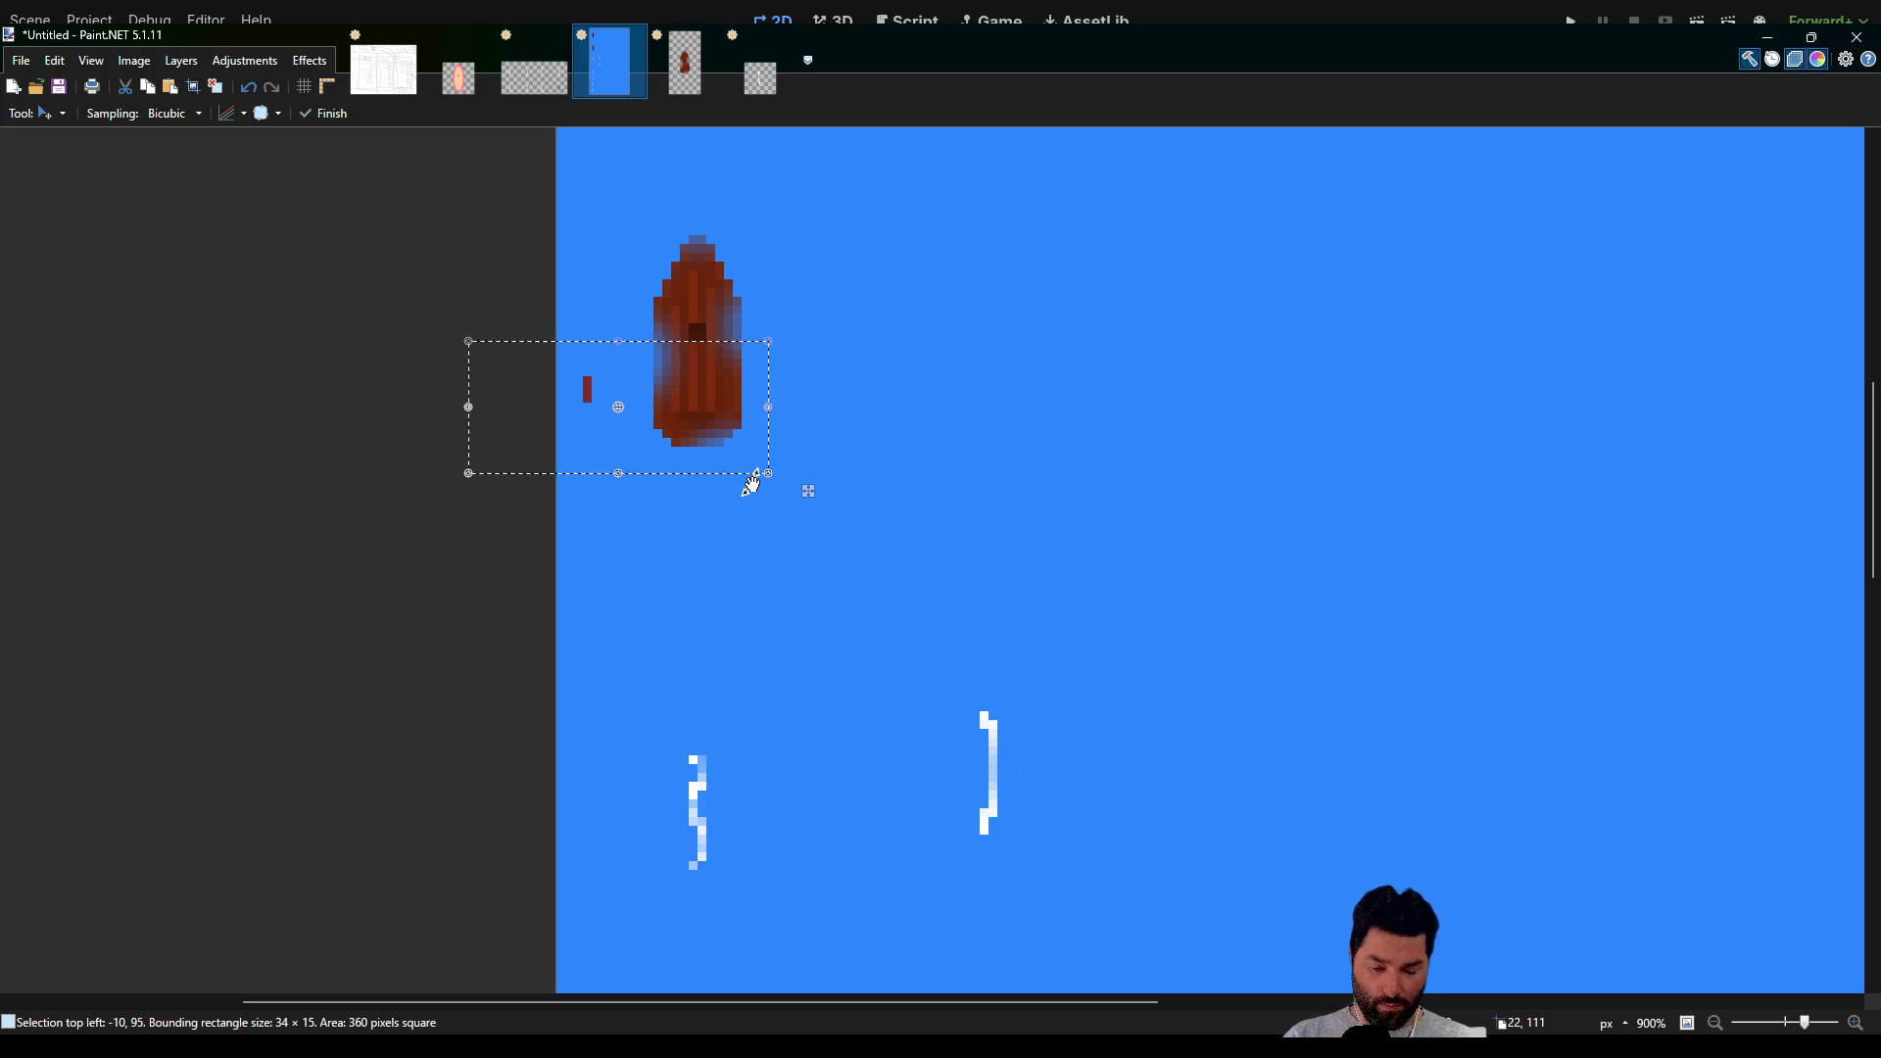
click(762, 80)
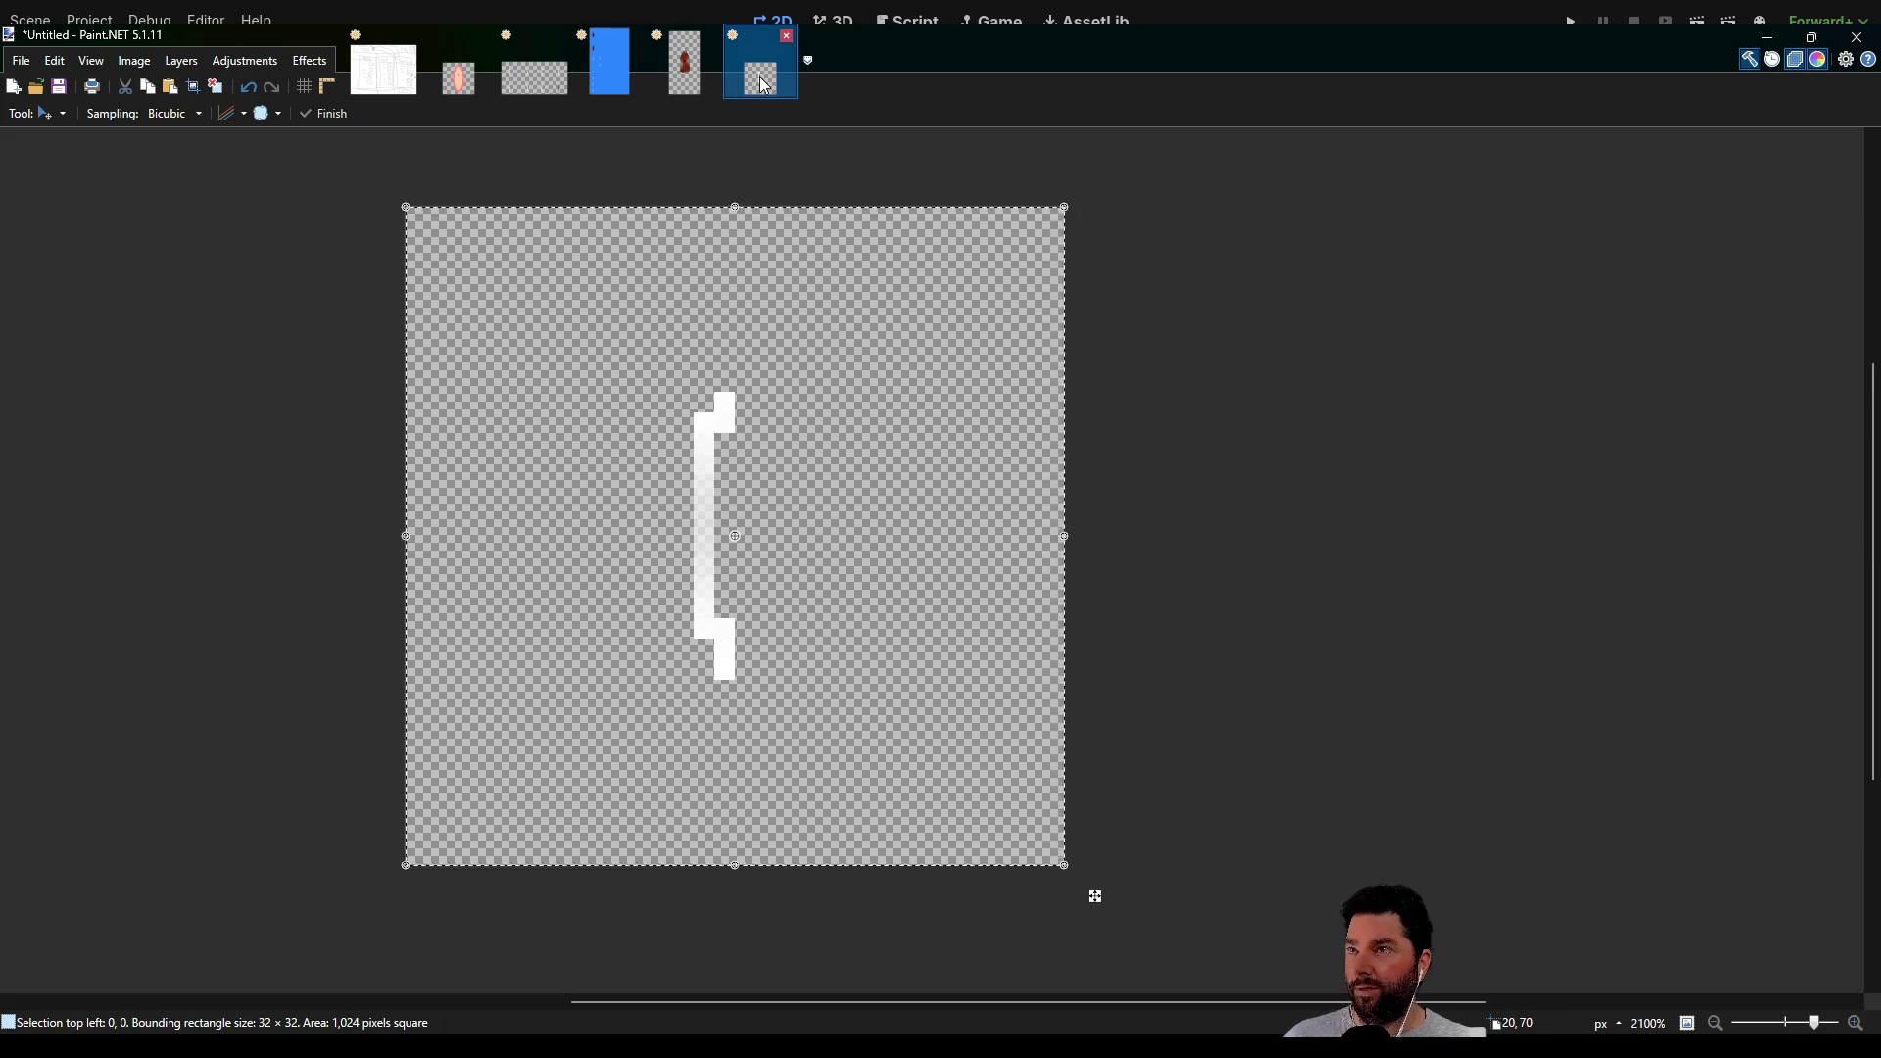
Erase the white bracket and a stray dark-red stroke from the 32×32 tile, recentring the view
key(Delete)
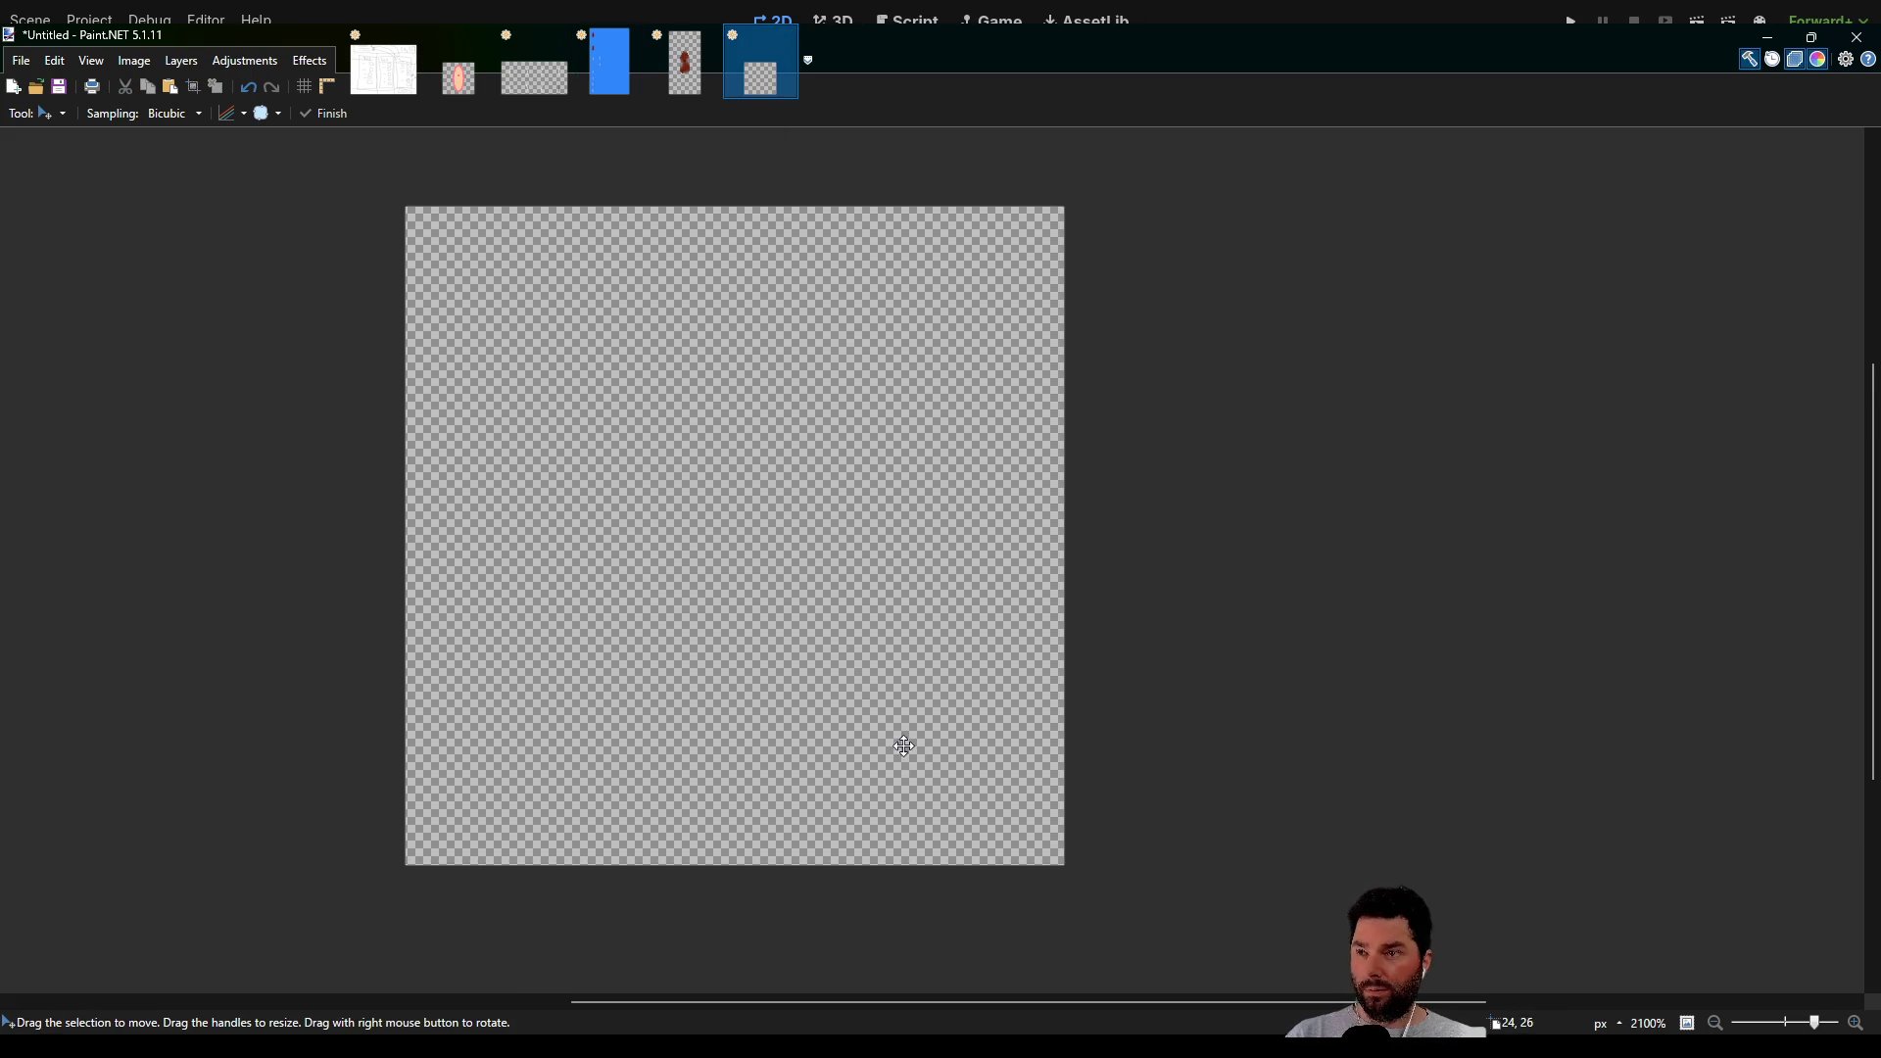
key(p)
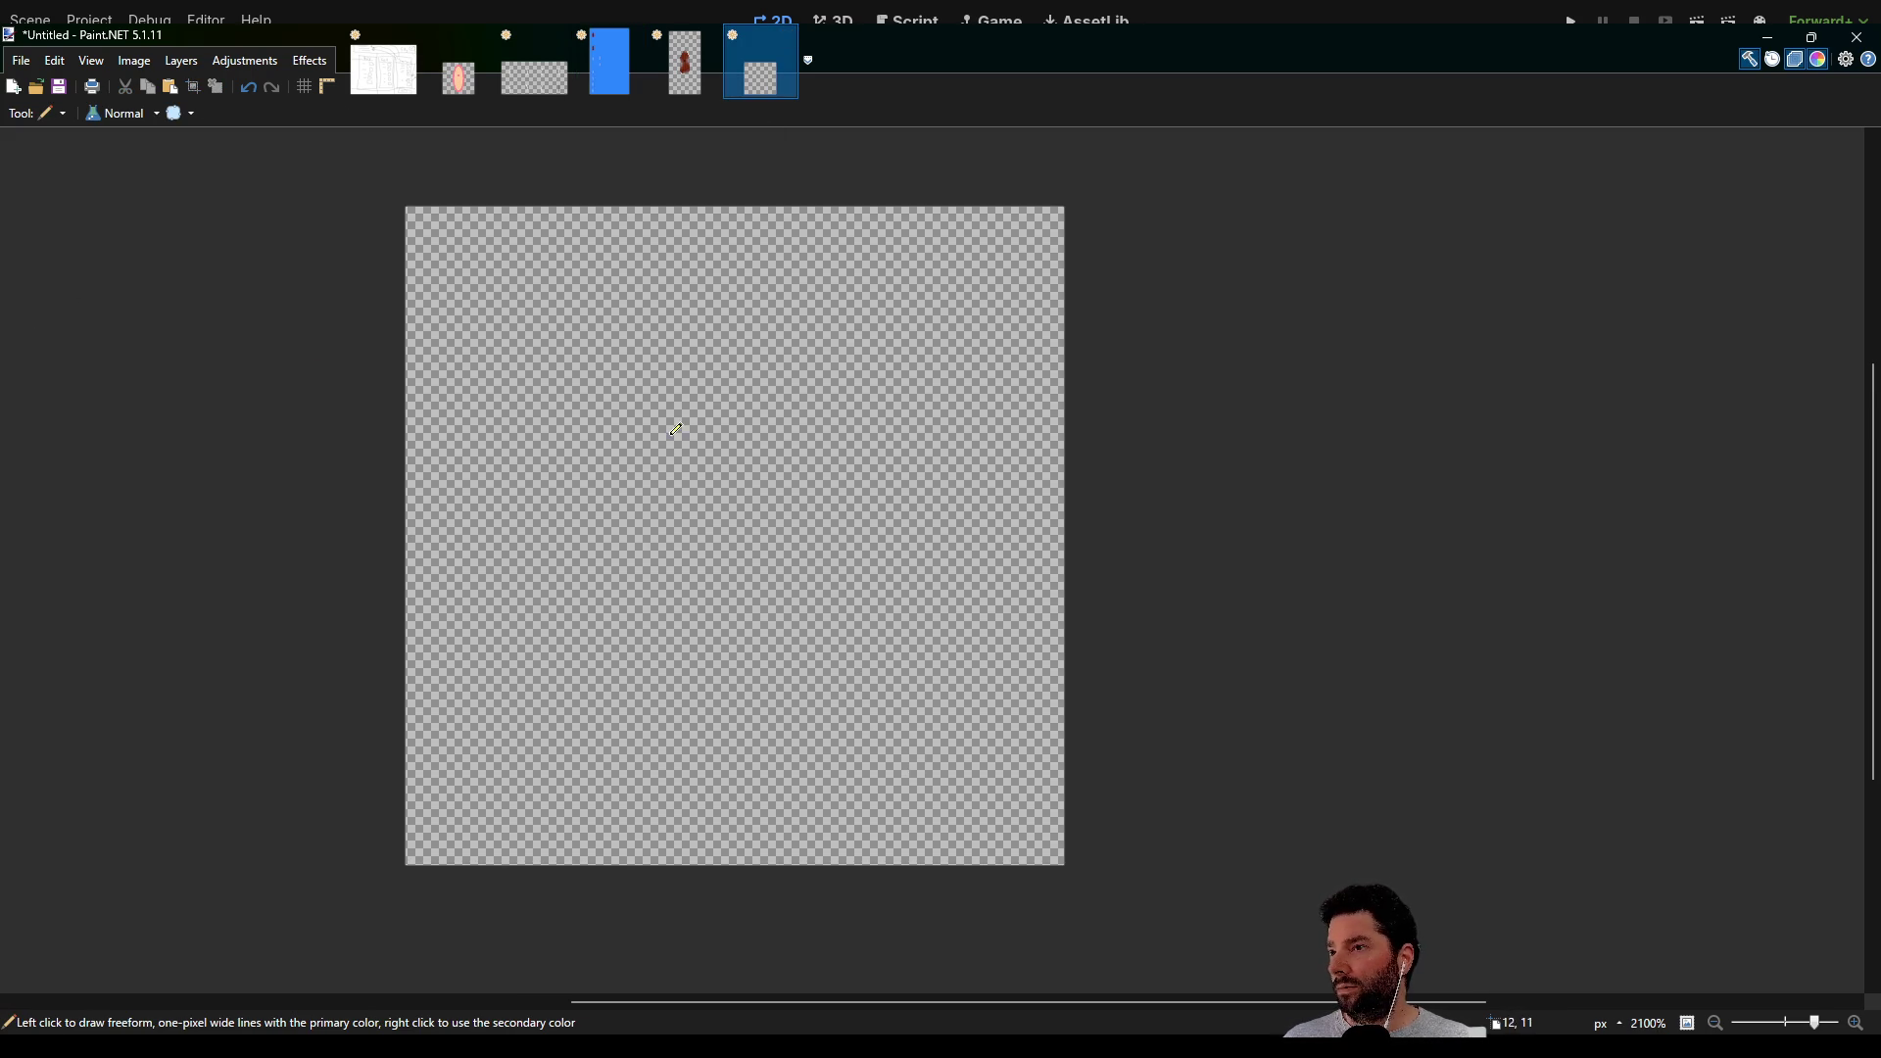
scroll(709, 446, up, 3)
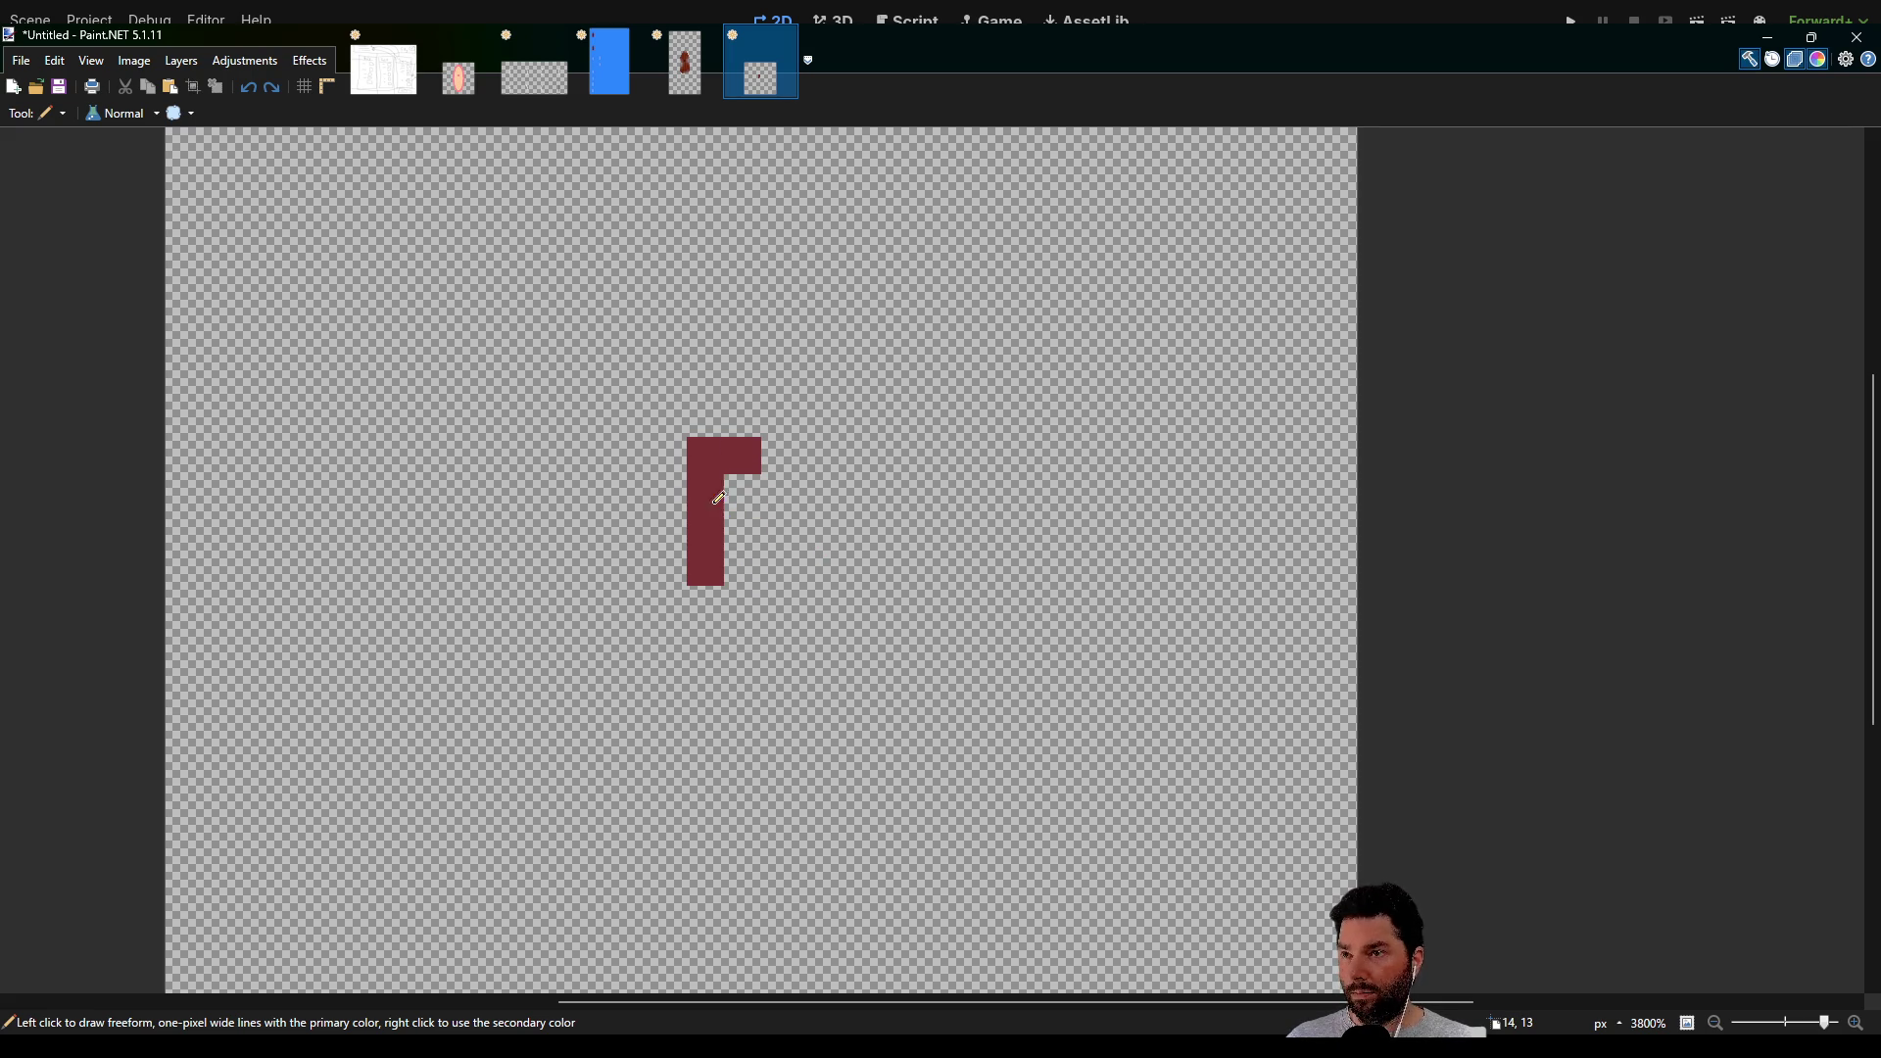
key(Delete)
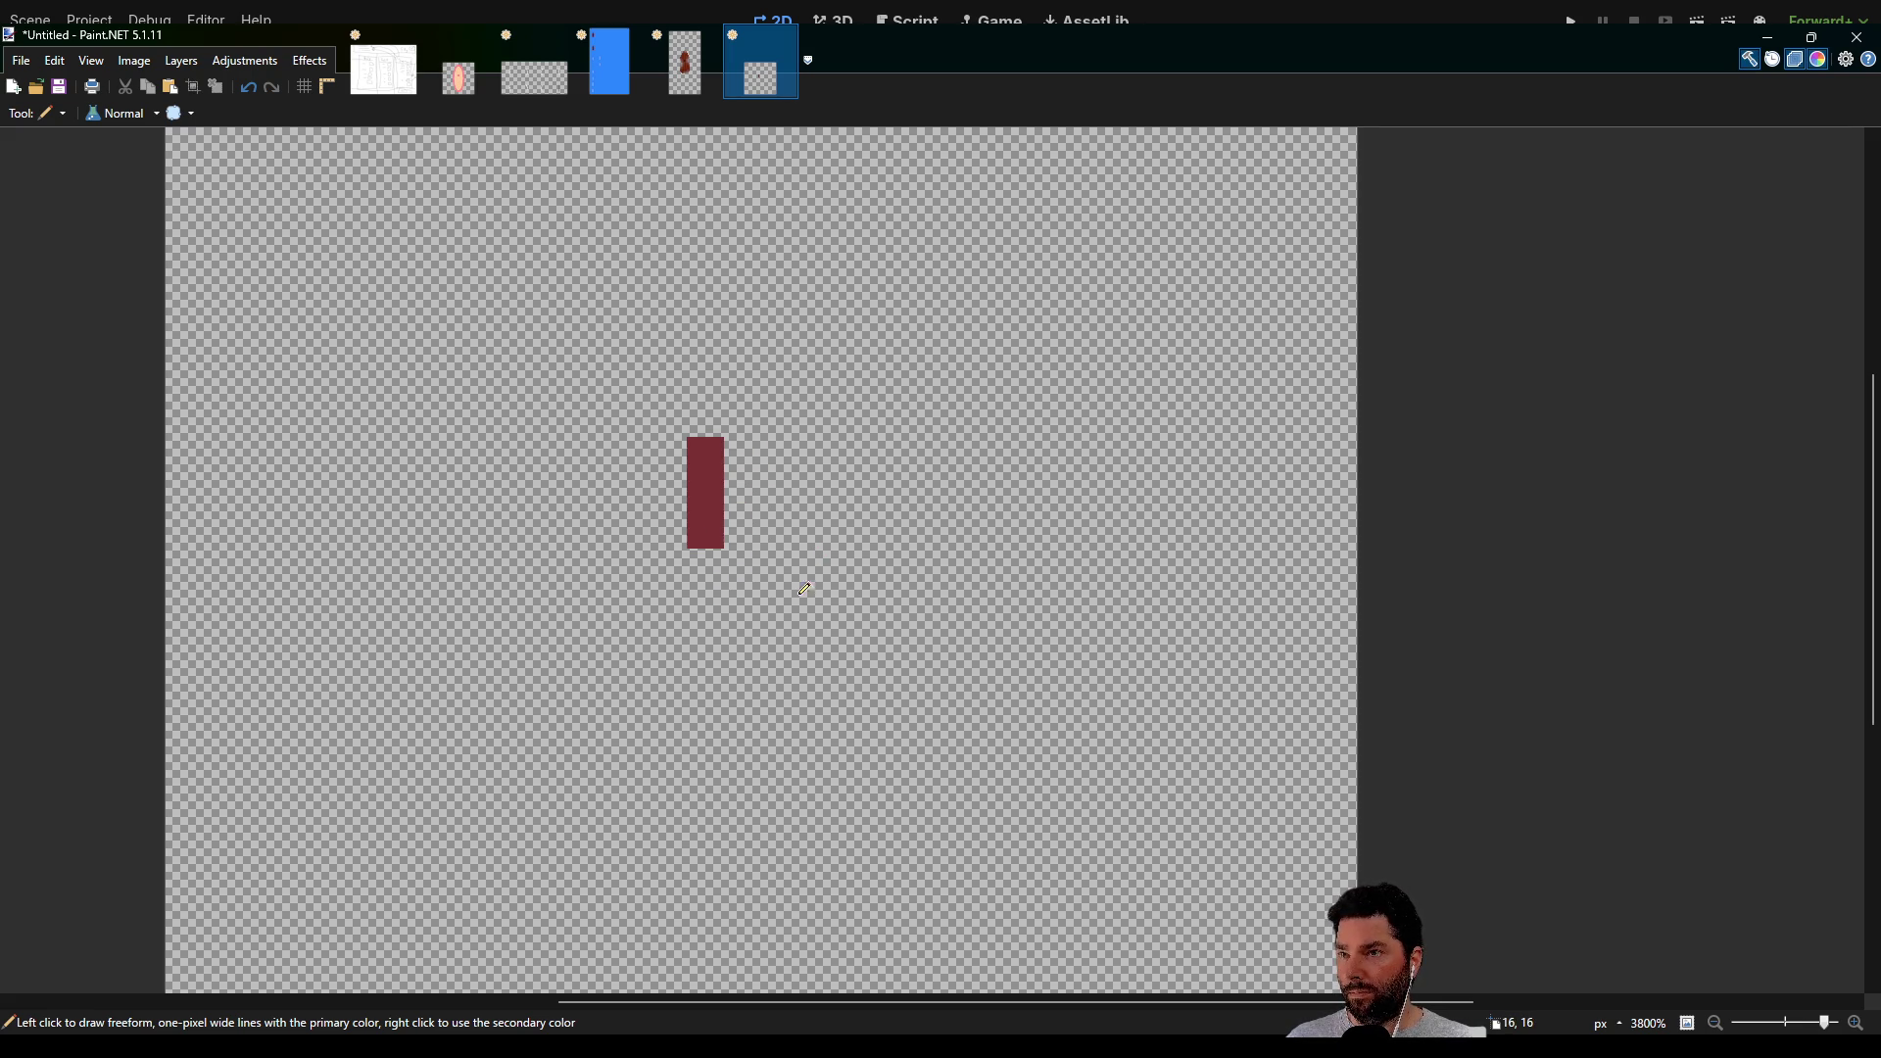
scroll(803, 589, down, 5)
drag(893, 580, 782, 433)
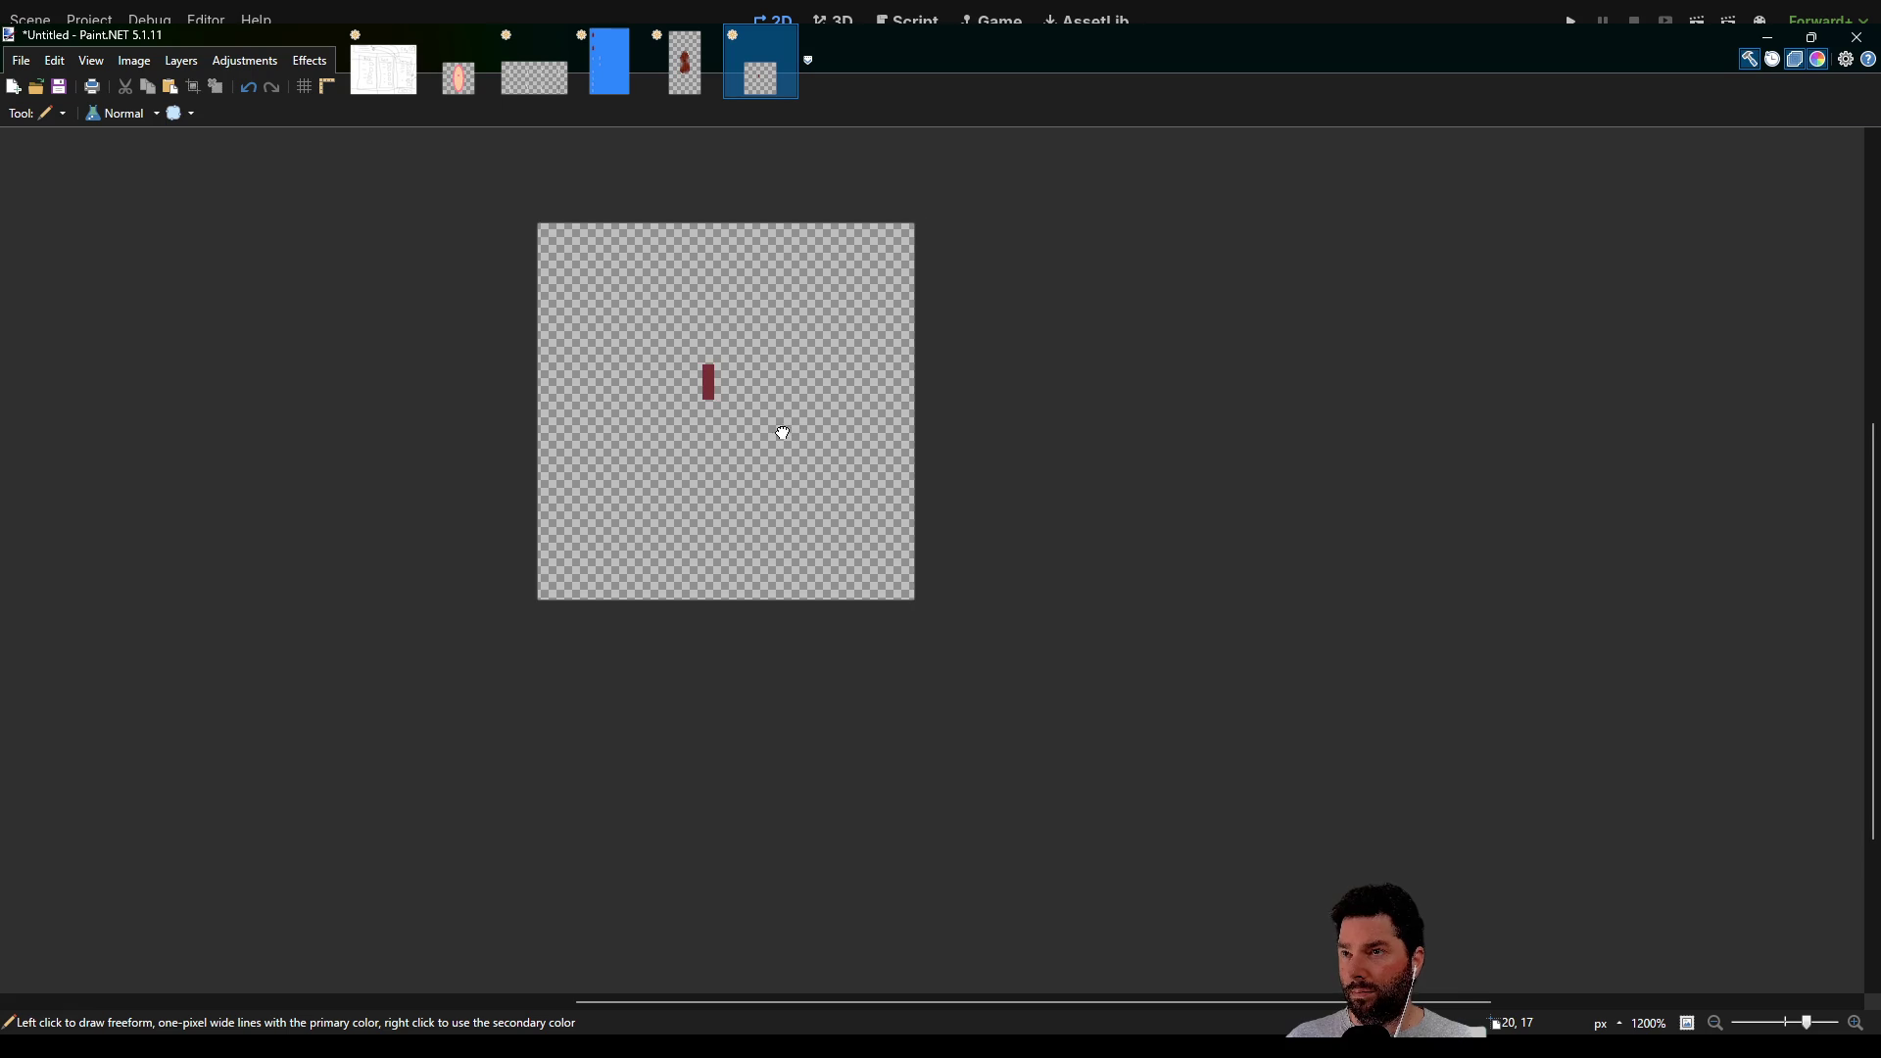
Centre the dark-red bar on the tile, shifting it to 13,13
key(s)
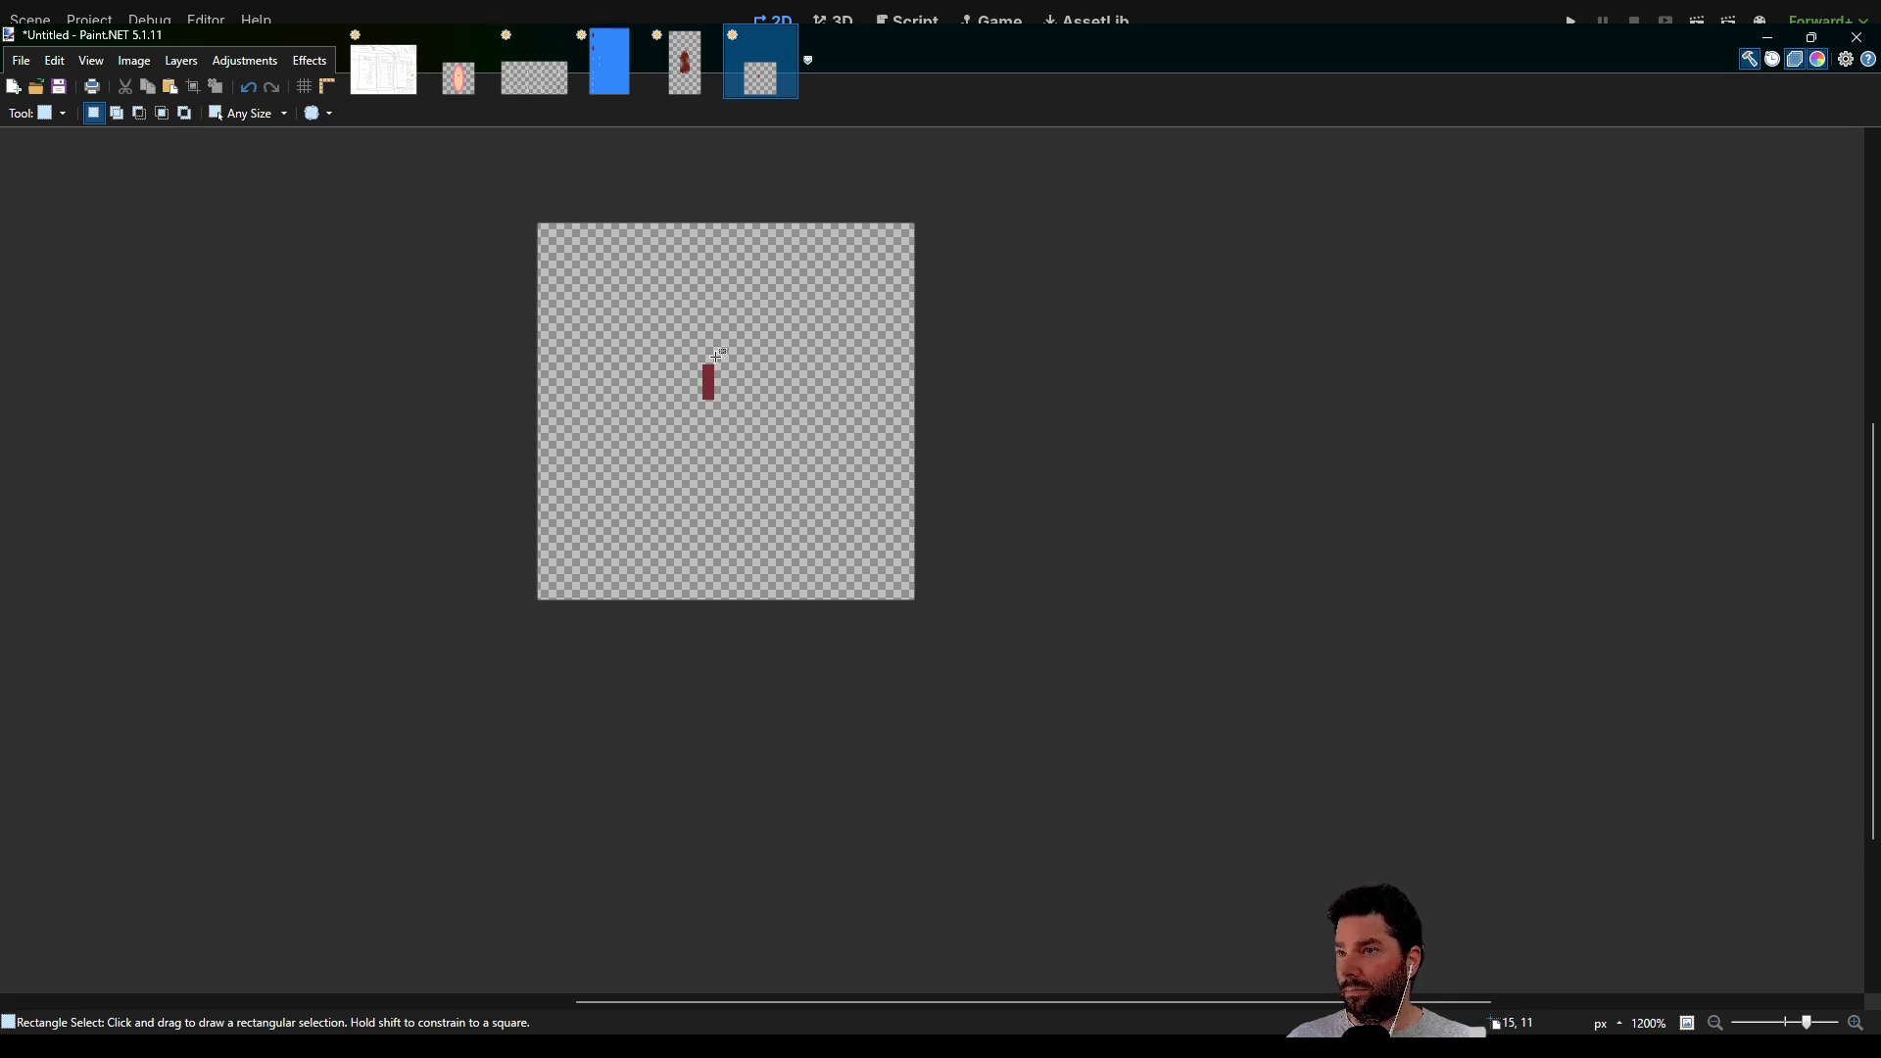
scroll(726, 371, up, 2)
scroll(588, 353, down, 1)
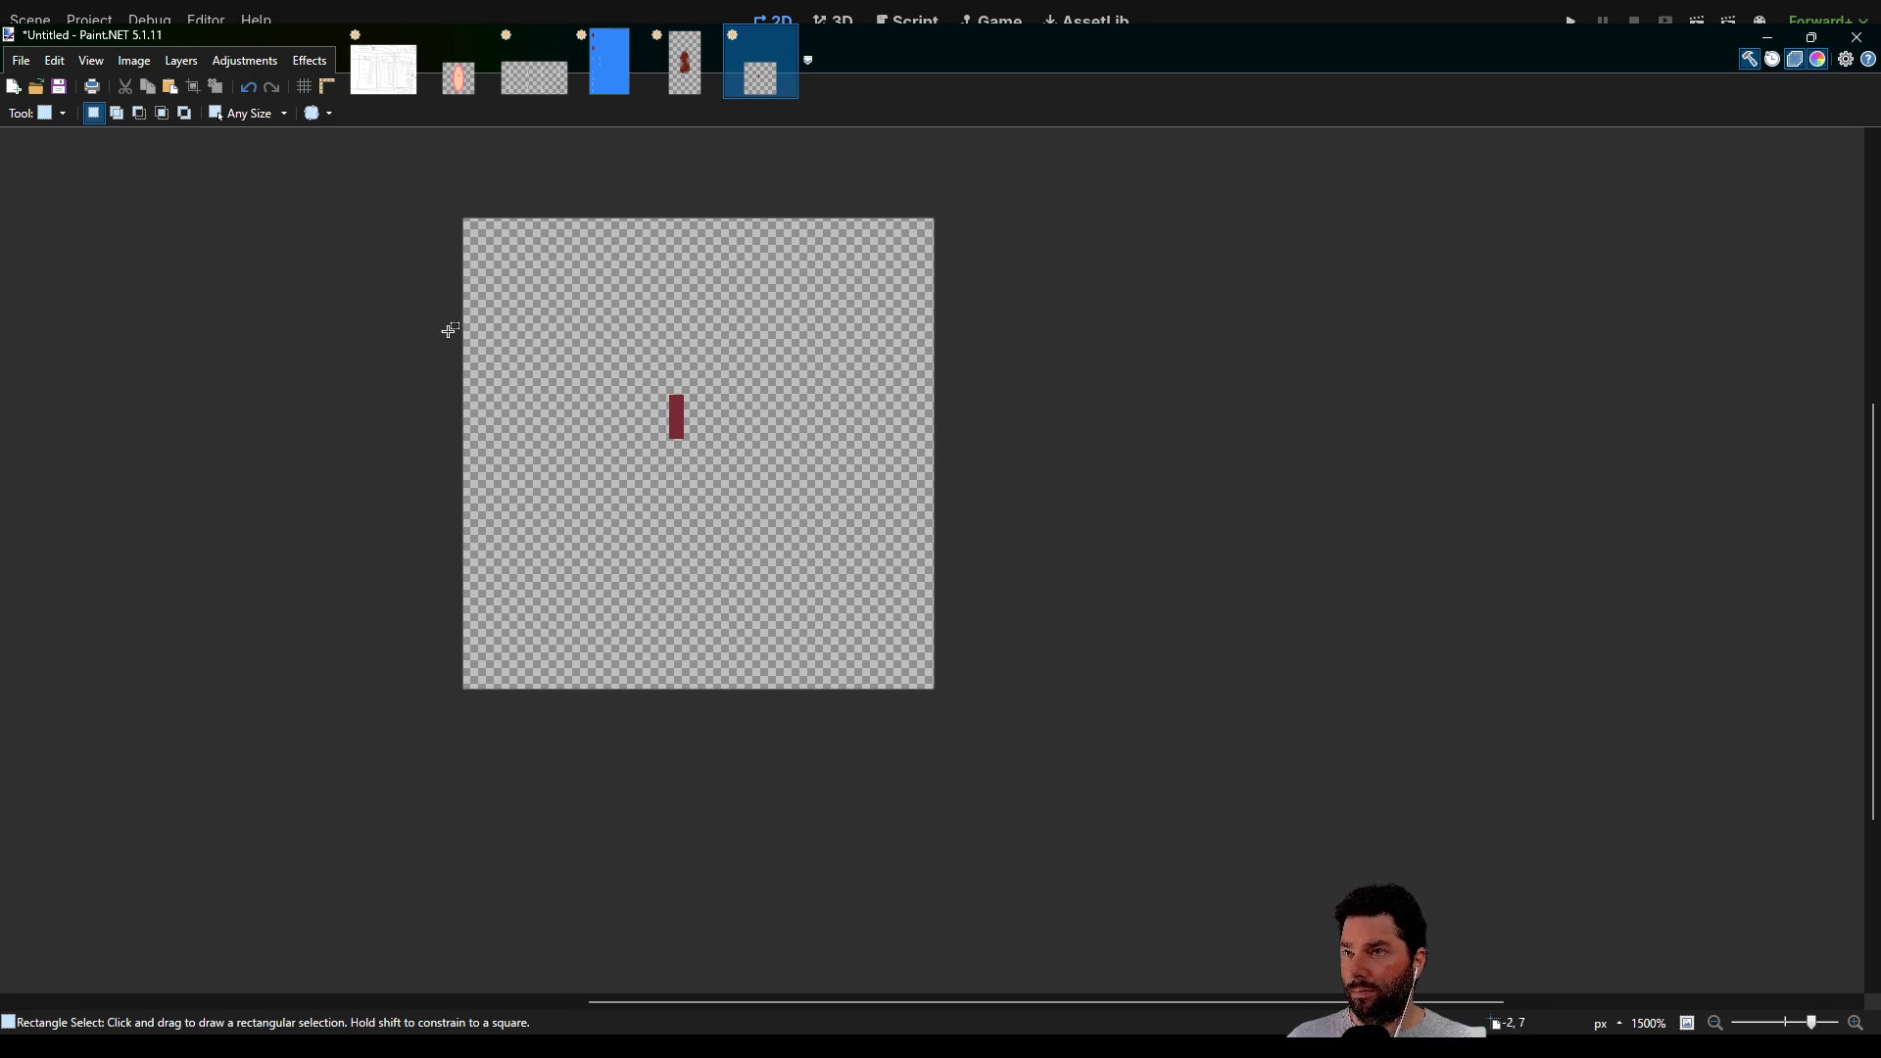
drag(625, 380, 714, 470)
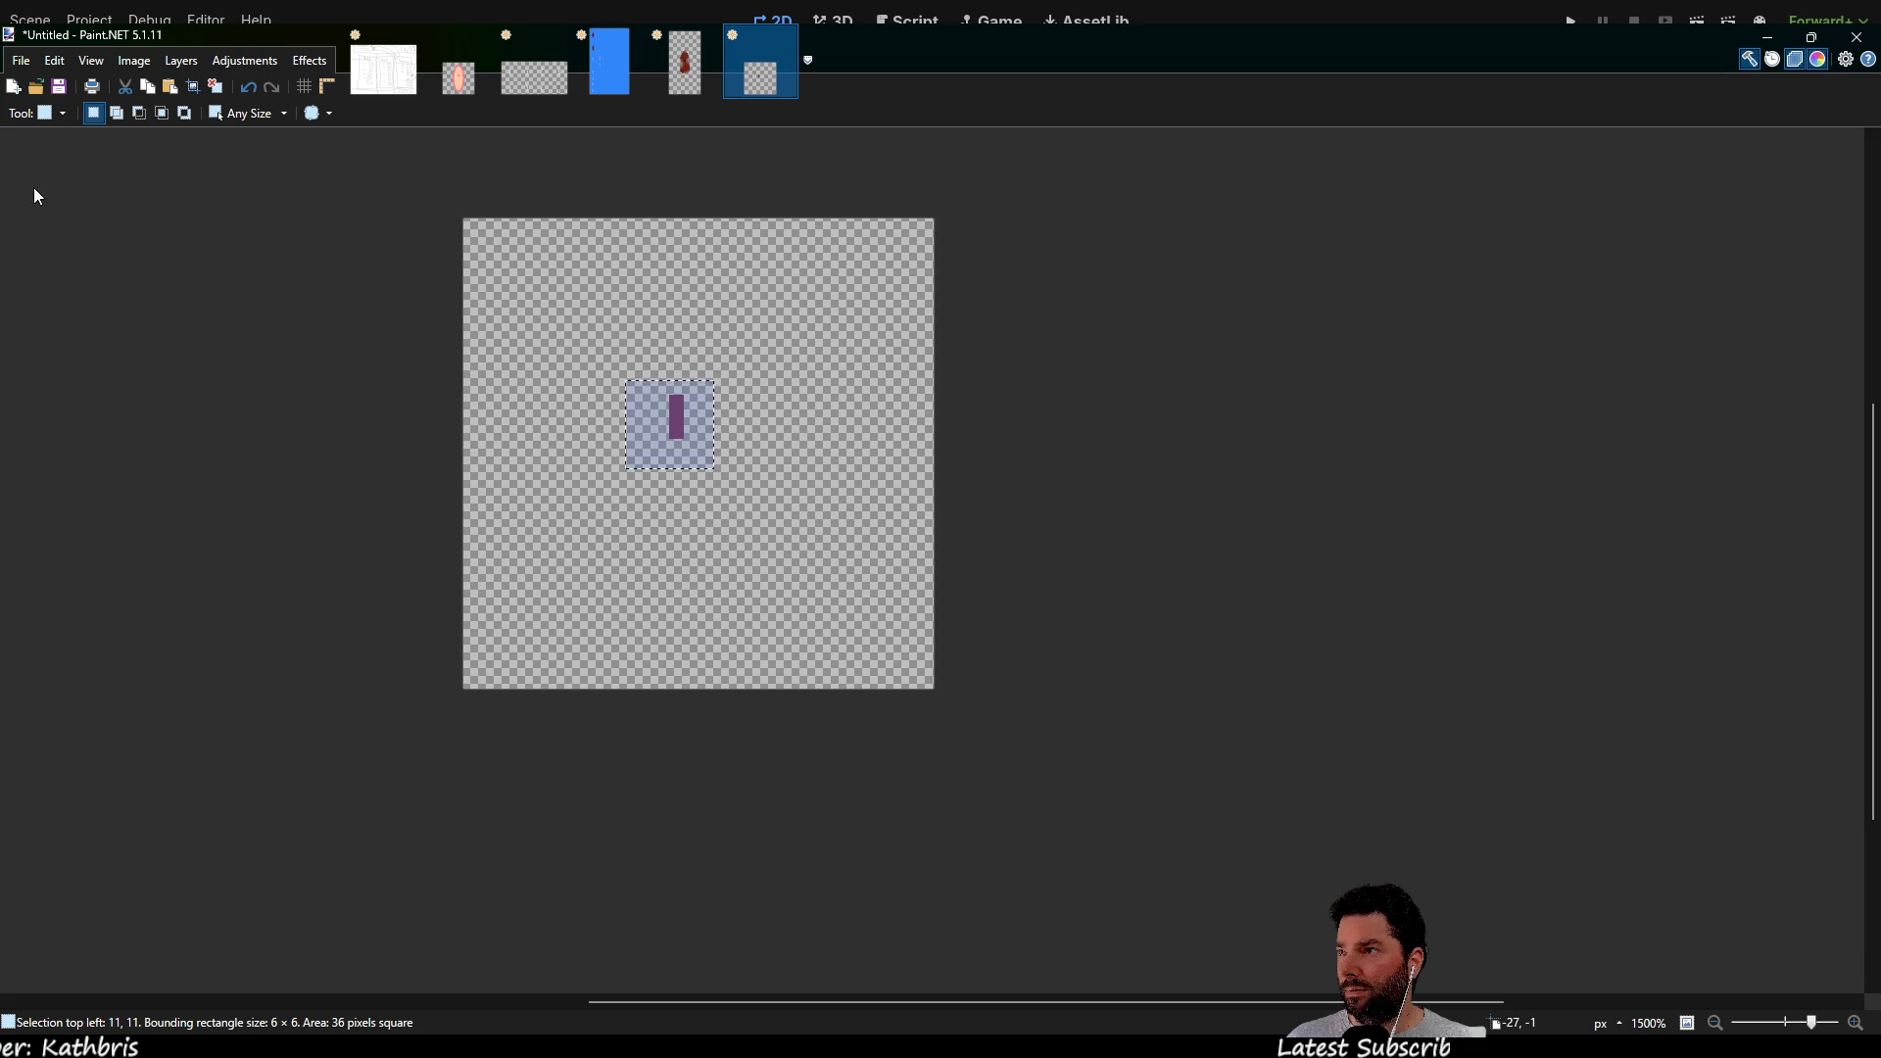
key(m)
drag(701, 445, 712, 461)
key(Right)
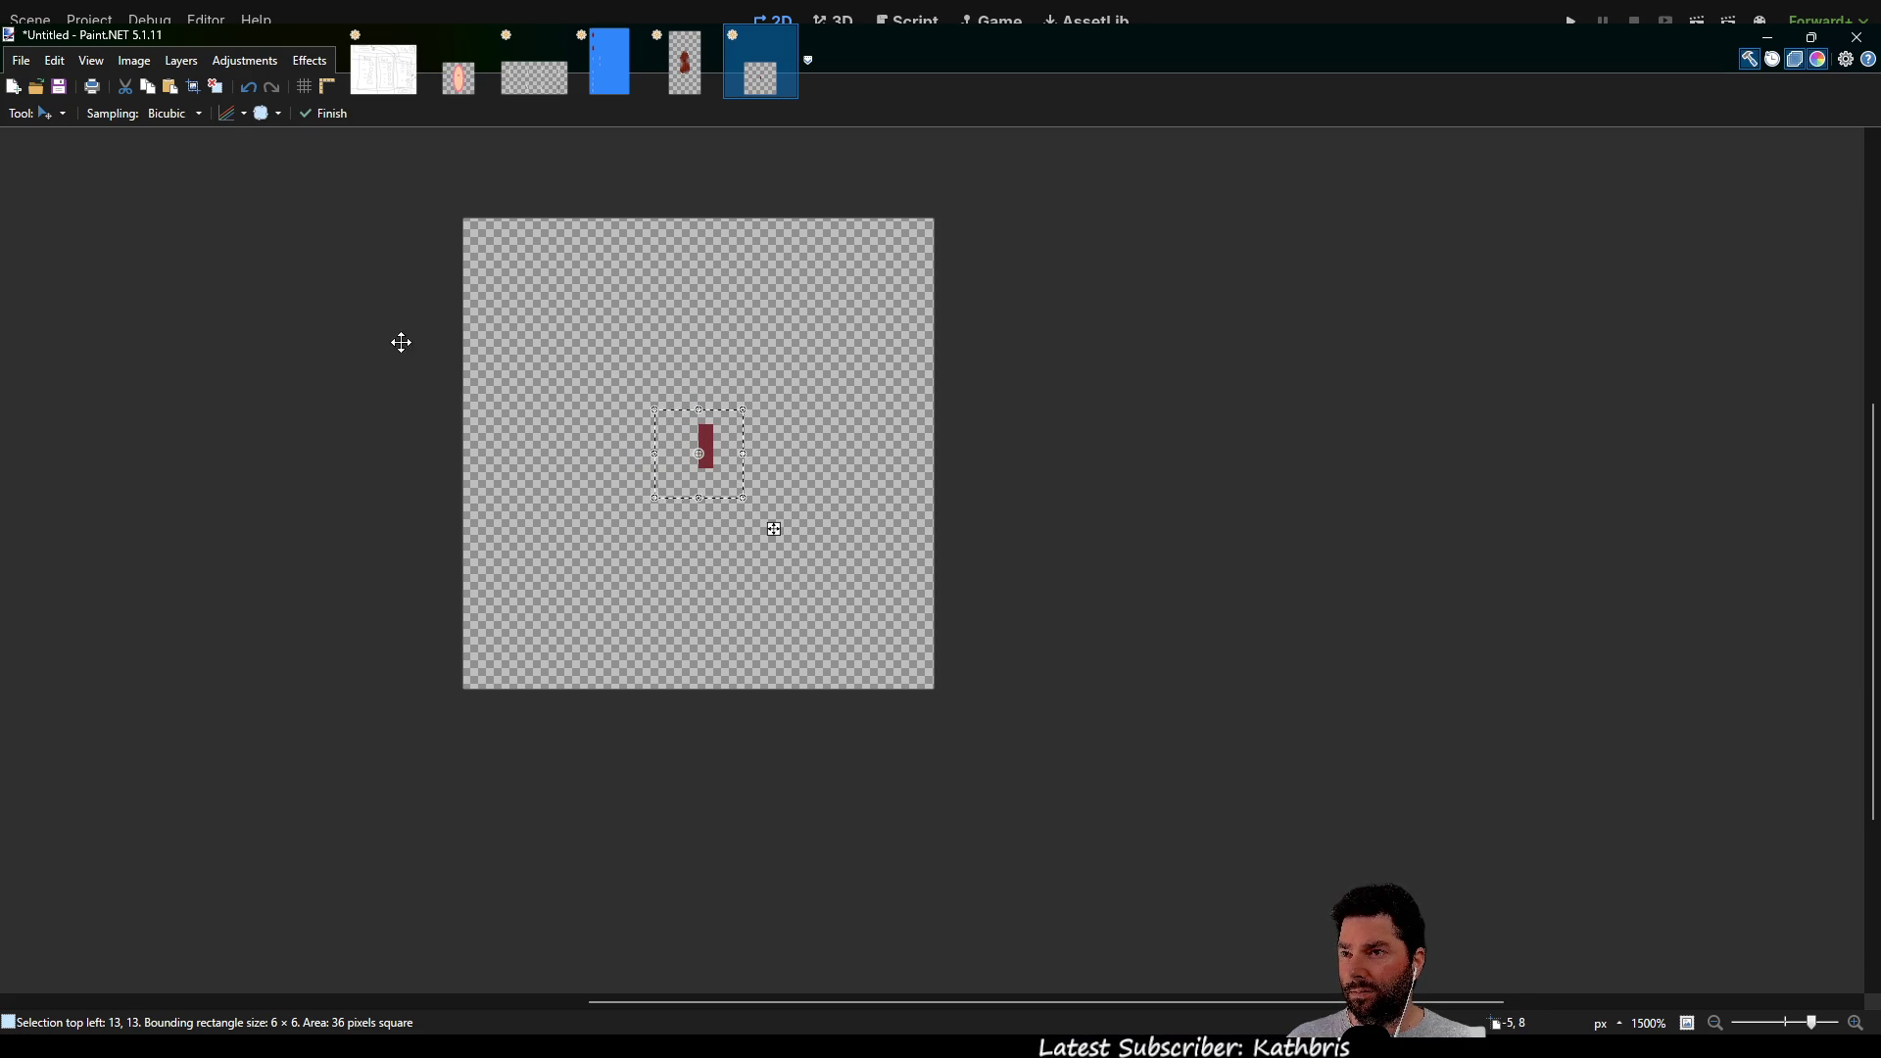
Select and copy the whole 32×32 tile, then return to the blue sprite sheet
key(s)
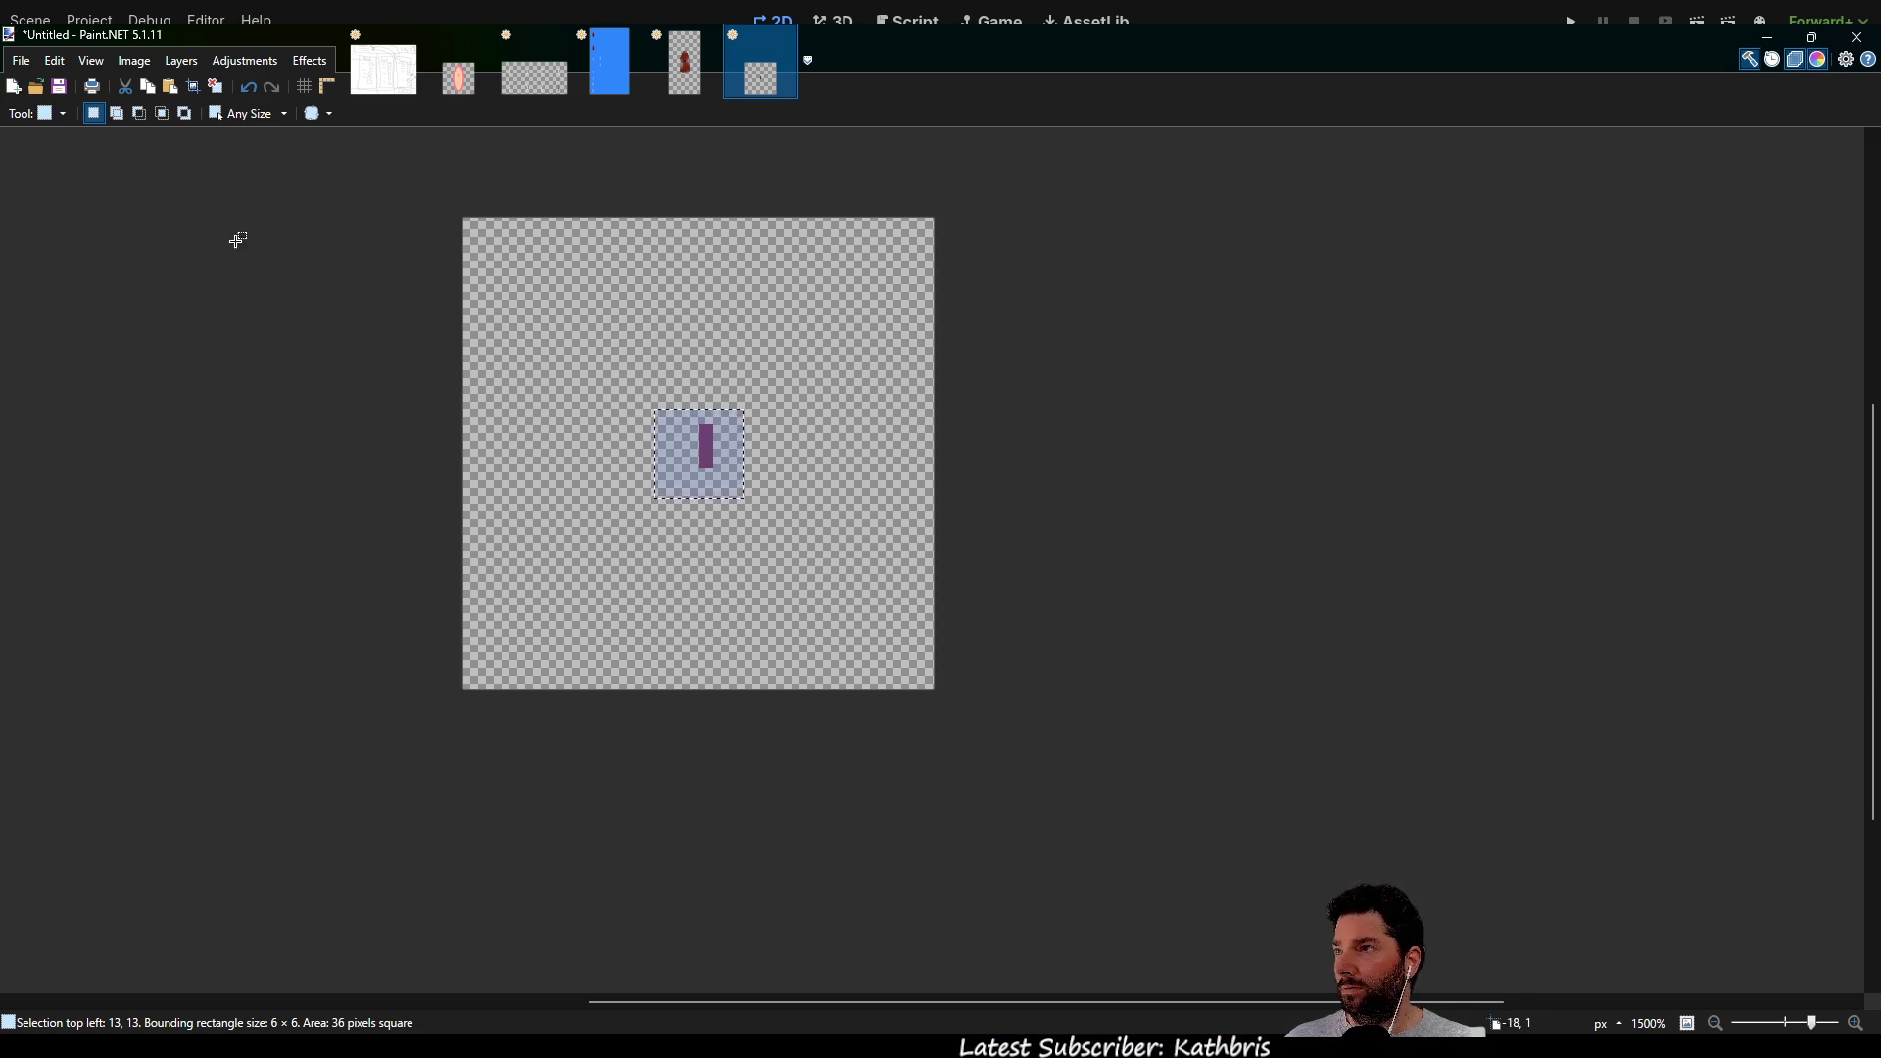
click(435, 196)
key(ctrl+a)
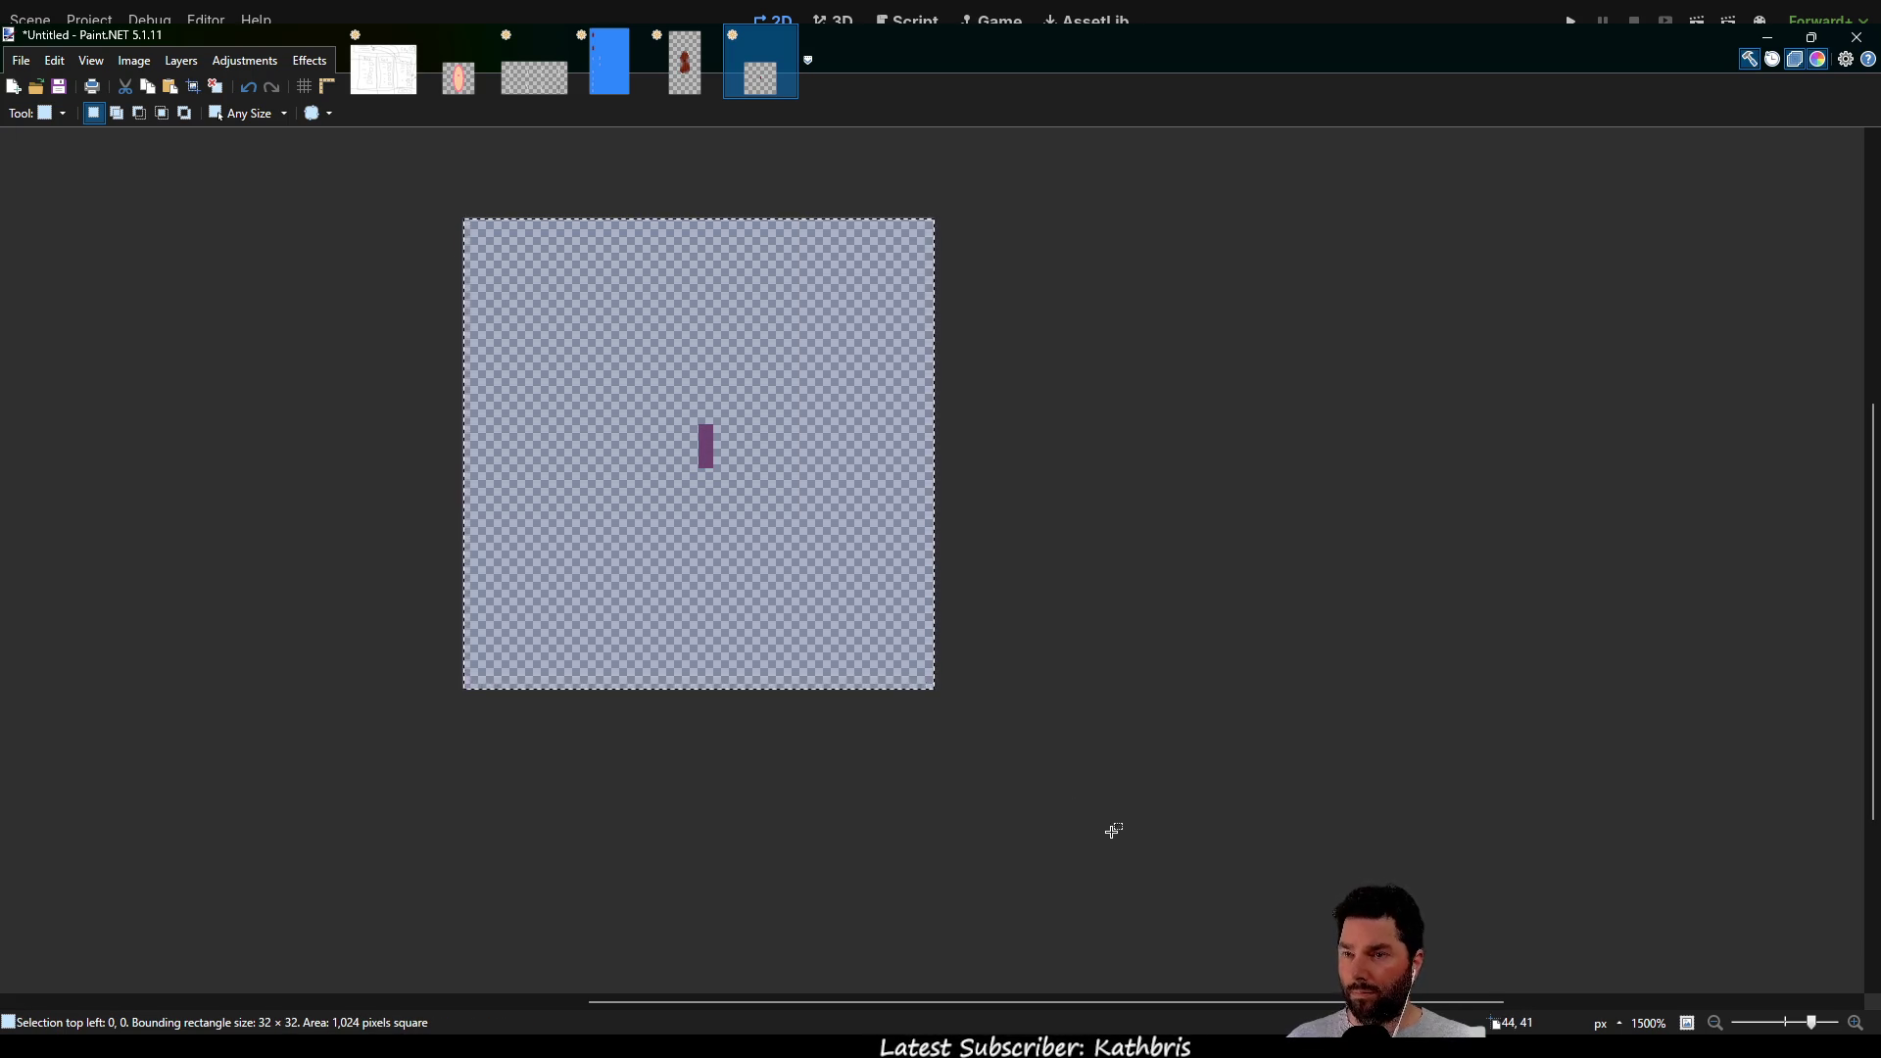
click(601, 86)
scroll(832, 533, down, 5)
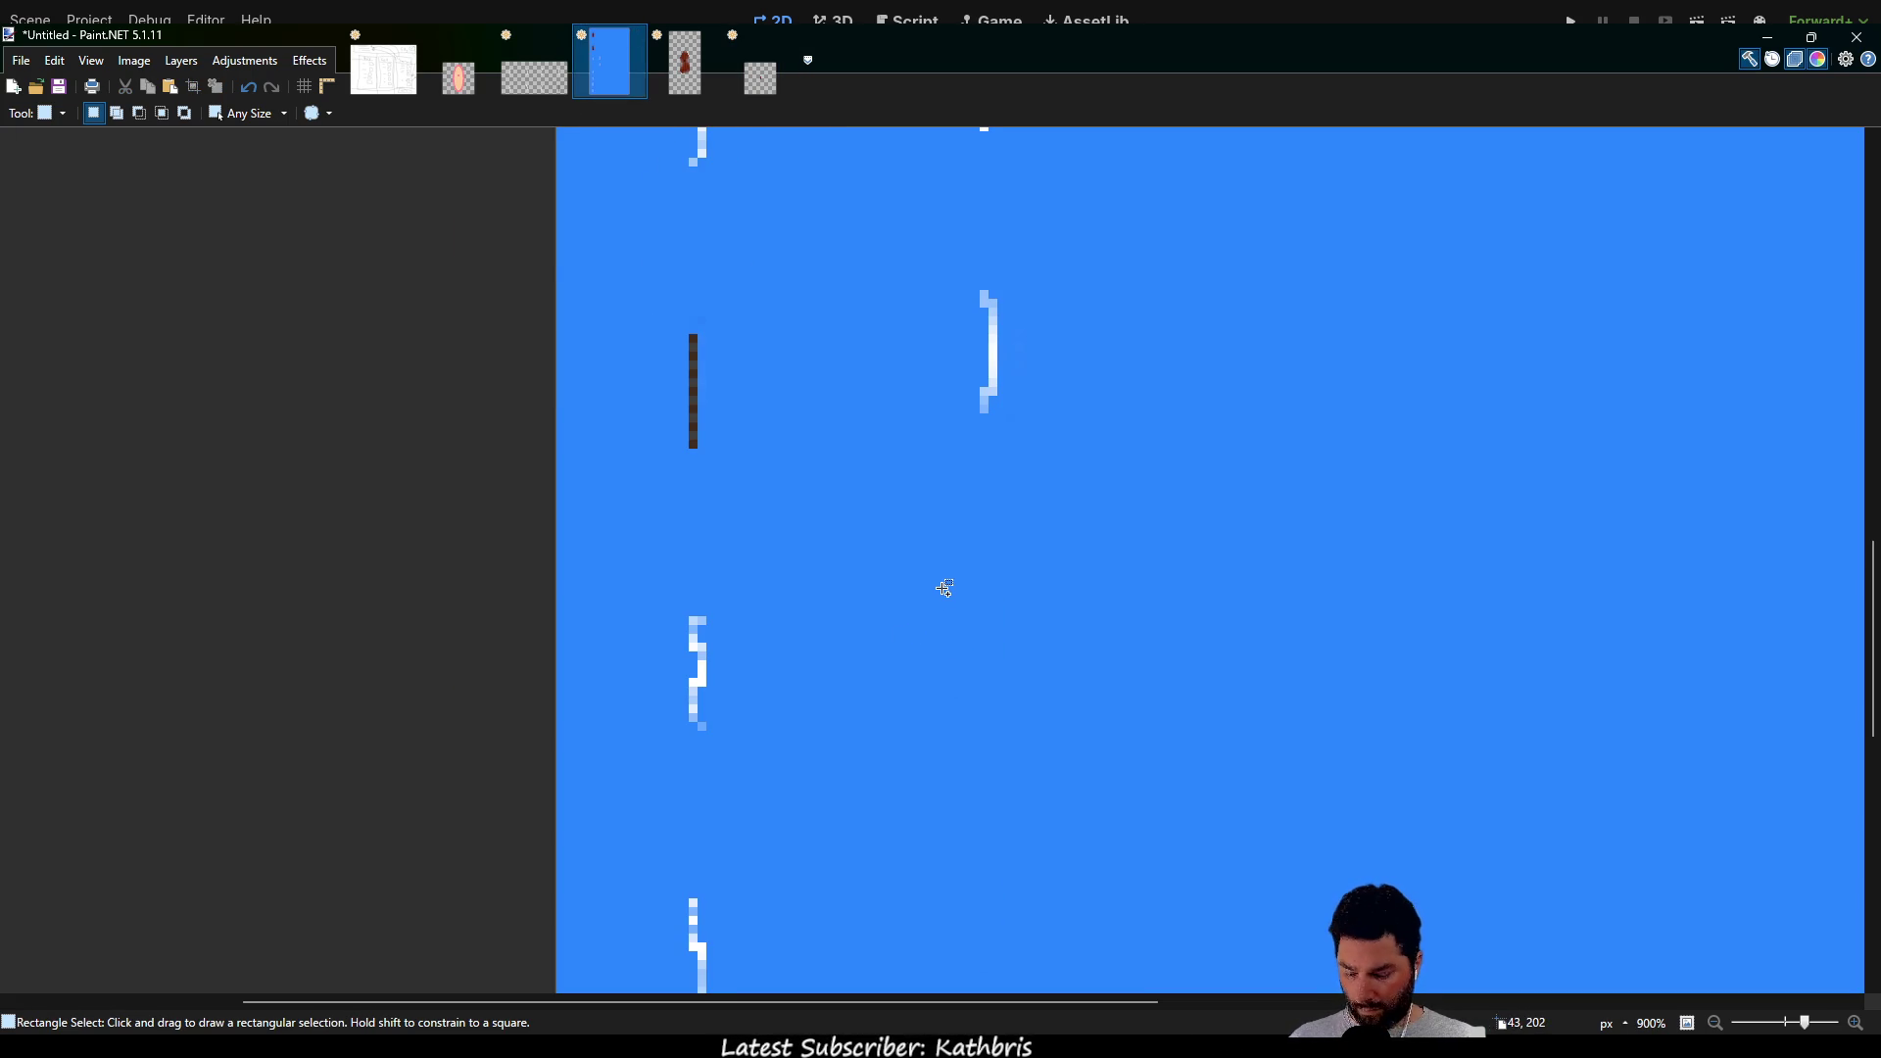
Paste the bar tile into the blue sheet's second column at 32,192
key(ctrl+v)
ctrl+scroll(955, 583, down, 3)
ctrl+scroll(962, 559, down, 2)
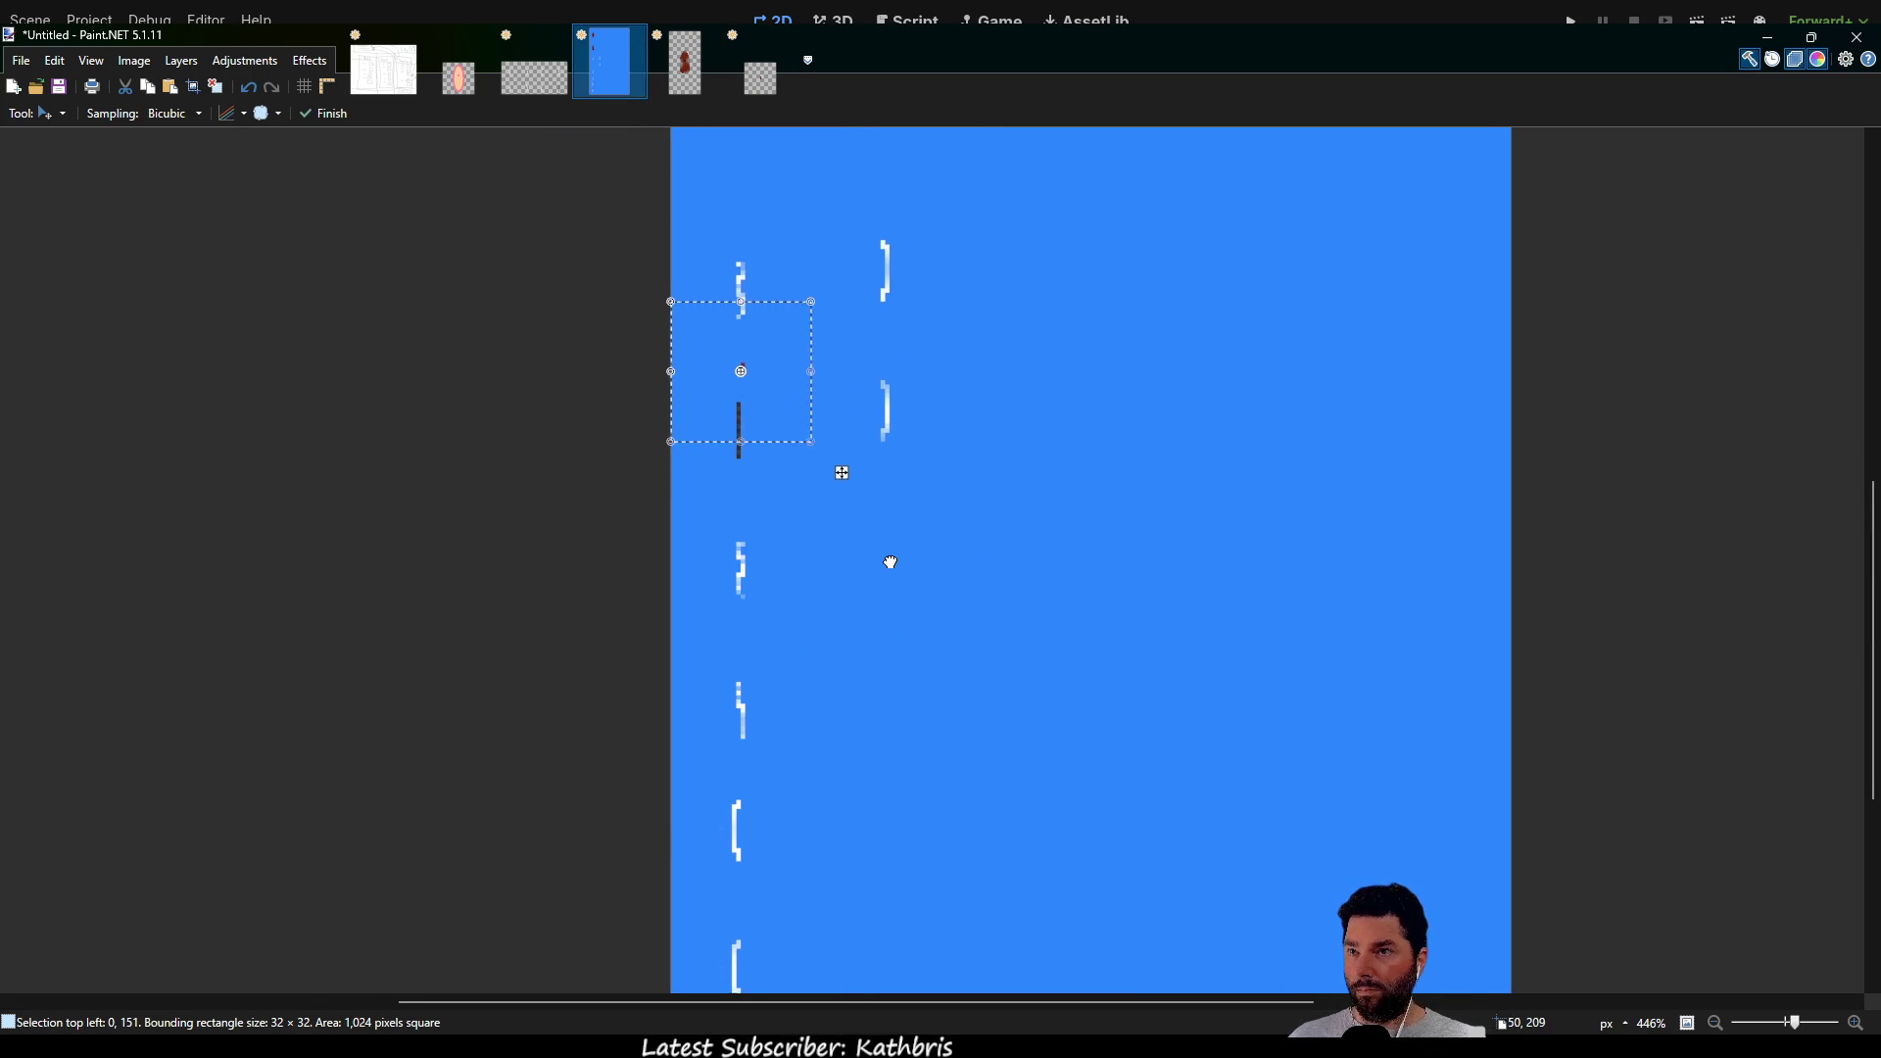
mouse_move(748, 408)
mouse_down()
mouse_move(810, 533)
mouse_move(896, 582)
mouse_up()
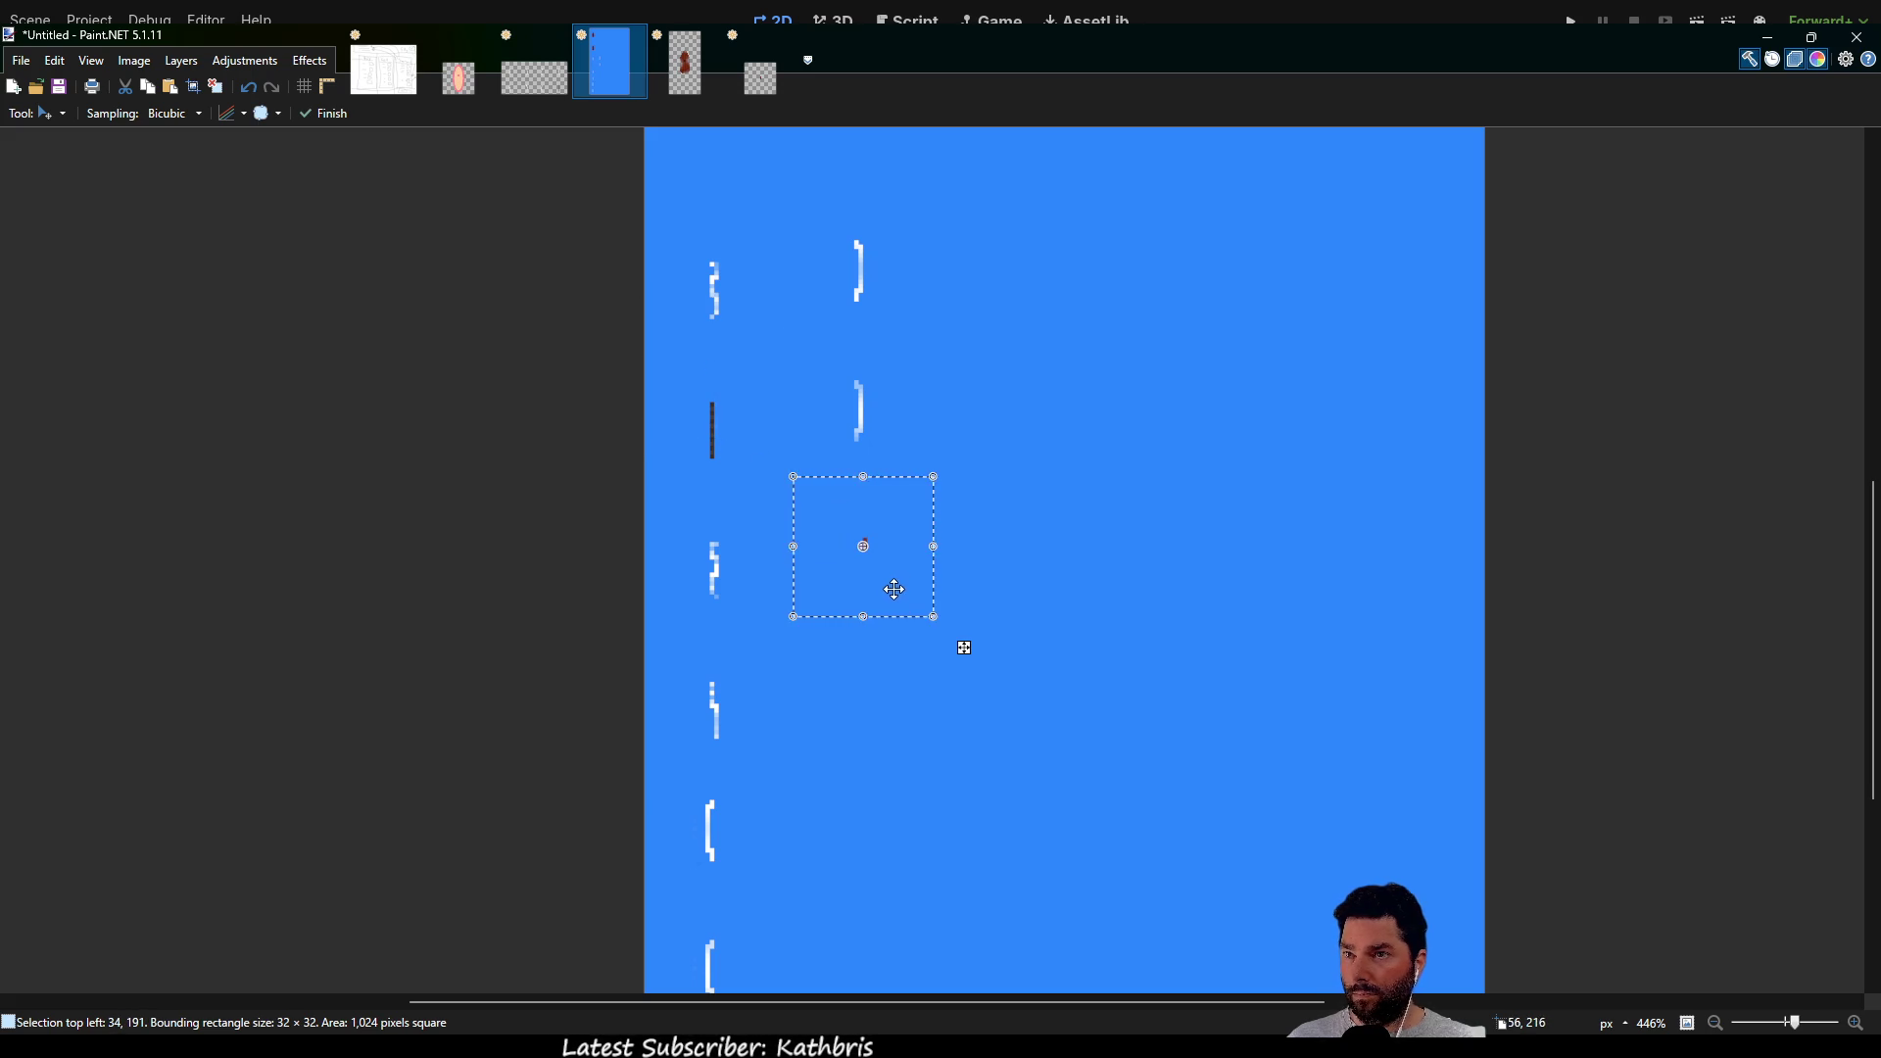
ctrl+scroll(897, 582, up, 5)
mouse_move(855, 495)
mouse_down()
mouse_move(872, 445)
mouse_move(872, 486)
mouse_move(849, 495)
mouse_up()
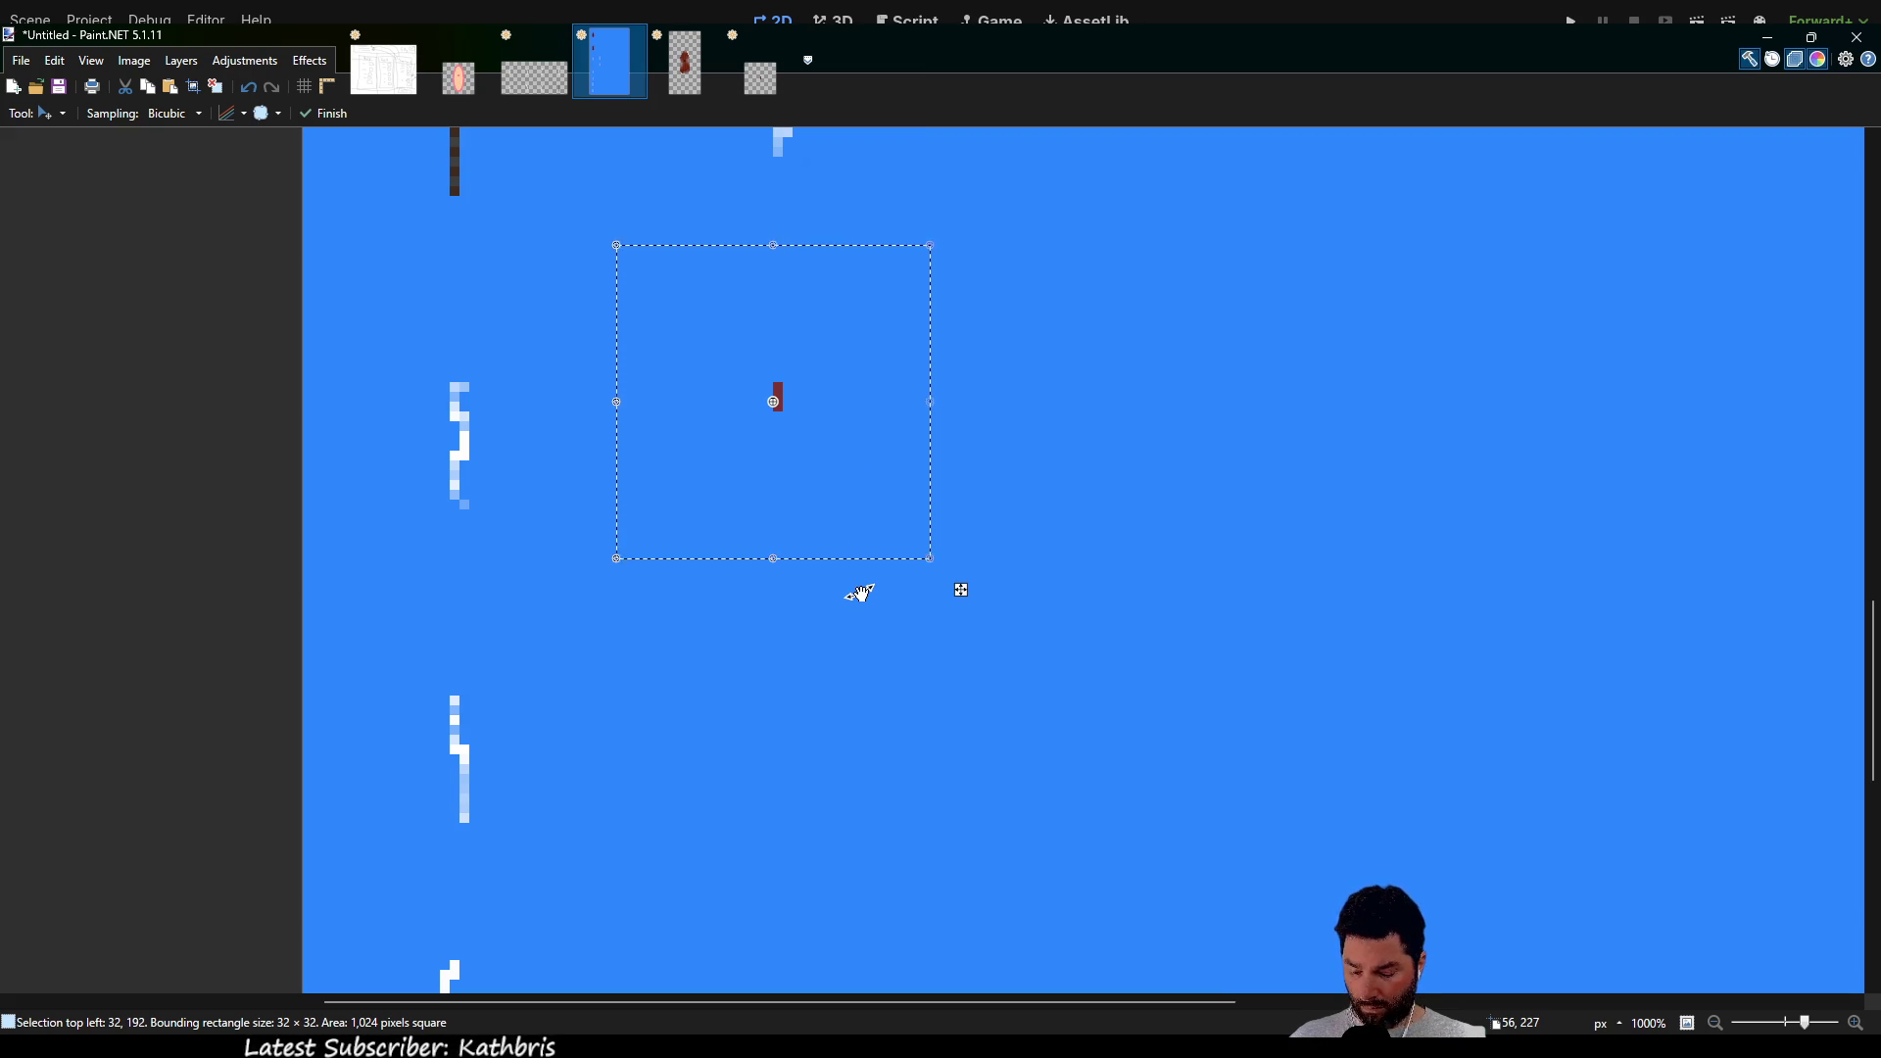
Discard an extra pasted copy and return to the rudder tile image
key(ctrl+v)
scroll(859, 560, down, 3)
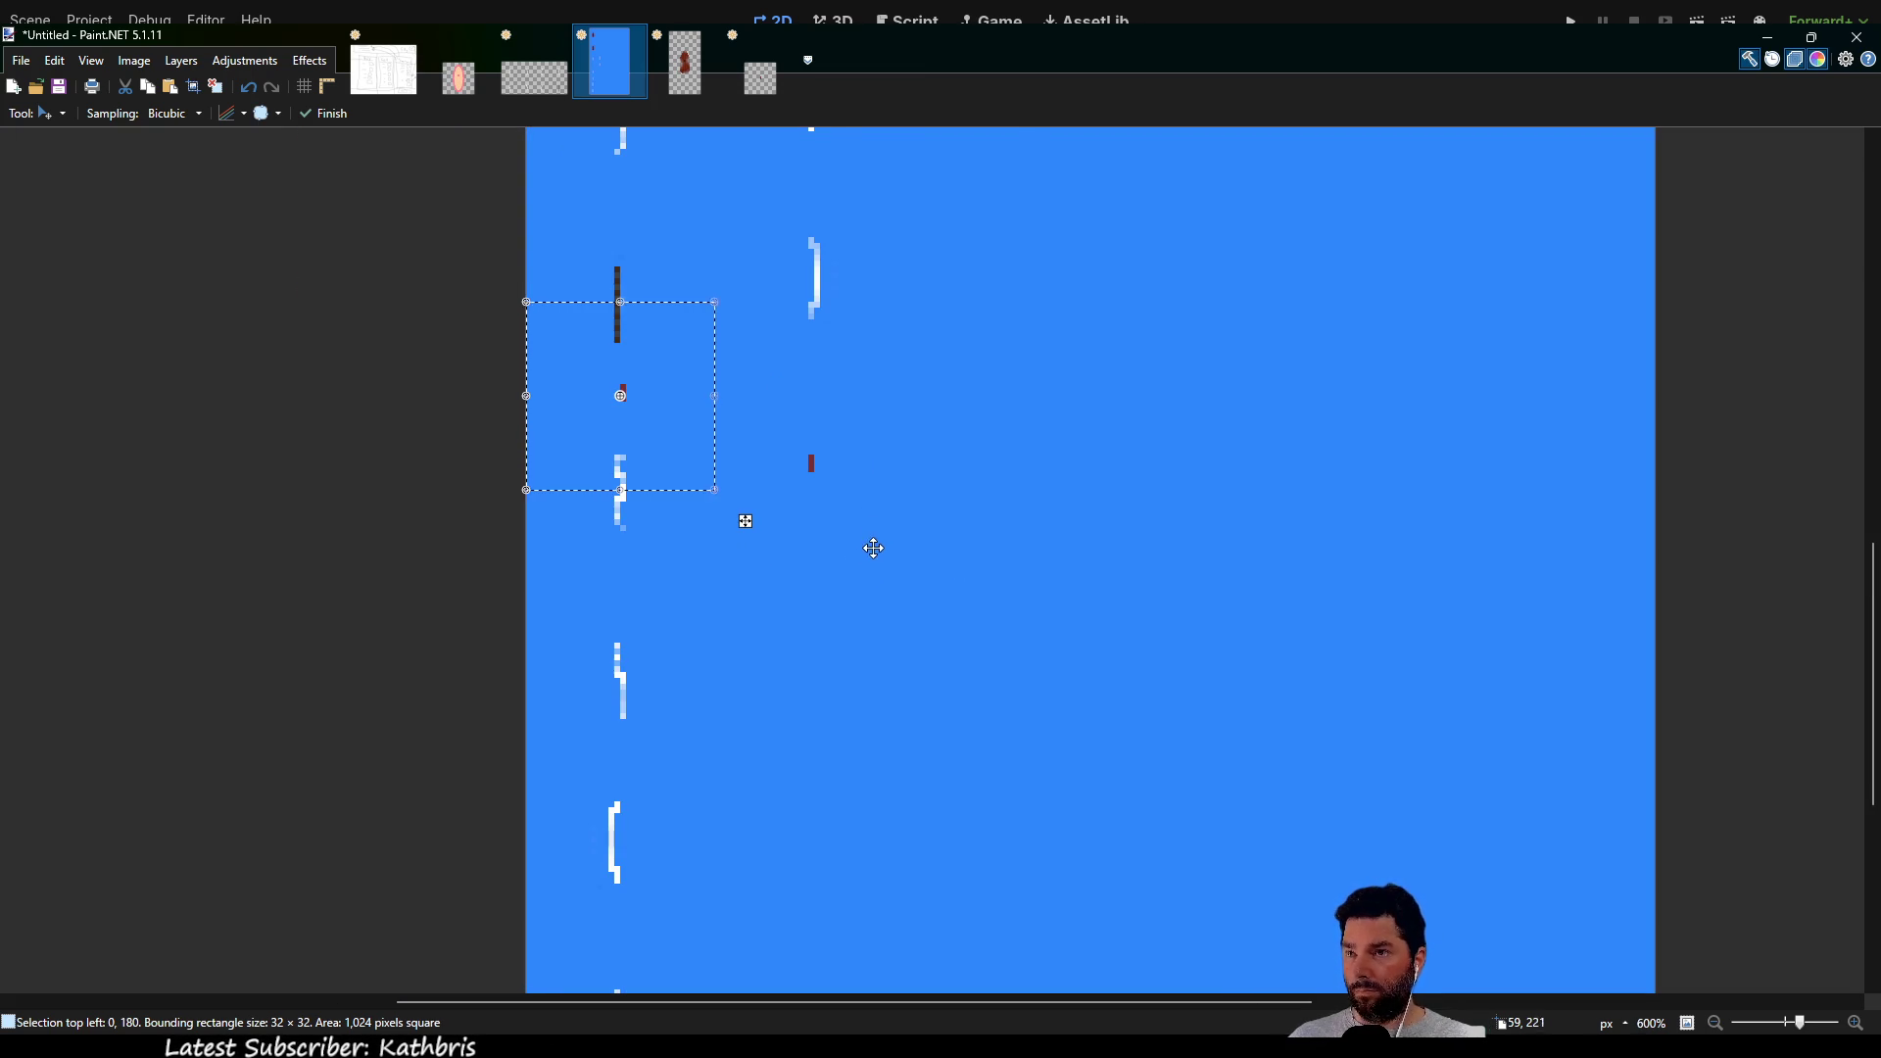
key(ctrl+z)
key(ctrl+Tab)
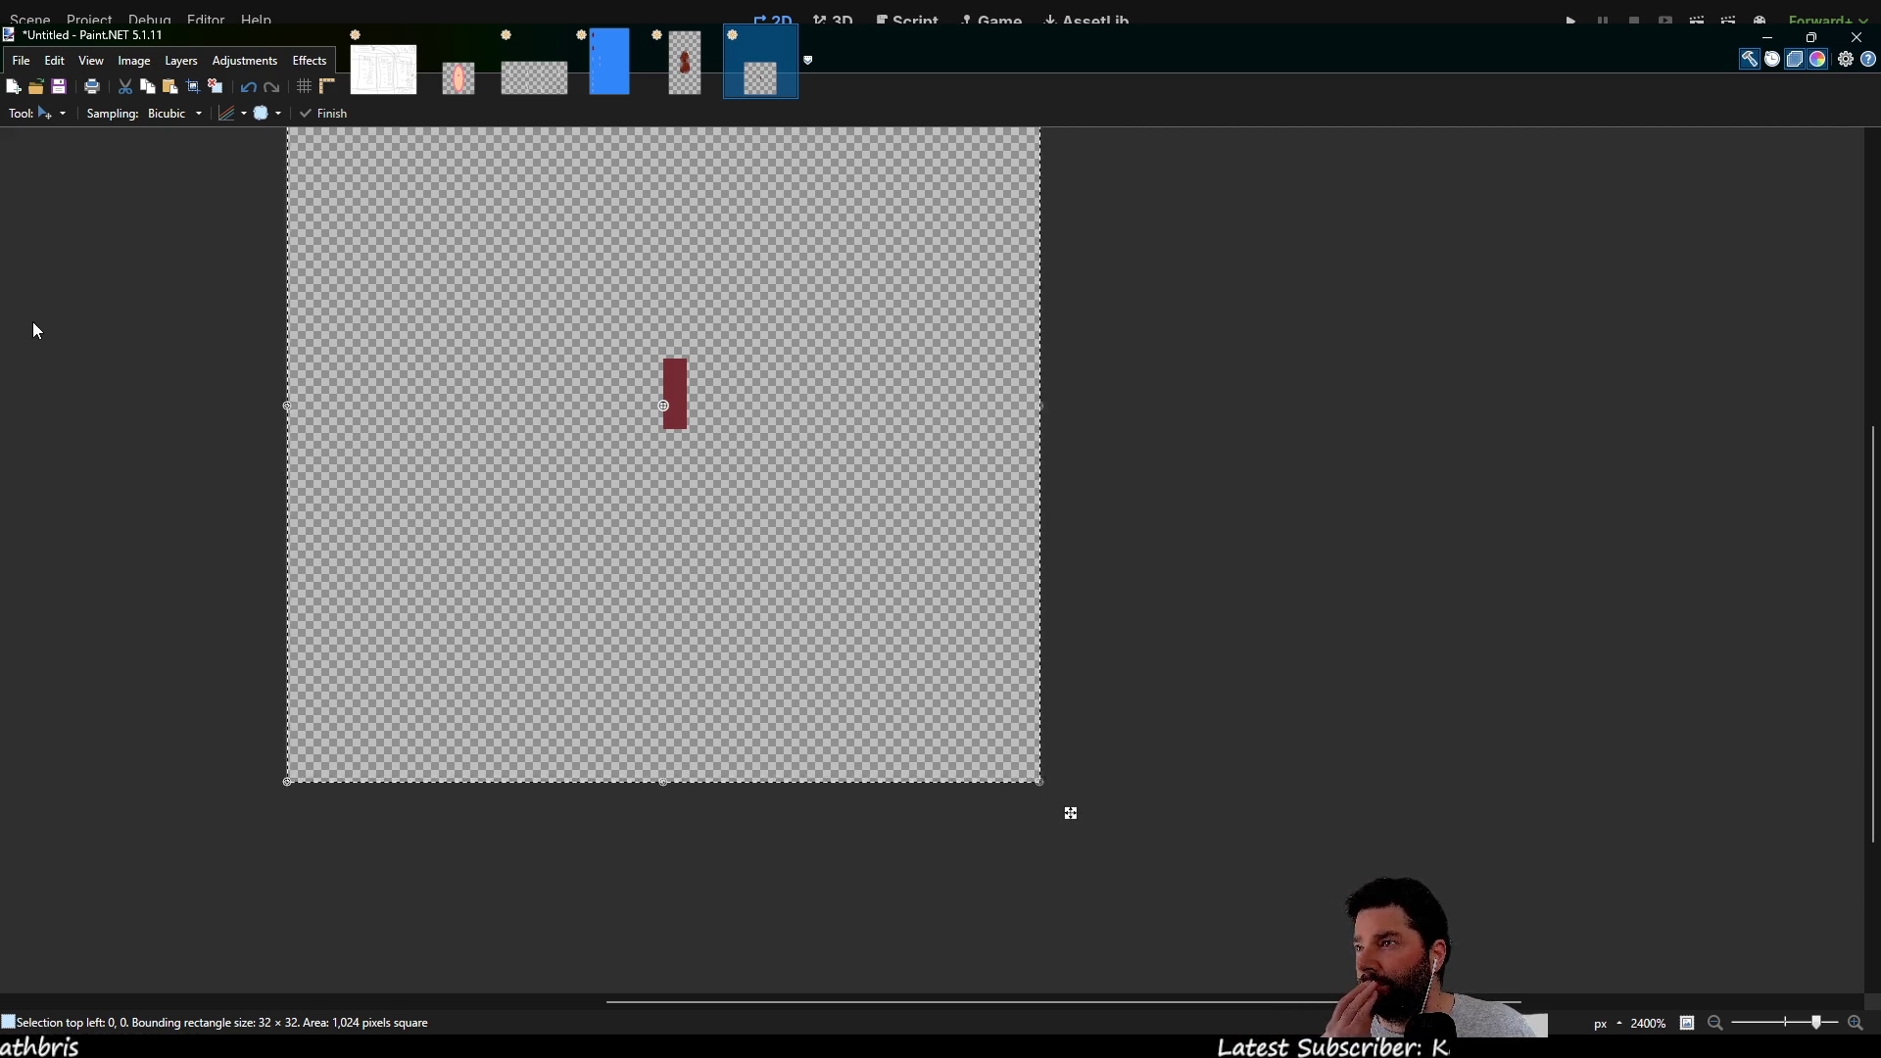
Draw a dark-red rudder with the Pencil: a wide block on a long stem
key(p)
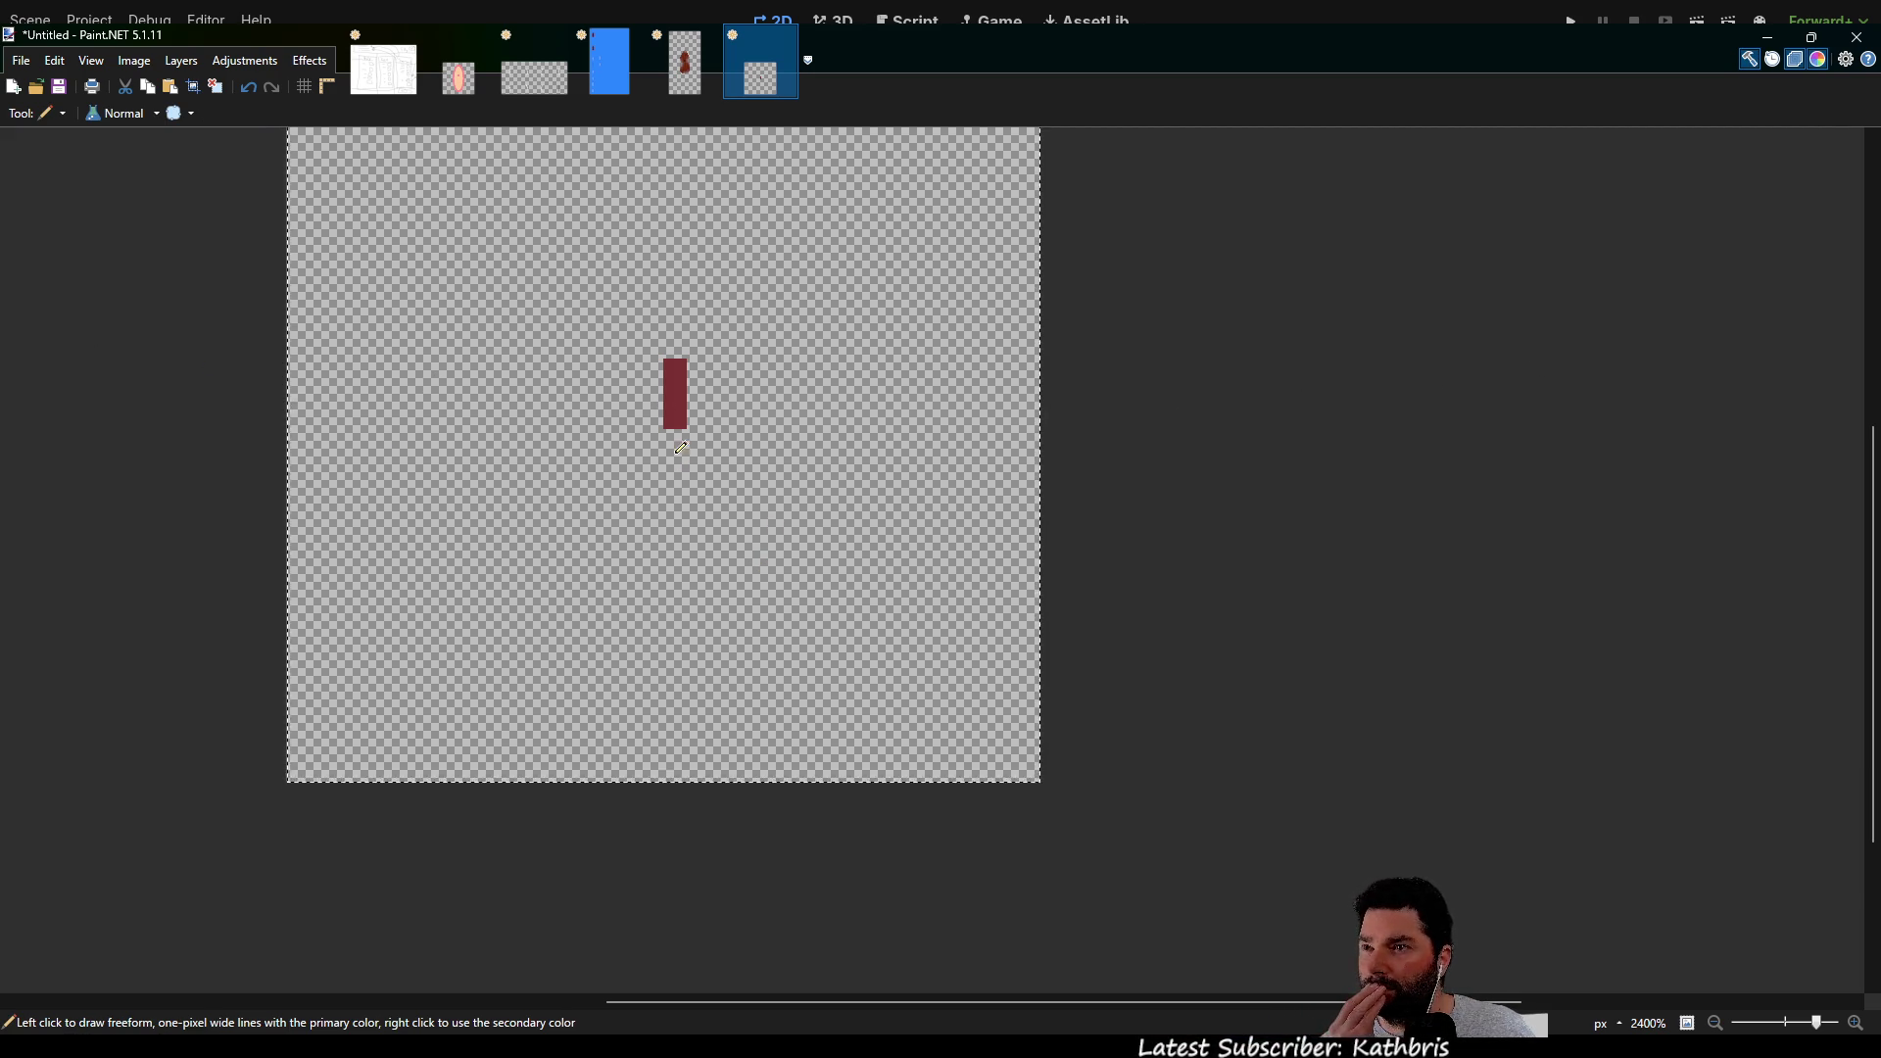
click(682, 464)
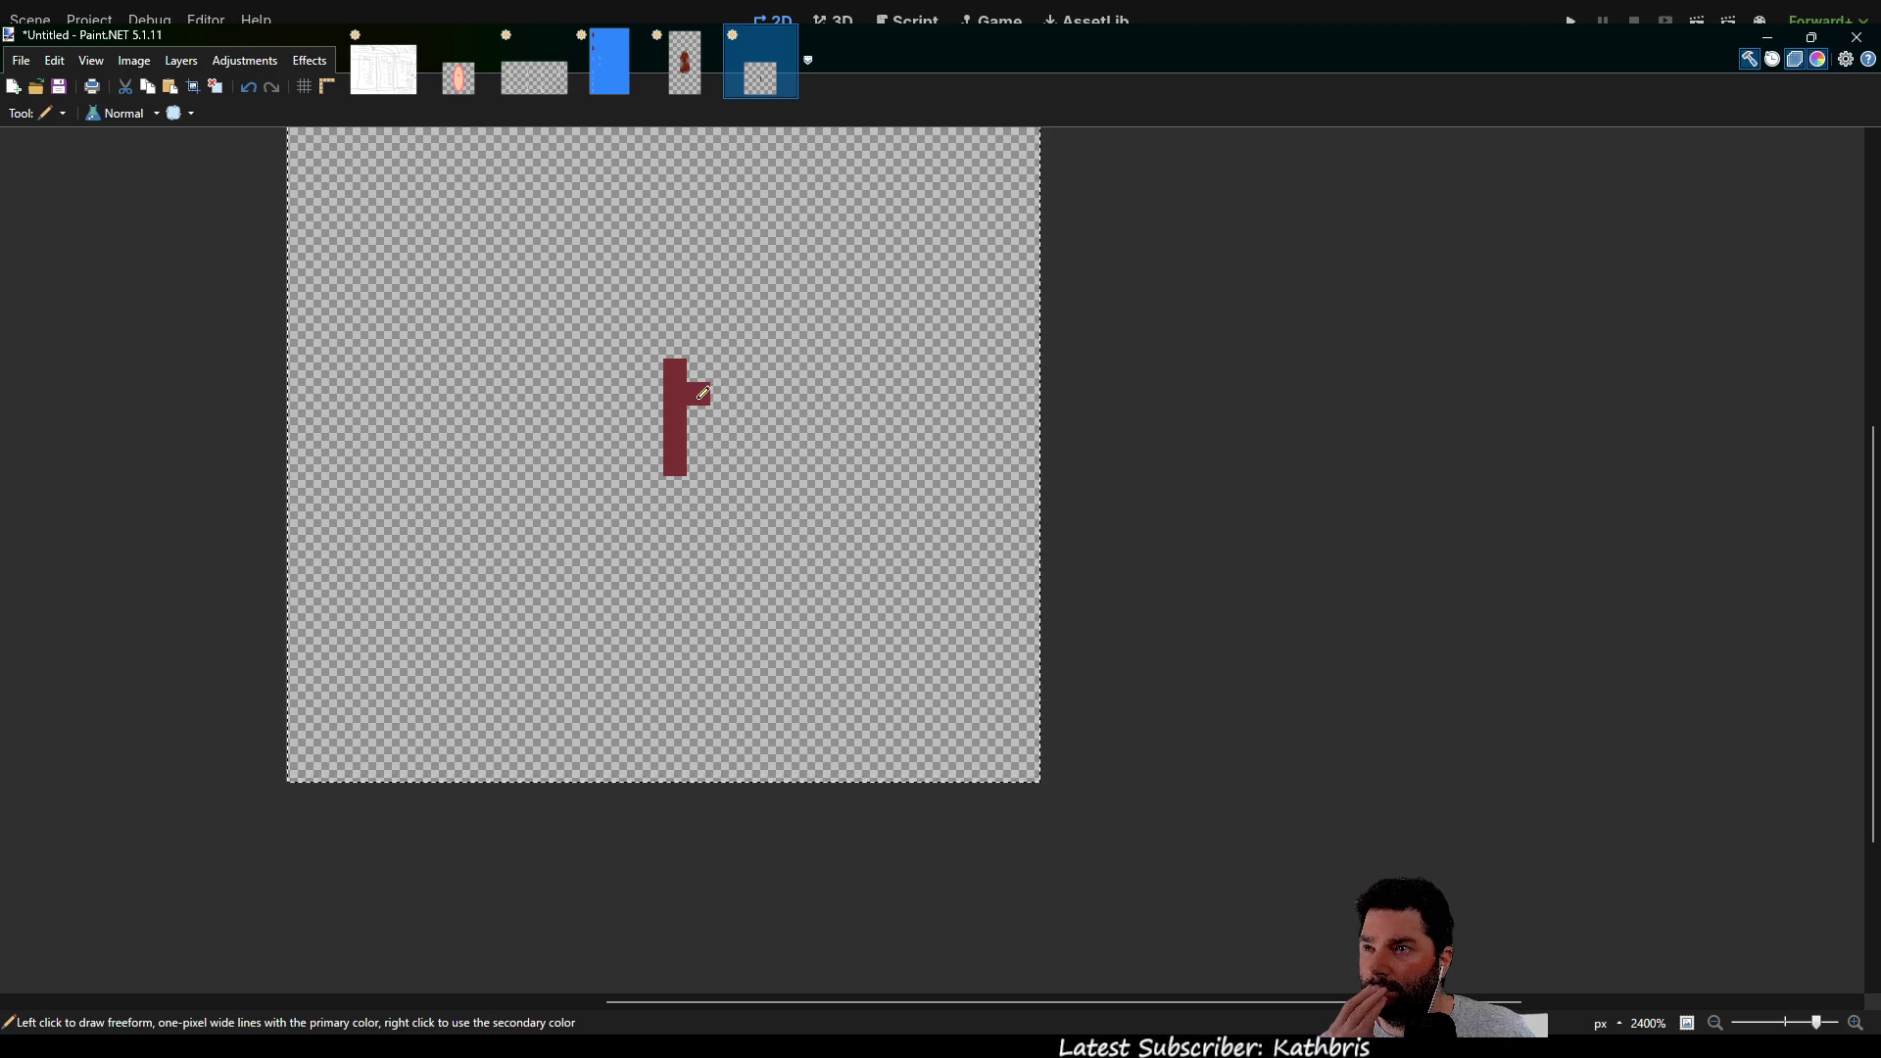
drag(651, 394, 652, 441)
click(675, 487)
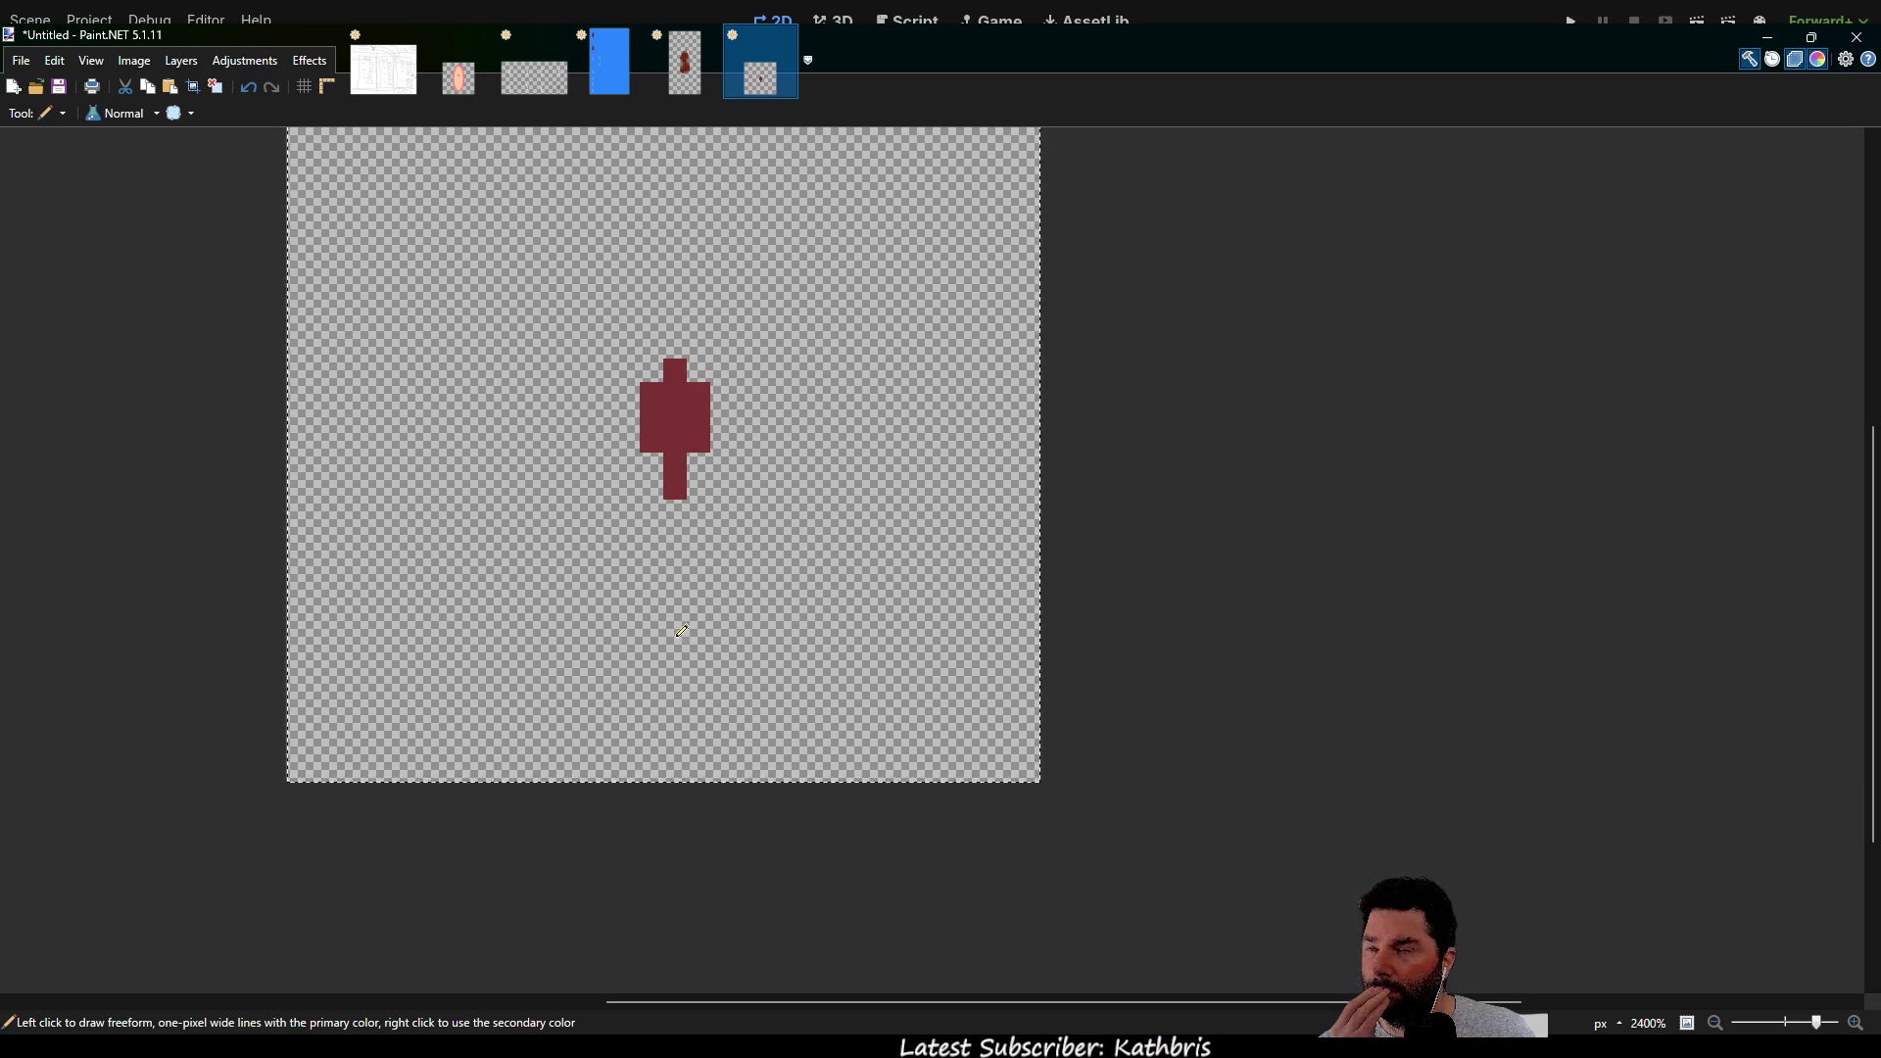
click(675, 511)
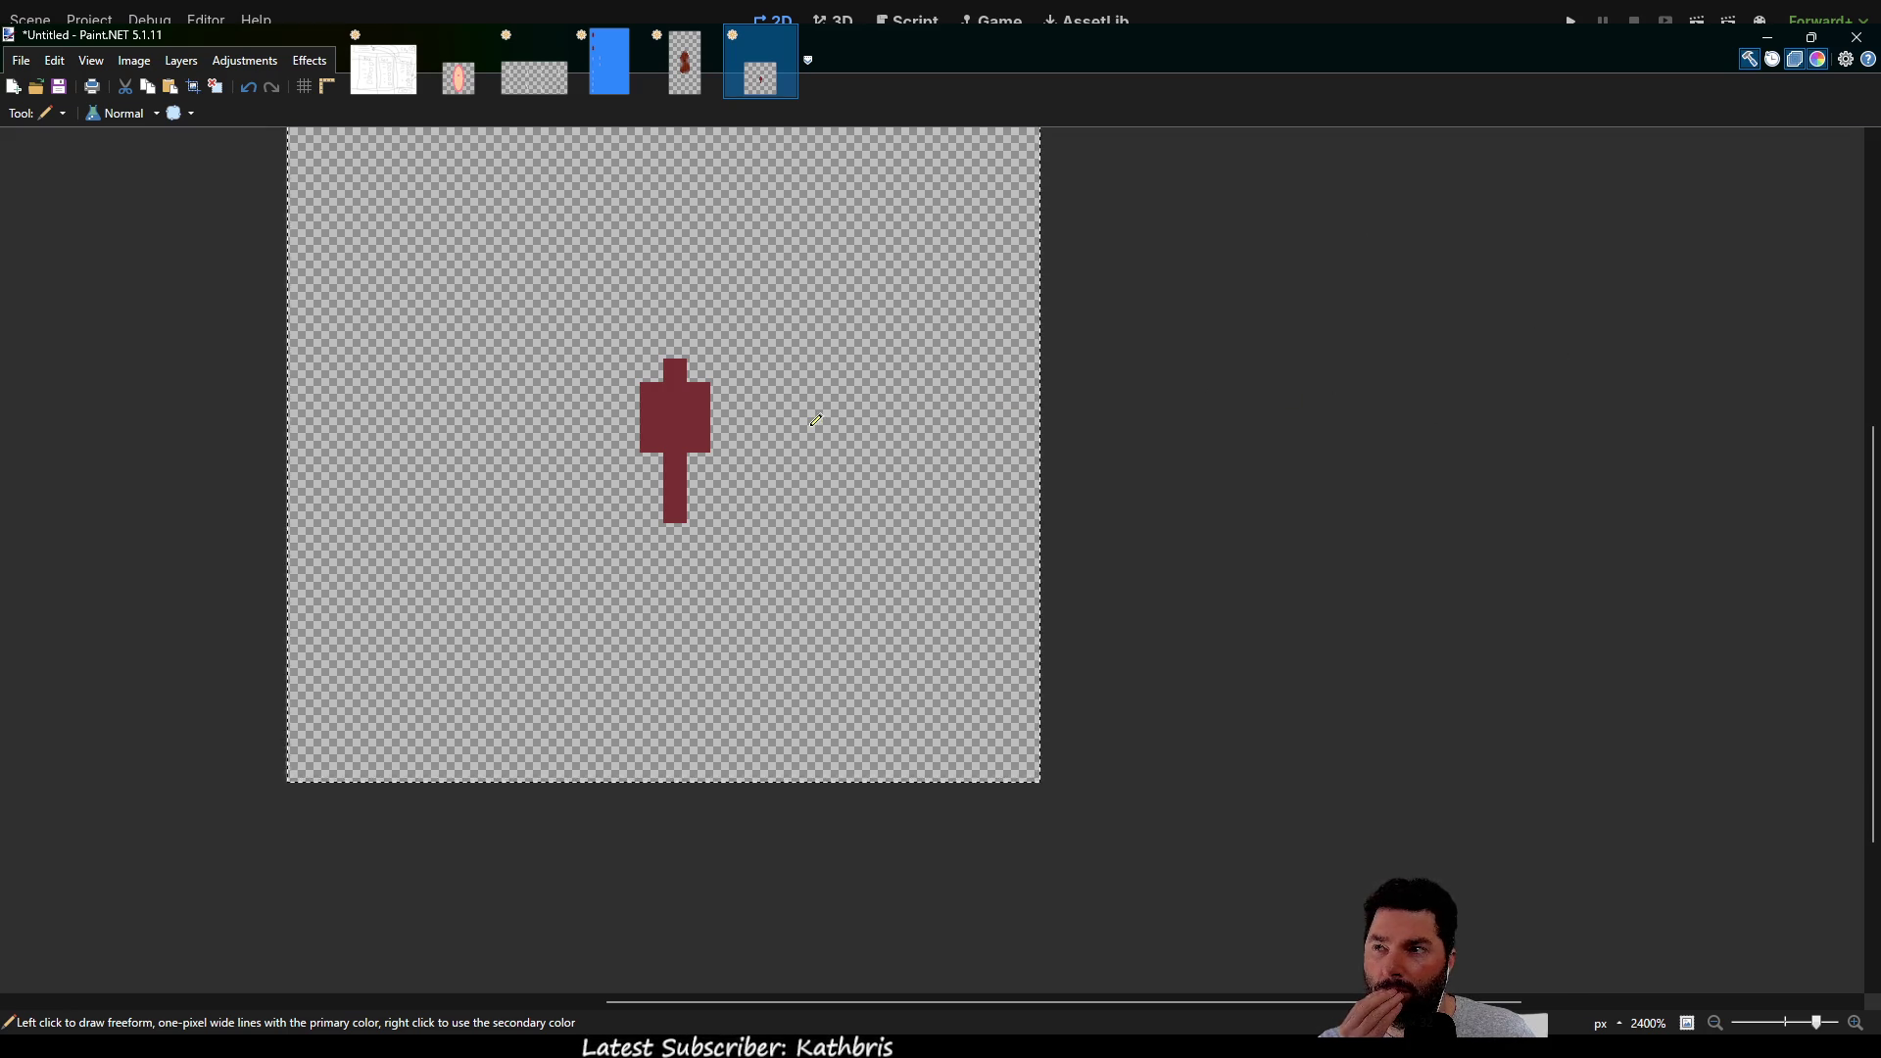
mouse_move(675, 370)
mouse_down()
mouse_move(696, 431)
mouse_move(682, 493)
mouse_move(714, 411)
mouse_move(701, 386)
mouse_move(652, 436)
mouse_move(663, 393)
mouse_up()
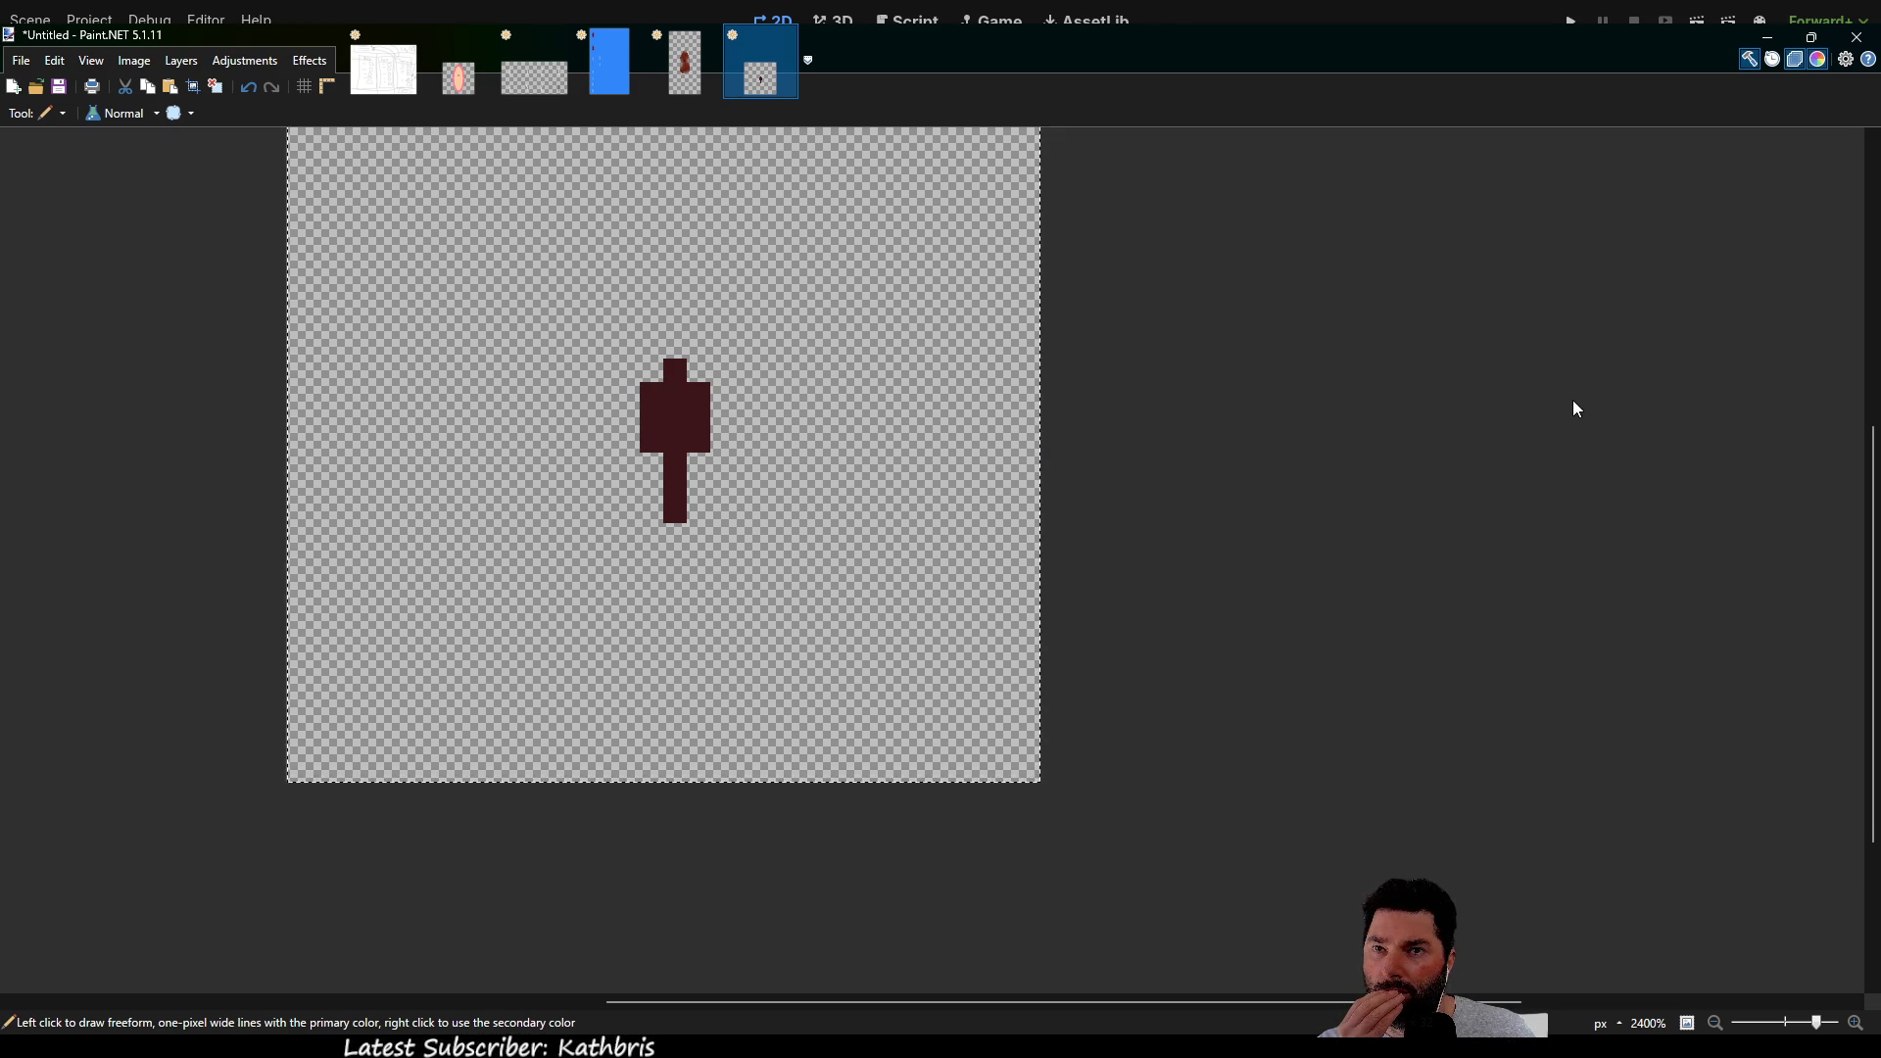
Add a lighter-red highlight column down the rudder's top centre
right_click(680, 411)
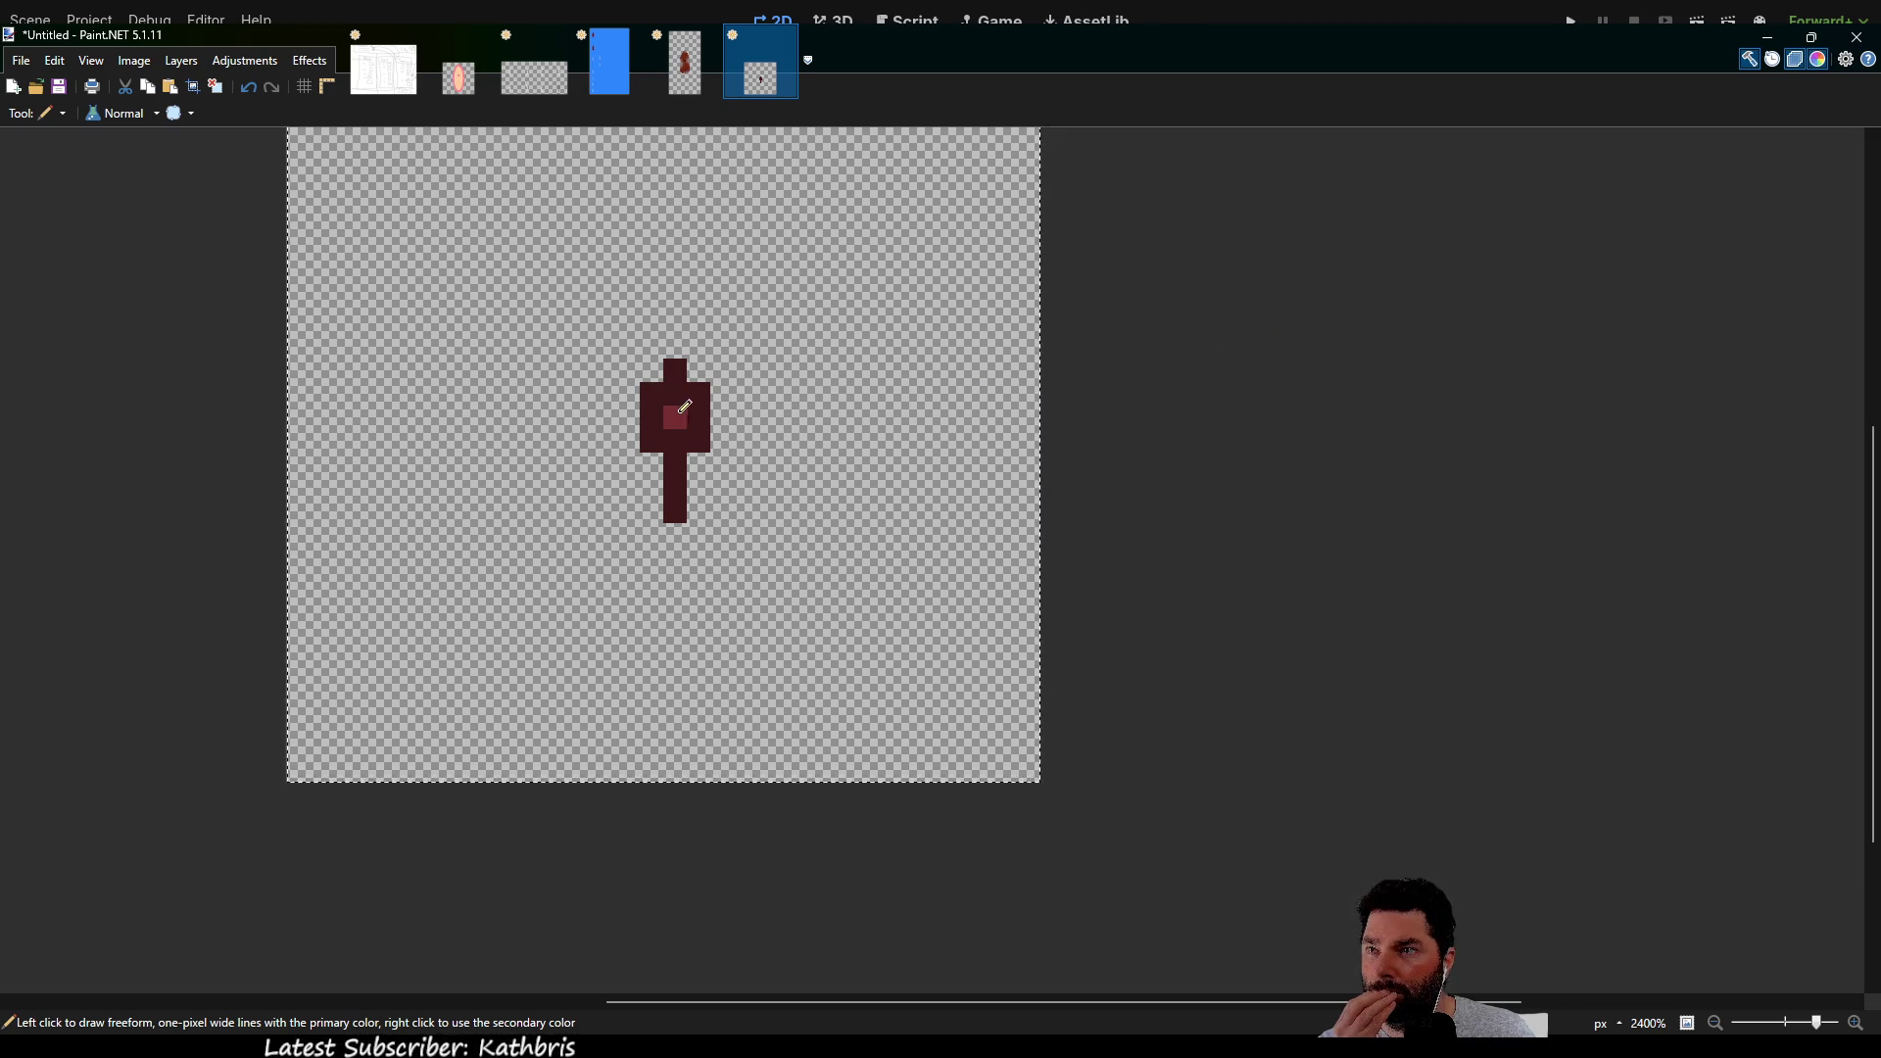
drag(675, 412, 678, 366)
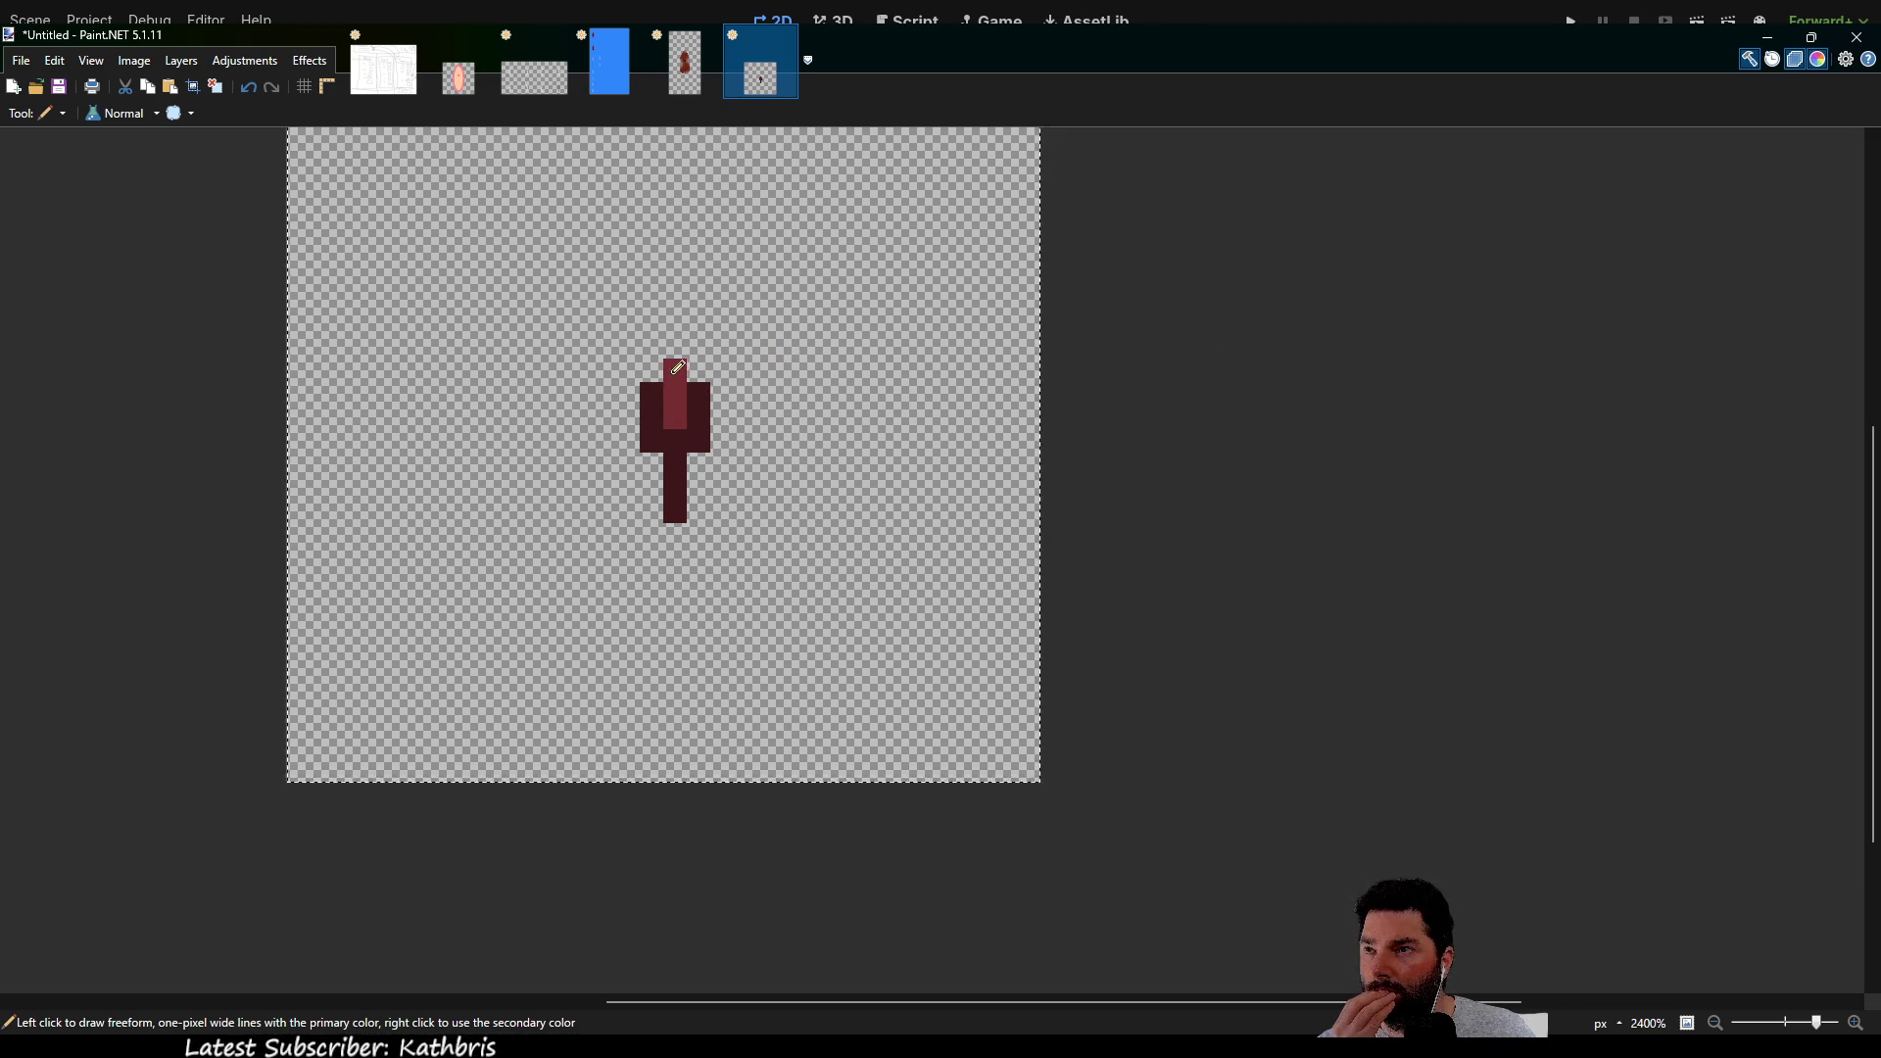
scroll(819, 424, up, 3)
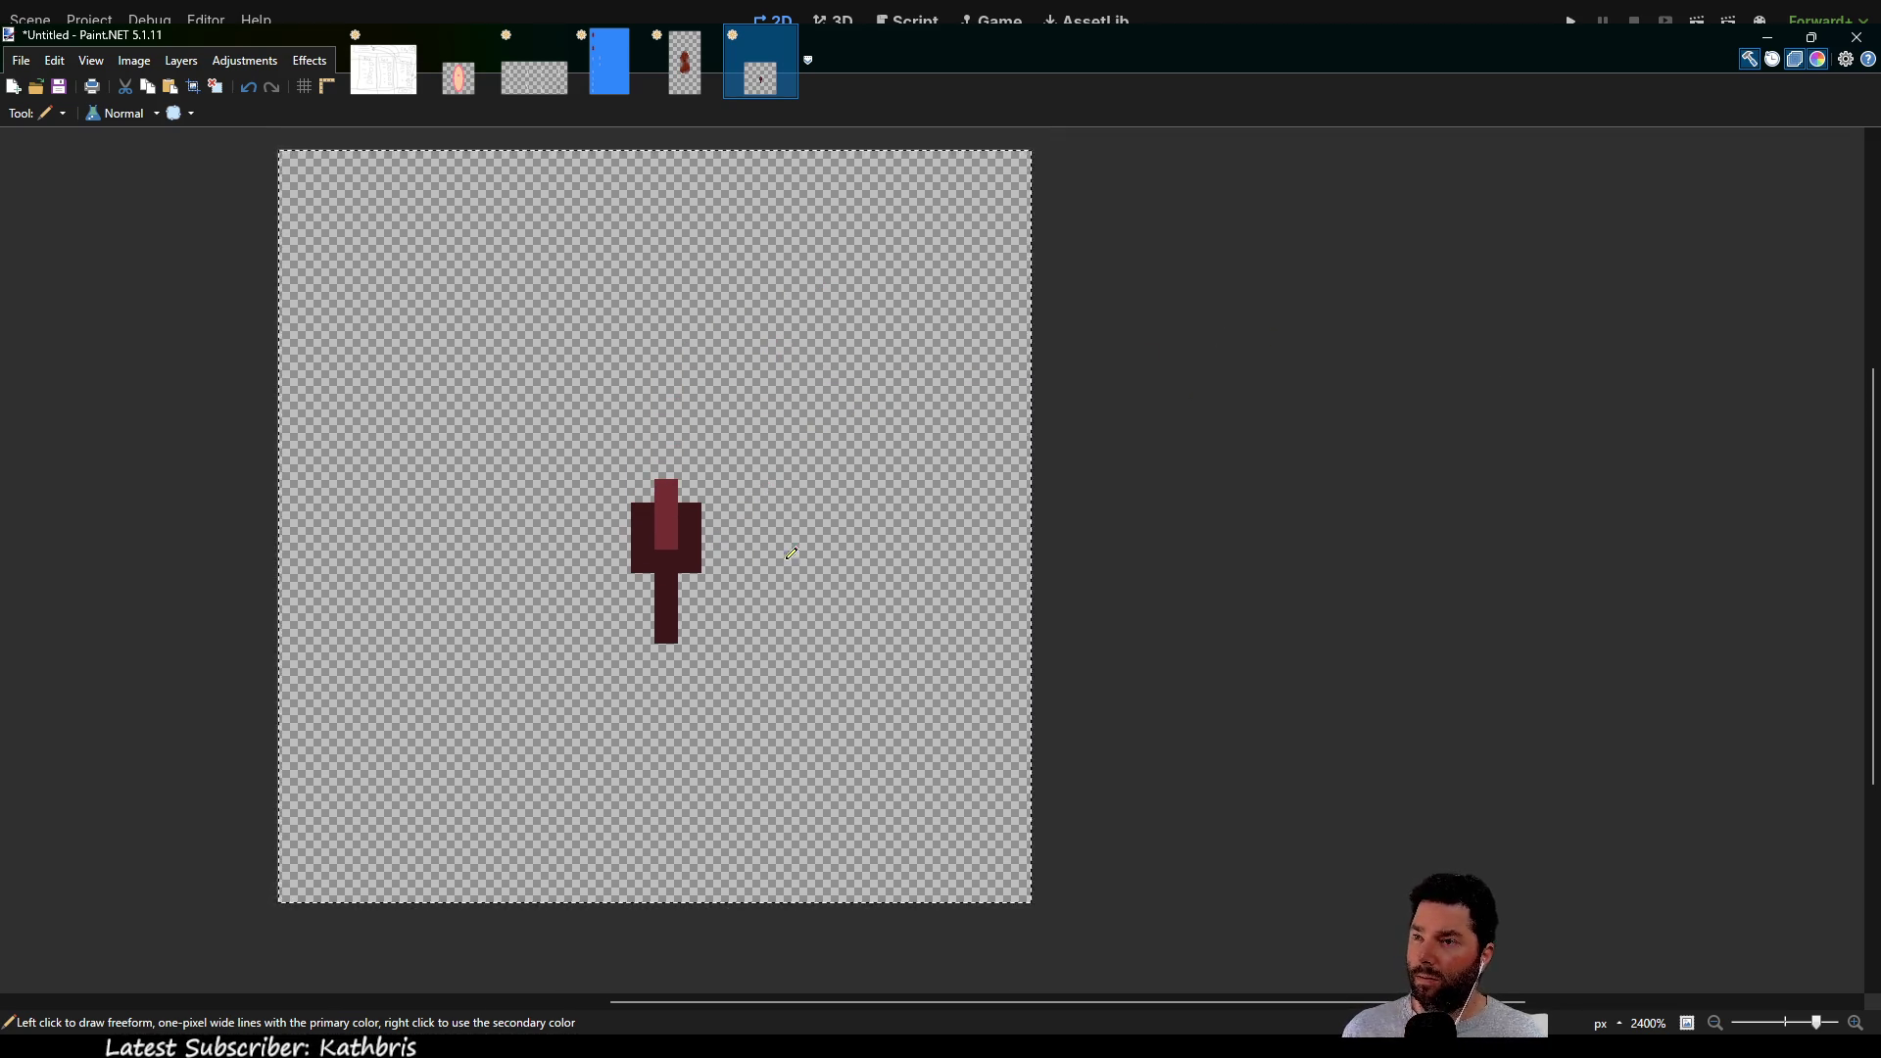
scroll(791, 553, down, 3)
scroll(823, 554, up, 1)
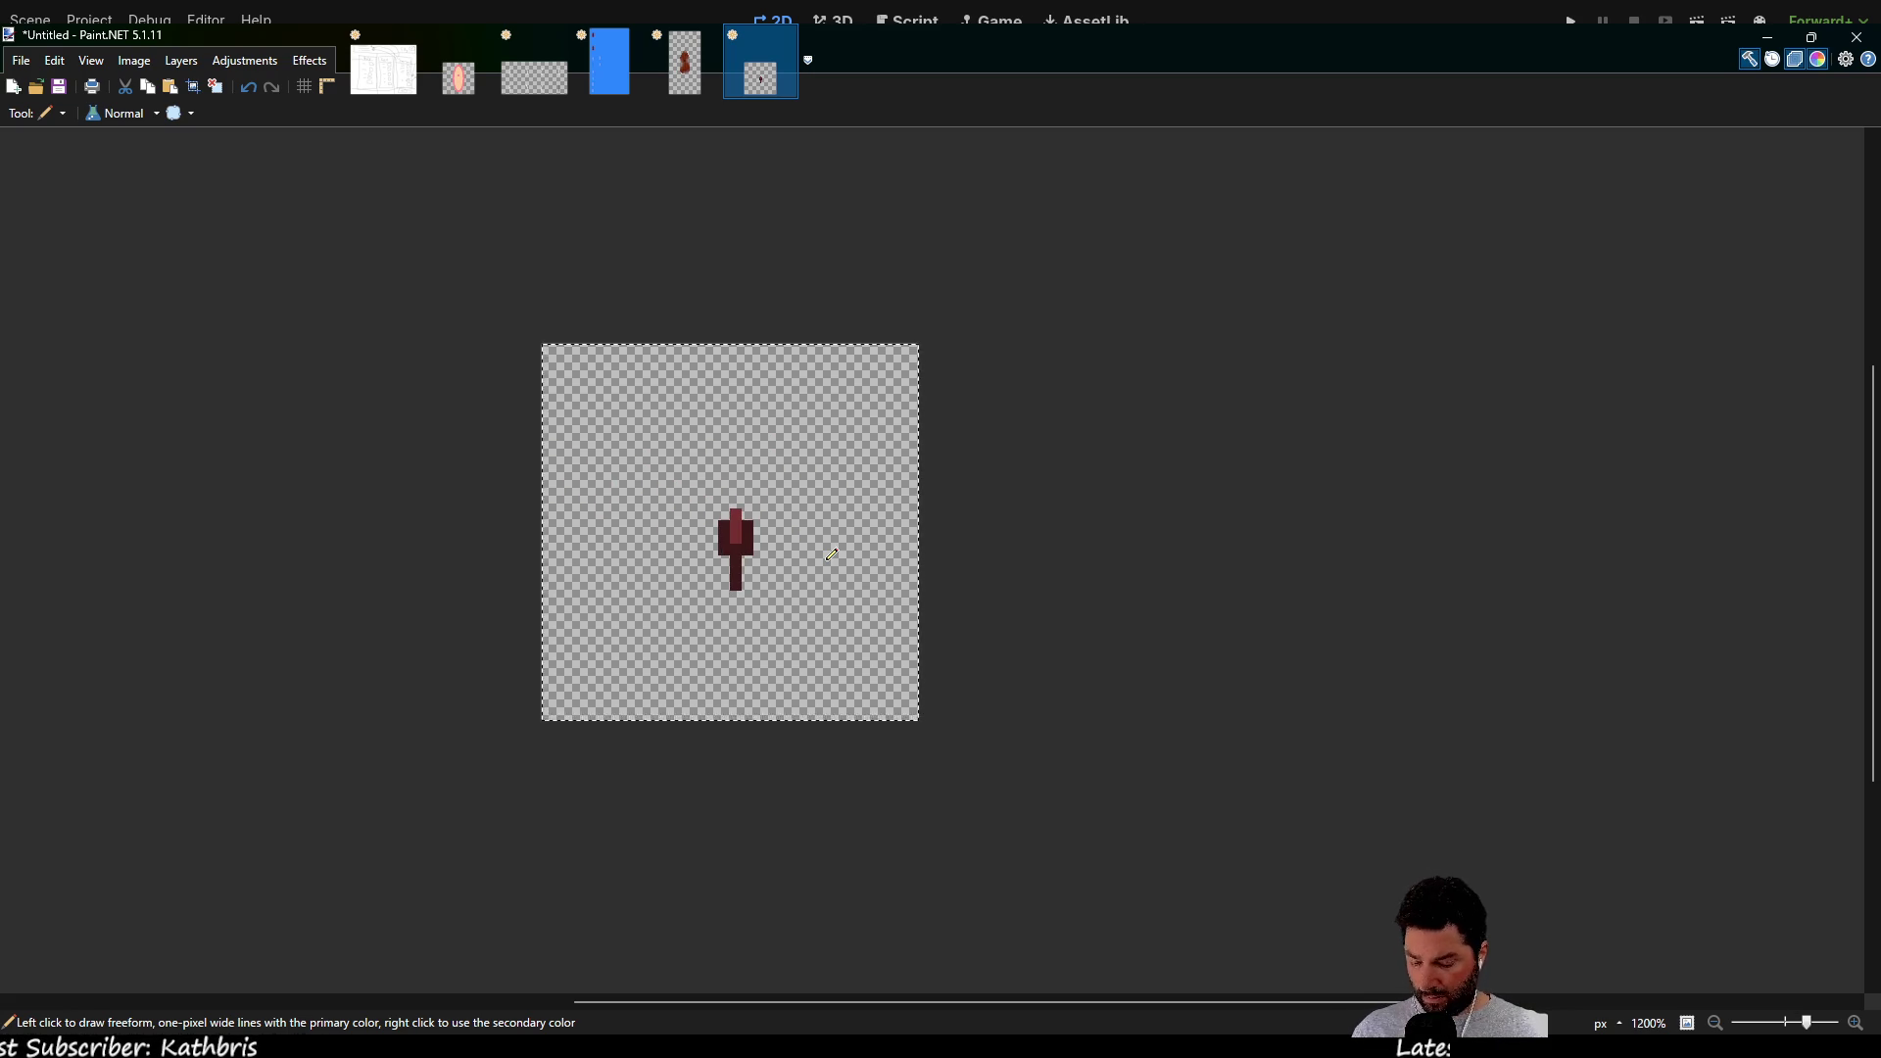
click(609, 63)
Paste the rudder tile below the red bar in the second column, at 32,221
scroll(745, 421, down, 2)
key(ctrl+v)
mouse_move(632, 270)
mouse_down()
mouse_move(781, 568)
mouse_move(819, 558)
mouse_up()
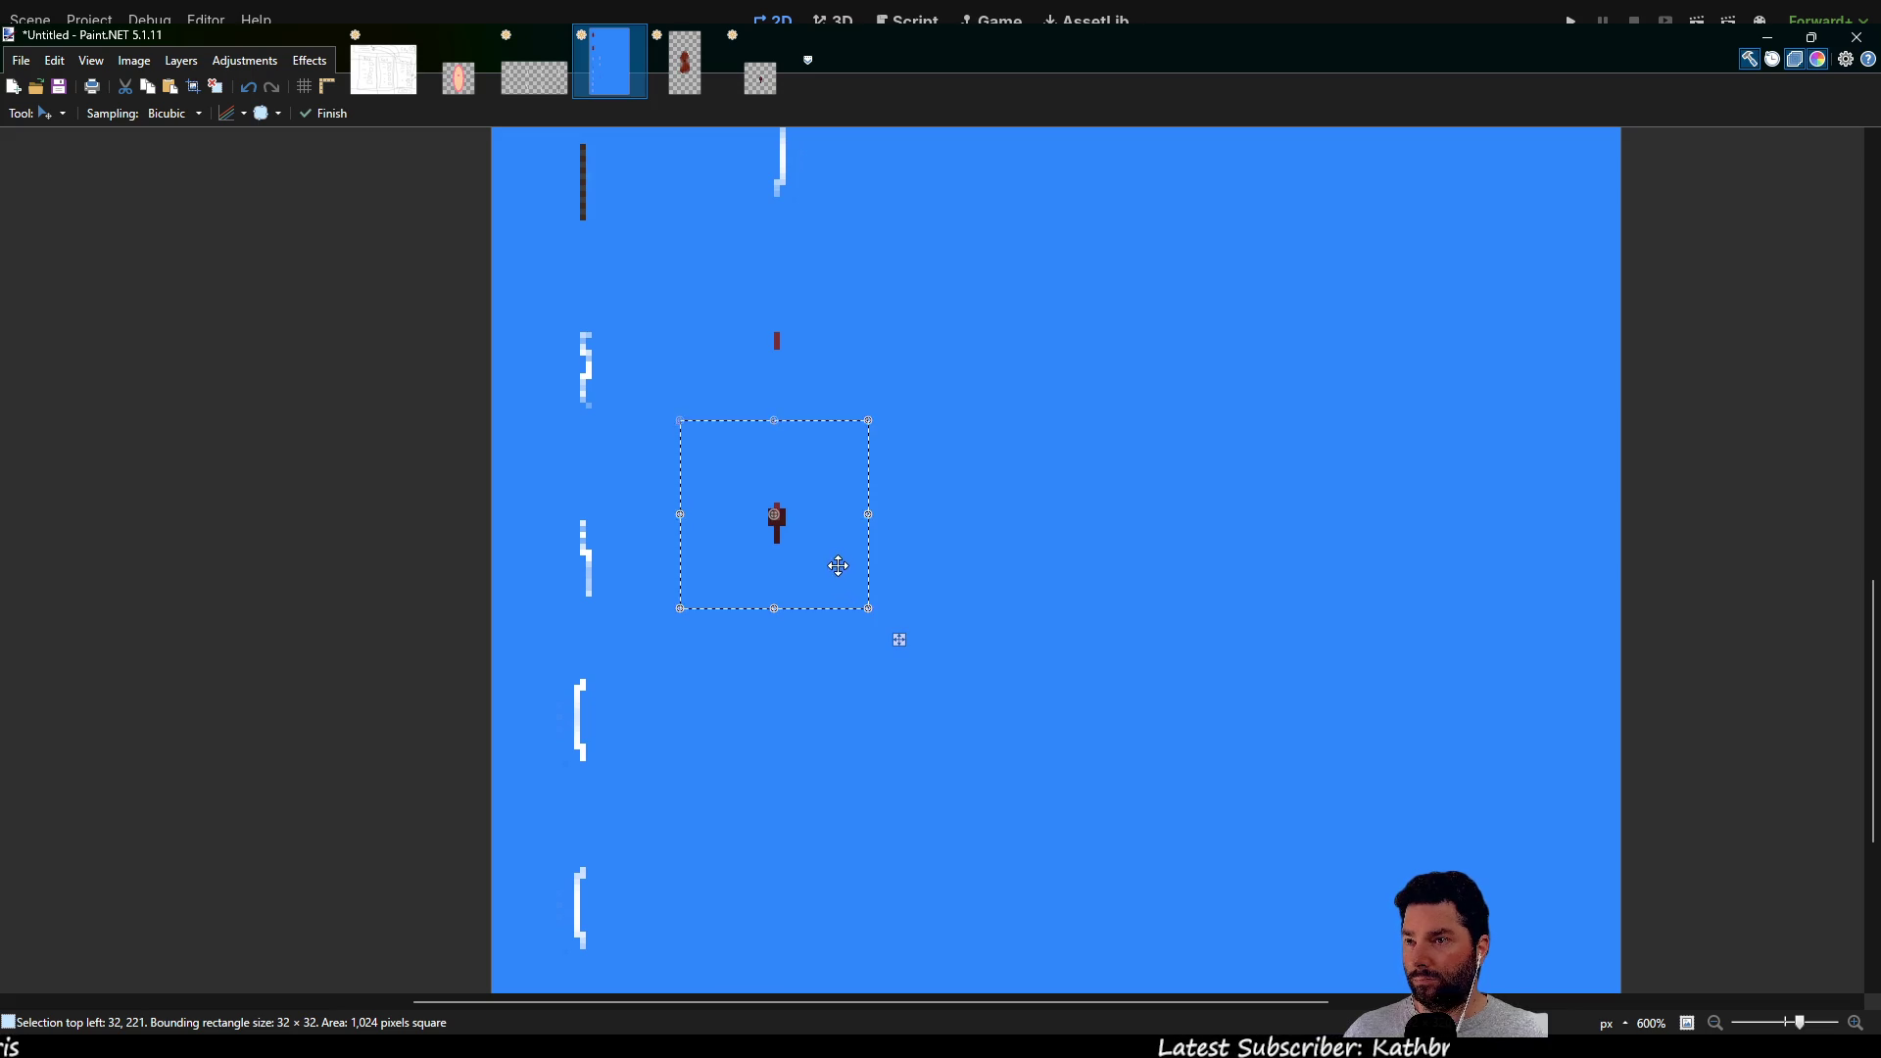